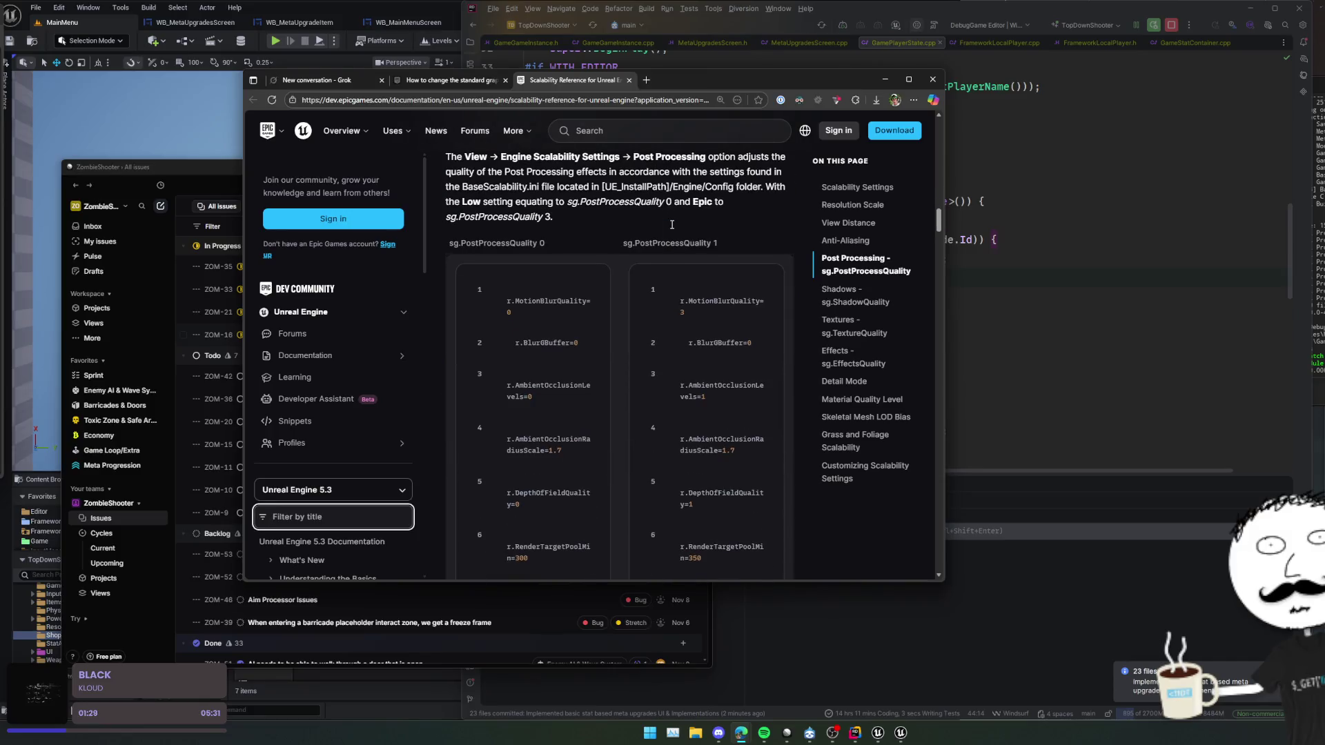
- Skim the Scalability Reference page around its Customizing Scalability Settings section
{"action": "left_click", "coordinate": [856, 475]}
{"action": "scroll", "coordinate": [857, 475], "scroll_direction": "down", "scroll_amount": 10}
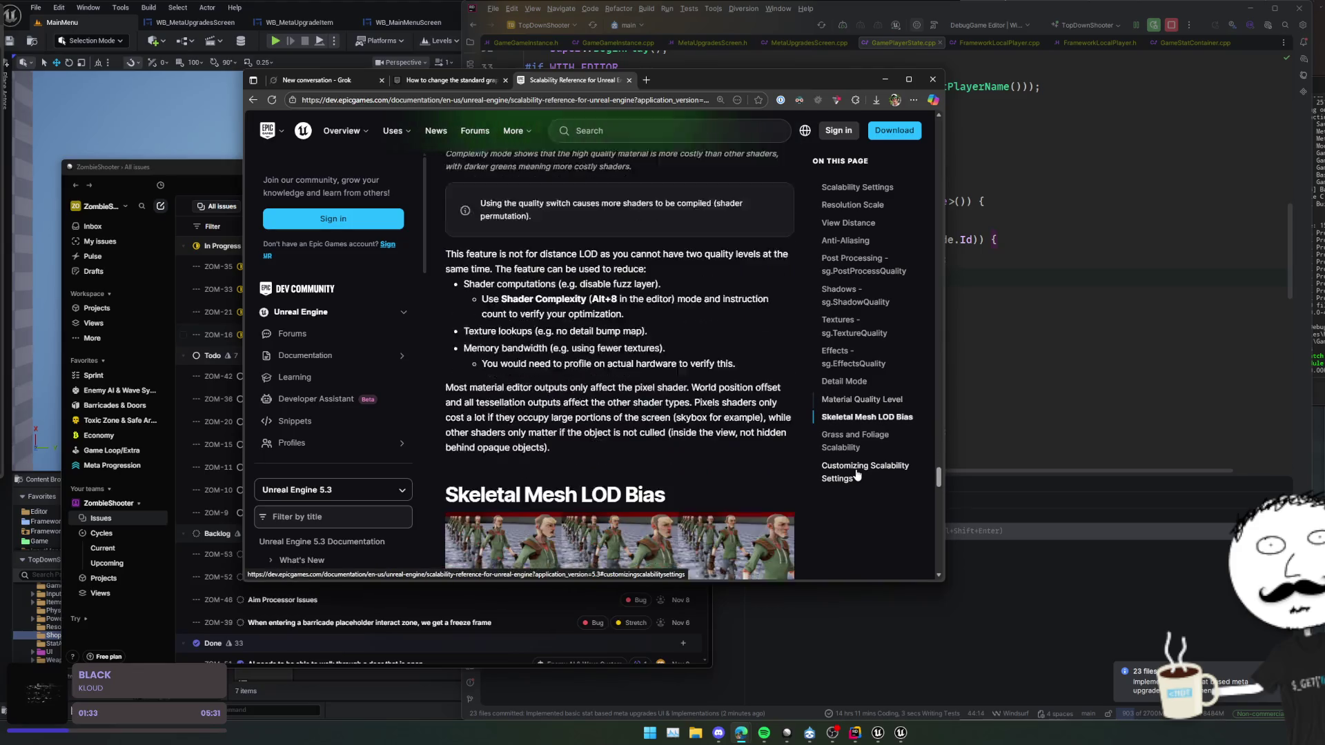
{"action": "scroll", "coordinate": [743, 452], "scroll_direction": "up", "scroll_amount": 3}
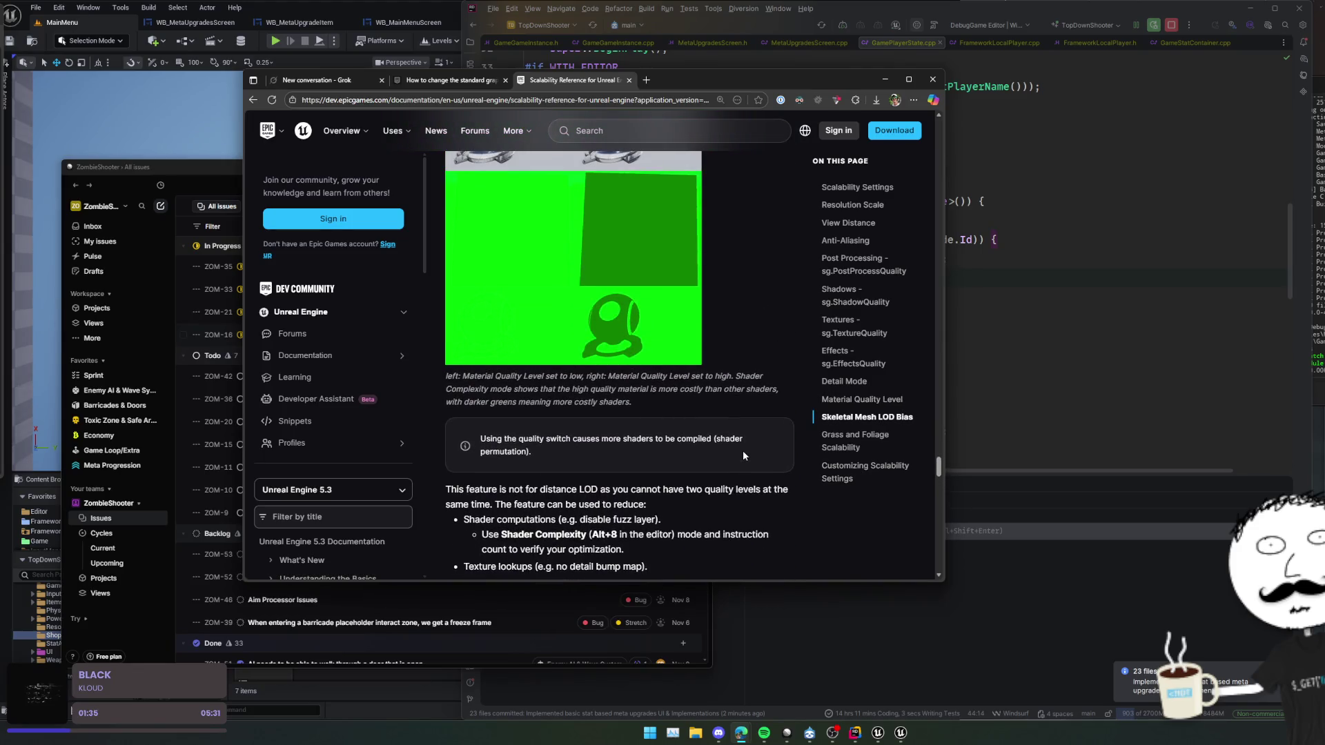
{"action": "scroll", "coordinate": [743, 449], "scroll_direction": "up", "scroll_amount": 5}
{"action": "scroll", "coordinate": [743, 449], "scroll_direction": "up", "scroll_amount": 5}
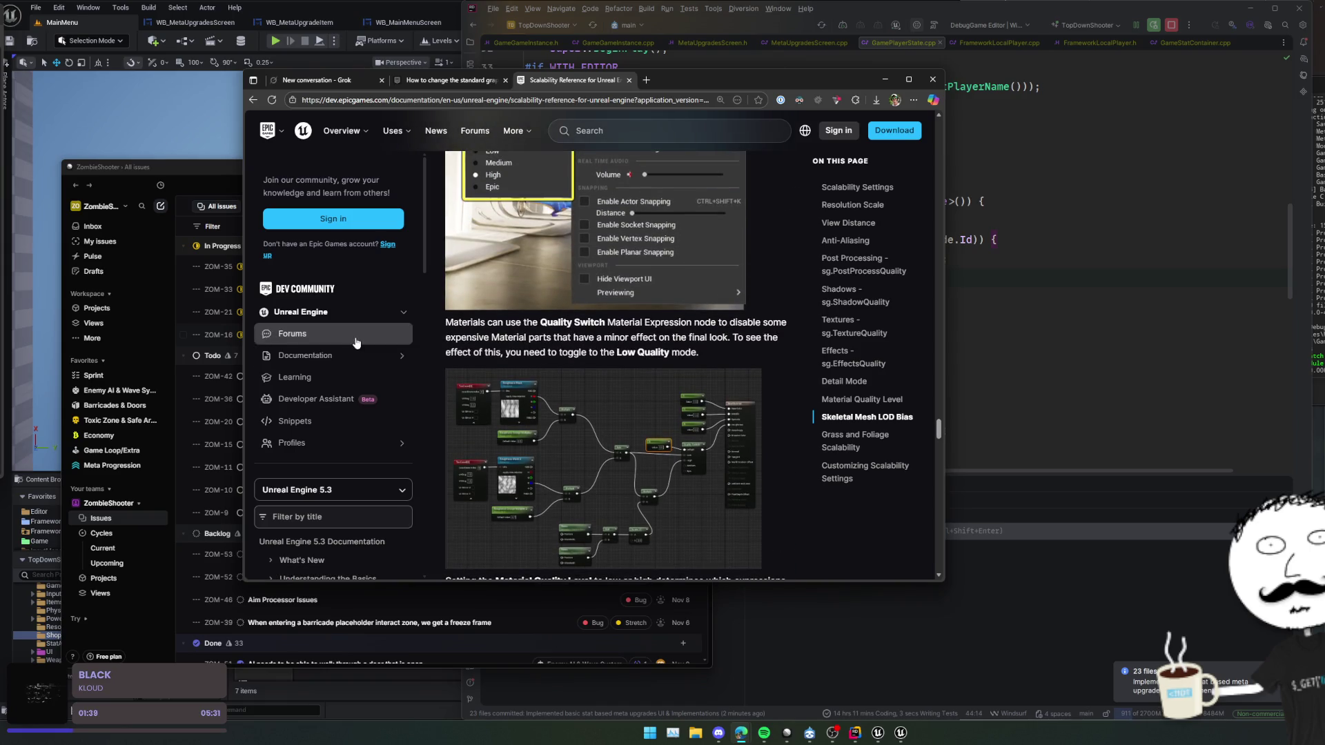
{"action": "scroll", "coordinate": [331, 336], "scroll_direction": "down", "scroll_amount": 6}
- Search Google for 'ue graphics options menu'
{"action": "left_click", "coordinate": [645, 99]}
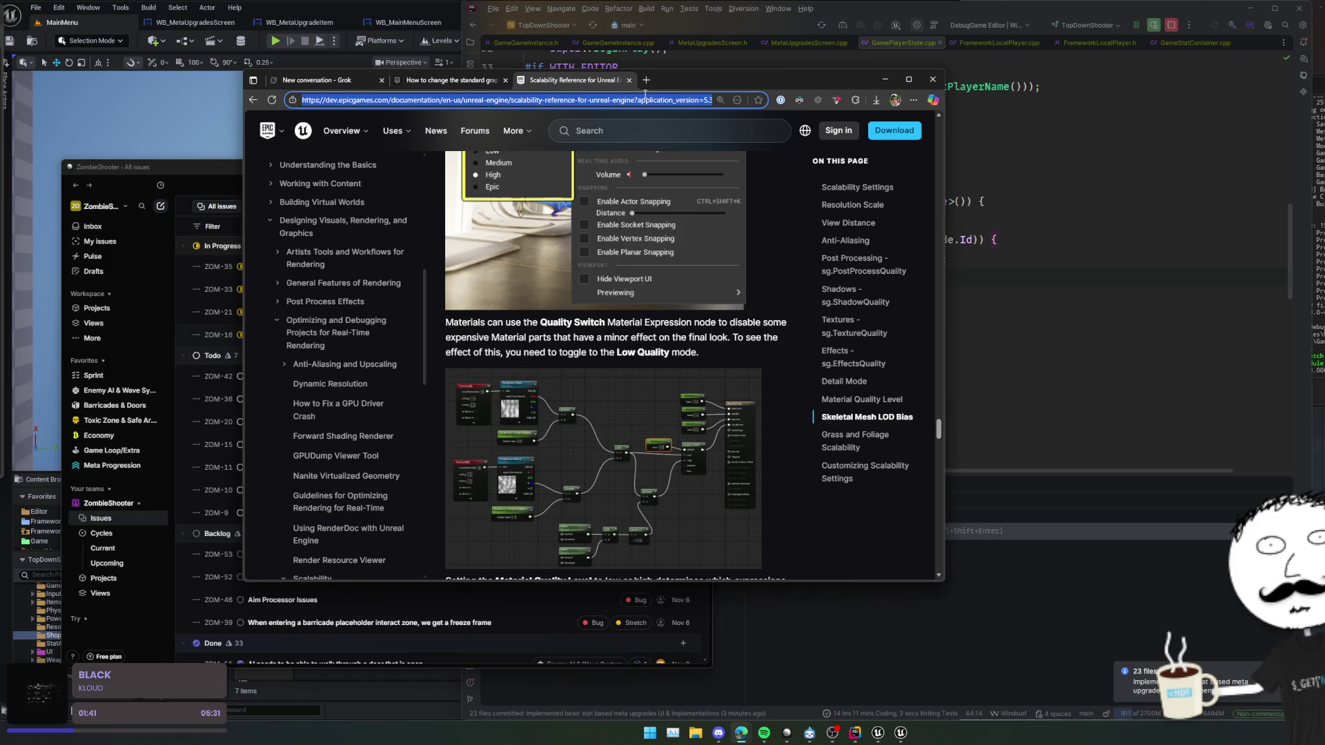
{"action": "type", "text": "ue graphics options menu"}
{"action": "key", "text": "Return"}
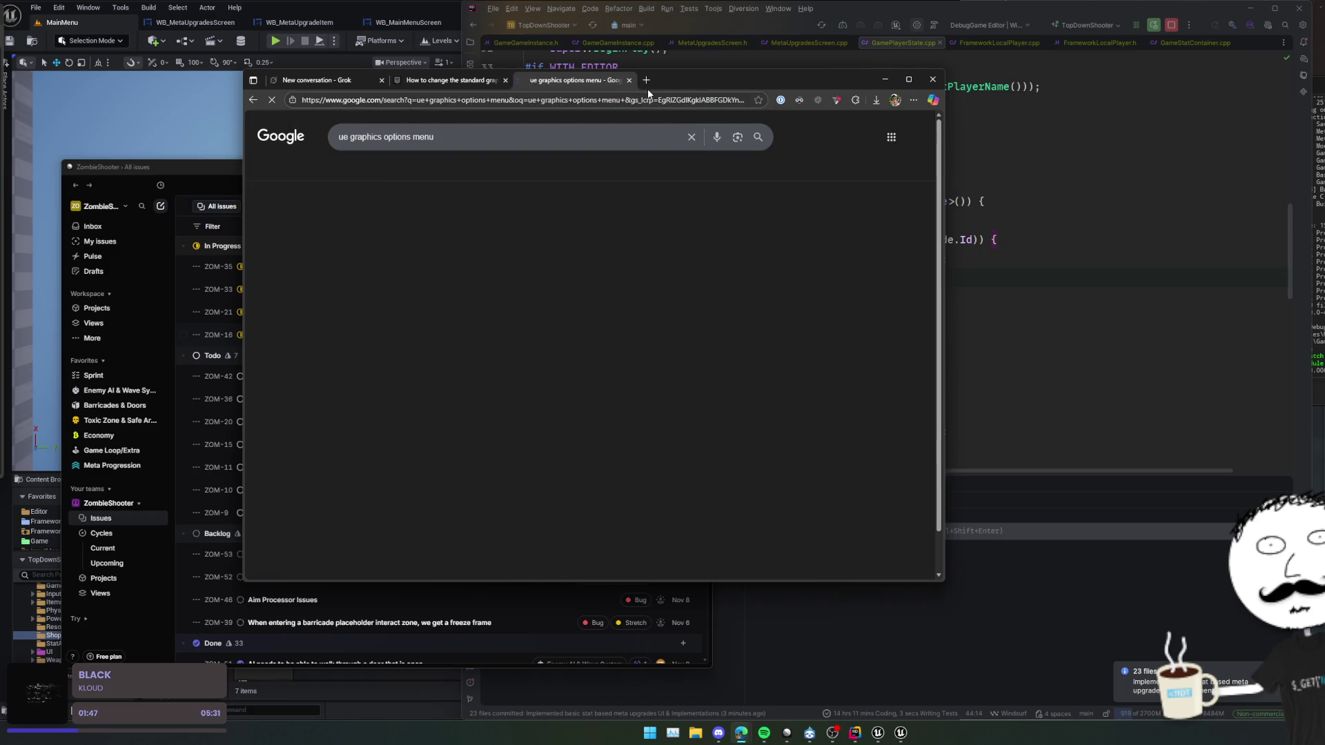
- After a quick look at the Reddit thread, open the forum's UE5 options menu tutorial
{"action": "scroll", "coordinate": [627, 301], "scroll_direction": "down", "scroll_amount": 5}
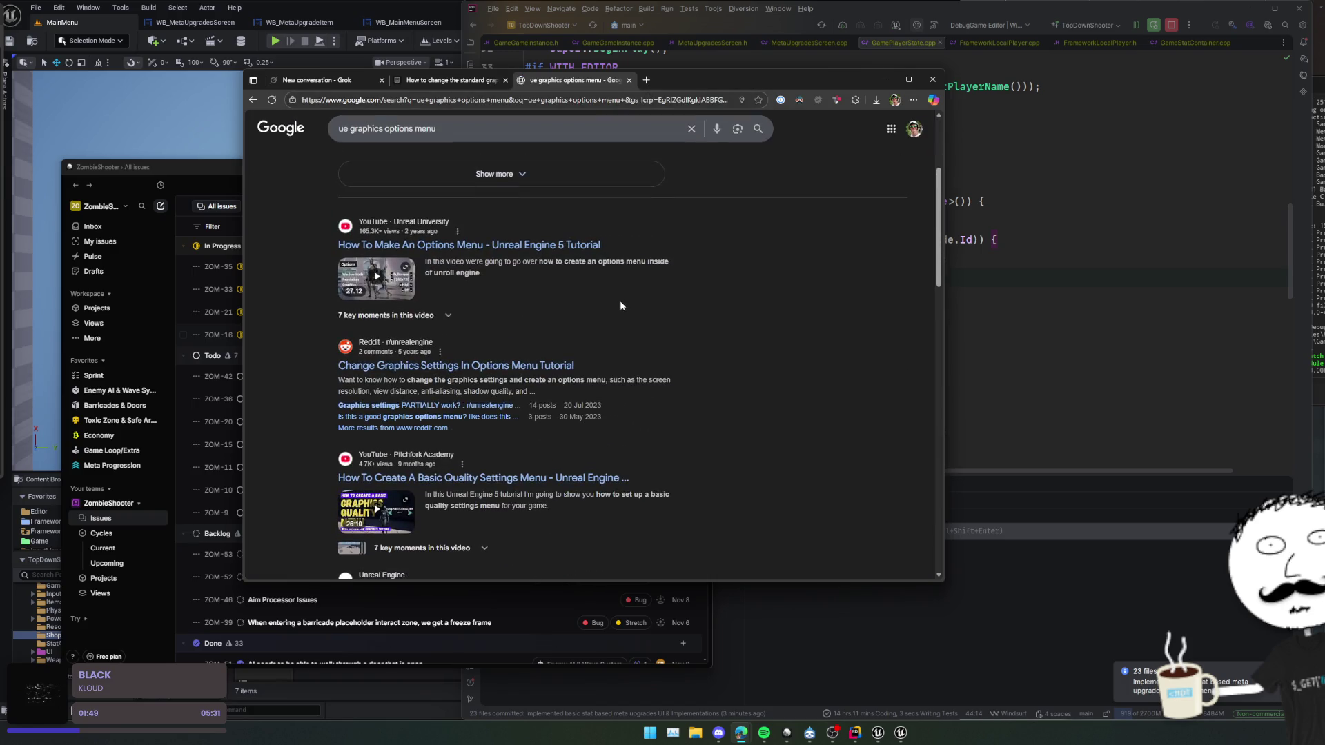
{"action": "left_click", "coordinate": [555, 365]}
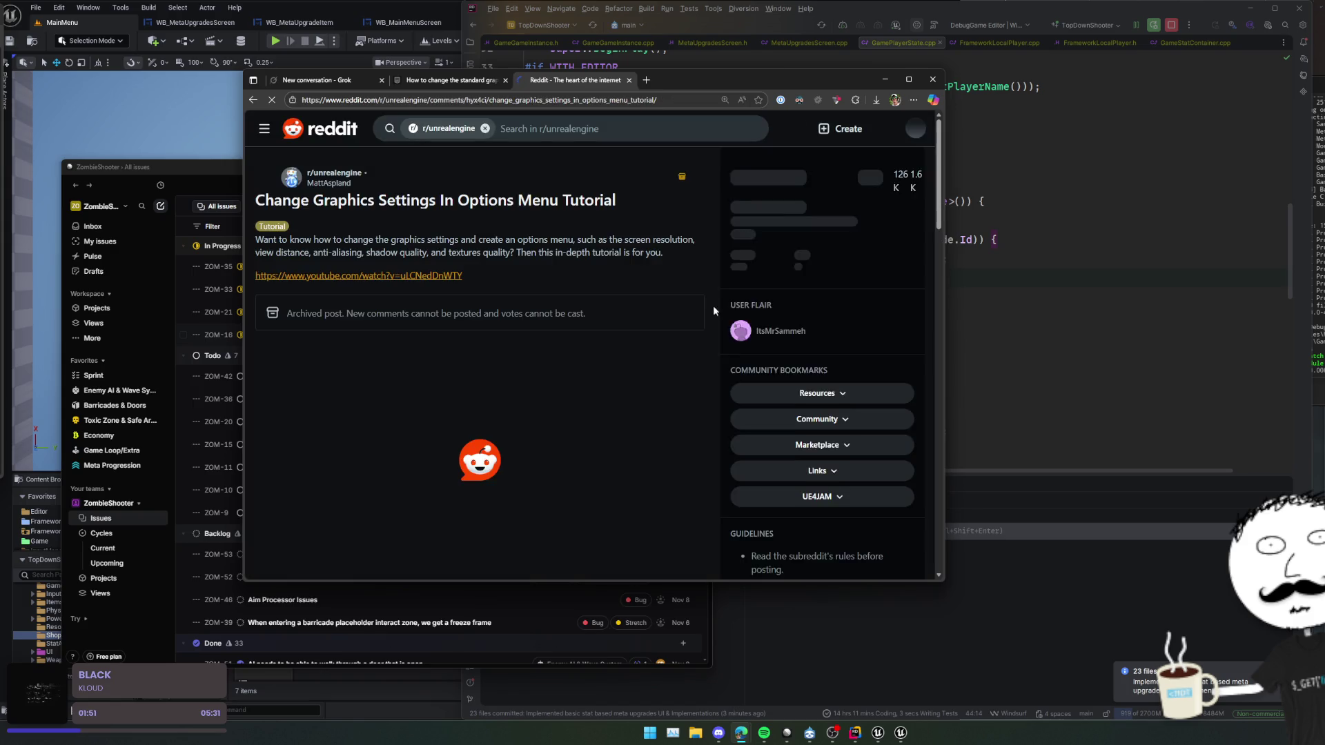
{"action": "key", "text": "alt+Left"}
{"action": "scroll", "coordinate": [706, 346], "scroll_direction": "down", "scroll_amount": 1}
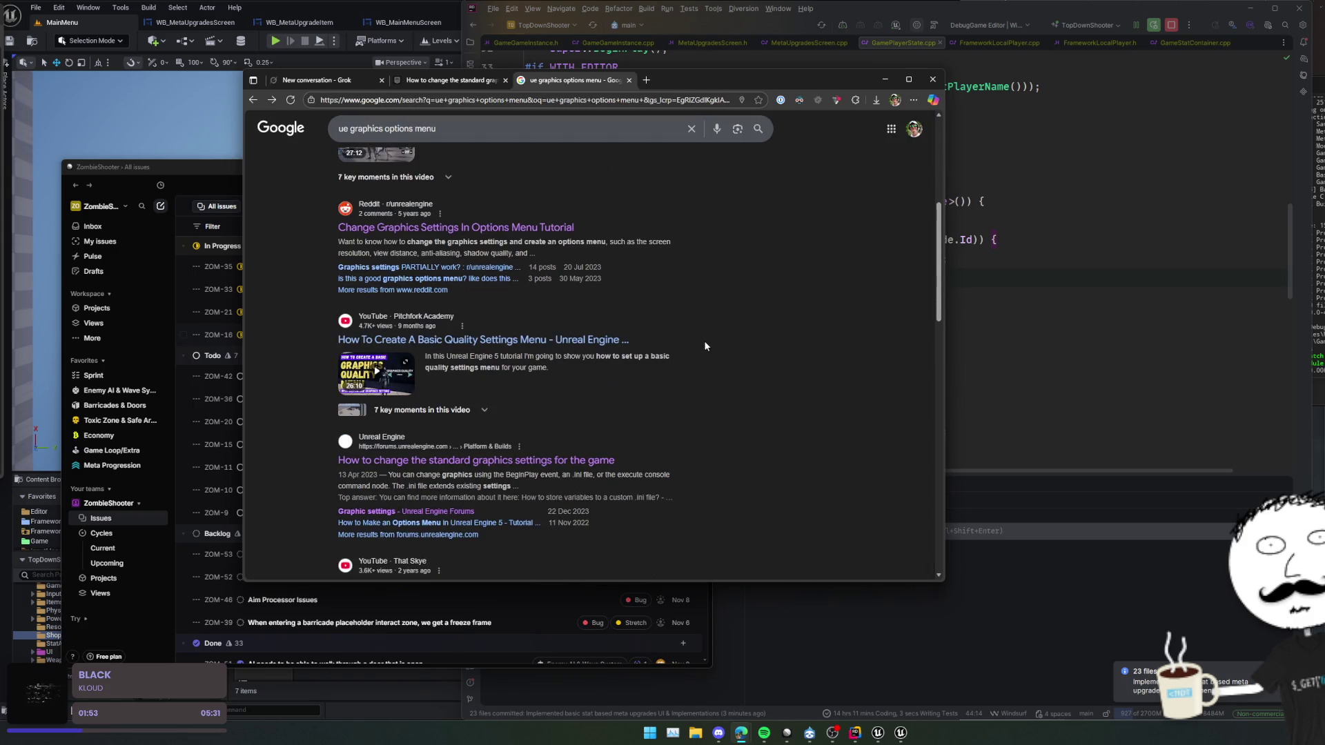
{"action": "scroll", "coordinate": [476, 289], "scroll_direction": "down", "scroll_amount": 3}
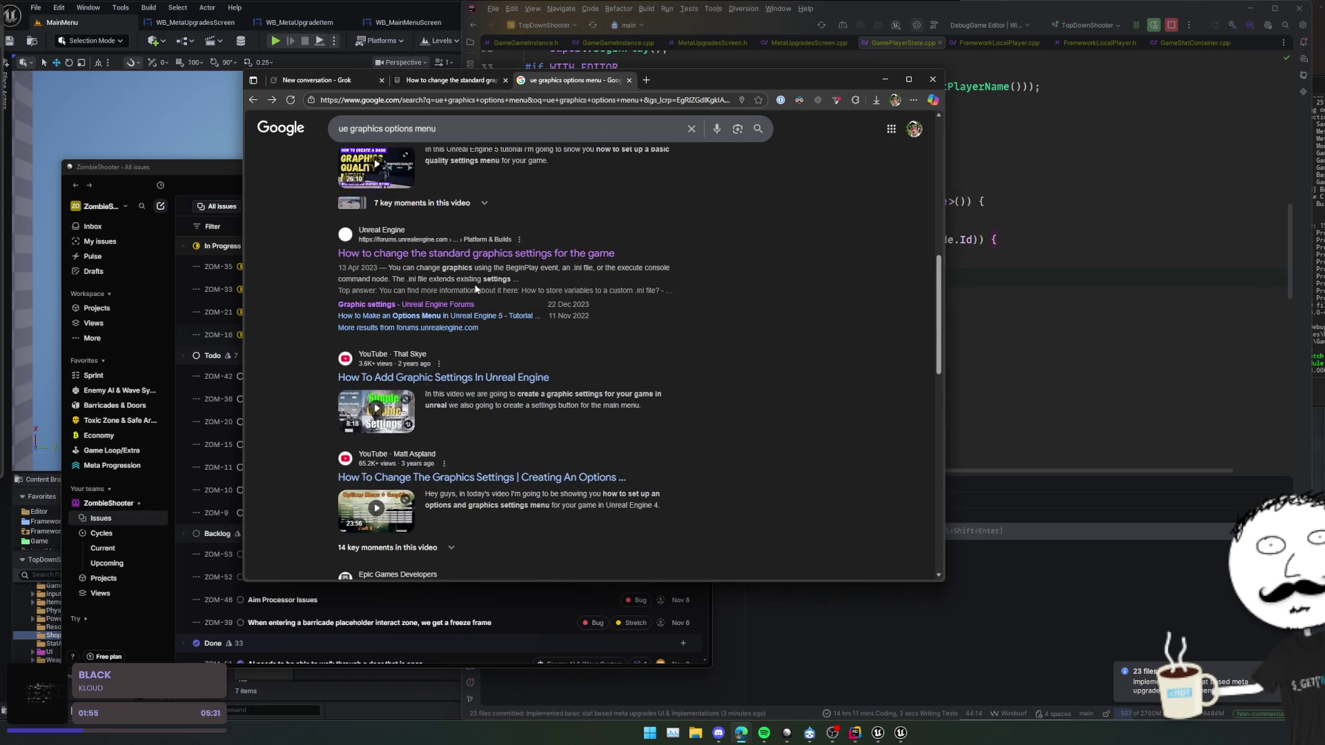
{"action": "left_click", "coordinate": [375, 319]}
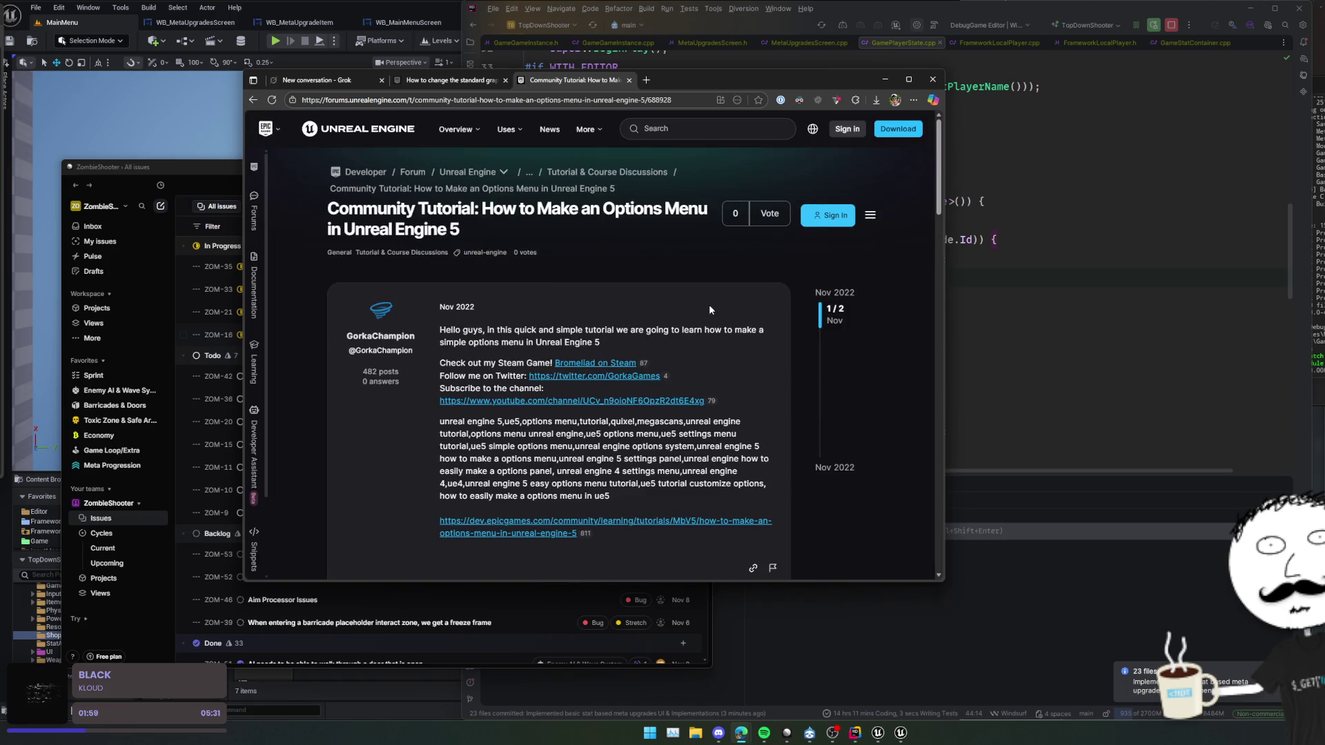
- Open the dev.epicgames.com tutorial link in a background tab and inspect the post's blueprint screenshot
{"action": "scroll", "coordinate": [711, 304], "scroll_direction": "down", "scroll_amount": 1}
{"action": "scroll", "coordinate": [681, 362], "scroll_direction": "down", "scroll_amount": 1}
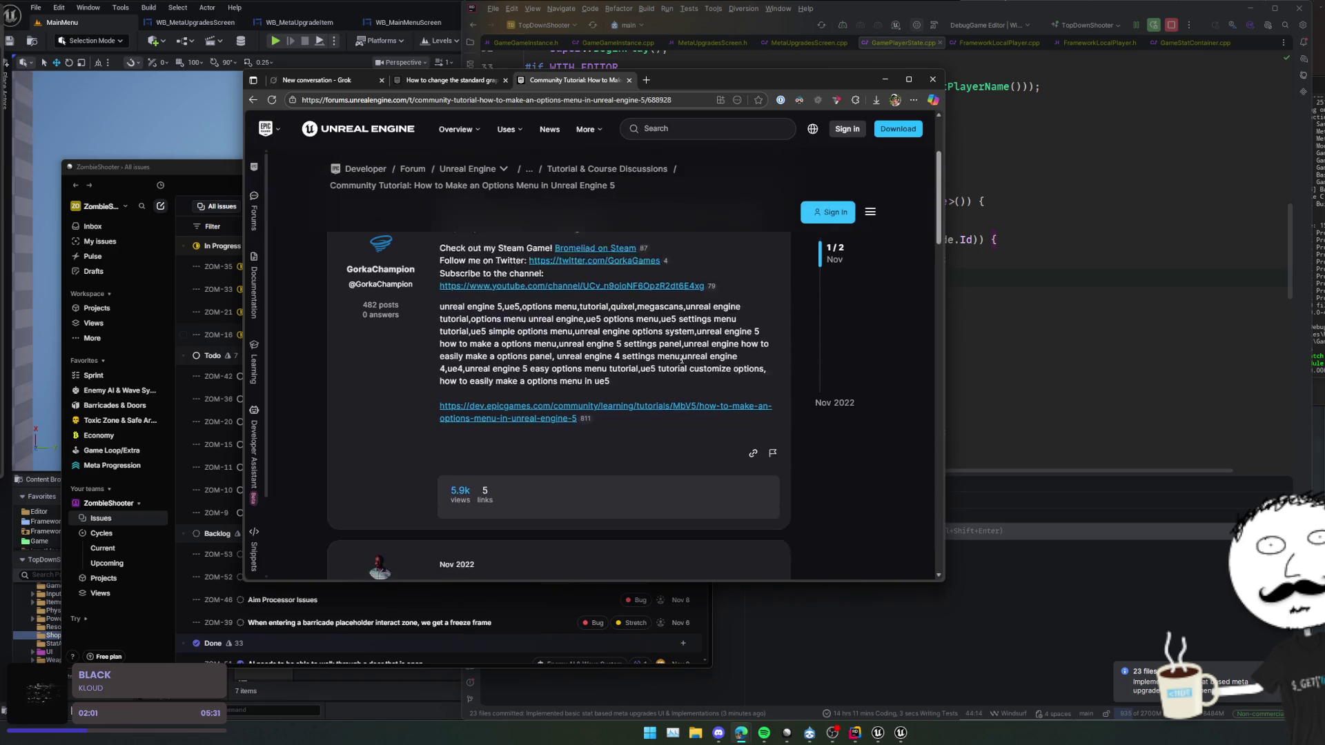
{"action": "middle_click", "coordinate": [682, 365]}
{"action": "scroll", "coordinate": [670, 392], "scroll_direction": "down", "scroll_amount": 1}
{"action": "scroll", "coordinate": [670, 391], "scroll_direction": "down", "scroll_amount": 3}
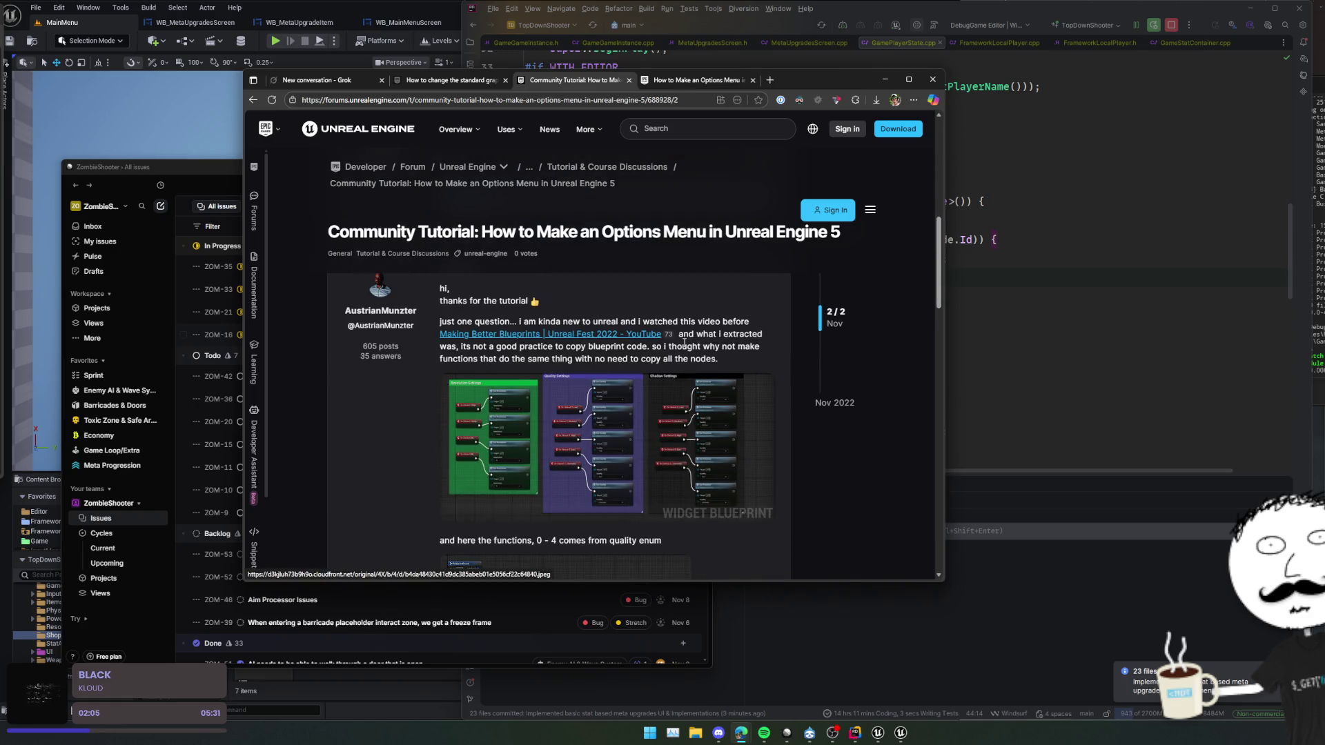
{"action": "left_click", "coordinate": [614, 419]}
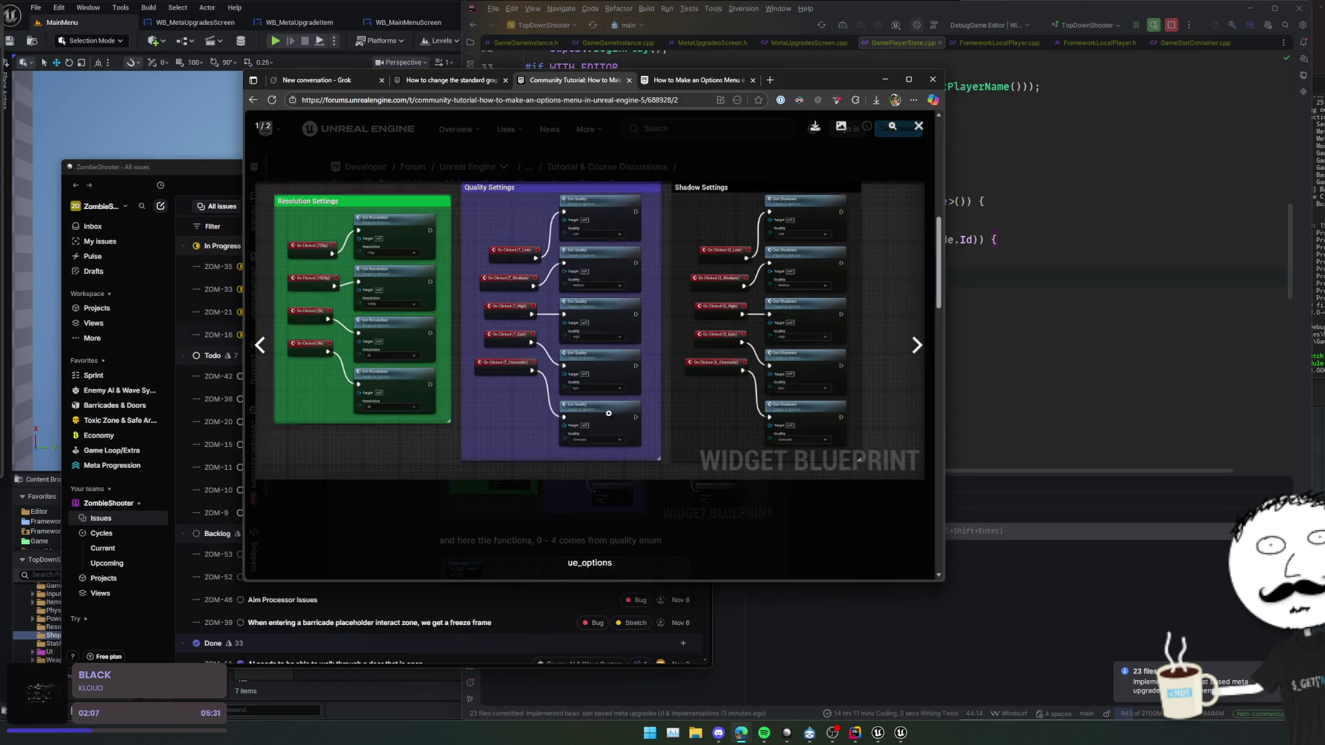
{"action": "left_click", "coordinate": [468, 544]}
- Switch to the Epic Developer Community options-menu tutorial tab and scroll through it
{"action": "scroll", "coordinate": [727, 394], "scroll_direction": "down", "scroll_amount": 6}
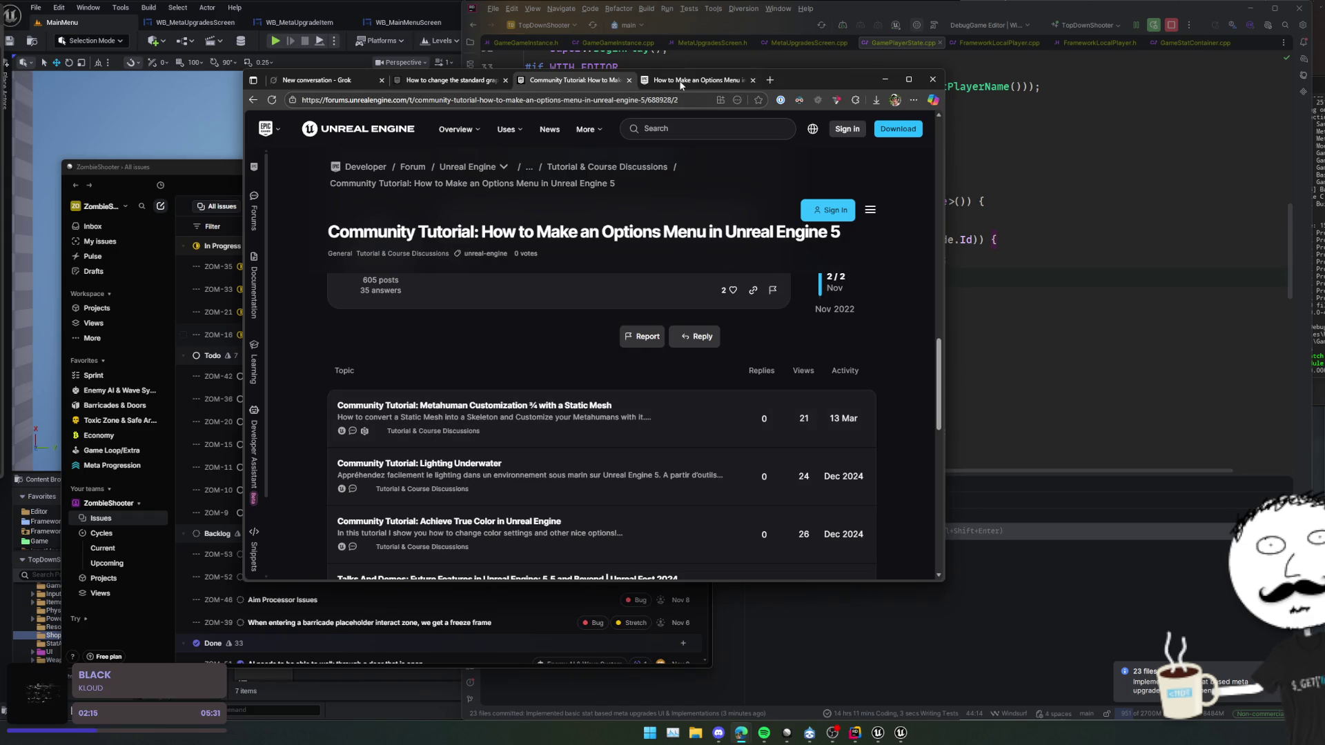
{"action": "left_click", "coordinate": [680, 80]}
{"action": "left_click_drag", "start_coordinate": [801, 76], "coordinate": [769, 76]}
{"action": "scroll", "coordinate": [728, 228], "scroll_direction": "down", "scroll_amount": 3}
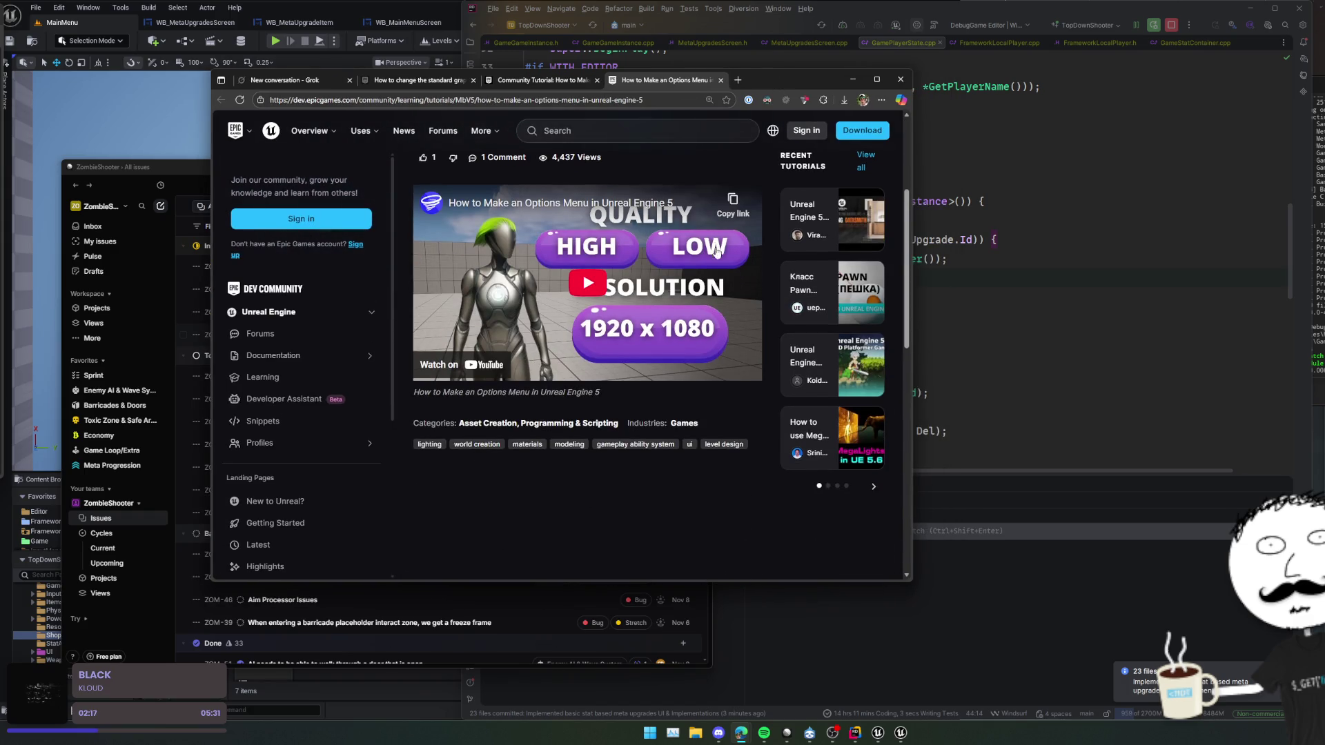
- Widen the browser and open the embedded options-menu tutorial video on YouTube
{"action": "scroll", "coordinate": [716, 250], "scroll_direction": "up", "scroll_amount": 3}
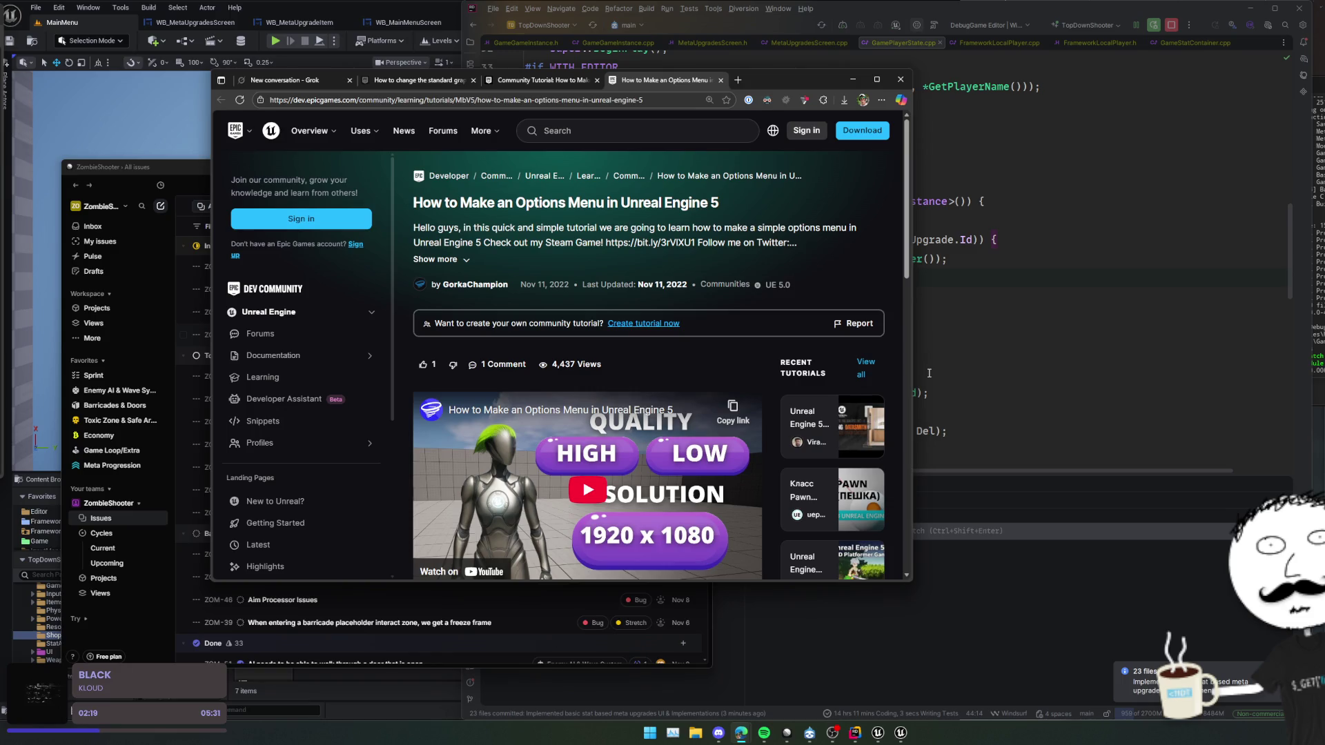
{"action": "scroll", "coordinate": [929, 373], "scroll_direction": "down", "scroll_amount": 3}
{"action": "scroll", "coordinate": [908, 424], "scroll_direction": "down", "scroll_amount": 2}
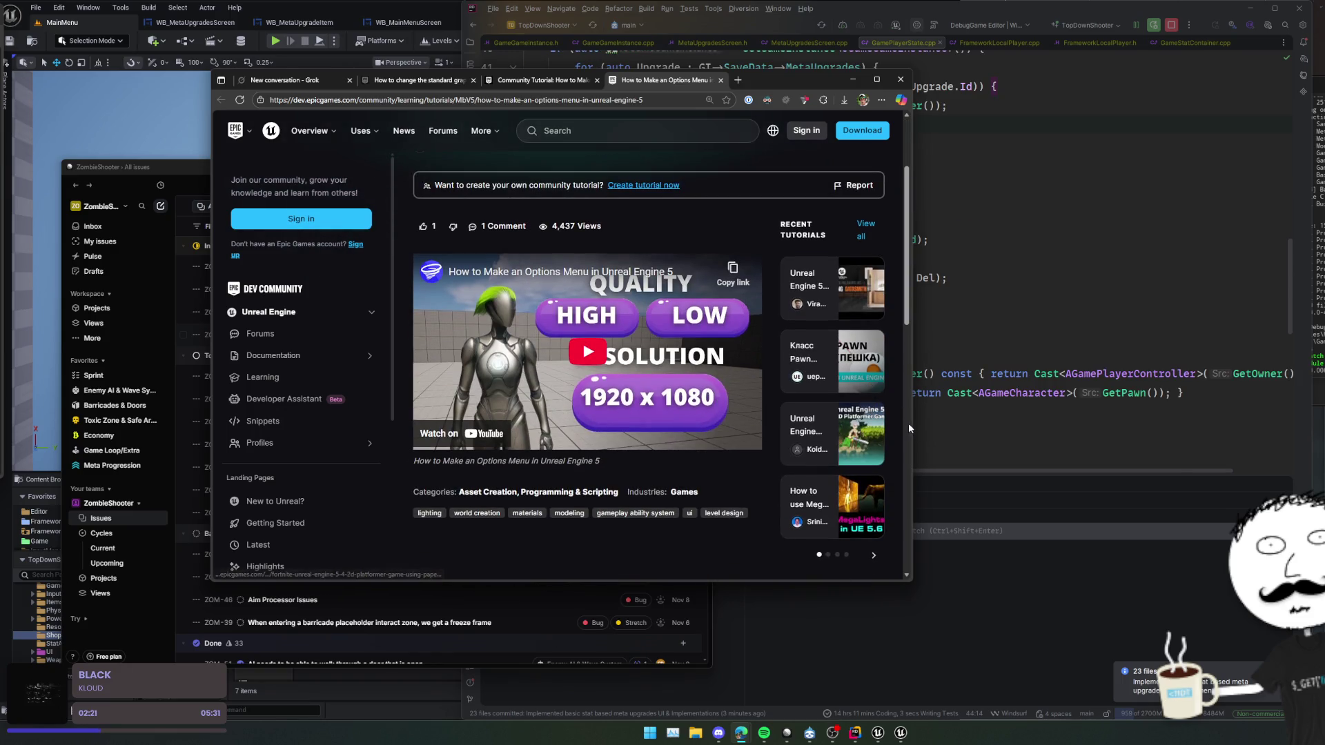
{"action": "left_click_drag", "start_coordinate": [908, 428], "coordinate": [1045, 442]}
{"action": "left_click", "coordinate": [821, 497]}
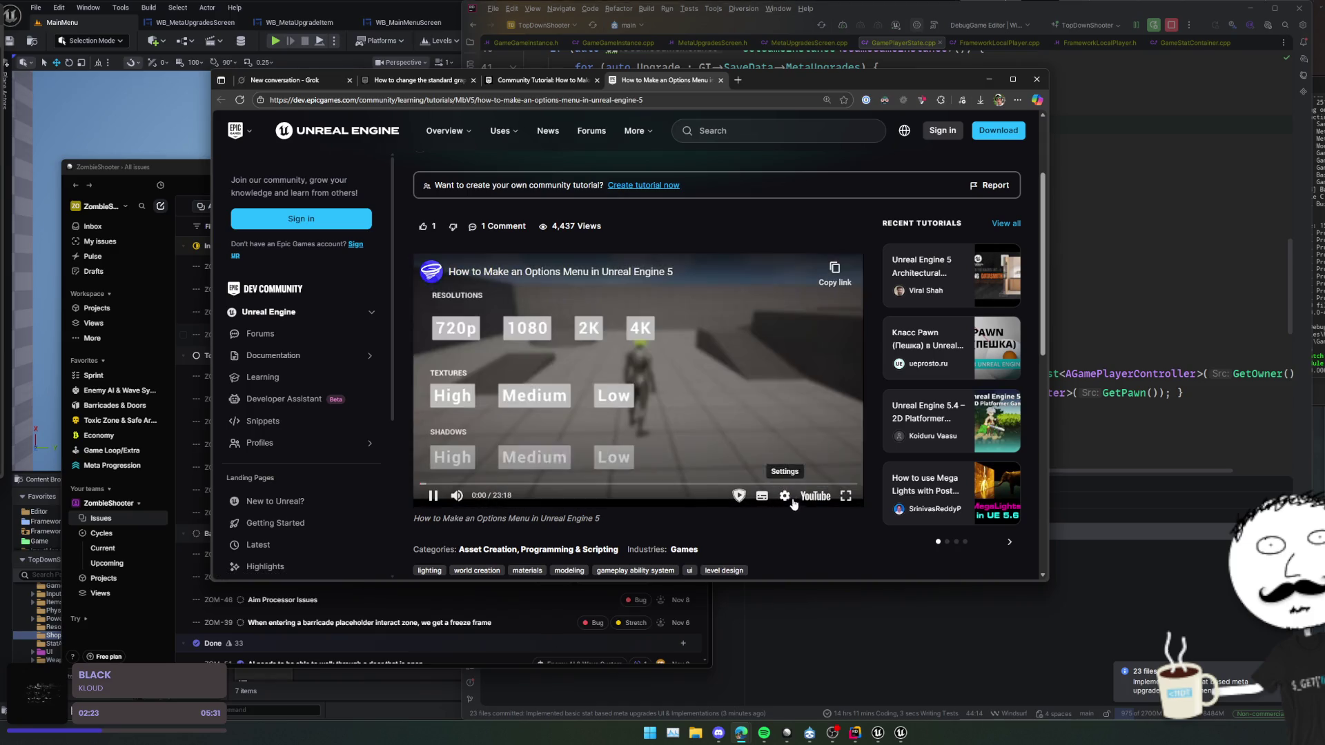
{"action": "left_click", "coordinate": [717, 433]}
{"action": "left_click", "coordinate": [809, 497]}
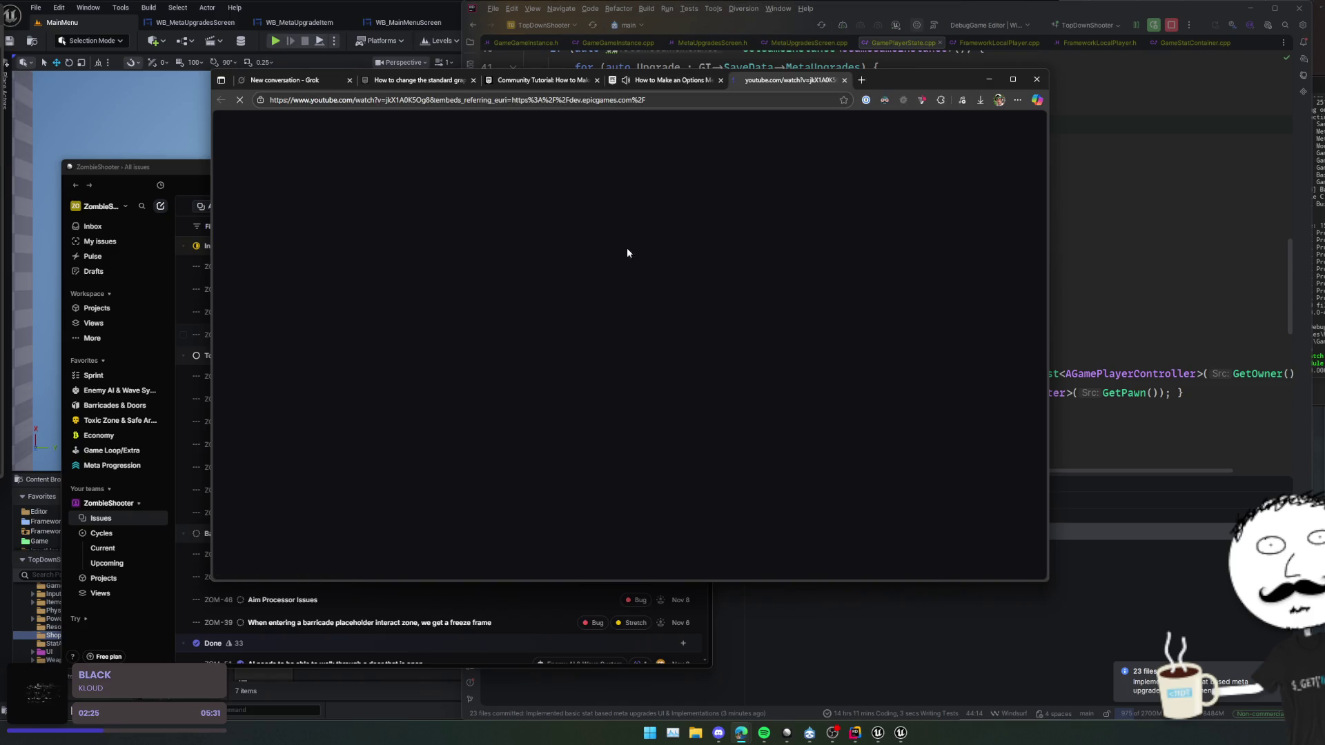
{"action": "left_click_drag", "start_coordinate": [891, 78], "coordinate": [908, 98]}
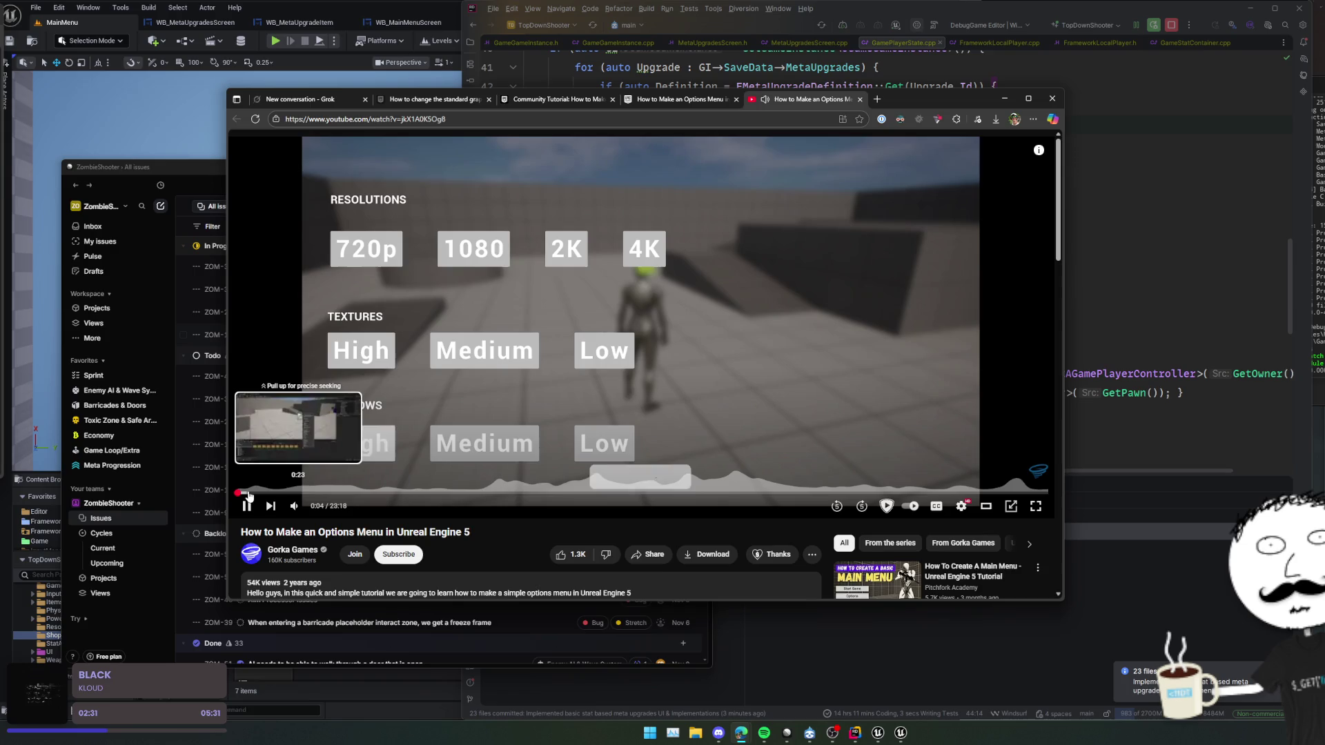
- Skim the video's timeline to about 8:35 on the widget blueprint graph, then return to Rider
{"action": "left_click", "coordinate": [265, 492]}
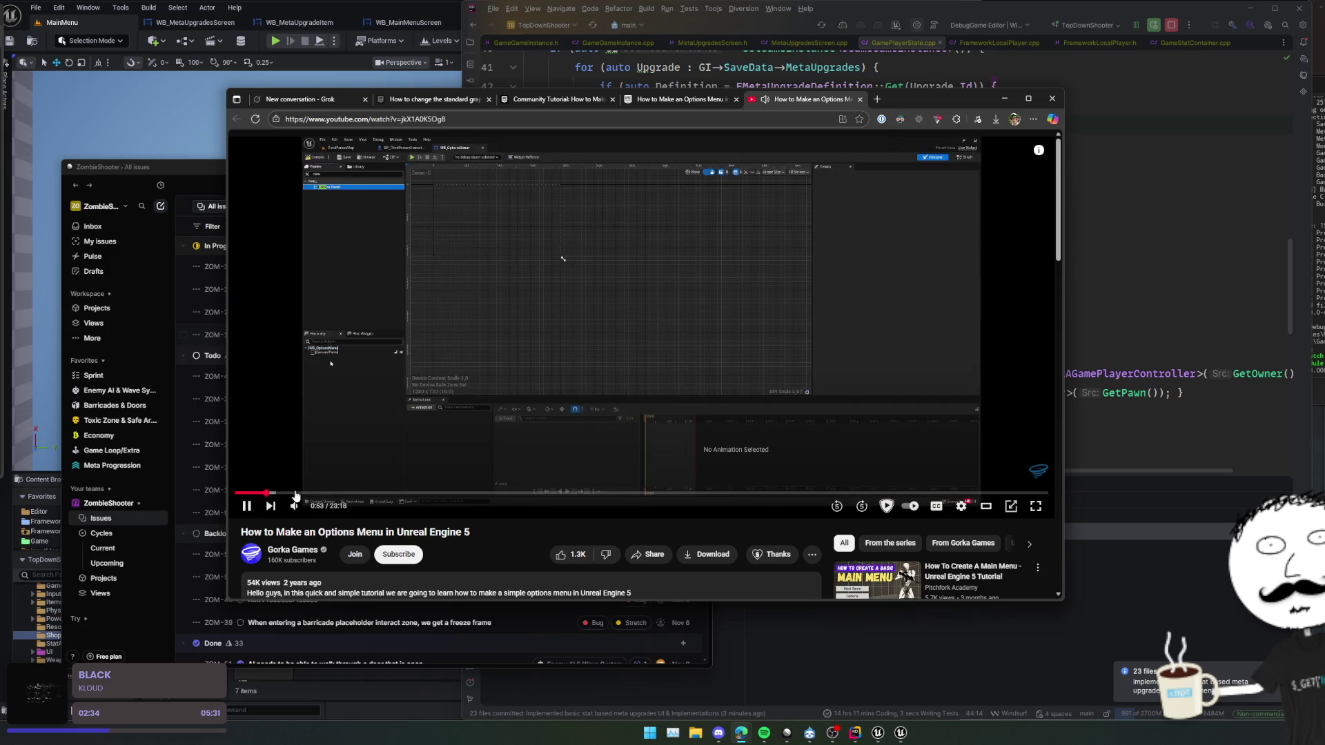
{"action": "left_click", "coordinate": [296, 493]}
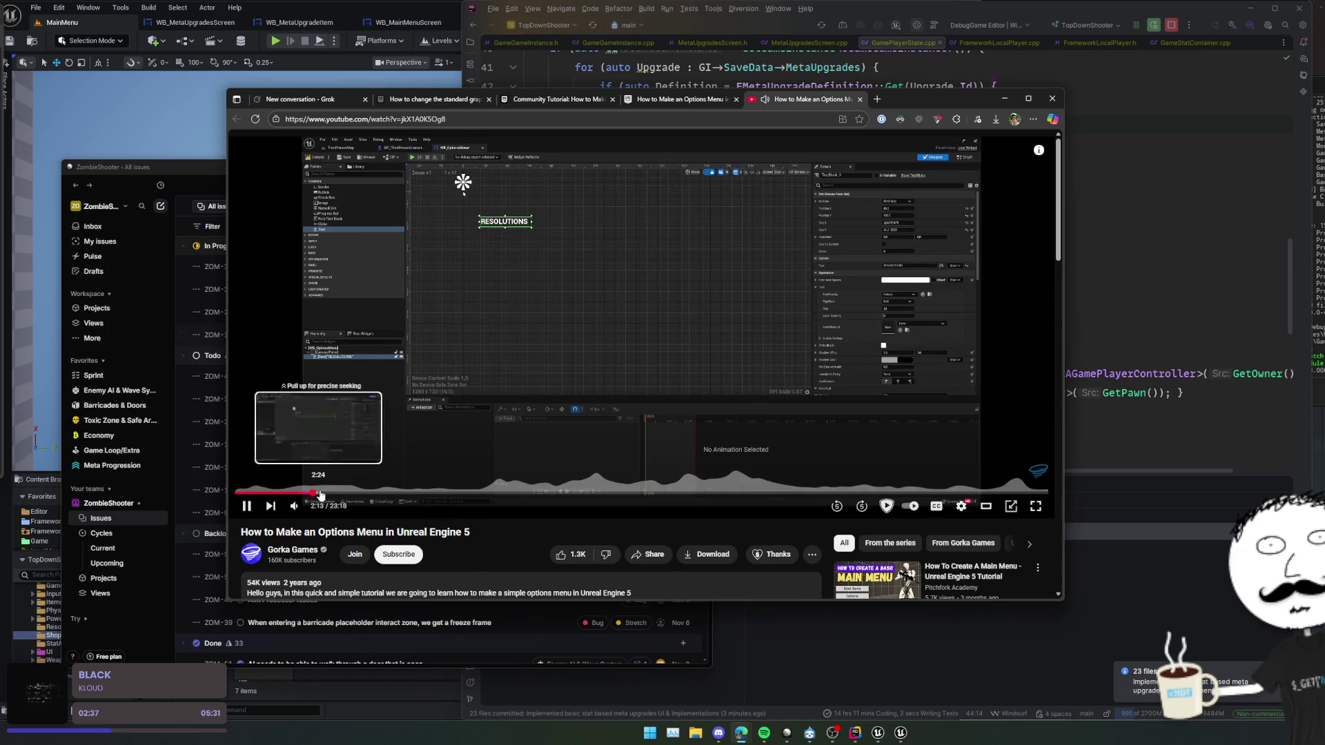
{"action": "left_click", "coordinate": [313, 493]}
{"action": "left_click", "coordinate": [346, 492]}
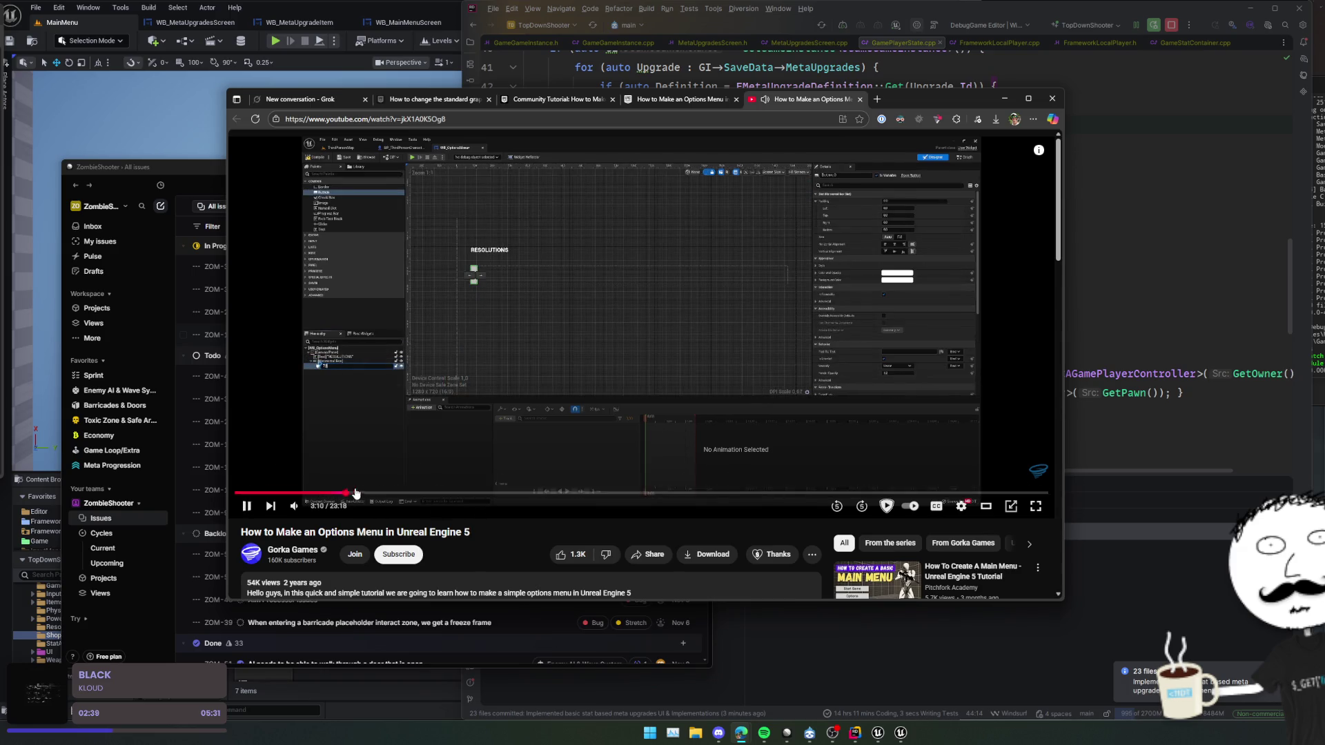
{"action": "left_click", "coordinate": [399, 493]}
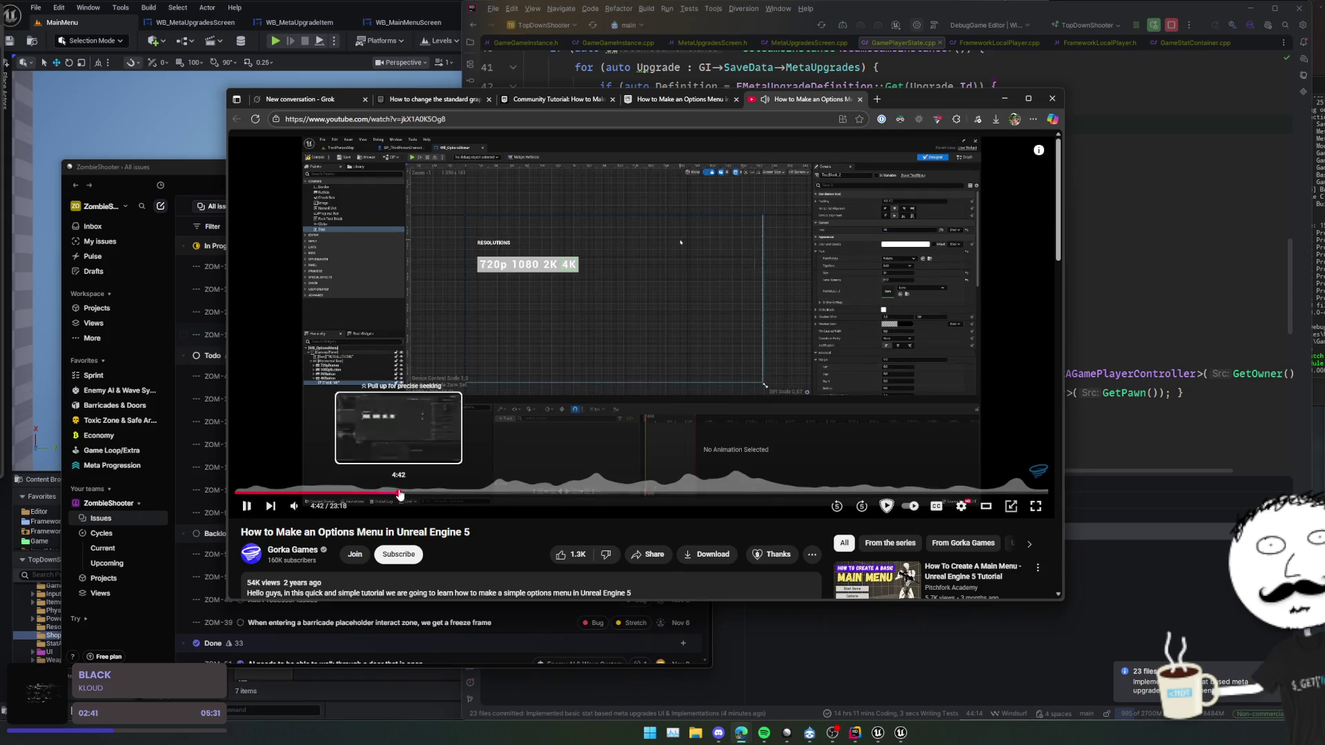
{"action": "left_click", "coordinate": [433, 493]}
{"action": "left_click", "coordinate": [466, 492]}
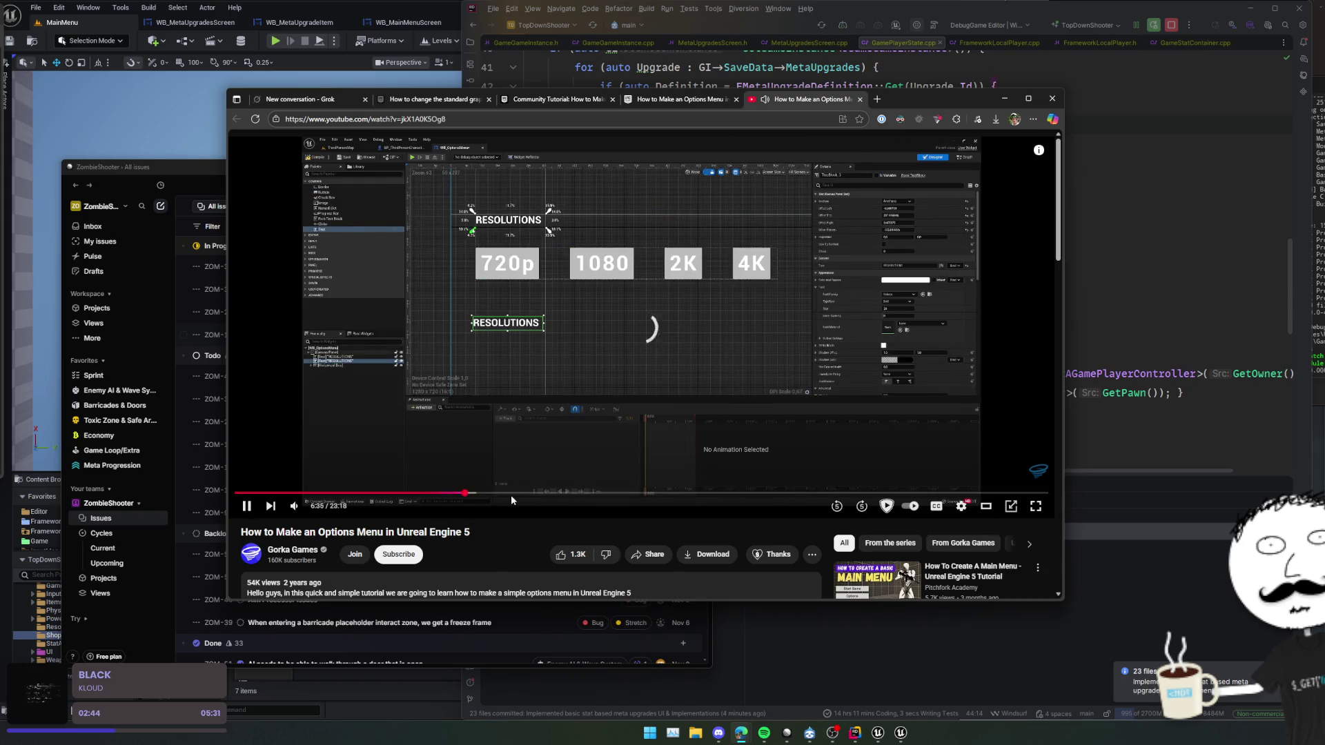
{"action": "left_click", "coordinate": [483, 493]}
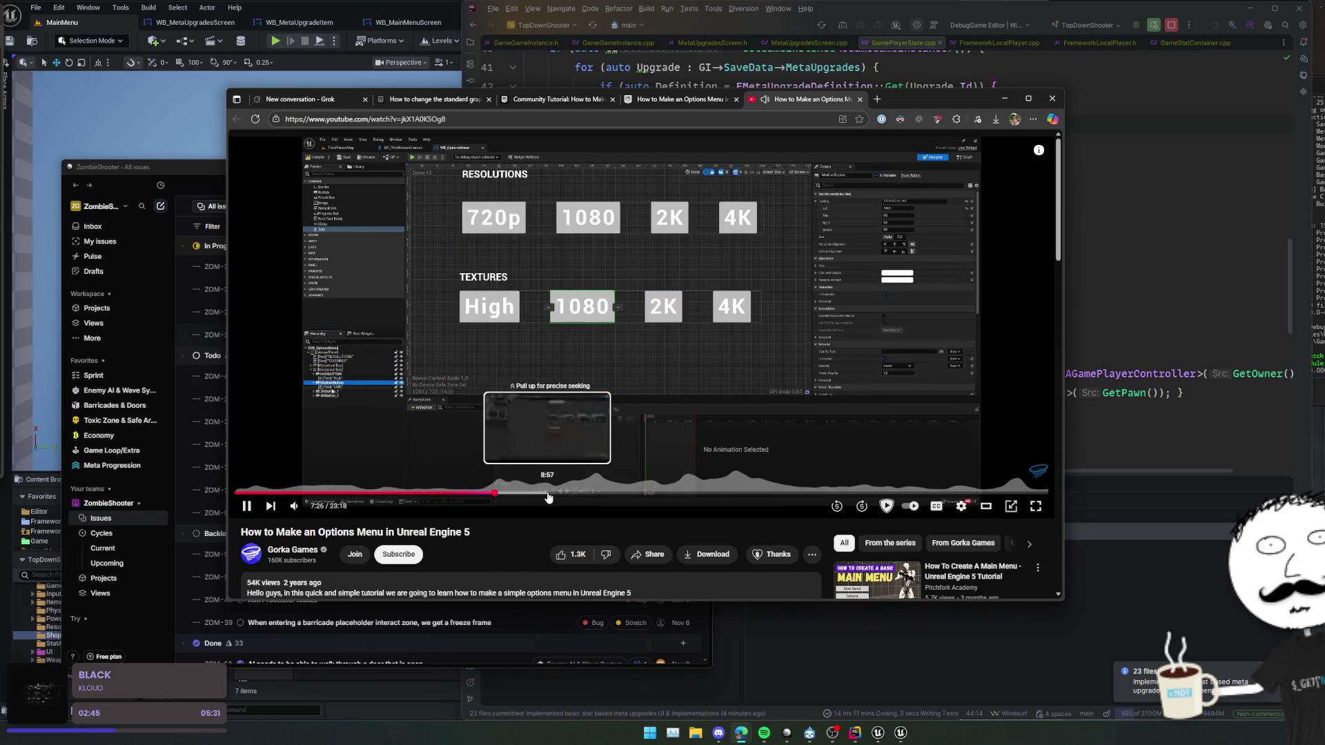
{"action": "left_click", "coordinate": [504, 493]}
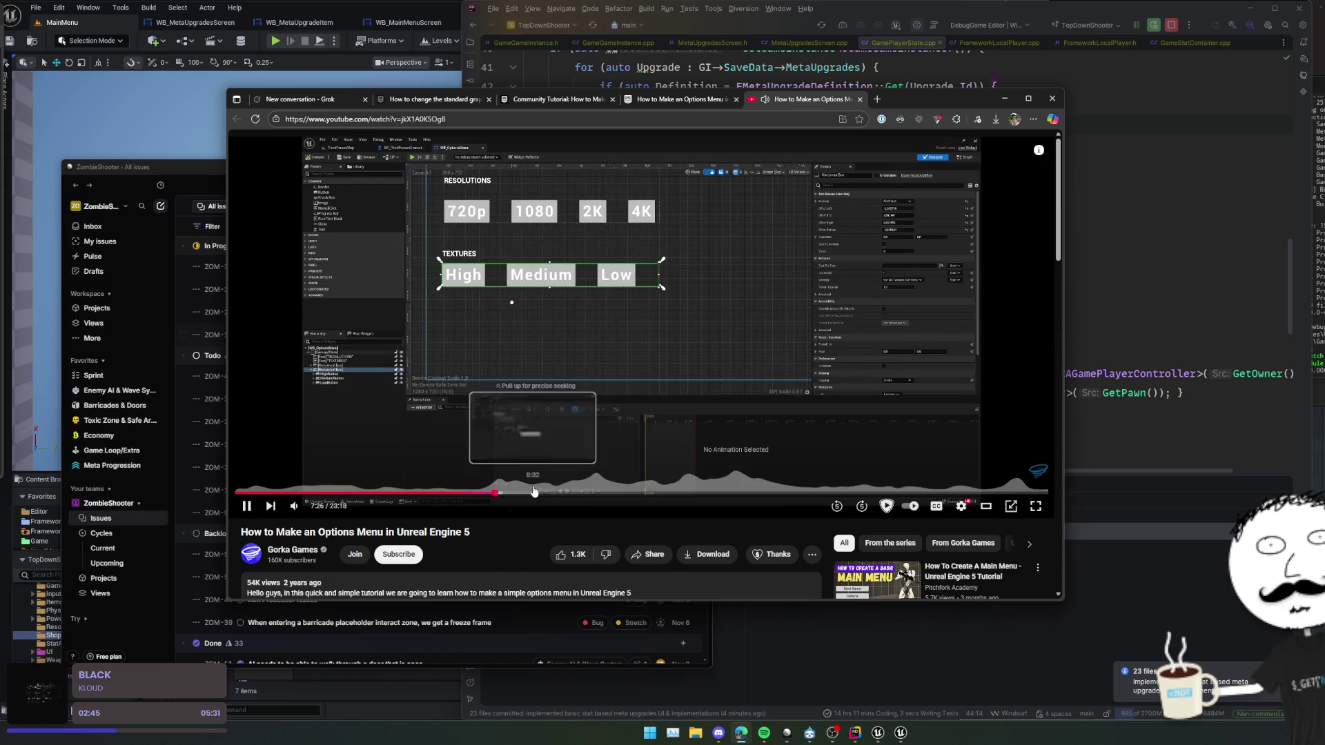
{"action": "left_click", "coordinate": [533, 493]}
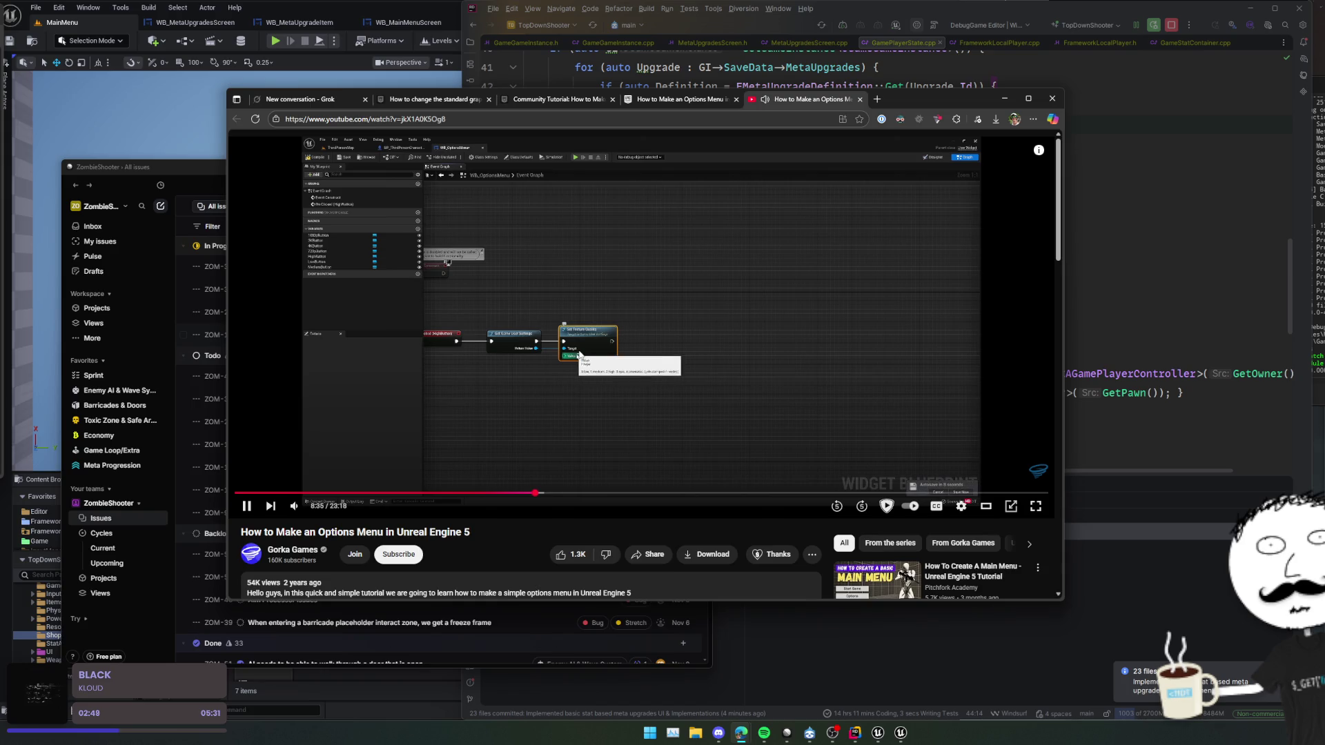
{"action": "left_click", "coordinate": [544, 26]}
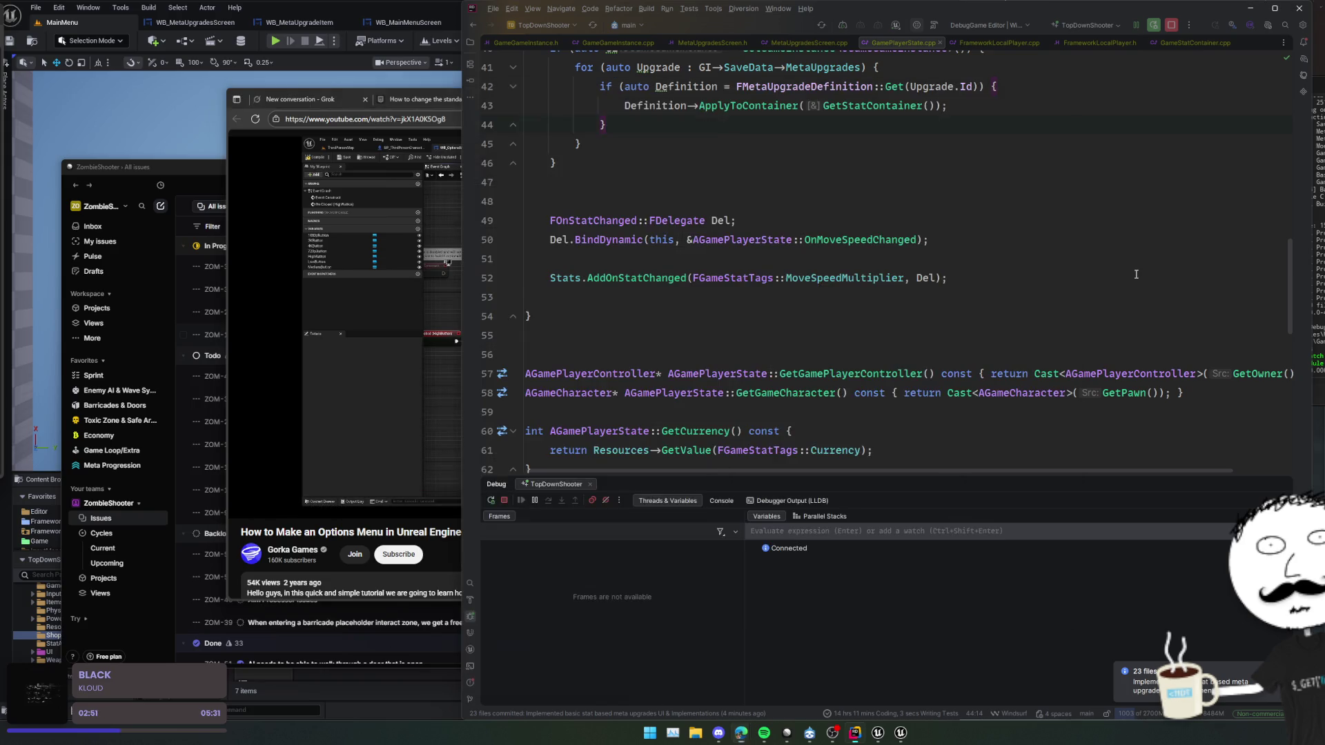
- Open BastionOfBeginnings.sln from Rider's recent solutions in a new window and move it into view
{"action": "left_click", "coordinate": [544, 27]}
{"action": "type", "text": "bast"}
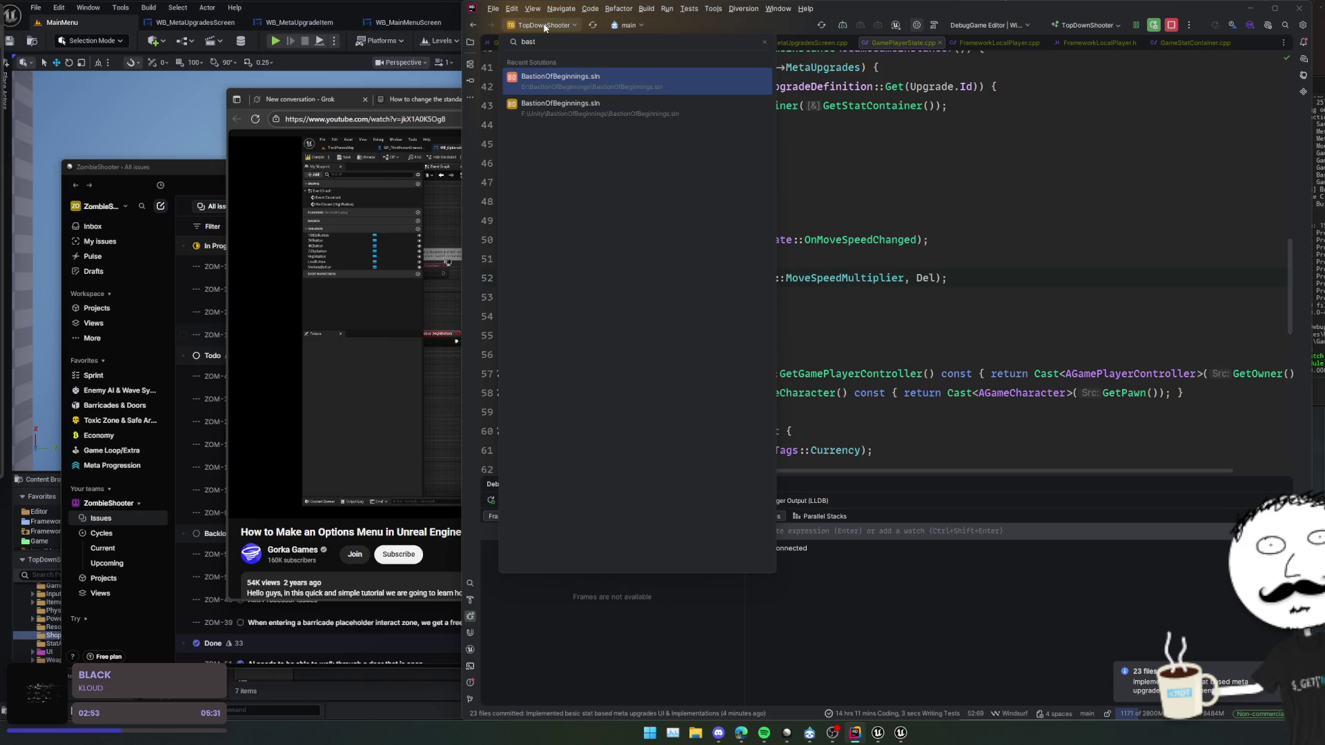
{"action": "key", "text": "Return"}
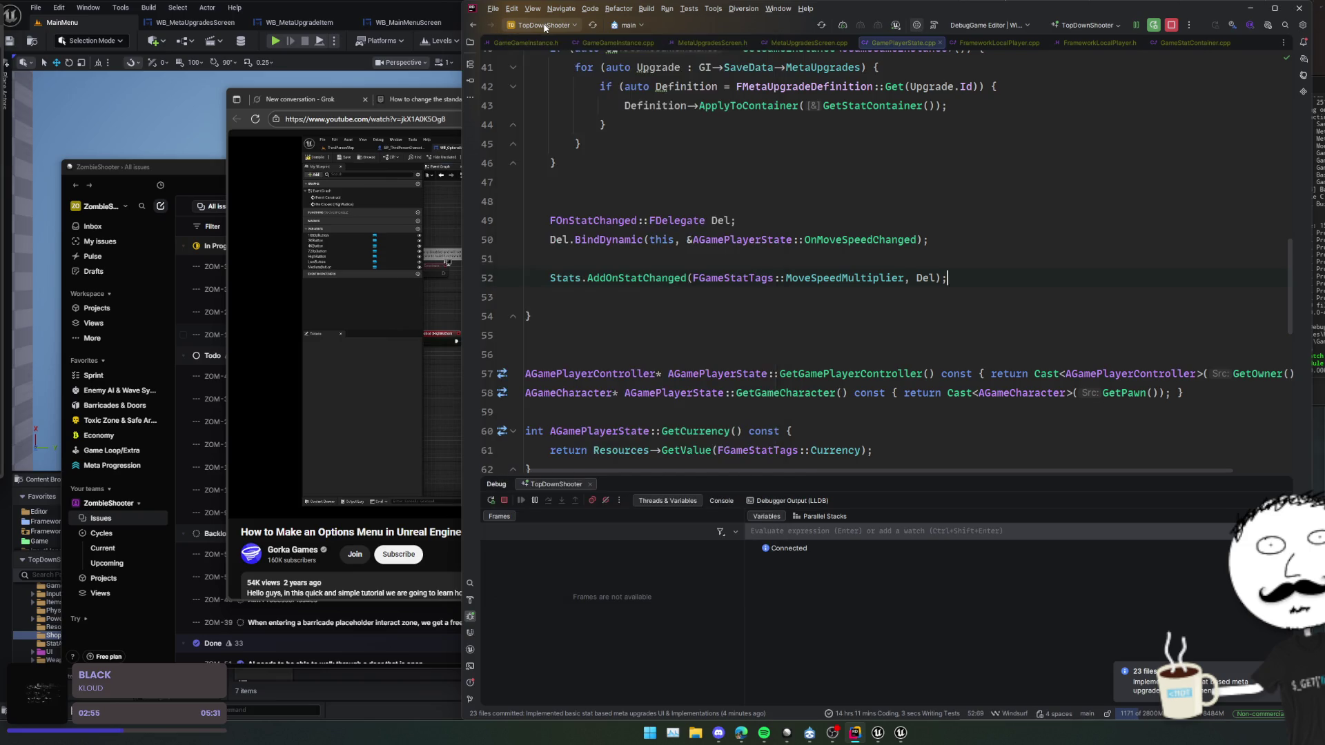
{"action": "left_click", "coordinate": [900, 388]}
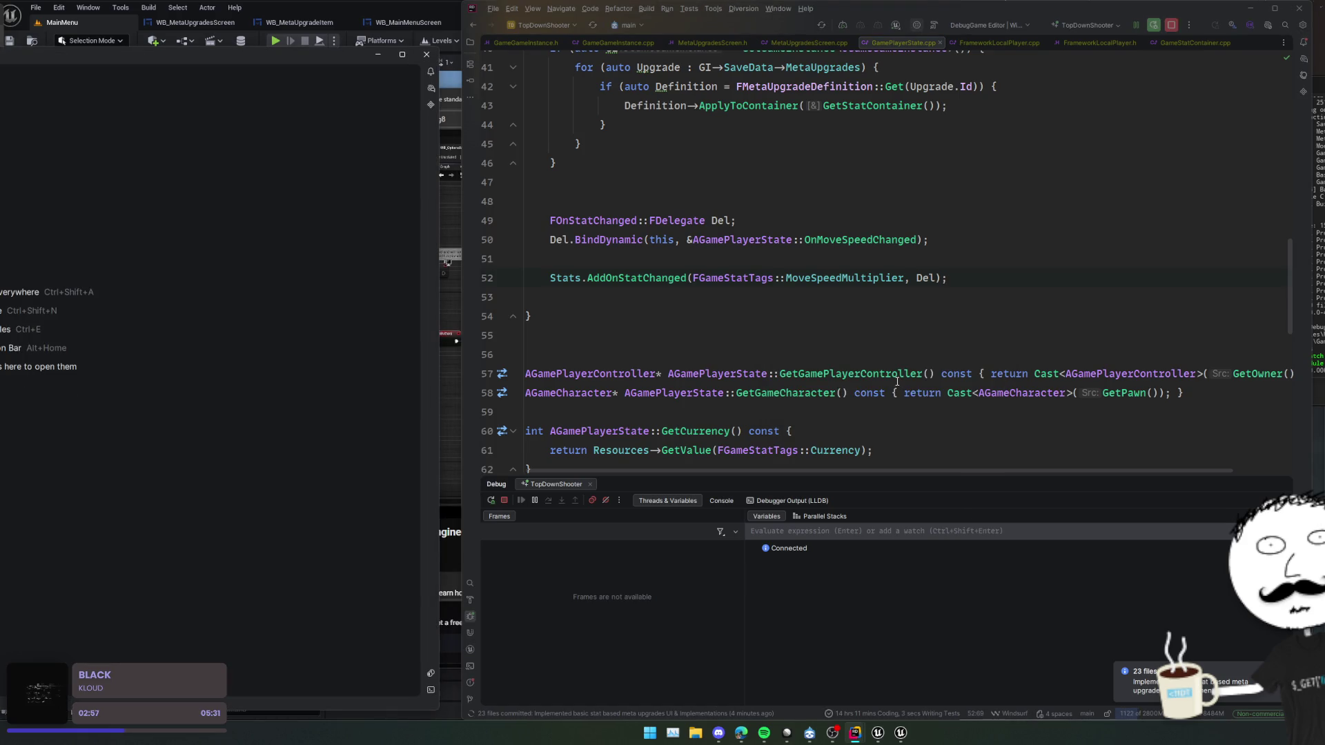
{"action": "left_click_drag", "start_coordinate": [159, 70], "coordinate": [956, 35]}
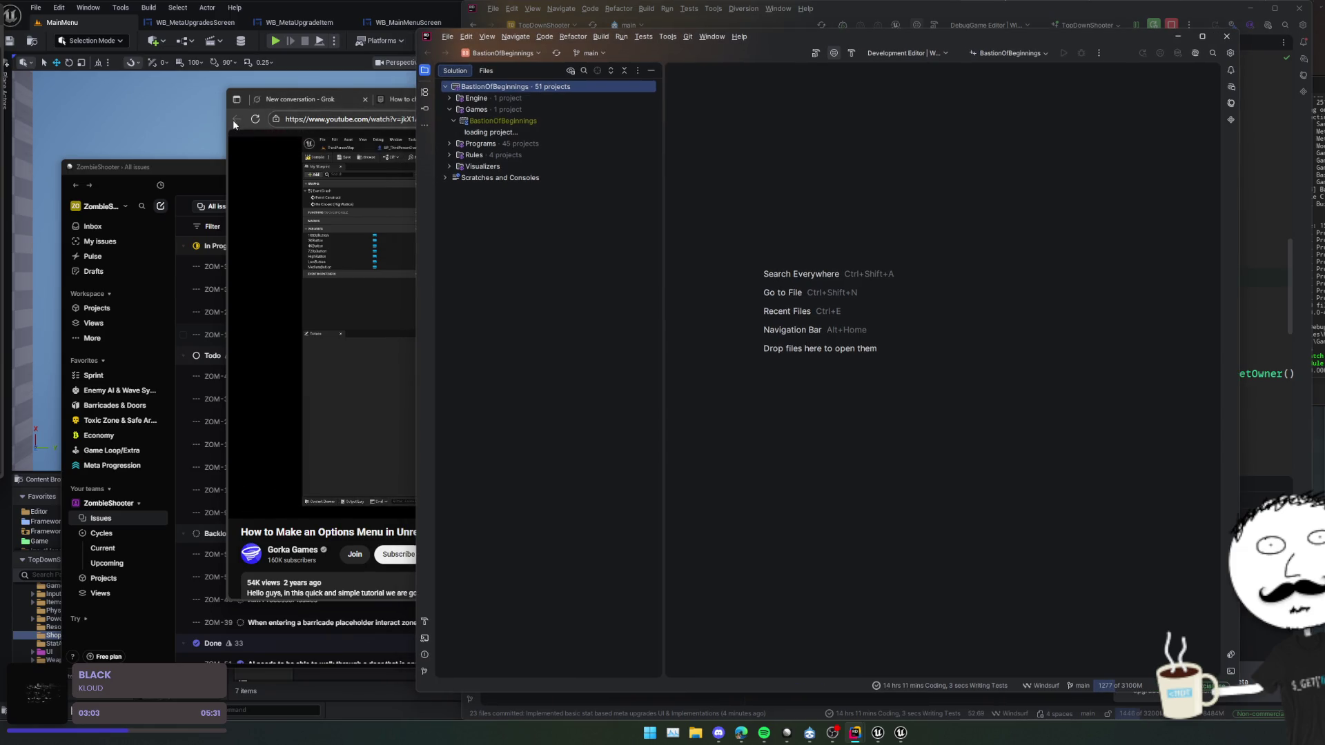
- Close the options-menu tutorial tab, go back to the Google results, and minimize the browser
{"action": "left_click", "coordinate": [348, 99]}
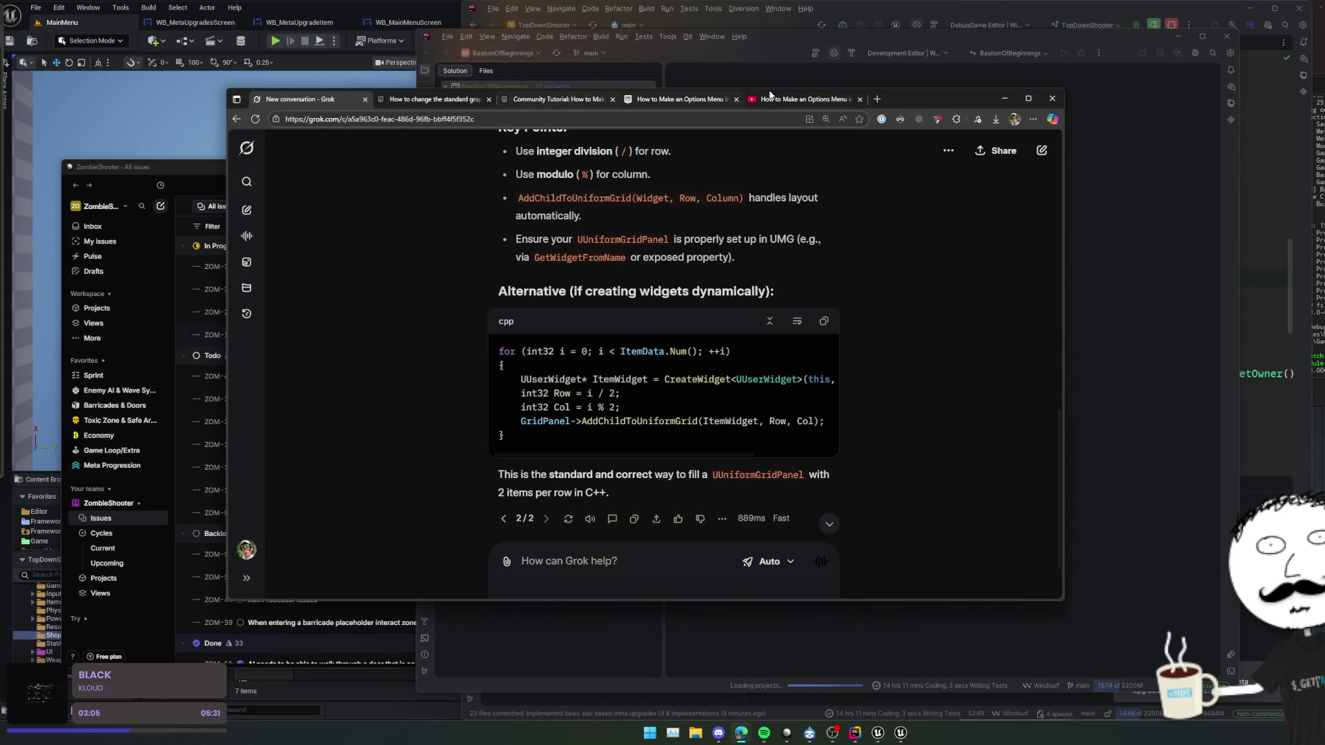
{"action": "left_click", "coordinate": [734, 99]}
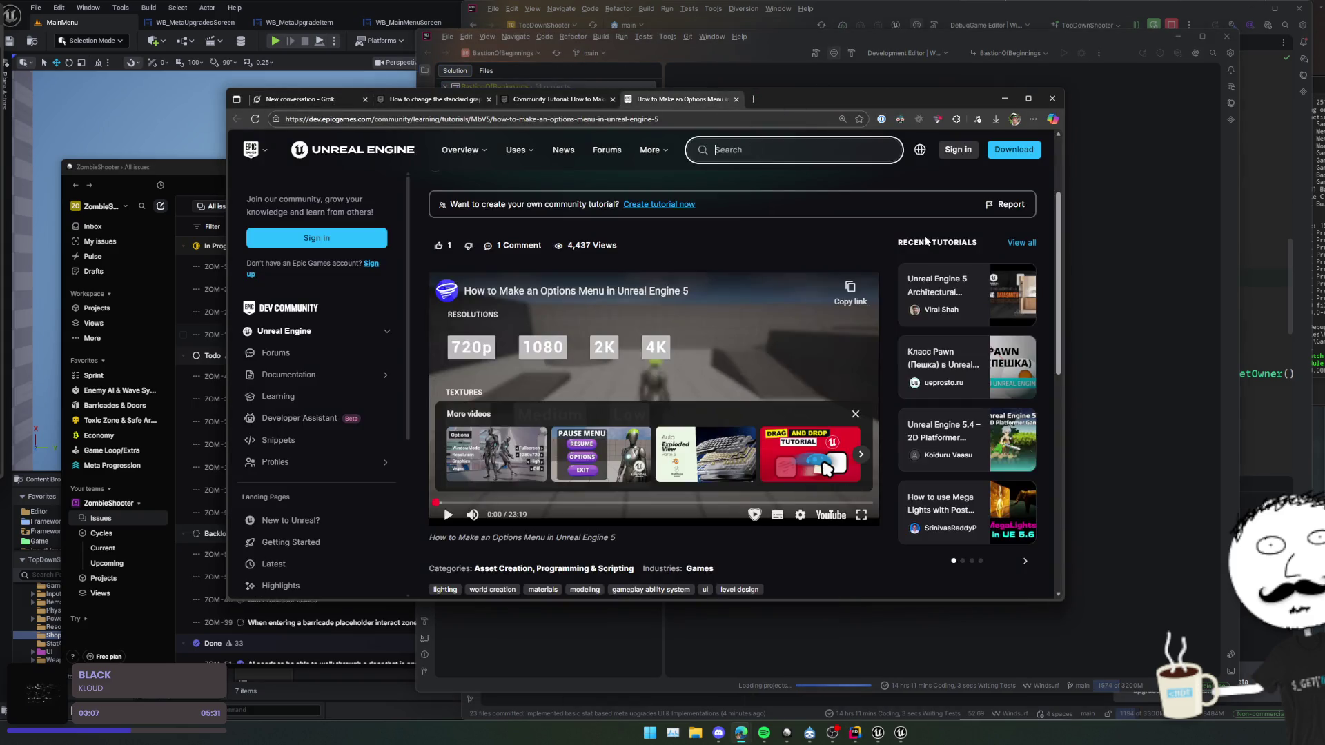
{"action": "key", "text": "ctrl+w"}
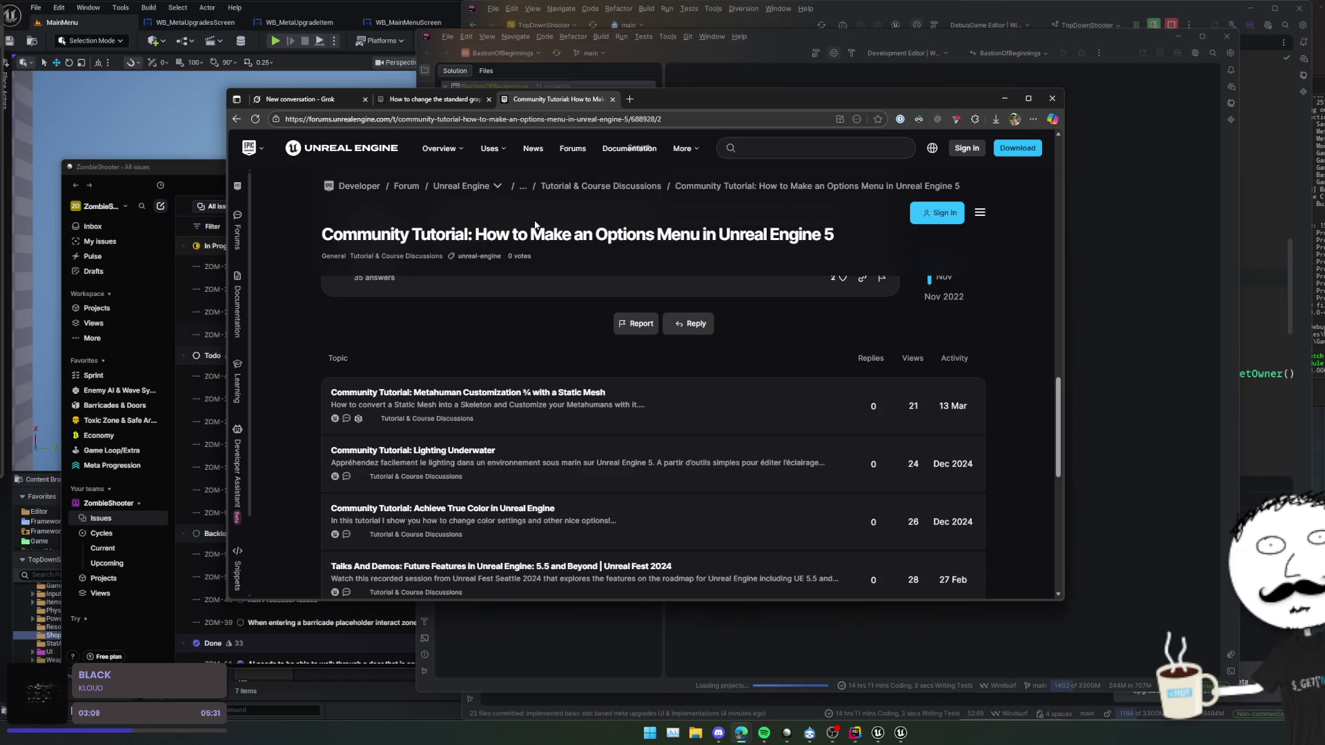
{"action": "key", "text": "alt+Left"}
{"action": "scroll", "coordinate": [741, 225], "scroll_direction": "down", "scroll_amount": 5}
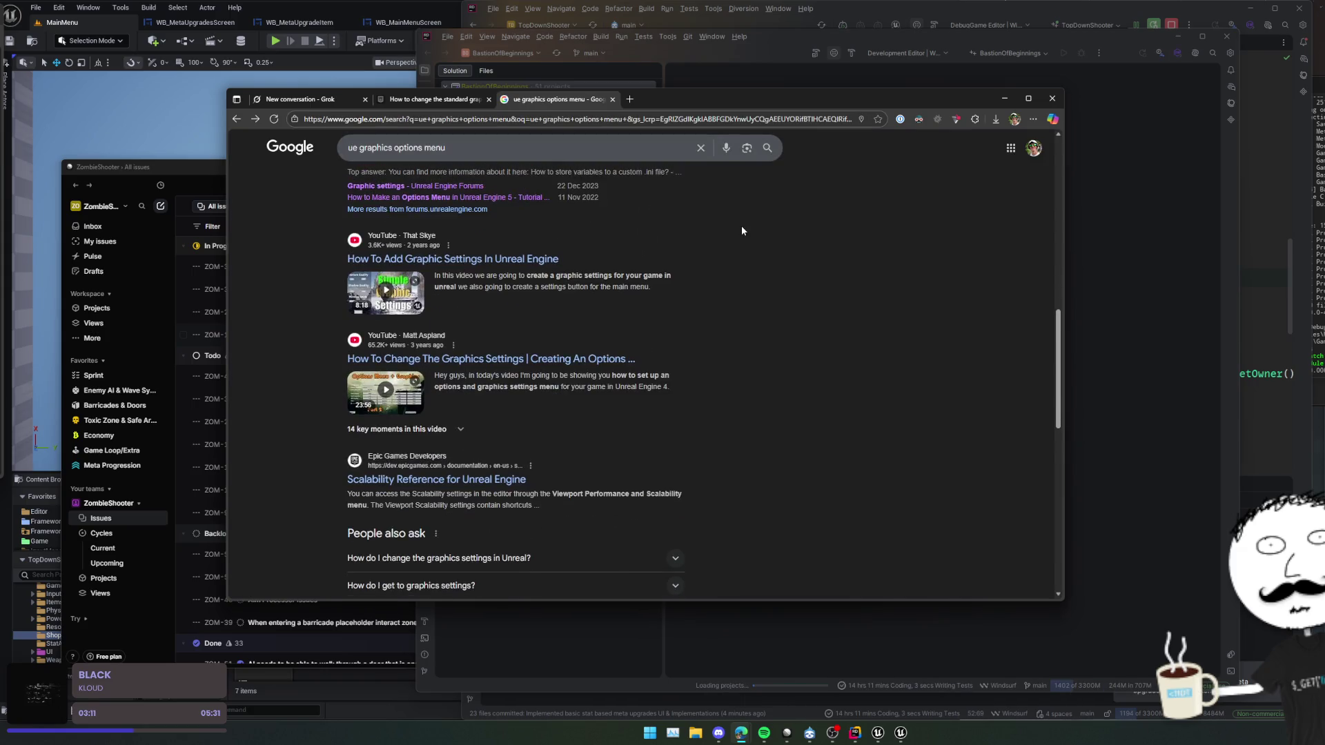
{"action": "scroll", "coordinate": [742, 229], "scroll_direction": "down", "scroll_amount": 5}
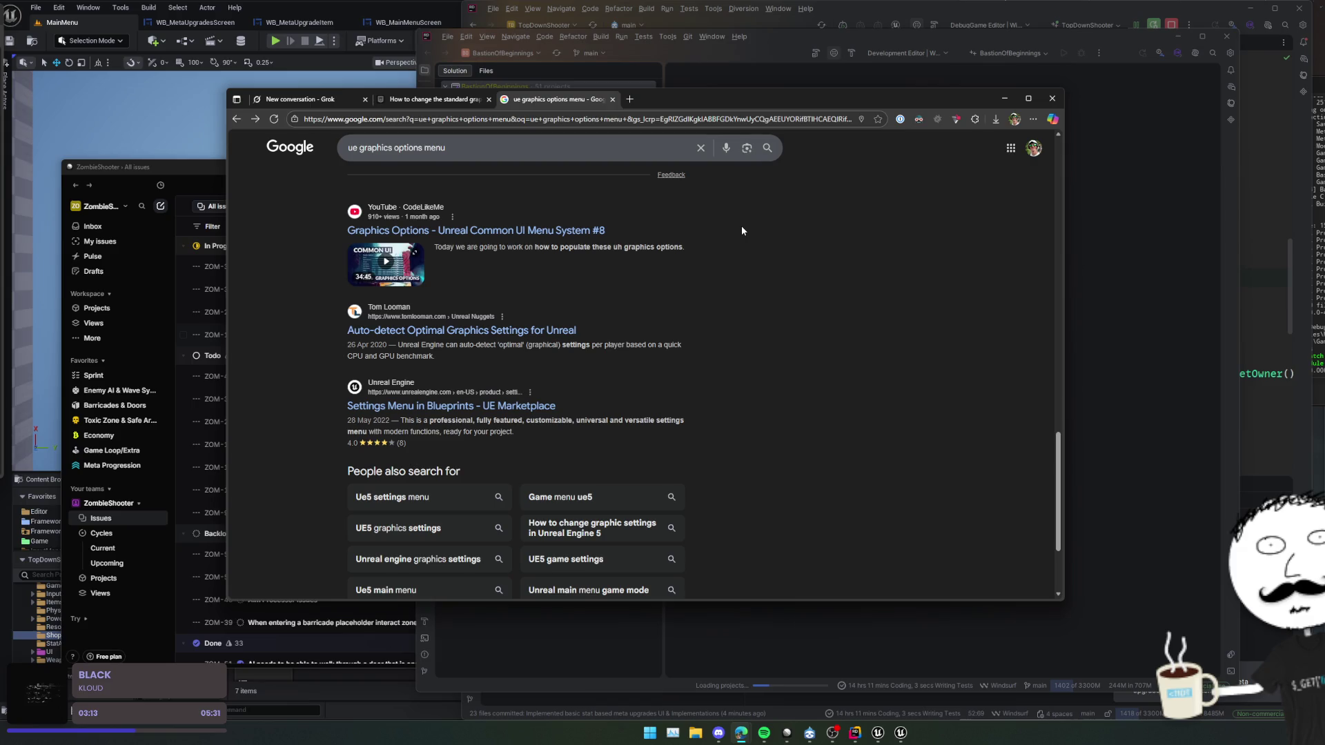
{"action": "scroll", "coordinate": [742, 226], "scroll_direction": "down", "scroll_amount": 3}
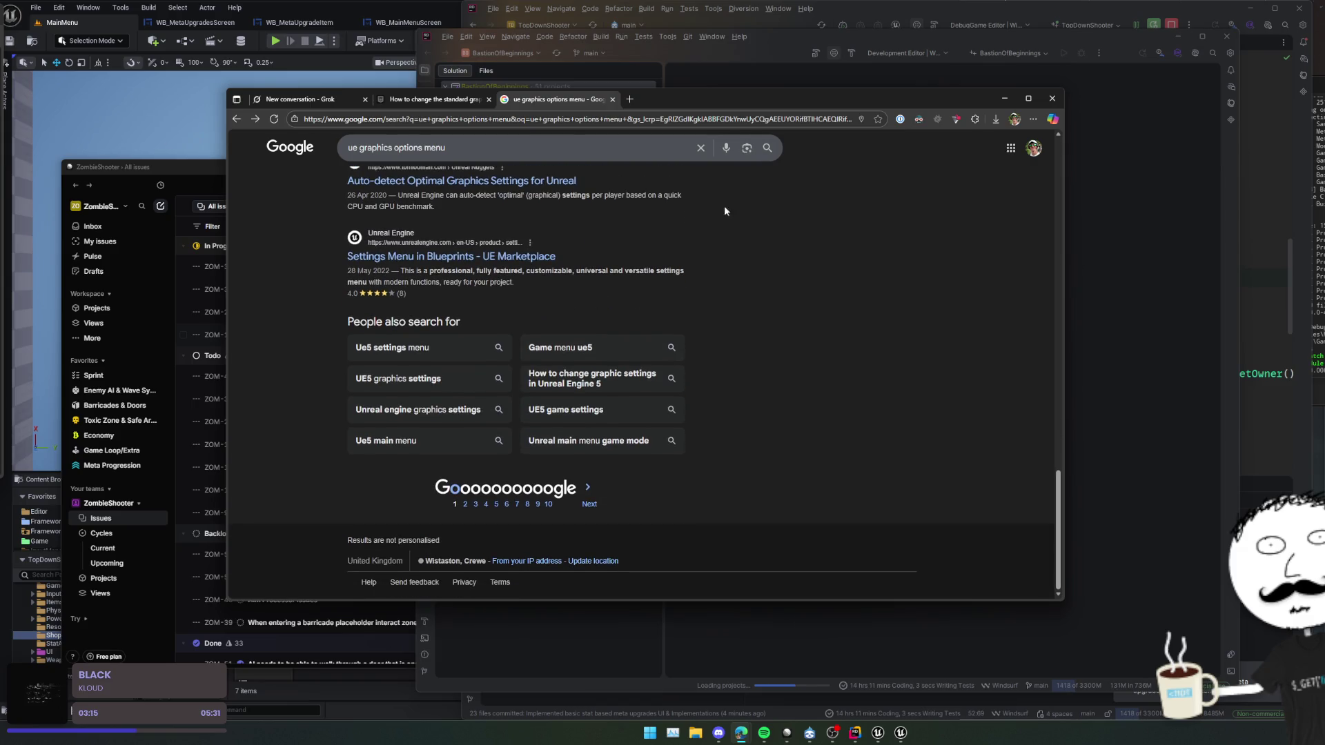
{"action": "left_click", "coordinate": [1003, 99]}
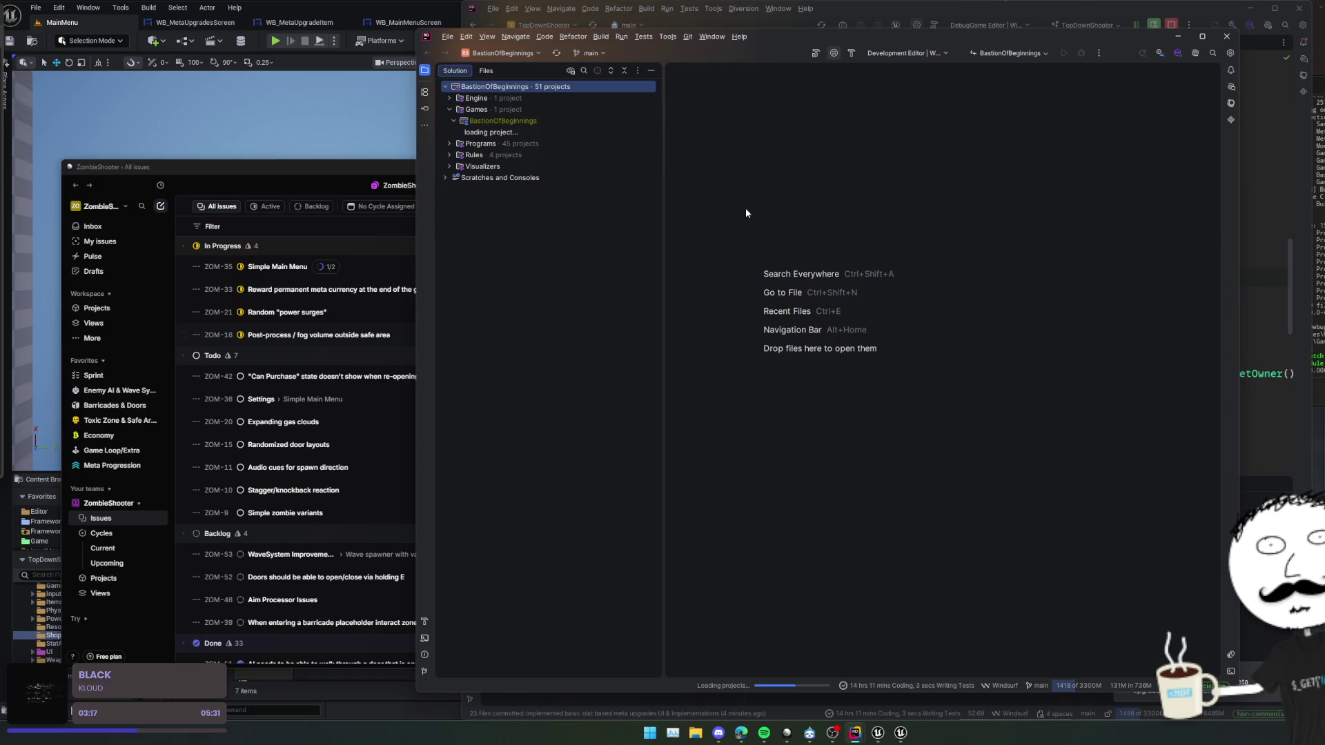
- Show the project in the Files view, collapse Plugins, and expand Source > UI > Menu > Screens > Options
{"action": "left_click", "coordinate": [493, 69]}
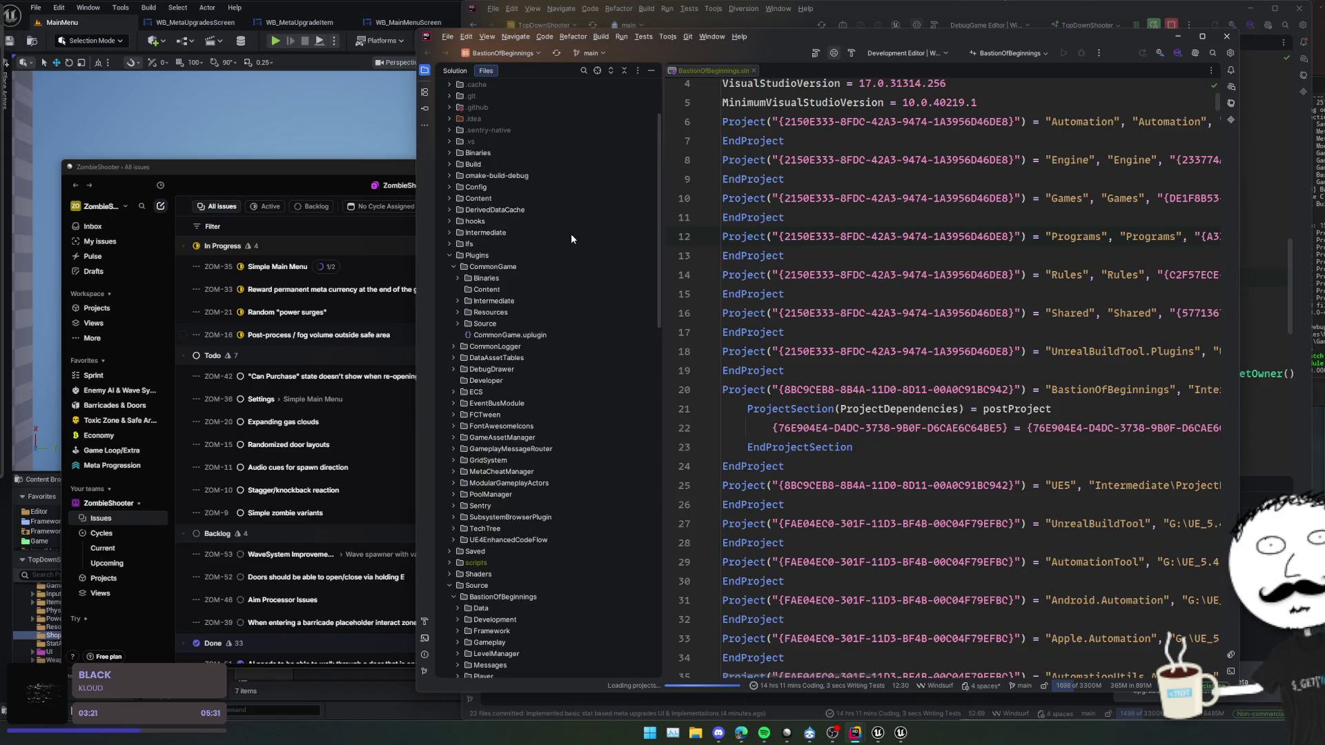
{"action": "scroll", "coordinate": [555, 216], "scroll_direction": "up", "scroll_amount": 3}
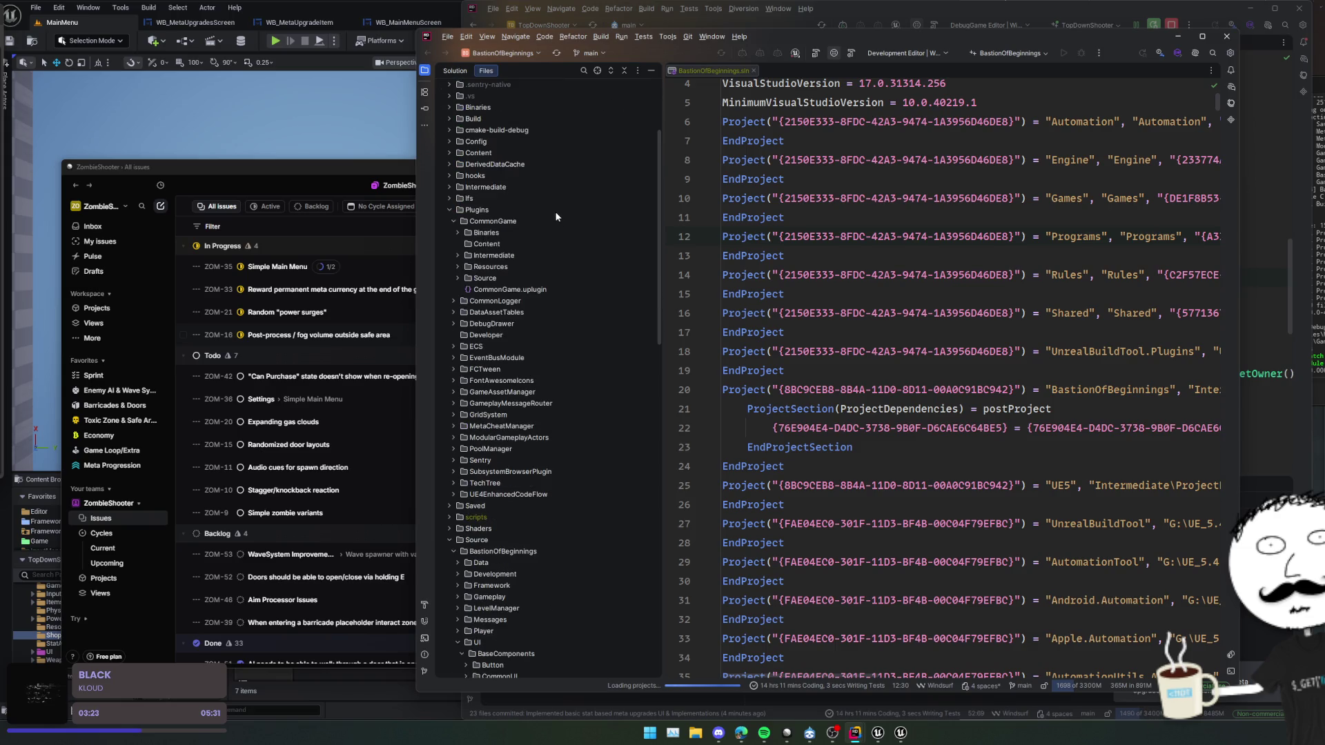
{"action": "double_click", "coordinate": [514, 209]}
{"action": "scroll", "coordinate": [509, 257], "scroll_direction": "down", "scroll_amount": 3}
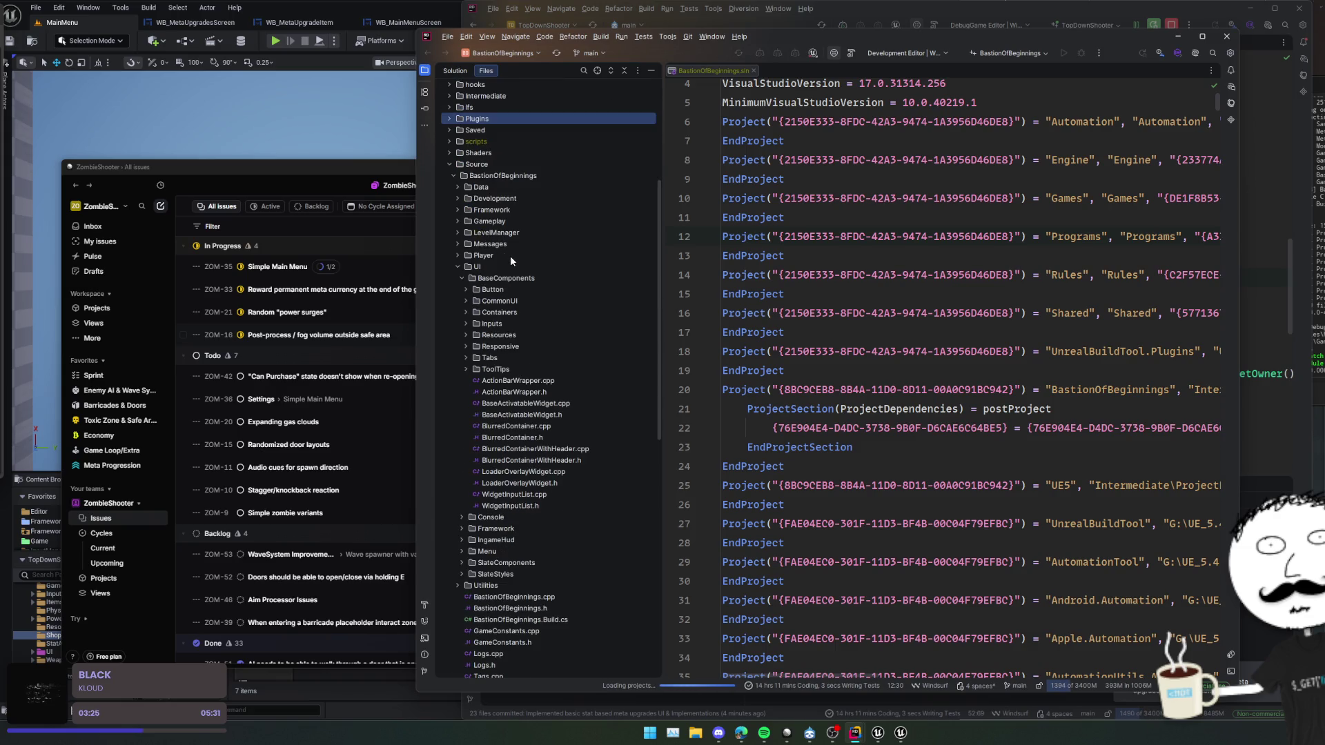
{"action": "left_click", "coordinate": [512, 267]}
{"action": "left_click", "coordinate": [532, 343]}
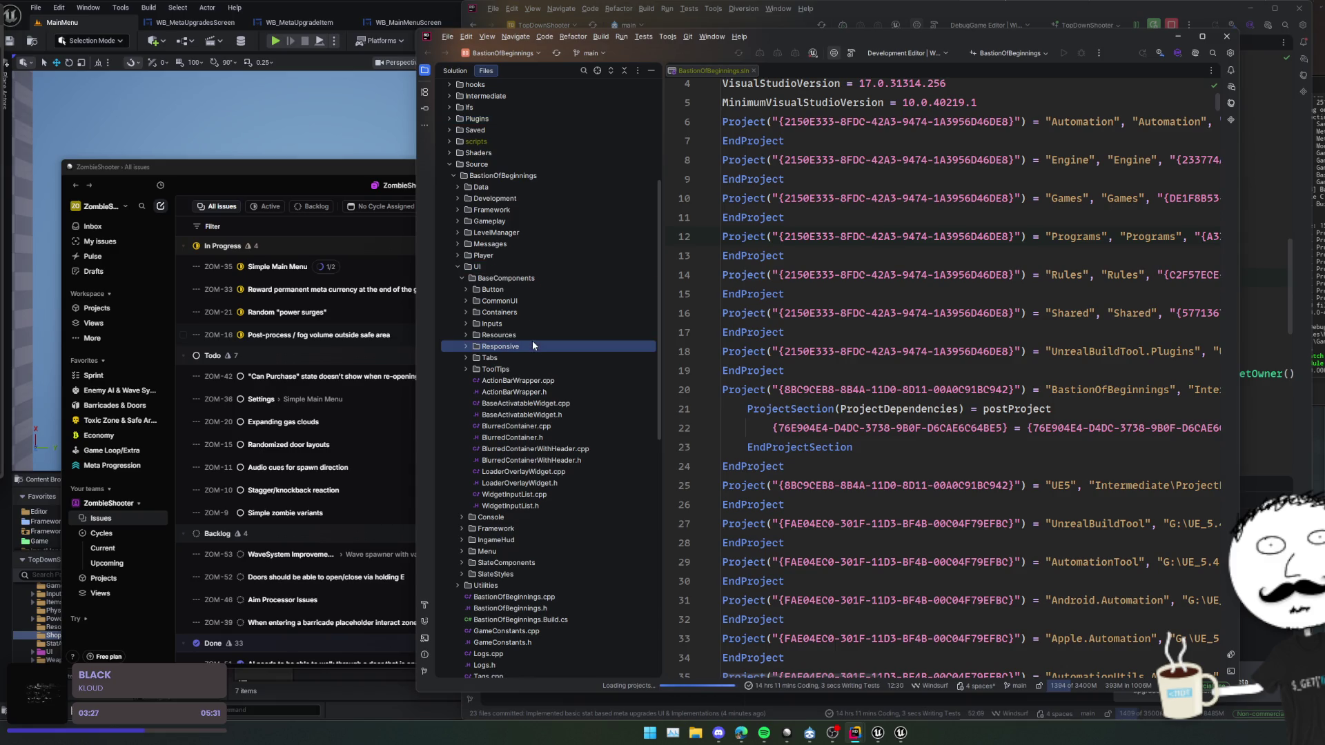
{"action": "scroll", "coordinate": [535, 337], "scroll_direction": "down", "scroll_amount": 2}
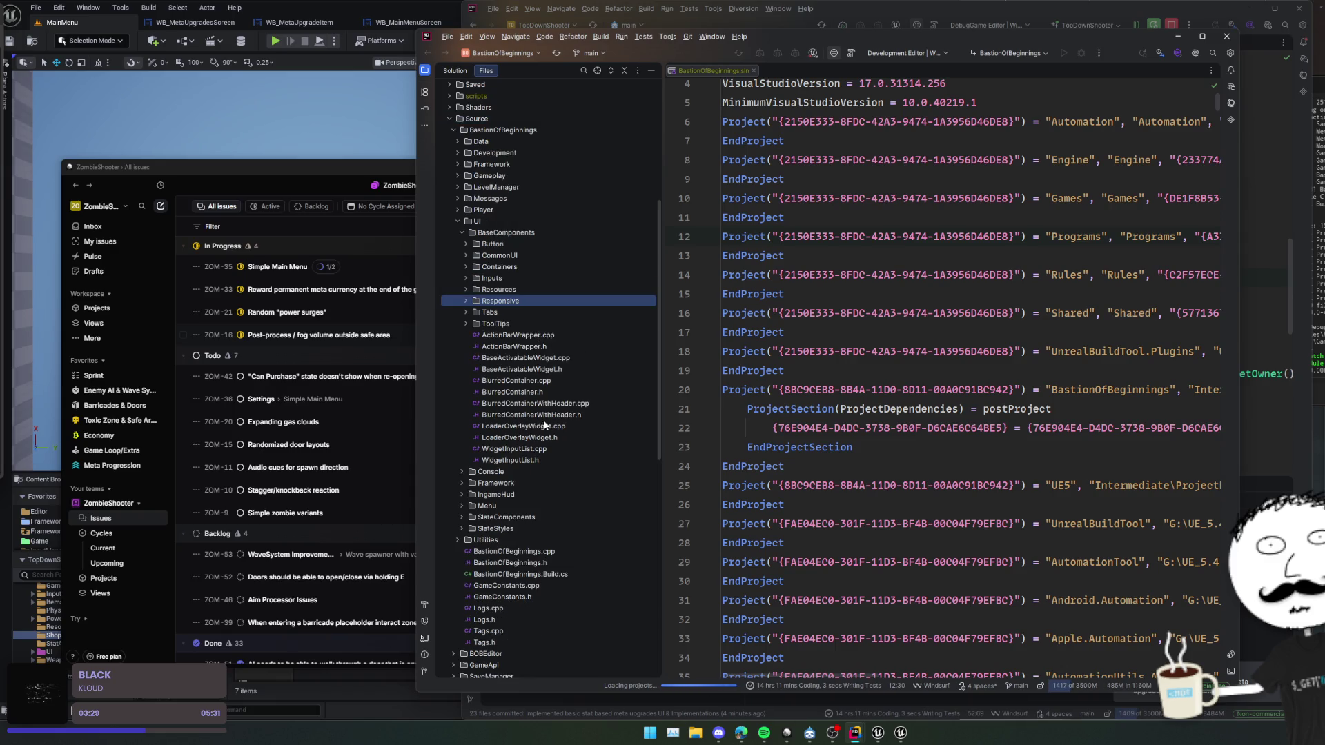
{"action": "double_click", "coordinate": [503, 506]}
{"action": "double_click", "coordinate": [505, 526]}
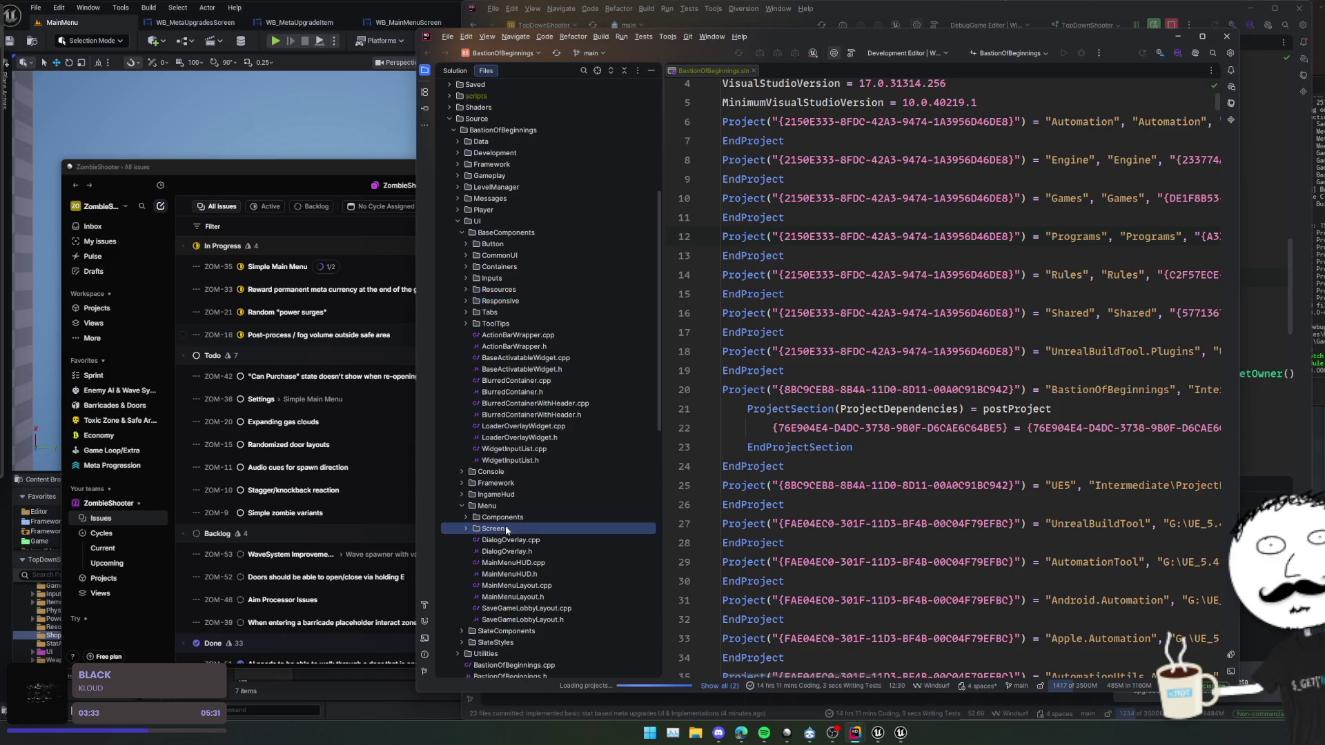
{"action": "scroll", "coordinate": [510, 523], "scroll_direction": "down", "scroll_amount": 2}
{"action": "double_click", "coordinate": [516, 527]}
{"action": "scroll", "coordinate": [615, 504], "scroll_direction": "down", "scroll_amount": 4}
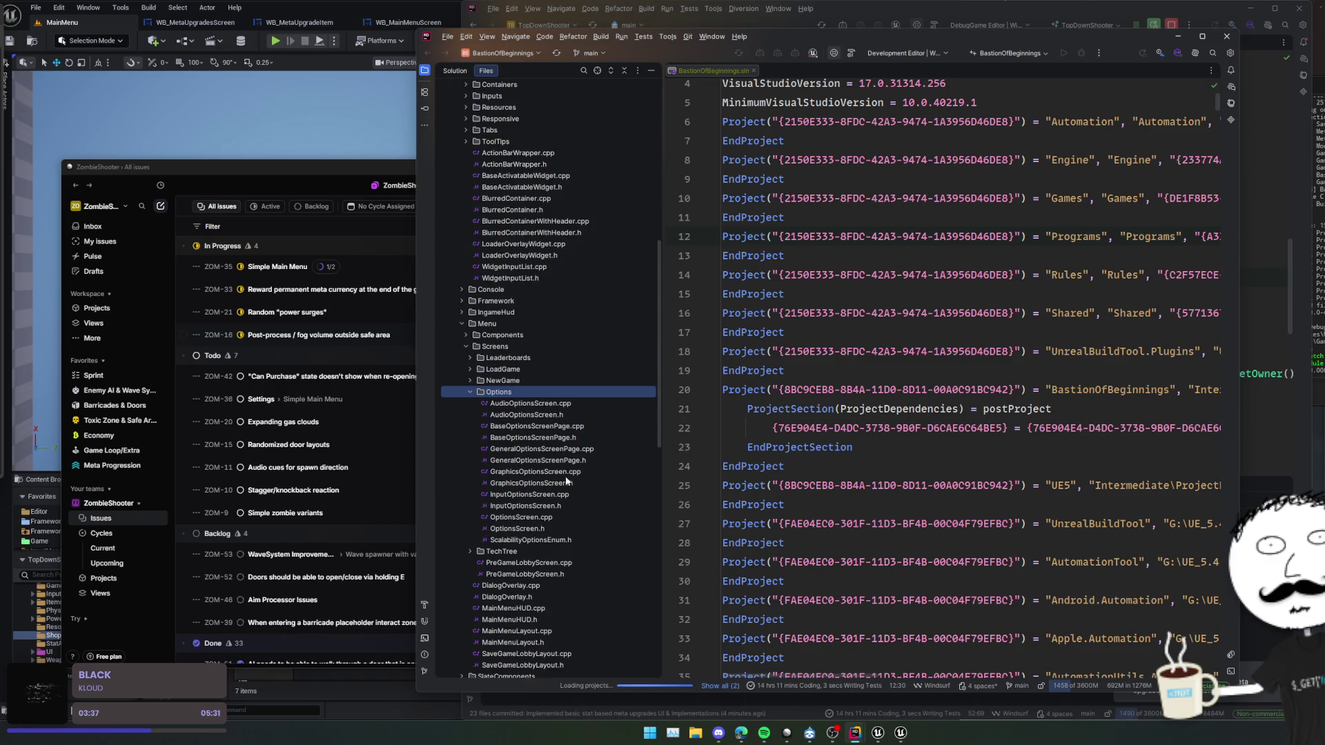
- Open GraphicsOptionsScreen.h, read through its UPROPERTY declarations, then open GraphicsOptionsScreen.cpp
{"action": "double_click", "coordinate": [531, 483]}
{"action": "scroll", "coordinate": [976, 428], "scroll_direction": "down", "scroll_amount": 7}
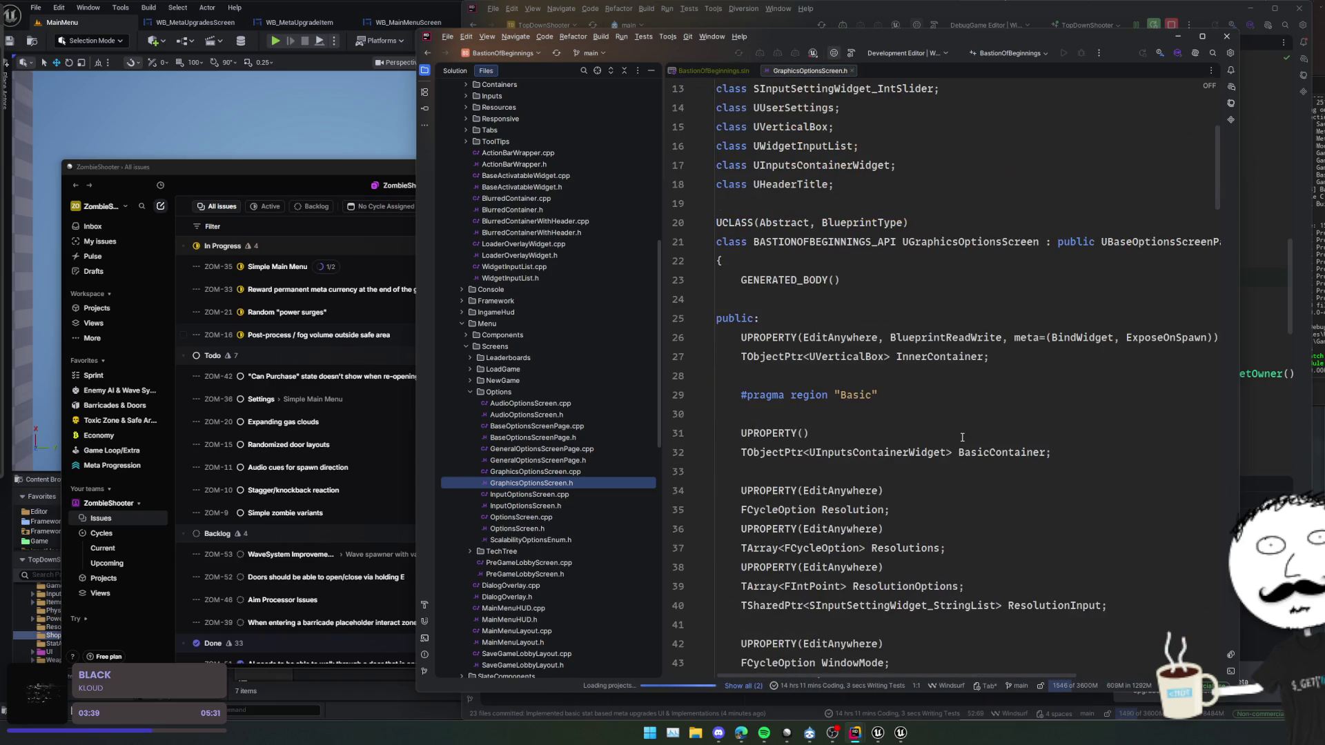
{"action": "scroll", "coordinate": [976, 429], "scroll_direction": "down", "scroll_amount": 13}
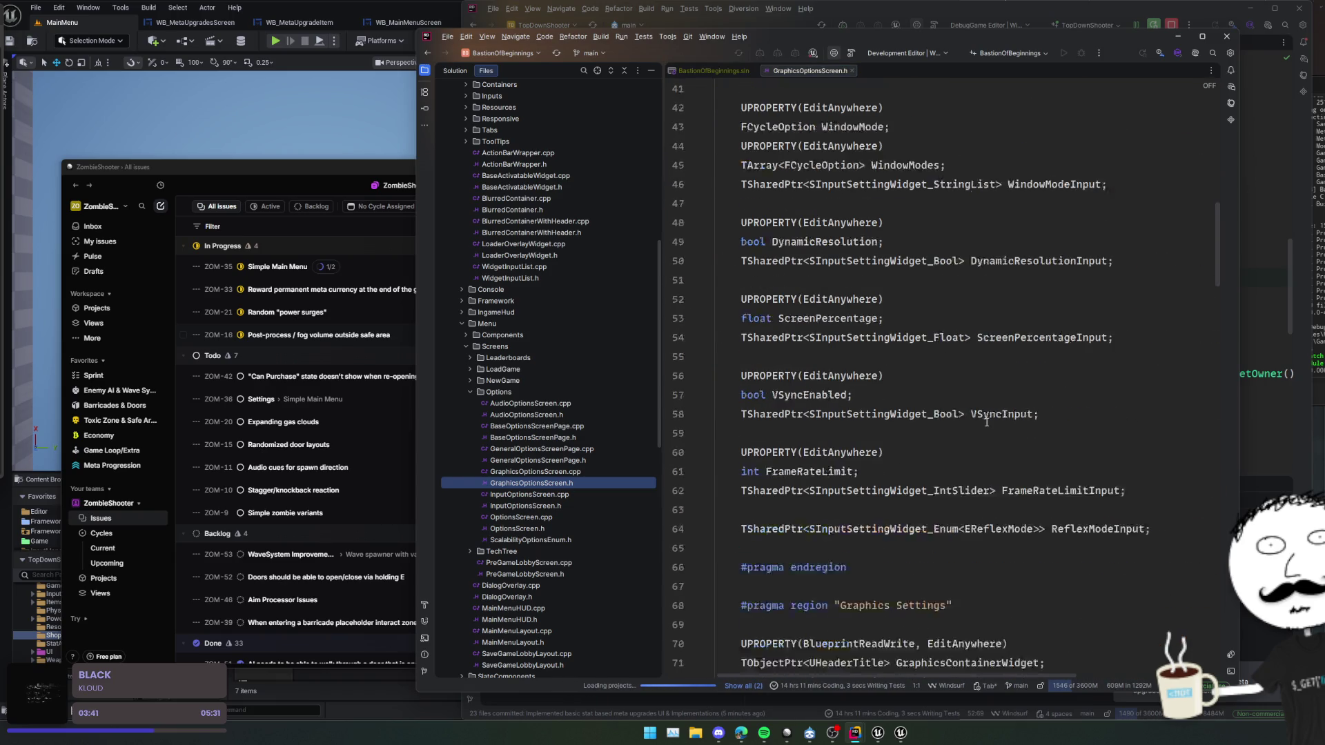
{"action": "scroll", "coordinate": [987, 421], "scroll_direction": "down", "scroll_amount": 20}
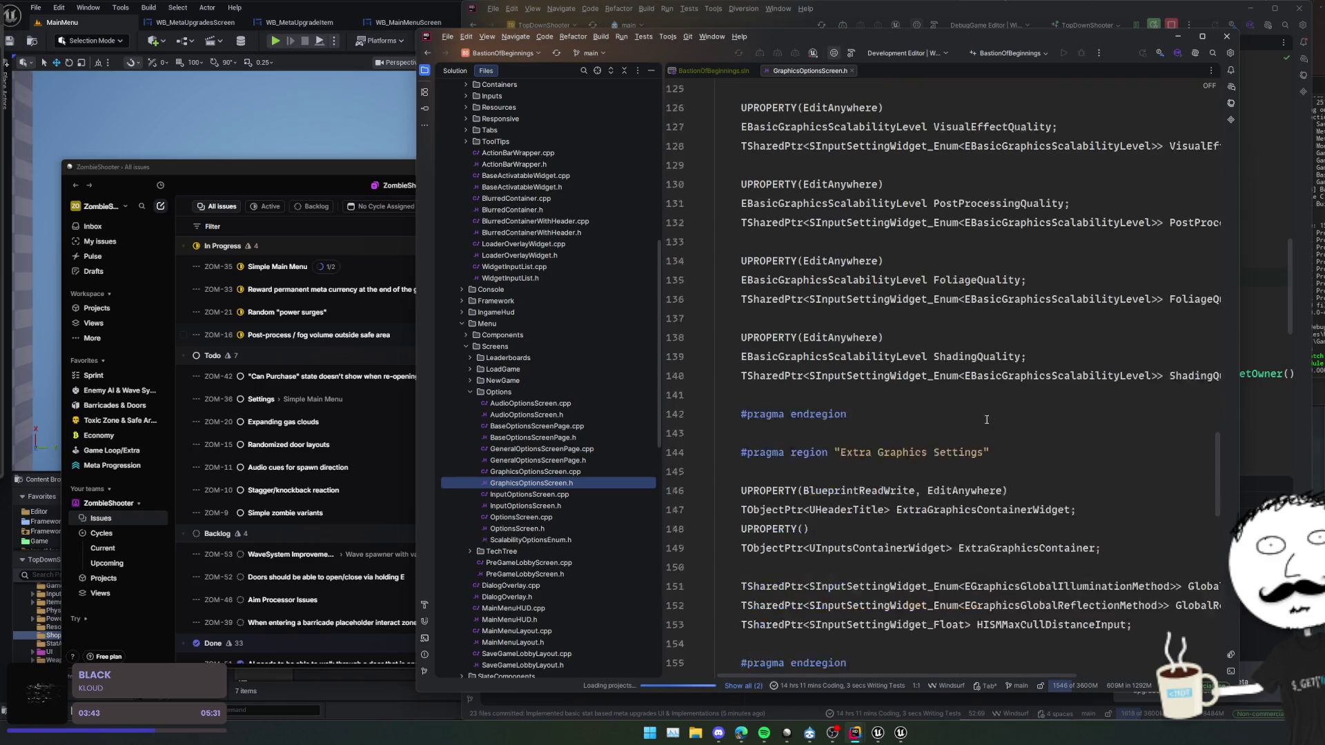
{"action": "scroll", "coordinate": [987, 418], "scroll_direction": "down", "scroll_amount": 4}
{"action": "double_click", "coordinate": [612, 472]}
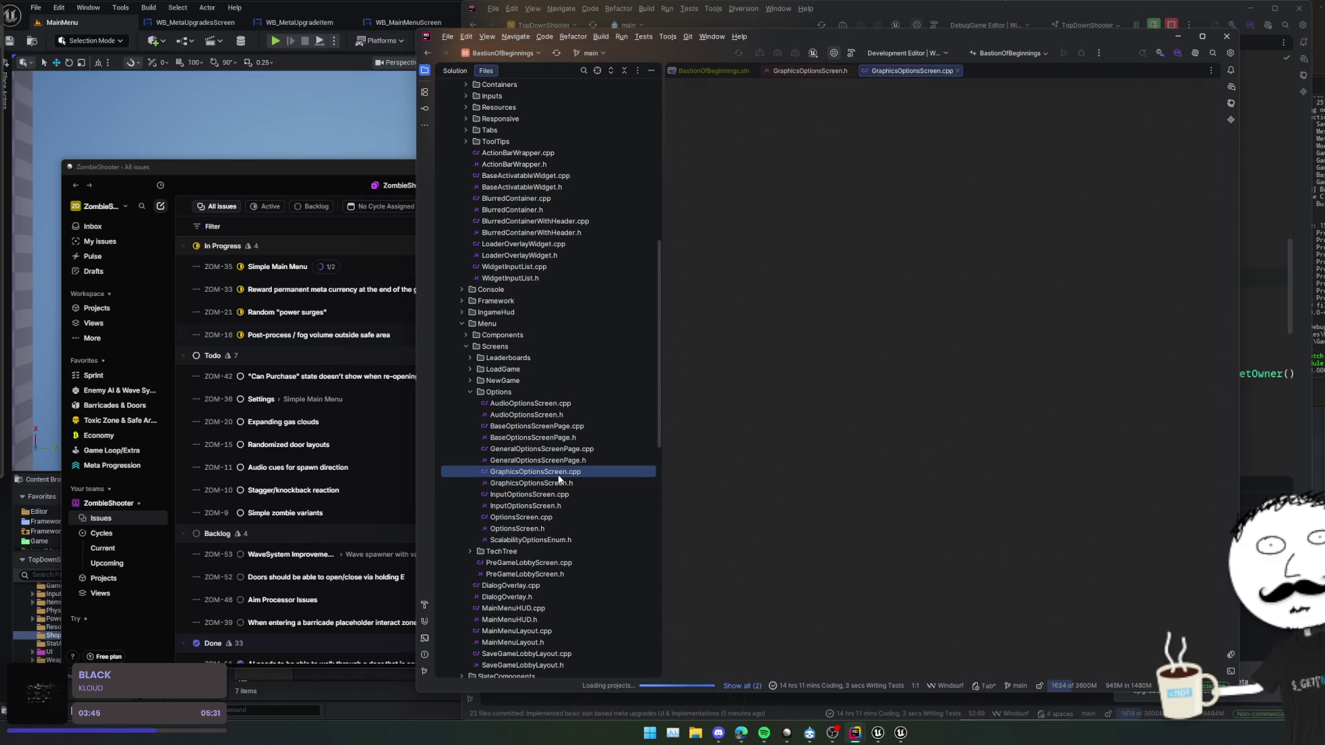
- In GraphicsOptionsScreen.cpp, find NativeConstruct's Build calls and search the file for BuildScalabilityOptions
{"action": "left_click", "coordinate": [889, 367]}
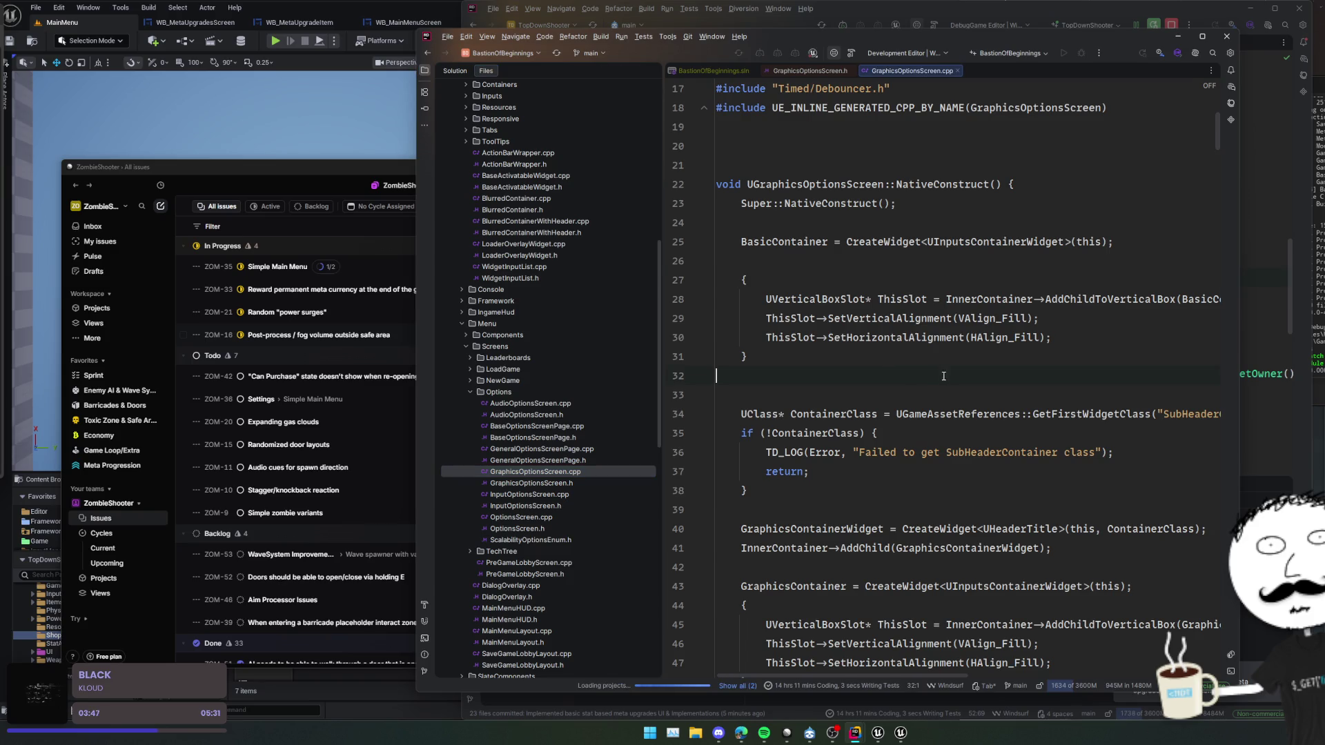
{"action": "scroll", "coordinate": [958, 347], "scroll_direction": "down", "scroll_amount": 4}
{"action": "scroll", "coordinate": [941, 269], "scroll_direction": "down", "scroll_amount": 5}
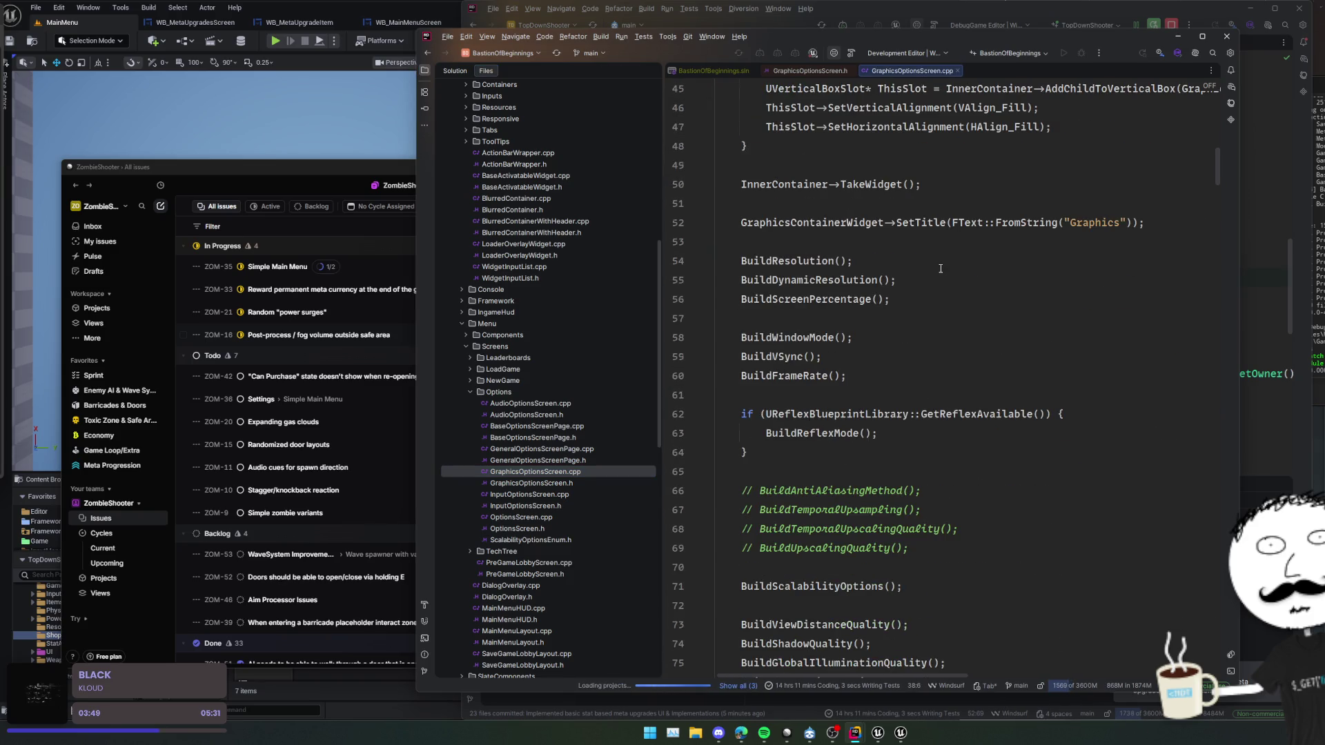
{"action": "left_click", "coordinate": [941, 270]}
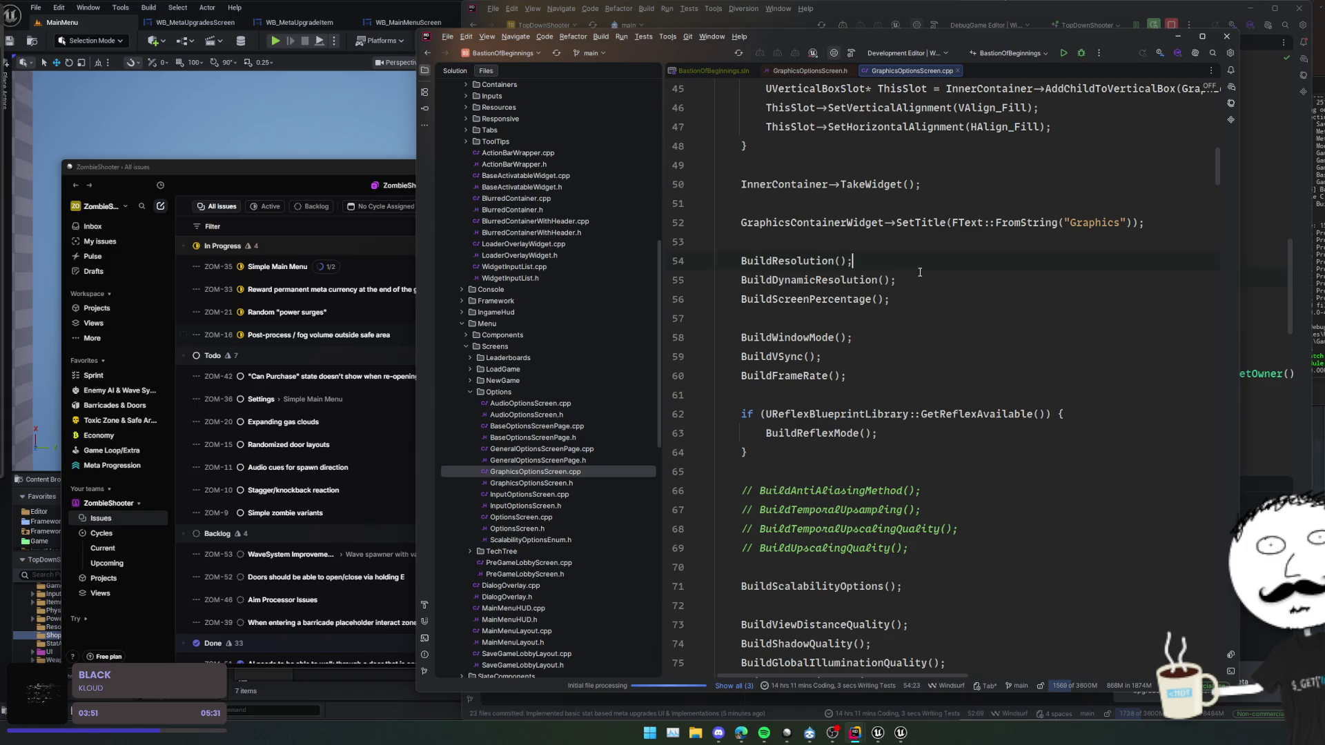
{"action": "double_click", "coordinate": [826, 268]}
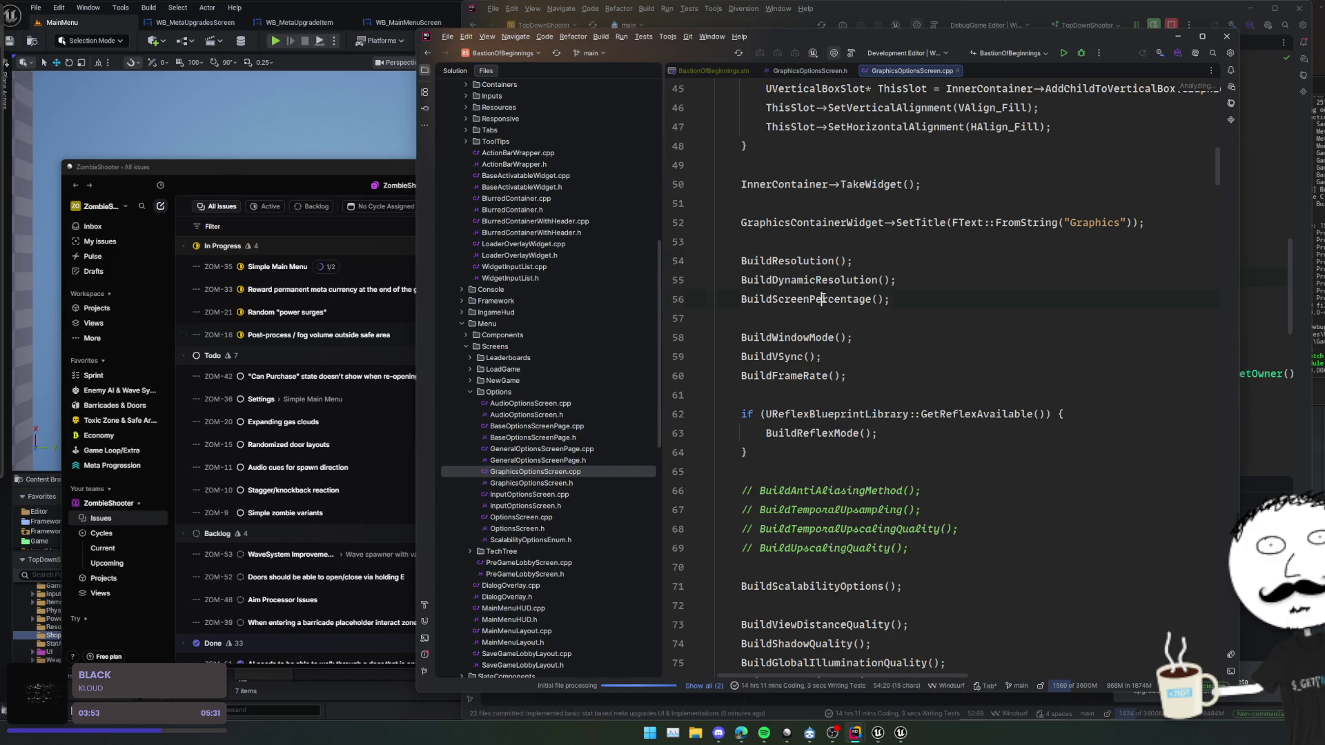
{"action": "scroll", "coordinate": [824, 298], "scroll_direction": "down", "scroll_amount": 4}
{"action": "double_click", "coordinate": [828, 356]}
{"action": "key", "text": "ctrl+f"}
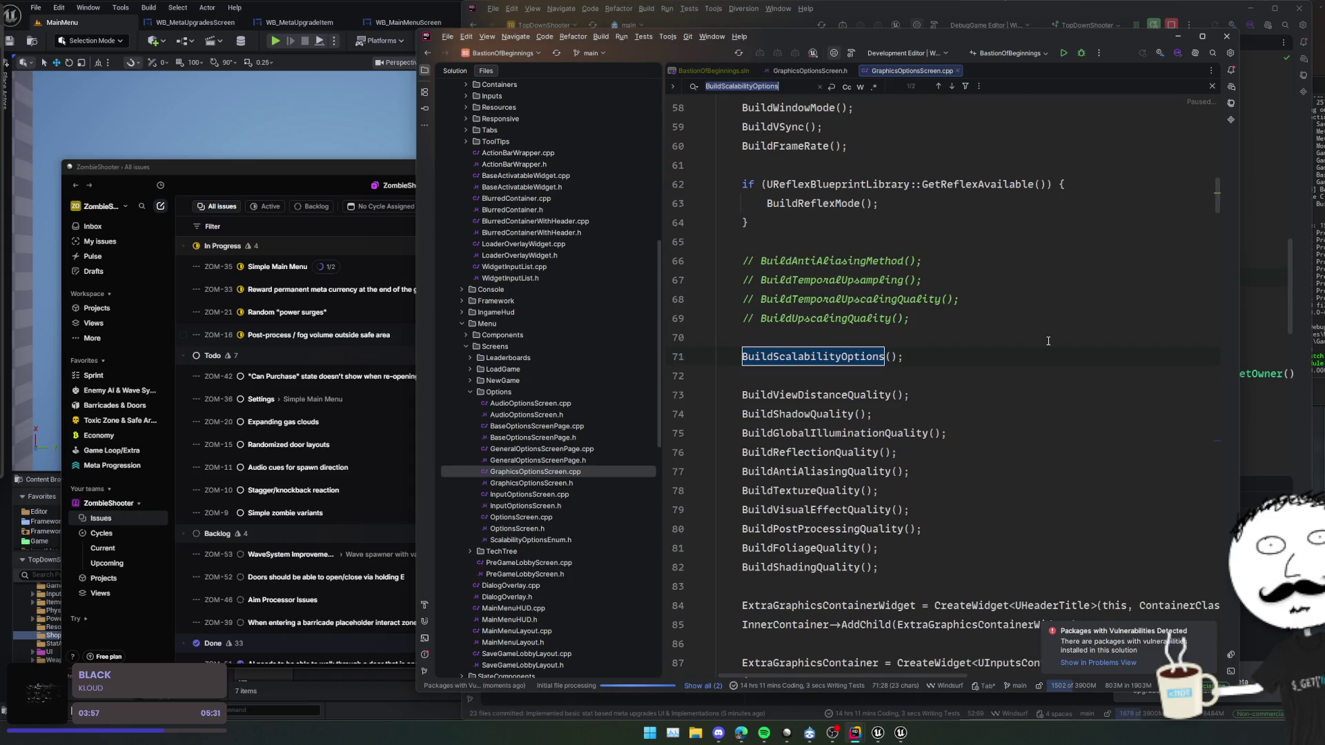
{"action": "key", "text": "Return"}
{"action": "scroll", "coordinate": [1142, 285], "scroll_direction": "down", "scroll_amount": 1}
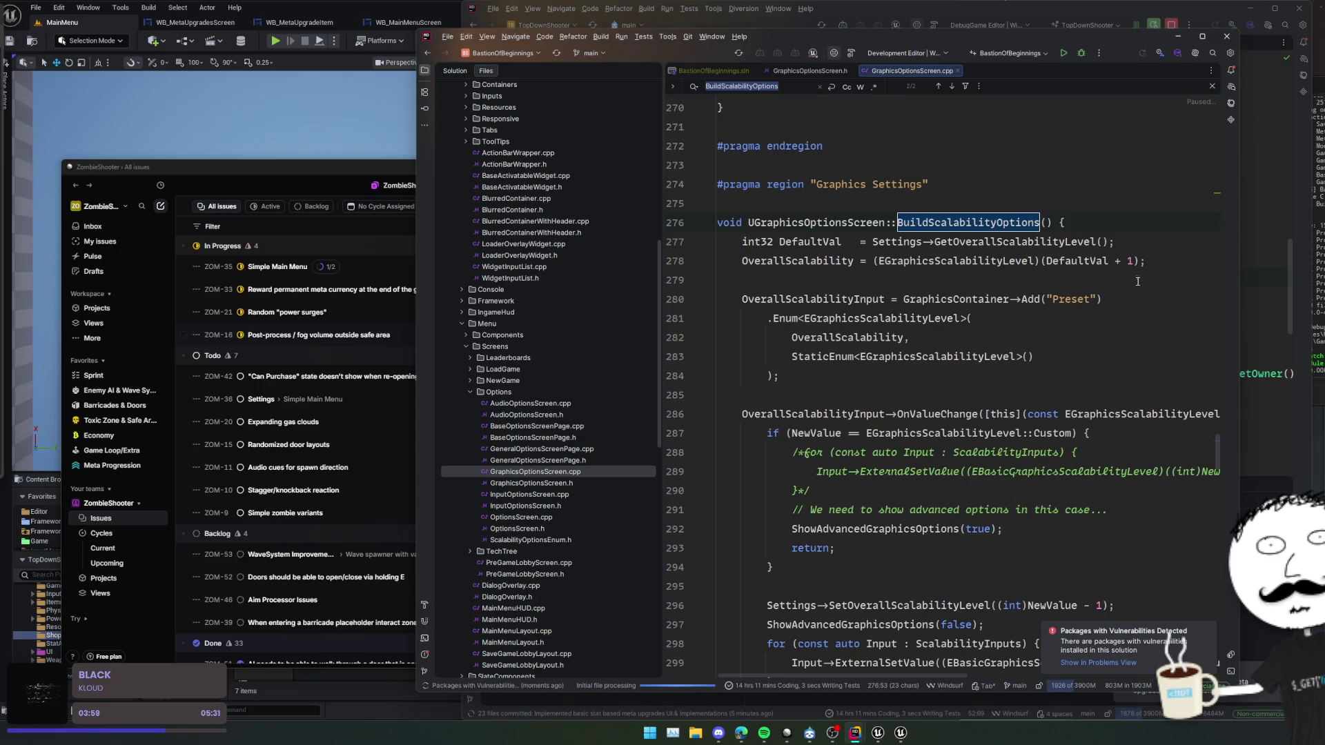
{"action": "left_click", "coordinate": [1142, 273]}
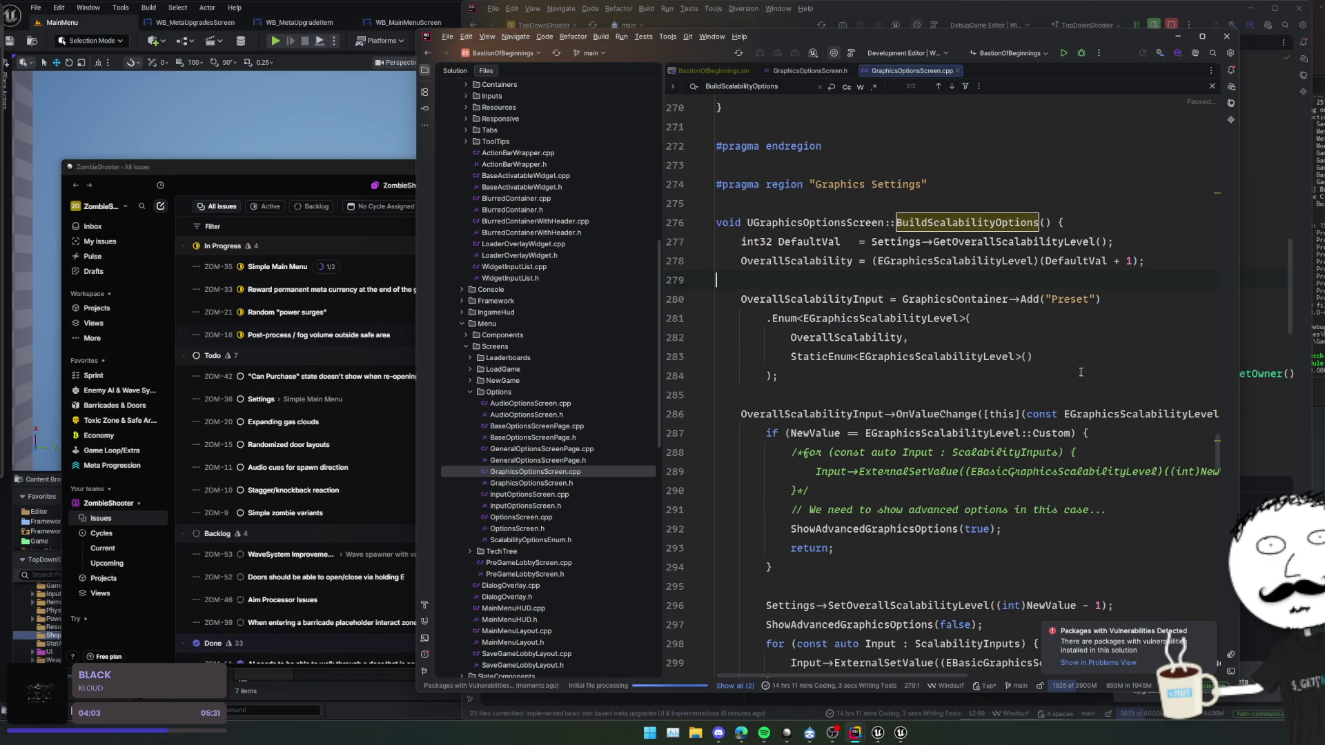
{"action": "scroll", "coordinate": [1063, 329], "scroll_direction": "down", "scroll_amount": 2}
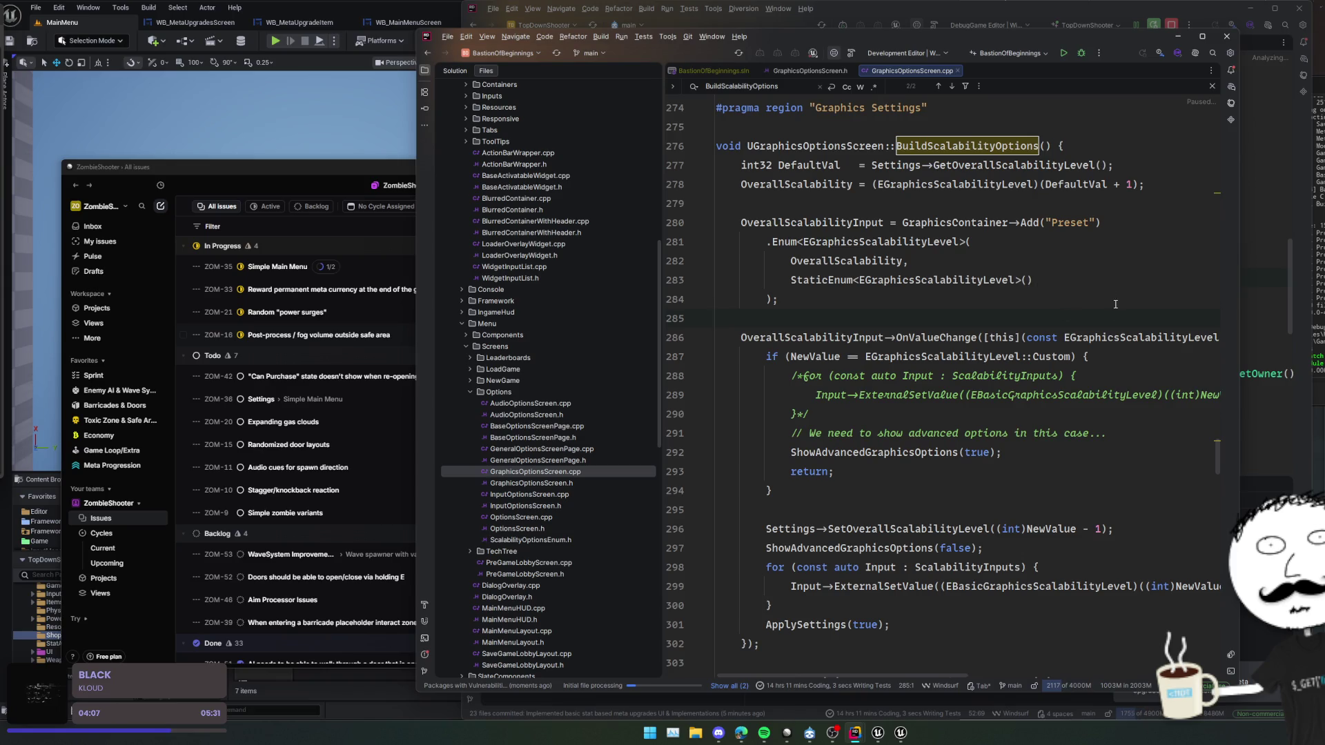
{"action": "scroll", "coordinate": [1050, 299], "scroll_direction": "down", "scroll_amount": 2}
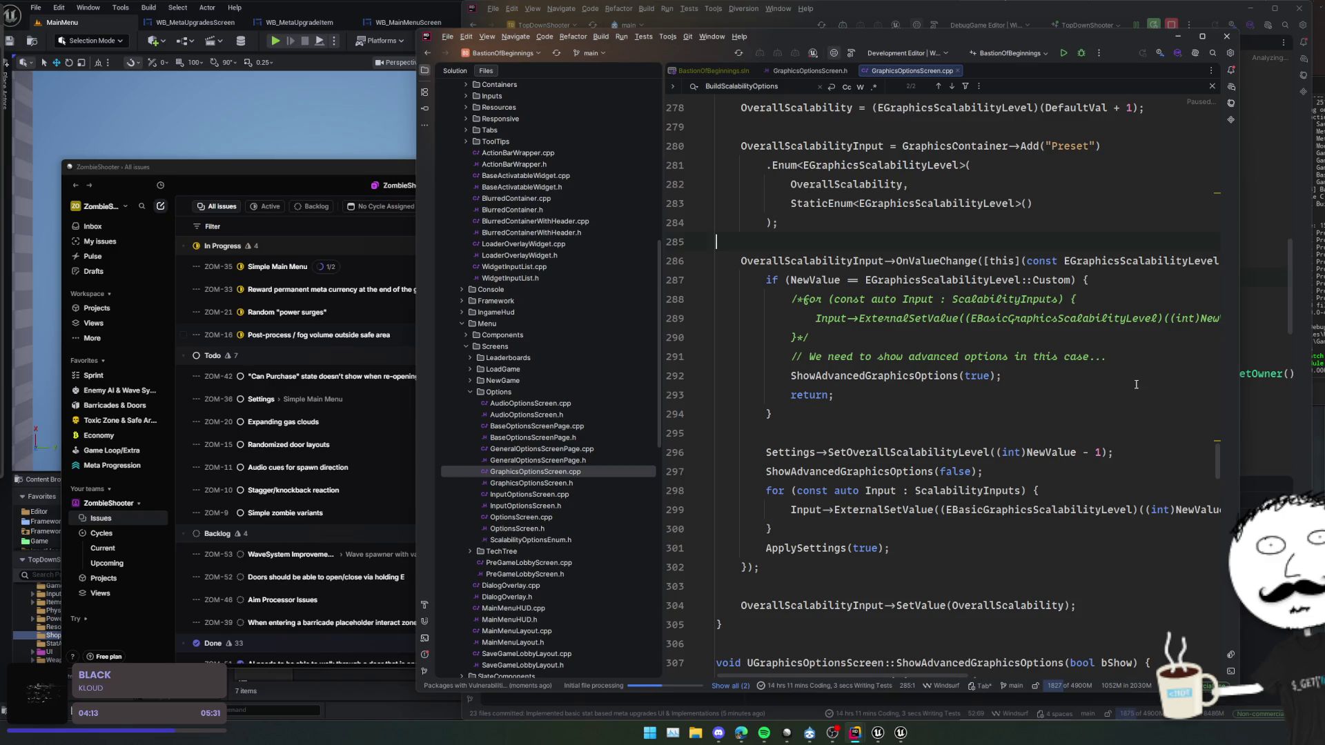
{"action": "left_click", "coordinate": [1047, 357]}
{"action": "scroll", "coordinate": [1054, 358], "scroll_direction": "down", "scroll_amount": 4}
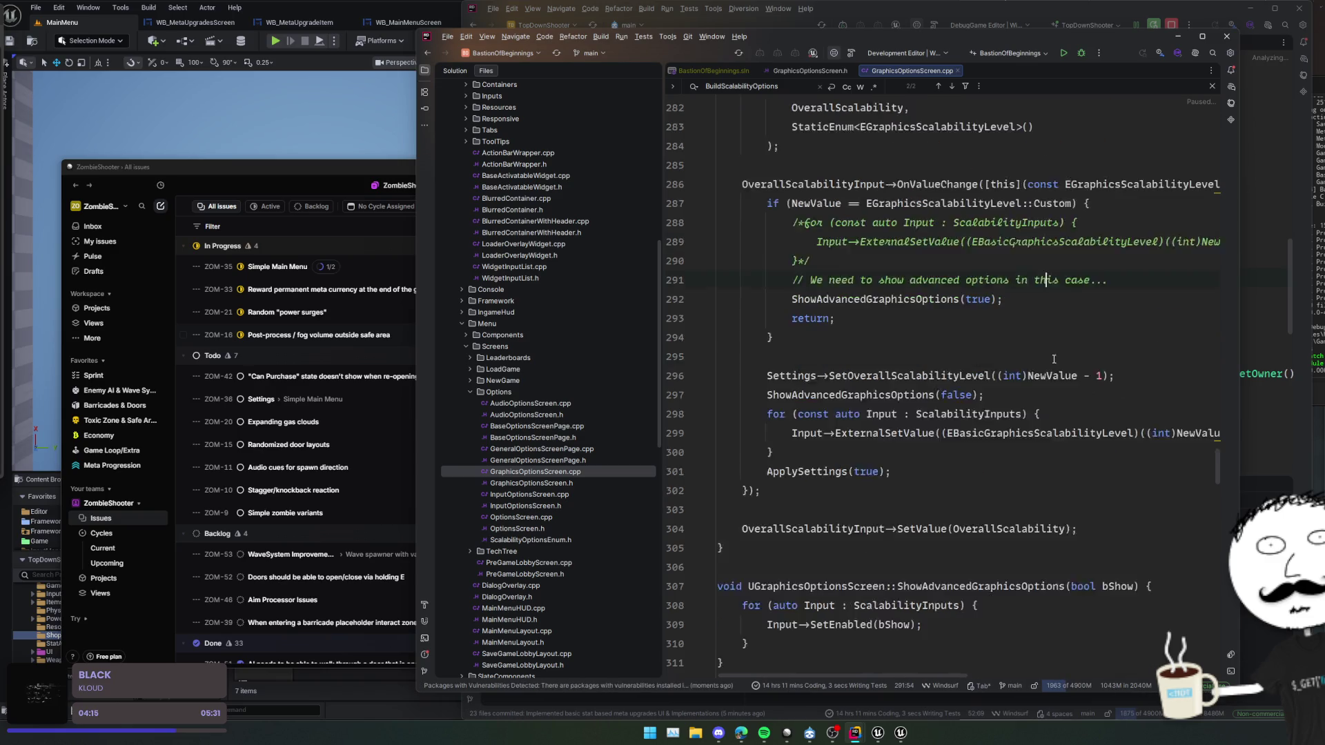
{"action": "left_click", "coordinate": [1045, 376]}
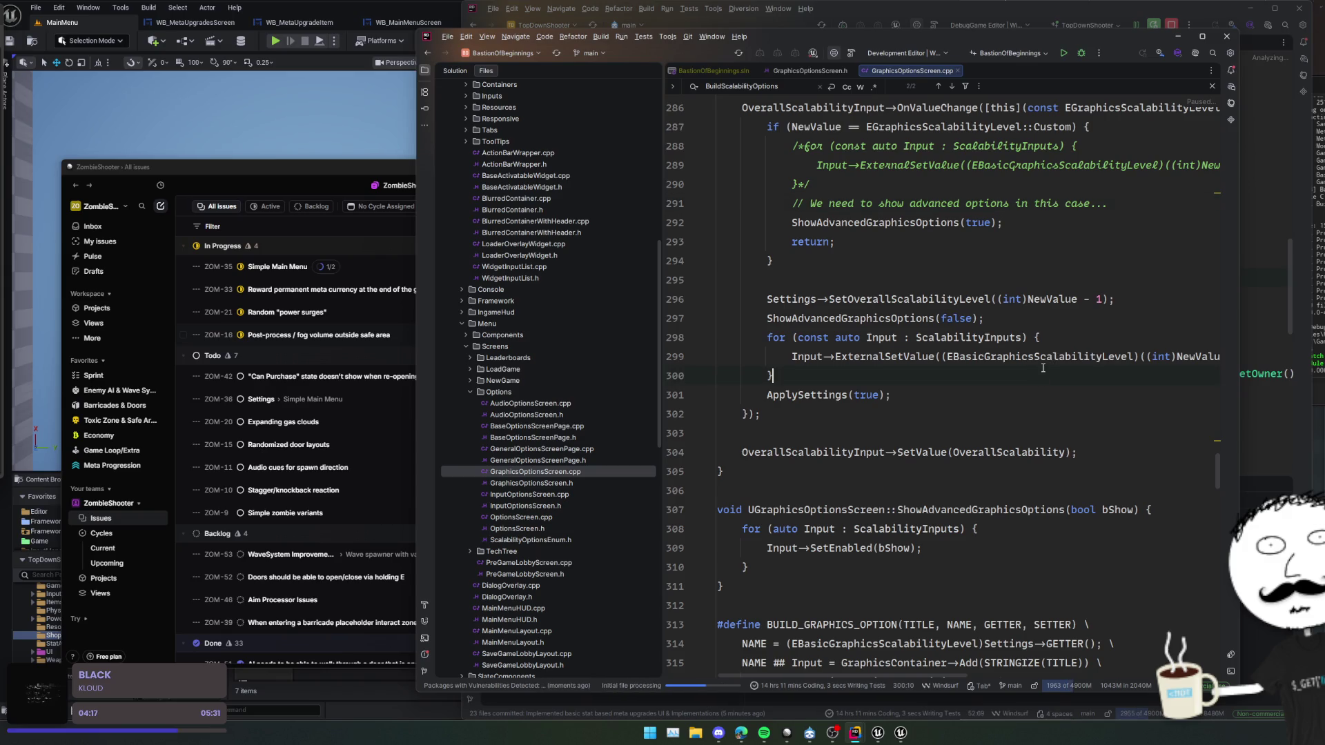
{"action": "scroll", "coordinate": [1043, 363], "scroll_direction": "down", "scroll_amount": 2}
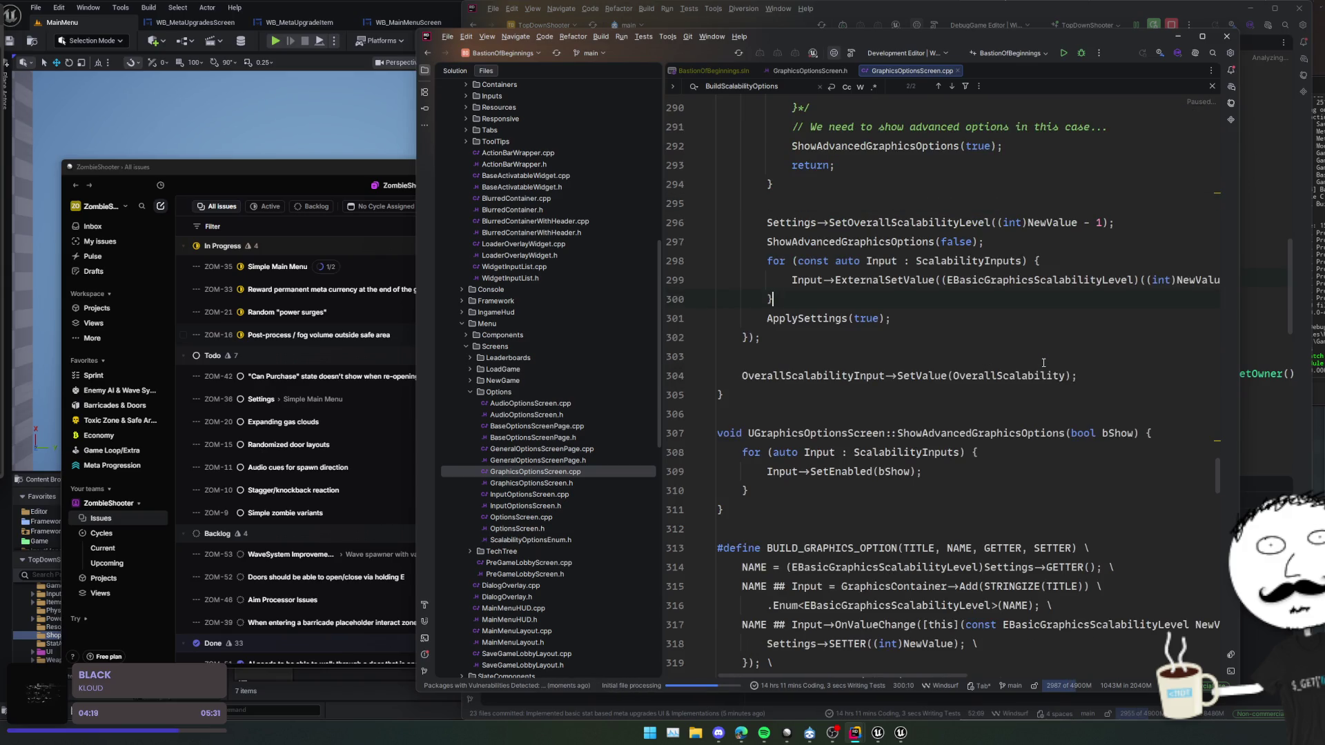
{"action": "scroll", "coordinate": [1043, 363], "scroll_direction": "down", "scroll_amount": 2}
{"action": "scroll", "coordinate": [1043, 362], "scroll_direction": "down", "scroll_amount": 3}
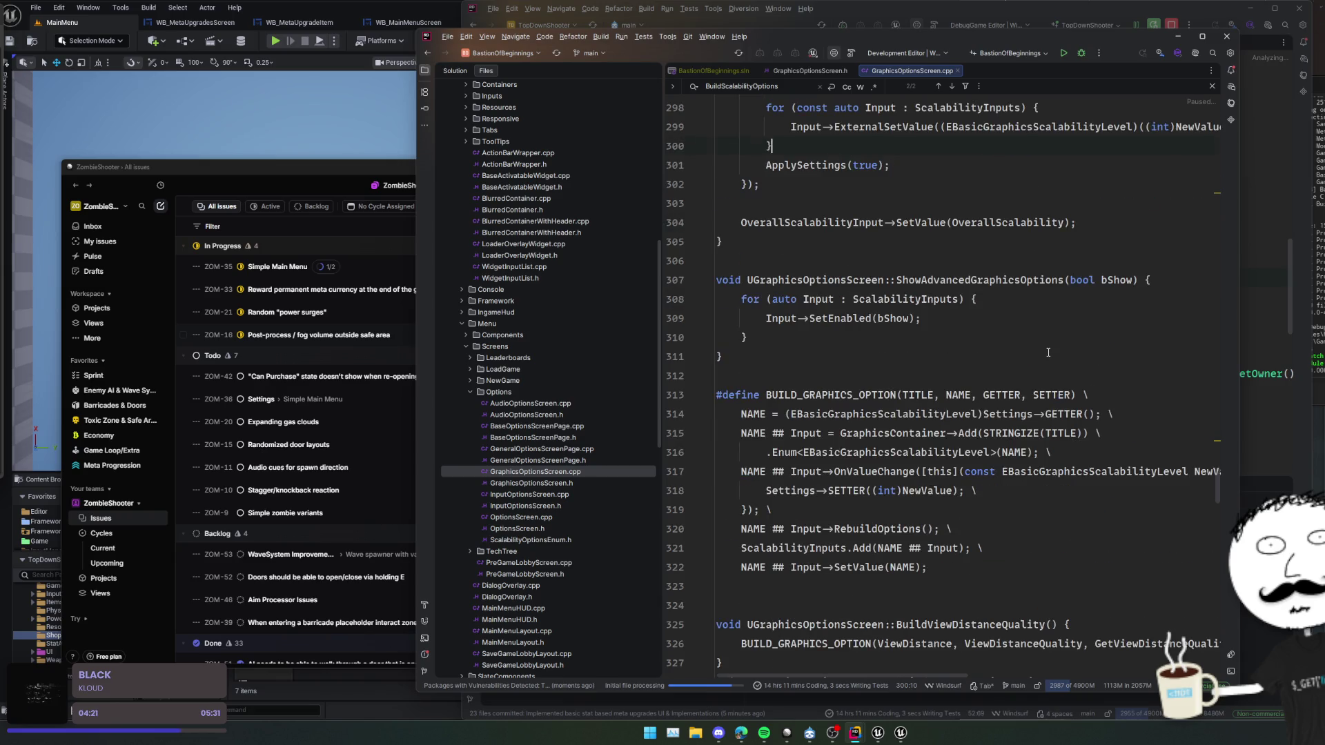
{"action": "scroll", "coordinate": [1044, 361], "scroll_direction": "down", "scroll_amount": 3}
{"action": "left_click", "coordinate": [1047, 356]}
{"action": "scroll", "coordinate": [933, 286], "scroll_direction": "down", "scroll_amount": 2}
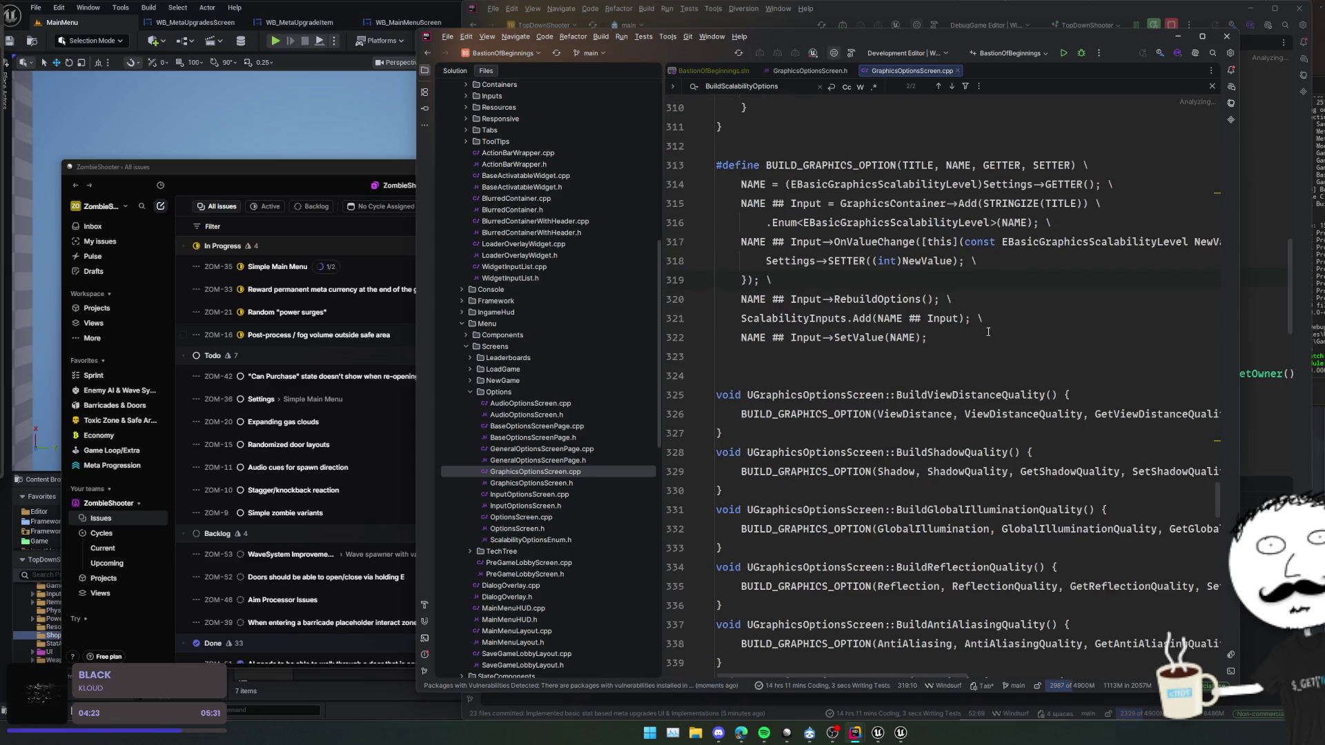
{"action": "left_click", "coordinate": [1035, 437]}
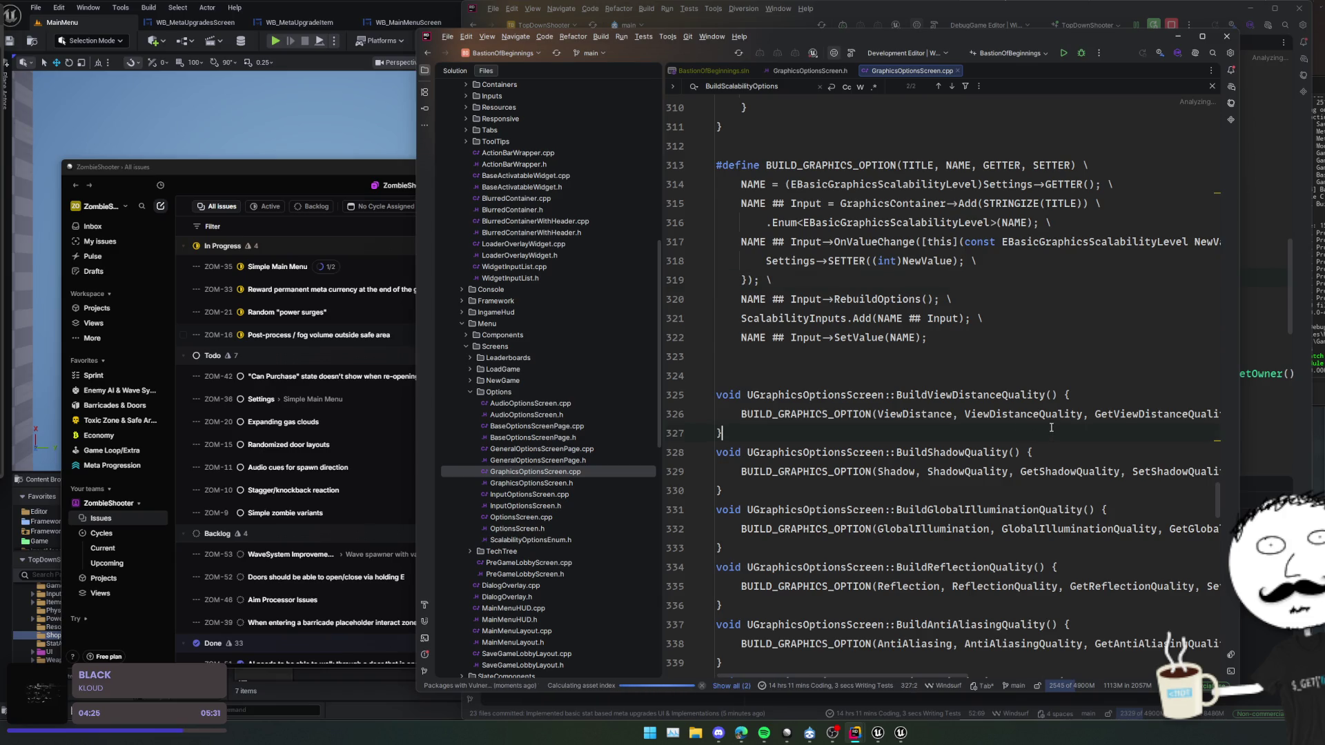
{"action": "scroll", "coordinate": [1051, 429], "scroll_direction": "right", "scroll_amount": 5}
{"action": "scroll", "coordinate": [1051, 427], "scroll_direction": "left", "scroll_amount": 5}
{"action": "scroll", "coordinate": [1051, 427], "scroll_direction": "right", "scroll_amount": 4}
{"action": "scroll", "coordinate": [1053, 426], "scroll_direction": "left", "scroll_amount": 4}
{"action": "scroll", "coordinate": [1053, 426], "scroll_direction": "right", "scroll_amount": 2}
{"action": "scroll", "coordinate": [1053, 426], "scroll_direction": "left", "scroll_amount": 1}
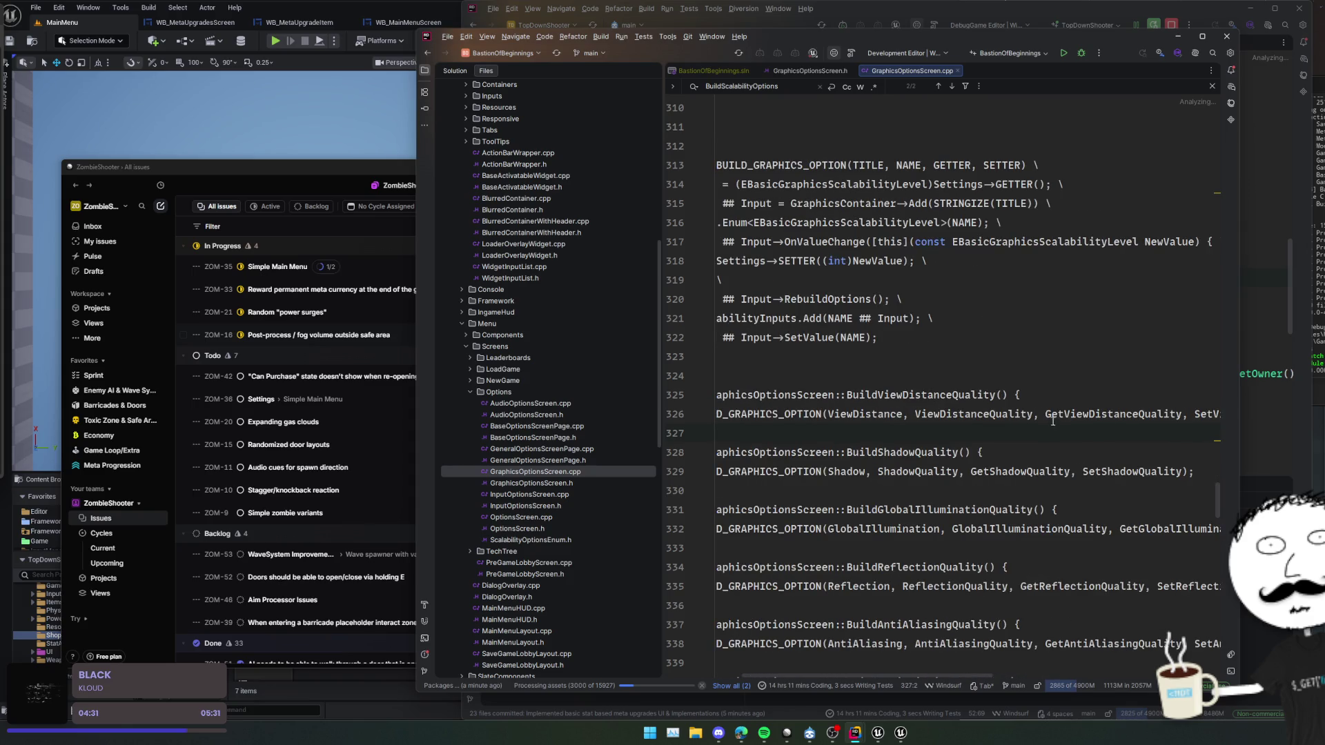
{"action": "double_click", "coordinate": [965, 165]}
{"action": "scroll", "coordinate": [1014, 290], "scroll_direction": "left", "scroll_amount": 1}
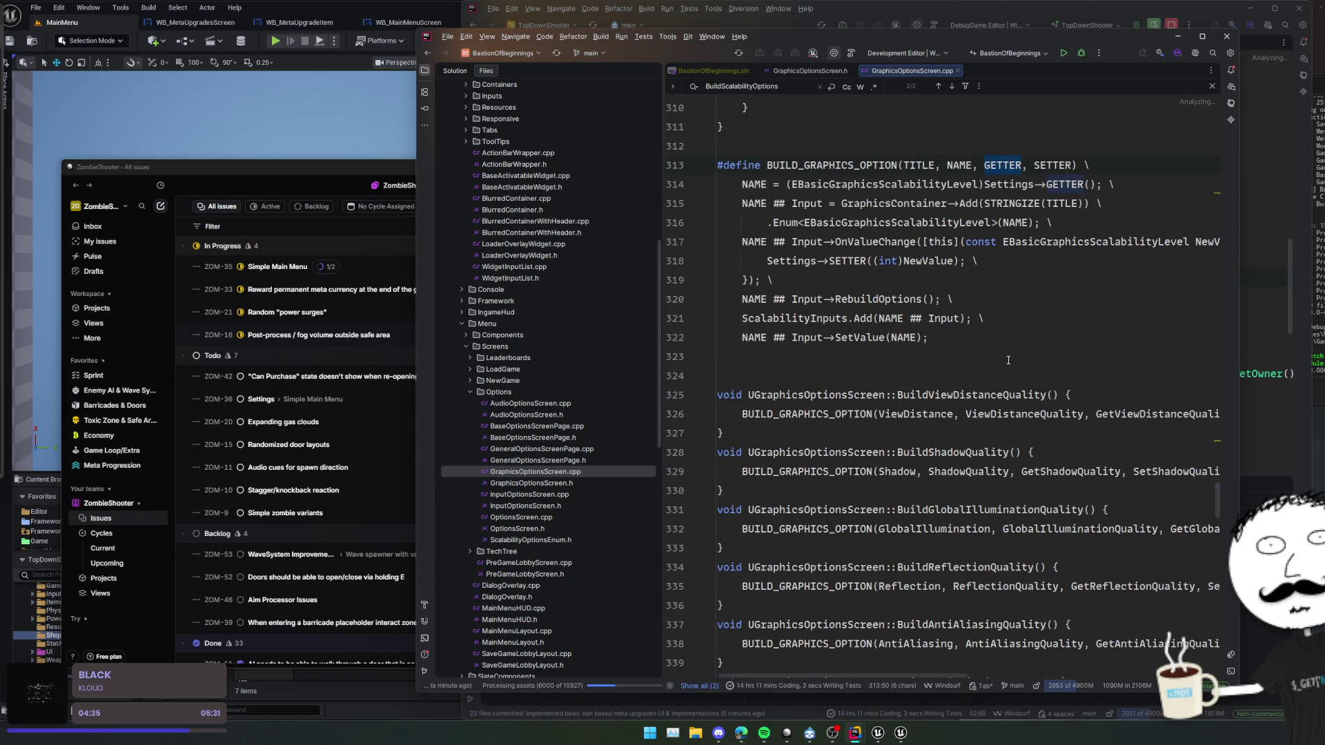
{"action": "double_click", "coordinate": [1038, 415]}
{"action": "key", "text": "ctrl+shift+f"}
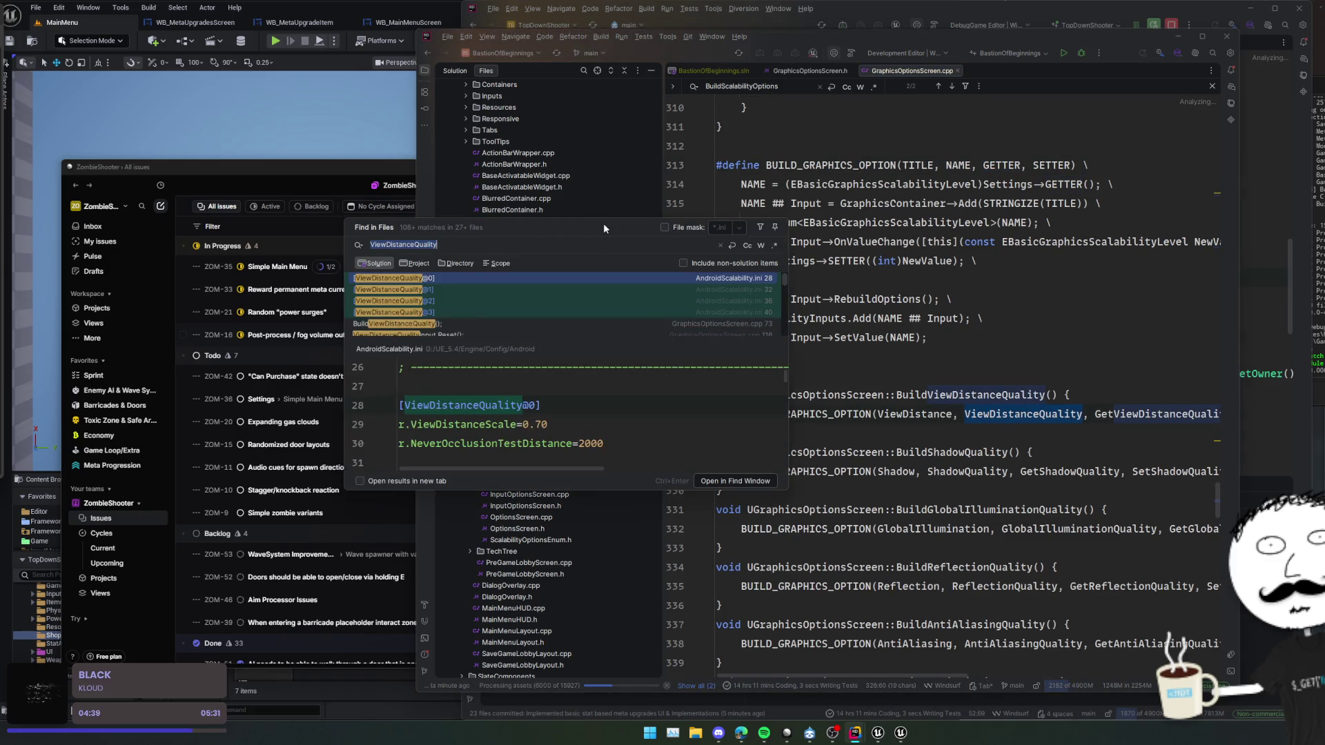
{"action": "left_click_drag", "start_coordinate": [604, 228], "coordinate": [617, 201]}
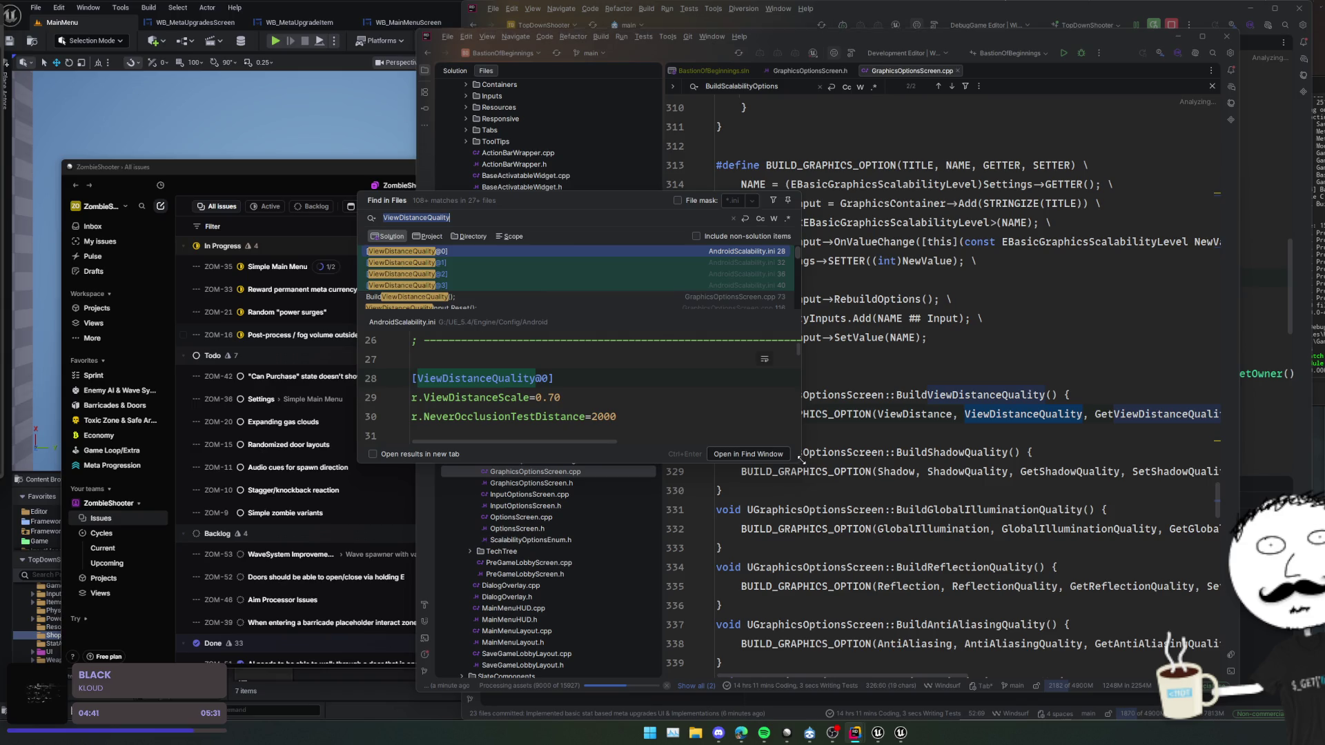
{"action": "left_click_drag", "start_coordinate": [800, 459], "coordinate": [942, 557]}
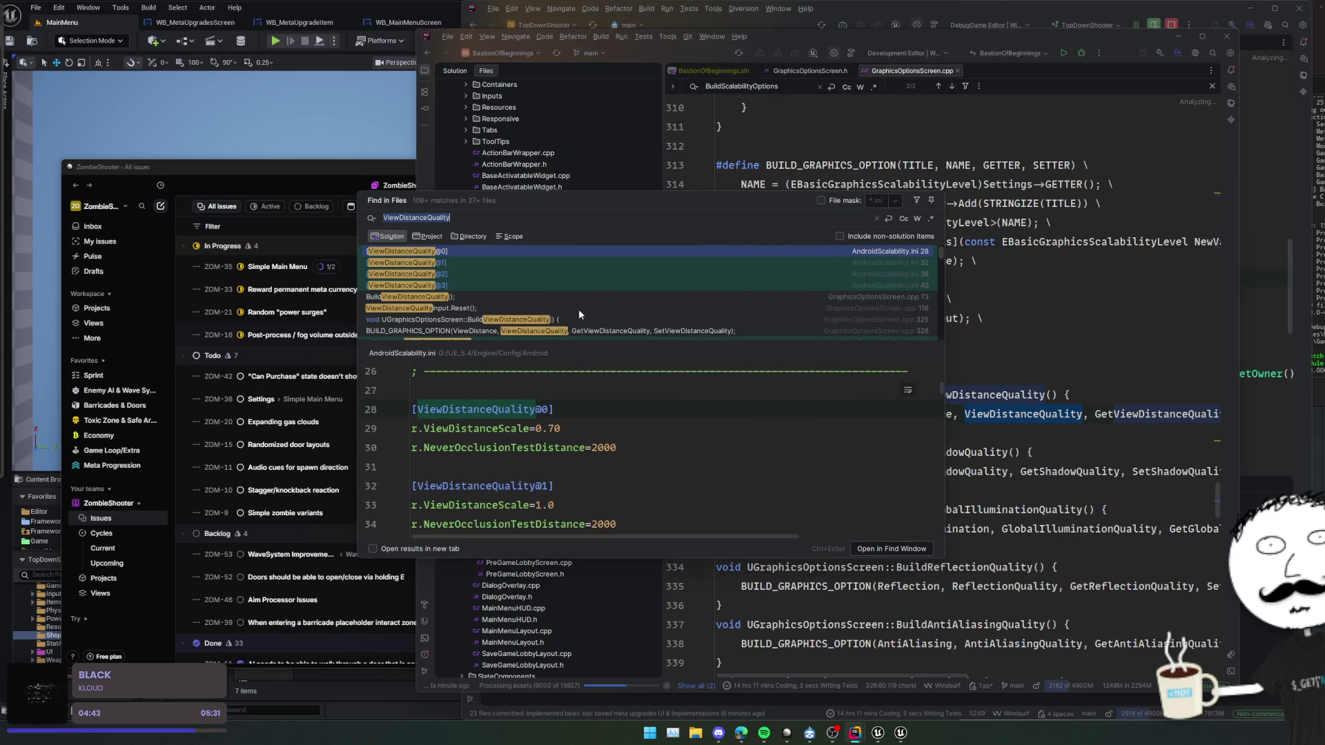
{"action": "scroll", "coordinate": [614, 293], "scroll_direction": "down", "scroll_amount": 2}
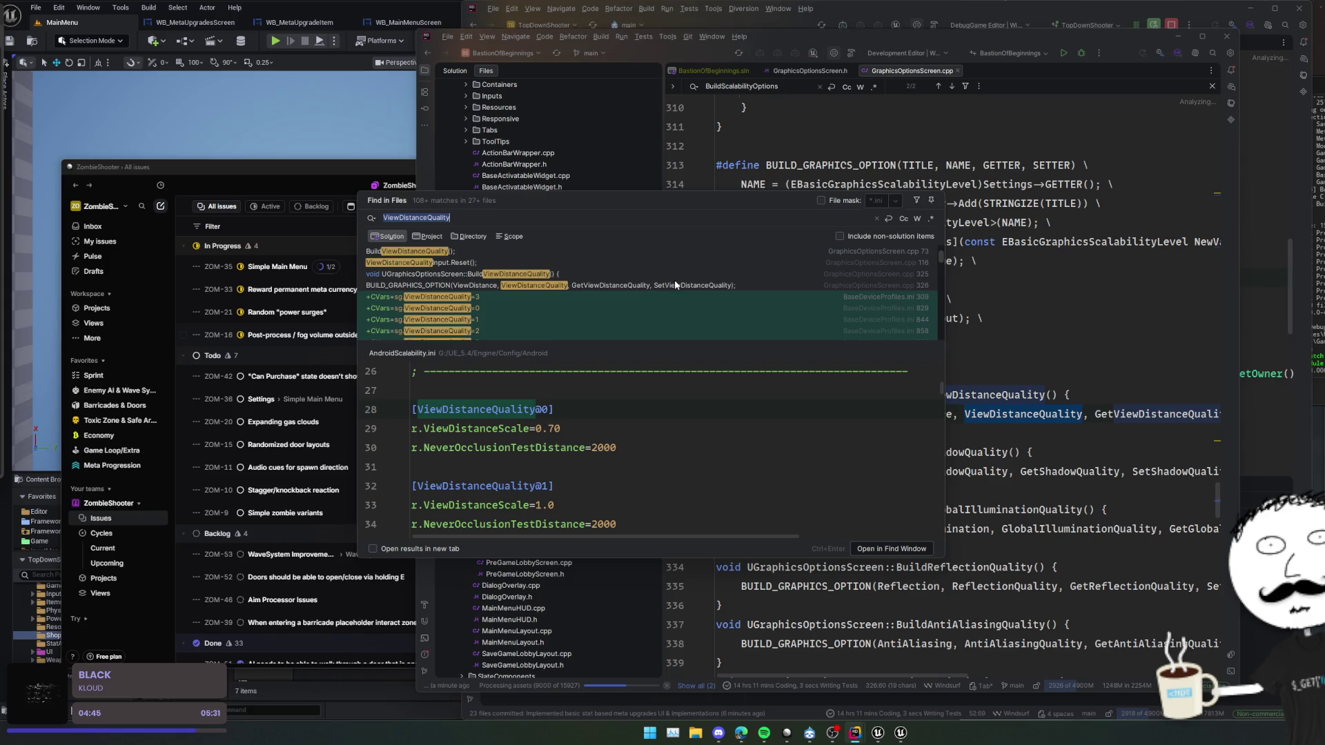
{"action": "scroll", "coordinate": [682, 281], "scroll_direction": "down", "scroll_amount": 5}
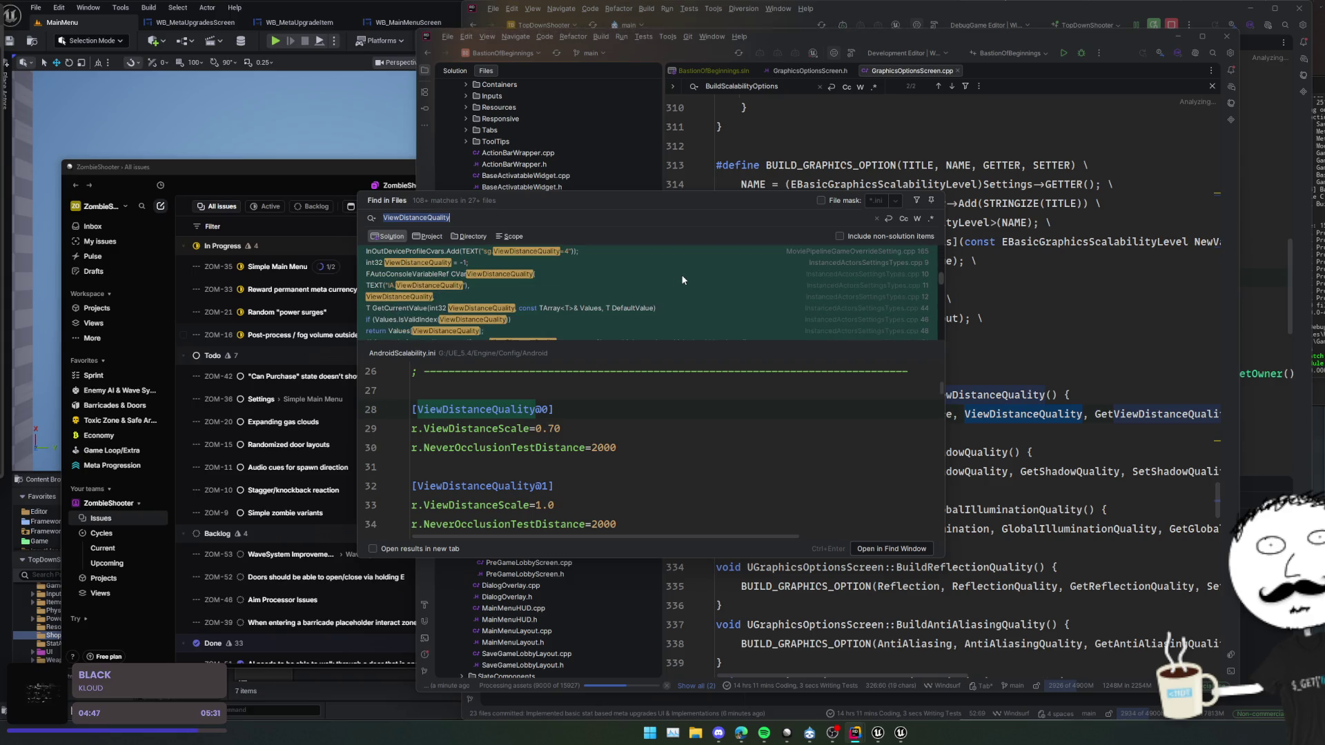
{"action": "left_click", "coordinate": [442, 234]}
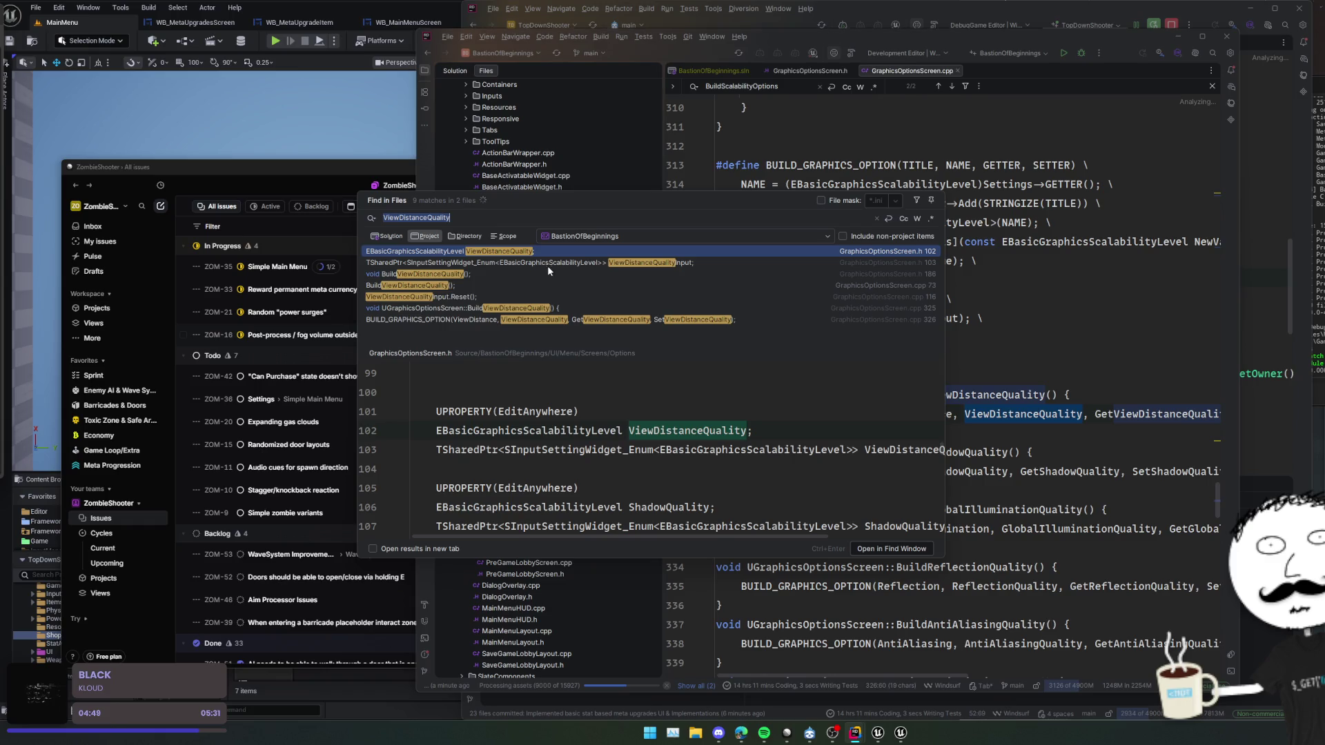
{"action": "left_click", "coordinate": [546, 294]}
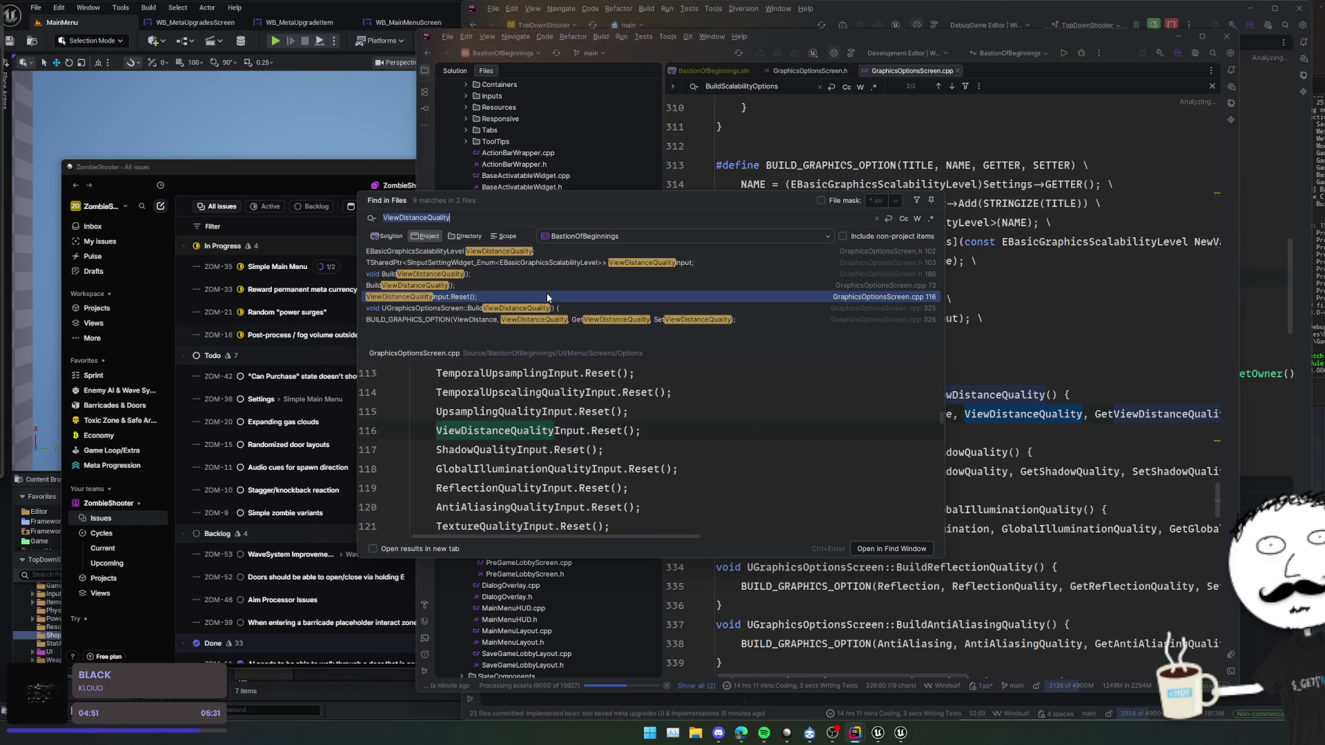
{"action": "left_click", "coordinate": [559, 275]}
{"action": "left_click", "coordinate": [573, 263]}
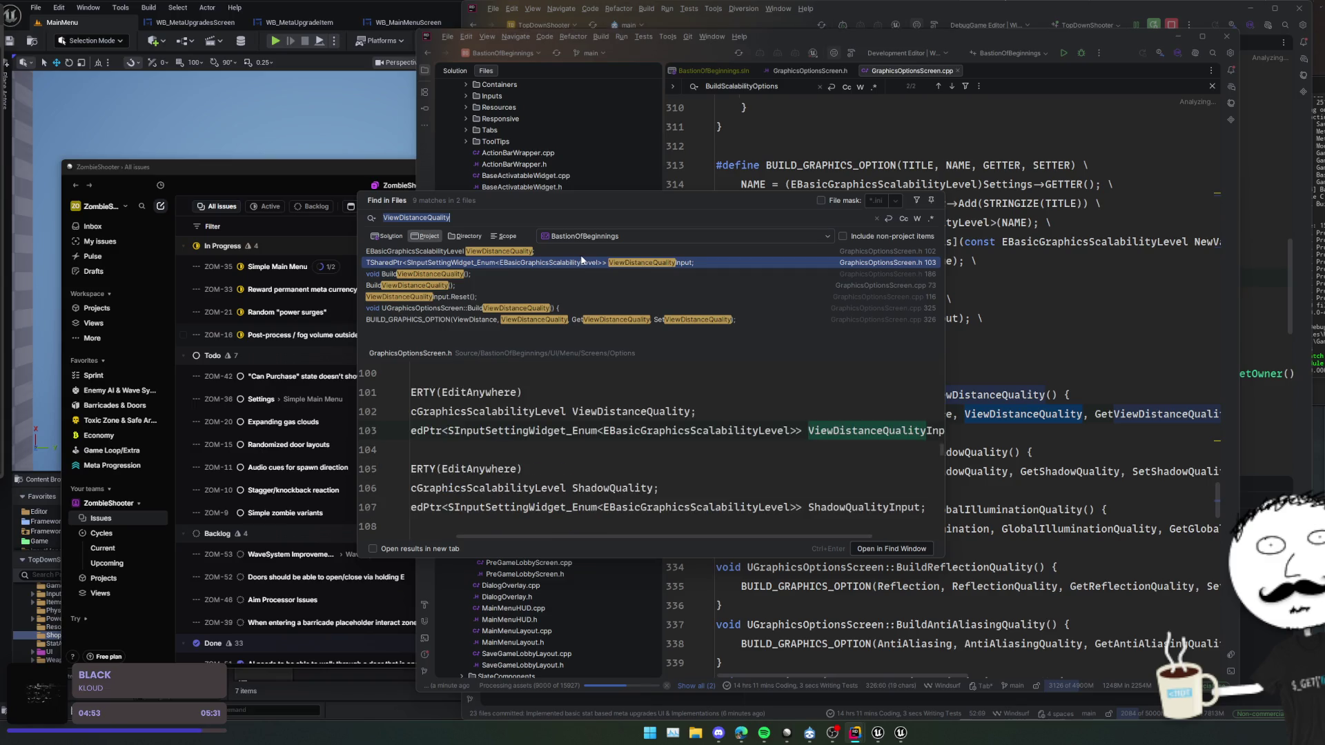
{"action": "key", "text": "Escape"}
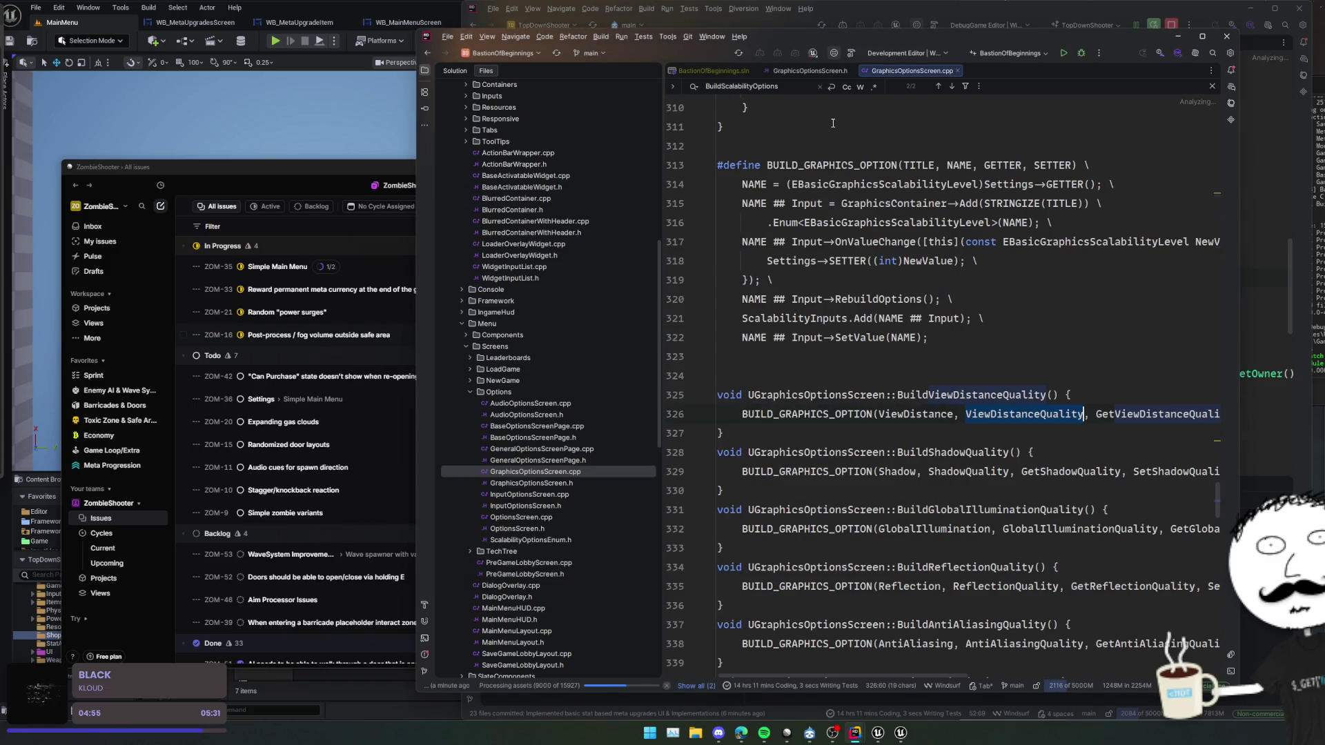
- Search the GraphicsOptionsScreen header for 'Settings' and fold its pragma regions
{"action": "key", "text": "alt+o"}
{"action": "key", "text": "ctrl+f"}
{"action": "type", "text": "Settings"}
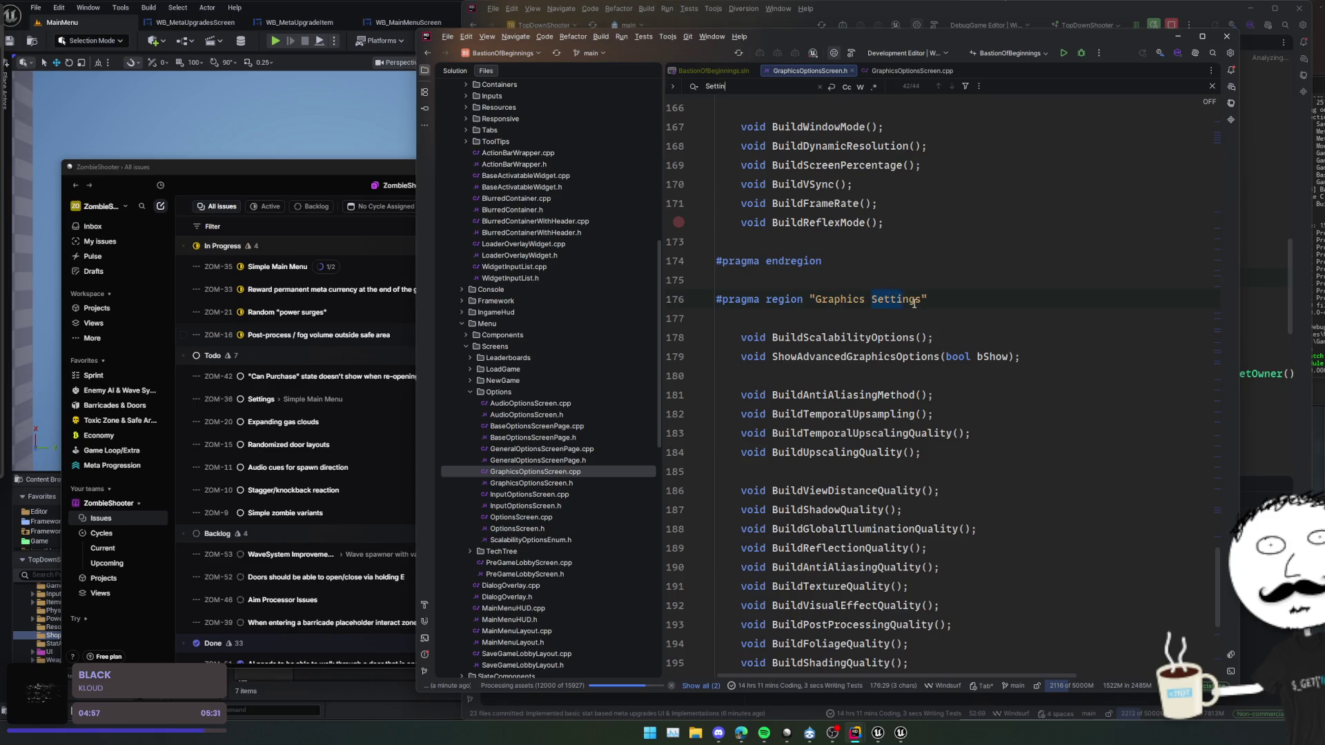
{"action": "scroll", "coordinate": [925, 307], "scroll_direction": "up", "scroll_amount": 10}
{"action": "scroll", "coordinate": [931, 308], "scroll_direction": "up", "scroll_amount": 20}
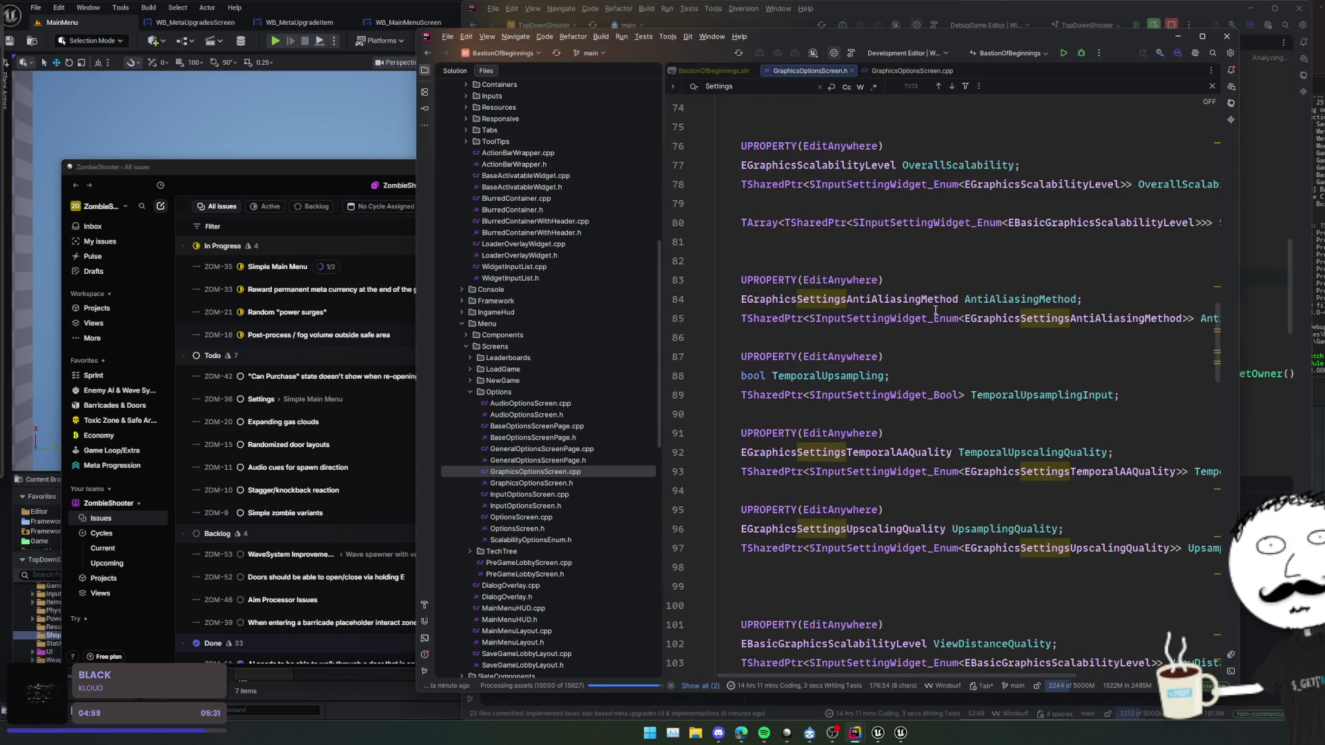
{"action": "scroll", "coordinate": [937, 311], "scroll_direction": "up", "scroll_amount": 5}
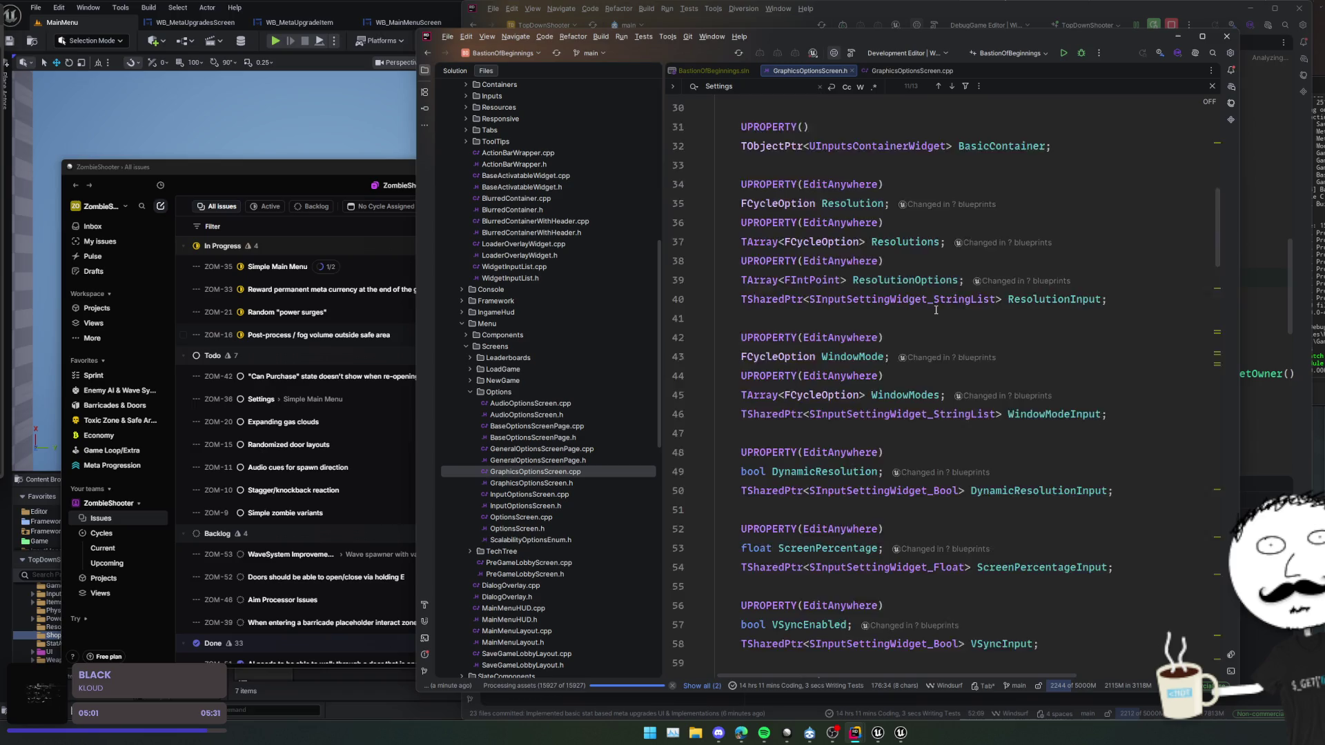
{"action": "key", "text": "ctrl+shift+minus"}
{"action": "scroll", "coordinate": [938, 311], "scroll_direction": "down", "scroll_amount": 5}
{"action": "scroll", "coordinate": [937, 317], "scroll_direction": "up", "scroll_amount": 15}
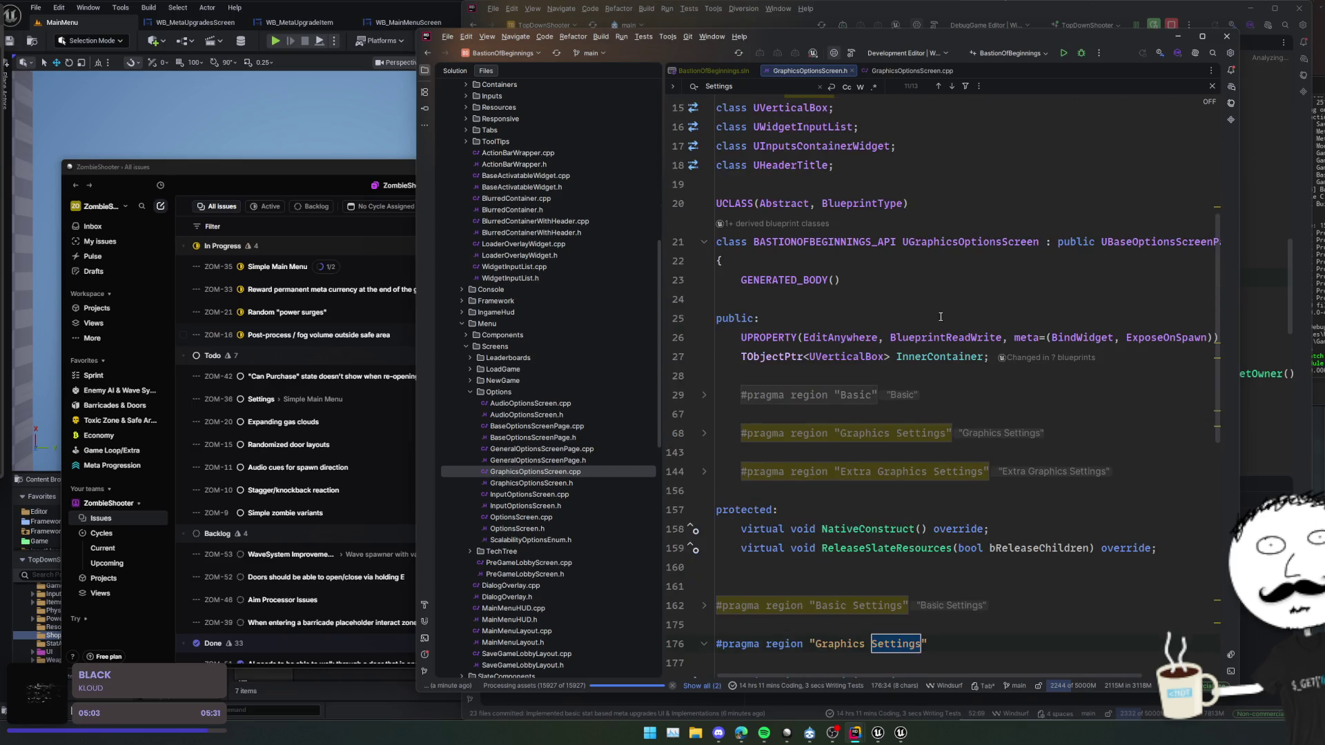
- From the .cpp, navigate via ViewDistanceQuality to the GetViewDistanceQuality declaration in GameUserSettings.h
{"action": "key", "text": "ctrl+Tab"}
{"action": "left_click", "coordinate": [1001, 339]}
{"action": "scroll", "coordinate": [1021, 340], "scroll_direction": "down", "scroll_amount": 2}
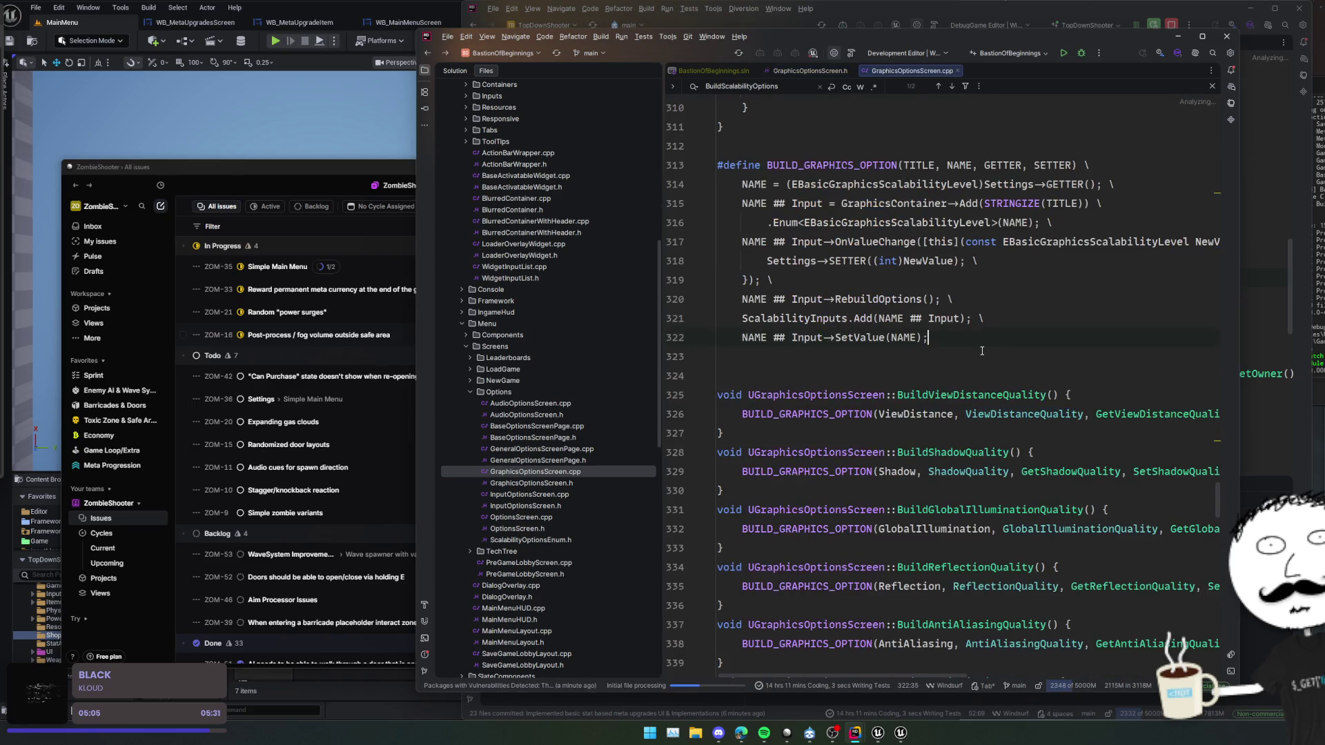
{"action": "scroll", "coordinate": [1039, 339], "scroll_direction": "right", "scroll_amount": 5}
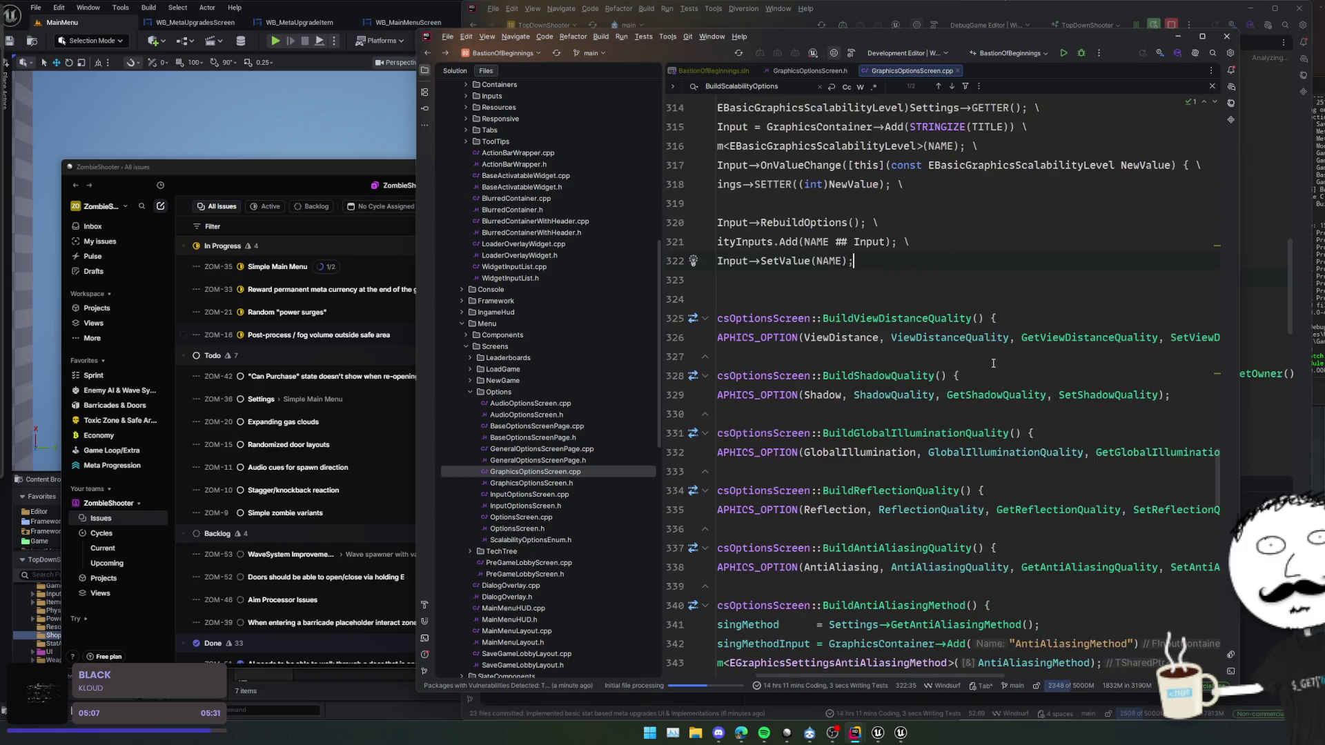
{"action": "left_click", "coordinate": [916, 337], "text": "ctrl"}
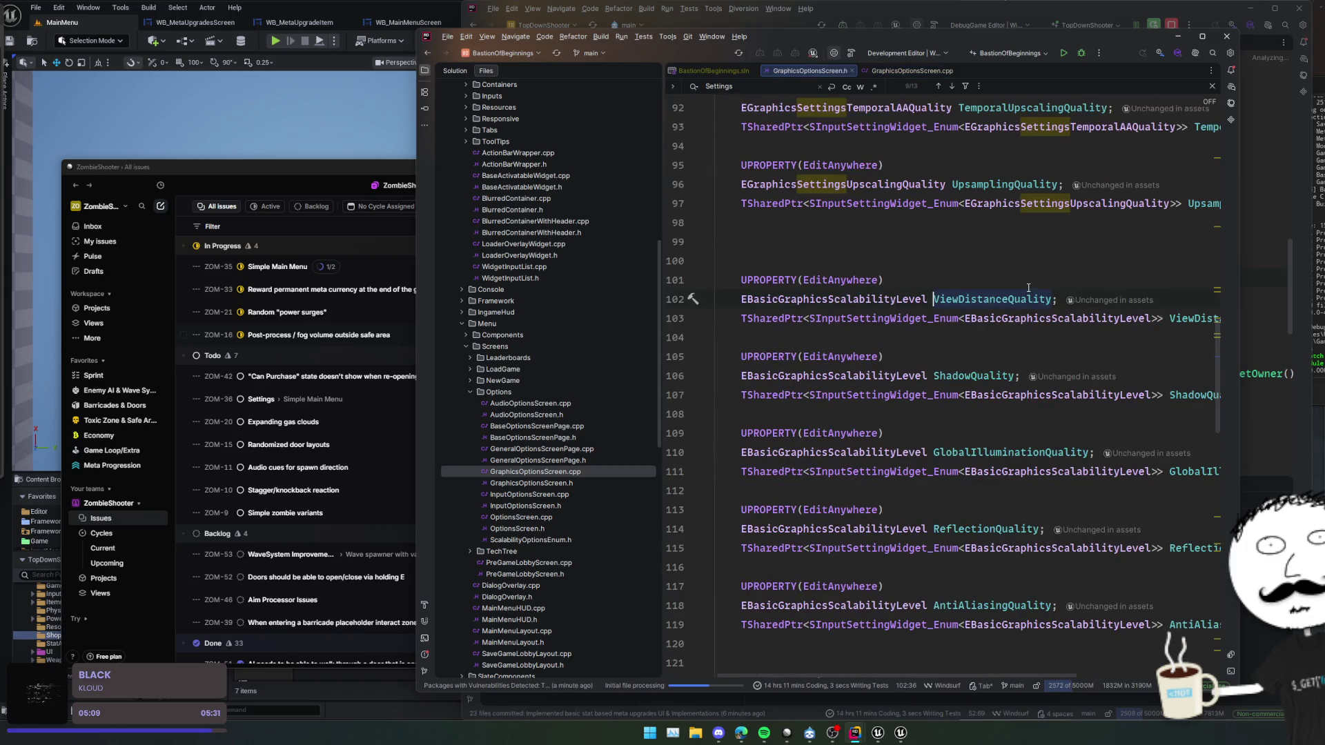
{"action": "key", "text": "ctrl+alt+Left"}
{"action": "left_click", "coordinate": [1018, 337], "text": "ctrl"}
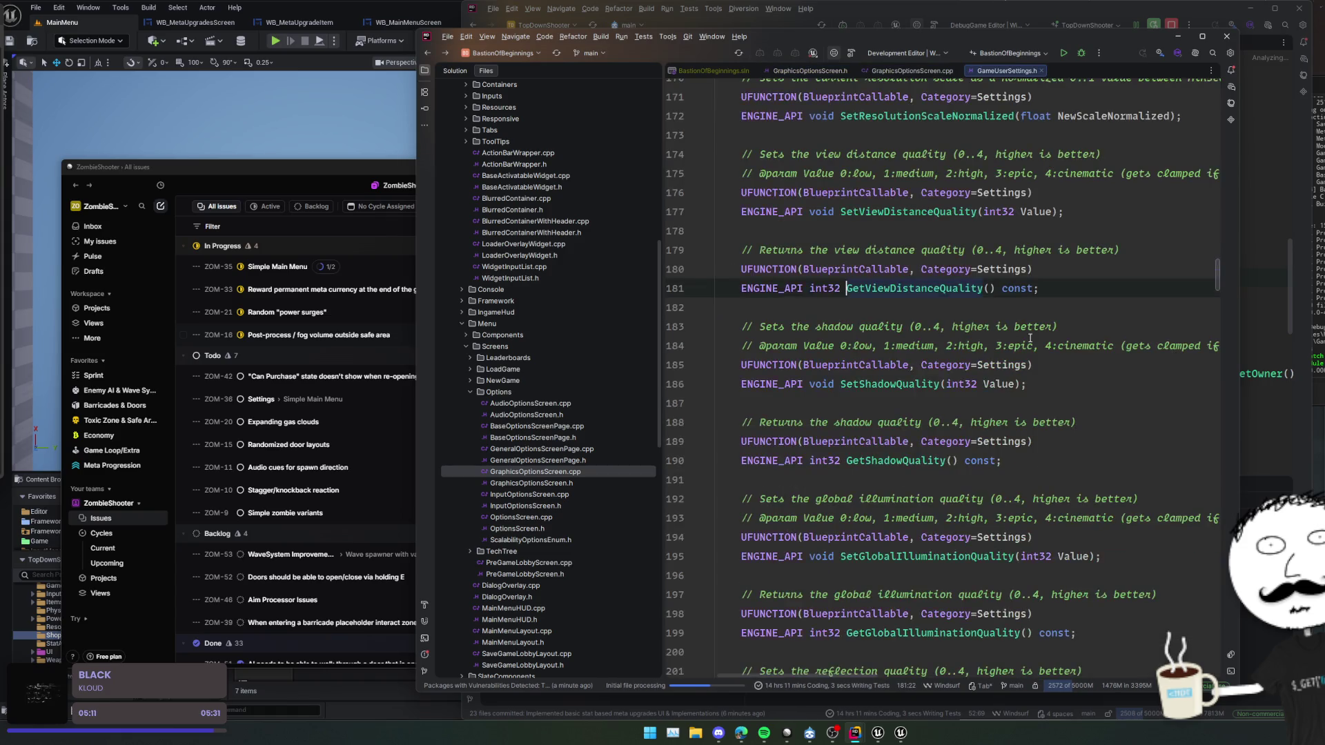
- Navigate between GameUserSettings.h and GraphicsOptionsScreen.cpp in the BastionOfBeginnings project
{"action": "key", "text": "ctrl+alt+Left"}
{"action": "left_click", "coordinate": [1028, 337], "text": "ctrl"}
{"action": "key", "text": "ctrl+alt+Left"}
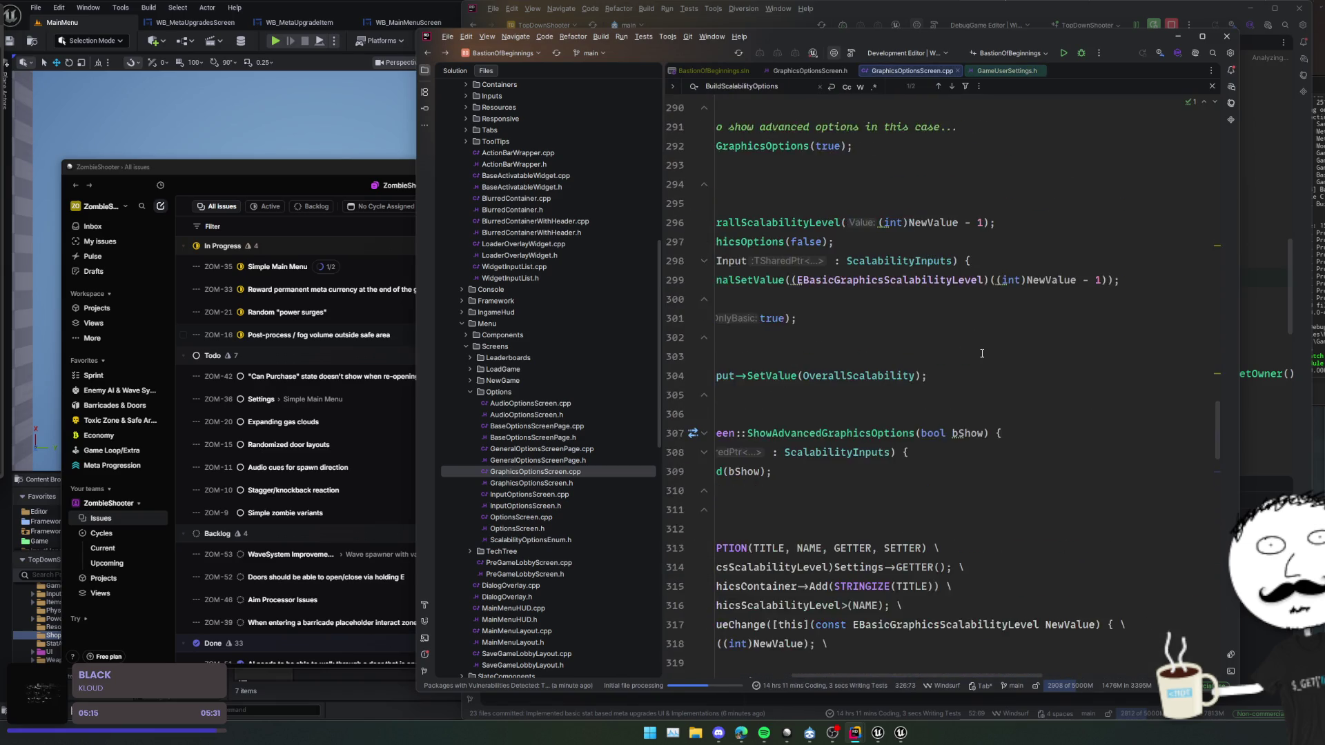
{"action": "scroll", "coordinate": [1046, 358], "scroll_direction": "up", "scroll_amount": 1}
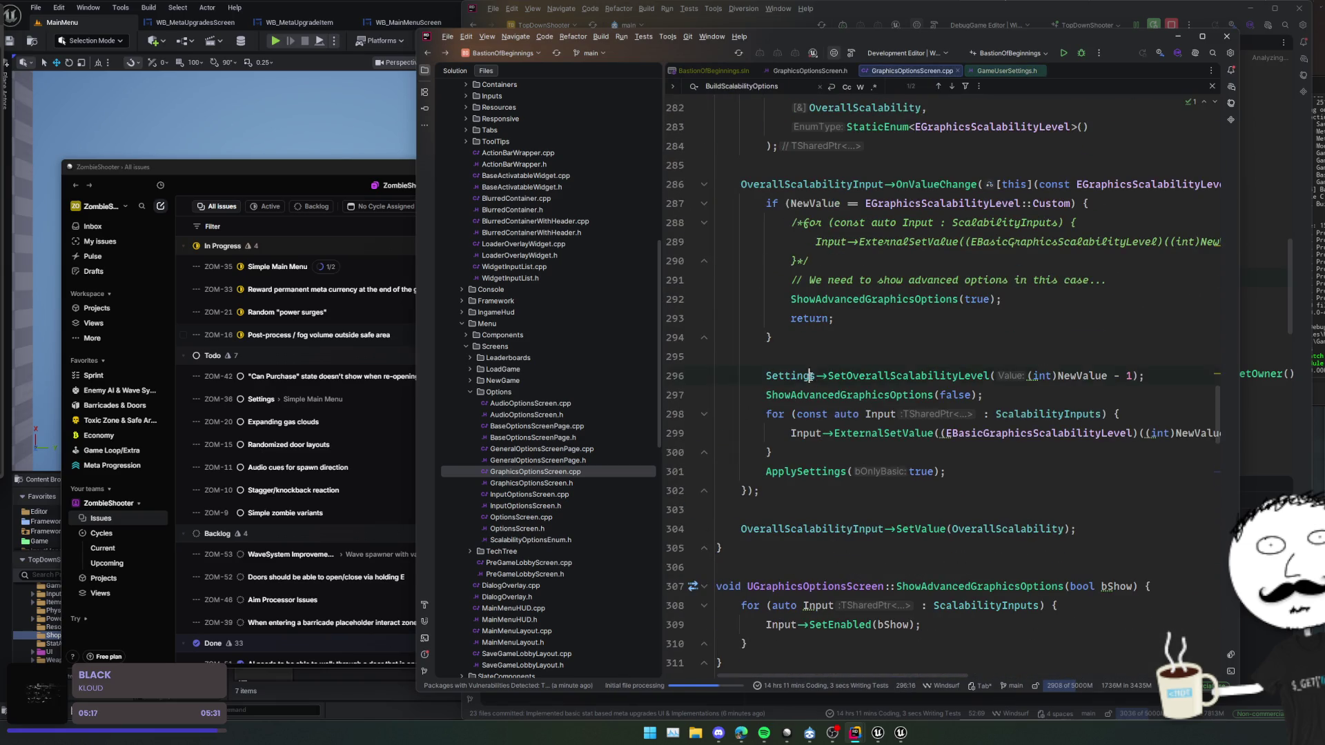
- Find usages of the Settings property and follow UUserSettings into UserSettings.h
{"action": "left_click", "coordinate": [783, 280], "text": "ctrl"}
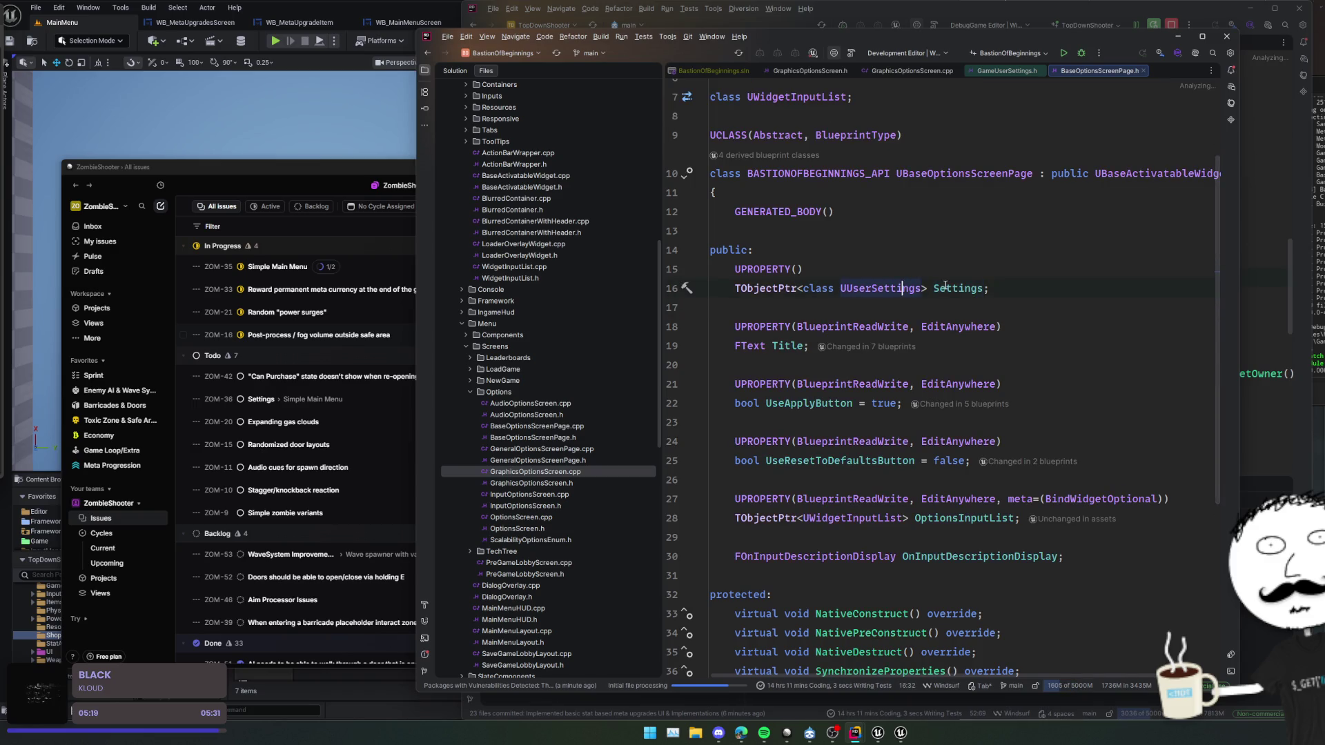
{"action": "left_click", "coordinate": [970, 289], "text": "ctrl"}
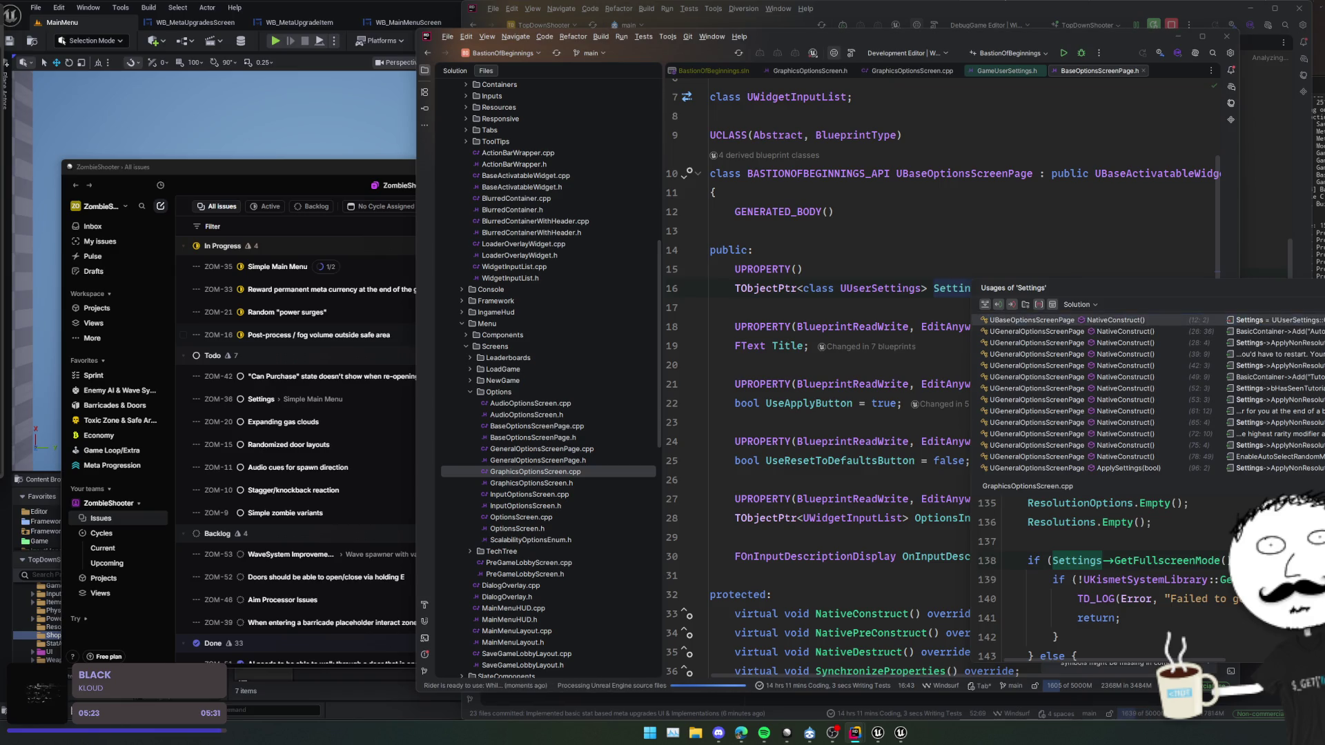
{"action": "left_click", "coordinate": [1166, 320]}
{"action": "left_click", "coordinate": [841, 299], "text": "ctrl"}
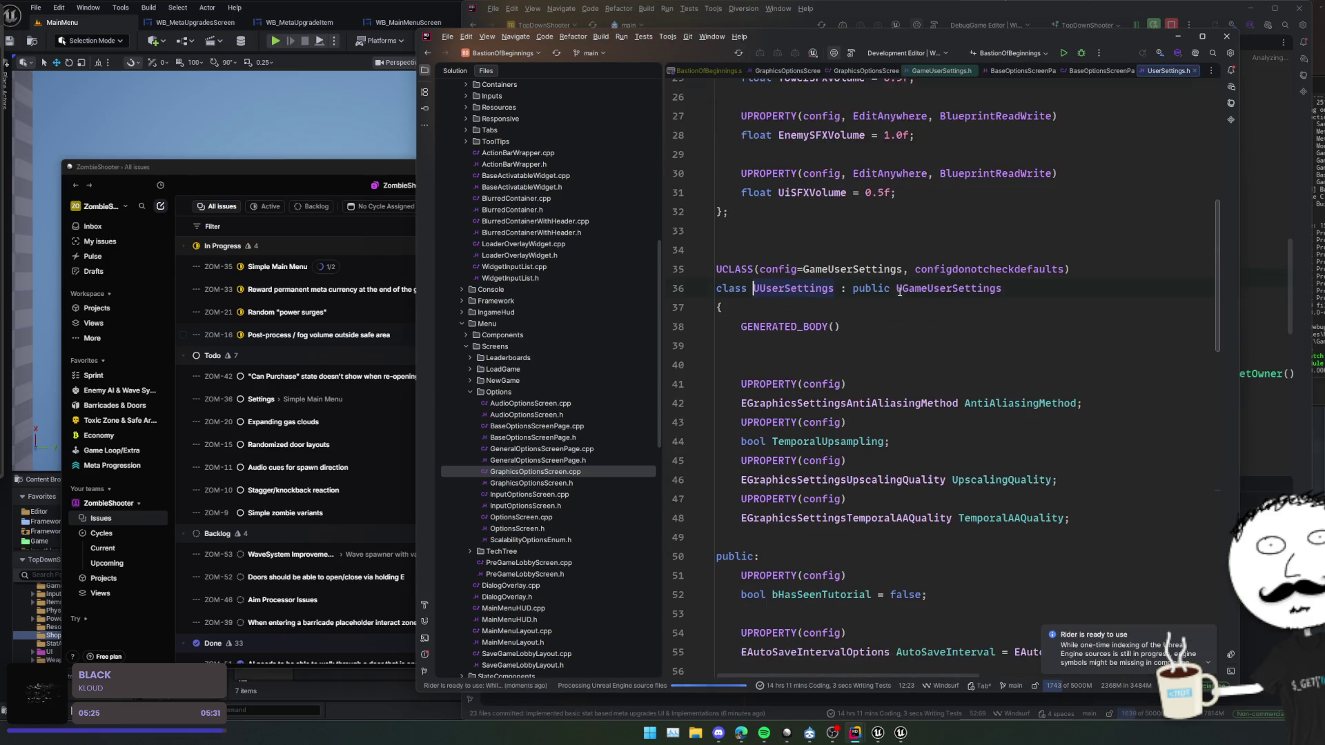
{"action": "scroll", "coordinate": [1073, 278], "scroll_direction": "up", "scroll_amount": 6}
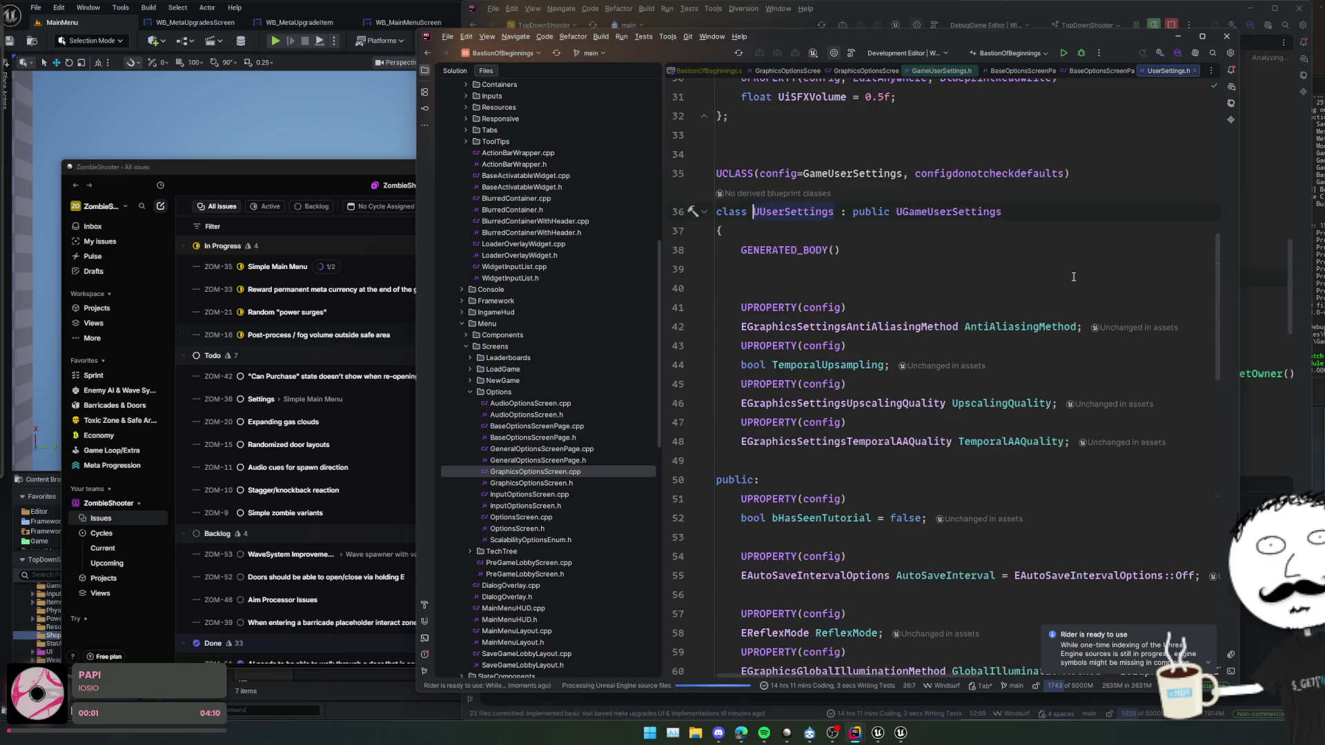
{"action": "left_click", "coordinate": [1037, 22]}
- Expand the GameFramework folder in the TopDownShooter project tree
{"action": "left_click", "coordinate": [726, 278]}
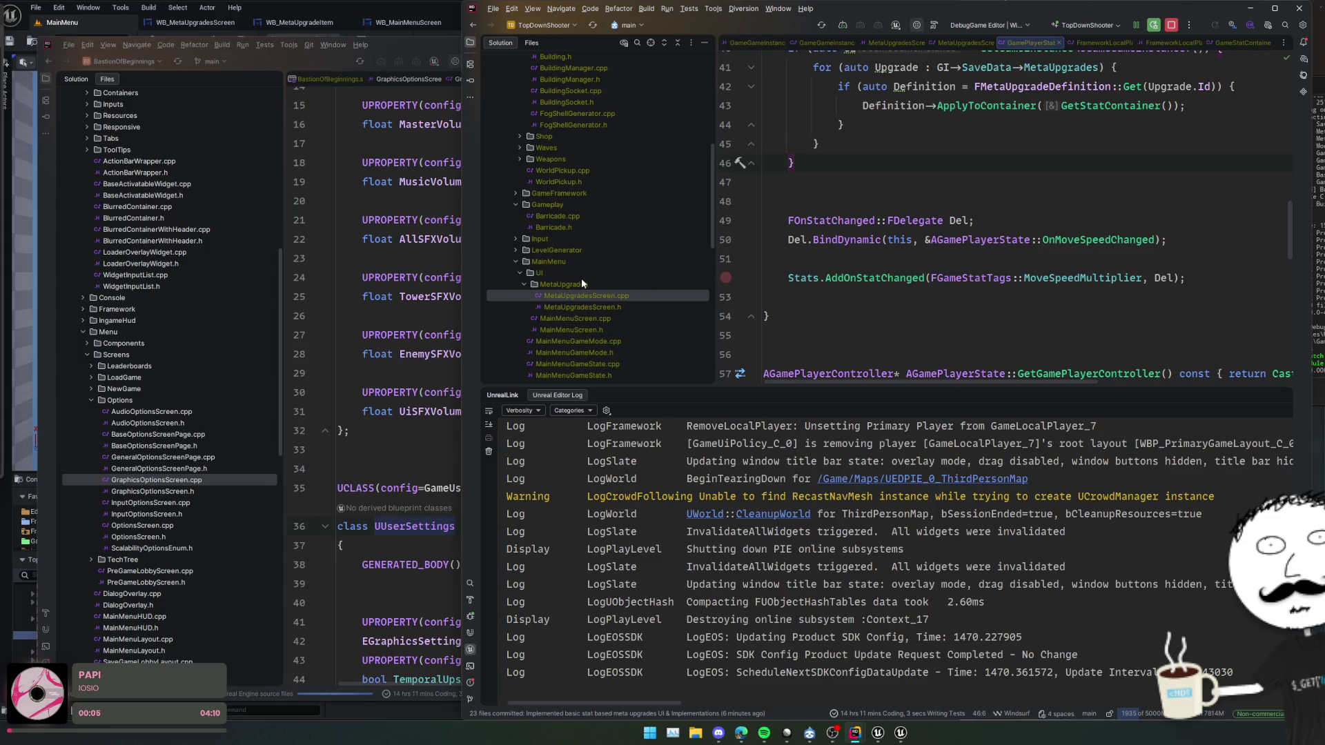
{"action": "scroll", "coordinate": [581, 278], "scroll_direction": "up", "scroll_amount": 3}
{"action": "scroll", "coordinate": [596, 276], "scroll_direction": "up", "scroll_amount": 6}
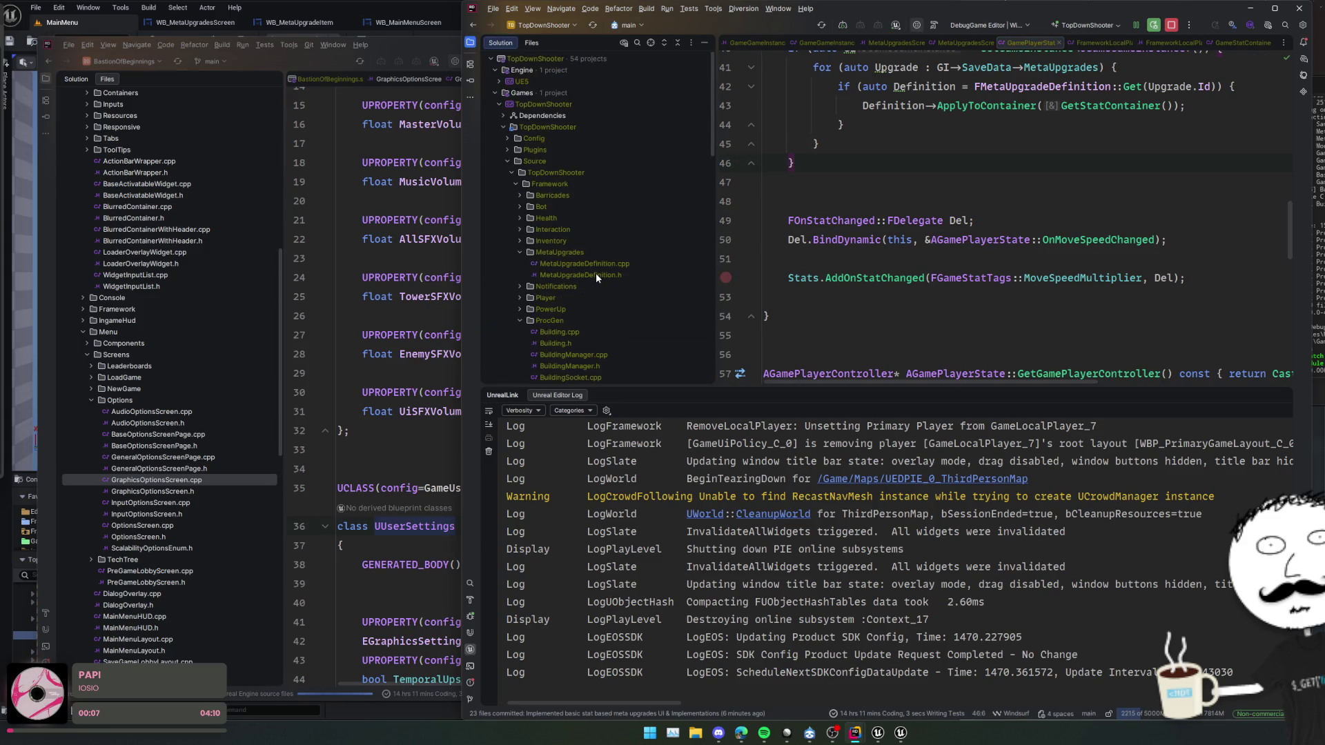
{"action": "double_click", "coordinate": [580, 183]}
{"action": "double_click", "coordinate": [594, 194]}
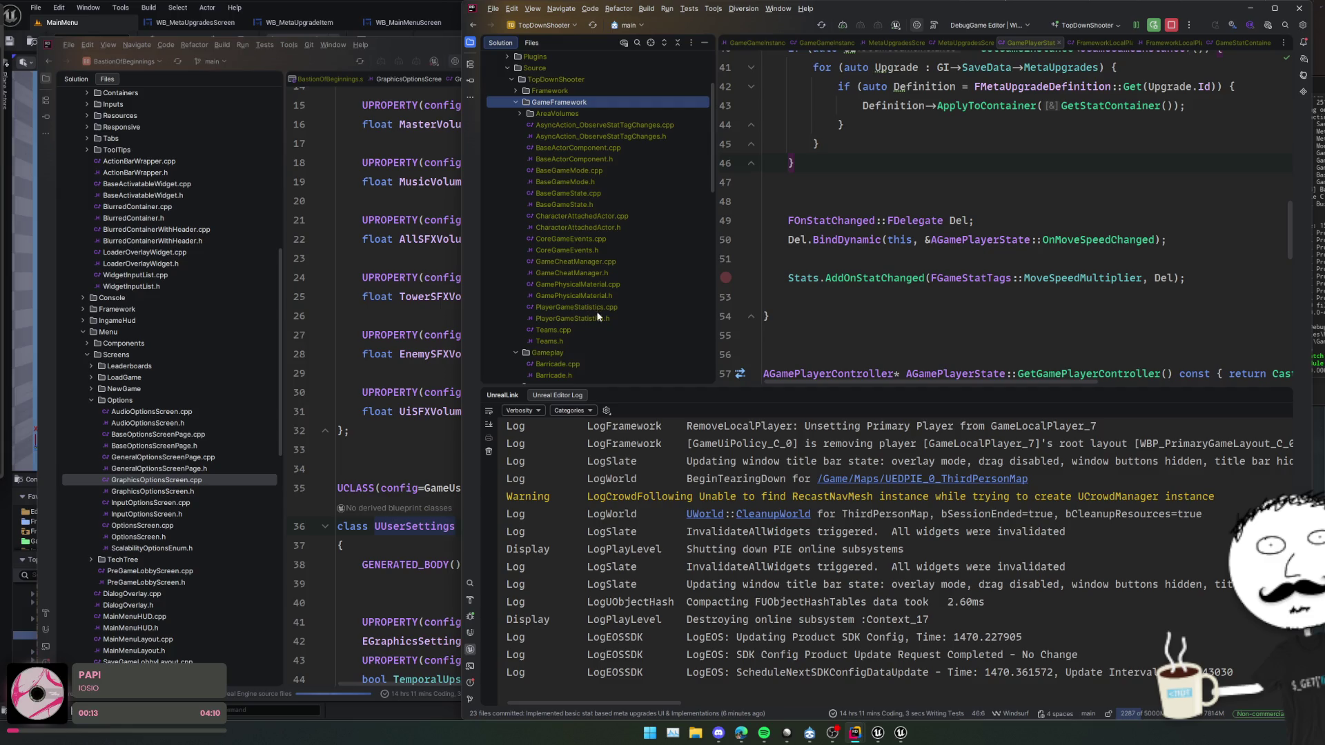
- Search everywhere for 'SharedSettings' and open the result in GameLocalPlayer.h
{"action": "key", "text": "ctrl+t"}
{"action": "type", "text": "Sha"}
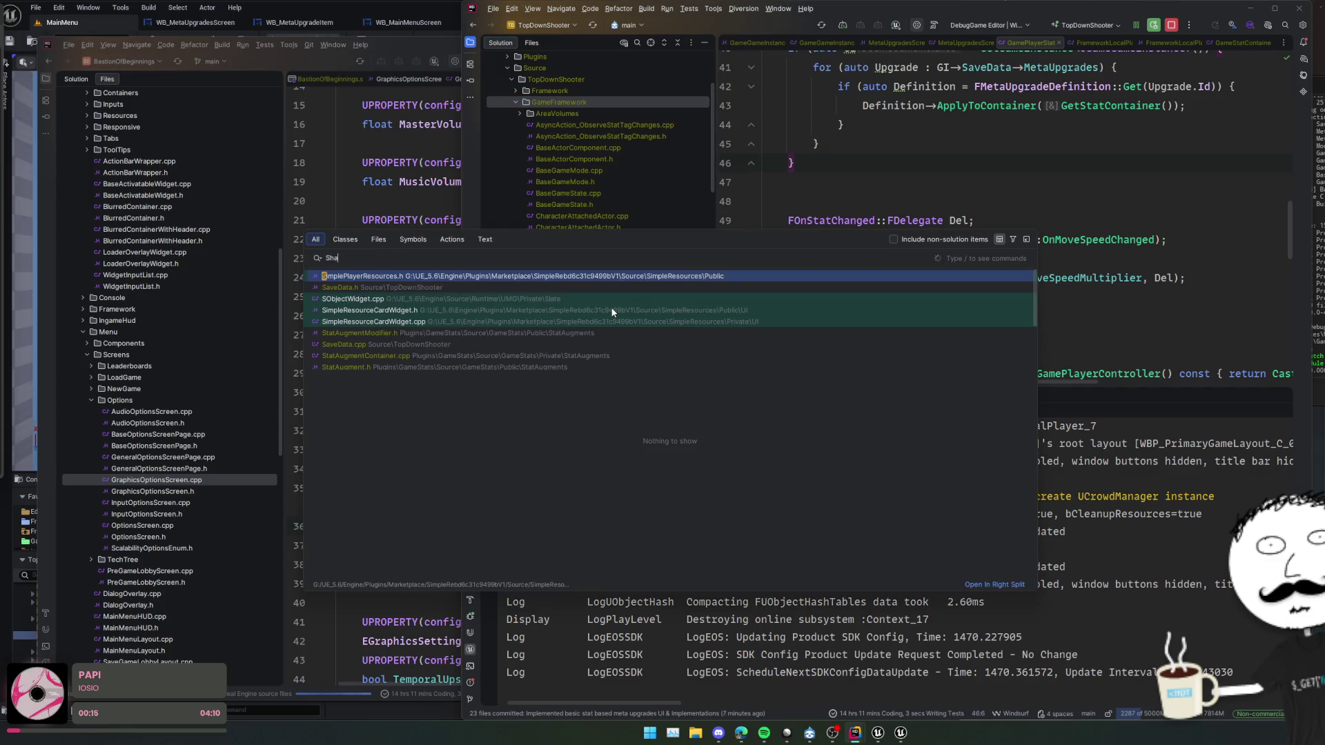
{"action": "type", "text": "redU"}
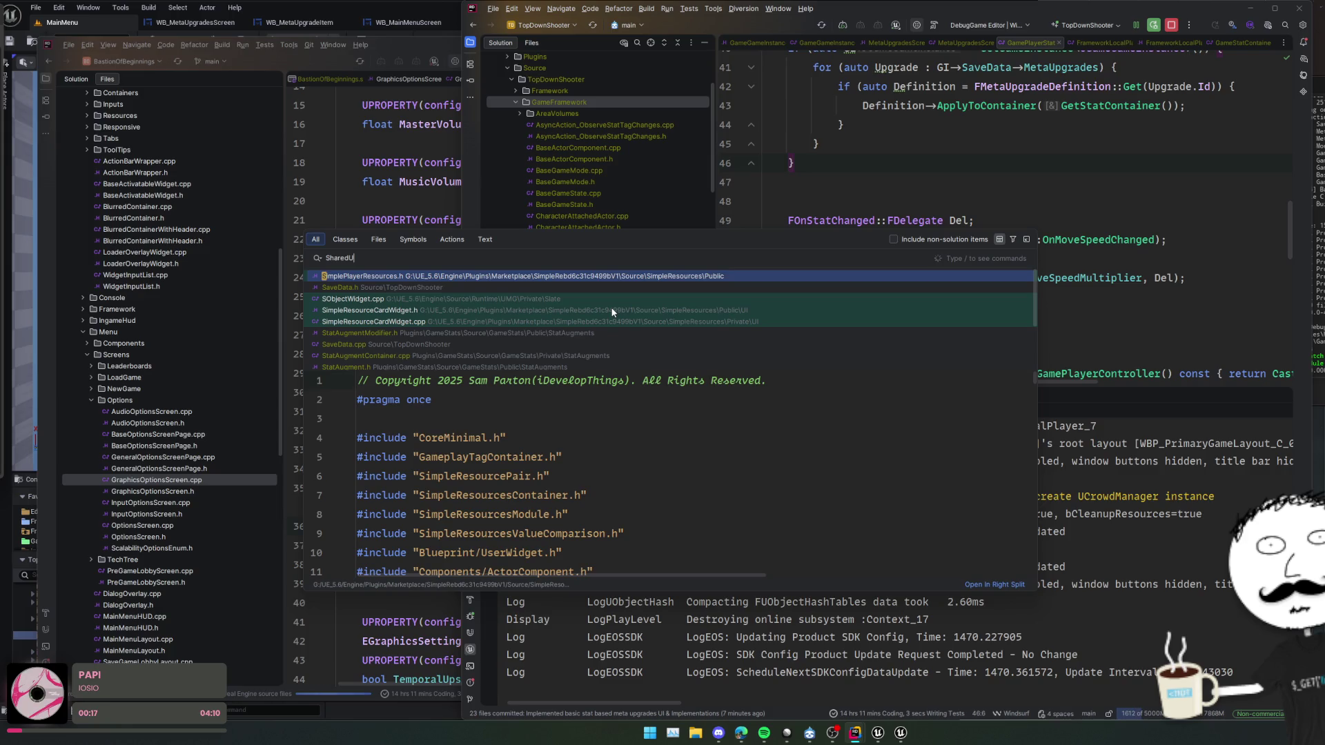
{"action": "type", "text": "serS"}
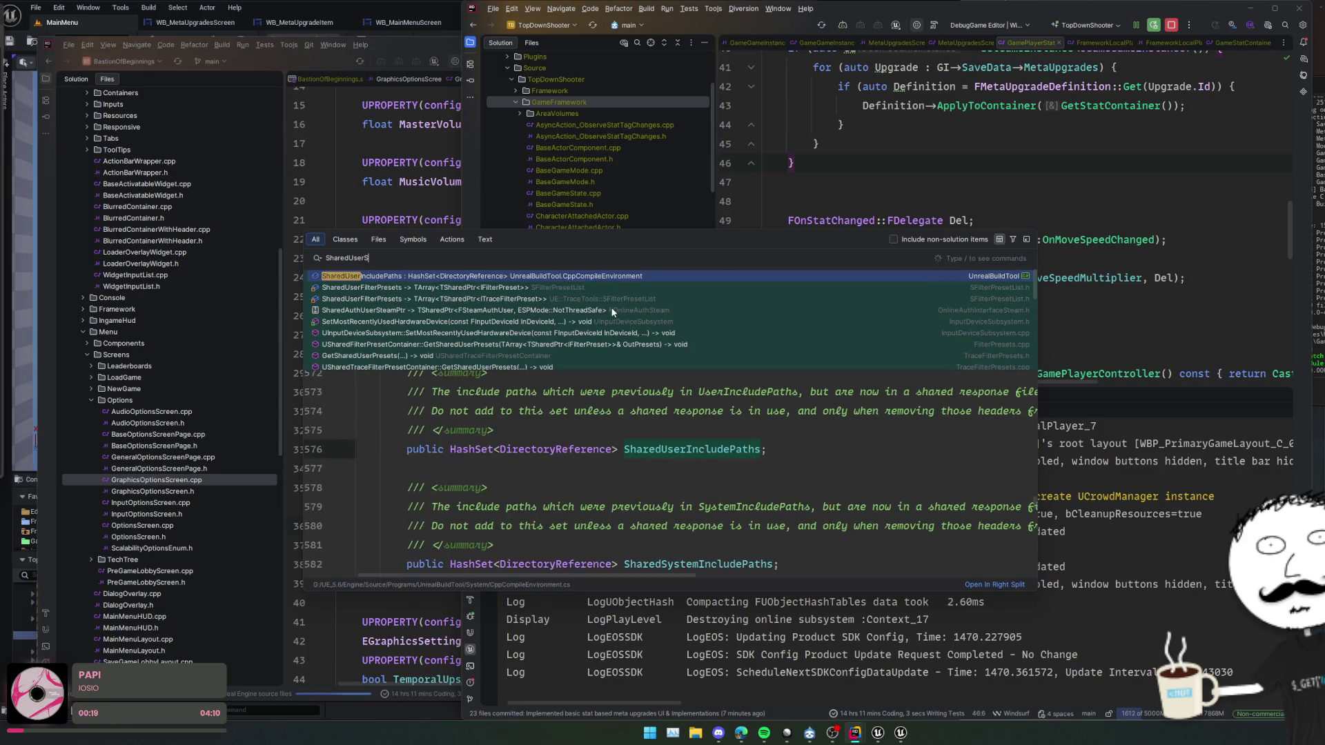
{"action": "key", "text": "BackSpace"}
{"action": "key", "text": "BackSpace"}
{"action": "key", "text": "BackSpace"}
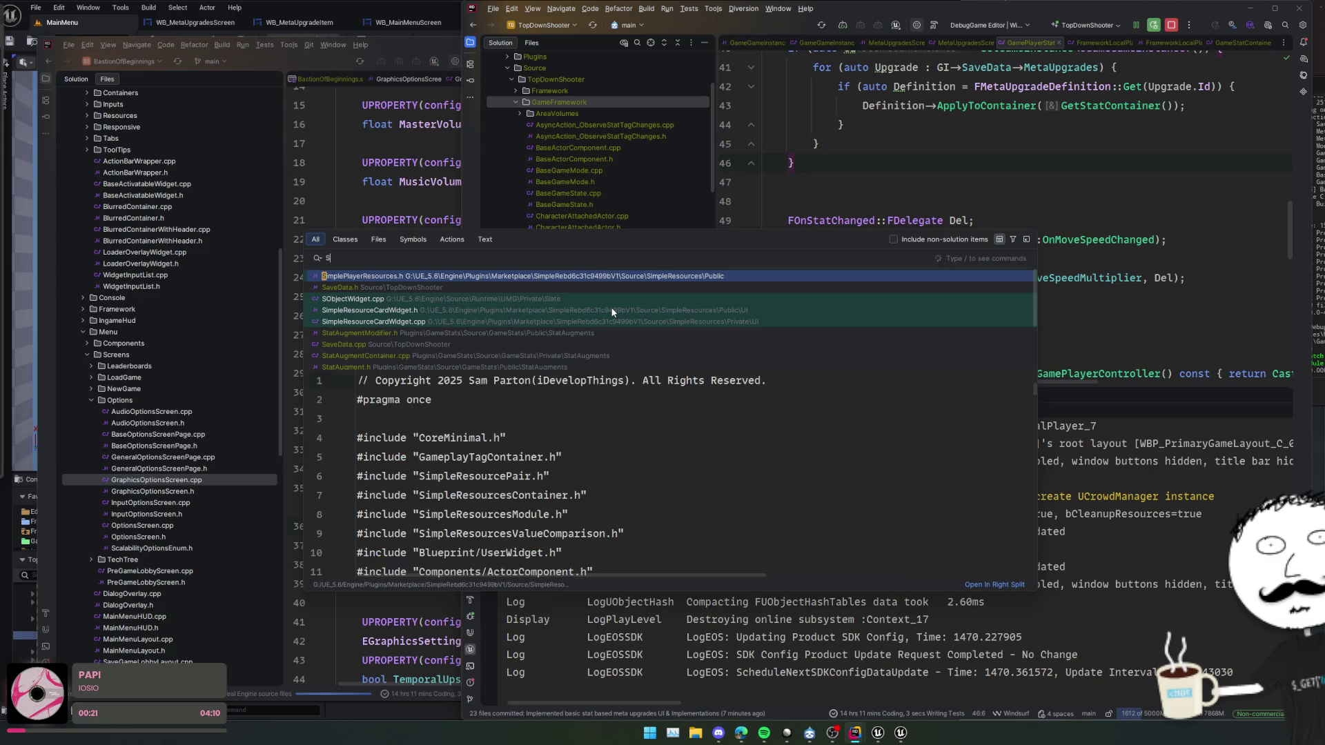
{"action": "type", "text": "haredSettings"}
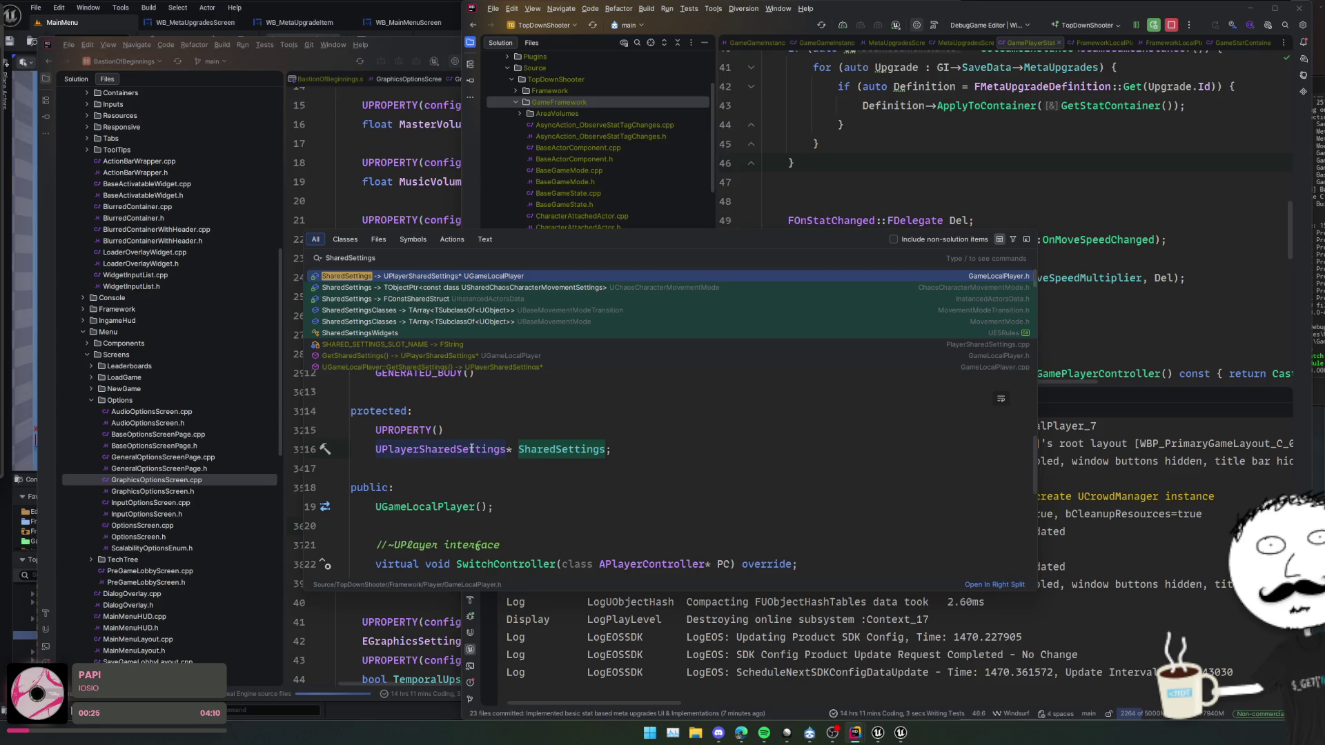
{"action": "key", "text": "Return"}
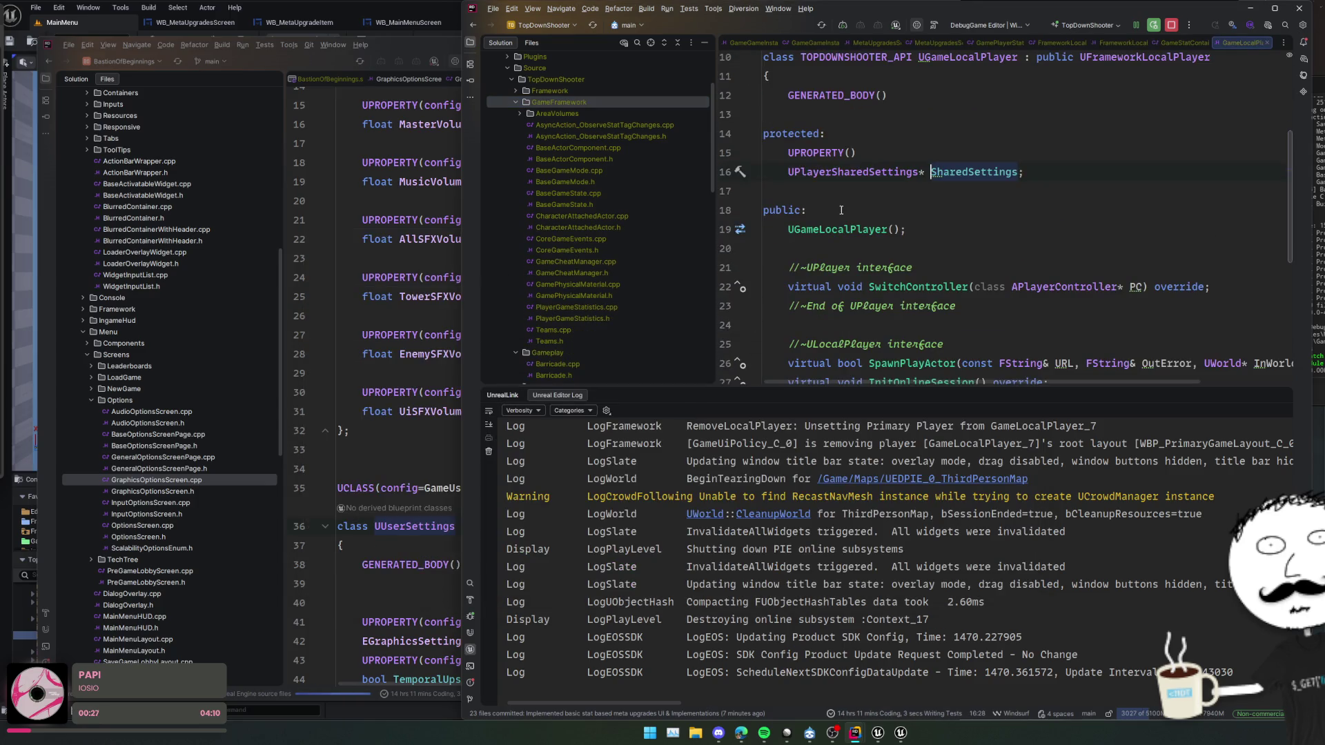
- Read through UPlayerSharedSettings in PlayerSharedSettings.h and reveal it under Framework/Player/Settings
{"action": "key", "text": "ctrl+shift+b"}
{"action": "scroll", "coordinate": [994, 190], "scroll_direction": "down", "scroll_amount": 1}
{"action": "left_click", "coordinate": [1024, 196]}
{"action": "scroll", "coordinate": [1024, 200], "scroll_direction": "up", "scroll_amount": 1}
{"action": "scroll", "coordinate": [1024, 199], "scroll_direction": "down", "scroll_amount": 2}
{"action": "left_click", "coordinate": [1046, 209]}
{"action": "scroll", "coordinate": [1047, 209], "scroll_direction": "down", "scroll_amount": 1}
{"action": "left_click", "coordinate": [1047, 208]}
{"action": "scroll", "coordinate": [1089, 239], "scroll_direction": "down", "scroll_amount": 4}
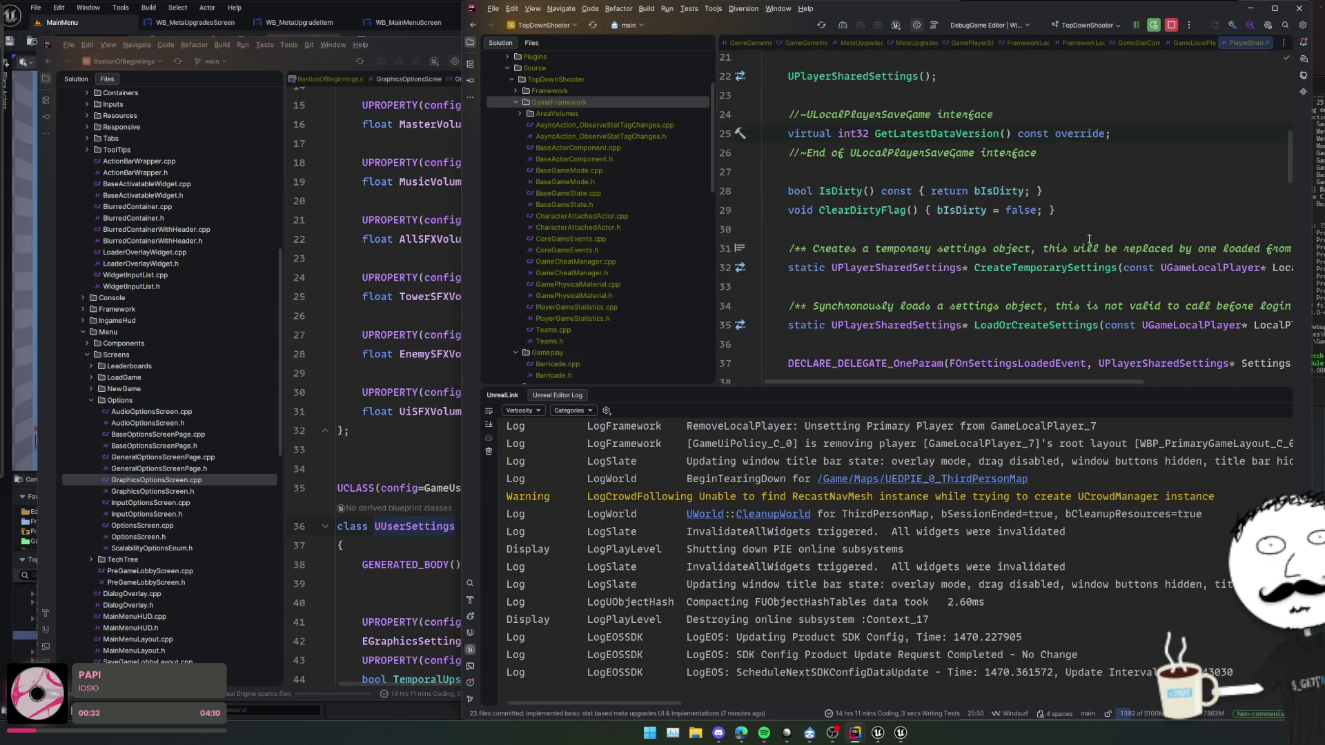
{"action": "scroll", "coordinate": [1089, 238], "scroll_direction": "down", "scroll_amount": 3}
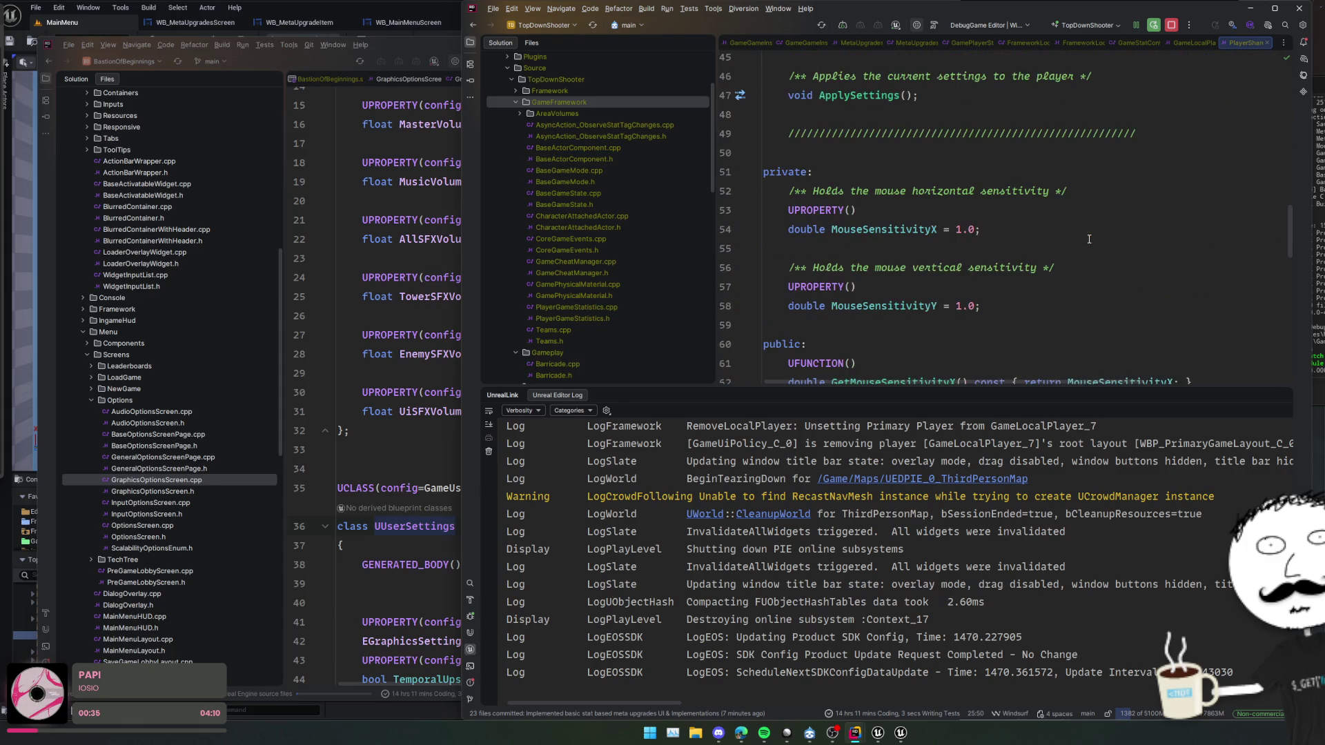
{"action": "scroll", "coordinate": [1089, 238], "scroll_direction": "down", "scroll_amount": 6}
{"action": "scroll", "coordinate": [1089, 239], "scroll_direction": "down", "scroll_amount": 4}
{"action": "scroll", "coordinate": [1035, 228], "scroll_direction": "up", "scroll_amount": 3}
{"action": "left_click", "coordinate": [977, 216]}
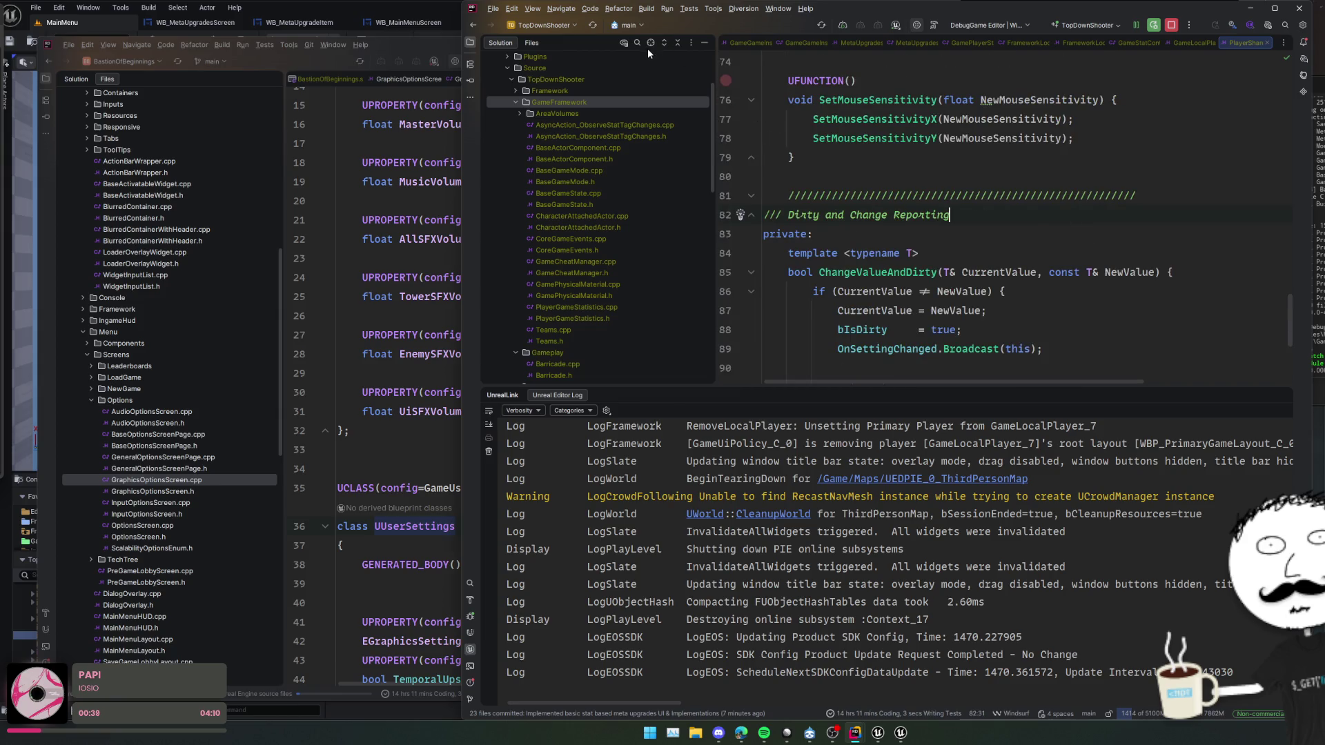
{"action": "left_click", "coordinate": [650, 42]}
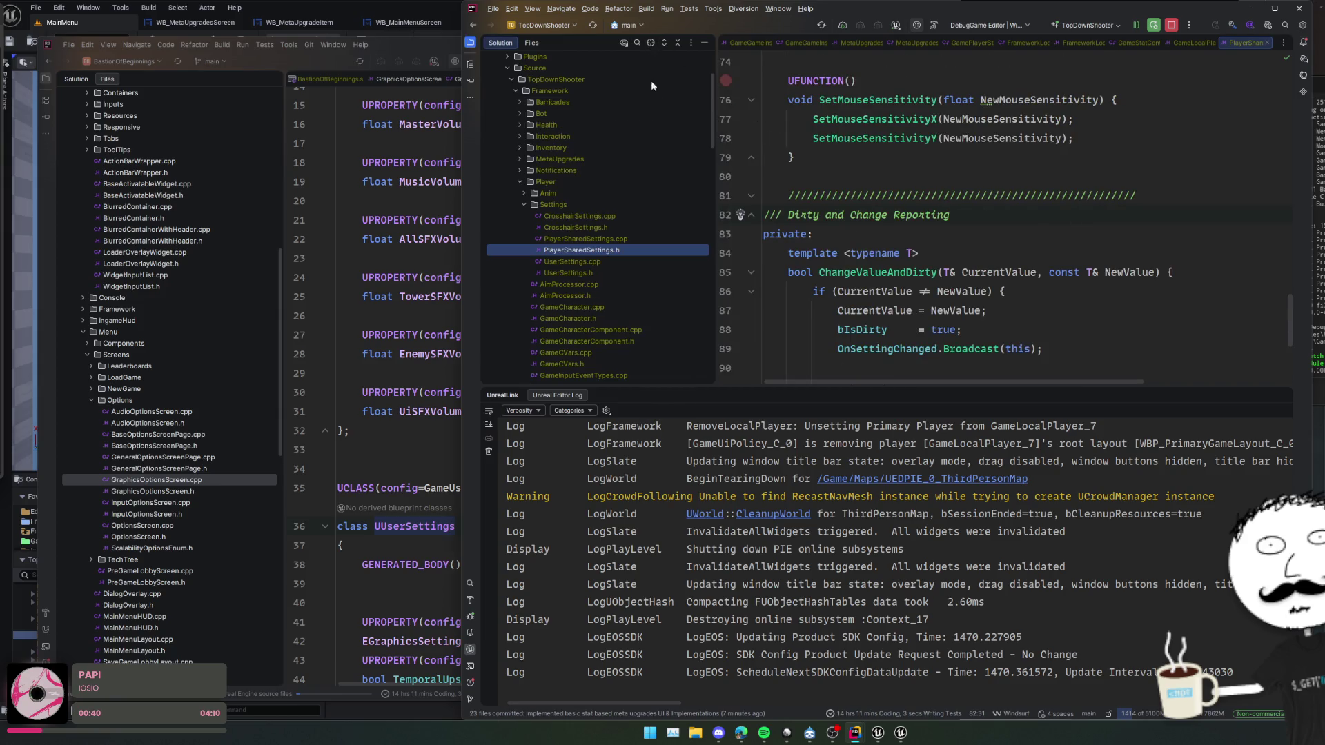
- Open UserSettings.h from the Settings folder and read its UGameUserSettings-based class
{"action": "left_click", "coordinate": [628, 198]}
{"action": "double_click", "coordinate": [586, 273]}
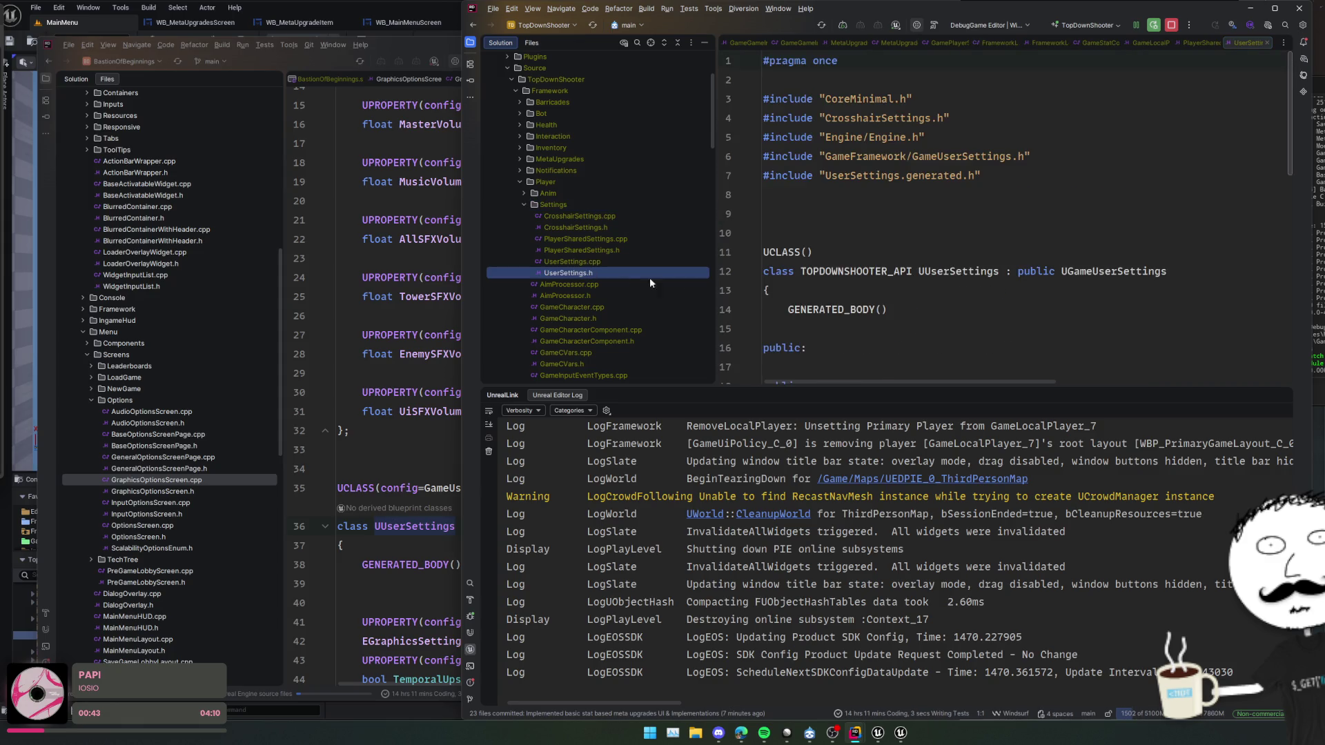
{"action": "left_click", "coordinate": [1104, 290]}
{"action": "scroll", "coordinate": [1035, 248], "scroll_direction": "down", "scroll_amount": 3}
{"action": "scroll", "coordinate": [968, 185], "scroll_direction": "down", "scroll_amount": 2}
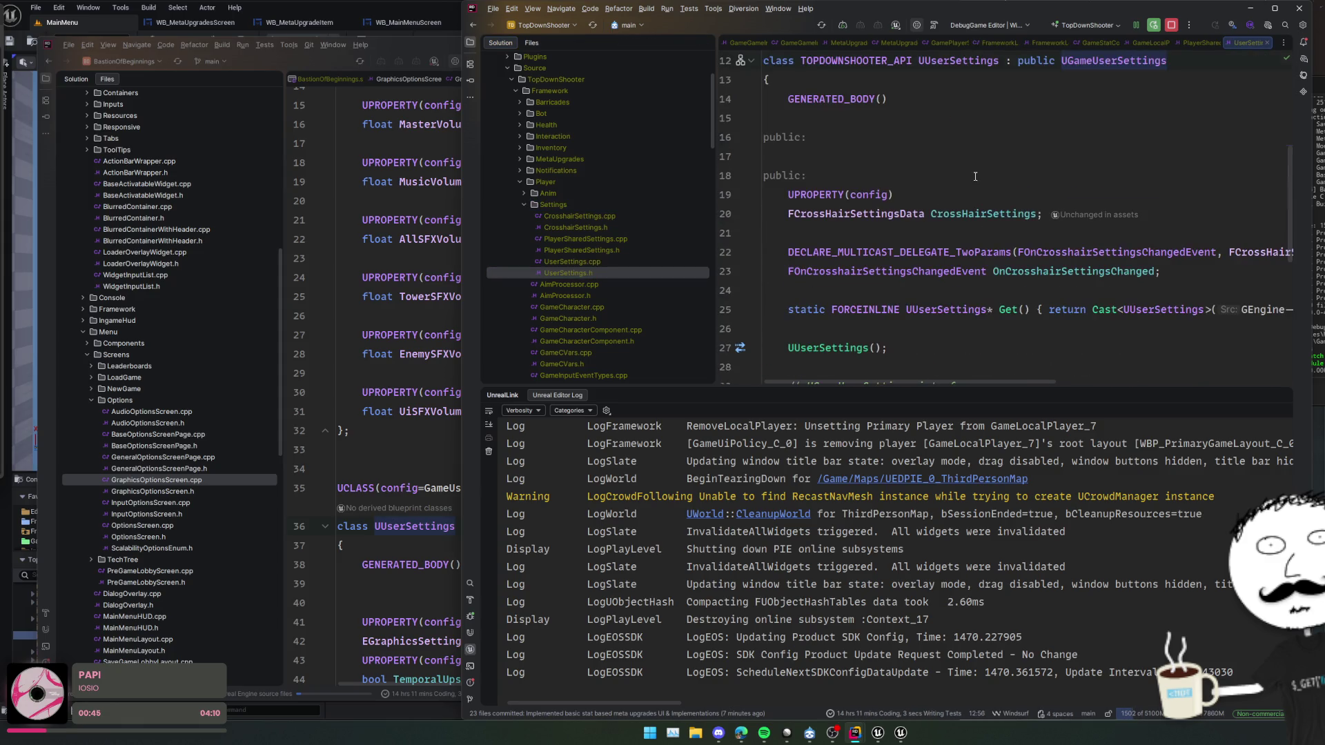
{"action": "scroll", "coordinate": [1020, 176], "scroll_direction": "down", "scroll_amount": 4}
{"action": "scroll", "coordinate": [942, 195], "scroll_direction": "up", "scroll_amount": 4}
{"action": "scroll", "coordinate": [942, 195], "scroll_direction": "down", "scroll_amount": 3}
{"action": "scroll", "coordinate": [942, 195], "scroll_direction": "up", "scroll_amount": 4}
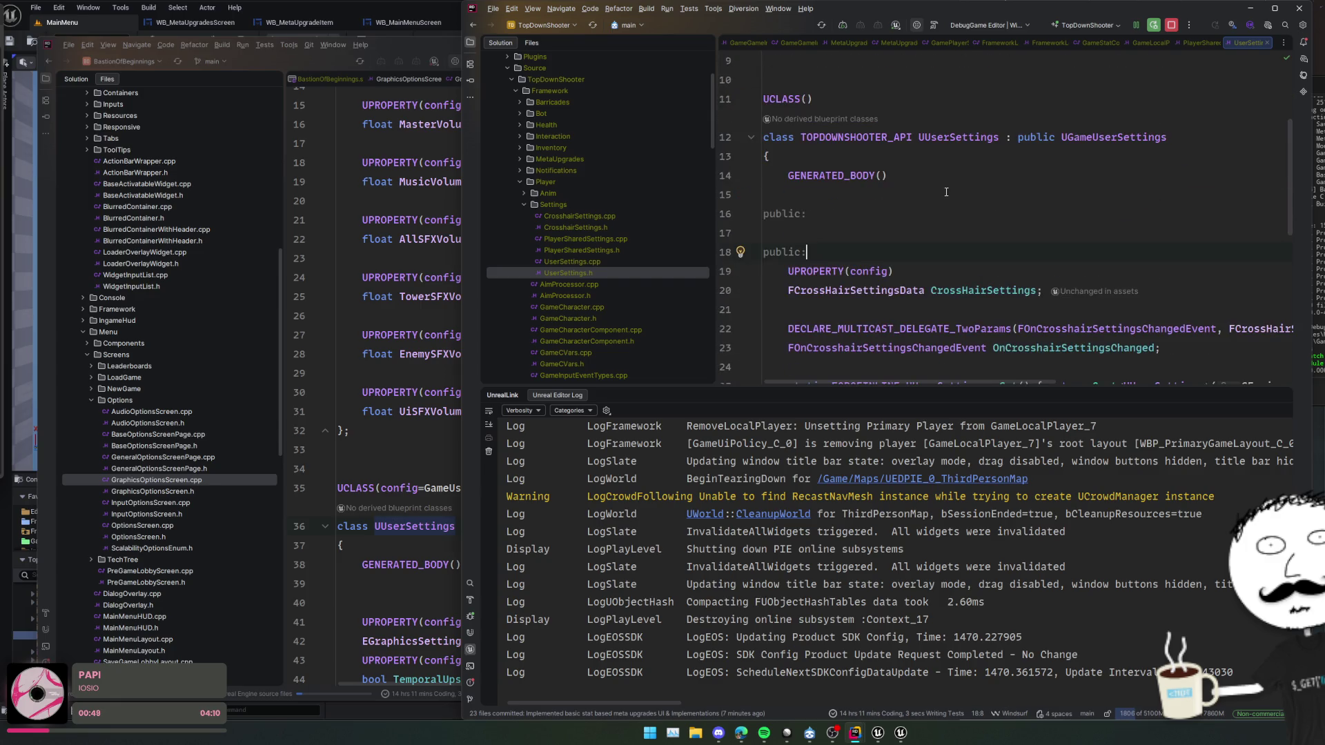
- List usages of UUserSettings, previewing the ConfirmVideoMode and ApplySettings overrides
{"action": "left_click", "coordinate": [951, 137], "text": "ctrl"}
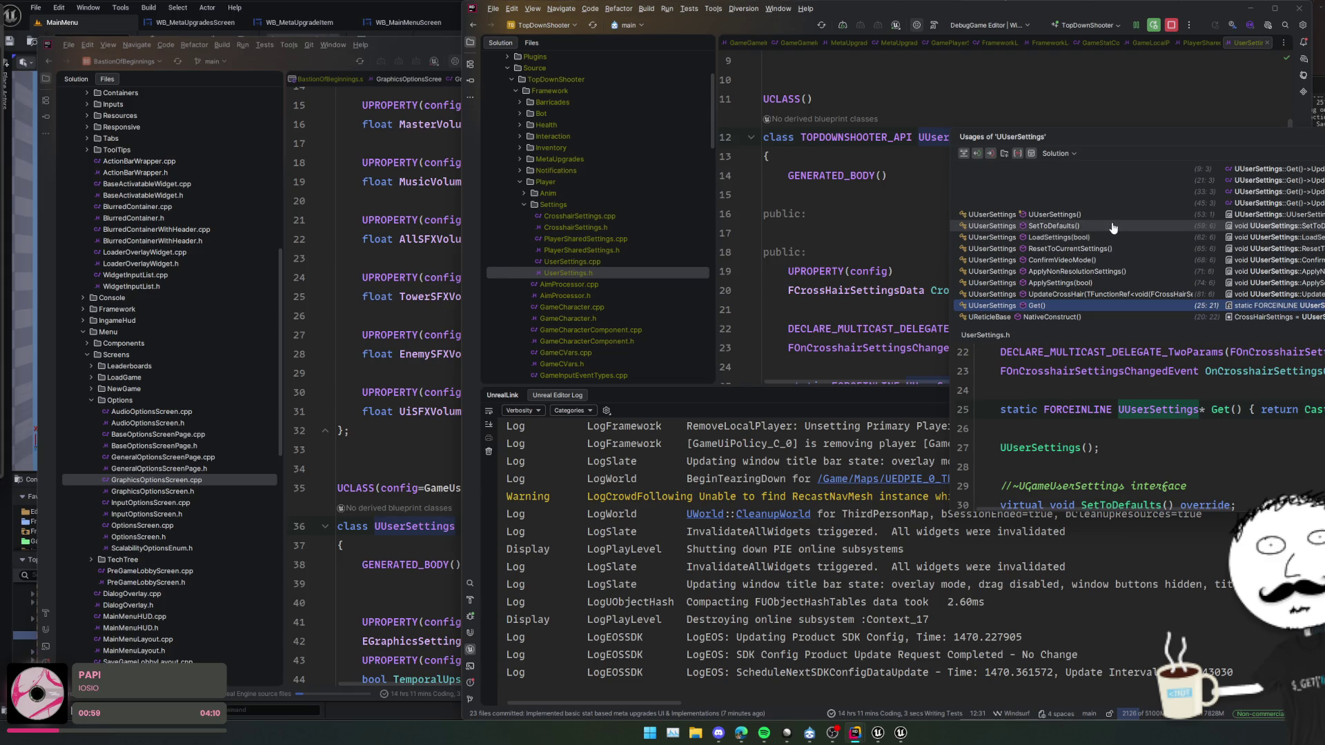
{"action": "left_click", "coordinate": [1103, 261]}
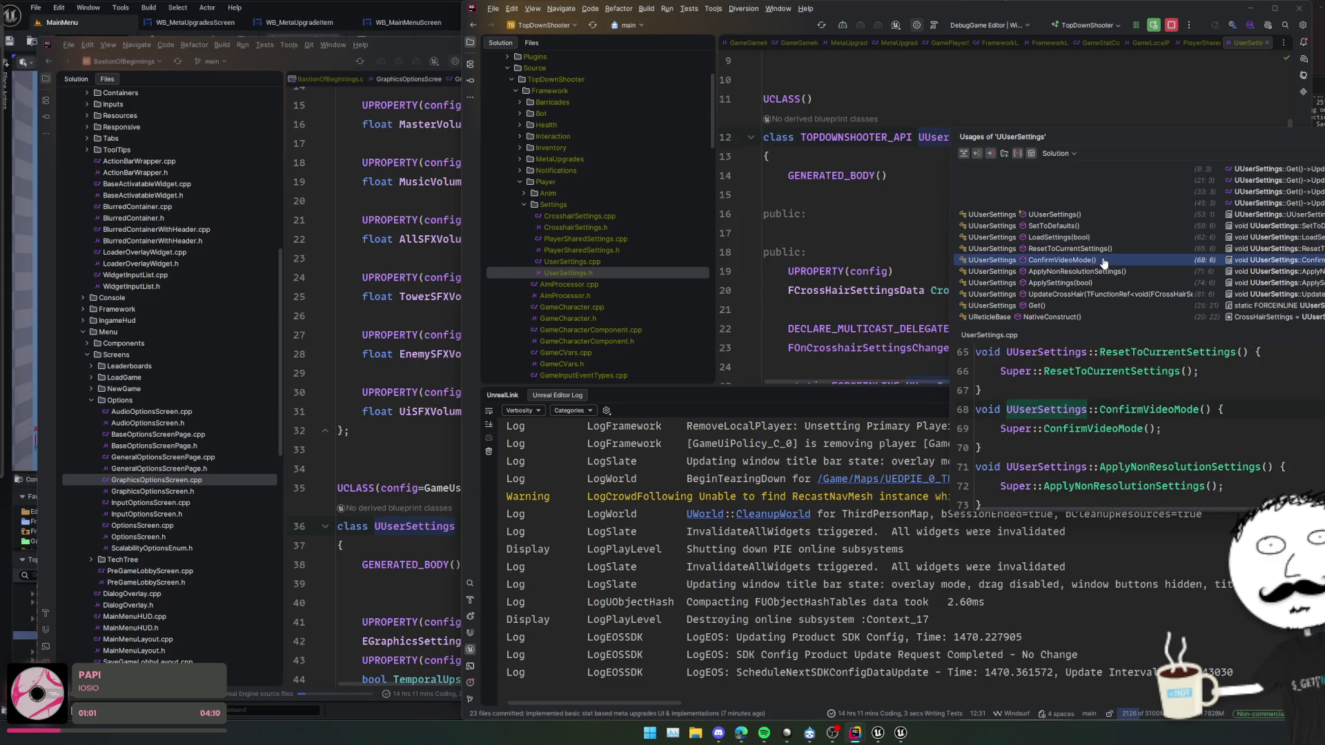
{"action": "left_click", "coordinate": [1098, 283]}
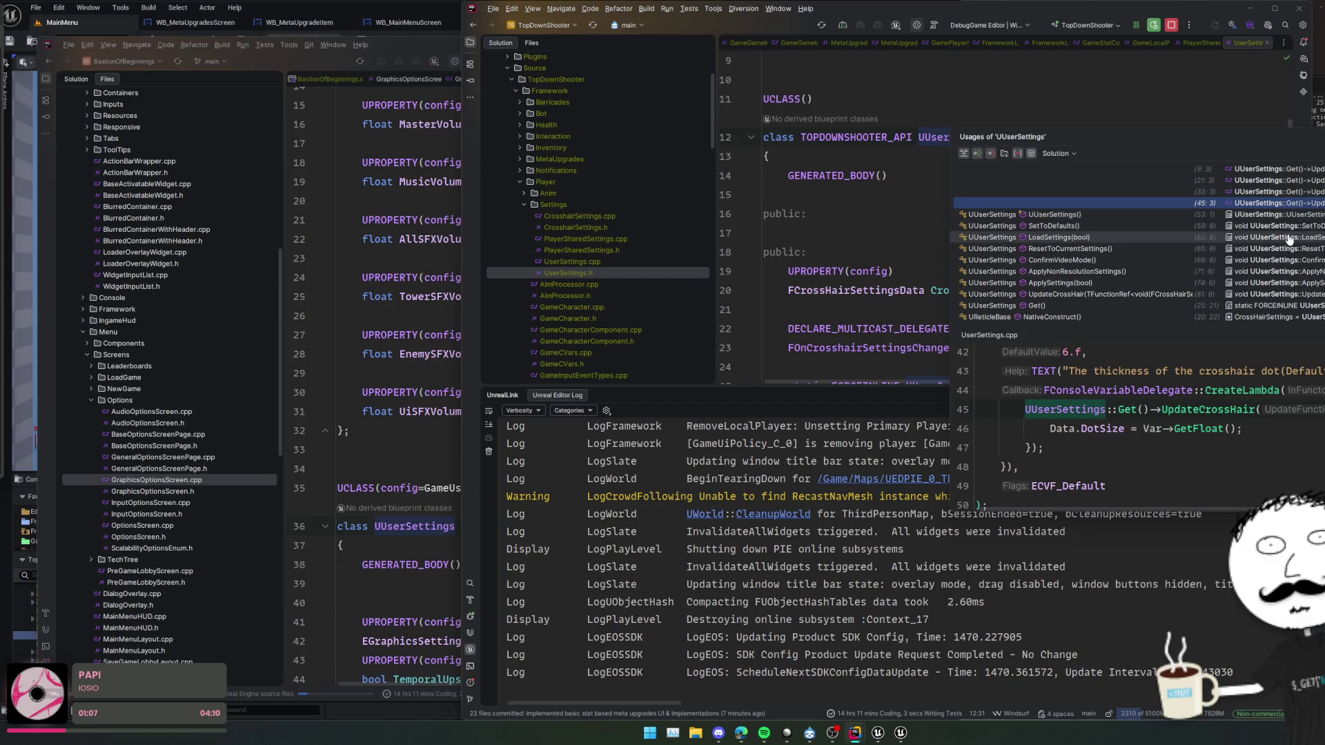
{"action": "key", "text": "Escape"}
- Return to the BastionOfBeginnings window at the Settings usage in GraphicsOptionsScreen.cpp
{"action": "scroll", "coordinate": [993, 188], "scroll_direction": "down", "scroll_amount": 5}
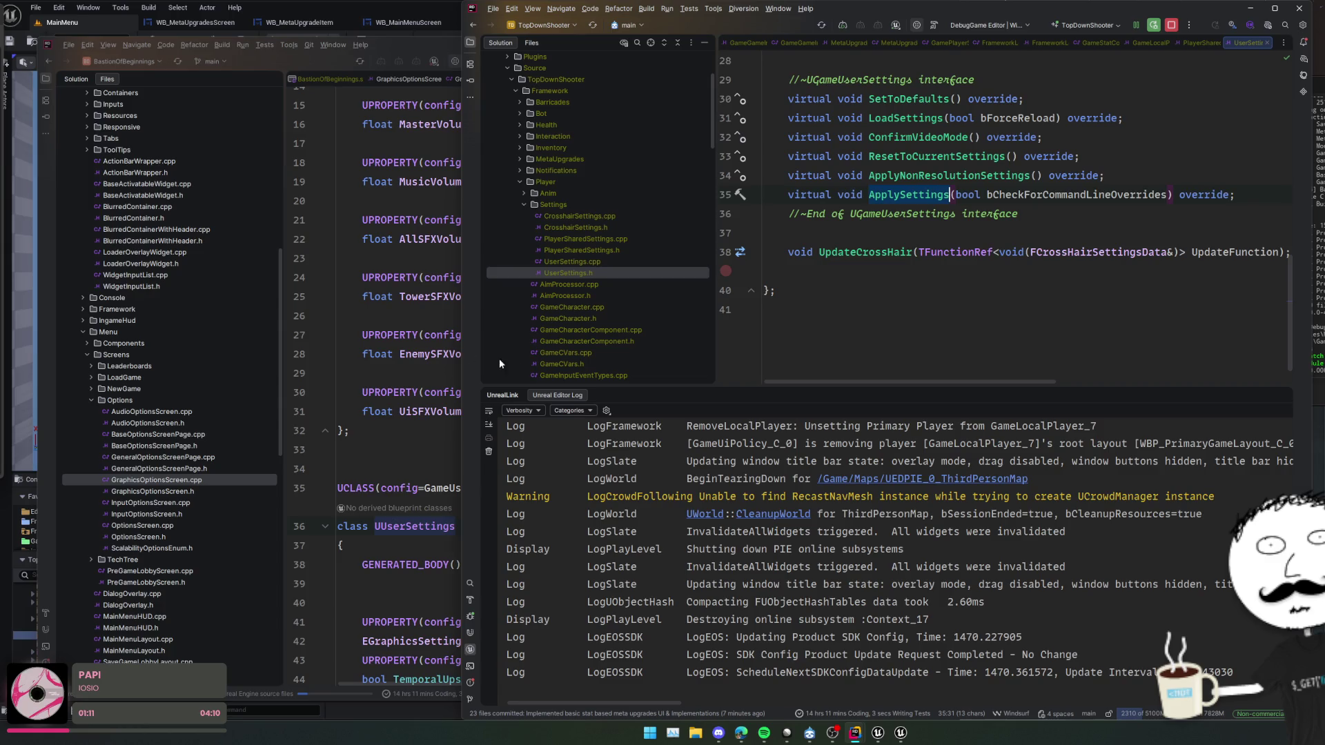
{"action": "left_click", "coordinate": [391, 335]}
{"action": "scroll", "coordinate": [534, 289], "scroll_direction": "down", "scroll_amount": 4}
{"action": "key", "text": "ctrl+alt+Left"}
{"action": "key", "text": "ctrl+alt+Left"}
{"action": "key", "text": "ctrl+alt+Left"}
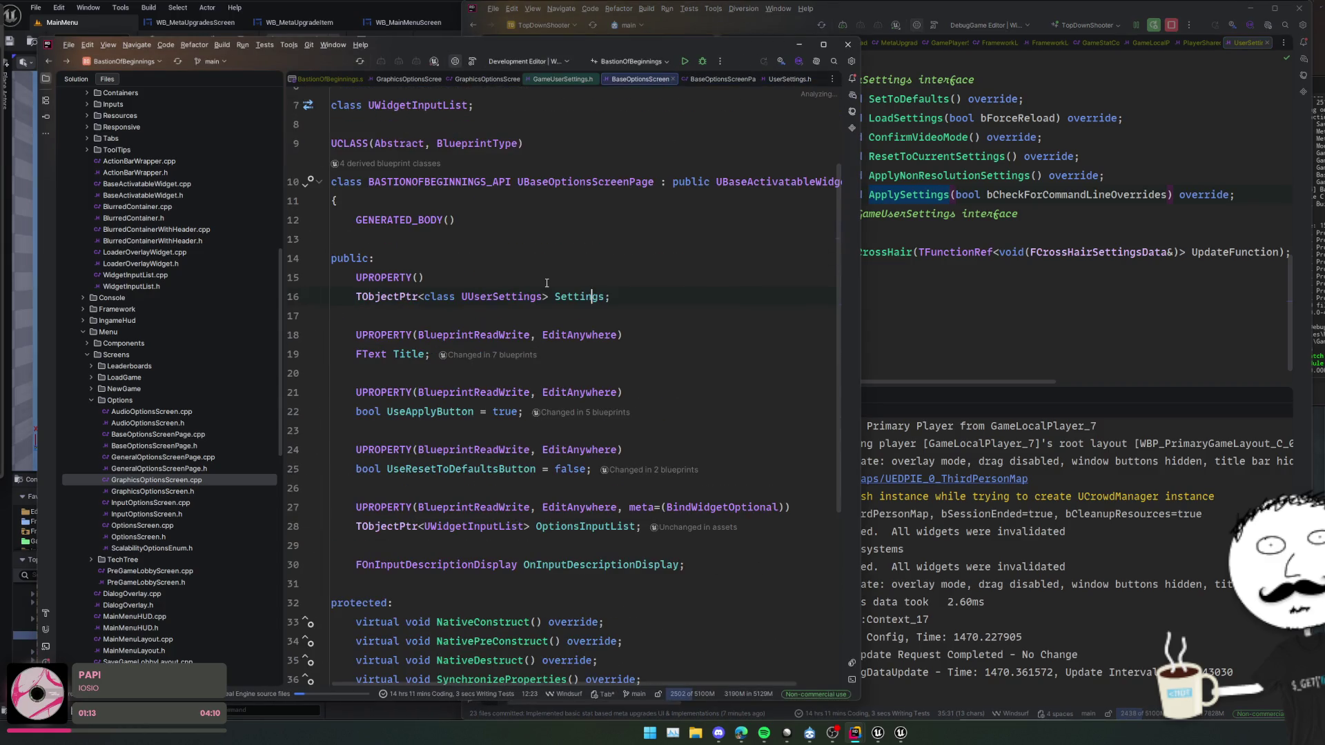
- Review BuildScalabilityOptions and its GetOverallScalabilityLevel call in GraphicsOptionsScreen.cpp
{"action": "scroll", "coordinate": [594, 353], "scroll_direction": "up", "scroll_amount": 3}
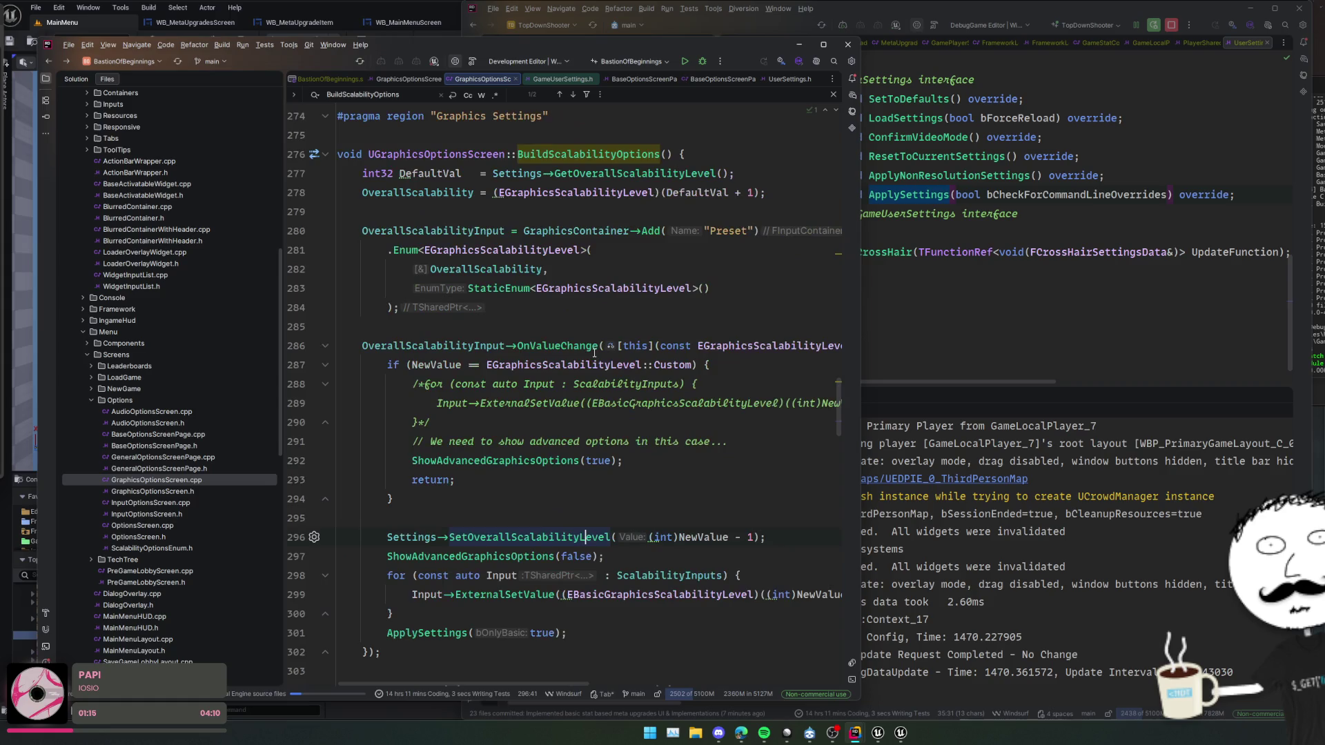
{"action": "scroll", "coordinate": [662, 354], "scroll_direction": "up", "scroll_amount": 2}
{"action": "mouse_move", "coordinate": [540, 49]}
{"action": "left_mouse_down"}
{"action": "mouse_move", "coordinate": [818, 47]}
{"action": "mouse_move", "coordinate": [706, 39]}
{"action": "left_mouse_up"}
{"action": "left_click", "coordinate": [776, 240]}
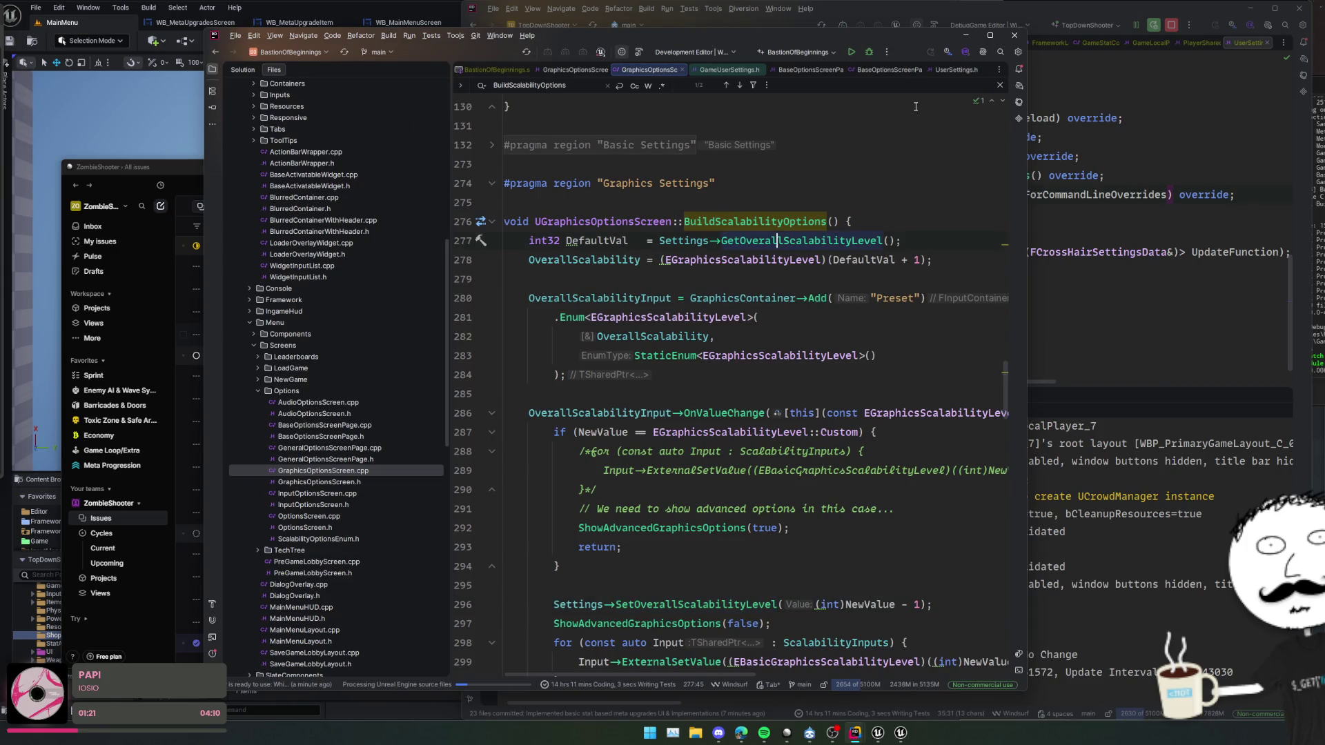
- Minimize the BastionOfBeginnings window and open the GameUserSettings base class header
{"action": "left_click", "coordinate": [963, 36]}
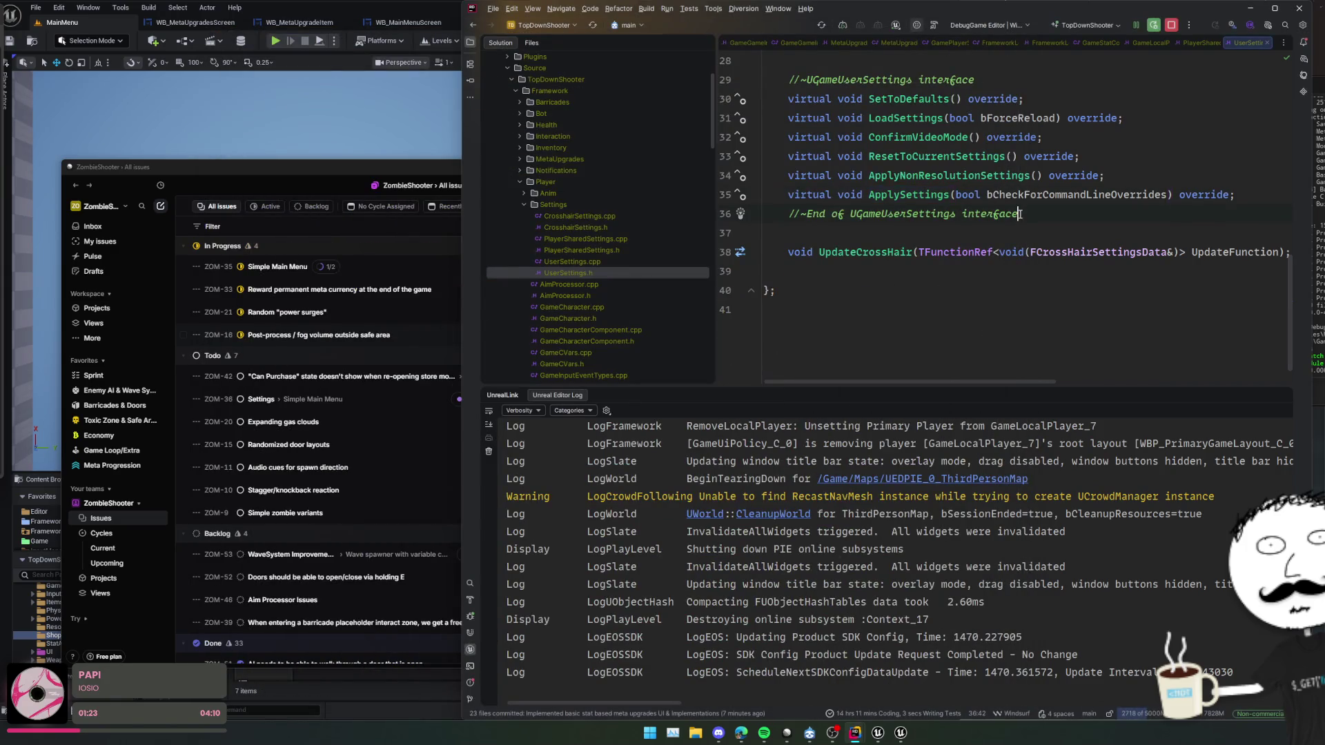
{"action": "scroll", "coordinate": [971, 194], "scroll_direction": "up", "scroll_amount": 10}
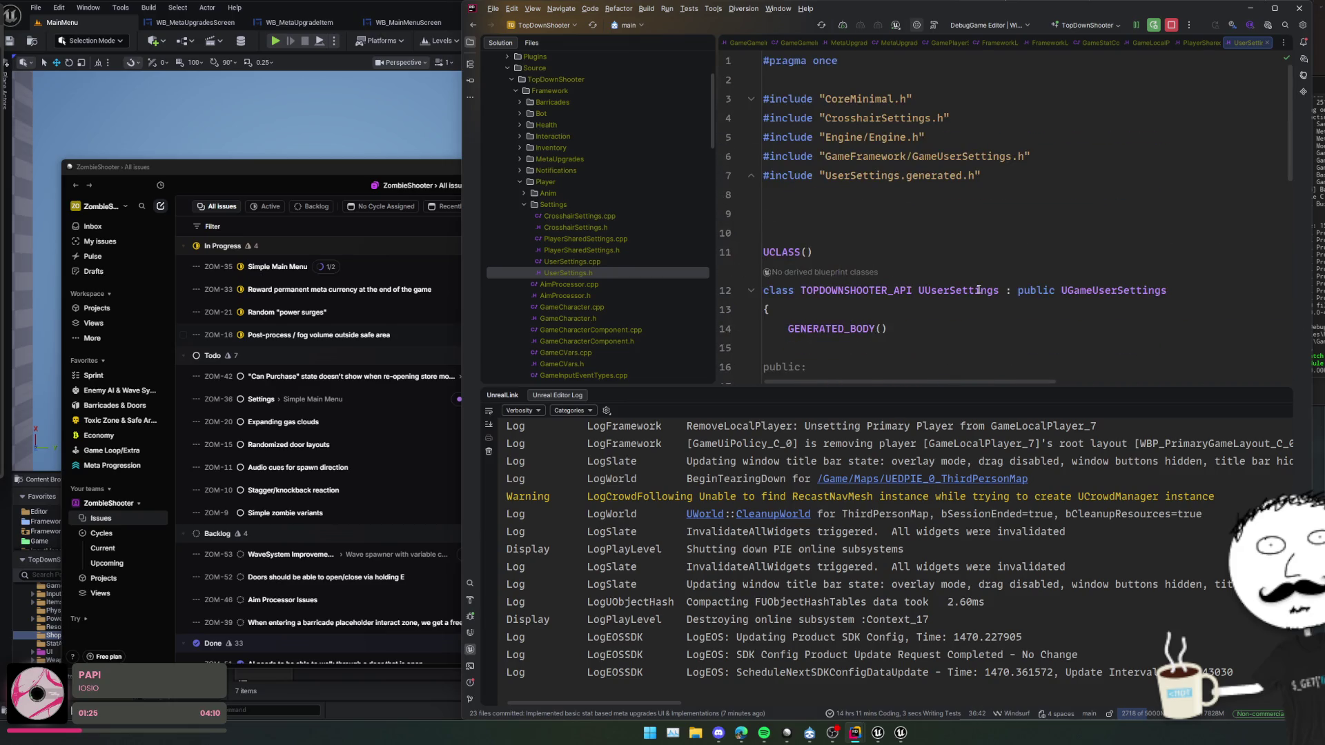
{"action": "left_click", "coordinate": [1197, 325], "text": "ctrl"}
{"action": "left_click", "coordinate": [1070, 304]}
- Search the header for 'Scalability' and inspect the GetOverallScalabilityLevel implementation
{"action": "key", "text": "ctrl+f"}
{"action": "type", "text": "Sca"}
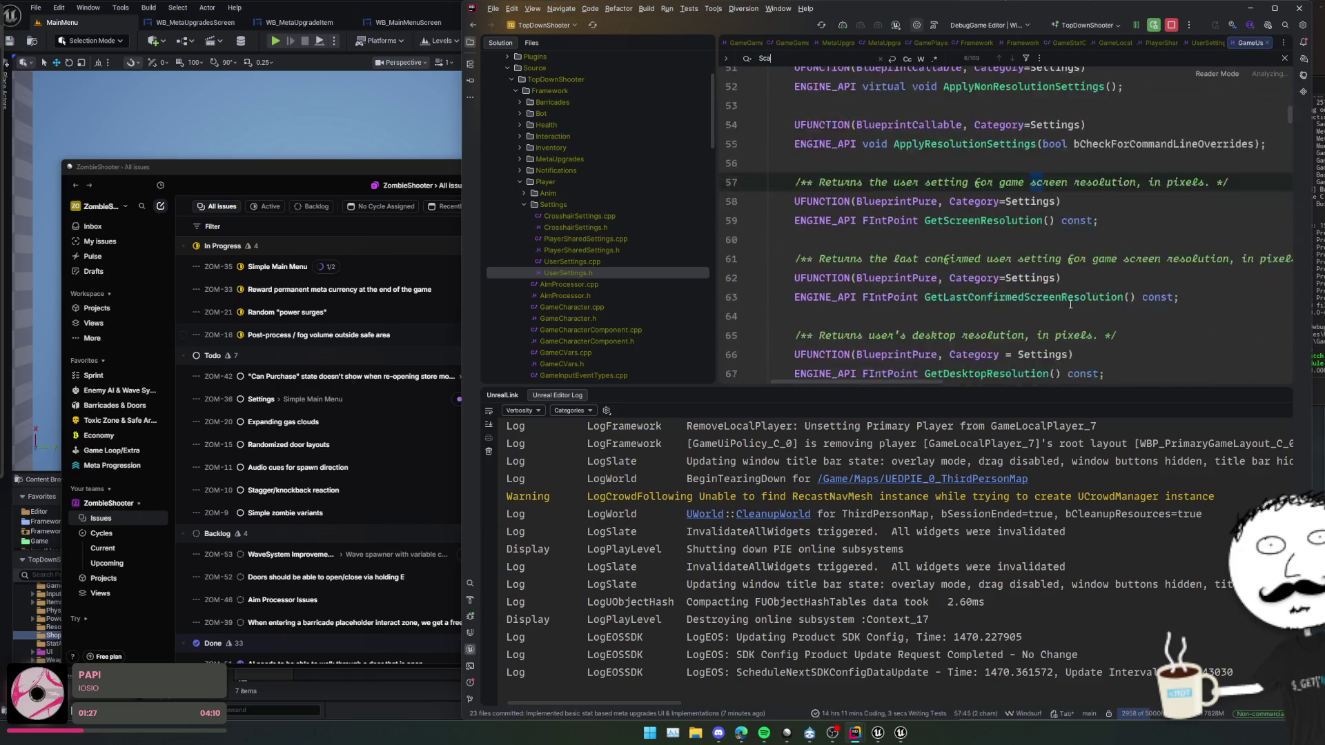
{"action": "type", "text": "lability"}
{"action": "key", "text": "Return"}
{"action": "key", "text": "Return"}
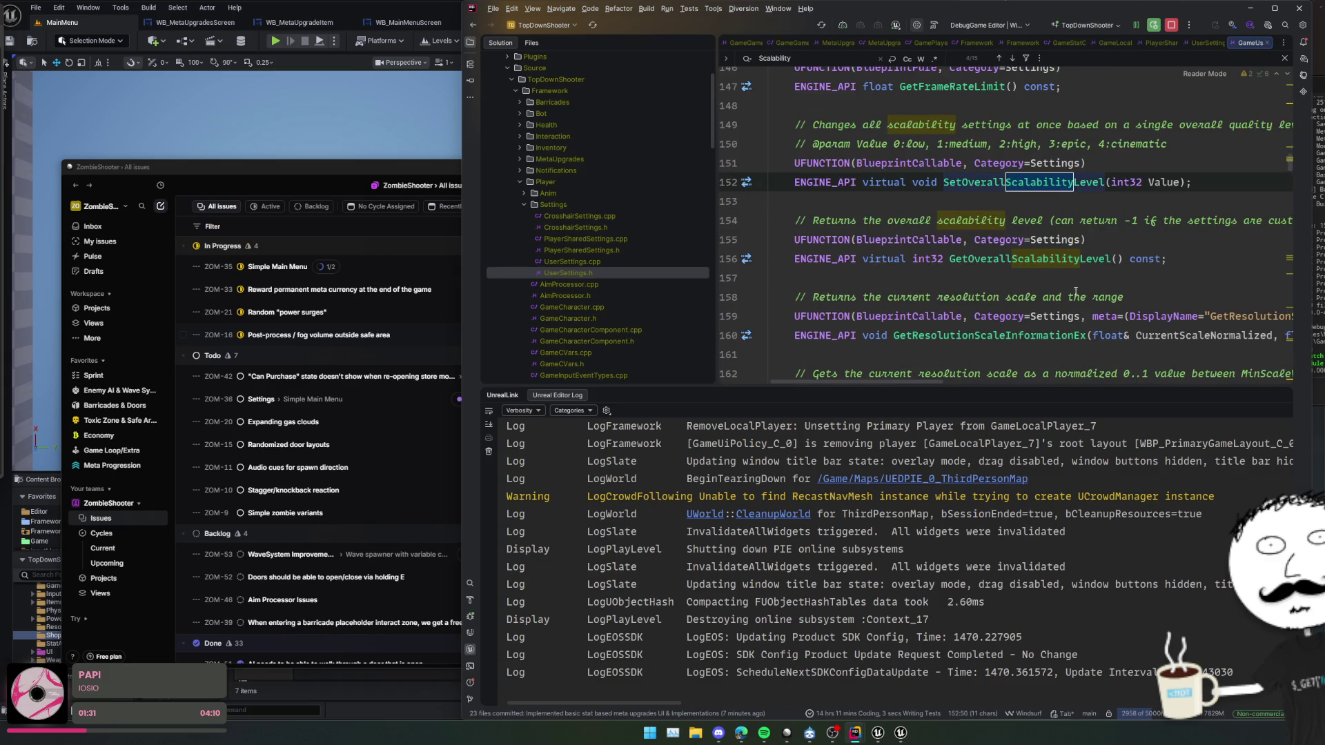
{"action": "left_click", "coordinate": [1037, 260], "text": "ctrl"}
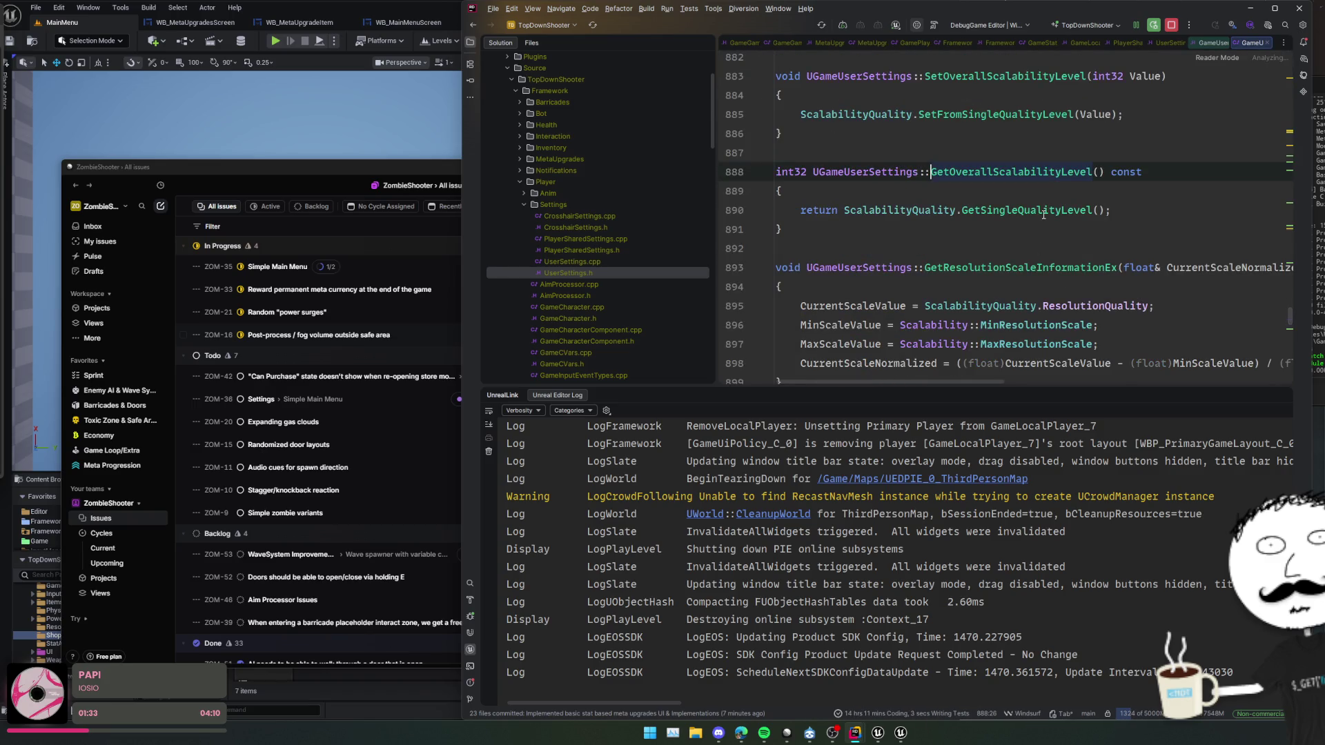
{"action": "left_click", "coordinate": [1043, 210]}
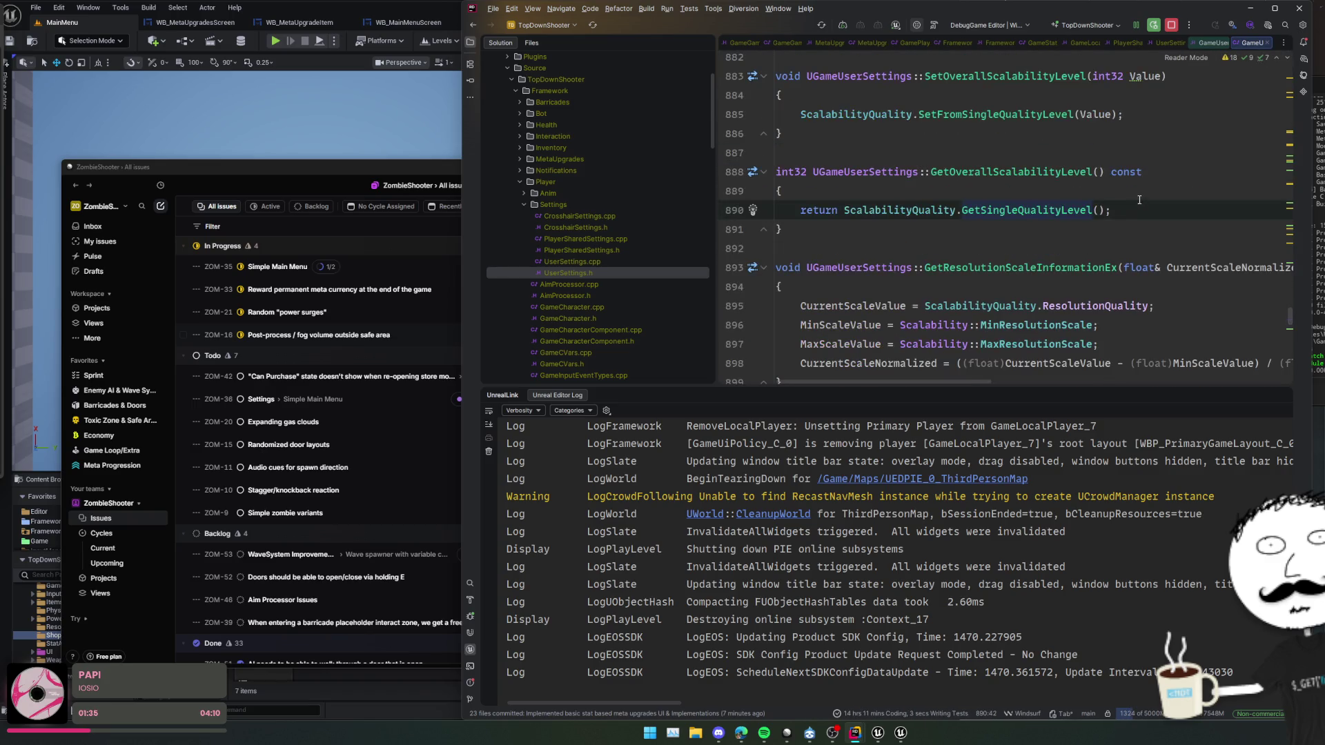
{"action": "key", "text": "ctrl+alt+Left"}
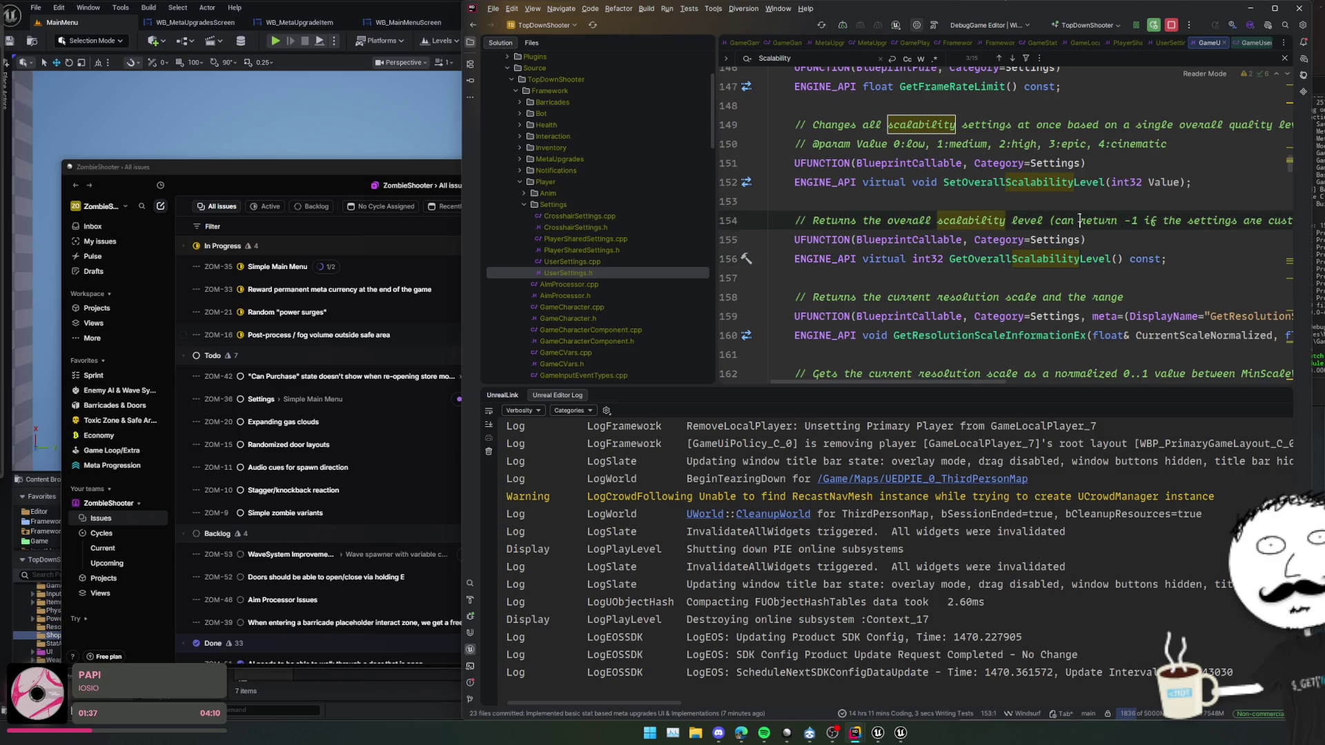
- Study SetOverallScalabilityLevel and its 0:low to 4:cinematic comment, then return to Unreal Editor
{"action": "left_click", "coordinate": [1007, 191]}
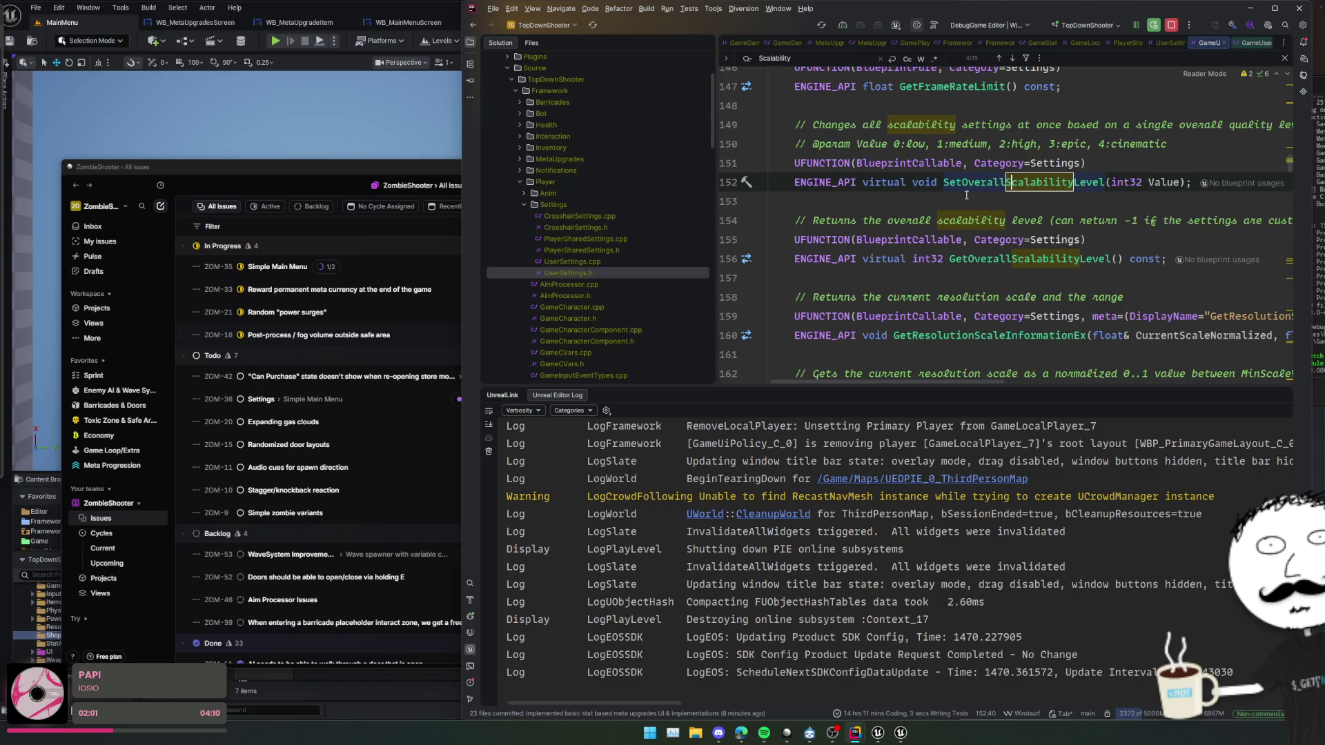
{"action": "left_click_drag", "start_coordinate": [897, 144], "coordinate": [1204, 152]}
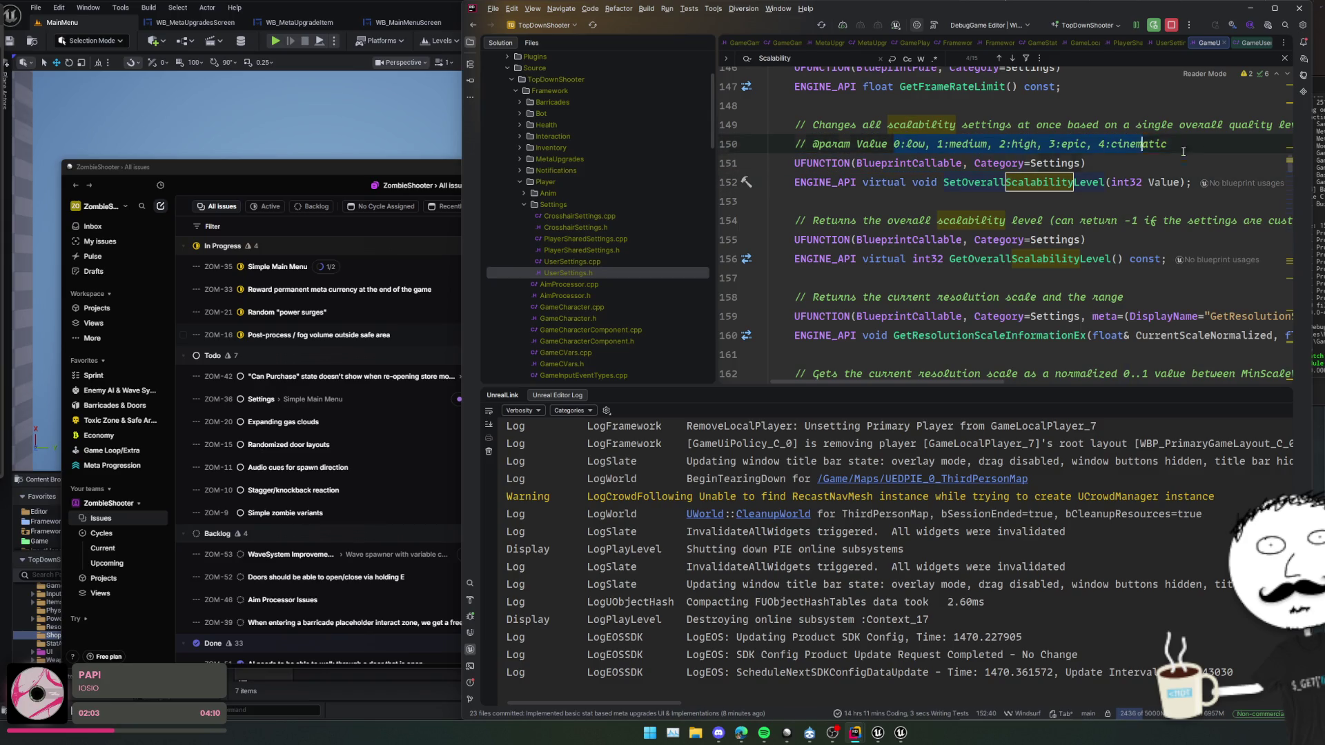
{"action": "key", "text": "Escape"}
{"action": "key", "text": "Down"}
{"action": "key", "text": "Down"}
{"action": "key", "text": "Down"}
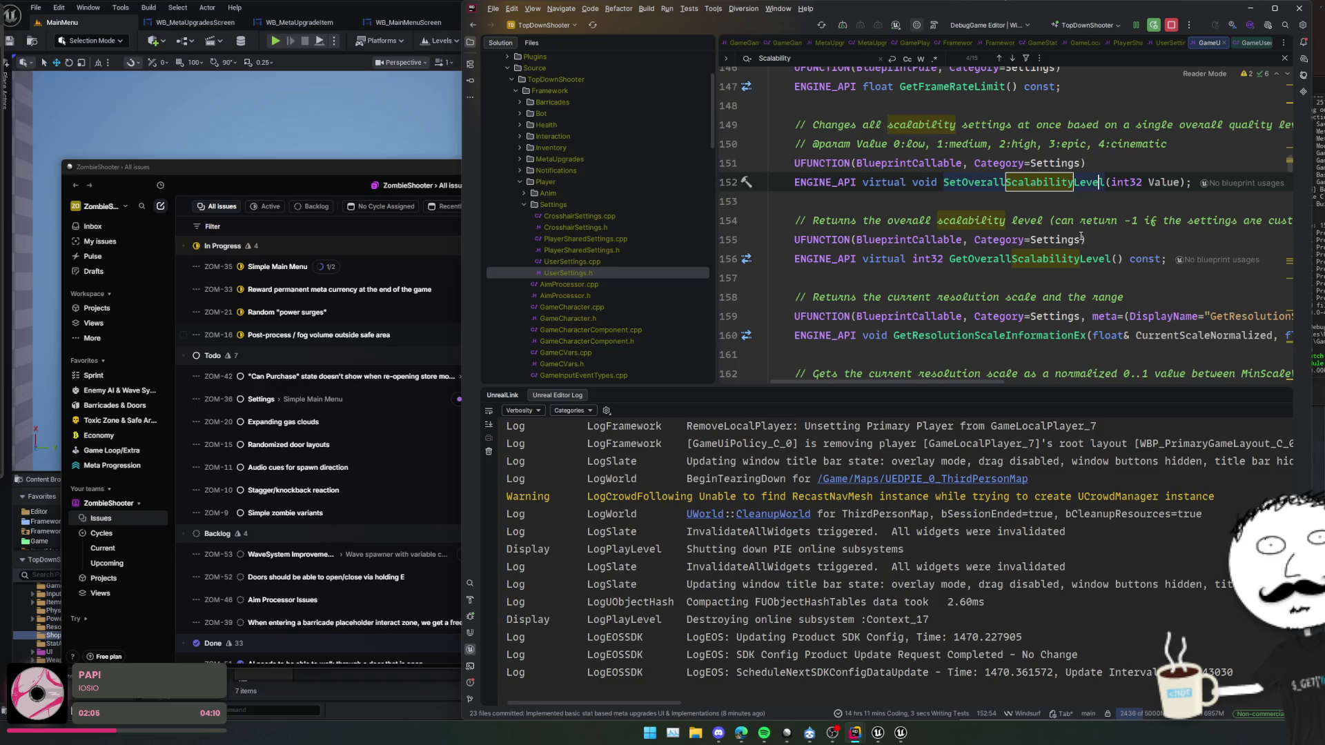
{"action": "key", "text": "Down"}
{"action": "key", "text": "Down"}
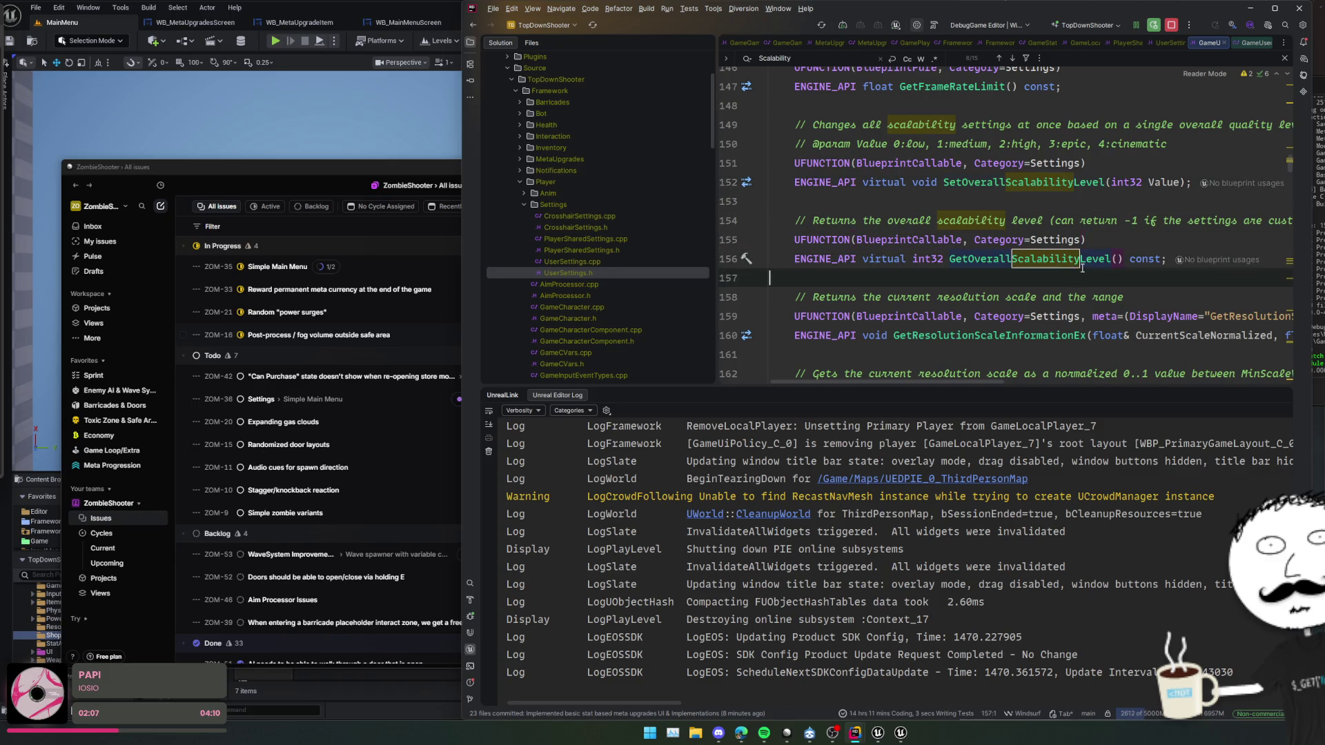
{"action": "left_click", "coordinate": [959, 198]}
{"action": "scroll", "coordinate": [966, 164], "scroll_direction": "down", "scroll_amount": 2}
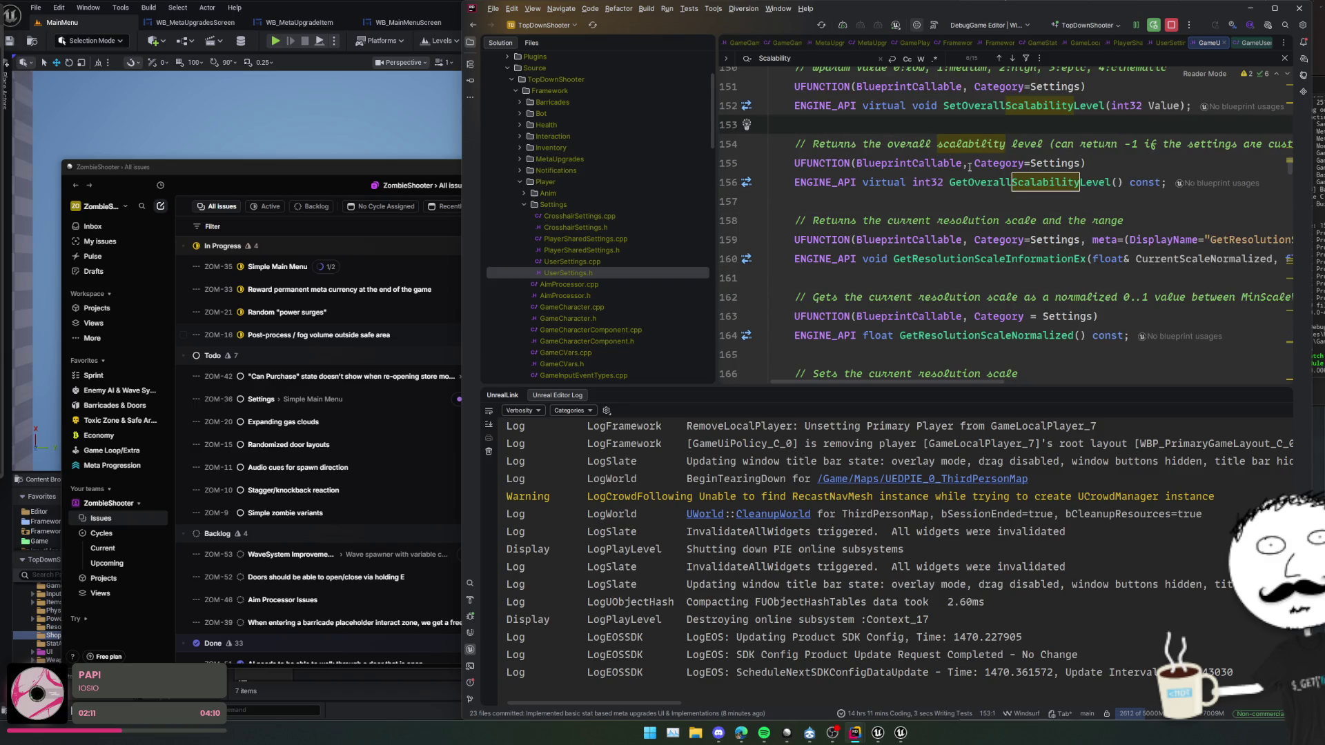
{"action": "scroll", "coordinate": [970, 167], "scroll_direction": "up", "scroll_amount": 3}
{"action": "key", "text": "Up"}
{"action": "key", "text": "Up"}
{"action": "key", "text": "Up"}
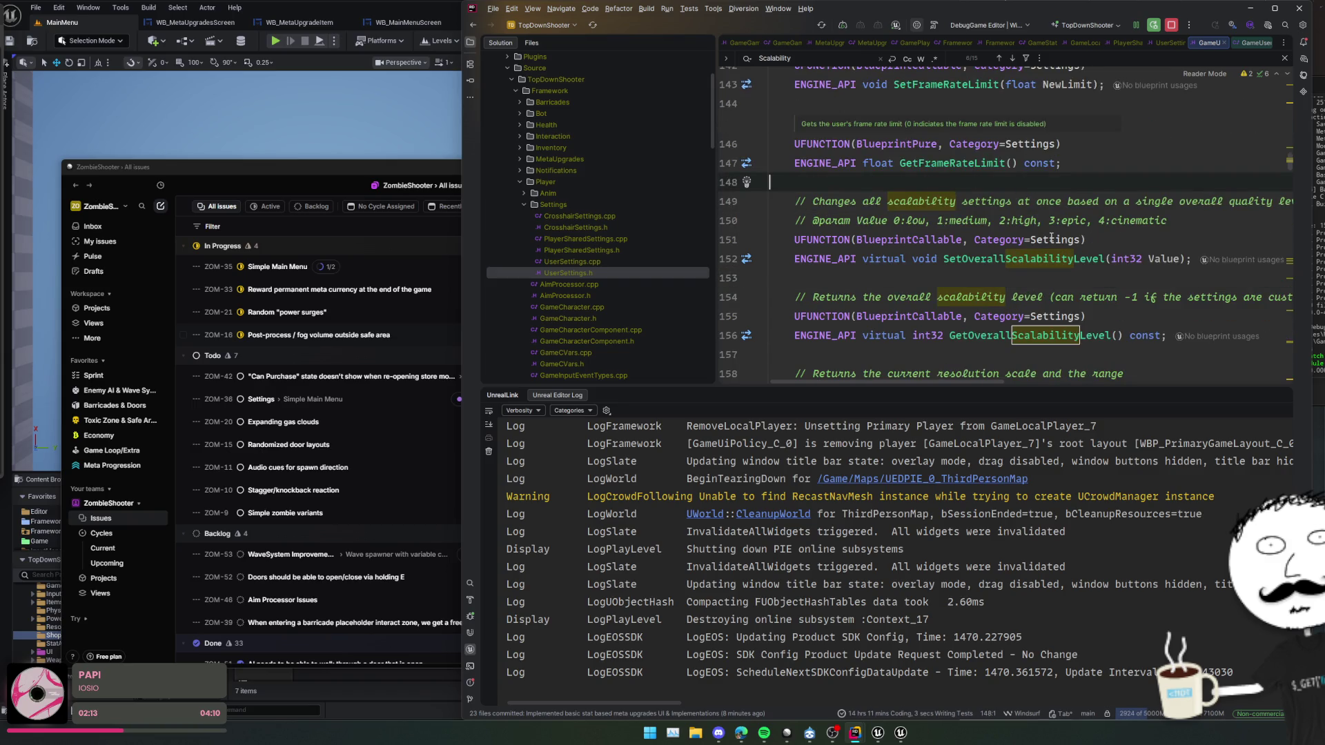
{"action": "left_click", "coordinate": [1075, 275]}
{"action": "scroll", "coordinate": [1074, 275], "scroll_direction": "down", "scroll_amount": 2}
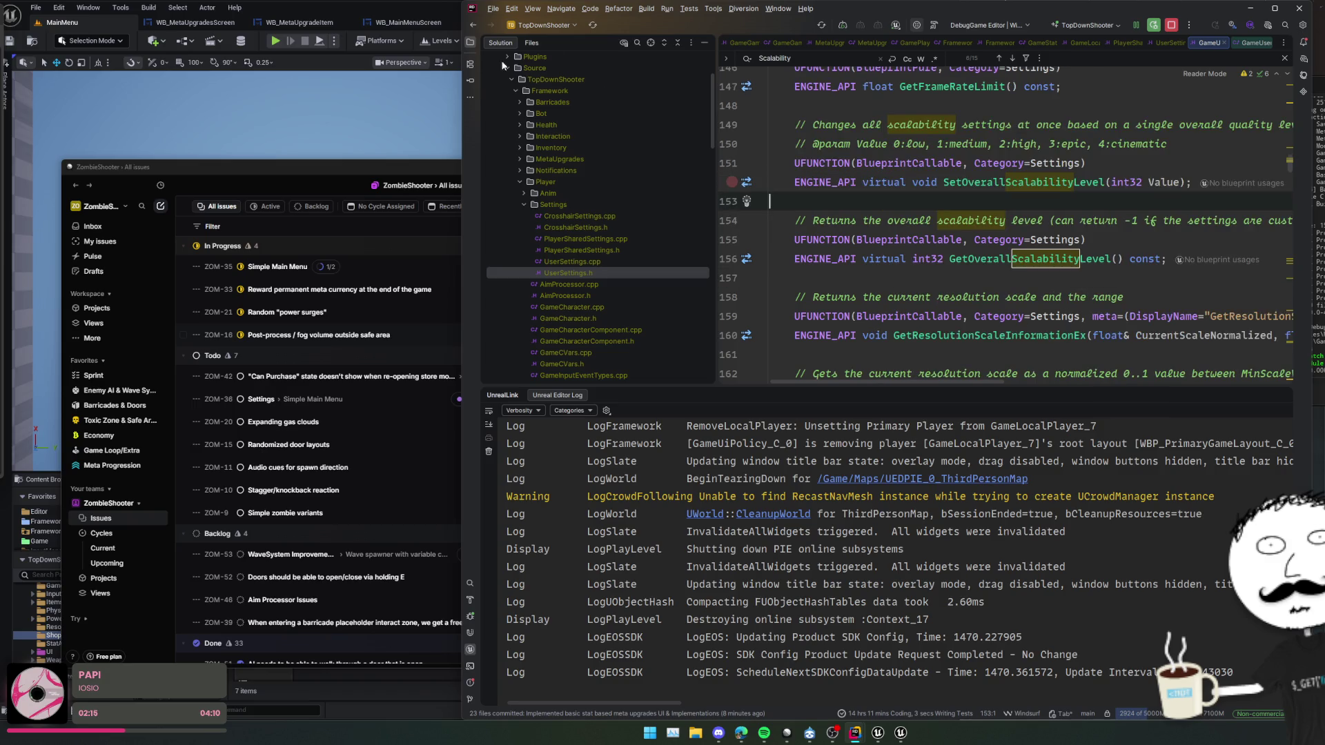
{"action": "left_click", "coordinate": [172, 31]}
{"action": "left_click", "coordinate": [444, 26]}
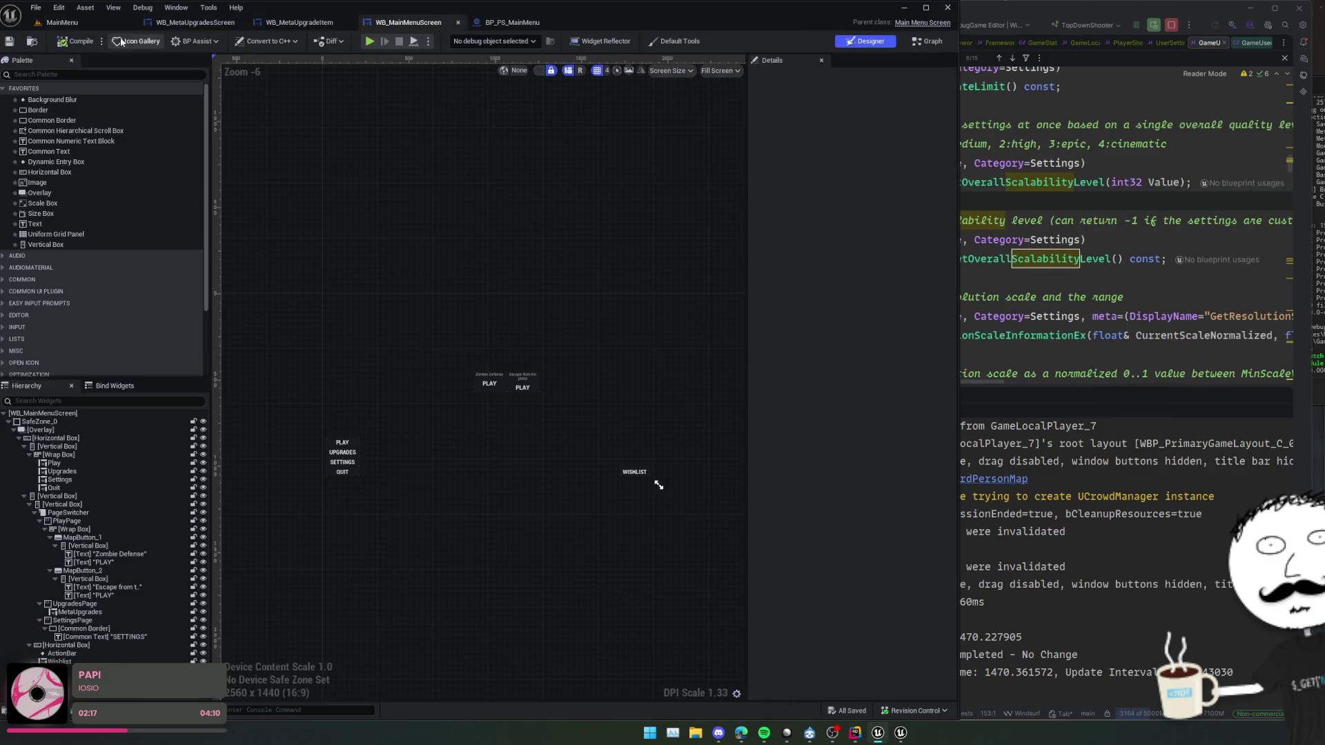
- Create a Settings folder inside the MainMenu UI folder and open it
{"action": "left_click", "coordinate": [34, 43]}
{"action": "left_click", "coordinate": [494, 583]}
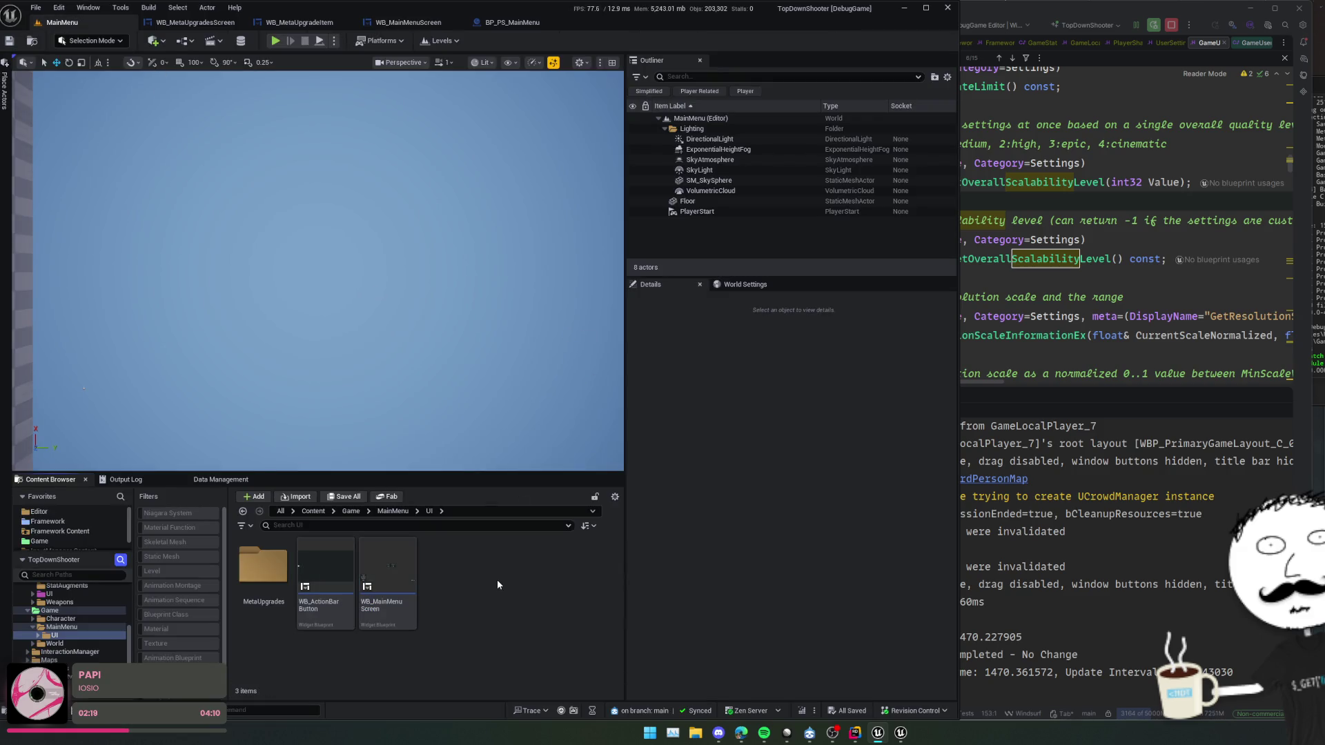
{"action": "key", "text": "ctrl+shift+n"}
{"action": "type", "text": "Settings"}
{"action": "key", "text": "Return"}
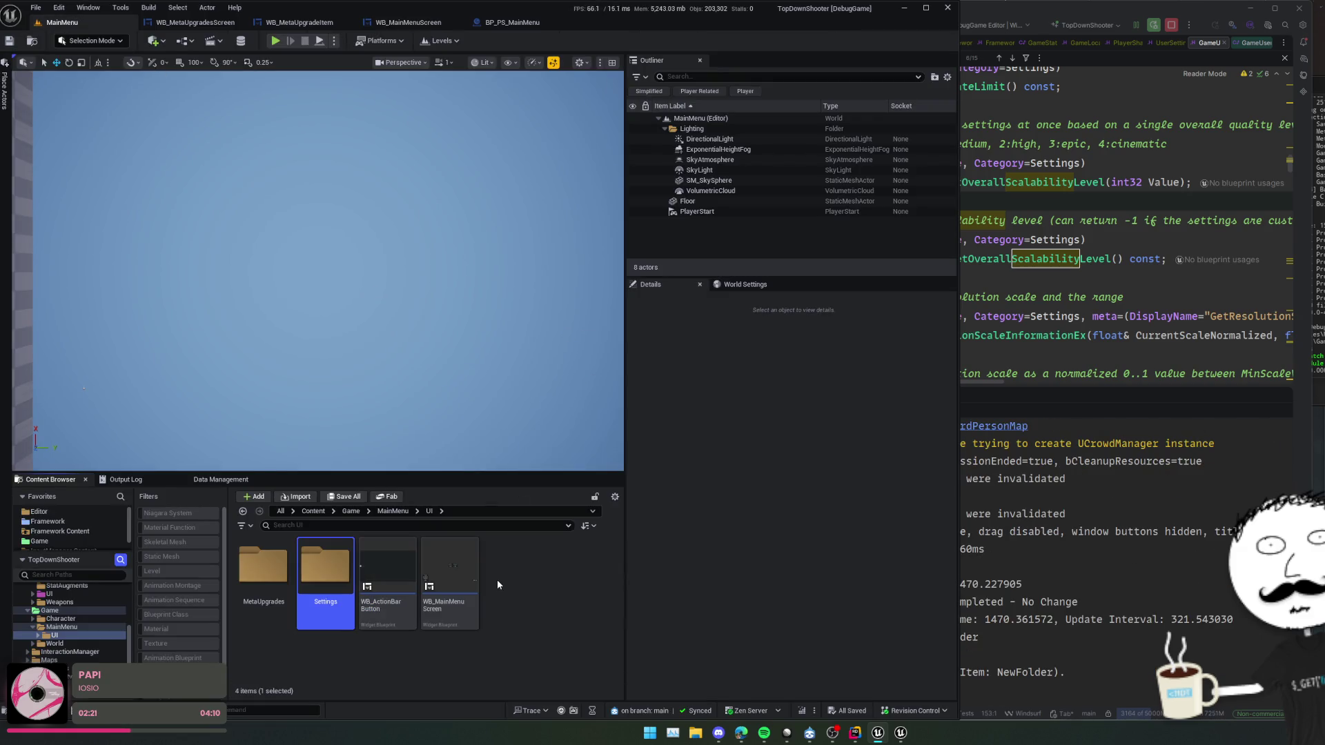
{"action": "key", "text": "Return"}
- Create a UserWidget-based Widget Blueprint there and begin typing its WB_ name
{"action": "right_click", "coordinate": [497, 584]}
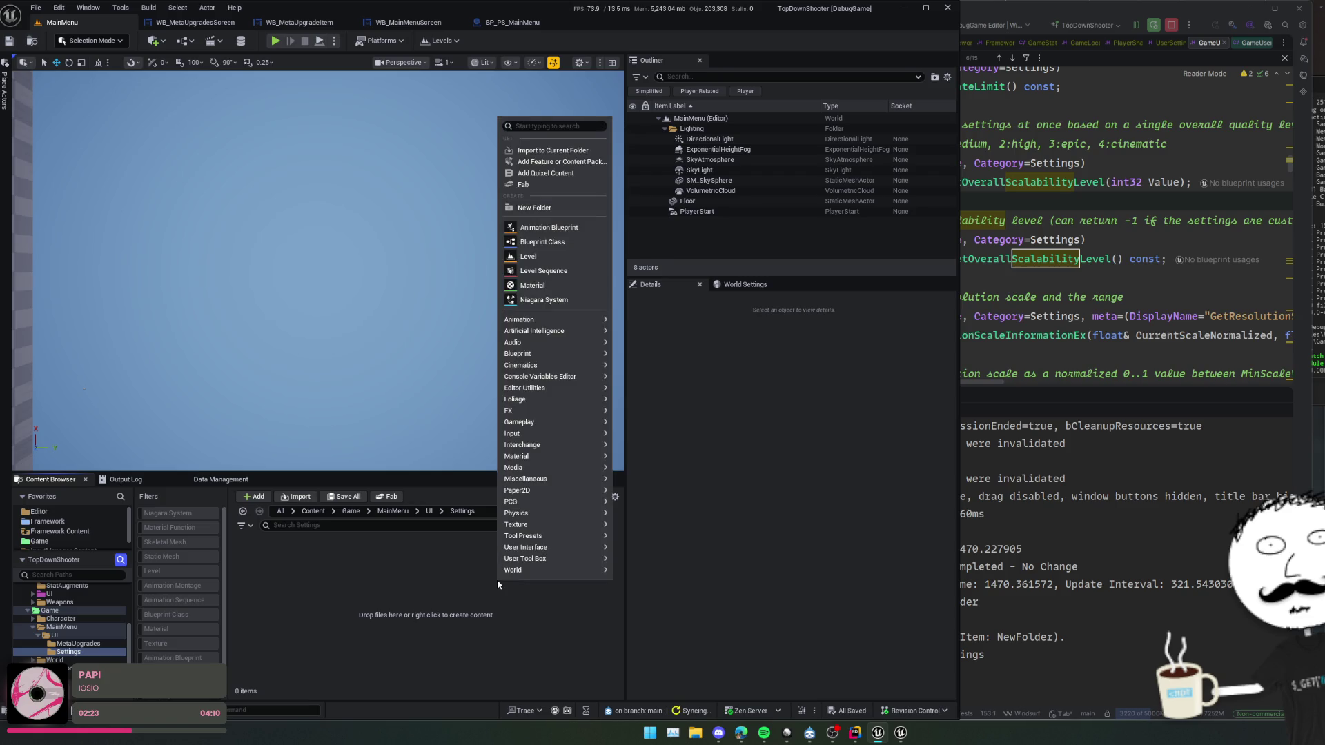
{"action": "type", "text": "wiget"}
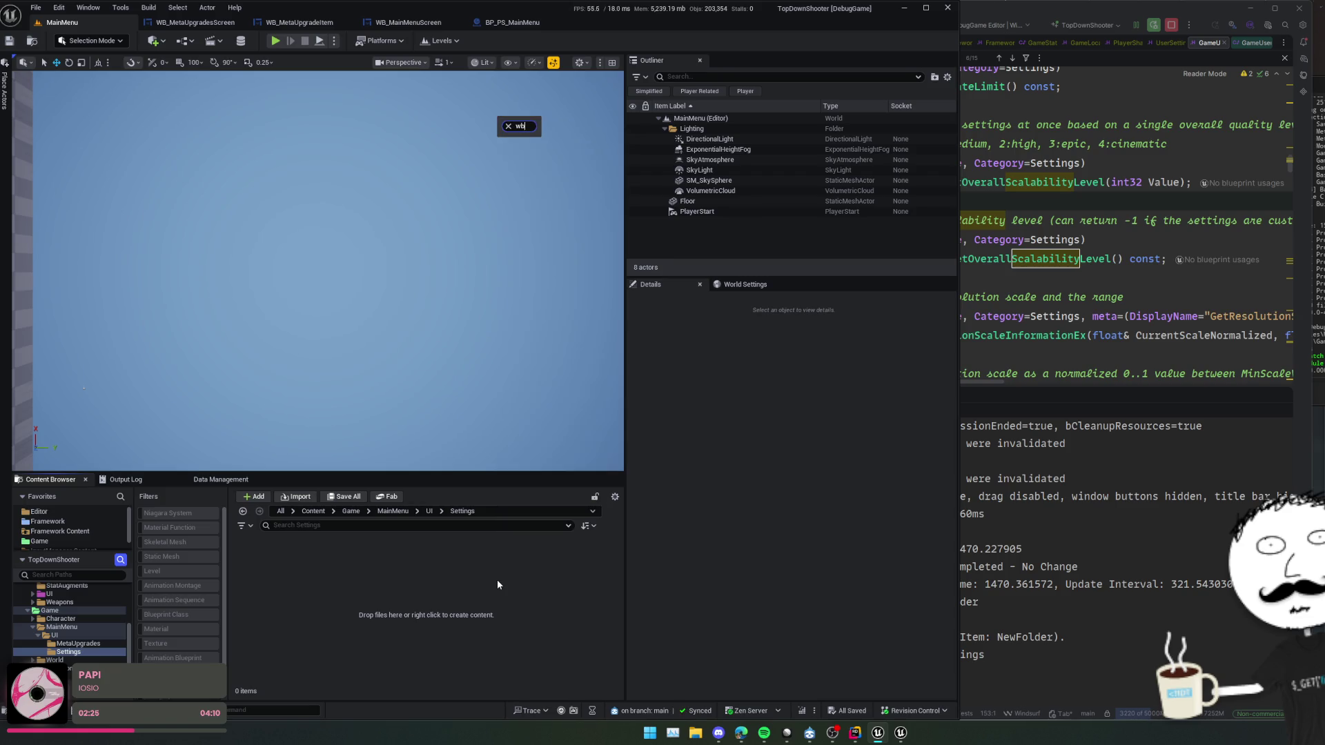
{"action": "key", "text": "BackSpace"}
{"action": "key", "text": "BackSpace"}
{"action": "key", "text": "BackSpace"}
{"action": "type", "text": "blueprint"}
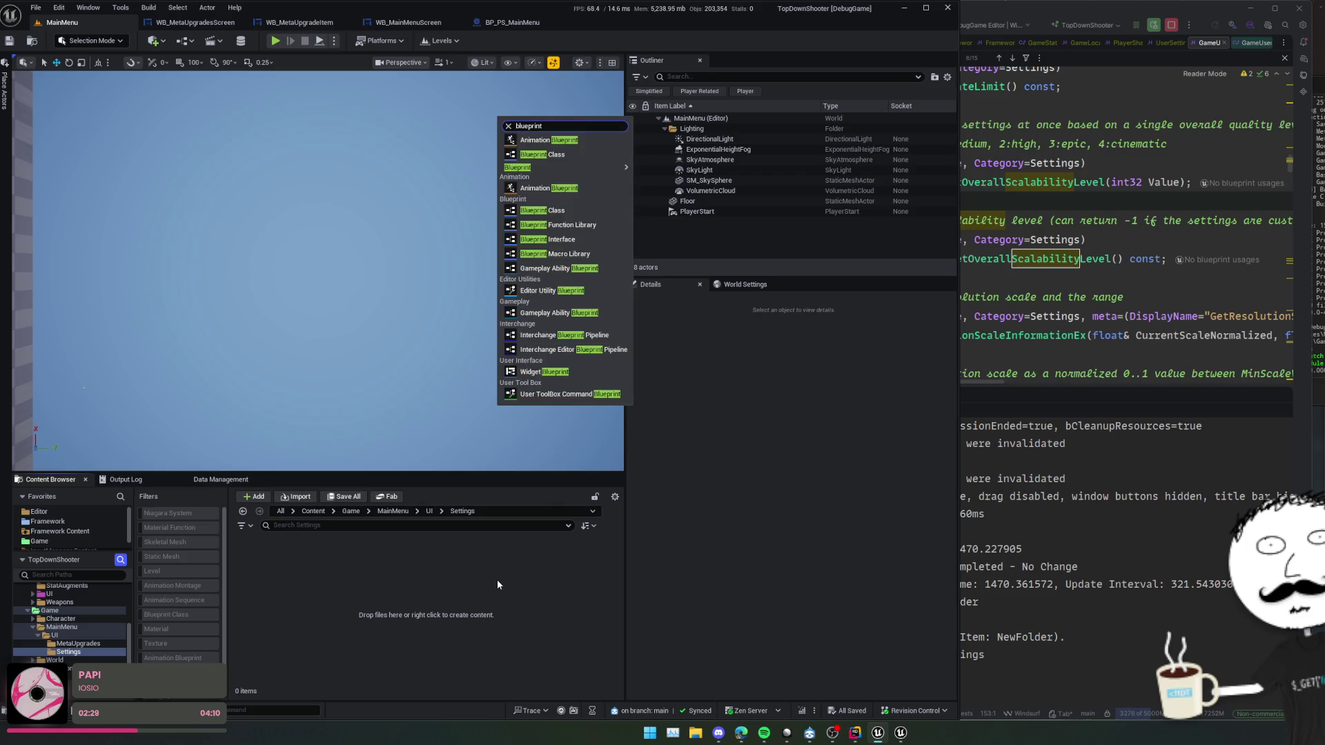
{"action": "left_click", "coordinate": [586, 371]}
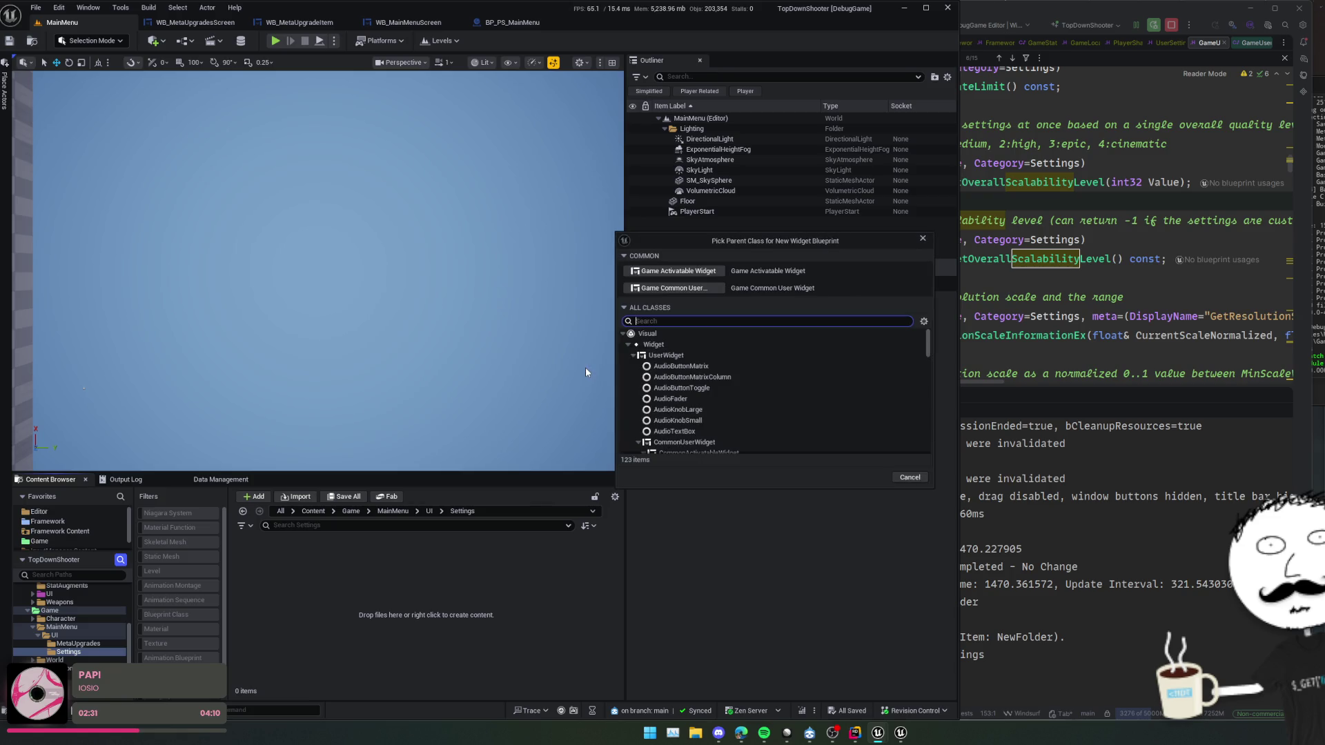
{"action": "left_click", "coordinate": [718, 354]}
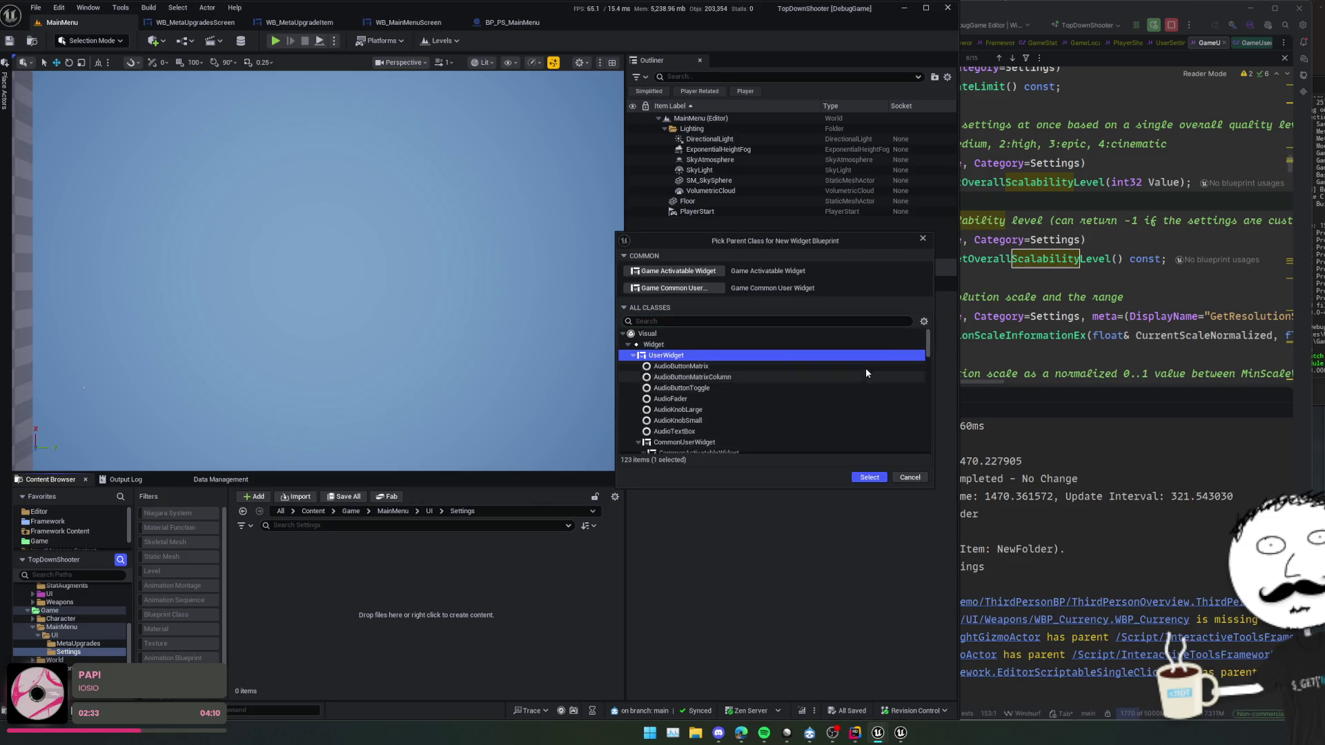
{"action": "key", "text": "Return"}
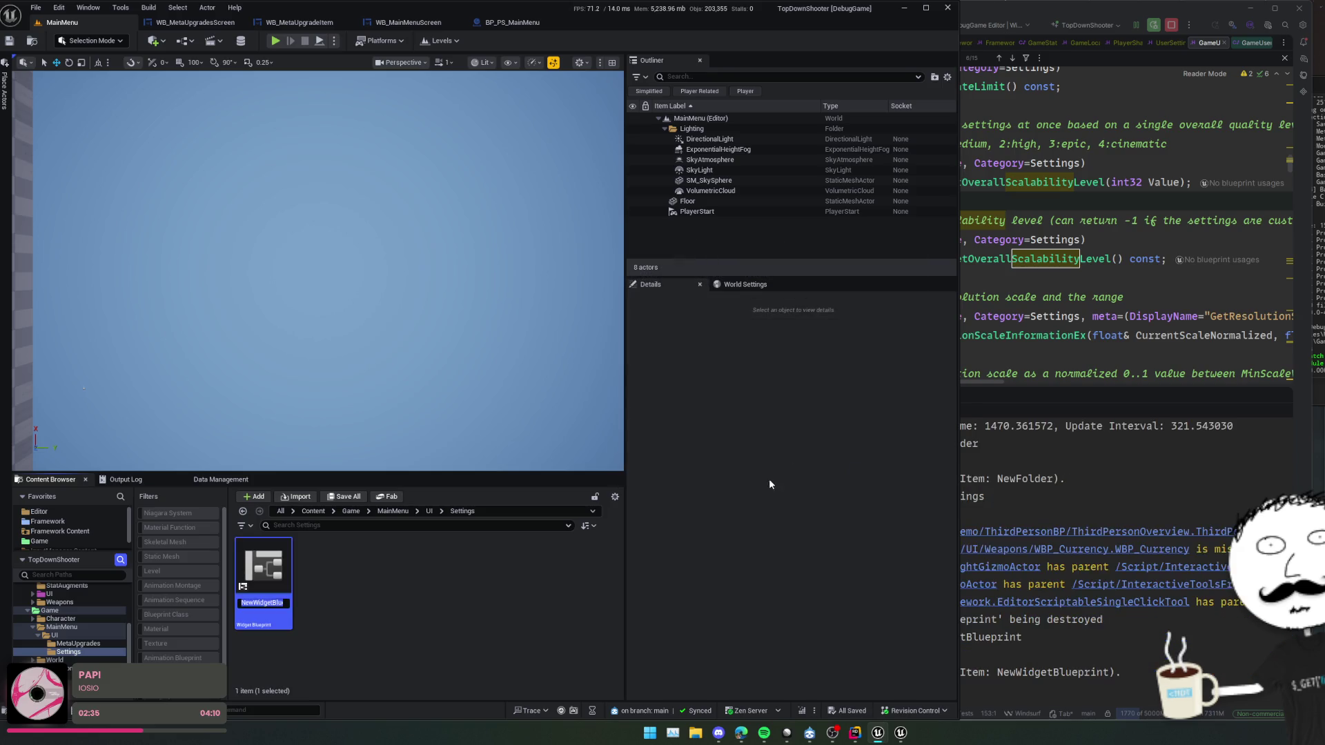
{"action": "type", "text": "WB"}
{"action": "type", "text": "Option"}
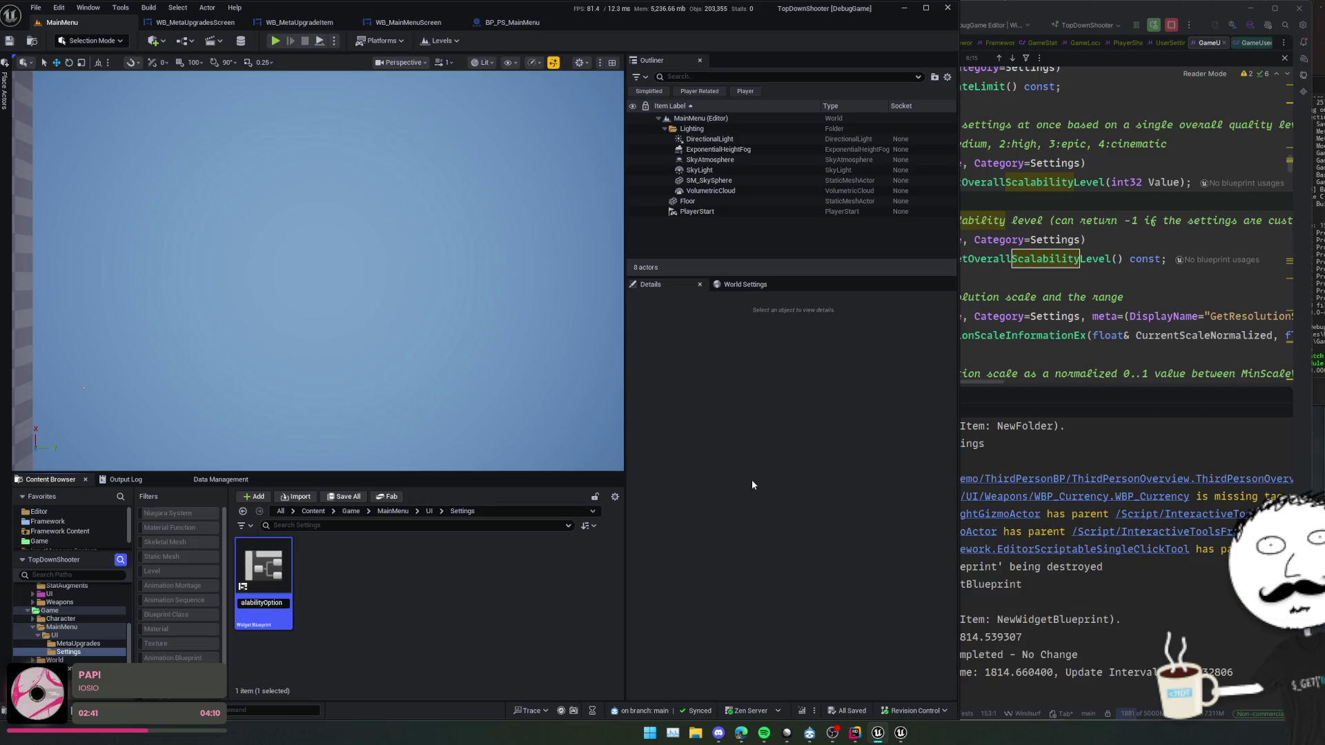
{"action": "key", "text": "BackSpace"}
{"action": "key", "text": "BackSpace"}
{"action": "key", "text": "BackSpace"}
- Name the blueprint WB_ScalabilityButtons and open it
{"action": "type", "text": "s"}
{"action": "key", "text": "Return"}
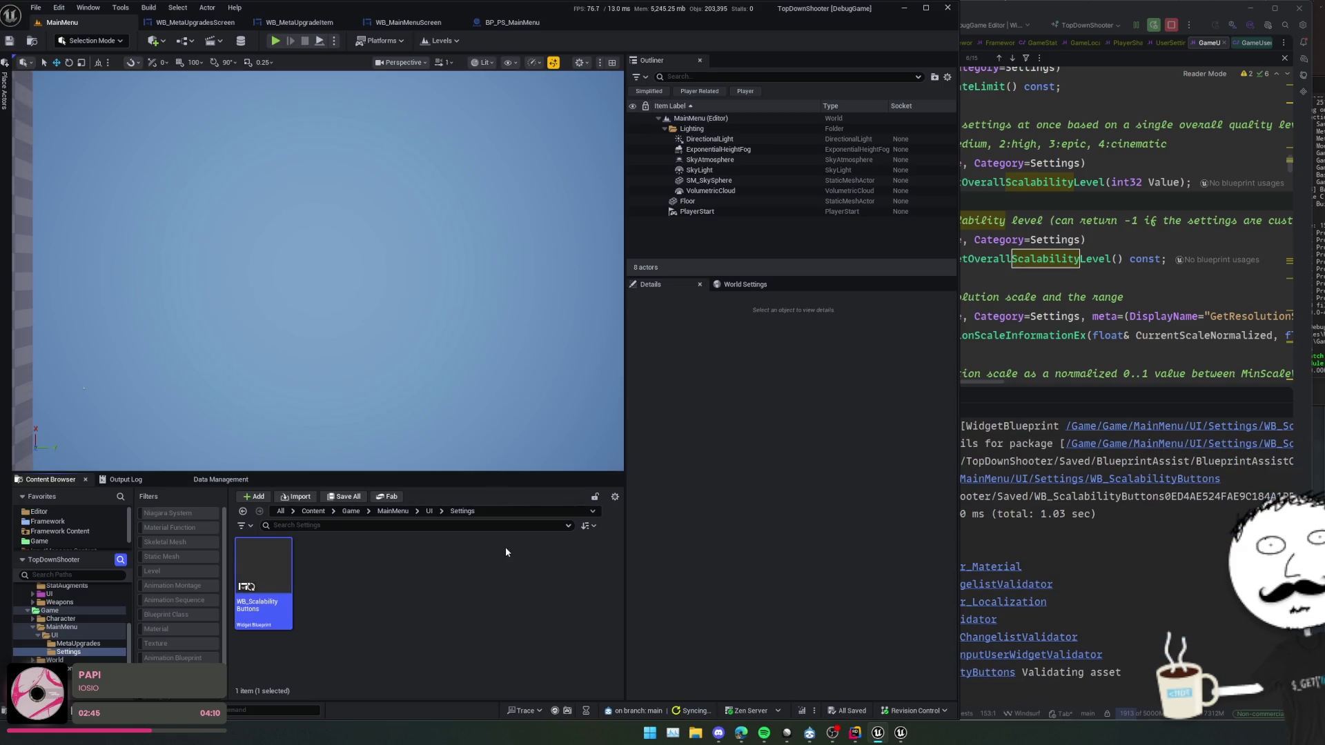
{"action": "double_click", "coordinate": [263, 573]}
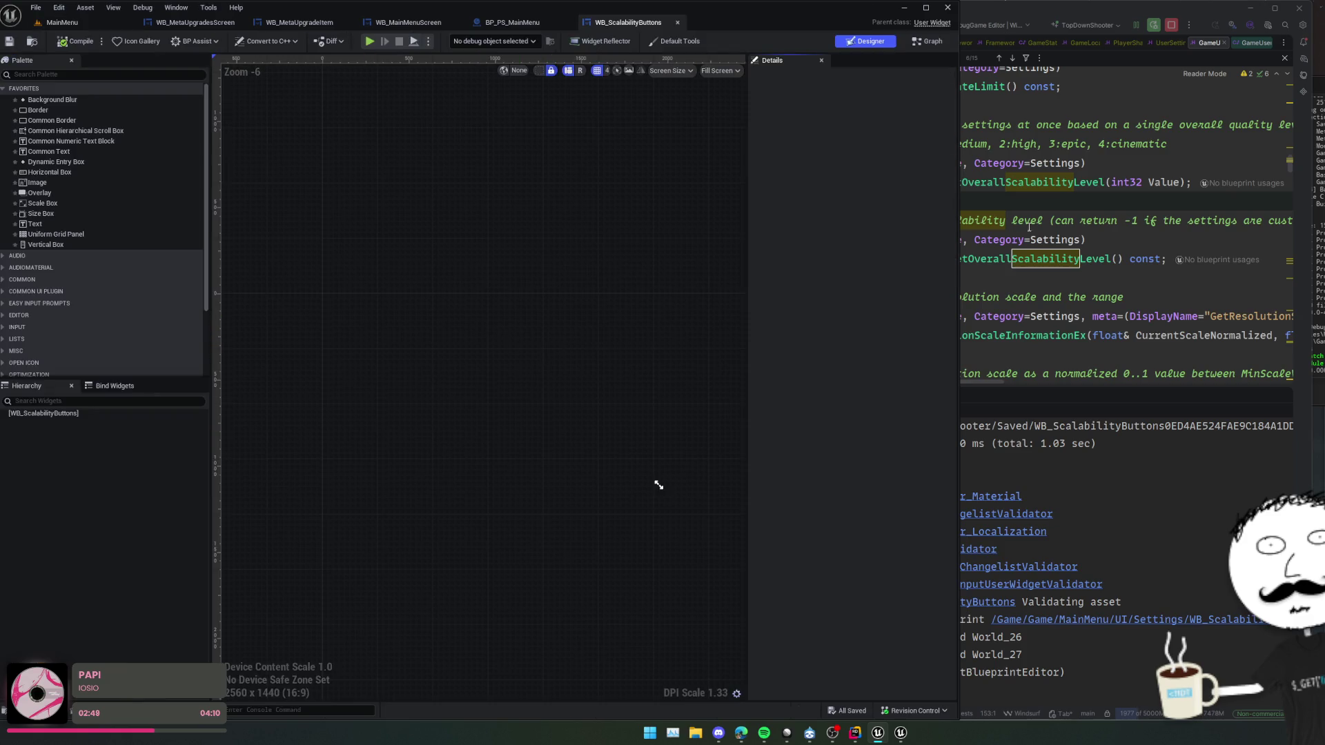
- Switch to the widget's event graph and add a new variable
{"action": "left_click", "coordinate": [1043, 220]}
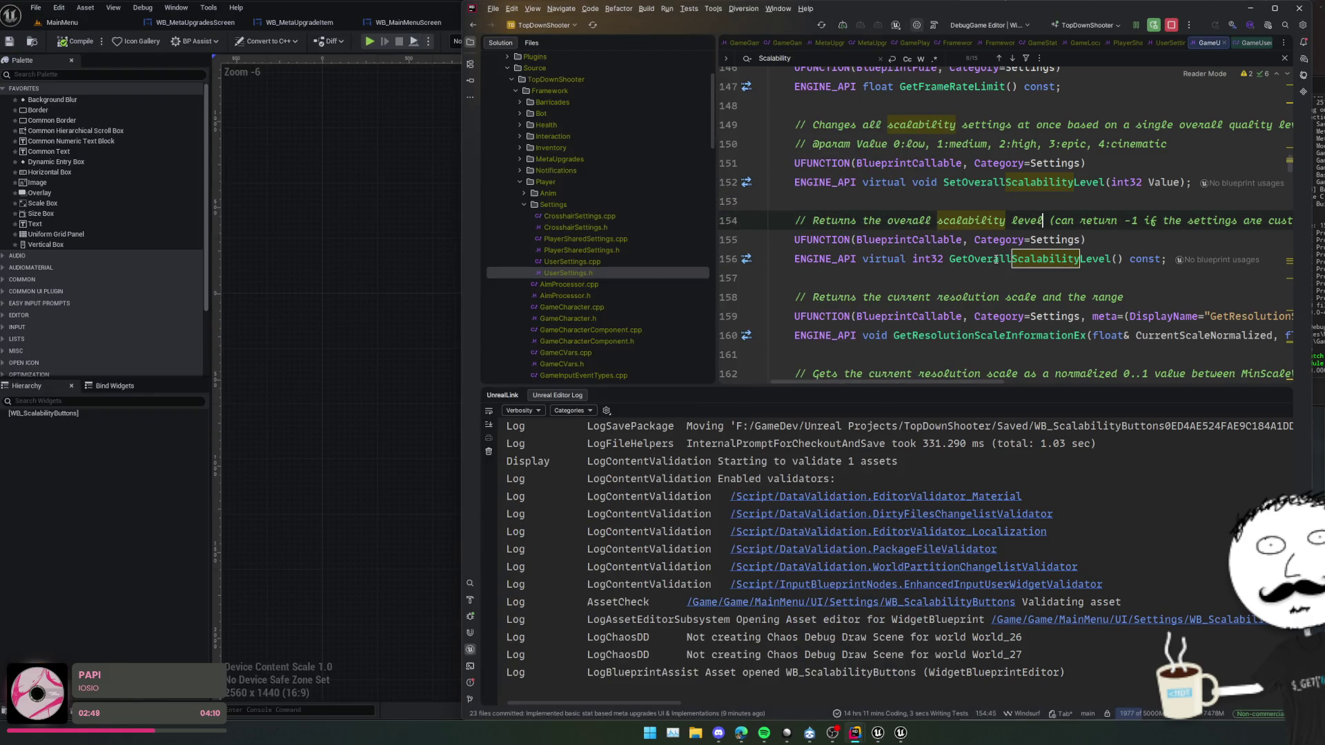
{"action": "left_click", "coordinate": [321, 318]}
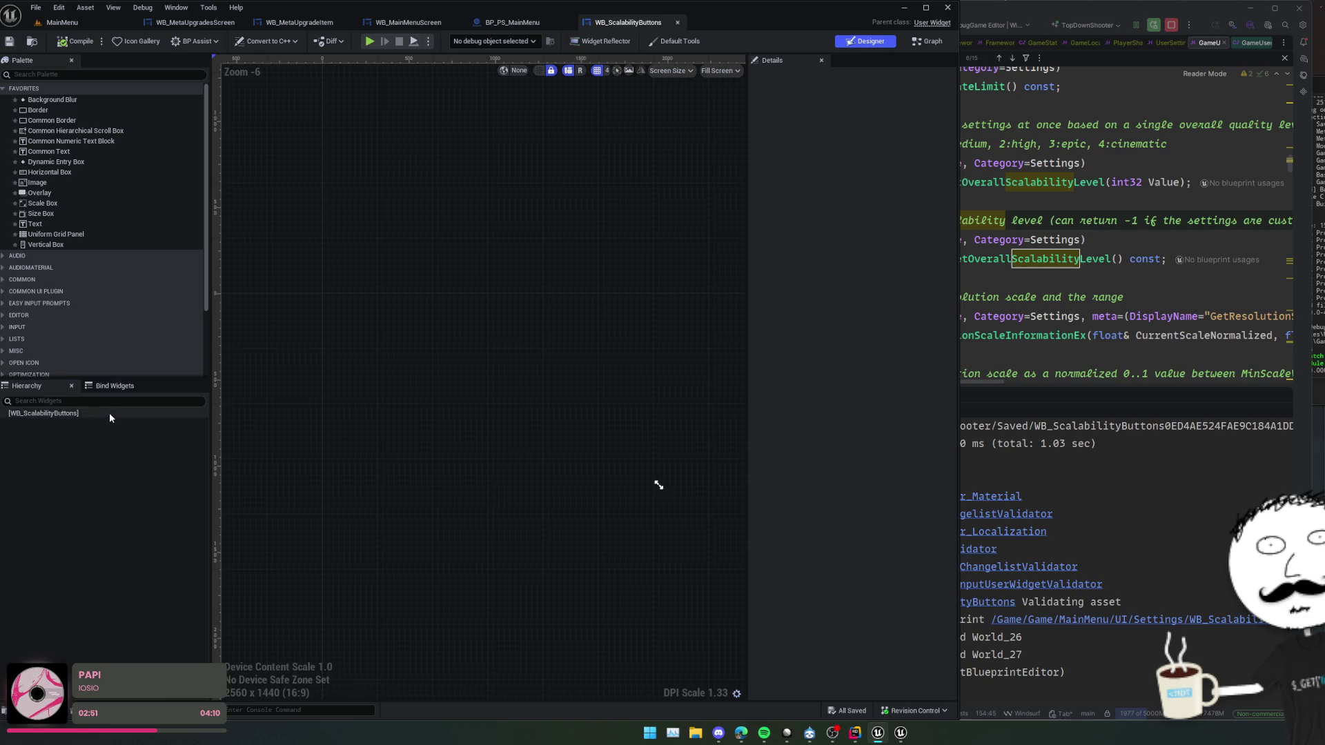
{"action": "left_click", "coordinate": [110, 414]}
{"action": "left_click", "coordinate": [927, 41]}
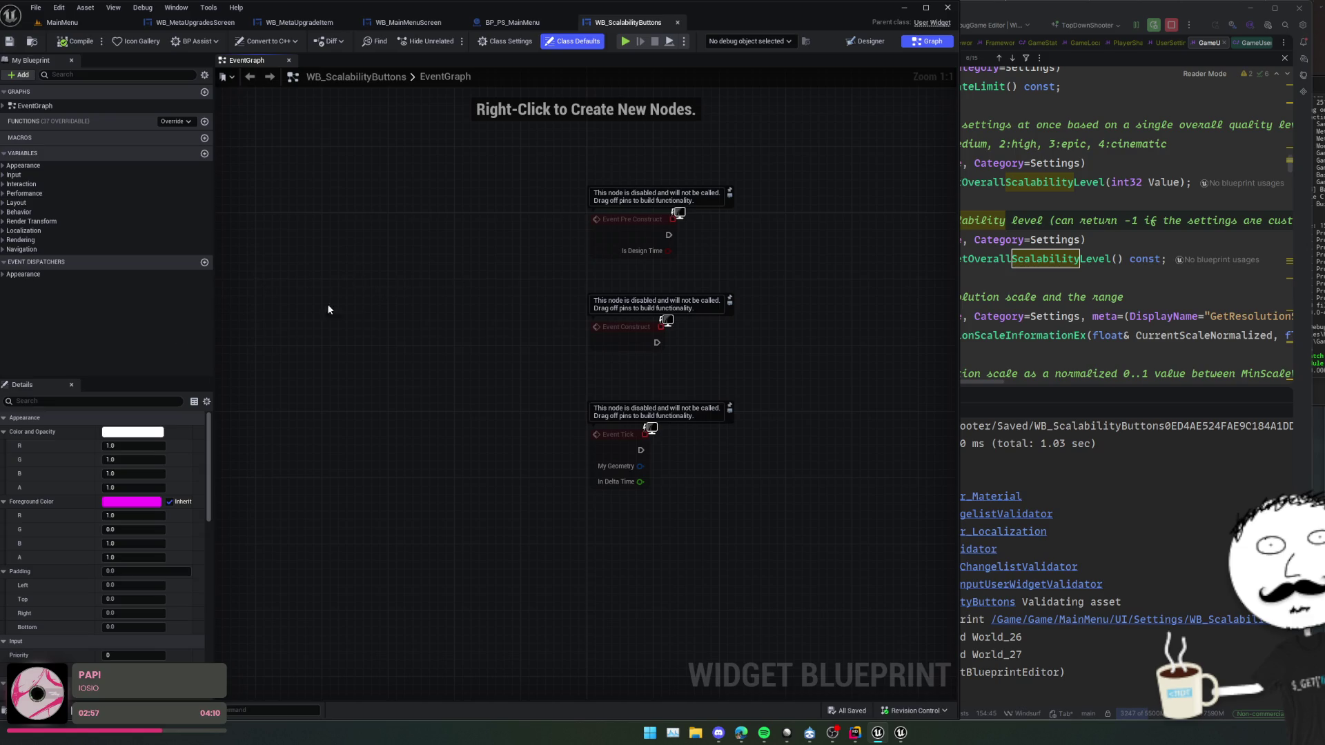
{"action": "left_click", "coordinate": [205, 154]}
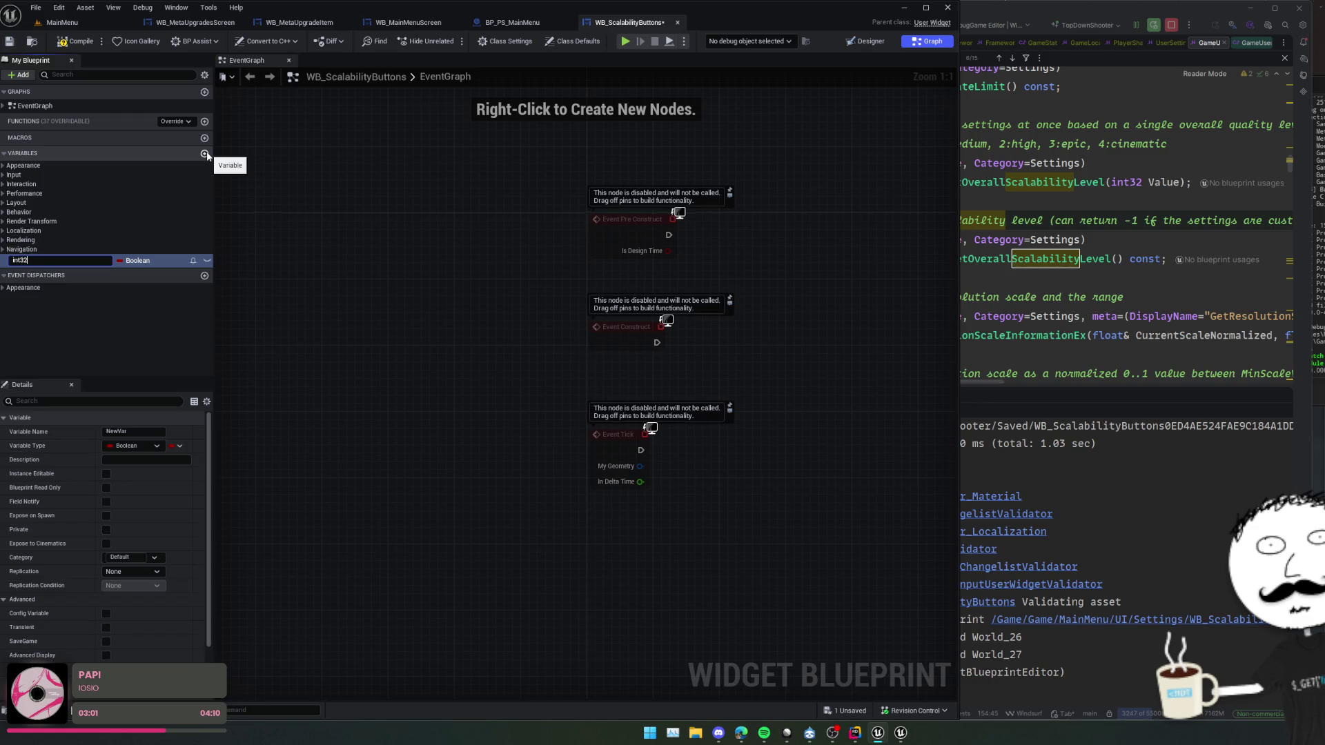
- Name the new variable Value, make it an Integer, and save
{"action": "key", "text": "BackSpace"}
{"action": "key", "text": "BackSpace"}
{"action": "type", "text": "Value"}
{"action": "key", "text": "Return"}
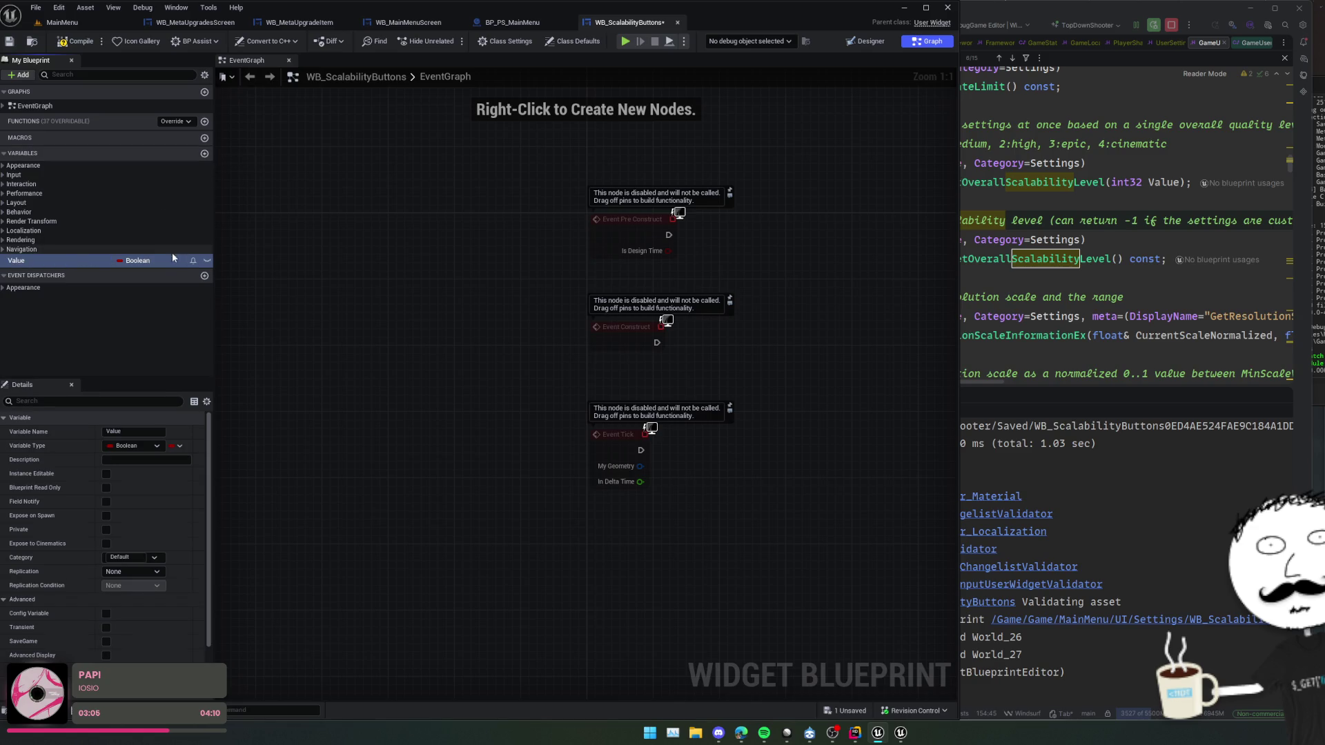
{"action": "left_click", "coordinate": [162, 261]}
{"action": "type", "text": "int32"}
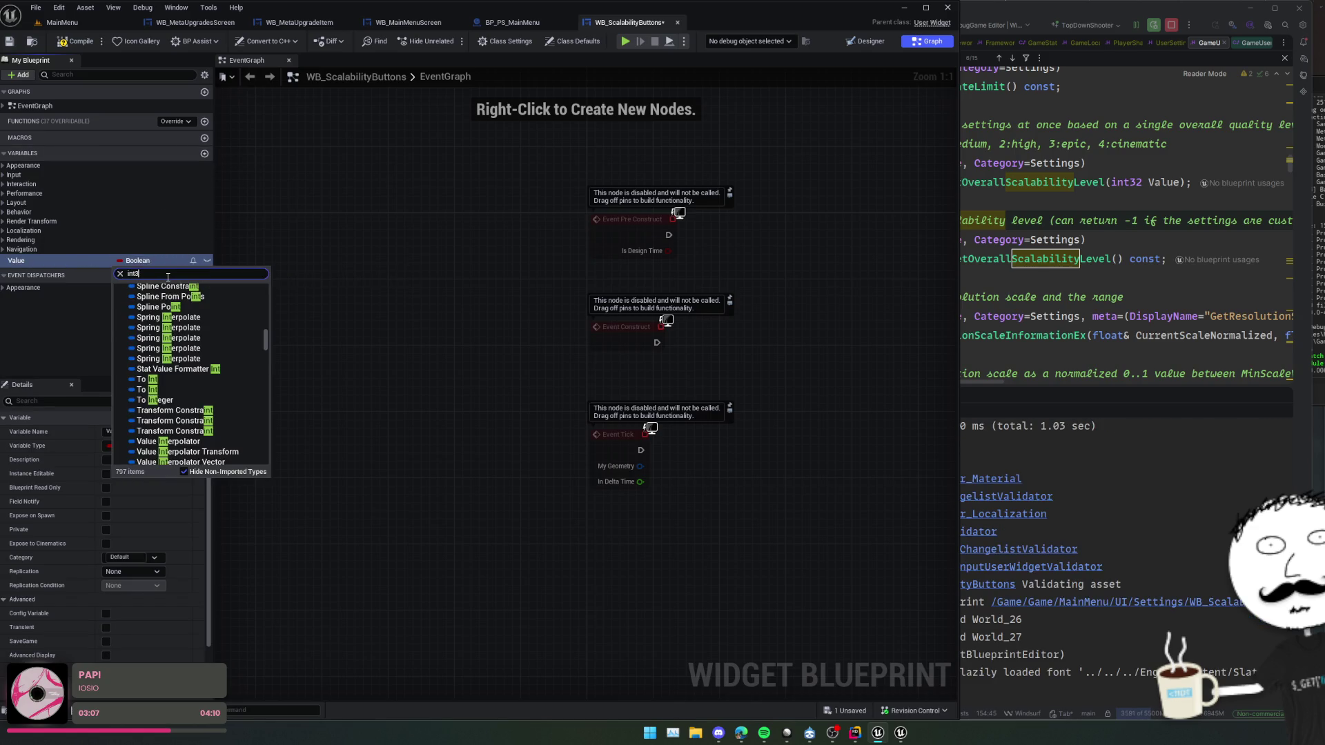
{"action": "key", "text": "ctrl+a"}
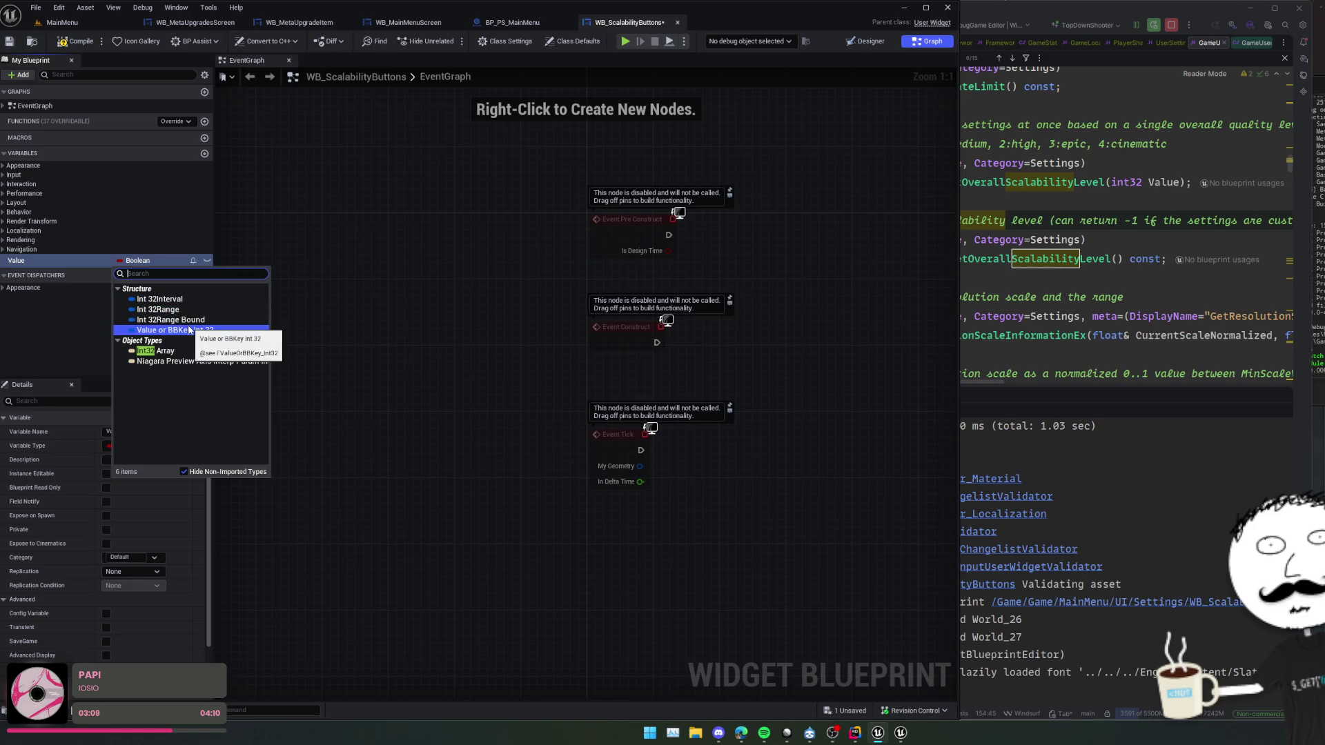
{"action": "key", "text": "BackSpace"}
{"action": "left_click", "coordinate": [148, 310]}
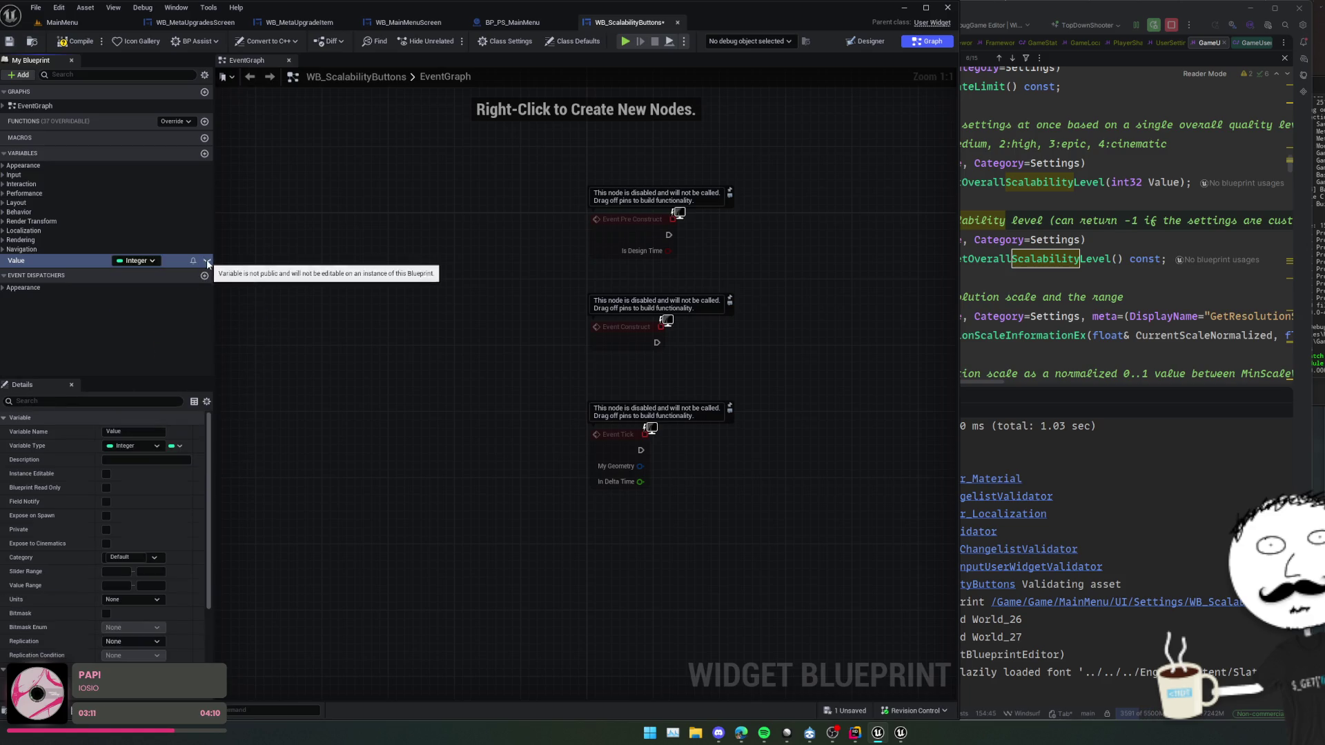
{"action": "key", "text": "ctrl+s"}
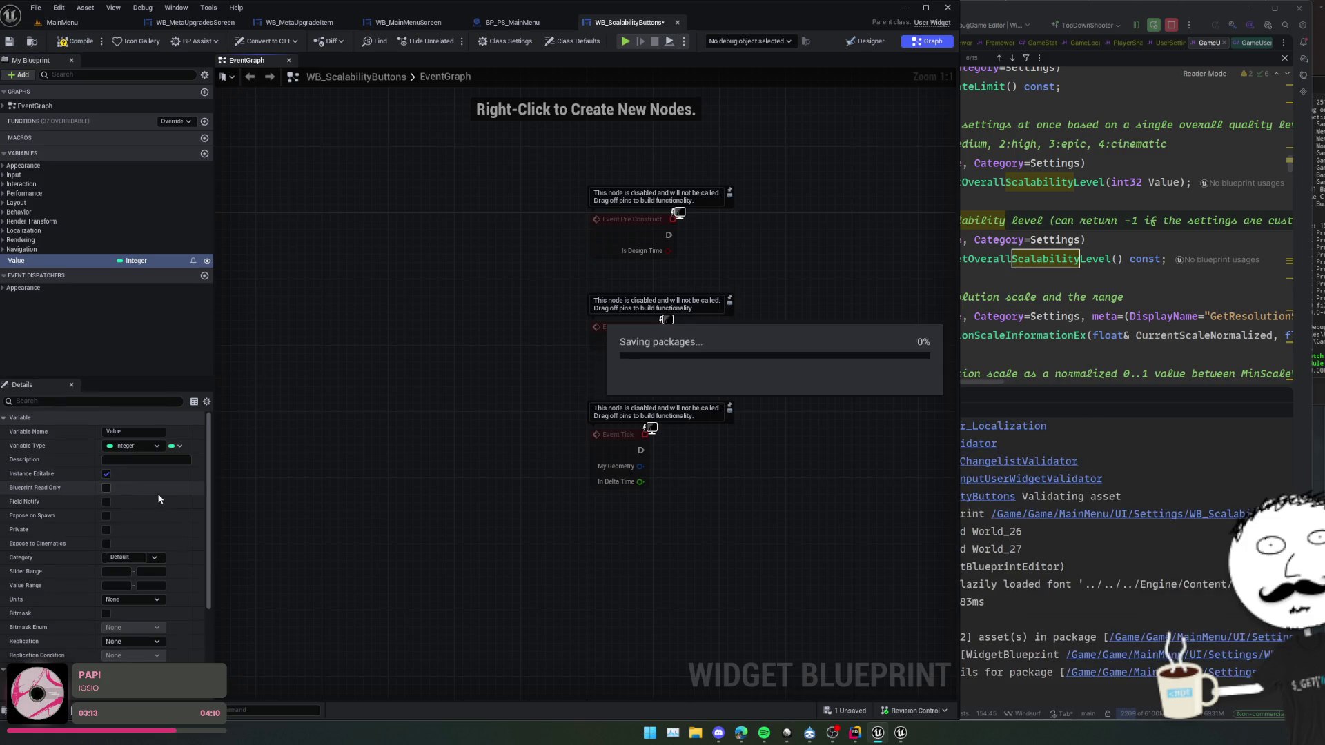
- Enable Field Notify and Expose on Spawn for Value, saving the blueprint
{"action": "scroll", "coordinate": [149, 478], "scroll_direction": "down", "scroll_amount": 1}
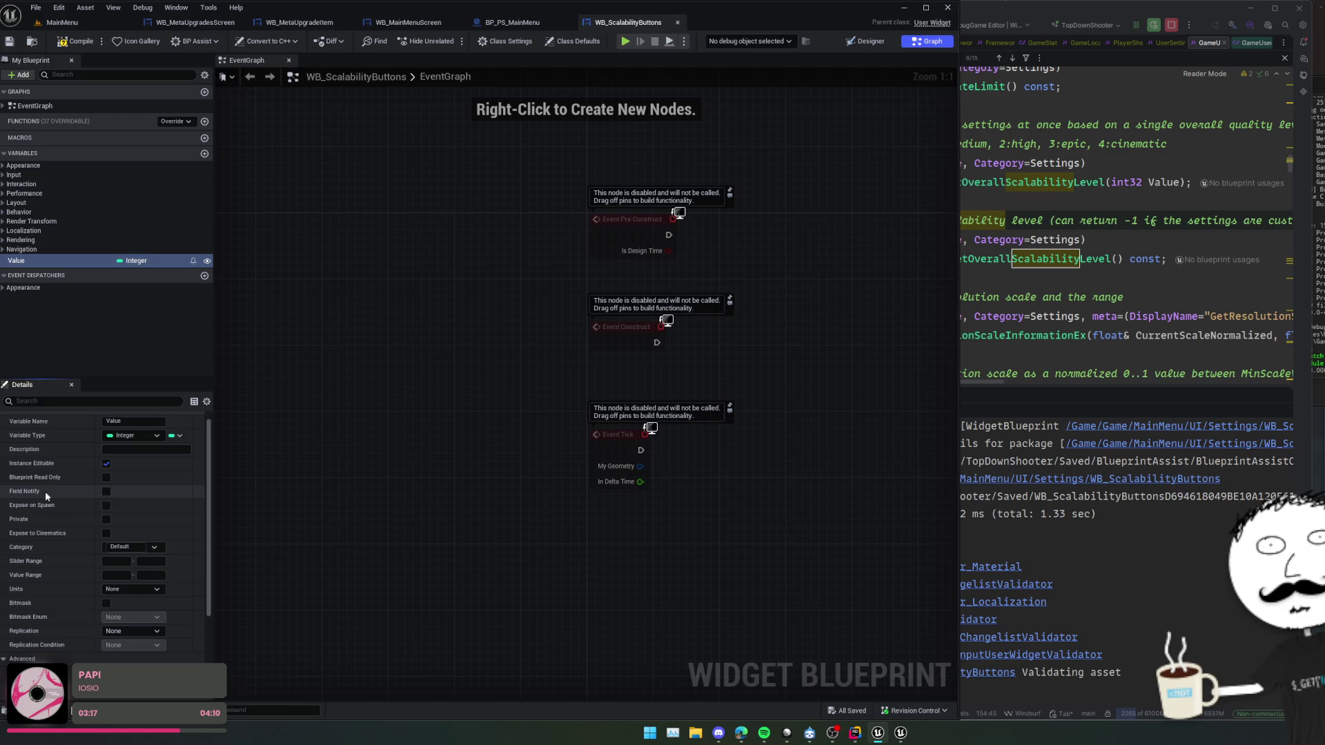
{"action": "left_click", "coordinate": [107, 491]}
{"action": "scroll", "coordinate": [156, 479], "scroll_direction": "down", "scroll_amount": 2}
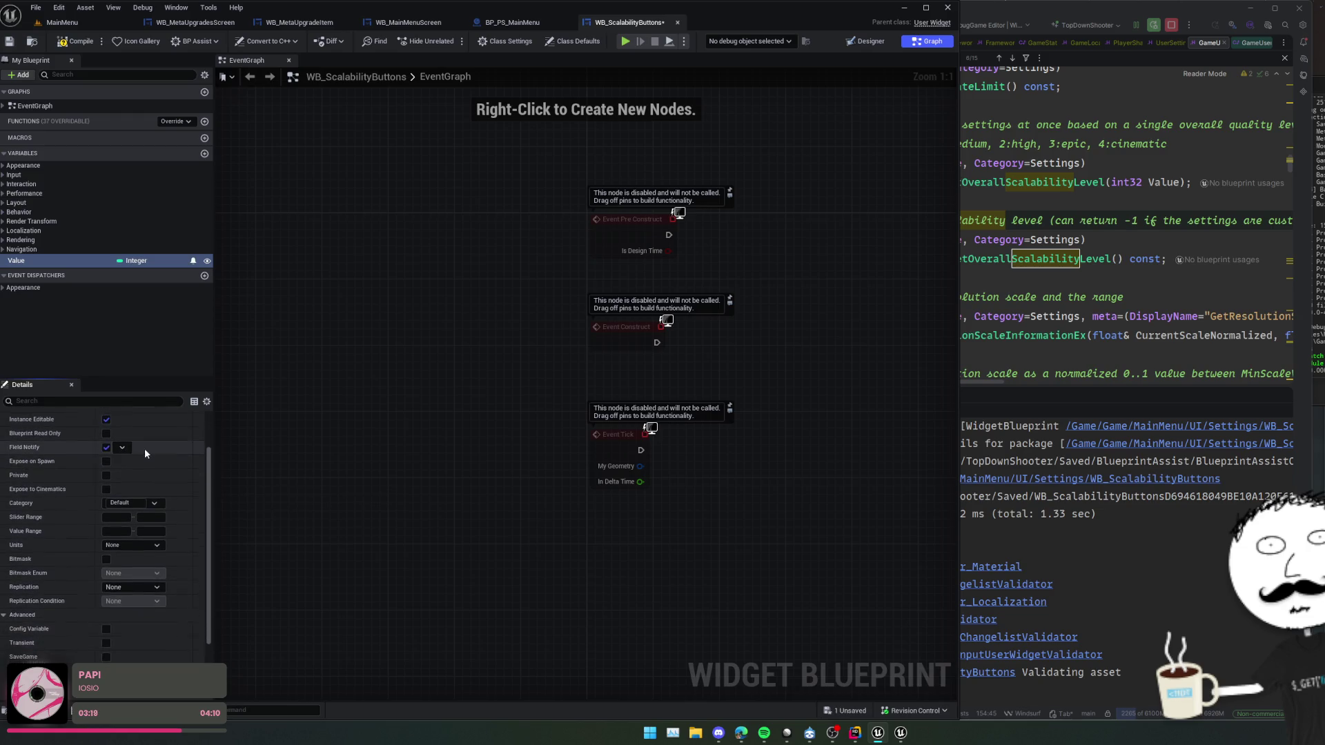
{"action": "left_click", "coordinate": [123, 467]}
{"action": "left_click", "coordinate": [187, 459]}
{"action": "scroll", "coordinate": [165, 439], "scroll_direction": "down", "scroll_amount": 1}
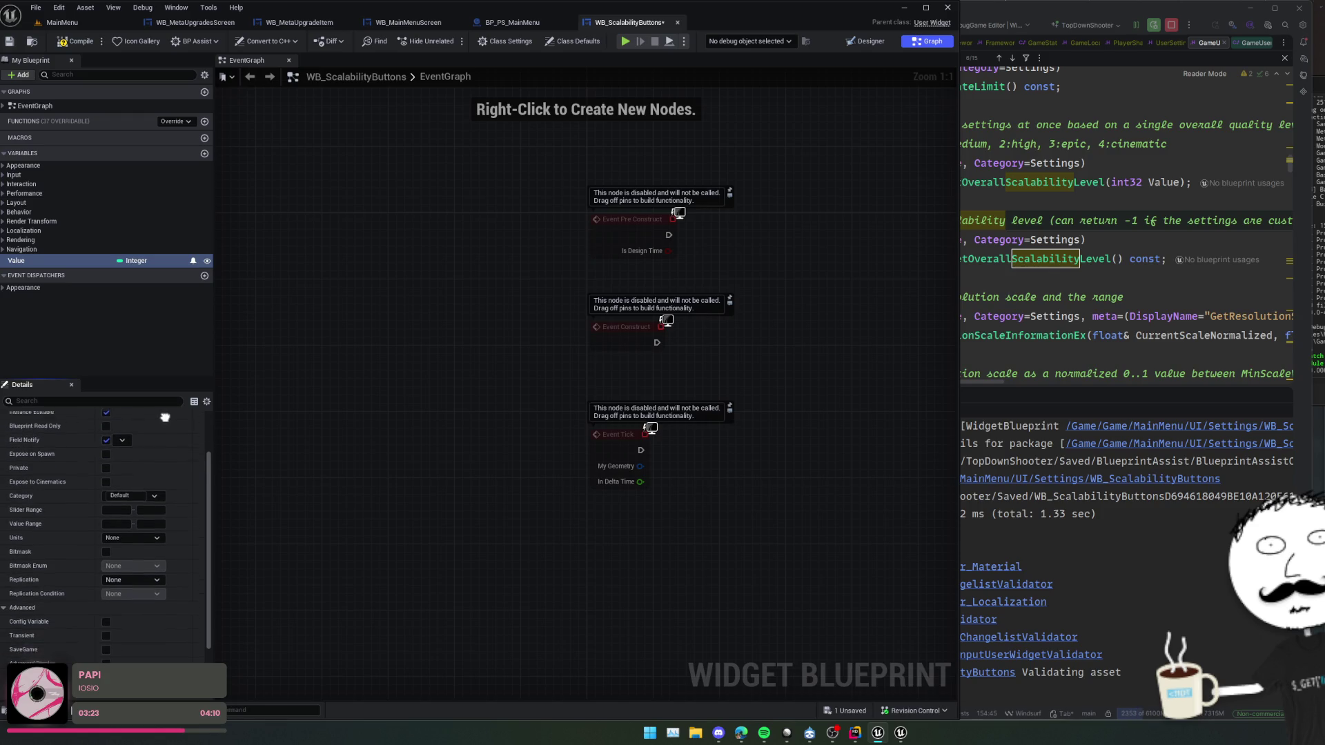
{"action": "key", "text": "ctrl+s"}
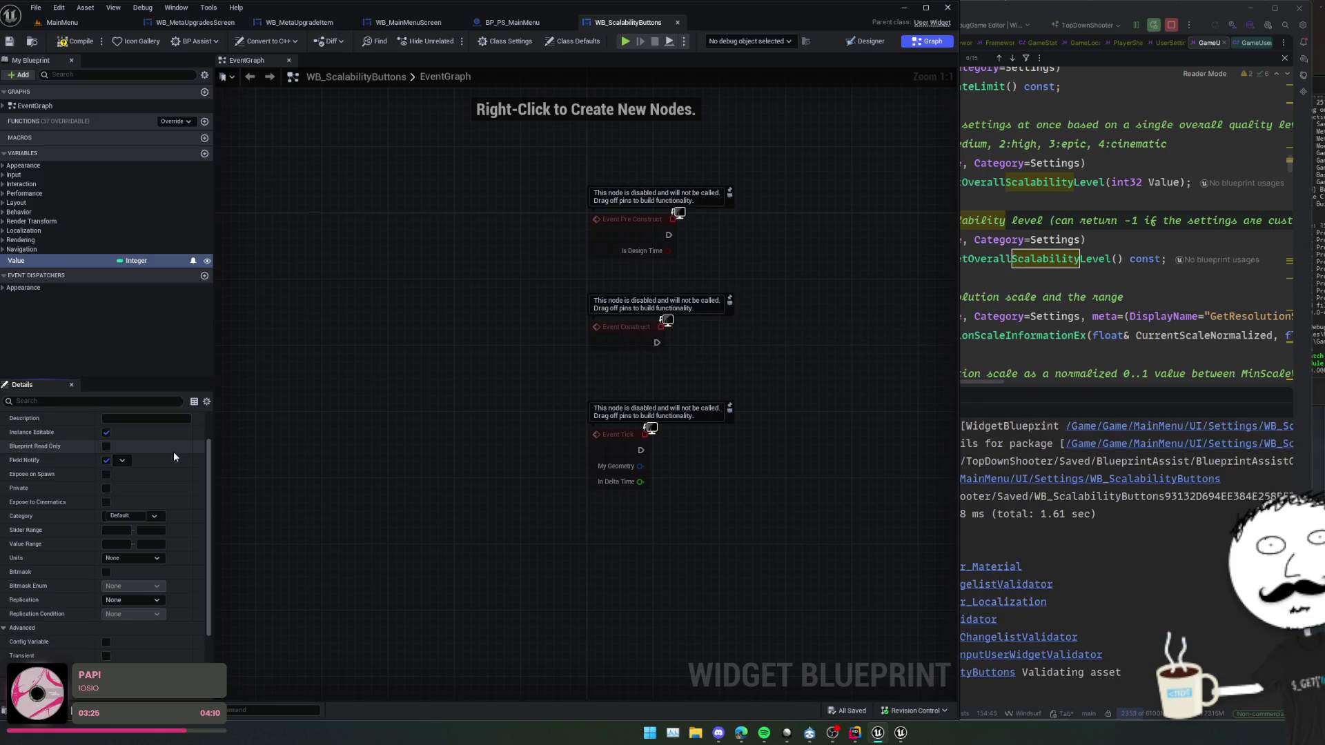
{"action": "scroll", "coordinate": [173, 451], "scroll_direction": "up", "scroll_amount": 1}
{"action": "left_click", "coordinate": [105, 483]}
{"action": "scroll", "coordinate": [138, 470], "scroll_direction": "down", "scroll_amount": 1}
{"action": "key", "text": "ctrl+s"}
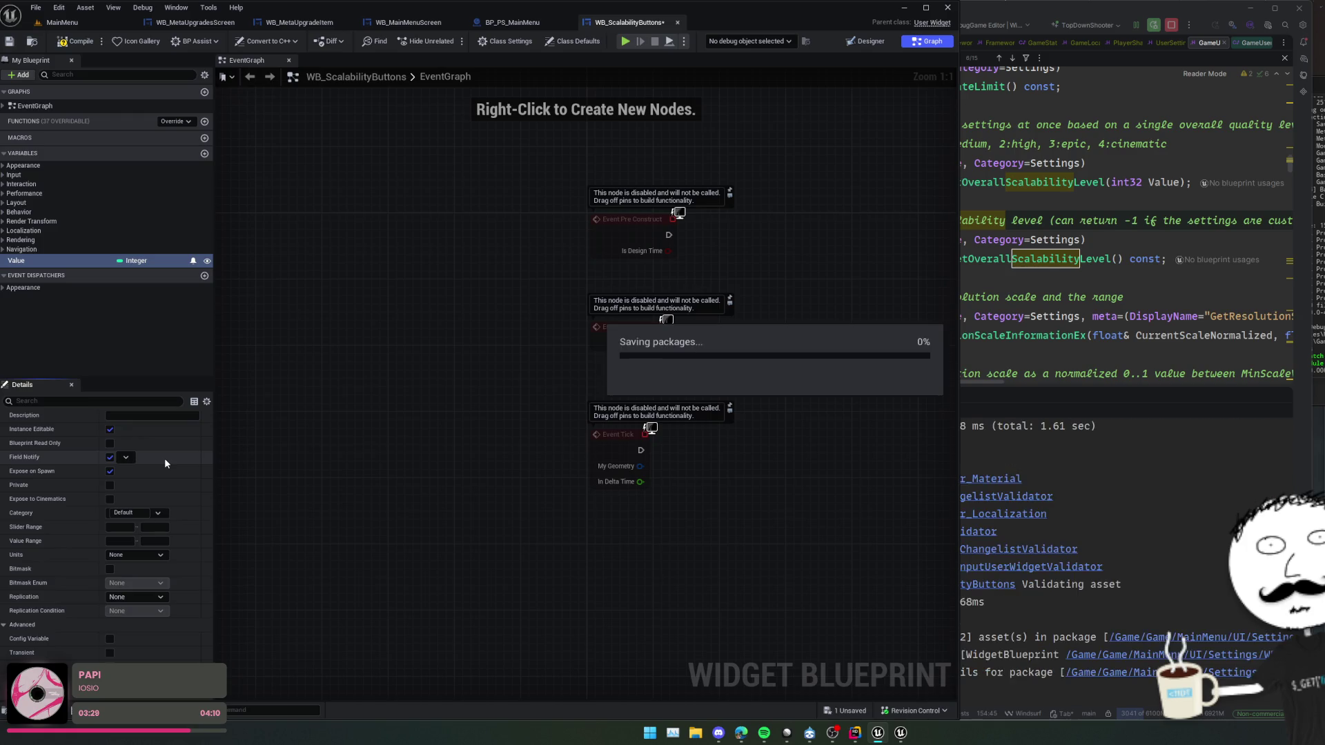
{"action": "scroll", "coordinate": [165, 448], "scroll_direction": "up", "scroll_amount": 1}
{"action": "scroll", "coordinate": [155, 440], "scroll_direction": "up", "scroll_amount": 5}
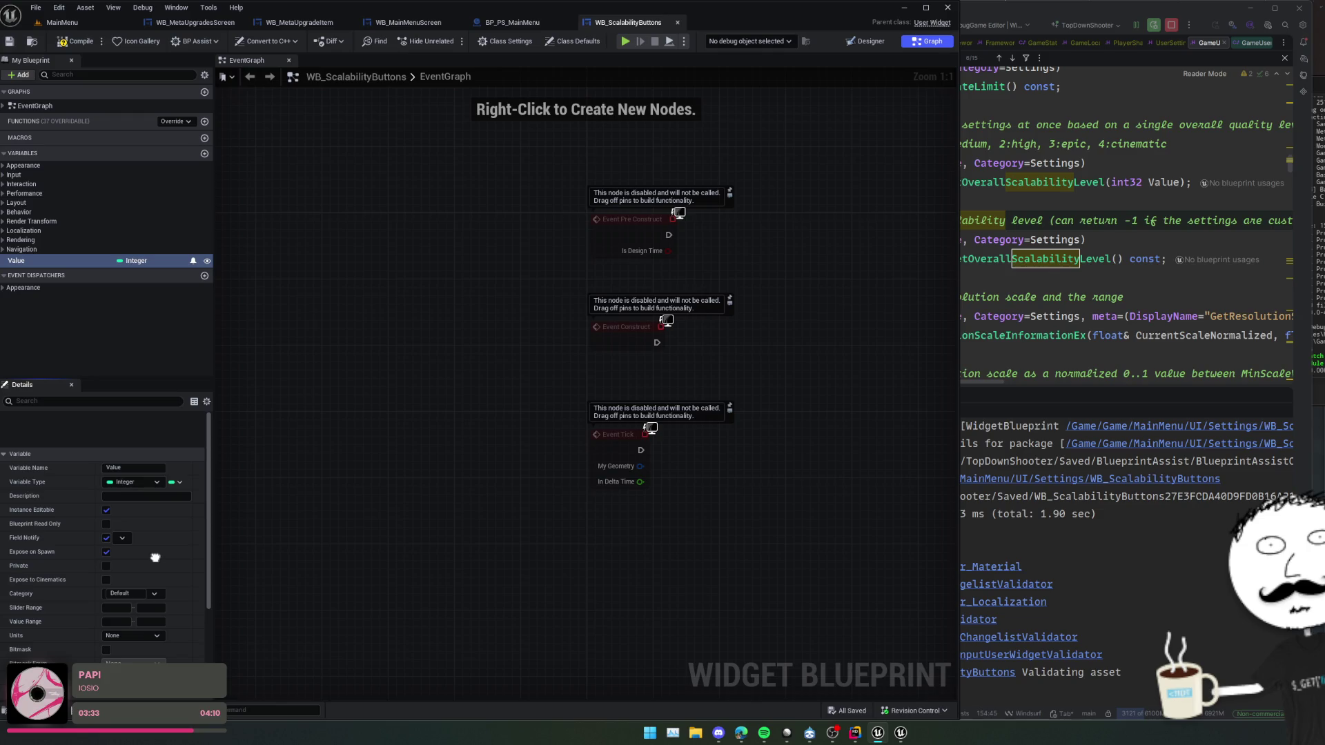
{"action": "scroll", "coordinate": [156, 558], "scroll_direction": "down", "scroll_amount": 3}
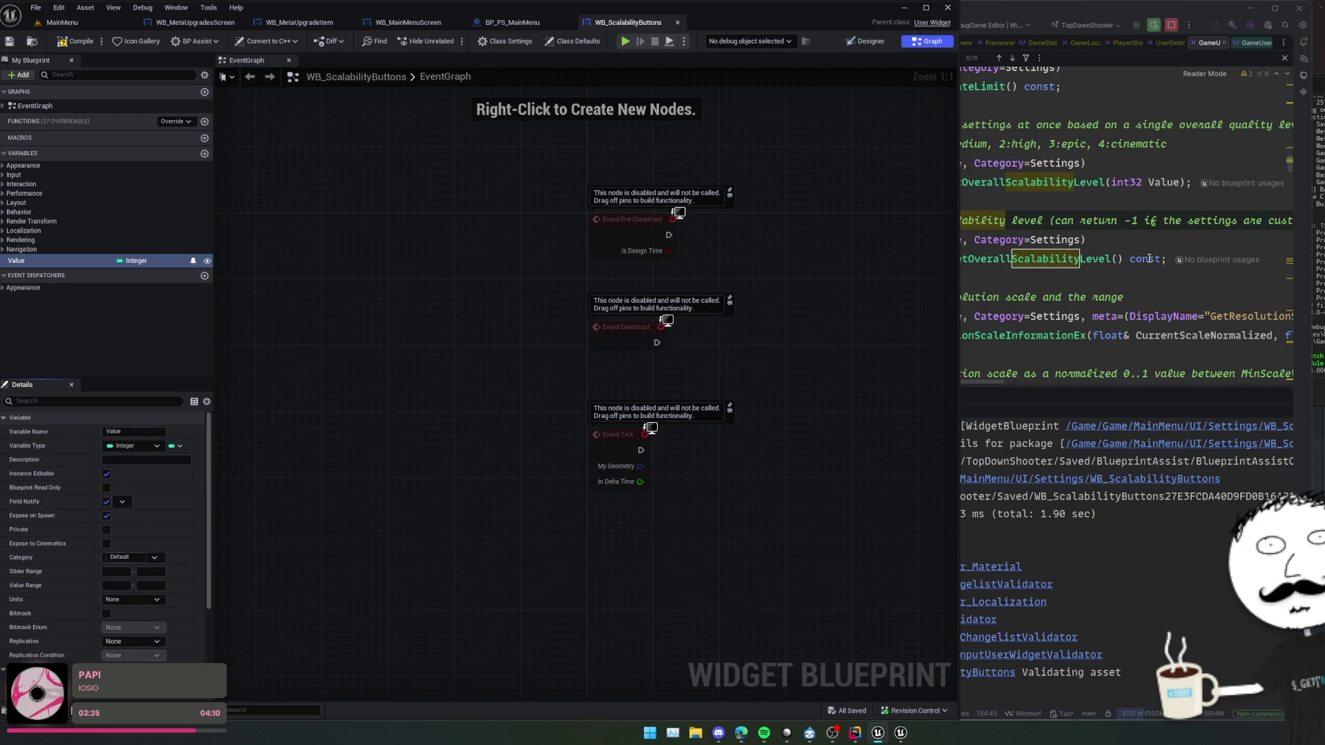
{"action": "left_click", "coordinate": [1150, 258]}
- Delete the Event Tick, Event Pre Construct and Event Construct nodes from the EventGraph
{"action": "left_click", "coordinate": [471, 353]}
{"action": "mouse_move", "coordinate": [471, 353]}
{"action": "left_mouse_down"}
{"action": "mouse_move", "coordinate": [427, 342]}
{"action": "mouse_move", "coordinate": [454, 365]}
{"action": "left_mouse_up"}
{"action": "left_click_drag", "start_coordinate": [591, 500], "coordinate": [398, 219]}
{"action": "left_click_drag", "start_coordinate": [625, 368], "coordinate": [515, 477]}
{"action": "key", "text": "Delete"}
{"action": "left_click_drag", "start_coordinate": [627, 291], "coordinate": [420, 176]}
{"action": "key", "text": "Delete"}
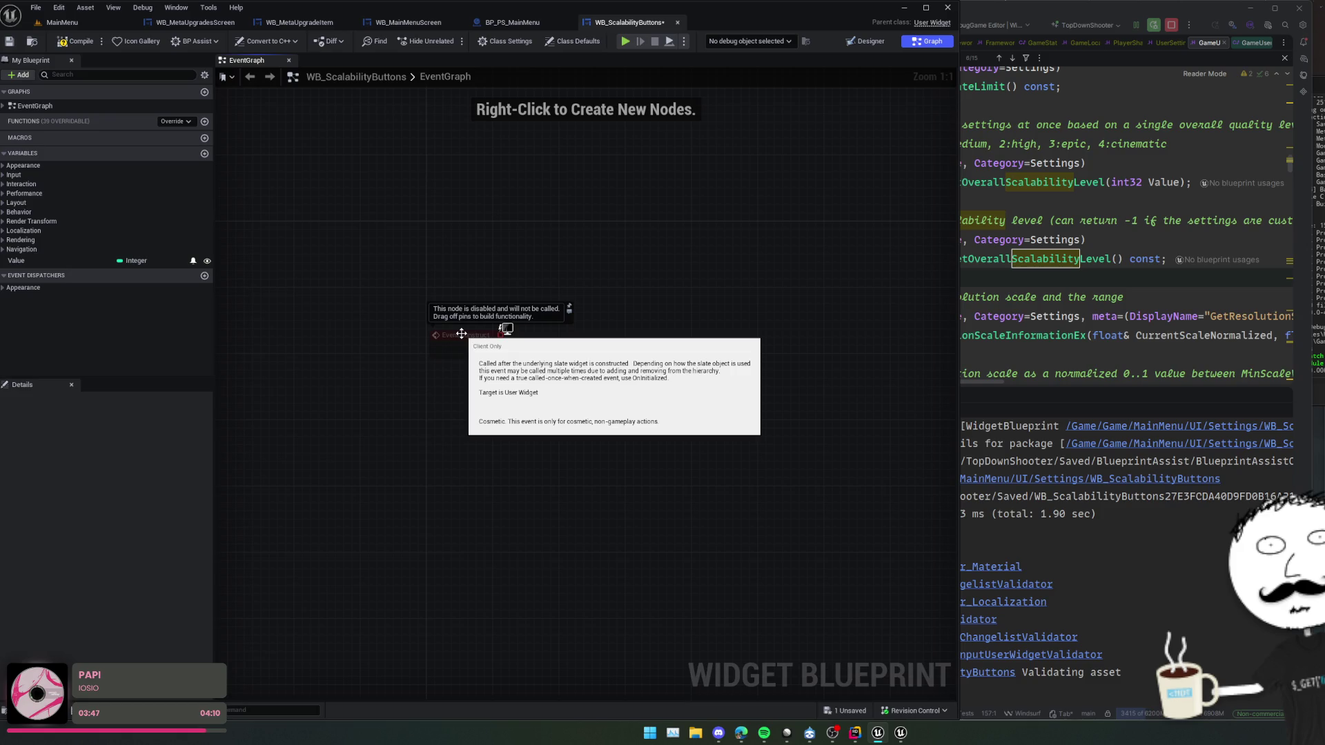
{"action": "left_click", "coordinate": [461, 334]}
{"action": "key", "text": "Delete"}
- Add an Event On Initialized node and save the widget blueprint
{"action": "right_click", "coordinate": [462, 293]}
{"action": "type", "text": "on init"}
{"action": "key", "text": "Return"}
{"action": "key", "text": "ctrl+s"}
{"action": "right_click", "coordinate": [517, 241]}
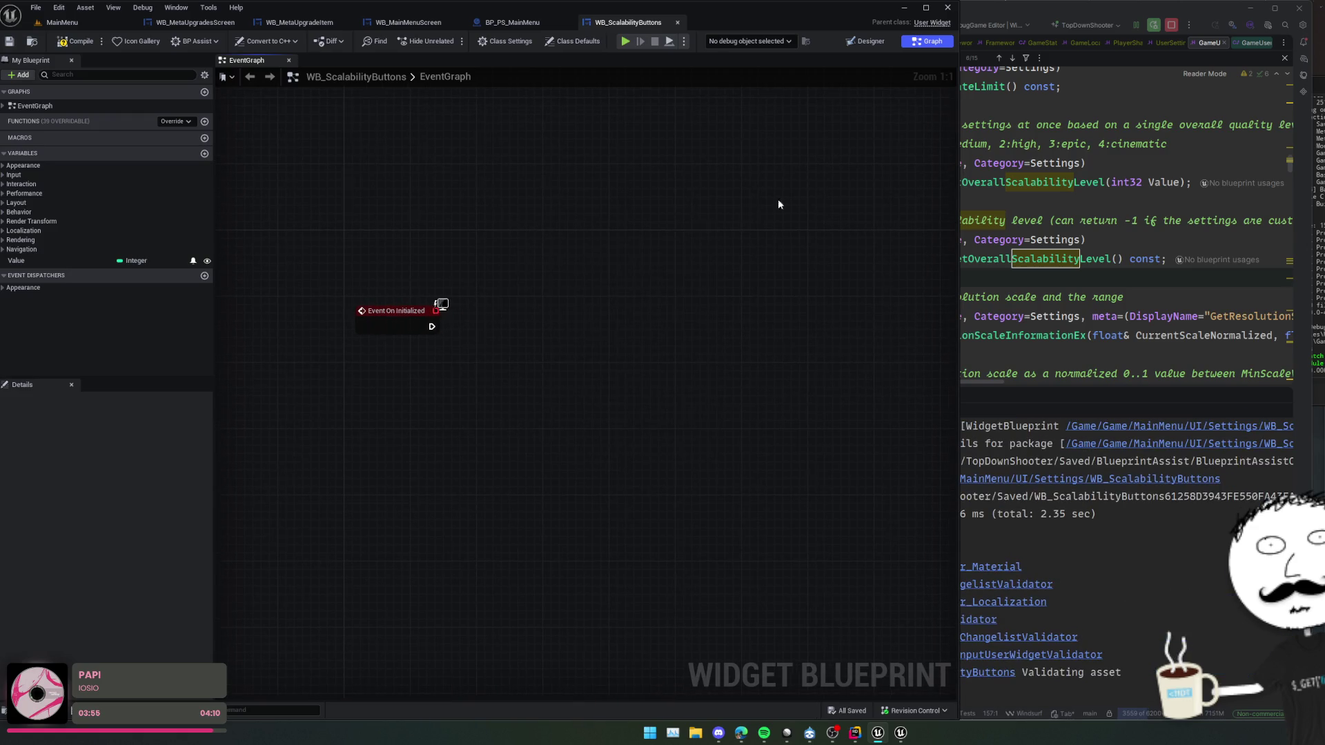
{"action": "left_click", "coordinate": [890, 43]}
- Add a Wrap Box under the root widget with a WB Button inside it
{"action": "left_click", "coordinate": [155, 72]}
{"action": "type", "text": "wrapb"}
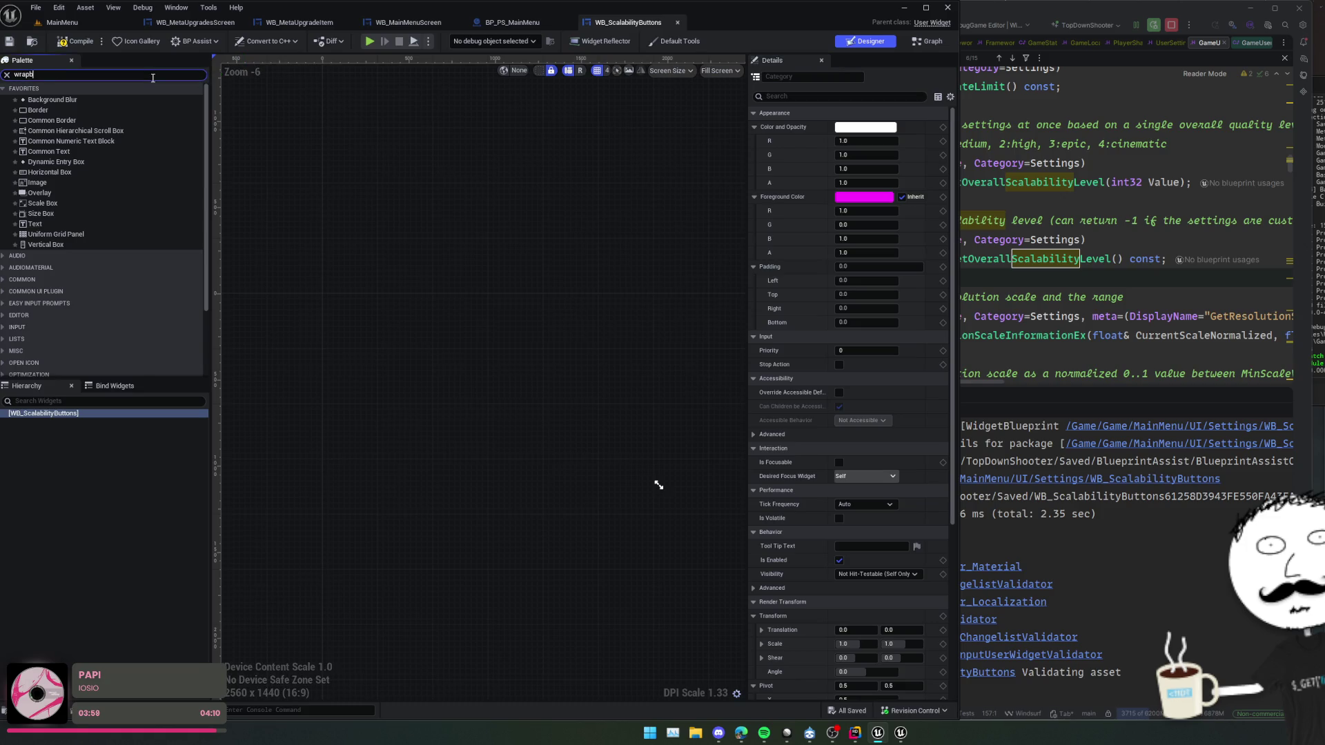
{"action": "type", "text": "o"}
{"action": "mouse_move", "coordinate": [43, 100]}
{"action": "left_mouse_down"}
{"action": "mouse_move", "coordinate": [72, 105]}
{"action": "mouse_move", "coordinate": [69, 414]}
{"action": "left_mouse_up"}
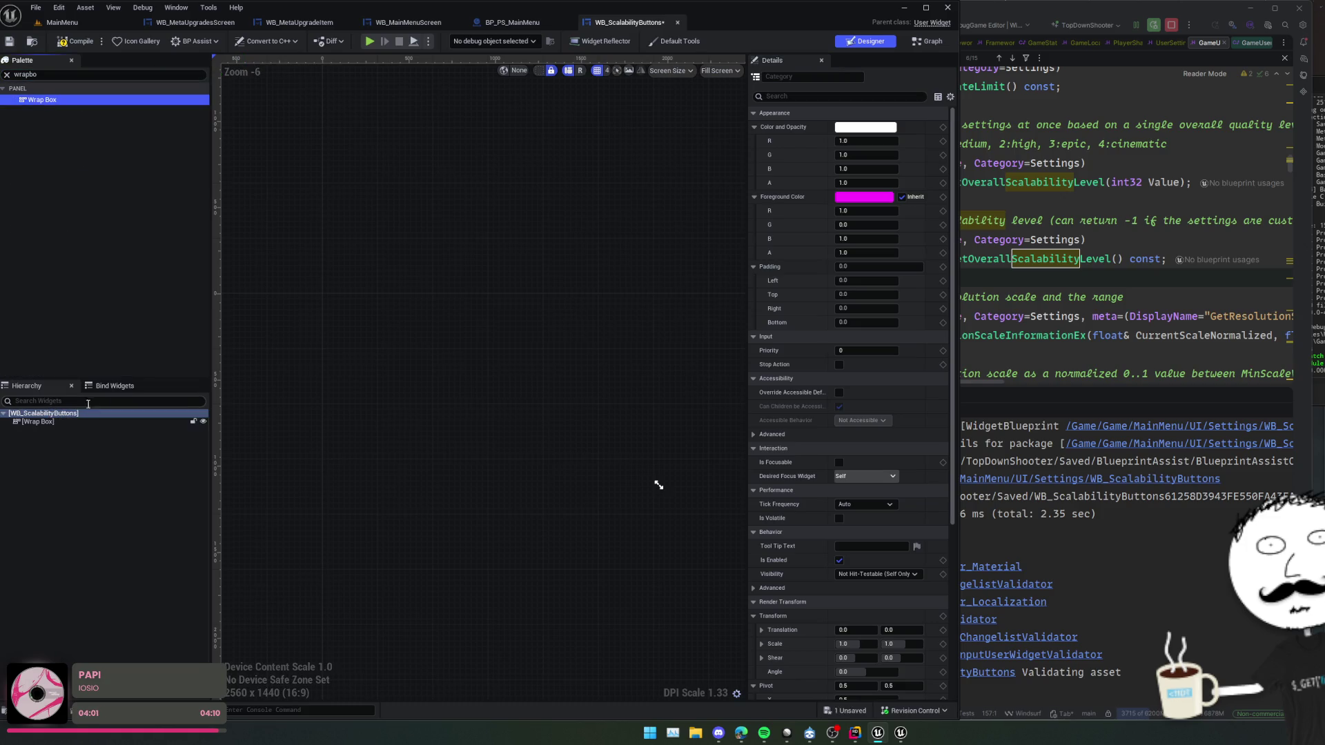
{"action": "left_click", "coordinate": [69, 421]}
{"action": "left_click", "coordinate": [81, 74]}
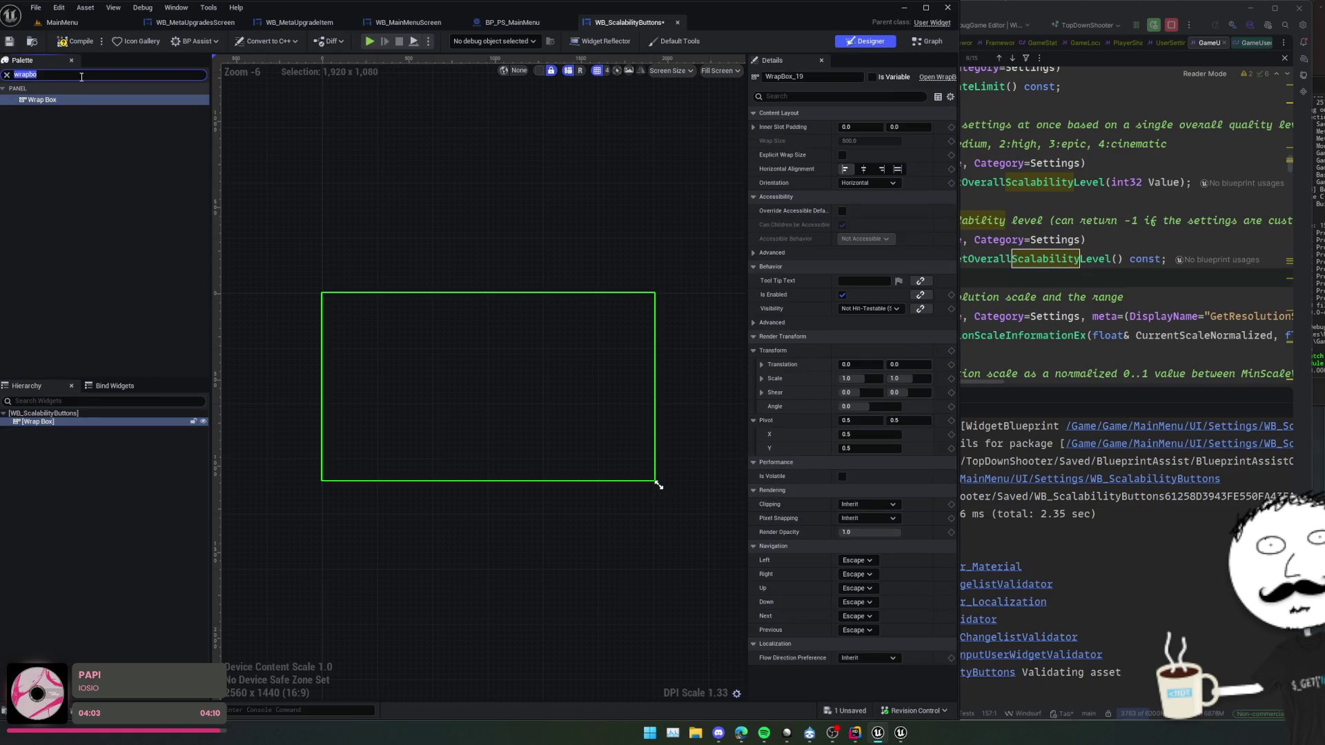
{"action": "type", "text": "button"}
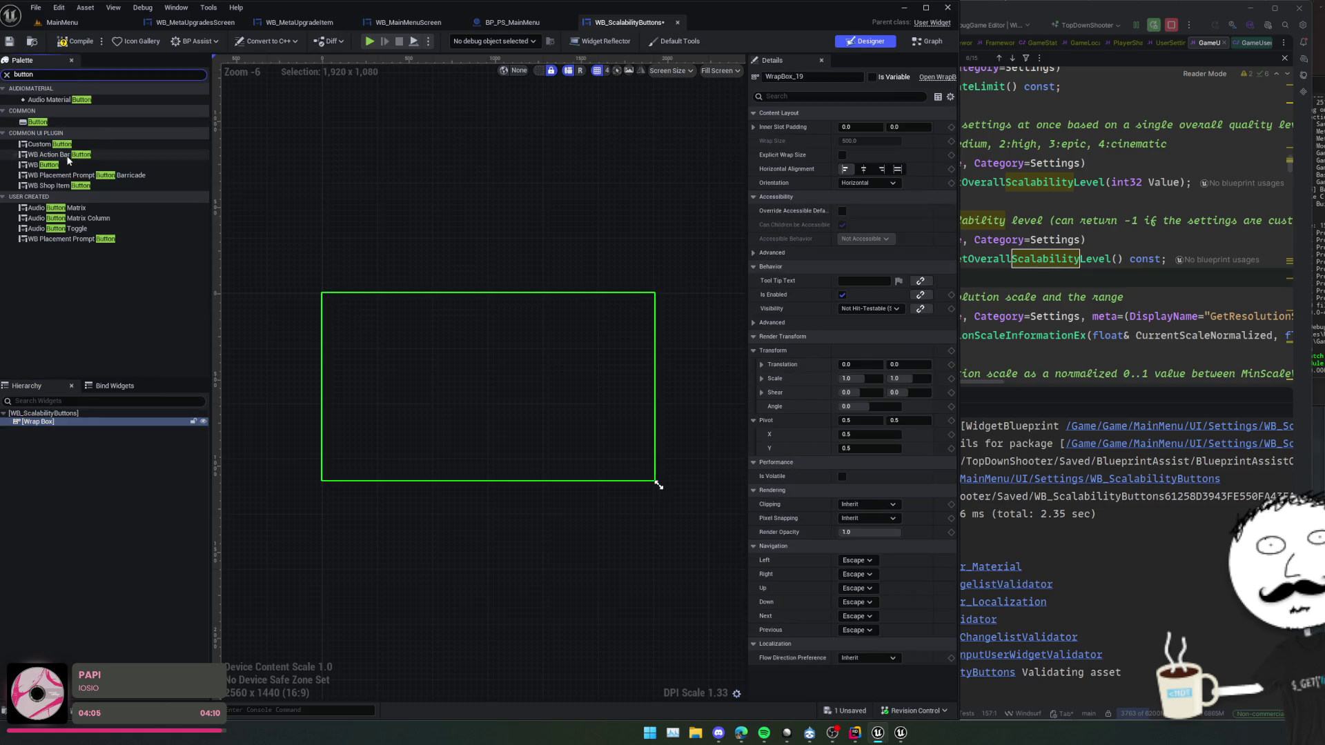
{"action": "mouse_move", "coordinate": [54, 169]}
{"action": "left_mouse_down"}
{"action": "mouse_move", "coordinate": [112, 433]}
{"action": "mouse_move", "coordinate": [85, 437]}
{"action": "mouse_move", "coordinate": [97, 425]}
{"action": "left_mouse_up"}
- Rename the WB Button widget to Low
{"action": "left_click", "coordinate": [1044, 218]}
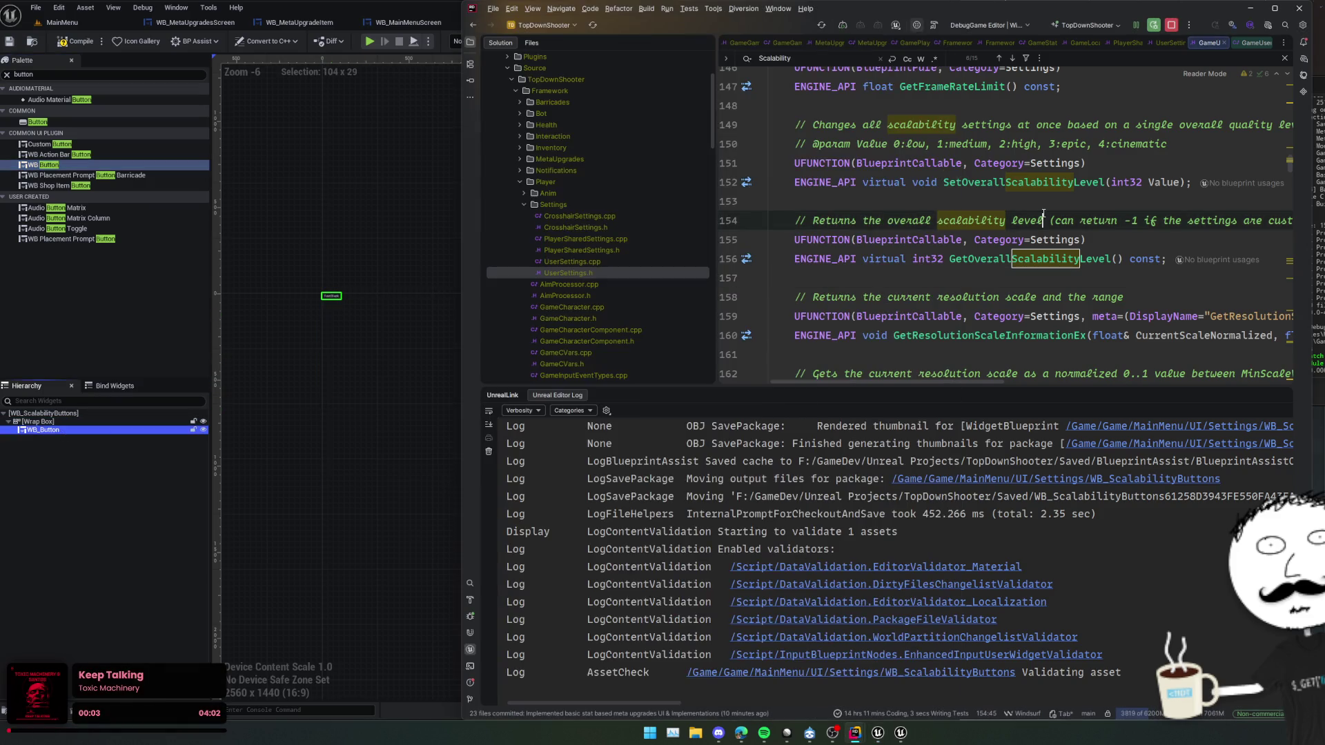
{"action": "scroll", "coordinate": [978, 260], "scroll_direction": "up", "scroll_amount": 2}
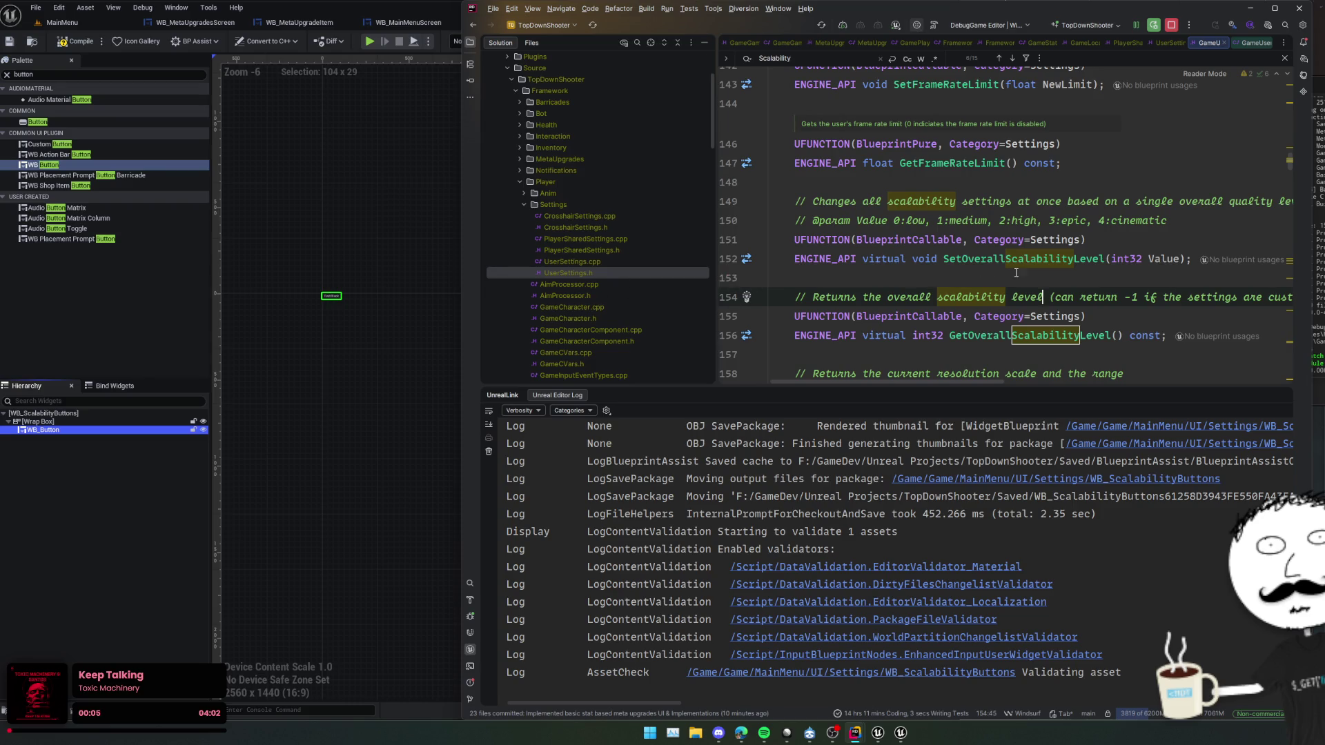
{"action": "left_click", "coordinate": [105, 434]}
{"action": "double_click", "coordinate": [105, 433]}
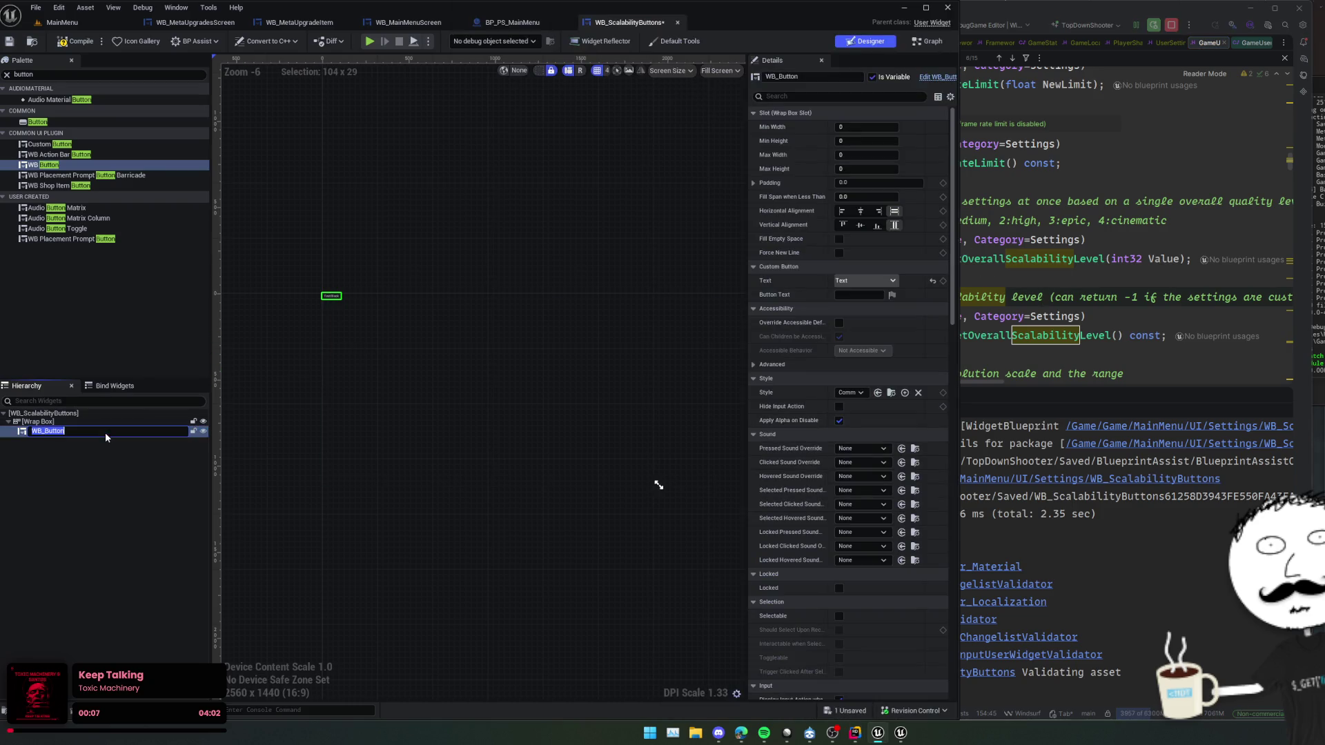
{"action": "type", "text": "Low"}
{"action": "key", "text": "Return"}
- Duplicate the button to create the Medium and High buttons
{"action": "key", "text": "ctrl+d"}
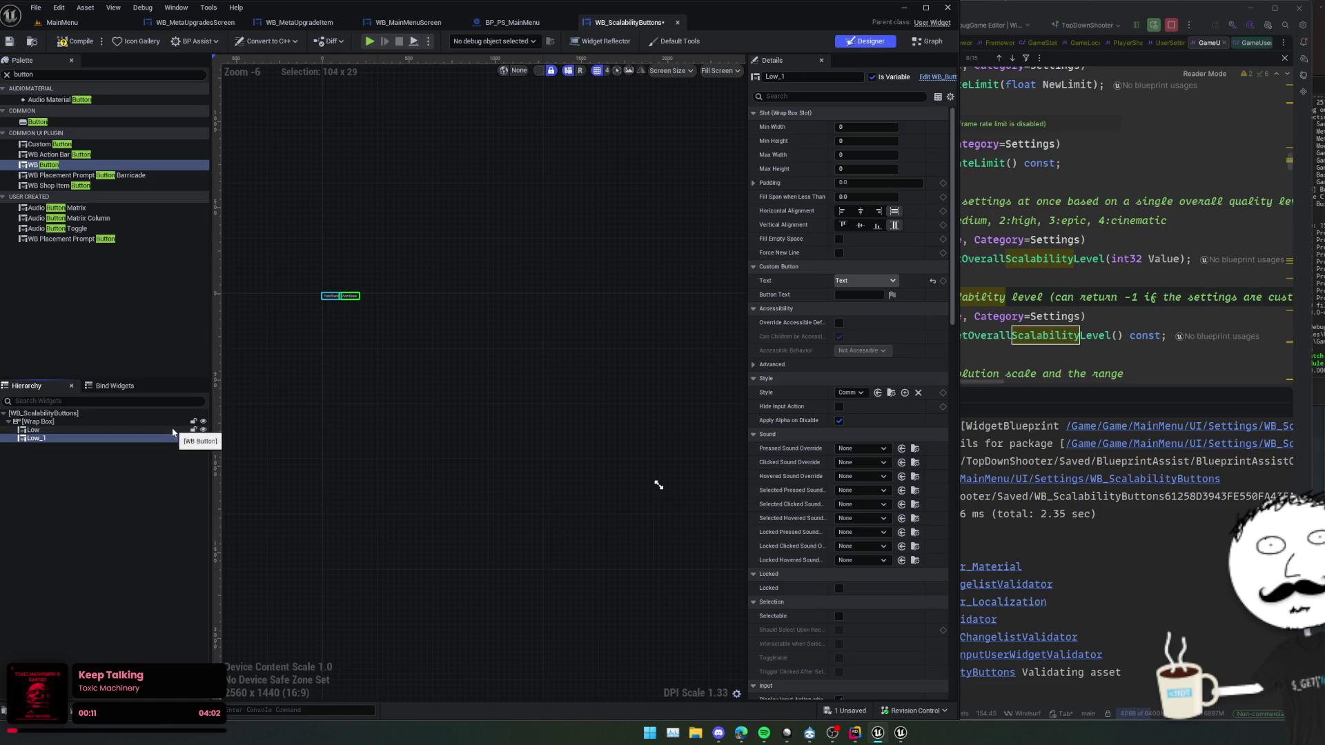
{"action": "key", "text": "F2"}
{"action": "type", "text": "Medium"}
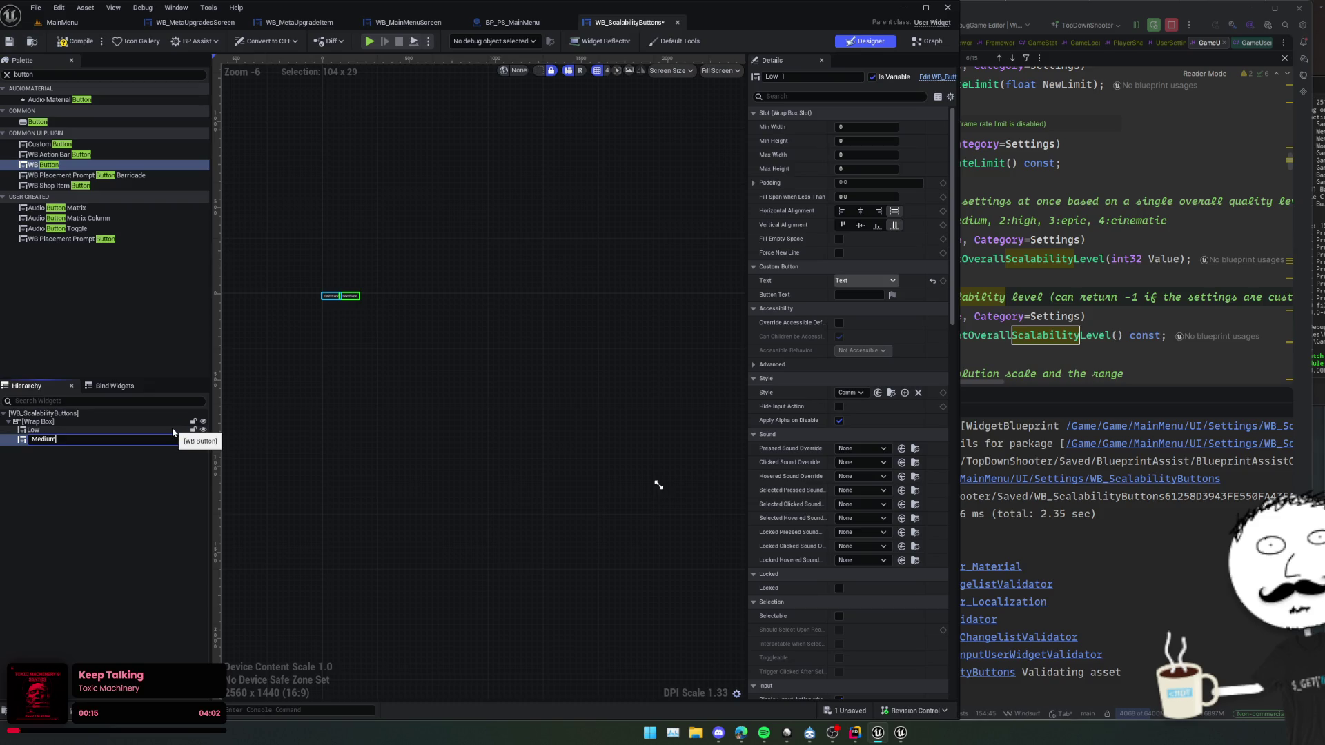
{"action": "key", "text": "Return"}
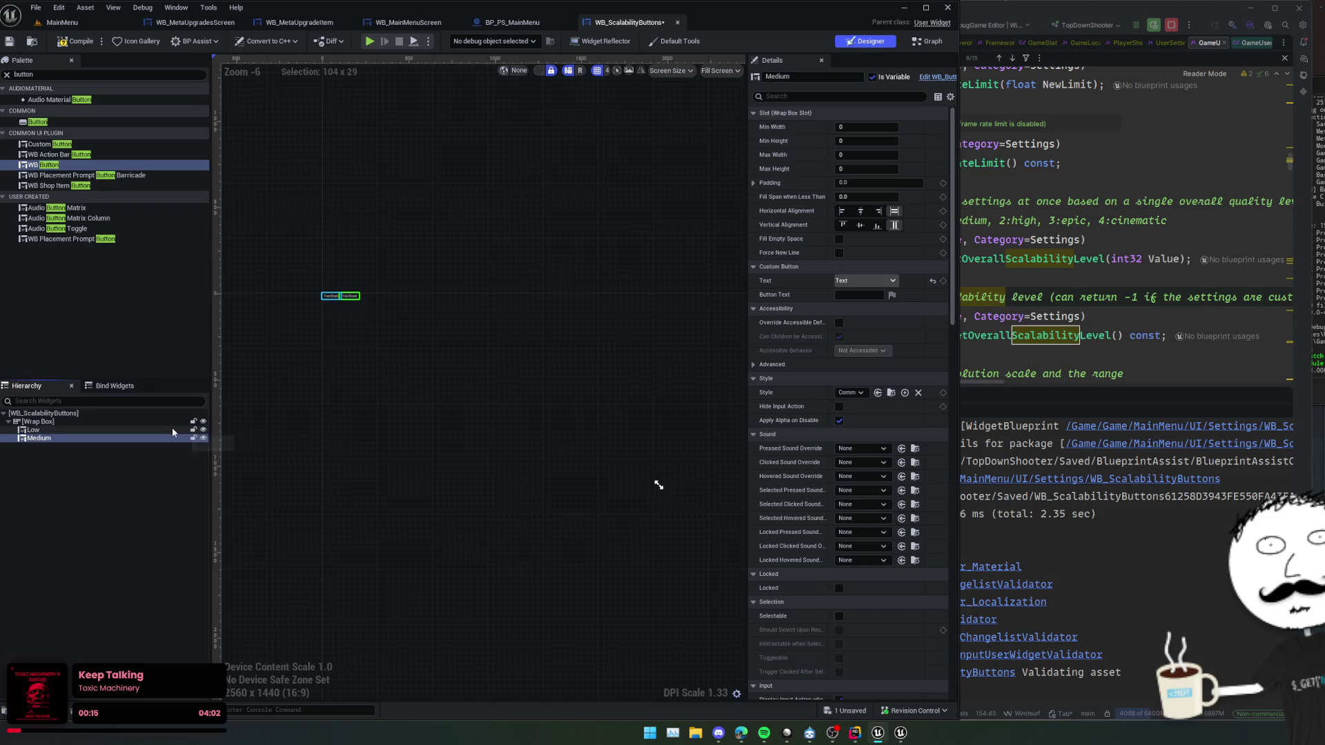
{"action": "key", "text": "ctrl+d"}
{"action": "key", "text": "F2"}
{"action": "type", "text": "High"}
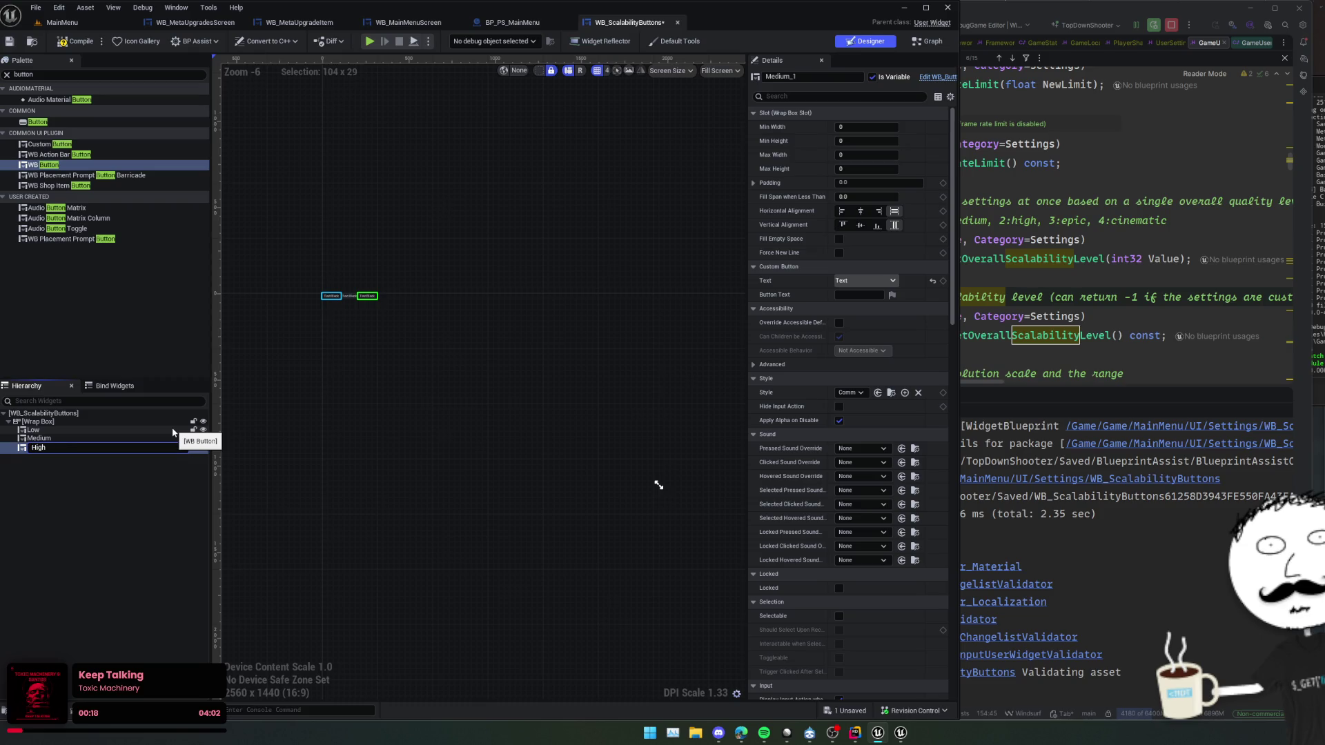
{"action": "key", "text": "Return"}
{"action": "key", "text": "F2"}
{"action": "key", "text": "Return"}
- Duplicate again to create the Epic and Cinematic buttons
{"action": "key", "text": "ctrl+d"}
{"action": "key", "text": "F2"}
{"action": "type", "text": "Epic"}
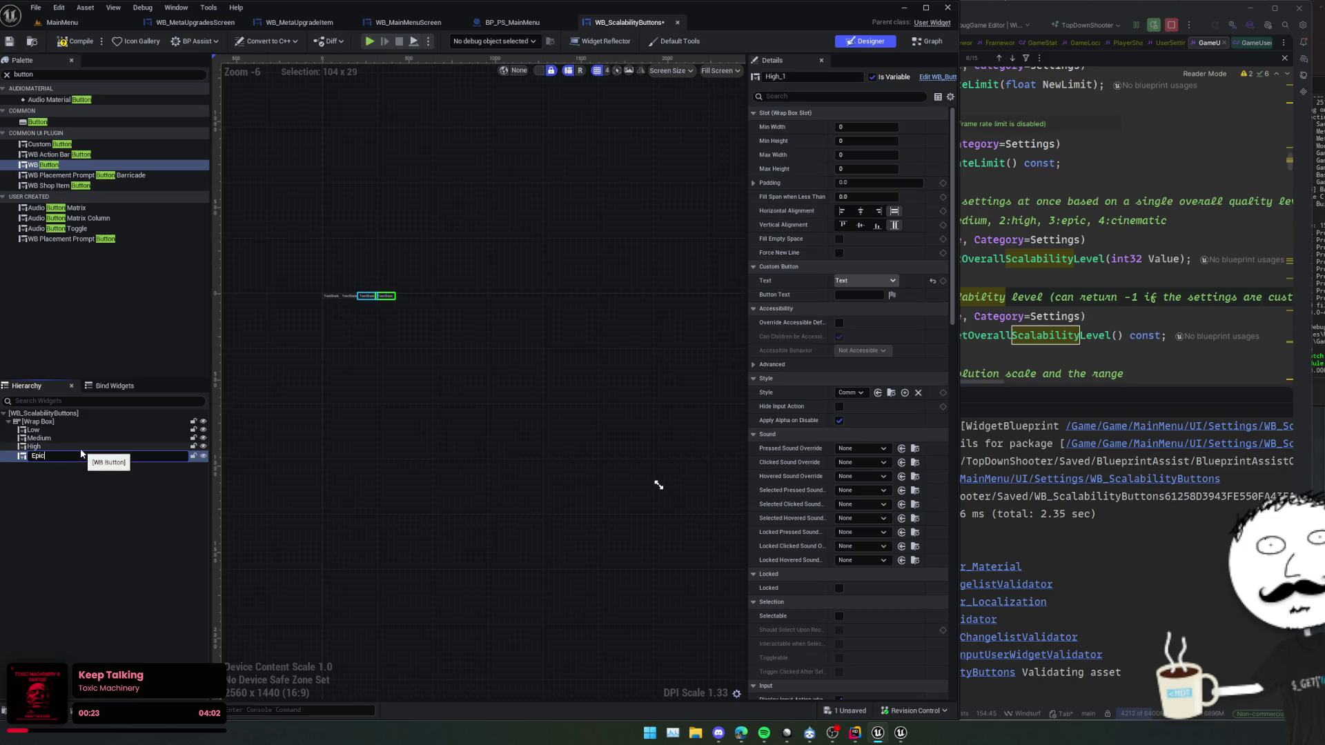
{"action": "key", "text": "Return"}
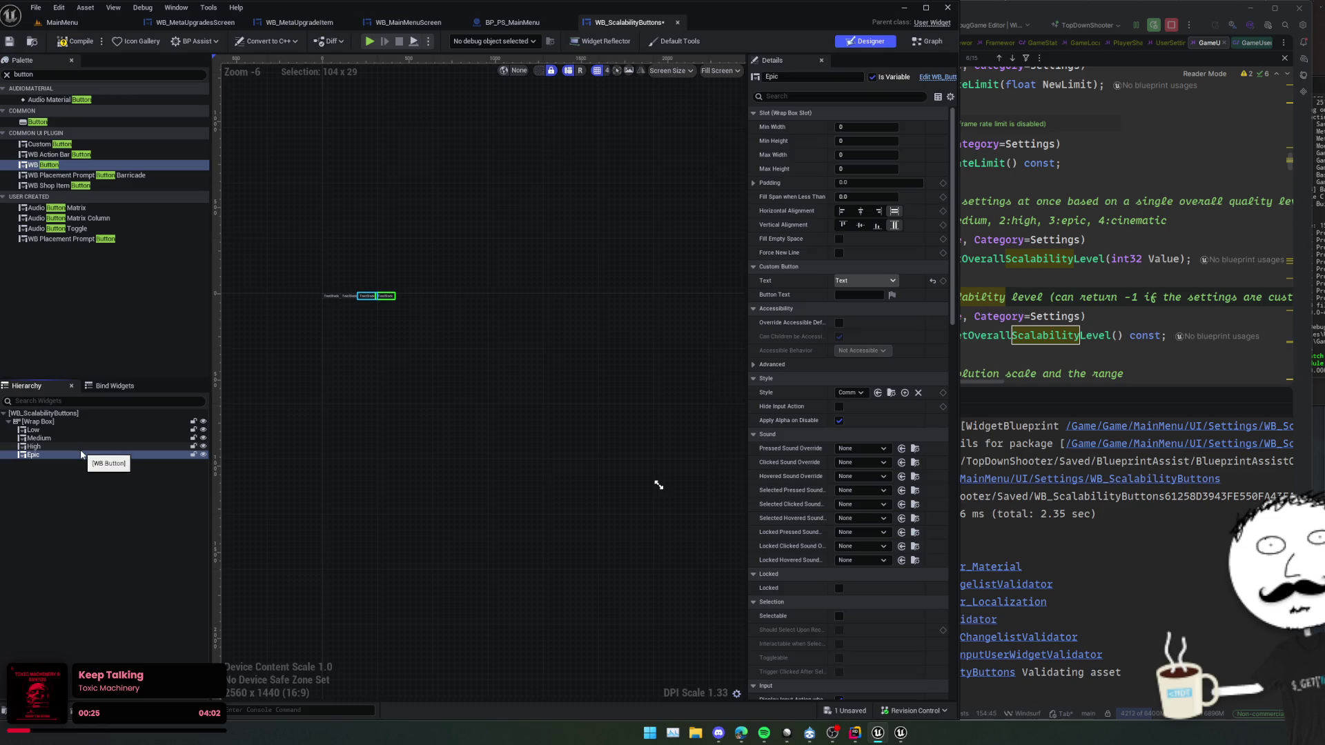
{"action": "key", "text": "ctrl+d"}
{"action": "key", "text": "F2"}
{"action": "type", "text": "Cinematic"}
{"action": "key", "text": "Return"}
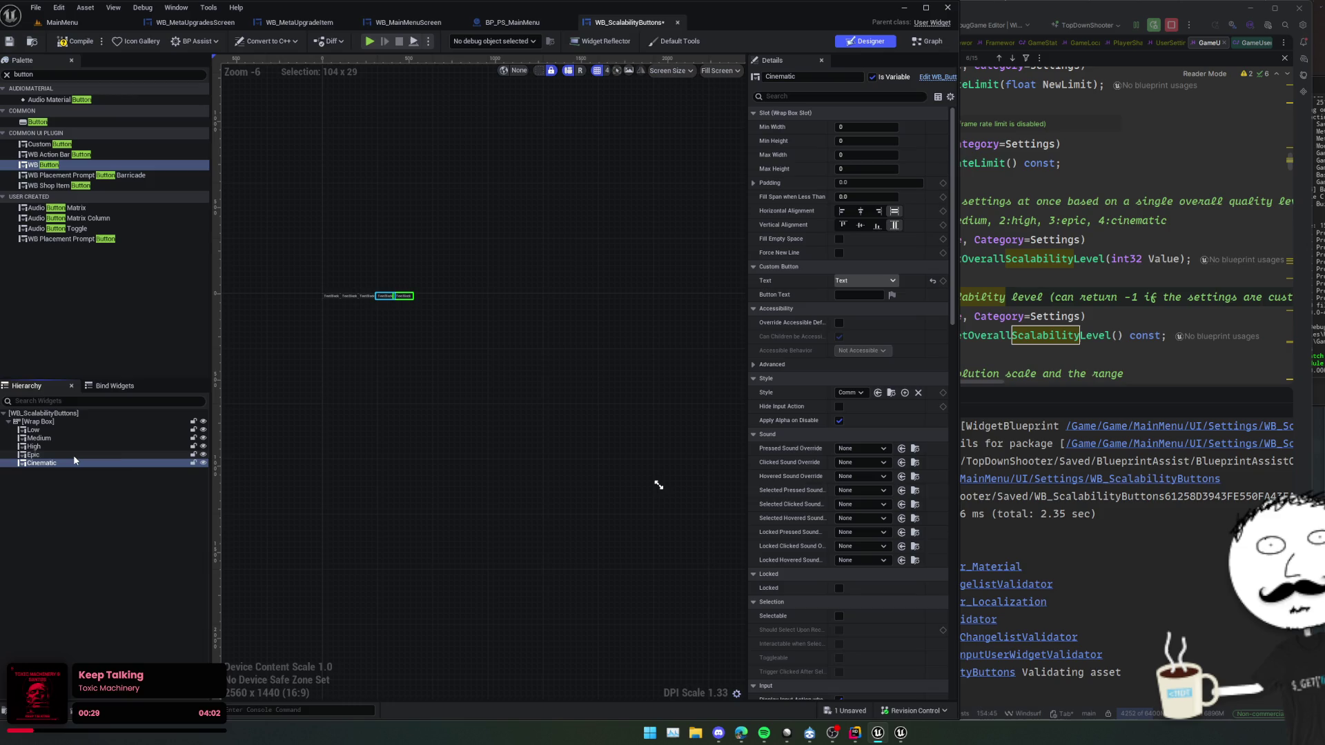
{"action": "scroll", "coordinate": [347, 353], "scroll_direction": "up", "scroll_amount": 6}
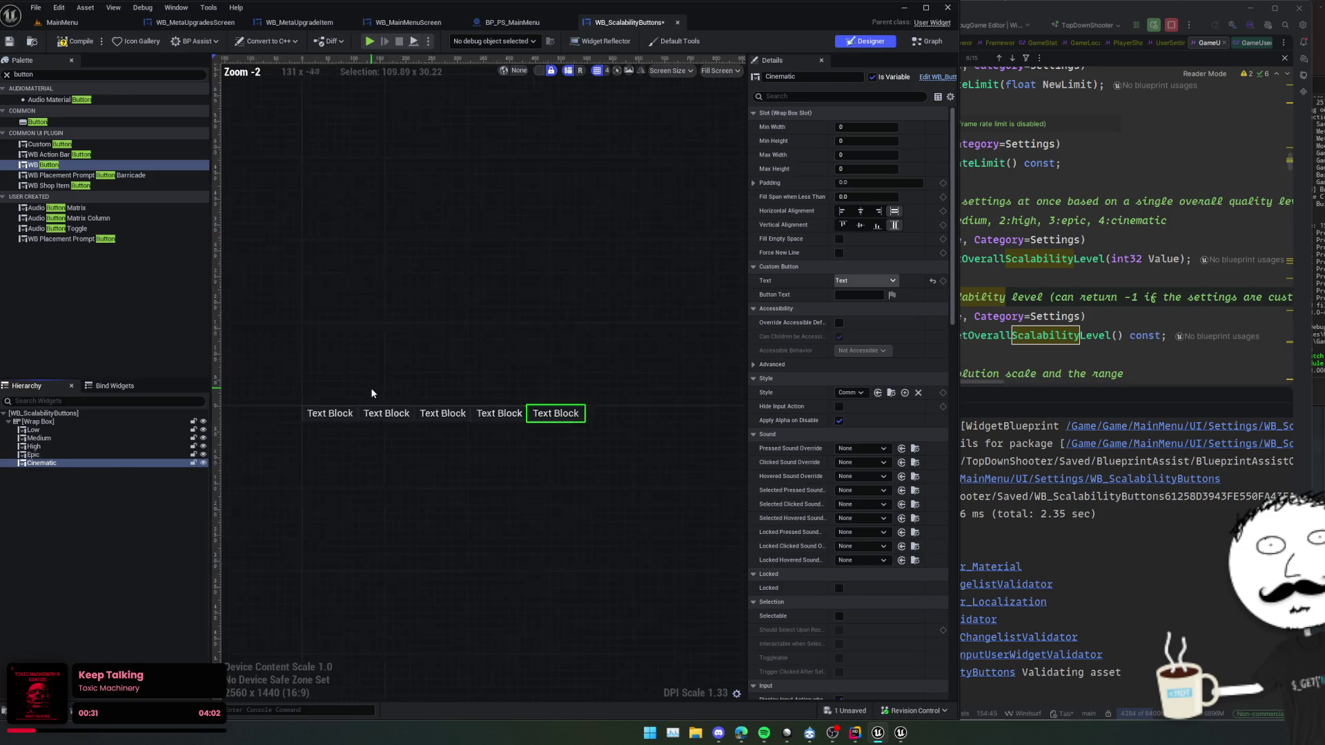
- Set the Button Text of the first two buttons to Low and Medium
{"action": "left_click", "coordinate": [345, 362]}
{"action": "left_click", "coordinate": [859, 295]}
{"action": "type", "text": "Low"}
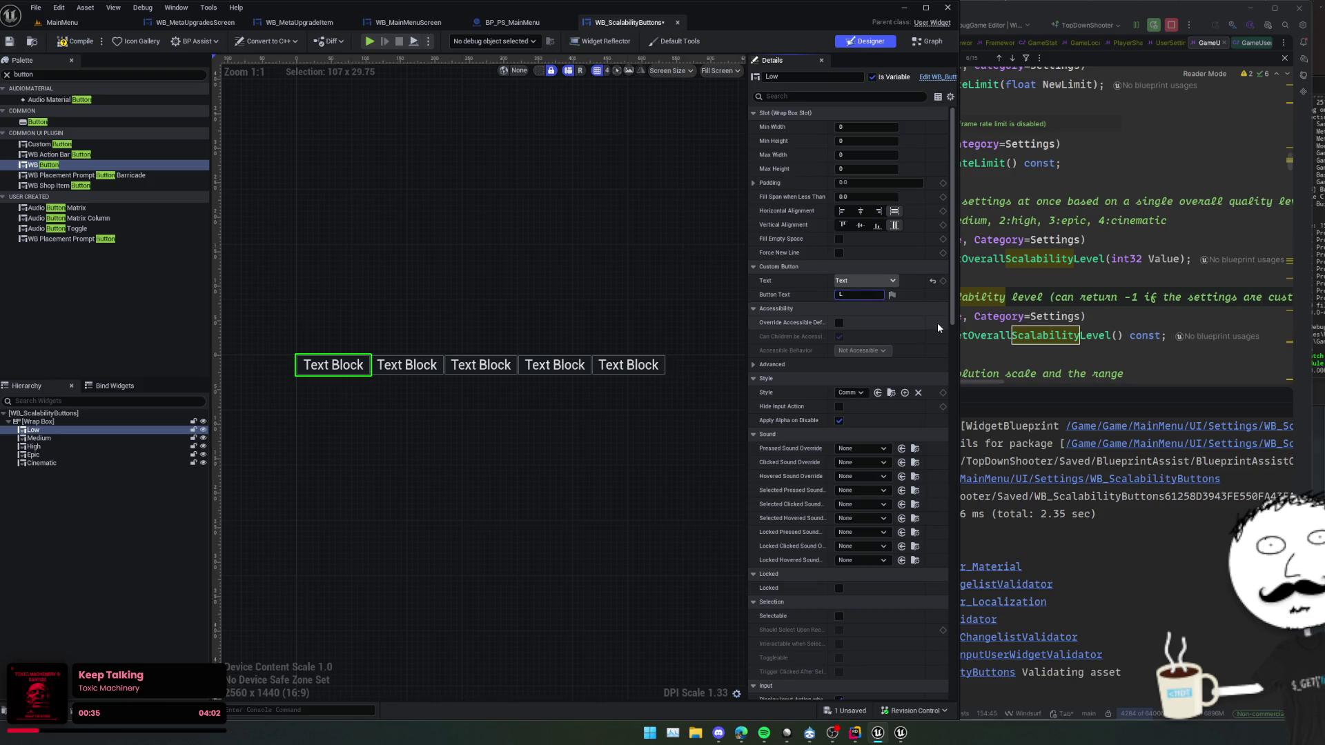
{"action": "key", "text": "Return"}
{"action": "left_click", "coordinate": [406, 368]}
{"action": "left_click", "coordinate": [867, 296]}
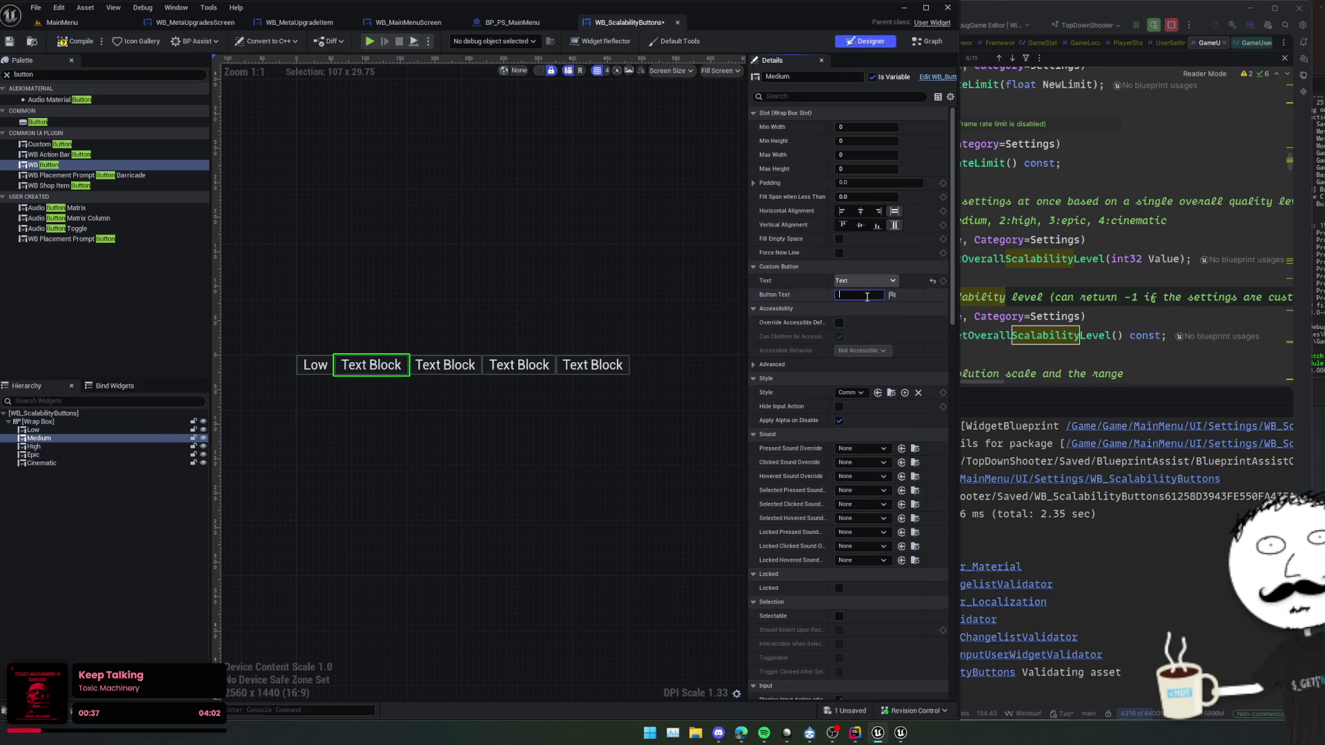
{"action": "type", "text": "Medium"}
{"action": "key", "text": "Return"}
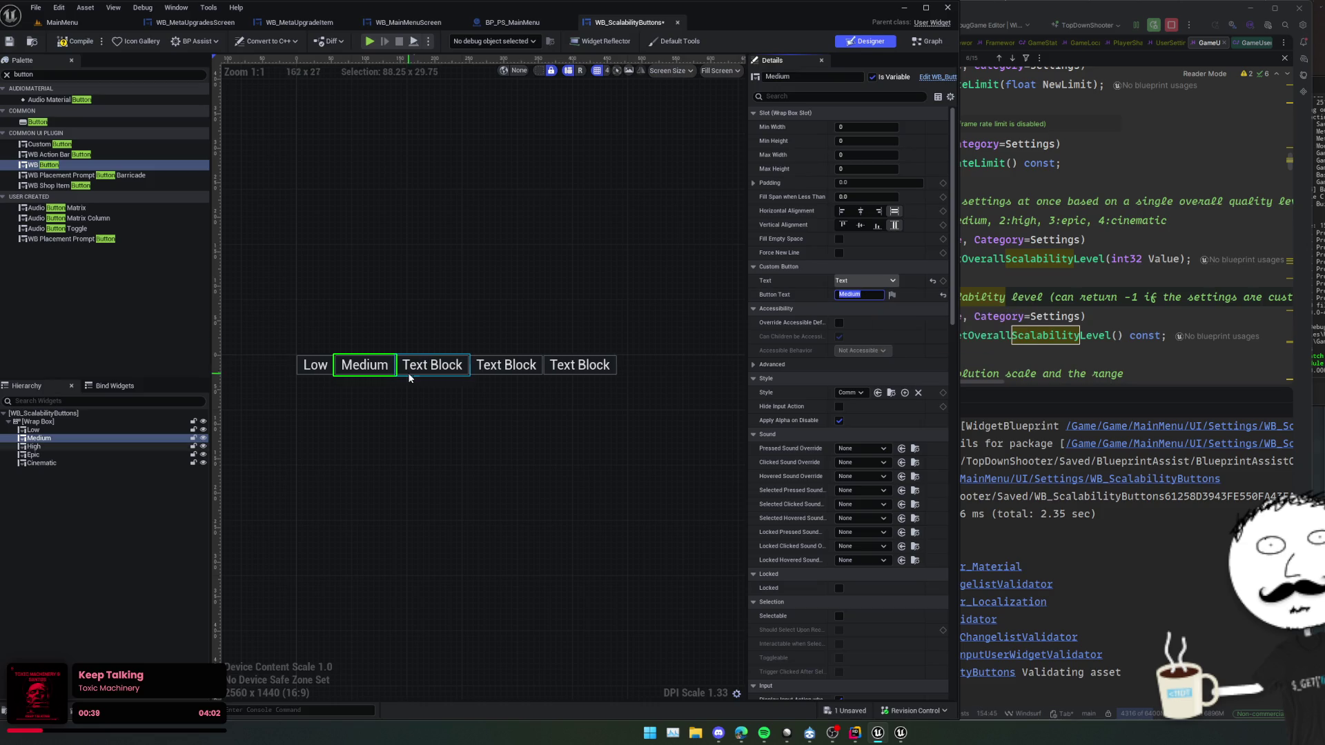
- Set the remaining buttons' Button Text to High, Epic and Cinematic
{"action": "left_click", "coordinate": [35, 446]}
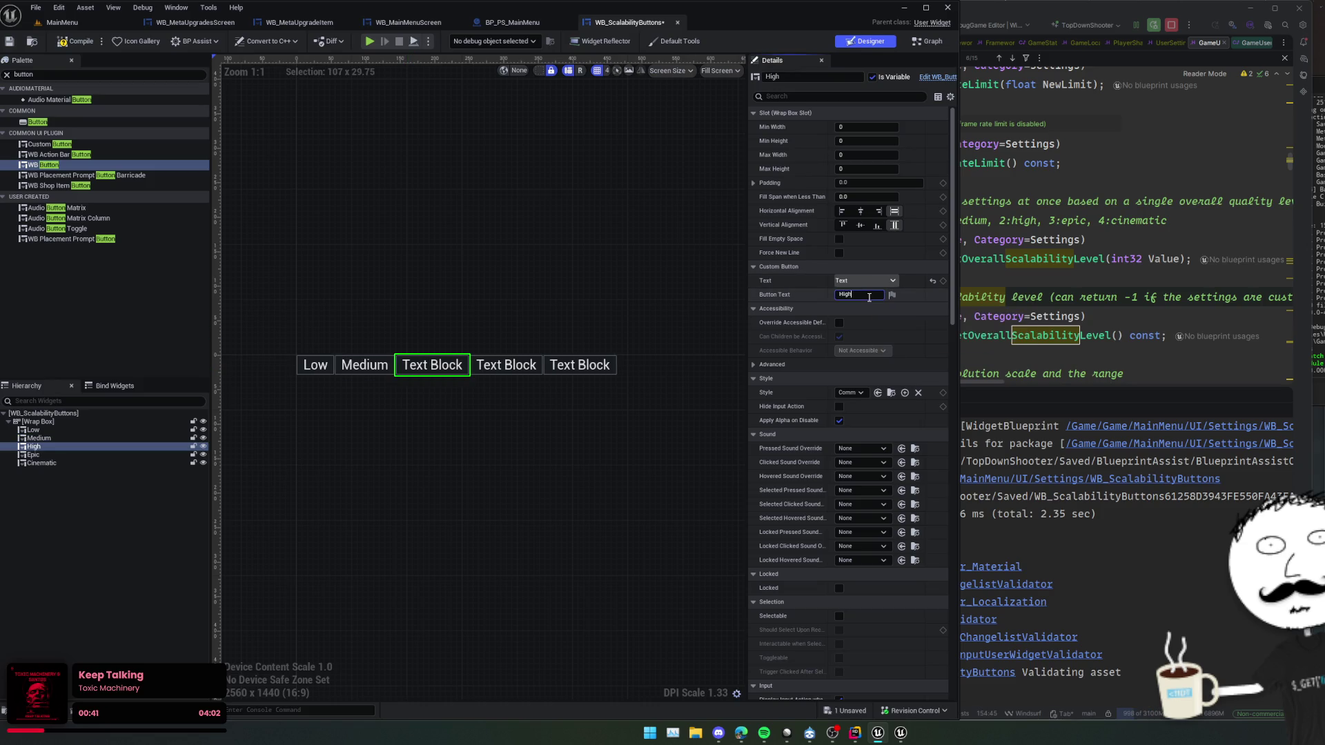
{"action": "key", "text": "Return"}
{"action": "left_click", "coordinate": [474, 365]}
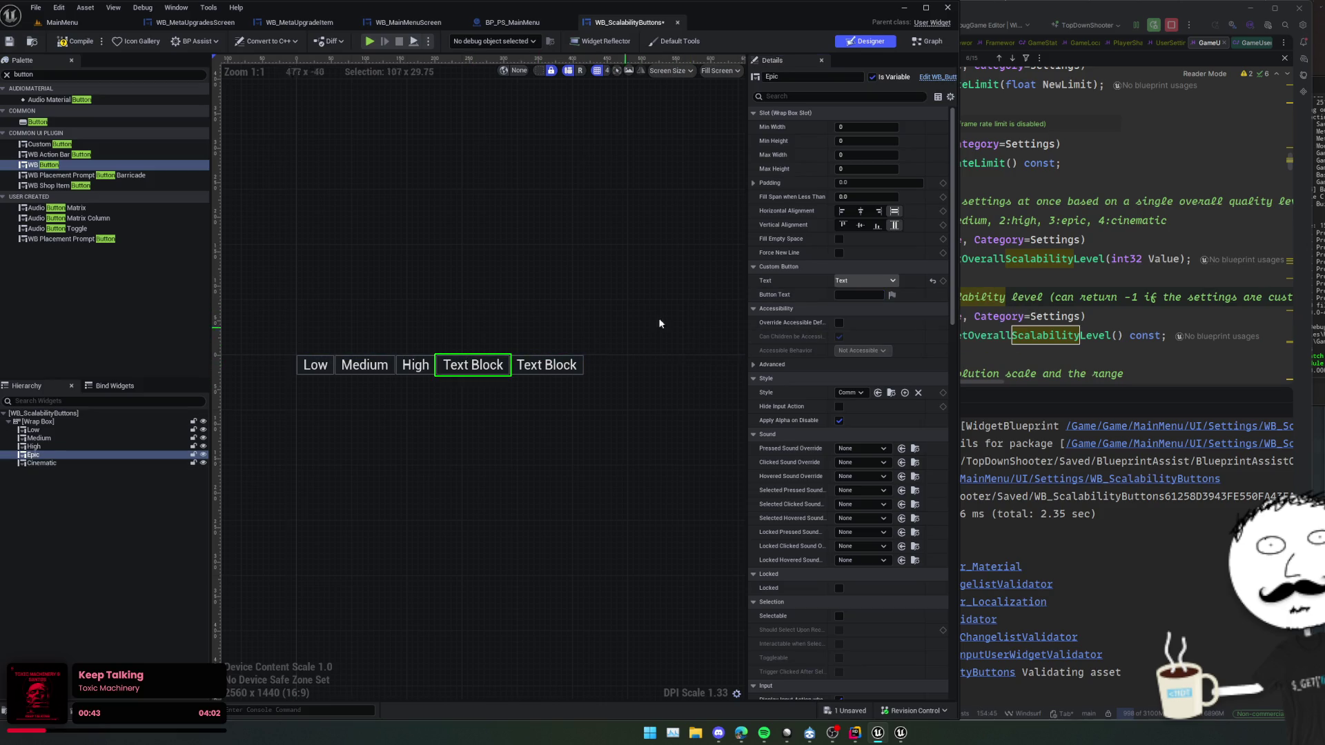
{"action": "left_click", "coordinate": [849, 295]}
{"action": "type", "text": "Epic"}
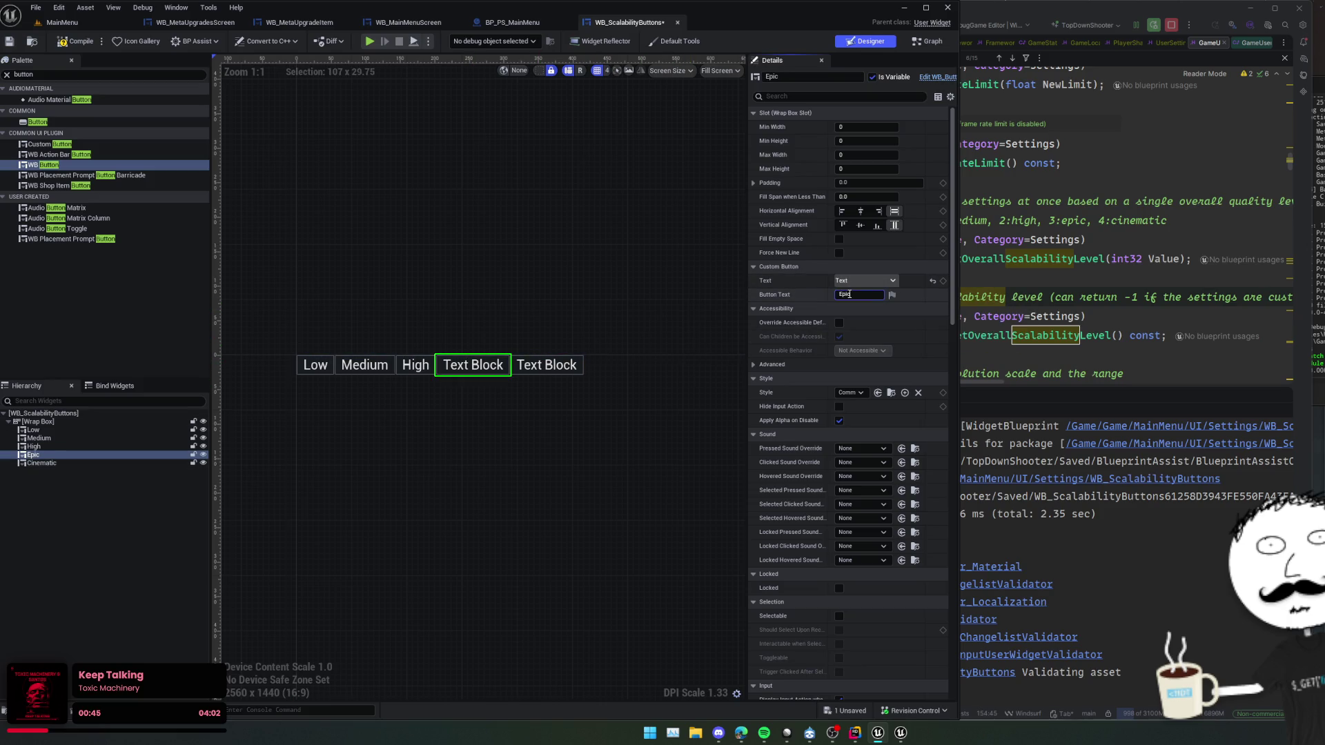
{"action": "key", "text": "Return"}
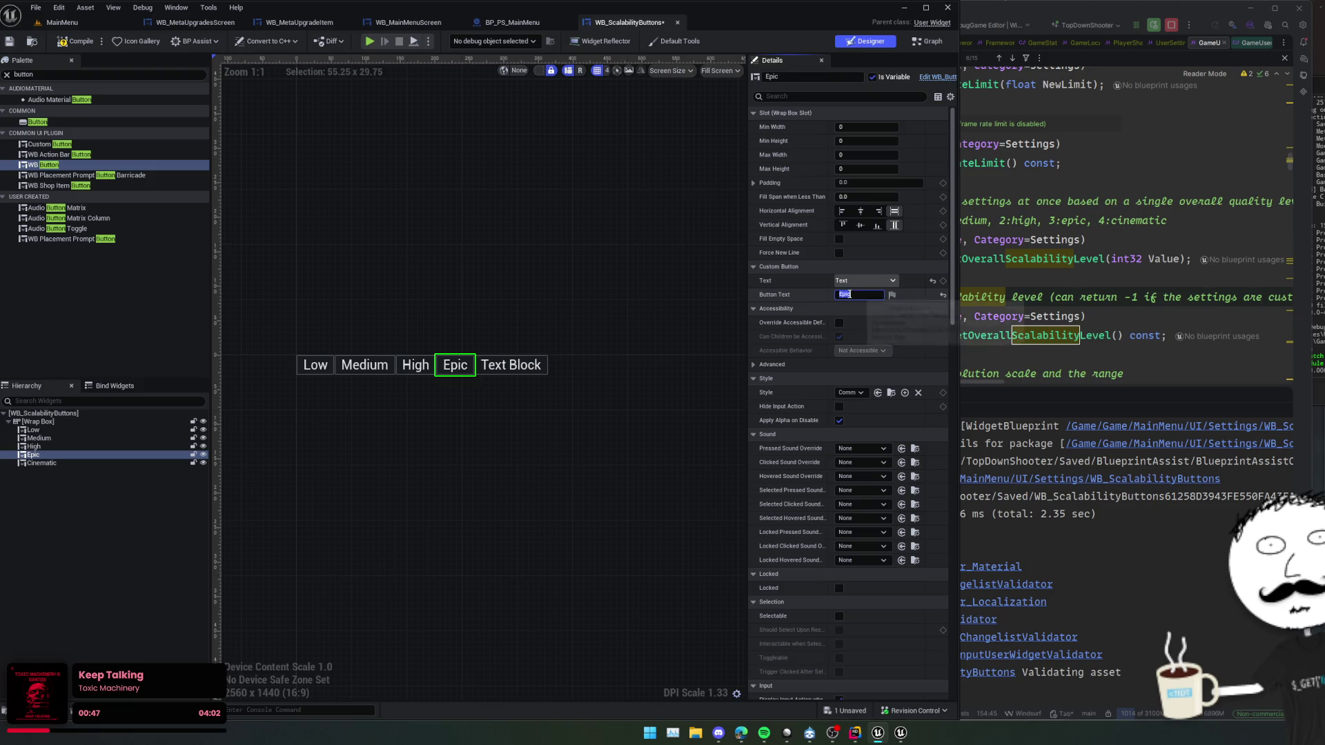
{"action": "left_click", "coordinate": [511, 366]}
{"action": "type", "text": "Cinemati"}
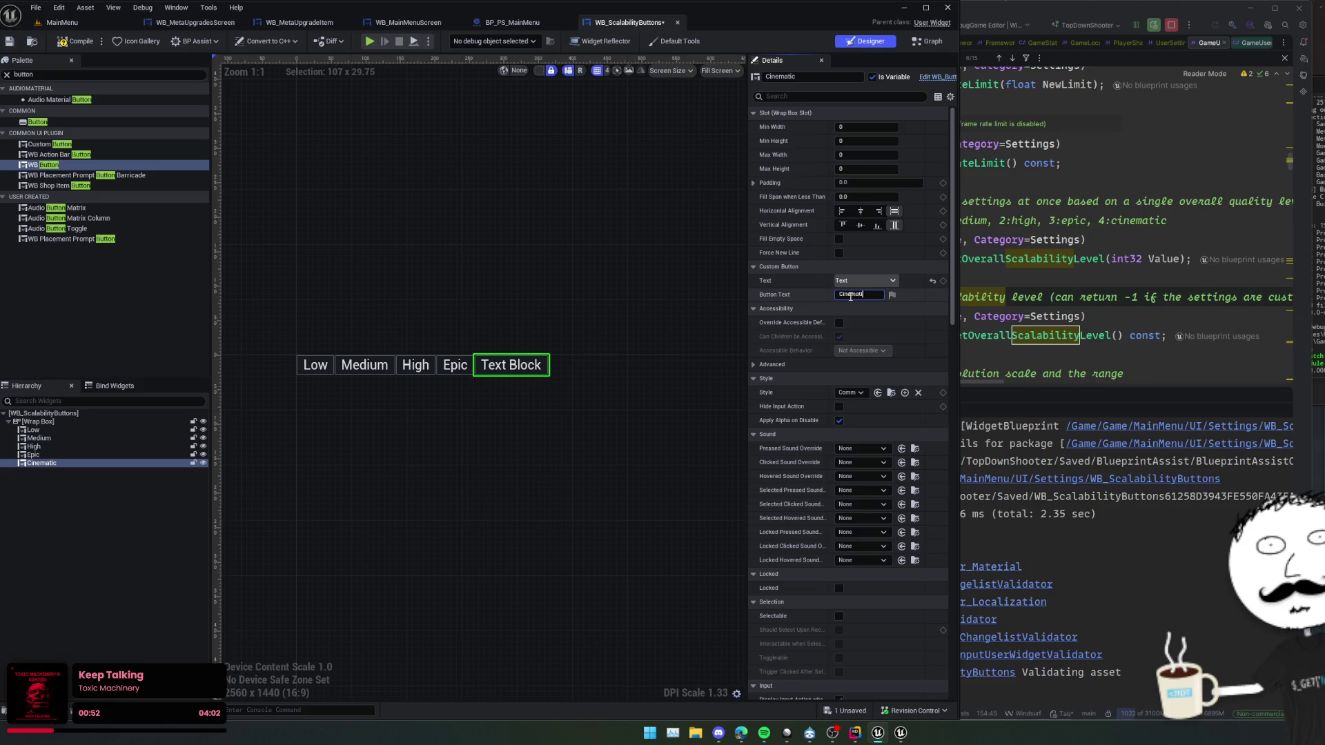
{"action": "type", "text": "c"}
{"action": "key", "text": "Return"}
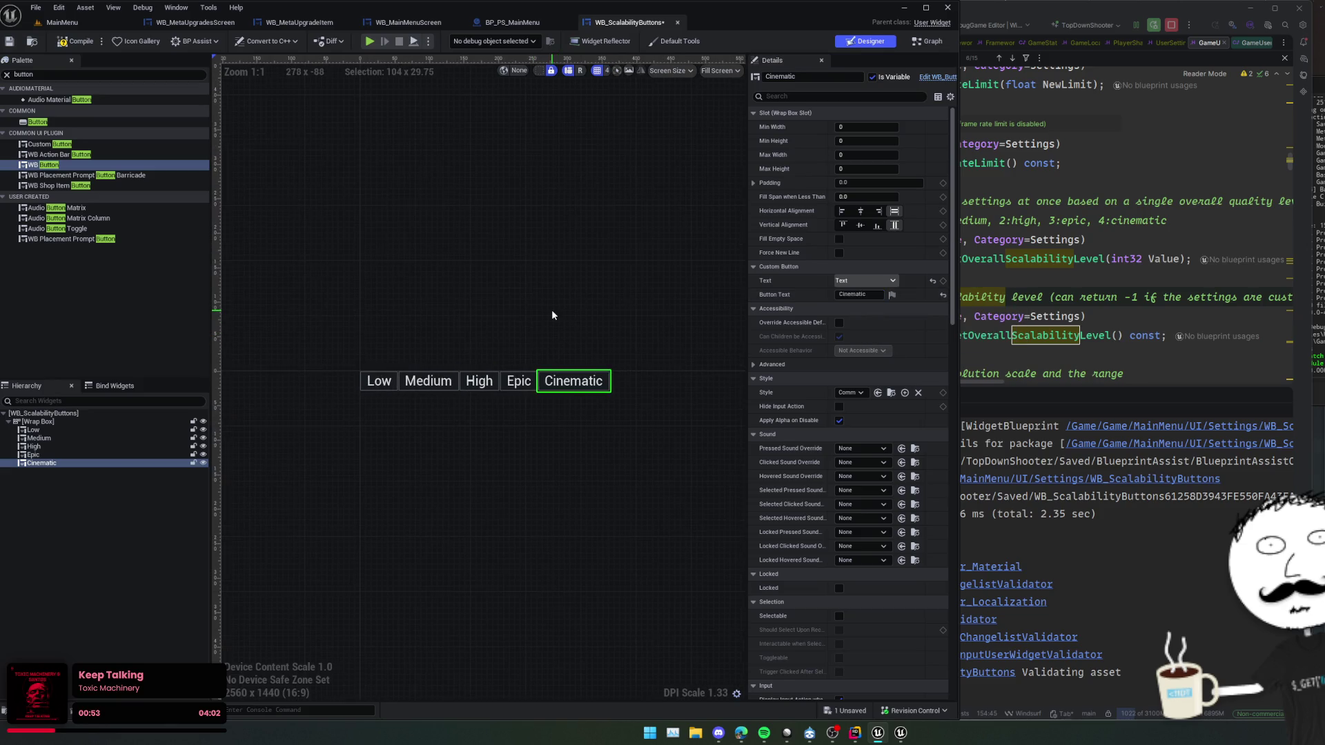
{"action": "left_click", "coordinate": [38, 421]}
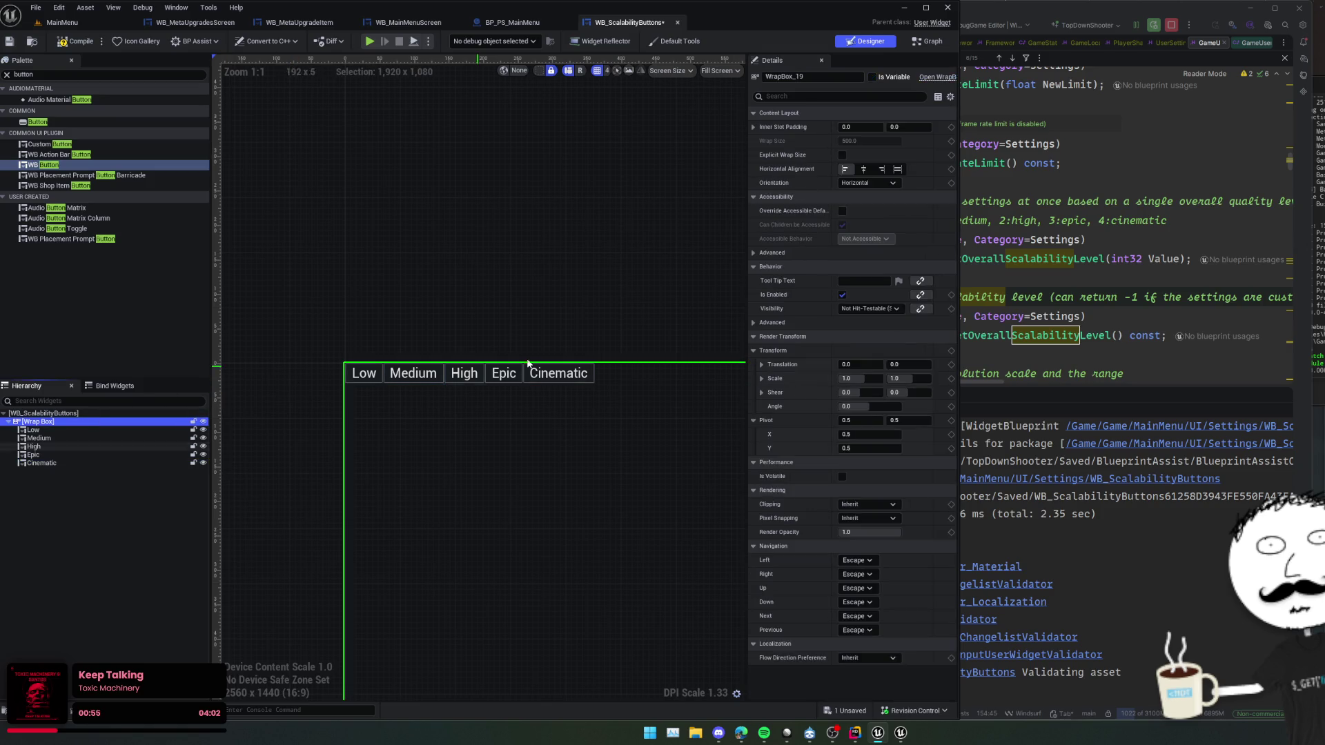
{"action": "left_click_drag", "start_coordinate": [700, 211], "coordinate": [603, 186]}
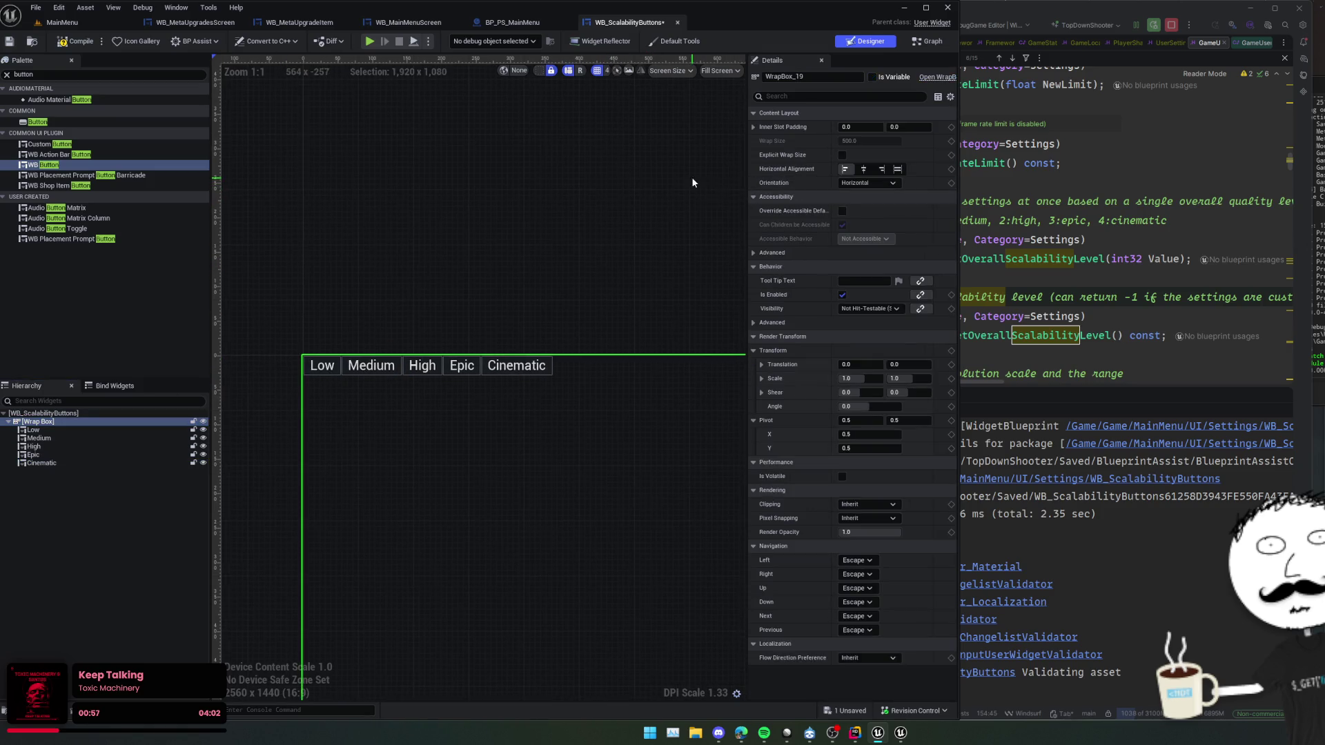
{"action": "left_click_drag", "start_coordinate": [691, 181], "coordinate": [667, 180]}
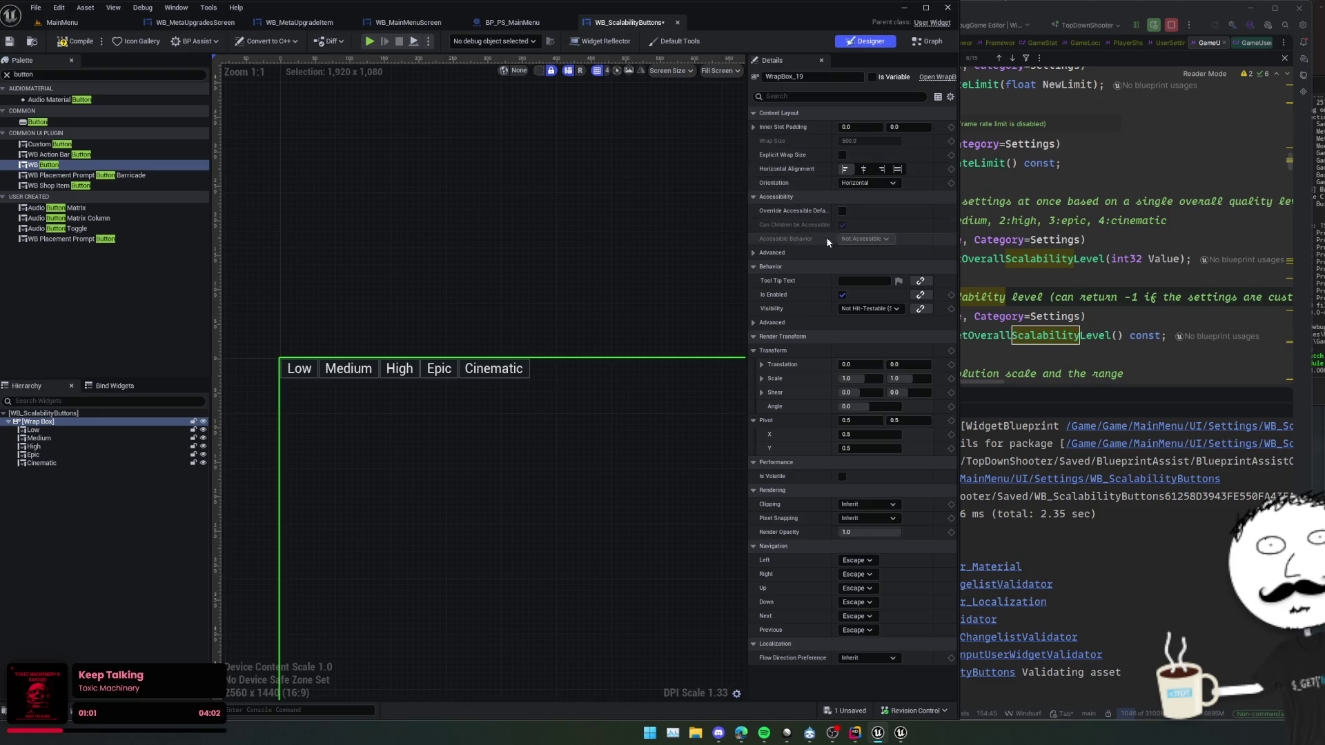
- Increase the Wrap Box's horizontal Inner Slot Padding and save the blueprint
{"action": "left_click", "coordinate": [753, 126]}
{"action": "left_click", "coordinate": [754, 126]}
{"action": "left_click", "coordinate": [852, 127]}
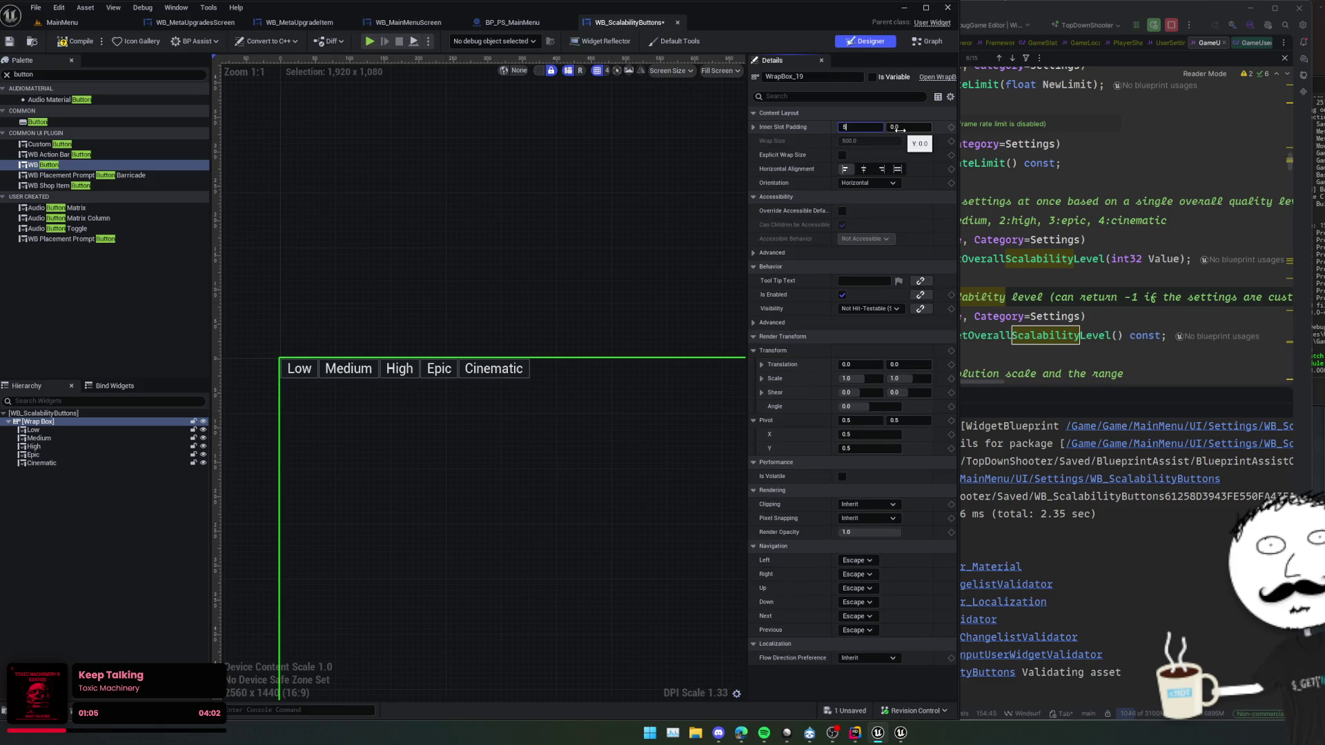
{"action": "left_click", "coordinate": [503, 192]}
{"action": "key", "text": "ctrl+s"}
- Add an On Clicked event for the Low button
{"action": "scroll", "coordinate": [512, 230], "scroll_direction": "down", "scroll_amount": 2}
{"action": "left_click", "coordinate": [168, 429]}
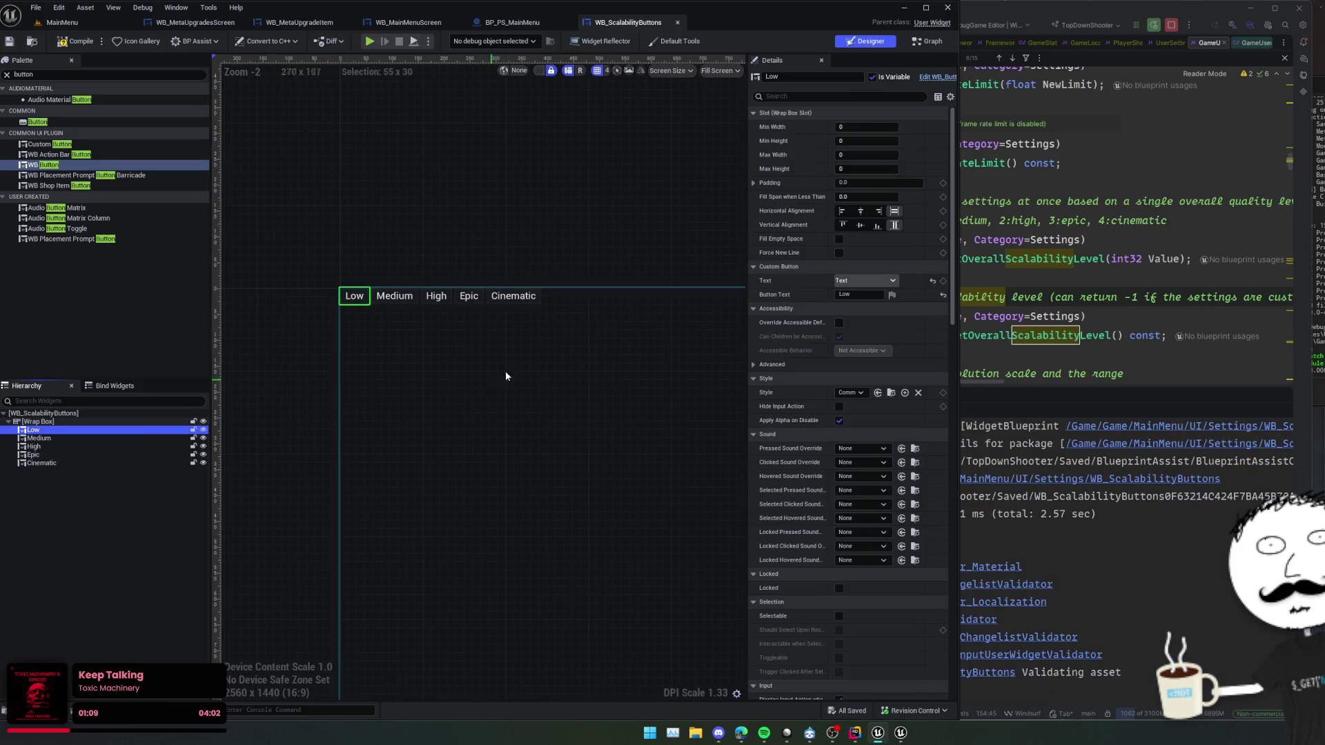
{"action": "scroll", "coordinate": [824, 449], "scroll_direction": "down", "scroll_amount": 10}
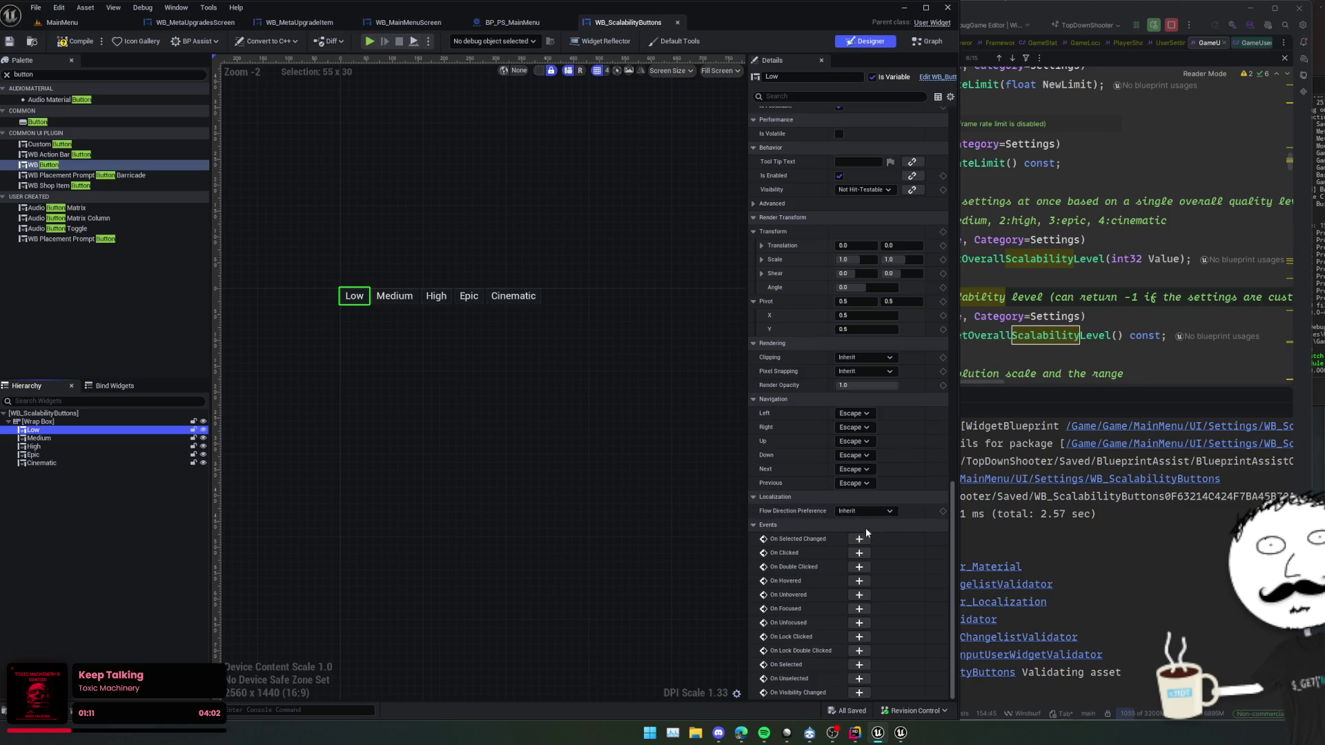
{"action": "left_click", "coordinate": [859, 553]}
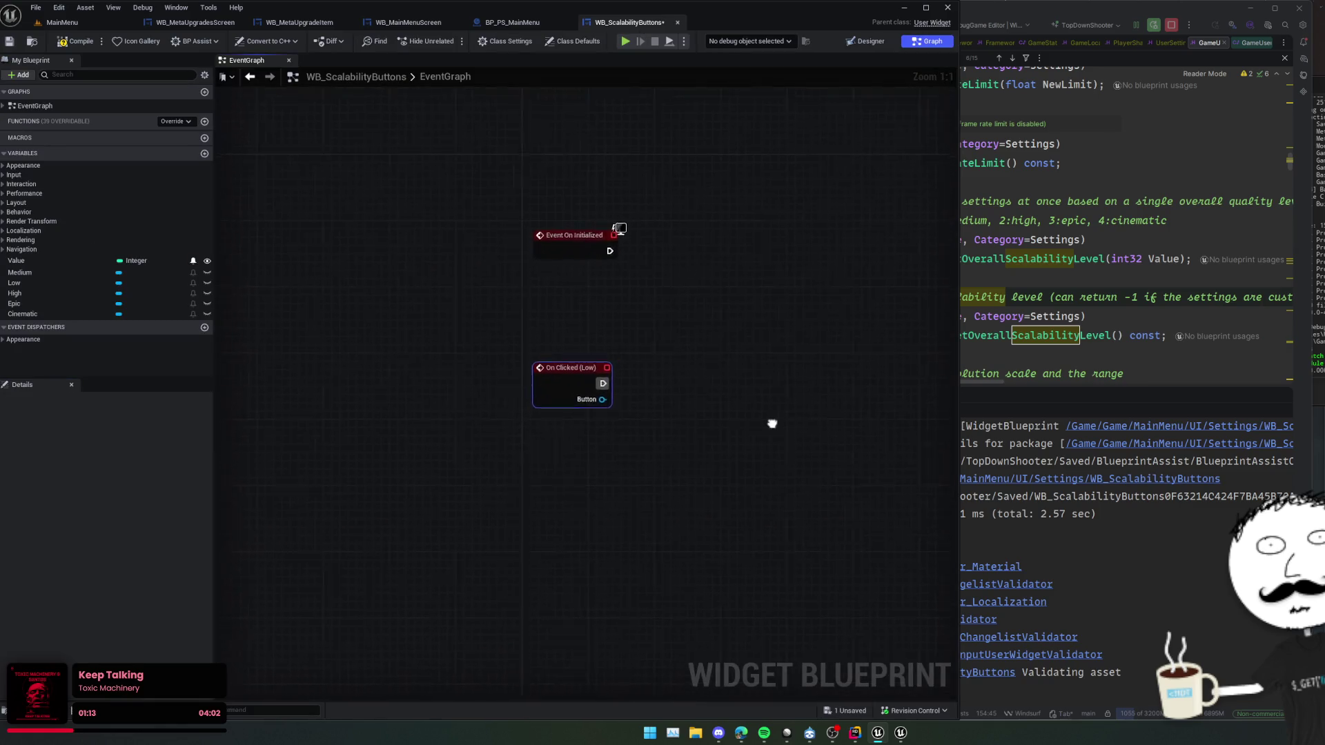
{"action": "scroll", "coordinate": [368, 316], "scroll_direction": "down", "scroll_amount": 3}
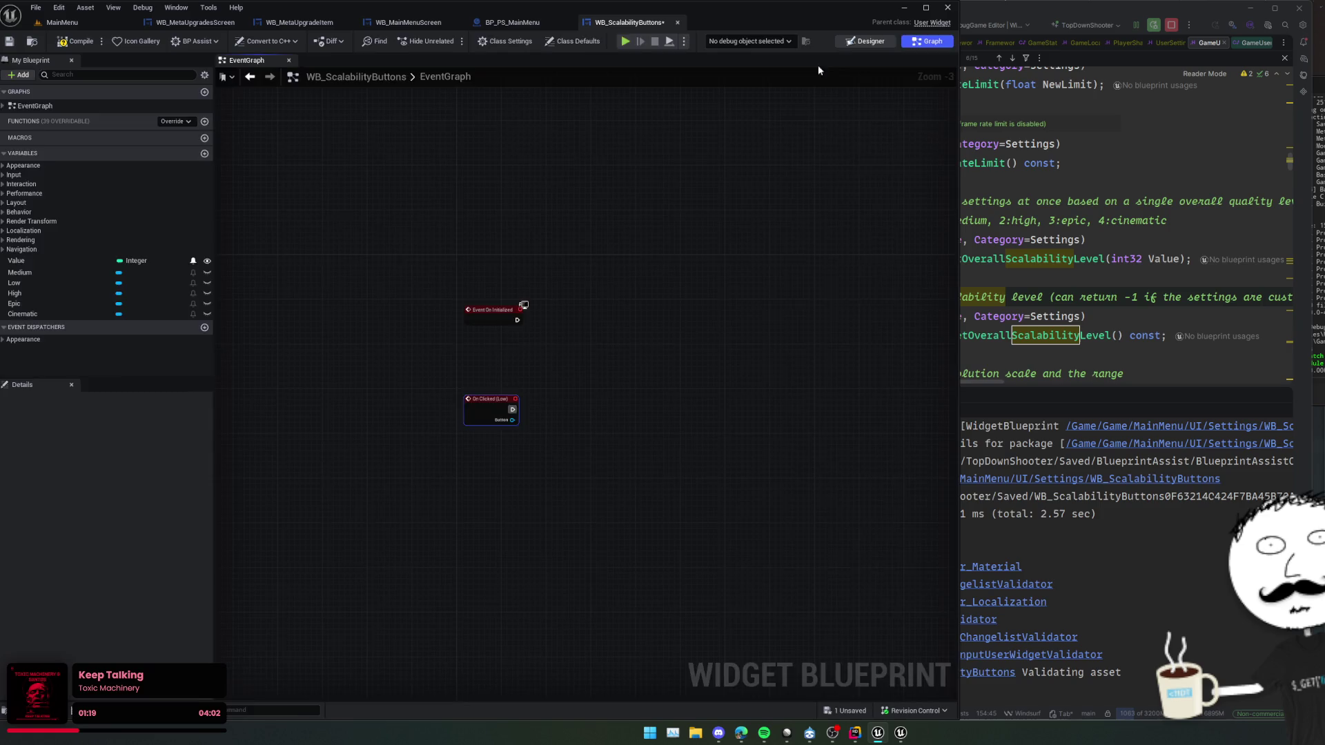
- Add a BP Tab List widget and wrap the Wrap Box in an Overlay
{"action": "left_click", "coordinate": [856, 42]}
{"action": "left_click", "coordinate": [114, 74]}
{"action": "type", "text": "tab"}
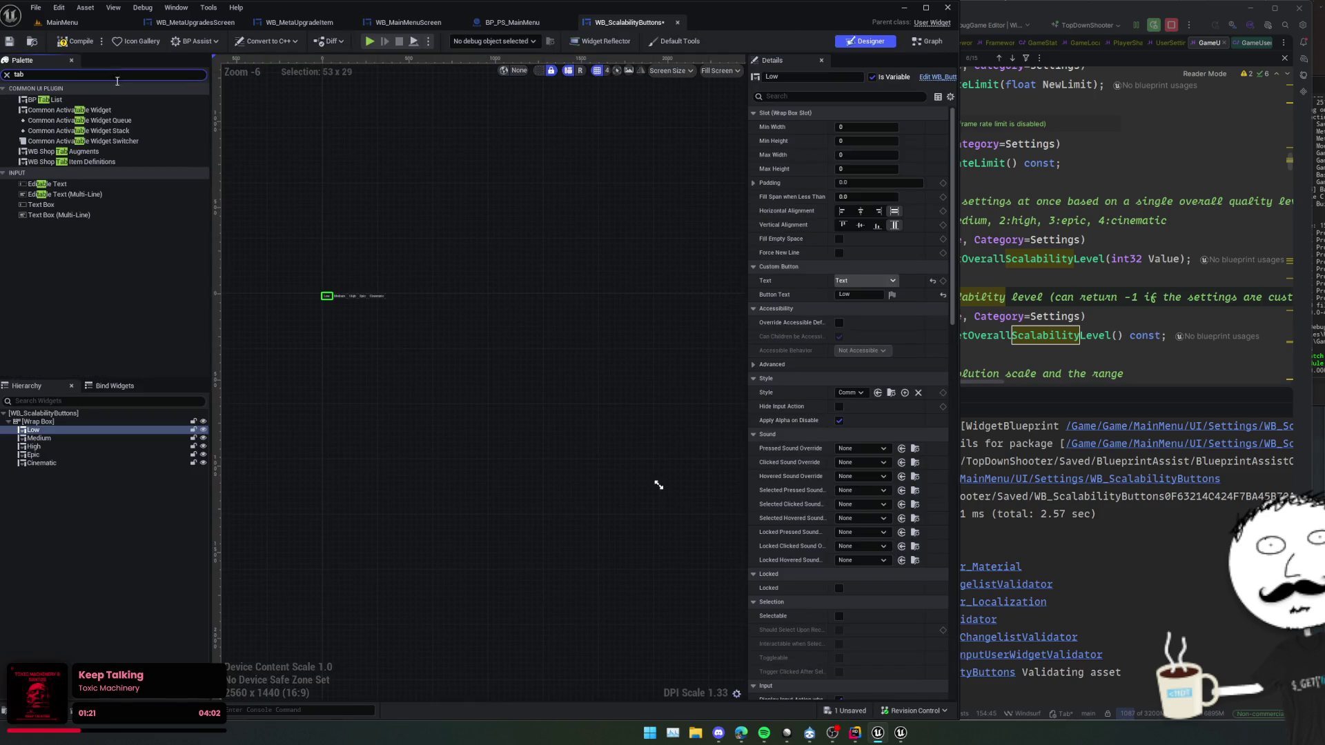
{"action": "mouse_move", "coordinate": [100, 104]}
{"action": "left_mouse_down"}
{"action": "mouse_move", "coordinate": [68, 437]}
{"action": "mouse_move", "coordinate": [60, 418]}
{"action": "mouse_move", "coordinate": [48, 444]}
{"action": "mouse_move", "coordinate": [59, 469]}
{"action": "left_mouse_up"}
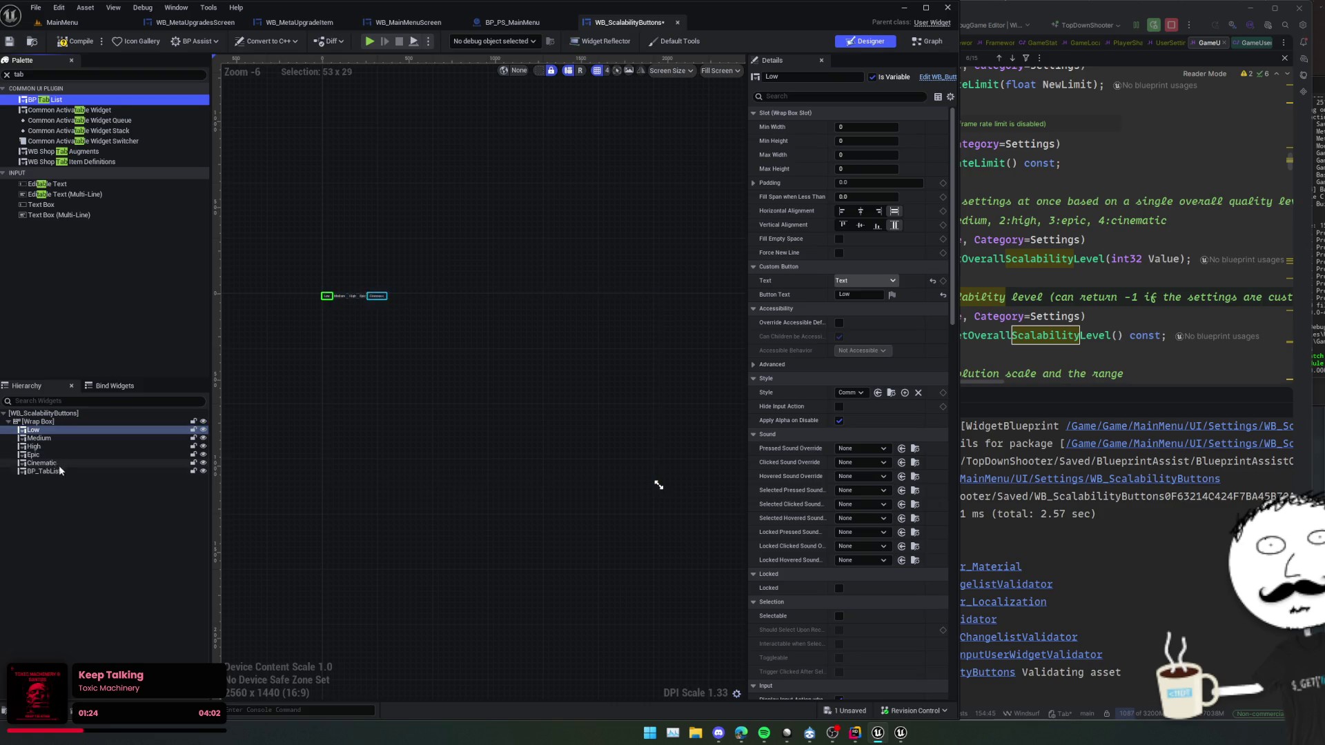
{"action": "right_click", "coordinate": [49, 421]}
{"action": "mouse_move", "coordinate": [124, 531]}
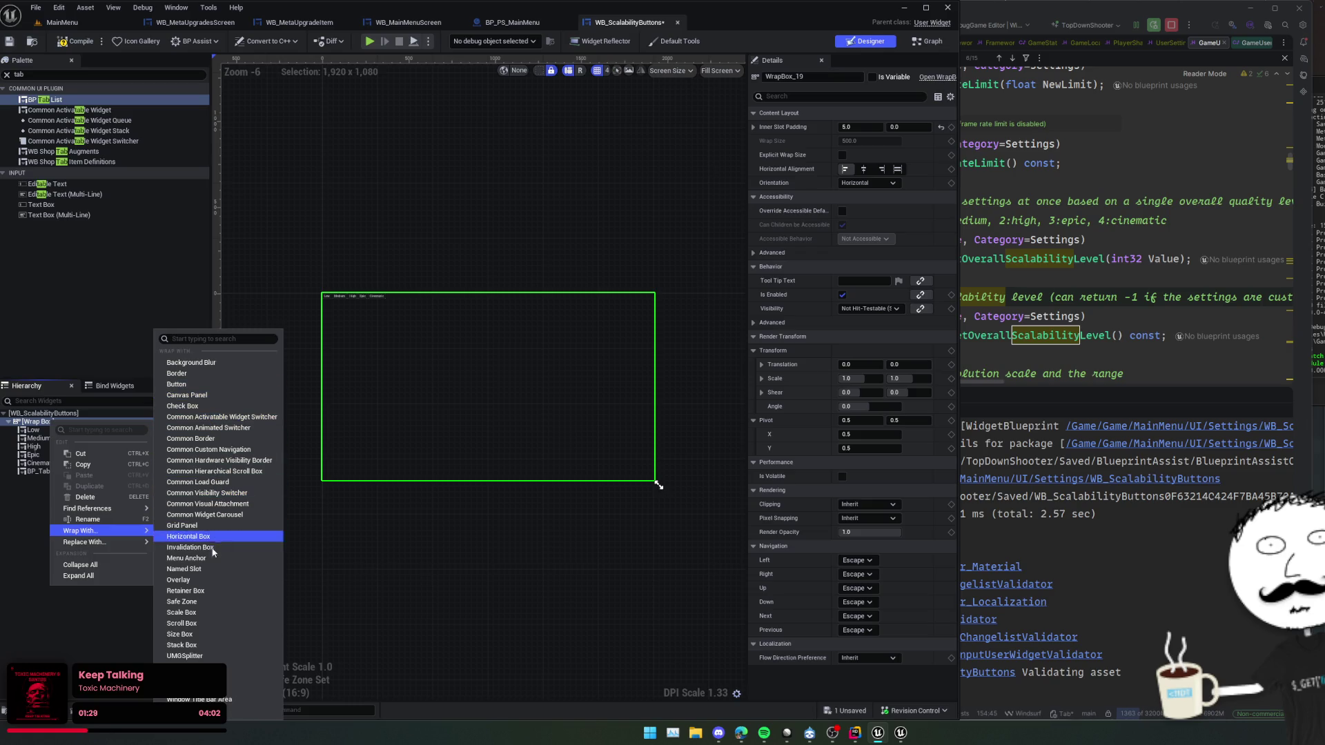
{"action": "left_click", "coordinate": [209, 578]}
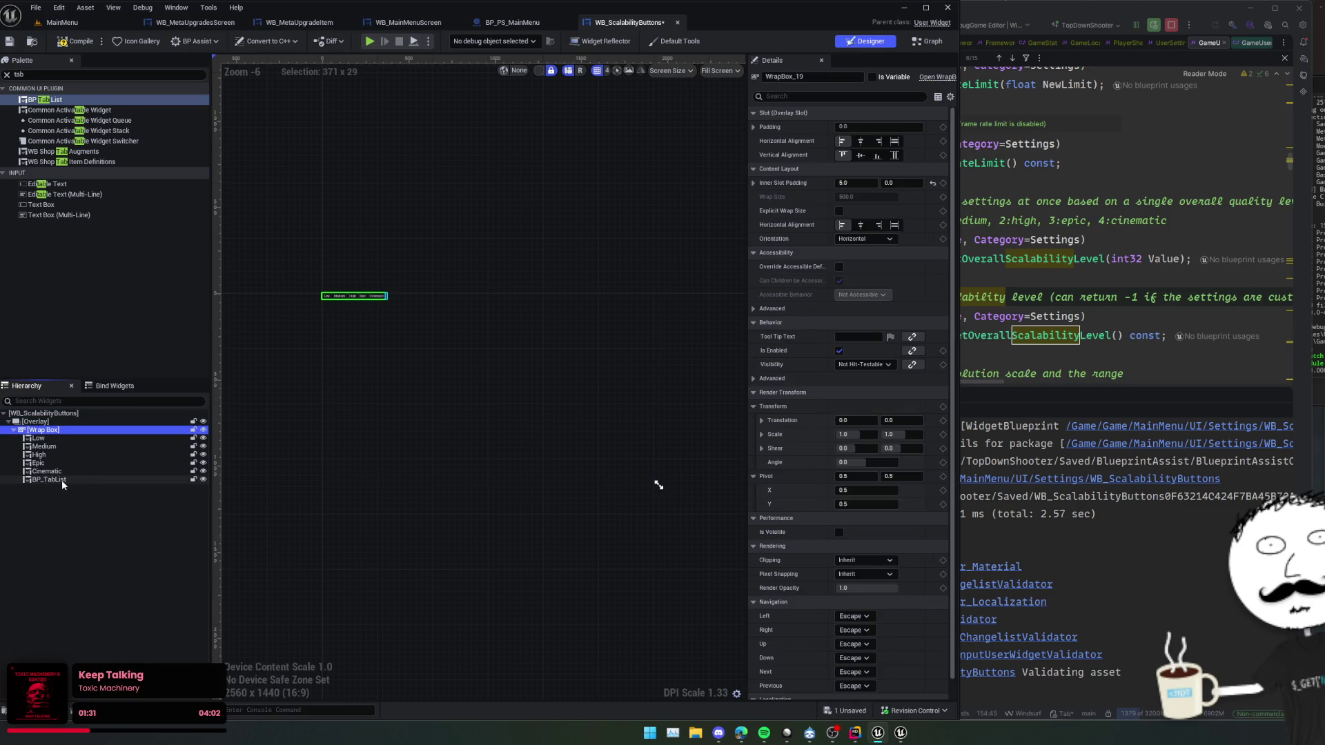
- Move the tab list into the Overlay above the Wrap Box, rename it Buttons, and save
{"action": "left_click", "coordinate": [61, 479]}
{"action": "left_click_drag", "start_coordinate": [52, 423], "coordinate": [51, 421]}
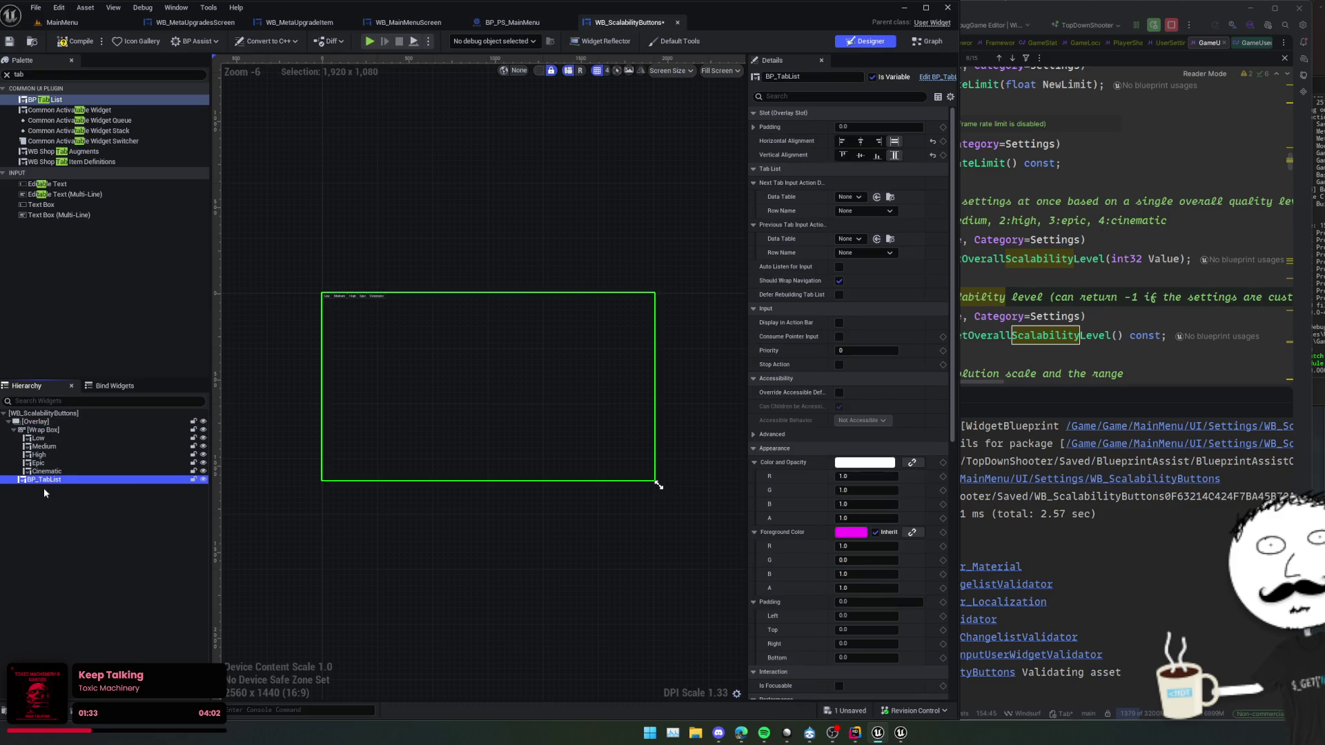
{"action": "left_click_drag", "start_coordinate": [40, 483], "coordinate": [40, 431]}
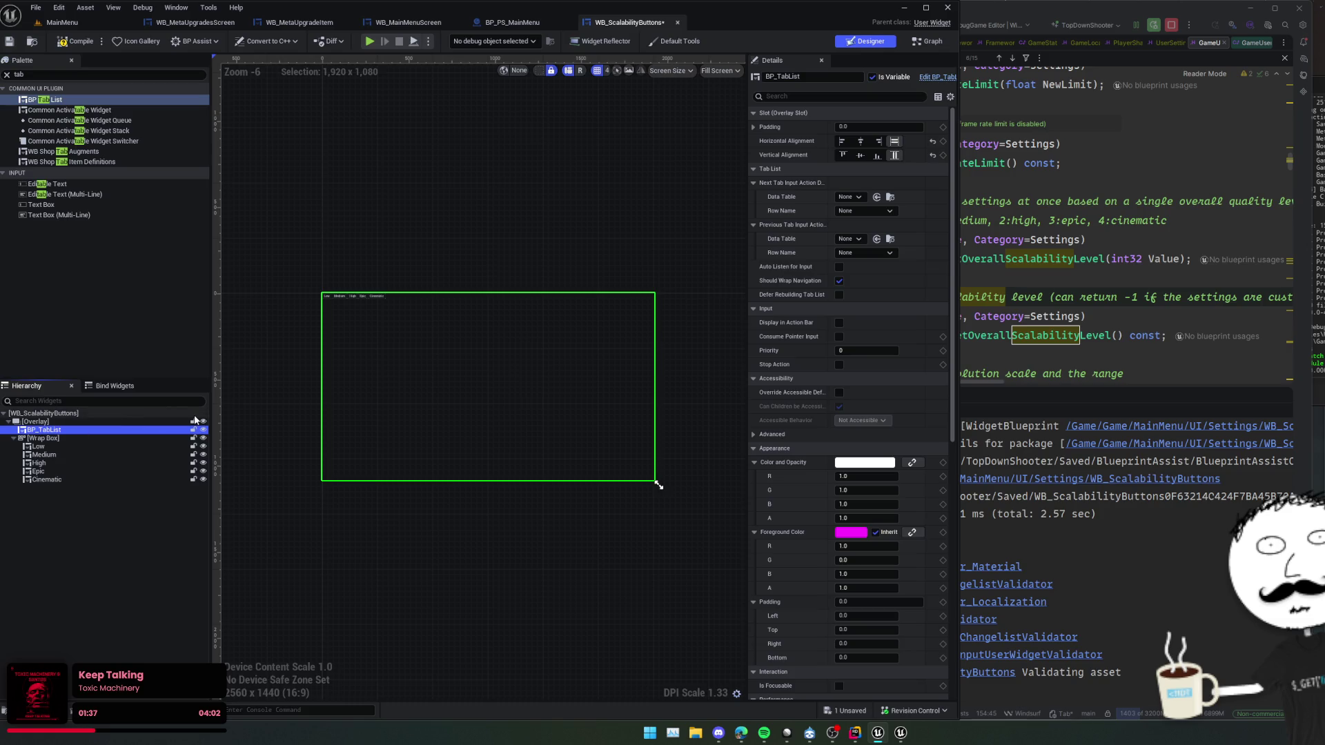
{"action": "key", "text": "F2"}
{"action": "type", "text": "Button"}
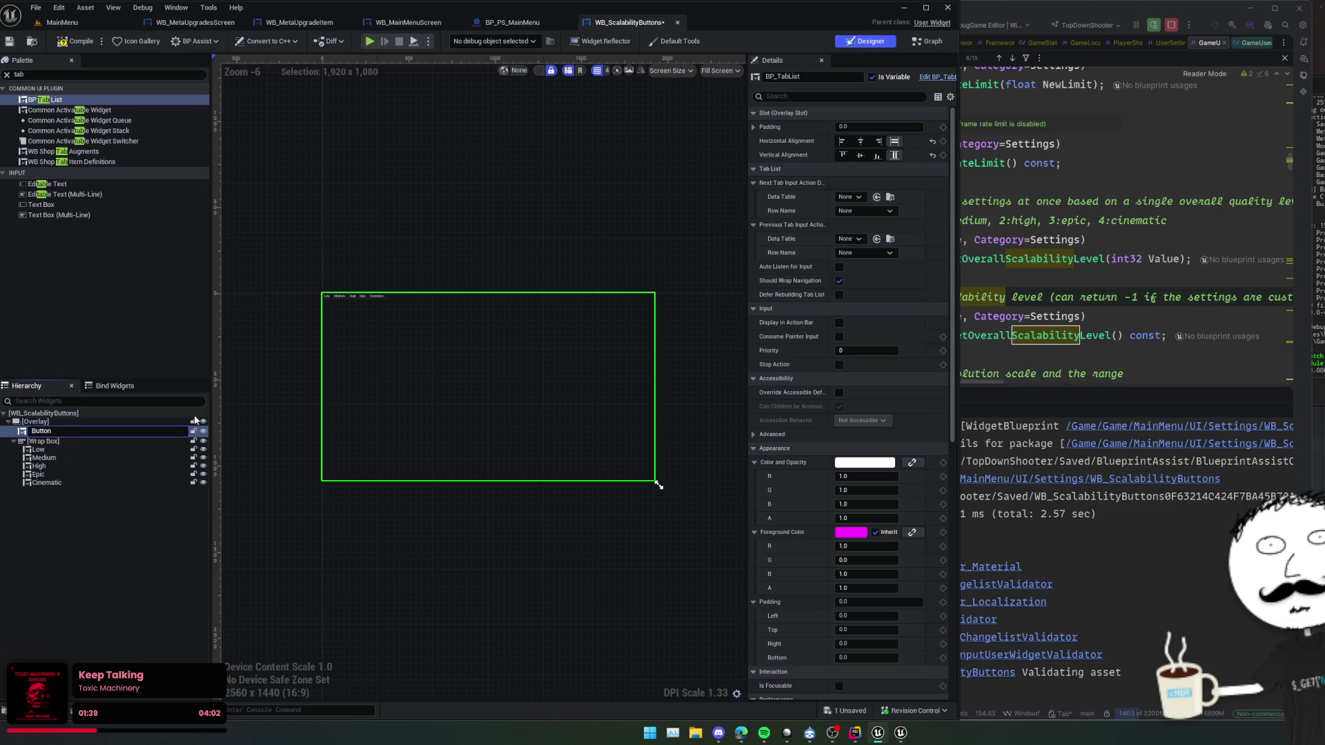
{"action": "type", "text": "s"}
{"action": "key", "text": "Return"}
{"action": "key", "text": "ctrl+s"}
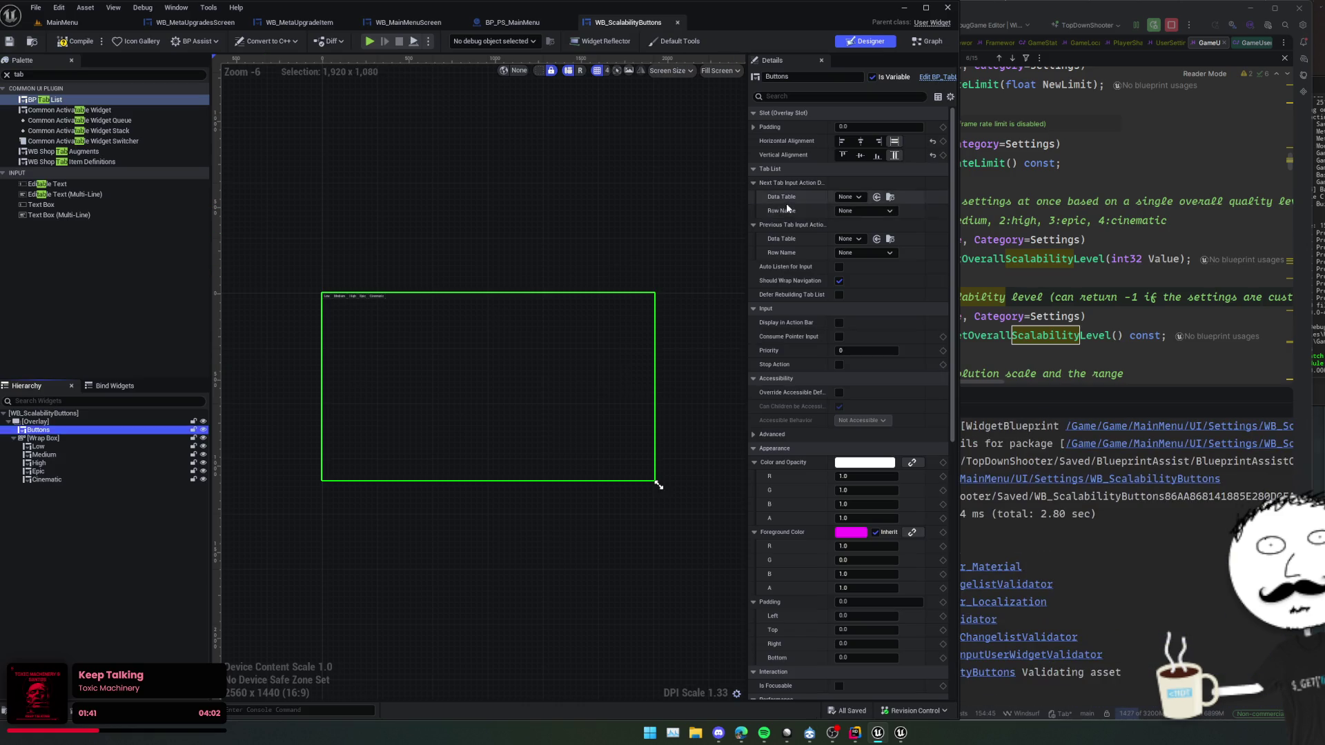
- Add an On Tab Button Creation (Buttons) event and frame it in the event graph
{"action": "left_click_drag", "start_coordinate": [749, 205], "coordinate": [690, 207]}
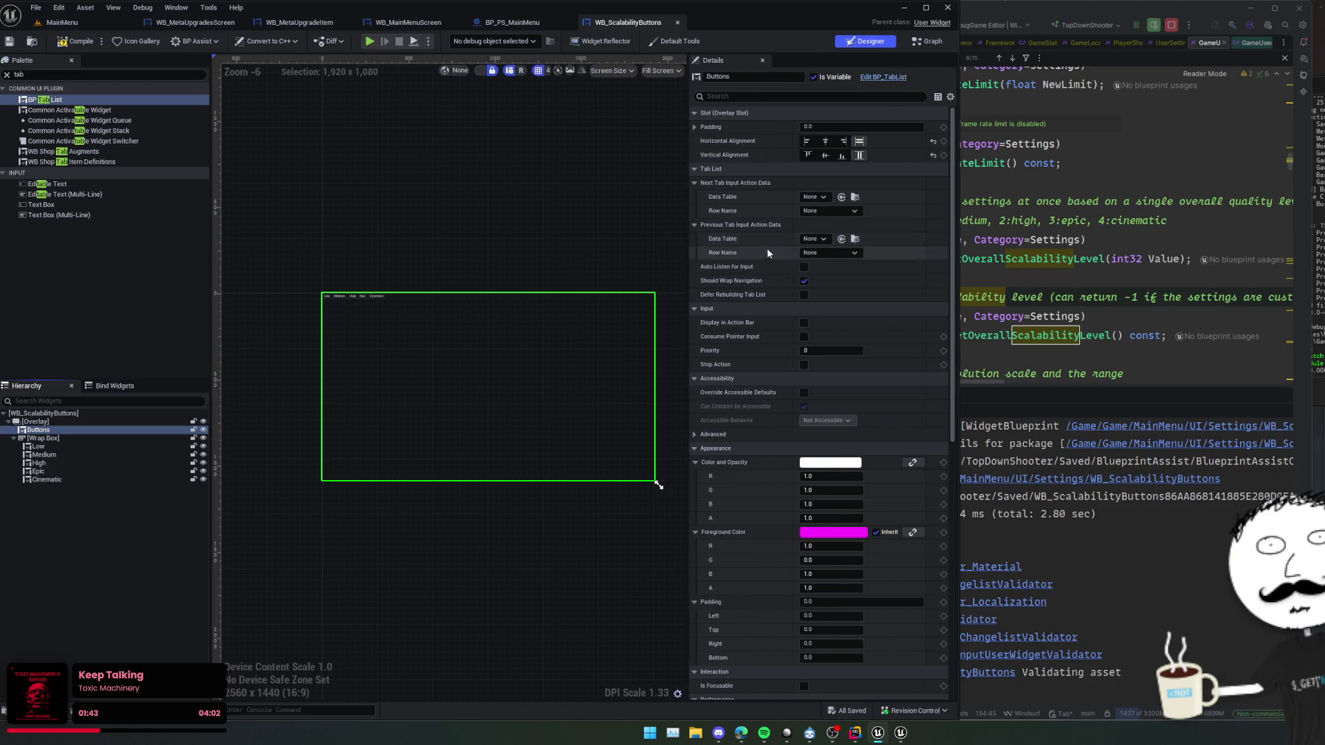
{"action": "scroll", "coordinate": [794, 248], "scroll_direction": "down", "scroll_amount": 1}
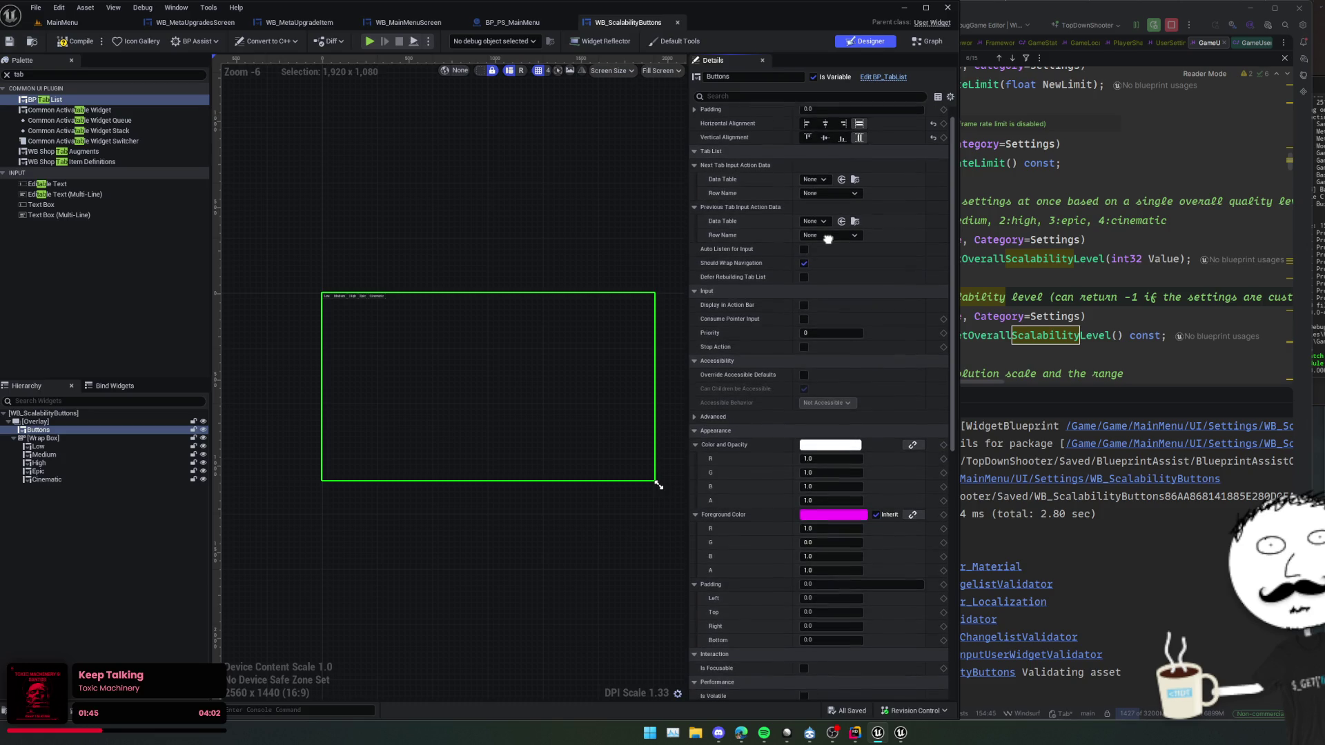
{"action": "scroll", "coordinate": [828, 239], "scroll_direction": "down", "scroll_amount": 3}
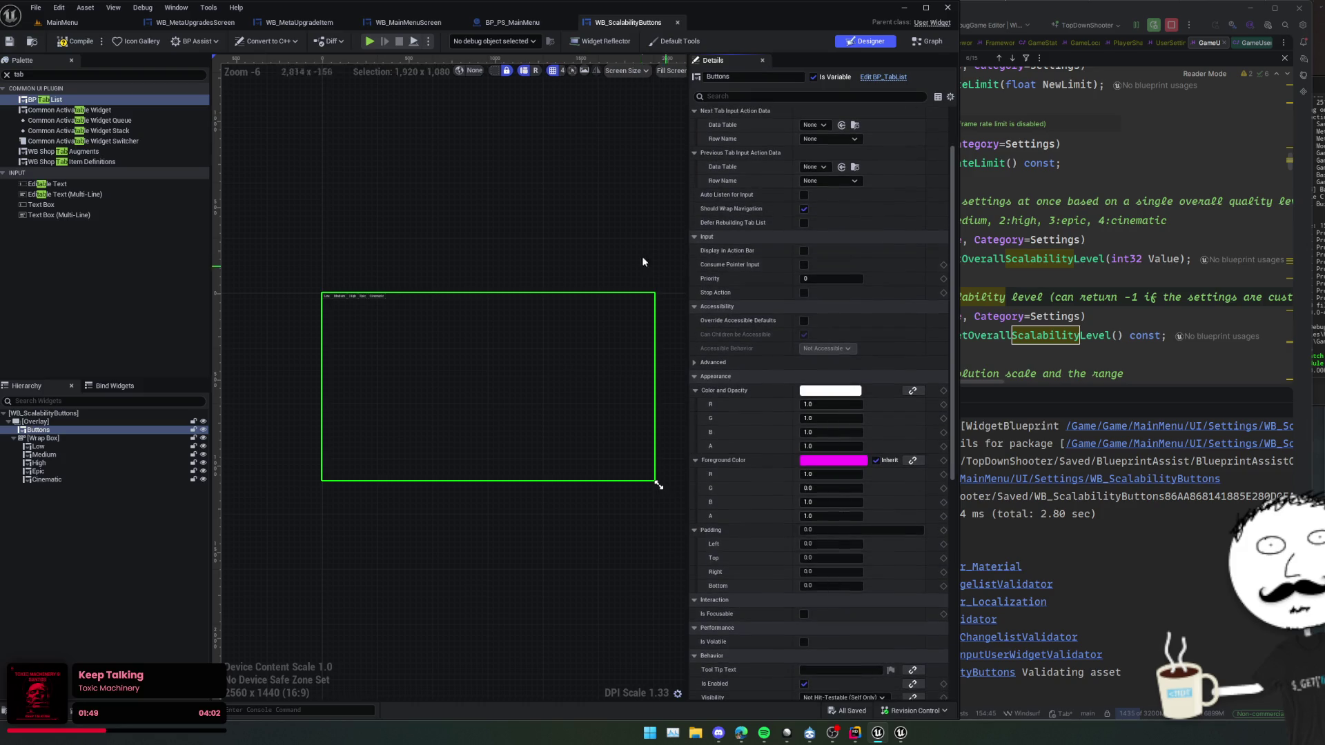
{"action": "scroll", "coordinate": [858, 165], "scroll_direction": "down", "scroll_amount": 3}
{"action": "scroll", "coordinate": [734, 299], "scroll_direction": "down", "scroll_amount": 15}
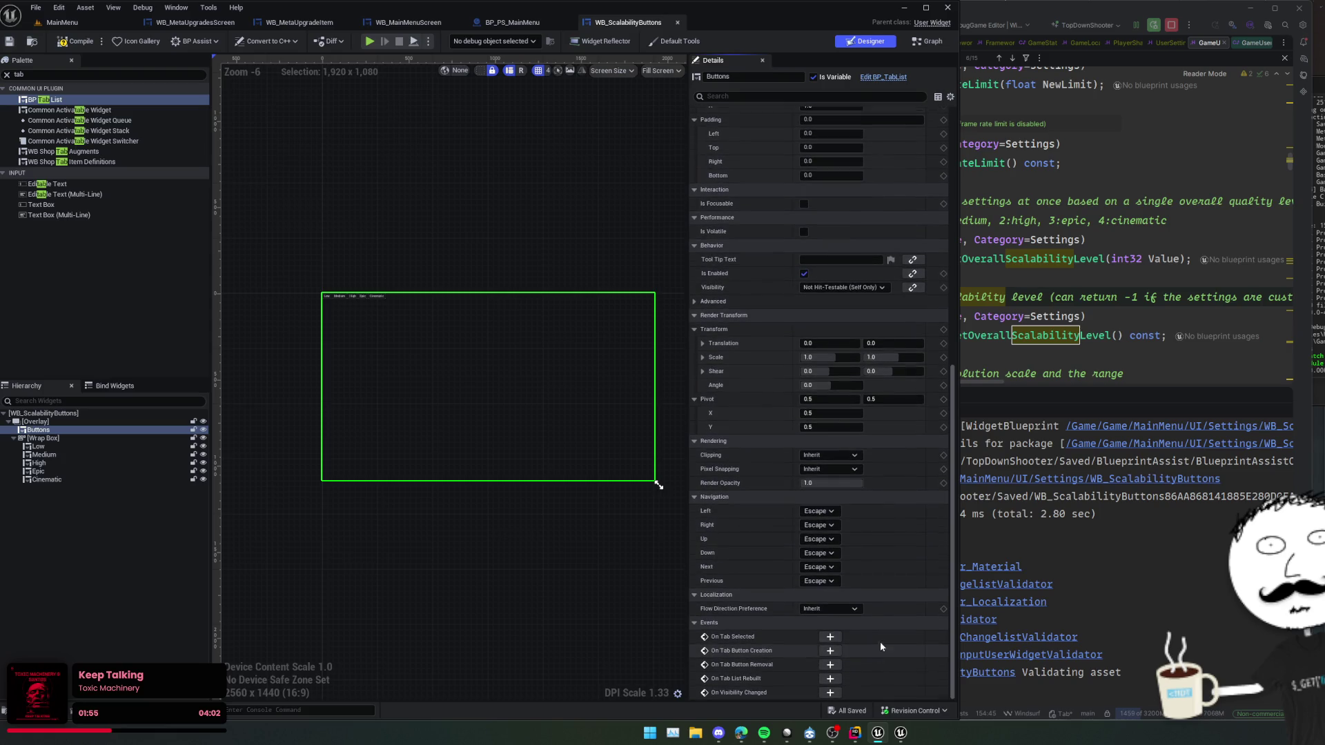
{"action": "mouse_move", "coordinate": [577, 516]}
{"action": "left_mouse_down"}
{"action": "mouse_move", "coordinate": [540, 464]}
{"action": "mouse_move", "coordinate": [550, 466]}
{"action": "mouse_move", "coordinate": [473, 481]}
{"action": "mouse_move", "coordinate": [467, 468]}
{"action": "left_mouse_up"}
{"action": "scroll", "coordinate": [551, 465], "scroll_direction": "up", "scroll_amount": 1}
{"action": "right_click", "coordinate": [484, 422]}
- Add a Create Widget node of class WB_Button fed by Get Owning Player
{"action": "type", "text": "create"}
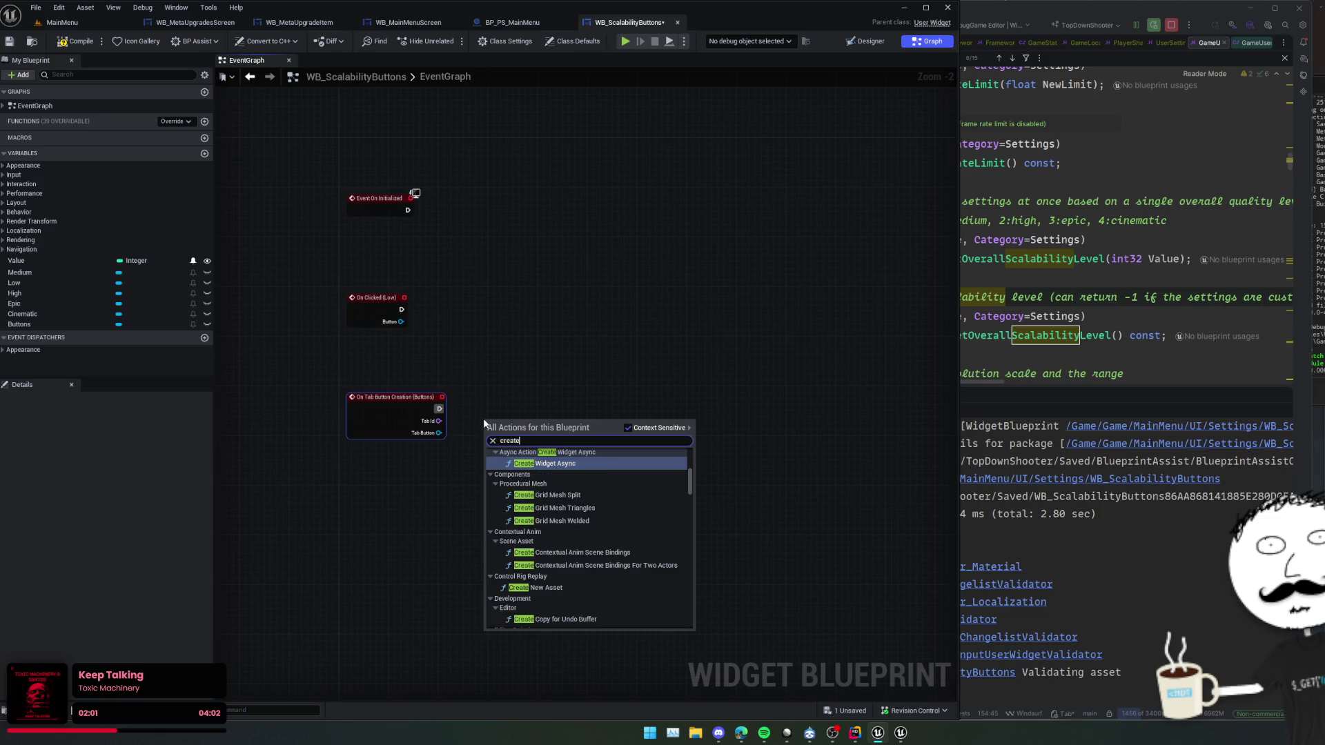
{"action": "type", "text": " widget"}
{"action": "key", "text": "Return"}
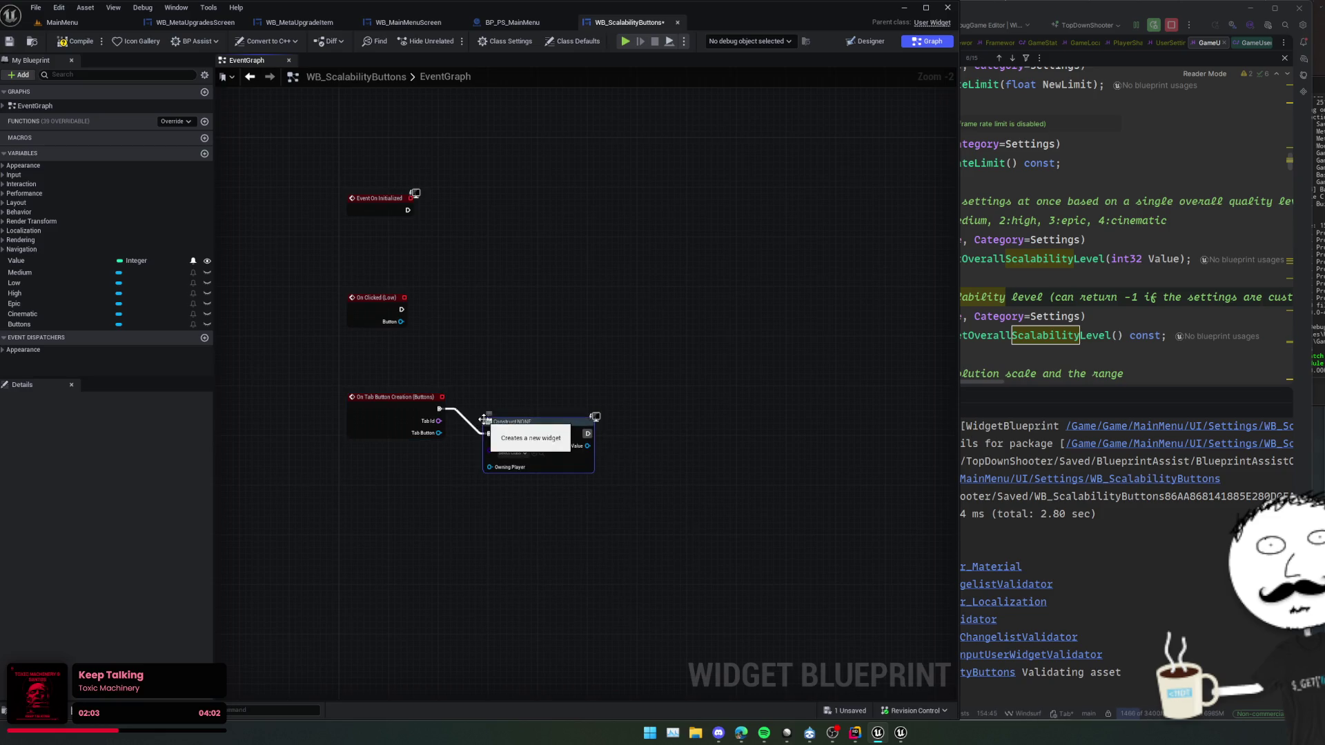
{"action": "scroll", "coordinate": [523, 433], "scroll_direction": "up", "scroll_amount": 2}
{"action": "left_click_drag", "start_coordinate": [523, 436], "coordinate": [458, 474]}
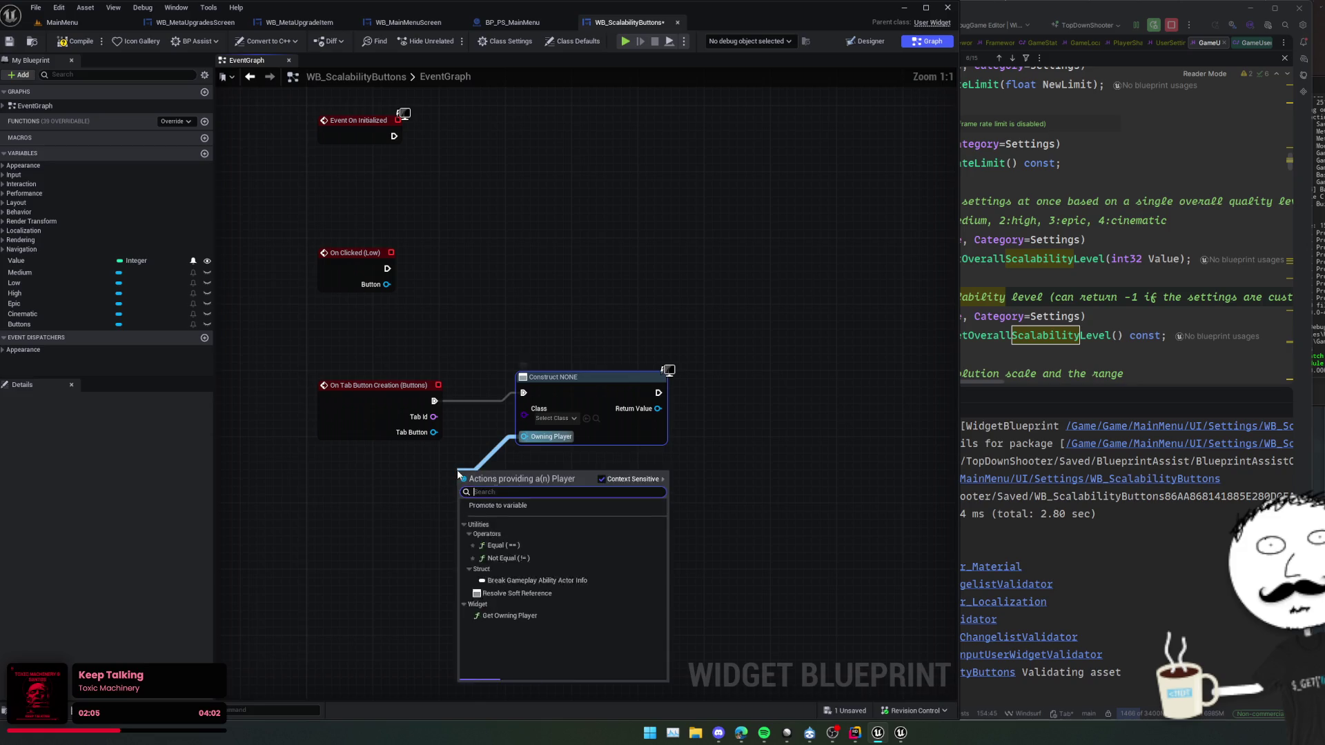
{"action": "type", "text": "ow"}
{"action": "key", "text": "Return"}
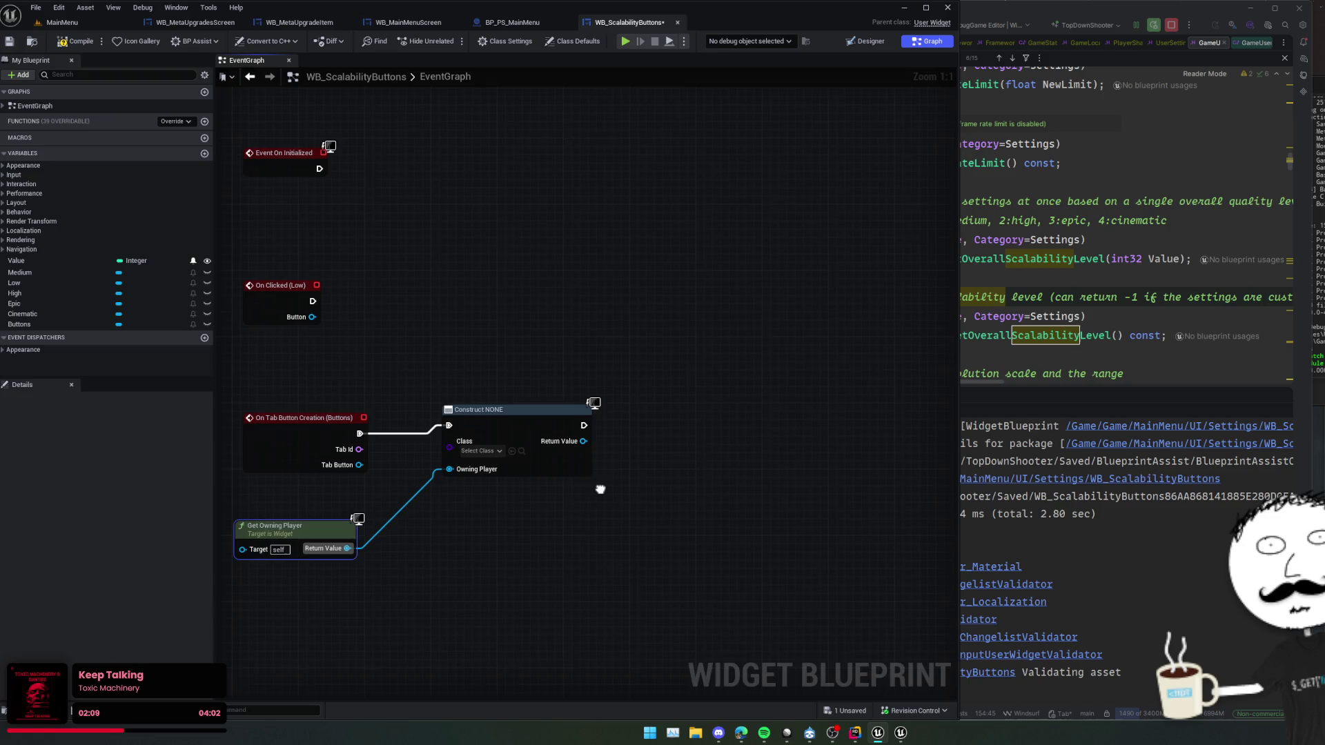
{"action": "left_click", "coordinate": [474, 452]}
{"action": "type", "text": "b_but"}
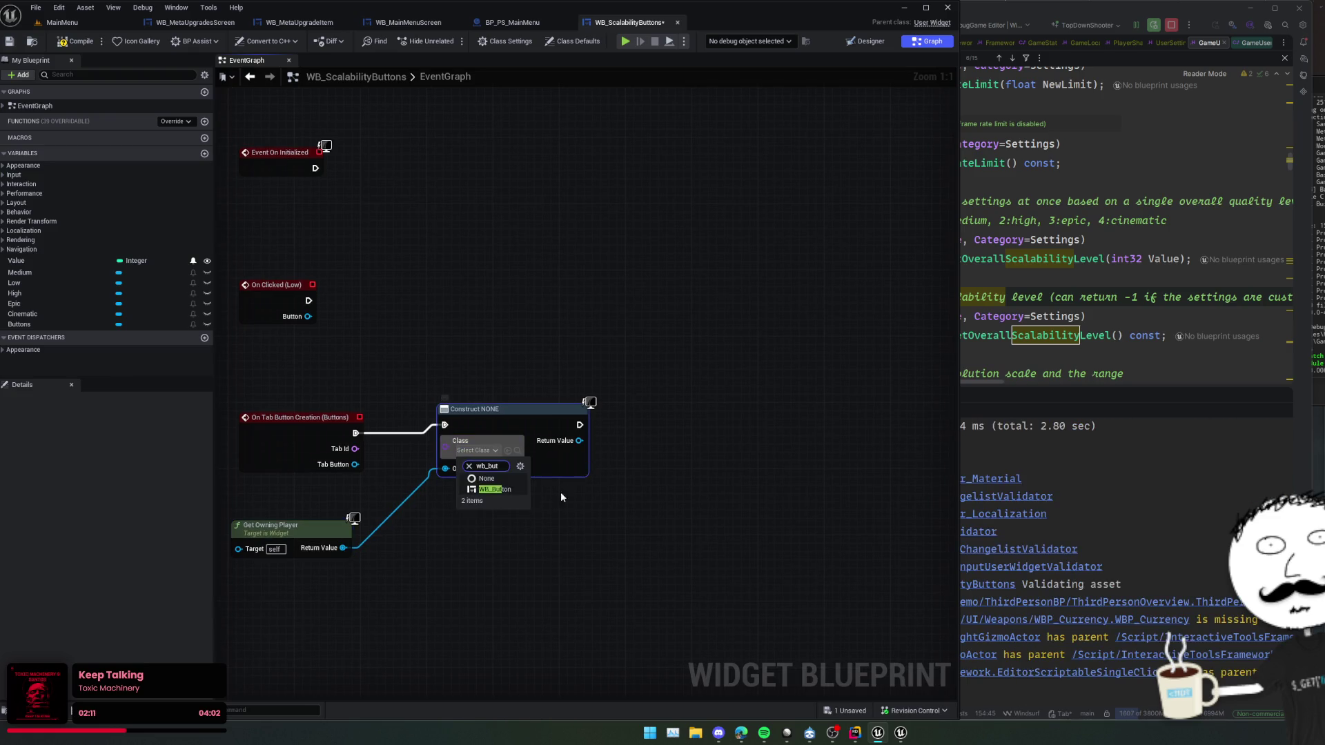
{"action": "left_click", "coordinate": [493, 490]}
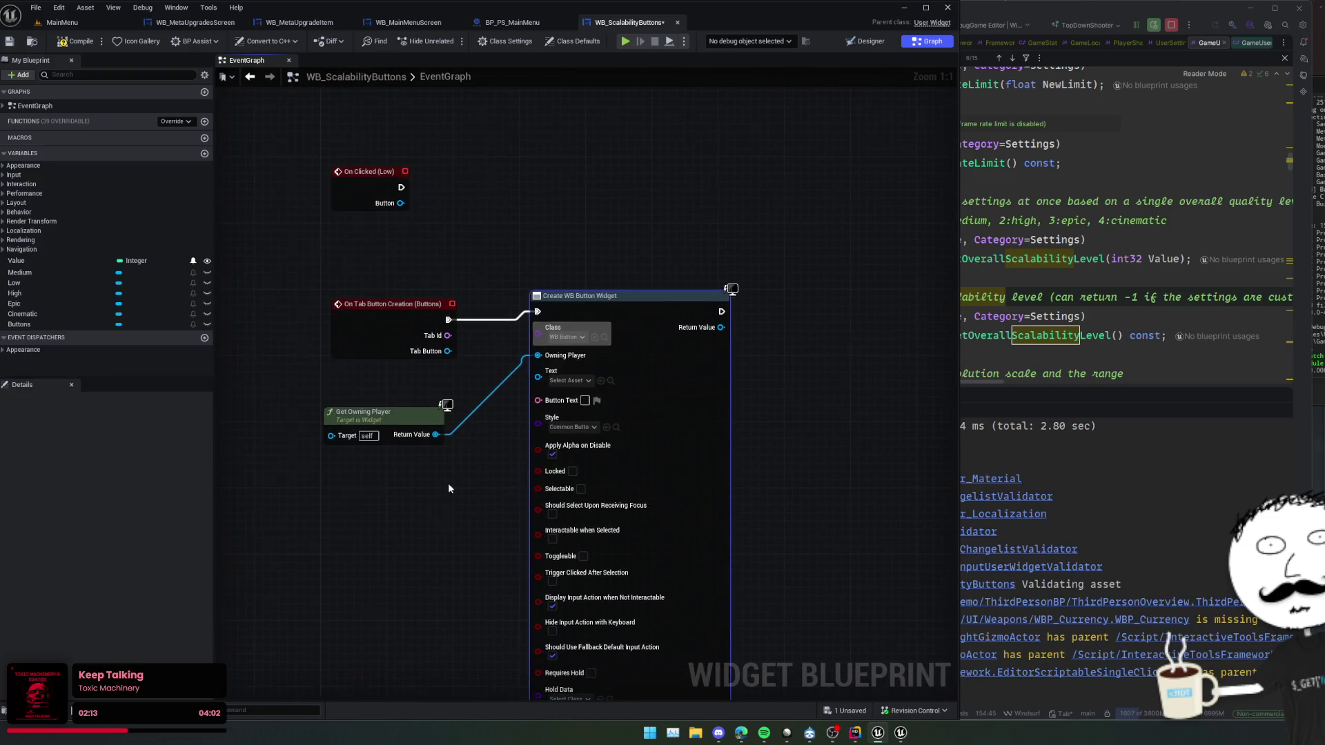
- Wire Tab Id through To Text into Button Text, tidy the nodes, and save
{"action": "mouse_move", "coordinate": [503, 294]}
{"action": "left_mouse_down"}
{"action": "mouse_move", "coordinate": [563, 367]}
{"action": "mouse_move", "coordinate": [592, 358]}
{"action": "left_mouse_up"}
{"action": "mouse_move", "coordinate": [578, 424]}
{"action": "left_mouse_down"}
{"action": "mouse_move", "coordinate": [509, 393]}
{"action": "mouse_move", "coordinate": [792, 340]}
{"action": "mouse_move", "coordinate": [751, 318]}
{"action": "mouse_move", "coordinate": [713, 346]}
{"action": "mouse_move", "coordinate": [713, 429]}
{"action": "mouse_move", "coordinate": [638, 276]}
{"action": "mouse_move", "coordinate": [712, 277]}
{"action": "left_mouse_up"}
{"action": "mouse_move", "coordinate": [492, 264]}
{"action": "left_mouse_down"}
{"action": "mouse_move", "coordinate": [548, 288]}
{"action": "mouse_move", "coordinate": [507, 273]}
{"action": "left_mouse_up"}
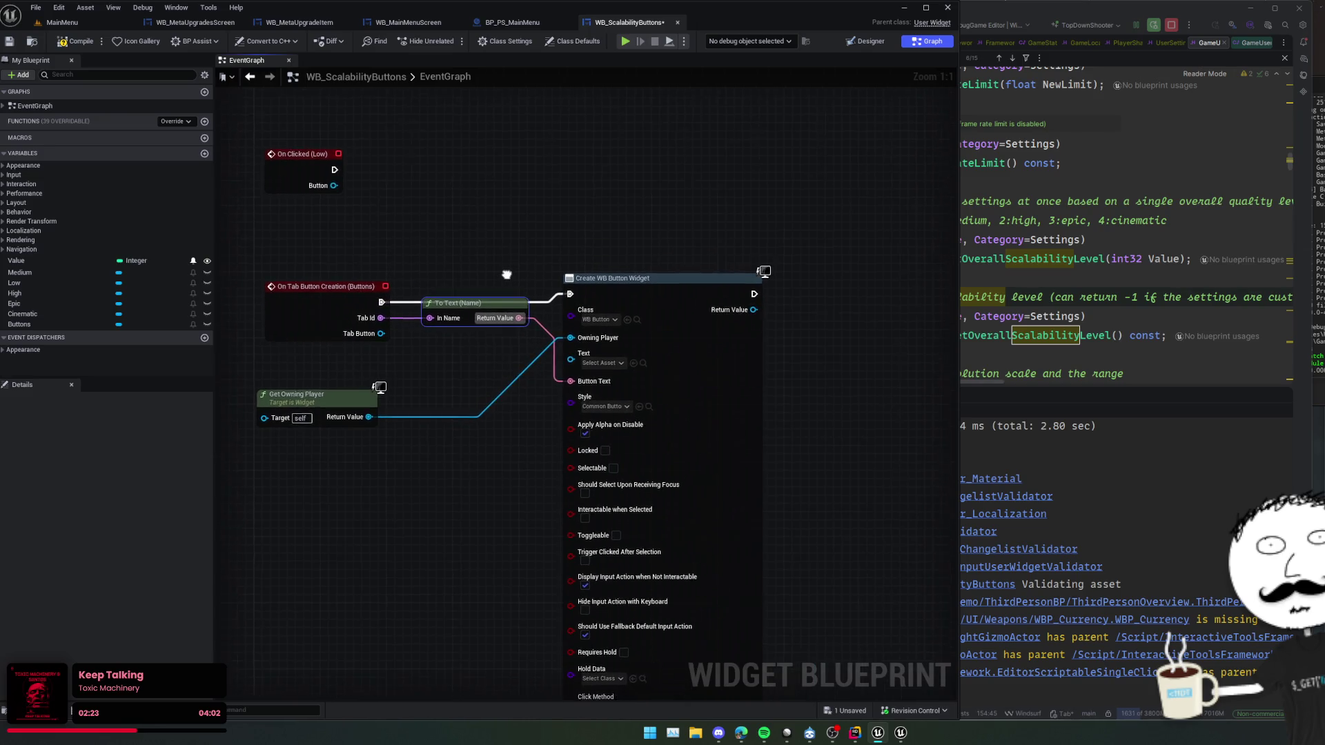
{"action": "left_click_drag", "start_coordinate": [304, 386], "coordinate": [464, 269]}
{"action": "scroll", "coordinate": [420, 397], "scroll_direction": "down", "scroll_amount": 2}
{"action": "mouse_move", "coordinate": [421, 398]}
{"action": "left_mouse_down"}
{"action": "mouse_move", "coordinate": [456, 308]}
{"action": "mouse_move", "coordinate": [508, 301]}
{"action": "mouse_move", "coordinate": [538, 331]}
{"action": "mouse_move", "coordinate": [545, 391]}
{"action": "mouse_move", "coordinate": [565, 390]}
{"action": "left_mouse_up"}
{"action": "key", "text": "ctrl+s"}
{"action": "right_click", "coordinate": [517, 391]}
{"action": "key", "text": "Escape"}
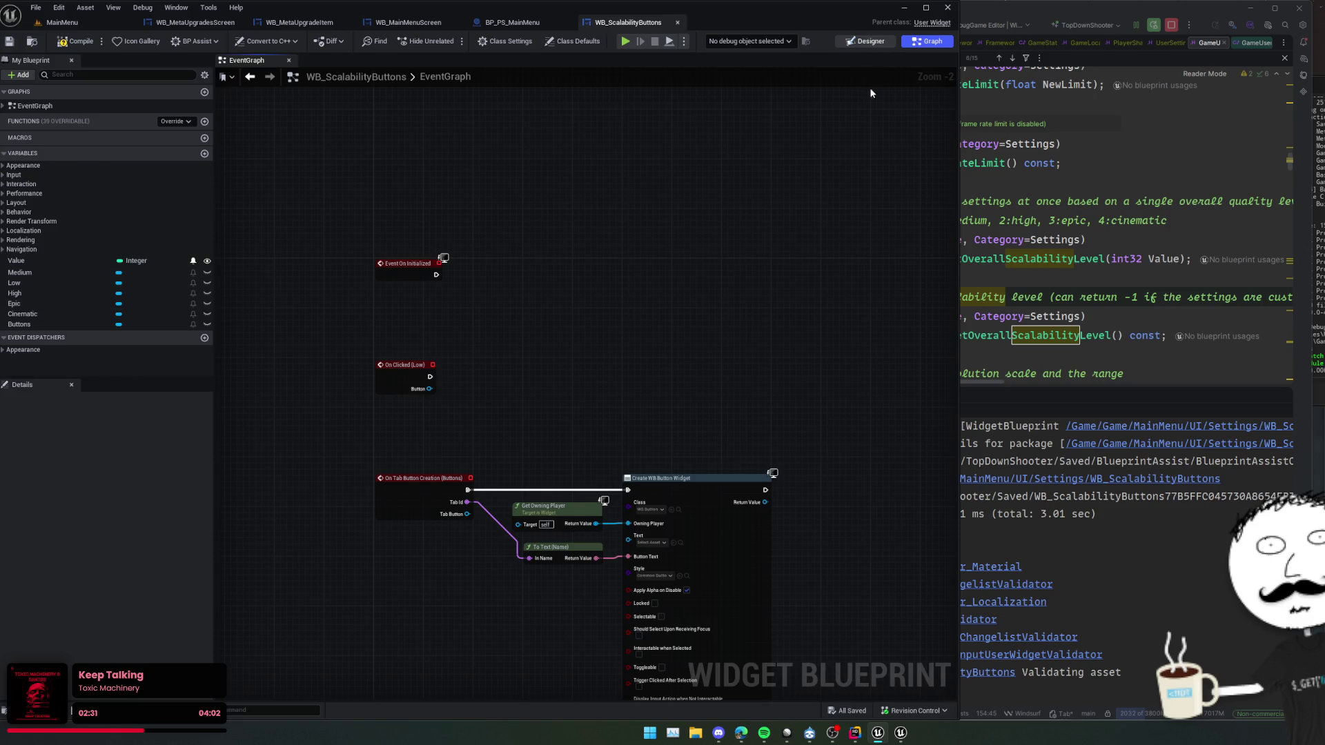
{"action": "left_click", "coordinate": [862, 42]}
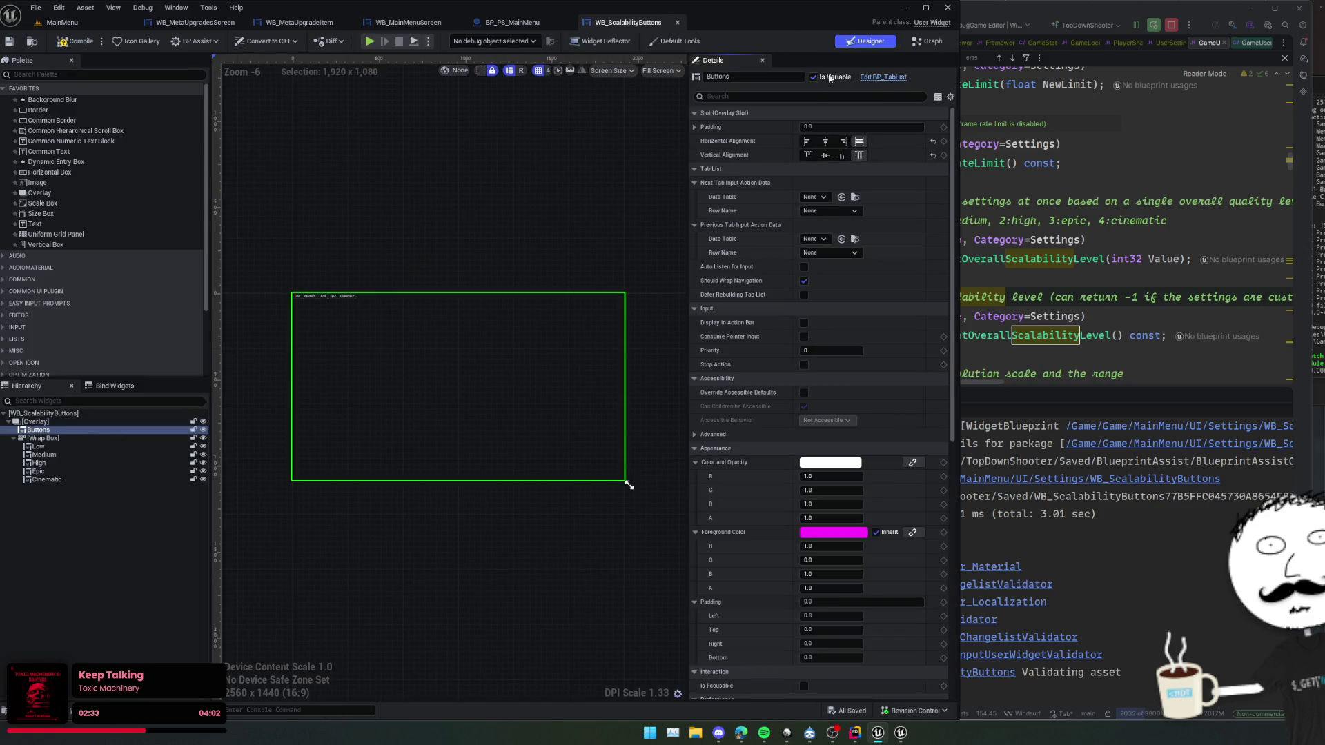
- Place a Get node for the Buttons variable in the event graph
{"action": "left_click", "coordinate": [933, 41]}
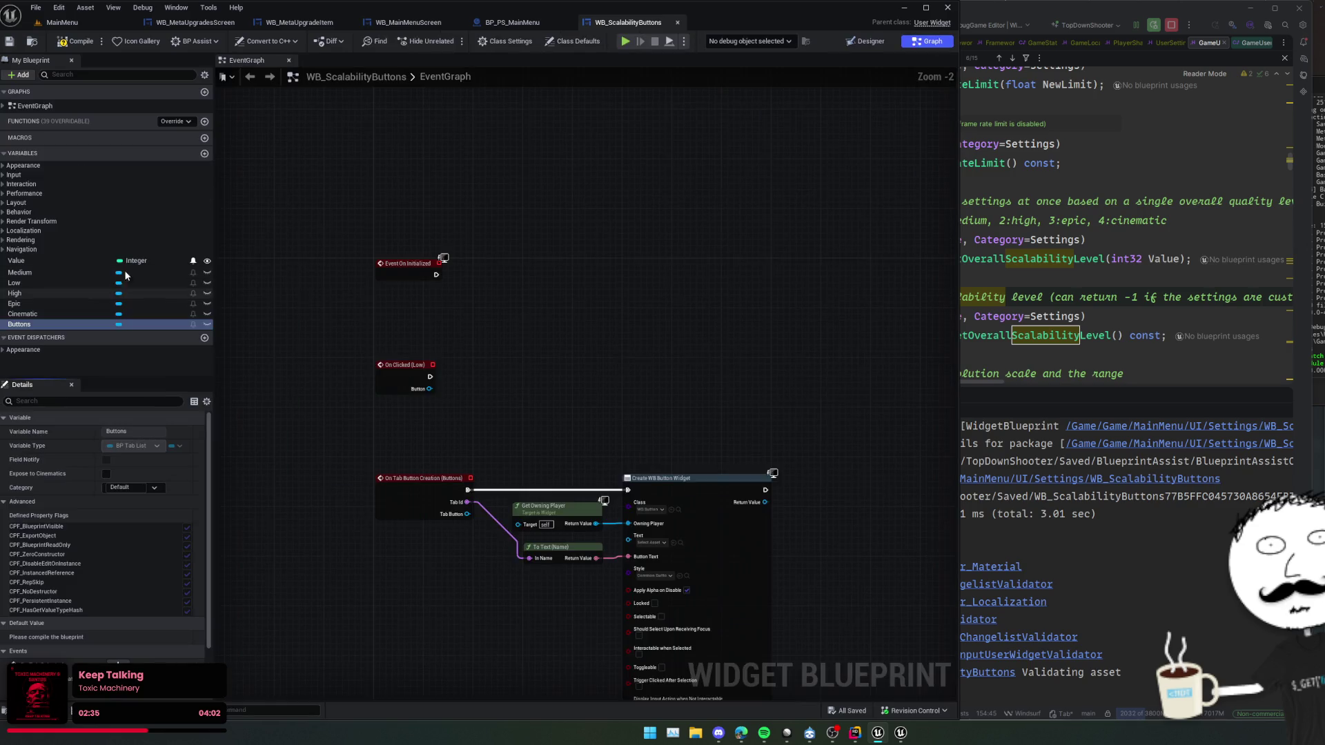
{"action": "left_click", "coordinate": [19, 337]}
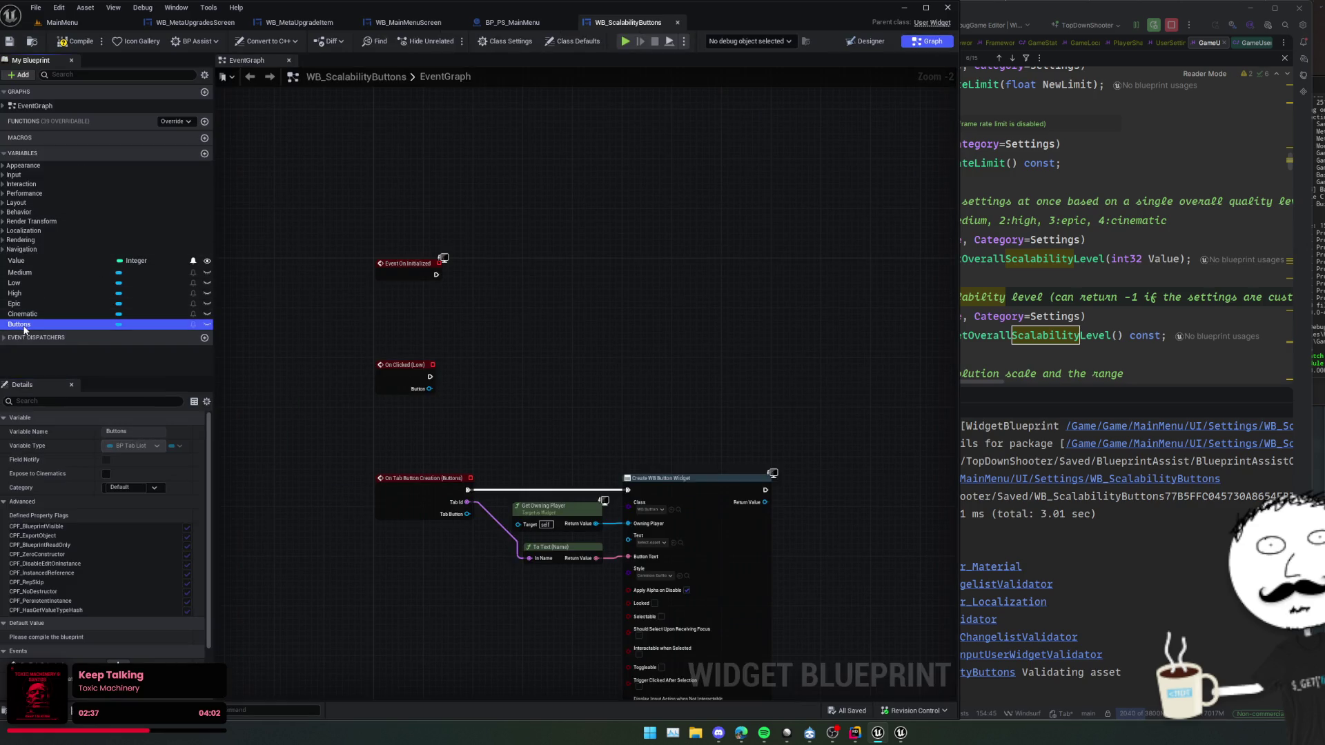
{"action": "left_click_drag", "start_coordinate": [519, 317], "coordinate": [521, 316]}
{"action": "left_click", "coordinate": [548, 333]}
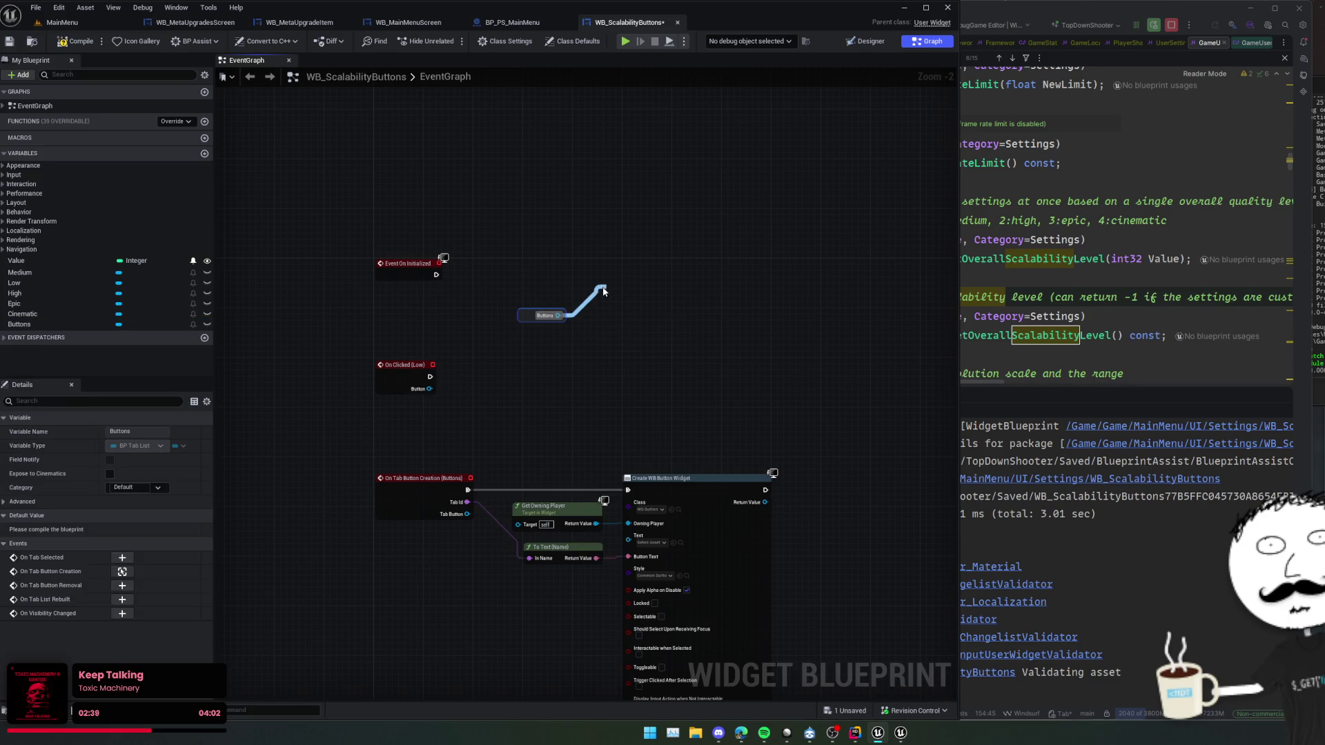
{"action": "left_click_drag", "start_coordinate": [604, 290], "coordinate": [604, 290]}
- Add a Register Tab call on Buttons driven by Event On Initialized
{"action": "scroll", "coordinate": [697, 339], "scroll_direction": "down", "scroll_amount": 8}
{"action": "scroll", "coordinate": [711, 339], "scroll_direction": "down", "scroll_amount": 10}
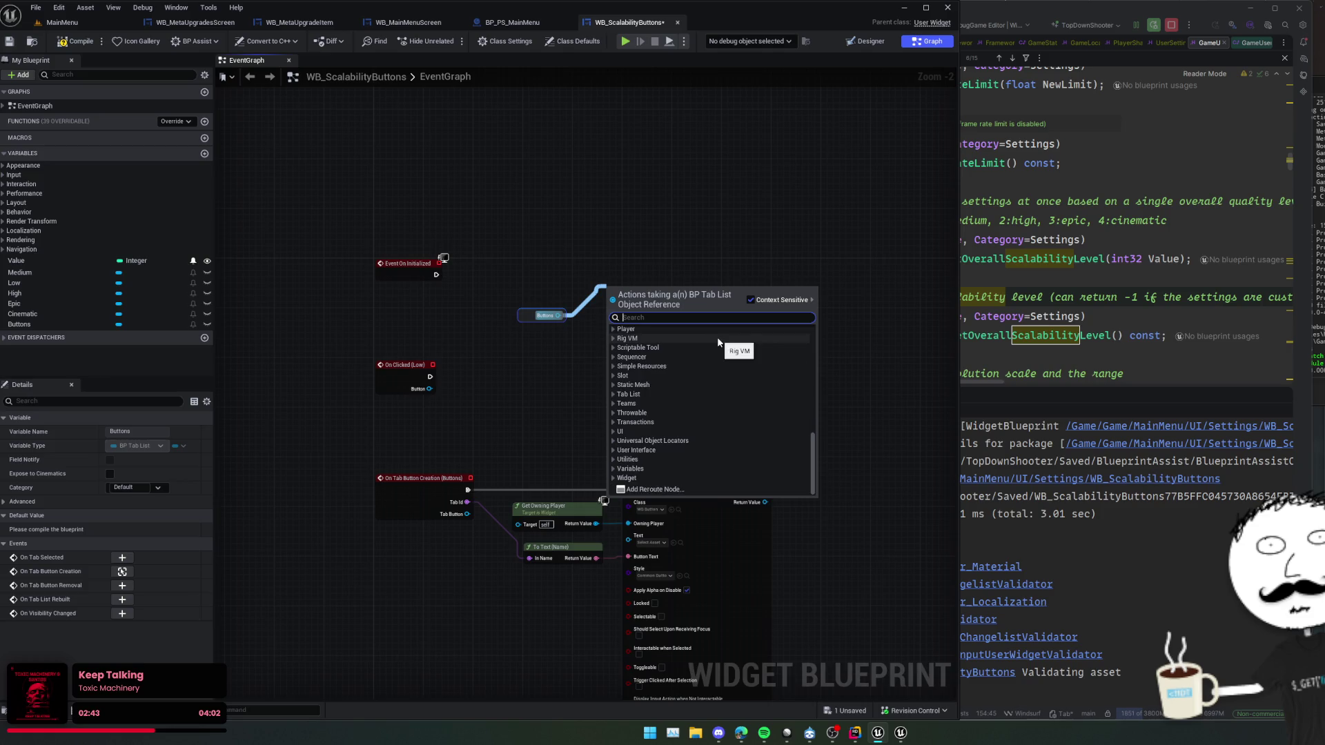
{"action": "type", "text": "tab"}
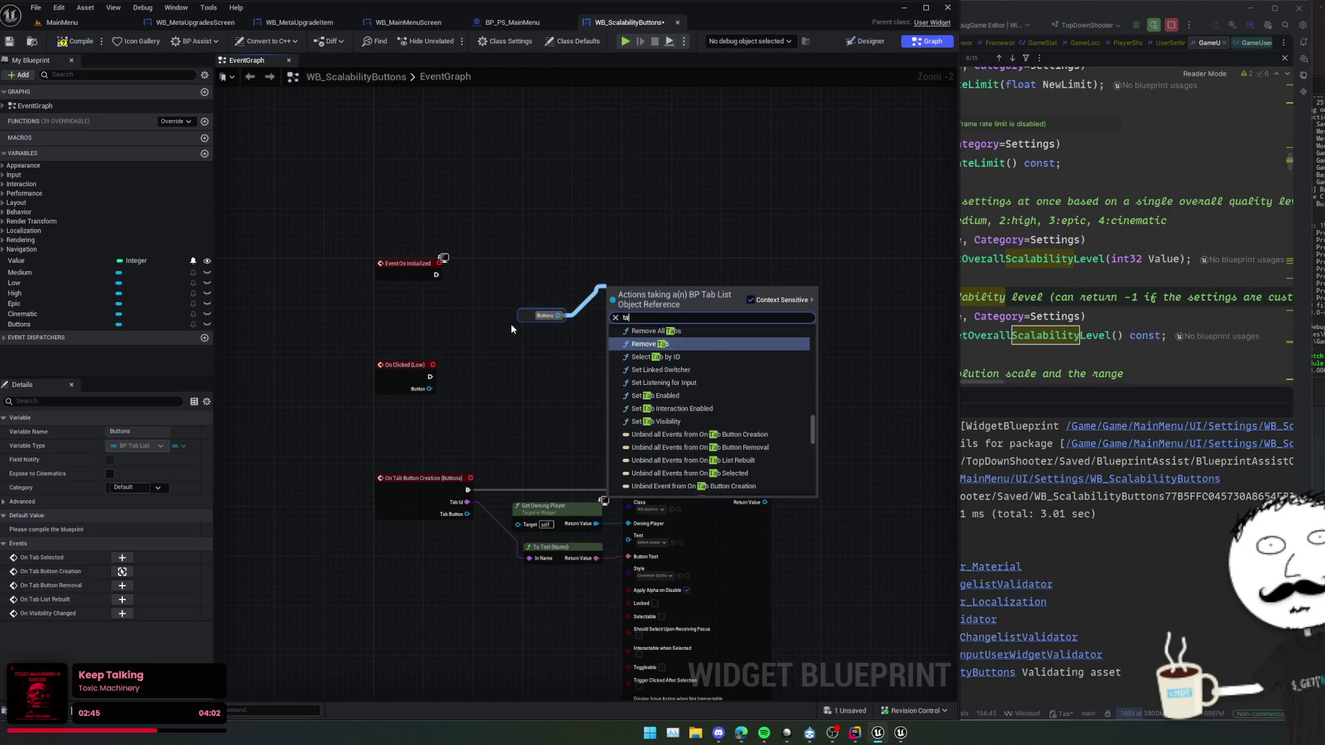
{"action": "scroll", "coordinate": [717, 413], "scroll_direction": "down", "scroll_amount": 3}
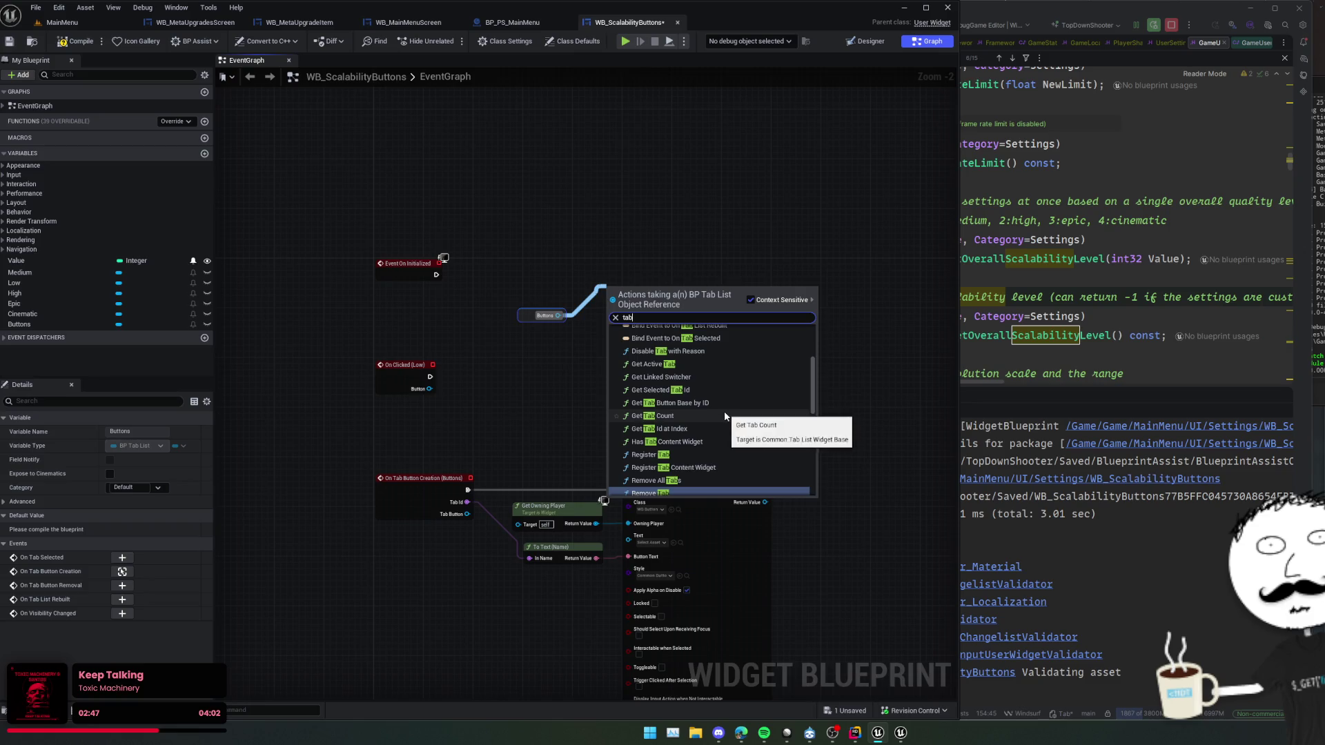
{"action": "scroll", "coordinate": [722, 414], "scroll_direction": "up", "scroll_amount": 3}
{"action": "scroll", "coordinate": [723, 411], "scroll_direction": "down", "scroll_amount": 3}
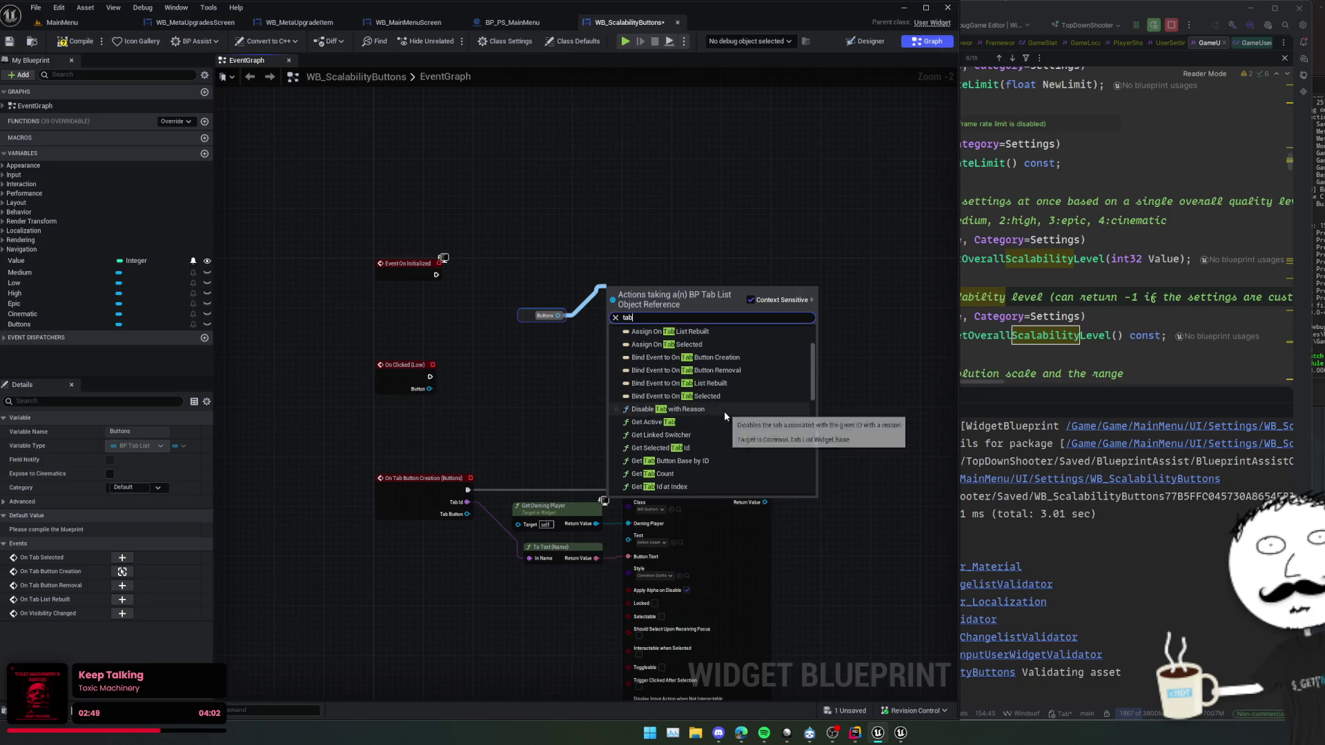
{"action": "scroll", "coordinate": [723, 419], "scroll_direction": "down", "scroll_amount": 1}
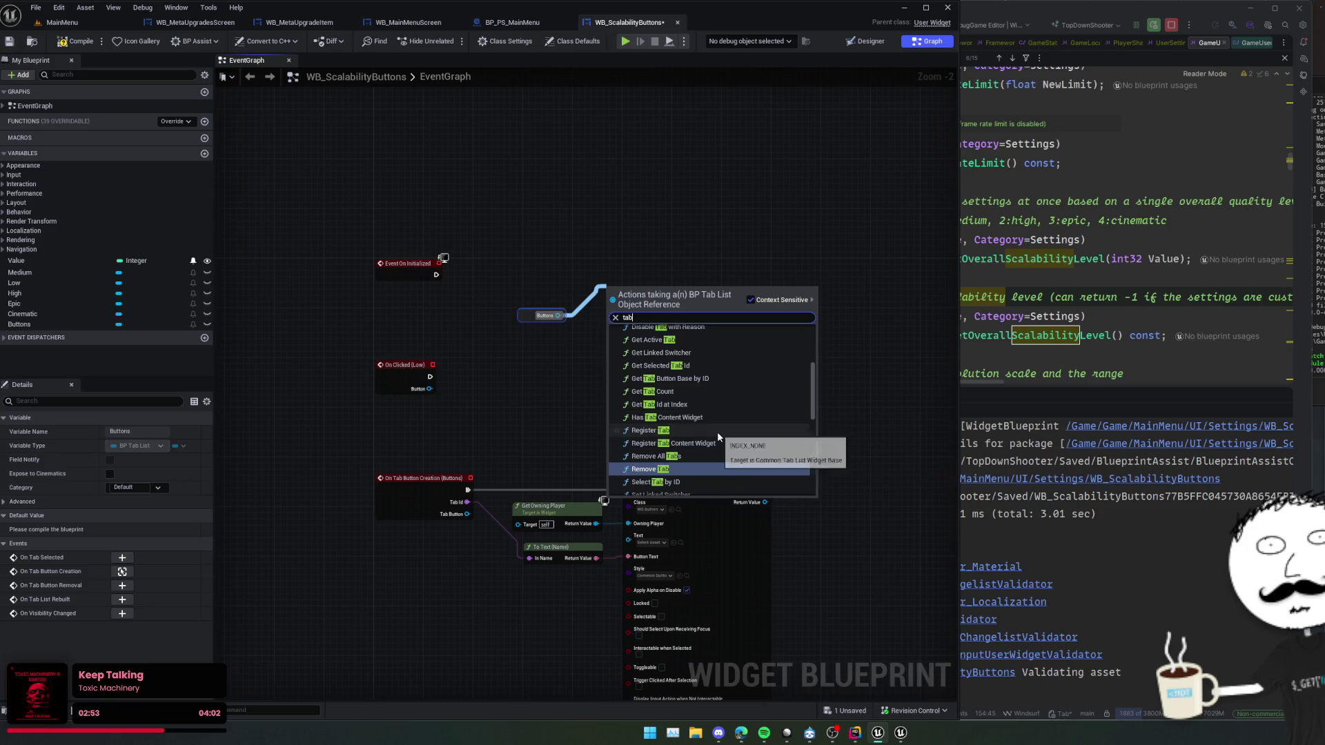
{"action": "left_click", "coordinate": [718, 431]}
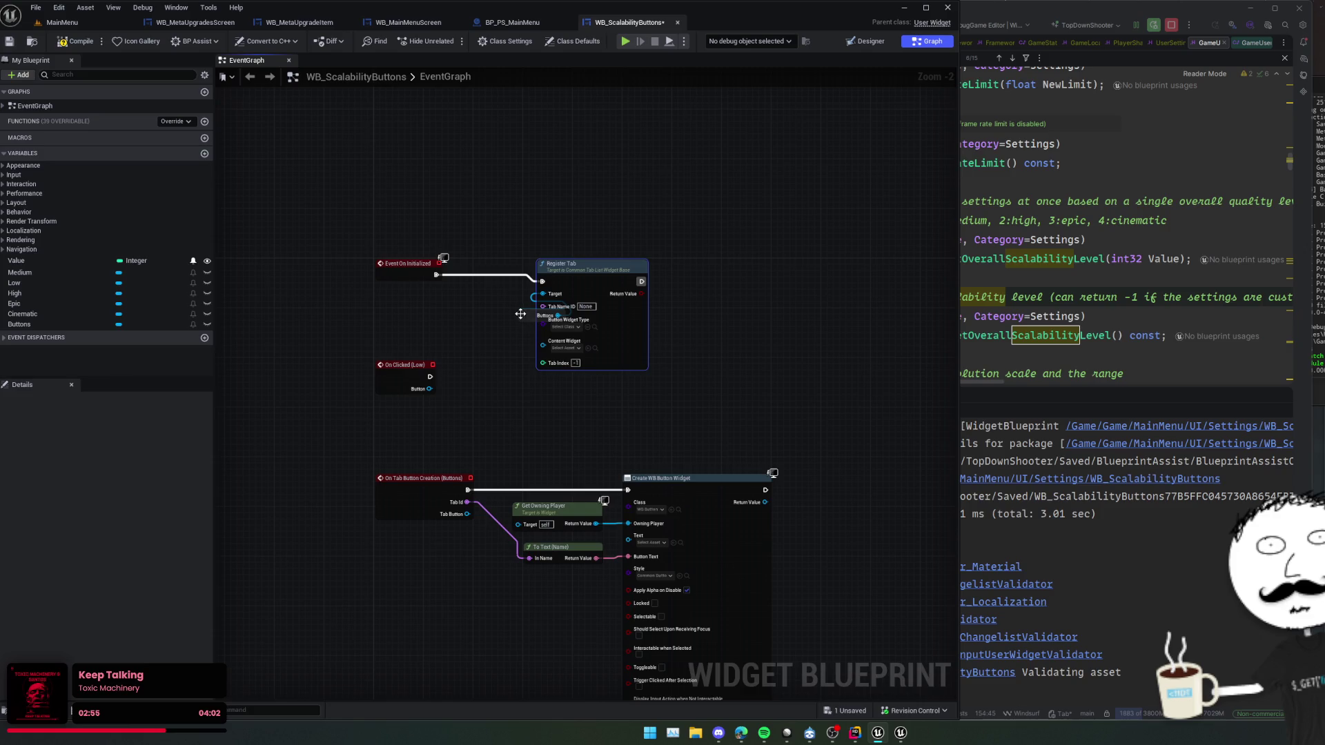
- Arrange the Register Tab nodes and check Register Tab's source code in the IDE
{"action": "left_click_drag", "start_coordinate": [521, 314], "coordinate": [488, 312]}
{"action": "scroll", "coordinate": [516, 309], "scroll_direction": "up", "scroll_amount": 2}
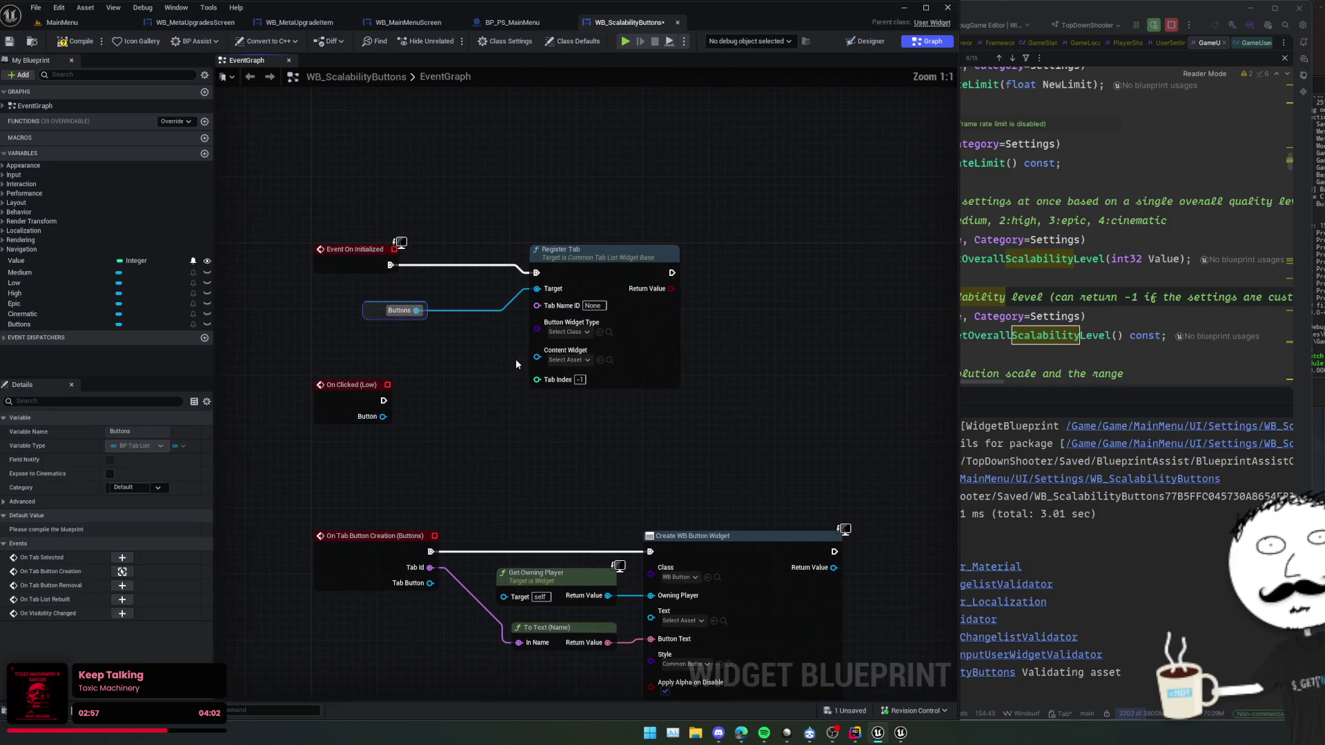
{"action": "left_click", "coordinate": [568, 332]}
{"action": "left_click", "coordinate": [481, 355]}
{"action": "left_click_drag", "start_coordinate": [494, 341], "coordinate": [509, 249]}
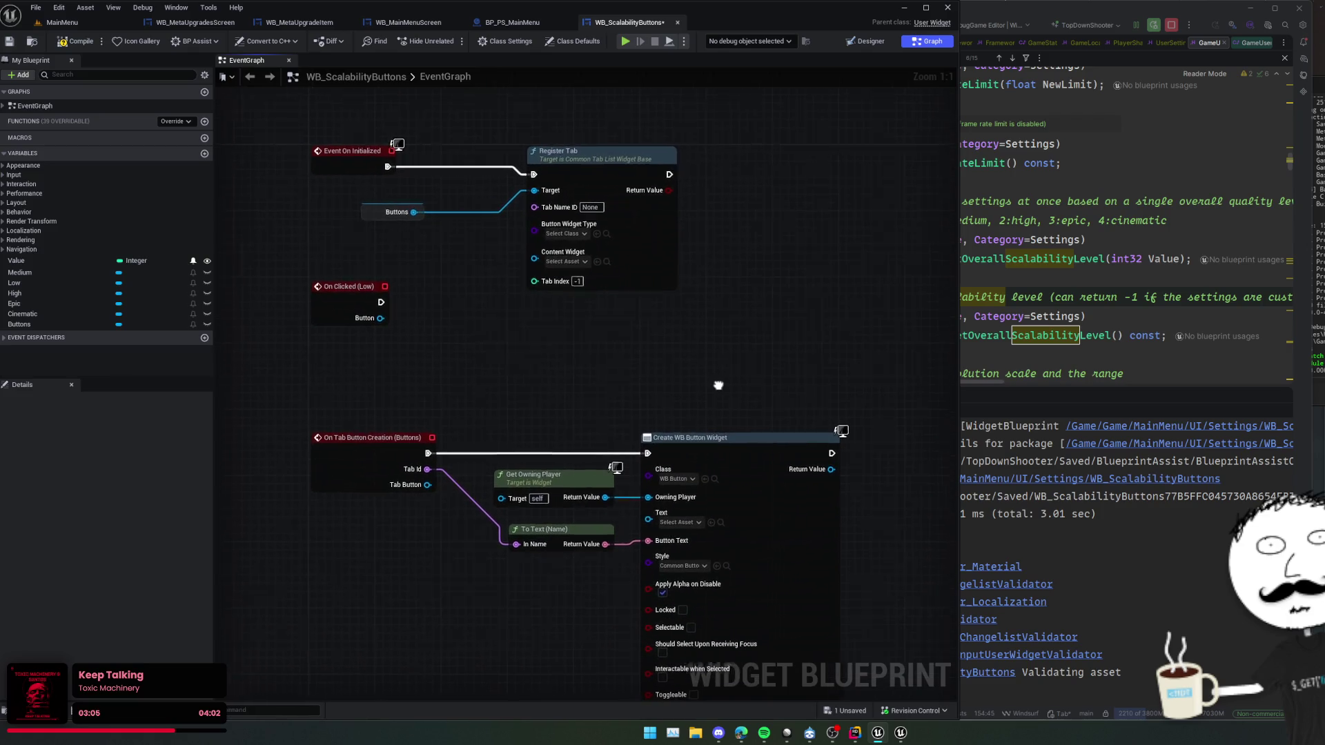
{"action": "left_click_drag", "start_coordinate": [758, 364], "coordinate": [804, 309]}
{"action": "double_click", "coordinate": [689, 174]}
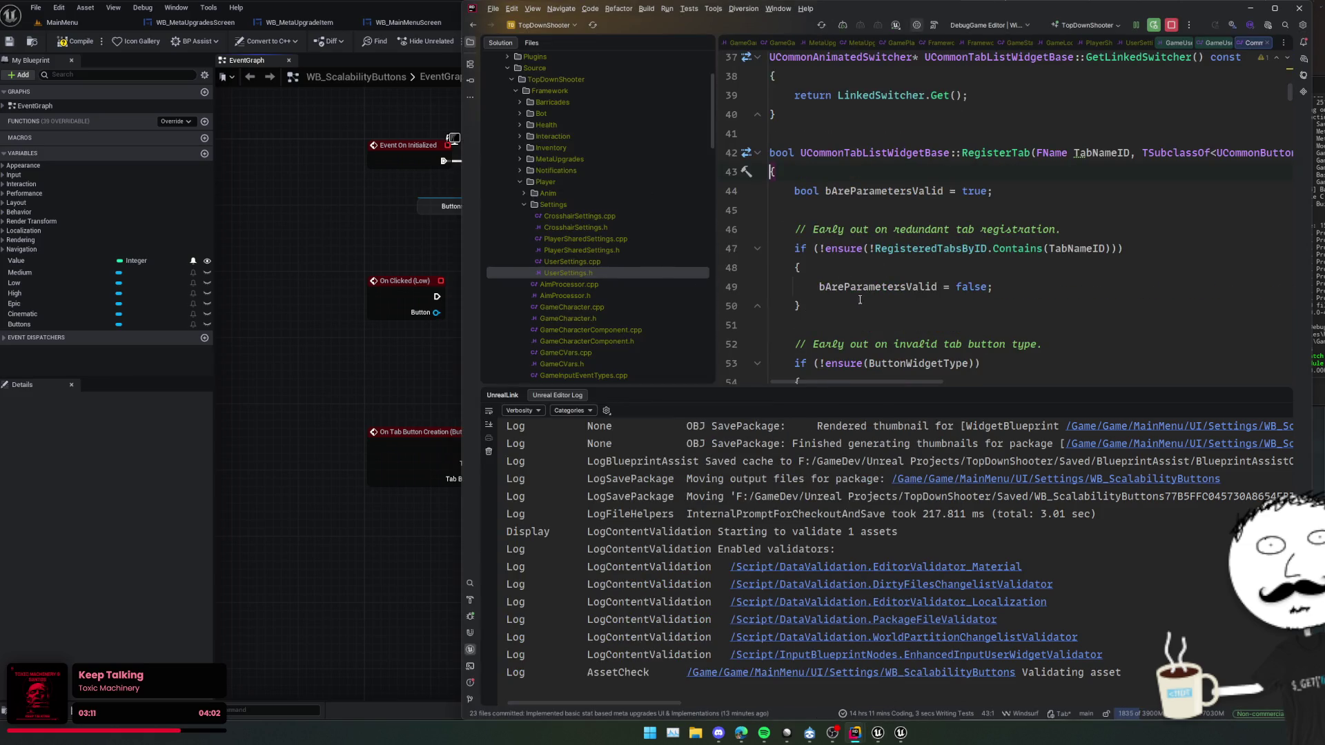
{"action": "key", "text": "alt+Tab"}
{"action": "mouse_move", "coordinate": [574, 303]}
{"action": "left_mouse_down"}
{"action": "mouse_move", "coordinate": [764, 344]}
{"action": "mouse_move", "coordinate": [757, 293]}
{"action": "mouse_move", "coordinate": [727, 352]}
{"action": "mouse_move", "coordinate": [628, 289]}
{"action": "left_mouse_up"}
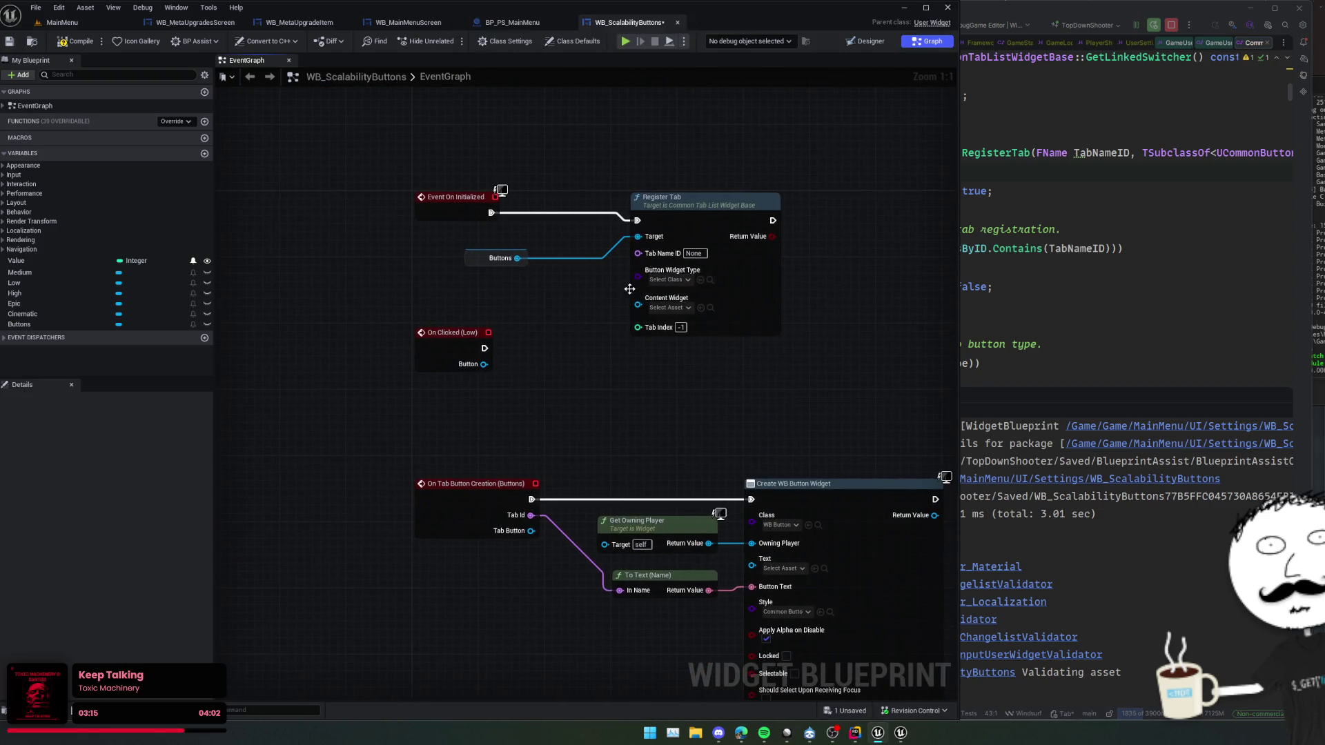
- Set Register Tab's Button Widget Type to WB_Button, then return to the WB_ScalabilityButtons Designer layout
{"action": "left_click", "coordinate": [665, 279]}
{"action": "type", "text": "wb_"}
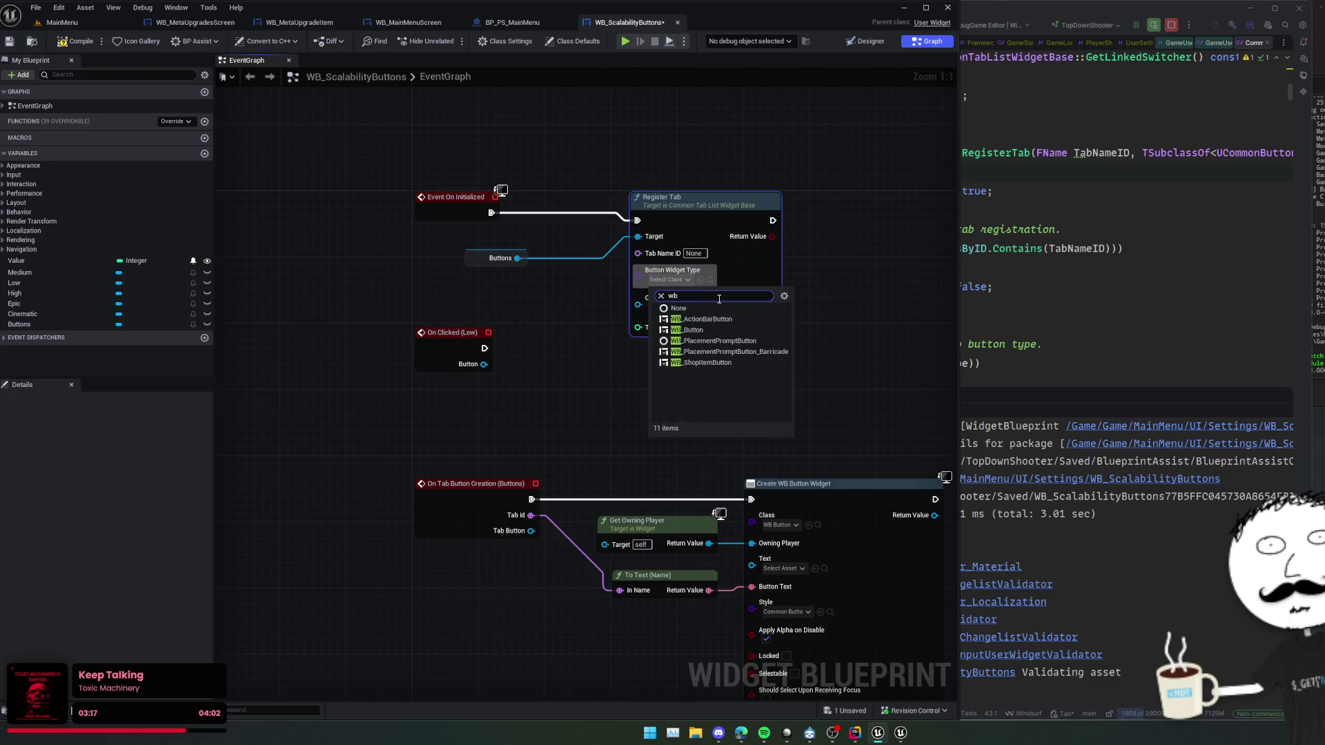
{"action": "type", "text": "b"}
{"action": "left_click", "coordinate": [695, 321]}
{"action": "mouse_move", "coordinate": [695, 321]}
{"action": "left_mouse_down"}
{"action": "mouse_move", "coordinate": [579, 266]}
{"action": "mouse_move", "coordinate": [490, 181]}
{"action": "mouse_move", "coordinate": [556, 262]}
{"action": "left_mouse_up"}
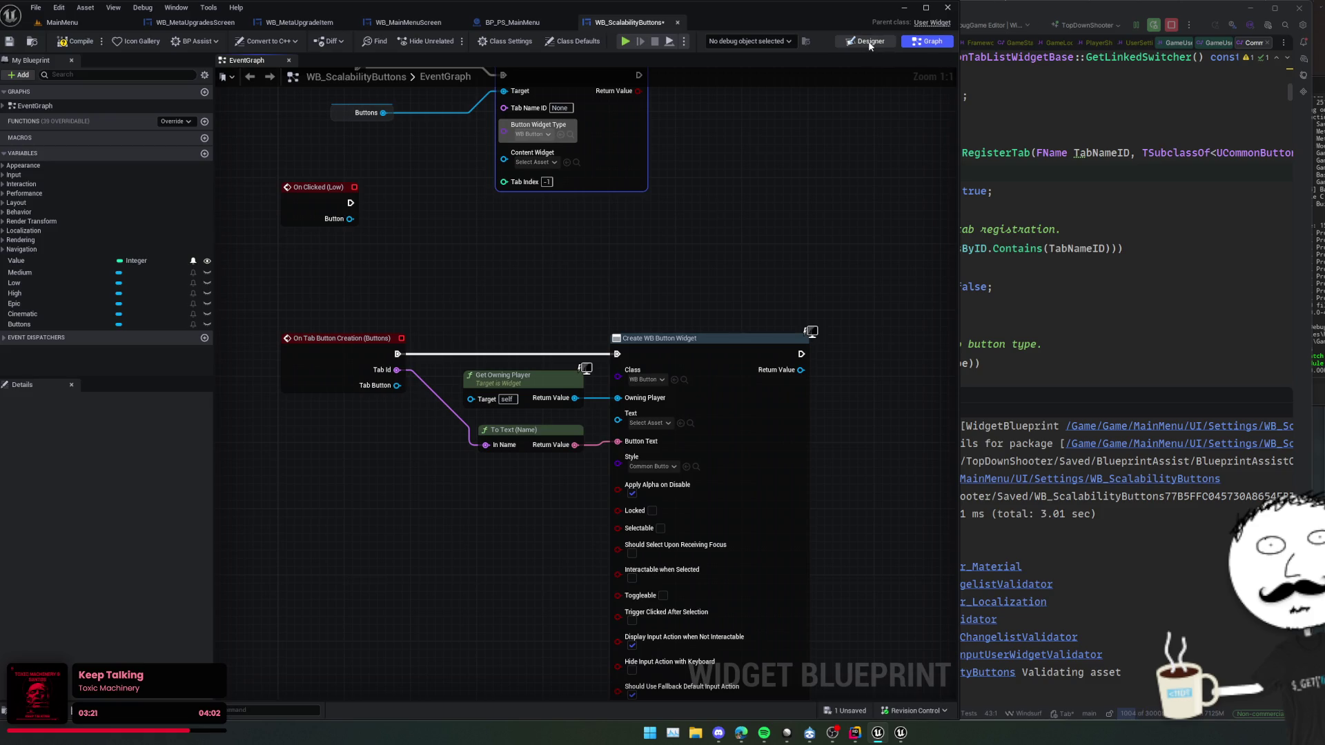
{"action": "left_click", "coordinate": [870, 43]}
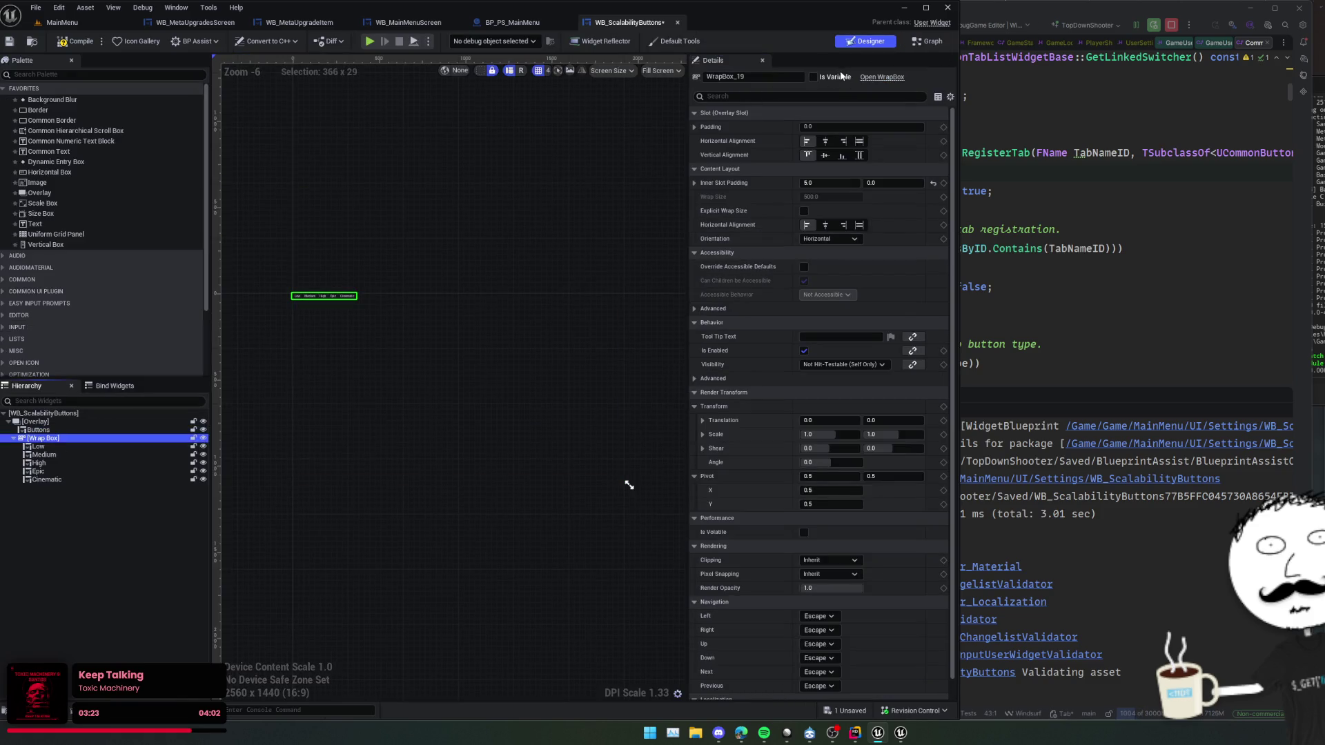
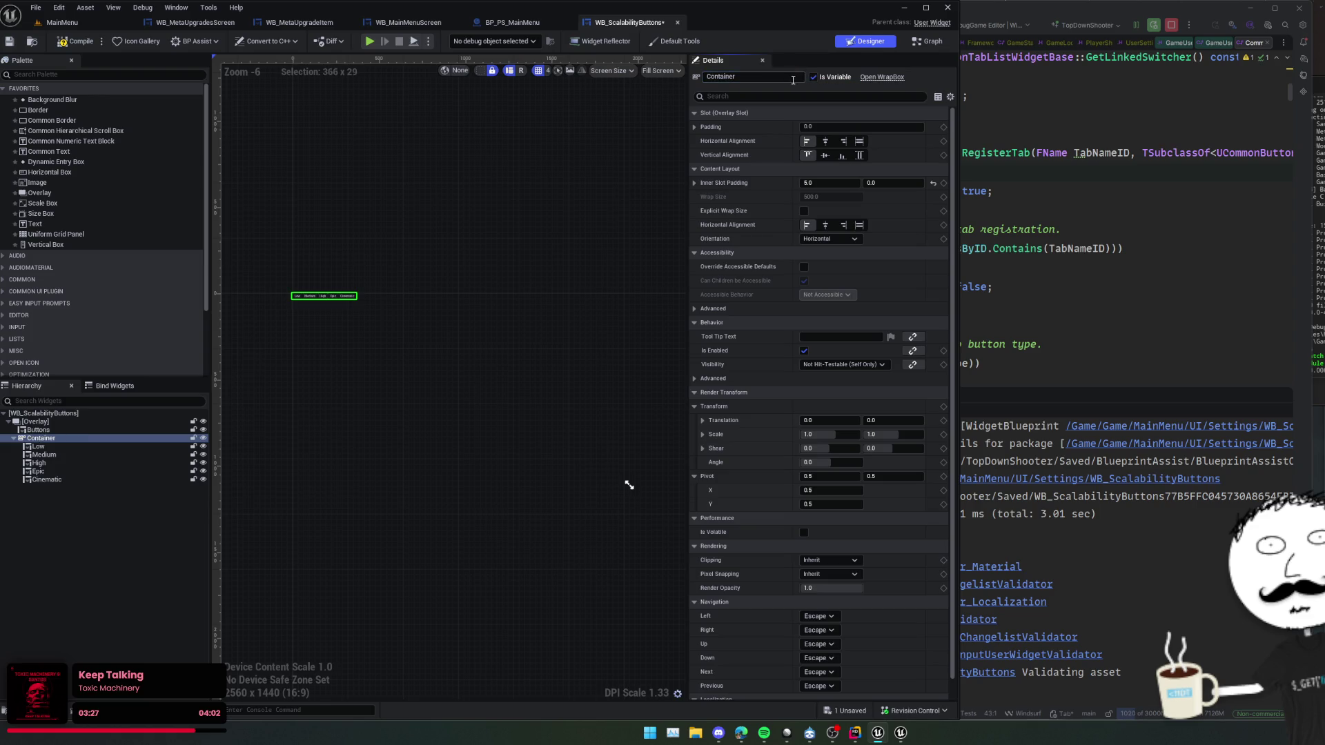
- In the event graph, add a Container getter feeding an Add Child to Wrap Box node
{"action": "left_click", "coordinate": [921, 42]}
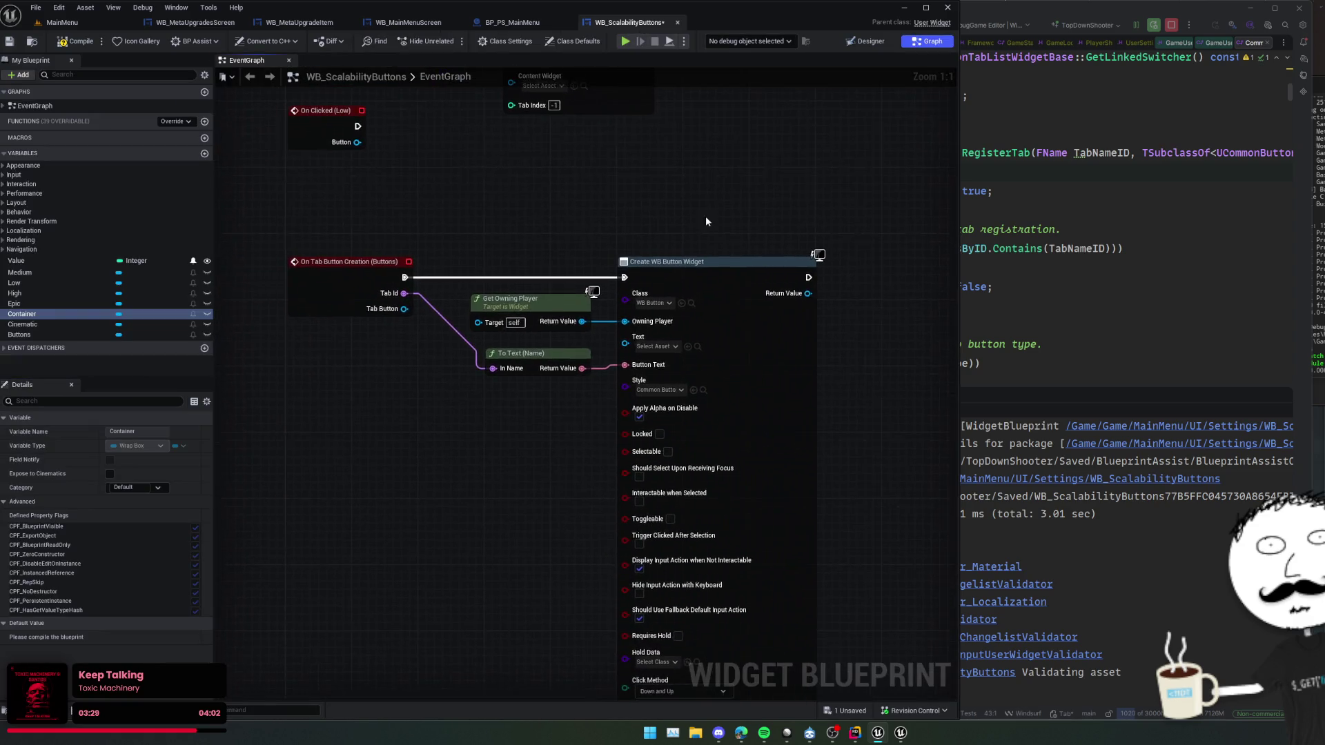
{"action": "right_click", "coordinate": [543, 281]}
{"action": "type", "text": "Container"}
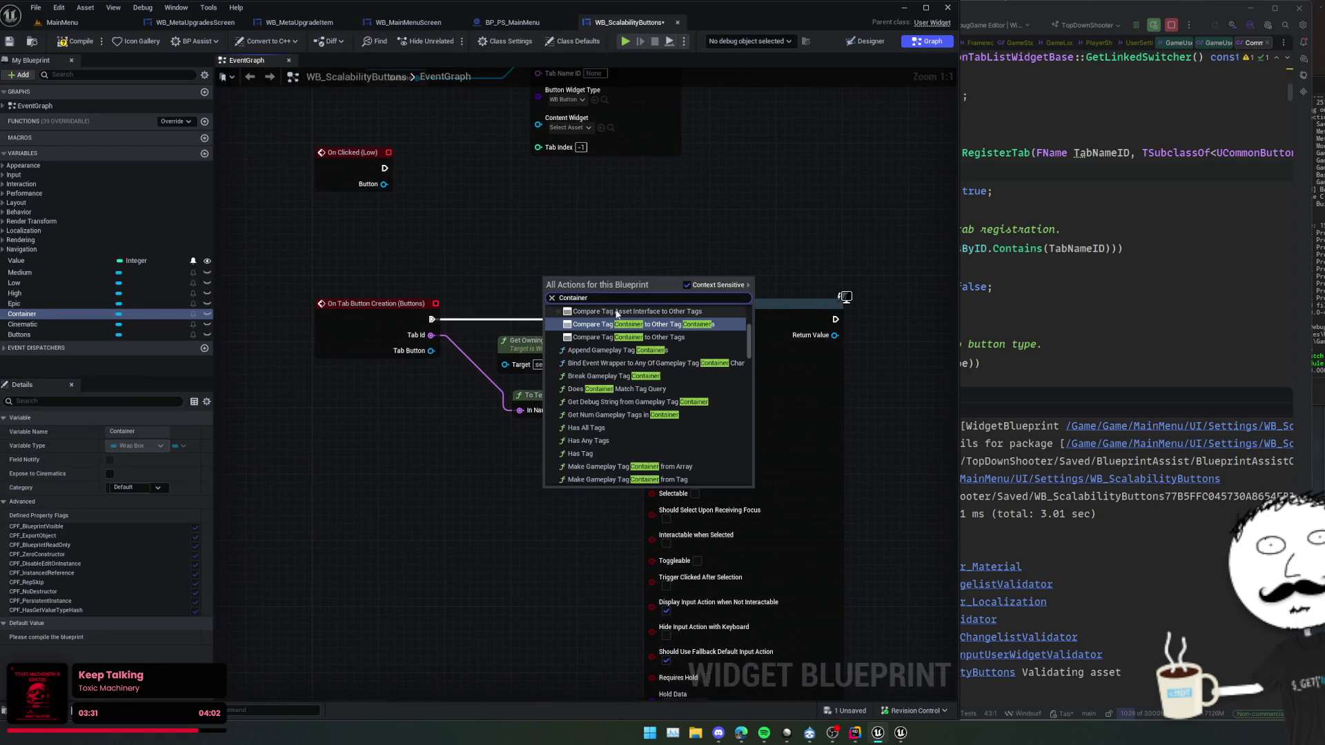
{"action": "key", "text": "Home"}
{"action": "type", "text": "get"}
{"action": "scroll", "coordinate": [622, 316], "scroll_direction": "down", "scroll_amount": 4}
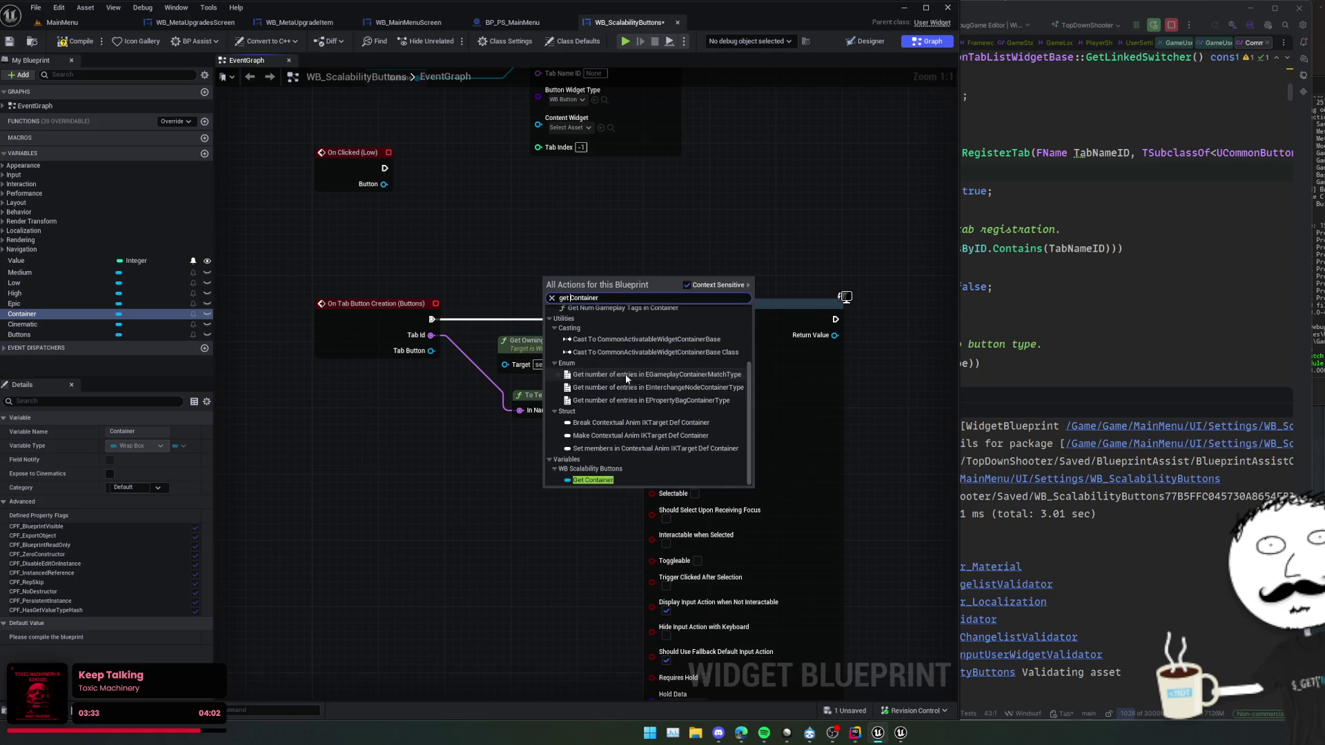
{"action": "left_click", "coordinate": [594, 479]}
{"action": "left_click_drag", "start_coordinate": [587, 287], "coordinate": [663, 280]}
{"action": "type", "text": "add child"}
{"action": "left_click", "coordinate": [720, 331]}
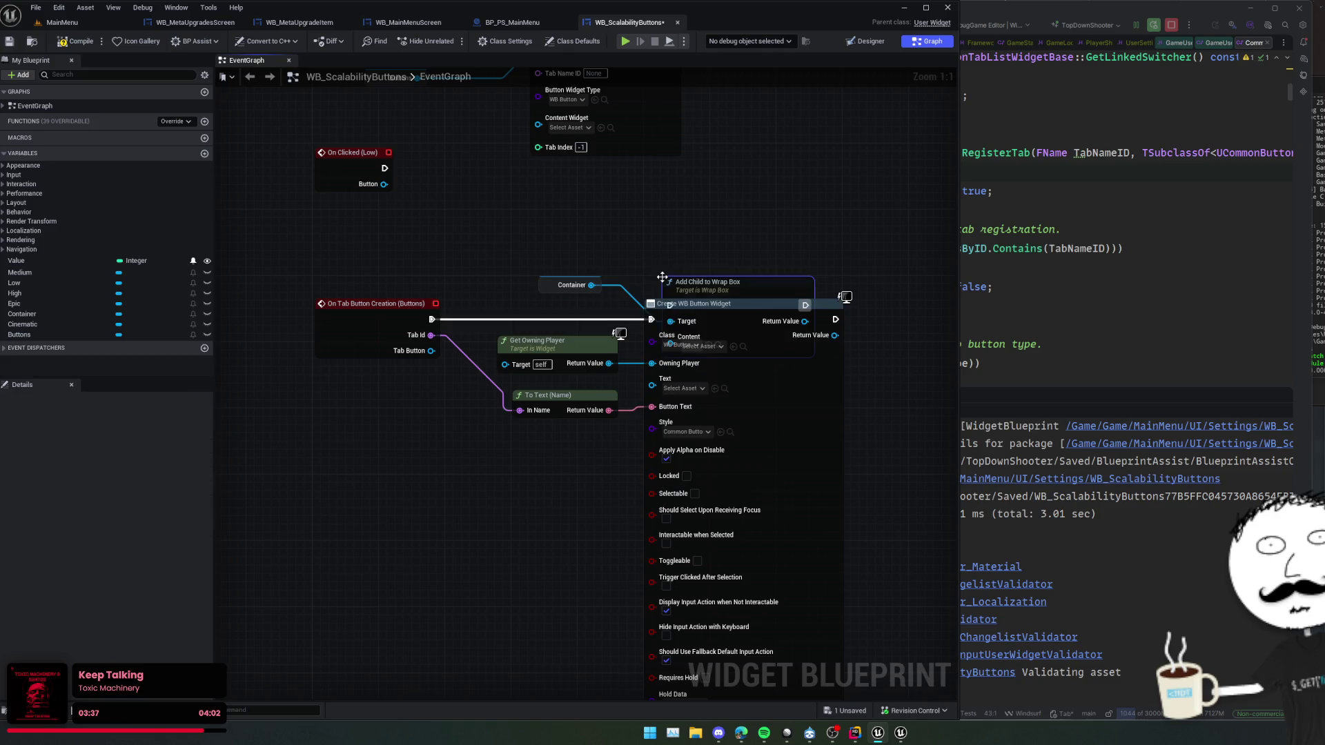
- Cast the Tab Button to WB_Button and run the cast before Add Child to Wrap Box
{"action": "mouse_move", "coordinate": [430, 350]}
{"action": "left_mouse_down"}
{"action": "mouse_move", "coordinate": [524, 345]}
{"action": "mouse_move", "coordinate": [646, 295]}
{"action": "mouse_move", "coordinate": [663, 224]}
{"action": "left_mouse_up"}
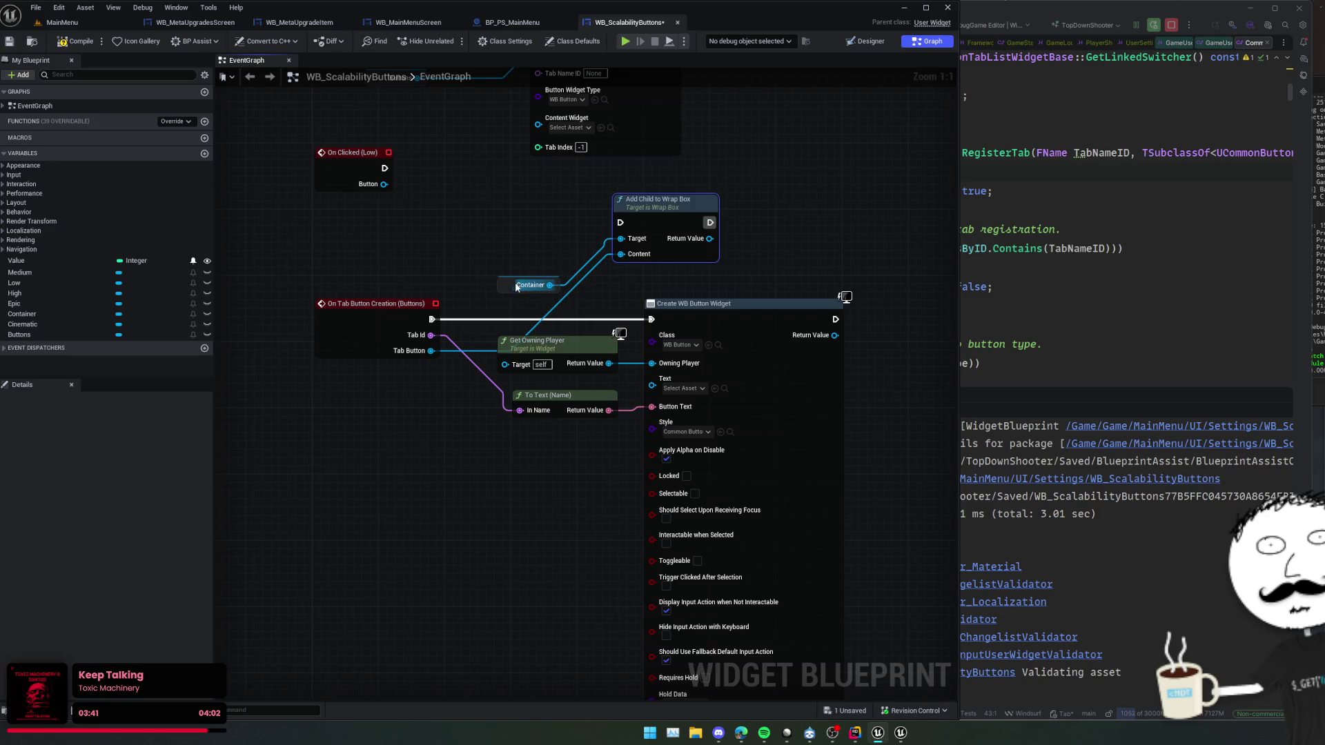
{"action": "left_click_drag", "start_coordinate": [516, 287], "coordinate": [483, 262]}
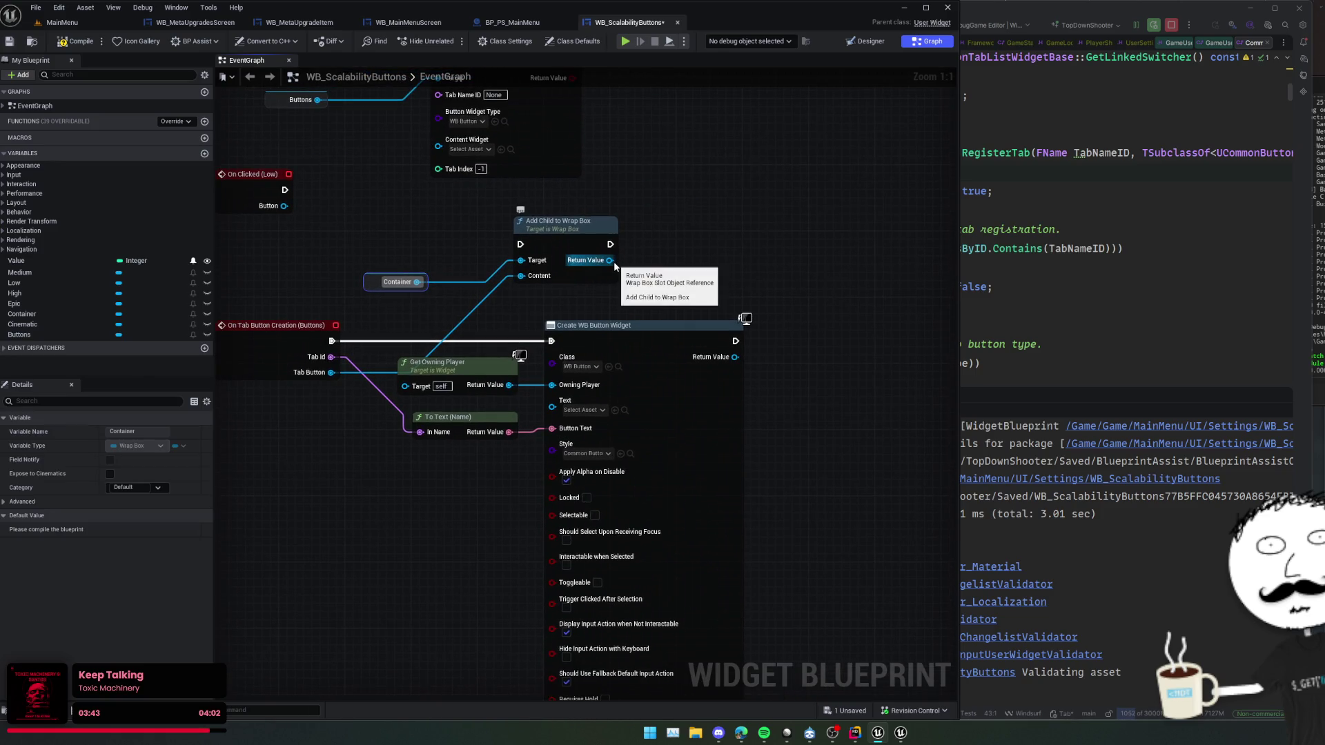
{"action": "left_click_drag", "start_coordinate": [609, 260], "coordinate": [652, 261]}
{"action": "left_click", "coordinate": [462, 331]}
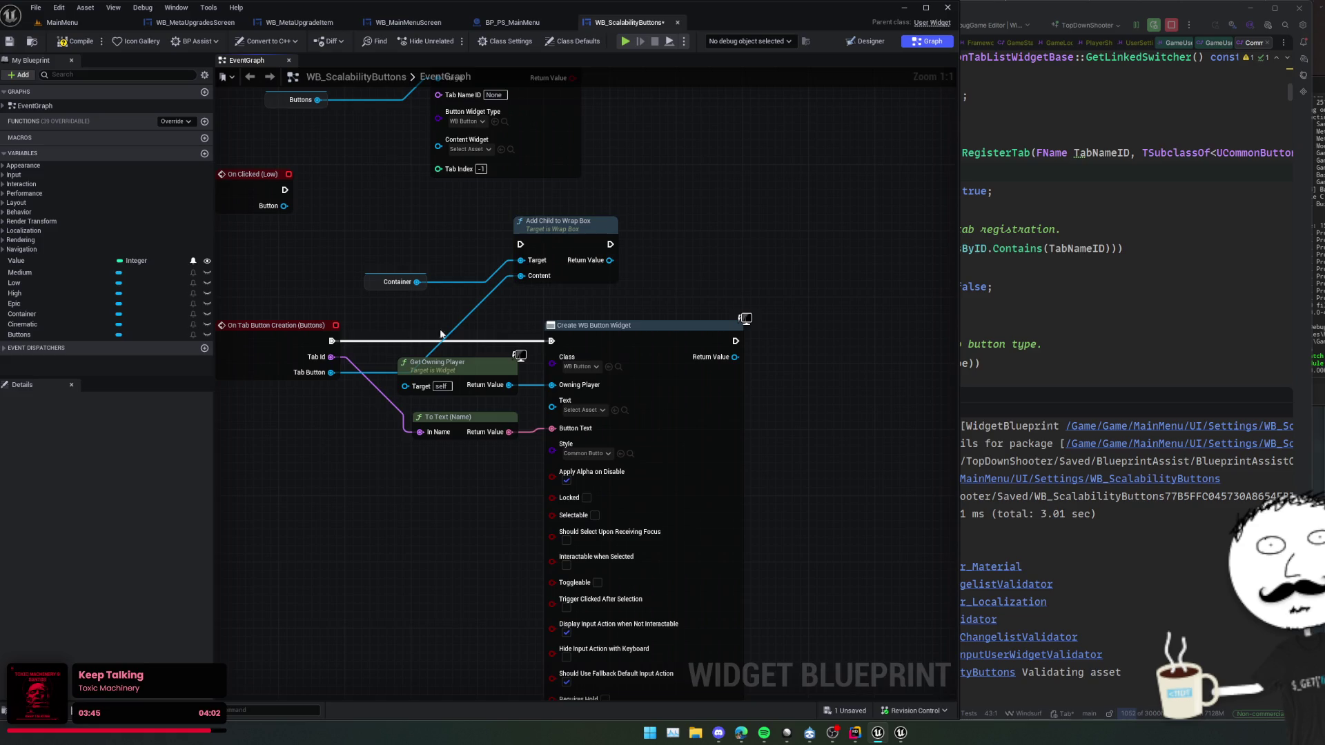
{"action": "left_click_drag", "start_coordinate": [333, 373], "coordinate": [440, 303]}
{"action": "type", "text": "cast to"}
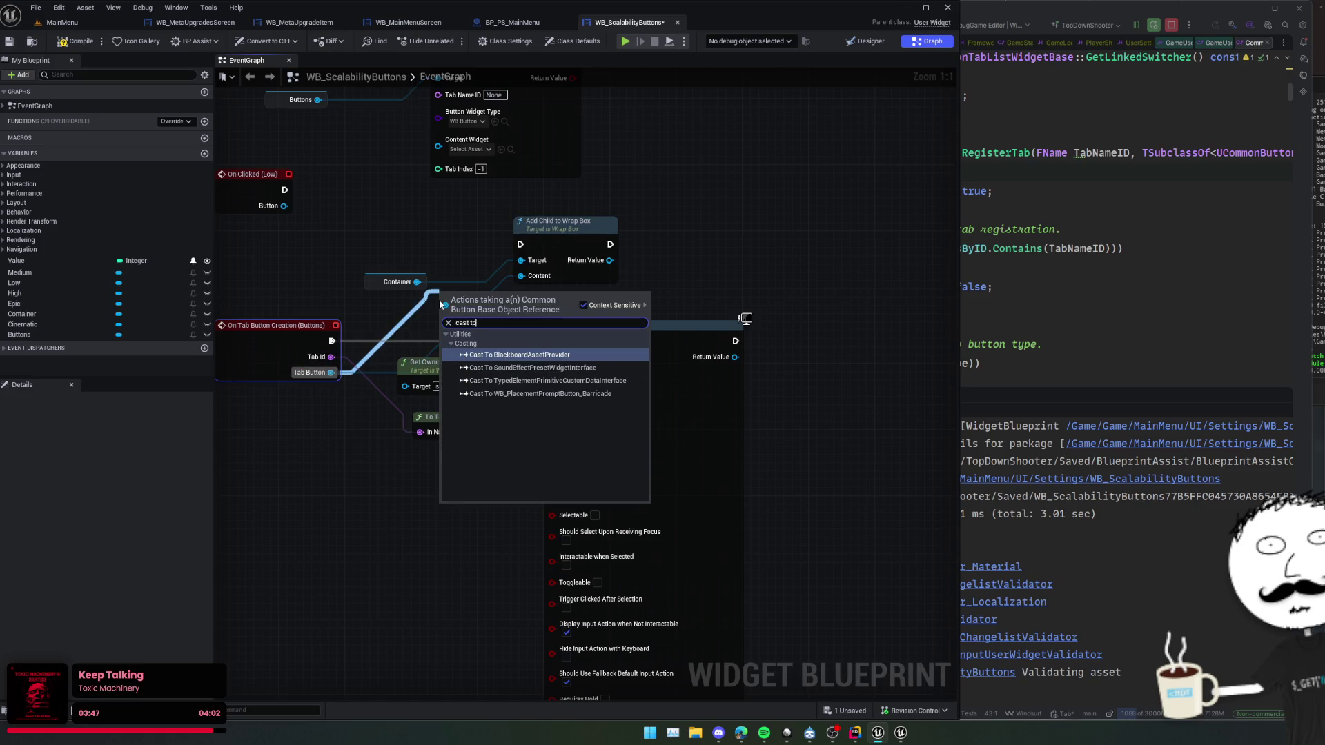
{"action": "type", "text": " wb"}
{"action": "key", "text": "Return"}
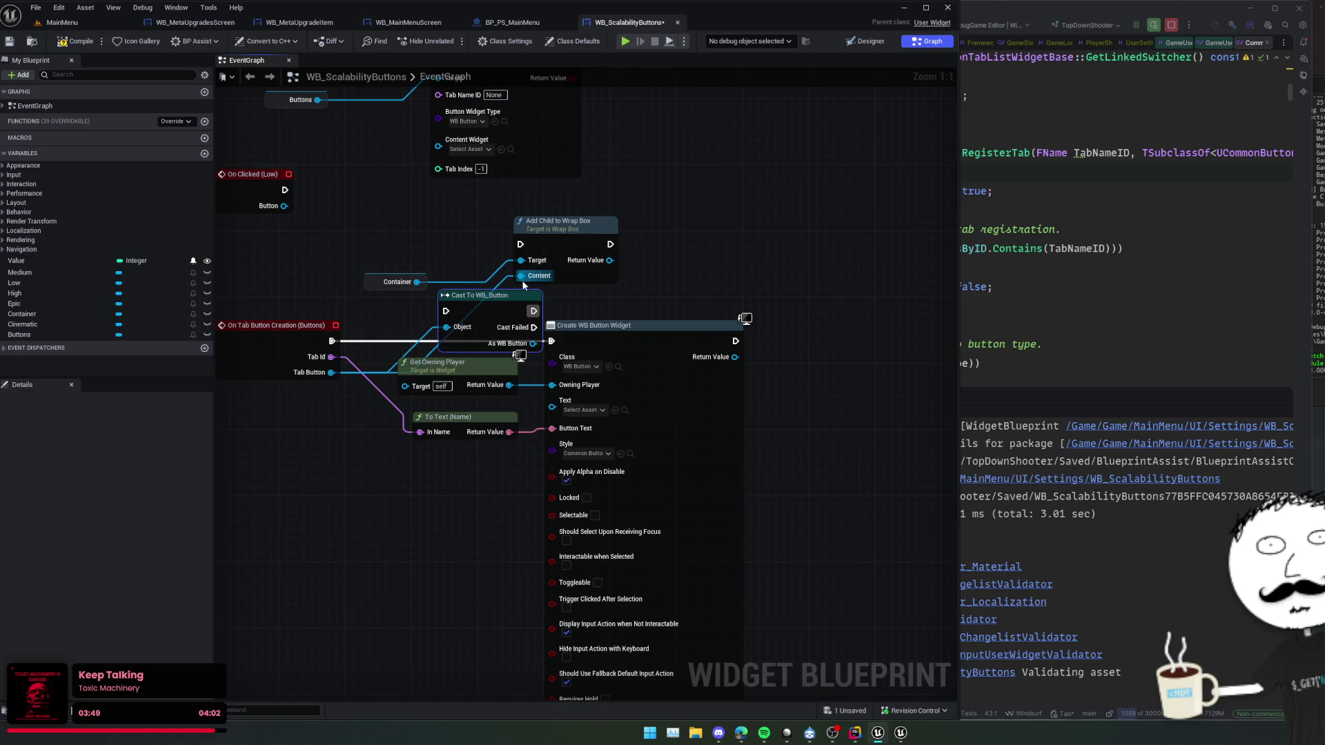
{"action": "mouse_move", "coordinate": [532, 311]}
{"action": "left_mouse_down"}
{"action": "mouse_move", "coordinate": [521, 244]}
{"action": "mouse_move", "coordinate": [586, 283]}
{"action": "mouse_move", "coordinate": [628, 278]}
{"action": "left_mouse_up"}
- Add a Set Text node fed by the tab name and delete the Create WB Button Widget node
{"action": "type", "text": "set text"}
{"action": "left_click", "coordinate": [729, 332]}
{"action": "mouse_move", "coordinate": [717, 295]}
{"action": "left_mouse_down"}
{"action": "mouse_move", "coordinate": [497, 314]}
{"action": "mouse_move", "coordinate": [455, 359]}
{"action": "mouse_move", "coordinate": [442, 424]}
{"action": "mouse_move", "coordinate": [486, 428]}
{"action": "left_mouse_up"}
{"action": "left_click", "coordinate": [543, 333]}
{"action": "key", "text": "Delete"}
{"action": "key", "text": "Delete"}
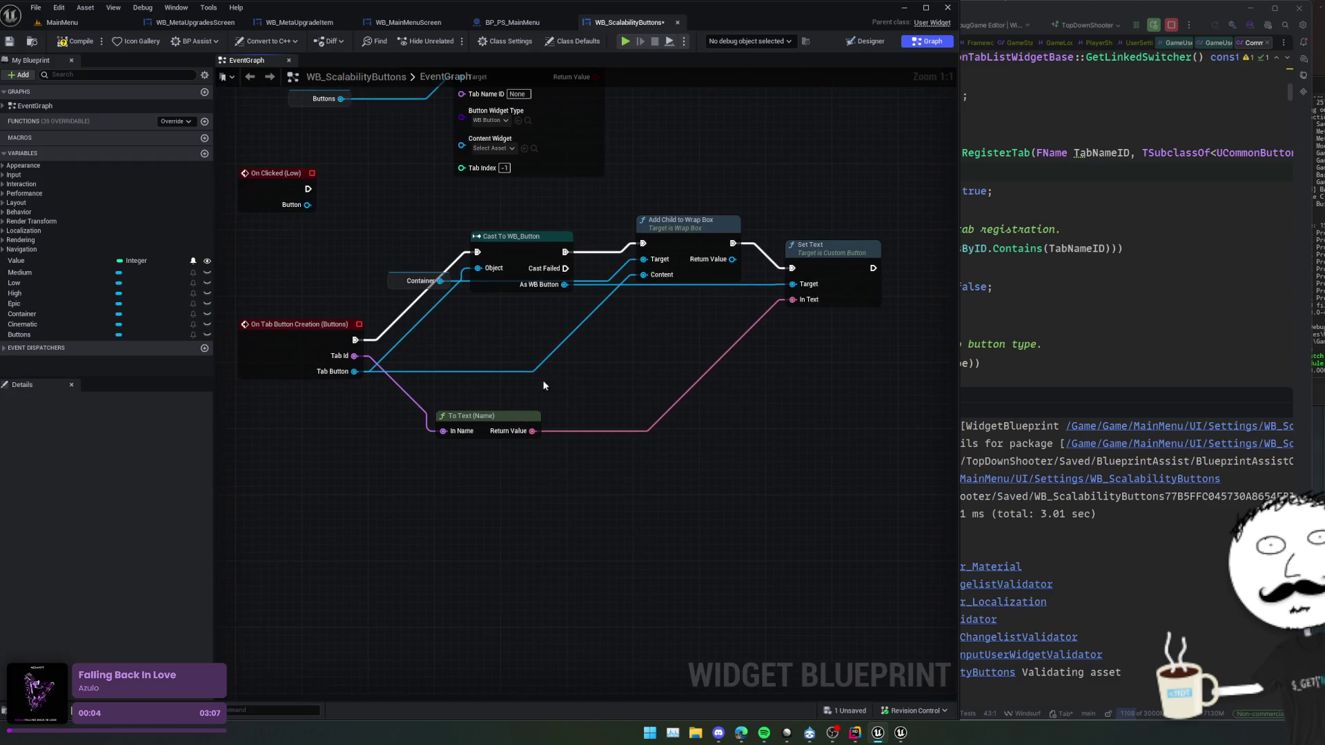
- Auto-arrange all graph nodes into a row and check the Register Tab section
{"action": "key", "text": "ctrl+a"}
{"action": "key", "text": "f"}
{"action": "scroll", "coordinate": [574, 377], "scroll_direction": "down", "scroll_amount": 2}
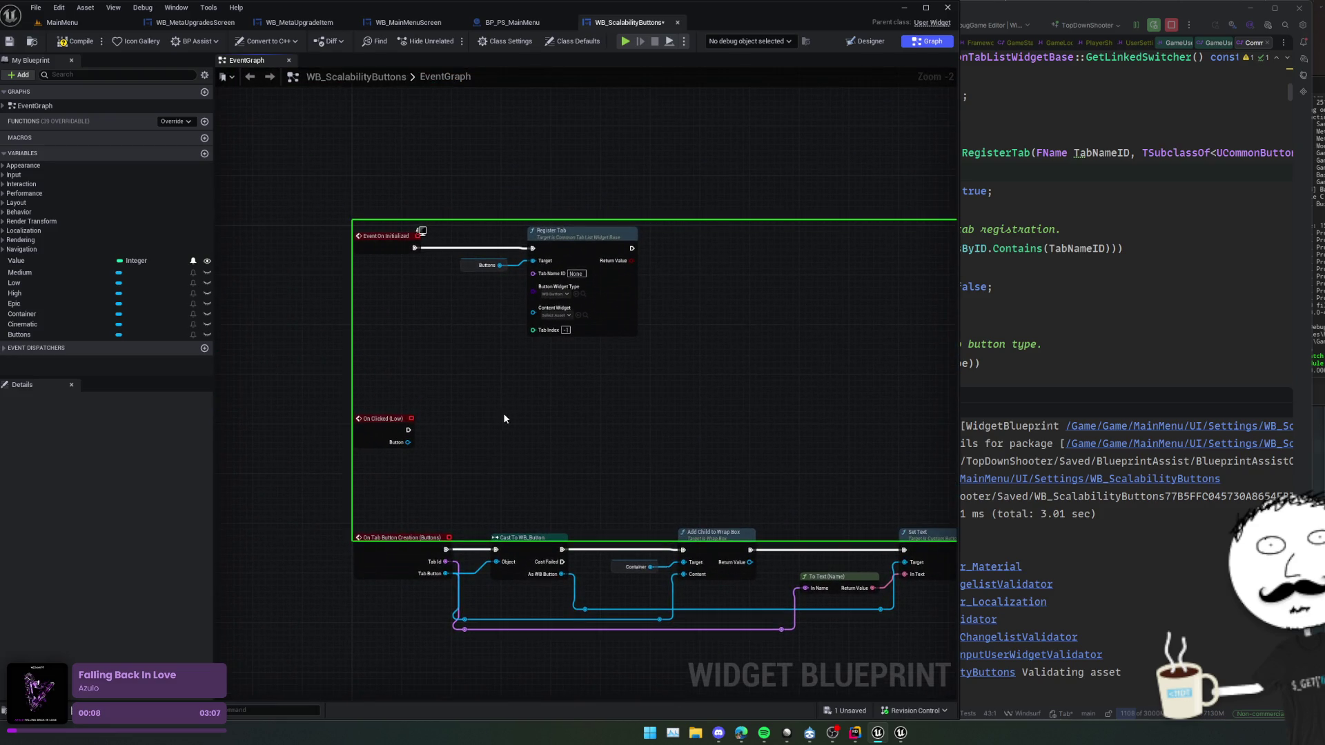
{"action": "left_click", "coordinate": [443, 354]}
{"action": "scroll", "coordinate": [448, 366], "scroll_direction": "up", "scroll_amount": 2}
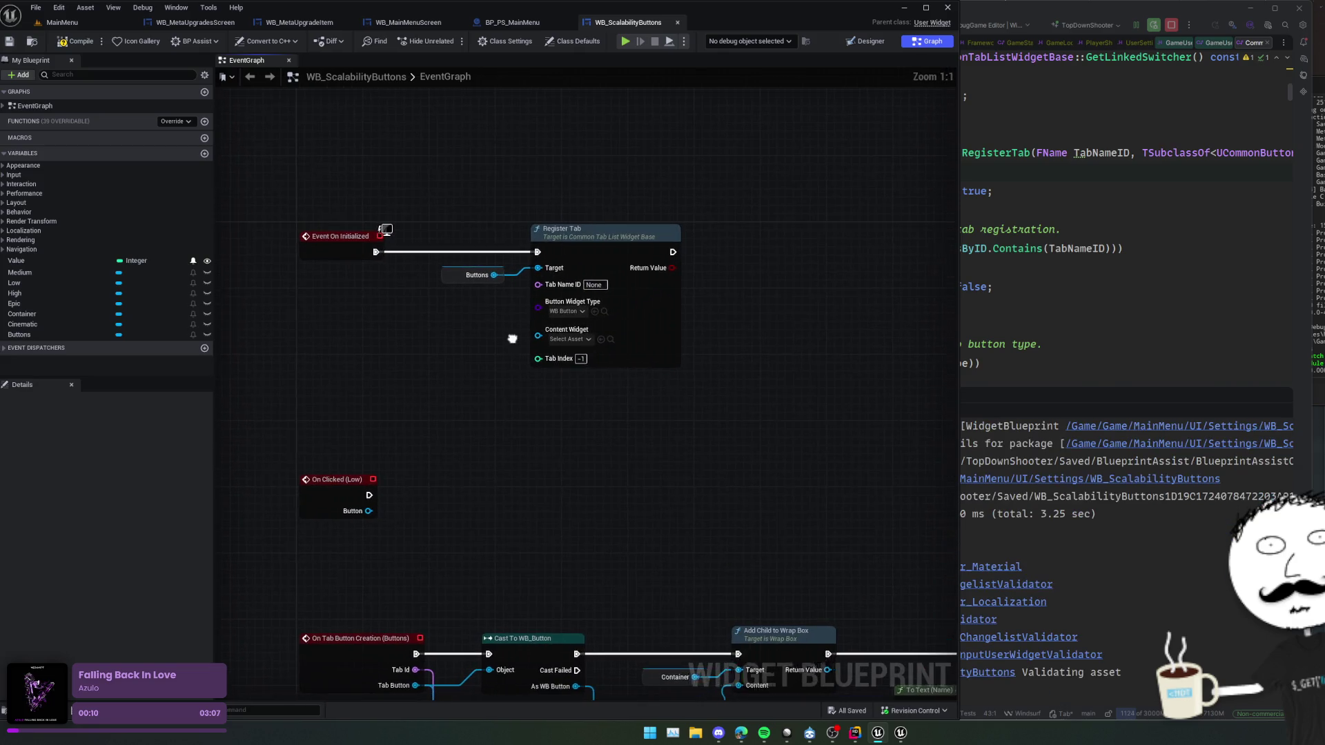
{"action": "mouse_move", "coordinate": [683, 343]}
{"action": "left_mouse_down"}
{"action": "mouse_move", "coordinate": [698, 346]}
{"action": "mouse_move", "coordinate": [634, 349]}
{"action": "mouse_move", "coordinate": [748, 261]}
{"action": "mouse_move", "coordinate": [703, 296]}
{"action": "mouse_move", "coordinate": [663, 239]}
{"action": "mouse_move", "coordinate": [675, 253]}
{"action": "left_mouse_up"}
{"action": "scroll", "coordinate": [675, 252], "scroll_direction": "down", "scroll_amount": 2}
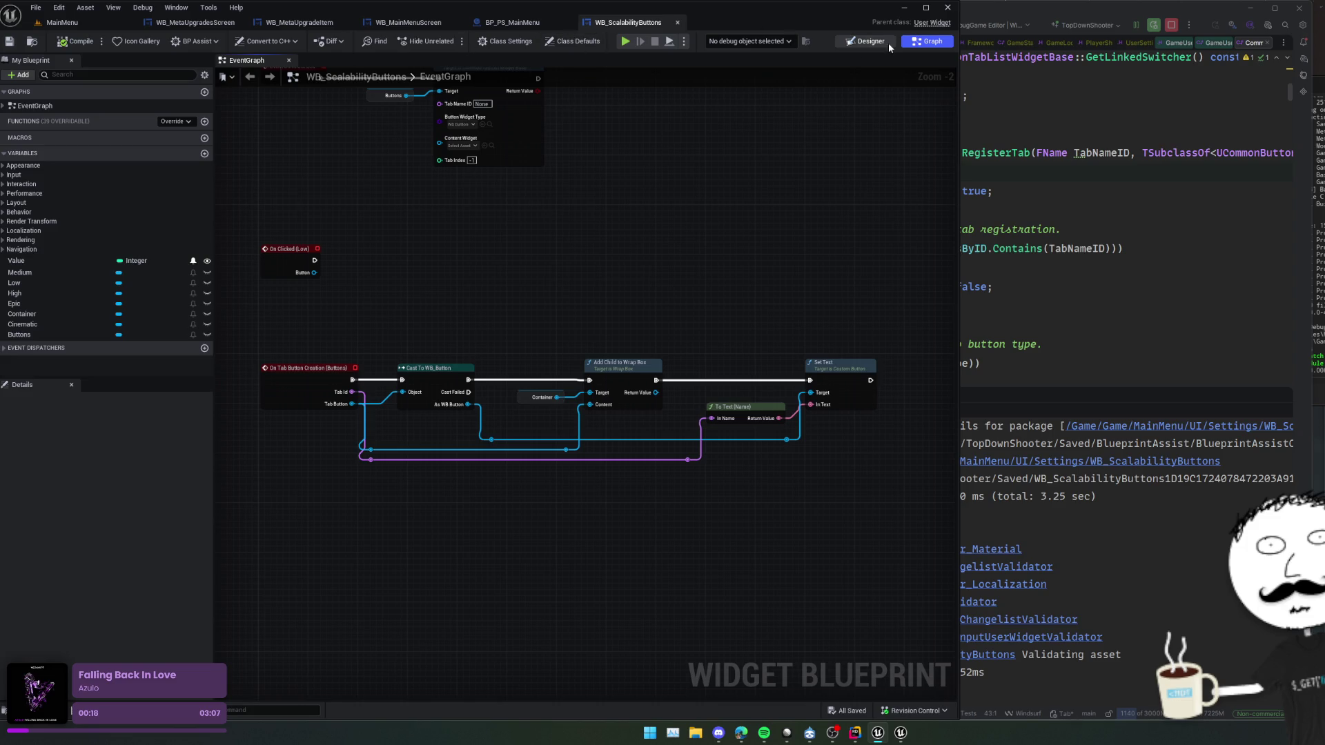
{"action": "left_click", "coordinate": [871, 41]}
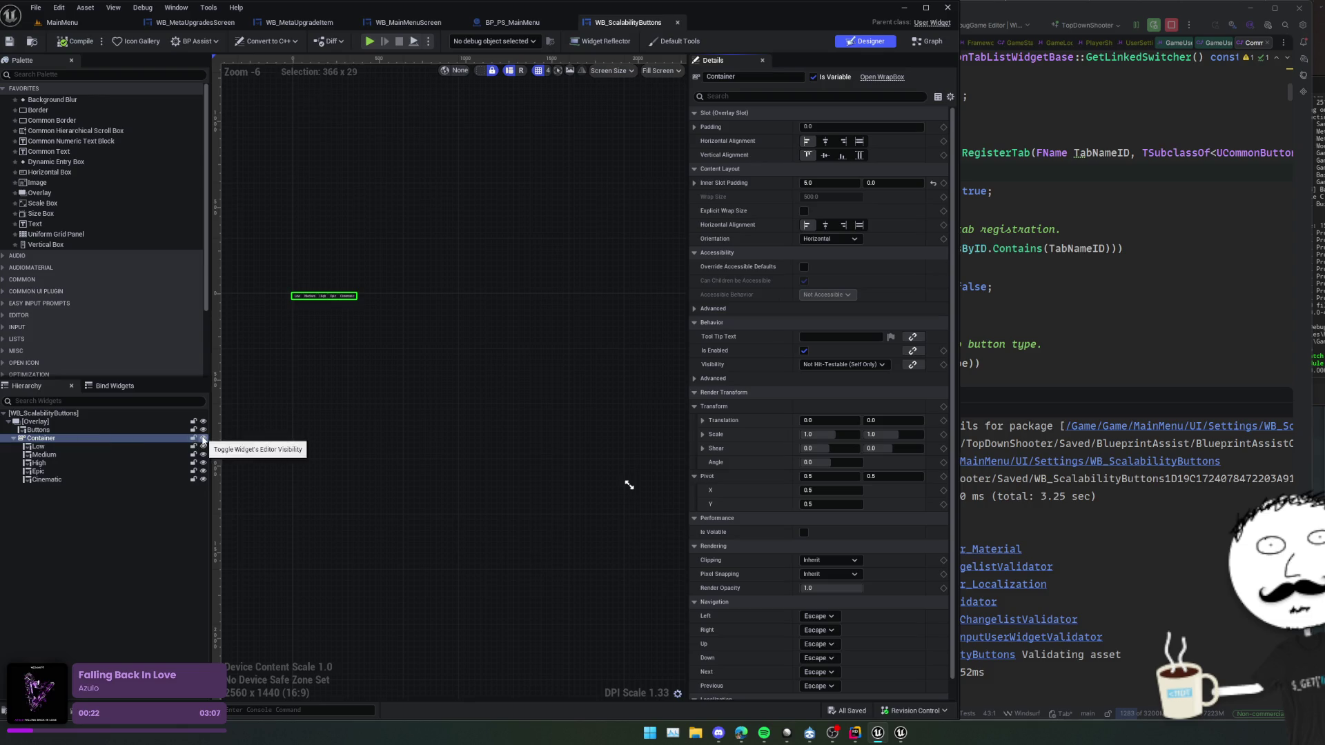
- Set the Low through Cinematic buttons' Visibility to Collapsed
{"action": "left_click", "coordinate": [38, 447]}
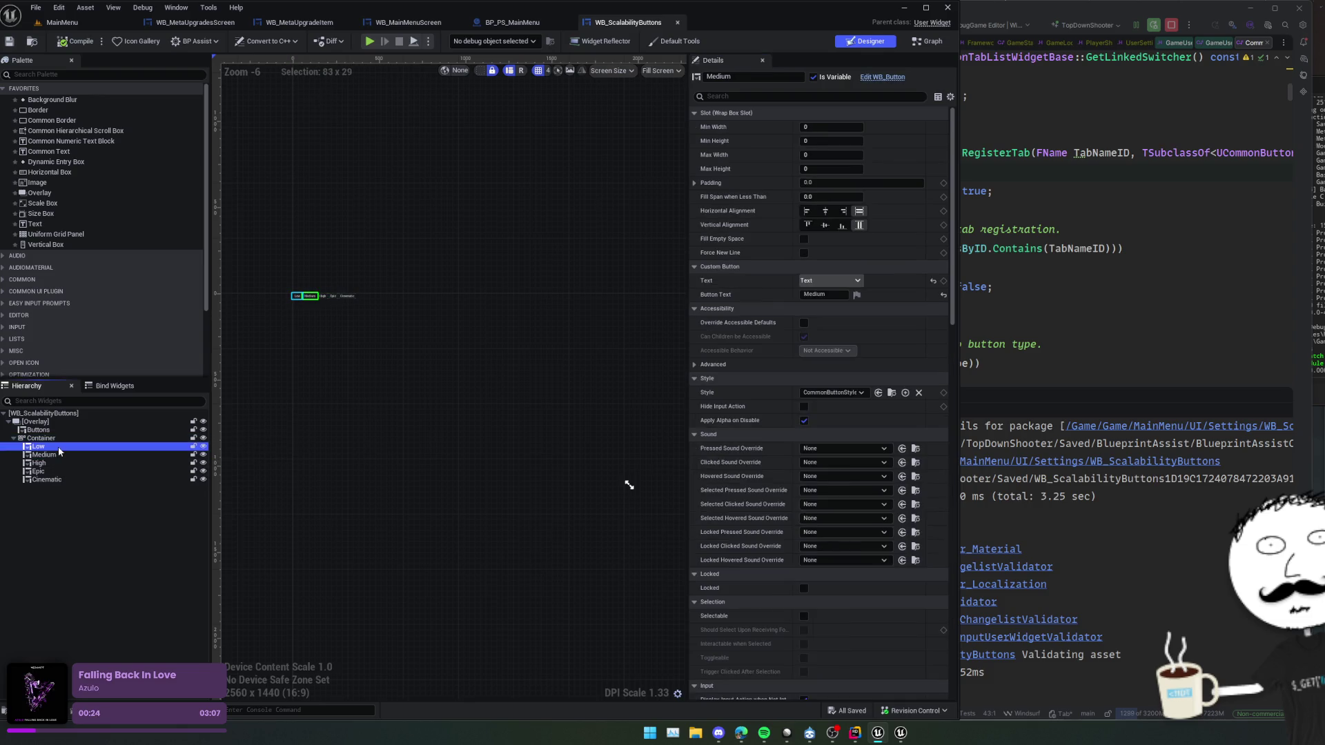
{"action": "left_click", "coordinate": [52, 482], "text": "shift"}
{"action": "scroll", "coordinate": [771, 442], "scroll_direction": "down", "scroll_amount": 5}
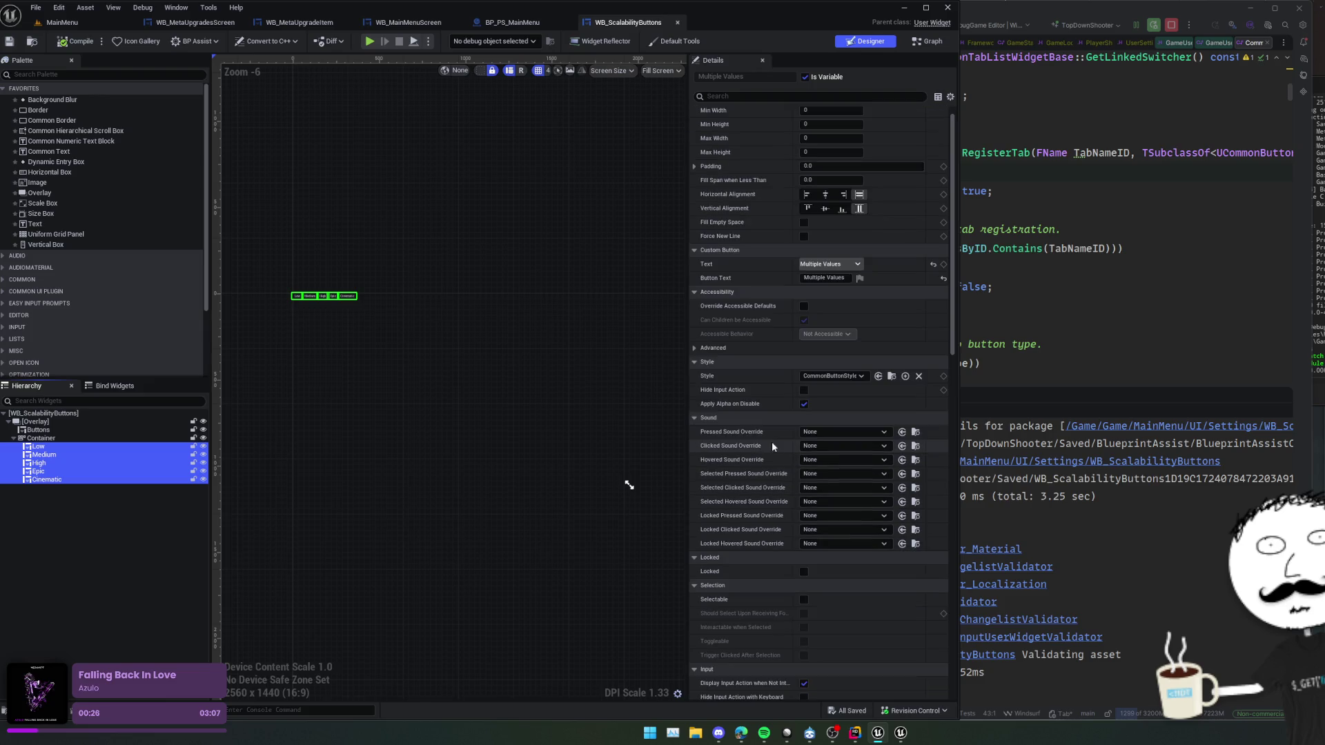
{"action": "scroll", "coordinate": [778, 434], "scroll_direction": "down", "scroll_amount": 10}
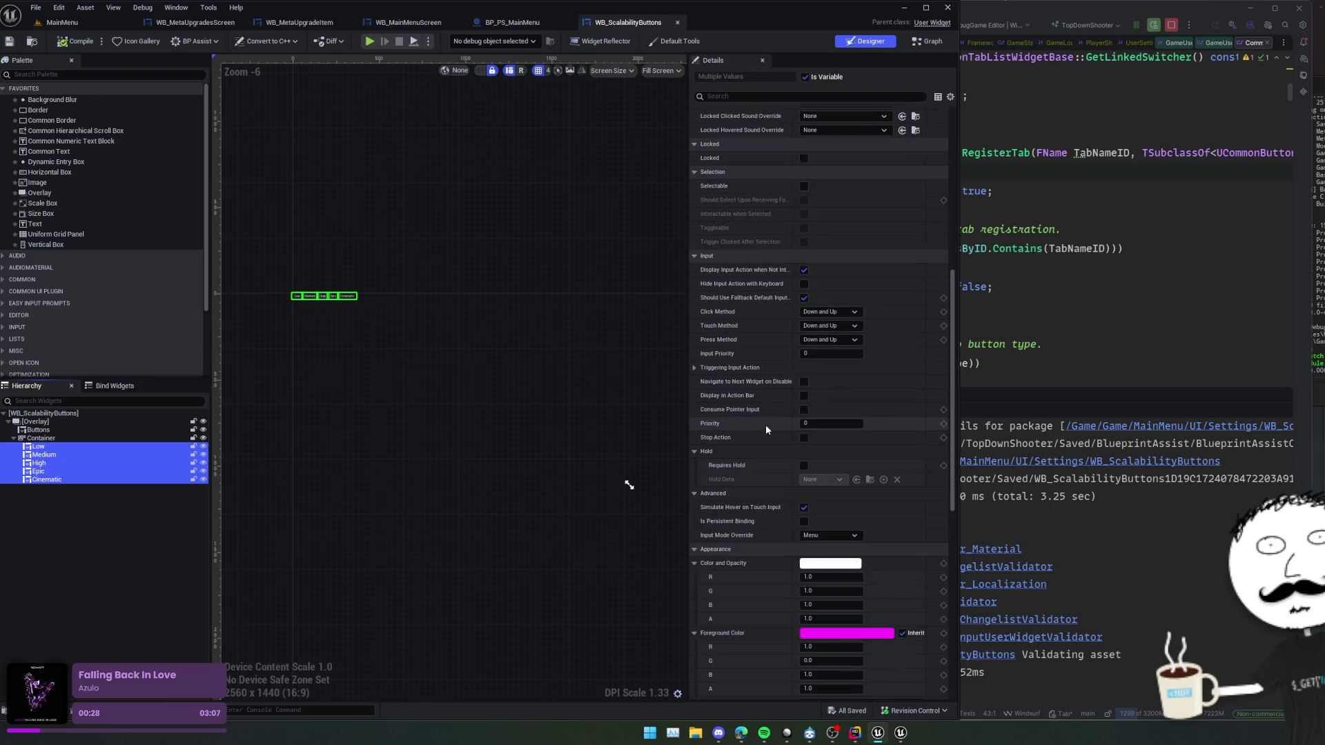
{"action": "scroll", "coordinate": [768, 427], "scroll_direction": "down", "scroll_amount": 2}
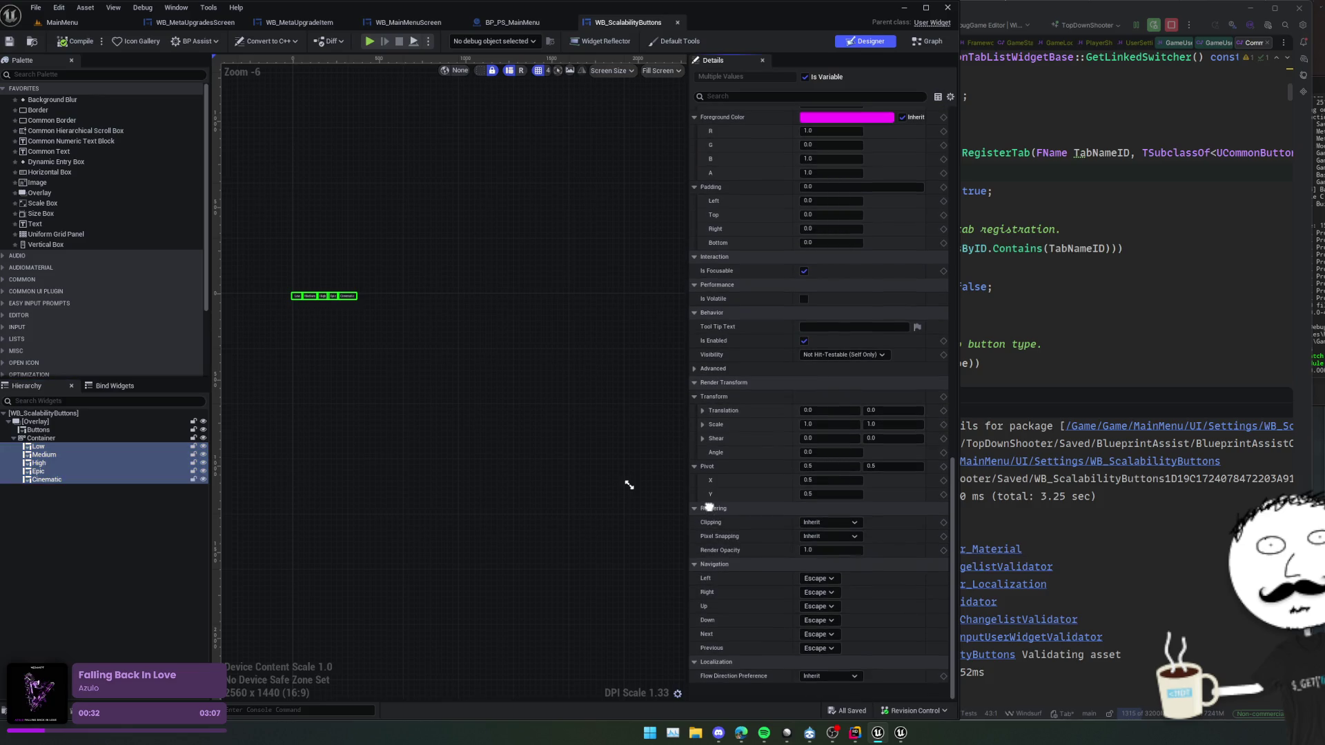
{"action": "scroll", "coordinate": [718, 502], "scroll_direction": "up", "scroll_amount": 1}
{"action": "left_click", "coordinate": [844, 378]}
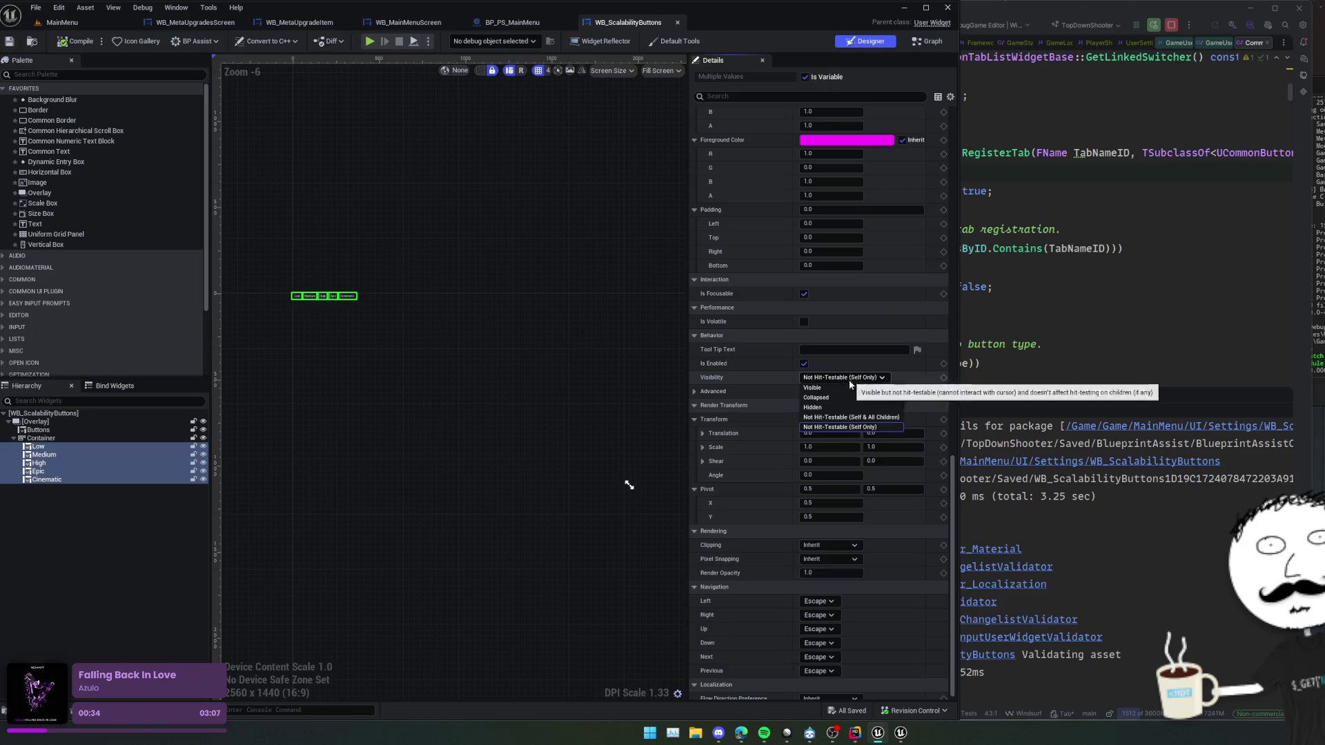
{"action": "left_click", "coordinate": [816, 398]}
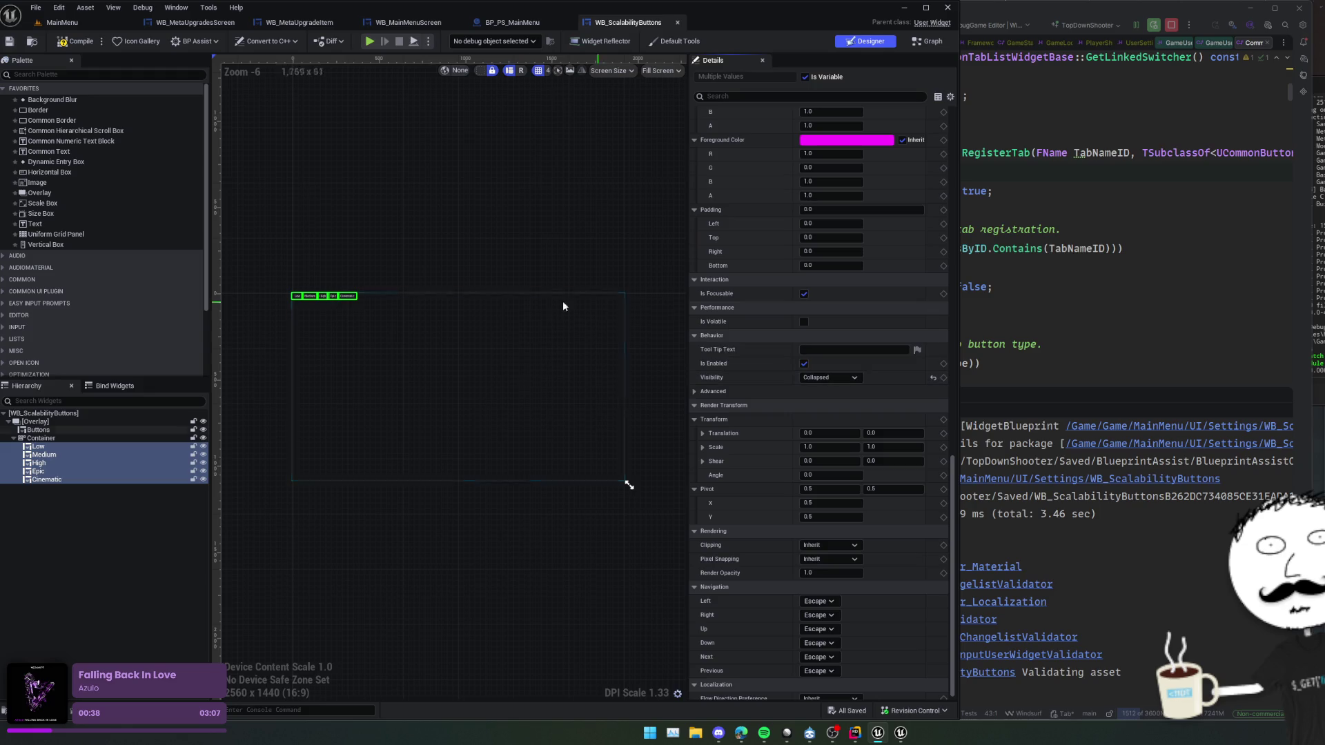
- Compile the blueprint and close the WB_MetaUpgradesScreen and WB_MetaUpgradeItem tabs
{"action": "left_click_drag", "start_coordinate": [345, 167], "coordinate": [389, 180]}
{"action": "left_click", "coordinate": [60, 44]}
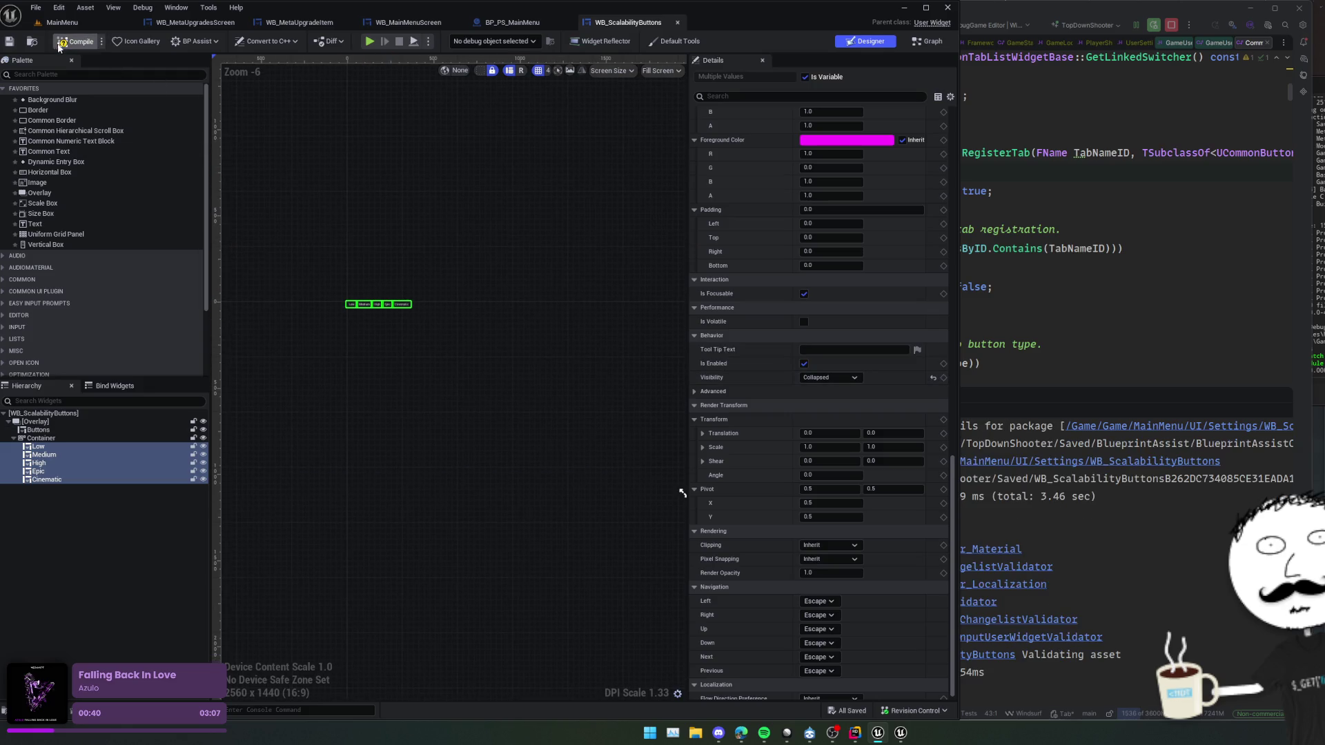
{"action": "left_click", "coordinate": [238, 23]}
{"action": "left_click", "coordinate": [238, 23]}
{"action": "left_click", "coordinate": [207, 23]}
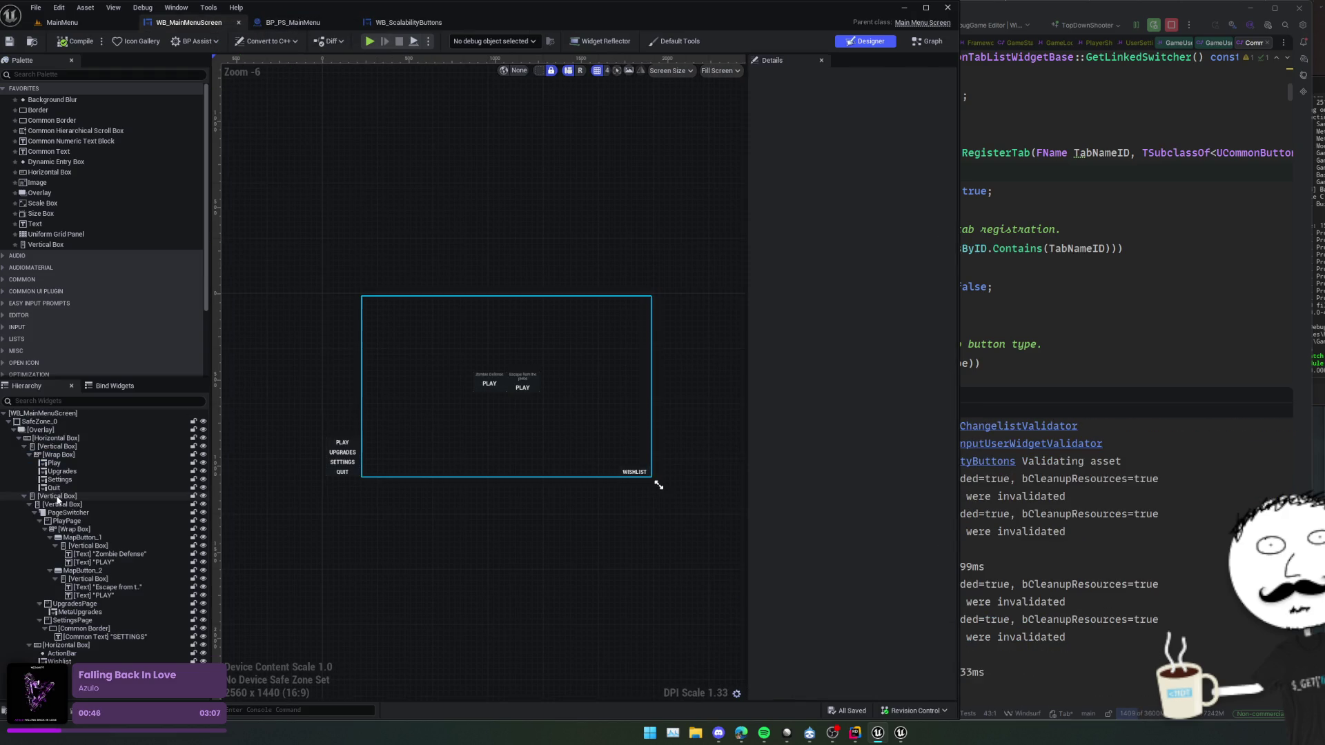
- Find WB Scalability Buttons in the palette and try placing it on the settings page
{"action": "left_click", "coordinate": [88, 637]}
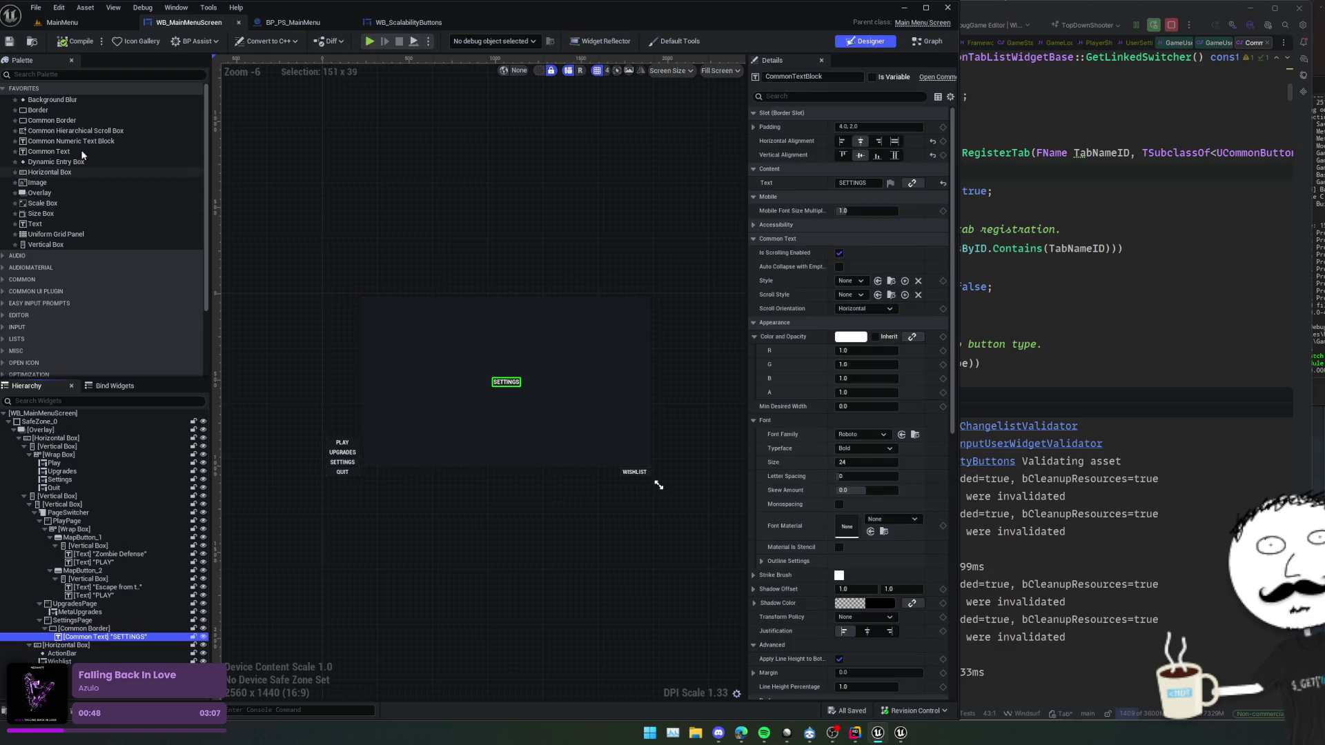
{"action": "left_click", "coordinate": [95, 73]}
{"action": "type", "text": "b_"}
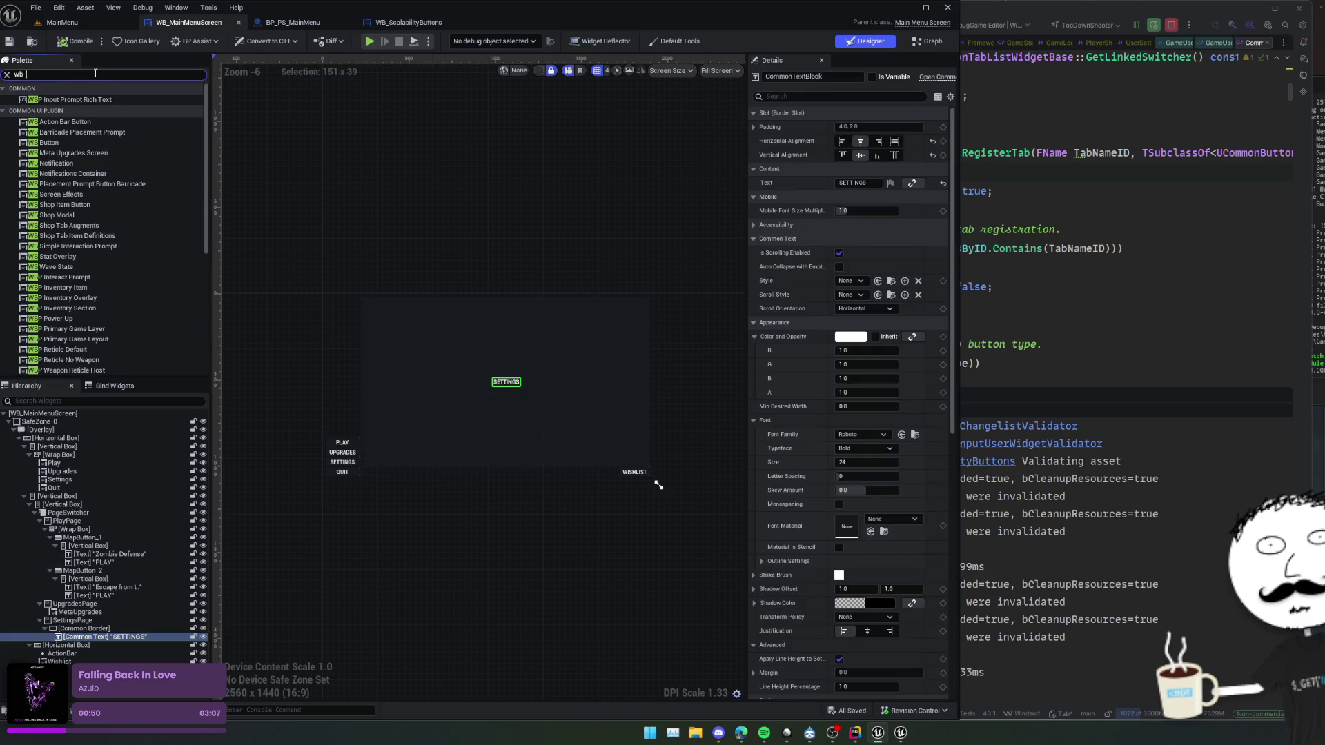
{"action": "type", "text": "scal"}
{"action": "mouse_move", "coordinate": [64, 102]}
{"action": "left_mouse_down"}
{"action": "mouse_move", "coordinate": [65, 276]}
{"action": "mouse_move", "coordinate": [111, 586]}
{"action": "mouse_move", "coordinate": [89, 637]}
{"action": "left_mouse_up"}
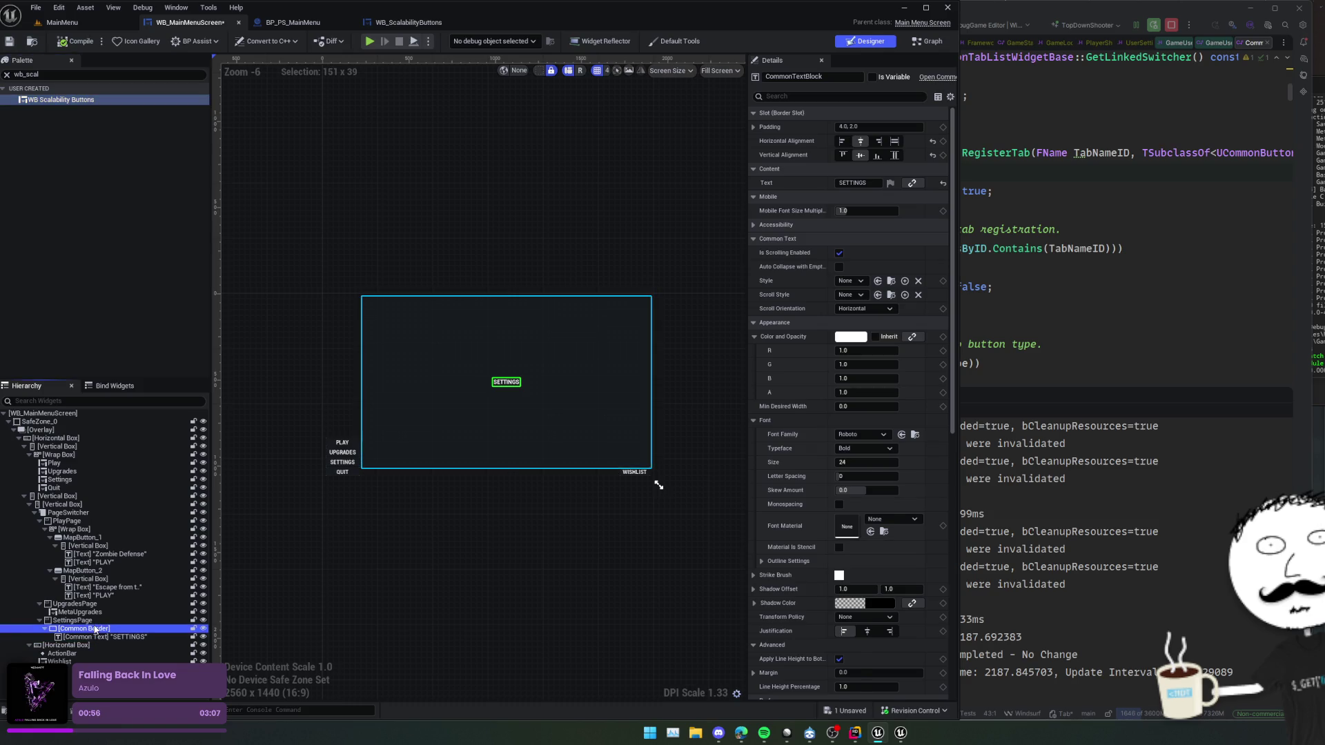
{"action": "left_click", "coordinate": [97, 629]}
{"action": "right_click", "coordinate": [123, 628]}
{"action": "left_click", "coordinate": [72, 638]}
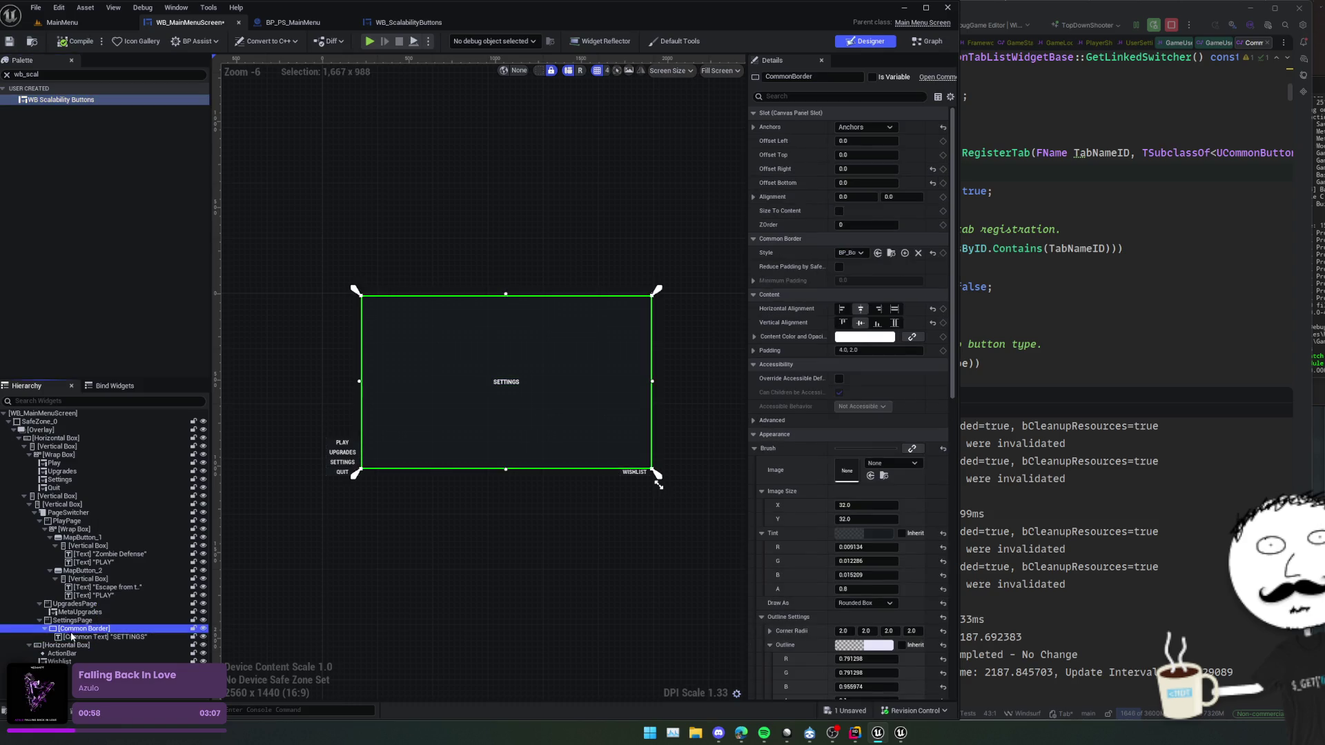
- Wrap the SETTINGS text in an Overlay, add WB Scalability Buttons into it, and delete the text
{"action": "right_click", "coordinate": [76, 637]}
{"action": "mouse_move", "coordinate": [138, 585]}
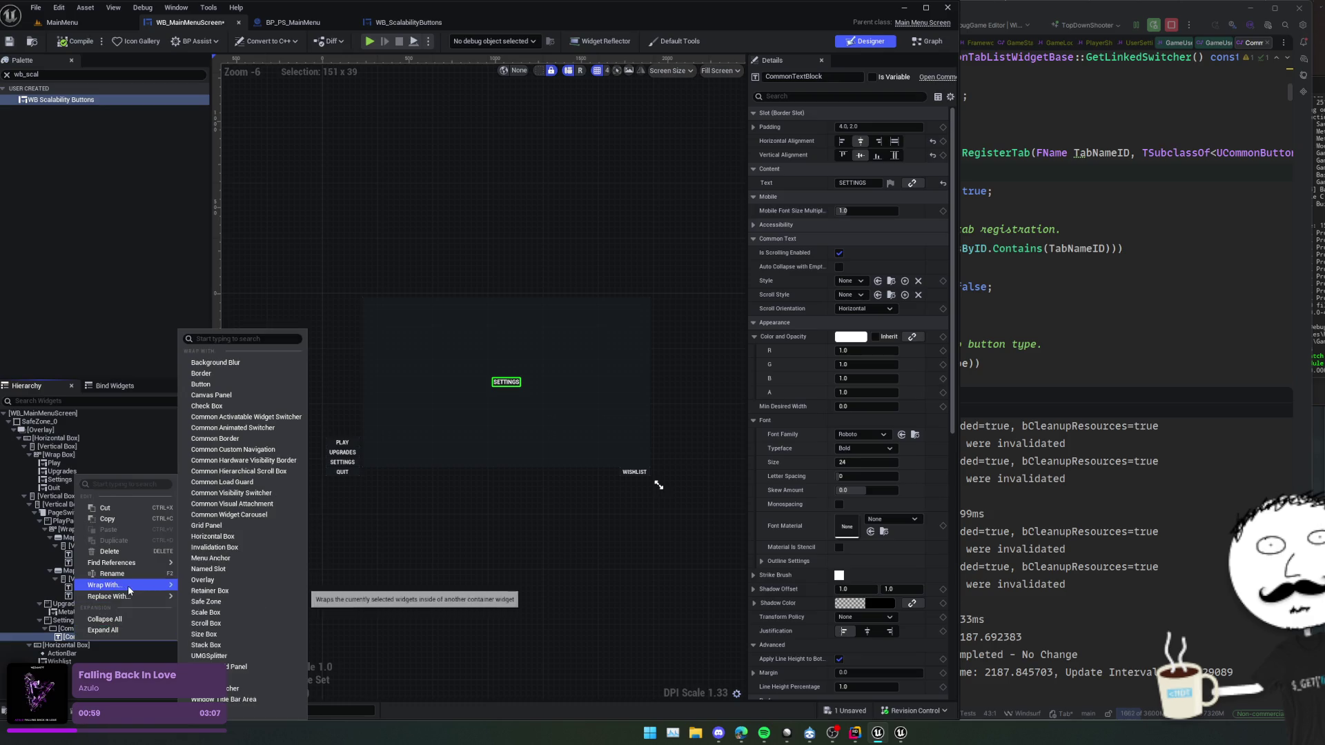
{"action": "left_click", "coordinate": [225, 586]}
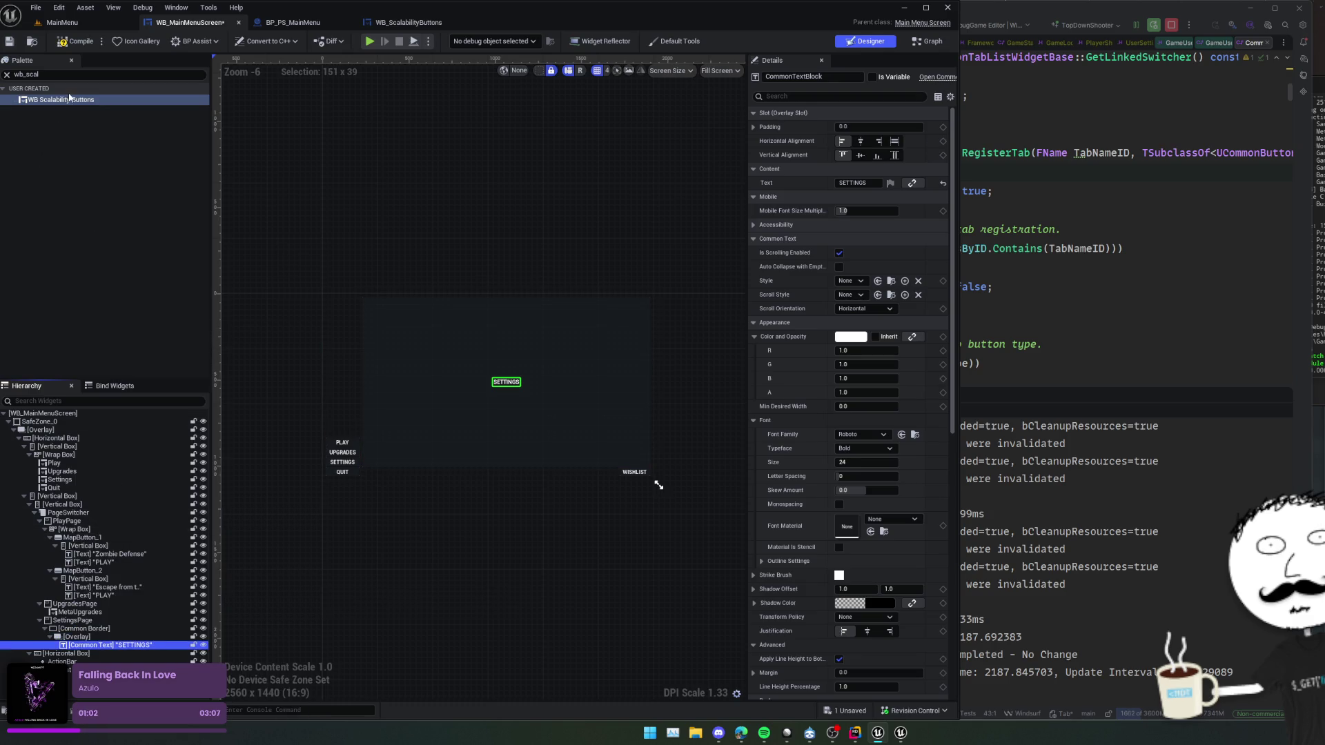
{"action": "mouse_move", "coordinate": [62, 99]}
{"action": "left_mouse_down"}
{"action": "mouse_move", "coordinate": [104, 118]}
{"action": "mouse_move", "coordinate": [103, 641]}
{"action": "left_mouse_up"}
{"action": "key", "text": "ctrl+s"}
{"action": "scroll", "coordinate": [442, 375], "scroll_direction": "up", "scroll_amount": 4}
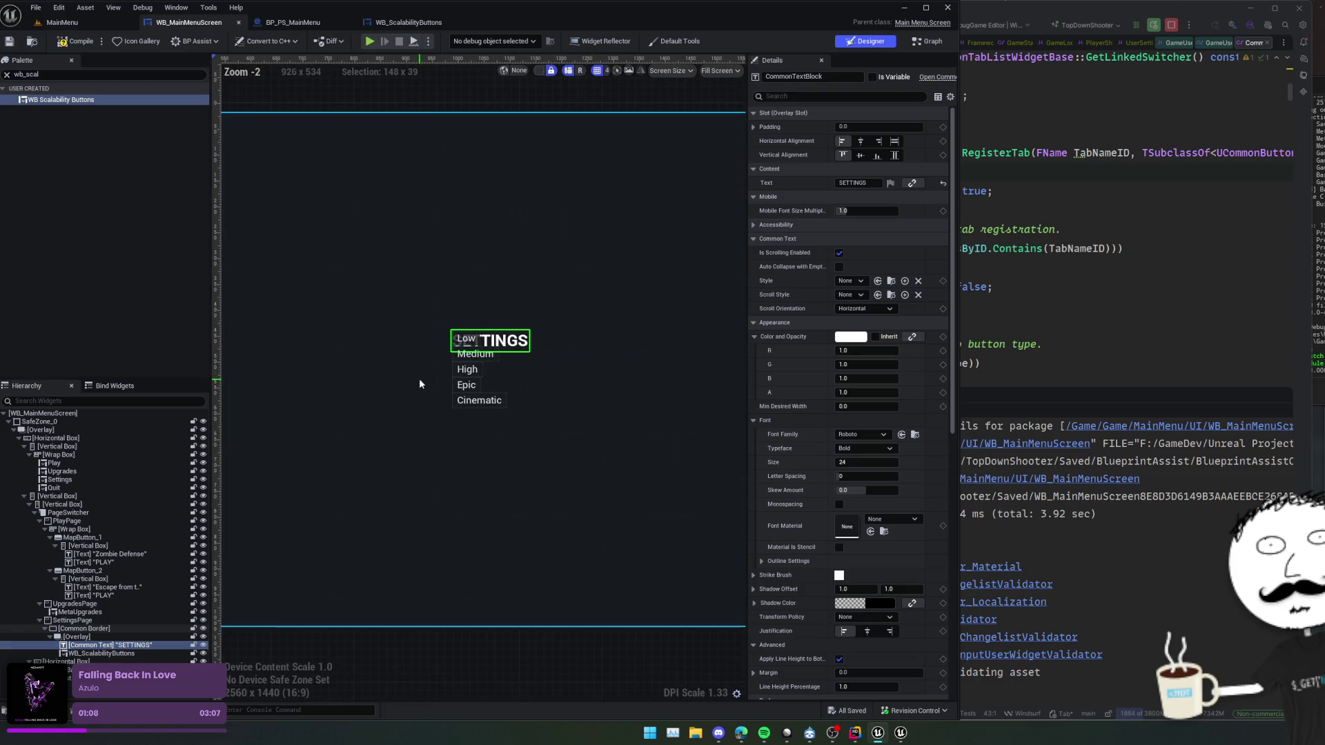
{"action": "key", "text": "Delete"}
- Save and compile WB_MainMenuScreen with the WB_ScalabilityButtons widget in place
{"action": "left_click", "coordinate": [161, 643]}
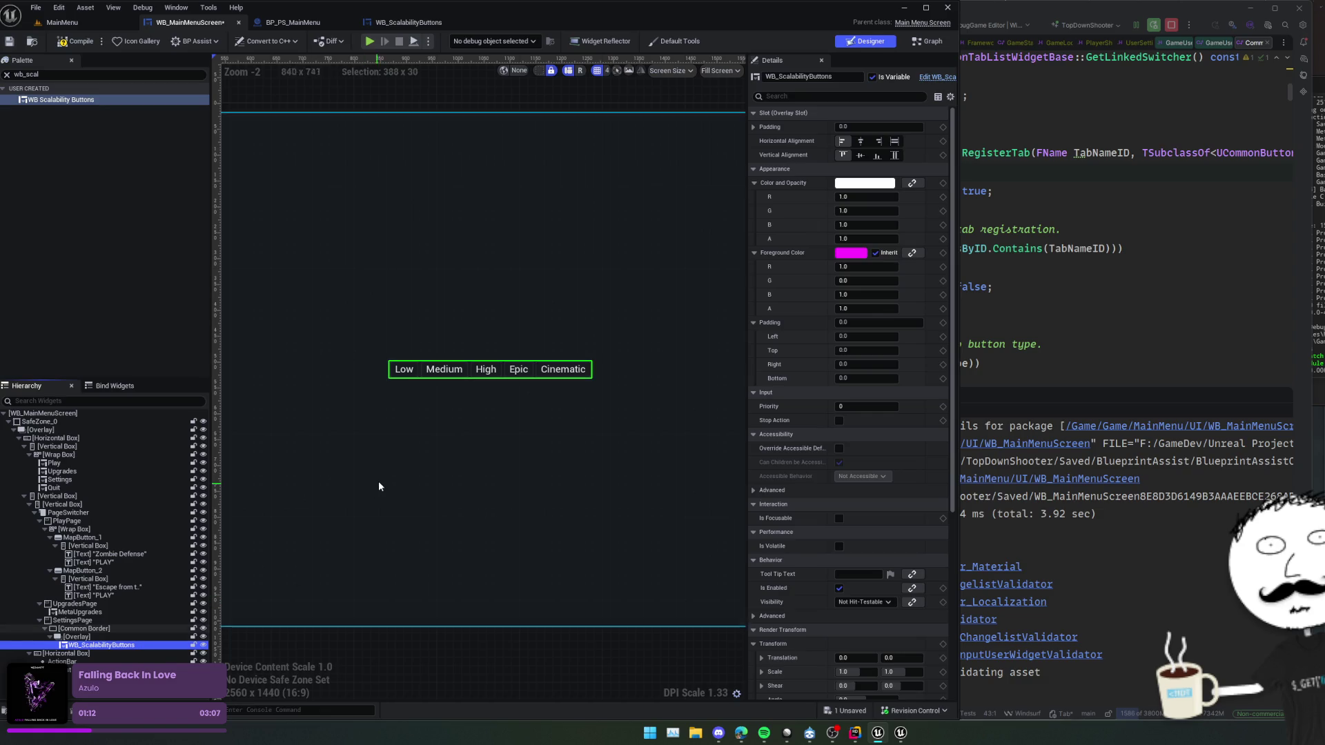
{"action": "scroll", "coordinate": [378, 482], "scroll_direction": "down", "scroll_amount": 2}
{"action": "key", "text": "ctrl+s"}
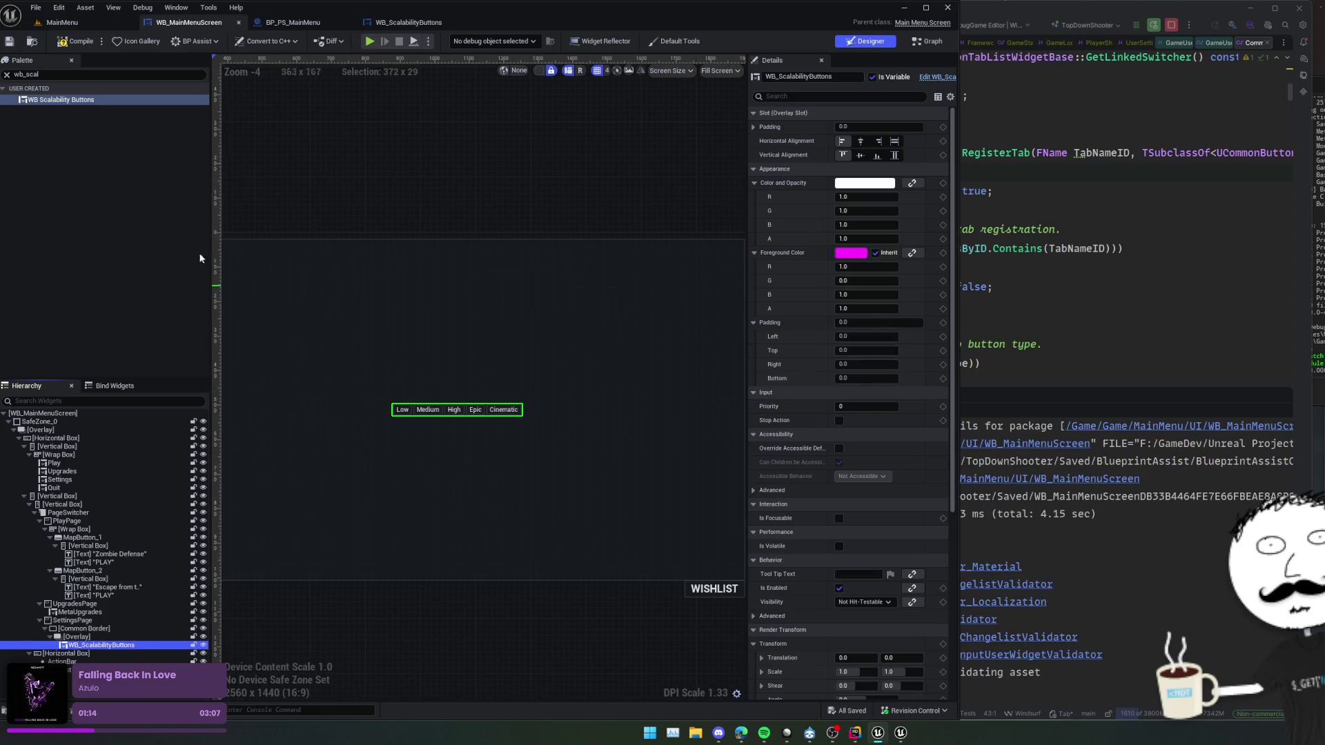
{"action": "left_click", "coordinate": [78, 43]}
{"action": "left_click", "coordinate": [419, 23]}
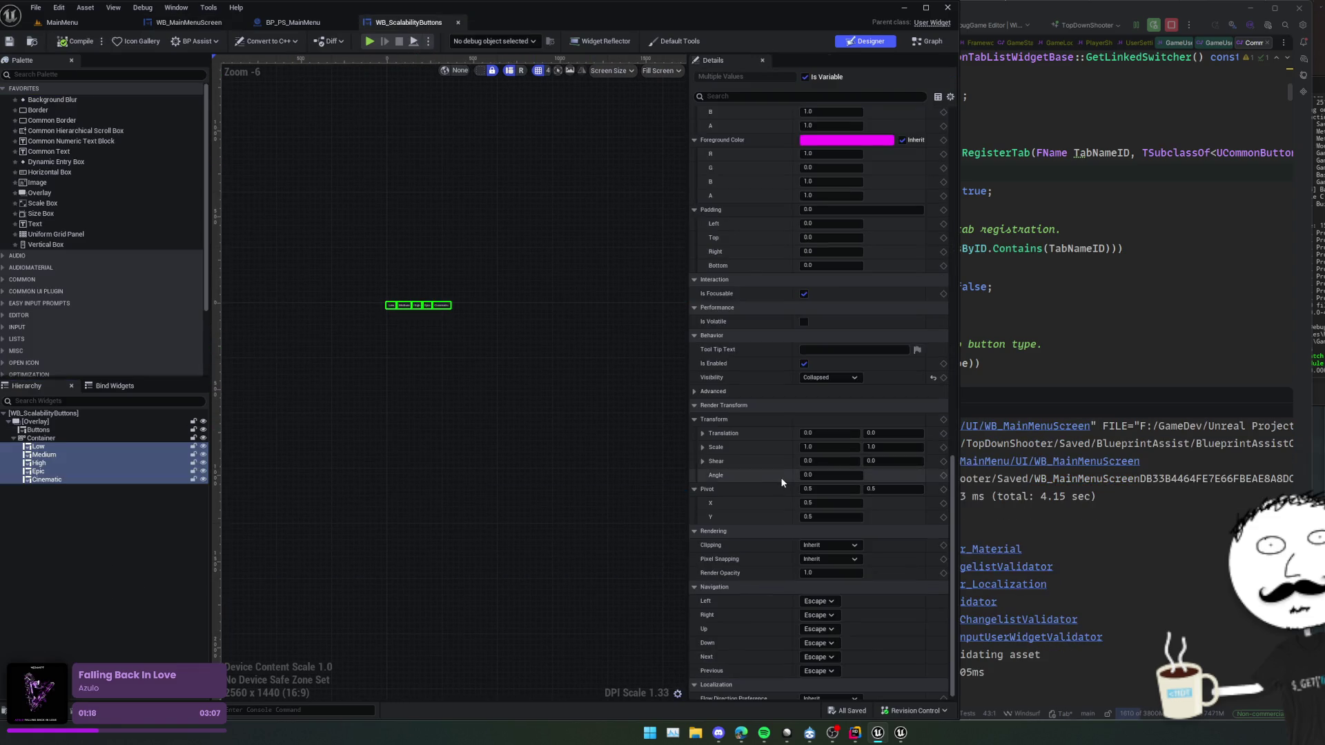
- Play-test the game, open the Settings page, then stop the preview
{"action": "scroll", "coordinate": [755, 447], "scroll_direction": "up", "scroll_amount": 1}
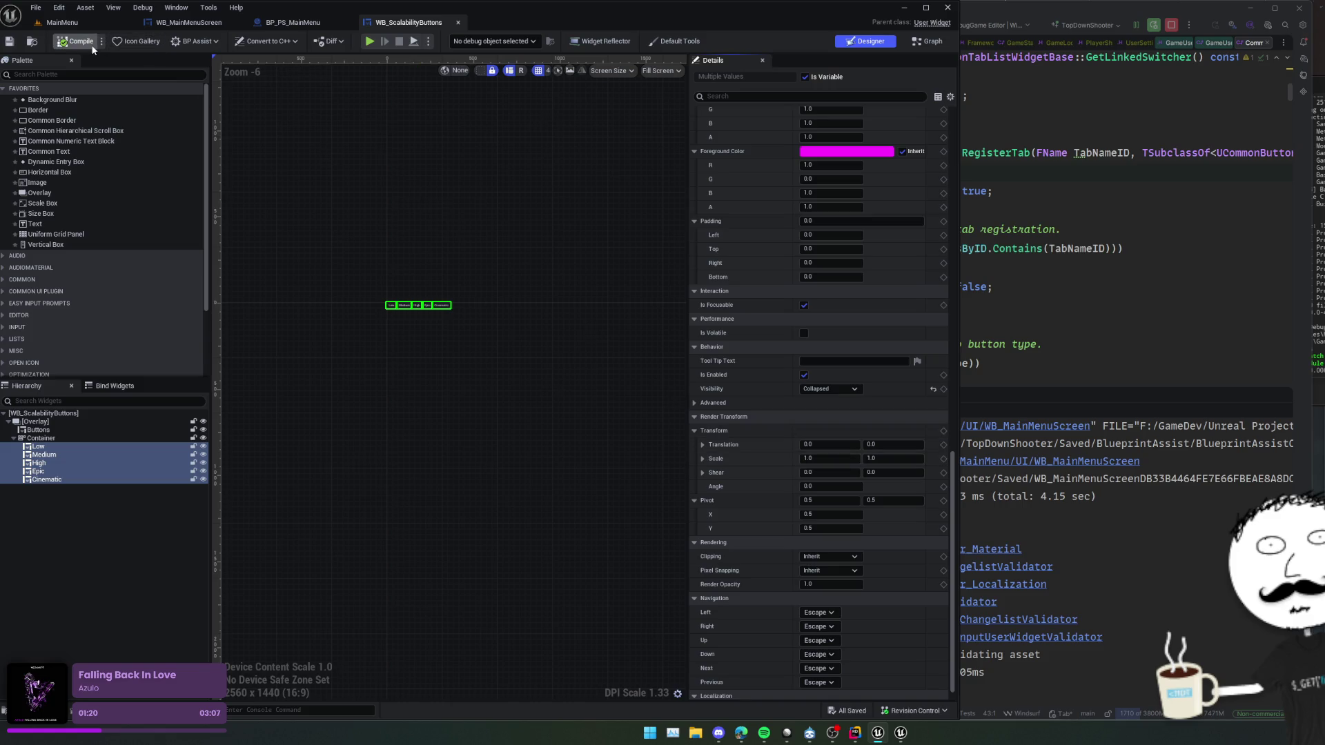
{"action": "left_click", "coordinate": [370, 41]}
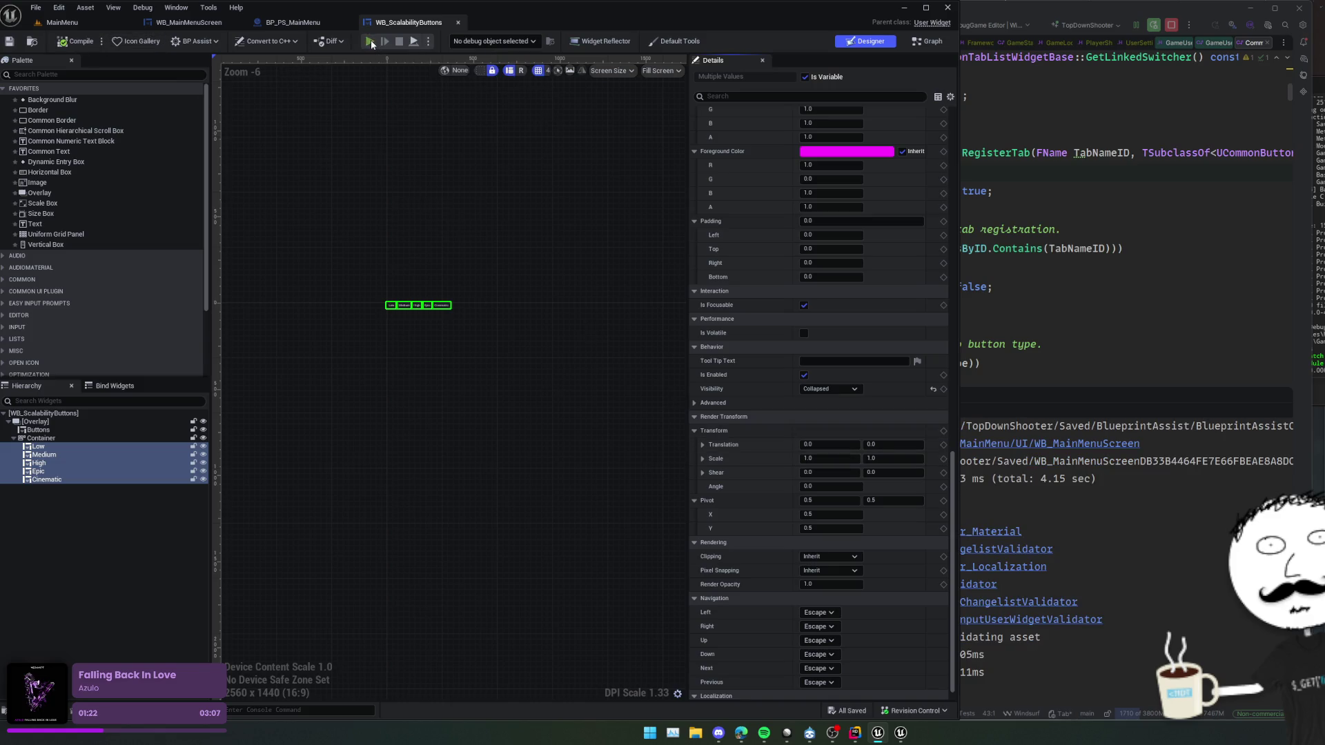
{"action": "left_click", "coordinate": [139, 550]}
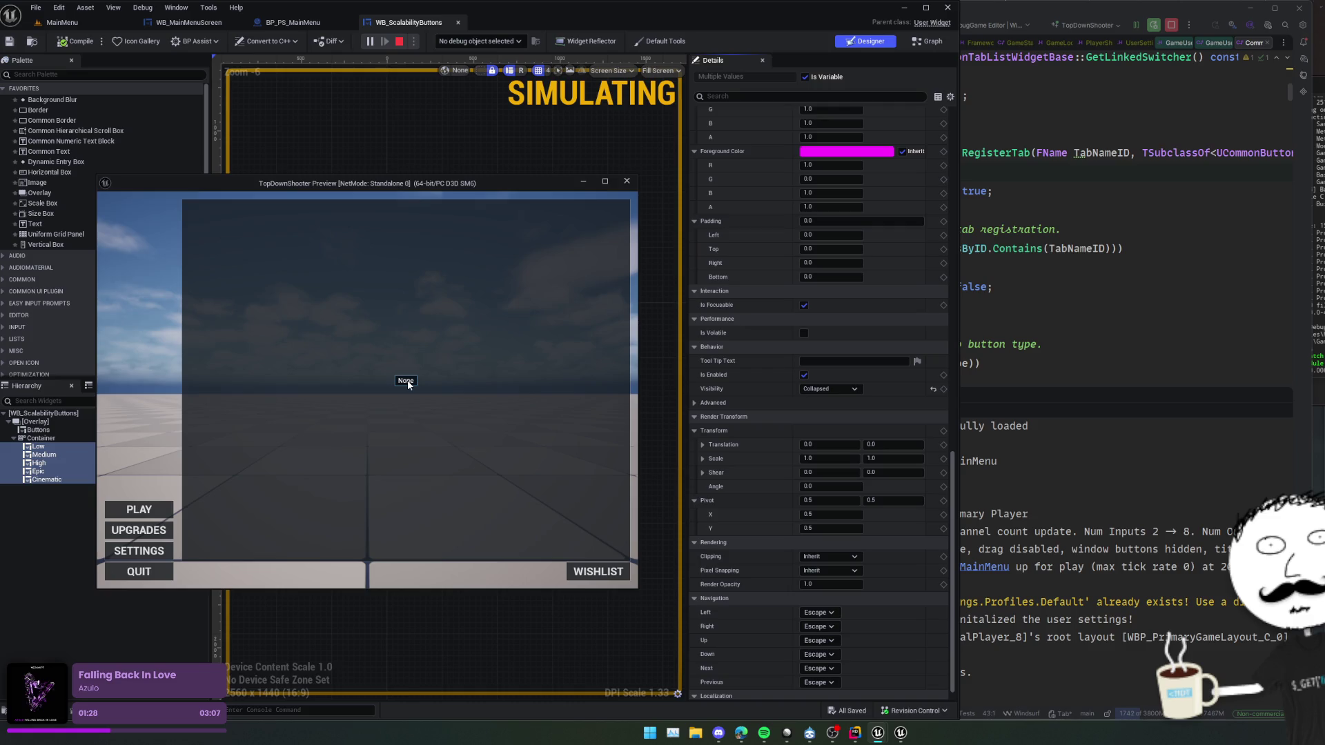
{"action": "left_click", "coordinate": [1004, 279]}
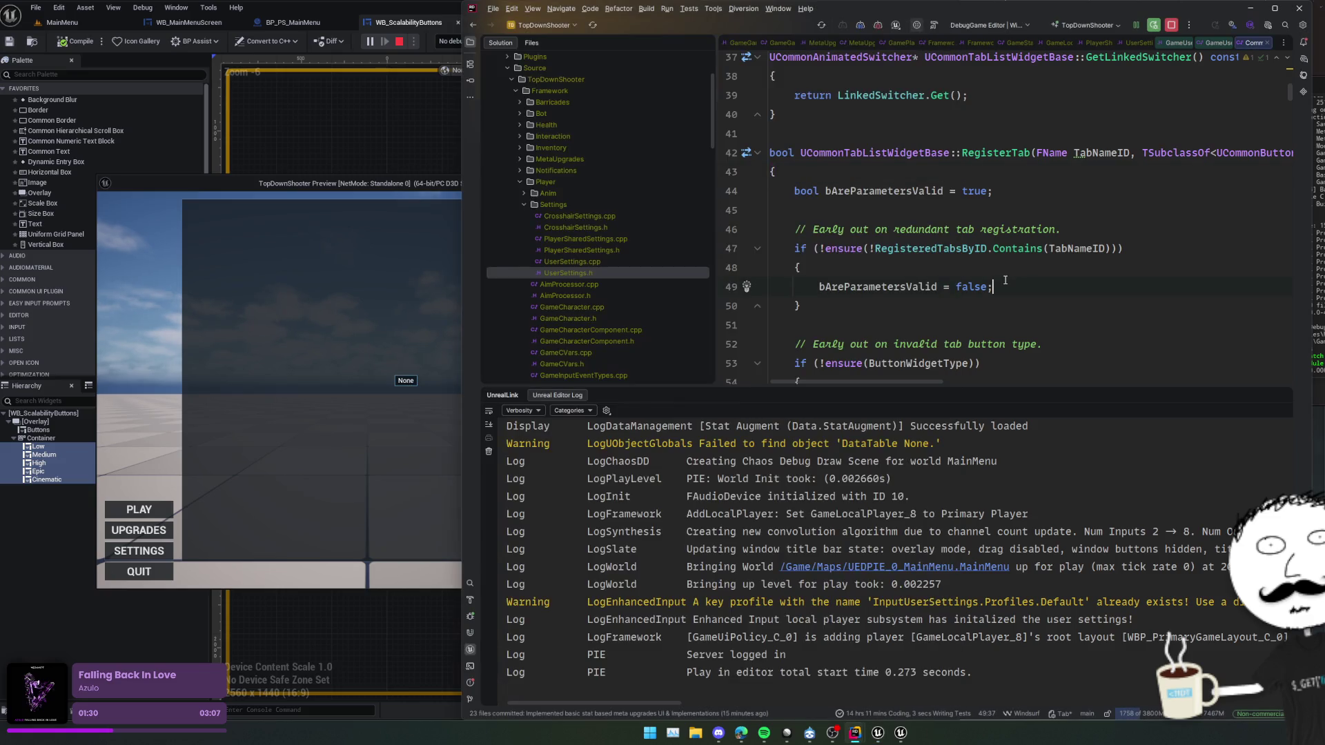
{"action": "key", "text": "ctrl+t"}
{"action": "type", "text": "U"}
{"action": "key", "text": "Escape"}
{"action": "left_click", "coordinate": [451, 77]}
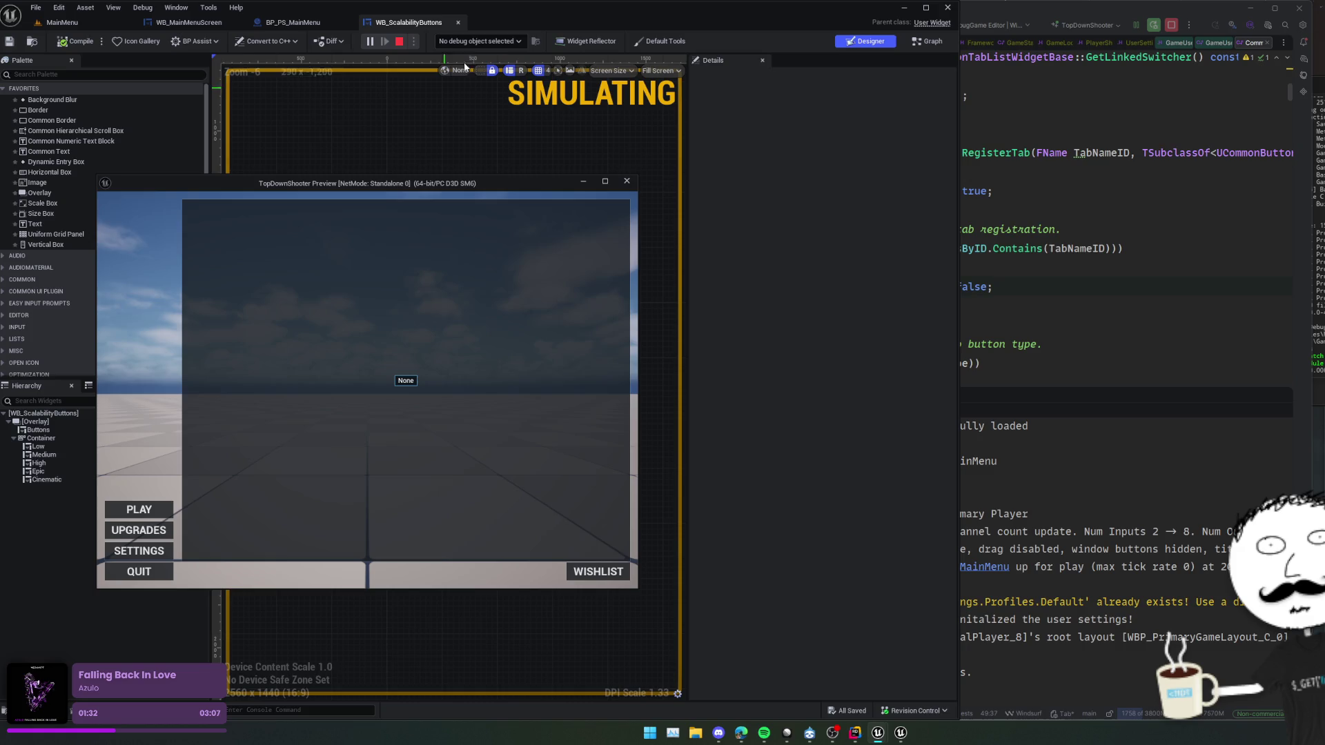
{"action": "left_click", "coordinate": [625, 182]}
- Open the widget's EventGraph and start a text search in the code editor's open file
{"action": "left_click", "coordinate": [924, 44]}
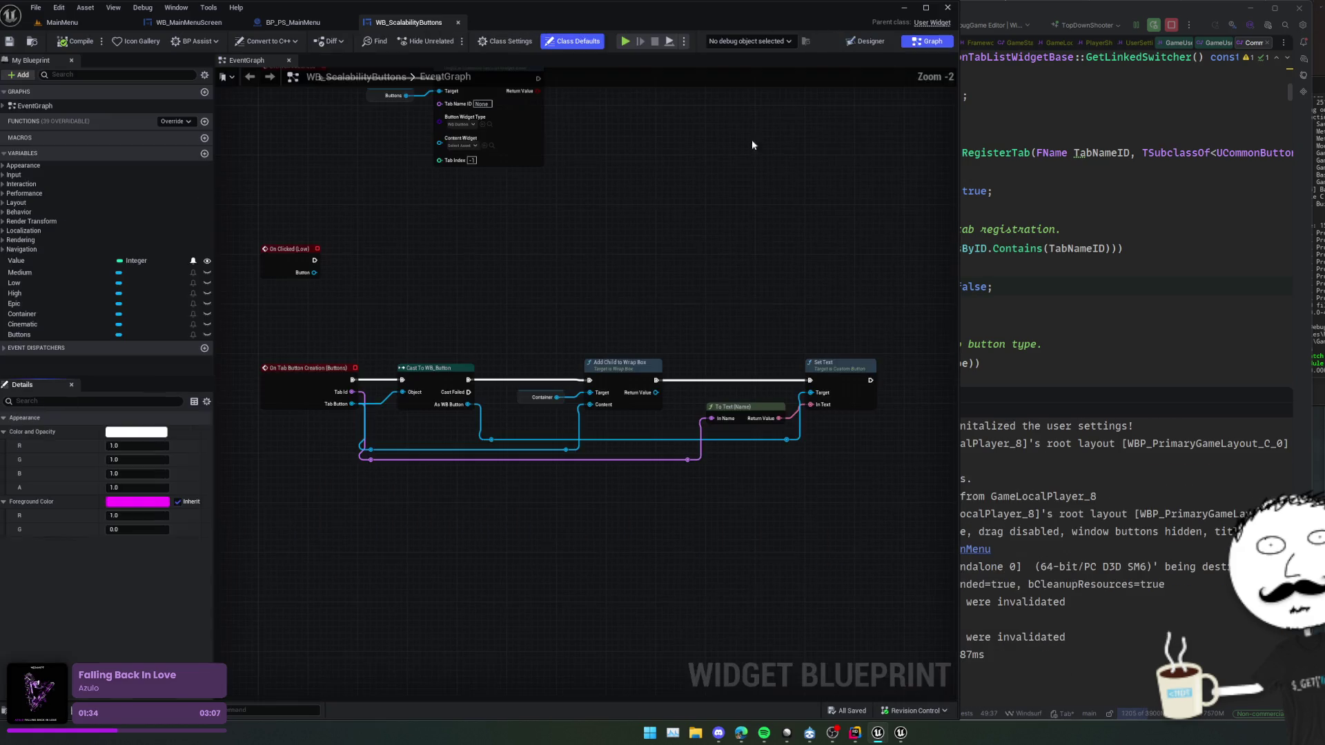
{"action": "left_click", "coordinate": [999, 224]}
{"action": "key", "text": "ctrl+f"}
- Search for 'Group', expand CommonUI's Groups folder, and open CommonWidgetGroupBase.h and CommonButtonGroupBase.h
{"action": "type", "text": "Group"}
{"action": "scroll", "coordinate": [985, 231], "scroll_direction": "left", "scroll_amount": 2}
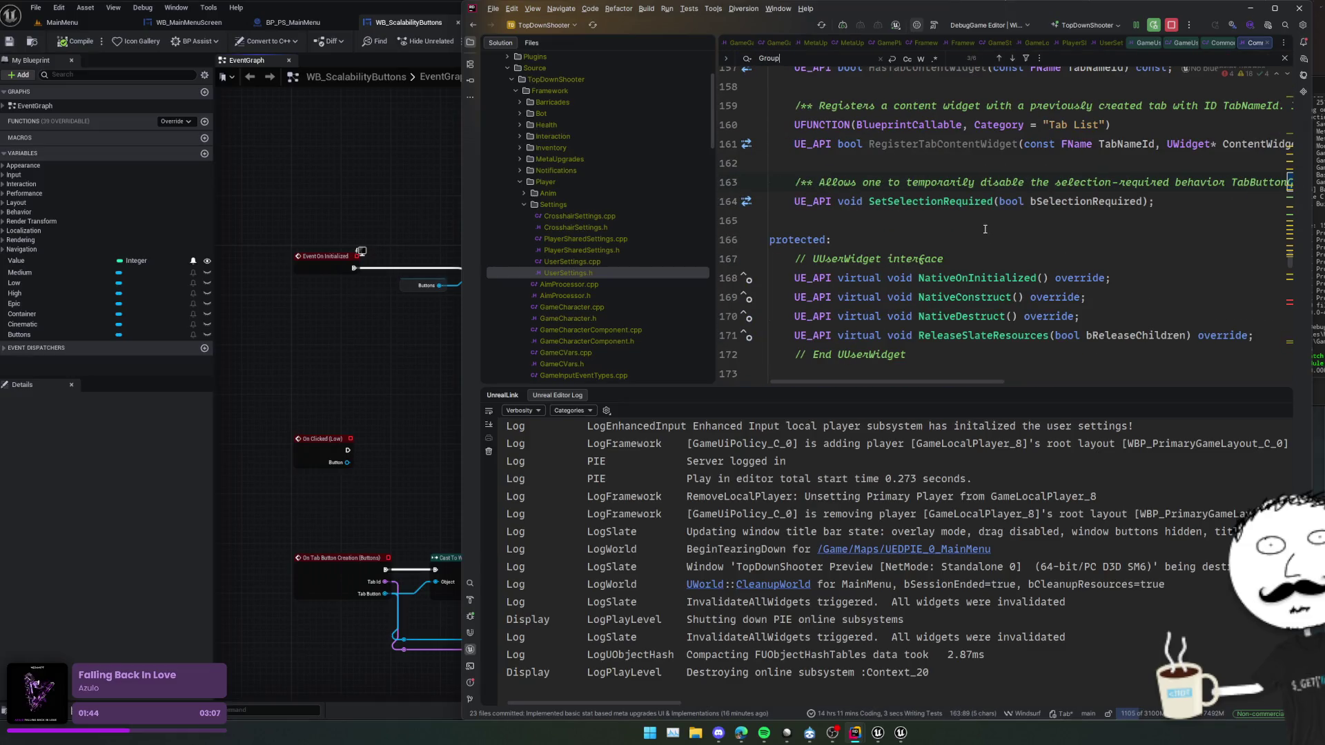
{"action": "left_click", "coordinate": [623, 42]}
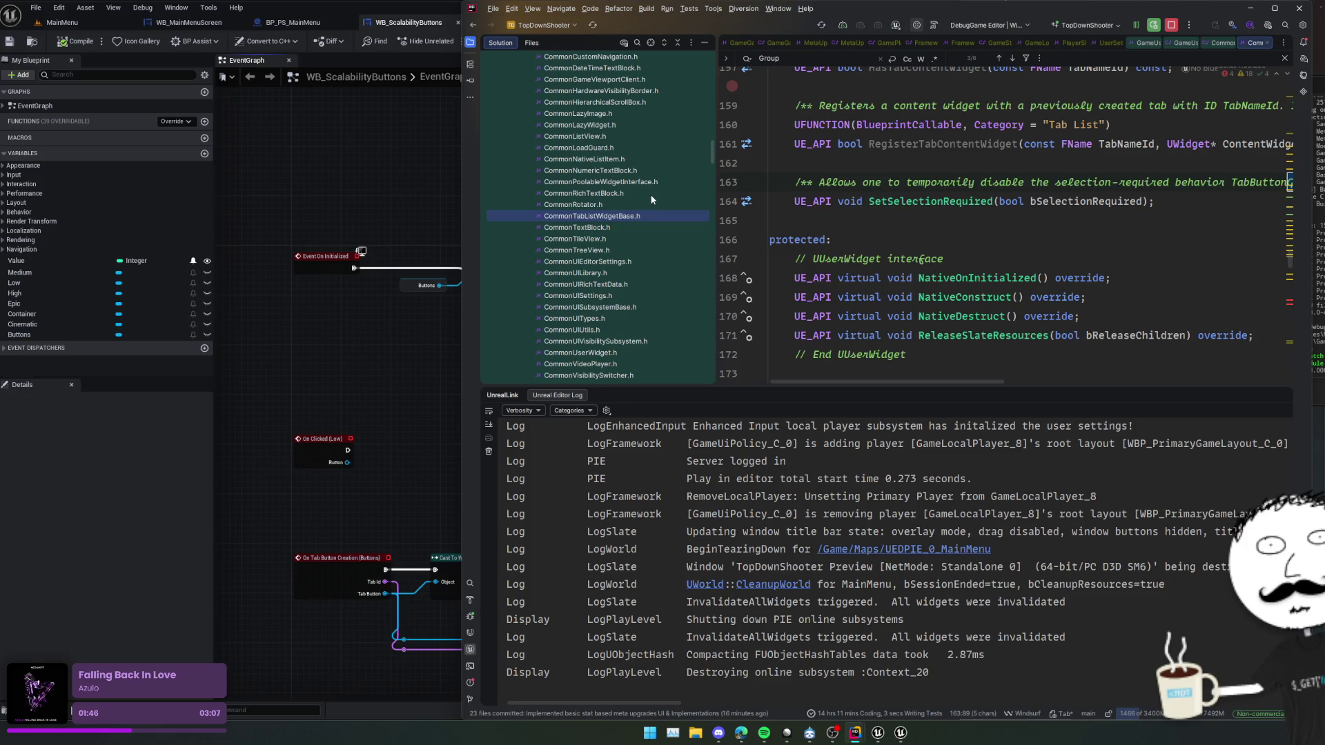
{"action": "scroll", "coordinate": [647, 219], "scroll_direction": "up", "scroll_amount": 4}
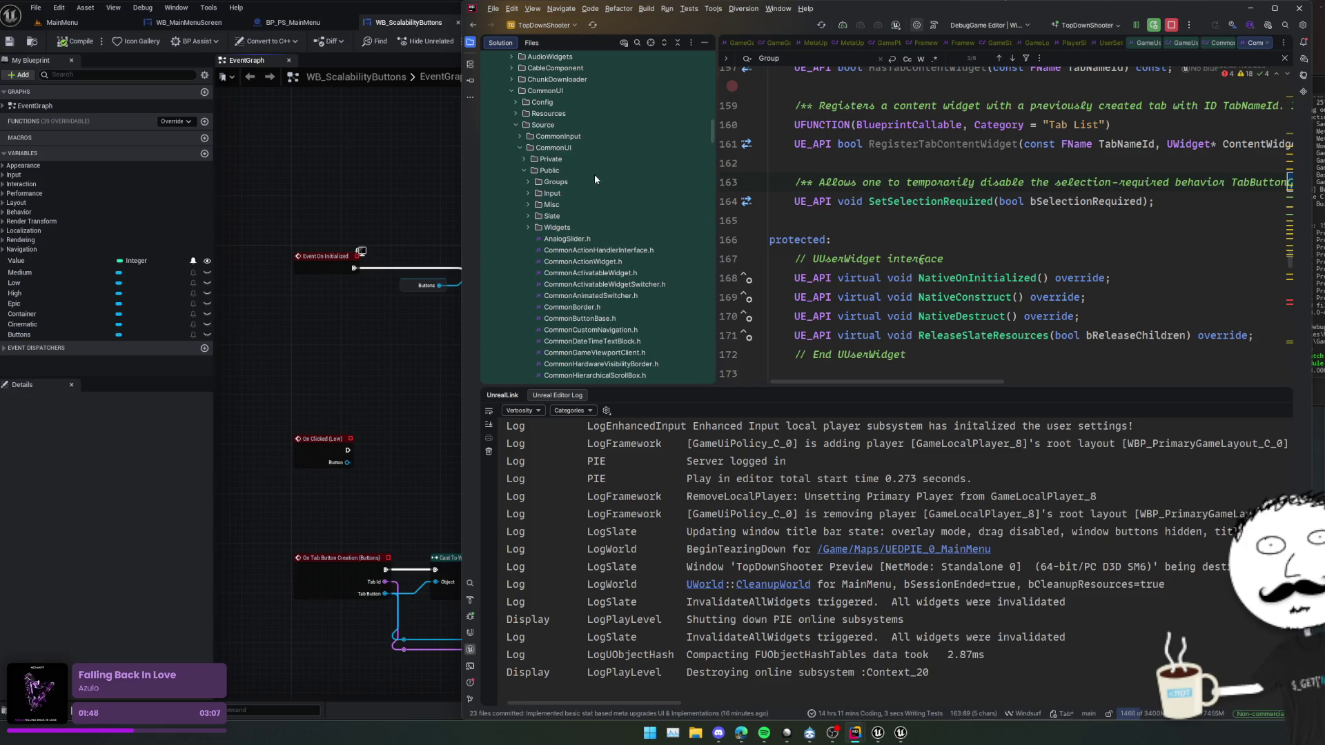
{"action": "scroll", "coordinate": [599, 171], "scroll_direction": "down", "scroll_amount": 3}
{"action": "double_click", "coordinate": [584, 69]}
{"action": "double_click", "coordinate": [608, 91]}
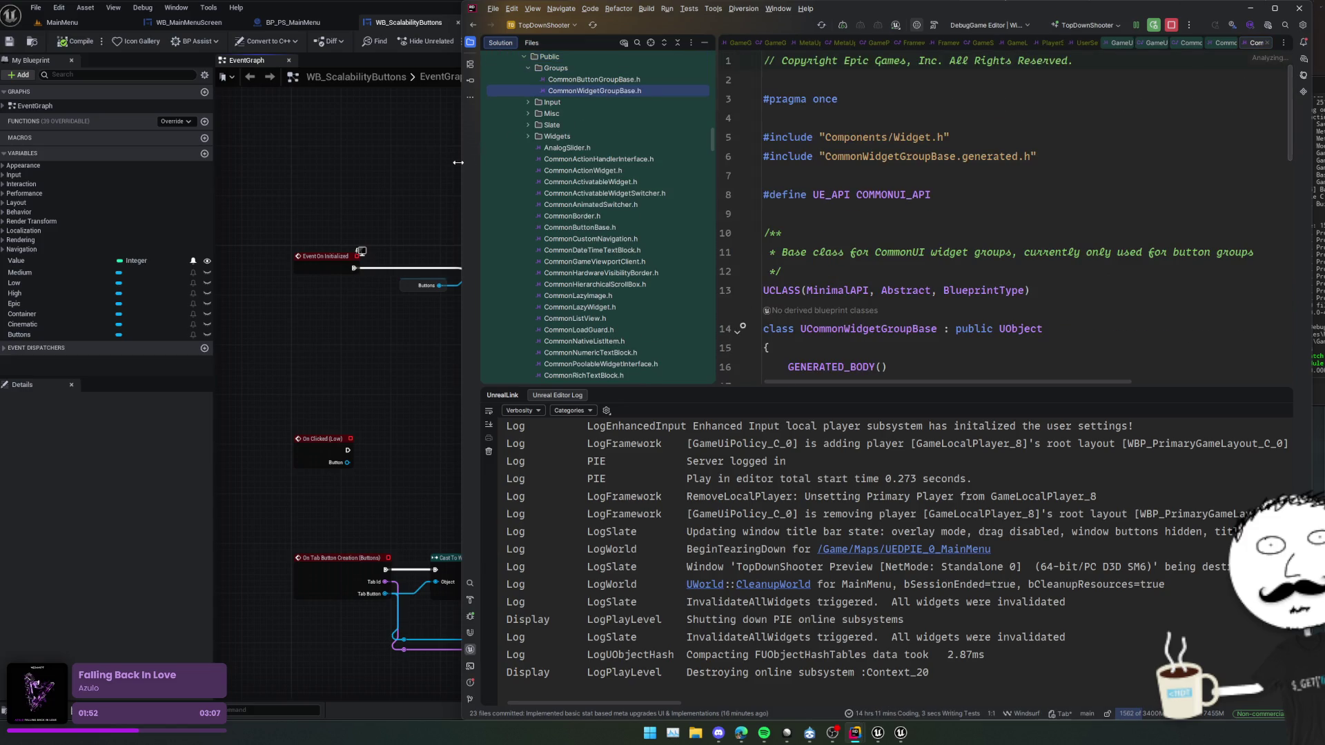
{"action": "double_click", "coordinate": [593, 79]}
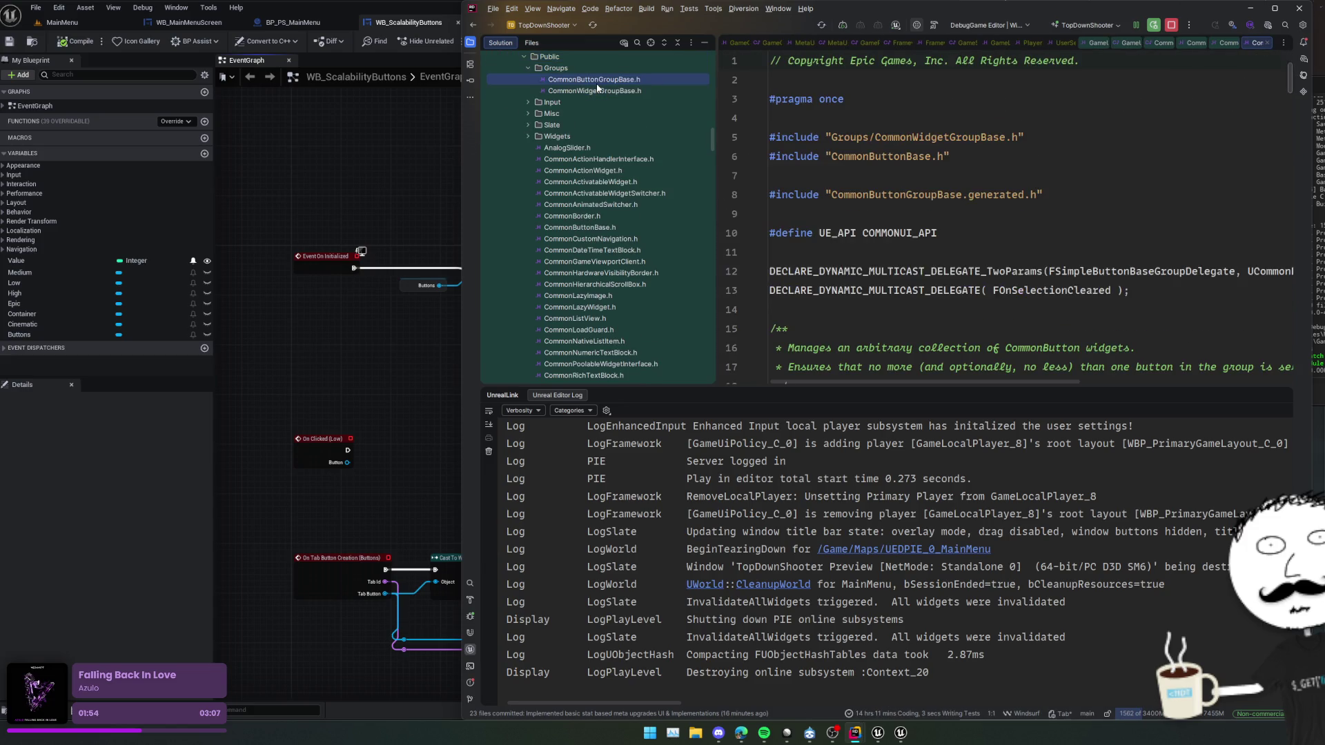
- Read through the CommonButtonGroupBase.h class comment and declarations
{"action": "scroll", "coordinate": [962, 214], "scroll_direction": "down", "scroll_amount": 4}
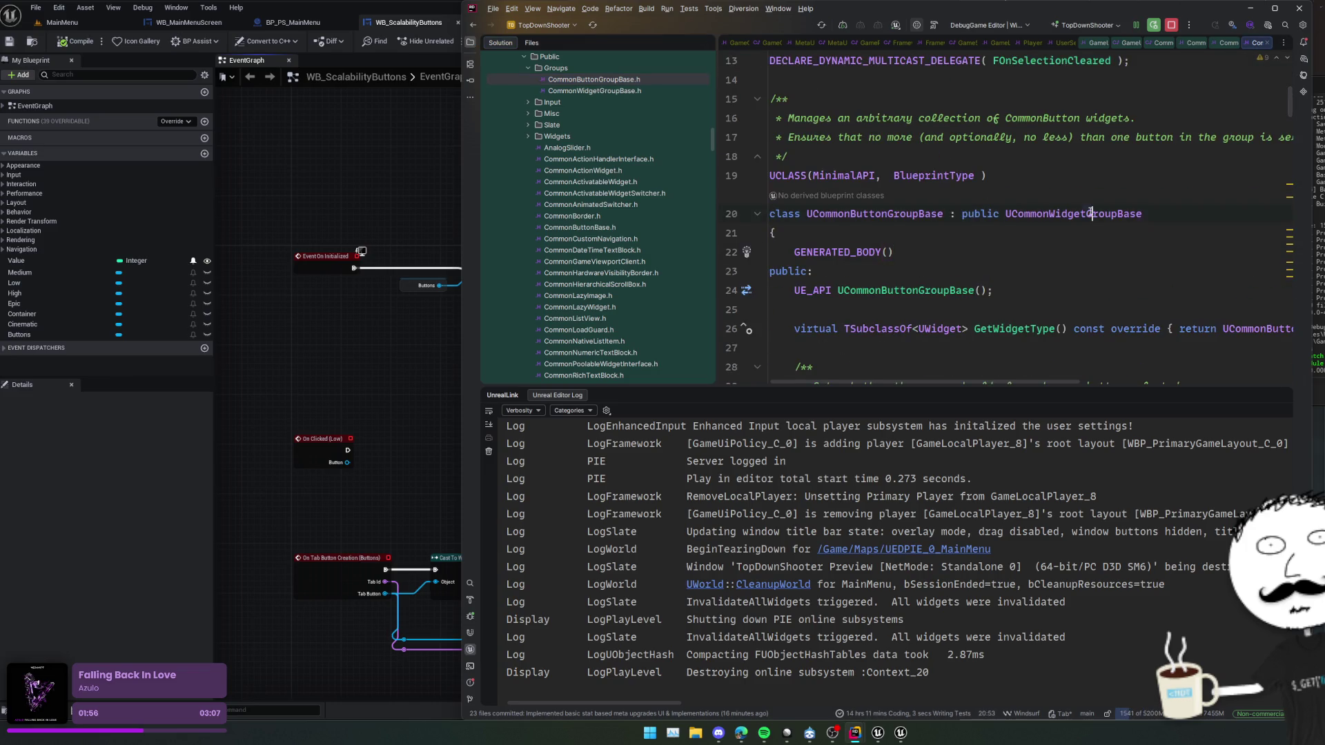
{"action": "double_click", "coordinate": [901, 118]}
{"action": "left_click", "coordinate": [900, 118]}
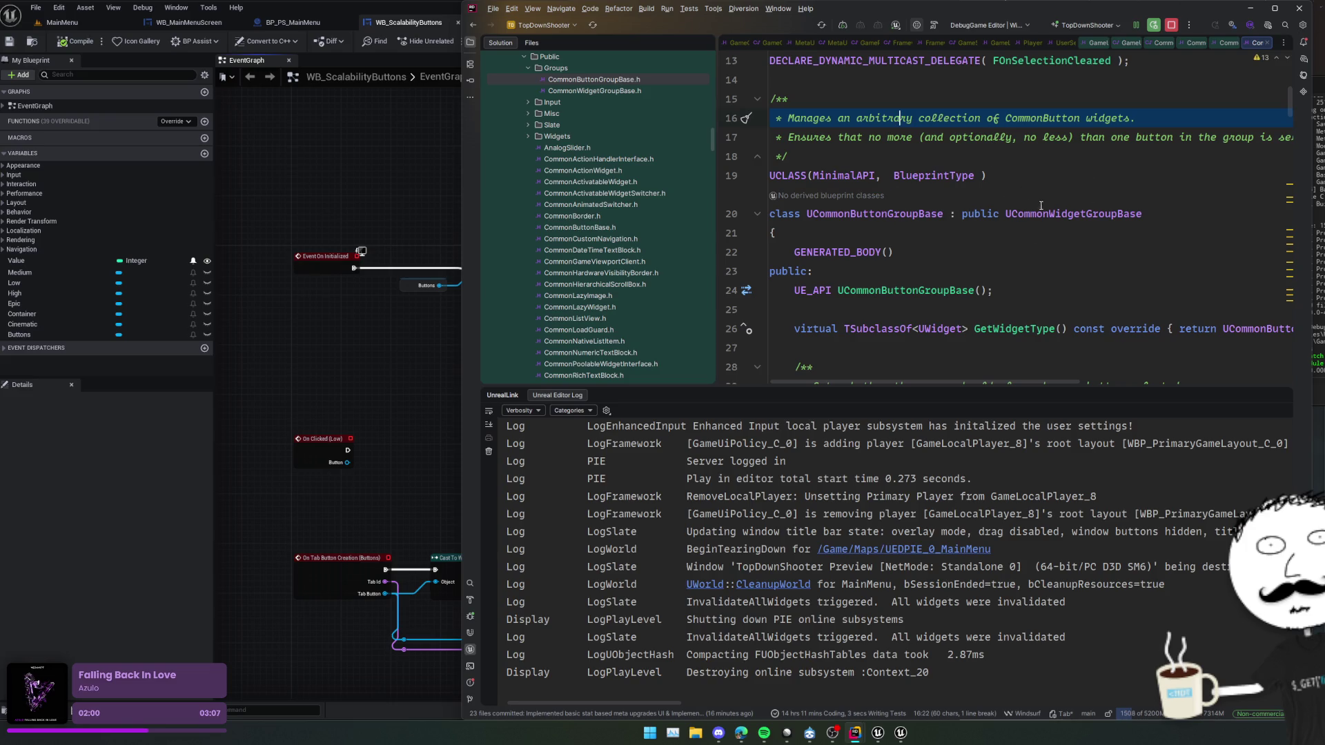
{"action": "triple_click", "coordinate": [956, 137]}
{"action": "scroll", "coordinate": [989, 255], "scroll_direction": "right", "scroll_amount": 5}
{"action": "scroll", "coordinate": [990, 256], "scroll_direction": "left", "scroll_amount": 5}
{"action": "scroll", "coordinate": [989, 255], "scroll_direction": "down", "scroll_amount": 5}
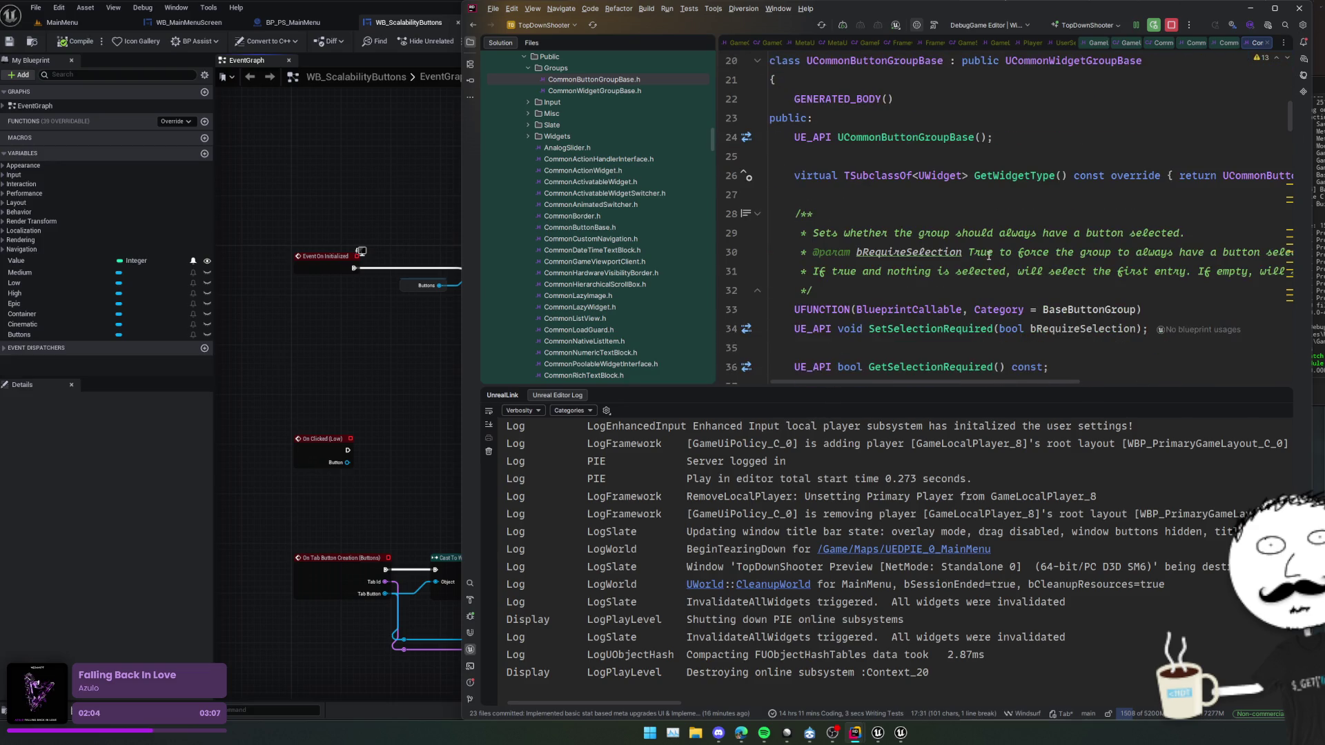
{"action": "left_click", "coordinate": [957, 176]}
{"action": "scroll", "coordinate": [987, 183], "scroll_direction": "down", "scroll_amount": 7}
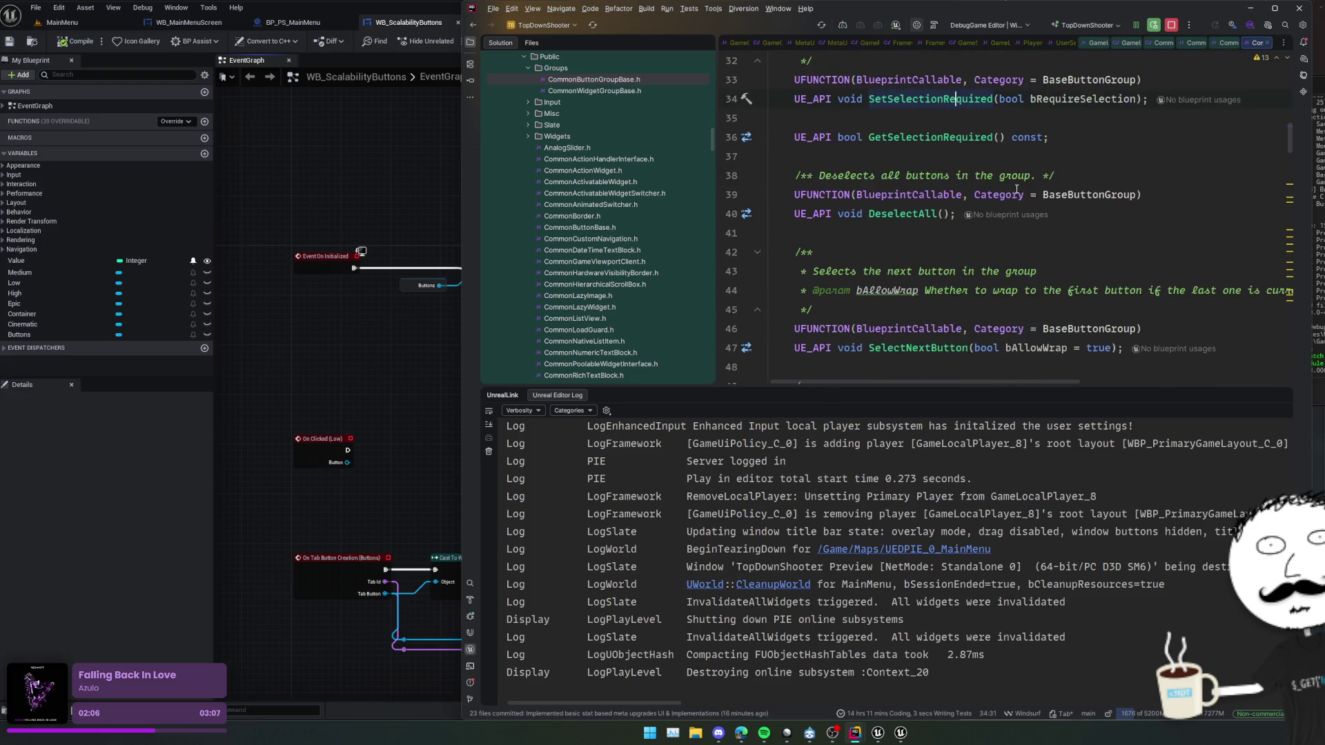
{"action": "scroll", "coordinate": [1025, 192], "scroll_direction": "down", "scroll_amount": 13}
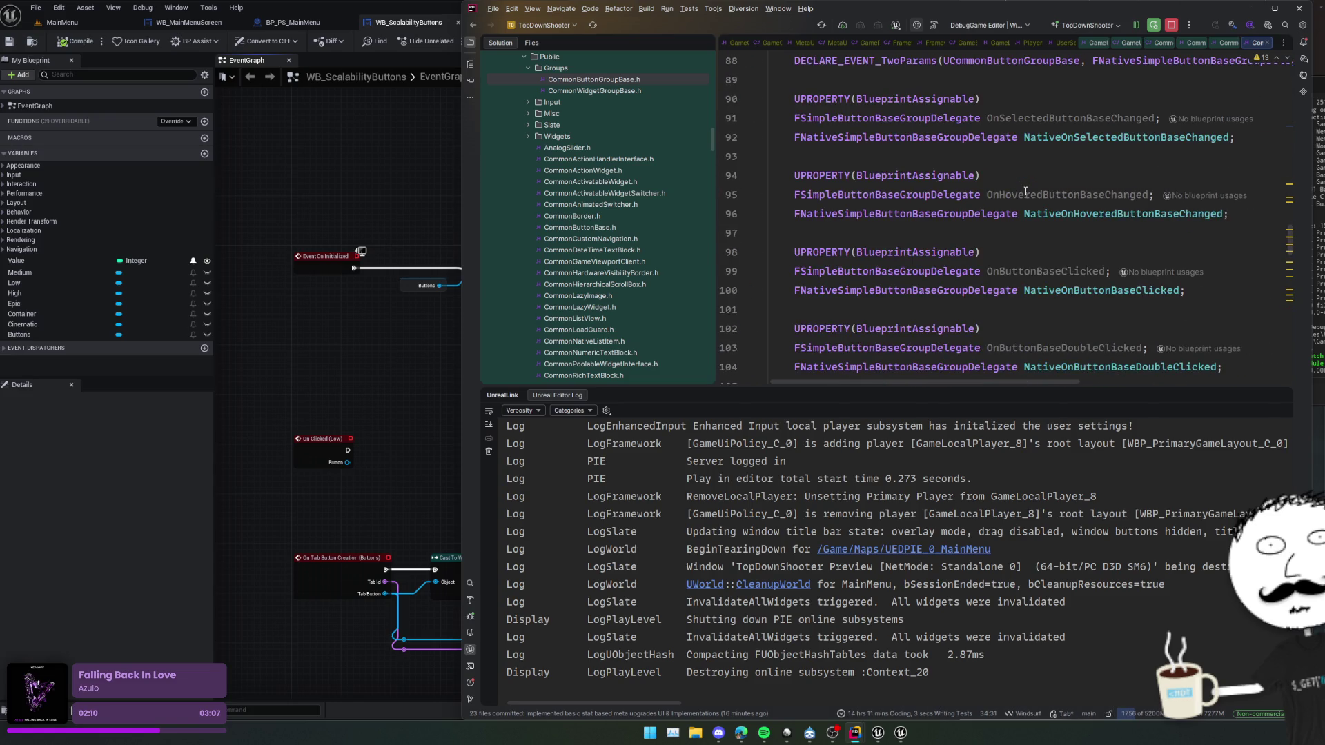
{"action": "scroll", "coordinate": [1025, 191], "scroll_direction": "down", "scroll_amount": 5}
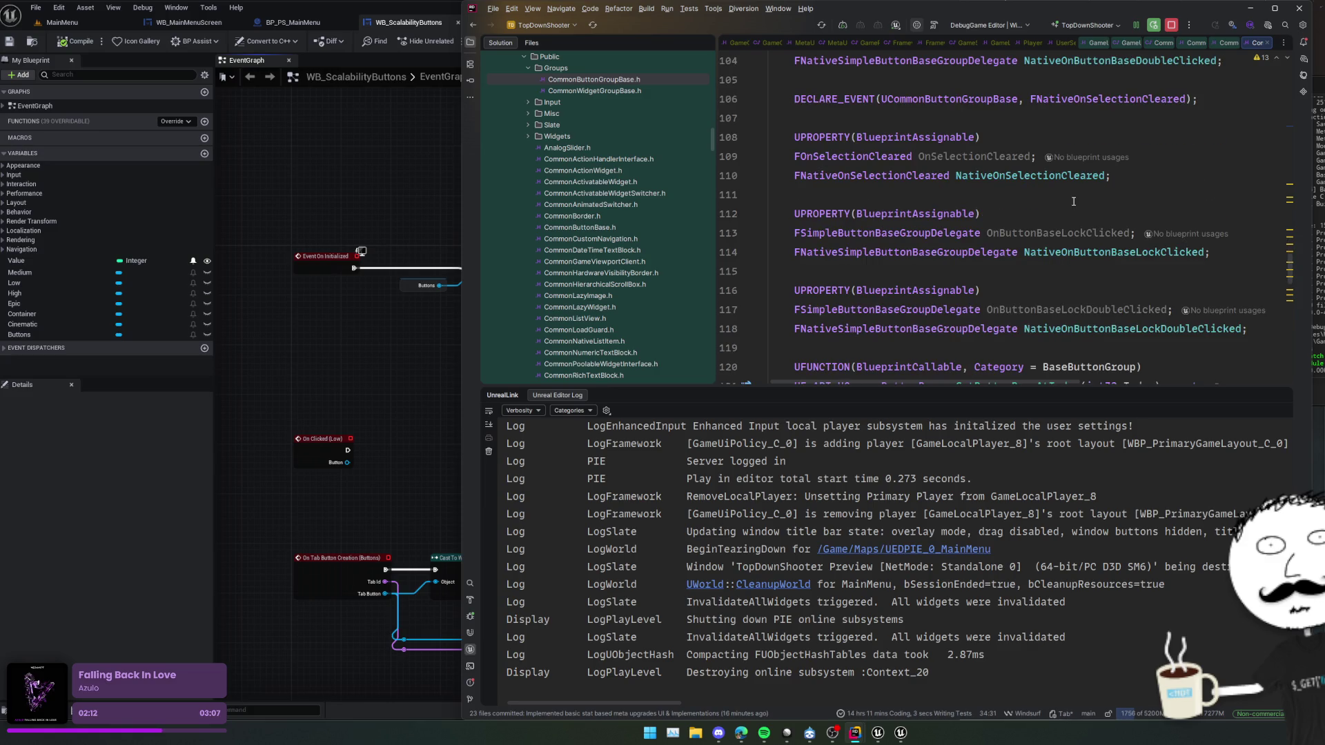
{"action": "scroll", "coordinate": [1073, 201], "scroll_direction": "down", "scroll_amount": 5}
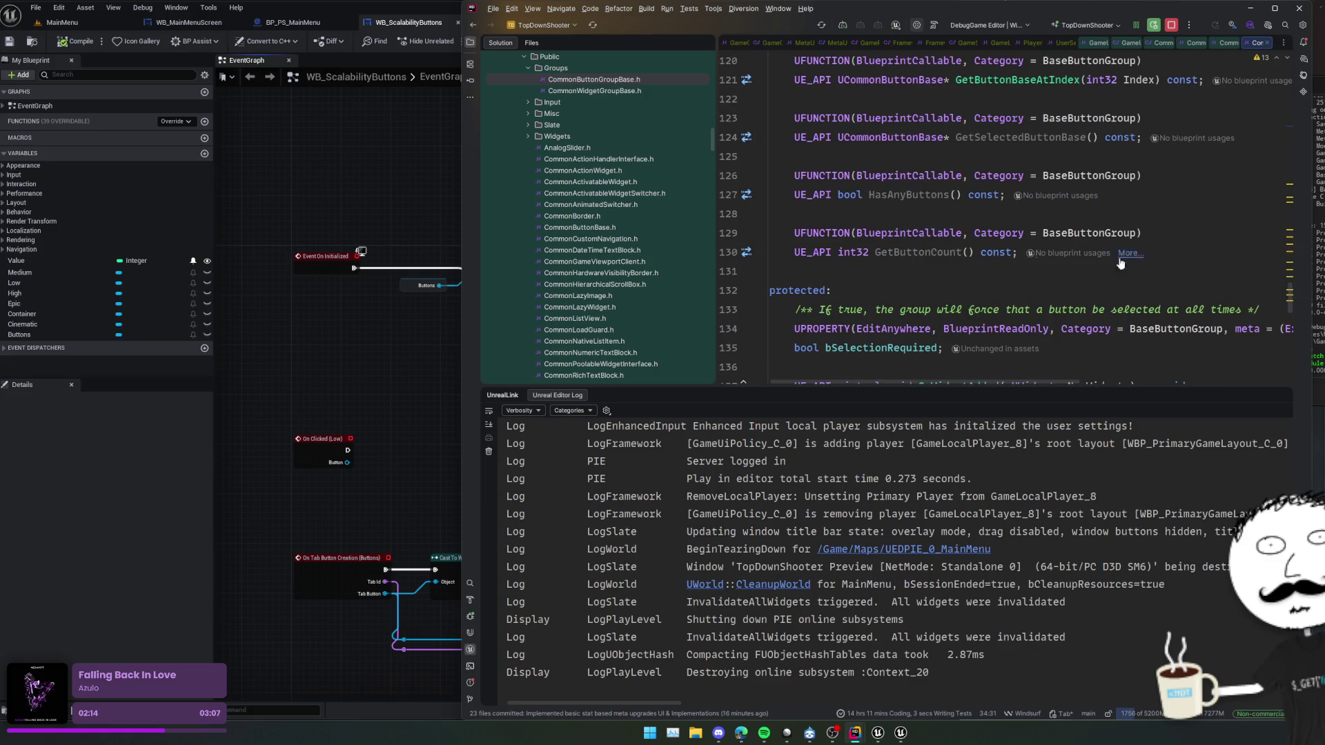
{"action": "scroll", "coordinate": [1126, 262], "scroll_direction": "down", "scroll_amount": 7}
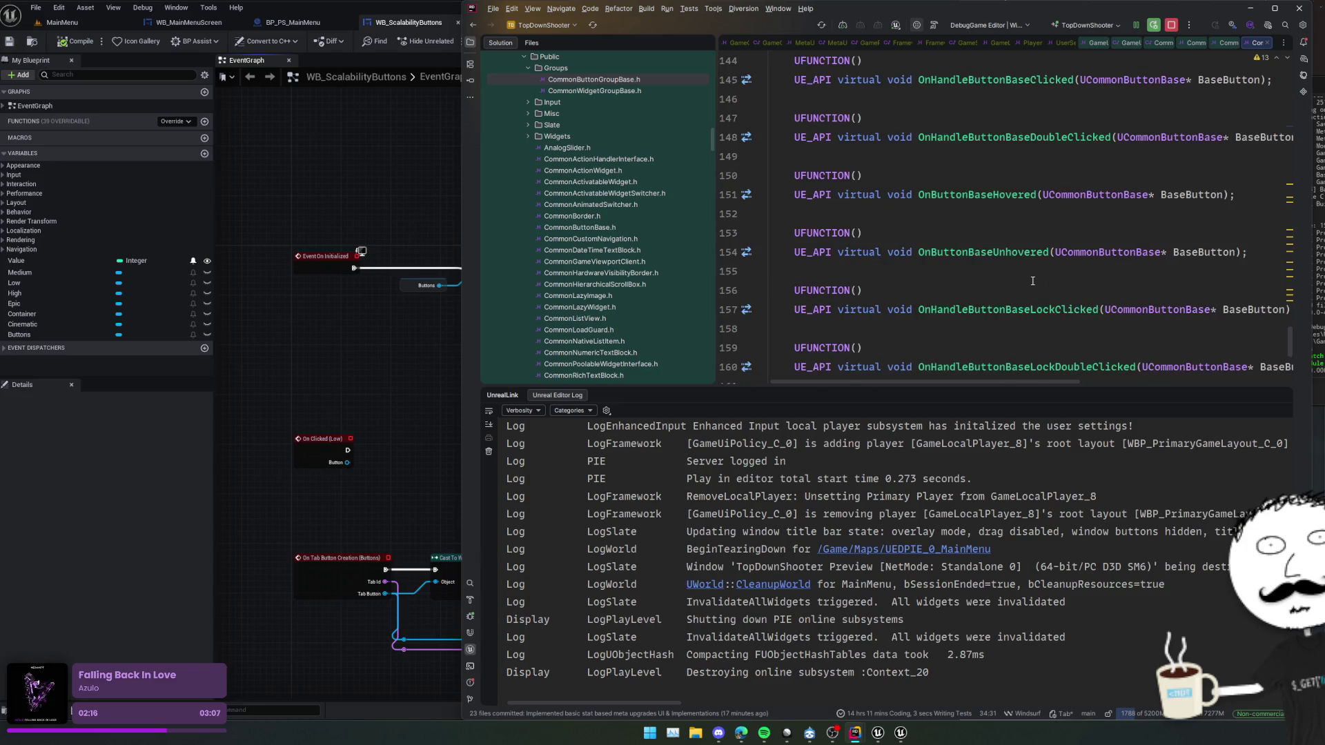
{"action": "scroll", "coordinate": [1032, 281], "scroll_direction": "up", "scroll_amount": 20}
{"action": "scroll", "coordinate": [1031, 277], "scroll_direction": "up", "scroll_amount": 14}
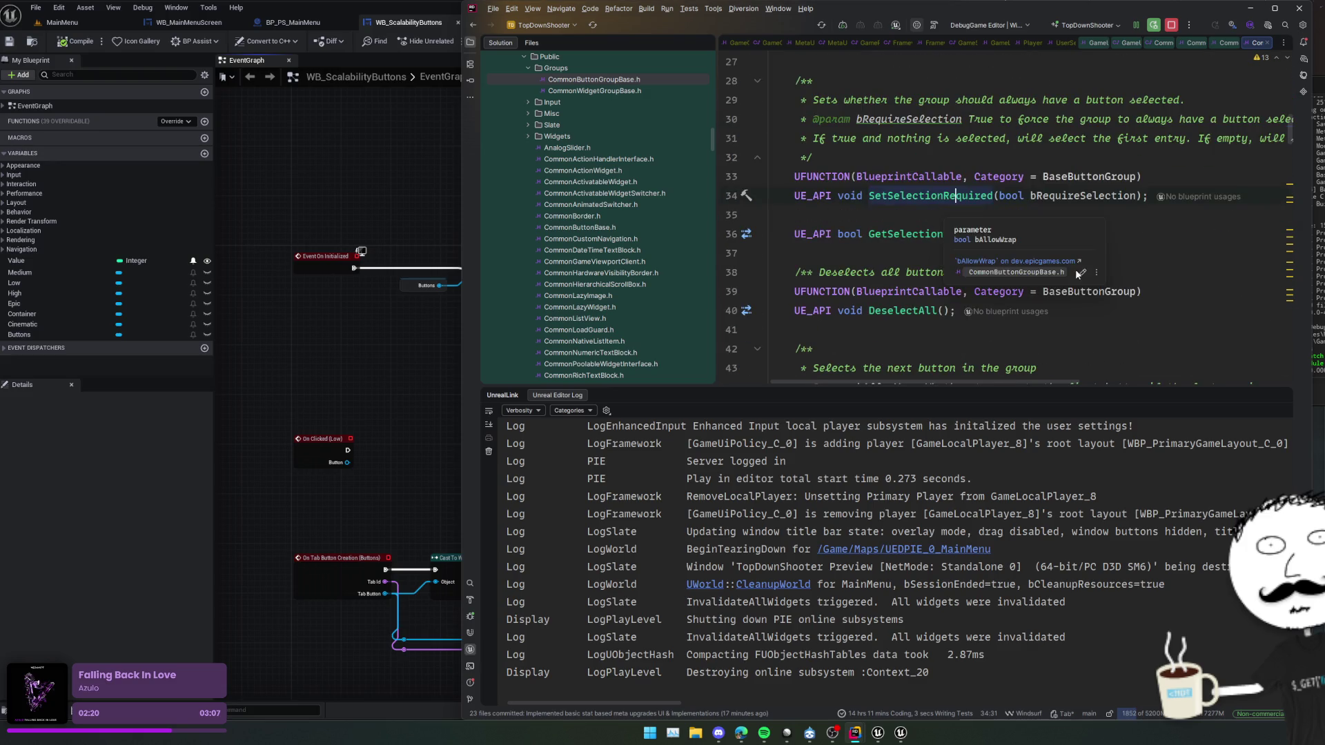
{"action": "scroll", "coordinate": [1167, 263], "scroll_direction": "up", "scroll_amount": 3}
- Jump to the UCommonWidgetGroupBase declaration to view its AddWidget and RemoveWidget functions
{"action": "left_click", "coordinate": [1110, 157], "text": "ctrl"}
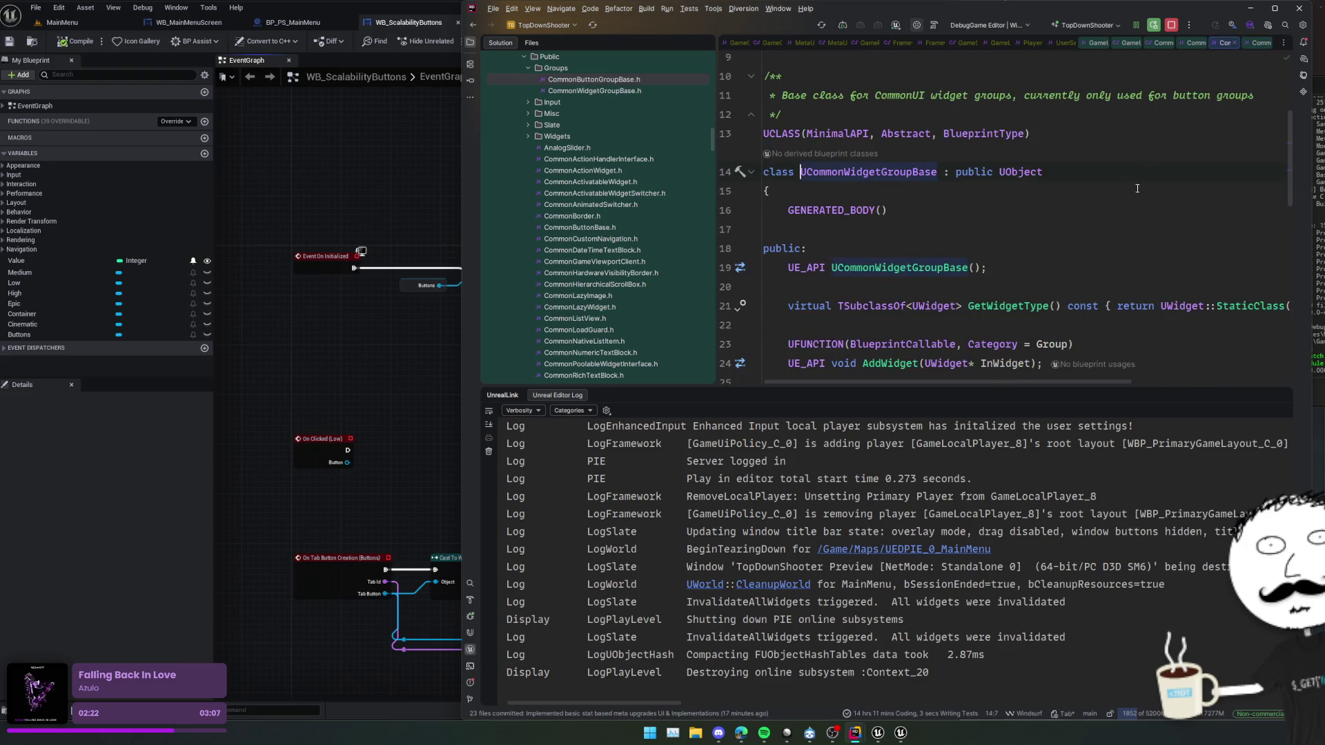
{"action": "scroll", "coordinate": [1122, 191], "scroll_direction": "down", "scroll_amount": 2}
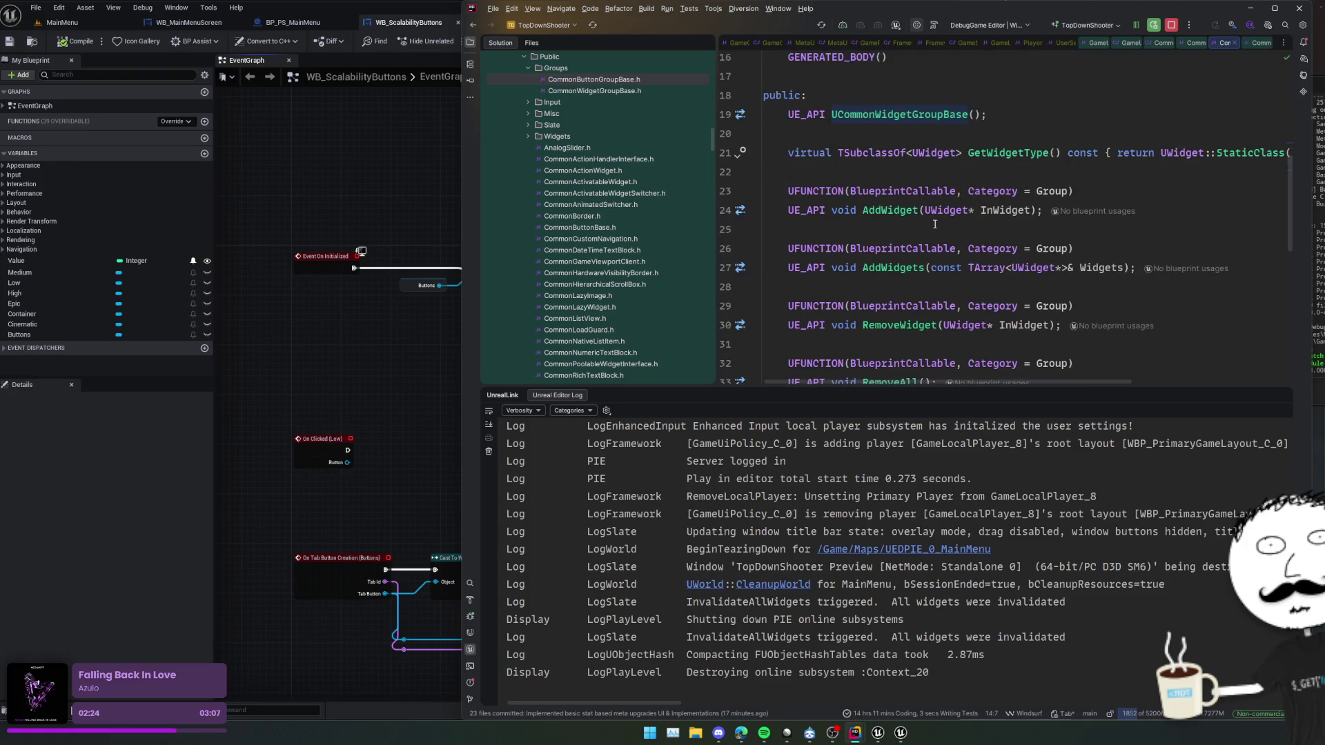
{"action": "left_click", "coordinate": [375, 174]}
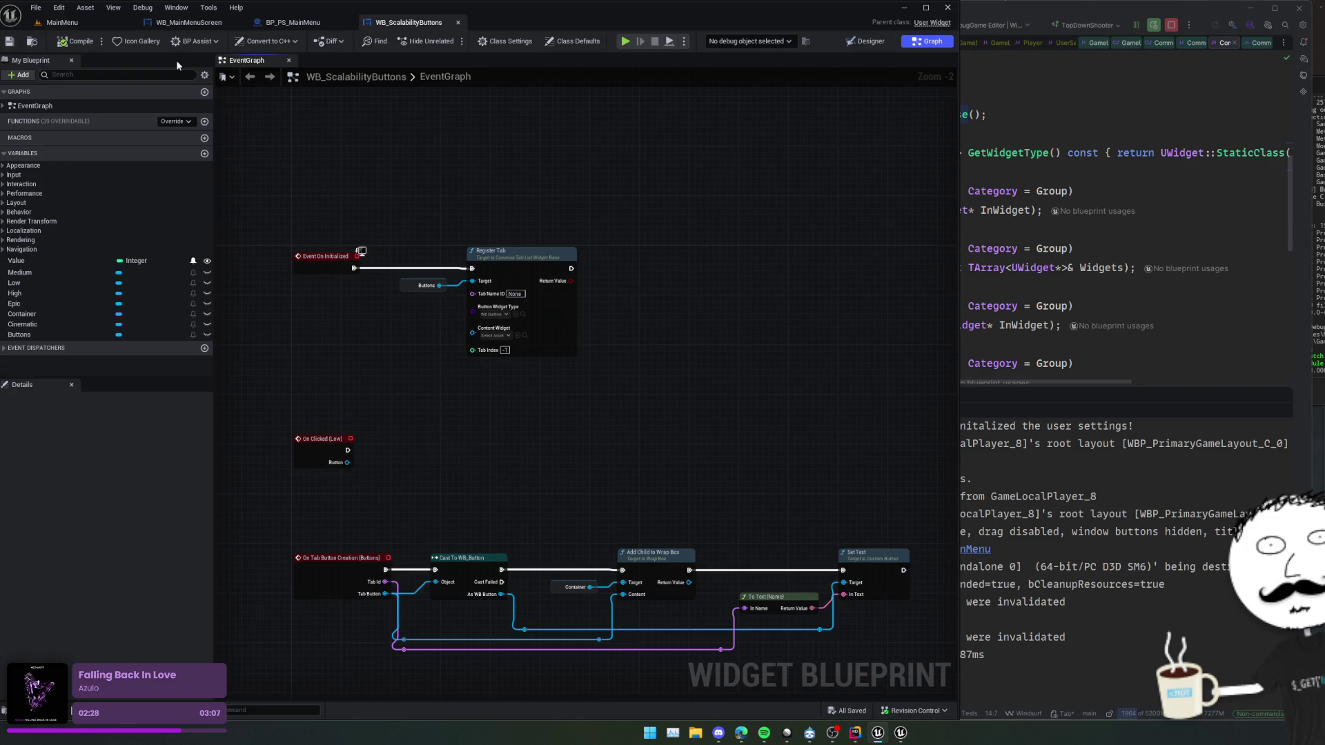
- Select the Buttons tab list widget and open its BP_TabList blueprint
{"action": "left_click", "coordinate": [871, 41]}
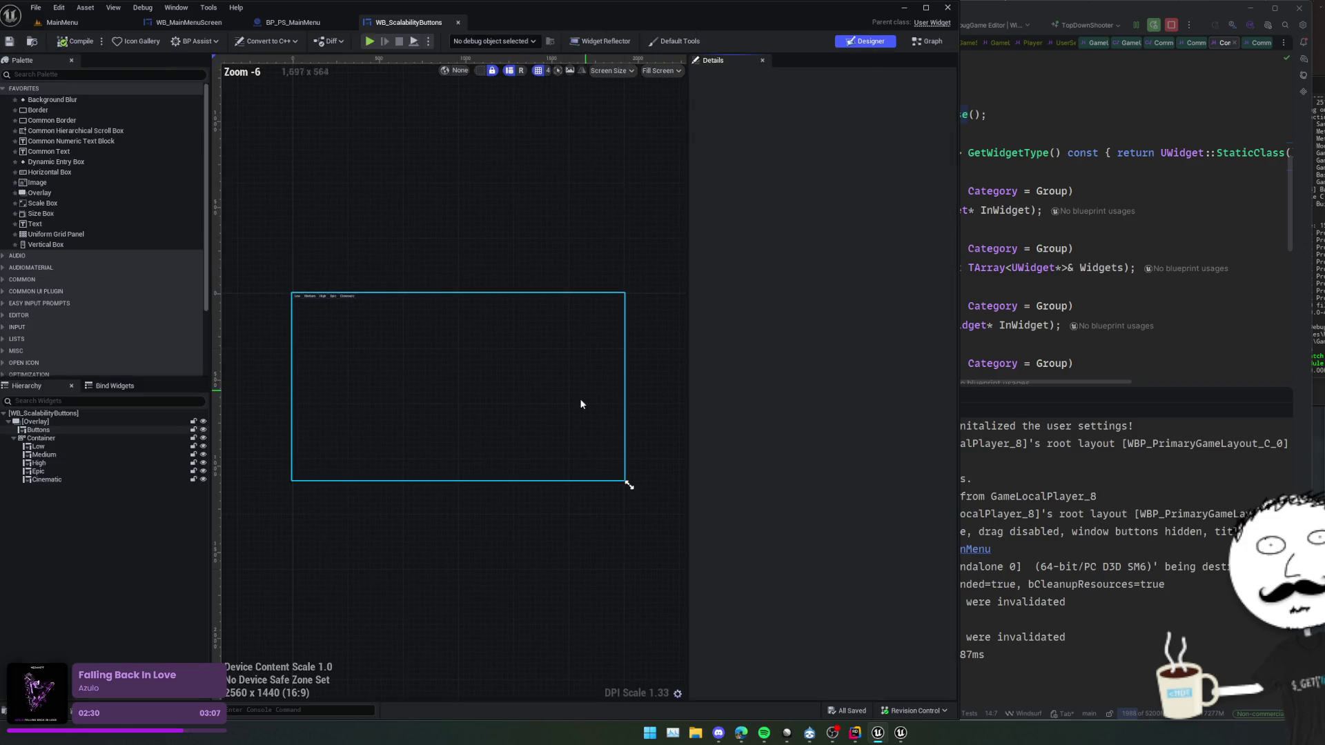
{"action": "left_click", "coordinate": [42, 430]}
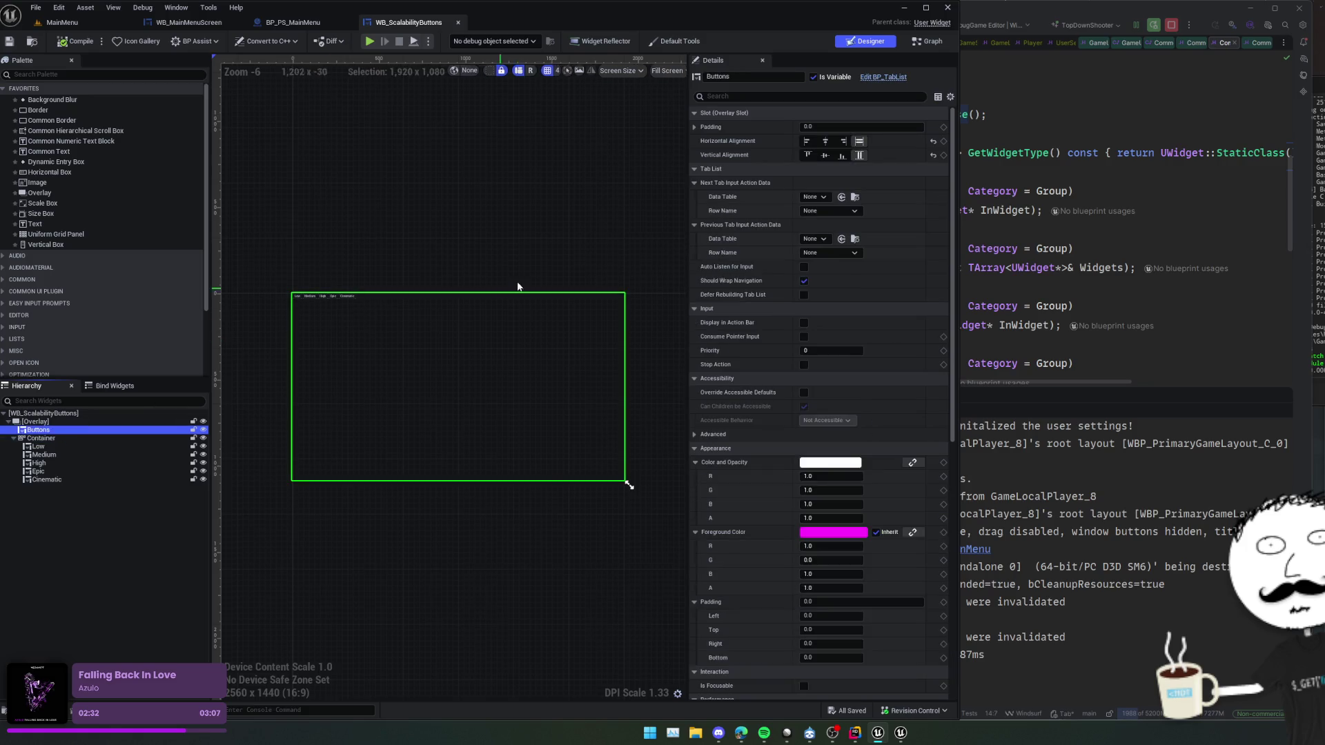
{"action": "left_click", "coordinate": [863, 77]}
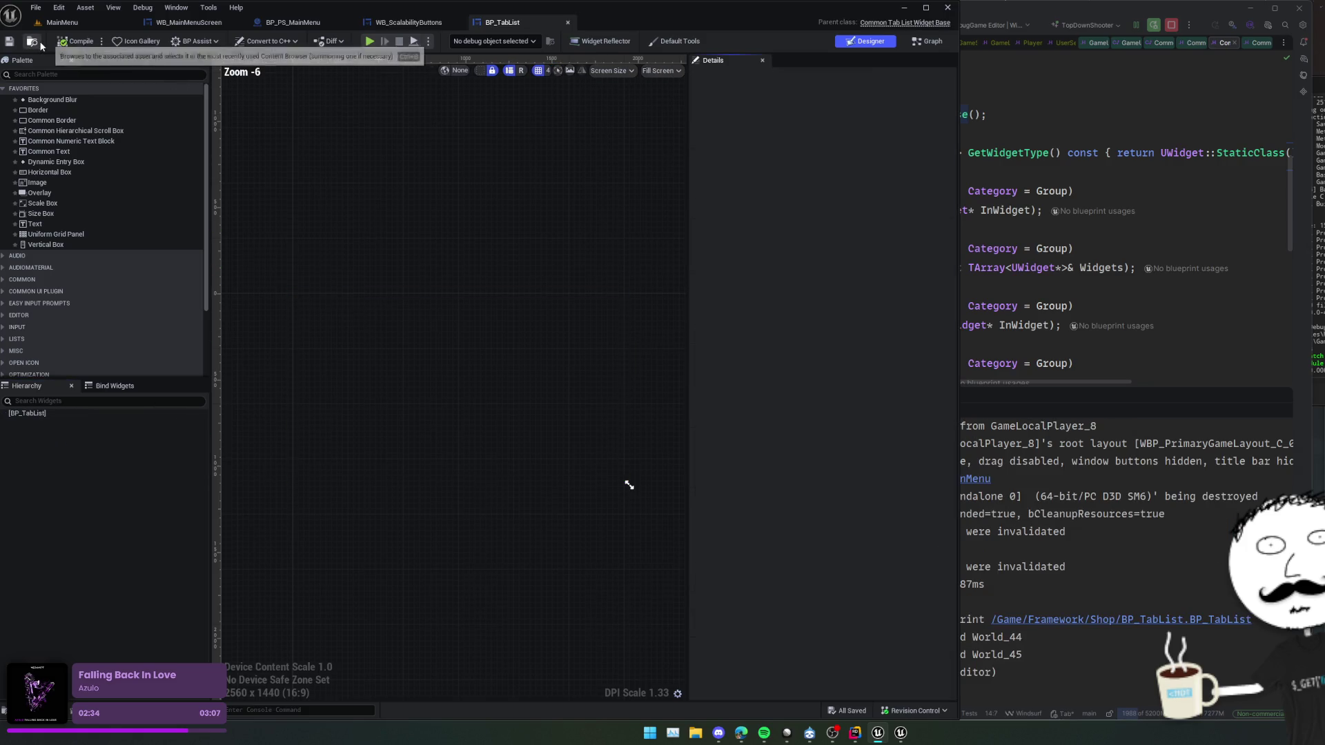
{"action": "left_click", "coordinate": [387, 646]}
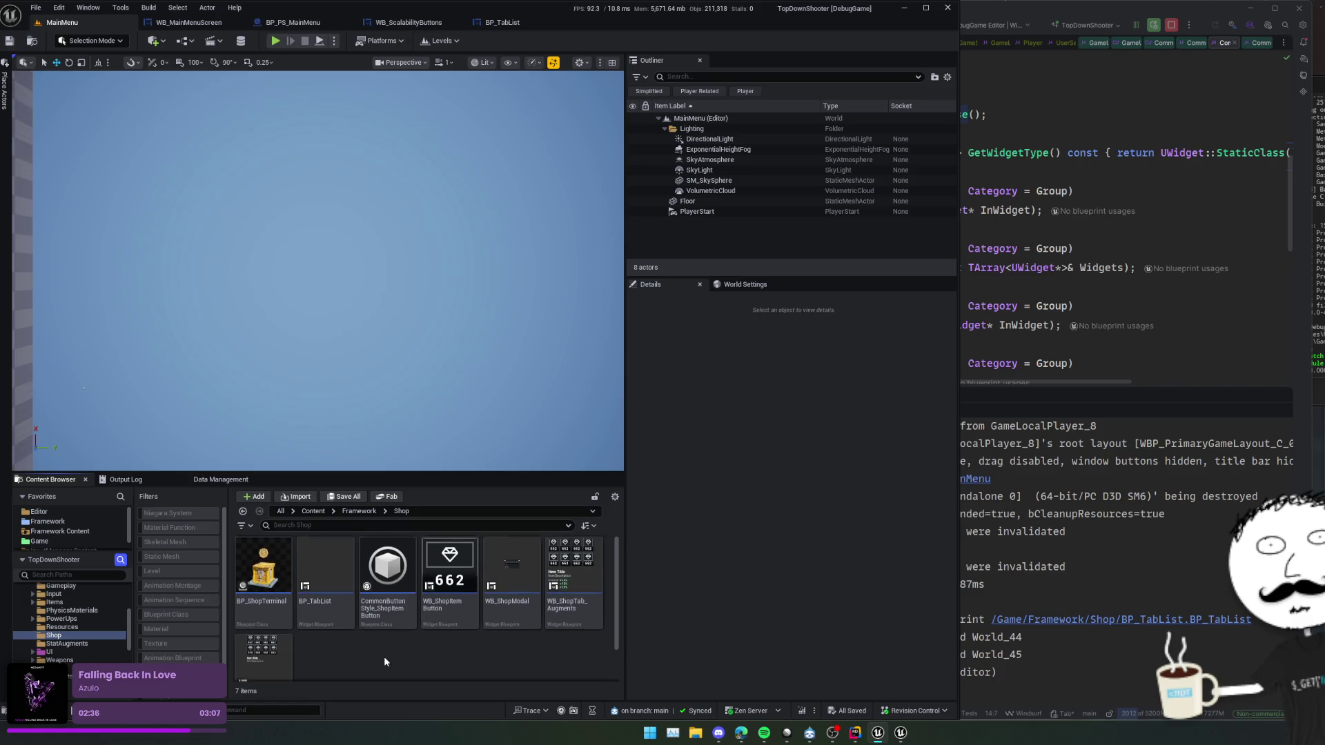
- Create a new folder named Base inside Content/Framework/UI
{"action": "scroll", "coordinate": [383, 656], "scroll_direction": "down", "scroll_amount": 1}
{"action": "scroll", "coordinate": [60, 650], "scroll_direction": "up", "scroll_amount": 1}
{"action": "scroll", "coordinate": [61, 650], "scroll_direction": "down", "scroll_amount": 2}
{"action": "left_click", "coordinate": [49, 635]}
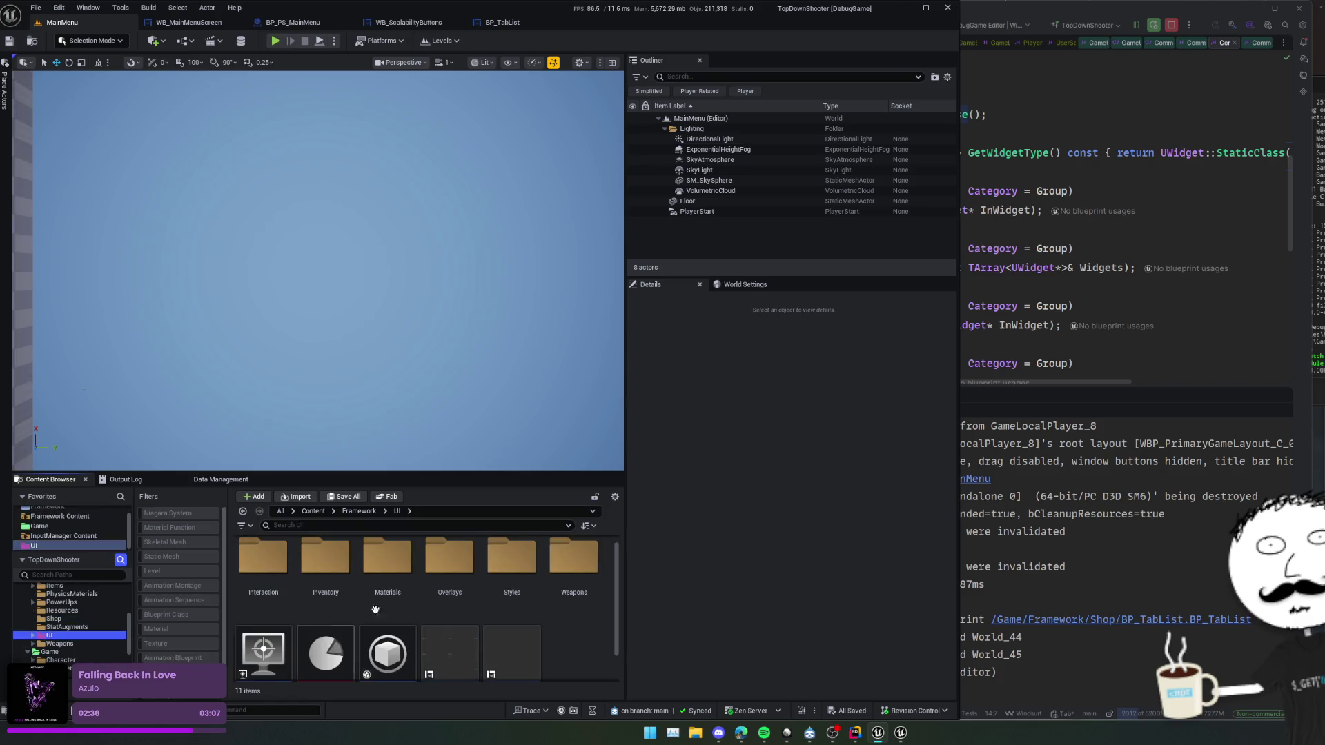
{"action": "scroll", "coordinate": [577, 626], "scroll_direction": "down", "scroll_amount": 1}
{"action": "scroll", "coordinate": [581, 635], "scroll_direction": "up", "scroll_amount": 1}
{"action": "left_click", "coordinate": [581, 642]}
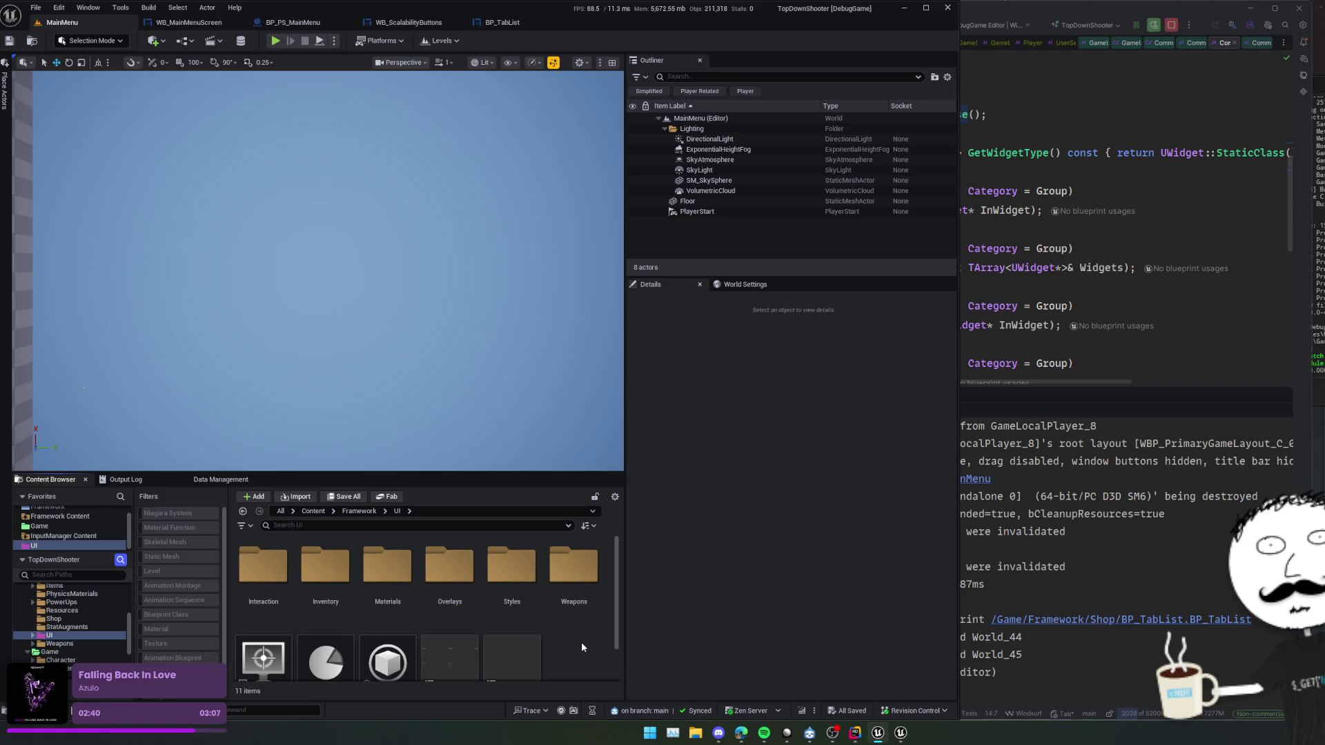
{"action": "key", "text": "ctrl+shift+n"}
{"action": "type", "text": "Base"}
{"action": "key", "text": "Return"}
{"action": "key", "text": "Return"}
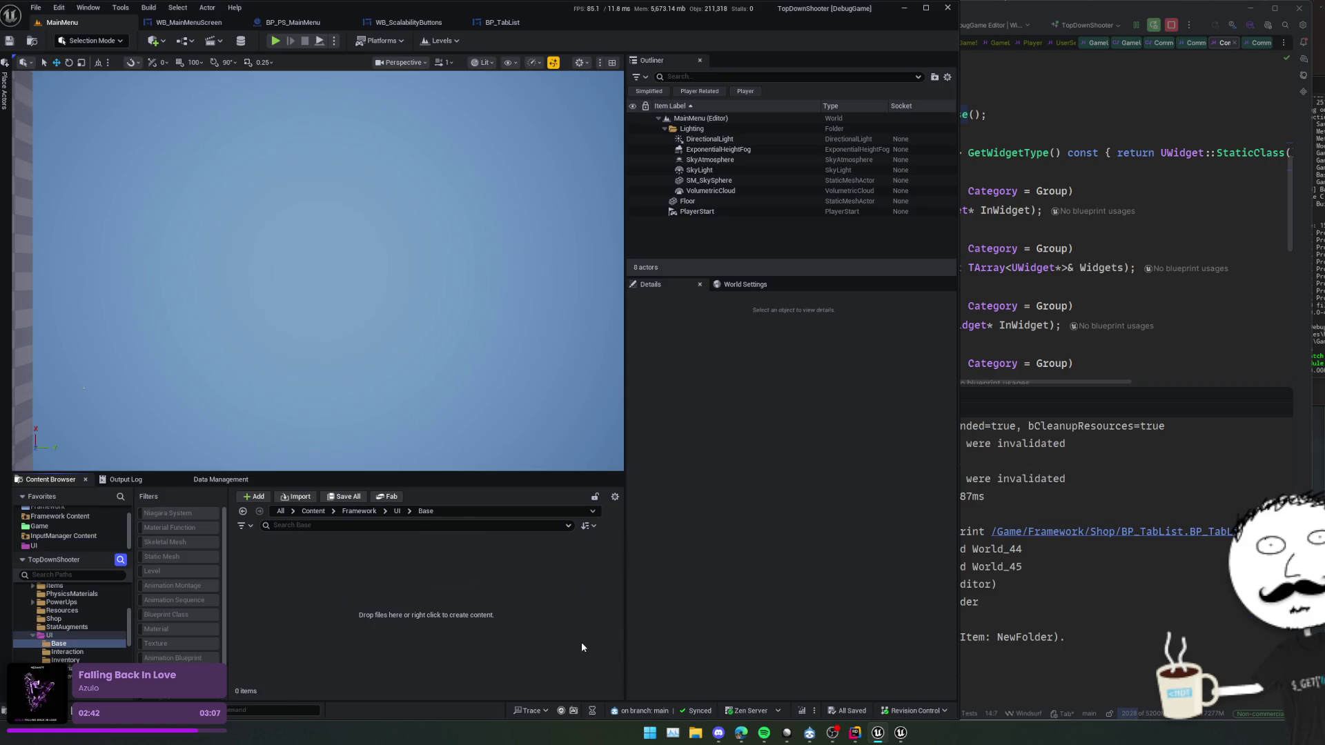
{"action": "right_click", "coordinate": [581, 642]}
- Begin a Blueprint Class in Base, searching the parent-class list with 'tongr' for group classes
{"action": "type", "text": "blueprint"}
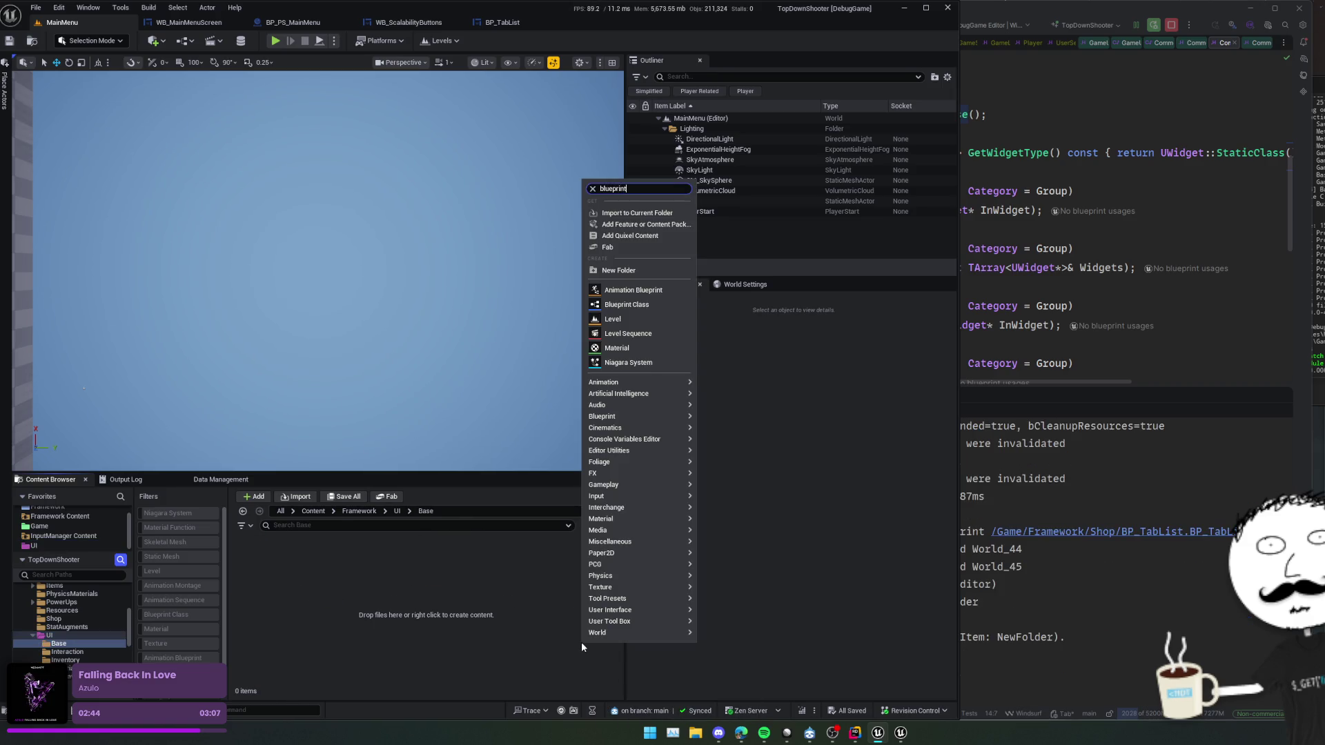
{"action": "left_click", "coordinate": [666, 220]}
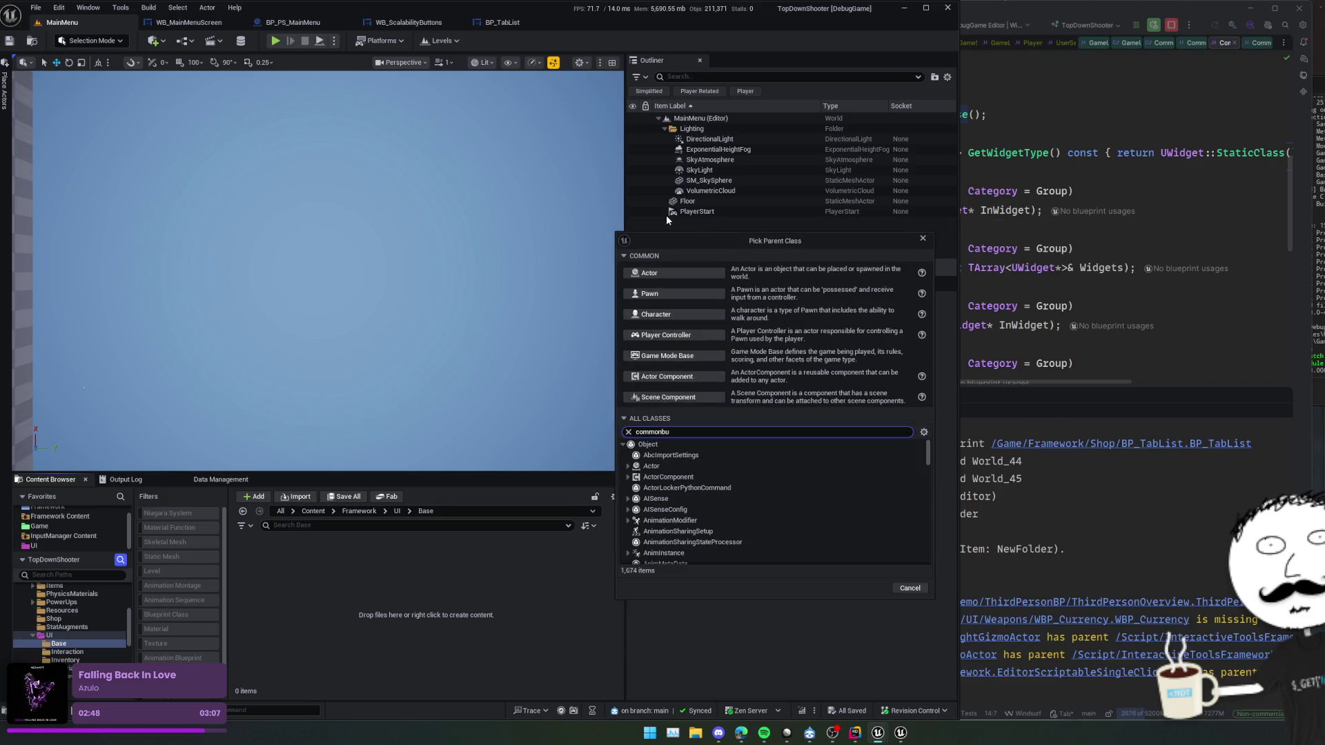
{"action": "type", "text": "tongr"}
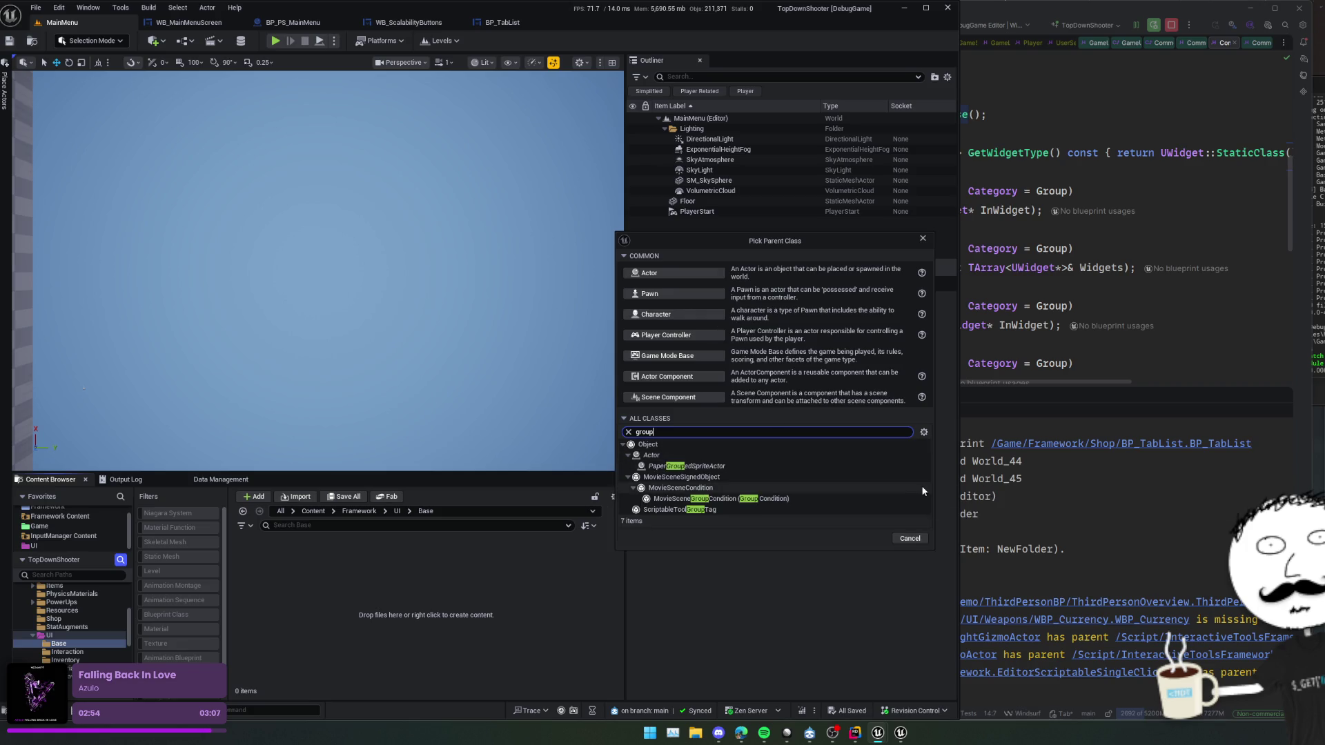
{"action": "left_click", "coordinate": [984, 269]}
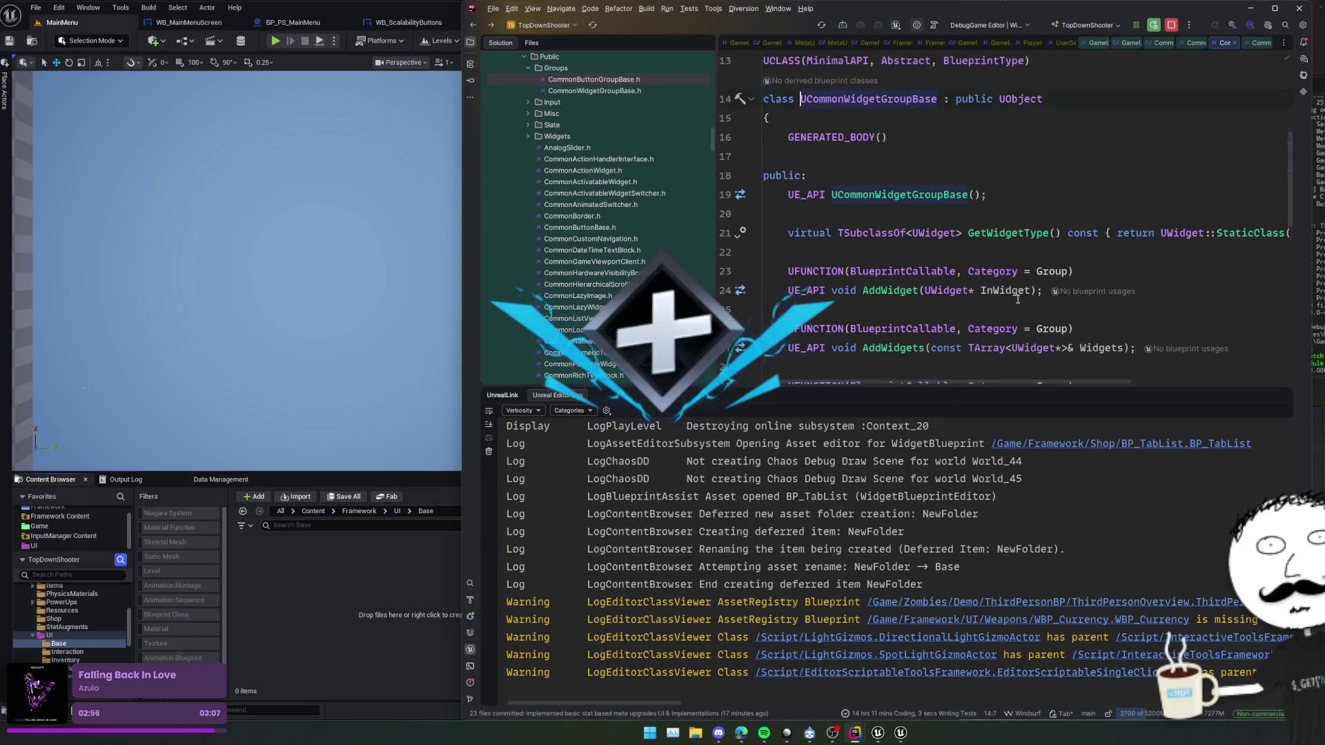
- Open the CommonButtonGroupBase header and search the parent class picker for it without the leading U
{"action": "left_click", "coordinate": [594, 79]}
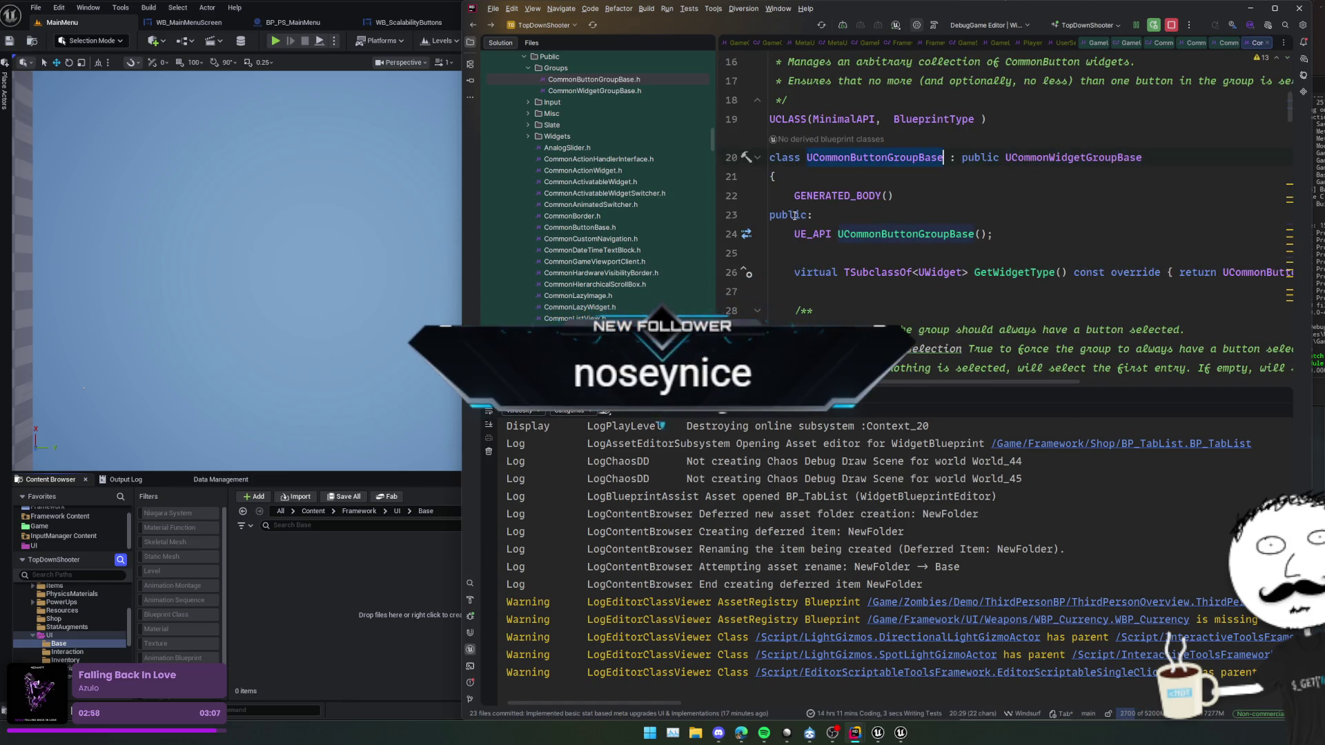
{"action": "left_click", "coordinate": [443, 588]}
{"action": "key", "text": "ctrl+v"}
{"action": "key", "text": "Home"}
{"action": "key", "text": "Delete"}
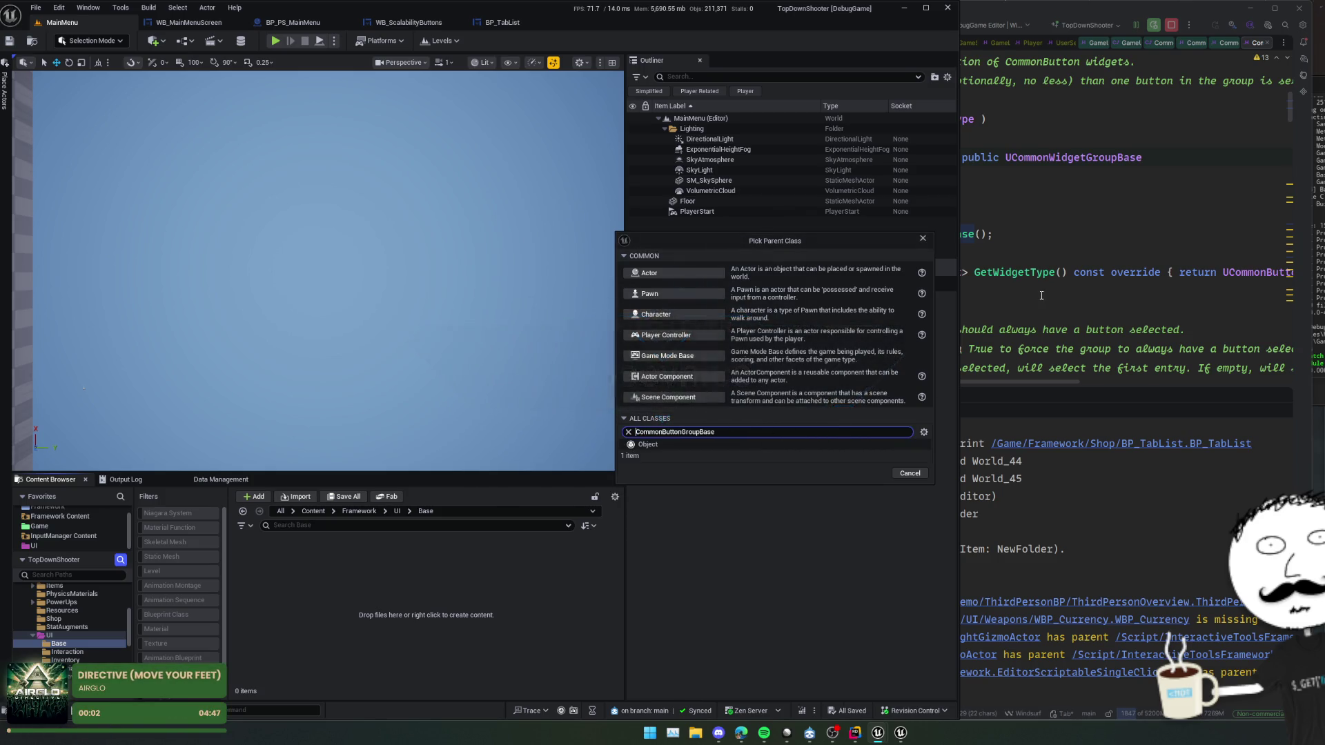
- Inspect the Abstract class specifier and jump to the UCommonButtonGroupBase declaration in its header
{"action": "left_click", "coordinate": [1041, 295]}
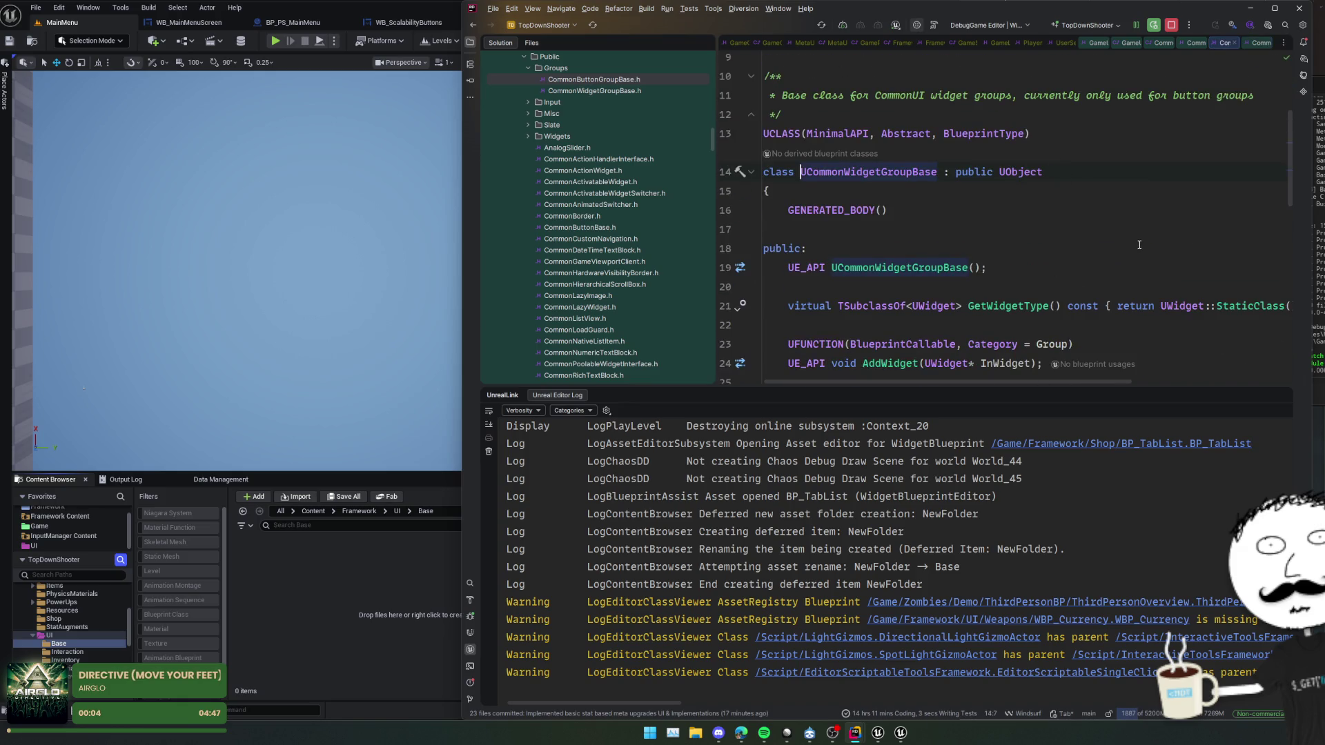
{"action": "double_click", "coordinate": [905, 133]}
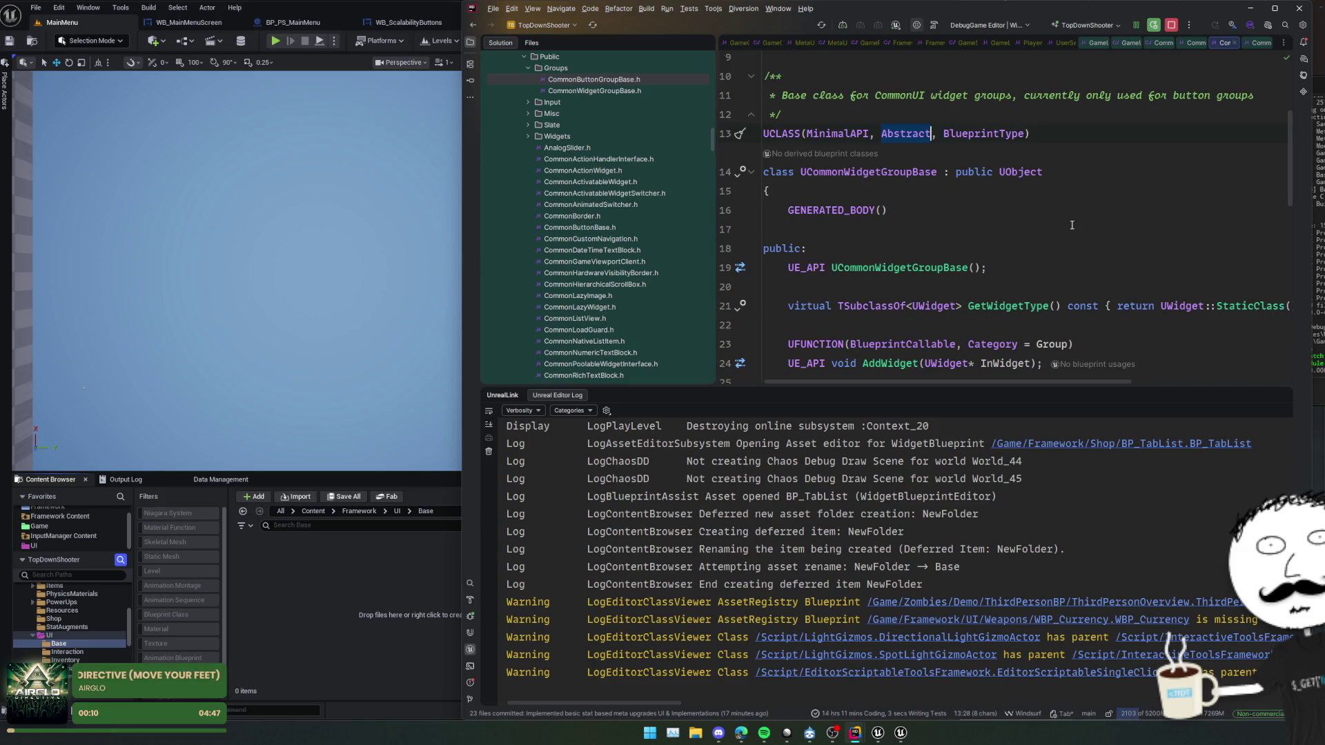
{"action": "scroll", "coordinate": [1089, 230], "scroll_direction": "up", "scroll_amount": 2}
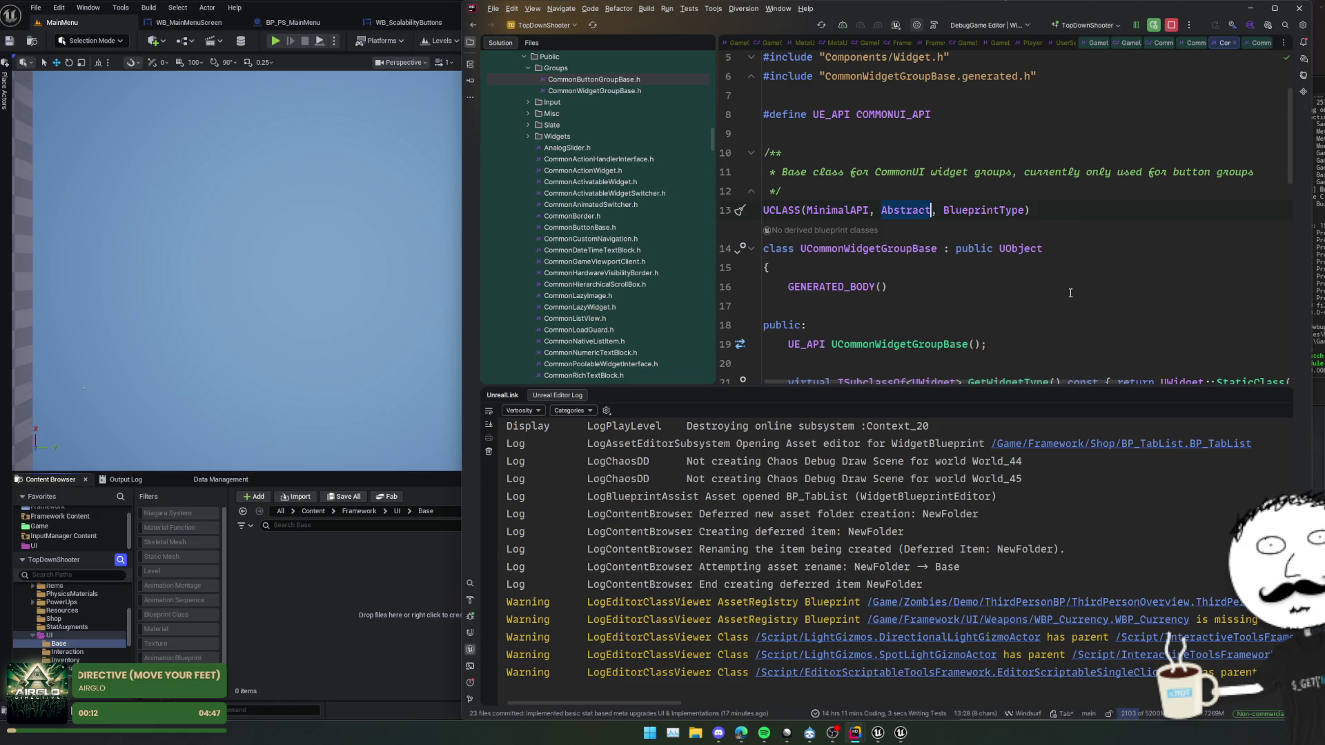
{"action": "scroll", "coordinate": [1070, 292], "scroll_direction": "down", "scroll_amount": 3}
{"action": "key", "text": "ctrl+alt+b"}
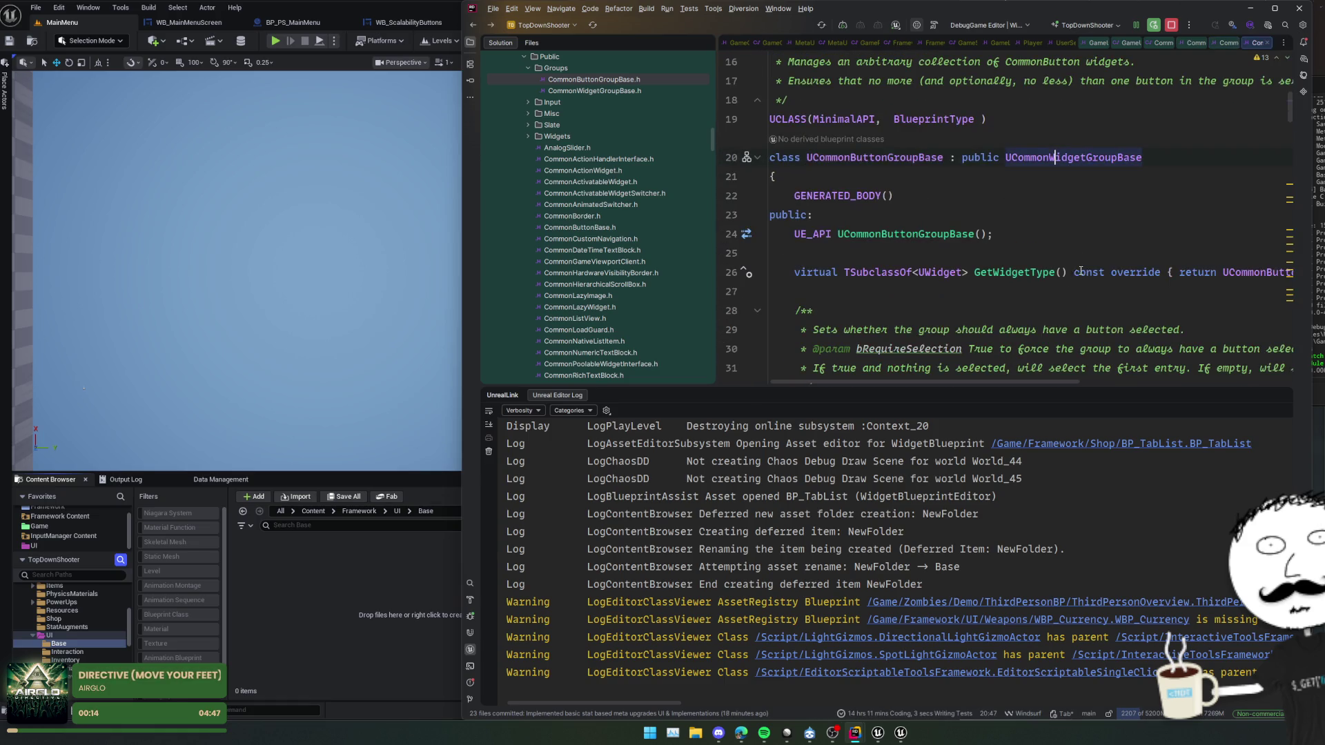
{"action": "double_click", "coordinate": [924, 158]}
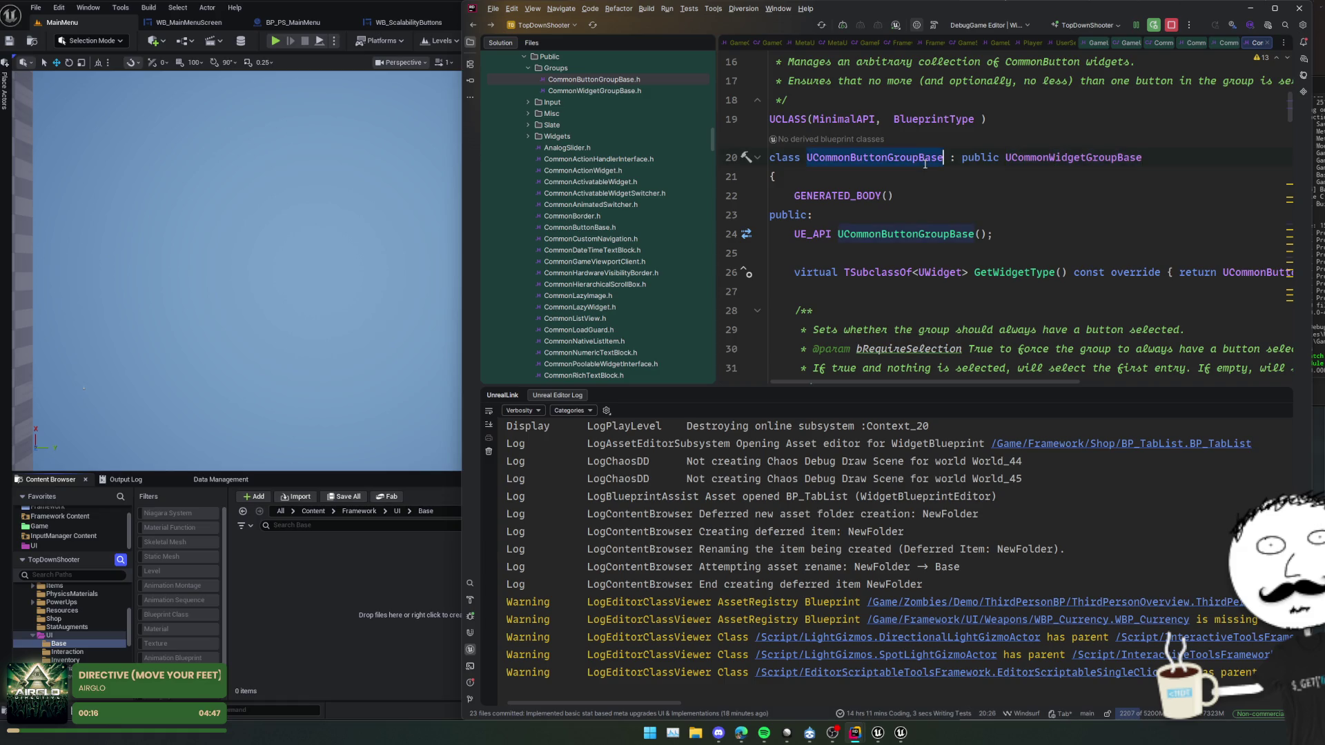
{"action": "scroll", "coordinate": [959, 209], "scroll_direction": "up", "scroll_amount": 4}
{"action": "scroll", "coordinate": [967, 307], "scroll_direction": "down", "scroll_amount": 2}
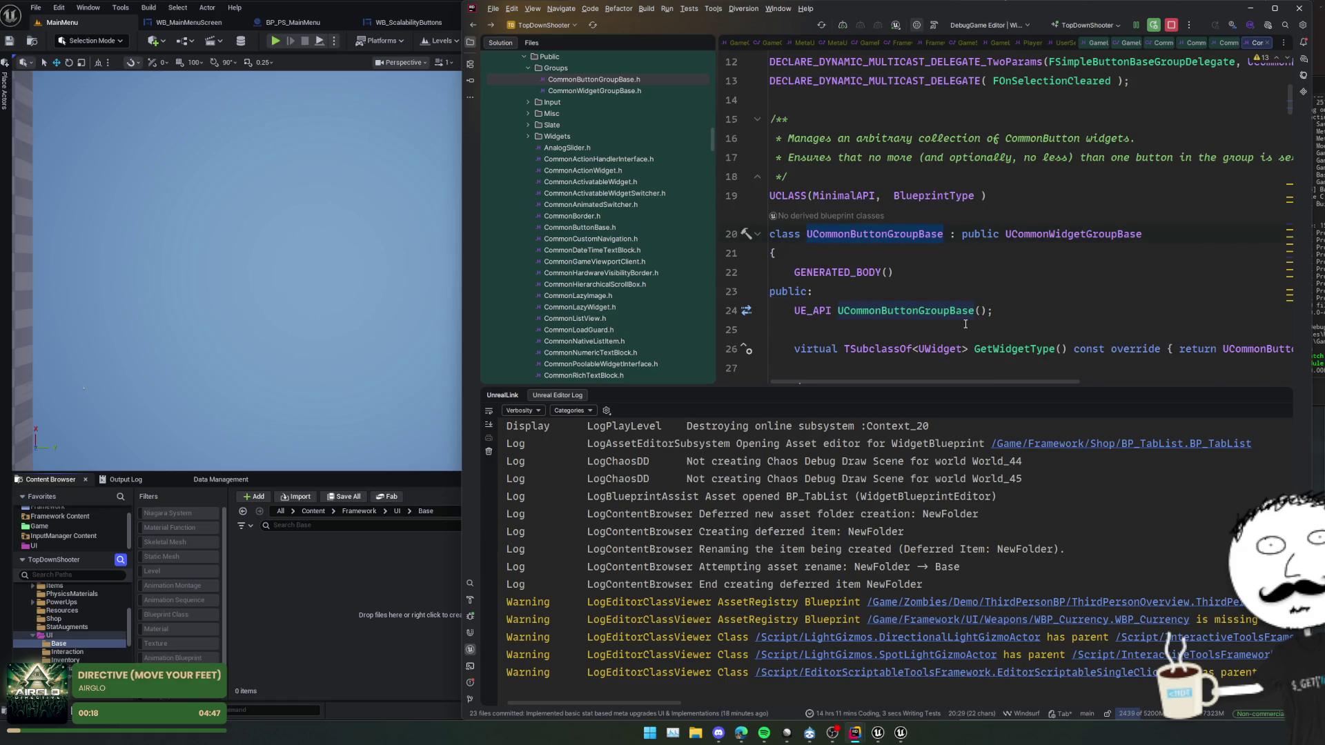
{"action": "scroll", "coordinate": [968, 305], "scroll_direction": "down", "scroll_amount": 2}
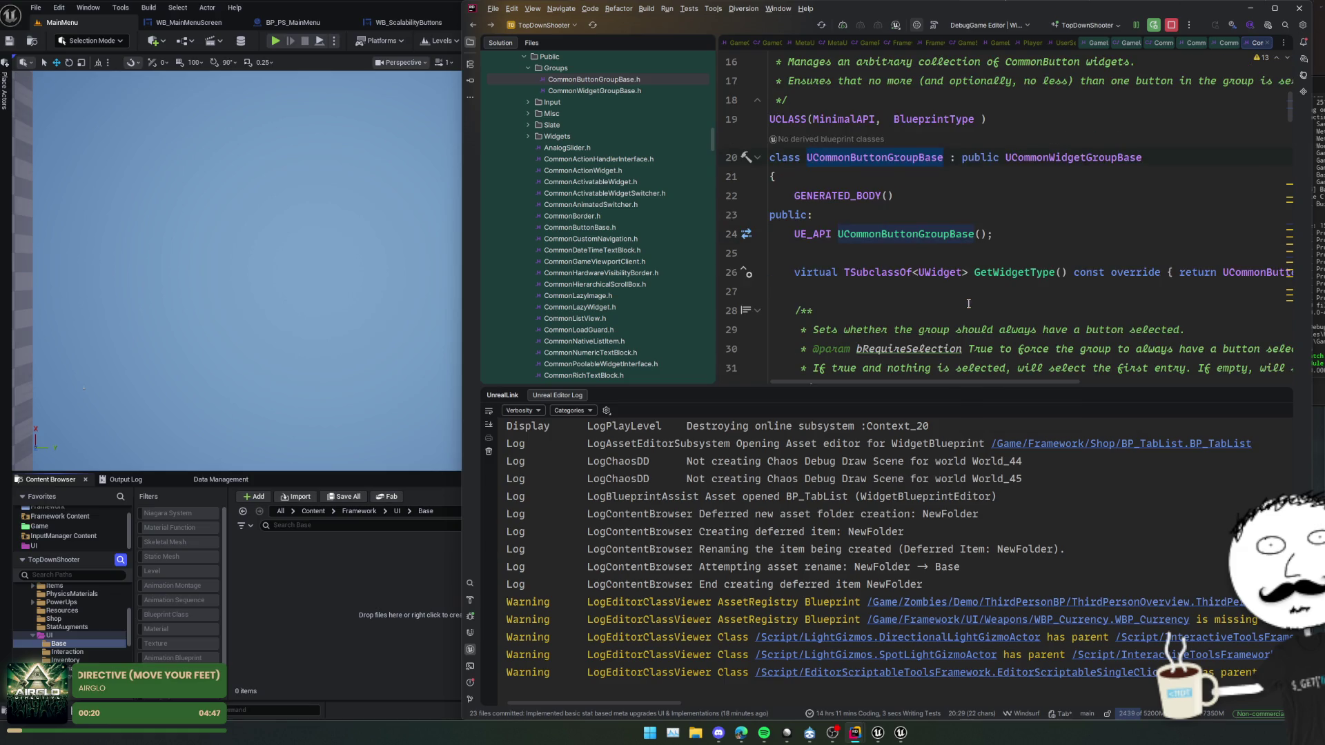
{"action": "scroll", "coordinate": [868, 296], "scroll_direction": "down", "scroll_amount": 2}
{"action": "scroll", "coordinate": [869, 276], "scroll_direction": "up", "scroll_amount": 2}
- Find usages of UCommonButtonGroupBase and inspect the line 420 NewObject construction in CommonTabListWidgetBase.cpp
{"action": "left_click", "coordinate": [893, 158], "text": "ctrl"}
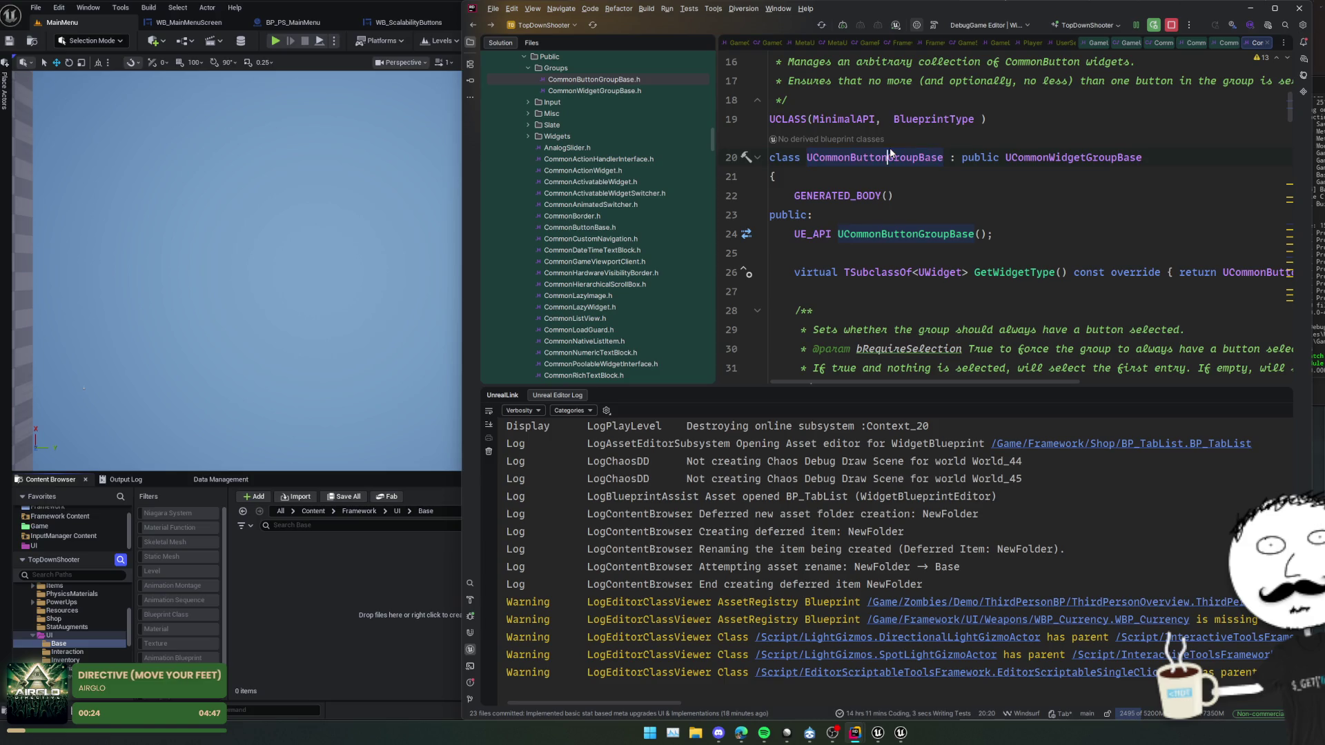
{"action": "double_click", "coordinate": [647, 568]}
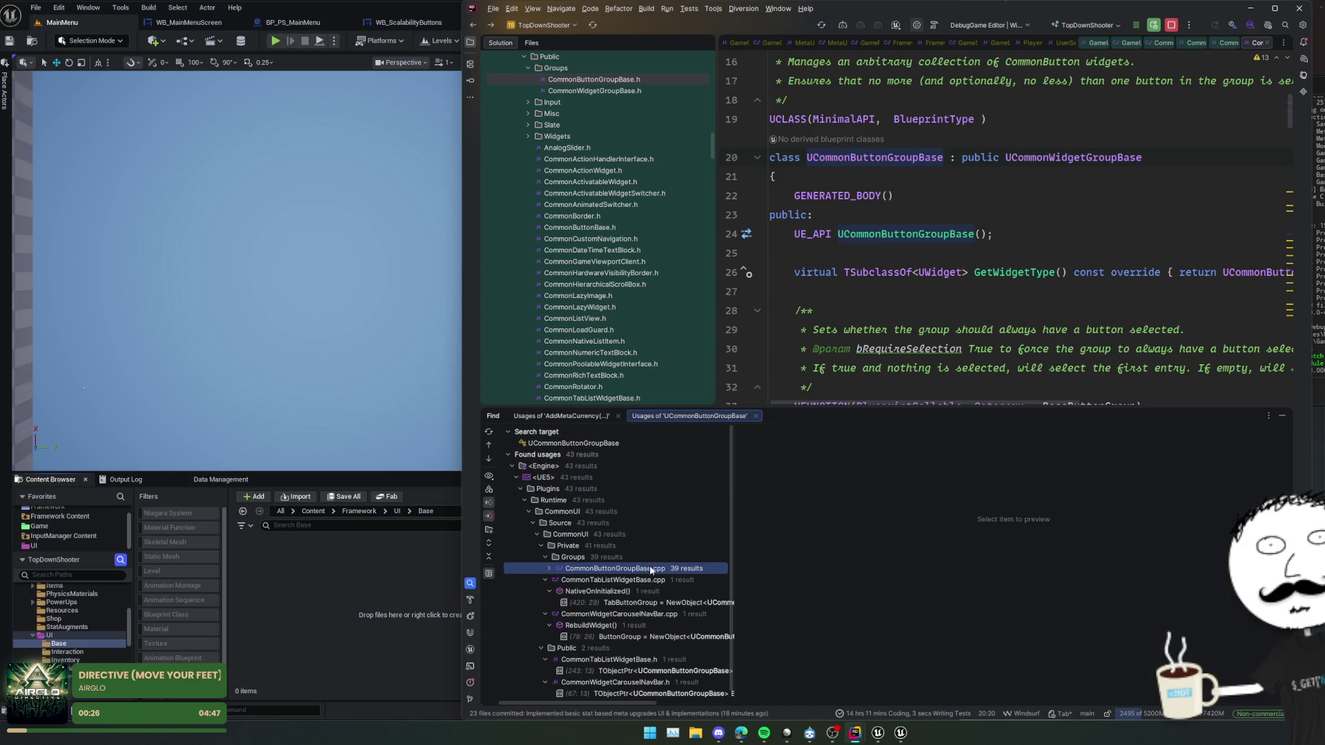
{"action": "left_click", "coordinate": [648, 603]}
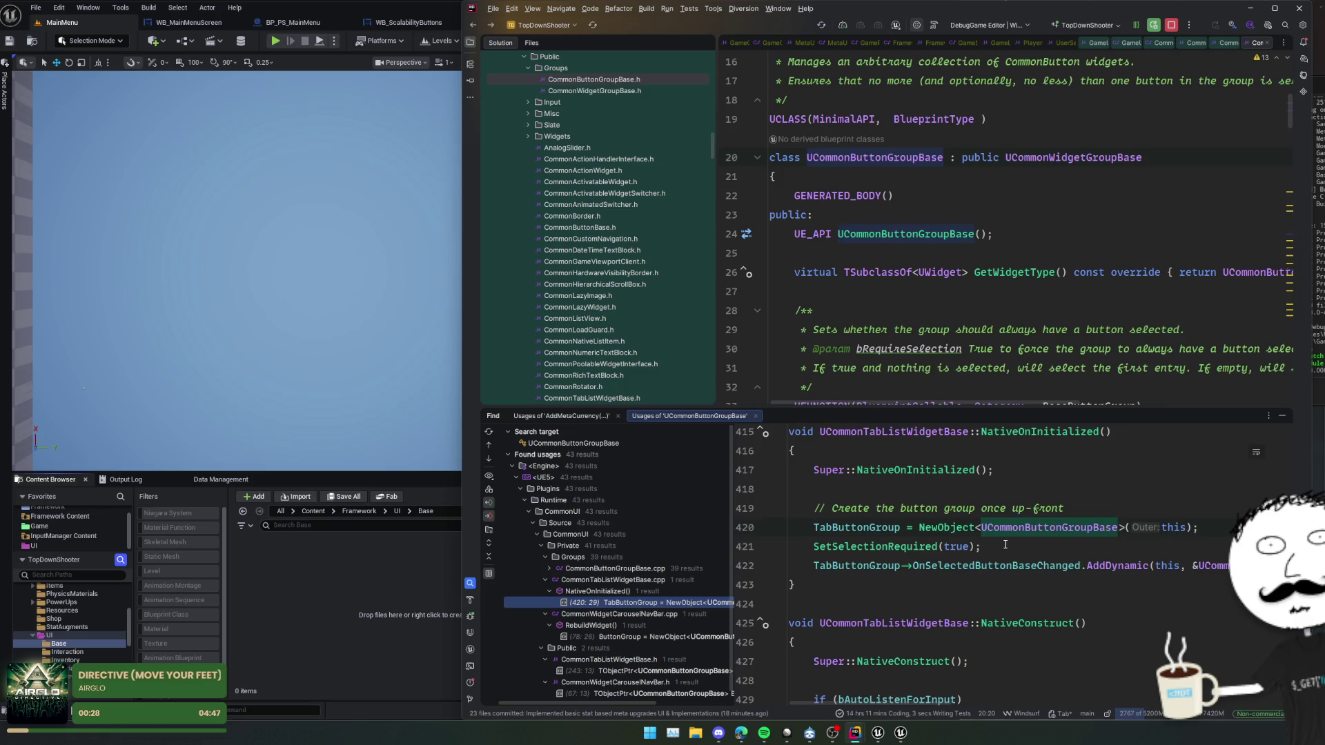
{"action": "left_click", "coordinate": [1082, 527]}
{"action": "left_click", "coordinate": [1055, 565]}
{"action": "key", "text": "alt+Tab"}
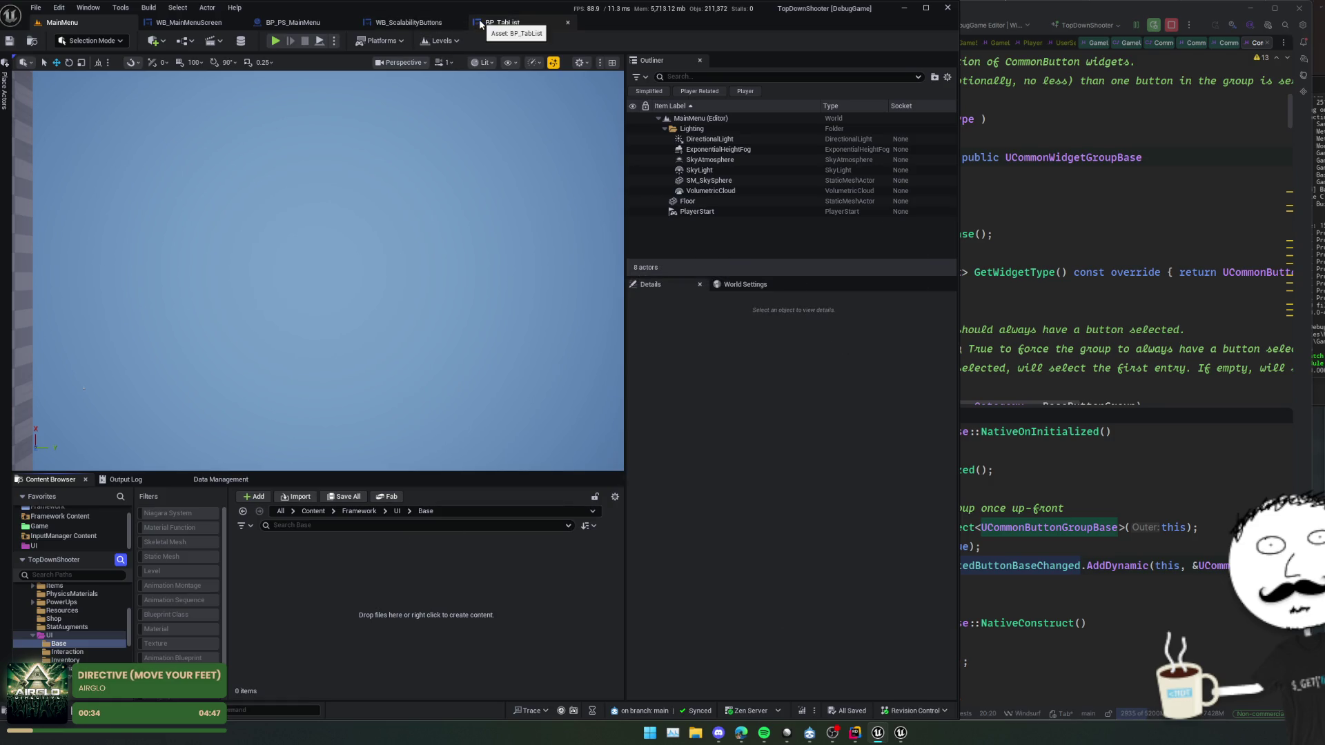
- In WB_ScalabilityButtons' Event Graph, add a Construct Object node set to Common Button Group Base
{"action": "left_click", "coordinate": [506, 23]}
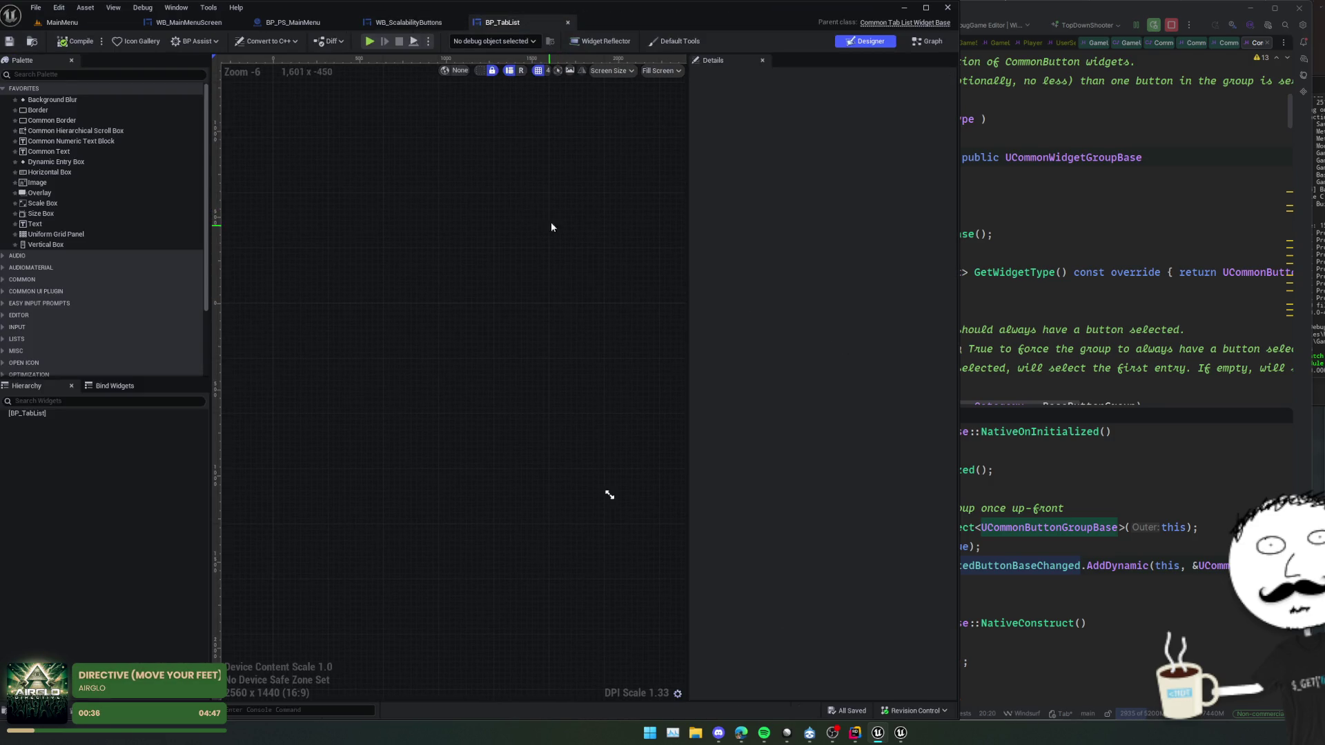
{"action": "left_click", "coordinate": [568, 22]}
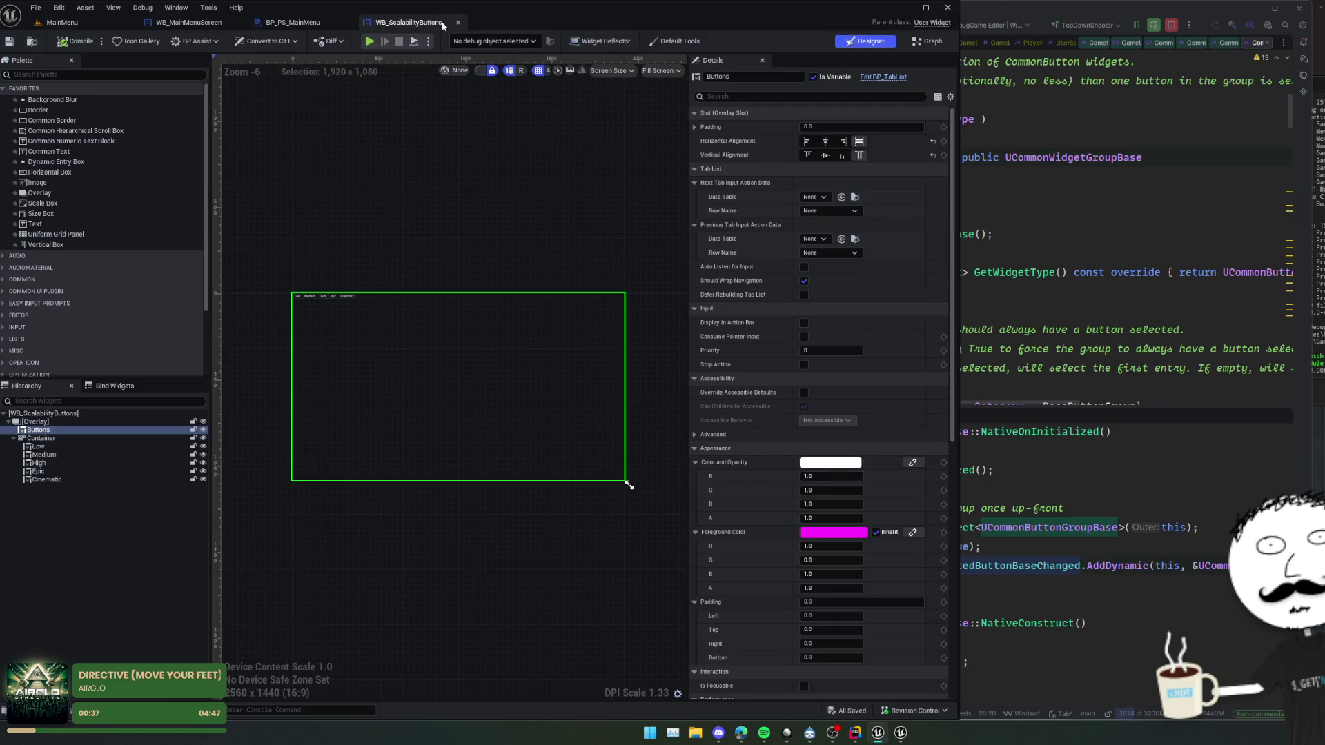
{"action": "left_click", "coordinate": [930, 43]}
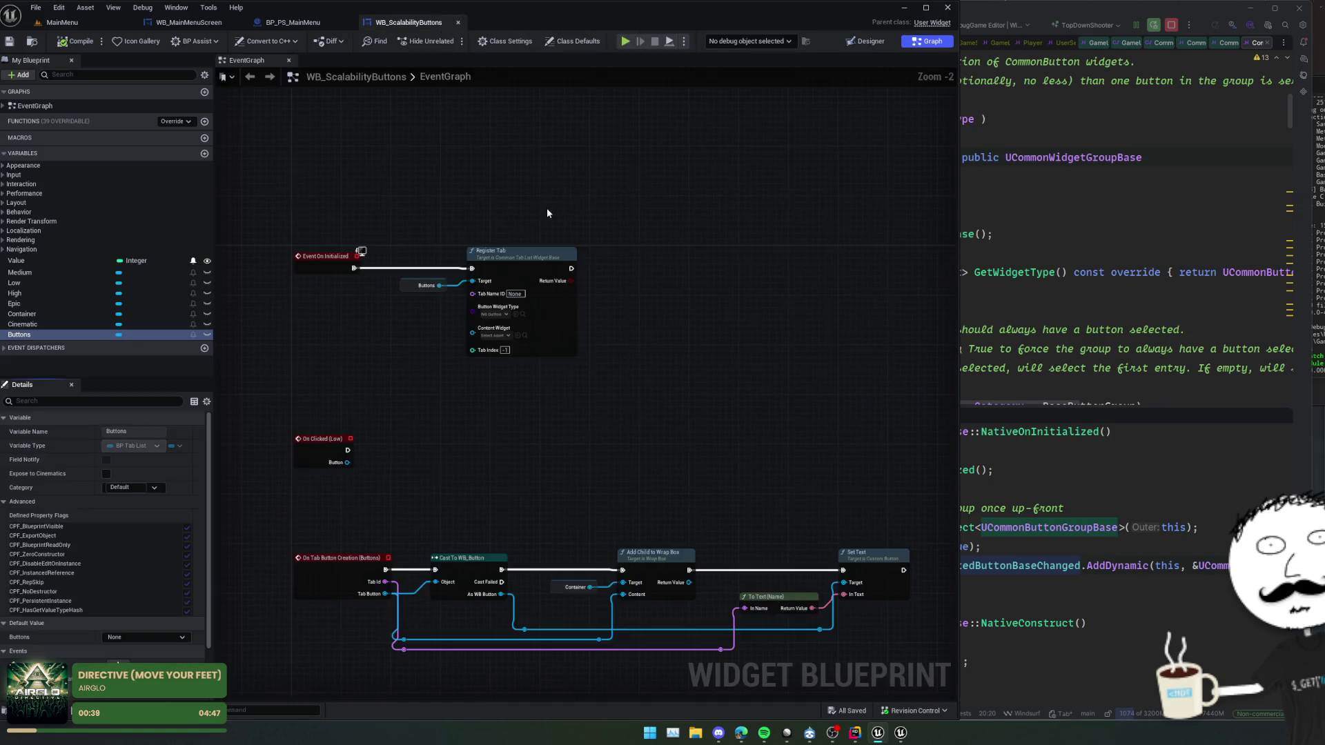
{"action": "right_click", "coordinate": [540, 405]}
{"action": "type", "text": "create object"}
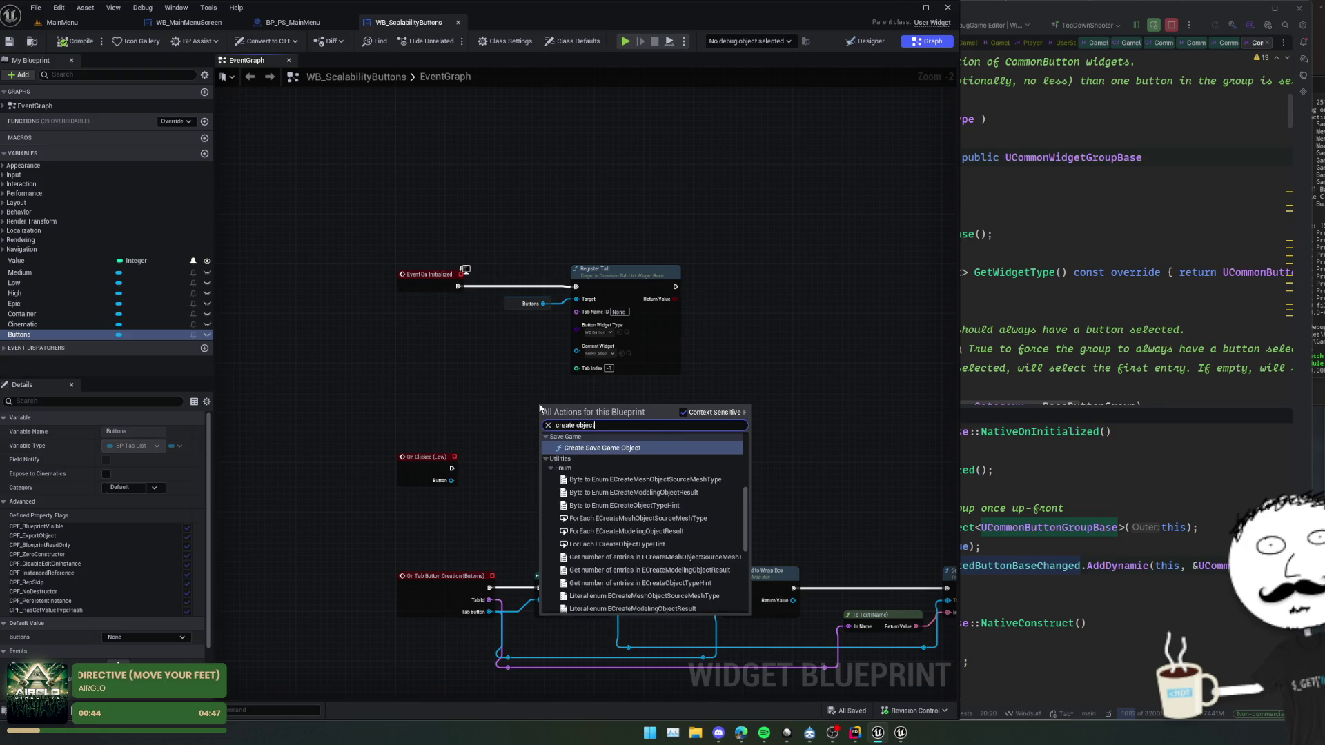
{"action": "key", "text": "ctrl+a"}
{"action": "type", "text": "new obj"}
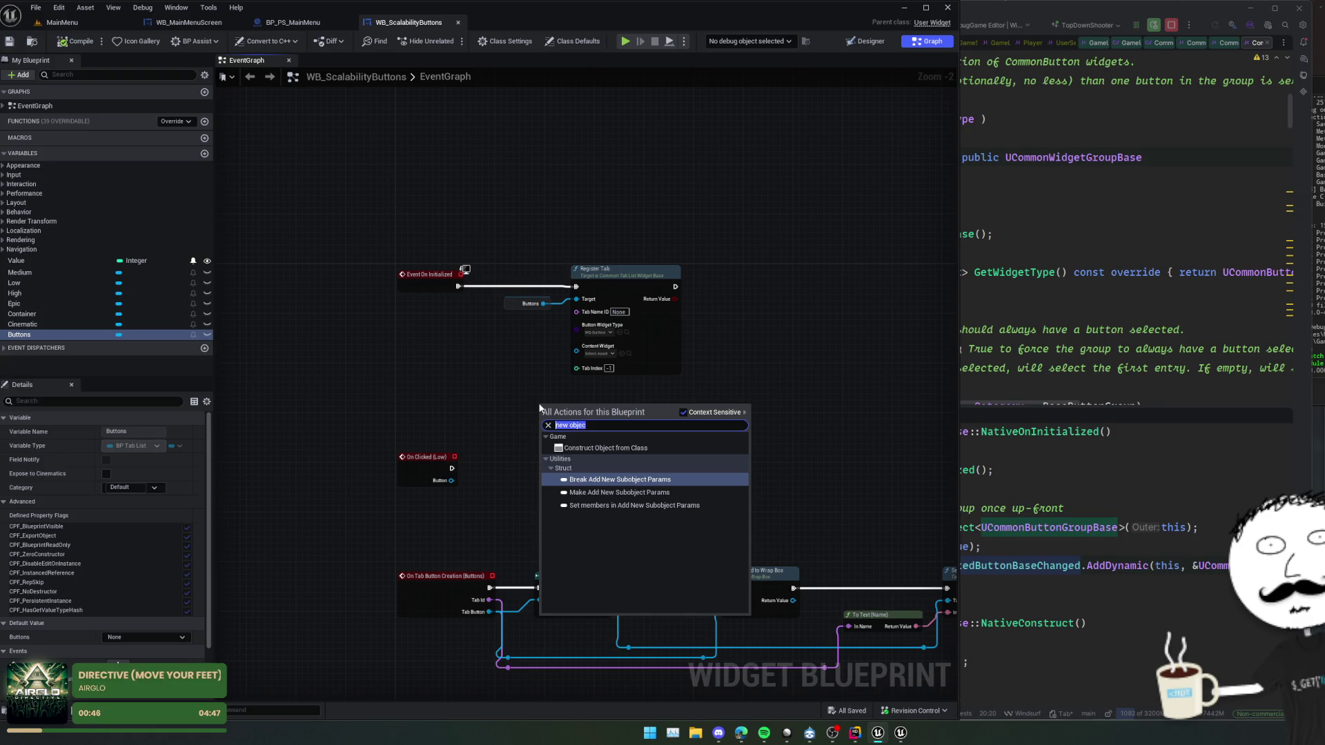
{"action": "key", "text": "Escape"}
{"action": "key", "text": "ctrl+v"}
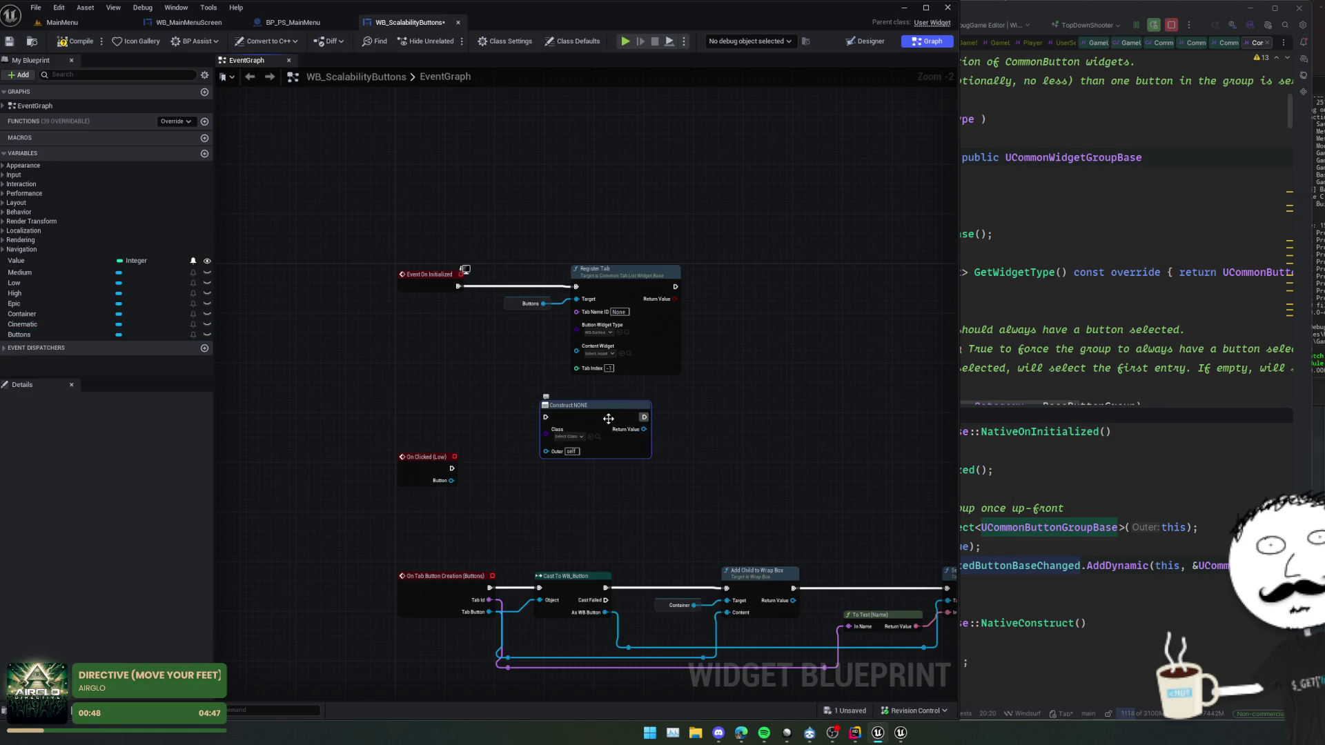
{"action": "left_click", "coordinate": [569, 436]}
{"action": "type", "text": "buttongroup"}
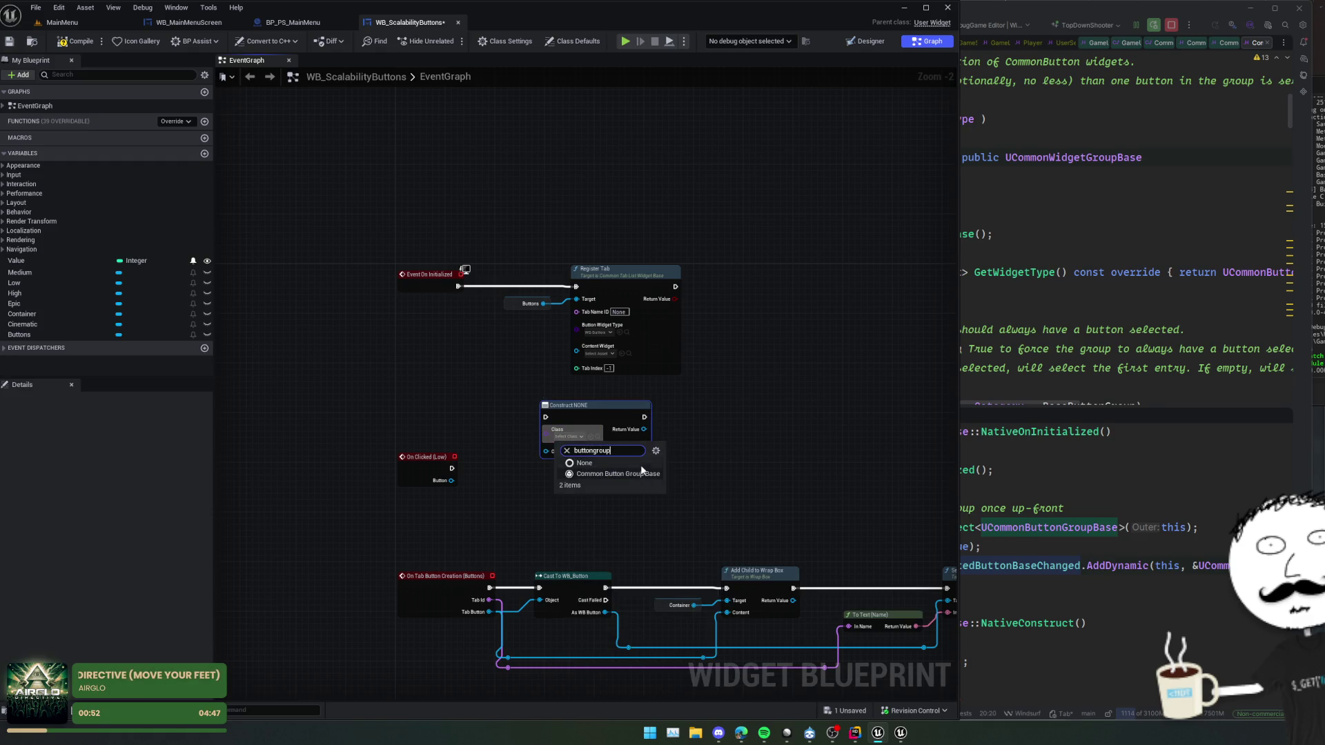
{"action": "left_click", "coordinate": [617, 473]}
- Wire Event On Initialized into the construct node and delete the old Register Tab node and Buttons getter
{"action": "left_click_drag", "start_coordinate": [586, 406], "coordinate": [538, 362]}
{"action": "left_click_drag", "start_coordinate": [458, 287], "coordinate": [496, 373]}
{"action": "left_click_drag", "start_coordinate": [621, 270], "coordinate": [715, 252]}
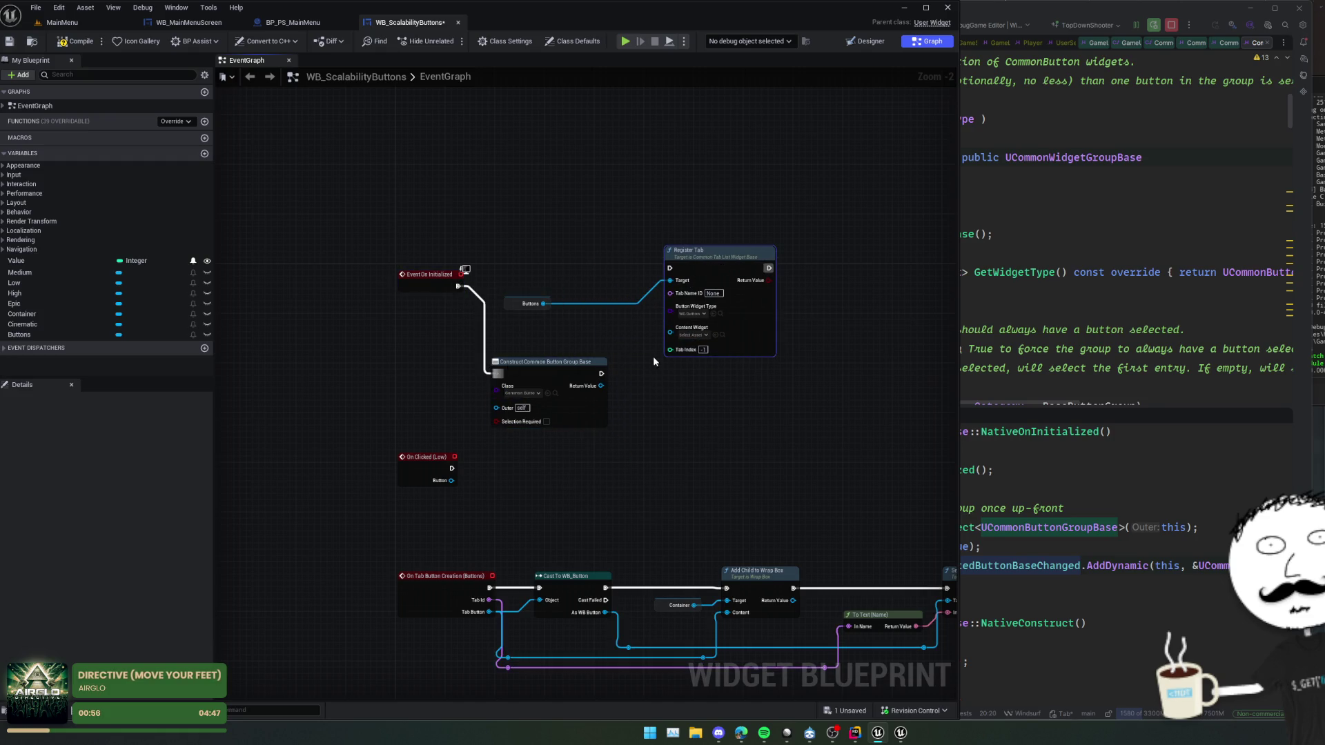
{"action": "key", "text": "Delete"}
{"action": "scroll", "coordinate": [545, 352], "scroll_direction": "up", "scroll_amount": 2}
{"action": "left_click_drag", "start_coordinate": [558, 363], "coordinate": [587, 247]}
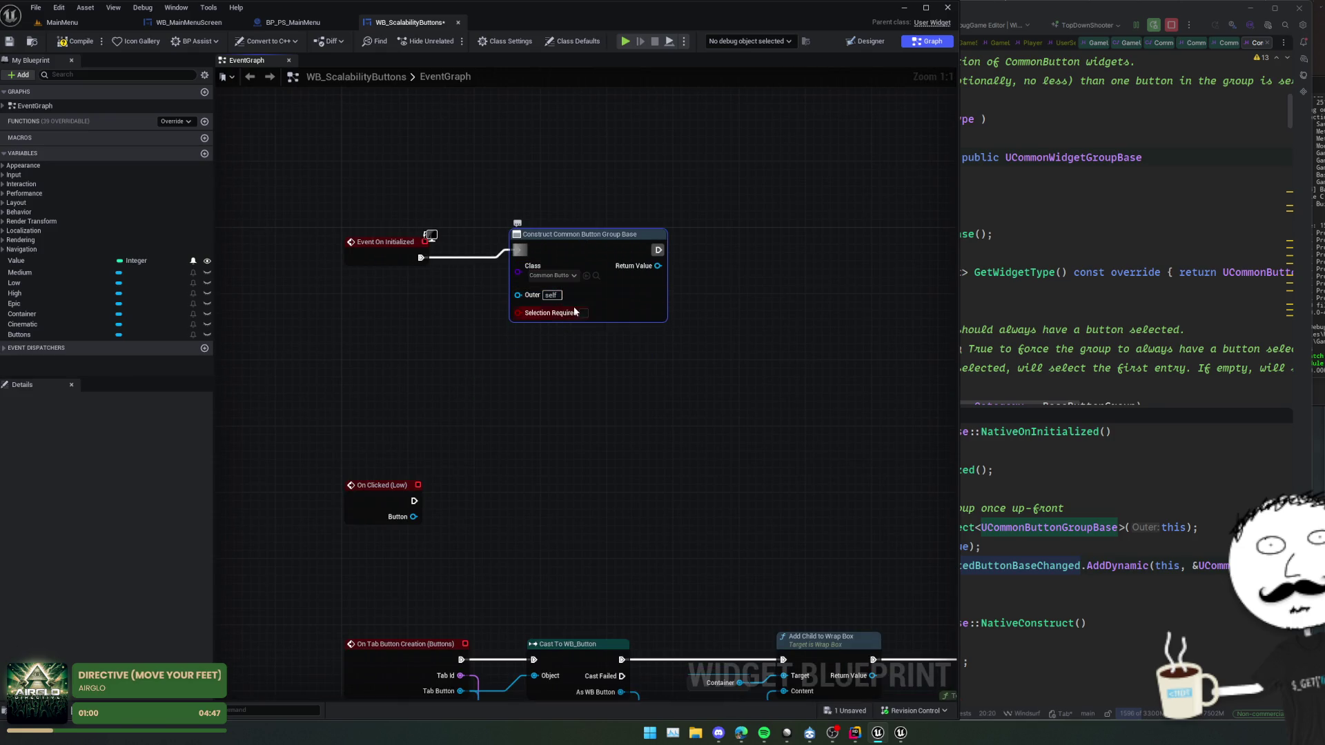
{"action": "mouse_move", "coordinate": [518, 340]}
{"action": "left_mouse_down"}
{"action": "mouse_move", "coordinate": [532, 357]}
{"action": "mouse_move", "coordinate": [572, 354]}
{"action": "left_mouse_up"}
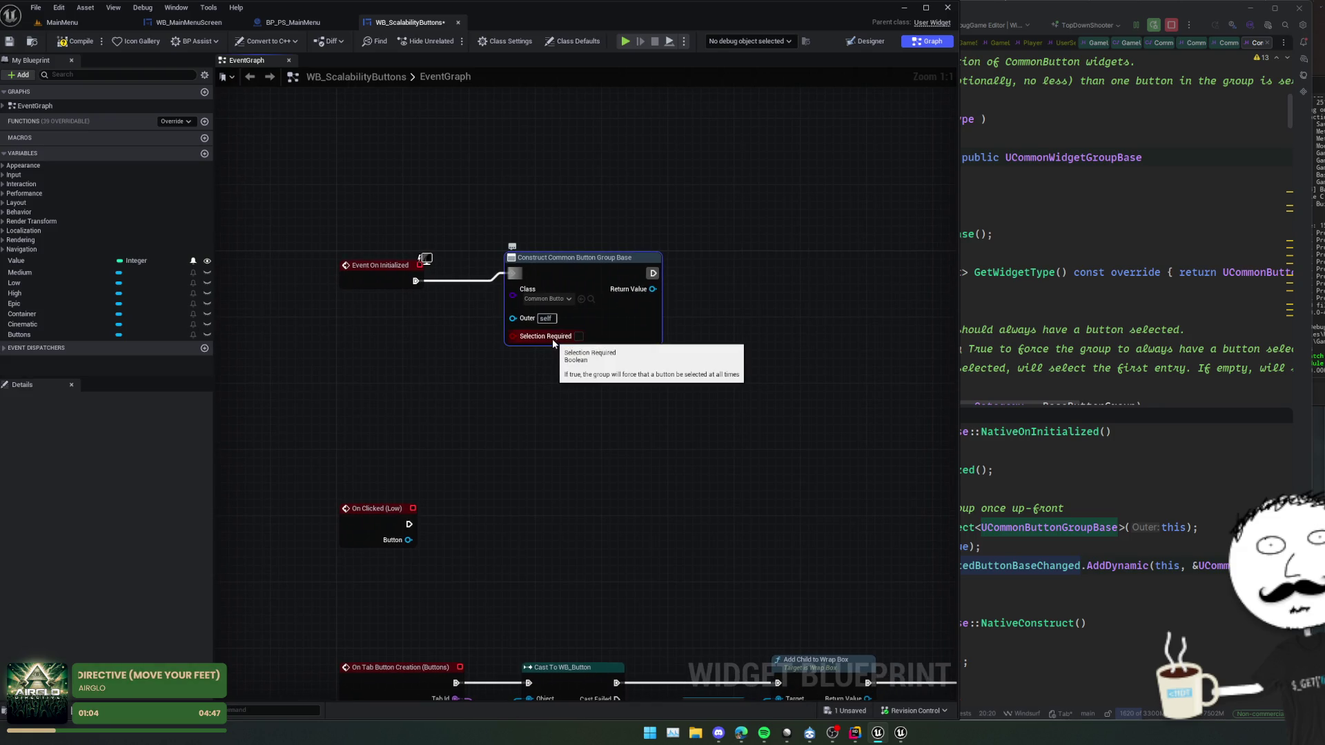
- Enable Selection Required on the Construct Common Button Group Base node and tidy its position
{"action": "left_click", "coordinate": [578, 336]}
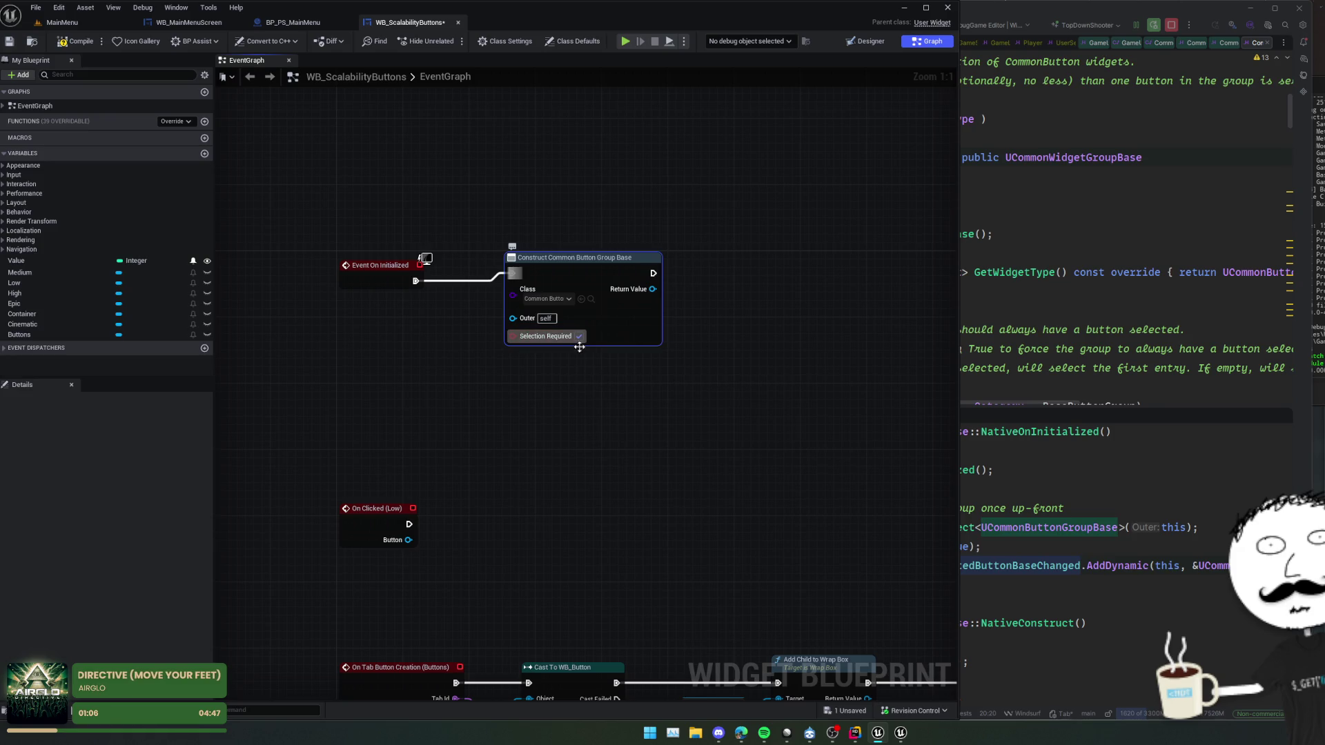
{"action": "left_click_drag", "start_coordinate": [580, 342], "coordinate": [598, 370]}
{"action": "left_click_drag", "start_coordinate": [600, 273], "coordinate": [584, 280]}
{"action": "left_click_drag", "start_coordinate": [720, 371], "coordinate": [653, 367]}
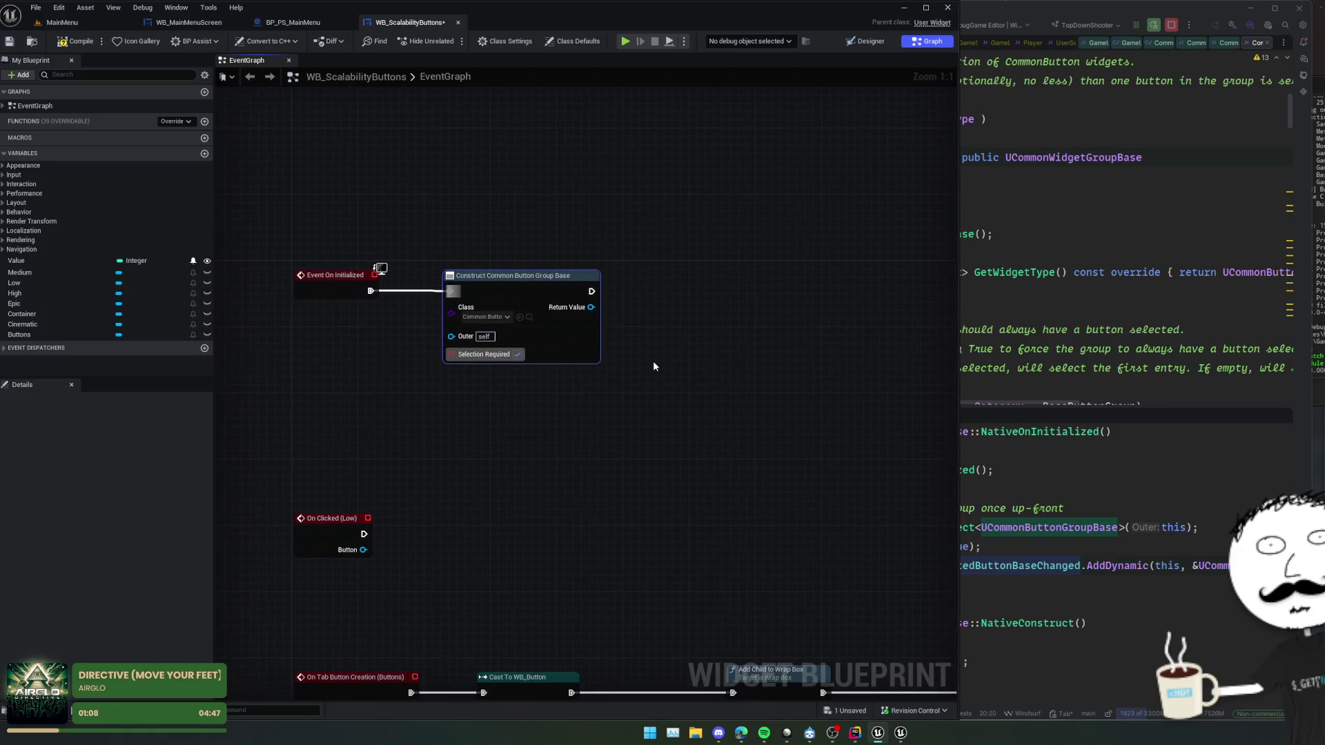
{"action": "left_click_drag", "start_coordinate": [591, 307], "coordinate": [650, 314]}
- Promote the group's Return Value to an instance-editable variable named Group and save the blueprint
{"action": "left_click", "coordinate": [715, 364]}
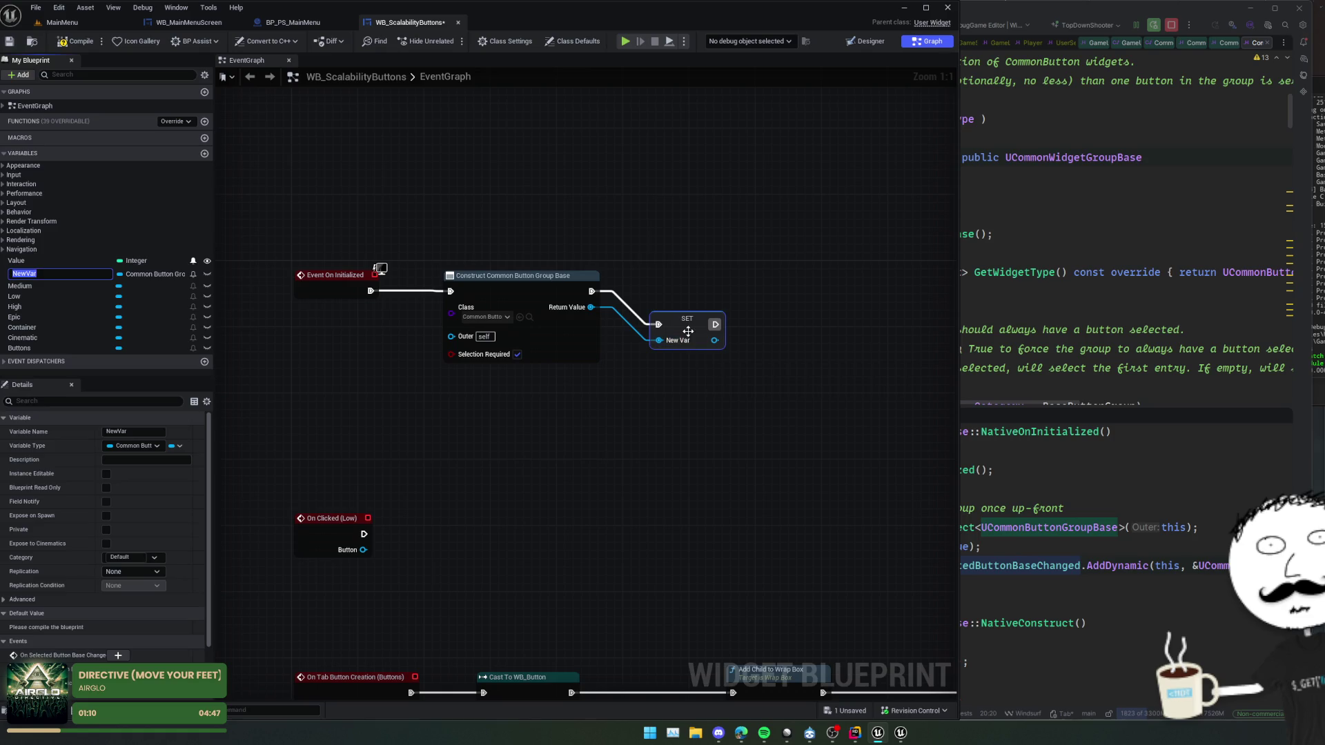
{"action": "type", "text": "roup"}
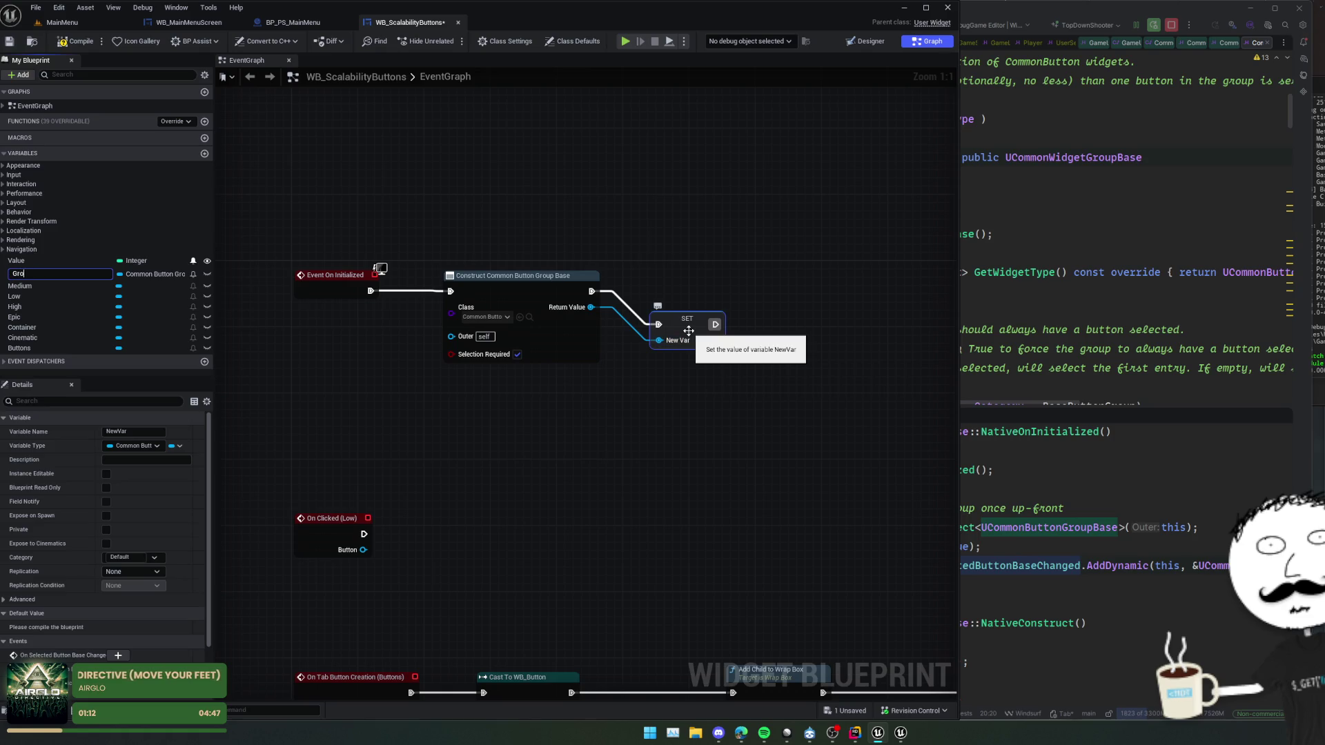
{"action": "key", "text": "Return"}
{"action": "key", "text": "ctrl+s"}
{"action": "left_click", "coordinate": [207, 274]}
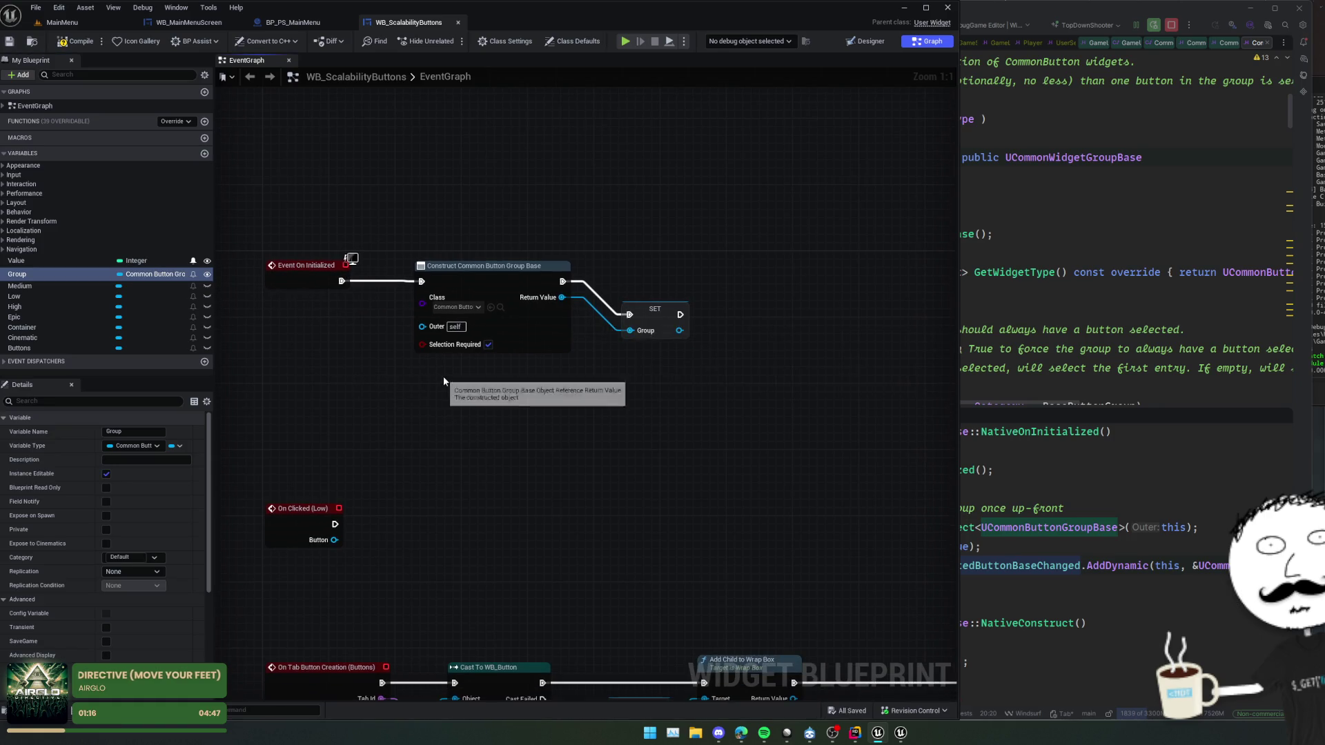
{"action": "scroll", "coordinate": [442, 386], "scroll_direction": "down", "scroll_amount": 1}
{"action": "left_click", "coordinate": [484, 283]}
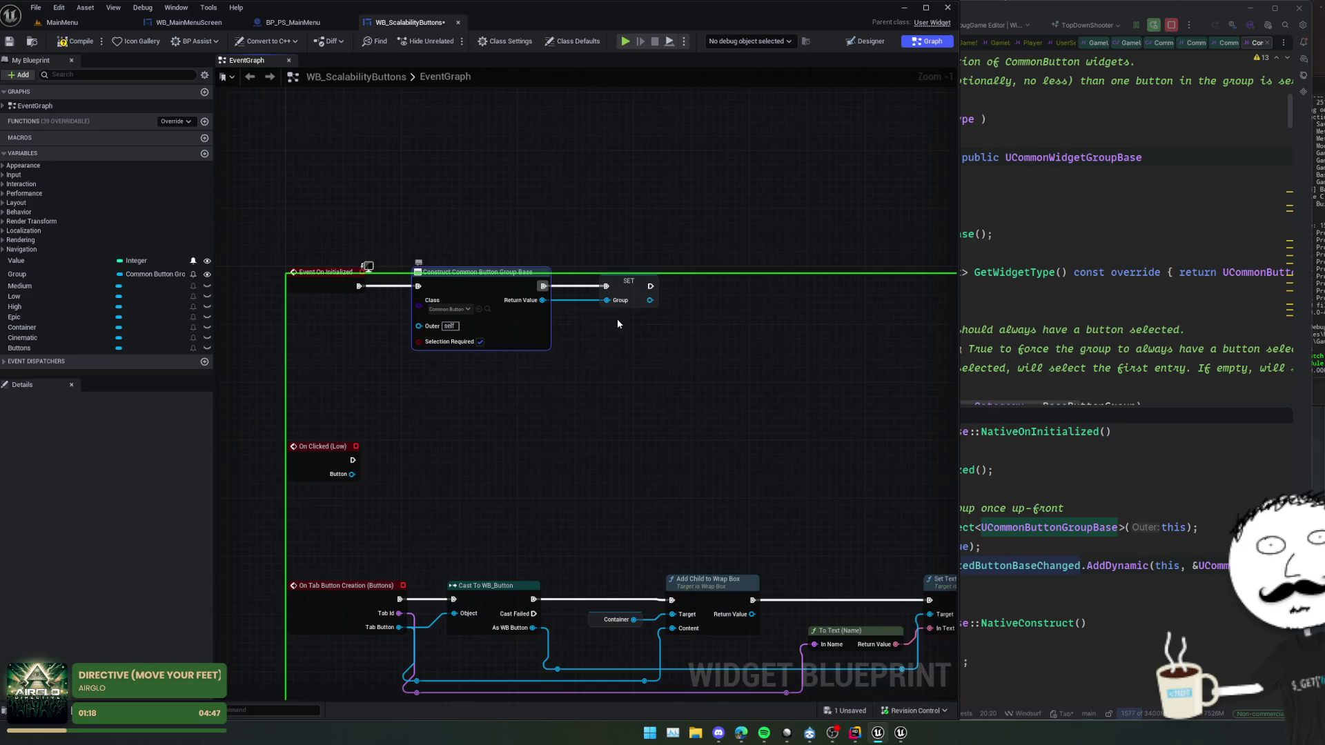
{"action": "left_click", "coordinate": [1039, 289]}
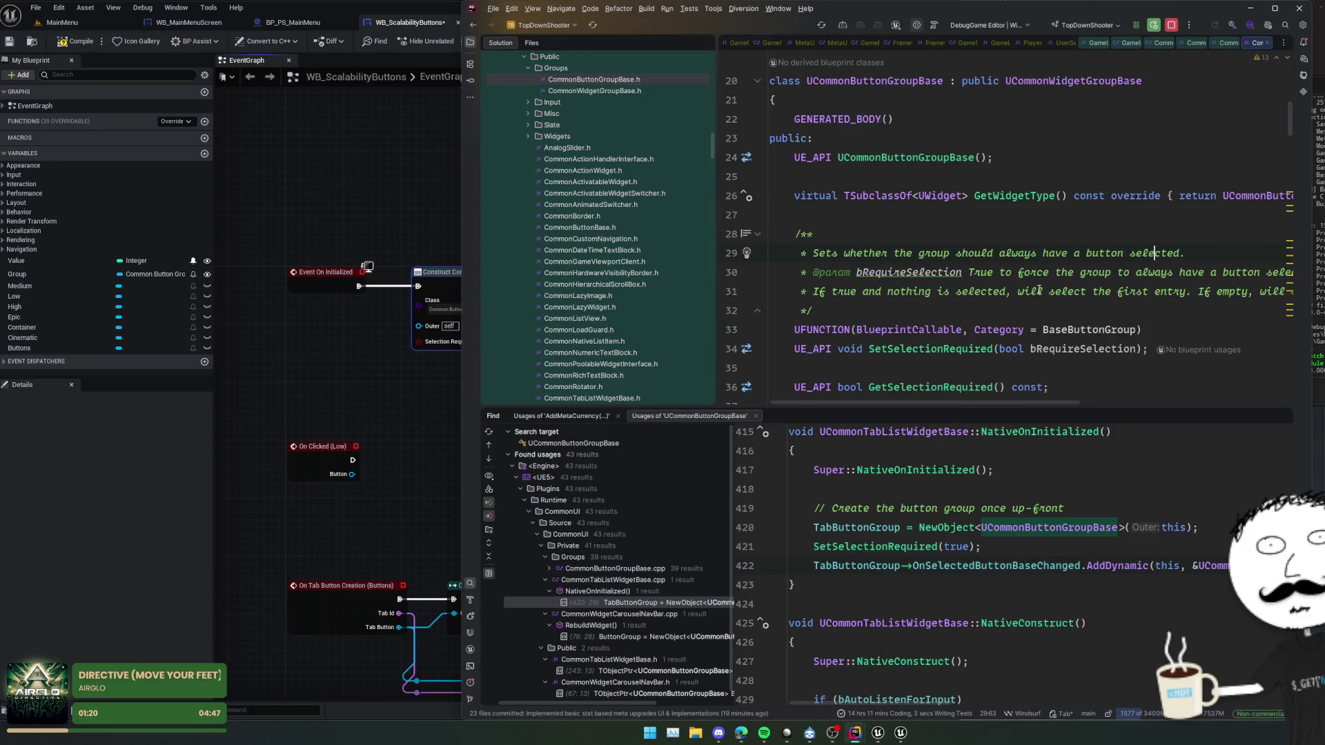
- Step through every TabButtonGroup occurrence to where it adds the new tab button
{"action": "scroll", "coordinate": [1038, 290], "scroll_direction": "down", "scroll_amount": 5}
{"action": "scroll", "coordinate": [1006, 257], "scroll_direction": "up", "scroll_amount": 5}
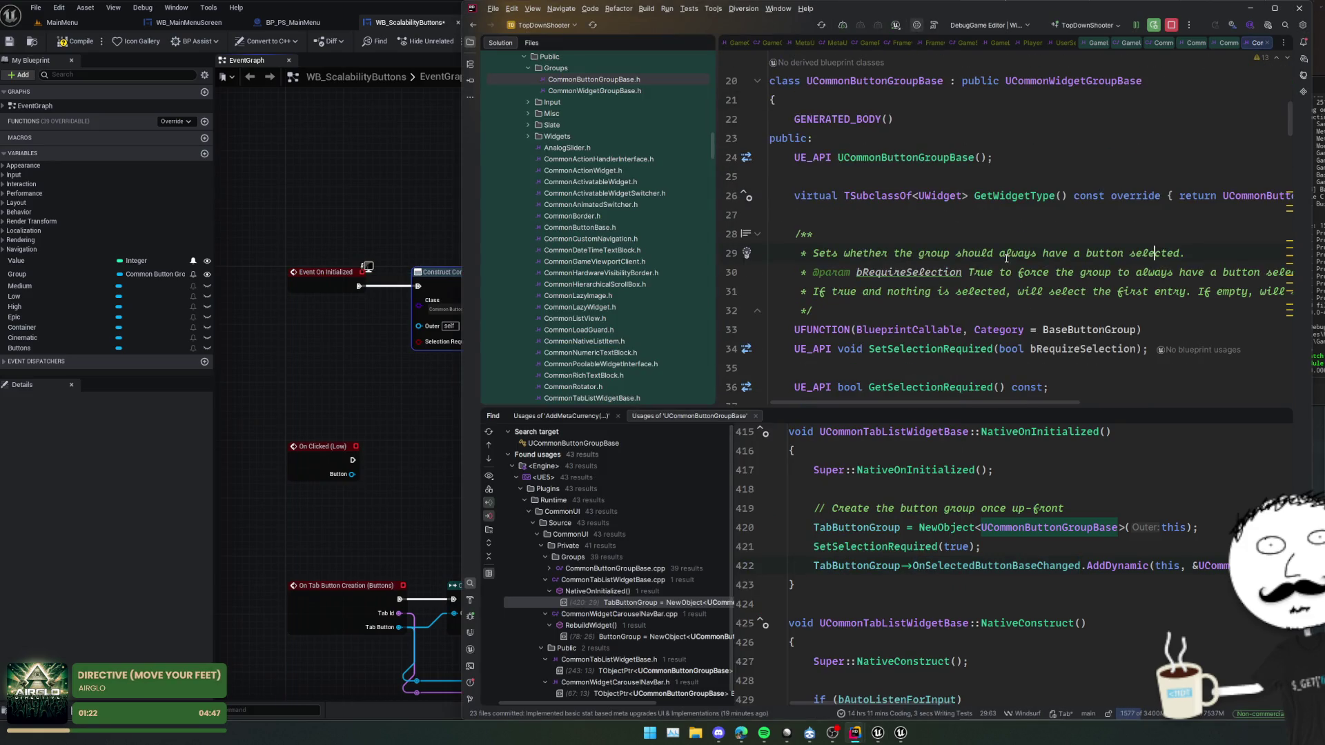
{"action": "left_click", "coordinate": [900, 527]}
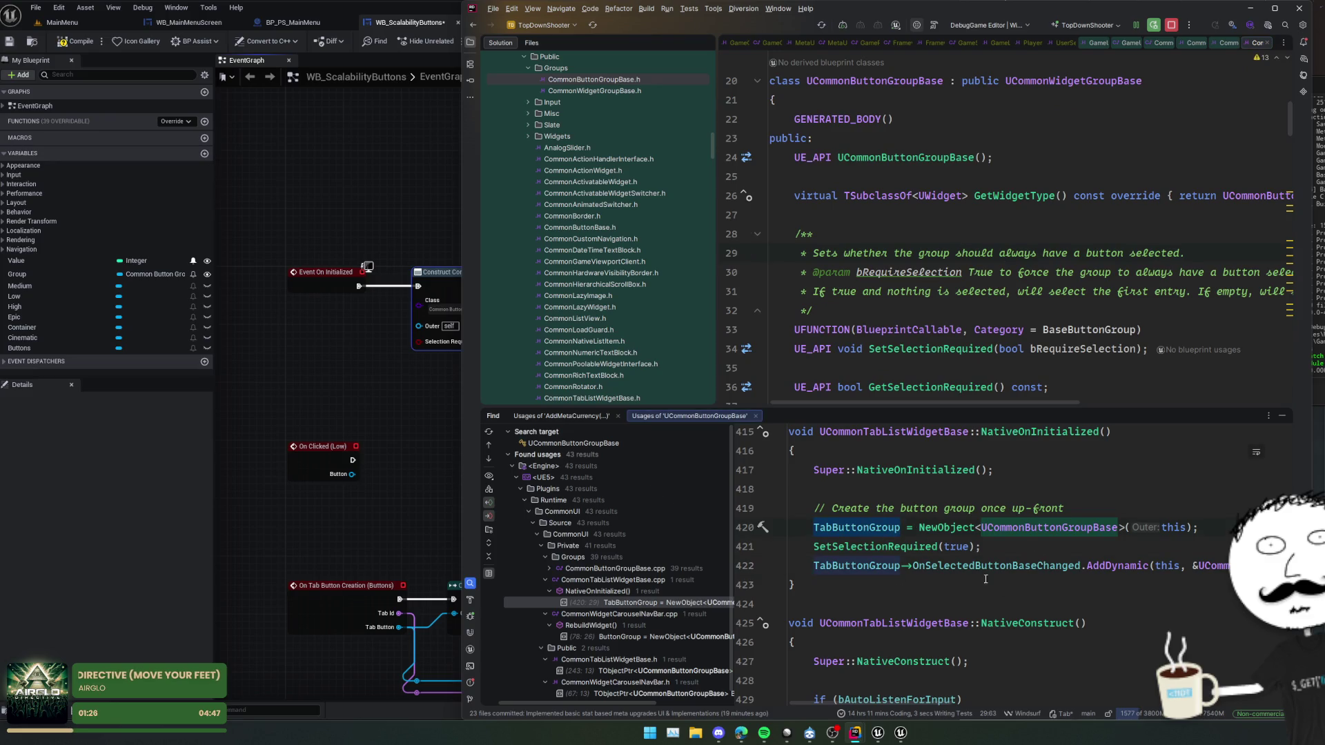
{"action": "key", "text": "ctrl+f"}
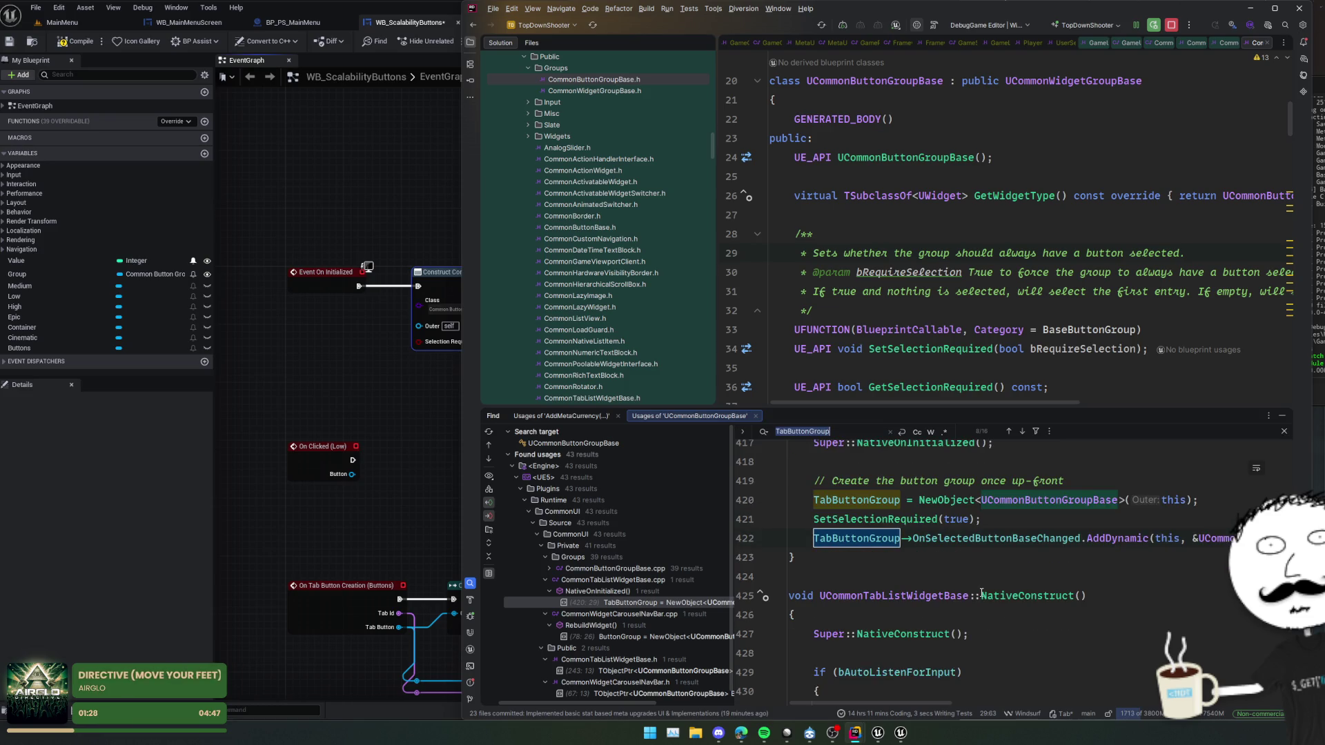
{"action": "key", "text": "Return"}
{"action": "key", "text": "Return"}
{"action": "key", "text": "Return"}
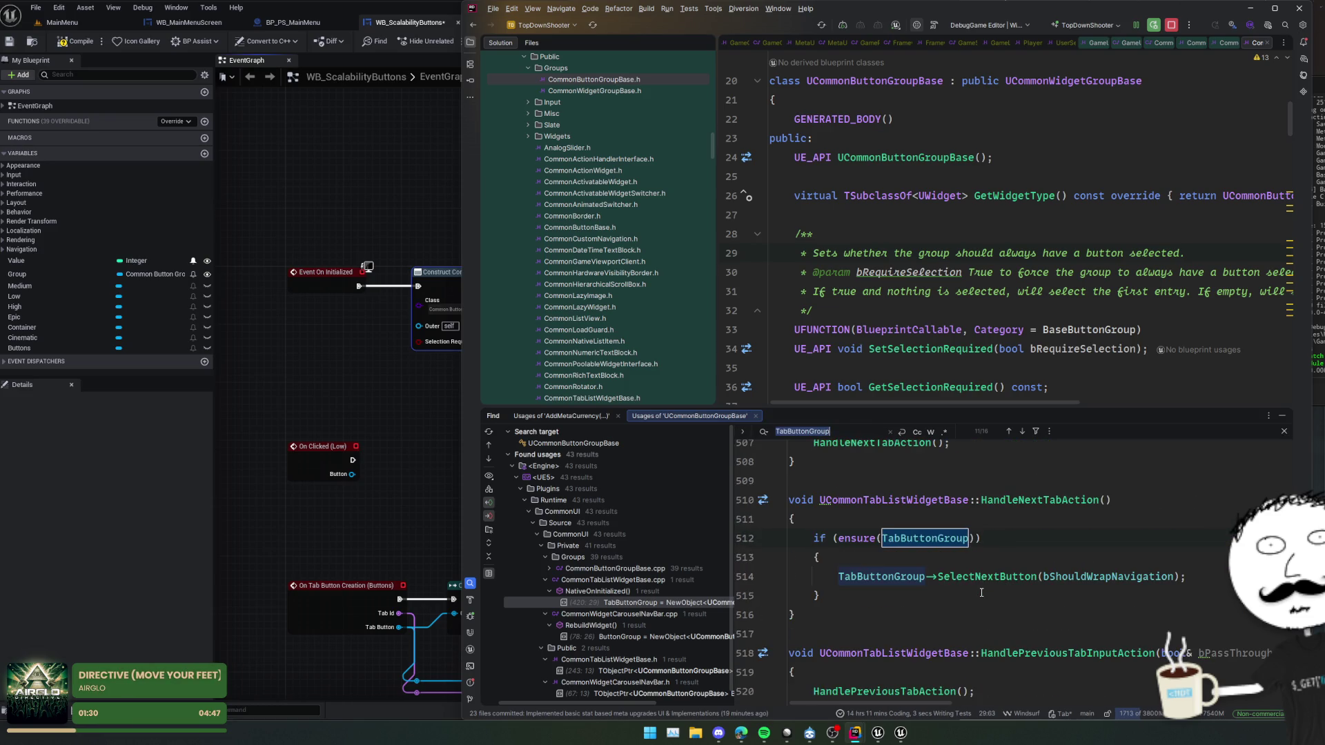
{"action": "key", "text": "Return"}
{"action": "key", "text": "Return"}
{"action": "key", "text": "Return"}
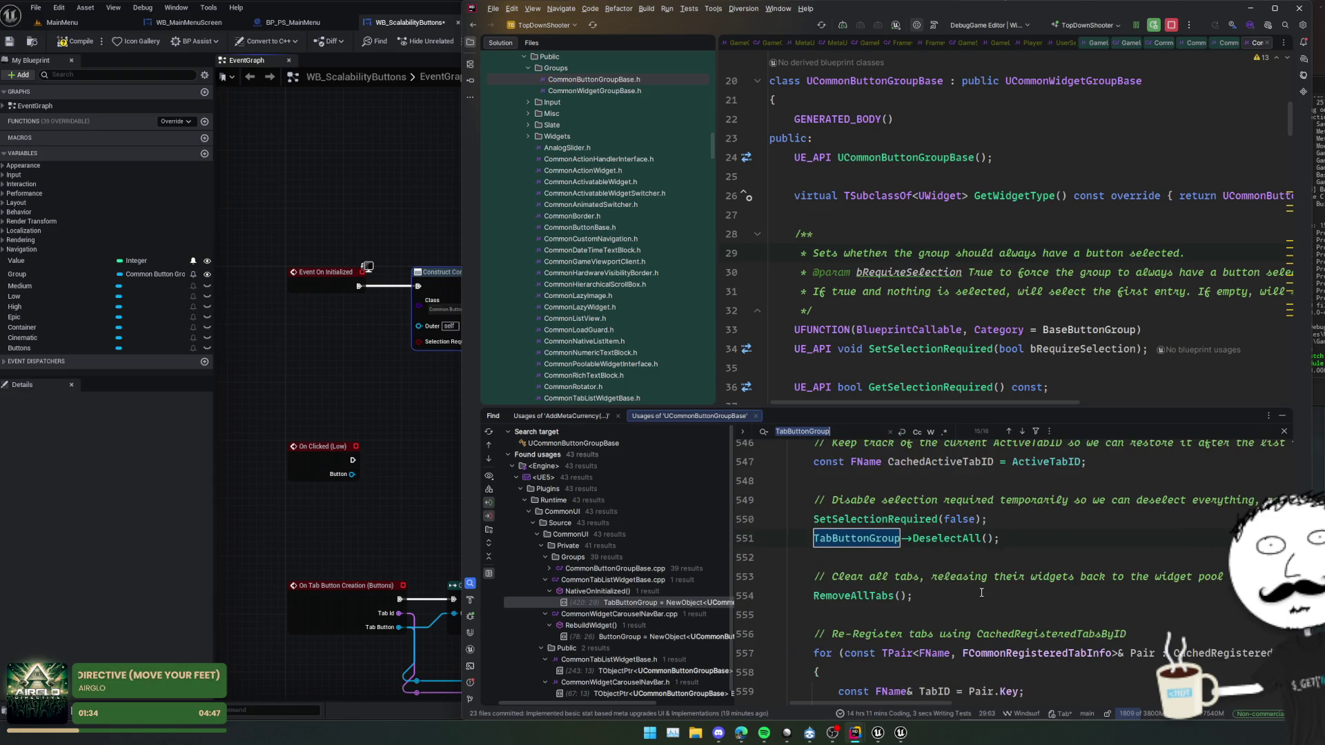
{"action": "scroll", "coordinate": [981, 593], "scroll_direction": "up", "scroll_amount": 4}
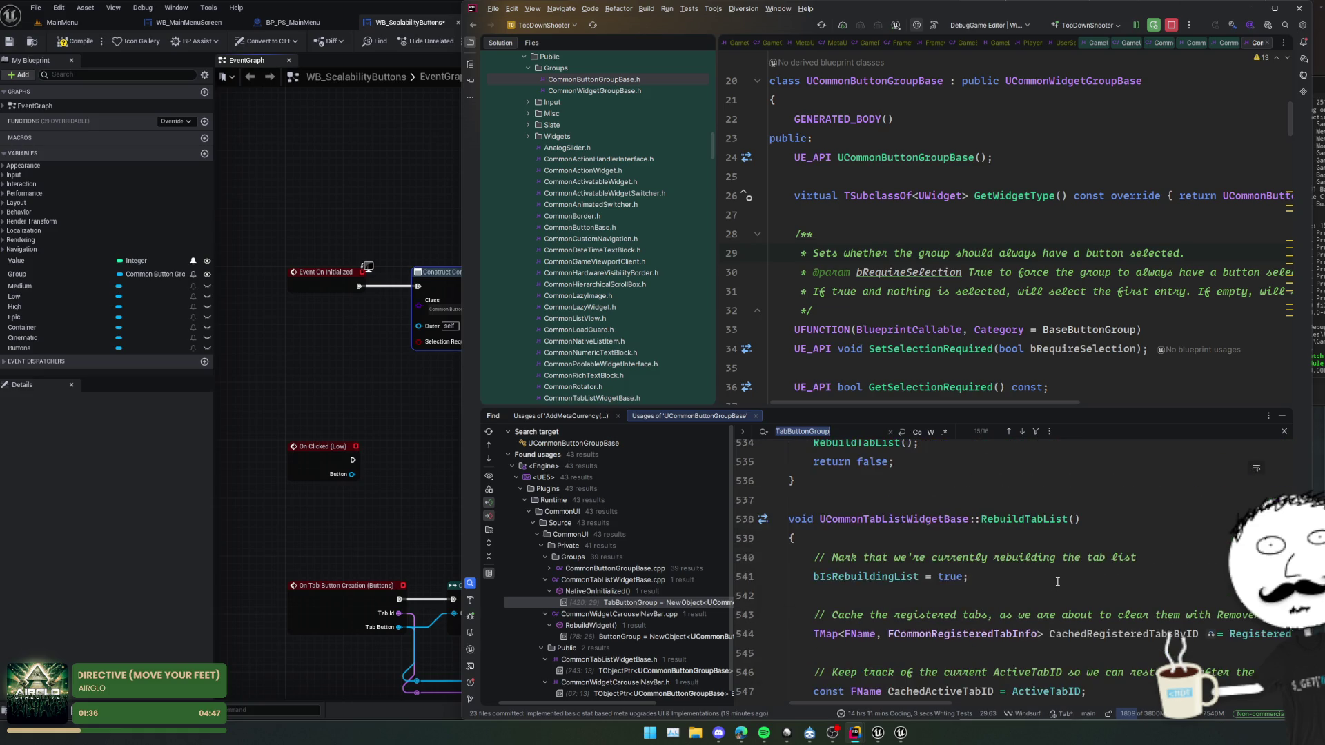
{"action": "key", "text": "Return"}
{"action": "key", "text": "Return"}
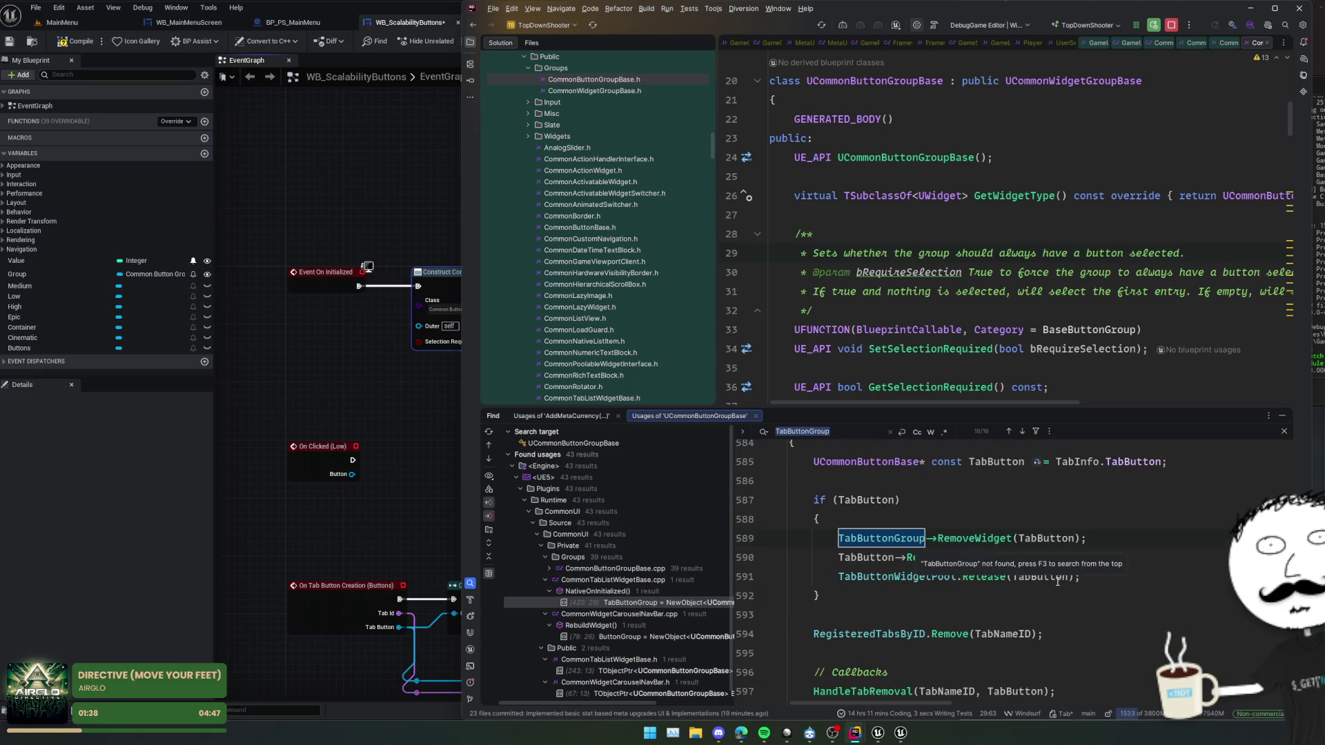
{"action": "key", "text": "Return"}
{"action": "key", "text": "Return"}
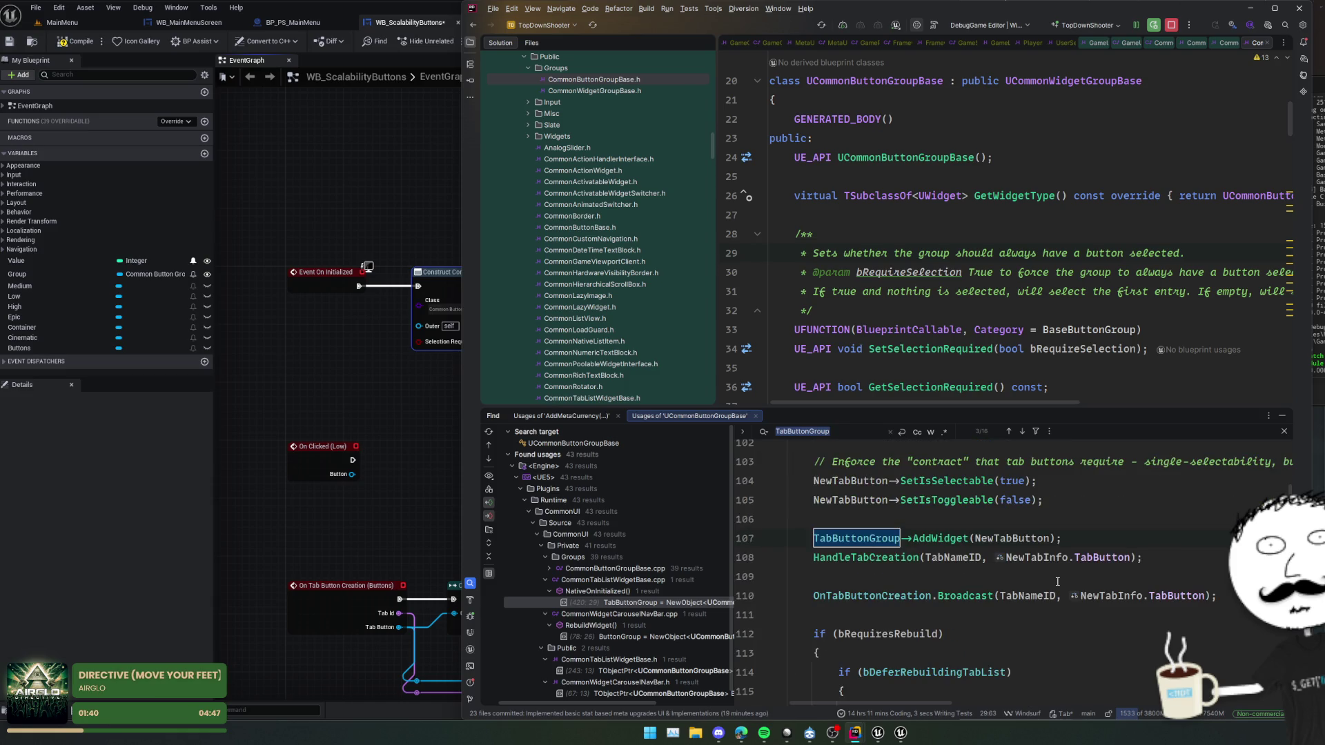
{"action": "scroll", "coordinate": [1056, 578], "scroll_direction": "up", "scroll_amount": 4}
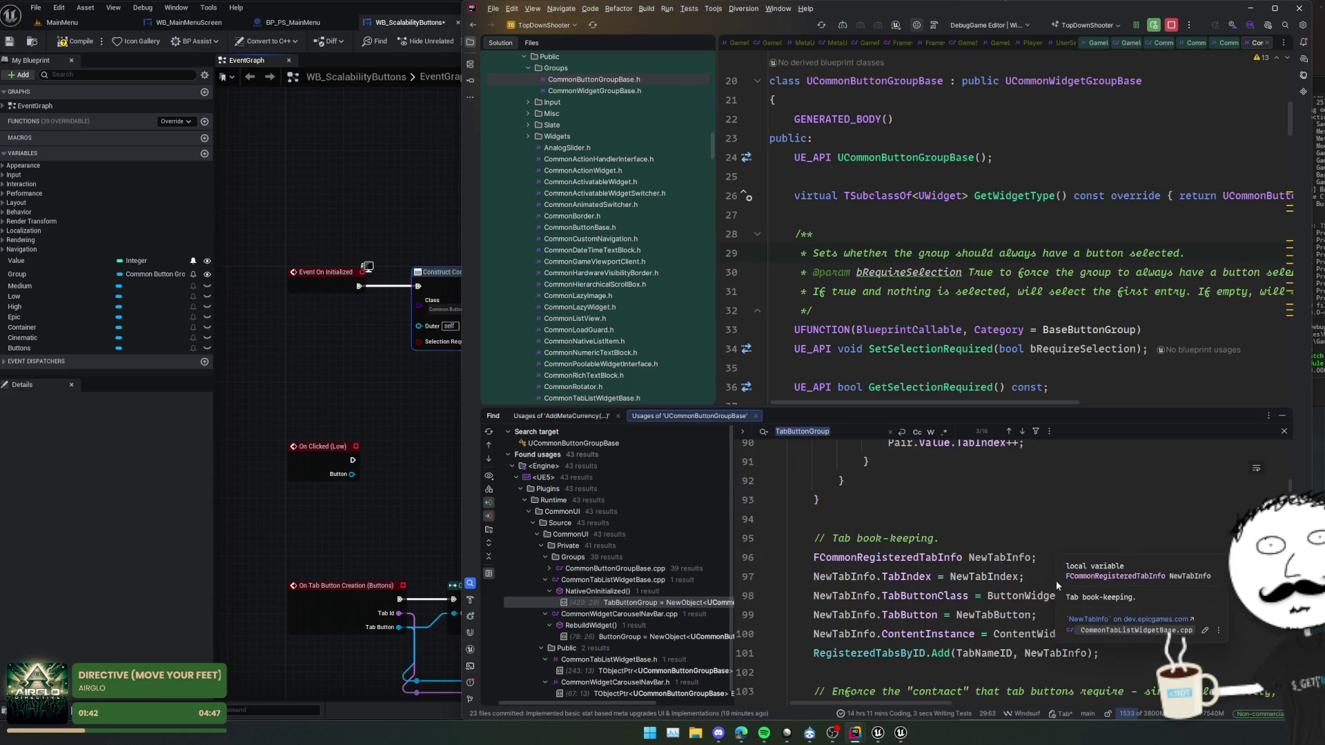
{"action": "scroll", "coordinate": [972, 574], "scroll_direction": "down", "scroll_amount": 4}
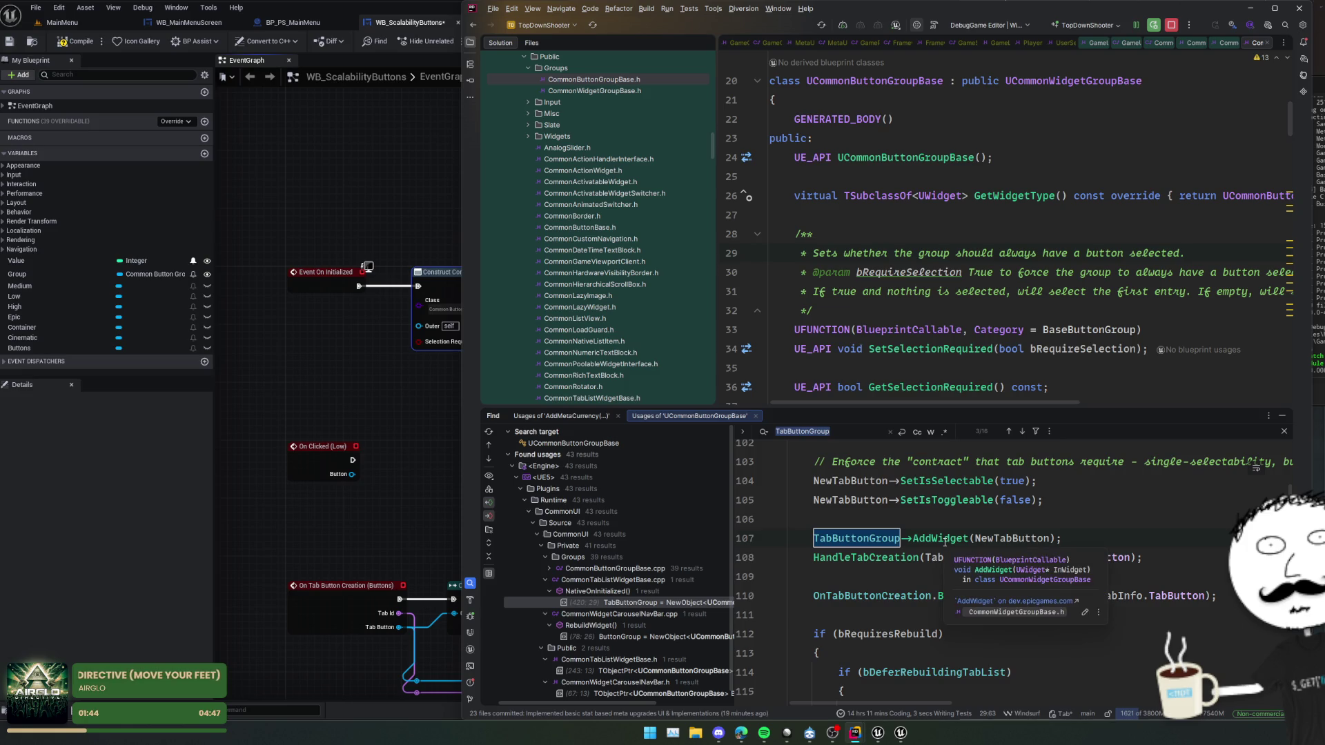
- Trace AddWidget and OnWidgetAdded between their header declarations and .cpp implementations
{"action": "left_click", "coordinate": [963, 542], "text": "ctrl"}
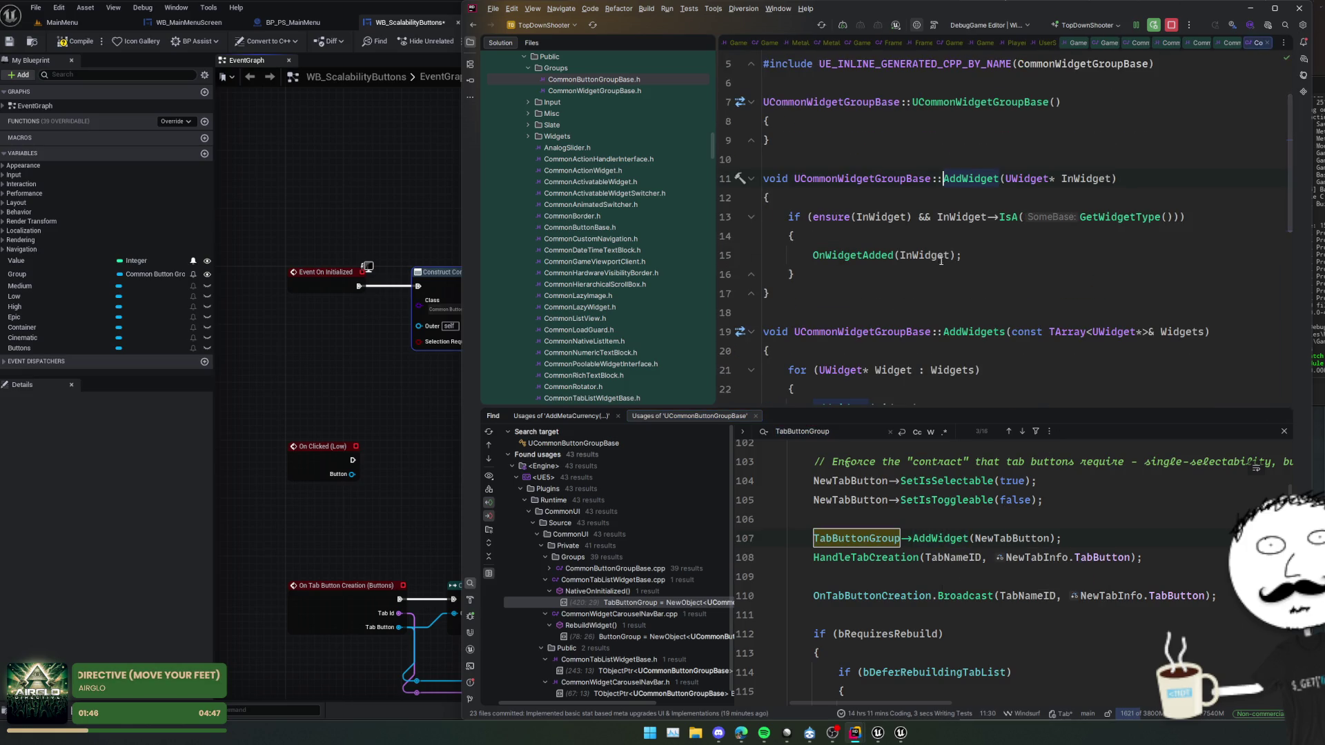
{"action": "left_click", "coordinate": [991, 182], "text": "ctrl"}
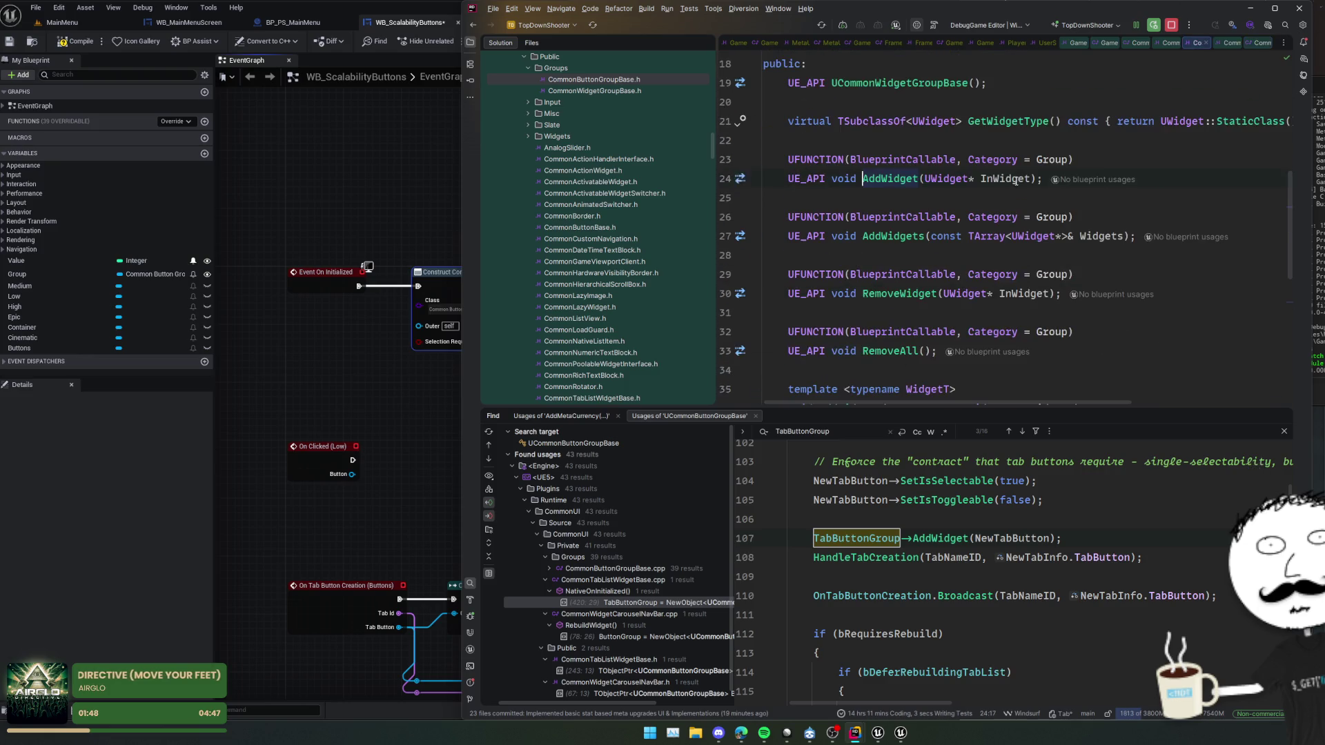
{"action": "scroll", "coordinate": [1106, 242], "scroll_direction": "up", "scroll_amount": 2}
{"action": "left_click", "coordinate": [901, 256], "text": "ctrl"}
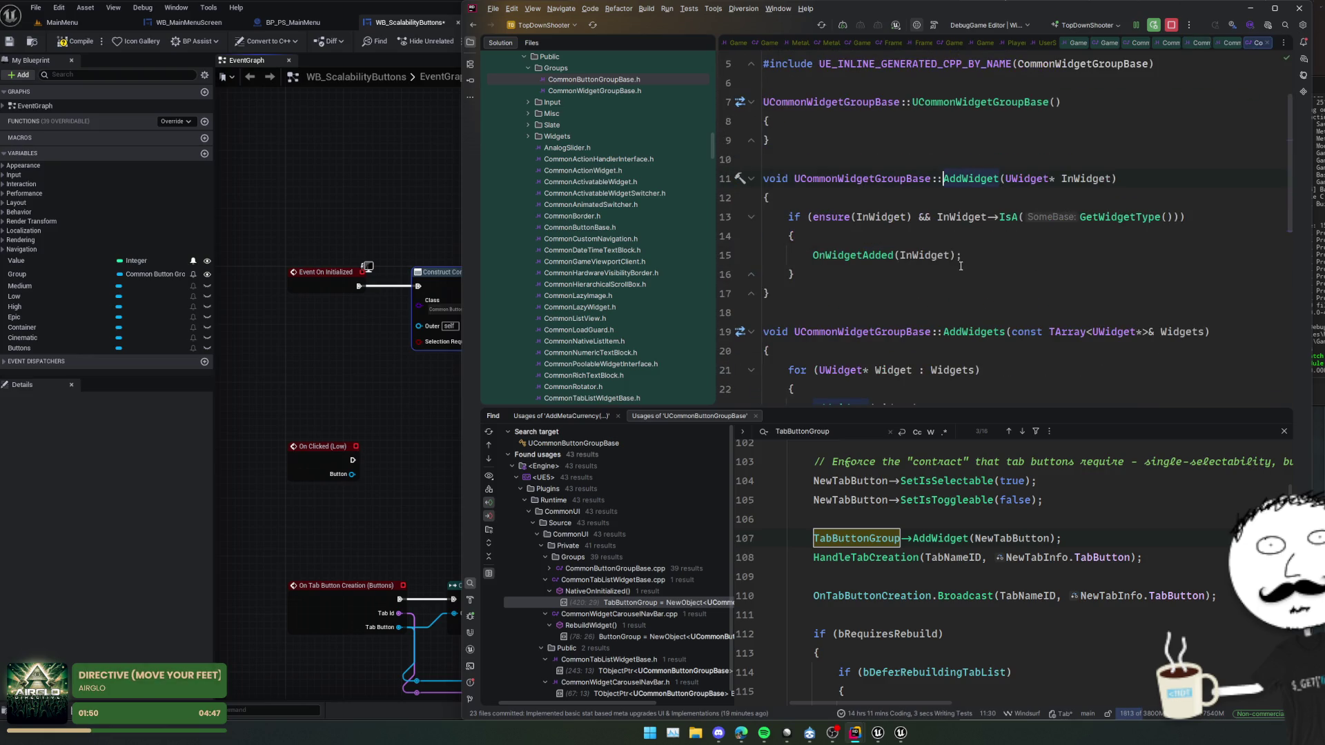
{"action": "left_click", "coordinate": [897, 257], "text": "ctrl"}
{"action": "left_click", "coordinate": [966, 181], "text": "ctrl"}
{"action": "key", "text": "ctrl+alt+Left"}
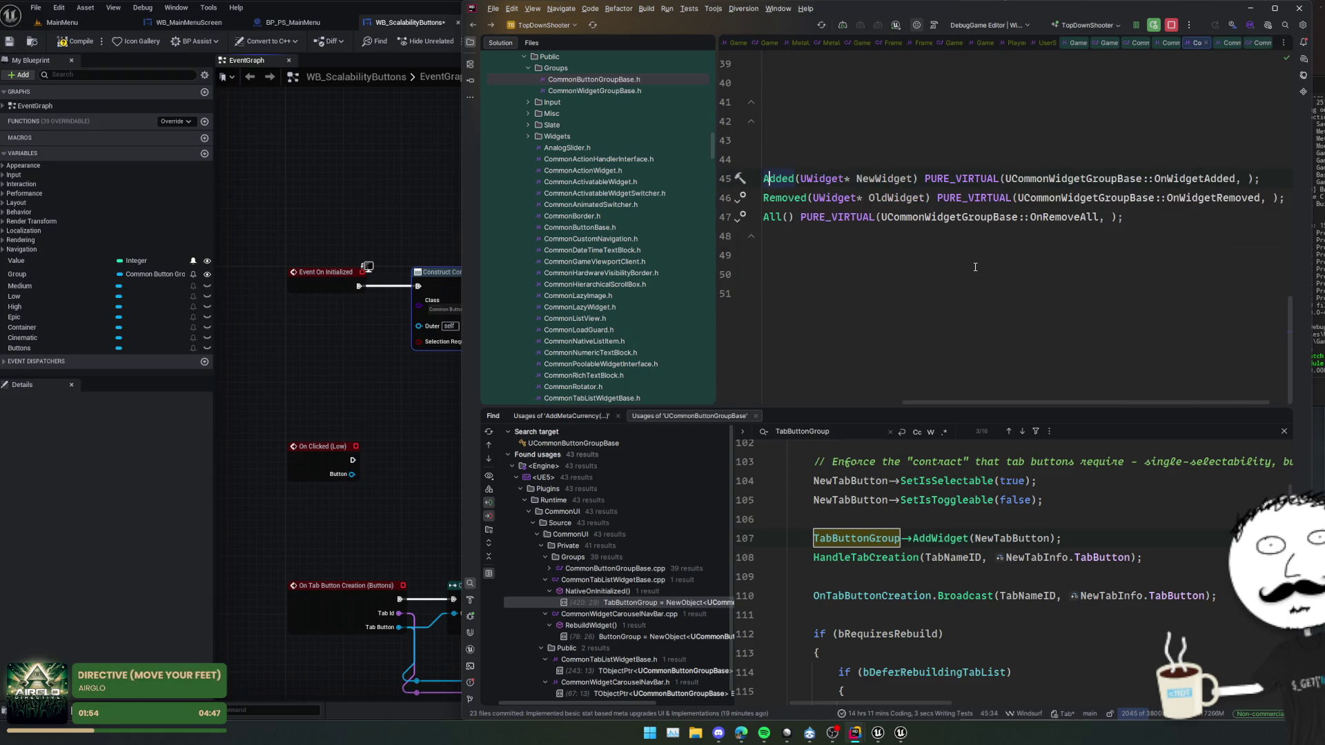
{"action": "key", "text": "ctrl+alt+Left"}
{"action": "key", "text": "ctrl+alt+Left"}
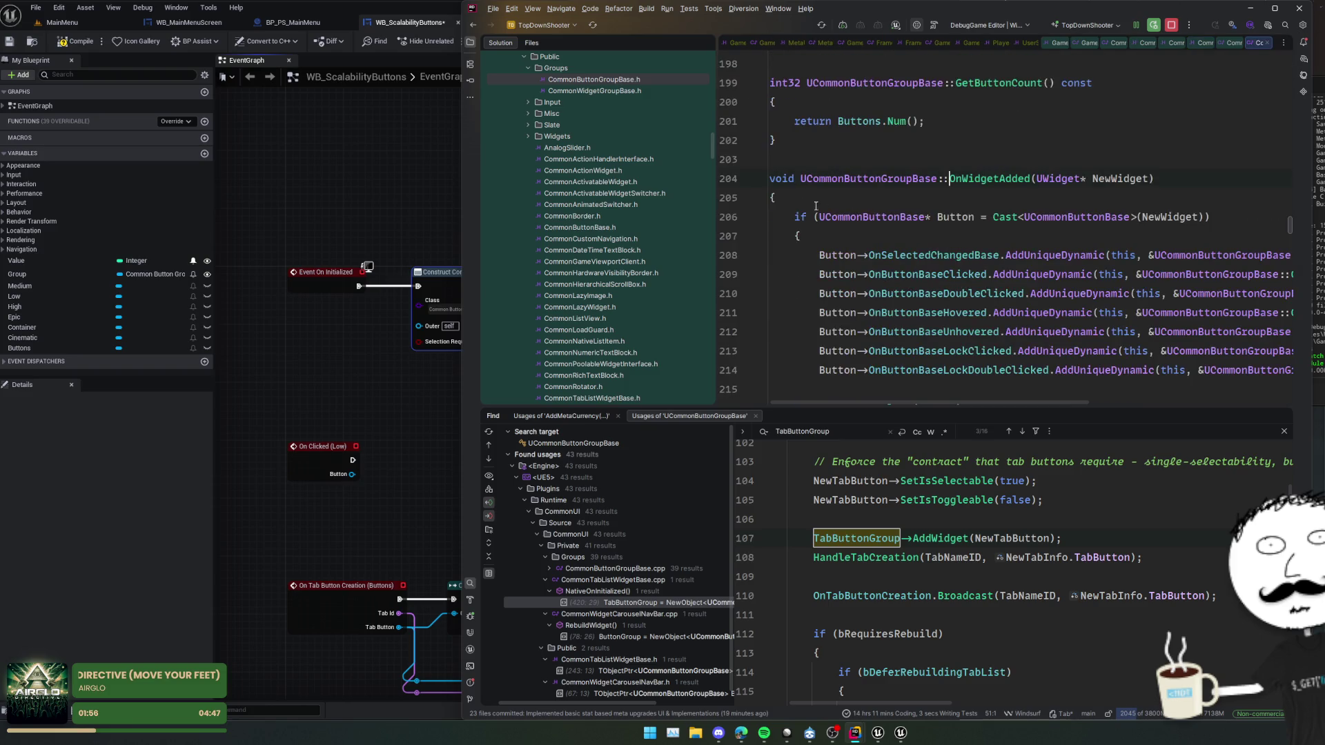
- Check where OnWidgetAdded's Buttons array is declared, then return to the Unreal event graph
{"action": "scroll", "coordinate": [980, 248], "scroll_direction": "down", "scroll_amount": 3}
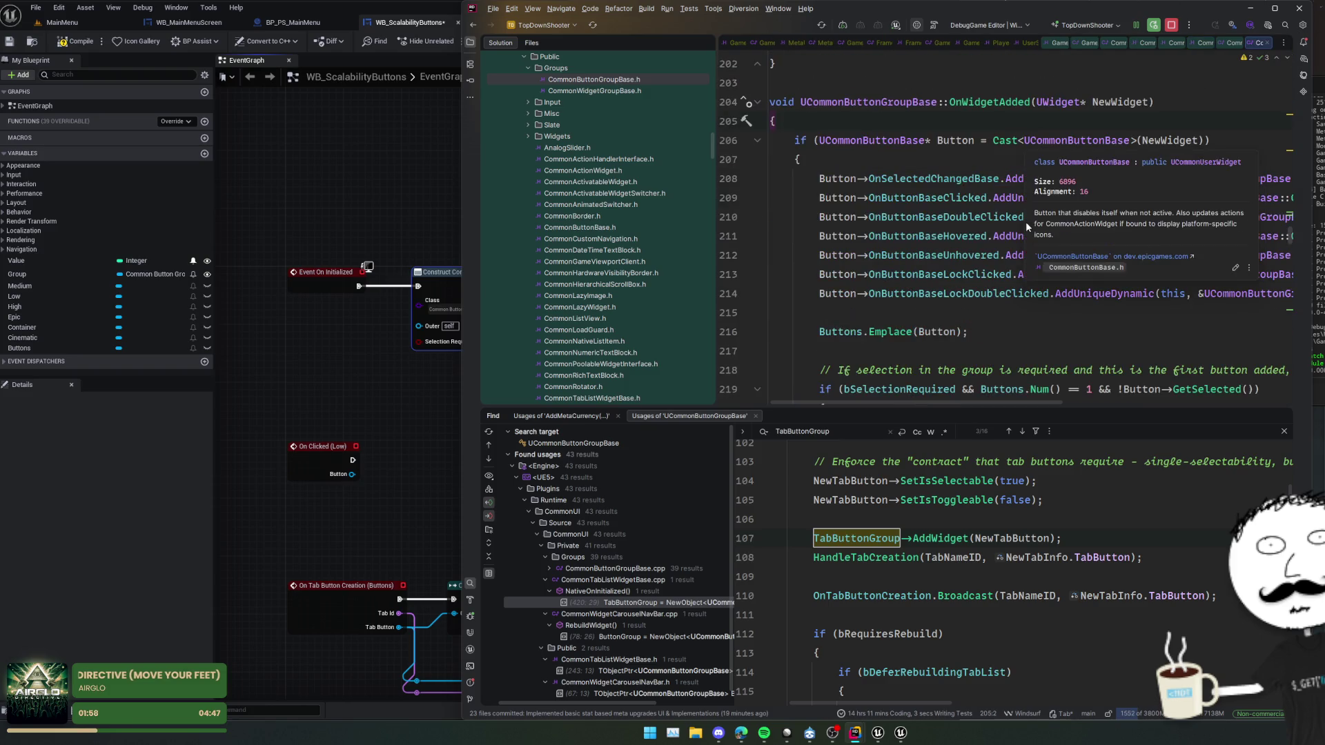
{"action": "scroll", "coordinate": [949, 304], "scroll_direction": "down", "scroll_amount": 2}
{"action": "scroll", "coordinate": [952, 318], "scroll_direction": "up", "scroll_amount": 2}
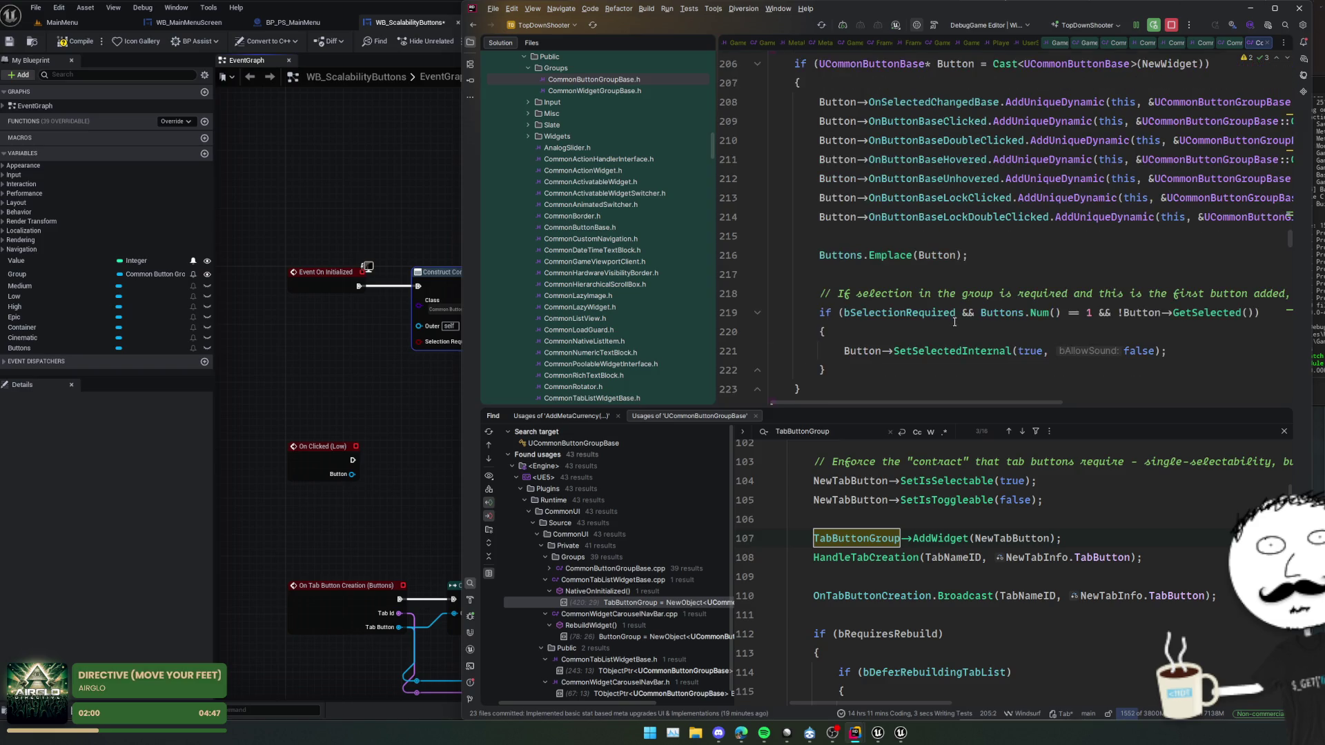
{"action": "left_click", "coordinate": [840, 256], "text": "ctrl"}
{"action": "key", "text": "ctrl+alt+Left"}
{"action": "scroll", "coordinate": [939, 276], "scroll_direction": "down", "scroll_amount": 3}
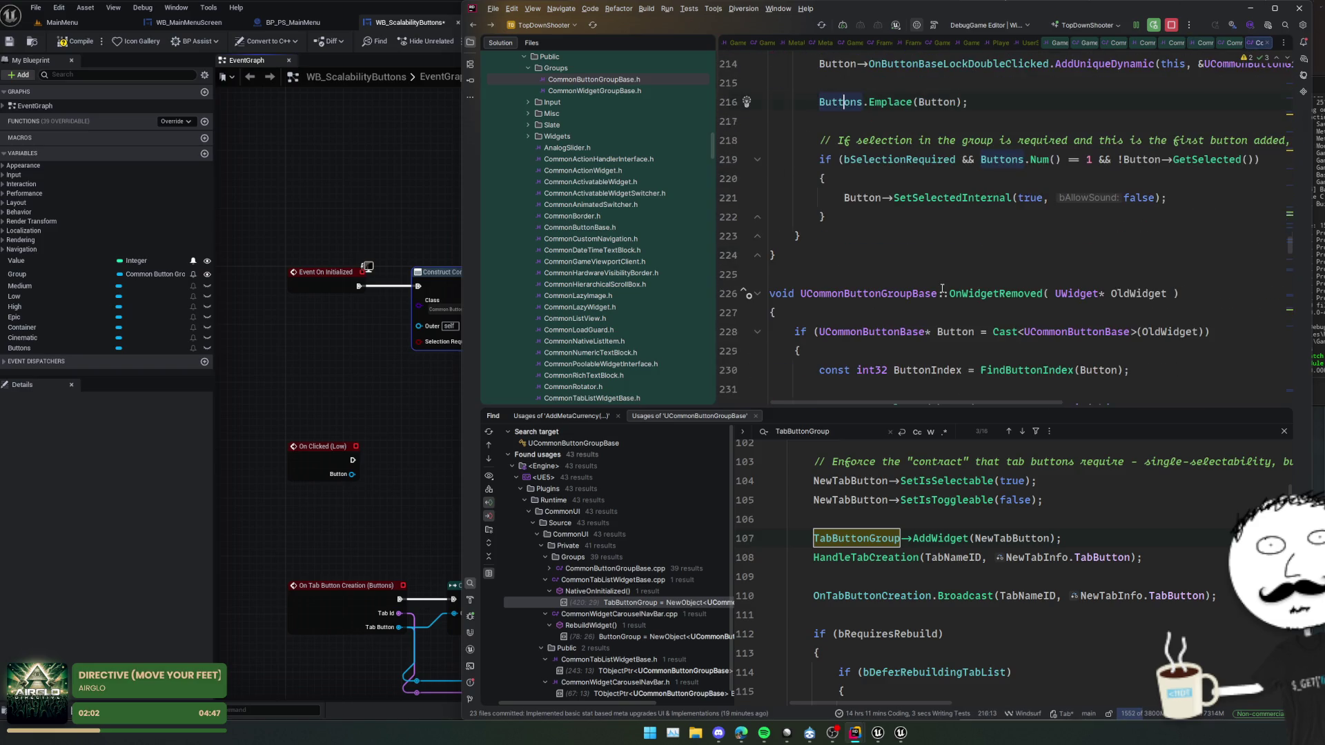
{"action": "scroll", "coordinate": [942, 289], "scroll_direction": "up", "scroll_amount": 6}
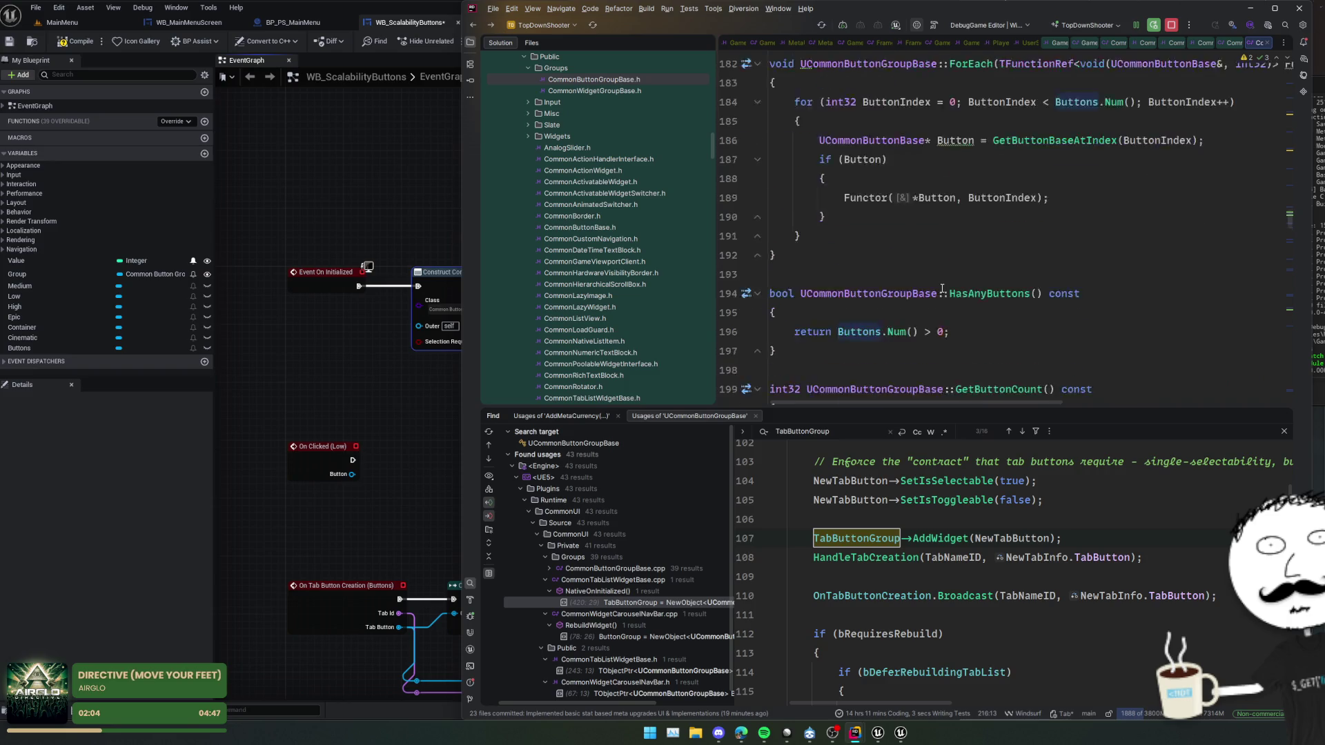
{"action": "scroll", "coordinate": [942, 289], "scroll_direction": "up", "scroll_amount": 2}
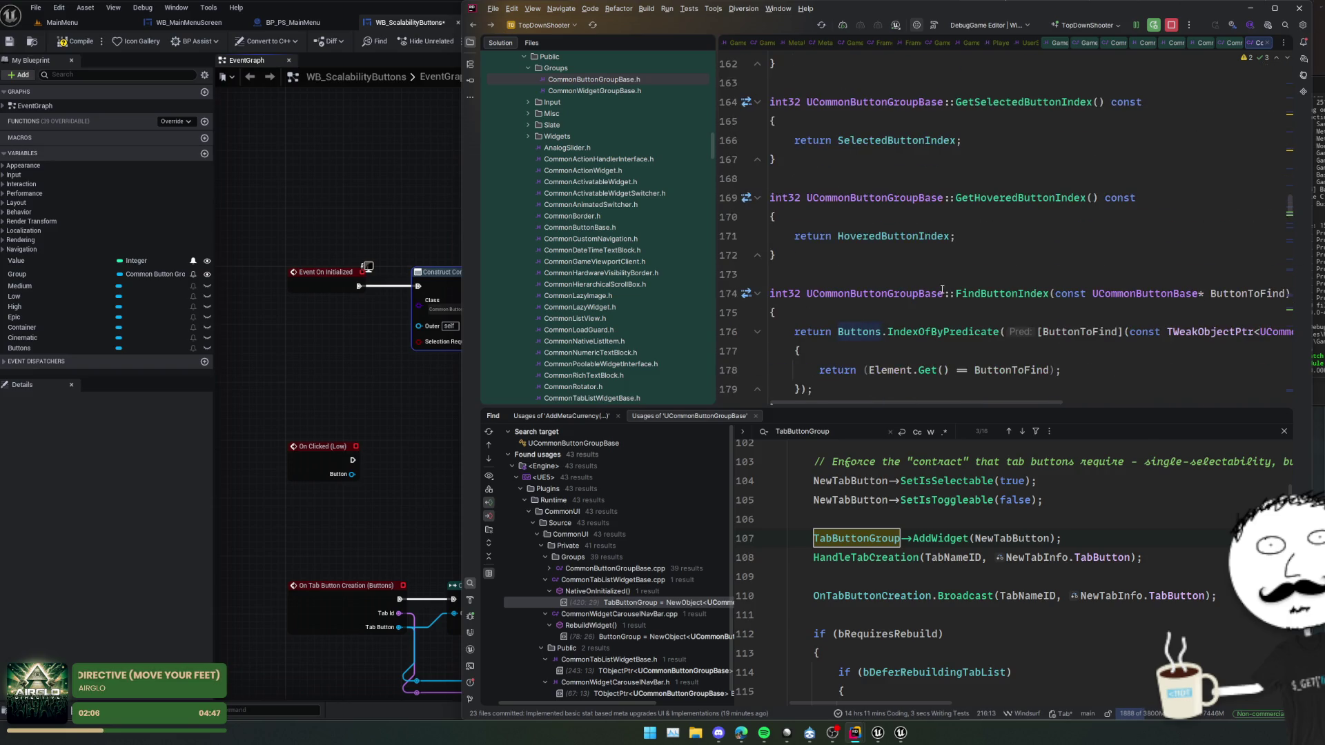
{"action": "mouse_move", "coordinate": [307, 420]}
{"action": "left_mouse_down"}
{"action": "mouse_move", "coordinate": [698, 299]}
{"action": "mouse_move", "coordinate": [642, 287]}
{"action": "mouse_move", "coordinate": [722, 299]}
{"action": "mouse_move", "coordinate": [673, 359]}
{"action": "left_mouse_up"}
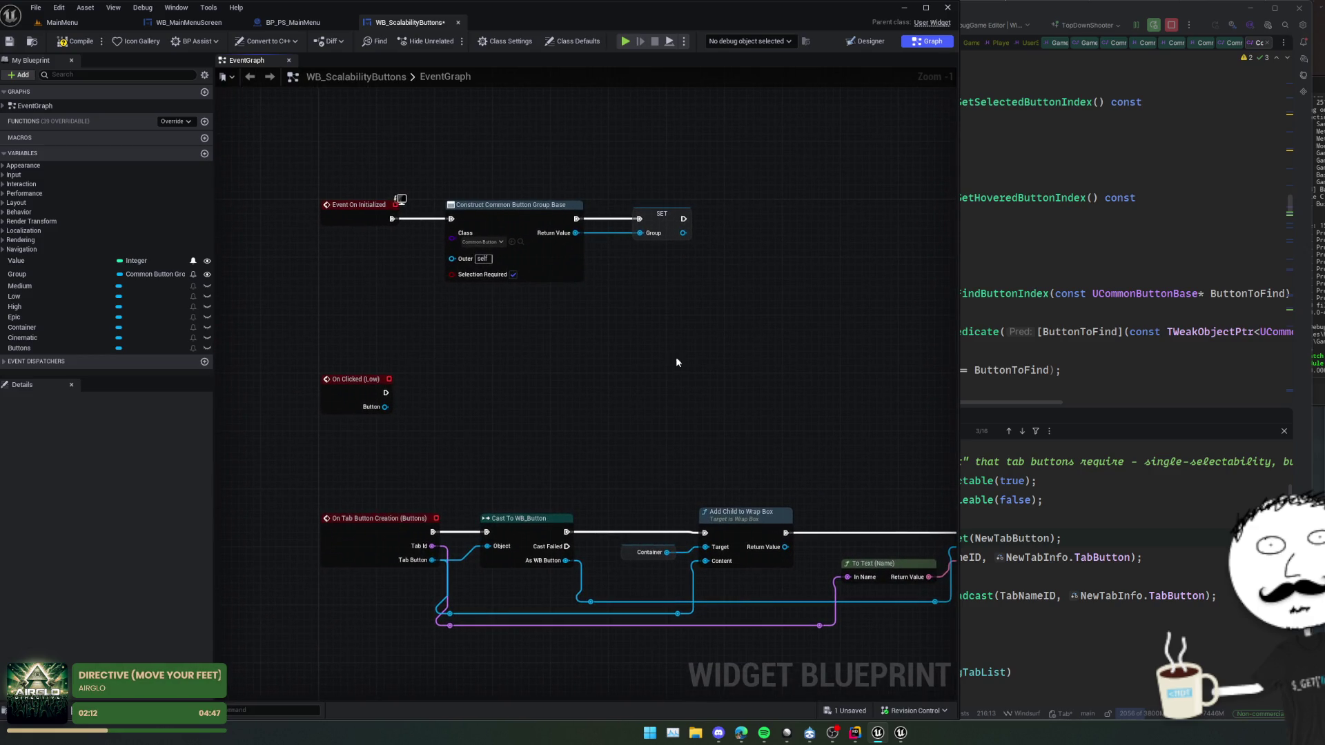
{"action": "left_click", "coordinate": [1104, 320]}
{"action": "scroll", "coordinate": [1105, 319], "scroll_direction": "up", "scroll_amount": 10}
{"action": "scroll", "coordinate": [1105, 320], "scroll_direction": "up", "scroll_amount": 15}
{"action": "scroll", "coordinate": [1105, 326], "scroll_direction": "up", "scroll_amount": 13}
{"action": "left_click", "coordinate": [1007, 196], "text": "ctrl"}
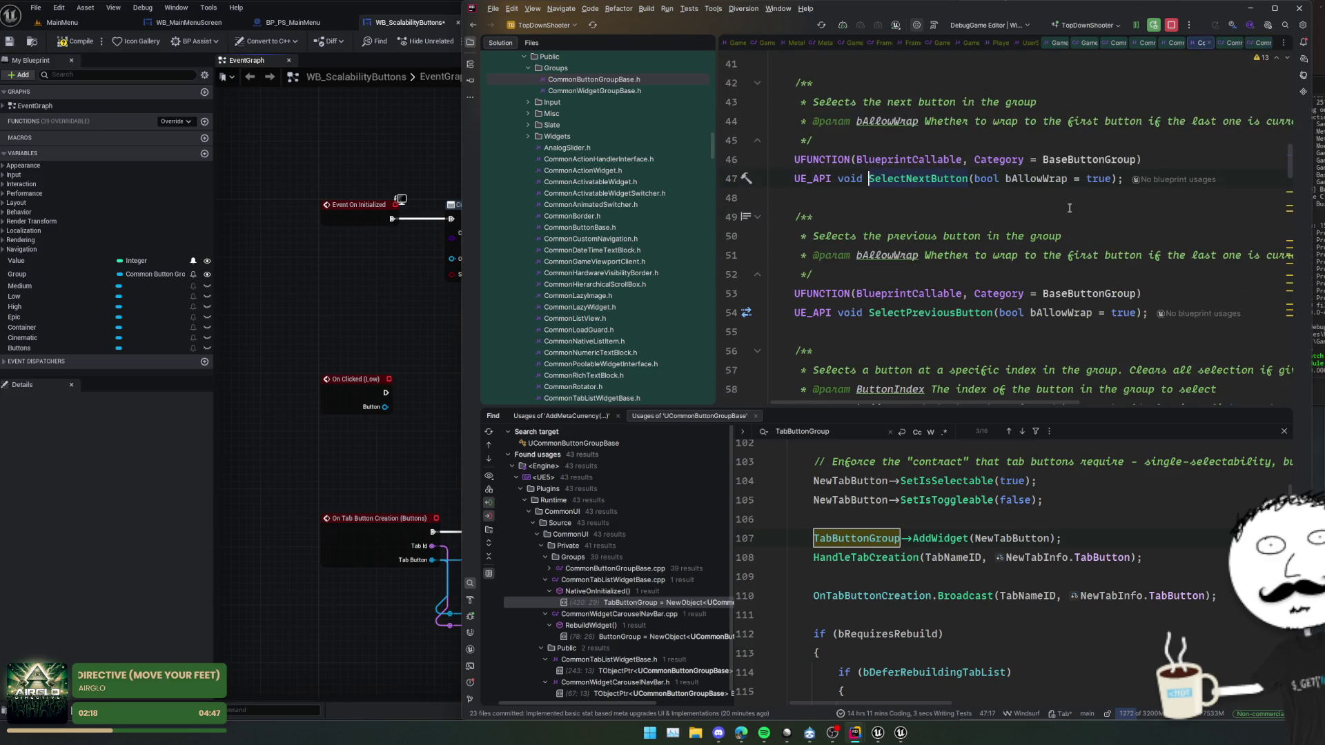
{"action": "scroll", "coordinate": [1077, 262], "scroll_direction": "down", "scroll_amount": 5}
{"action": "scroll", "coordinate": [1021, 317], "scroll_direction": "up", "scroll_amount": 8}
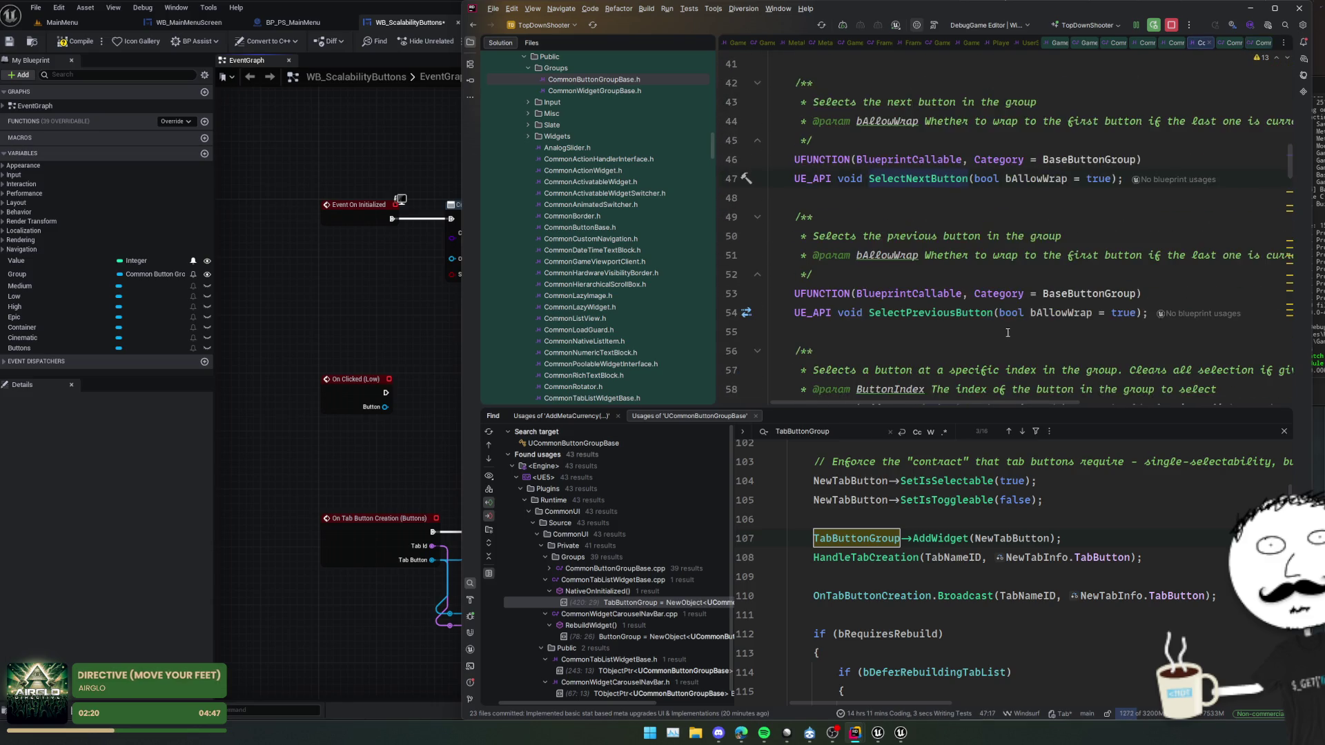
{"action": "scroll", "coordinate": [1009, 334], "scroll_direction": "up", "scroll_amount": 5}
{"action": "scroll", "coordinate": [1009, 334], "scroll_direction": "down", "scroll_amount": 2}
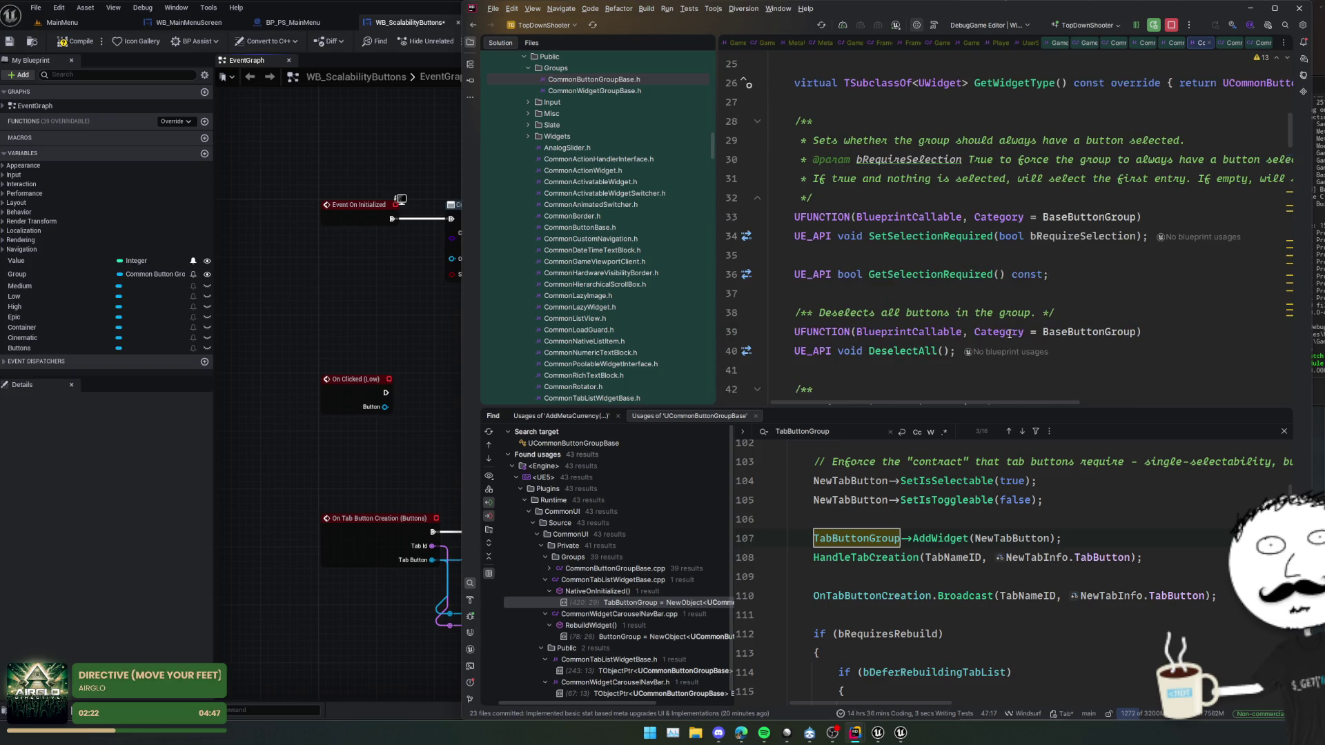
{"action": "scroll", "coordinate": [1009, 333], "scroll_direction": "right", "scroll_amount": 4}
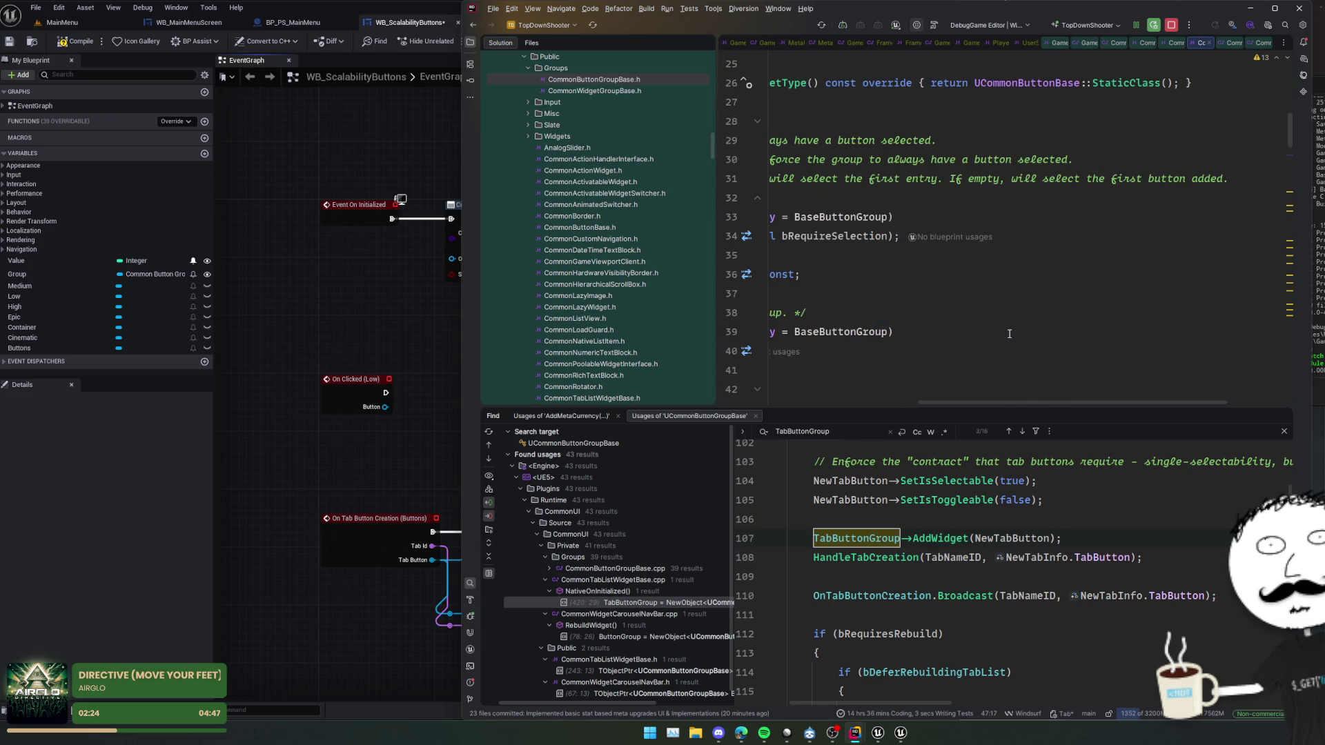
{"action": "scroll", "coordinate": [1008, 333], "scroll_direction": "left", "scroll_amount": 4}
{"action": "scroll", "coordinate": [1009, 333], "scroll_direction": "down", "scroll_amount": 6}
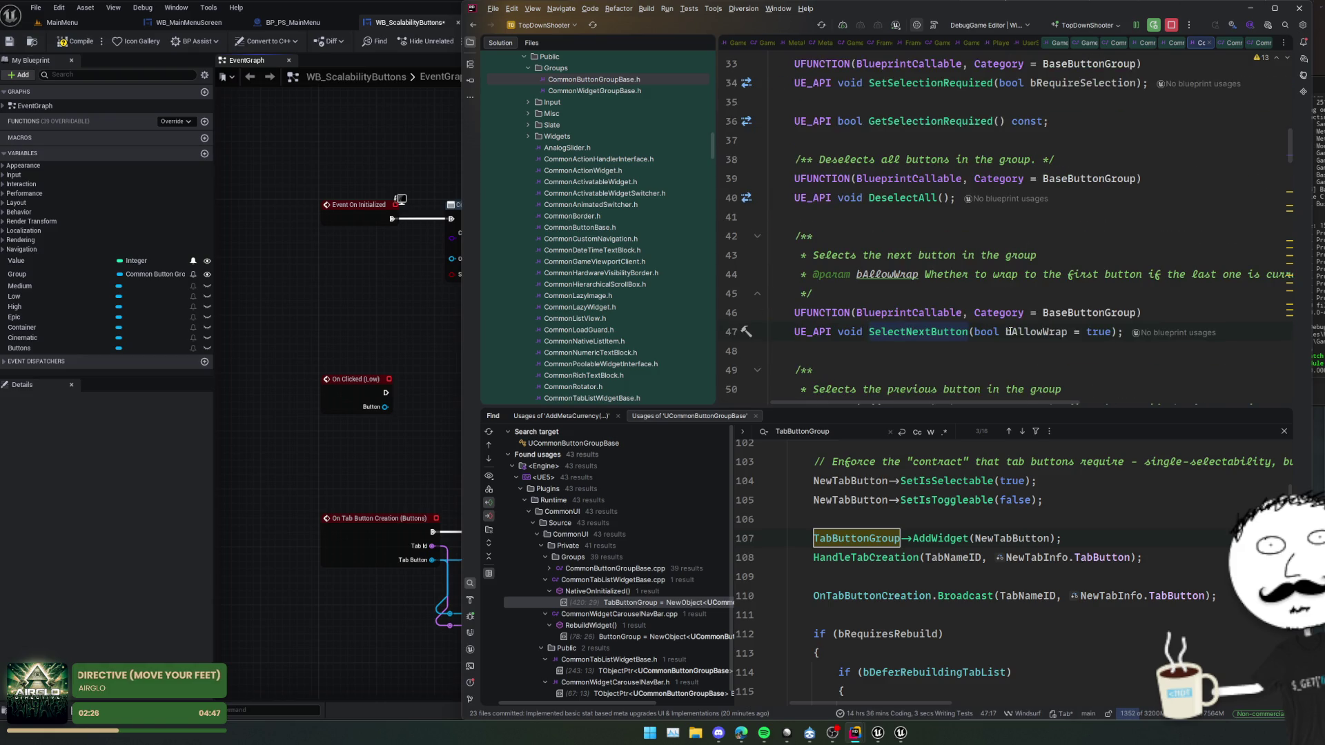
{"action": "scroll", "coordinate": [1009, 332], "scroll_direction": "down", "scroll_amount": 10}
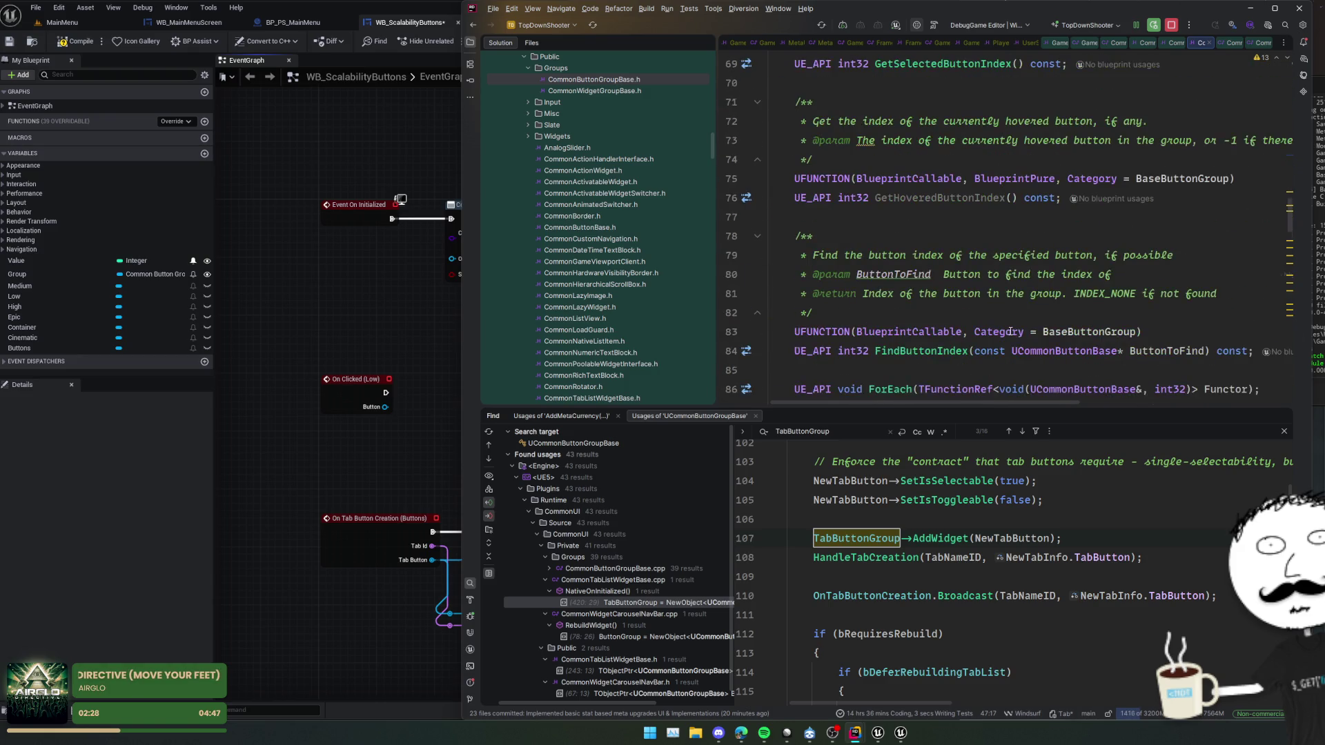
{"action": "scroll", "coordinate": [1010, 332], "scroll_direction": "down", "scroll_amount": 13}
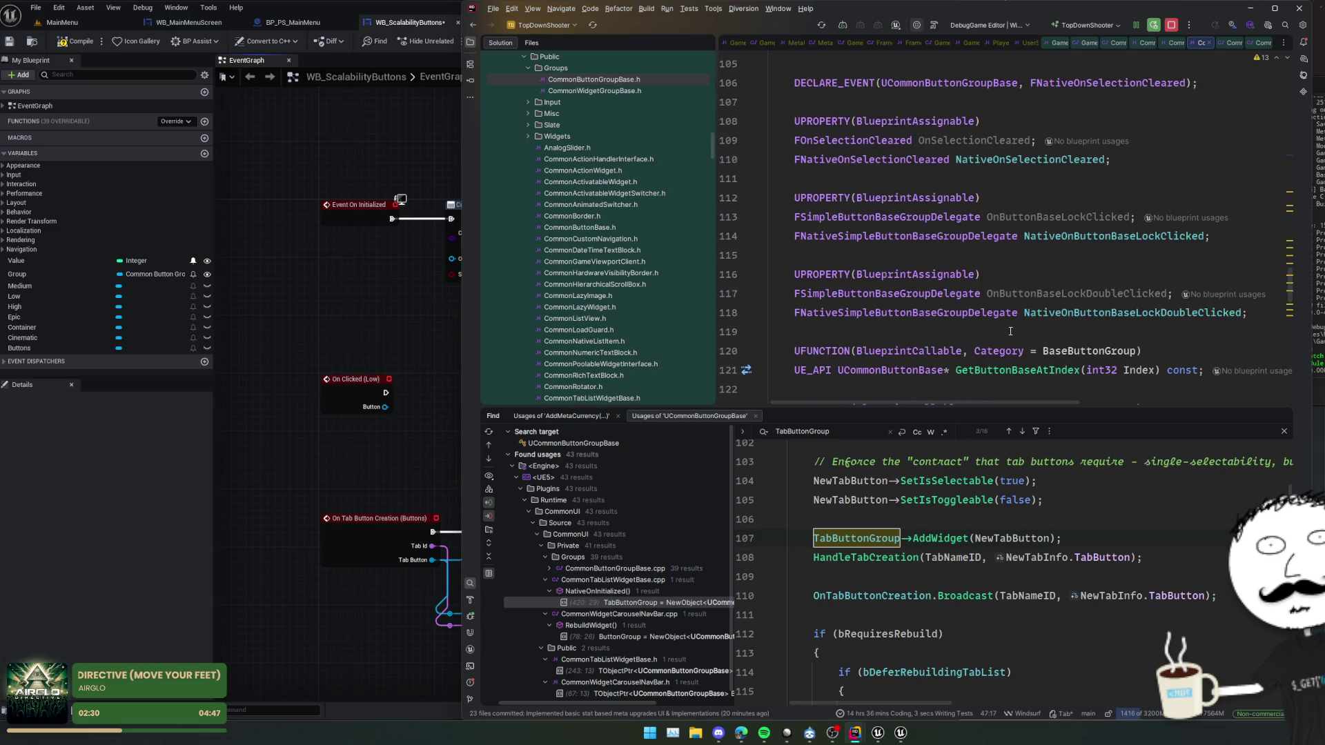
{"action": "scroll", "coordinate": [1010, 331], "scroll_direction": "down", "scroll_amount": 11}
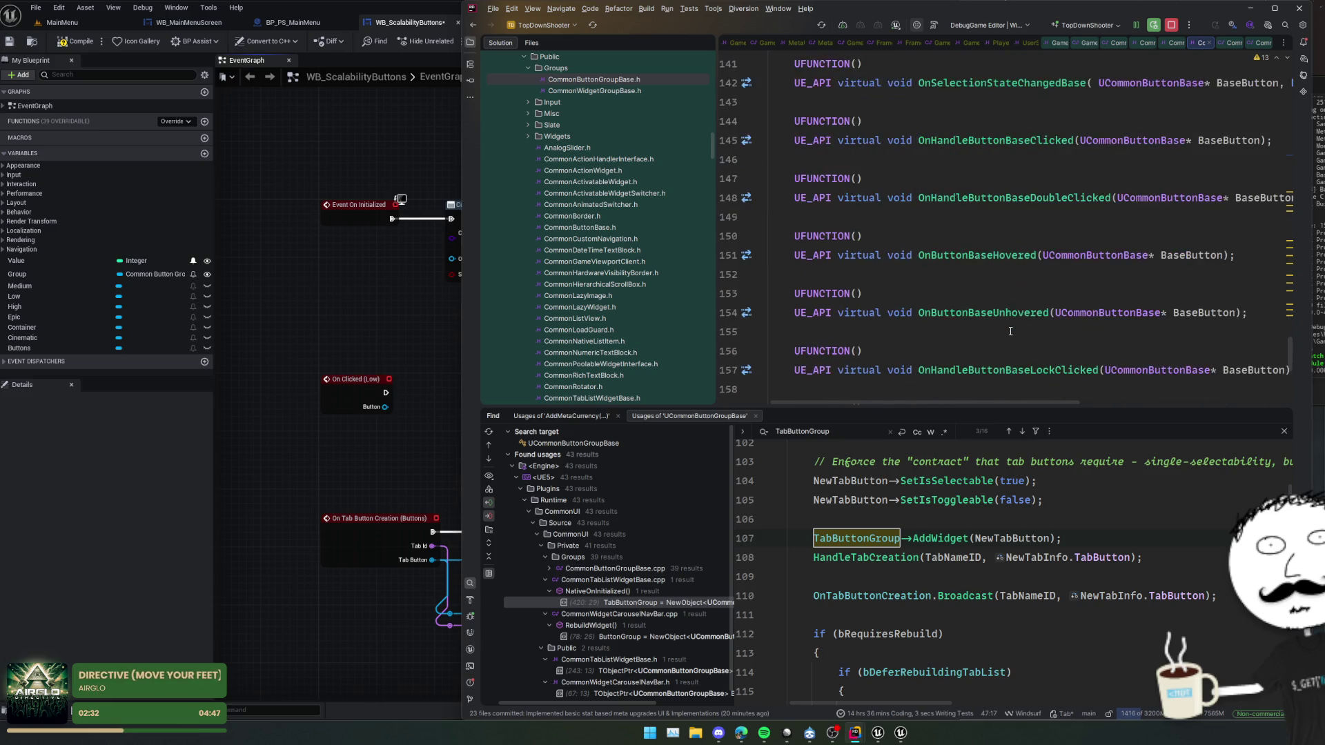
{"action": "scroll", "coordinate": [1010, 331], "scroll_direction": "down", "scroll_amount": 3}
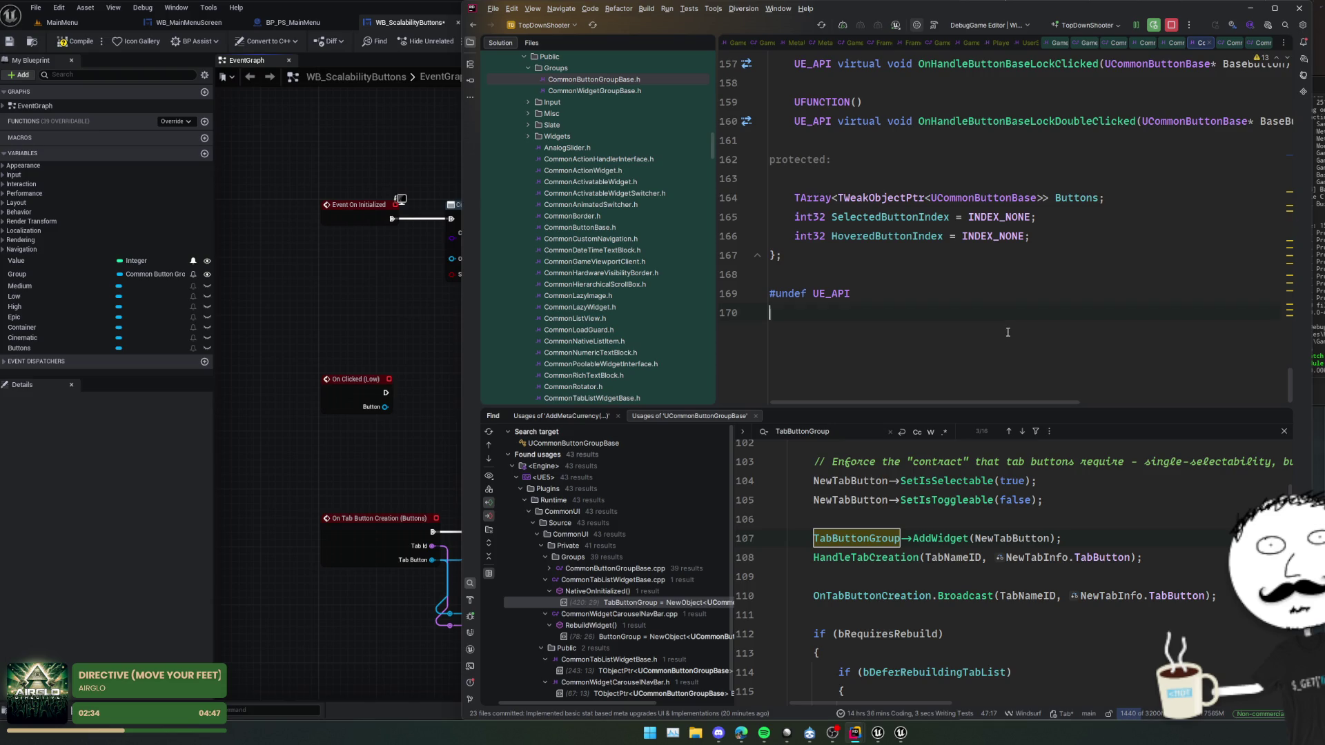
{"action": "left_click", "coordinate": [399, 402]}
- Search for an add node from the SET node's Group pin and check AddWidget's declaration in Rider
{"action": "left_click_drag", "start_coordinate": [652, 275], "coordinate": [711, 288]}
{"action": "type", "text": "add bu"}
{"action": "key", "text": "BackSpace"}
{"action": "key", "text": "BackSpace"}
{"action": "key", "text": "BackSpace"}
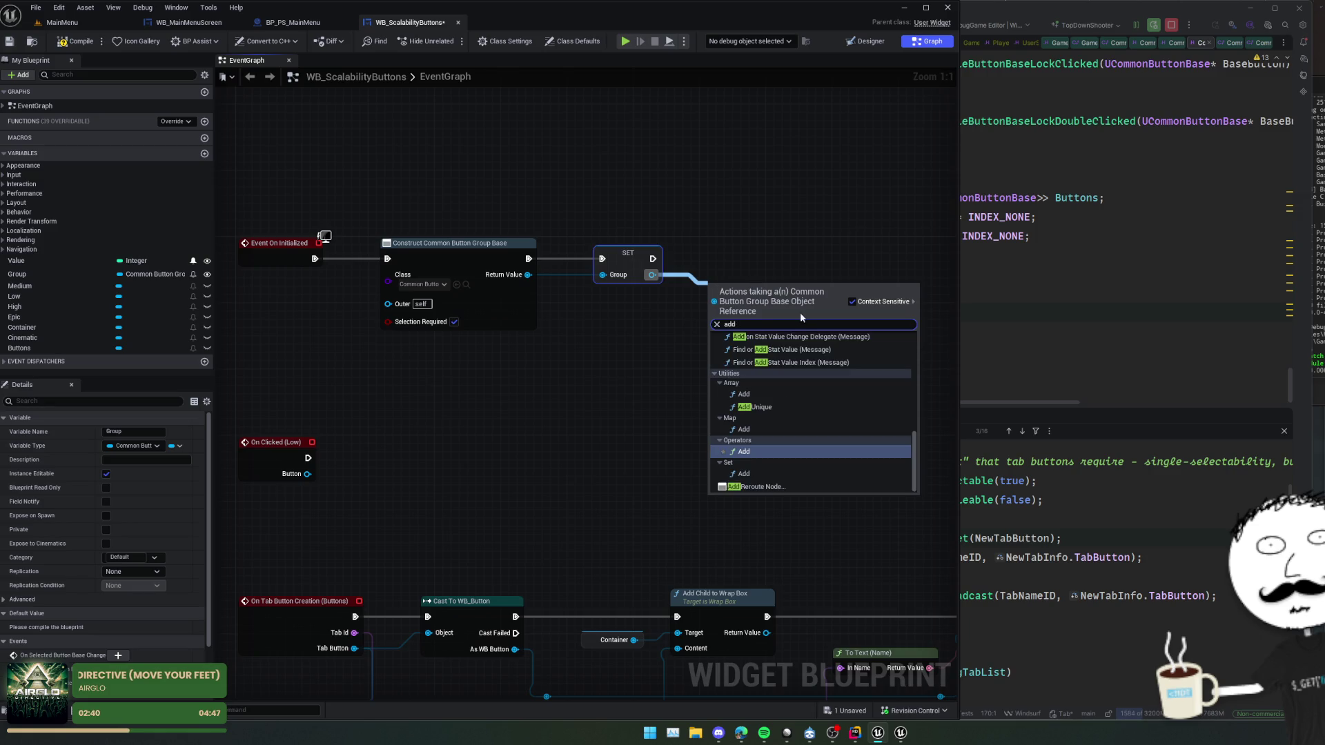
{"action": "scroll", "coordinate": [818, 438], "scroll_direction": "up", "scroll_amount": 5}
{"action": "scroll", "coordinate": [817, 439], "scroll_direction": "up", "scroll_amount": 3}
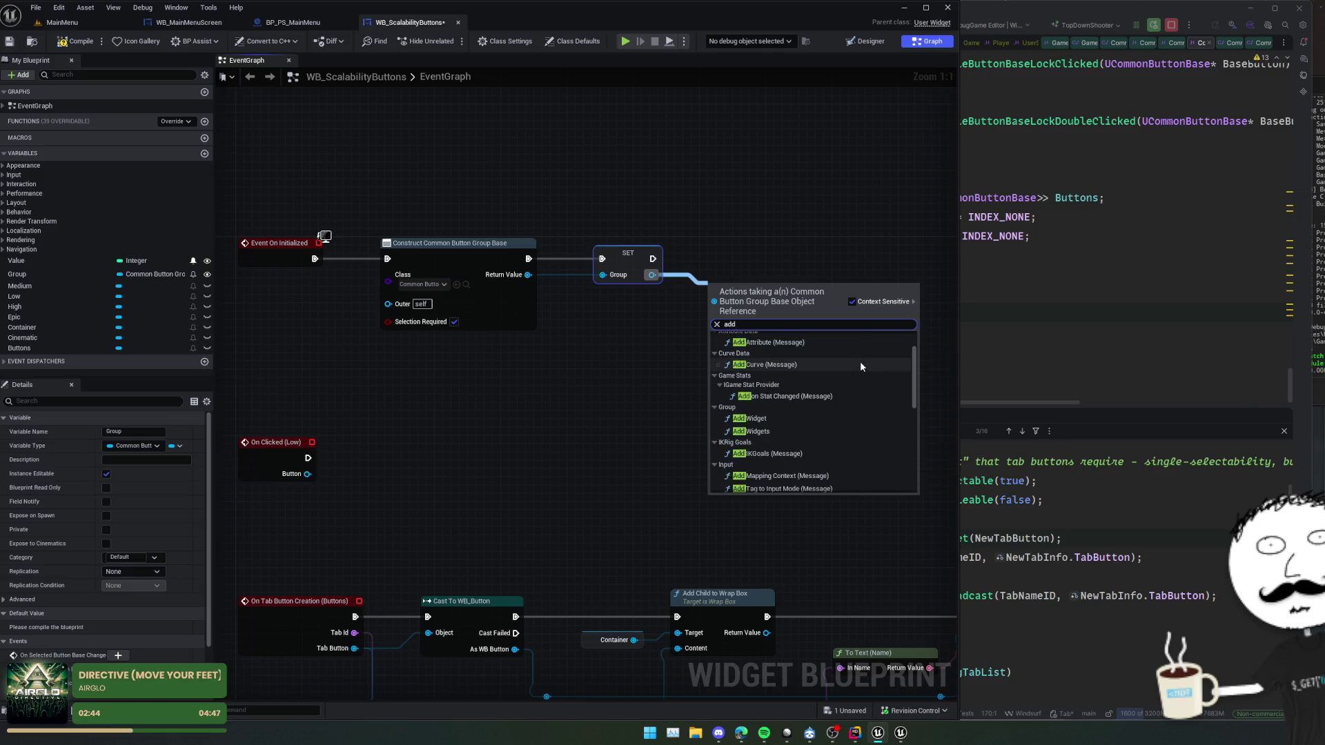
{"action": "left_click", "coordinate": [1024, 330]}
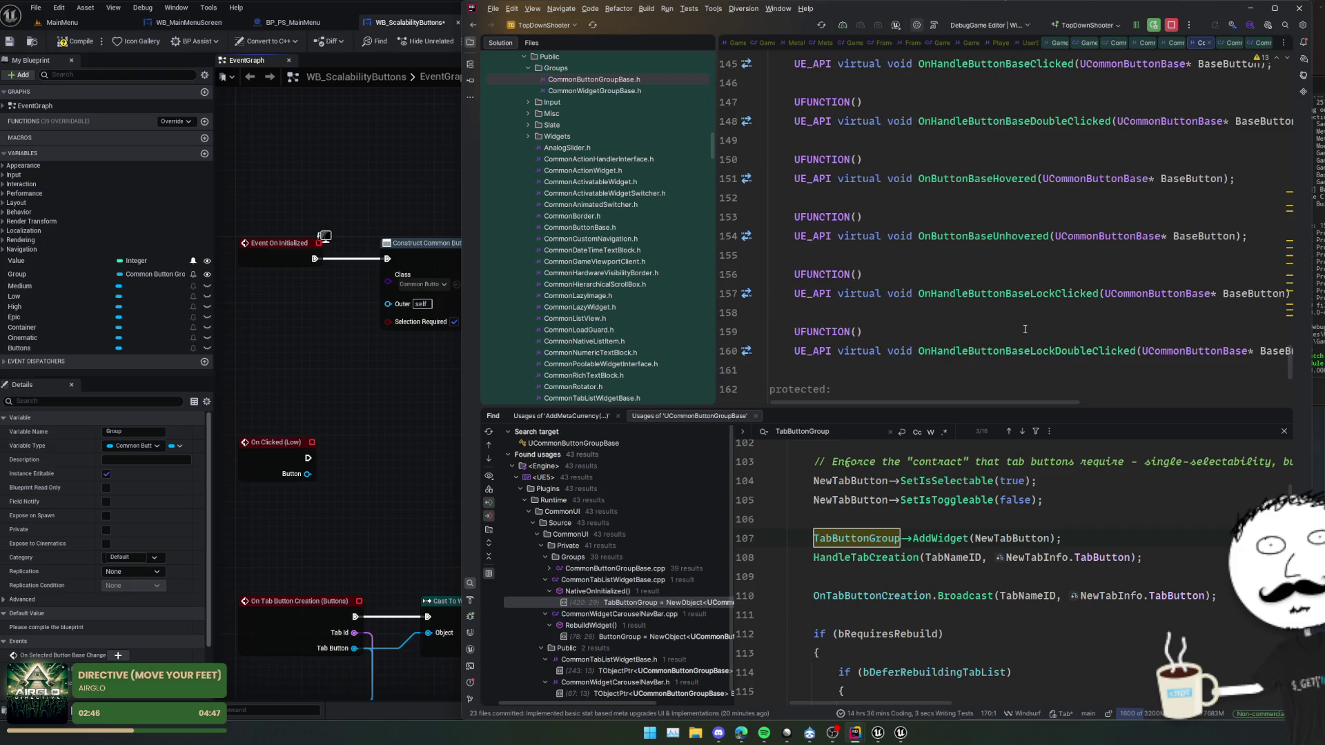
{"action": "key", "text": "ctrl+alt+Left"}
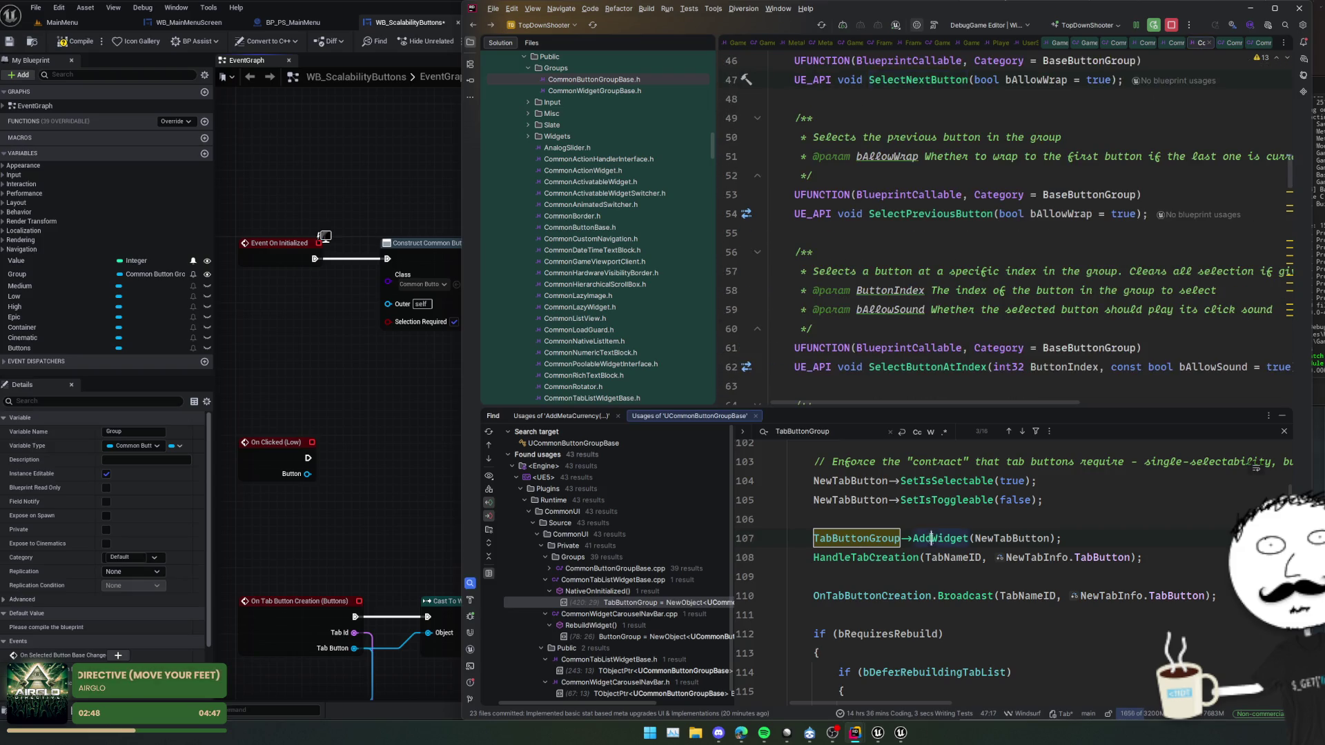
{"action": "left_click", "coordinate": [931, 539], "text": "ctrl"}
{"action": "left_click", "coordinate": [982, 178], "text": "ctrl"}
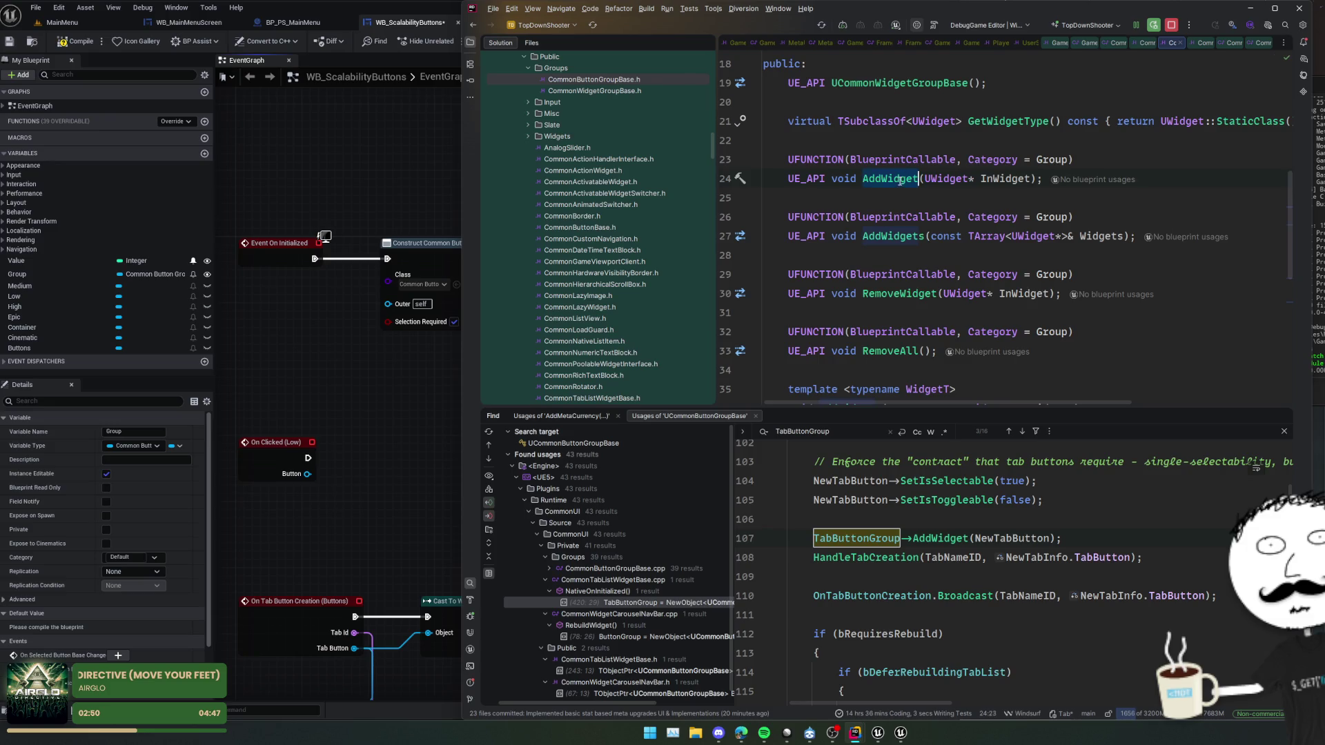
- Place an Add Widget node targeting Group and review AddWidget's .cpp definition
{"action": "left_click", "coordinate": [377, 395]}
{"action": "left_click_drag", "start_coordinate": [651, 274], "coordinate": [696, 298]}
{"action": "type", "text": "AddWidget"}
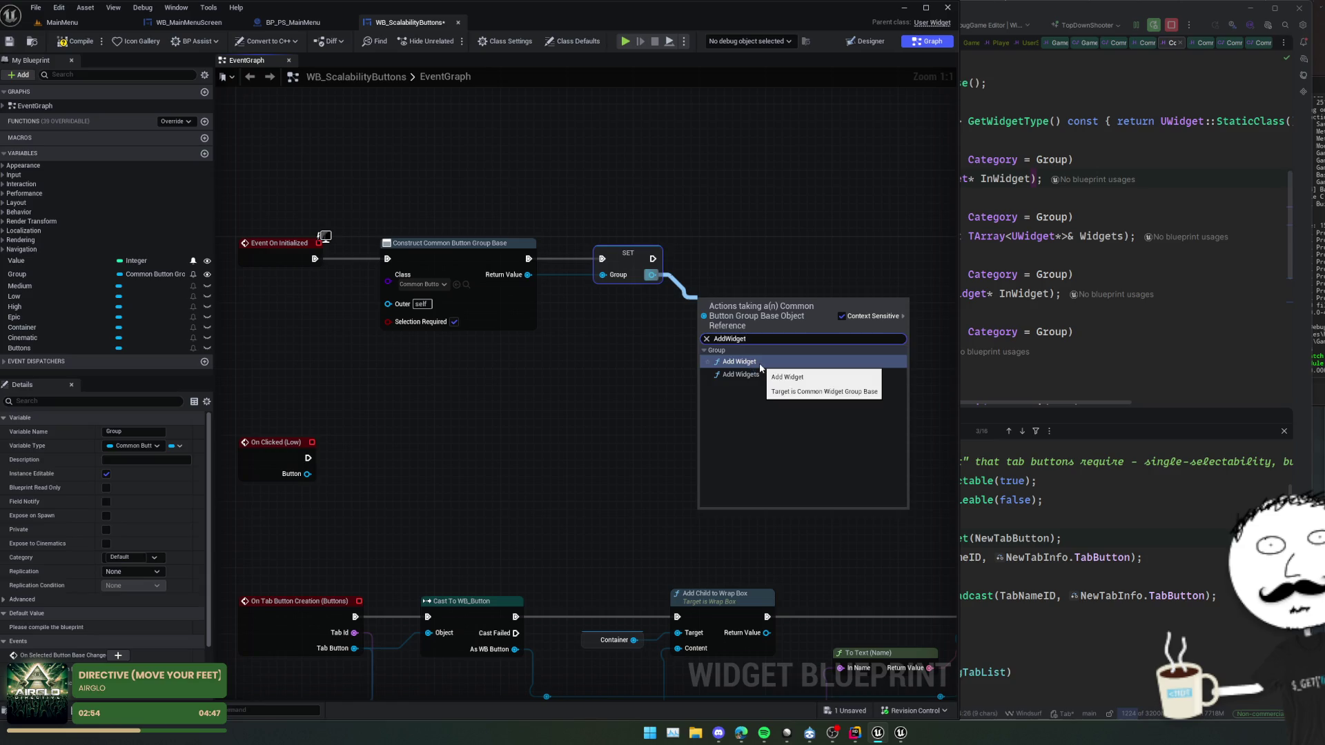
{"action": "left_click", "coordinate": [760, 364]}
{"action": "left_click", "coordinate": [1067, 269]}
{"action": "left_click", "coordinate": [1067, 269]}
{"action": "left_click", "coordinate": [882, 178], "text": "ctrl"}
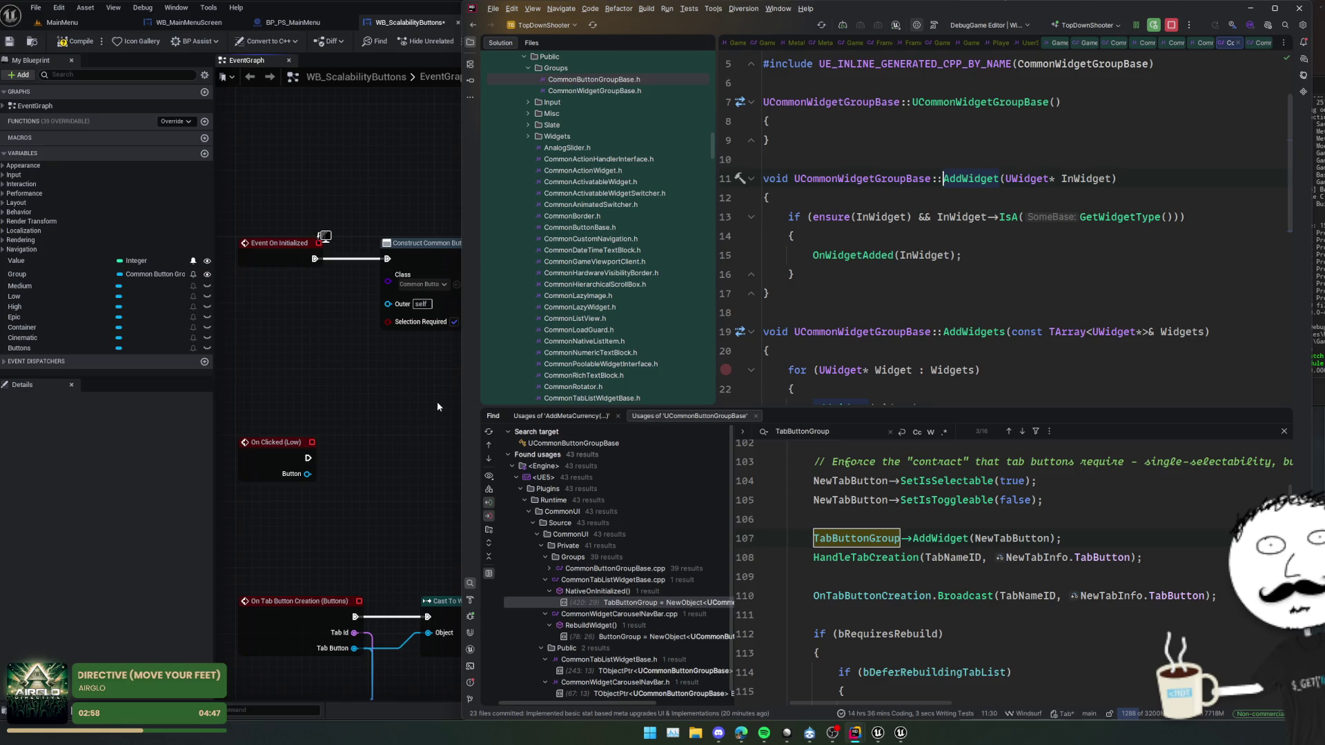
{"action": "left_click", "coordinate": [413, 404]}
{"action": "scroll", "coordinate": [423, 395], "scroll_direction": "down", "scroll_amount": 1}
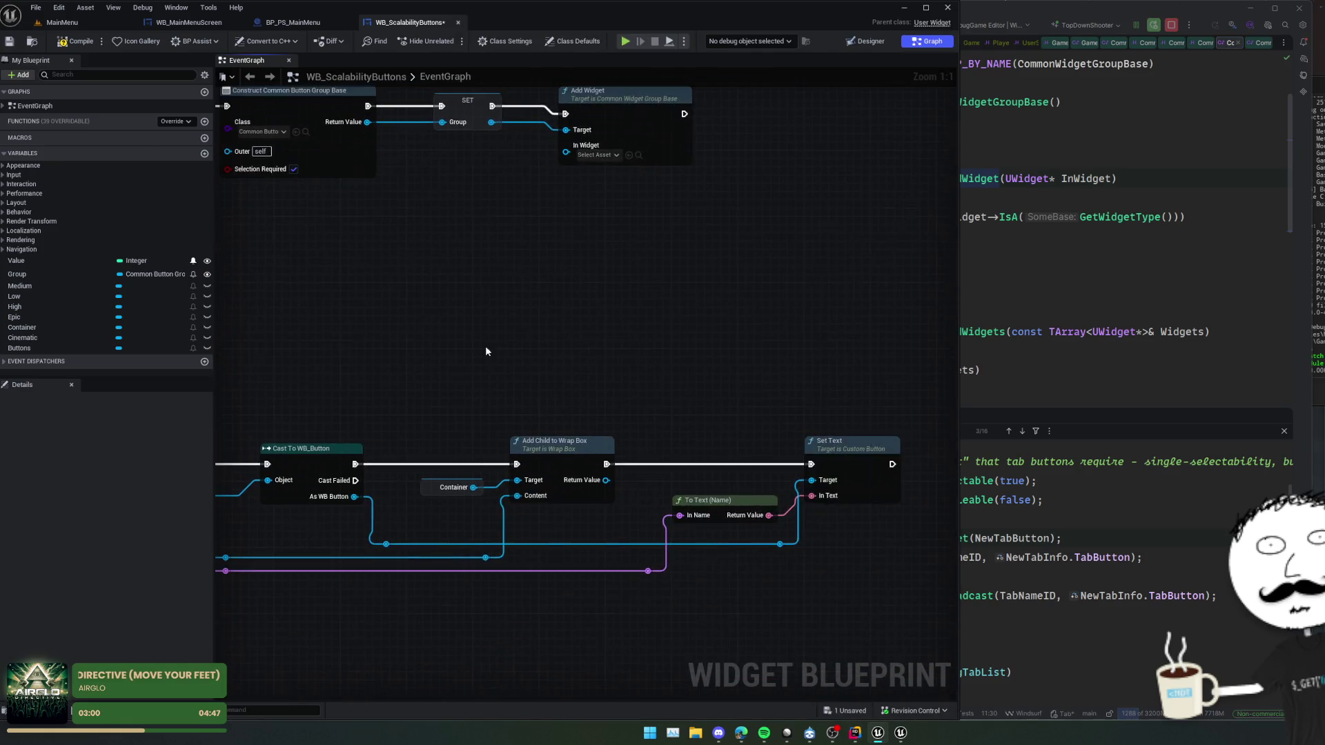
- Add a Create Widget node with its class set to WB_Button
{"action": "mouse_move", "coordinate": [501, 351]}
{"action": "left_mouse_down"}
{"action": "mouse_move", "coordinate": [674, 364]}
{"action": "mouse_move", "coordinate": [592, 405]}
{"action": "mouse_move", "coordinate": [461, 403]}
{"action": "mouse_move", "coordinate": [520, 407]}
{"action": "mouse_move", "coordinate": [577, 387]}
{"action": "mouse_move", "coordinate": [665, 524]}
{"action": "mouse_move", "coordinate": [638, 522]}
{"action": "left_mouse_up"}
{"action": "right_click", "coordinate": [635, 403]}
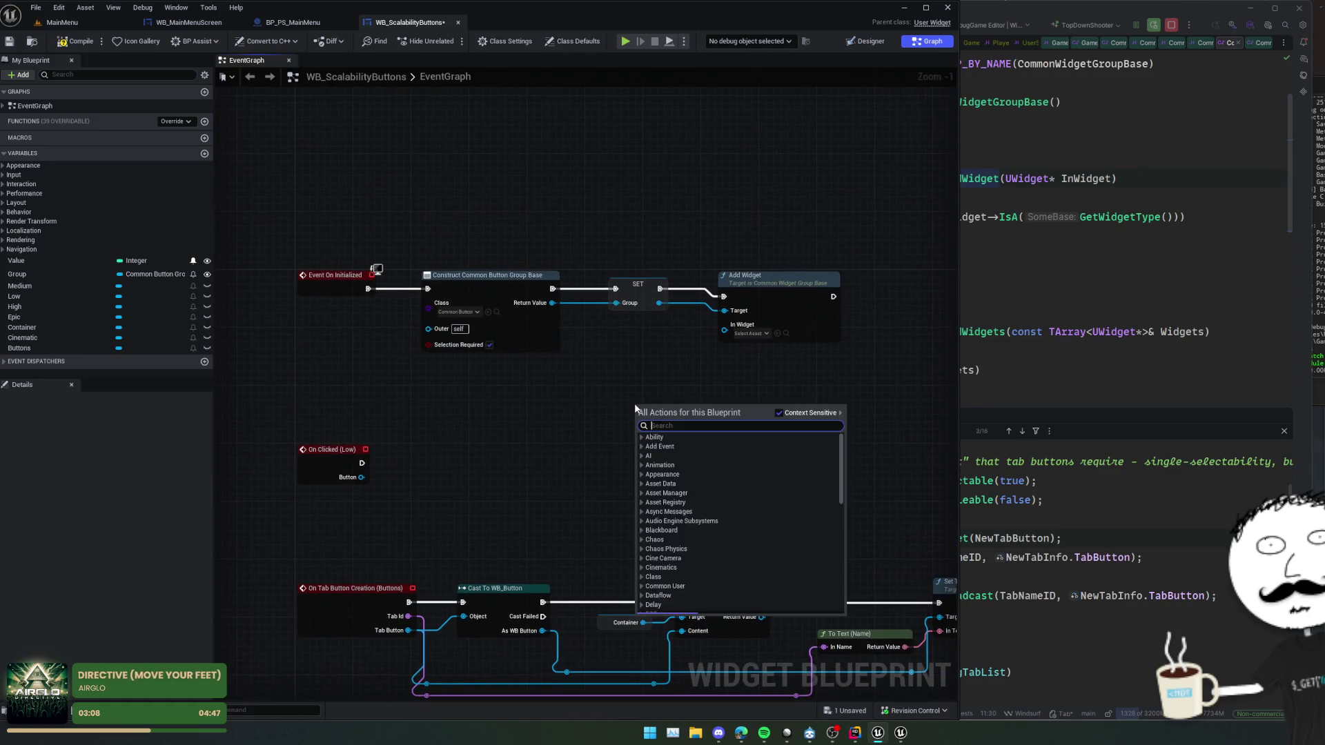
{"action": "type", "text": "cre"}
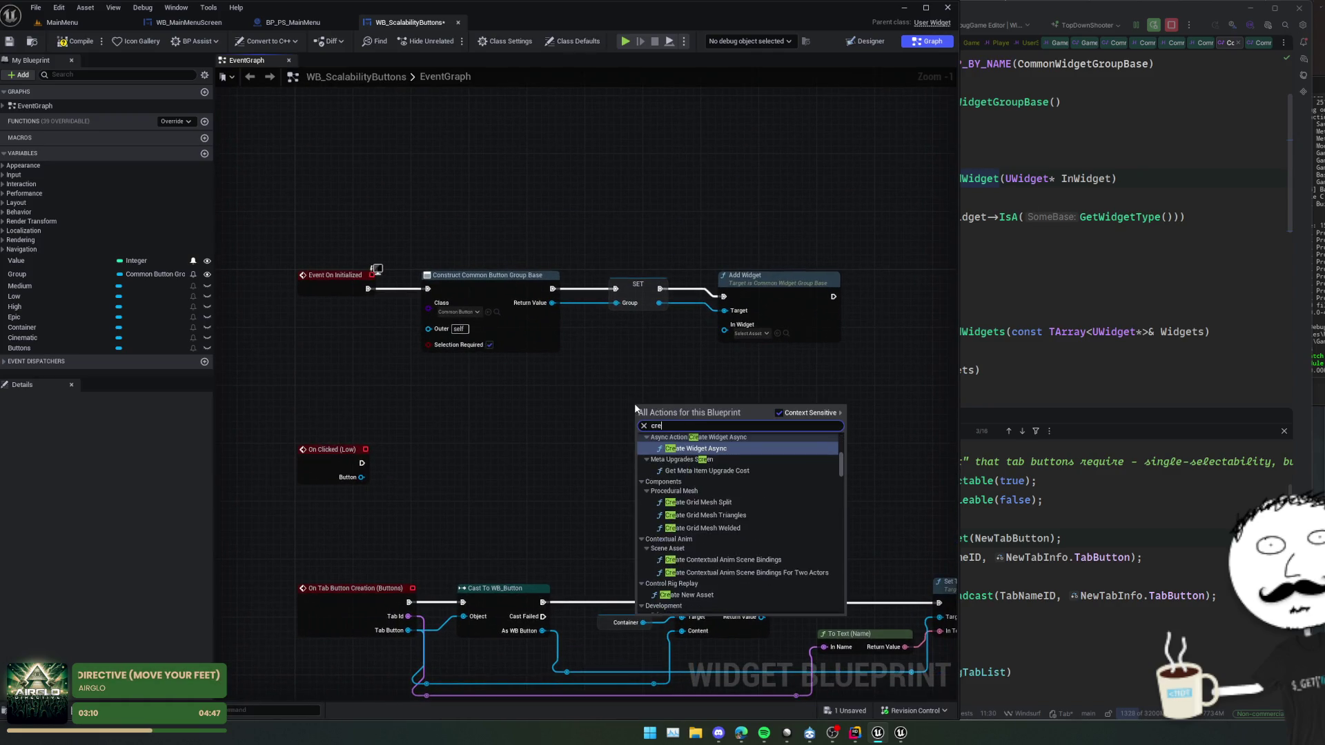
{"action": "type", "text": "atewidget"}
{"action": "key", "text": "Return"}
{"action": "left_click", "coordinate": [664, 442]}
{"action": "type", "text": "wb_b"}
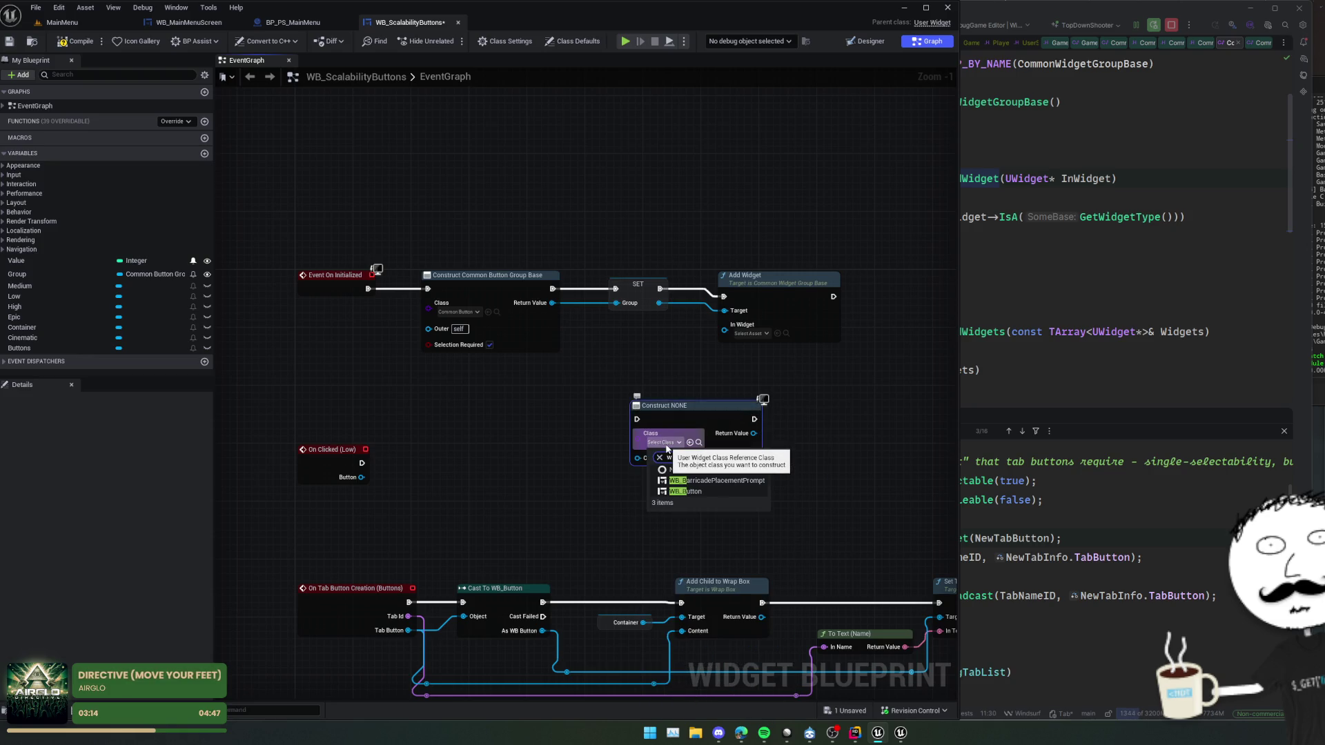
{"action": "left_click", "coordinate": [685, 491]}
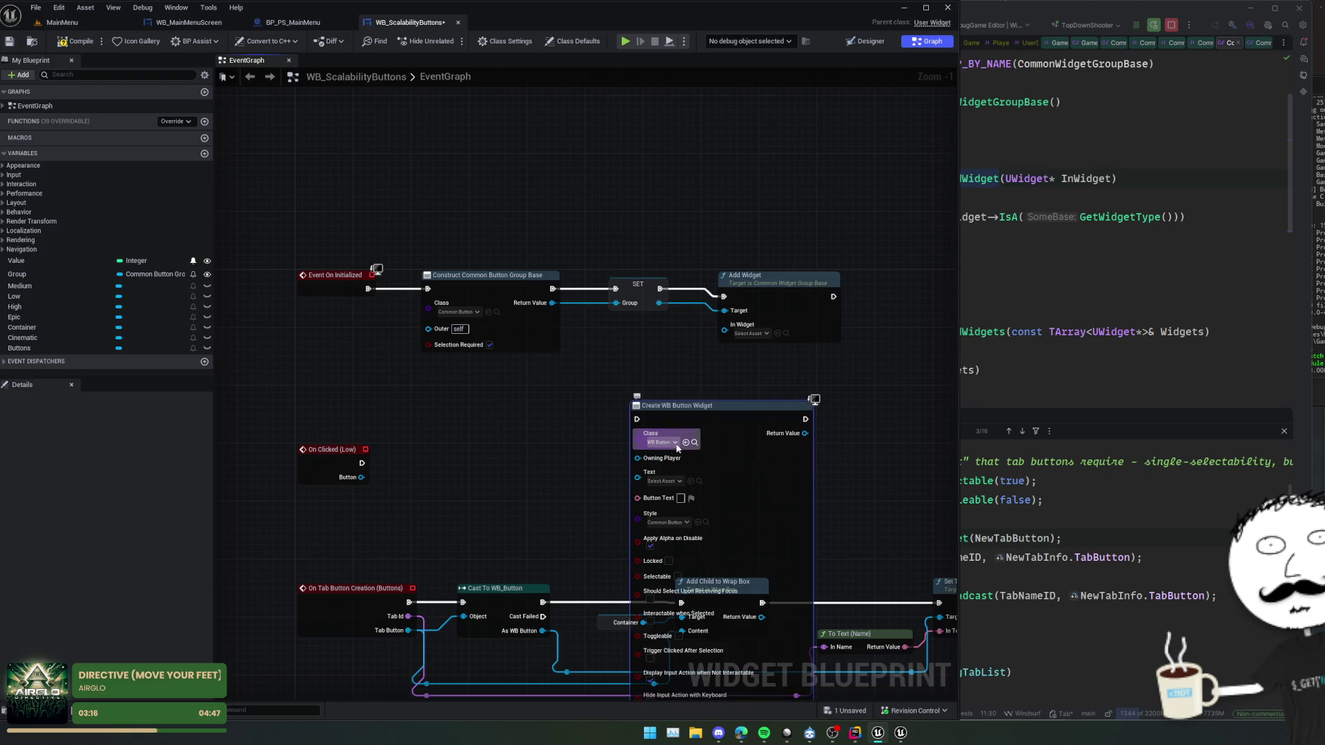
{"action": "left_click_drag", "start_coordinate": [719, 416], "coordinate": [726, 343]}
- Wire a Get Owning Player node into the Create WB Button Widget's Owning Player input
{"action": "left_click_drag", "start_coordinate": [644, 385], "coordinate": [577, 403]}
{"action": "type", "text": "owning"}
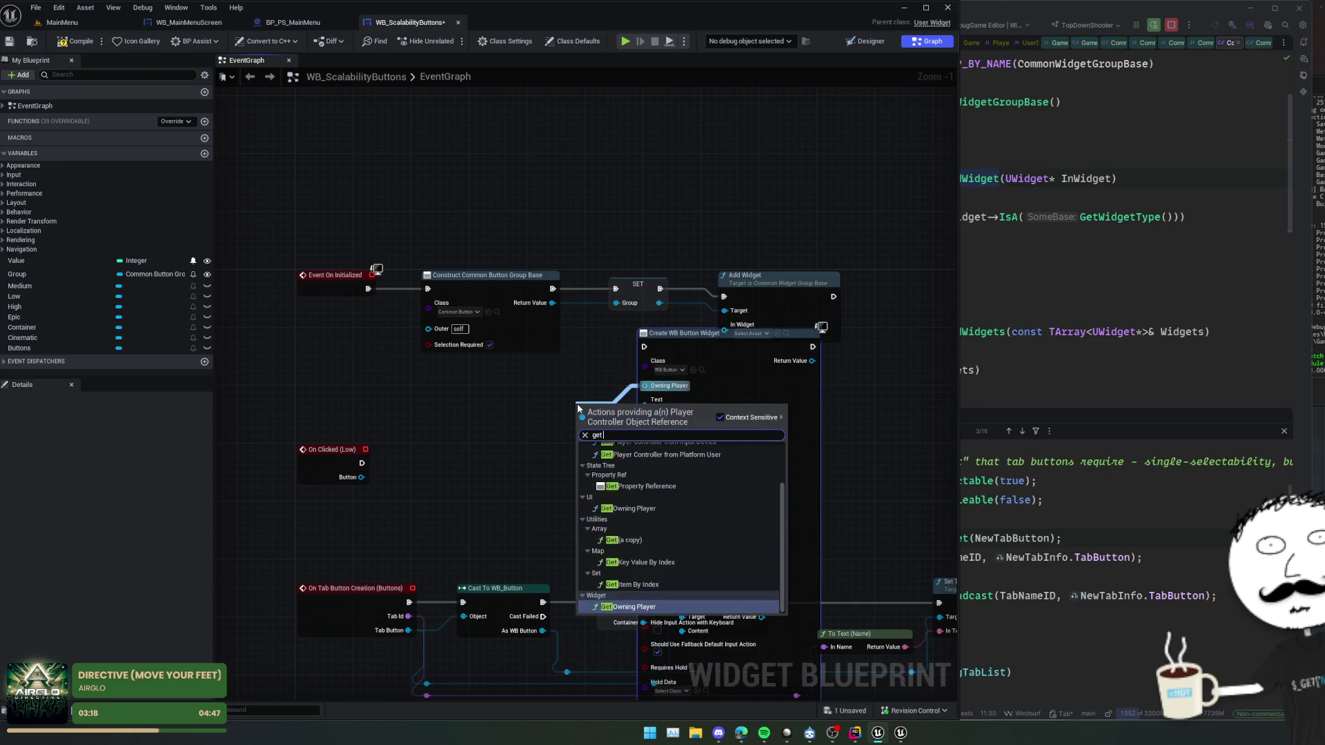
{"action": "key", "text": "Return"}
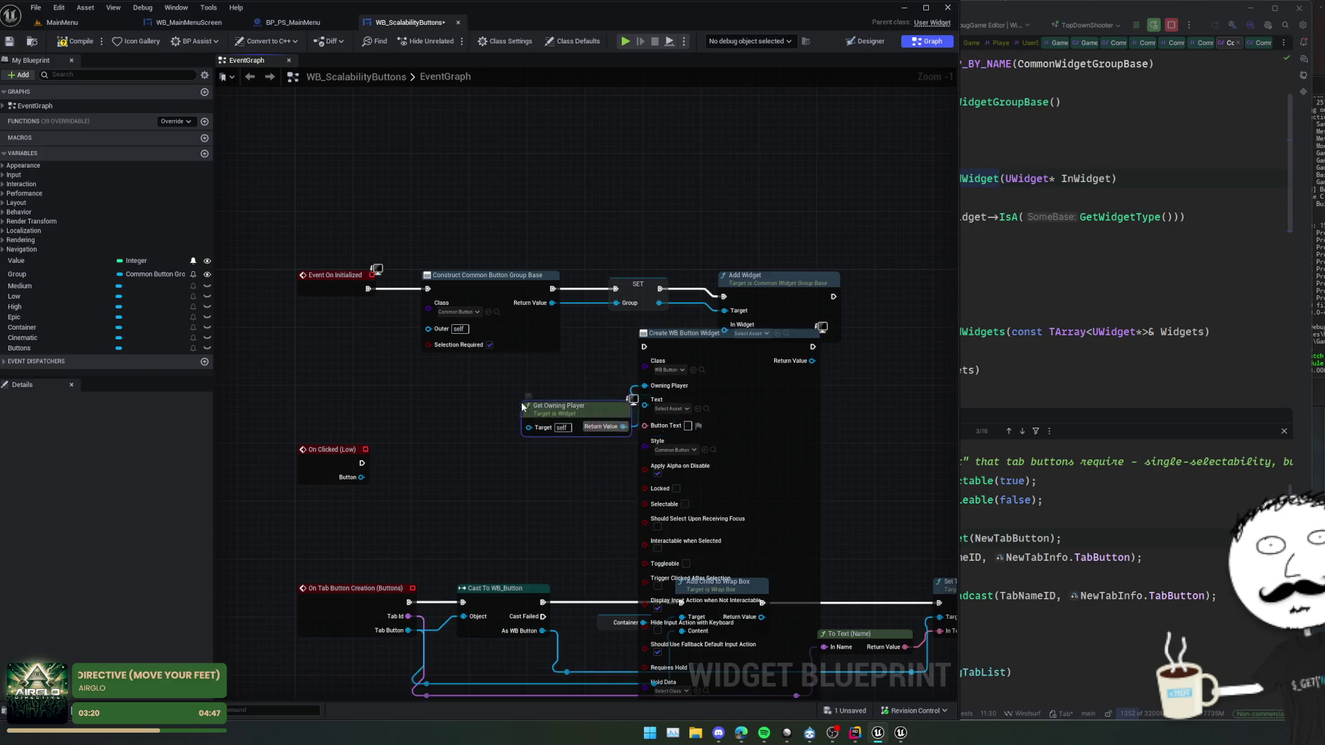
{"action": "left_click_drag", "start_coordinate": [577, 403], "coordinate": [439, 374]}
- Tidy the graph layout, aligning the bottom row of nodes, and add a new variable
{"action": "left_click_drag", "start_coordinate": [578, 490], "coordinate": [517, 424]}
{"action": "mouse_move", "coordinate": [607, 356]}
{"action": "left_mouse_down"}
{"action": "mouse_move", "coordinate": [437, 378]}
{"action": "mouse_move", "coordinate": [743, 346]}
{"action": "mouse_move", "coordinate": [856, 373]}
{"action": "mouse_move", "coordinate": [828, 373]}
{"action": "left_mouse_up"}
{"action": "scroll", "coordinate": [828, 373], "scroll_direction": "down", "scroll_amount": 1}
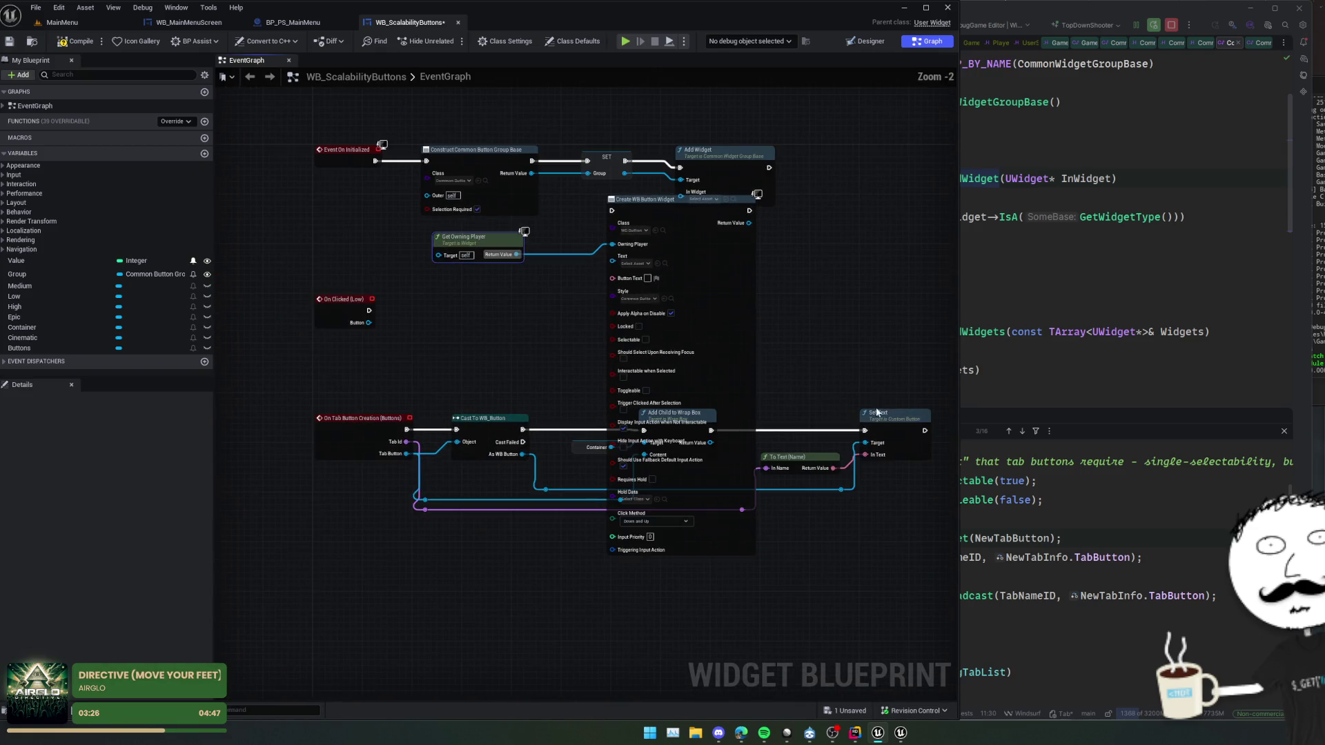
{"action": "left_click_drag", "start_coordinate": [350, 435], "coordinate": [346, 608]}
{"action": "key", "text": "q"}
{"action": "mouse_move", "coordinate": [426, 437]}
{"action": "left_mouse_down"}
{"action": "mouse_move", "coordinate": [435, 359]}
{"action": "mouse_move", "coordinate": [451, 539]}
{"action": "mouse_move", "coordinate": [491, 539]}
{"action": "left_mouse_up"}
{"action": "mouse_move", "coordinate": [615, 283]}
{"action": "left_mouse_down"}
{"action": "mouse_move", "coordinate": [646, 304]}
{"action": "mouse_move", "coordinate": [677, 301]}
{"action": "left_mouse_up"}
{"action": "mouse_move", "coordinate": [503, 466]}
{"action": "left_mouse_down"}
{"action": "mouse_move", "coordinate": [540, 445]}
{"action": "mouse_move", "coordinate": [509, 340]}
{"action": "mouse_move", "coordinate": [465, 333]}
{"action": "mouse_move", "coordinate": [470, 352]}
{"action": "mouse_move", "coordinate": [482, 319]}
{"action": "mouse_move", "coordinate": [481, 332]}
{"action": "left_mouse_up"}
{"action": "left_click", "coordinate": [204, 154]}
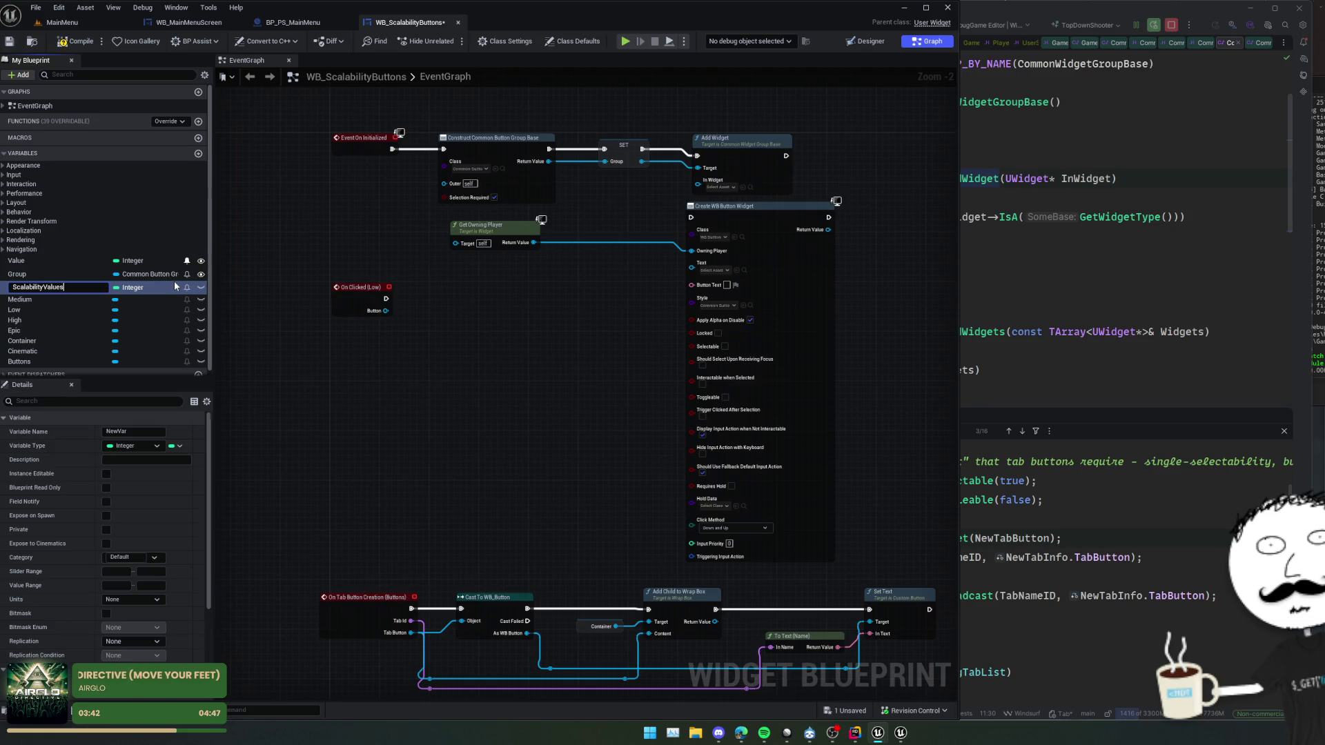
- Name the variable ScalabilityValues, make it a map with Text values, and save
{"action": "key", "text": "Return"}
{"action": "left_click", "coordinate": [178, 446]}
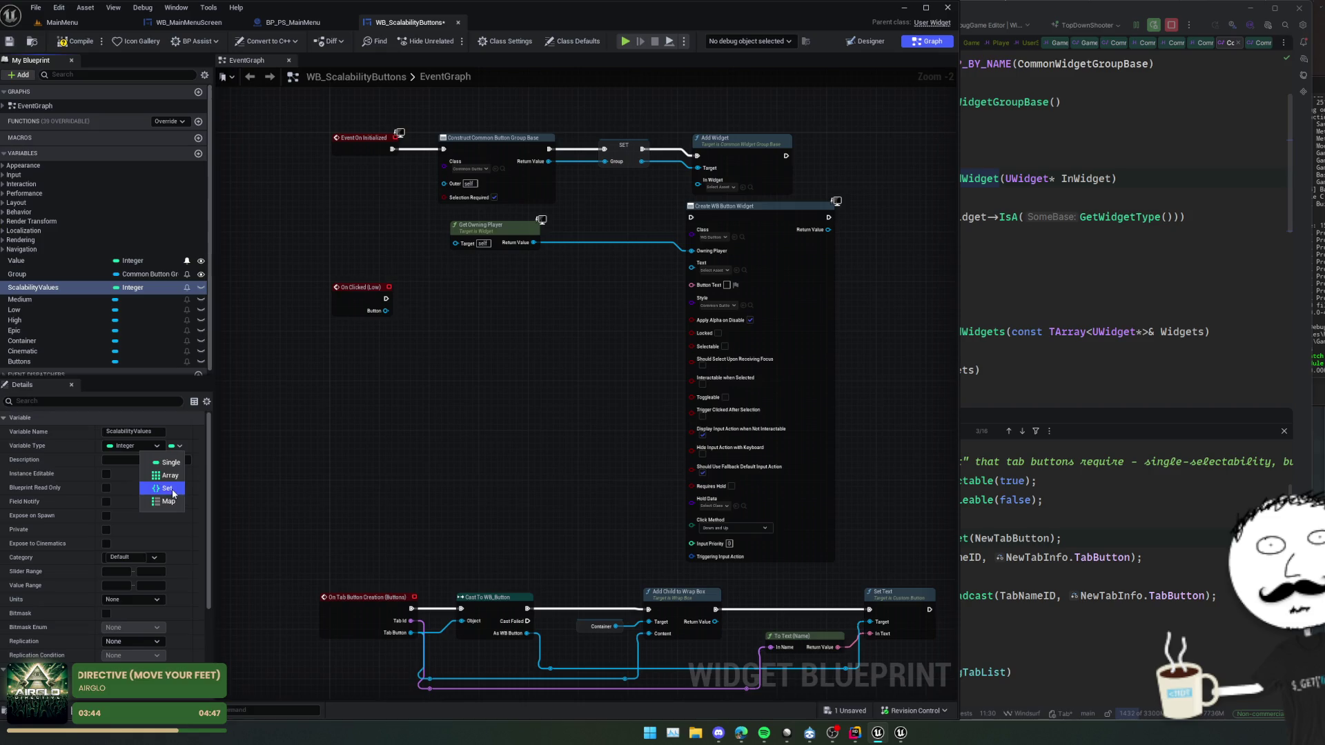
{"action": "left_click", "coordinate": [167, 488]}
{"action": "left_click", "coordinate": [178, 446]}
{"action": "left_click", "coordinate": [168, 502]}
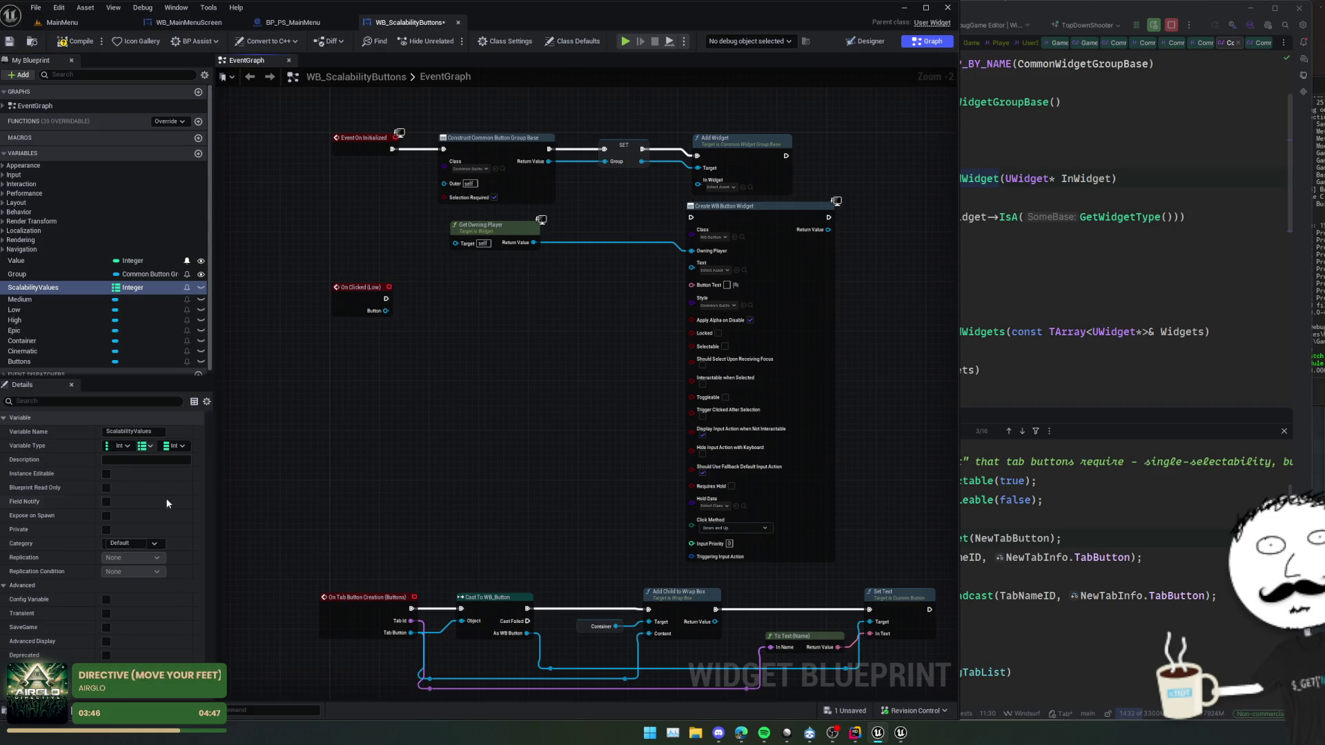
{"action": "left_click", "coordinate": [174, 447]}
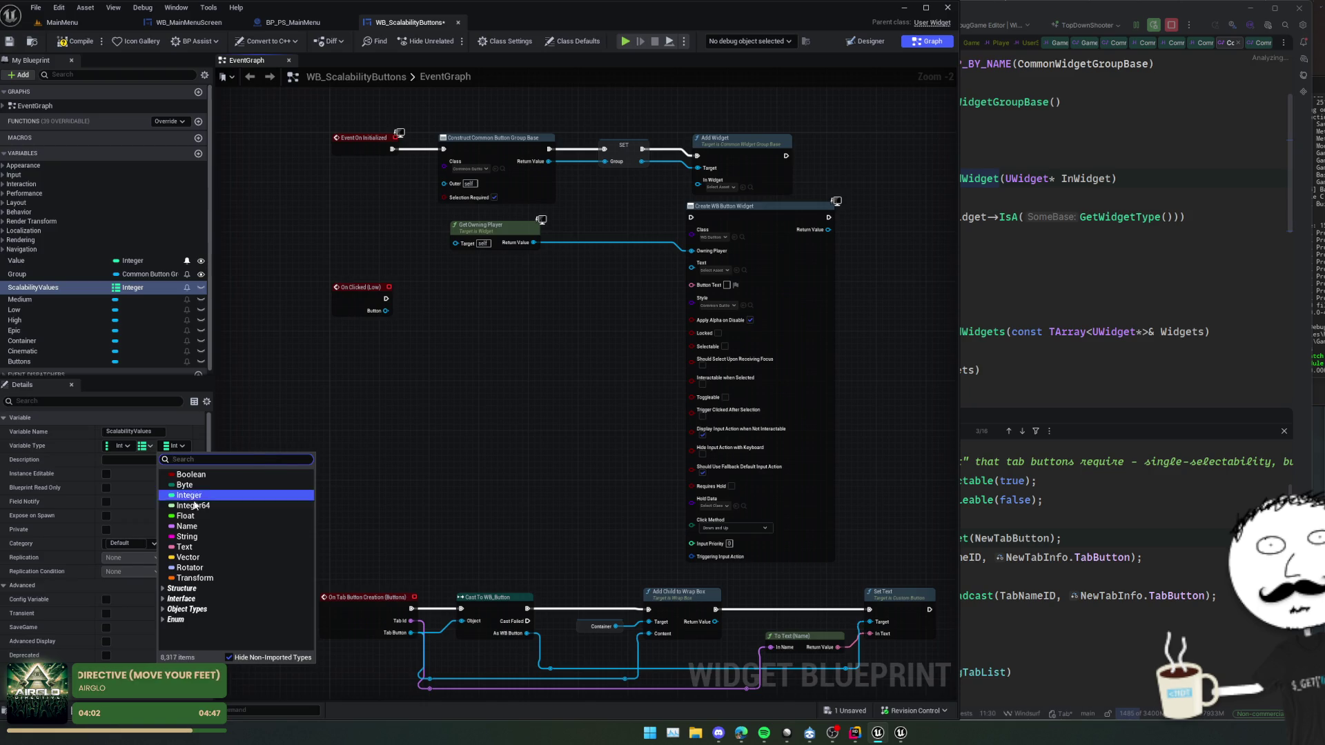
{"action": "left_click", "coordinate": [184, 547]}
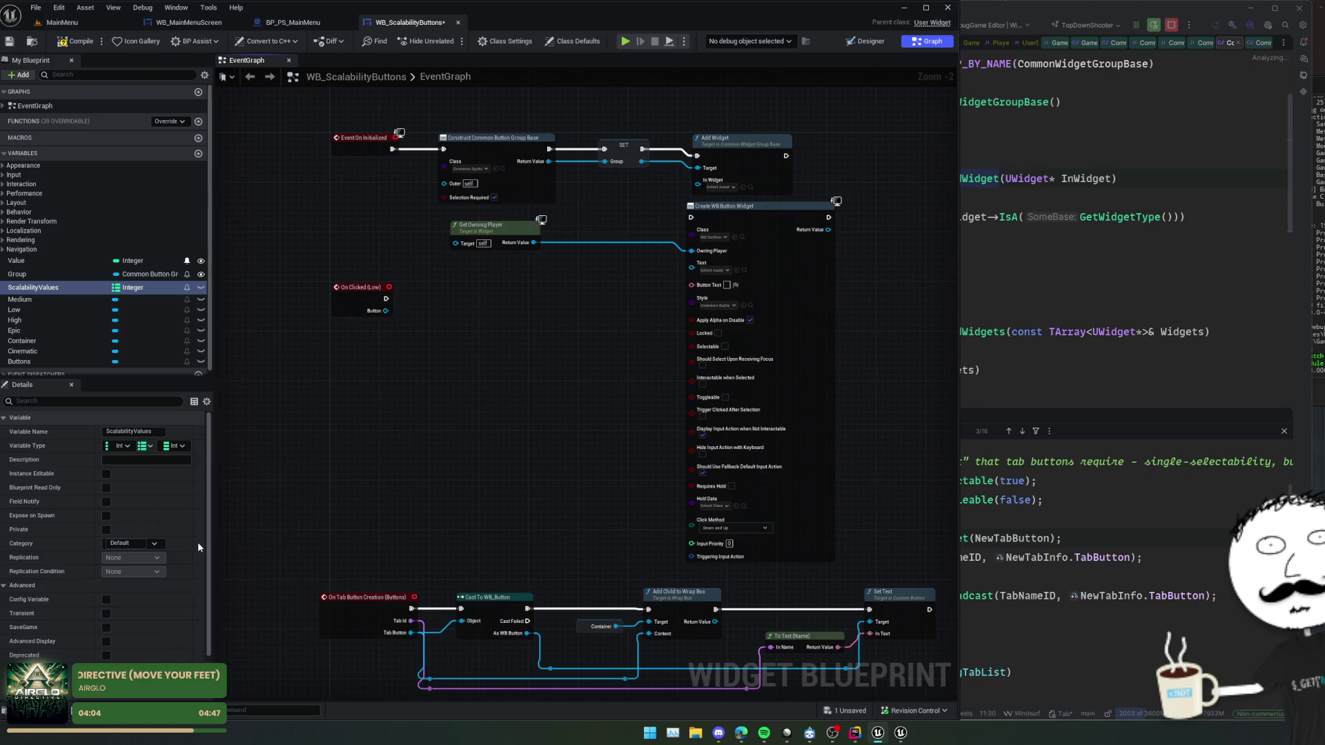
{"action": "key", "text": "ctrl+s"}
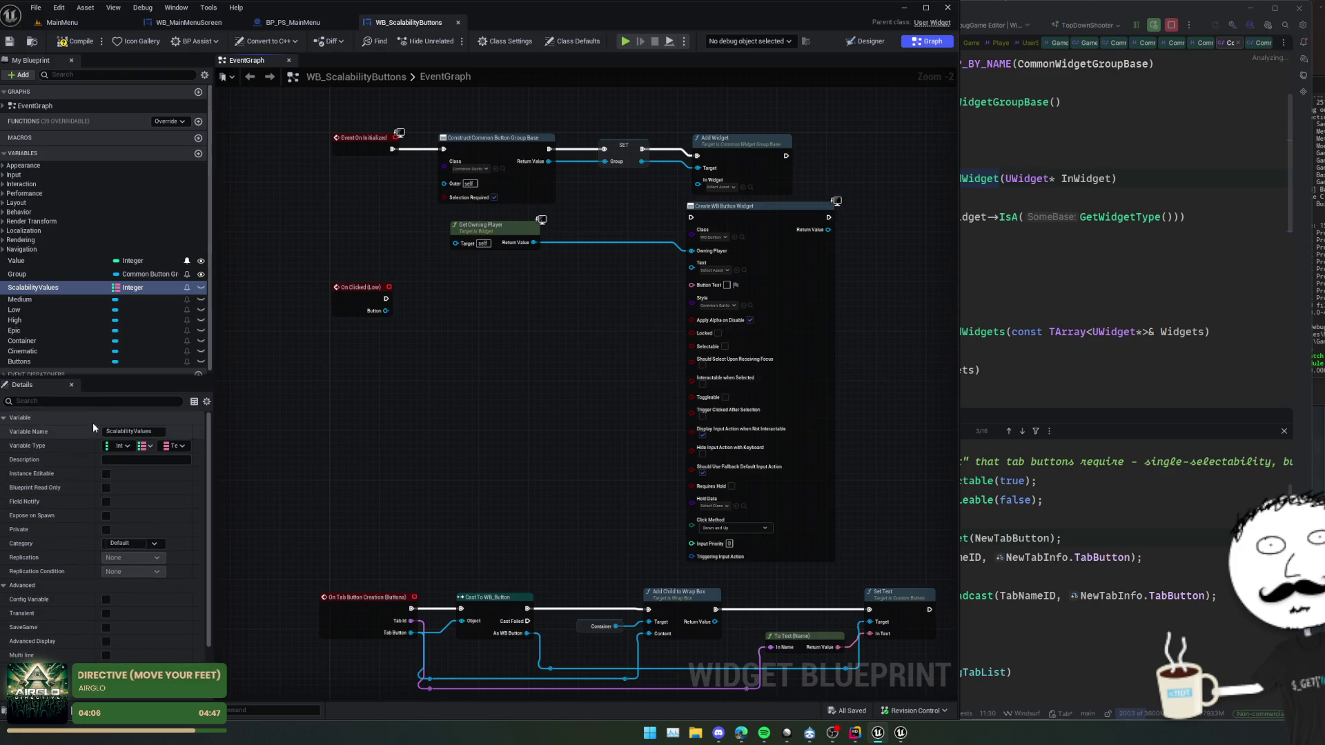
- Make ScalabilityValues instance editable, save the blueprint, and bring up Rider's PlayerState source
{"action": "left_click", "coordinate": [201, 288]}
{"action": "scroll", "coordinate": [103, 538], "scroll_direction": "down", "scroll_amount": 2}
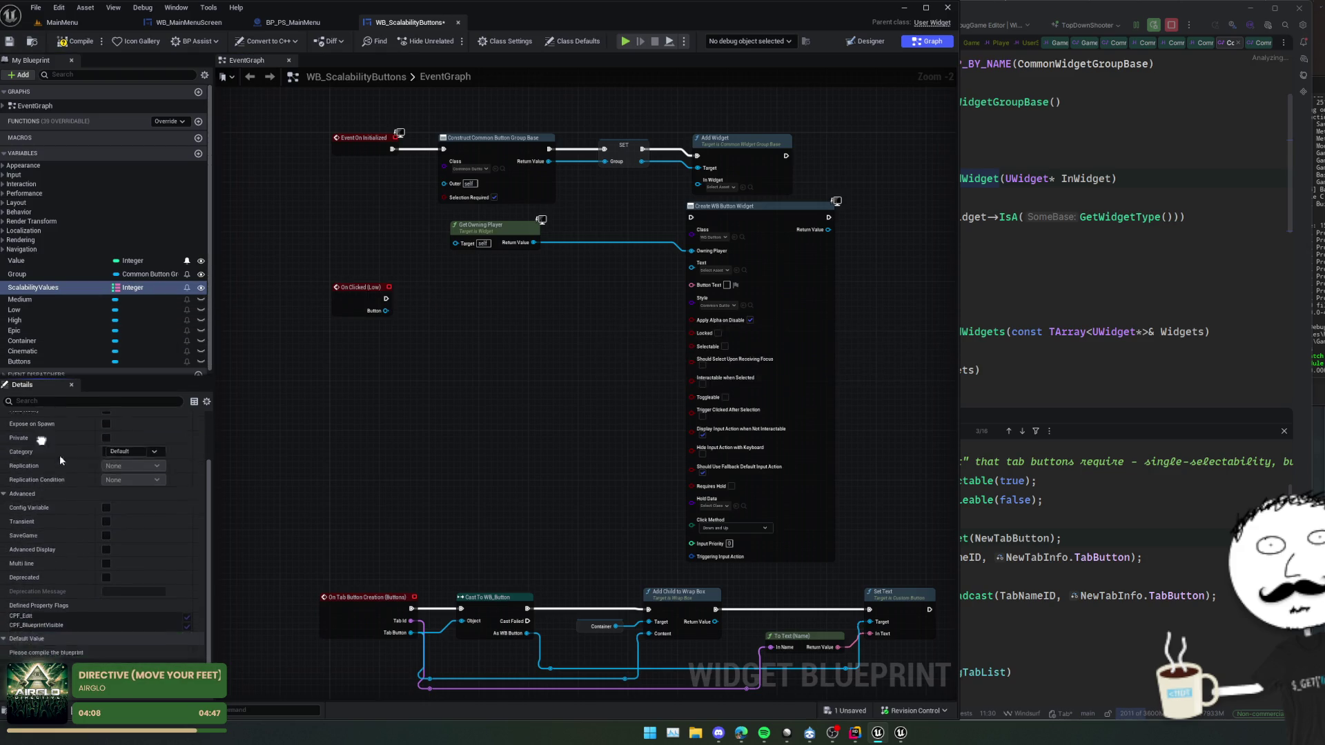
{"action": "key", "text": "ctrl+s"}
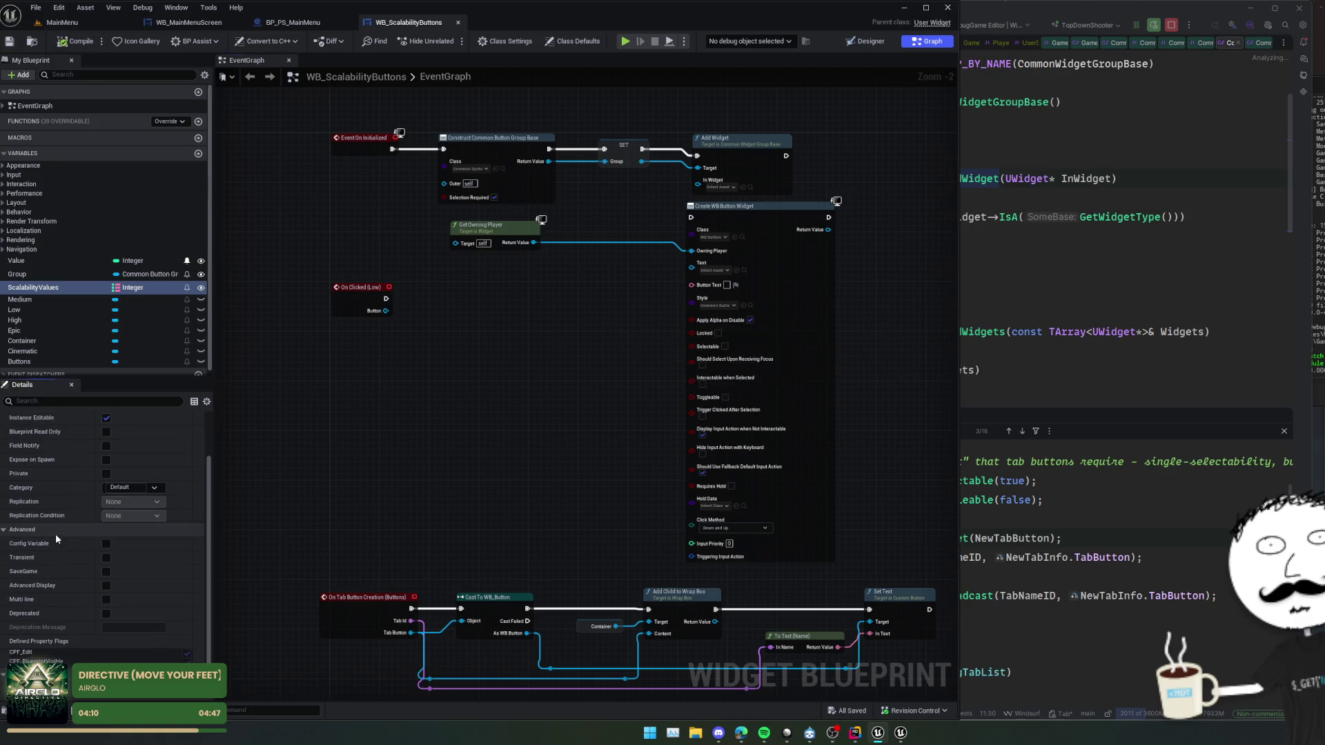
{"action": "scroll", "coordinate": [104, 646], "scroll_direction": "down", "scroll_amount": 1}
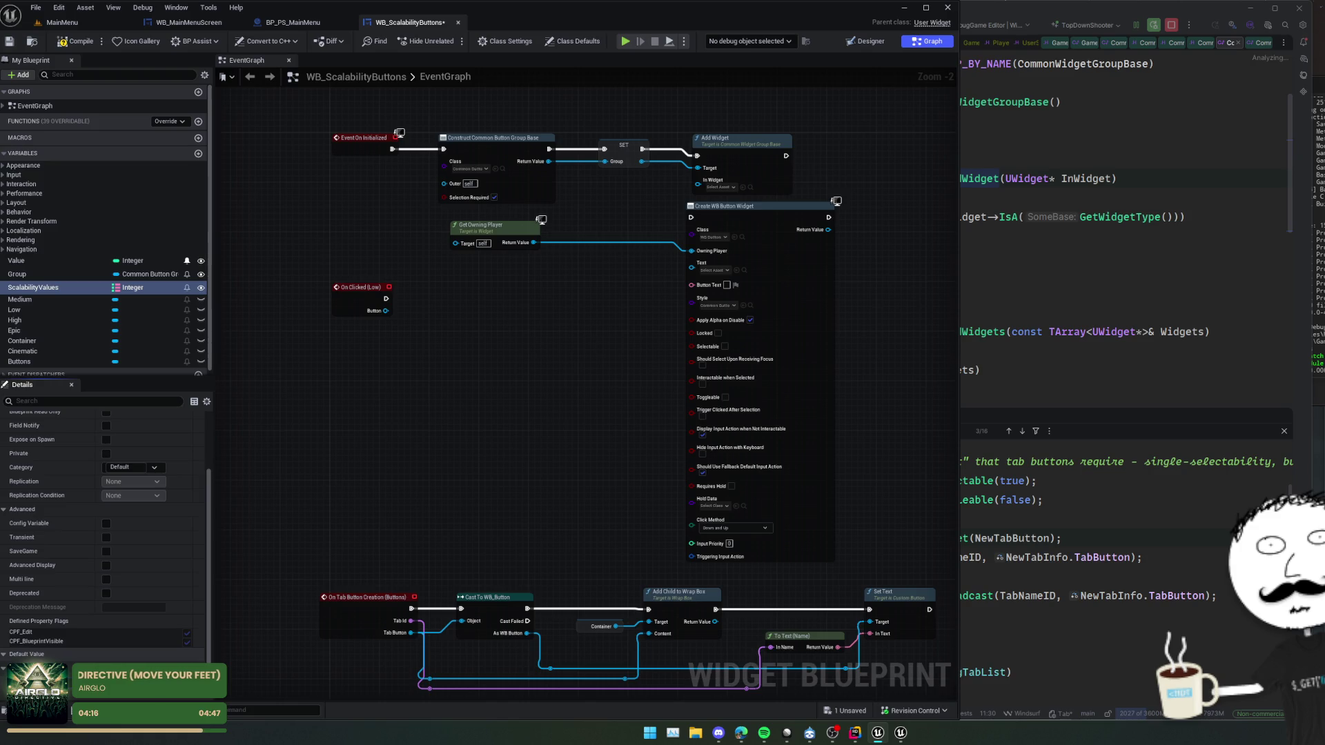
{"action": "key", "text": "ctrl+s"}
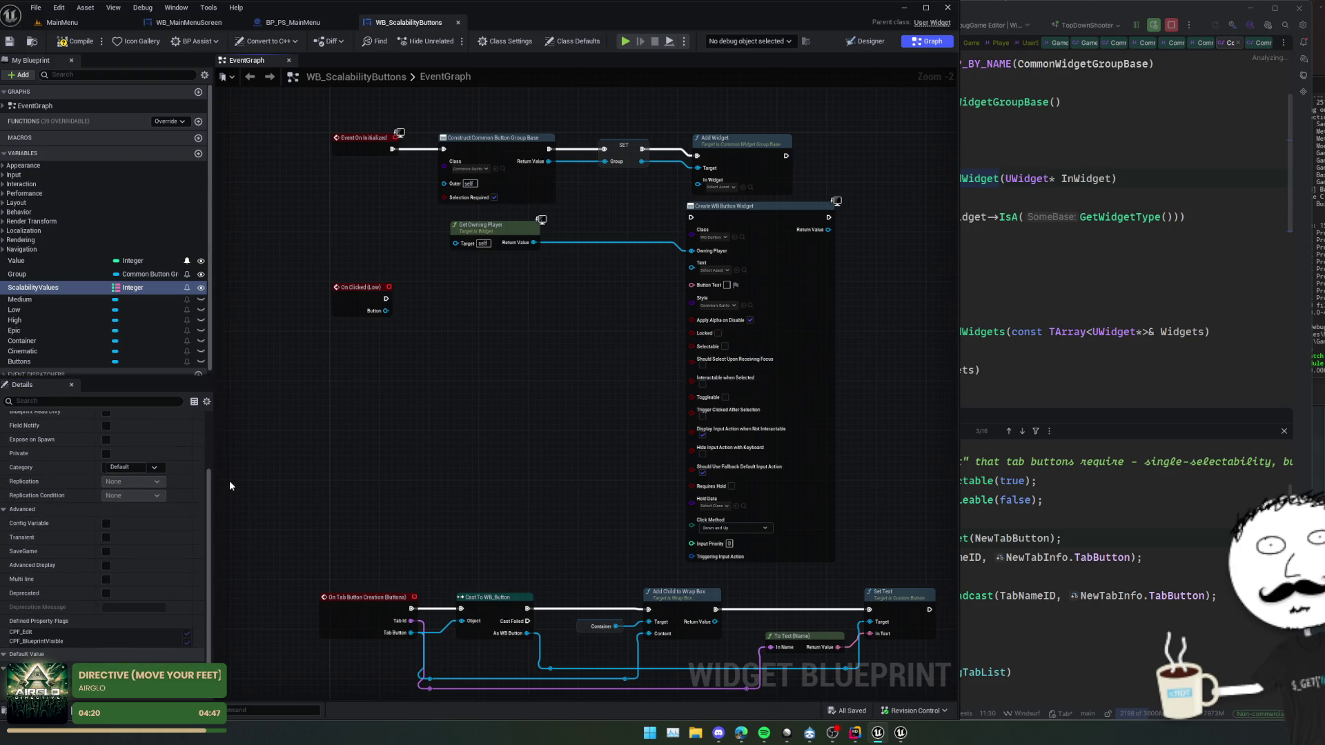
{"action": "scroll", "coordinate": [140, 641], "scroll_direction": "up", "scroll_amount": 1}
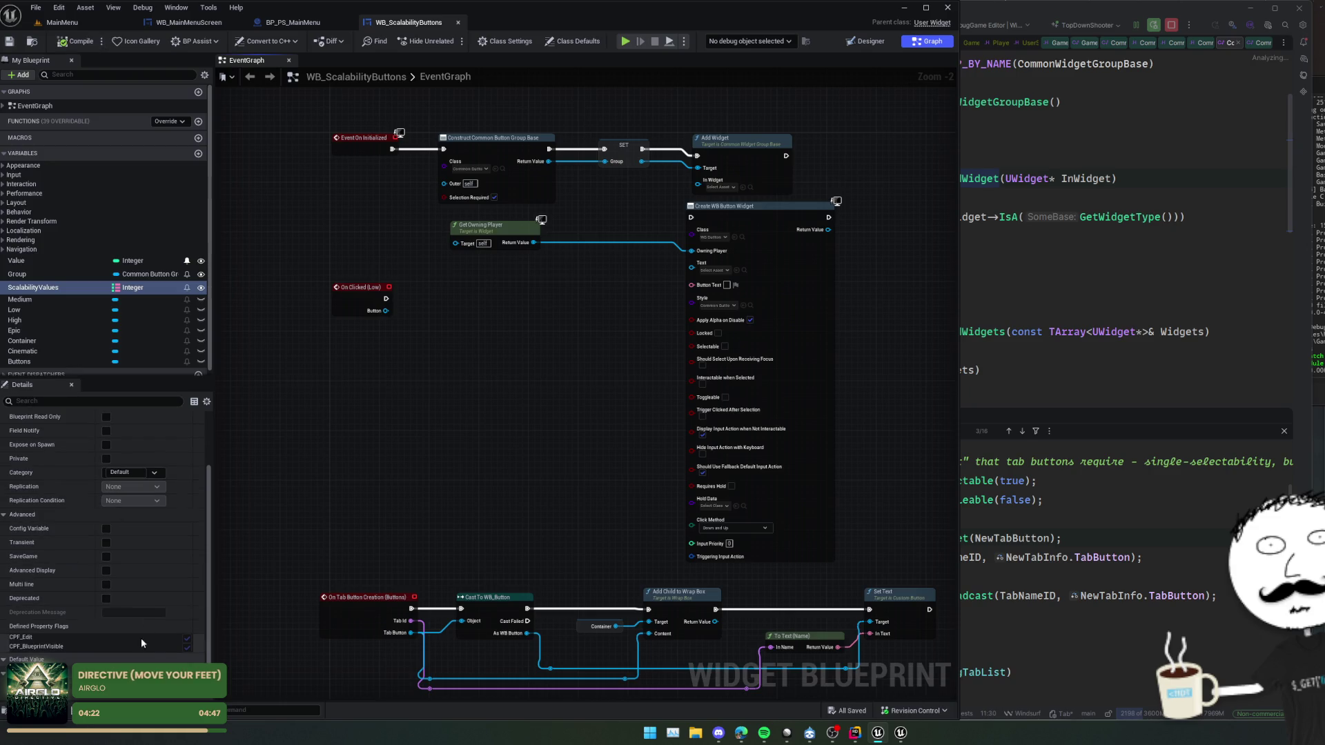
{"action": "scroll", "coordinate": [138, 607], "scroll_direction": "down", "scroll_amount": 1}
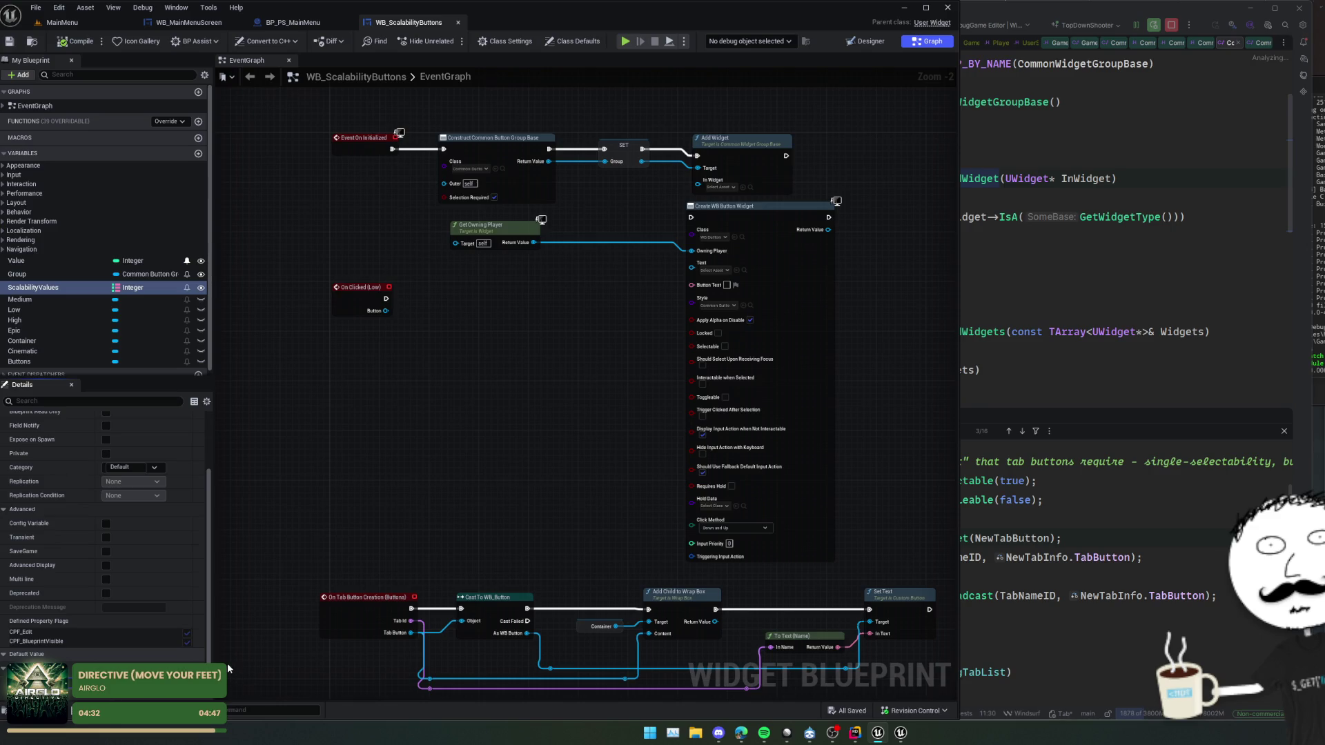
{"action": "key", "text": "alt+Tab"}
{"action": "key", "text": "ctrl+Tab"}
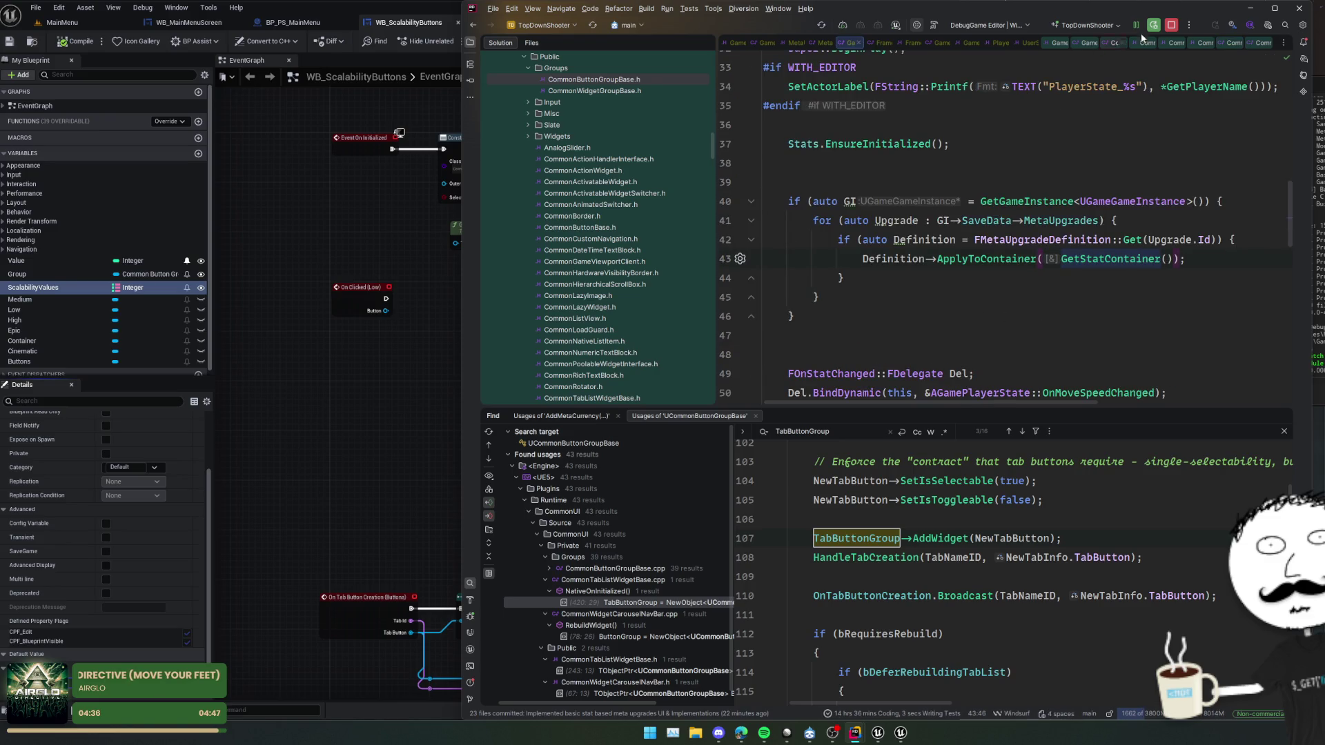
- Look up UGameUserSettings' overall scalability level functions in Rider (0 low to 4 cinematic), then return to Unreal
{"action": "left_click", "coordinate": [1017, 44]}
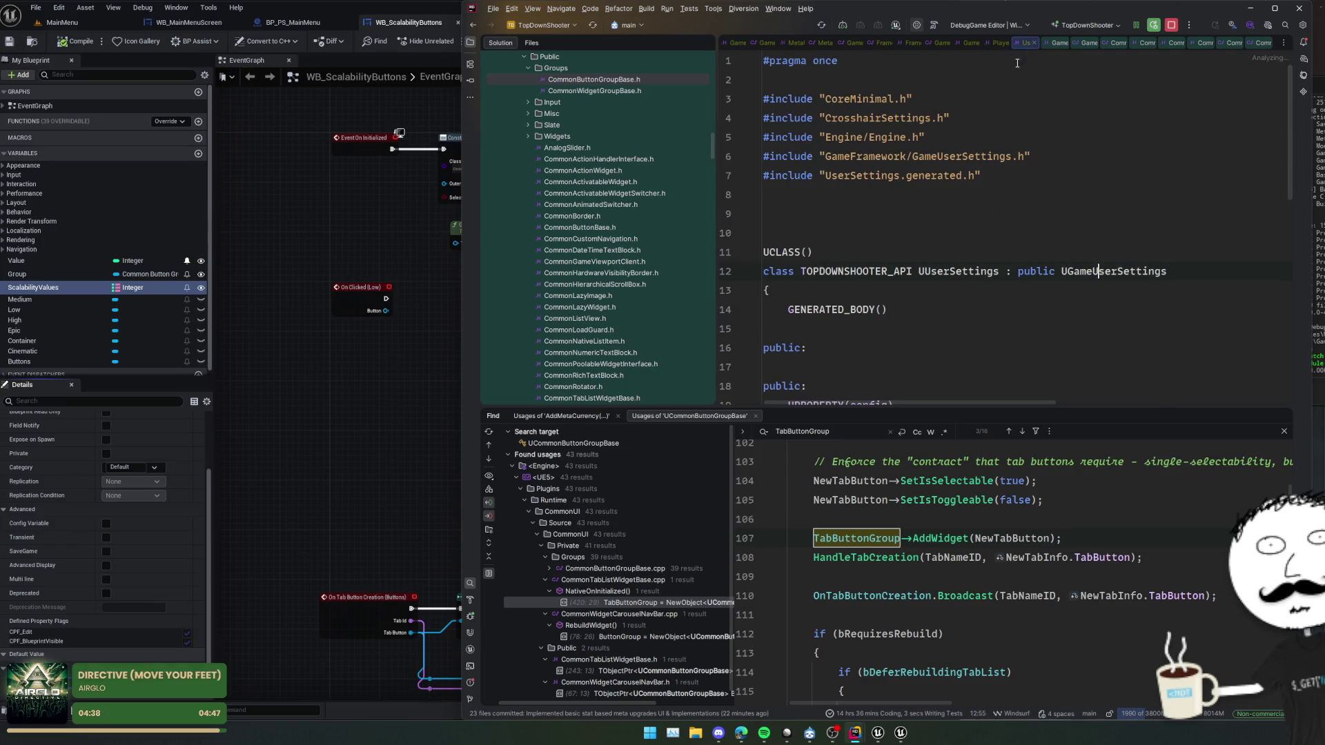
{"action": "scroll", "coordinate": [1036, 237], "scroll_direction": "down", "scroll_amount": 3}
{"action": "scroll", "coordinate": [1036, 237], "scroll_direction": "up", "scroll_amount": 2}
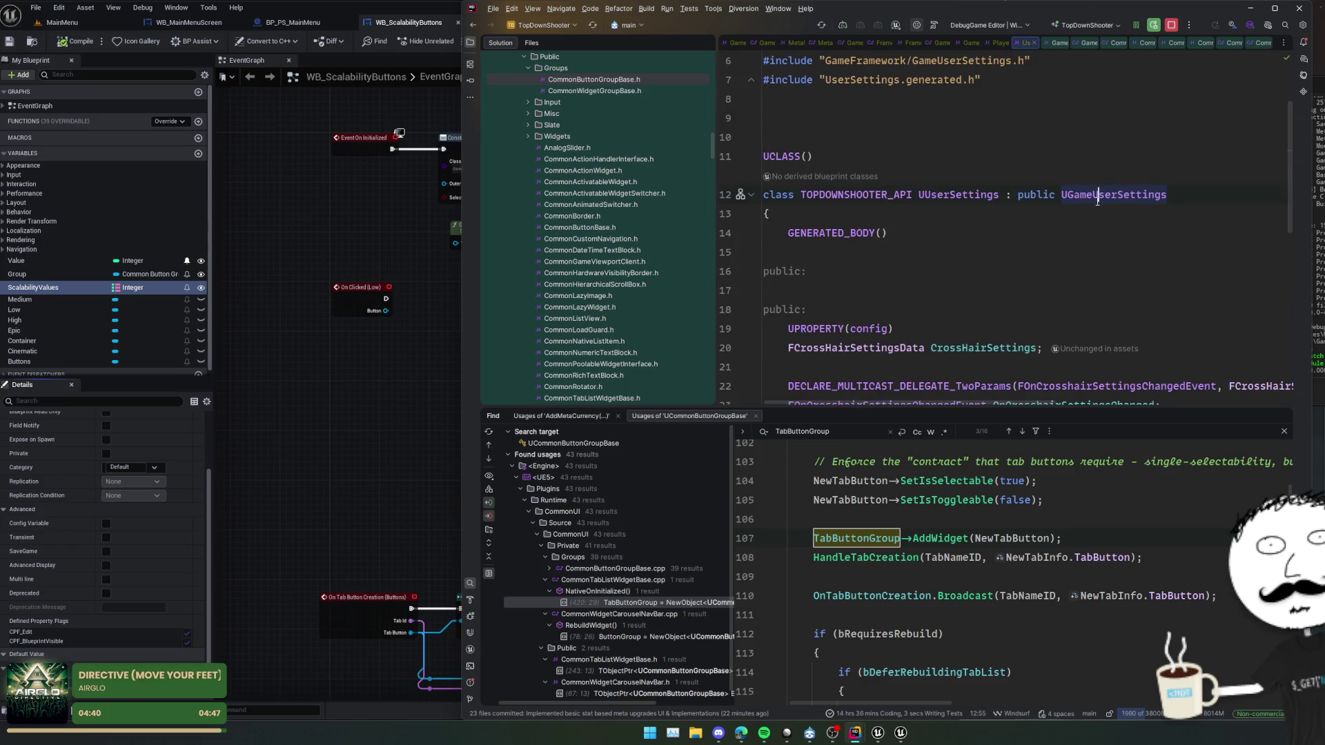
{"action": "left_click", "coordinate": [1098, 196], "text": "ctrl"}
{"action": "key", "text": "Return"}
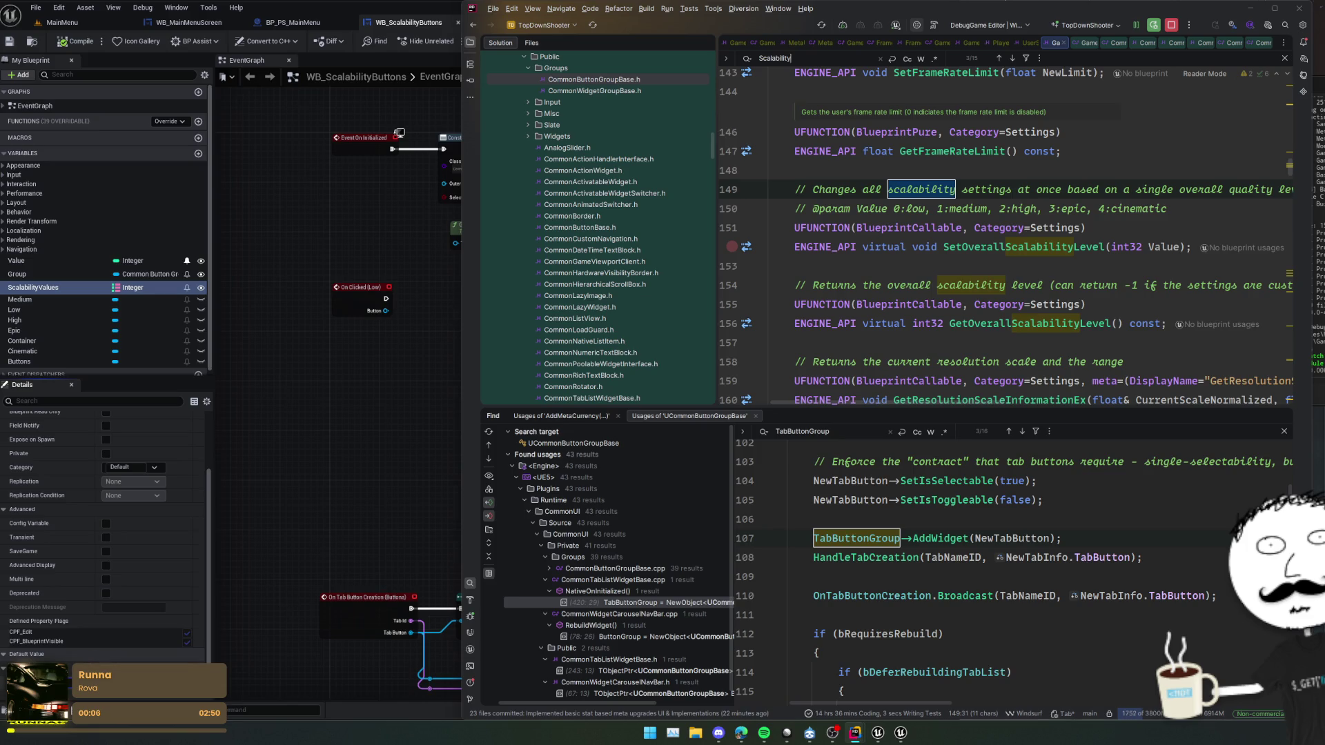
{"action": "left_click", "coordinate": [113, 661]}
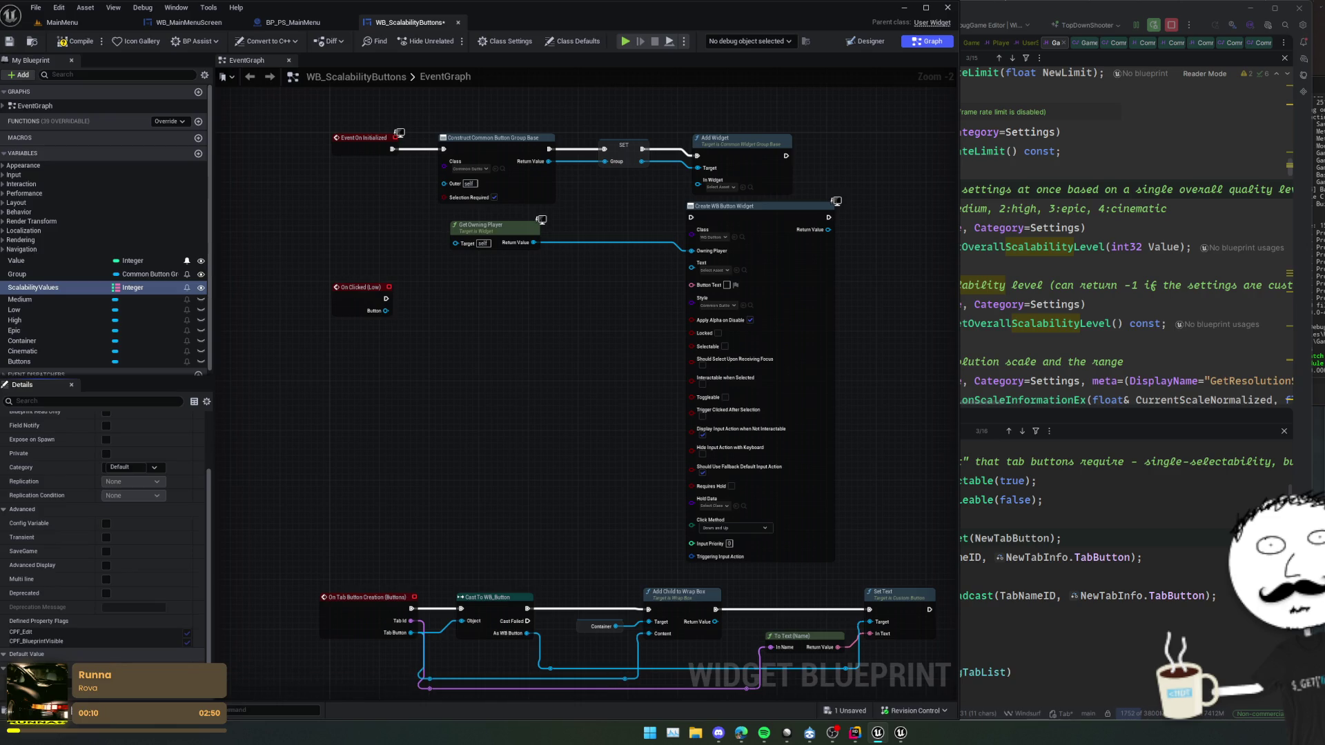
- Fill the ScalabilityValues default map with keys 0–4, Low through Cinematic, and save the blueprint
{"action": "scroll", "coordinate": [103, 534], "scroll_direction": "down", "scroll_amount": 1}
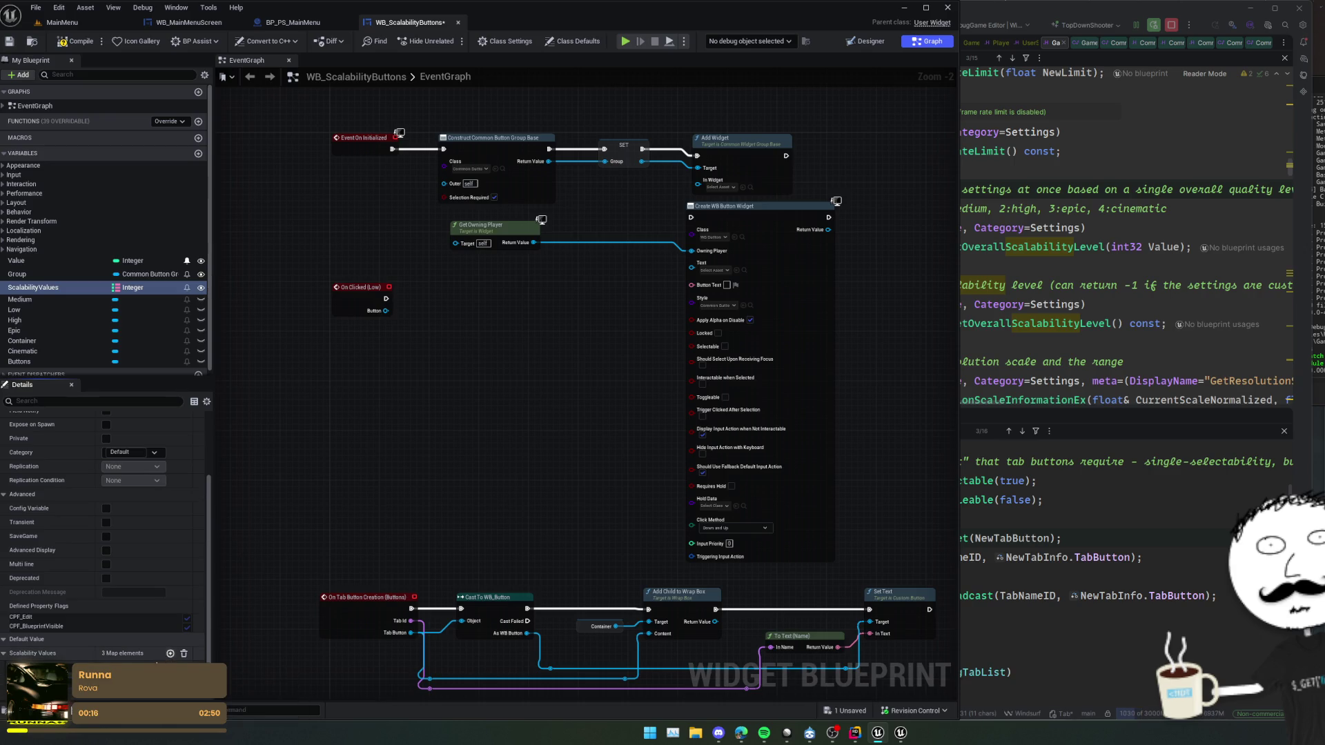
{"action": "scroll", "coordinate": [161, 661], "scroll_direction": "down", "scroll_amount": 1}
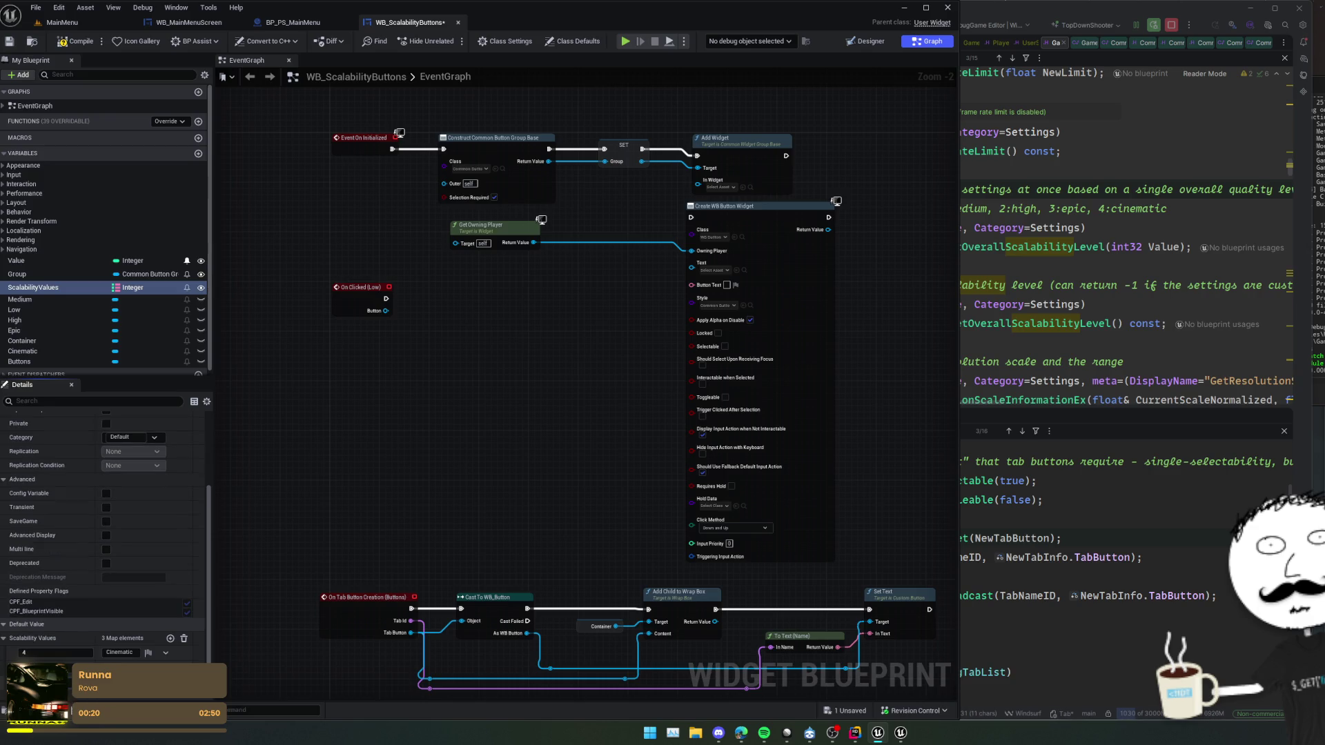
{"action": "left_click", "coordinate": [169, 638]}
{"action": "scroll", "coordinate": [103, 538], "scroll_direction": "down", "scroll_amount": 1}
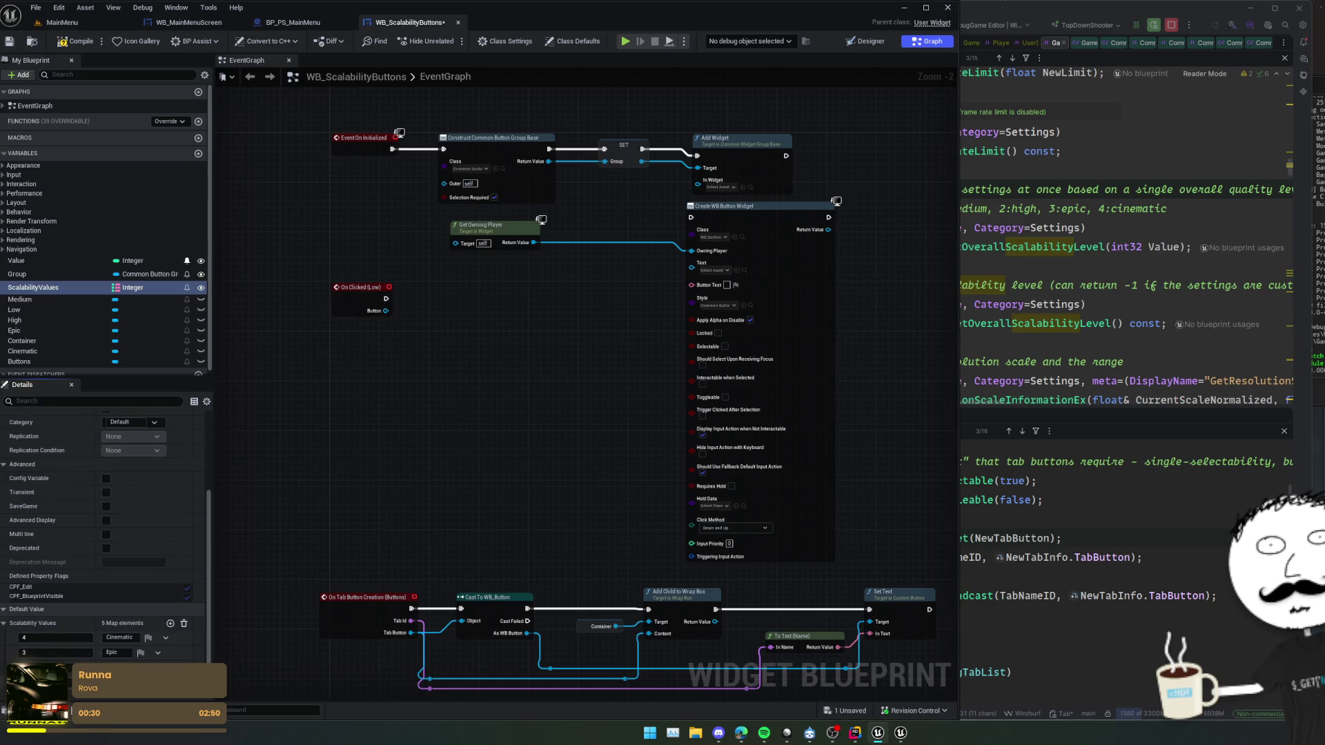
{"action": "scroll", "coordinate": [136, 649], "scroll_direction": "down", "scroll_amount": 1}
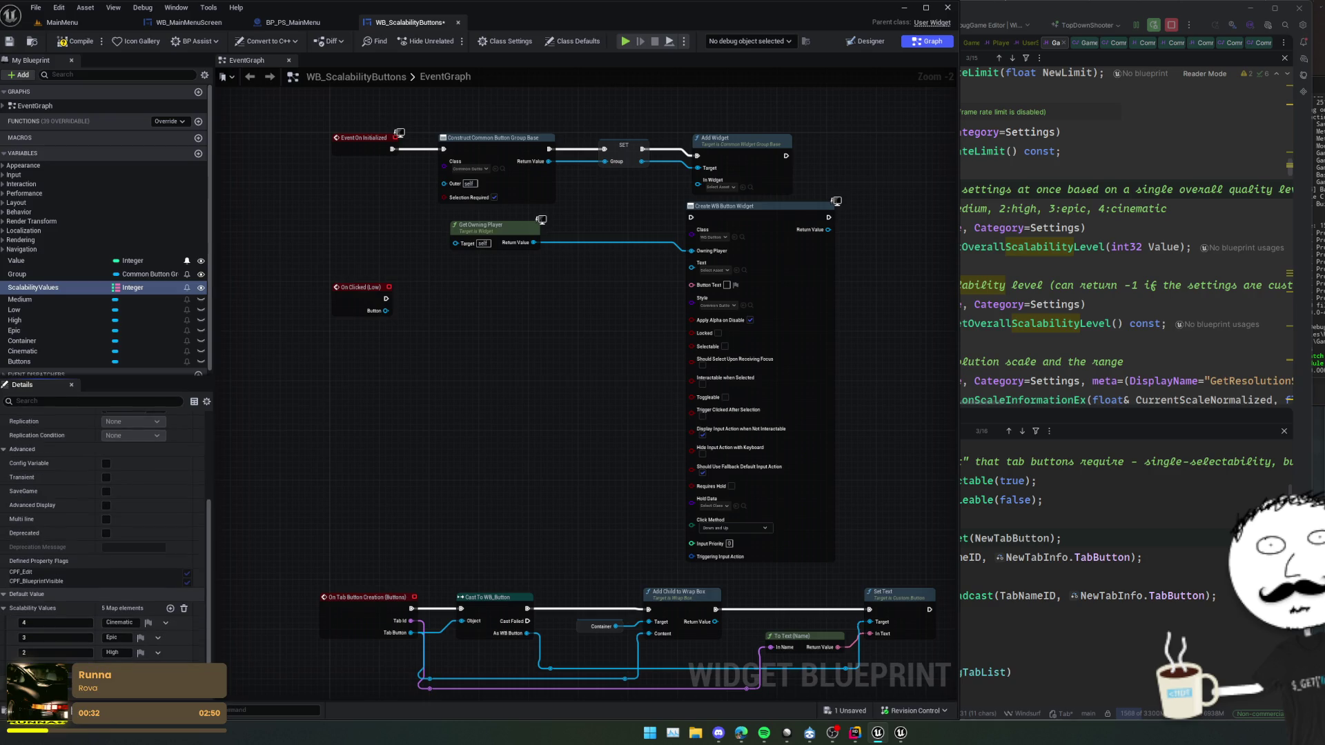
{"action": "key", "text": "ctrl+s"}
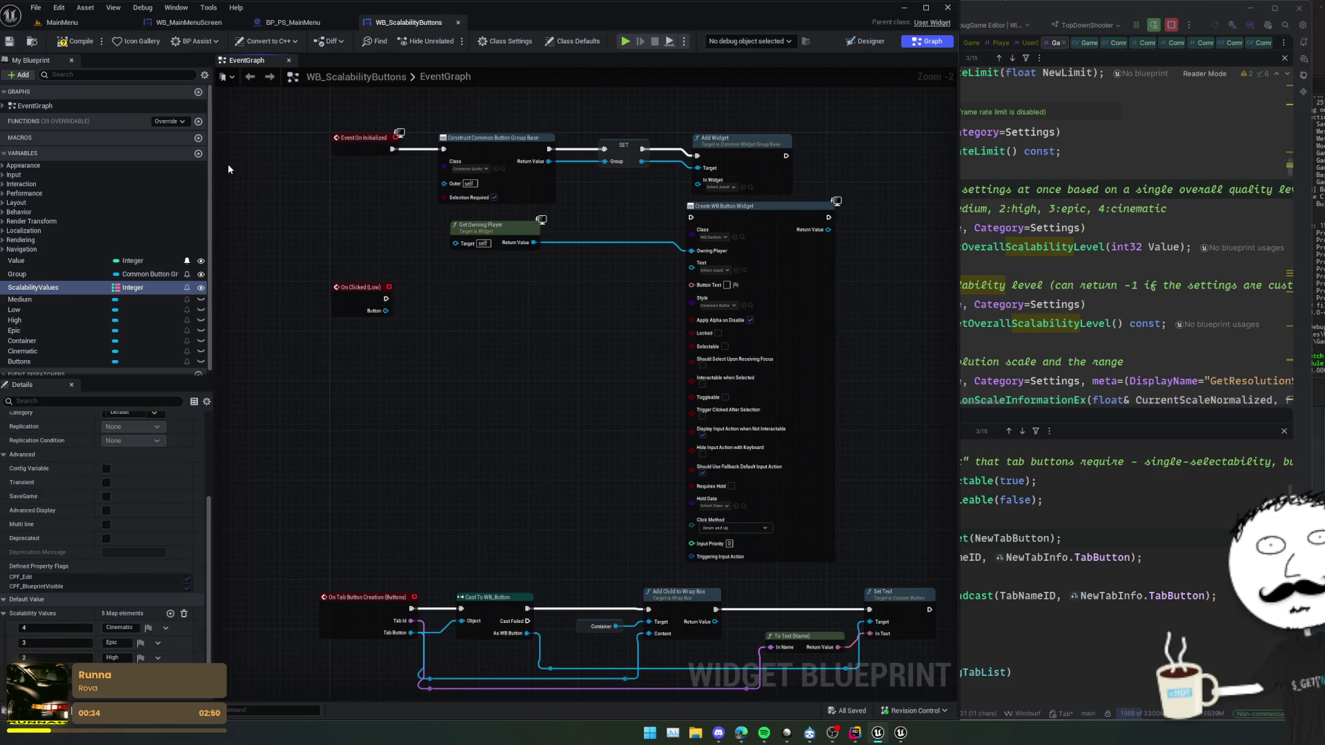
{"action": "mouse_move", "coordinate": [297, 389]}
{"action": "left_mouse_down"}
{"action": "mouse_move", "coordinate": [393, 382]}
{"action": "mouse_move", "coordinate": [376, 412]}
{"action": "left_mouse_up"}
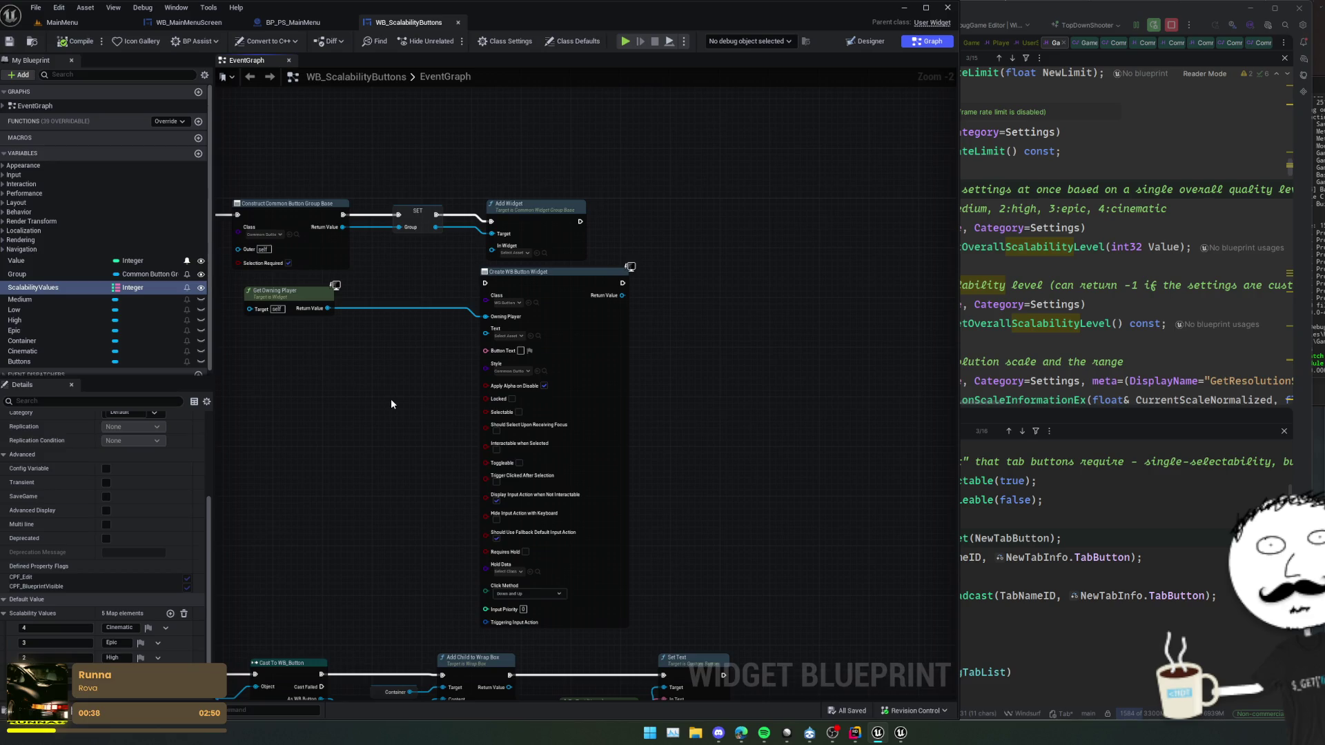
- Add a Get ScalabilityValues node feeding a new For Each Loop (Map) node
{"action": "left_click_drag", "start_coordinate": [552, 273], "coordinate": [675, 271]}
{"action": "left_click_drag", "start_coordinate": [515, 364], "coordinate": [571, 349]}
{"action": "left_click_drag", "start_coordinate": [42, 287], "coordinate": [509, 365]}
{"action": "left_click", "coordinate": [476, 360]}
{"action": "type", "text": "for"}
{"action": "key", "text": "Return"}
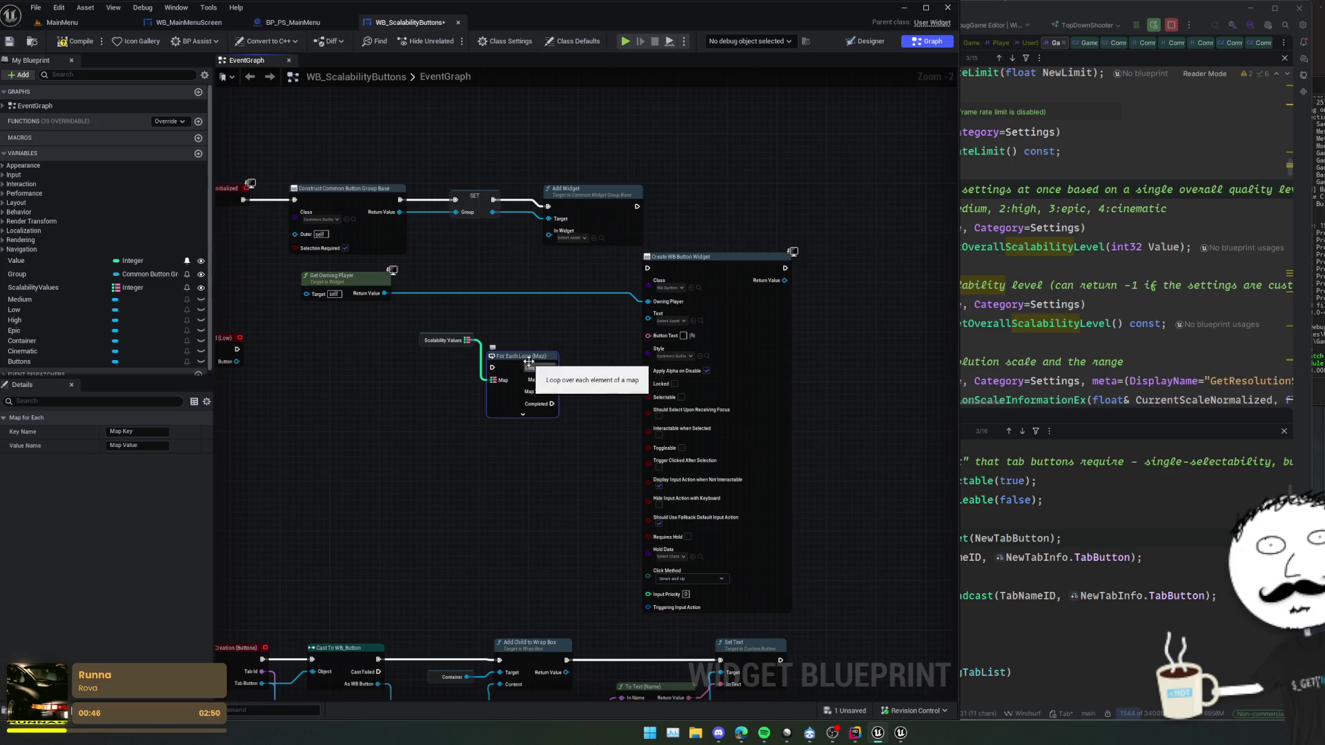
{"action": "scroll", "coordinate": [565, 378], "scroll_direction": "up", "scroll_amount": 2}
{"action": "mouse_move", "coordinate": [565, 377]}
{"action": "left_mouse_down"}
{"action": "mouse_move", "coordinate": [391, 444]}
{"action": "mouse_move", "coordinate": [417, 456]}
{"action": "mouse_move", "coordinate": [514, 437]}
{"action": "left_mouse_up"}
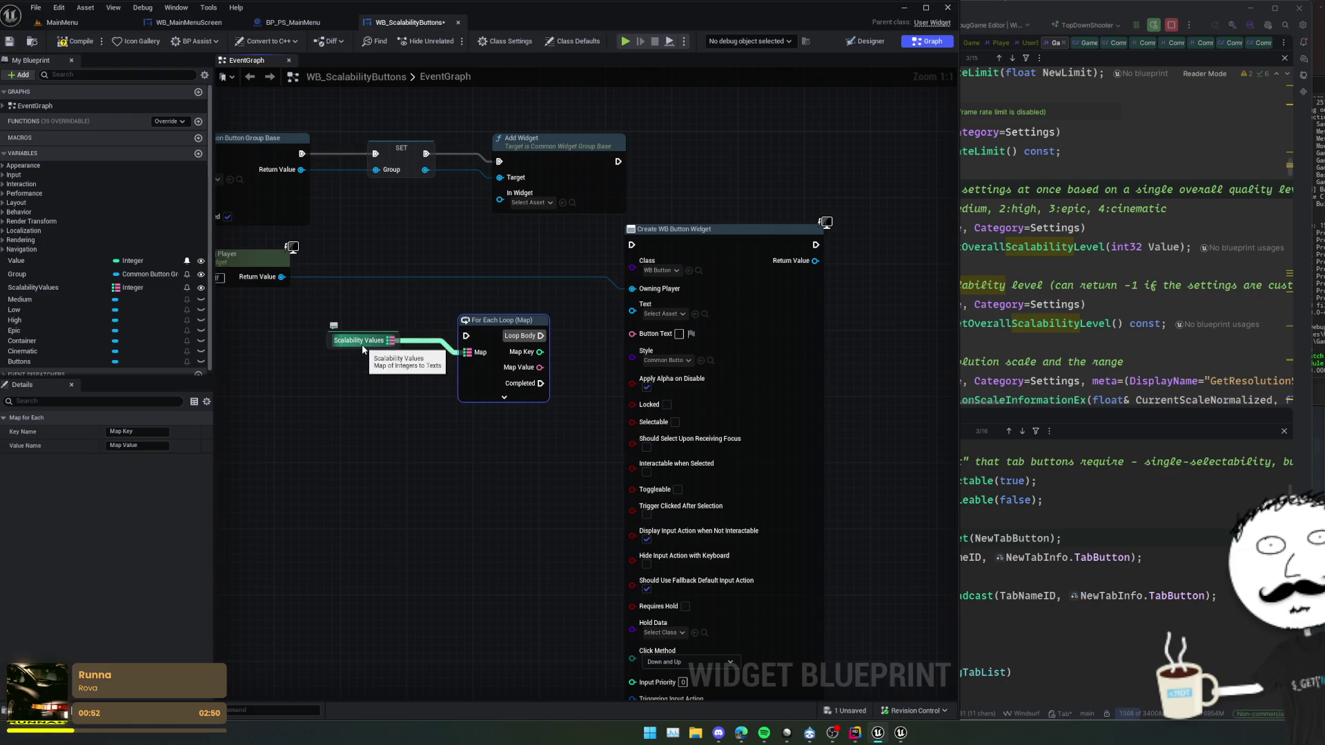
- Compile, then wire the loop's Loop Body into Create WB Button Widget
{"action": "left_click", "coordinate": [61, 42]}
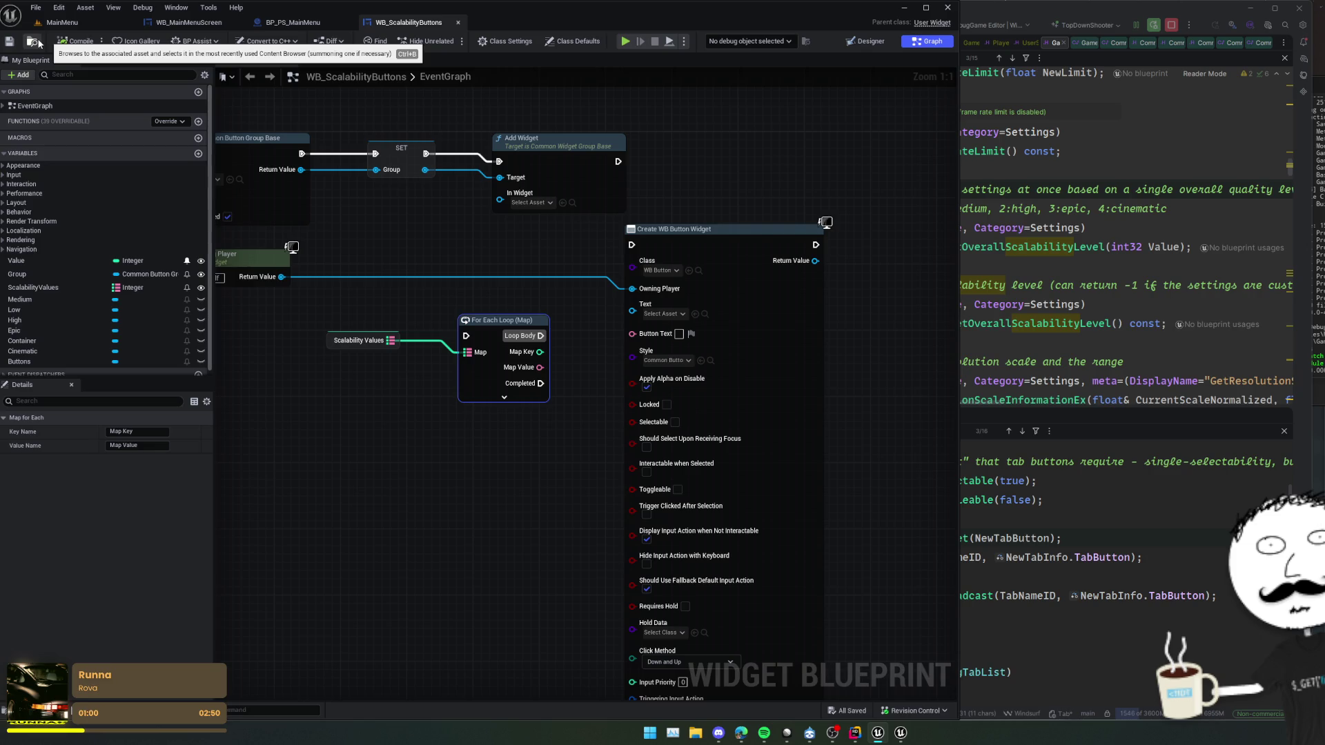
{"action": "mouse_move", "coordinate": [435, 369]}
{"action": "left_mouse_down"}
{"action": "mouse_move", "coordinate": [463, 353]}
{"action": "mouse_move", "coordinate": [394, 362]}
{"action": "left_mouse_up"}
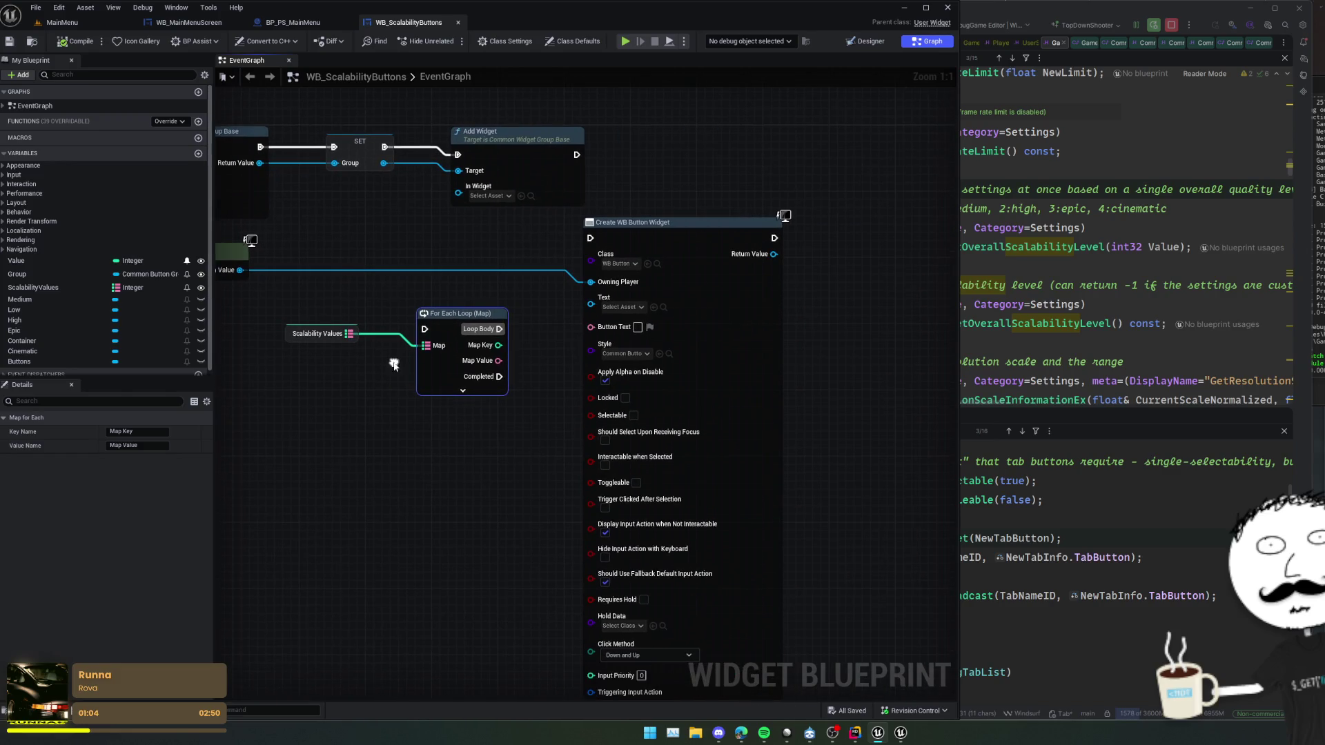
{"action": "mouse_move", "coordinate": [498, 329]}
{"action": "left_mouse_down"}
{"action": "mouse_move", "coordinate": [595, 250]}
{"action": "mouse_move", "coordinate": [590, 238]}
{"action": "left_mouse_up"}
{"action": "mouse_move", "coordinate": [432, 371]}
{"action": "left_mouse_down"}
{"action": "mouse_move", "coordinate": [318, 351]}
{"action": "mouse_move", "coordinate": [478, 305]}
{"action": "mouse_move", "coordinate": [470, 372]}
{"action": "mouse_move", "coordinate": [503, 311]}
{"action": "mouse_move", "coordinate": [371, 375]}
{"action": "left_mouse_up"}
{"action": "left_click", "coordinate": [371, 375]}
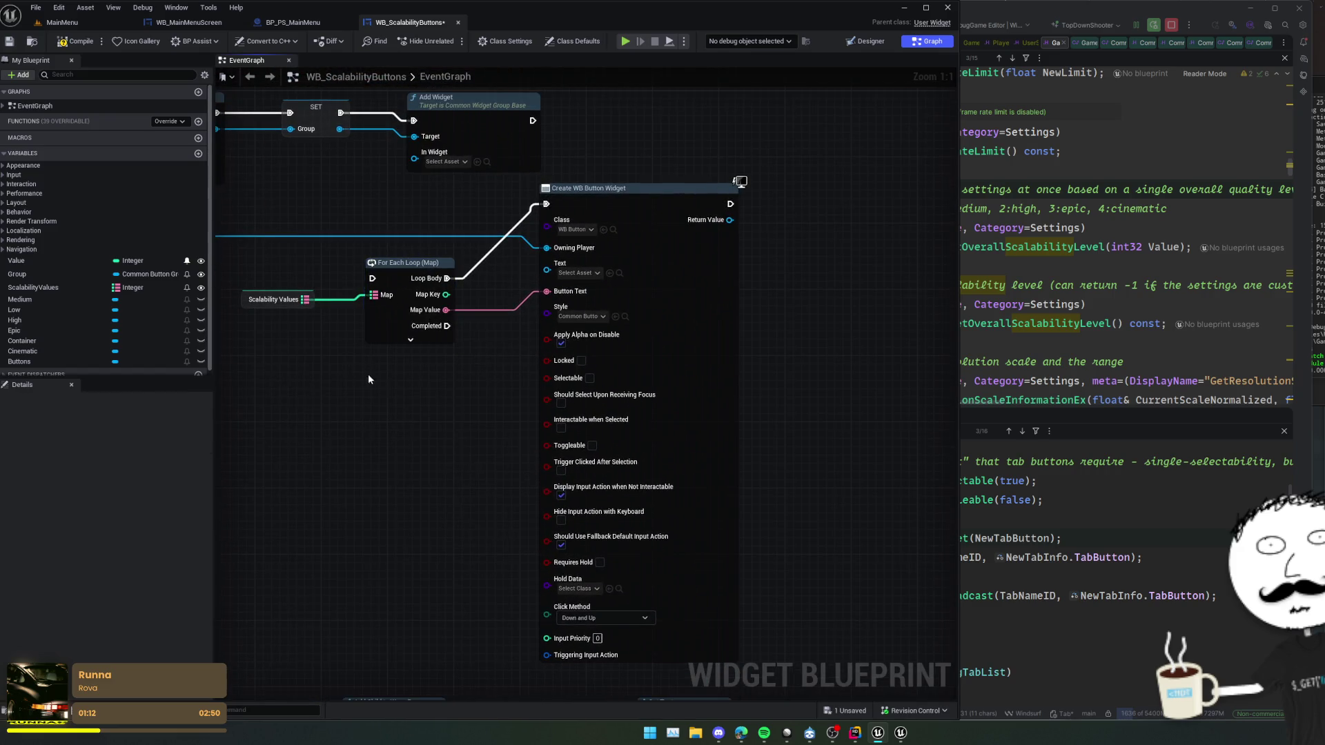
- Delete the stray ScalabilityButtons variable and save the blueprint
{"action": "left_click", "coordinate": [36, 289]}
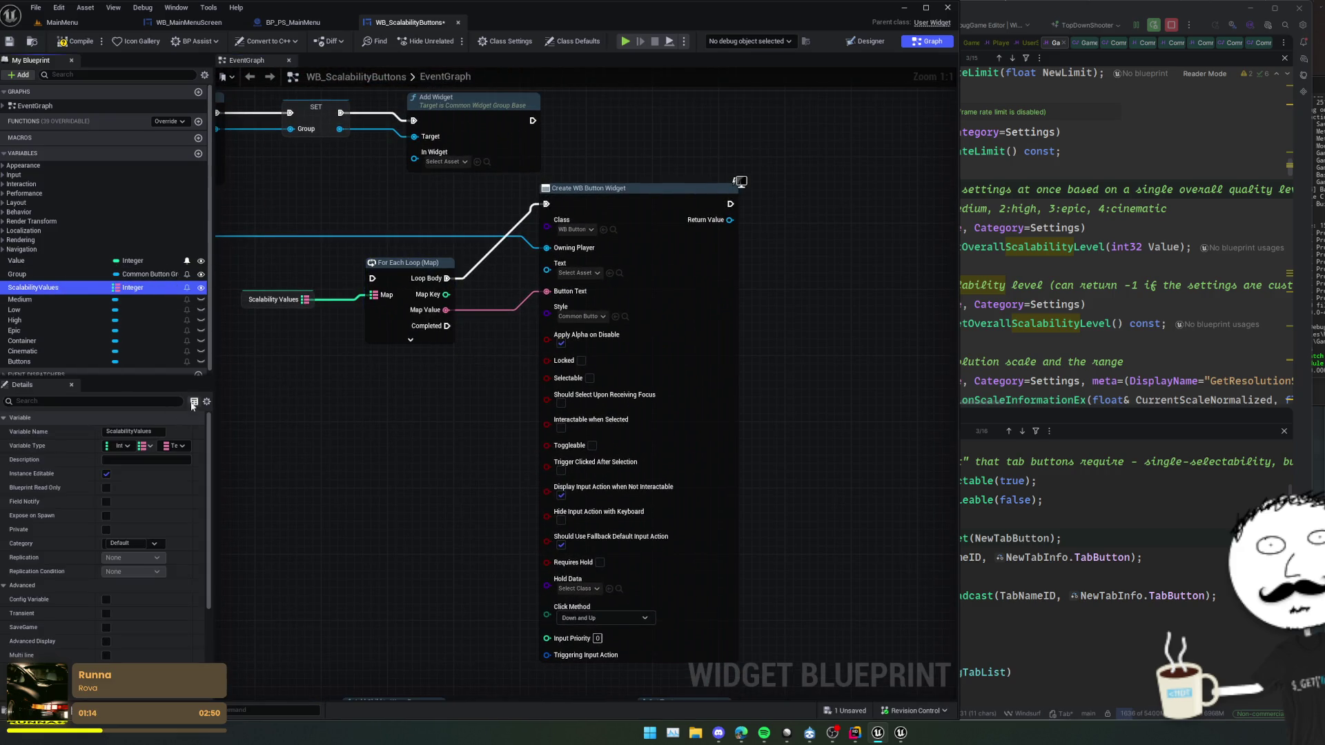
{"action": "left_click", "coordinate": [198, 153]}
{"action": "type", "text": "Scalability"}
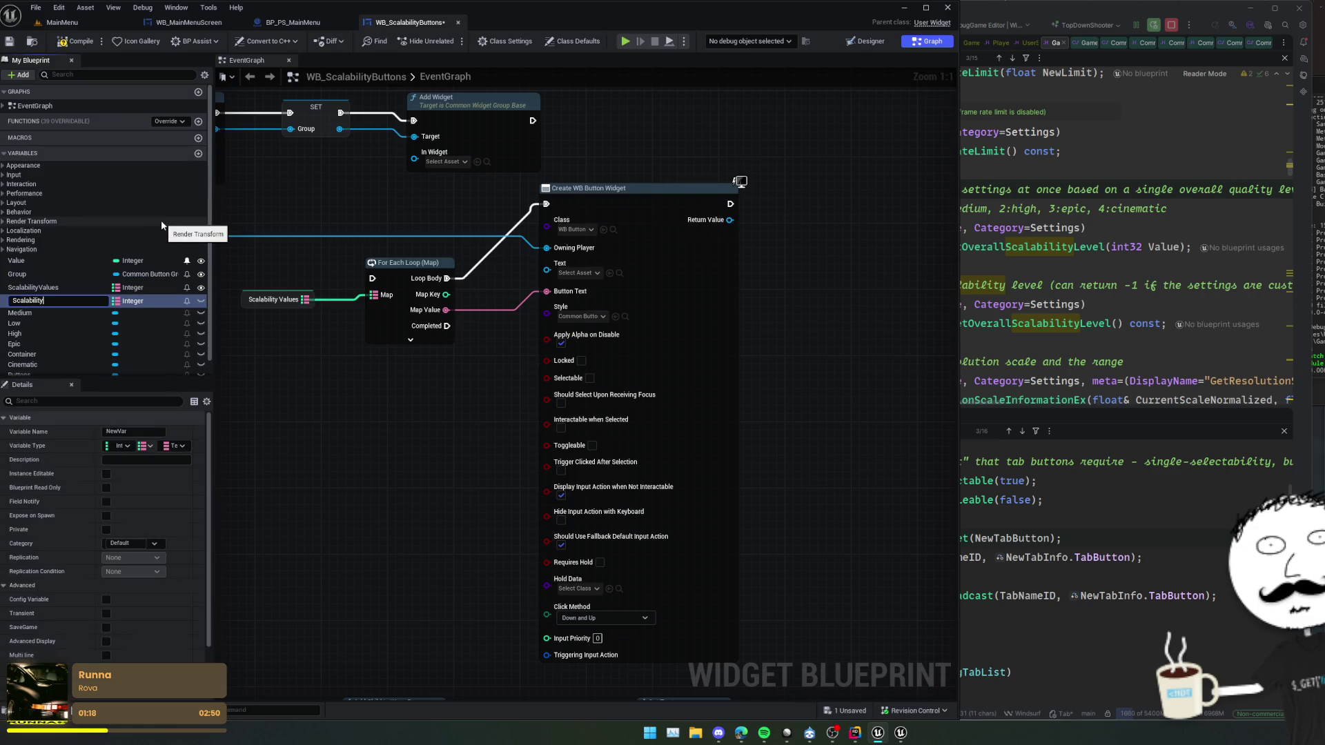
{"action": "key", "text": "Return"}
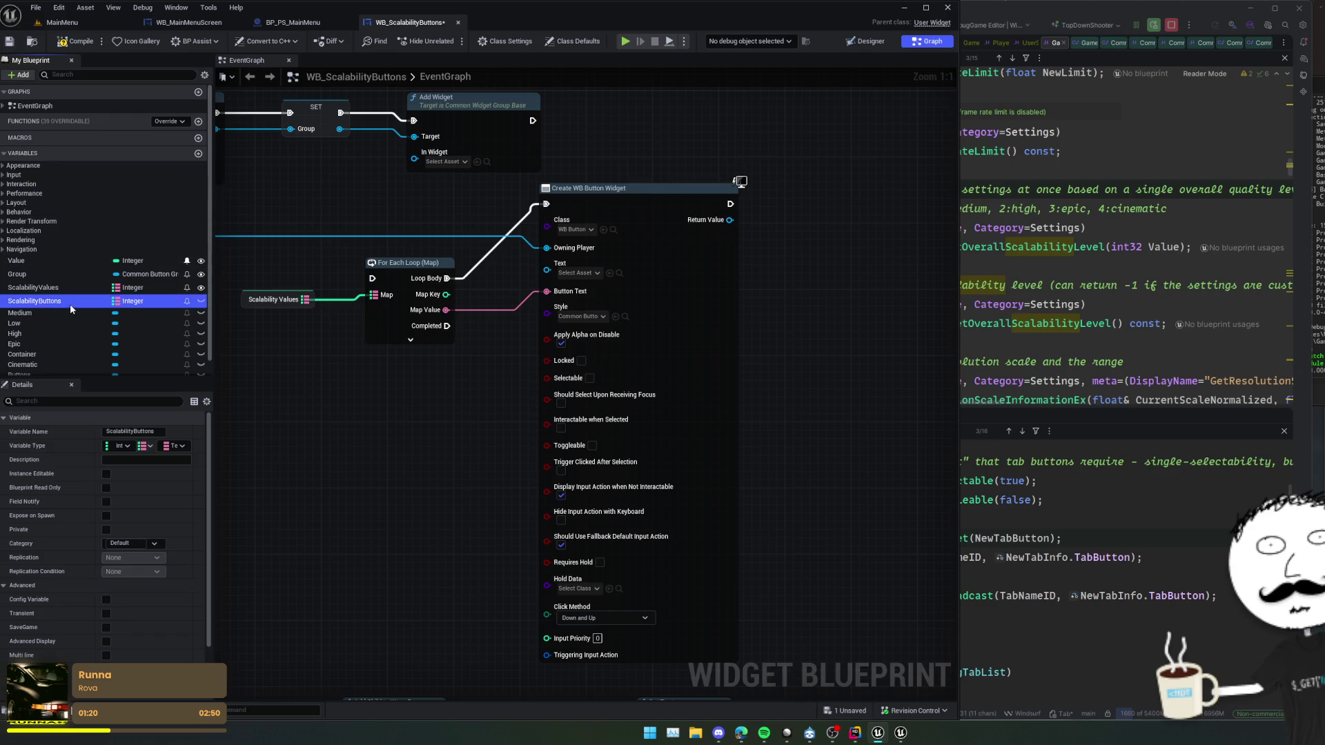
{"action": "key", "text": "Delete"}
{"action": "left_click_drag", "start_coordinate": [411, 363], "coordinate": [382, 384]}
{"action": "key", "text": "ctrl+s"}
- Run the loop after SET and chain Add Widget after button creation, feeding its In Widget
{"action": "mouse_move", "coordinate": [479, 335]}
{"action": "left_mouse_down"}
{"action": "mouse_move", "coordinate": [598, 419]}
{"action": "mouse_move", "coordinate": [588, 435]}
{"action": "left_mouse_up"}
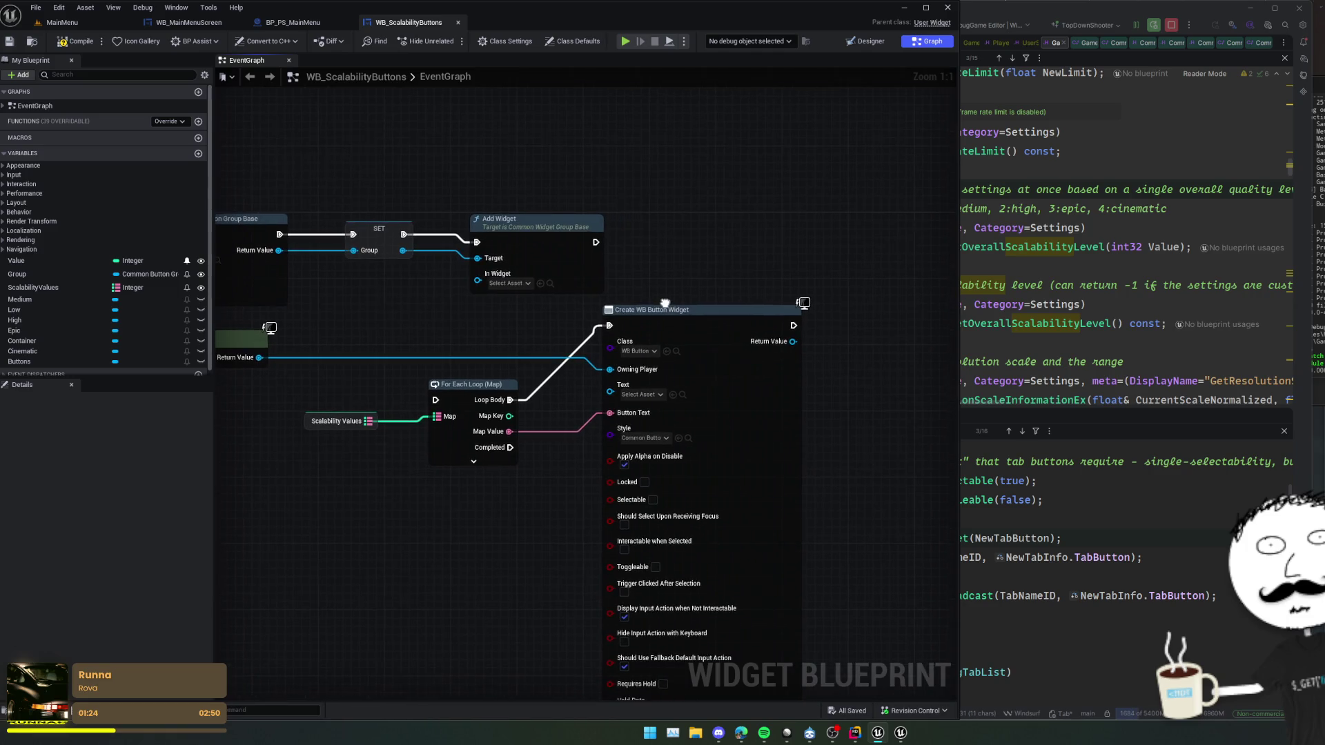
{"action": "mouse_move", "coordinate": [435, 400]}
{"action": "left_mouse_down"}
{"action": "mouse_move", "coordinate": [637, 306]}
{"action": "mouse_move", "coordinate": [401, 257]}
{"action": "mouse_move", "coordinate": [404, 235]}
{"action": "left_mouse_up"}
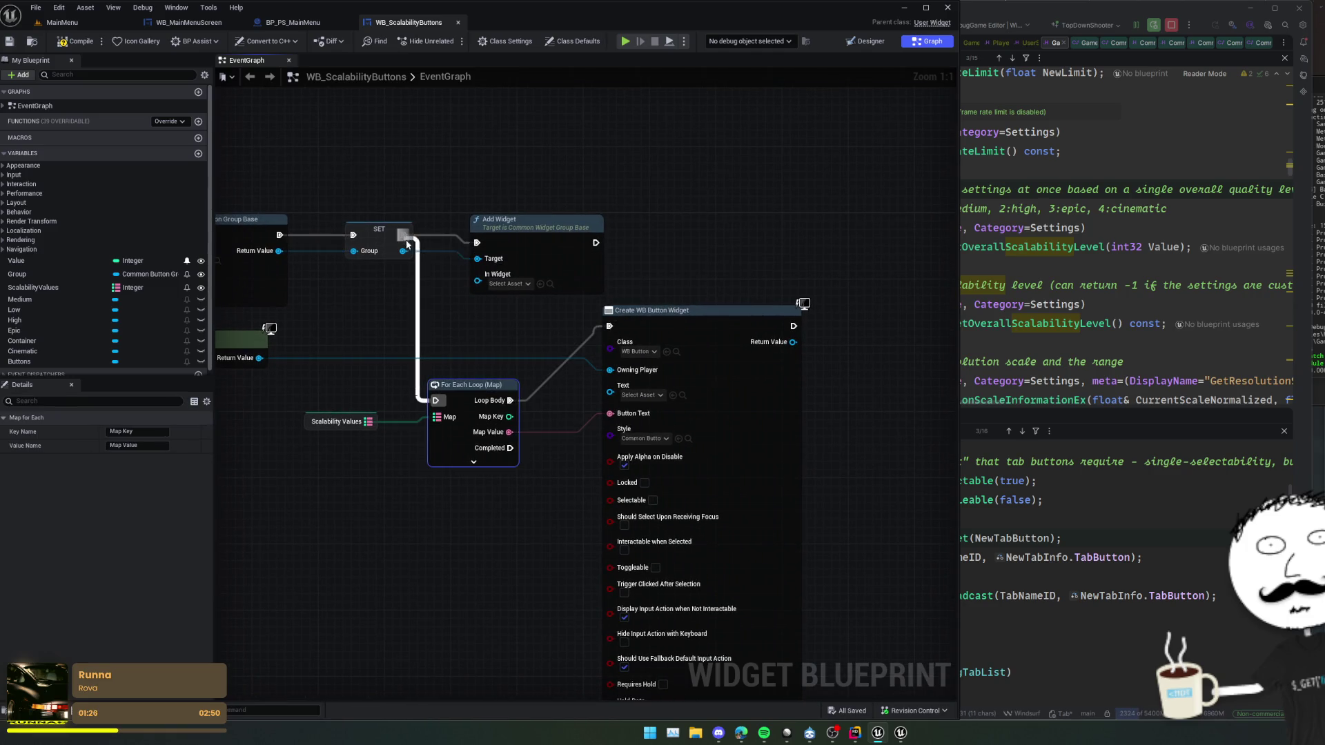
{"action": "left_click_drag", "start_coordinate": [557, 237], "coordinate": [590, 229]}
{"action": "left_click", "coordinate": [514, 250], "text": "alt"}
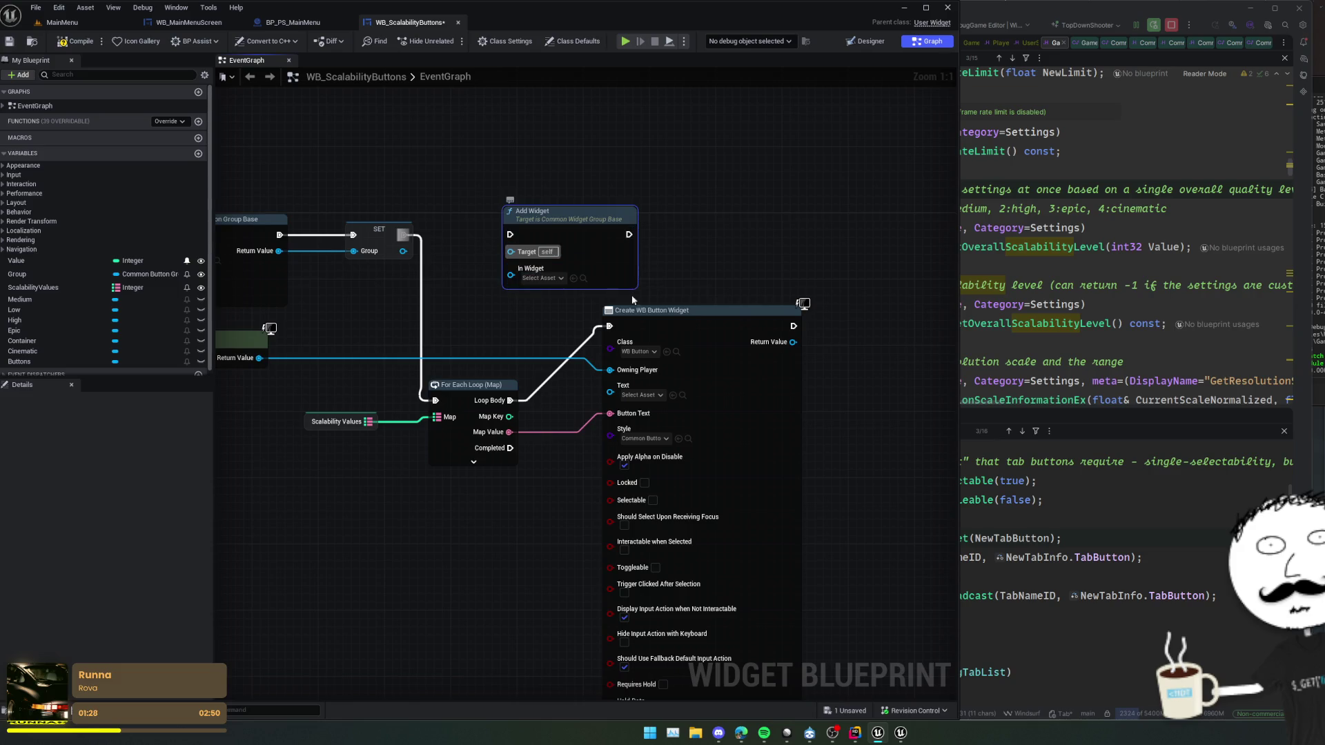
{"action": "left_click_drag", "start_coordinate": [525, 290], "coordinate": [401, 278]}
{"action": "mouse_move", "coordinate": [414, 199]}
{"action": "left_mouse_down"}
{"action": "mouse_move", "coordinate": [752, 280]}
{"action": "mouse_move", "coordinate": [726, 338]}
{"action": "left_mouse_up"}
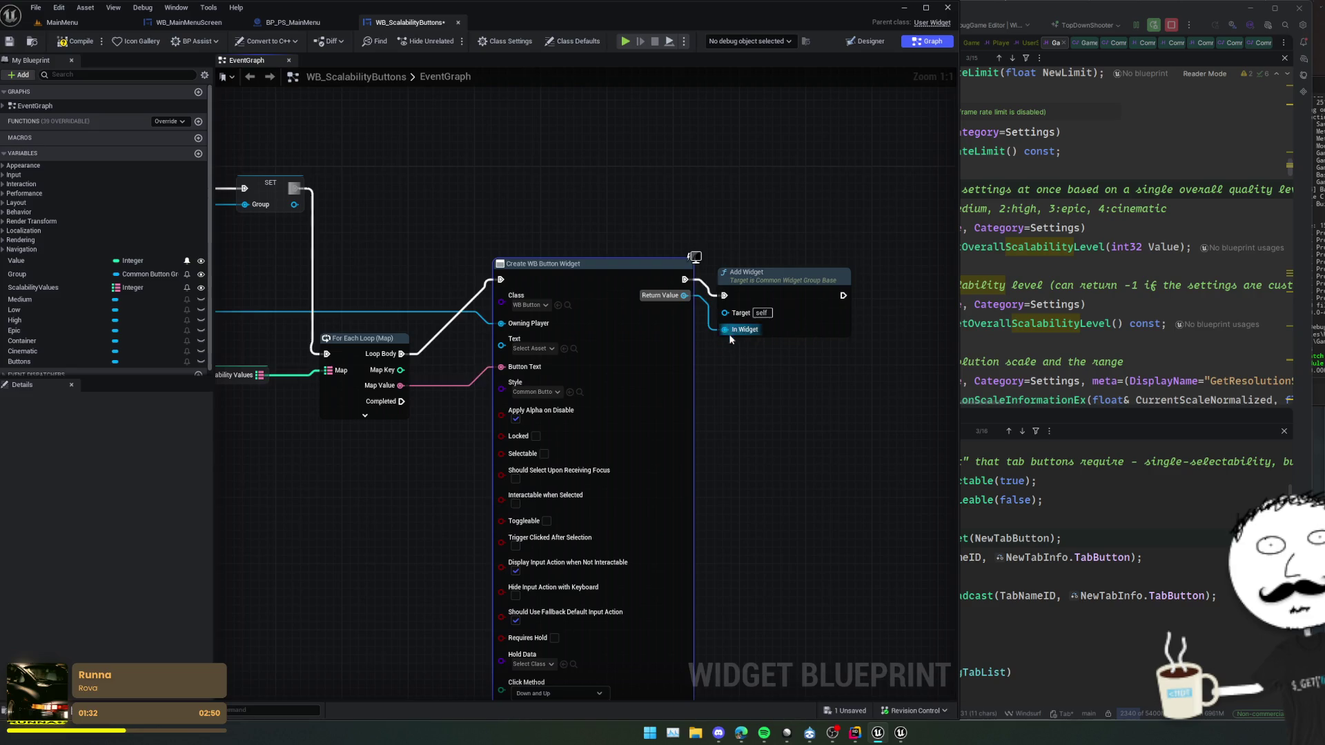
{"action": "left_click_drag", "start_coordinate": [759, 273], "coordinate": [817, 256]}
- Tidy the nodes into an aligned row, save, and compile to check for errors
{"action": "left_click_drag", "start_coordinate": [782, 414], "coordinate": [817, 314]}
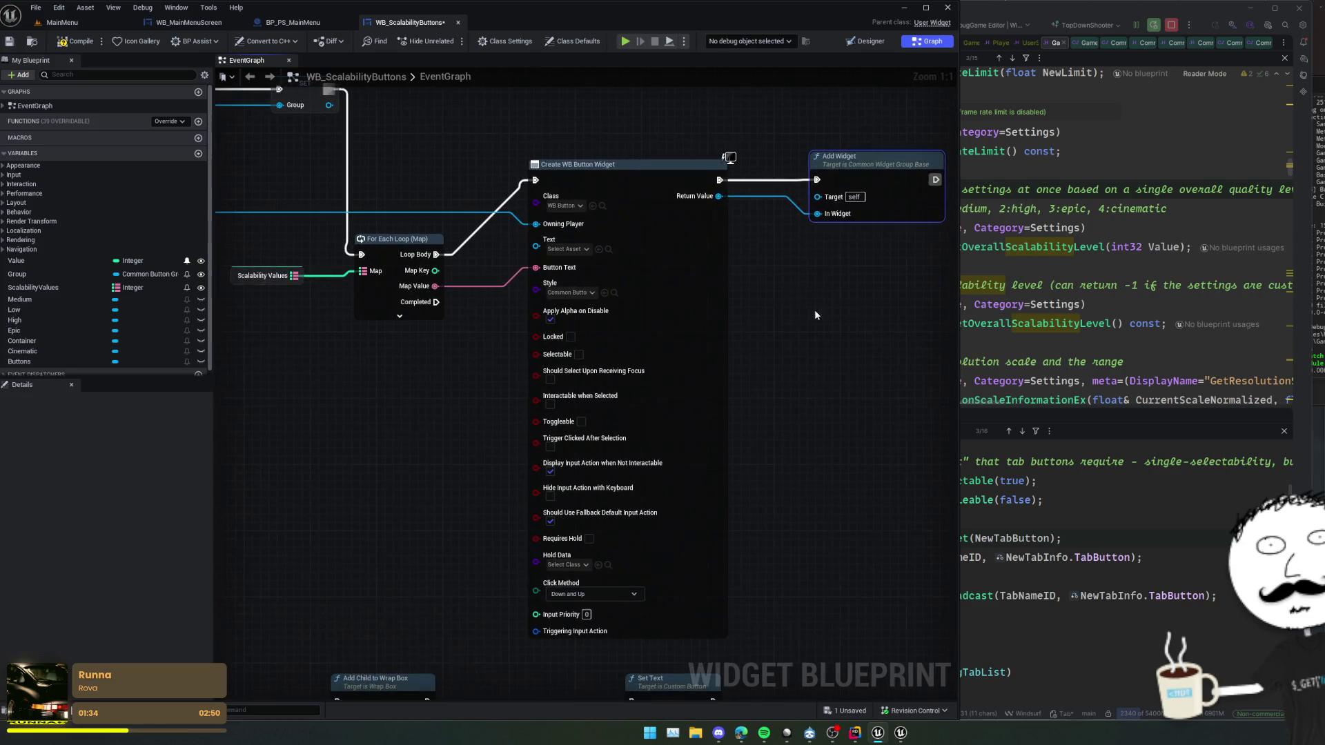
{"action": "mouse_move", "coordinate": [456, 376]}
{"action": "left_mouse_down"}
{"action": "mouse_move", "coordinate": [454, 331]}
{"action": "mouse_move", "coordinate": [481, 464]}
{"action": "mouse_move", "coordinate": [560, 462]}
{"action": "mouse_move", "coordinate": [284, 458]}
{"action": "mouse_move", "coordinate": [435, 449]}
{"action": "mouse_move", "coordinate": [624, 338]}
{"action": "mouse_move", "coordinate": [531, 223]}
{"action": "mouse_move", "coordinate": [594, 281]}
{"action": "mouse_move", "coordinate": [527, 473]}
{"action": "left_mouse_up"}
{"action": "key", "text": "ctrl+a"}
{"action": "key", "text": "f"}
{"action": "scroll", "coordinate": [434, 449], "scroll_direction": "down", "scroll_amount": 1}
{"action": "key", "text": "ctrl+s"}
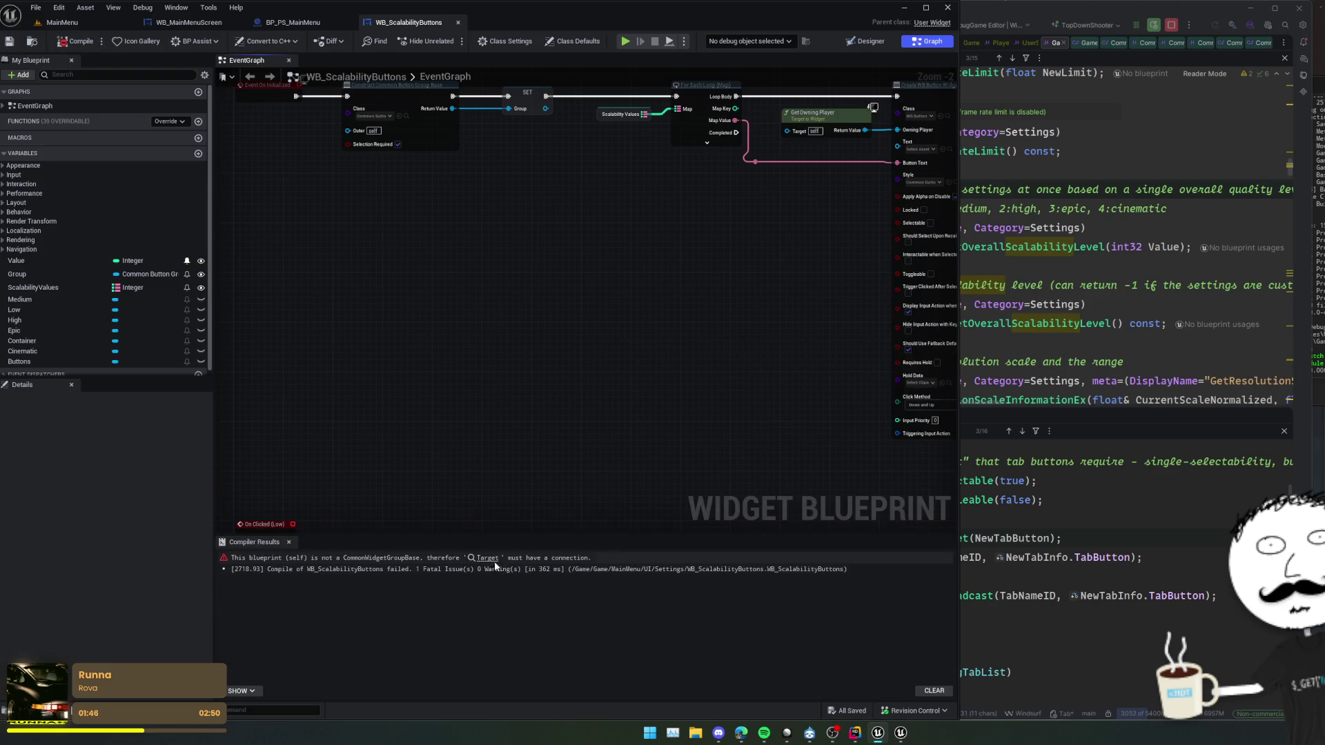
{"action": "left_click", "coordinate": [486, 558]}
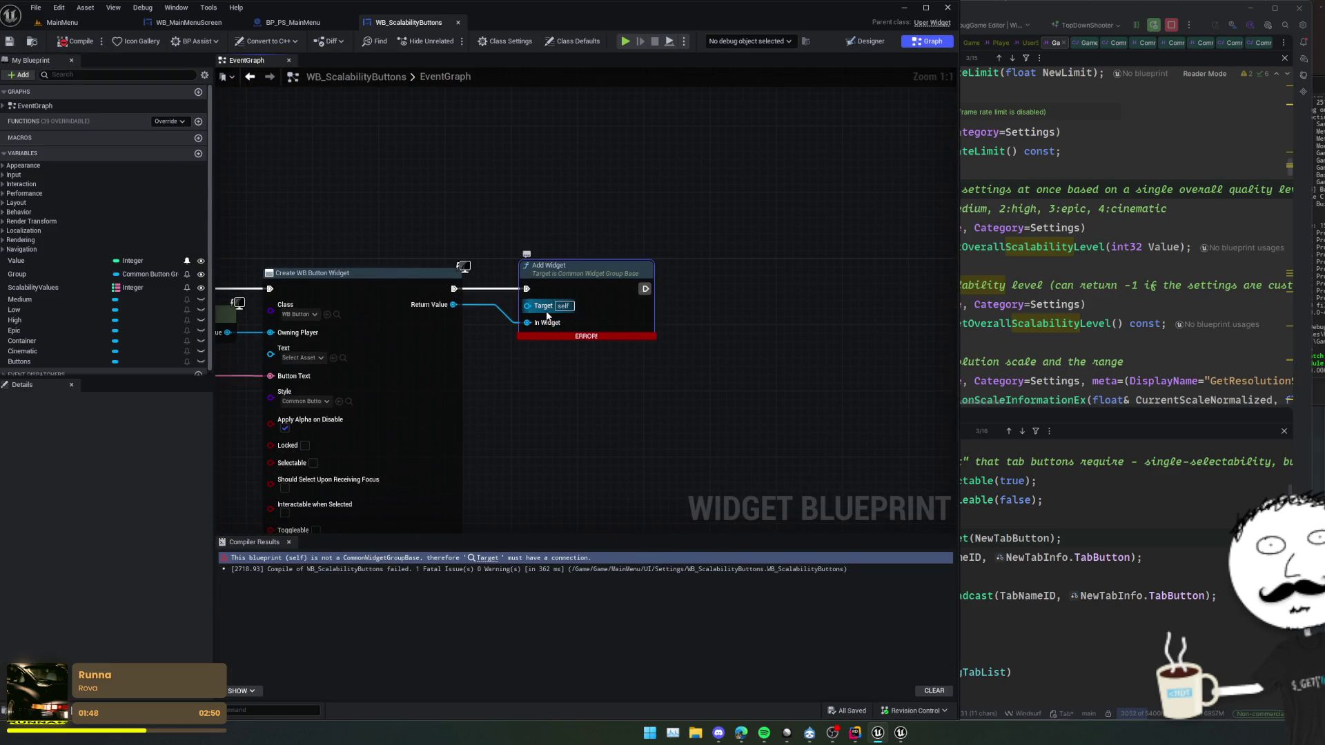
- Wire the stored Group into Add Widget's Target and recompile to clear the error
{"action": "left_click_drag", "start_coordinate": [523, 388], "coordinate": [723, 403]}
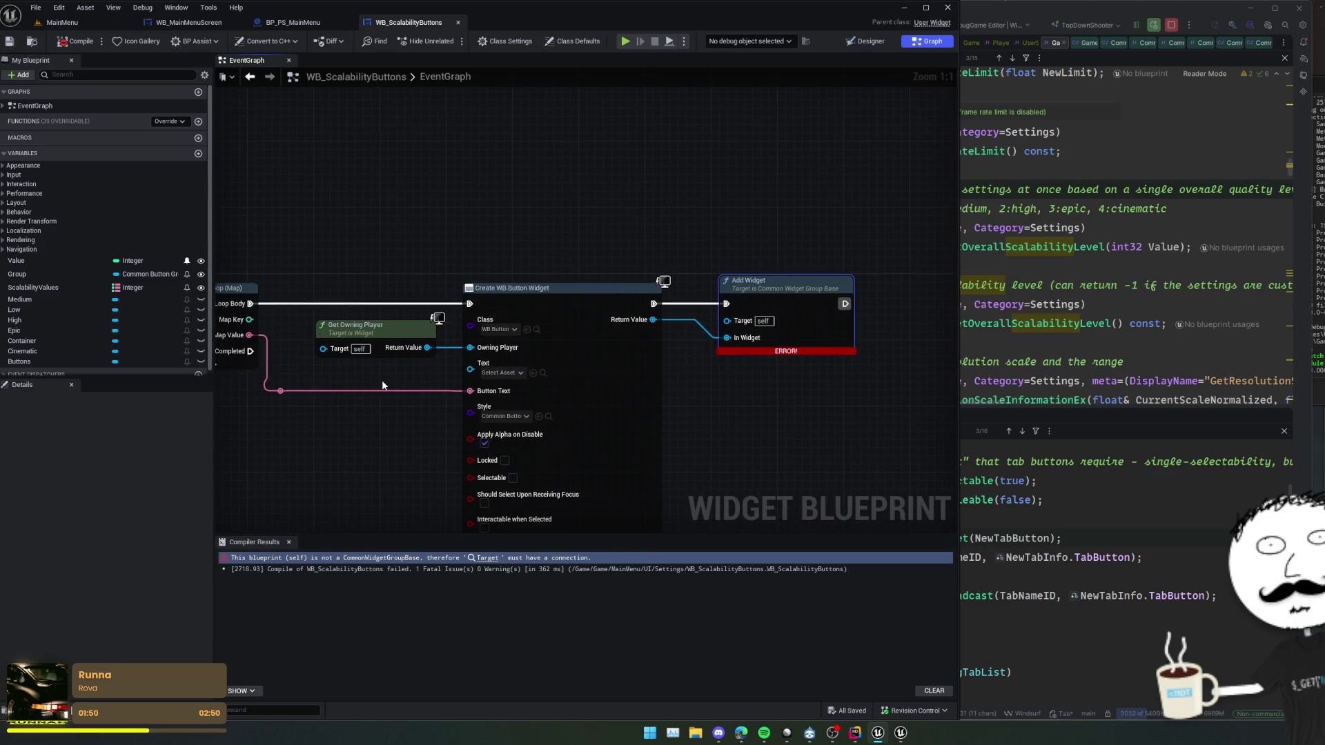
{"action": "left_click_drag", "start_coordinate": [383, 385], "coordinate": [771, 393]}
{"action": "mouse_move", "coordinate": [390, 328]}
{"action": "left_mouse_down"}
{"action": "mouse_move", "coordinate": [863, 332]}
{"action": "mouse_move", "coordinate": [748, 329]}
{"action": "left_mouse_up"}
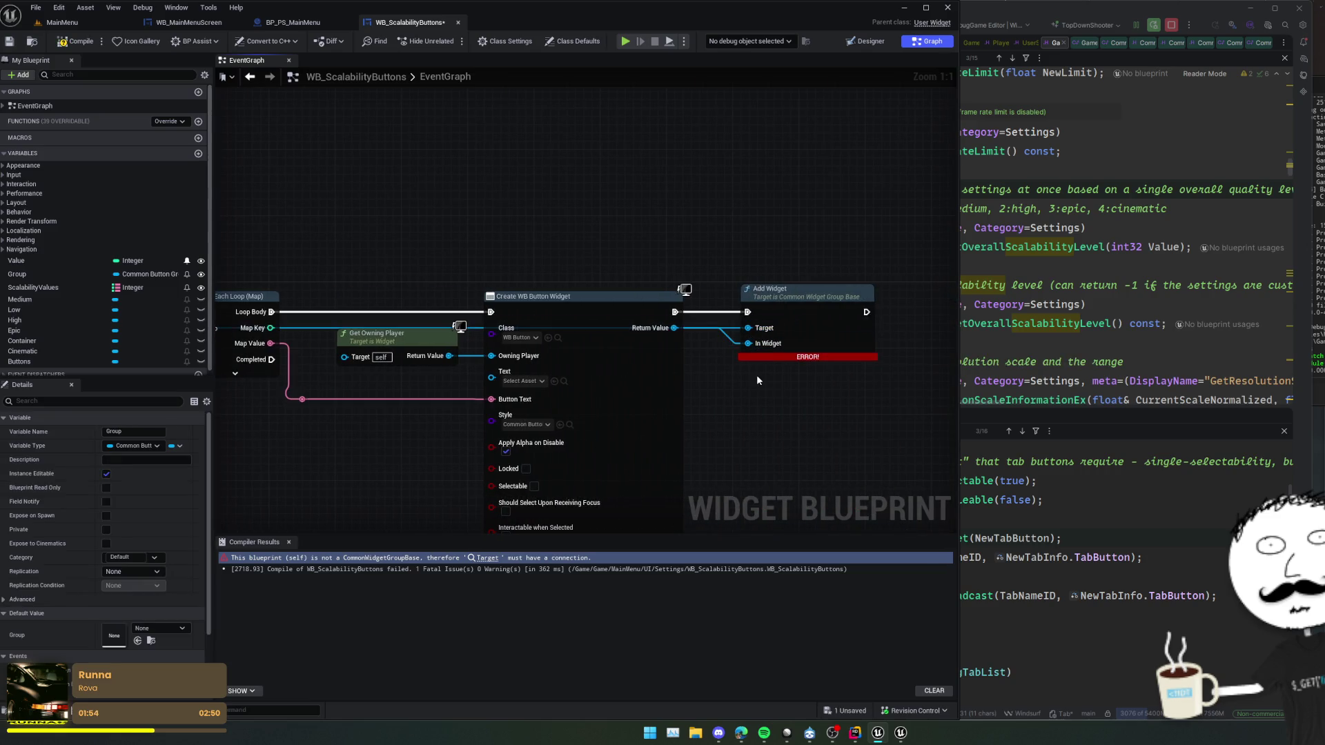
{"action": "left_click", "coordinate": [77, 40]}
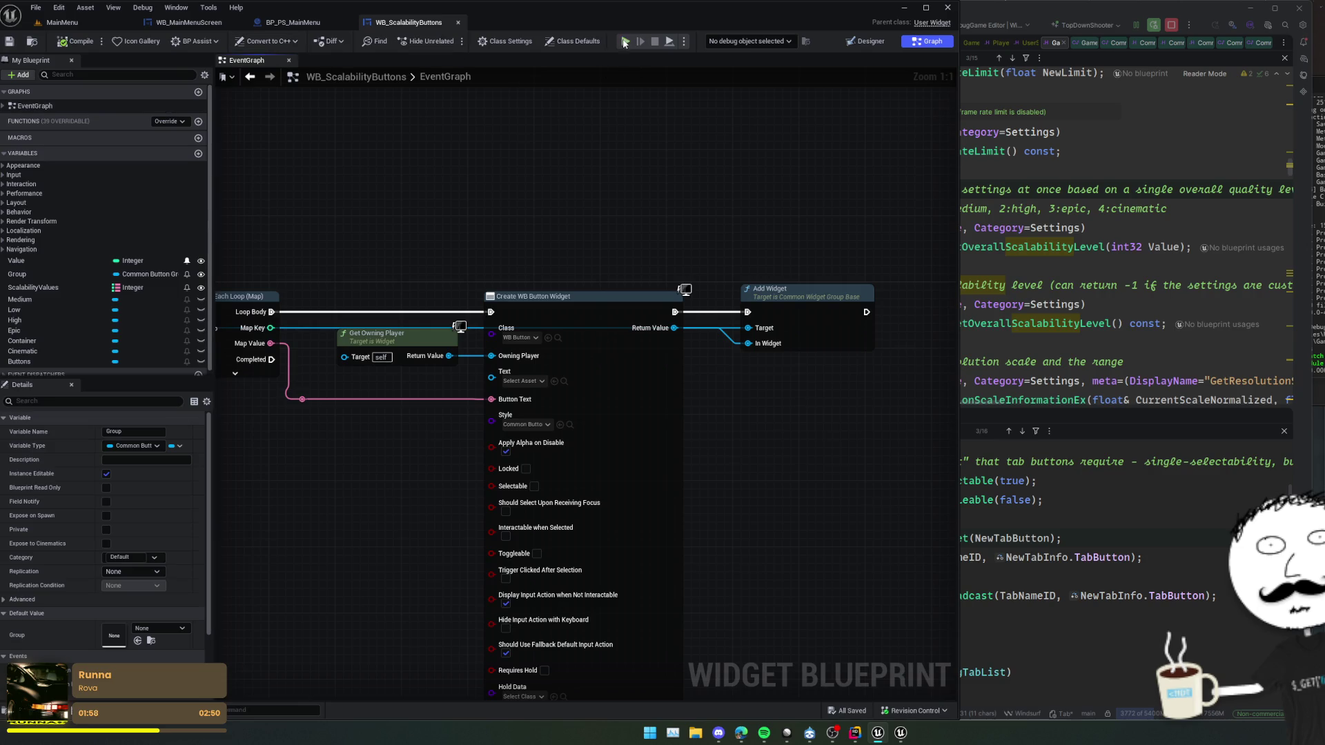
{"action": "scroll", "coordinate": [592, 172], "scroll_direction": "down", "scroll_amount": 1}
{"action": "scroll", "coordinate": [590, 184], "scroll_direction": "down", "scroll_amount": 1}
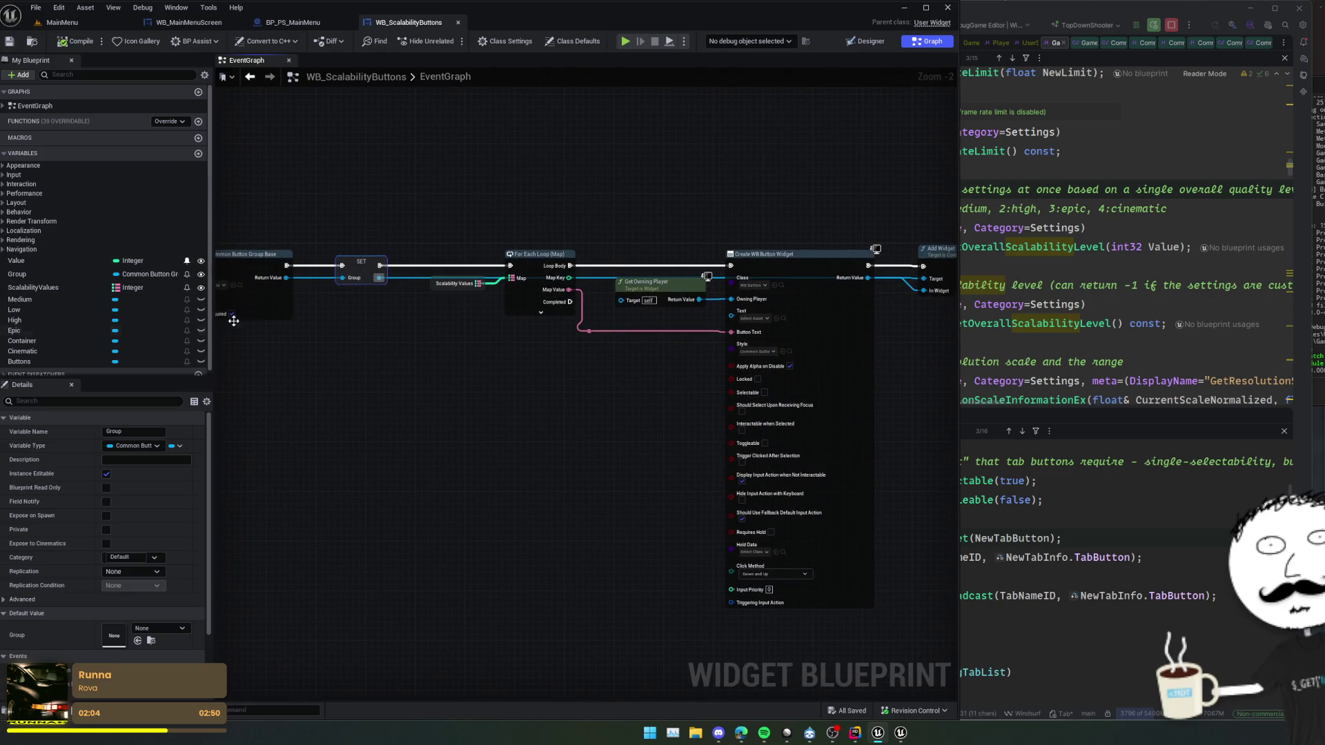
{"action": "mouse_move", "coordinate": [346, 311]}
{"action": "left_mouse_down"}
{"action": "mouse_move", "coordinate": [578, 306]}
{"action": "mouse_move", "coordinate": [625, 336]}
{"action": "left_mouse_up"}
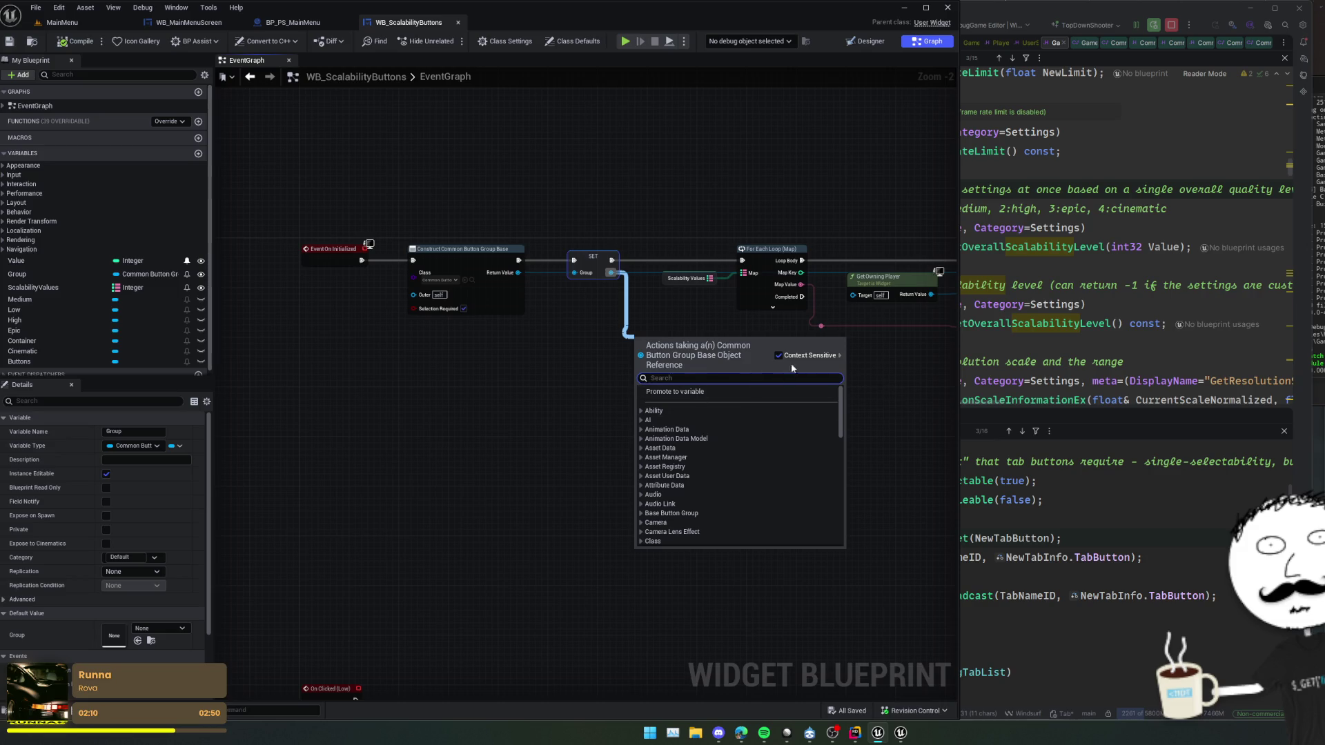
- Search the Group pin's actions for 'assign', then inspect the widget group's AddWidget code in Rider
{"action": "type", "text": "assign"}
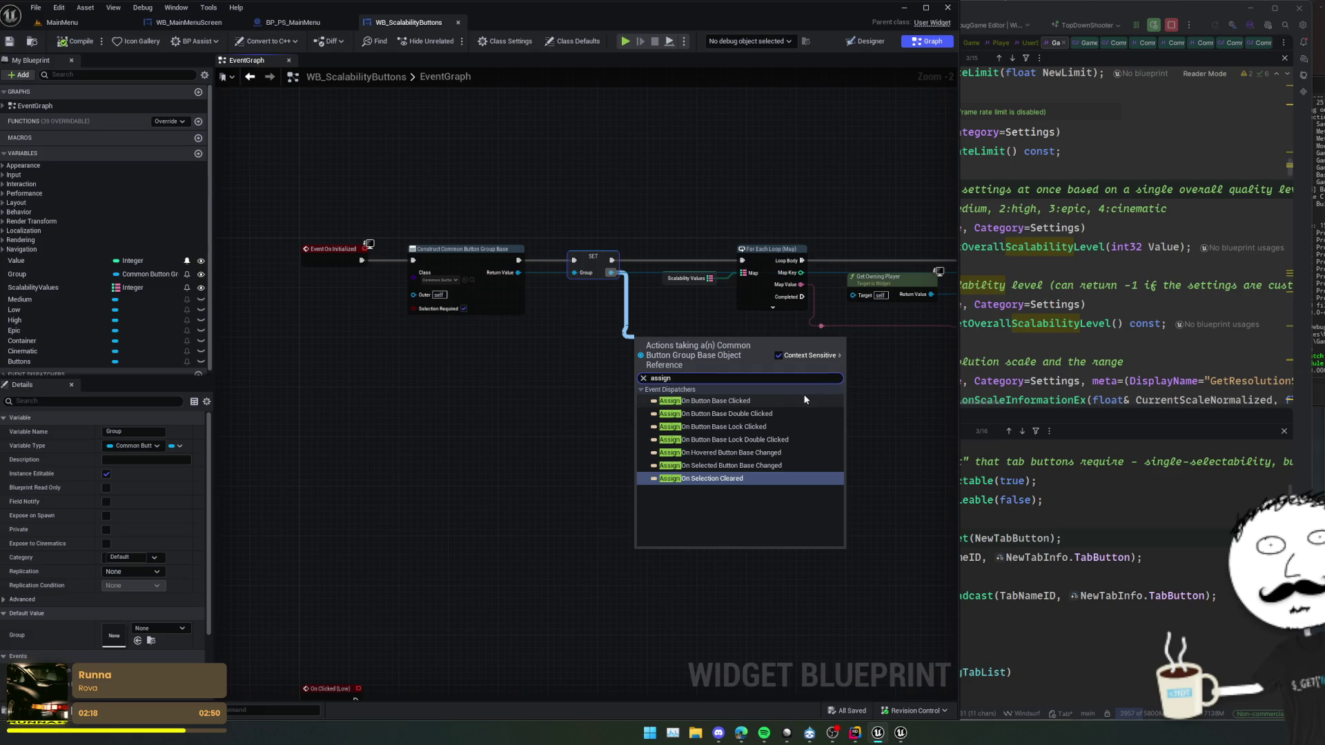
{"action": "key", "text": "alt+Tab"}
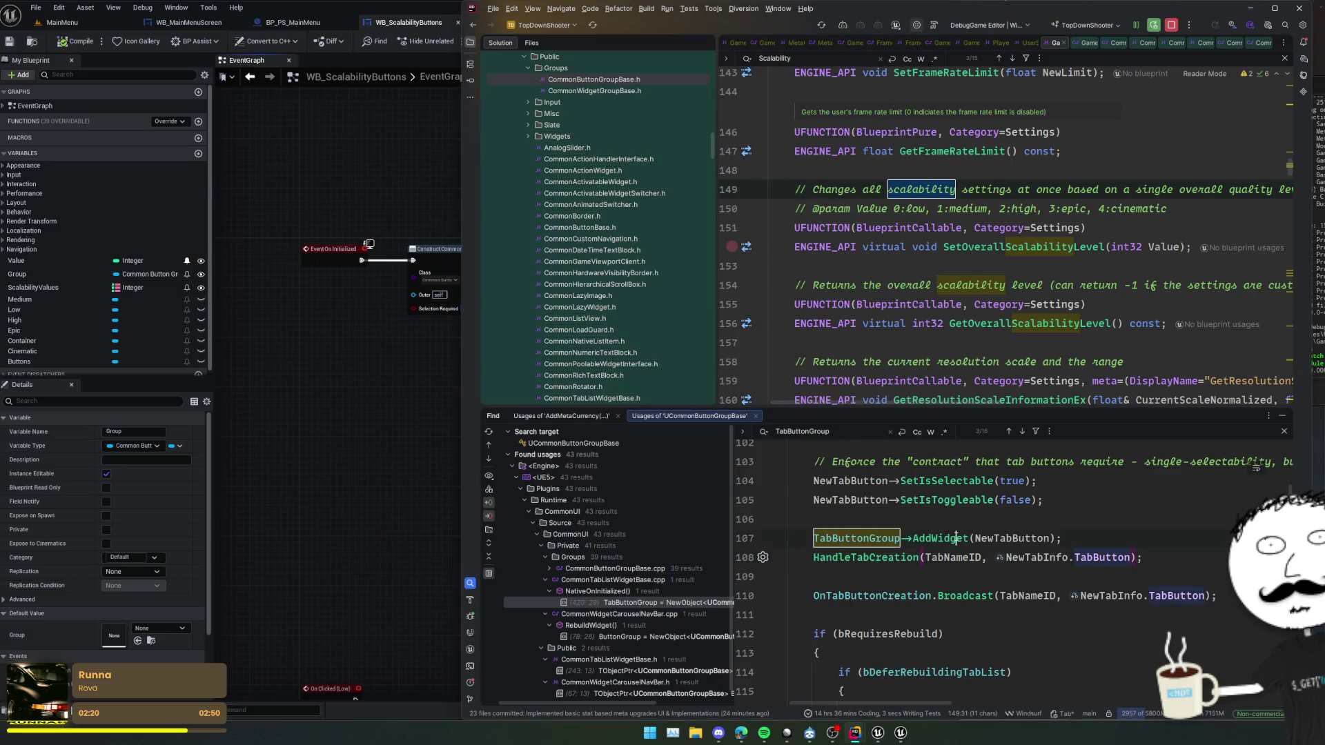
{"action": "left_click", "coordinate": [956, 538], "text": "ctrl"}
- Trace AddWidget to OnWidgetAdded's implementation in CommonButtonGroupBase.cpp, then return to Unreal
{"action": "left_click", "coordinate": [851, 255], "text": "ctrl"}
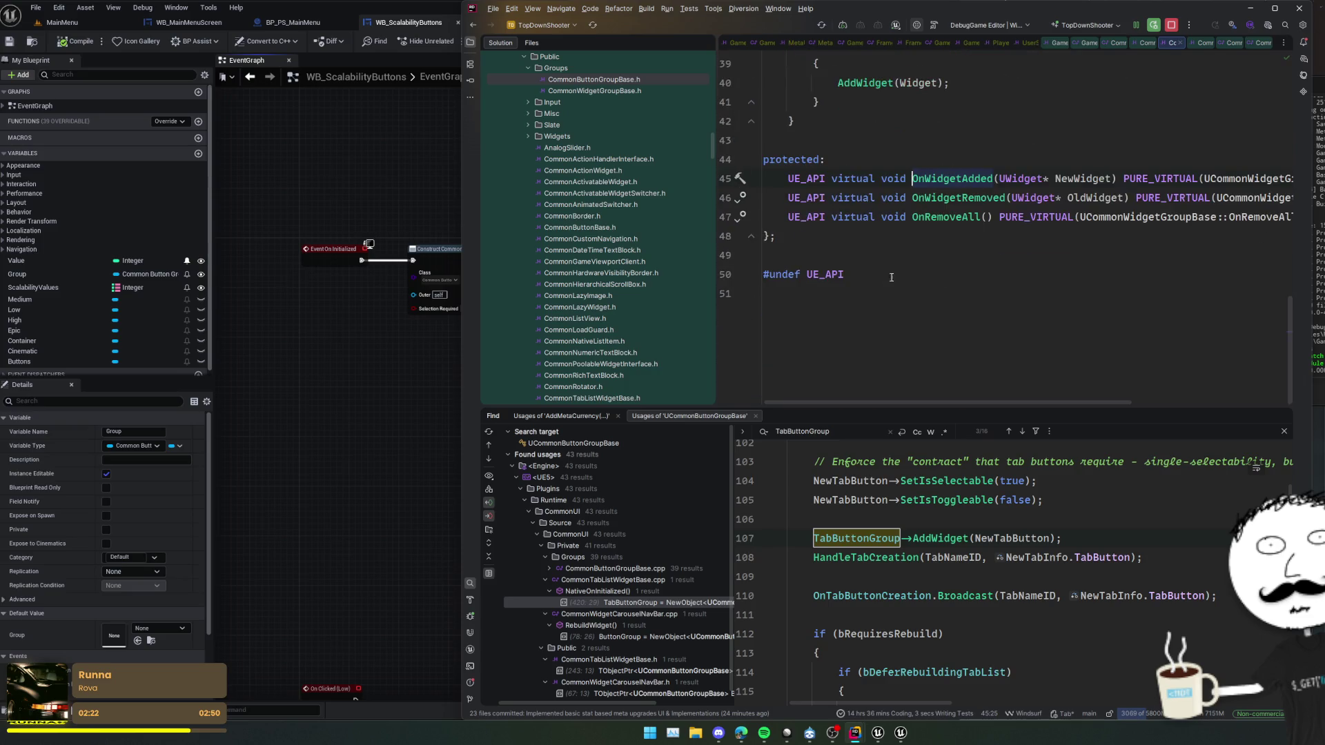
{"action": "left_click", "coordinate": [743, 178]}
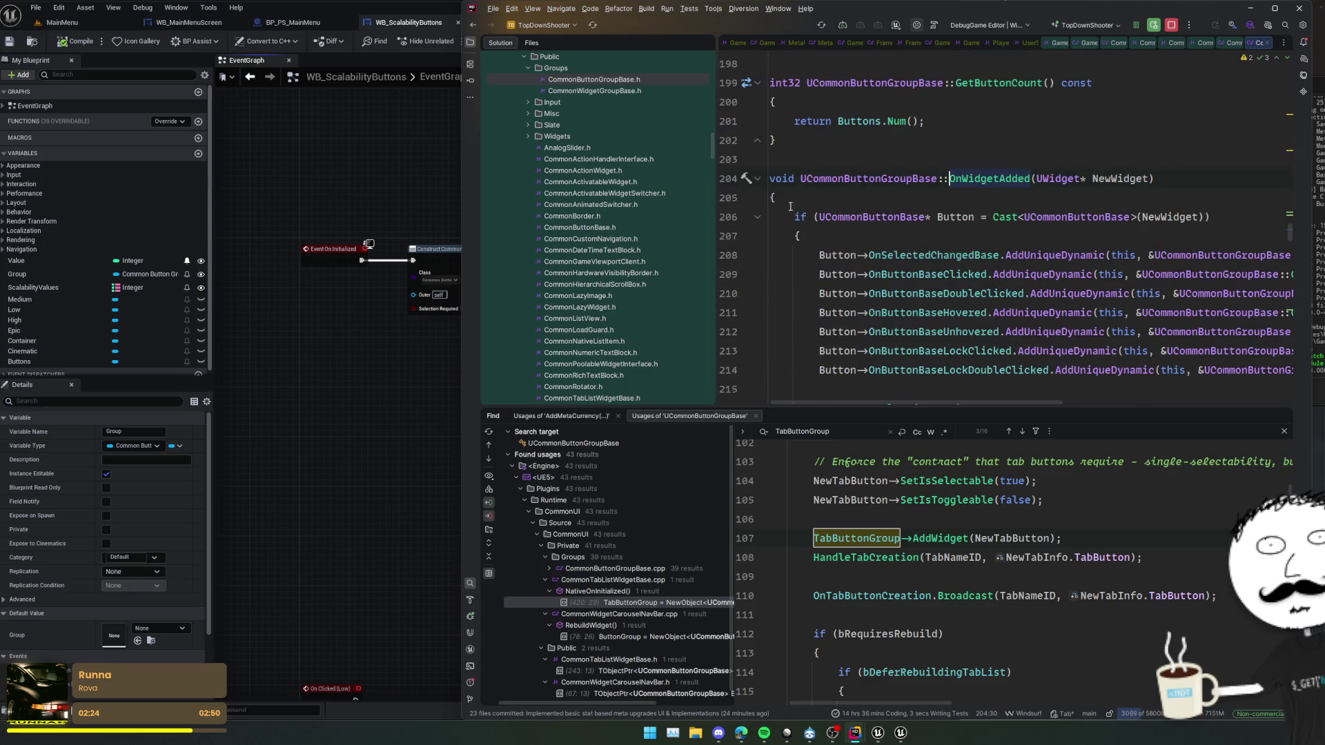
{"action": "scroll", "coordinate": [989, 239], "scroll_direction": "down", "scroll_amount": 3}
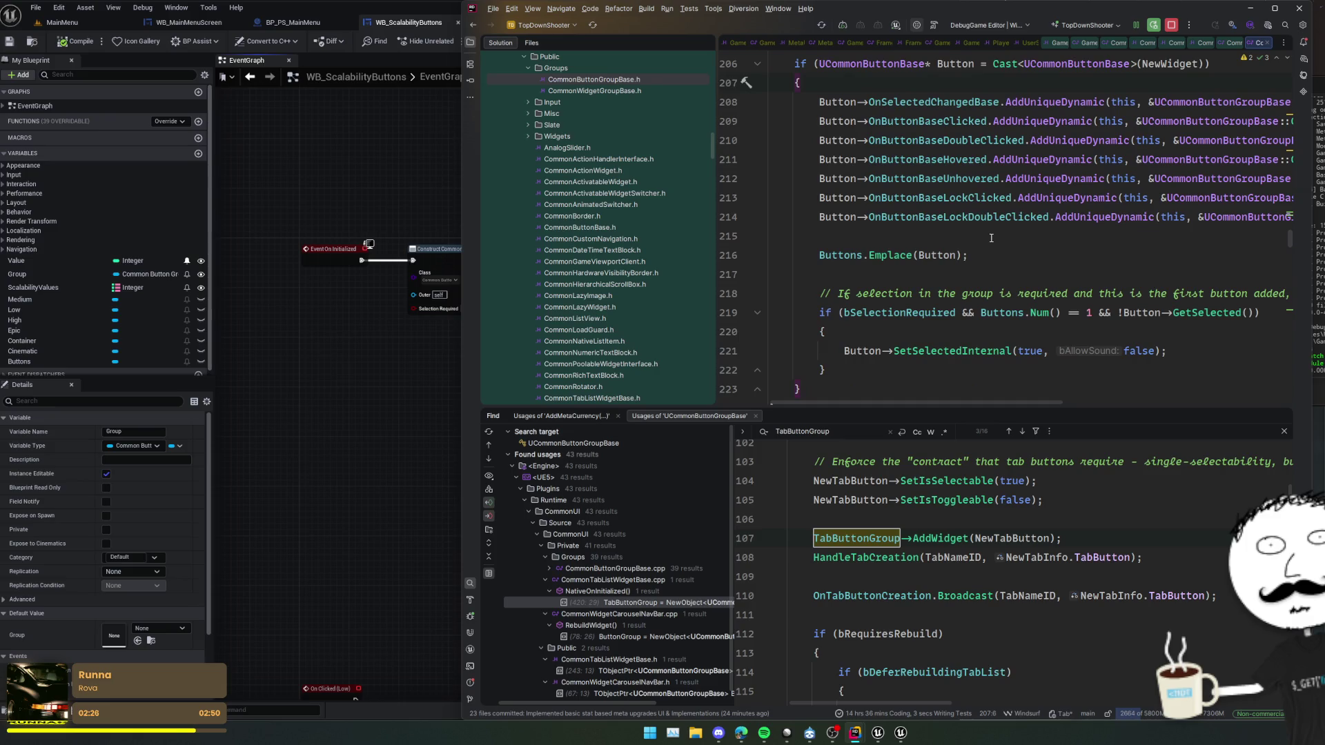
{"action": "scroll", "coordinate": [993, 238], "scroll_direction": "down", "scroll_amount": 3}
{"action": "scroll", "coordinate": [998, 239], "scroll_direction": "up", "scroll_amount": 5}
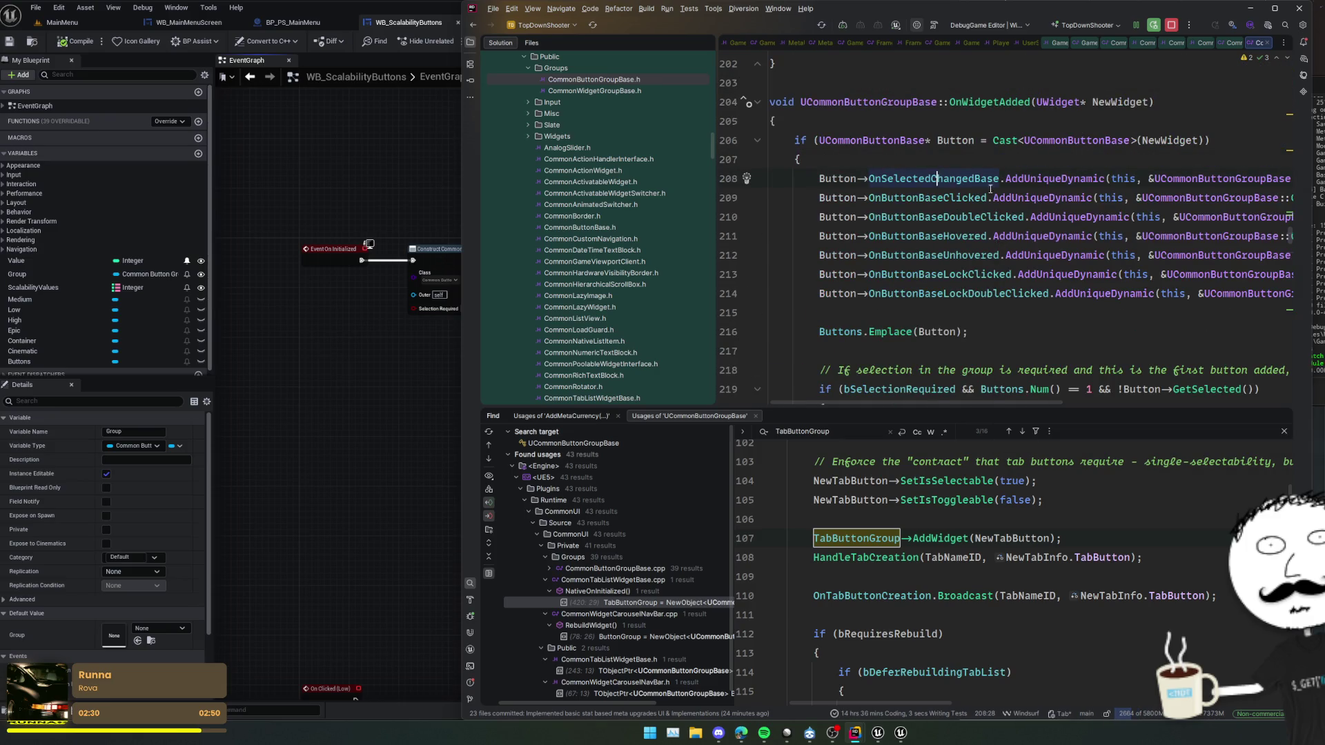
{"action": "scroll", "coordinate": [981, 184], "scroll_direction": "down", "scroll_amount": 2}
{"action": "left_click", "coordinate": [416, 394]}
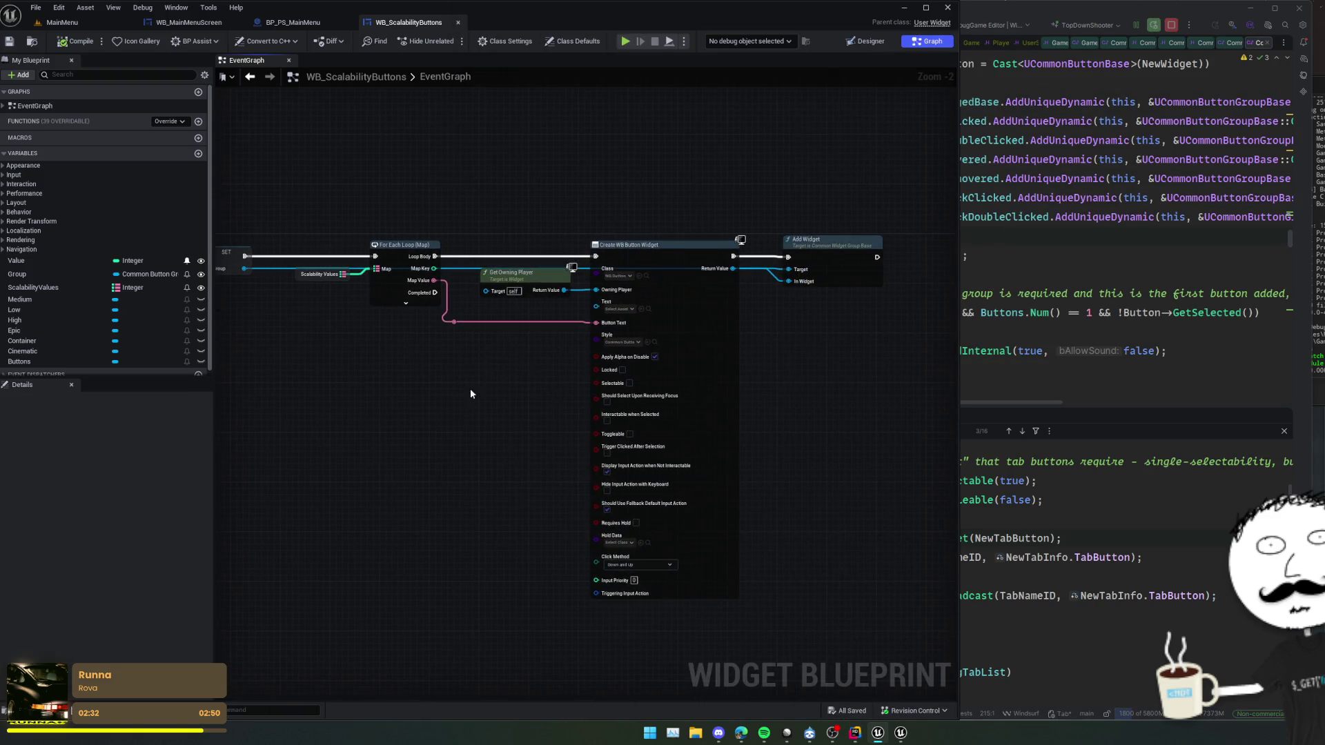
- Add a Container getter and Add Child to Wrap Box node, wire the created button into Content, and save
{"action": "scroll", "coordinate": [65, 261], "scroll_direction": "down", "scroll_amount": 1}
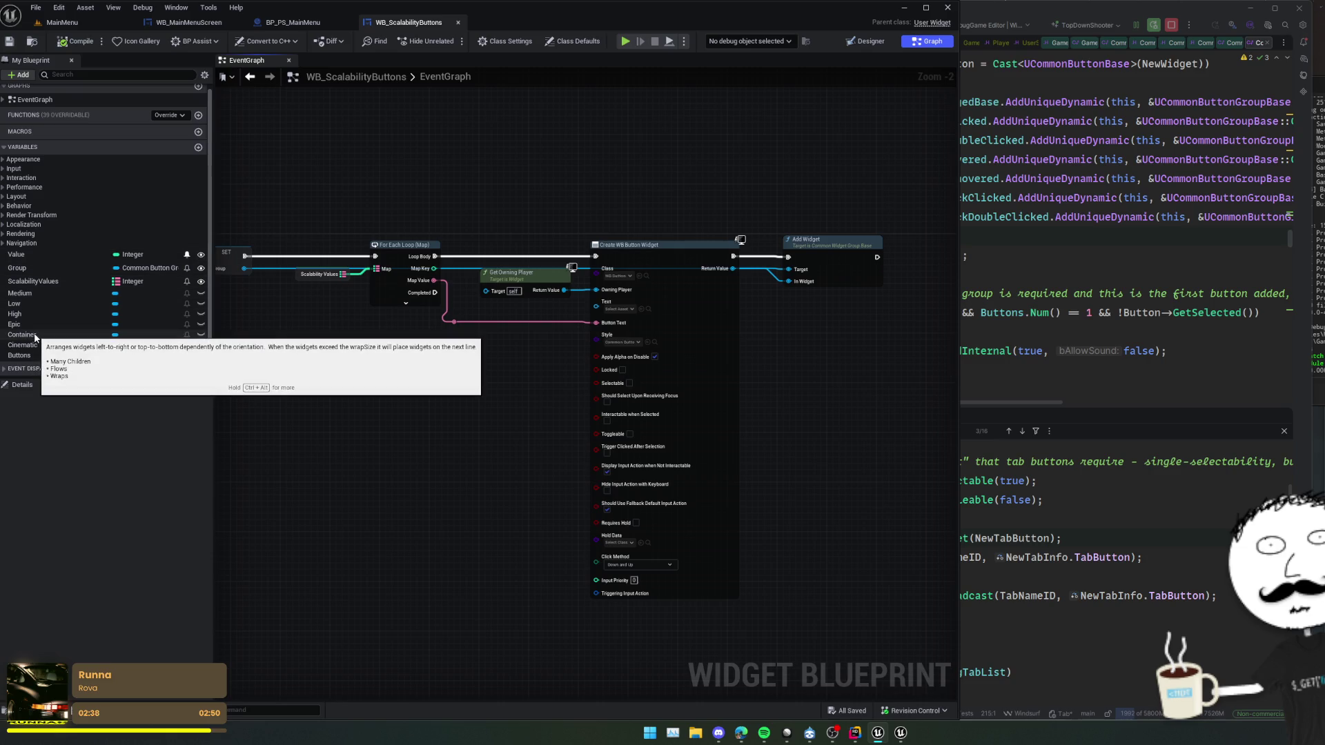
{"action": "mouse_move", "coordinate": [66, 333]}
{"action": "left_mouse_down"}
{"action": "mouse_move", "coordinate": [316, 365]}
{"action": "mouse_move", "coordinate": [418, 361]}
{"action": "left_mouse_up"}
{"action": "left_click", "coordinate": [345, 378]}
{"action": "type", "text": "add child"}
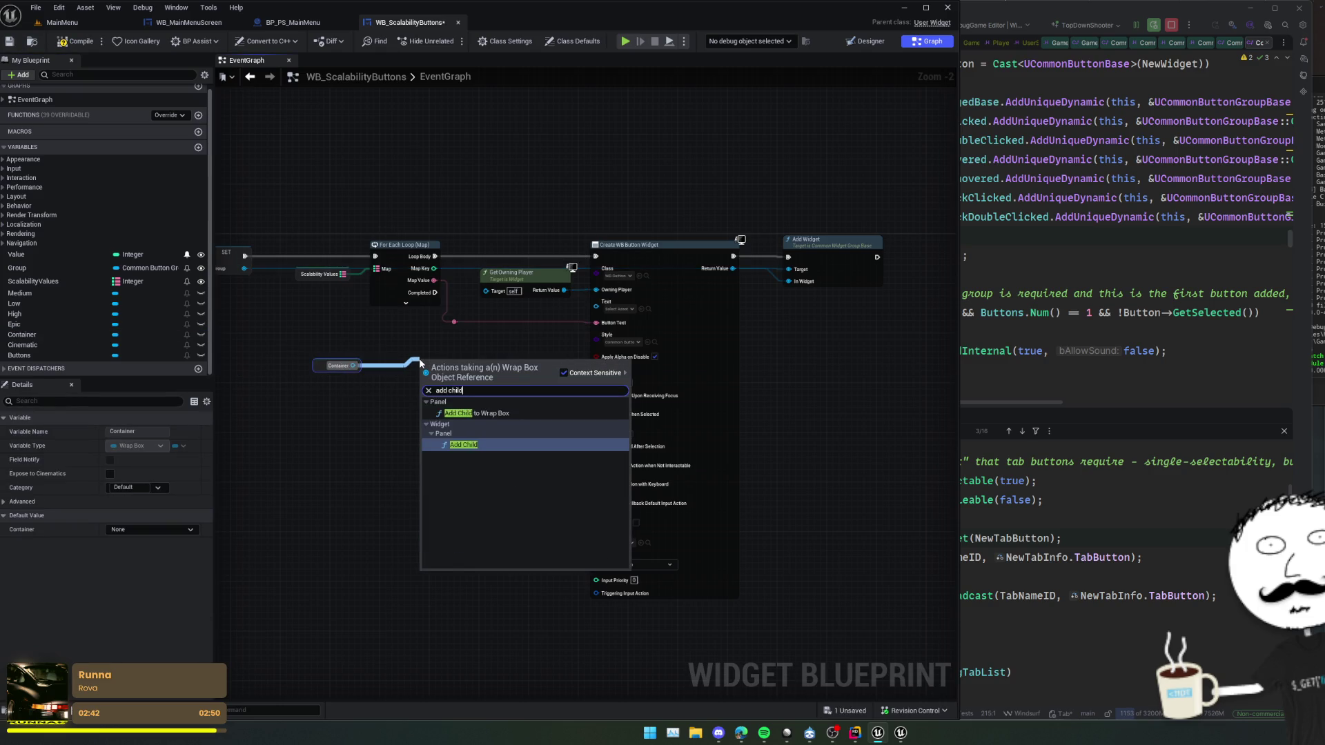
{"action": "left_click", "coordinate": [476, 413]}
{"action": "mouse_move", "coordinate": [296, 339]}
{"action": "left_mouse_down"}
{"action": "mouse_move", "coordinate": [484, 389]}
{"action": "mouse_move", "coordinate": [925, 337]}
{"action": "mouse_move", "coordinate": [825, 335]}
{"action": "mouse_move", "coordinate": [781, 264]}
{"action": "left_mouse_up"}
{"action": "mouse_move", "coordinate": [636, 275]}
{"action": "left_mouse_down"}
{"action": "mouse_move", "coordinate": [697, 290]}
{"action": "mouse_move", "coordinate": [794, 364]}
{"action": "mouse_move", "coordinate": [925, 256]}
{"action": "left_mouse_up"}
{"action": "left_click_drag", "start_coordinate": [770, 370], "coordinate": [713, 381]}
{"action": "key", "text": "ctrl+s"}
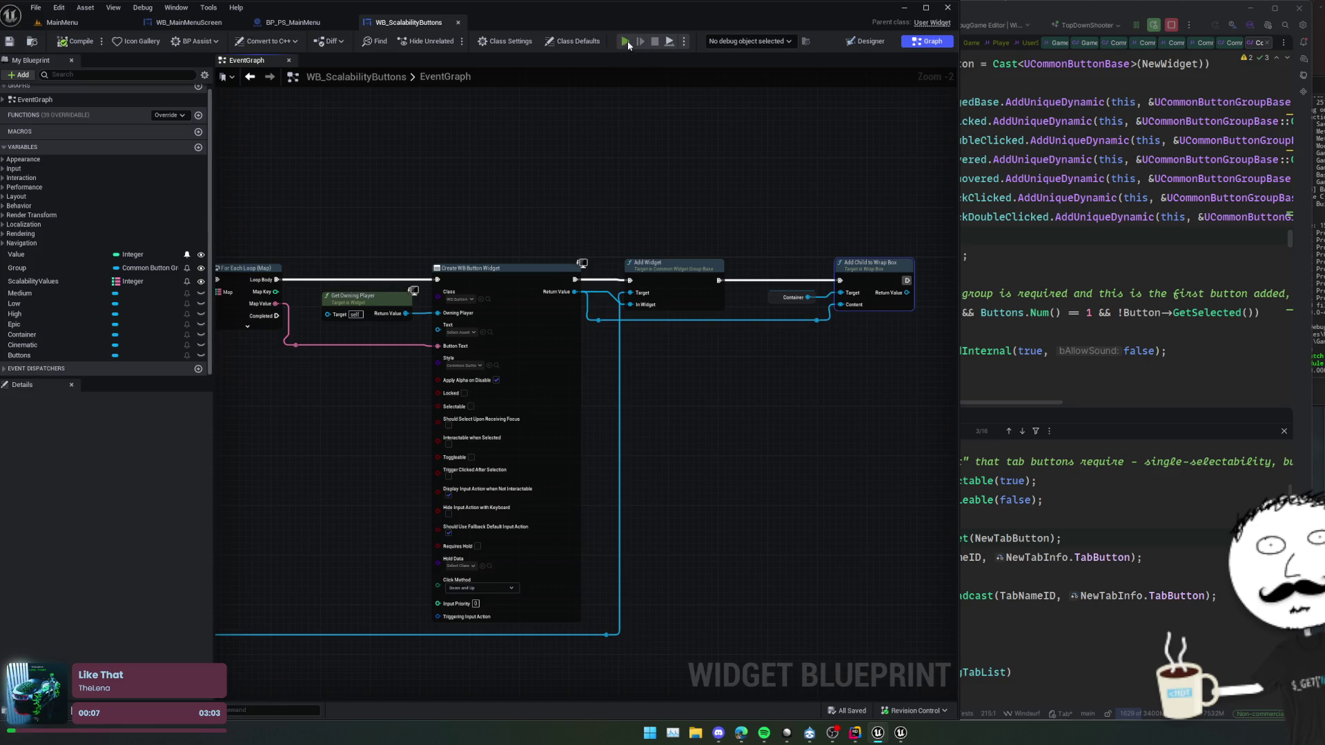
- Play-test the game and open its Settings page, which shows only a Low button
{"action": "left_click", "coordinate": [626, 42]}
{"action": "left_click", "coordinate": [142, 554]}
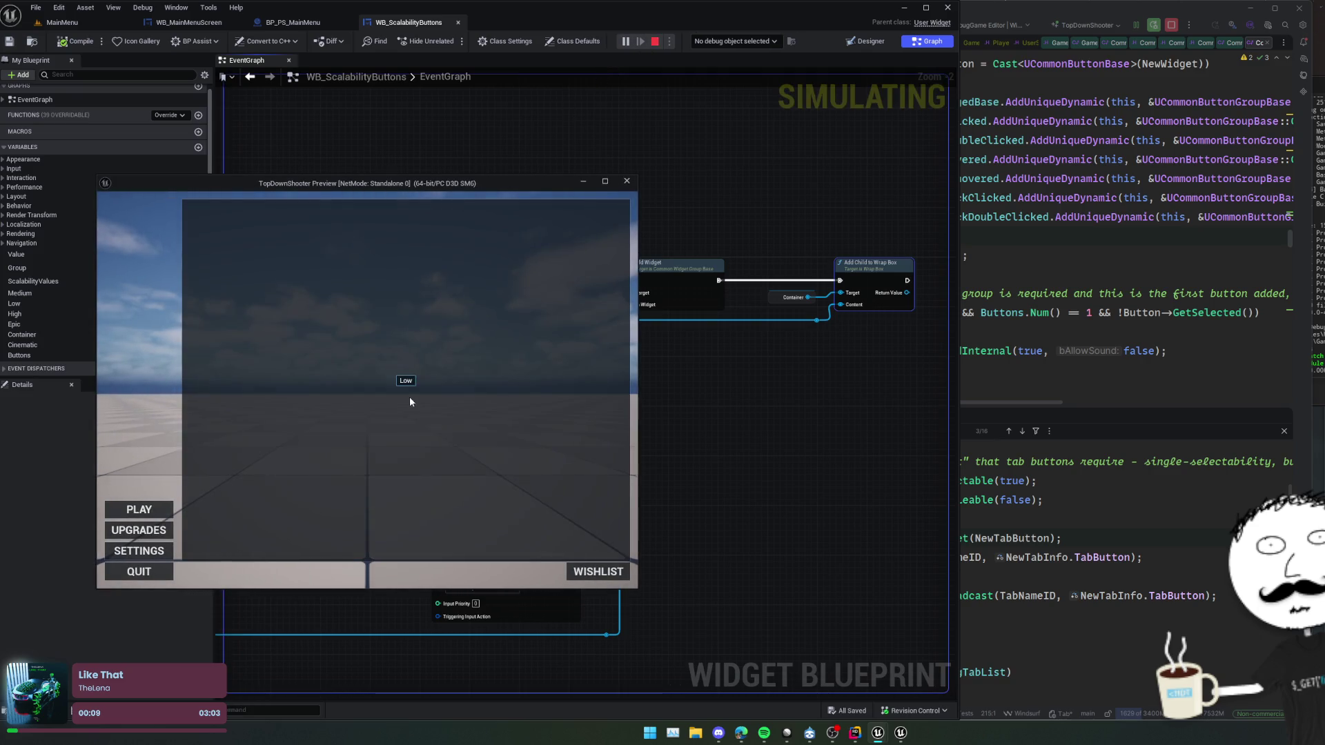
{"action": "mouse_move", "coordinate": [438, 183]}
{"action": "left_mouse_down"}
{"action": "mouse_move", "coordinate": [112, 201]}
{"action": "mouse_move", "coordinate": [5, 169]}
{"action": "mouse_move", "coordinate": [20, 171]}
{"action": "left_mouse_up"}
{"action": "left_click_drag", "start_coordinate": [487, 202], "coordinate": [718, 204]}
- Debug WB_ScalabilityButtons to inspect its single Scalability Values entry, stop, and open BP_PS_MainMenu
{"action": "left_click", "coordinate": [741, 44]}
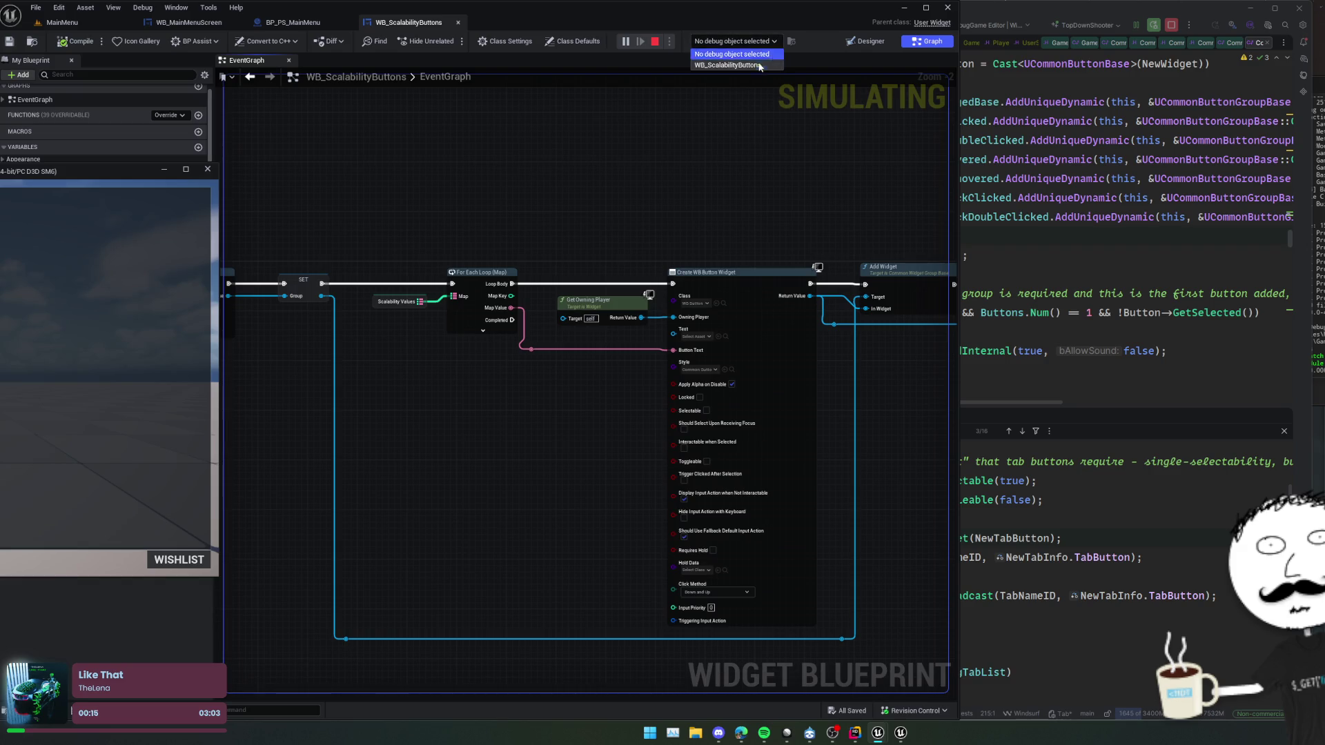
{"action": "left_click", "coordinate": [755, 65]}
{"action": "left_click_drag", "start_coordinate": [724, 124], "coordinate": [631, 169]}
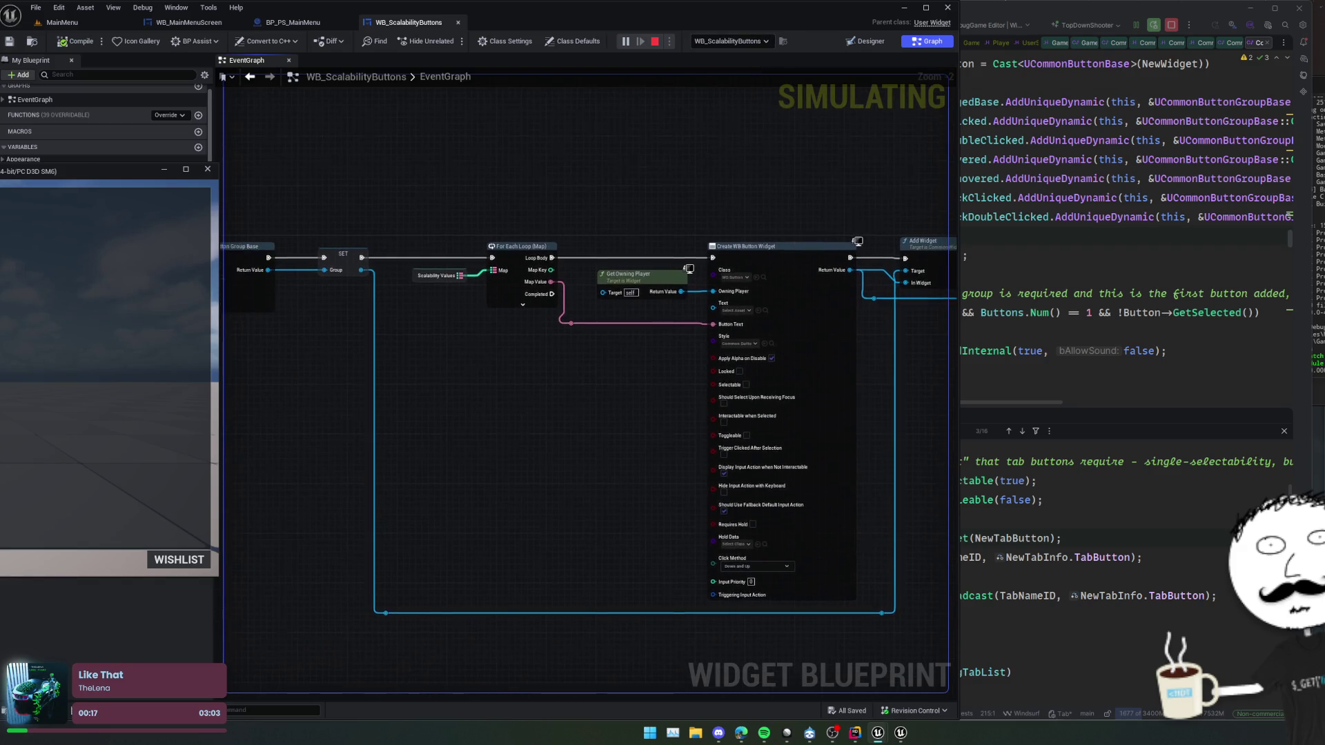
{"action": "mouse_move", "coordinate": [545, 297]}
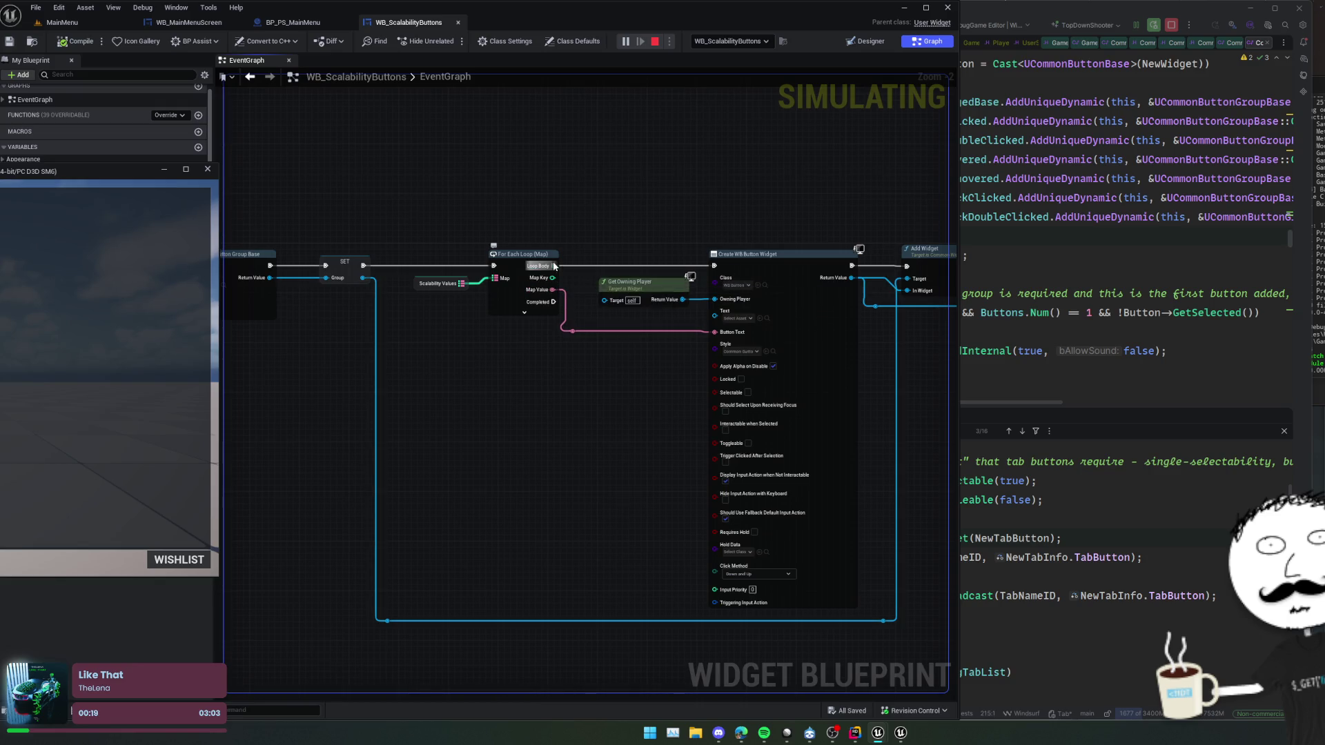
{"action": "left_click", "coordinate": [479, 298]}
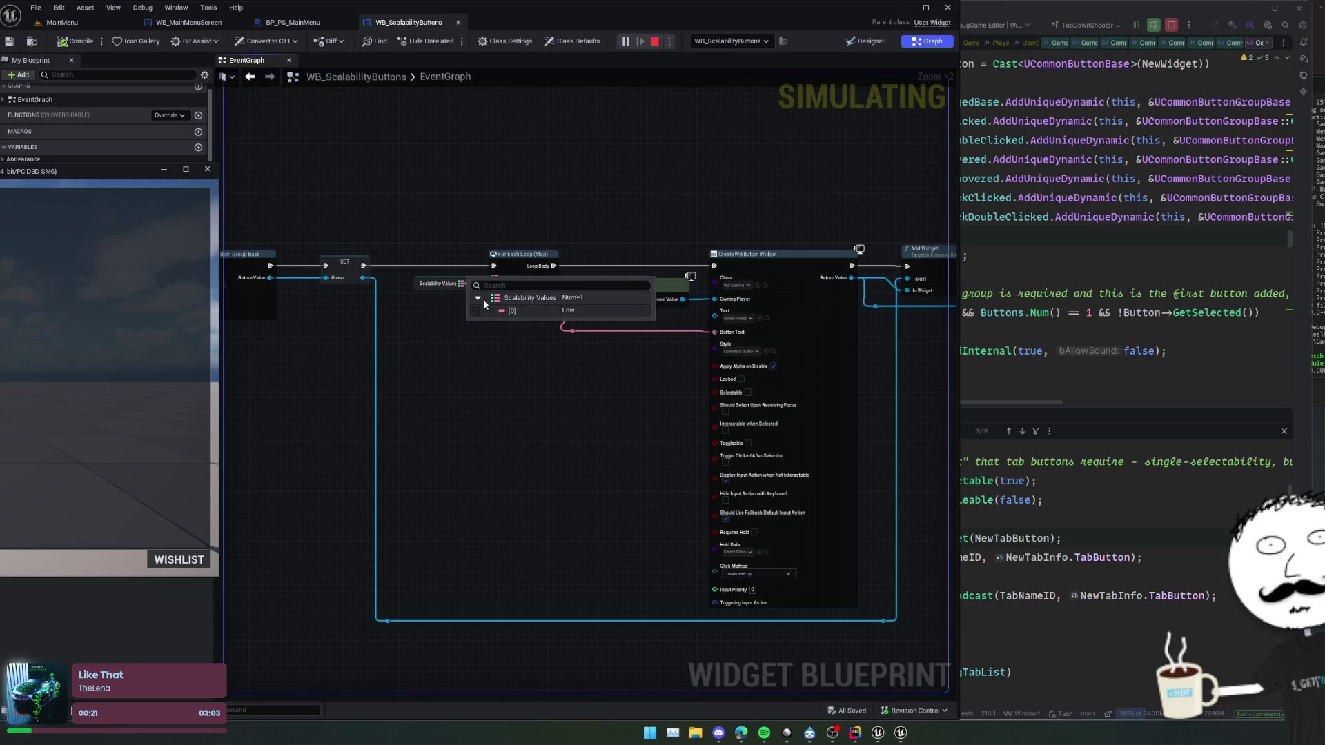
{"action": "left_click", "coordinate": [208, 170]}
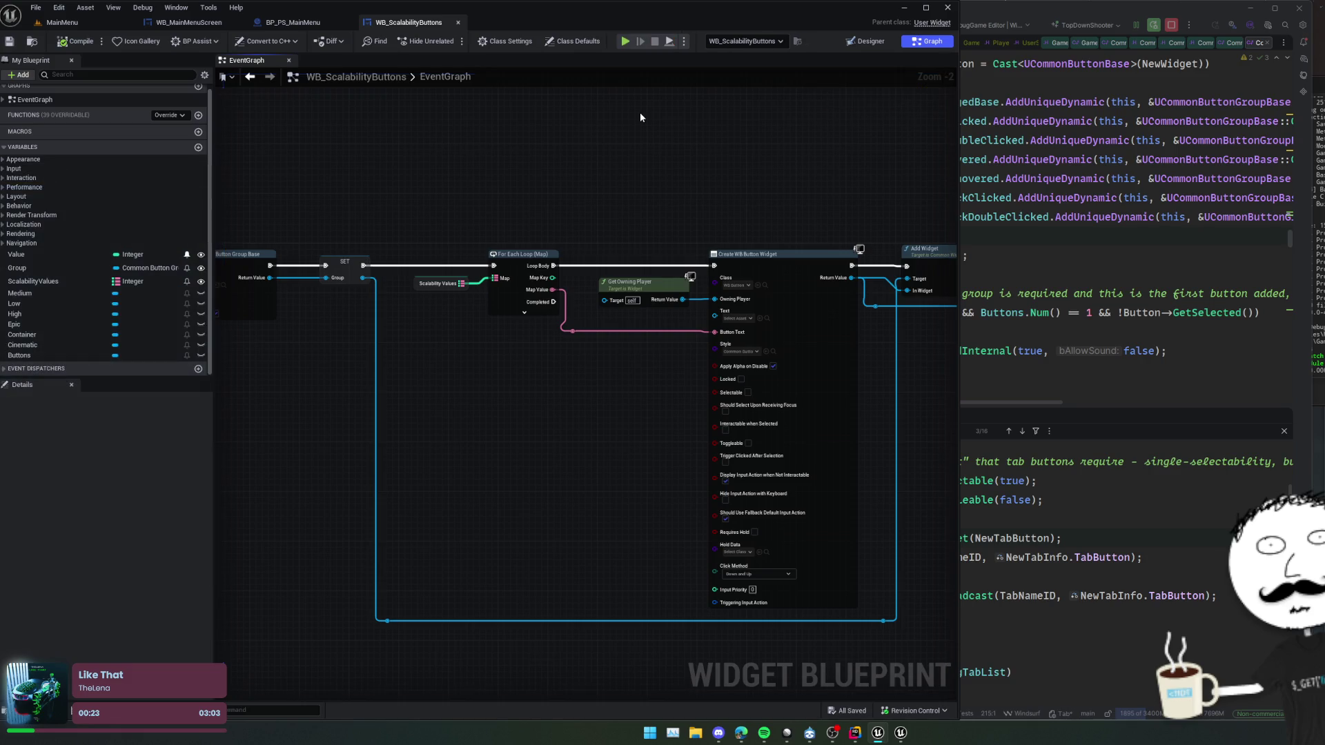
{"action": "left_click", "coordinate": [330, 31]}
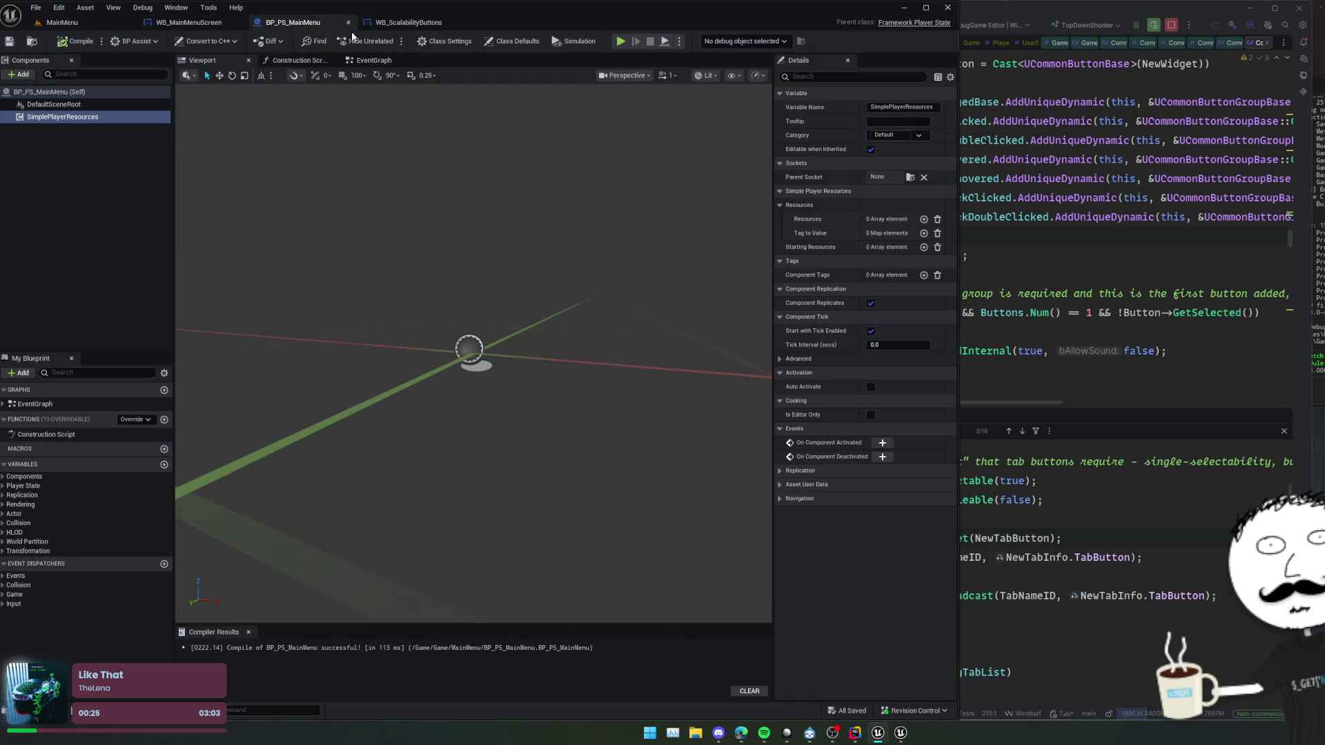
- Close BP_PS_MainMenu and re-add WB Scalability Buttons to WB_MainMenuScreen's settings page, then save
{"action": "left_click", "coordinate": [197, 22]}
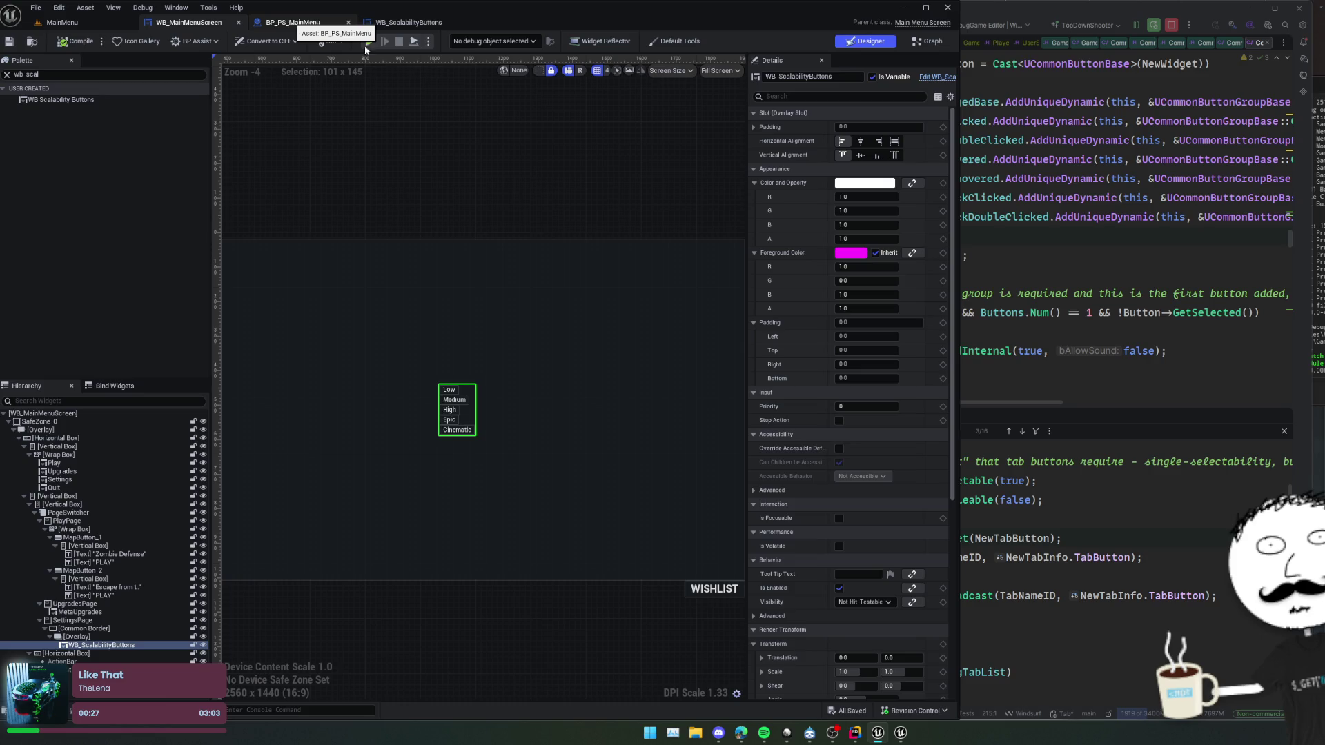
{"action": "left_click", "coordinate": [349, 22]}
{"action": "left_click", "coordinate": [92, 646]}
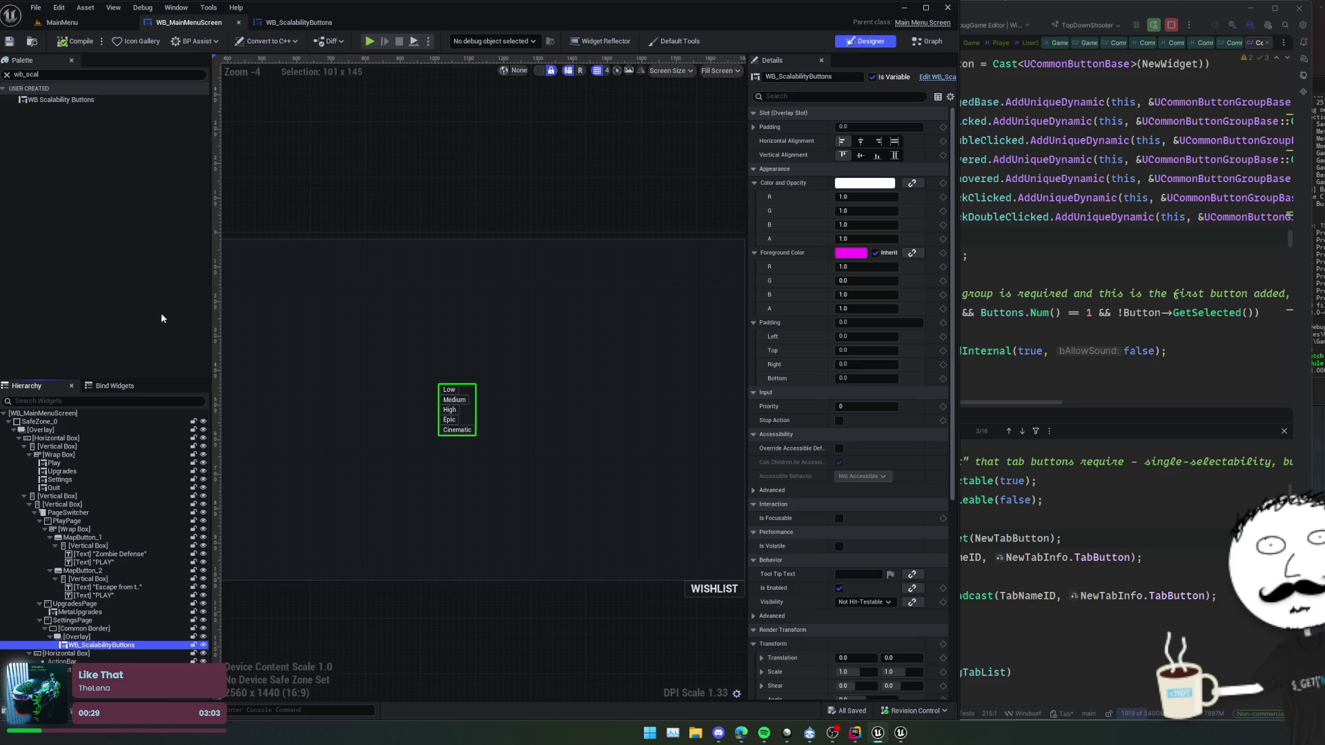
{"action": "key", "text": "Delete"}
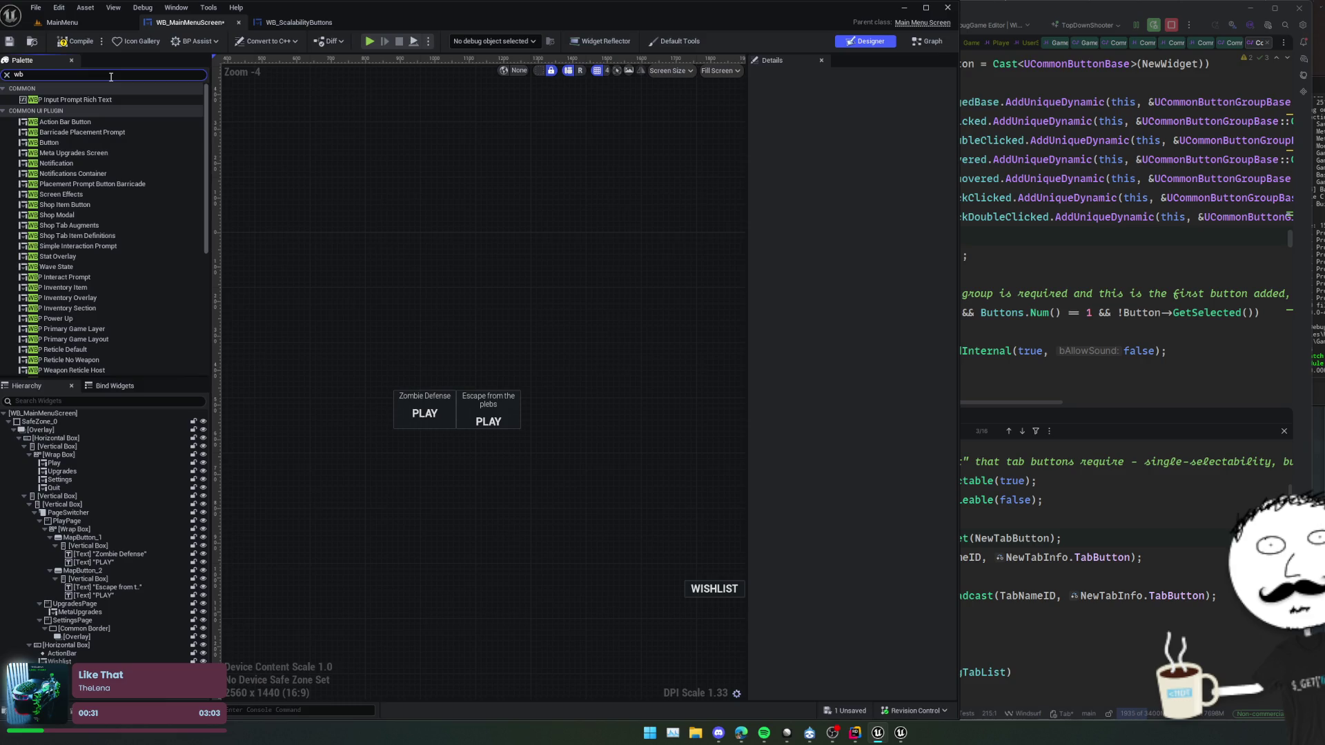
{"action": "type", "text": "_sca"}
{"action": "mouse_move", "coordinate": [62, 99]}
{"action": "left_mouse_down"}
{"action": "mouse_move", "coordinate": [135, 603]}
{"action": "mouse_move", "coordinate": [94, 635]}
{"action": "left_mouse_up"}
{"action": "key", "text": "ctrl+s"}
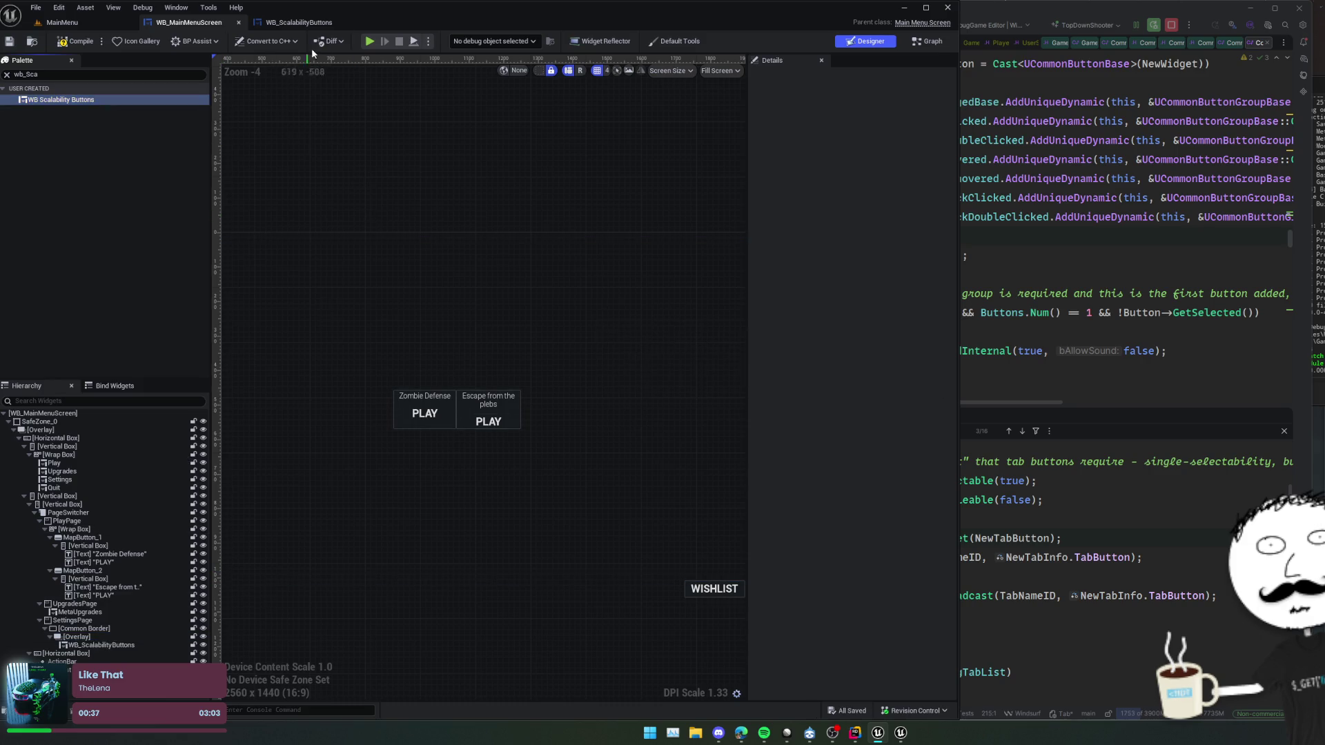
- Play-test to confirm Cinematic, Epic, High, Medium and Low buttons, then return to WB_ScalabilityButtons' graph
{"action": "left_click", "coordinate": [414, 41]}
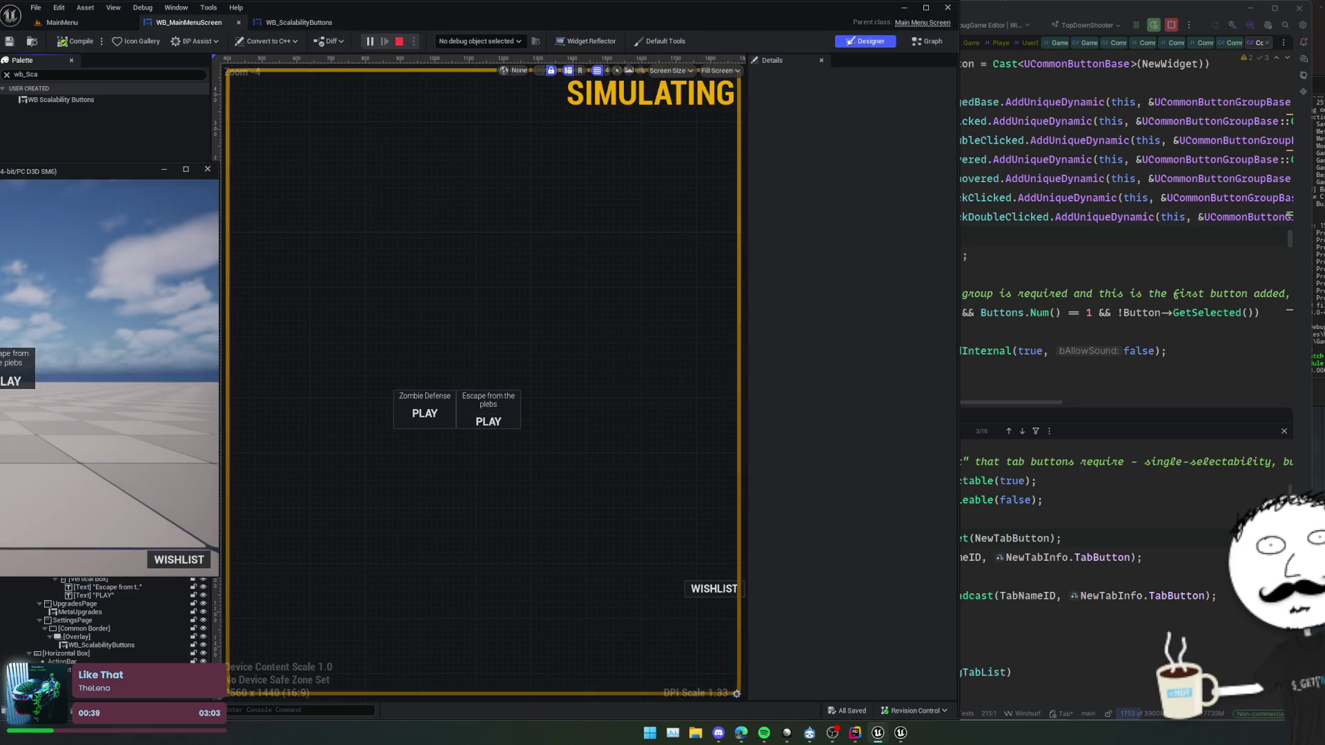
{"action": "mouse_move", "coordinate": [78, 196]}
{"action": "left_mouse_down"}
{"action": "mouse_move", "coordinate": [120, 168]}
{"action": "mouse_move", "coordinate": [442, 187]}
{"action": "left_mouse_up"}
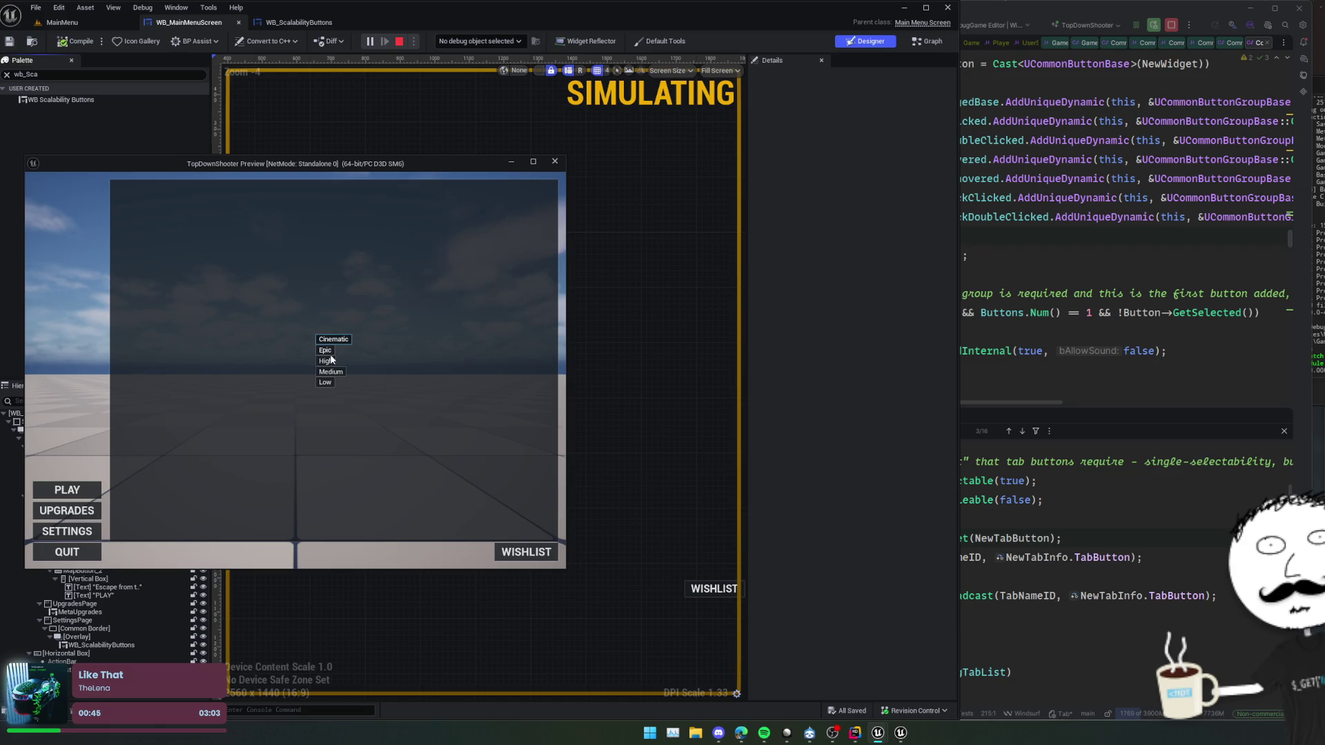
{"action": "left_click", "coordinate": [556, 162]}
{"action": "left_click", "coordinate": [925, 42]}
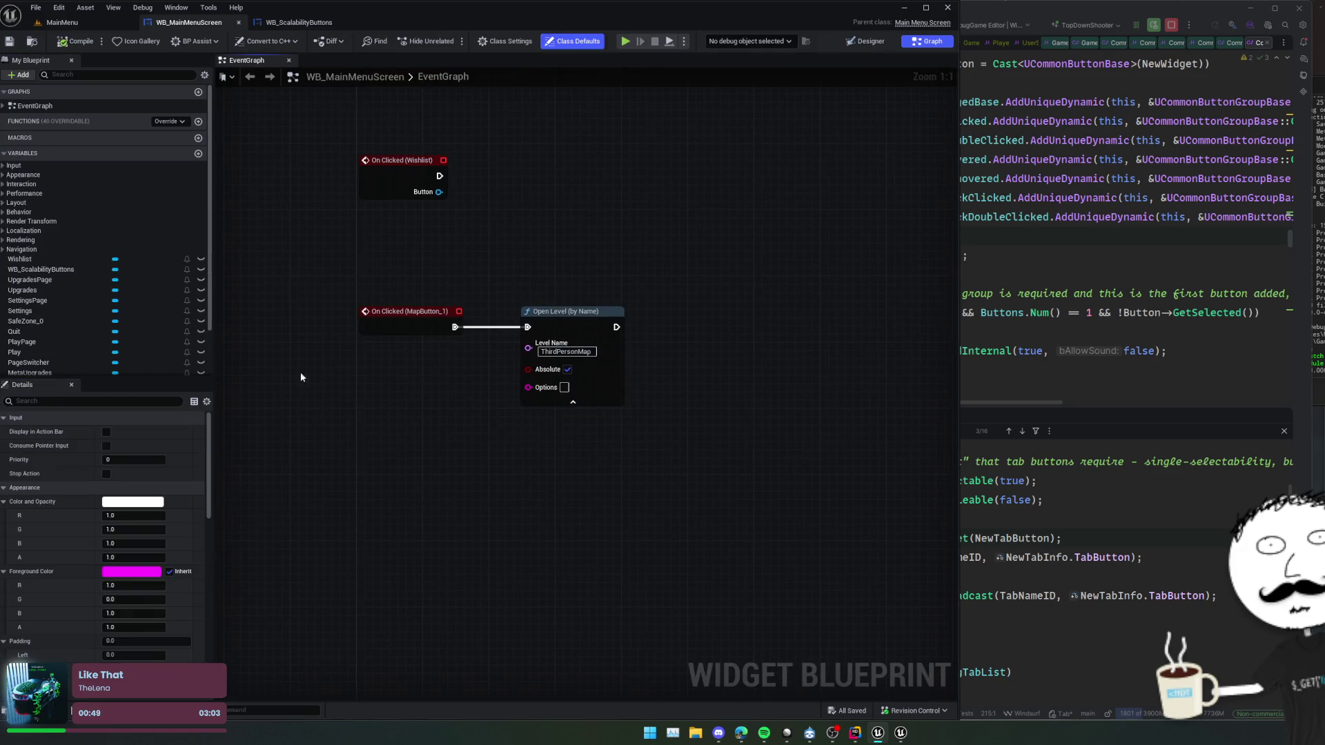
{"action": "scroll", "coordinate": [85, 327], "scroll_direction": "down", "scroll_amount": 2}
{"action": "left_click", "coordinate": [284, 23]}
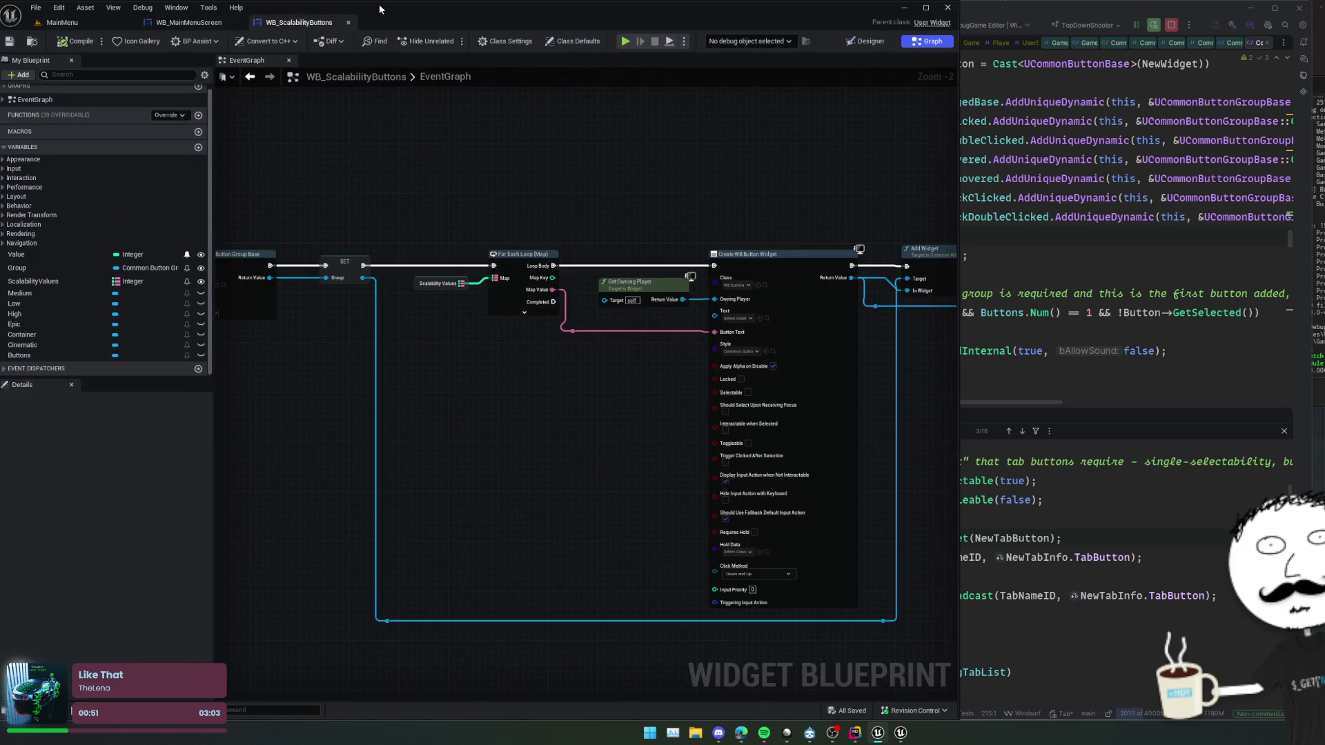
- Review ScalabilityValues' default map (4 Cinematic, 3 Epic, 2 High), then bring up the button-group code in Rider
{"action": "left_click", "coordinate": [68, 279]}
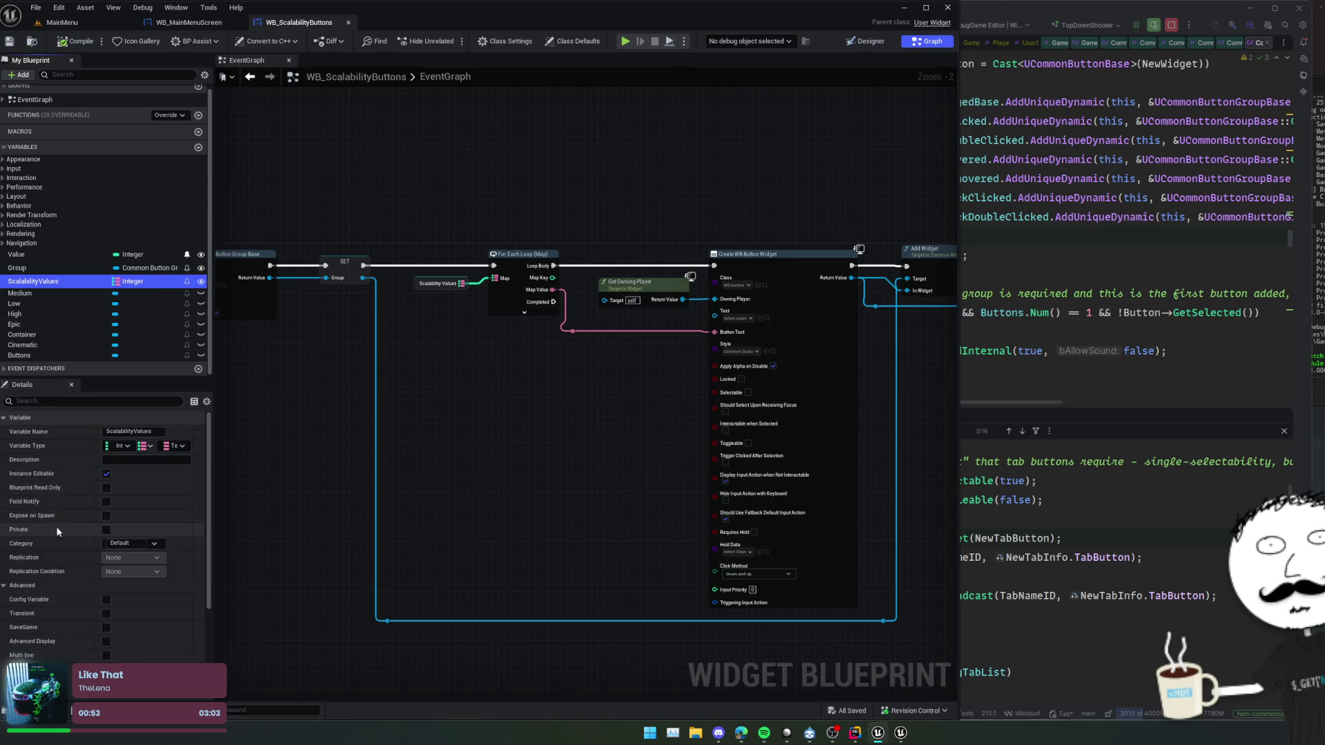
{"action": "scroll", "coordinate": [55, 544], "scroll_direction": "down", "scroll_amount": 5}
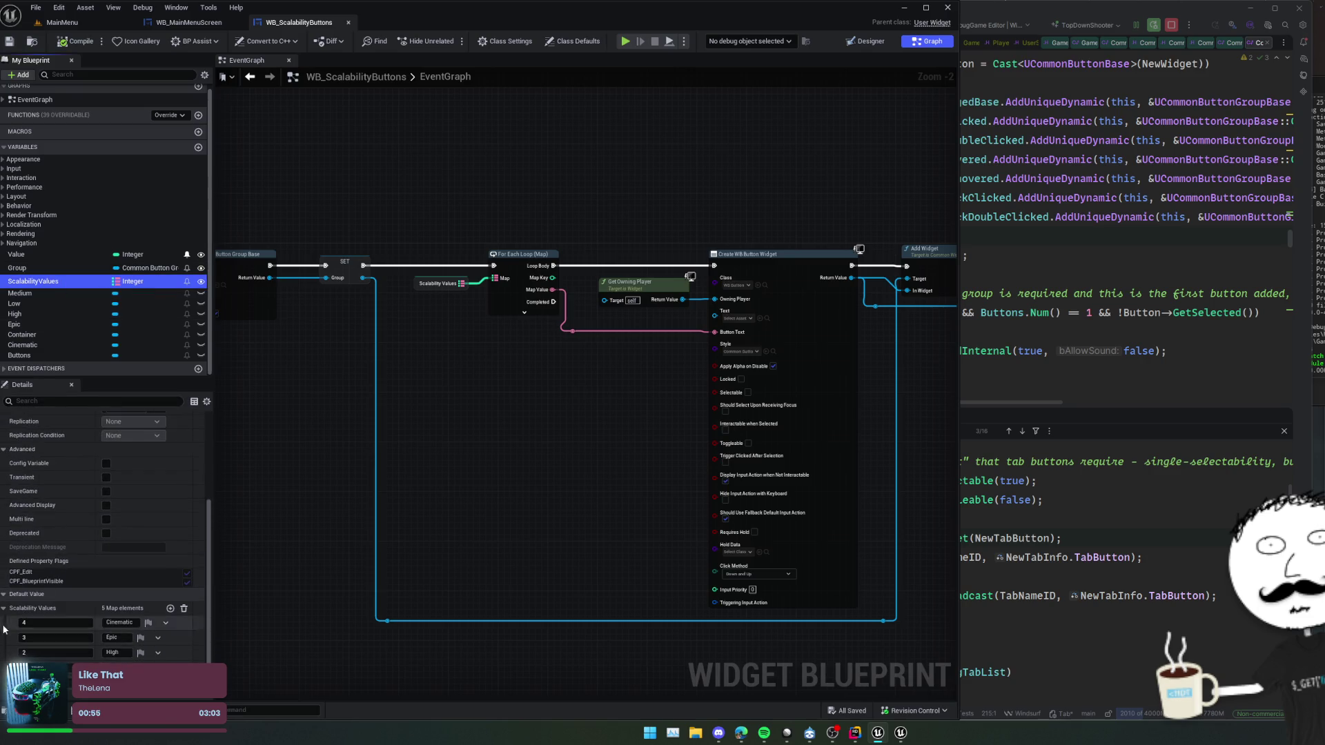
{"action": "left_click_drag", "start_coordinate": [353, 488], "coordinate": [394, 456]}
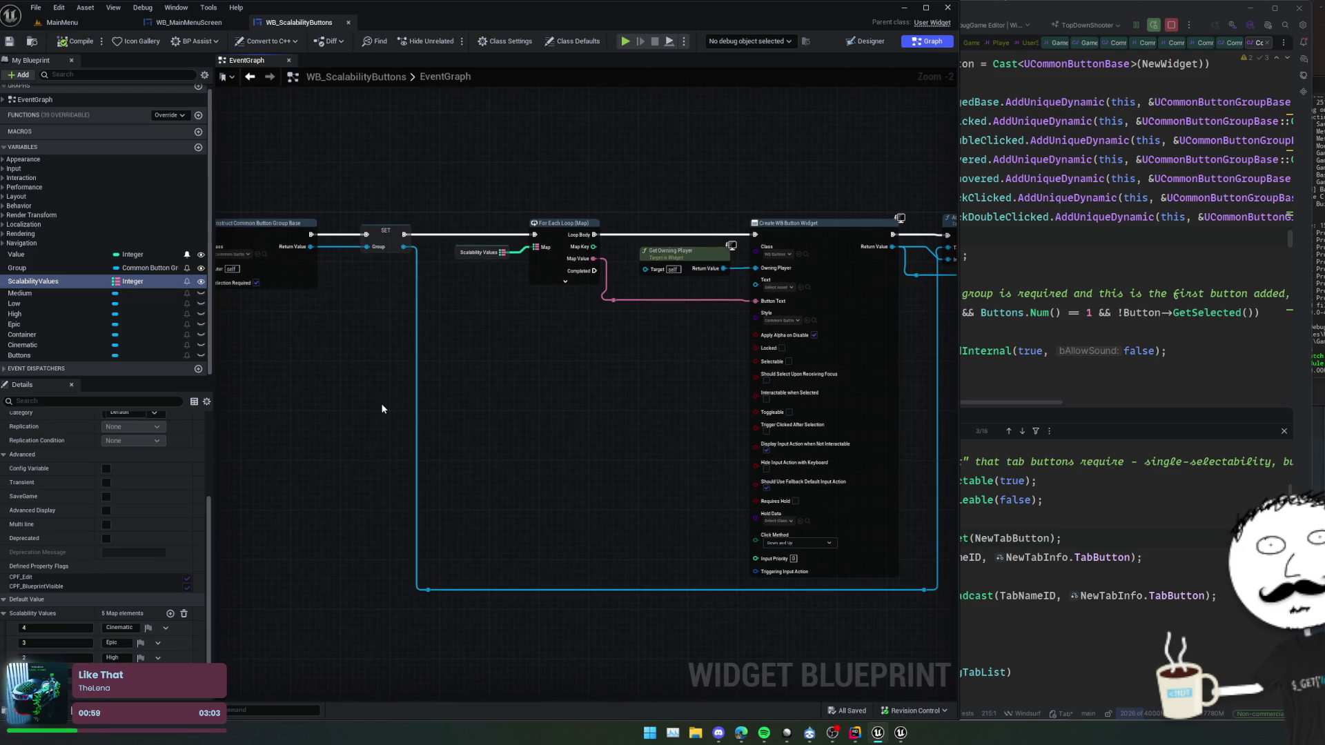
{"action": "right_click", "coordinate": [382, 408]}
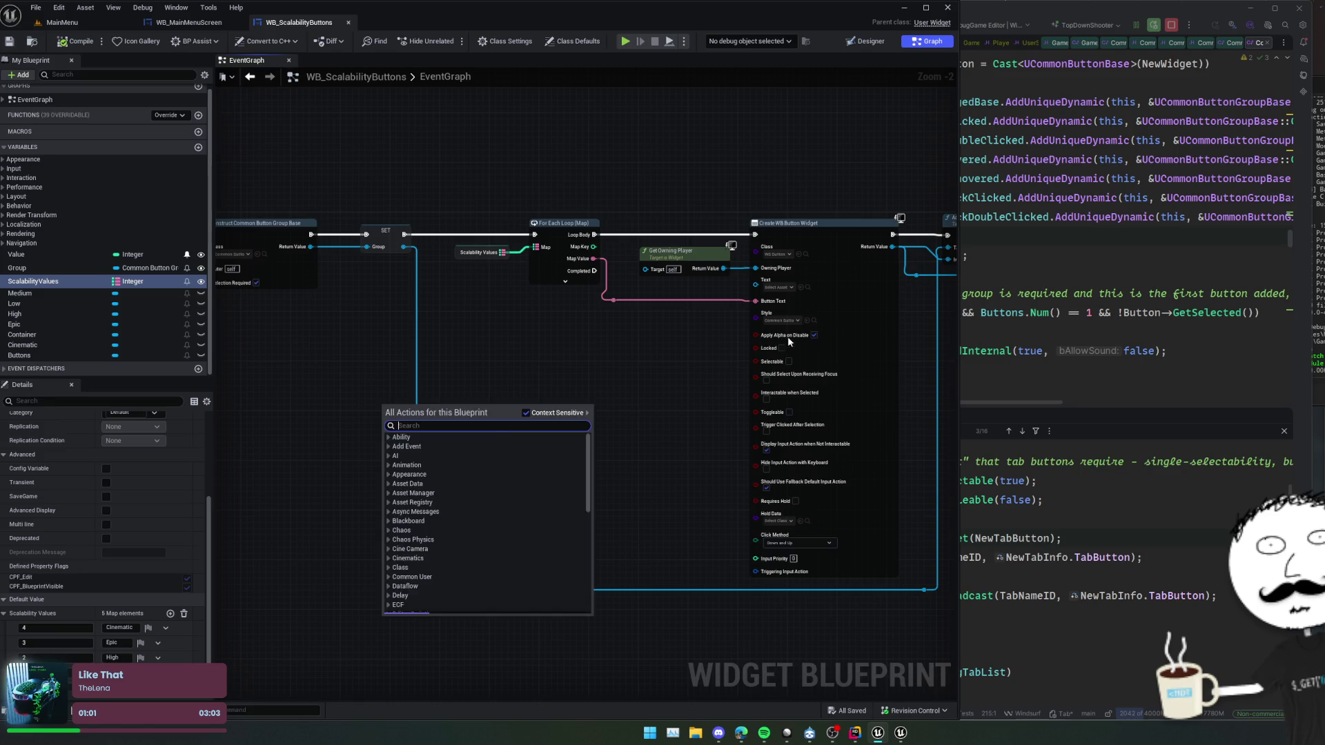
{"action": "left_click", "coordinate": [1032, 315]}
{"action": "left_click", "coordinate": [926, 121]}
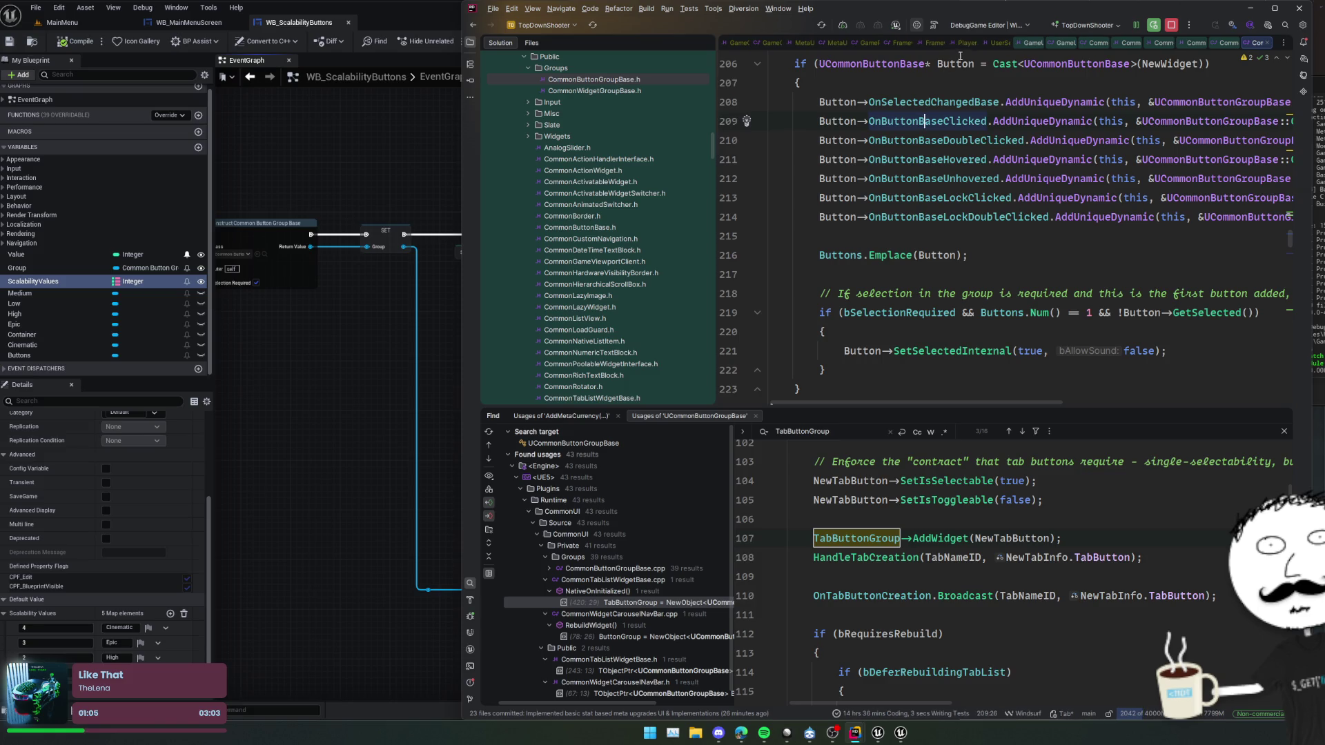
- Look through GameUserSettings header and .cpp, then open the derived UserSettings.h
{"action": "key", "text": "ctrl+shift+f"}
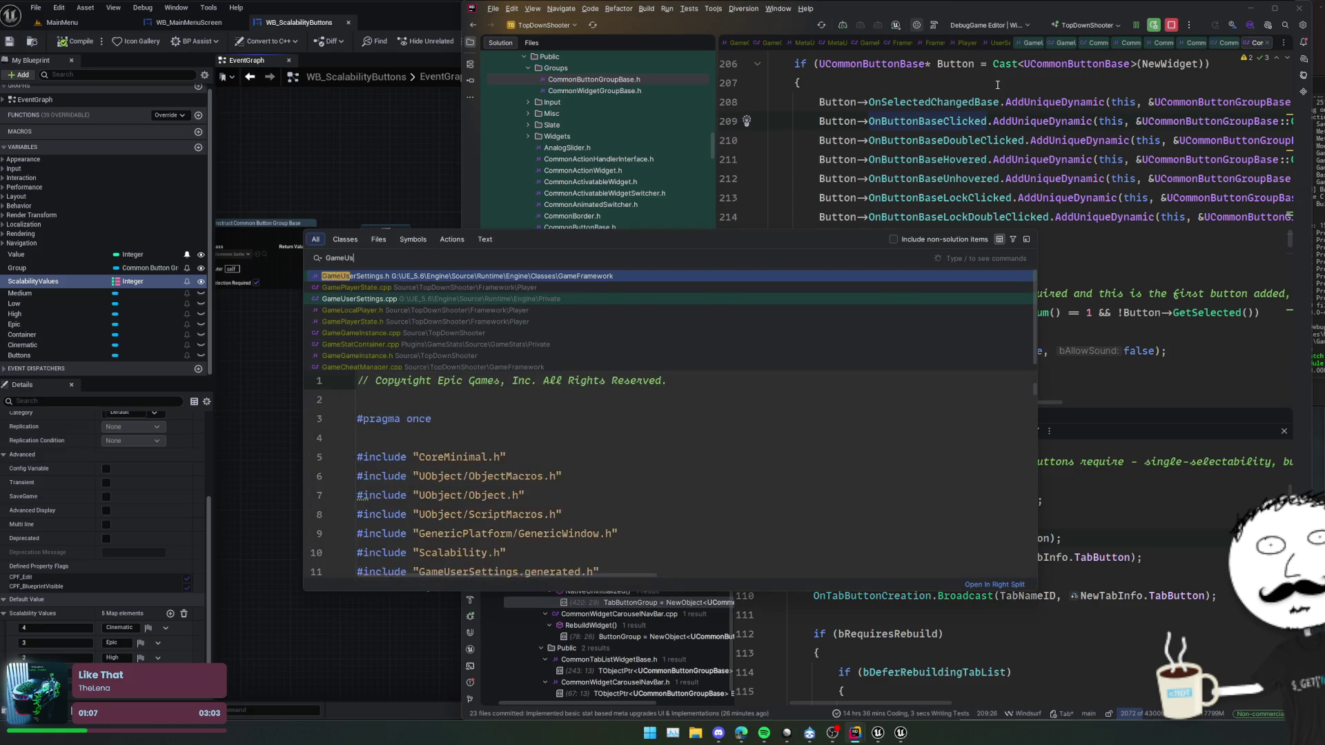
{"action": "key", "text": "Return"}
{"action": "key", "text": "shift+Escape"}
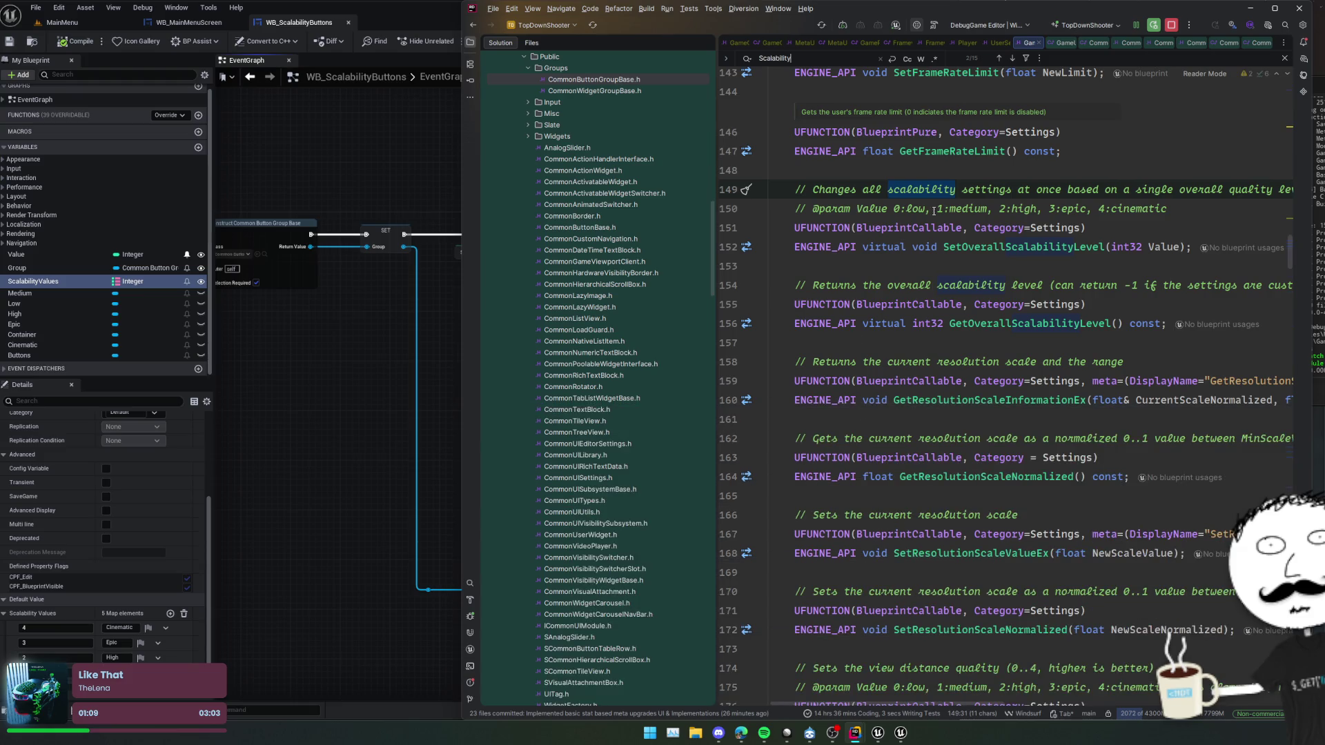
{"action": "left_click", "coordinate": [956, 188]}
{"action": "key", "text": "ctrl+alt+Home"}
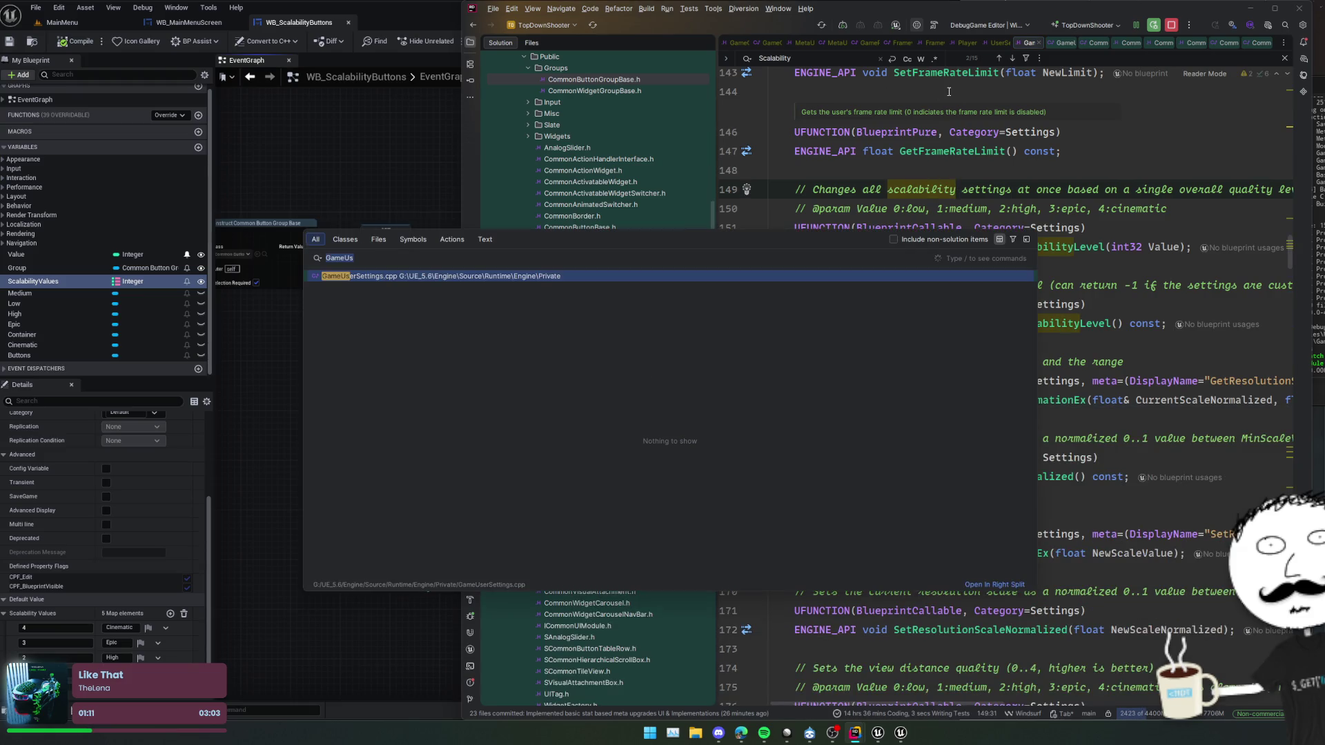
{"action": "key", "text": "Return"}
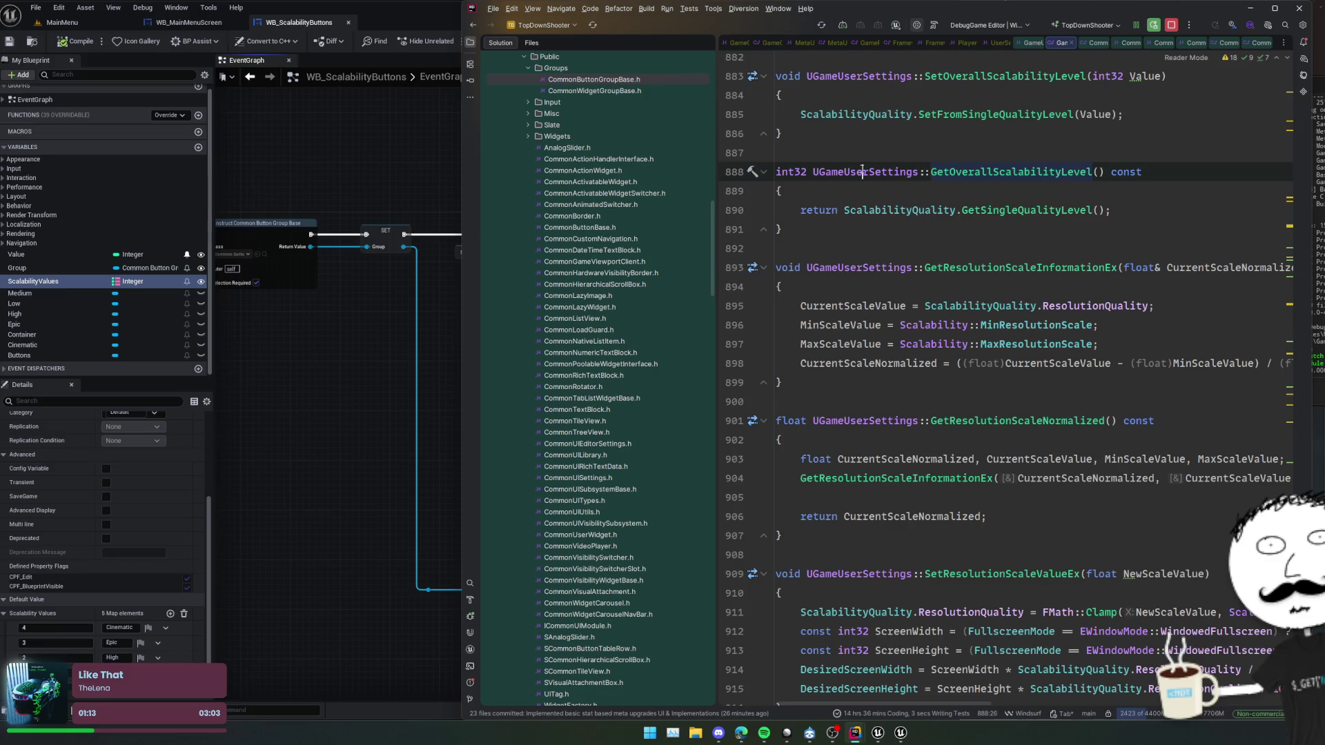
{"action": "left_click", "coordinate": [855, 171], "text": "ctrl"}
{"action": "left_click", "coordinate": [746, 290]}
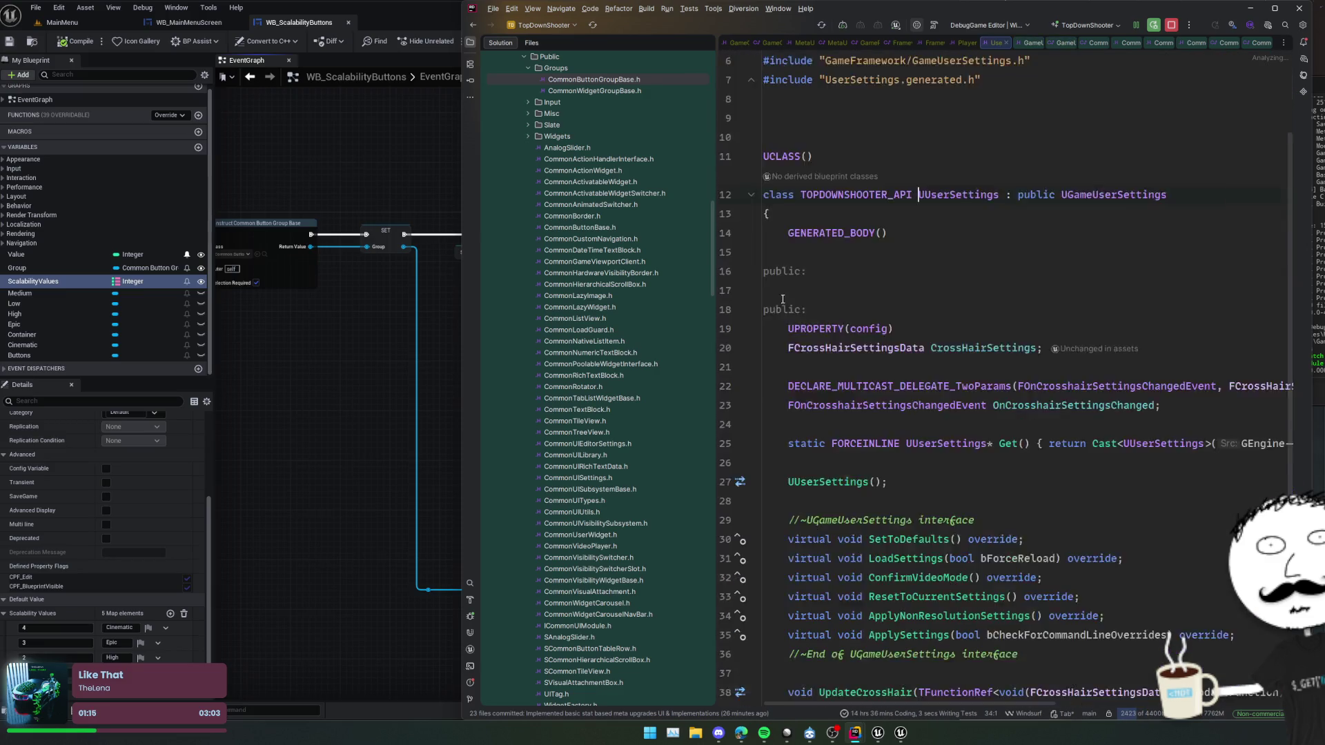
- Insert a USTRUCT named FScalabilityOption above the UUserSettings class
{"action": "scroll", "coordinate": [935, 337], "scroll_direction": "down", "scroll_amount": 2}
{"action": "left_click", "coordinate": [935, 338]}
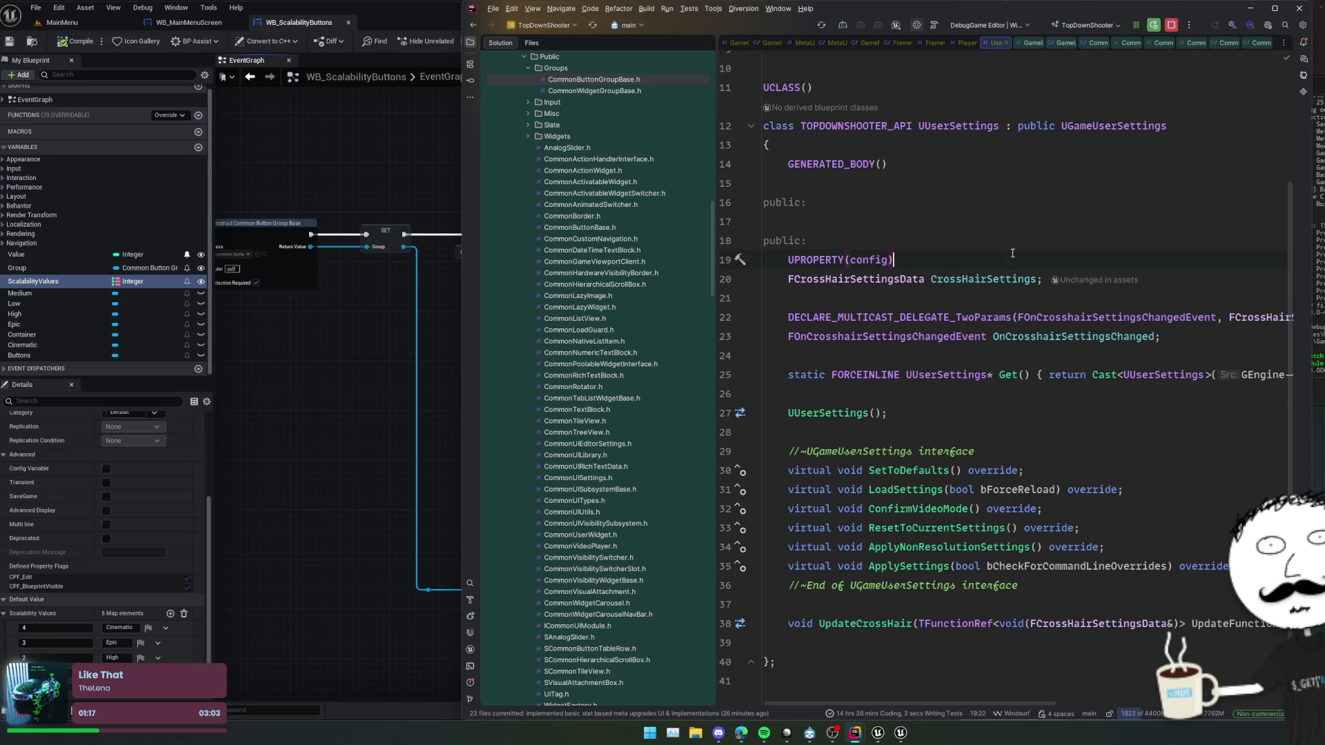
{"action": "scroll", "coordinate": [1154, 323], "scroll_direction": "down", "scroll_amount": 4}
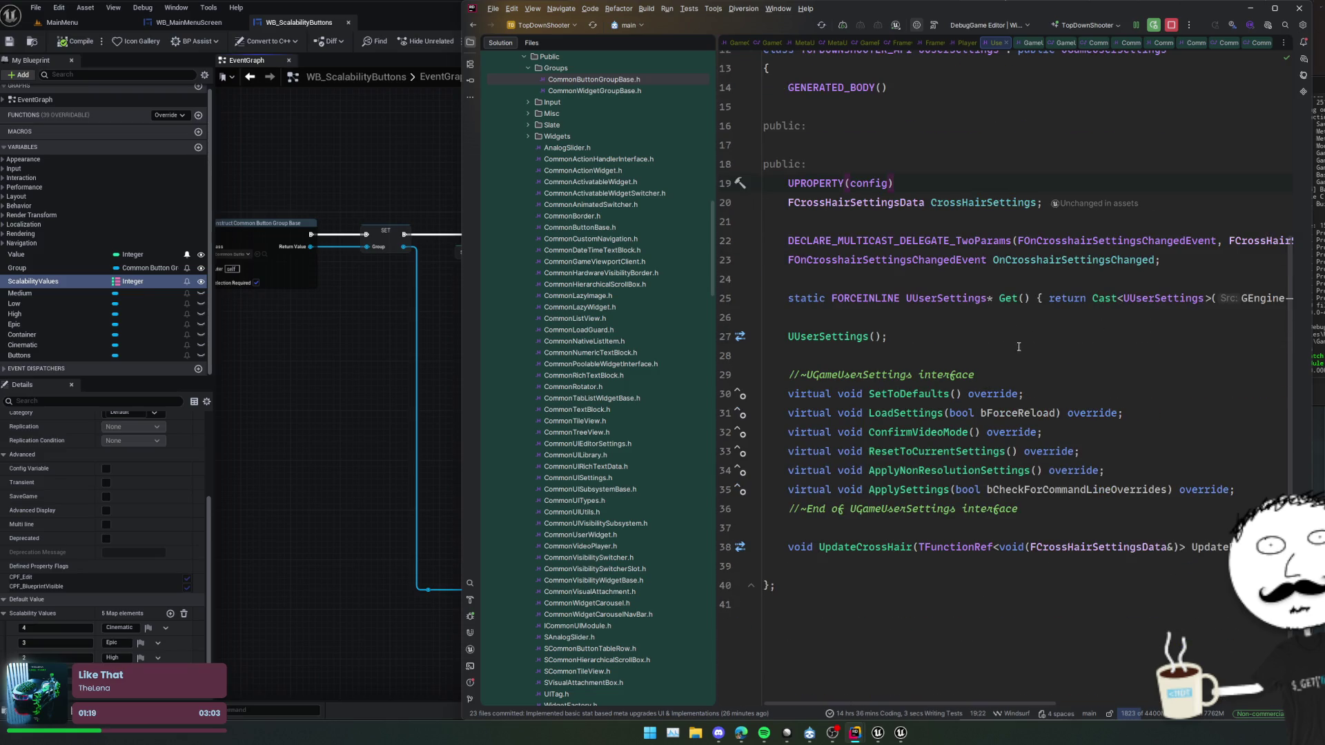
{"action": "scroll", "coordinate": [1111, 520], "scroll_direction": "up", "scroll_amount": 6}
{"action": "left_click", "coordinate": [847, 208]}
{"action": "type", "text": "STRU"}
{"action": "key", "text": "Return"}
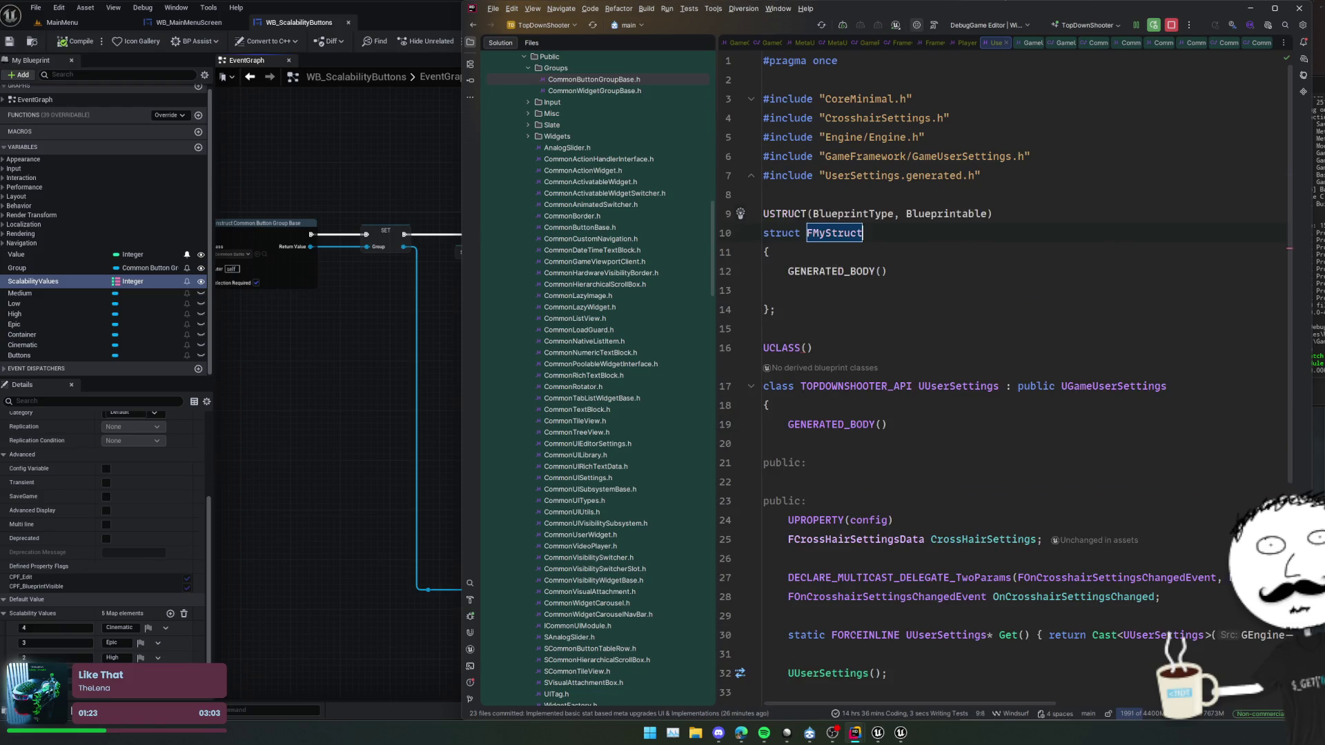
{"action": "type", "text": "Scalabi"}
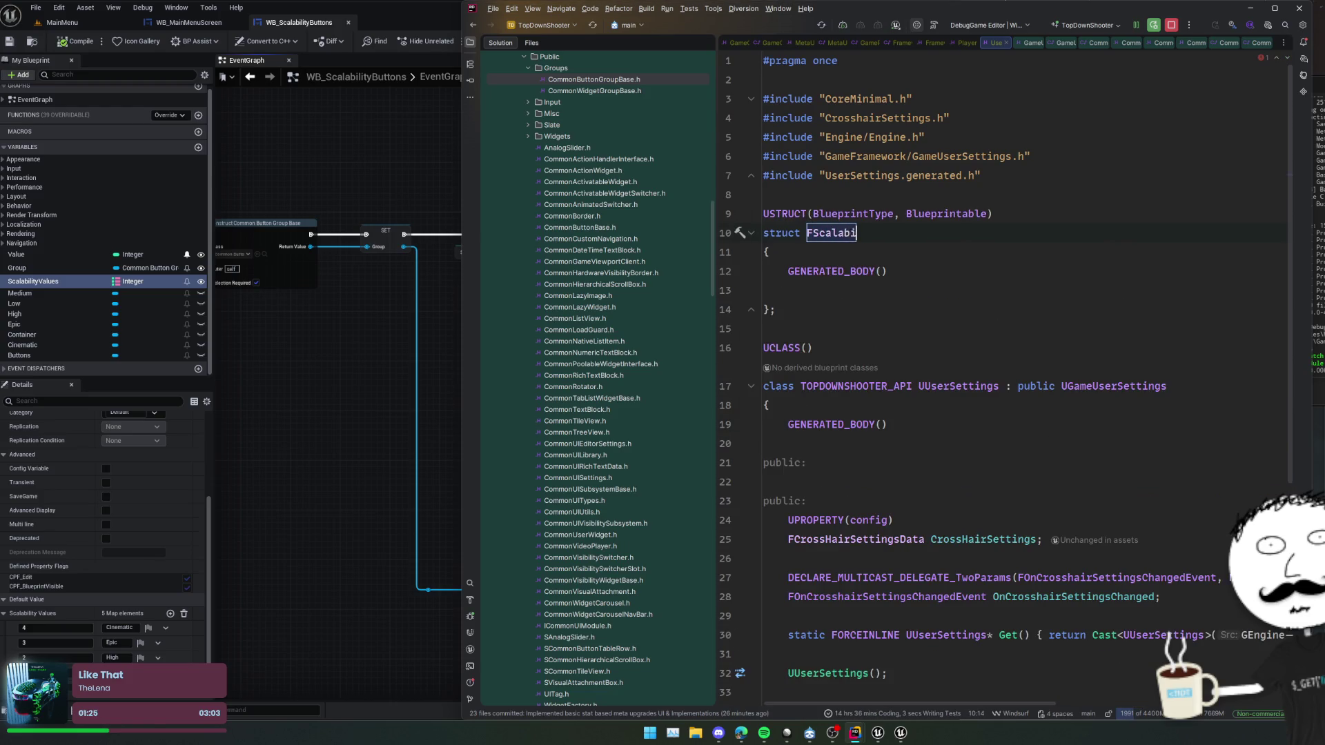
{"action": "type", "text": "lityOption"}
{"action": "key", "text": "Return"}
- Add a UPROPERTY(EditAnywhere, BlueprintReadWrite) FText Title field to the struct
{"action": "key", "text": "Return"}
{"action": "type", "text": "UPROP"}
{"action": "key", "text": "Return"}
{"action": "type", "text": "Edit"}
{"action": "key", "text": "Return"}
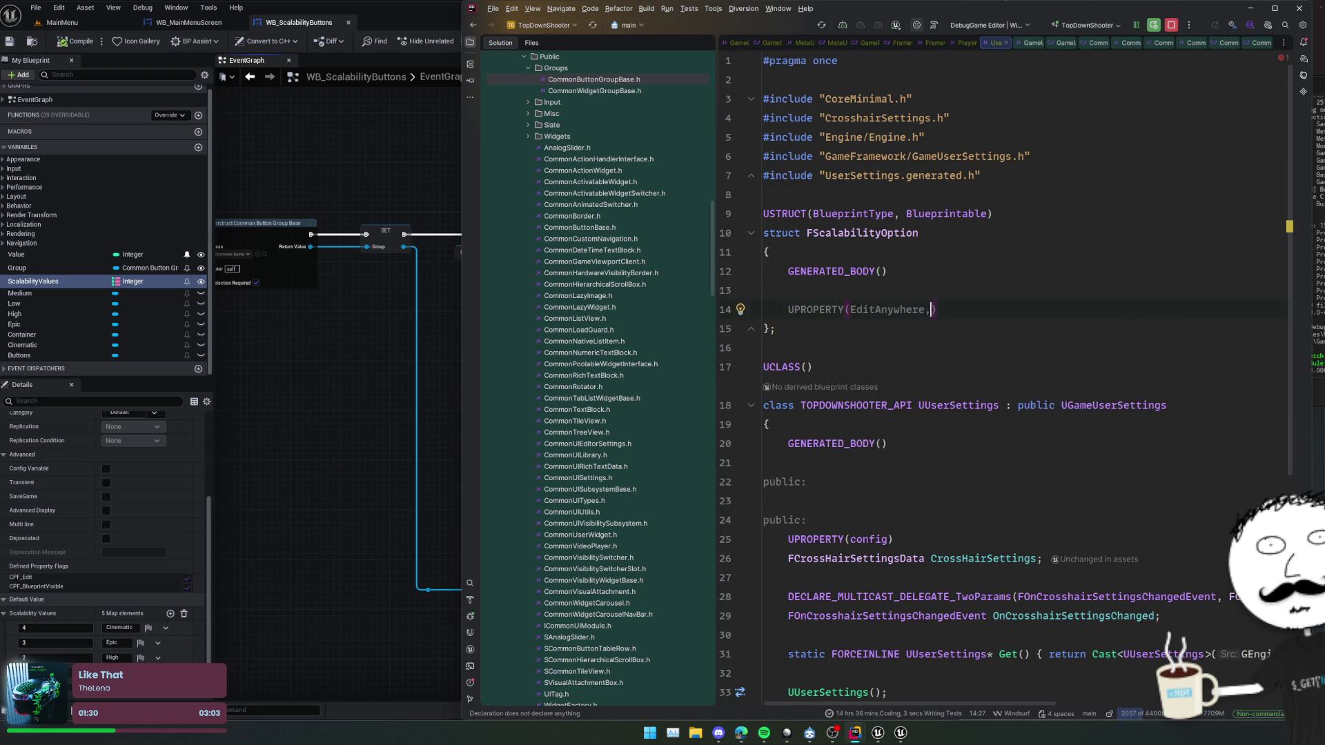
{"action": "type", "text": ", BlueprintReadWR"}
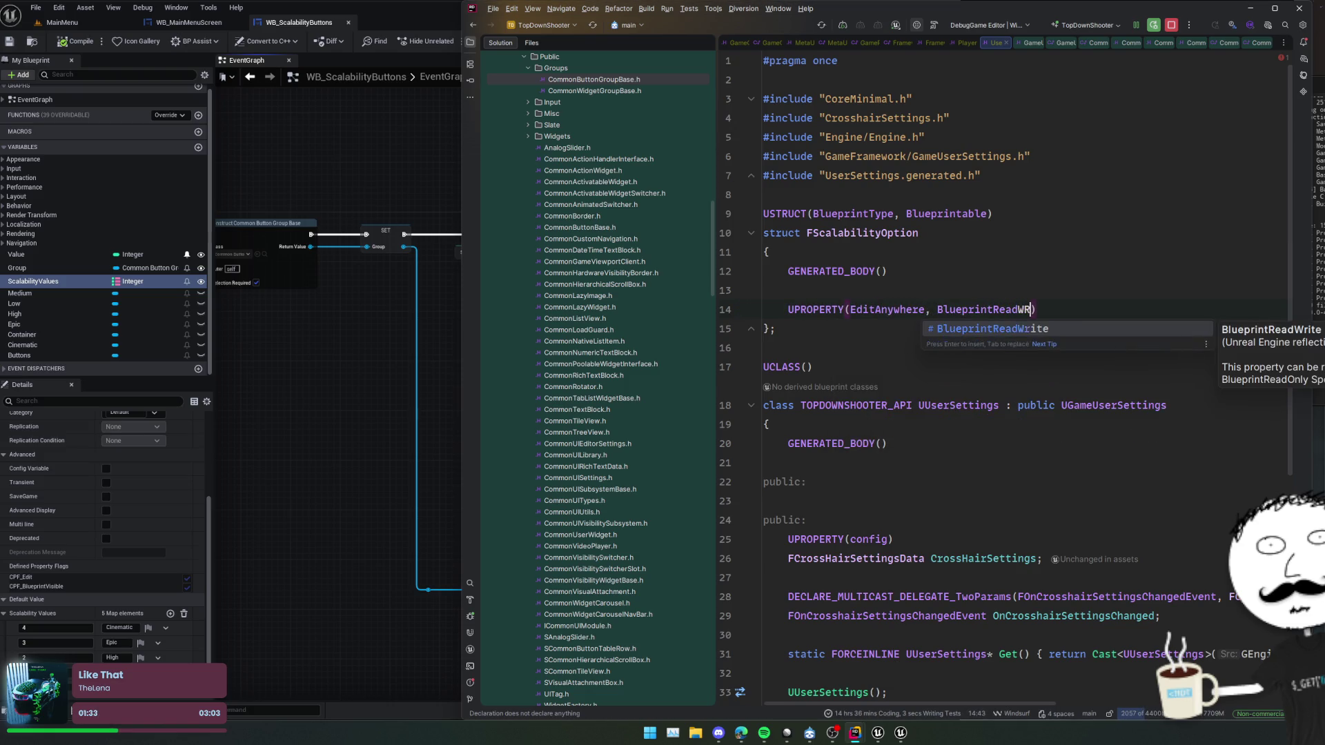
{"action": "key", "text": "Return"}
{"action": "key", "text": "shift+Return"}
{"action": "key", "text": "ctrl+space"}
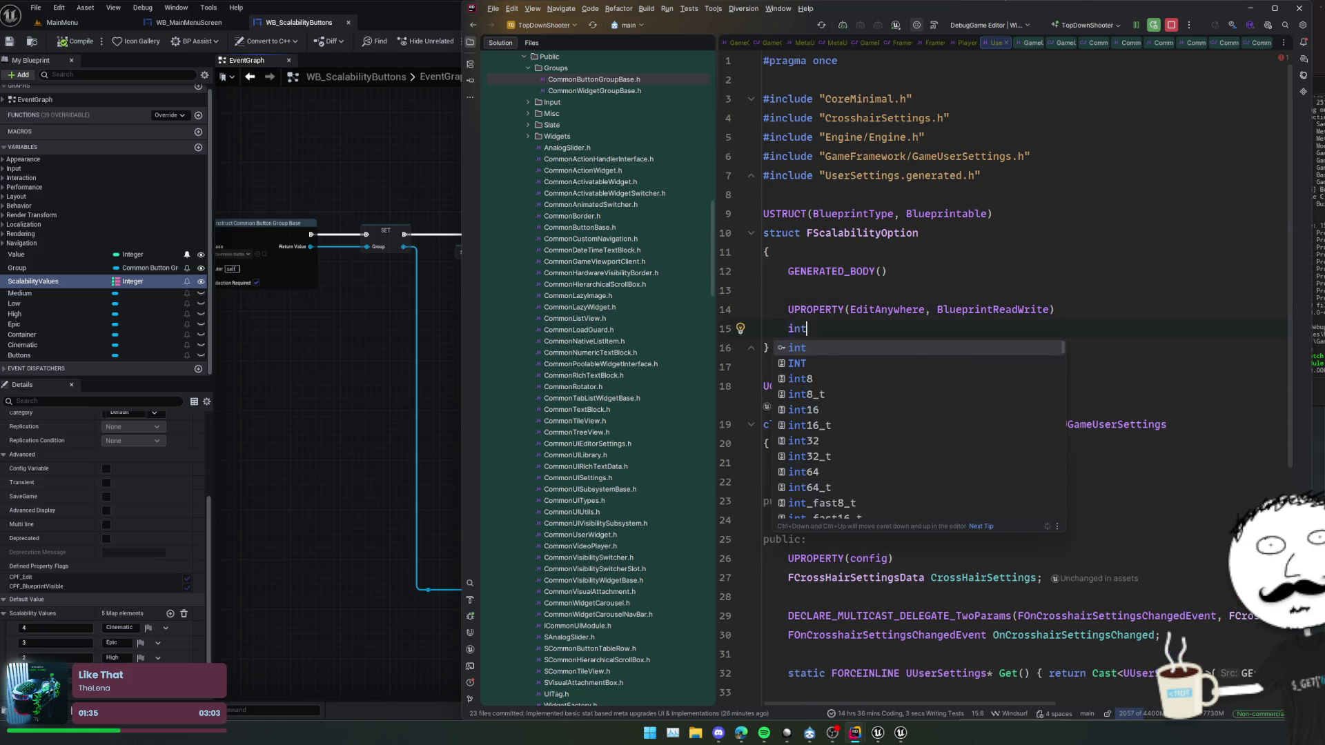
{"action": "key", "text": "Escape"}
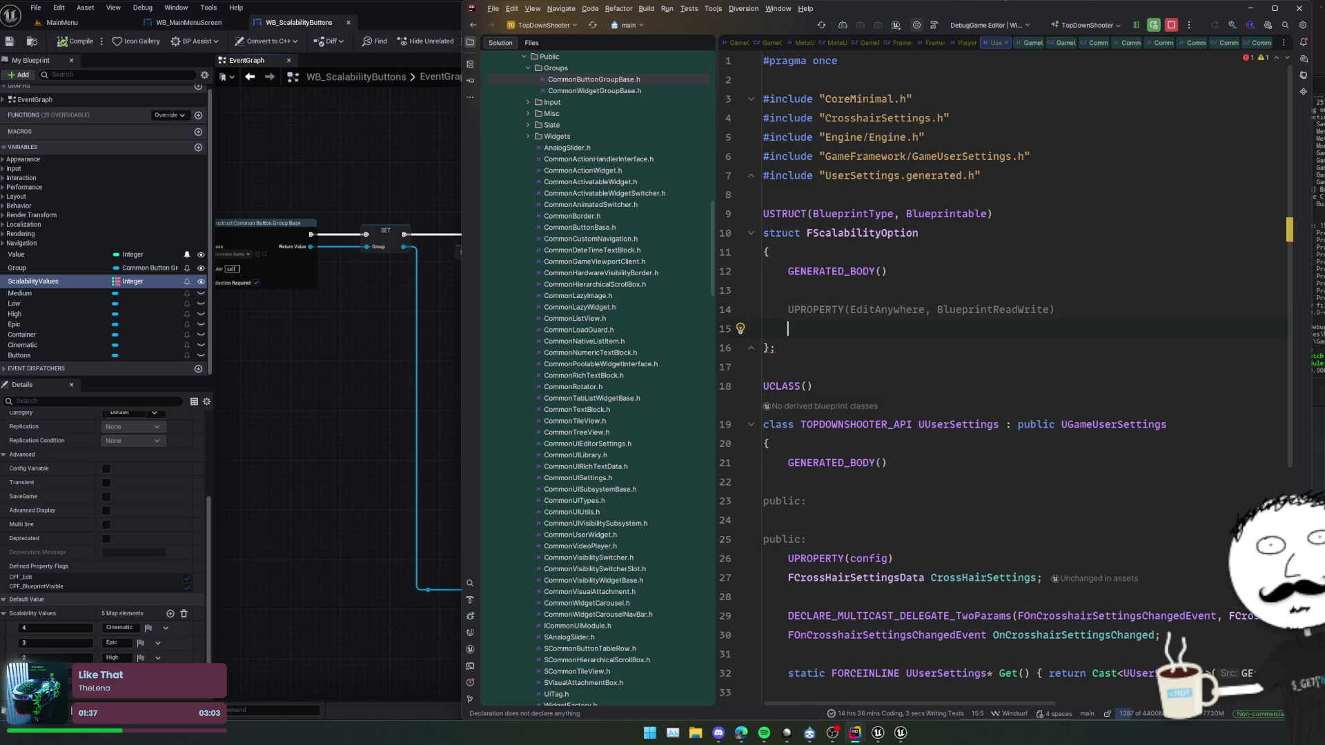
{"action": "type", "text": "FText Title;"}
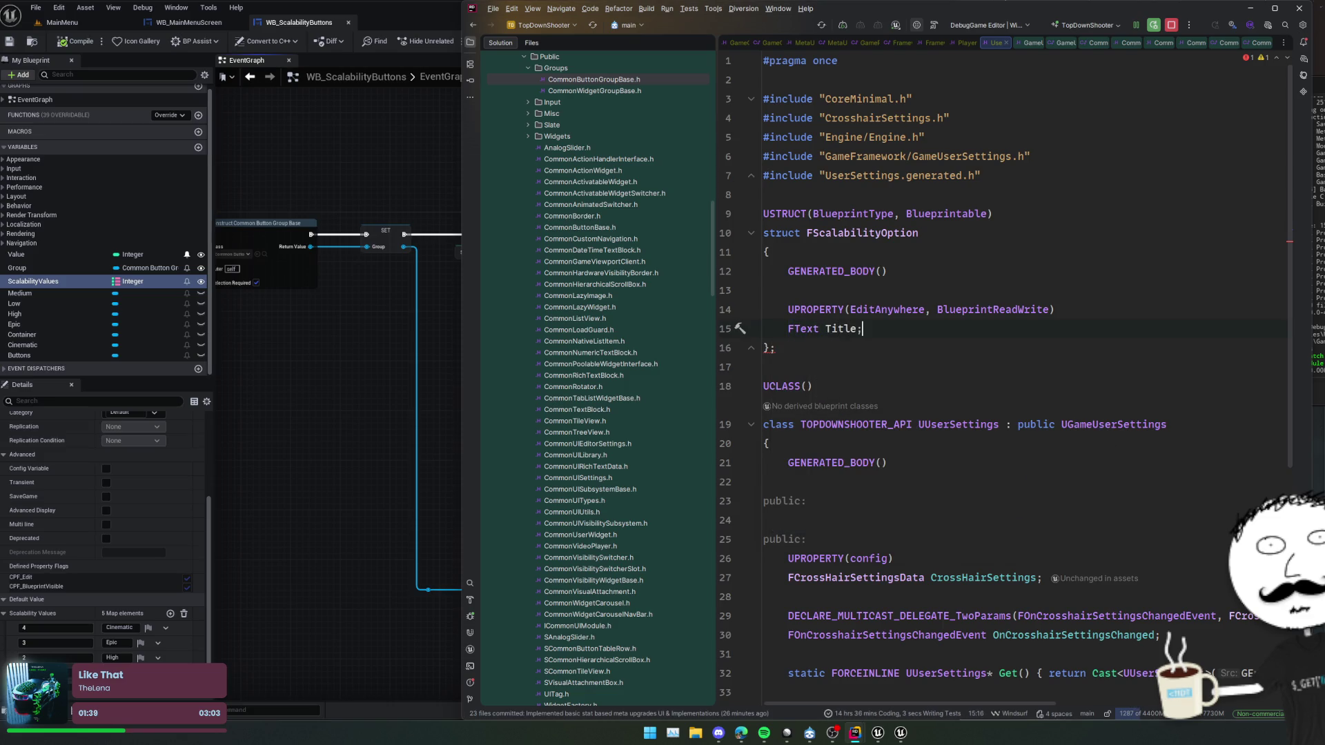
- Add a matching int32 Value property below Title
{"action": "key", "text": "shift+Up"}
{"action": "key", "text": "ctrl+d"}
{"action": "key", "text": "ctrl+BackSpace"}
{"action": "key", "text": "ctrl+BackSpace"}
{"action": "key", "text": "ctrl+BackSpace"}
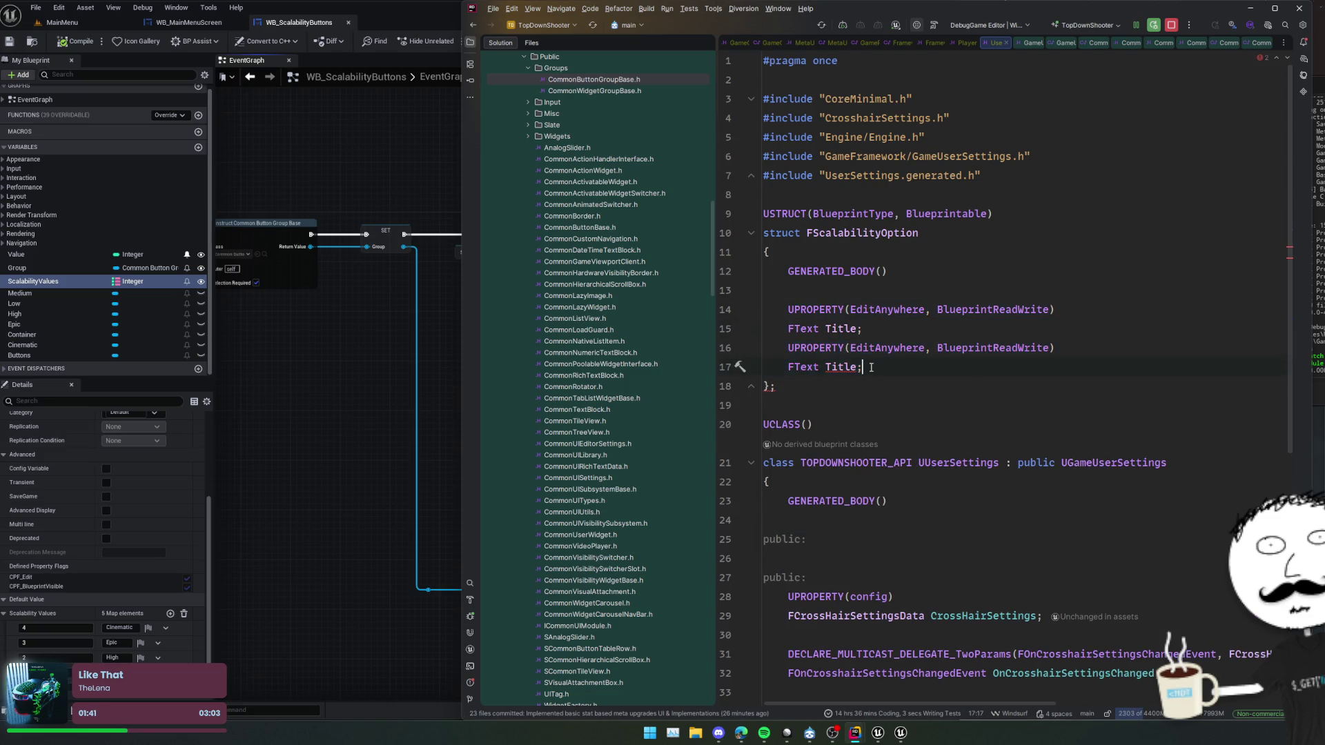
{"action": "type", "text": "int32 O"}
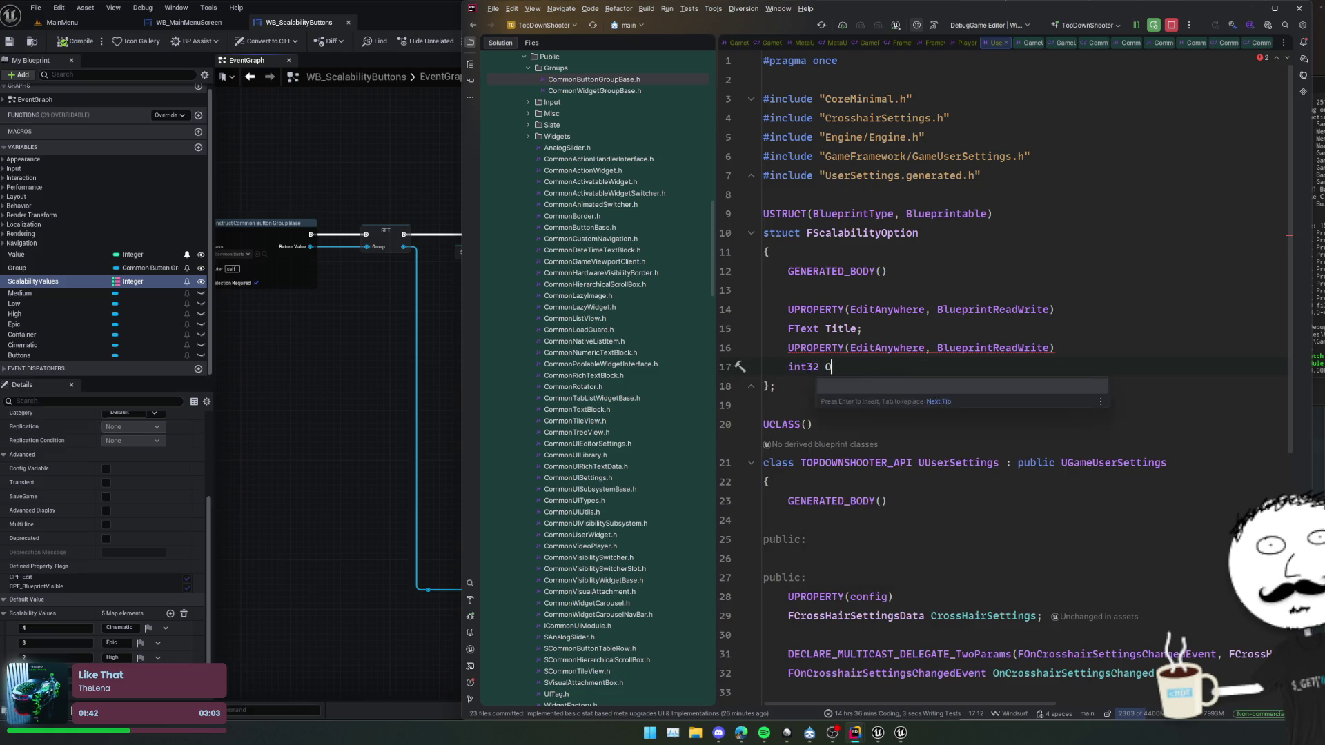
{"action": "type", "text": "ption"}
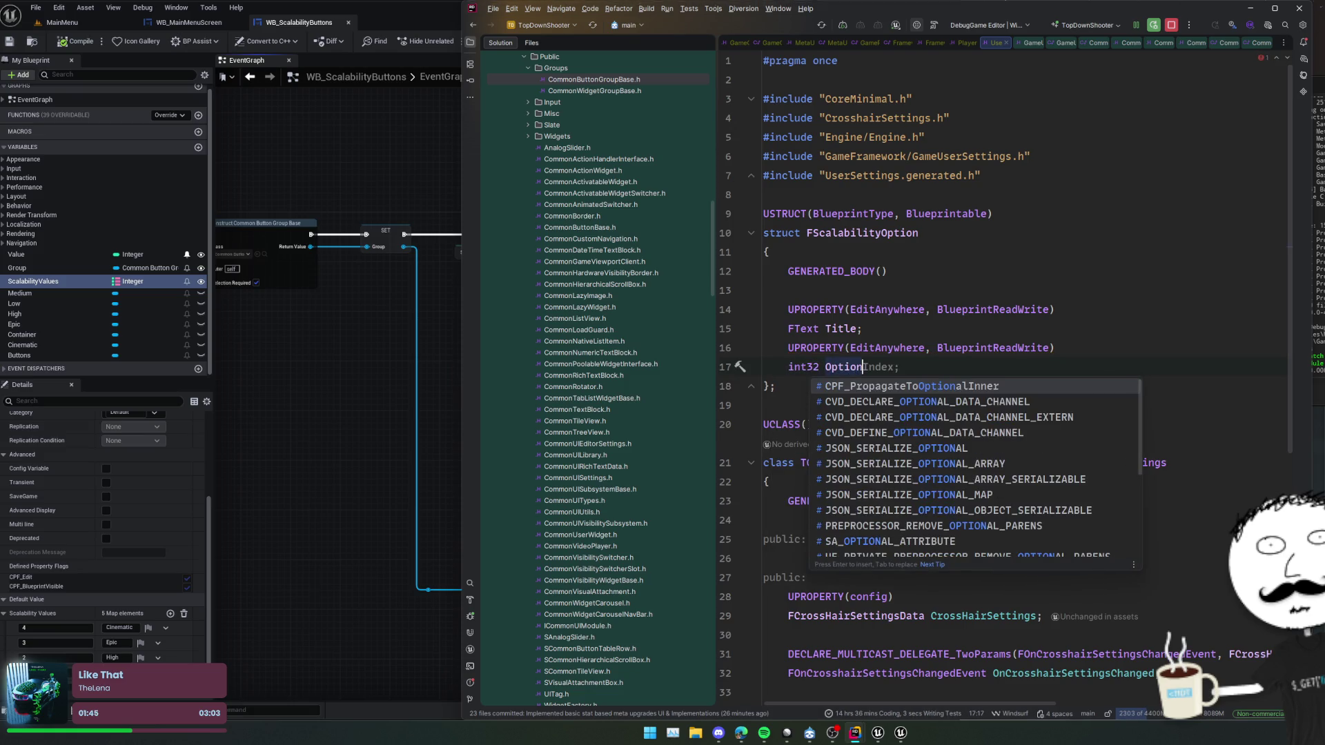
{"action": "key", "text": "ctrl+shift+Left"}
{"action": "type", "text": "Value = 0;"}
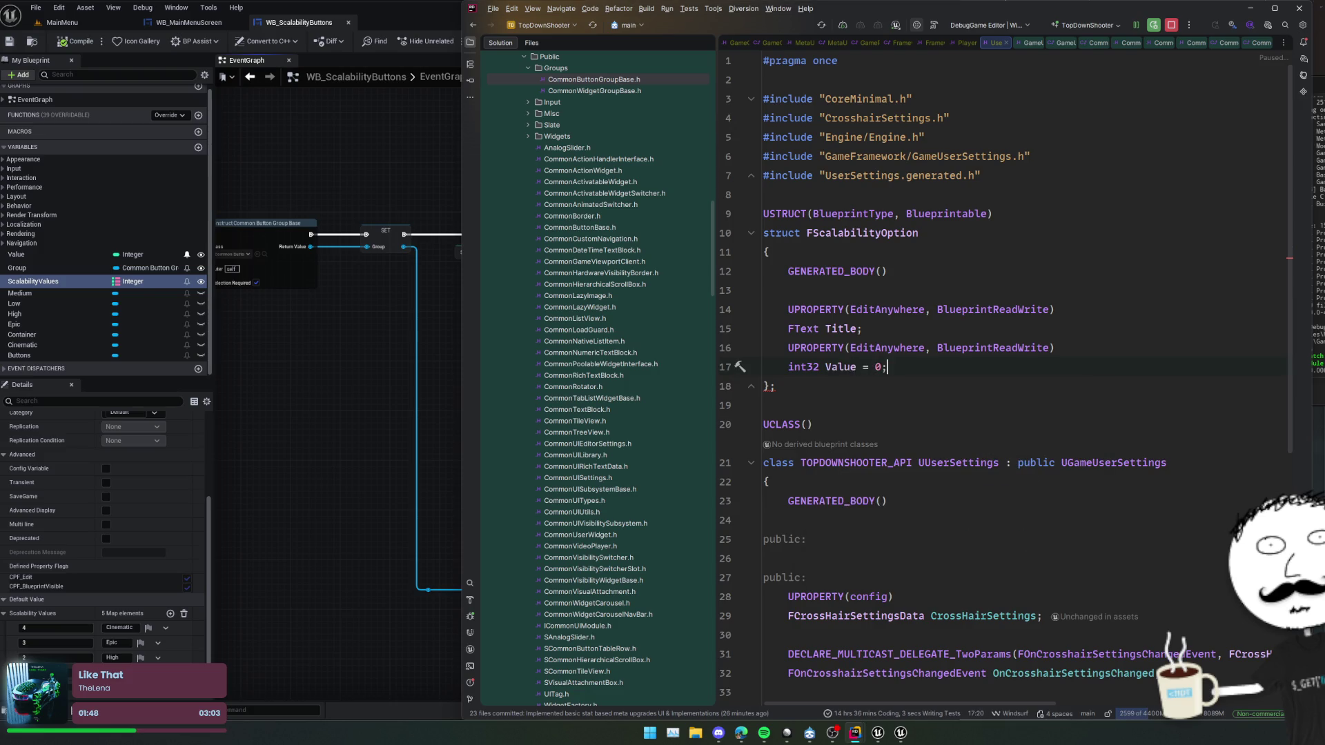
{"action": "key", "text": "Return"}
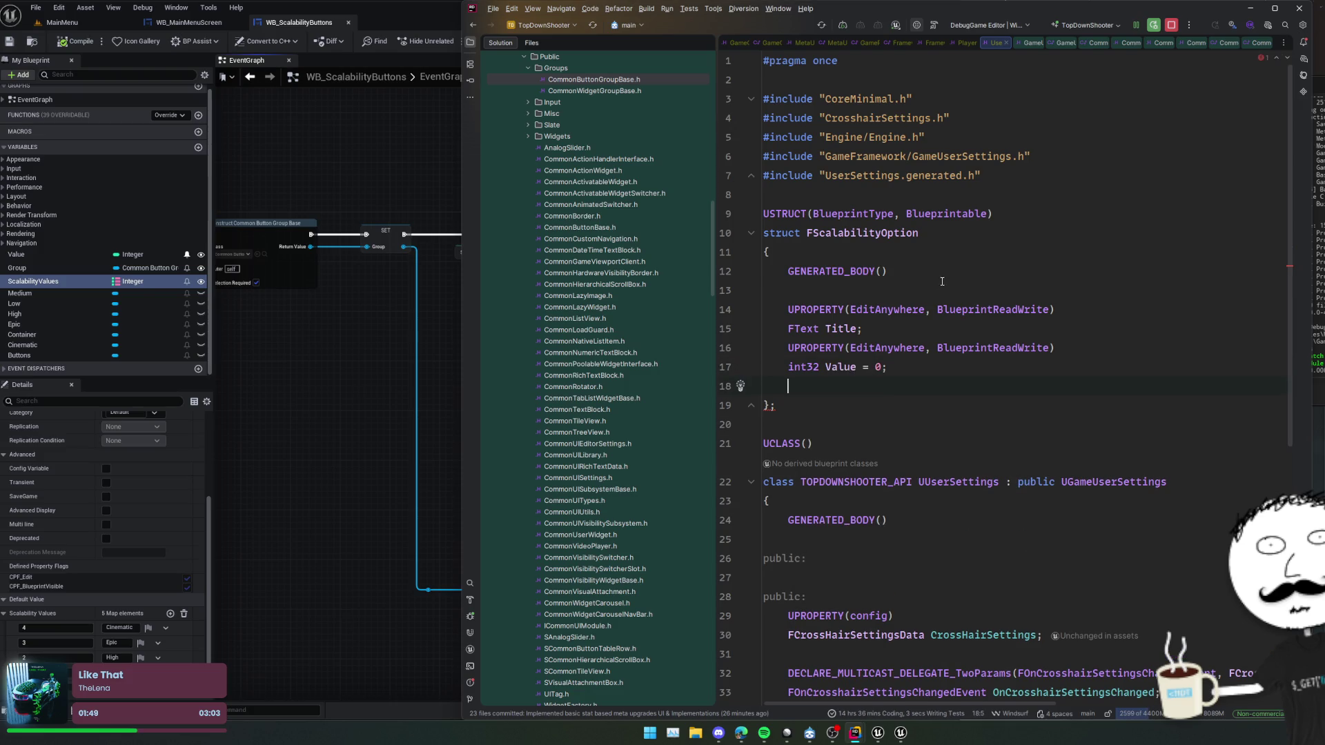
- Duplicate the Value property and begin an EScalability-typed field in its place
{"action": "key", "text": "shift+Up"}
{"action": "key", "text": "shift+Up"}
{"action": "key", "text": "ctrl+d"}
{"action": "key", "text": "Escape"}
{"action": "key", "text": "Up"}
{"action": "key", "text": "shift+End"}
{"action": "type", "text": "EScala"}
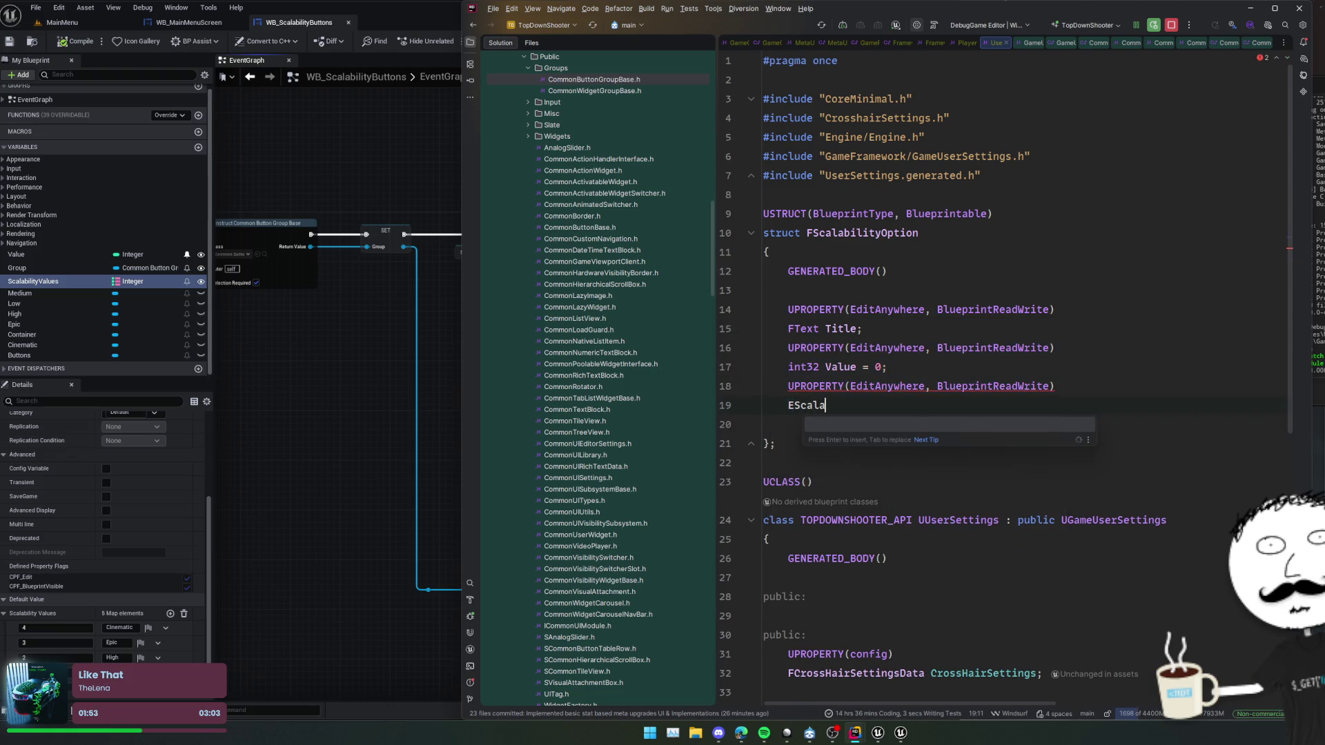
{"action": "type", "text": "bility"}
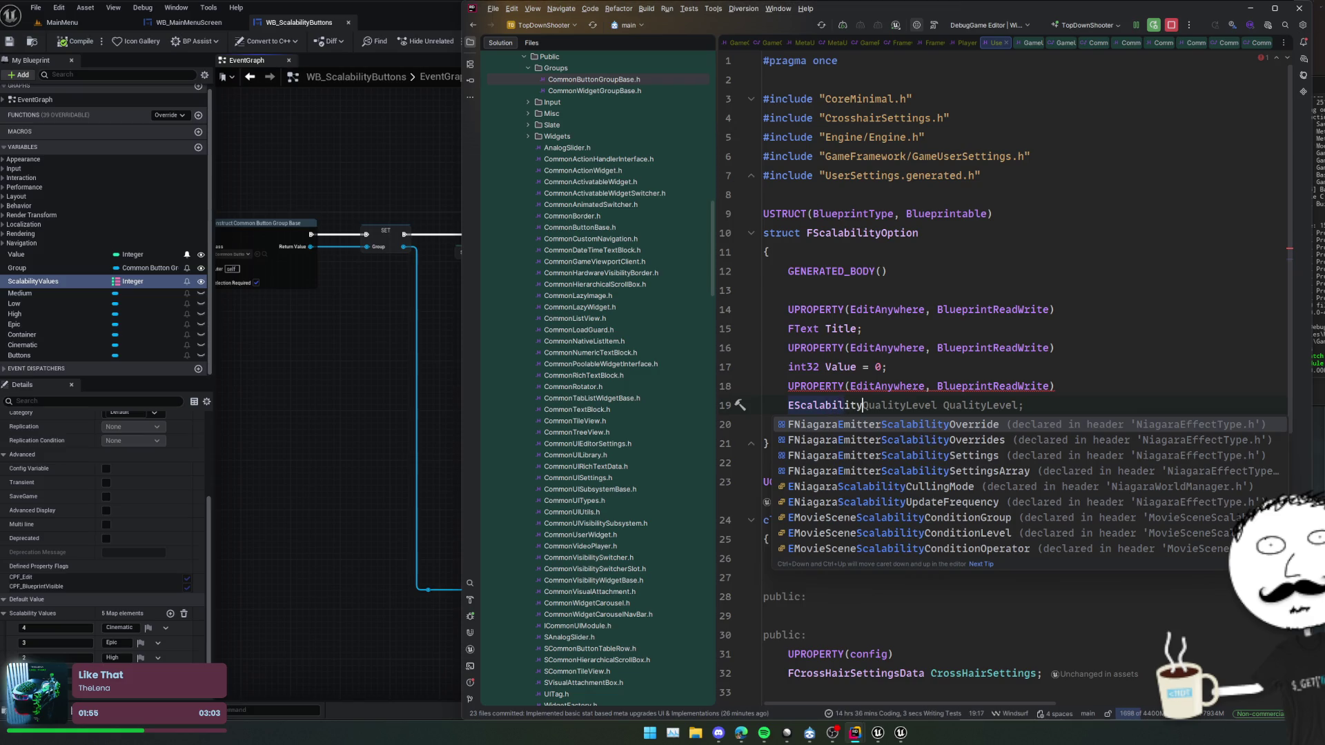
- Inspect GameUserSettings sources, including ResolutionQuality and SetResolutionScaleNormalized
{"action": "key", "text": "ctrl+b"}
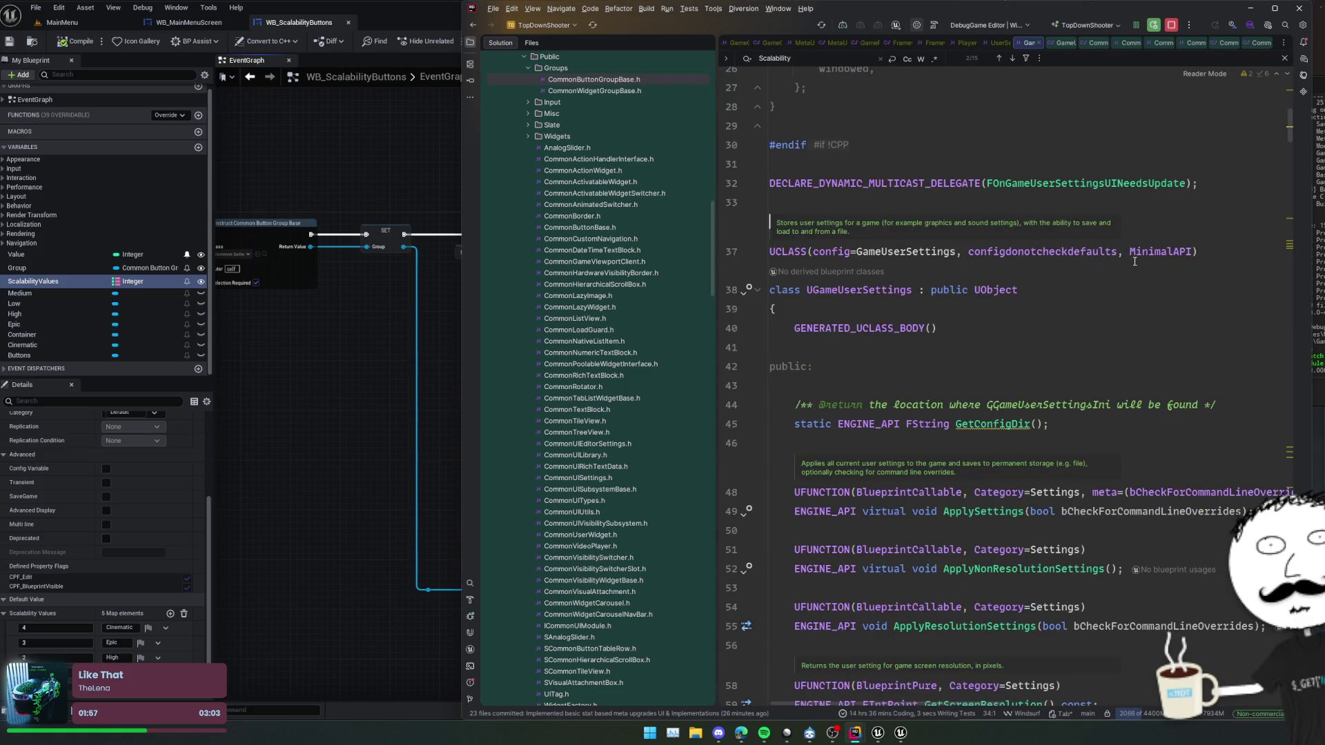
{"action": "key", "text": "ctrl+alt+b"}
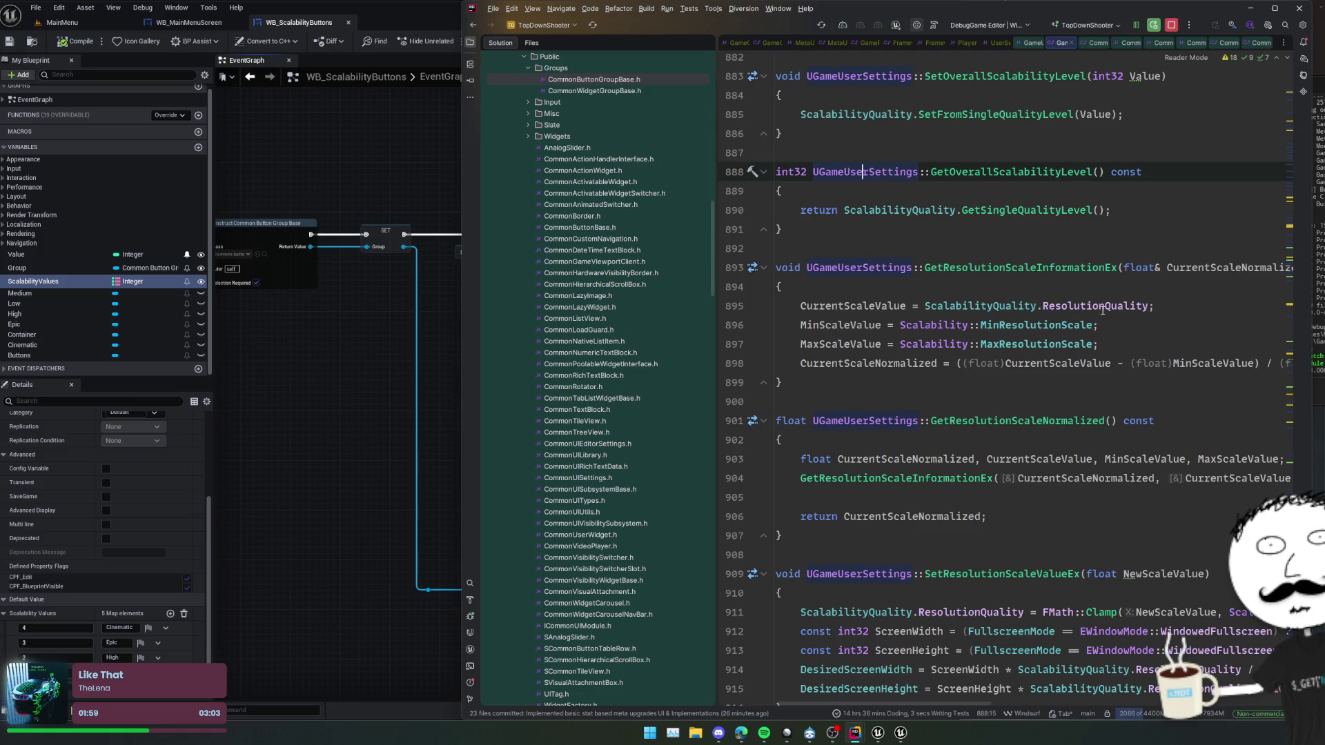
{"action": "left_click", "coordinate": [1103, 308], "text": "ctrl"}
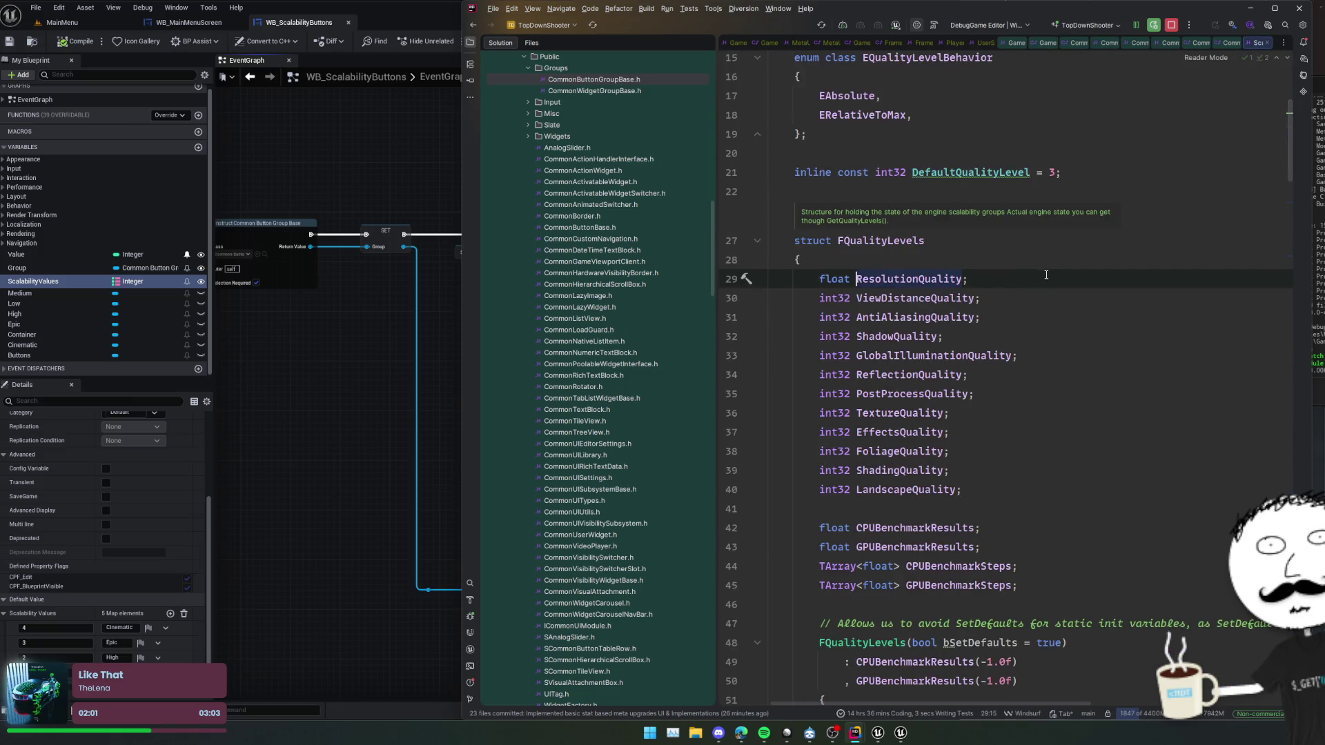
{"action": "key", "text": "ctrl+alt+Left"}
{"action": "scroll", "coordinate": [1046, 325], "scroll_direction": "down", "scroll_amount": 5}
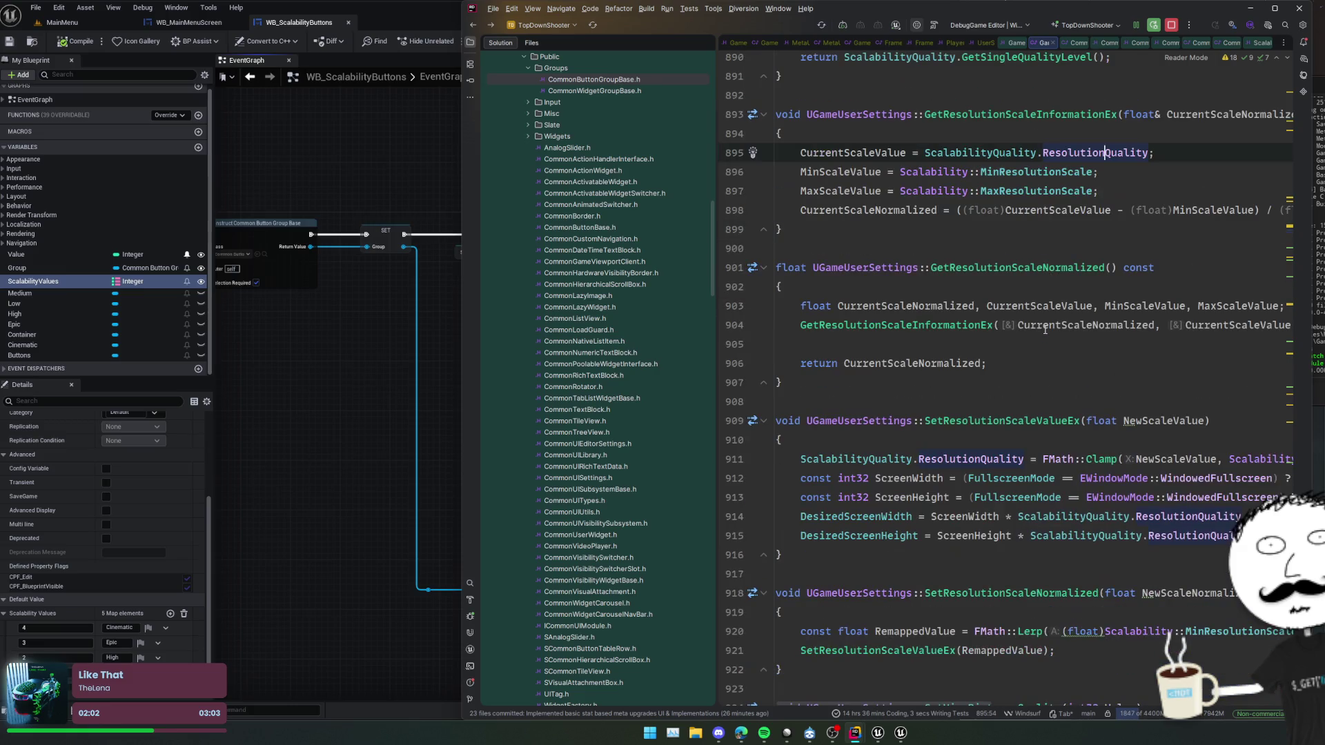
{"action": "scroll", "coordinate": [1056, 367], "scroll_direction": "down", "scroll_amount": 1}
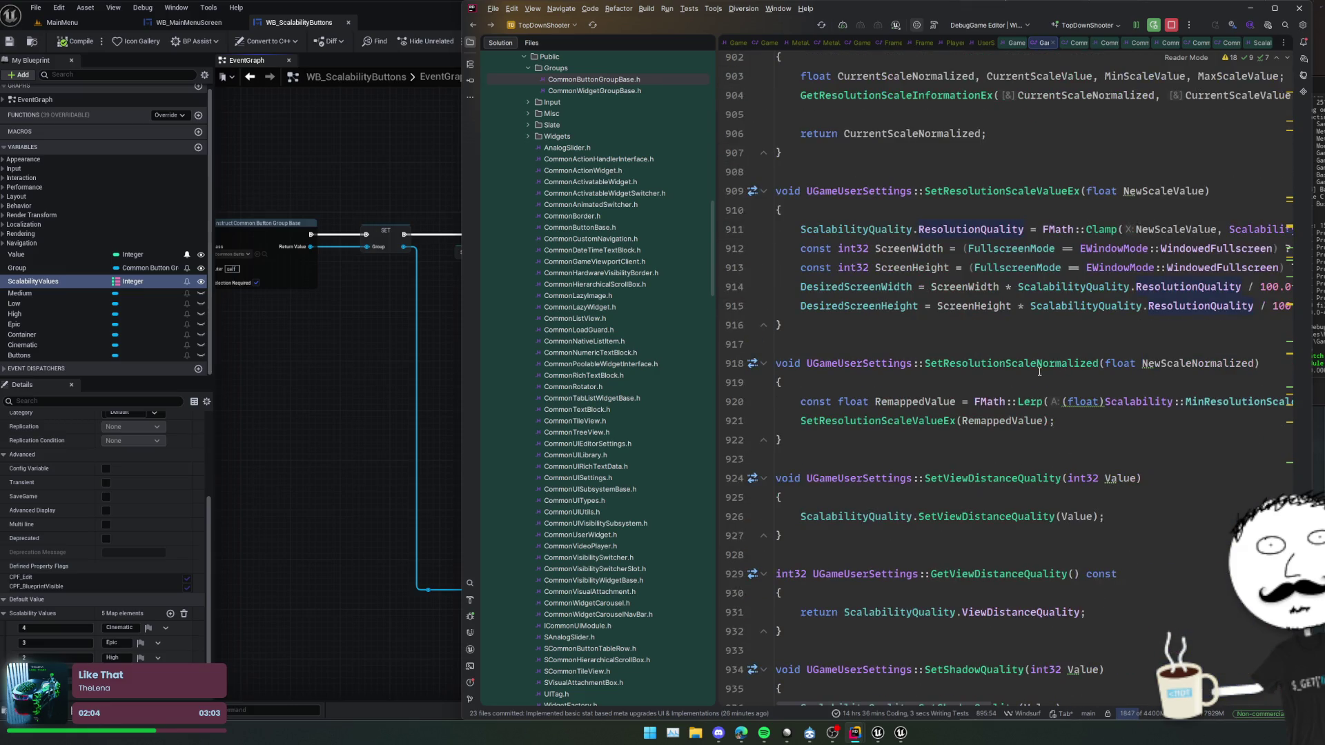
{"action": "left_click", "coordinate": [1022, 368], "text": "ctrl"}
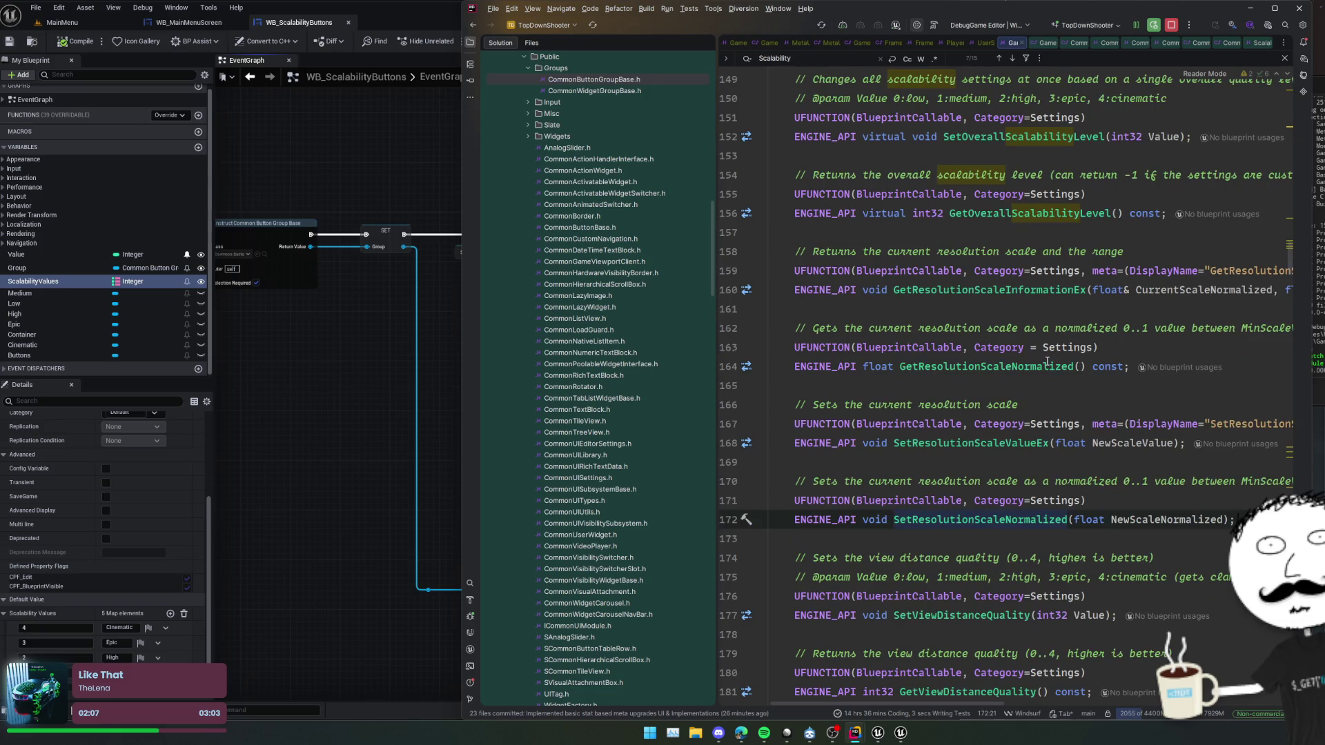
- Trace SetOverallScalabilityLevel into SetFromSingleQualityLevel and examine its clamp calls
{"action": "left_click", "coordinate": [1050, 307]}
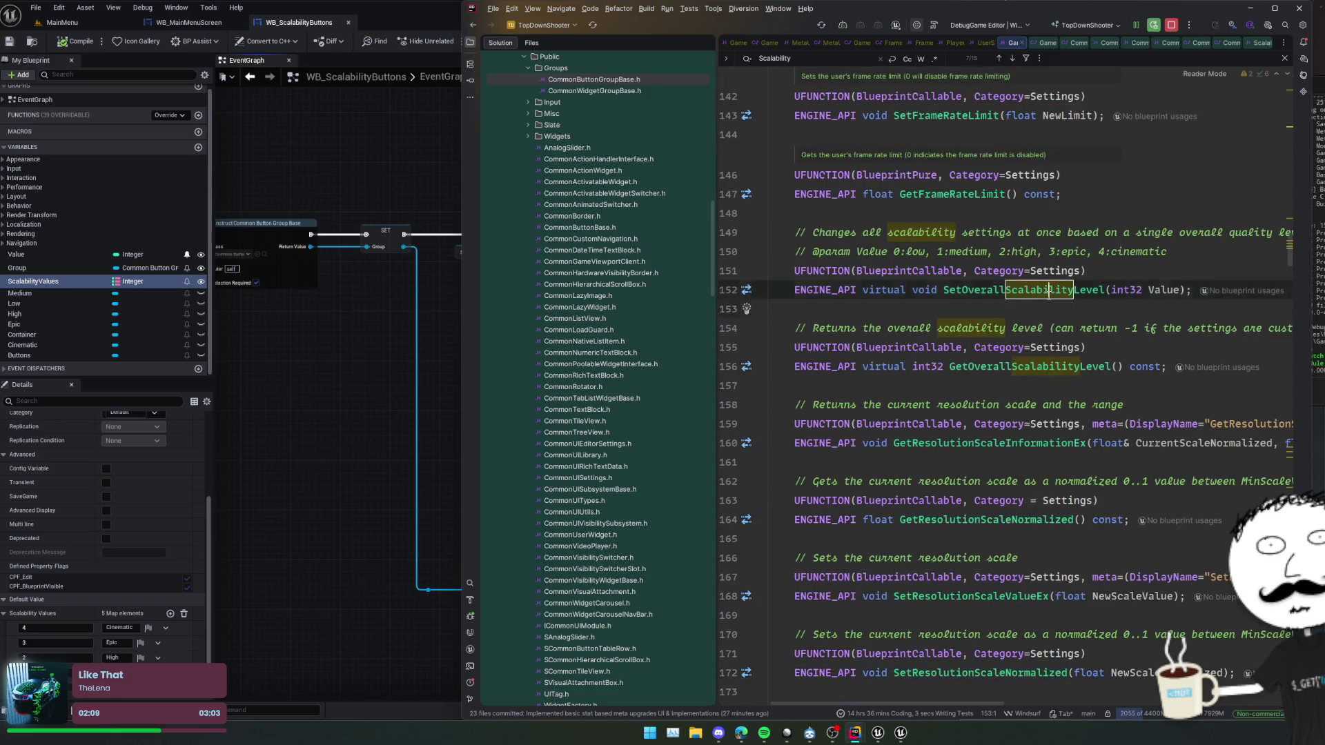
{"action": "left_click", "coordinate": [1049, 296], "text": "ctrl"}
{"action": "left_click", "coordinate": [1042, 323], "text": "ctrl"}
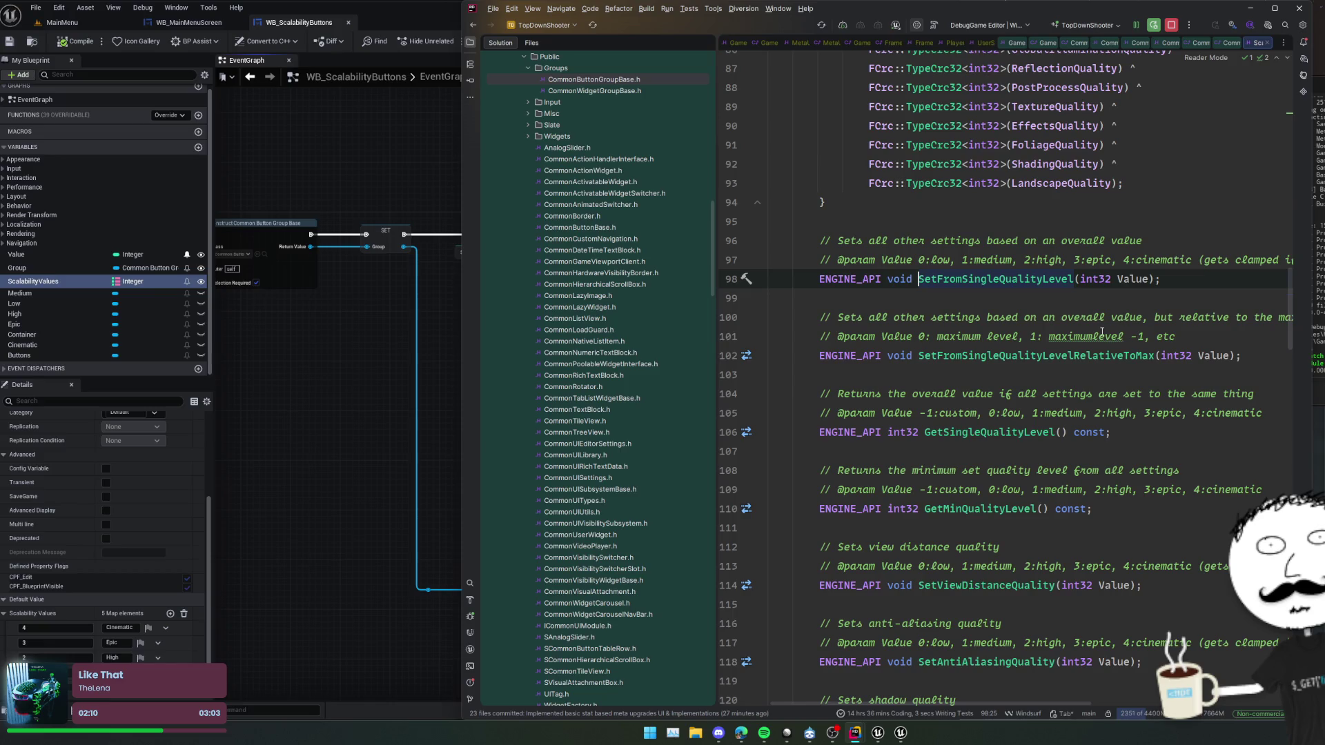
{"action": "left_click", "coordinate": [1006, 279], "text": "ctrl"}
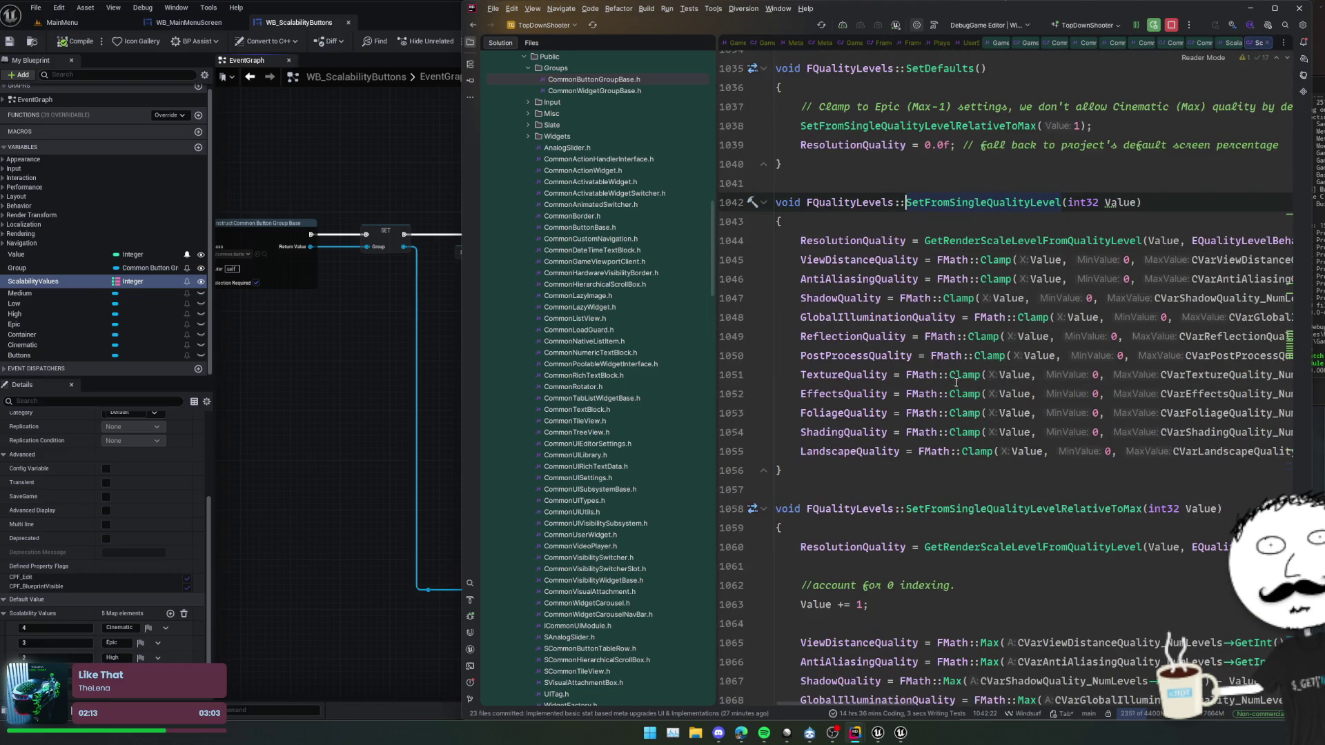
{"action": "scroll", "coordinate": [1035, 363], "scroll_direction": "right", "scroll_amount": 1}
{"action": "scroll", "coordinate": [1034, 362], "scroll_direction": "left", "scroll_amount": 2}
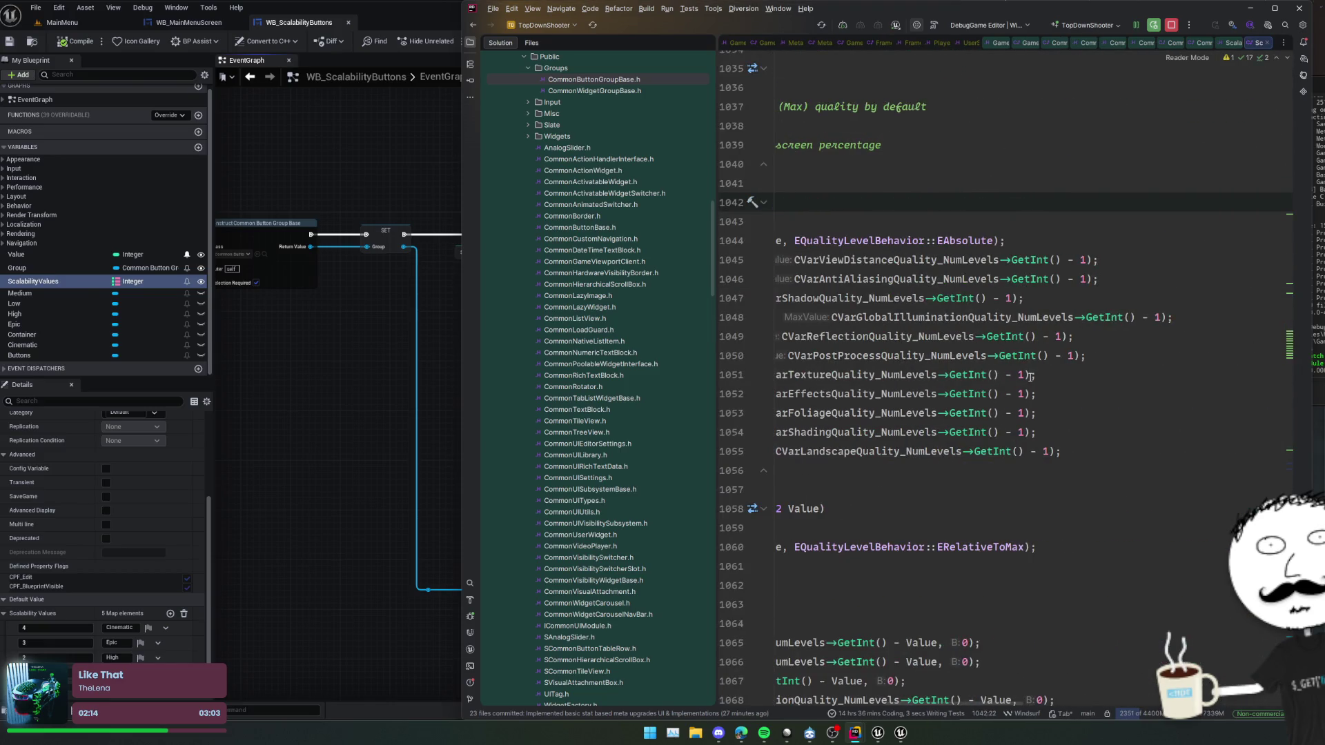
{"action": "scroll", "coordinate": [1029, 376], "scroll_direction": "up", "scroll_amount": 3}
{"action": "scroll", "coordinate": [1001, 376], "scroll_direction": "down", "scroll_amount": 3}
{"action": "left_click", "coordinate": [980, 375]}
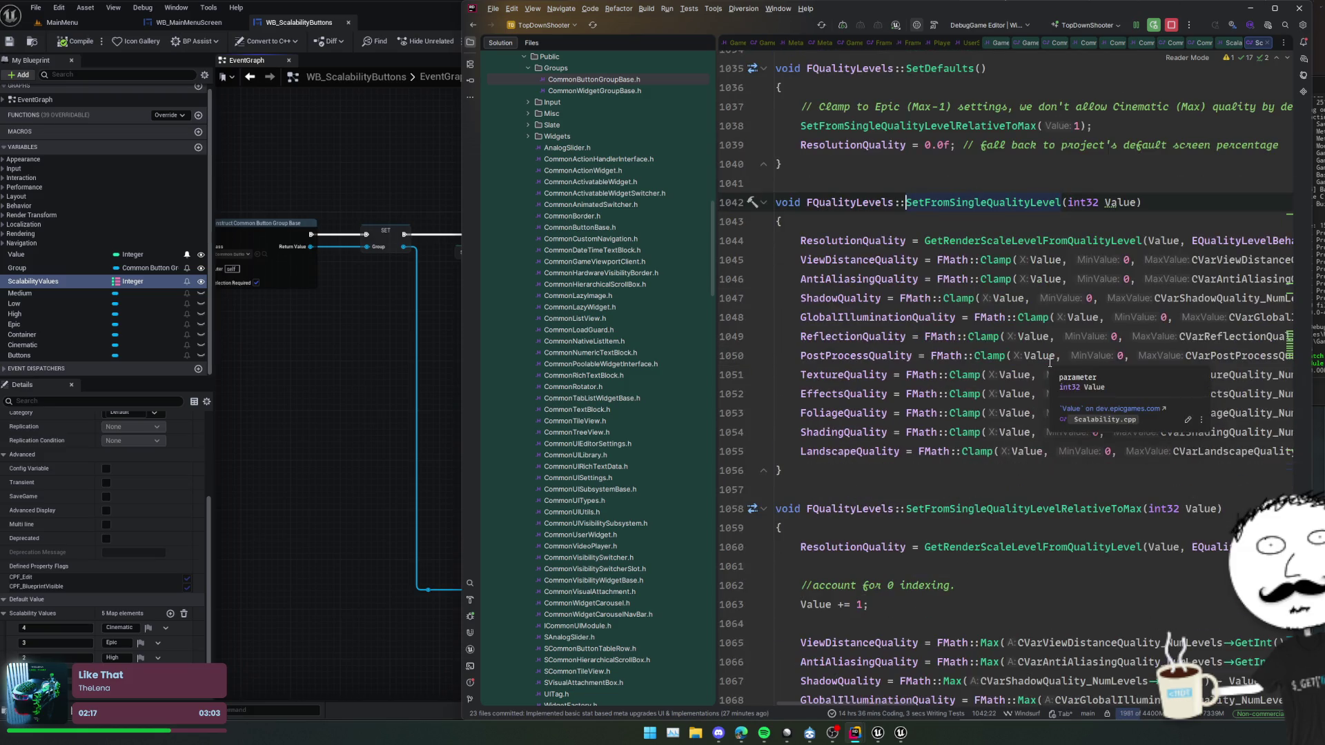
- Back in UserSettings.h, delete the extra EScalabilityQualityLevel QualityLevel property
{"action": "key", "text": "ctrl+alt+Left"}
{"action": "key", "text": "Escape"}
{"action": "key", "text": "shift+Up"}
{"action": "key", "text": "BackSpace"}
{"action": "key", "text": "BackSpace"}
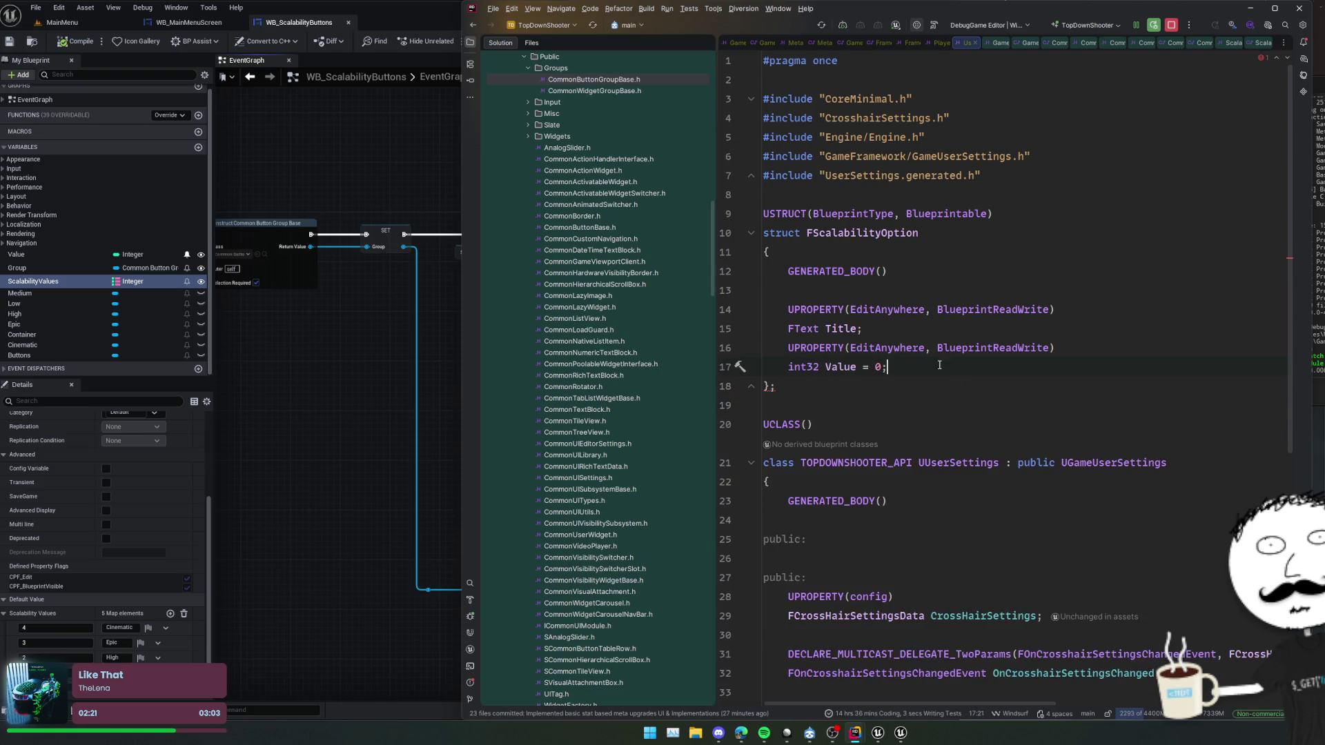
- Declare UFUNCTION(BlueprintCallable) static TArray<FScalabilityOption> GetScalabilityOptions() and generate its .cpp stub
{"action": "scroll", "coordinate": [967, 345], "scroll_direction": "down", "scroll_amount": 7}
{"action": "left_click", "coordinate": [978, 348]}
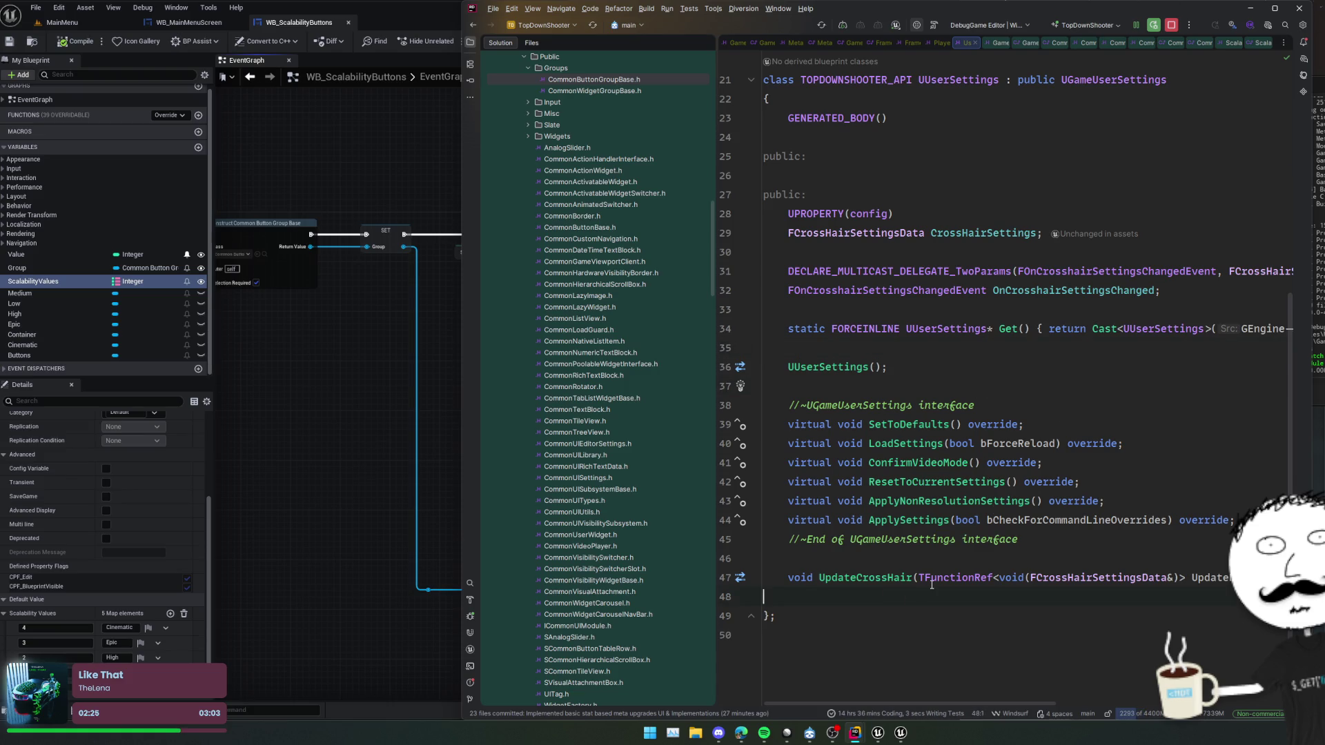
{"action": "type", "text": "UFUNCTION"}
{"action": "key", "text": "Return"}
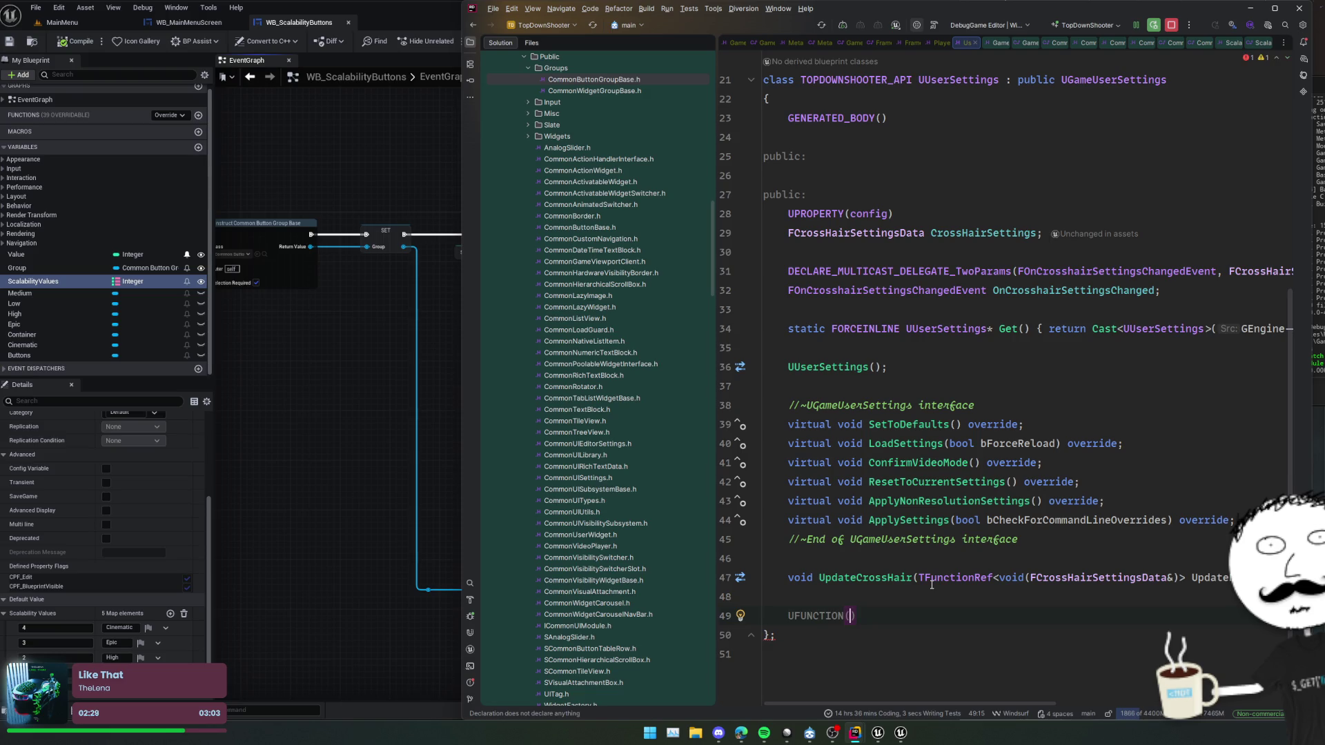
{"action": "type", "text": "BlueprintCa"}
{"action": "key", "text": "Return"}
{"action": "key", "text": "Return"}
{"action": "type", "text": "static "}
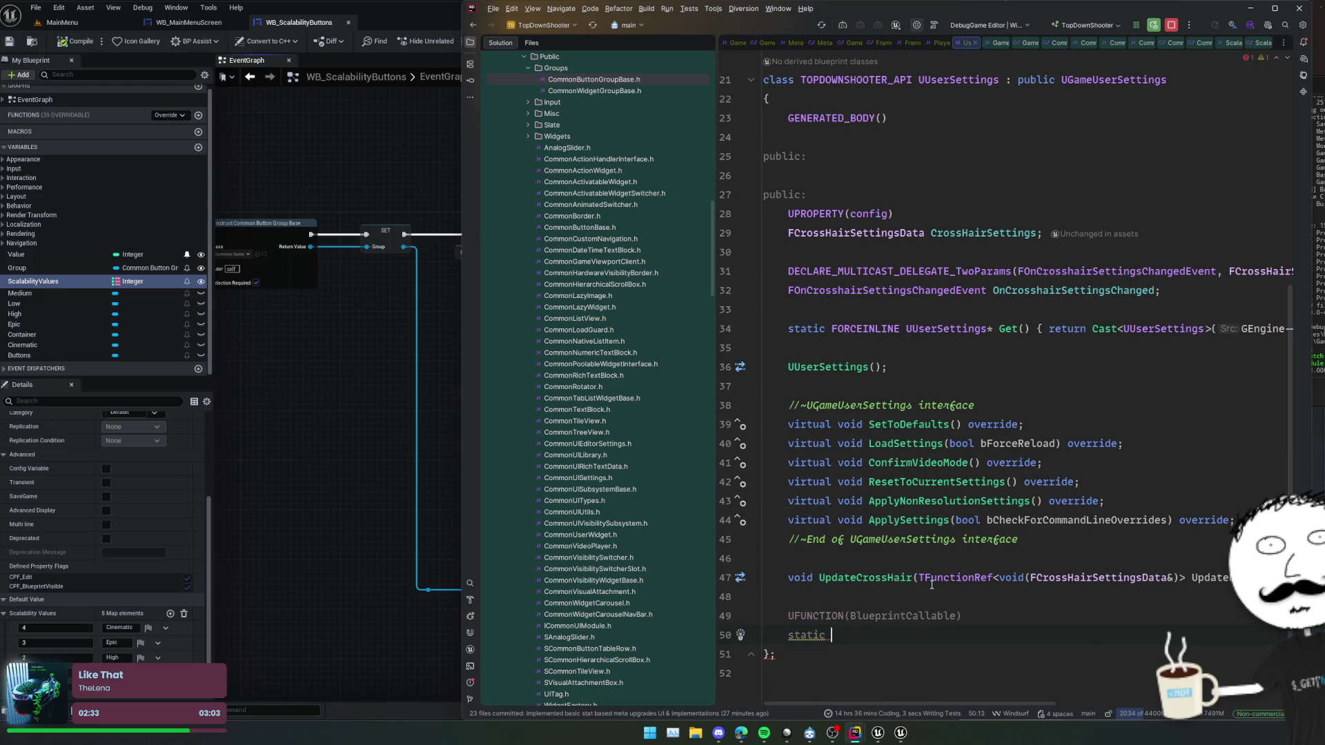
{"action": "type", "text": "TArray<FScalabilityOption> "}
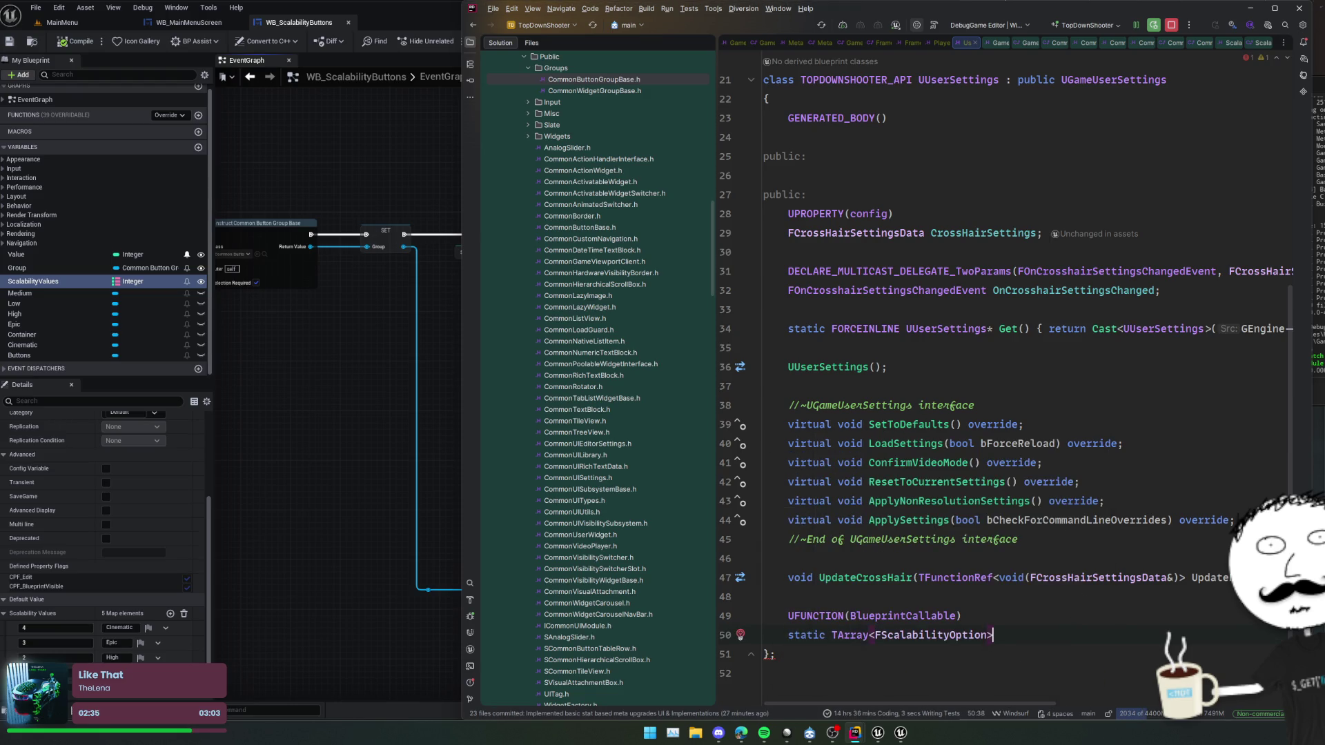
{"action": "type", "text": "GetScalabi"}
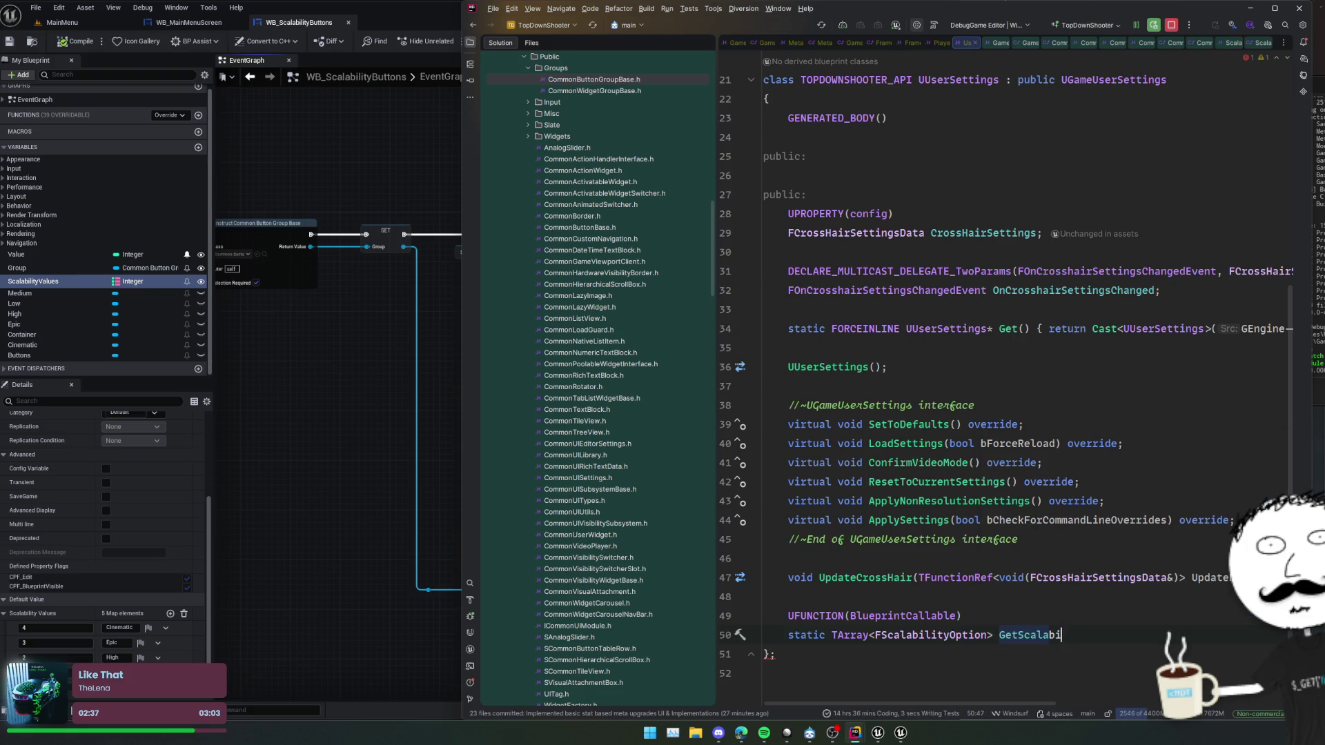
{"action": "type", "text": "lityOptions();"}
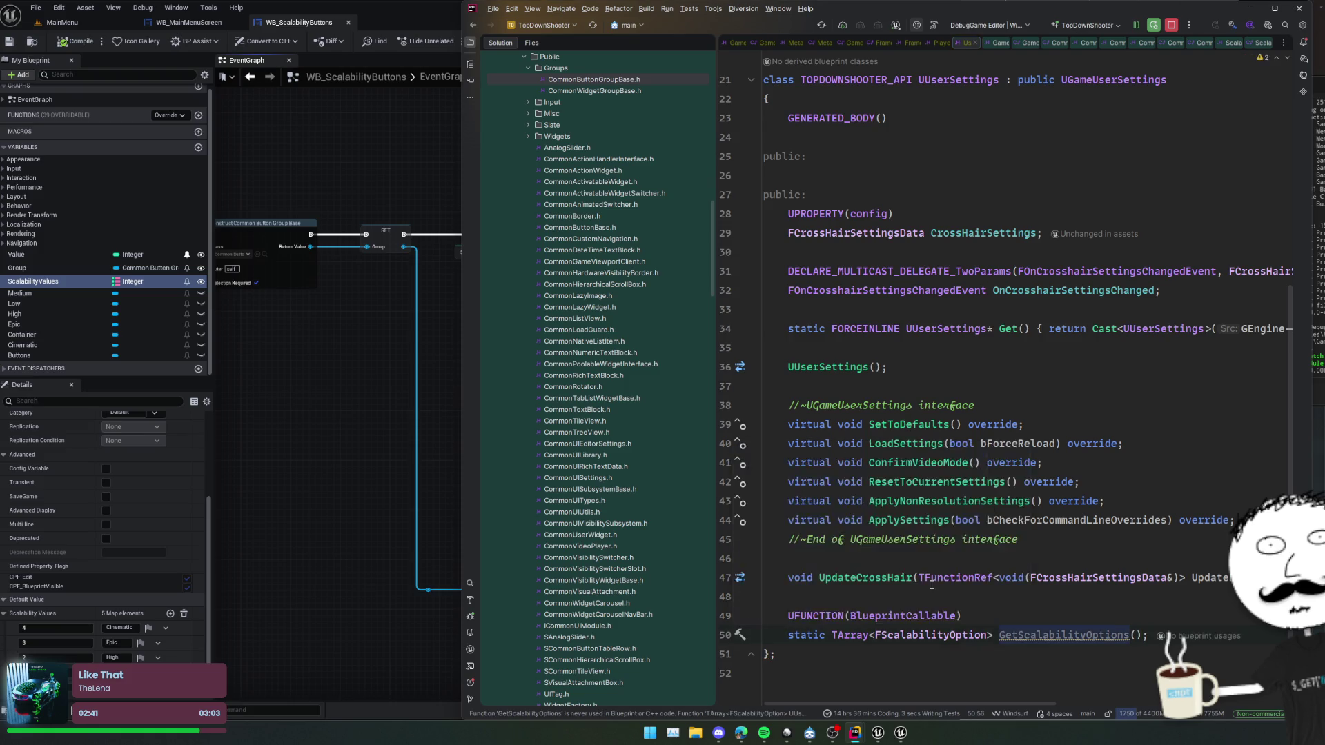
{"action": "key", "text": "alt+Return"}
{"action": "key", "text": "Return"}
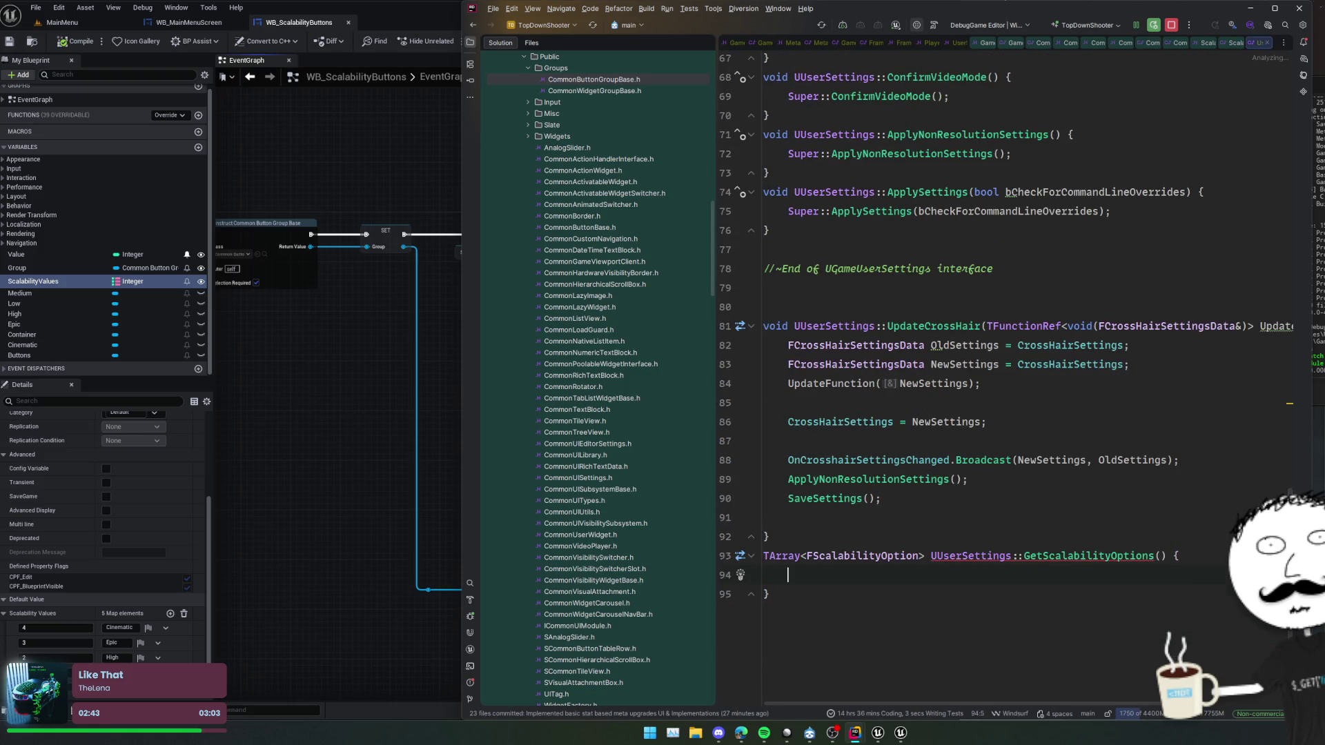
- Start a static TArray<FScalabilityOption> Options initializer, checking the struct's fields in the header
{"action": "type", "text": "static "}
{"action": "type", "text": "TArray<"}
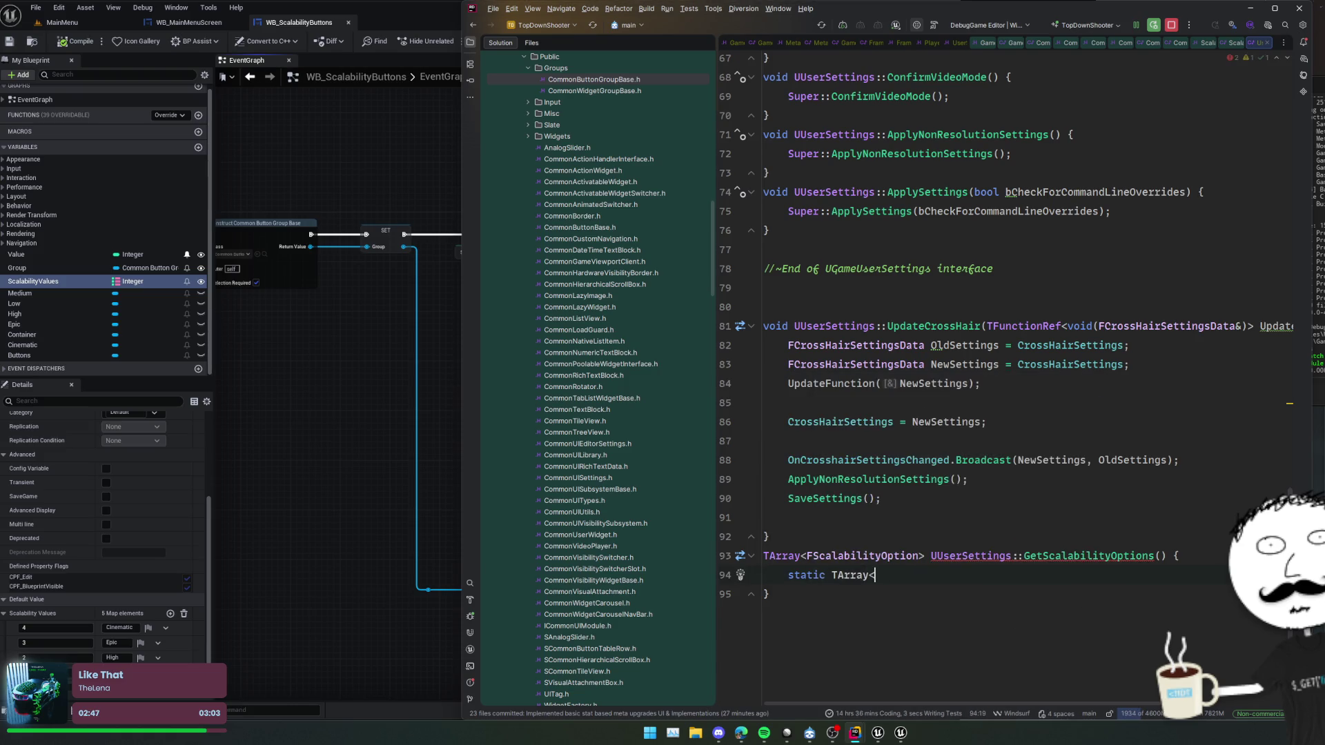
{"action": "type", "text": "FScal"}
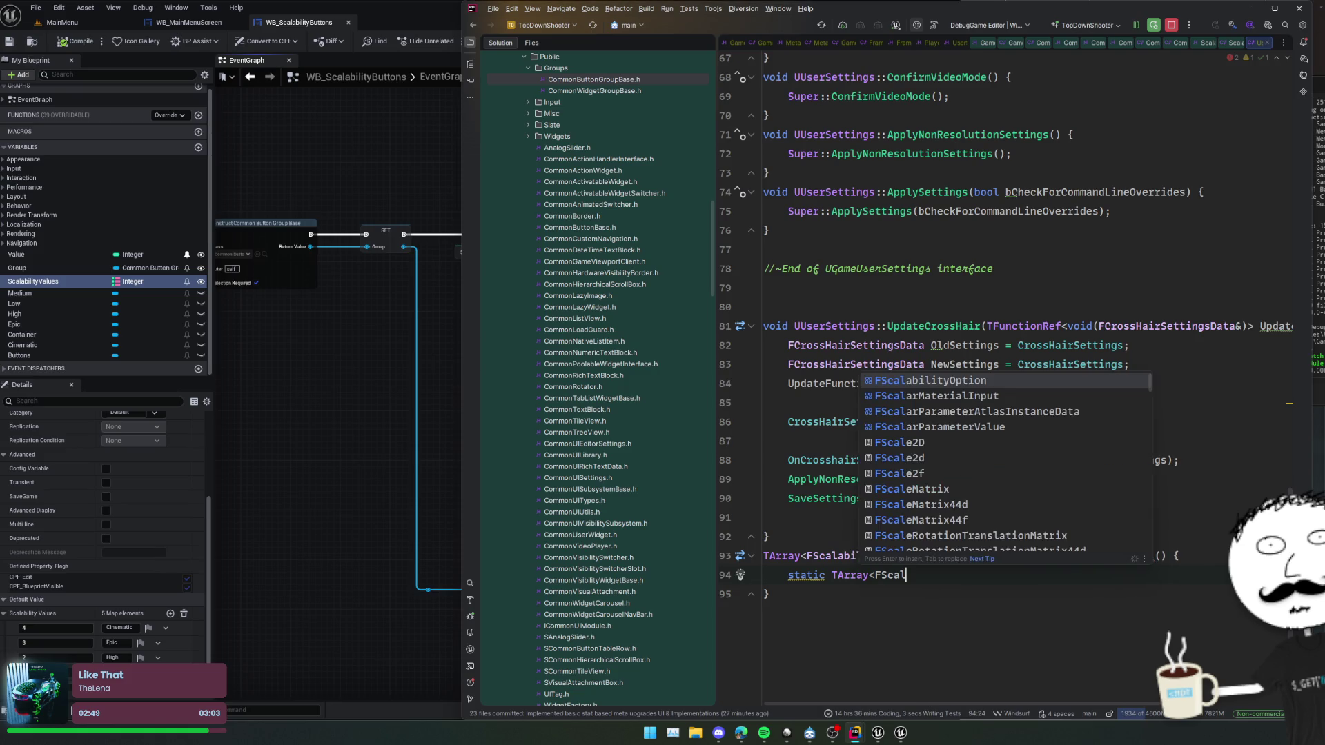
{"action": "key", "text": "Return"}
{"action": "type", "text": "> Options = {"}
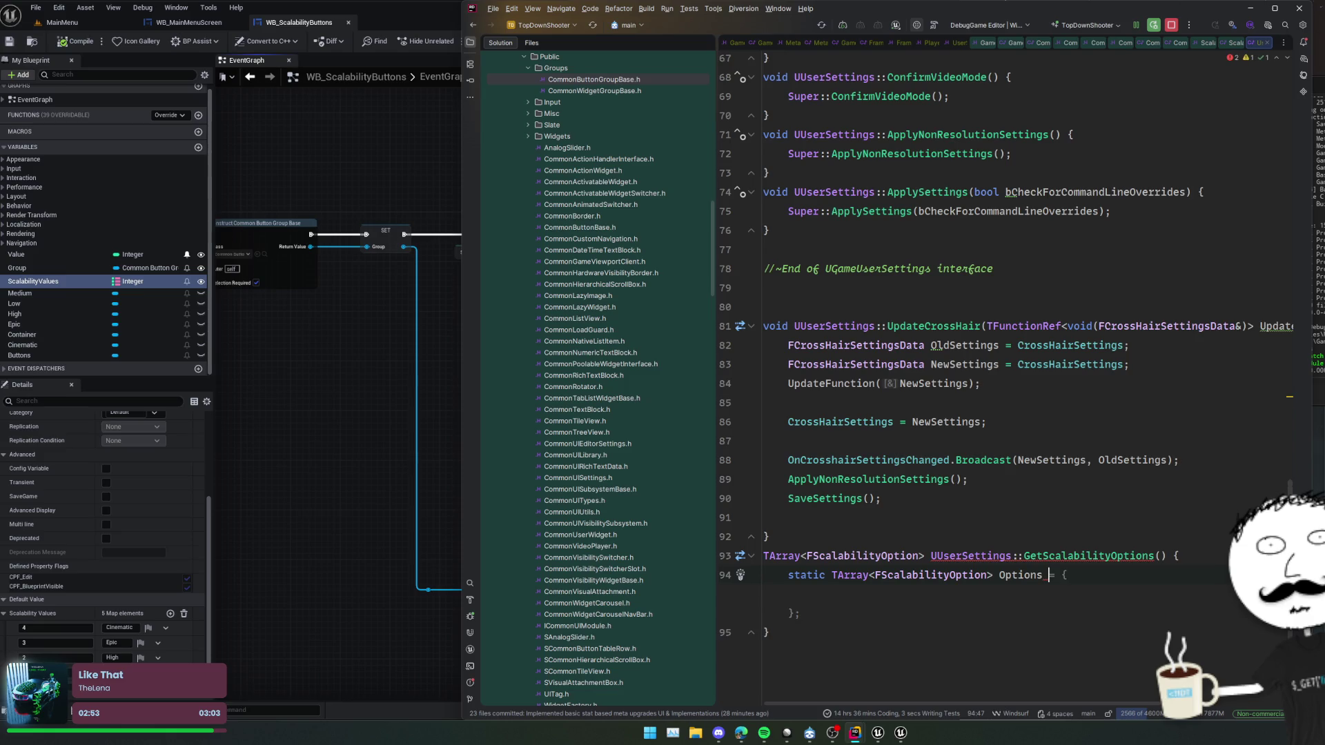
{"action": "key", "text": "Tab"}
{"action": "key", "text": "Up"}
{"action": "type", "text": "{"}
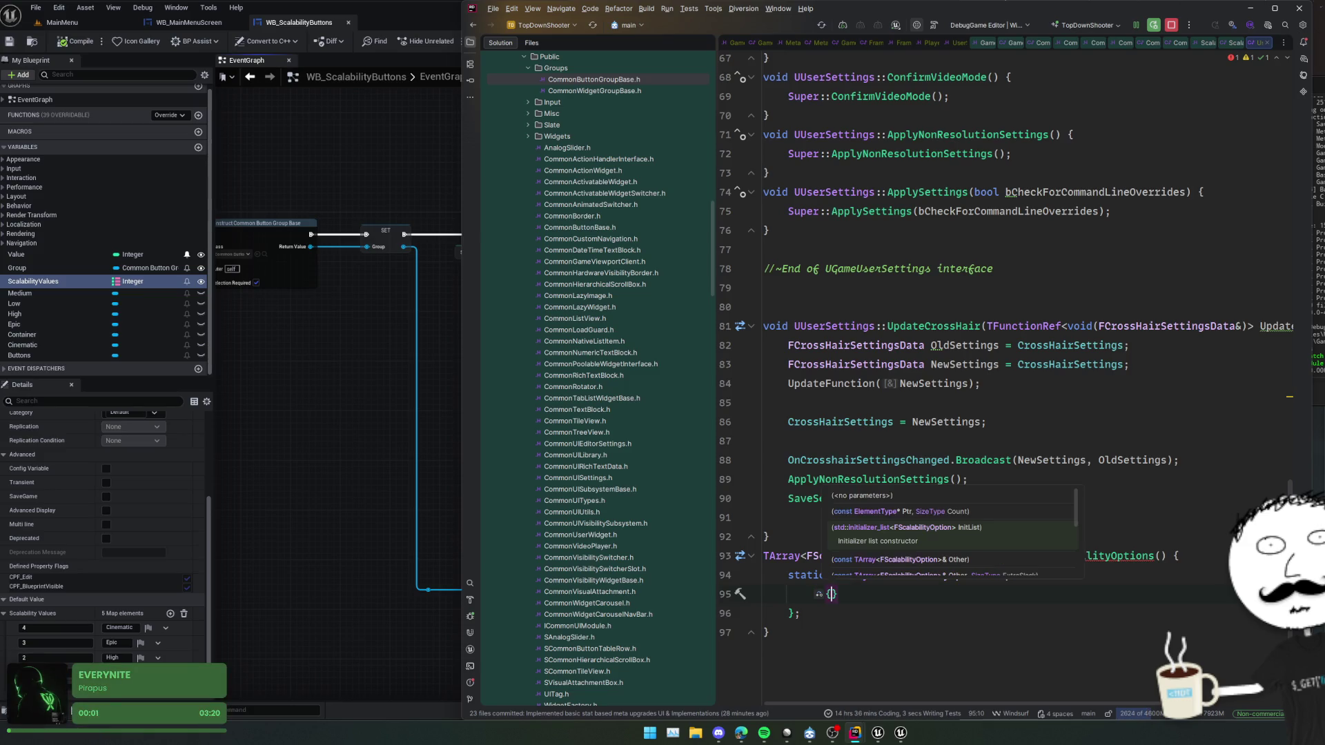
{"action": "type", "text": "FText::"}
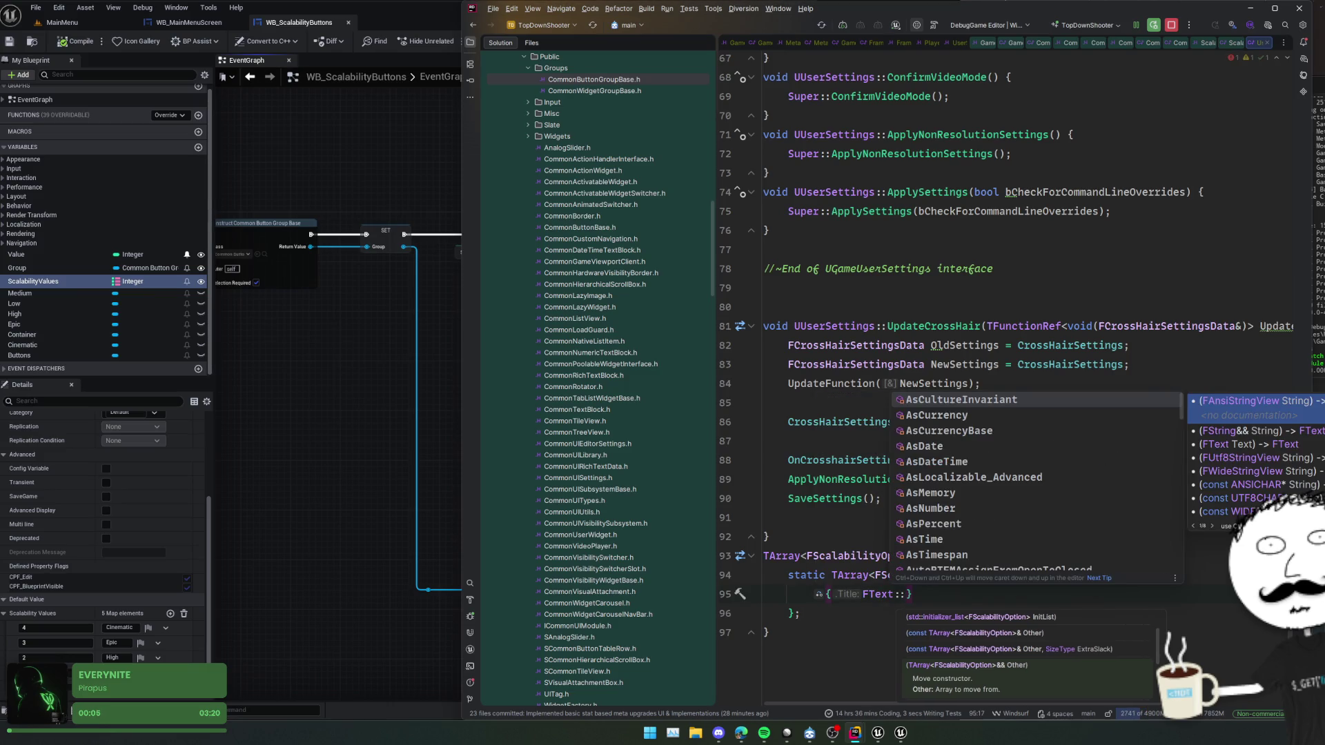
{"action": "key", "text": "Escape"}
{"action": "key", "text": "Escape"}
{"action": "key", "text": "ctrl+alt+Home"}
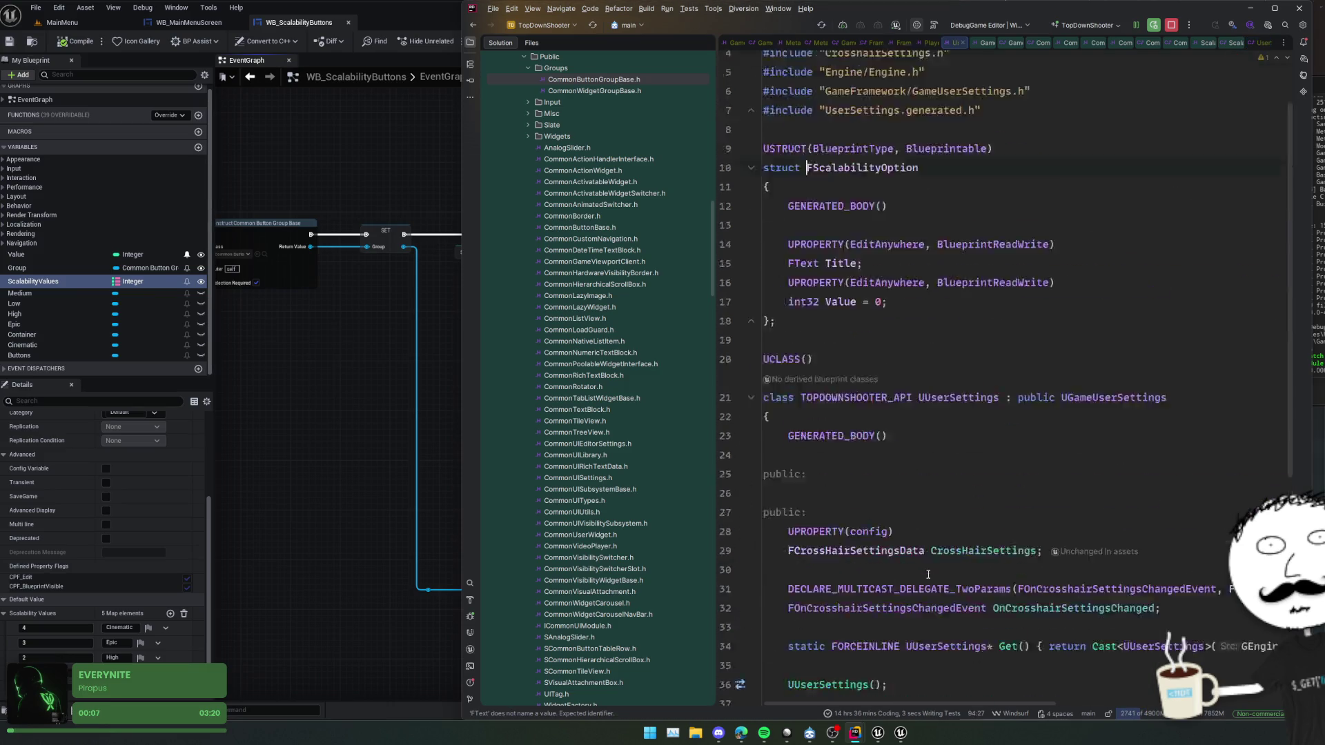
{"action": "key", "text": "ctrl+alt+Home"}
{"action": "key", "text": "Return"}
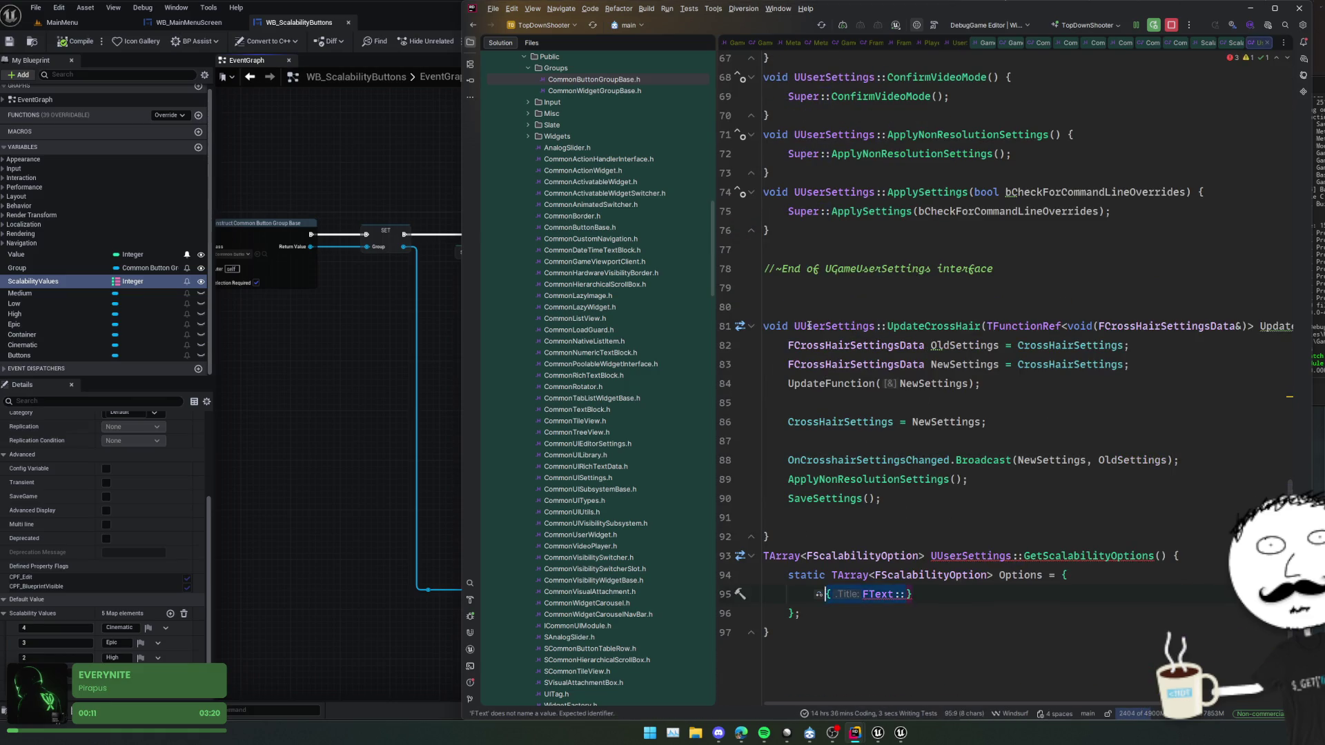
- Fill the initializer with Low, Medium, High, Epic and Cinematic entries valued 0–4
{"action": "key", "text": "ctrl+BackSpace"}
{"action": "key", "text": "ctrl+BackSpace"}
{"action": "type", "text": "TEXT("}
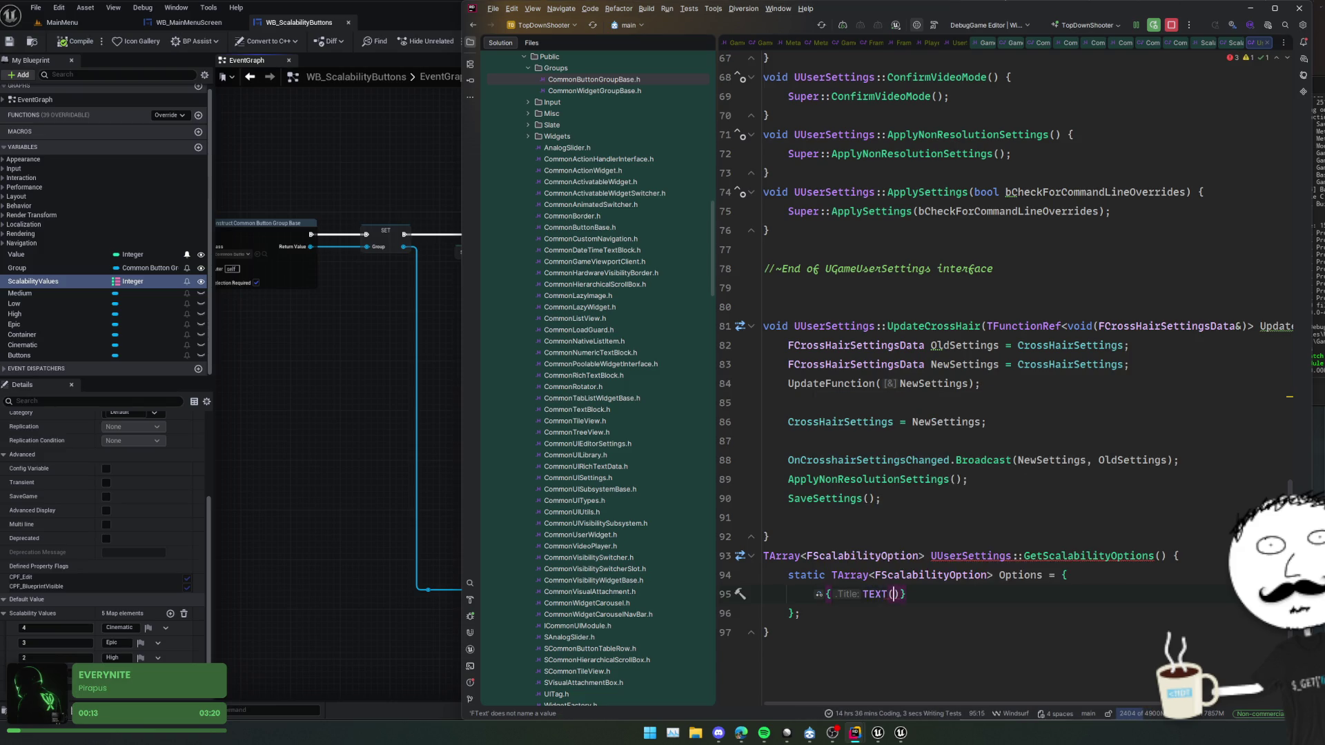
{"action": "type", "text": "\"Low\")"}
{"action": "key", "text": "shift+Return"}
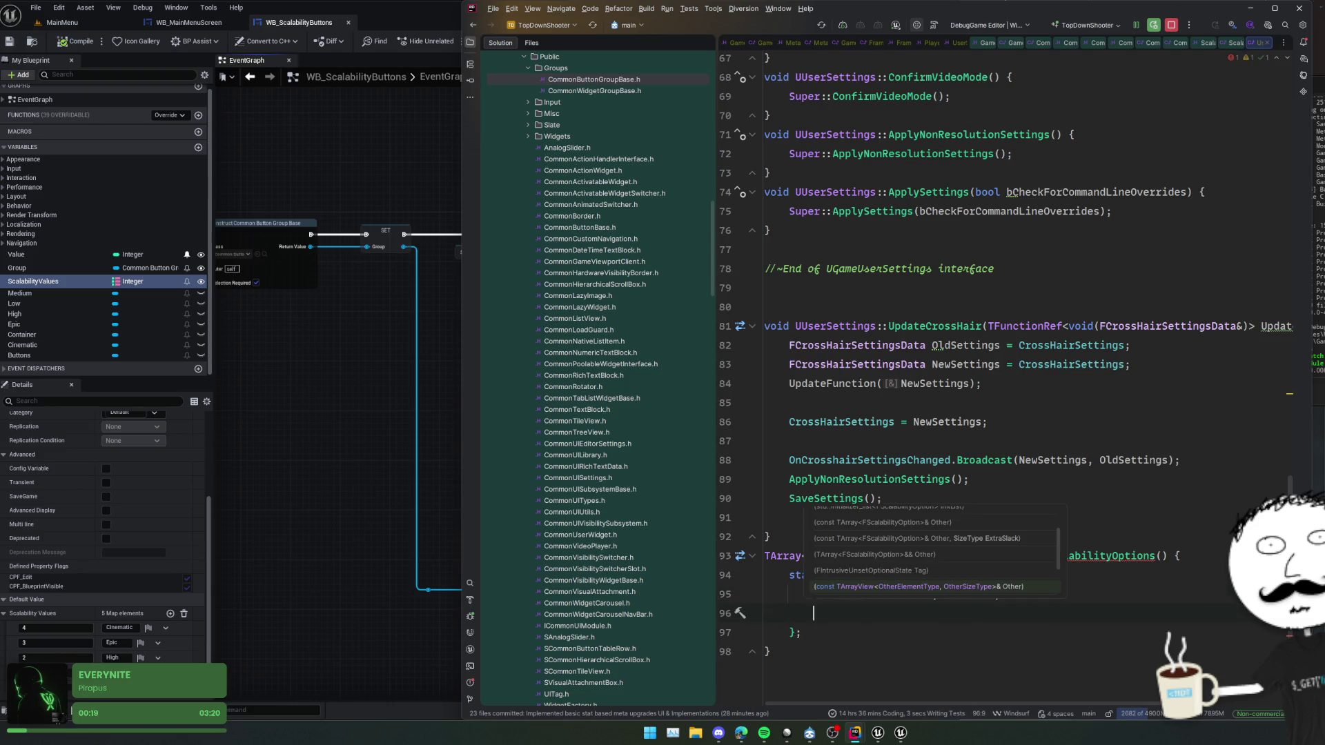
{"action": "key", "text": "Tab"}
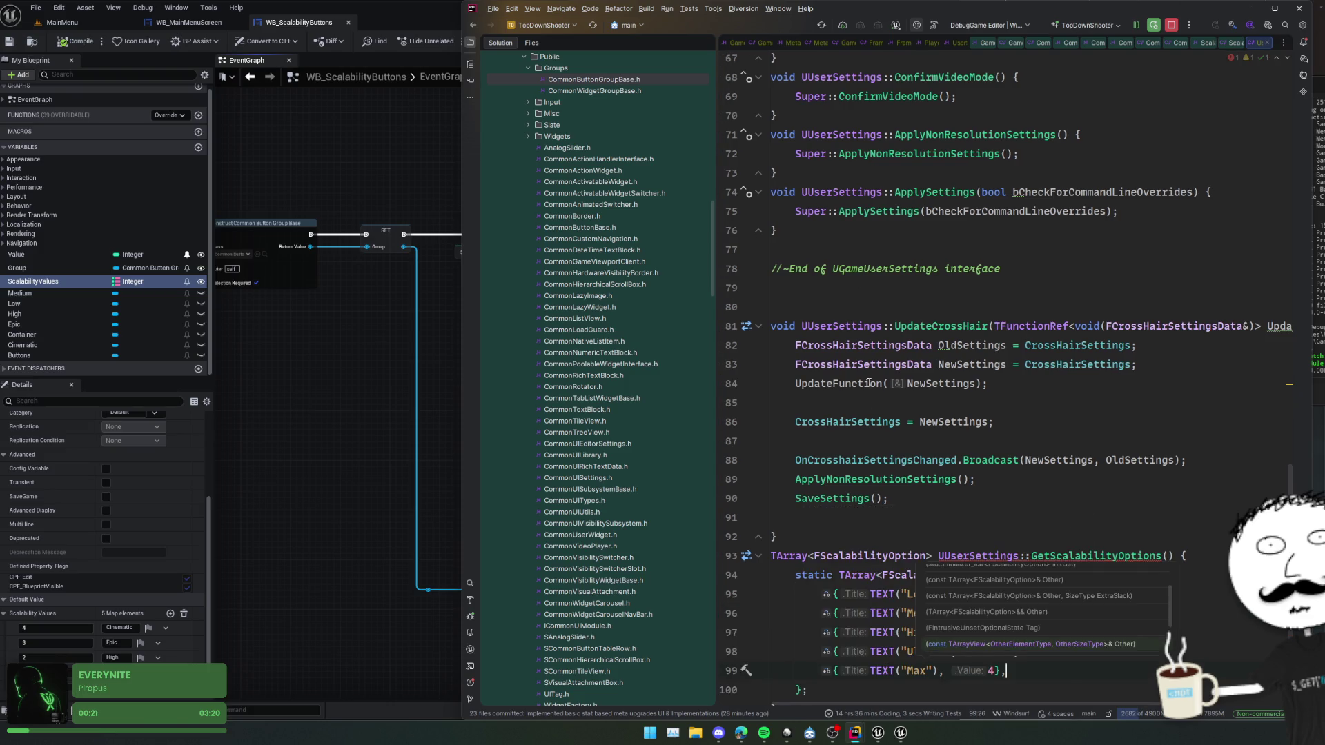
{"action": "scroll", "coordinate": [919, 632], "scroll_direction": "down", "scroll_amount": 2}
{"action": "double_click", "coordinate": [915, 575]}
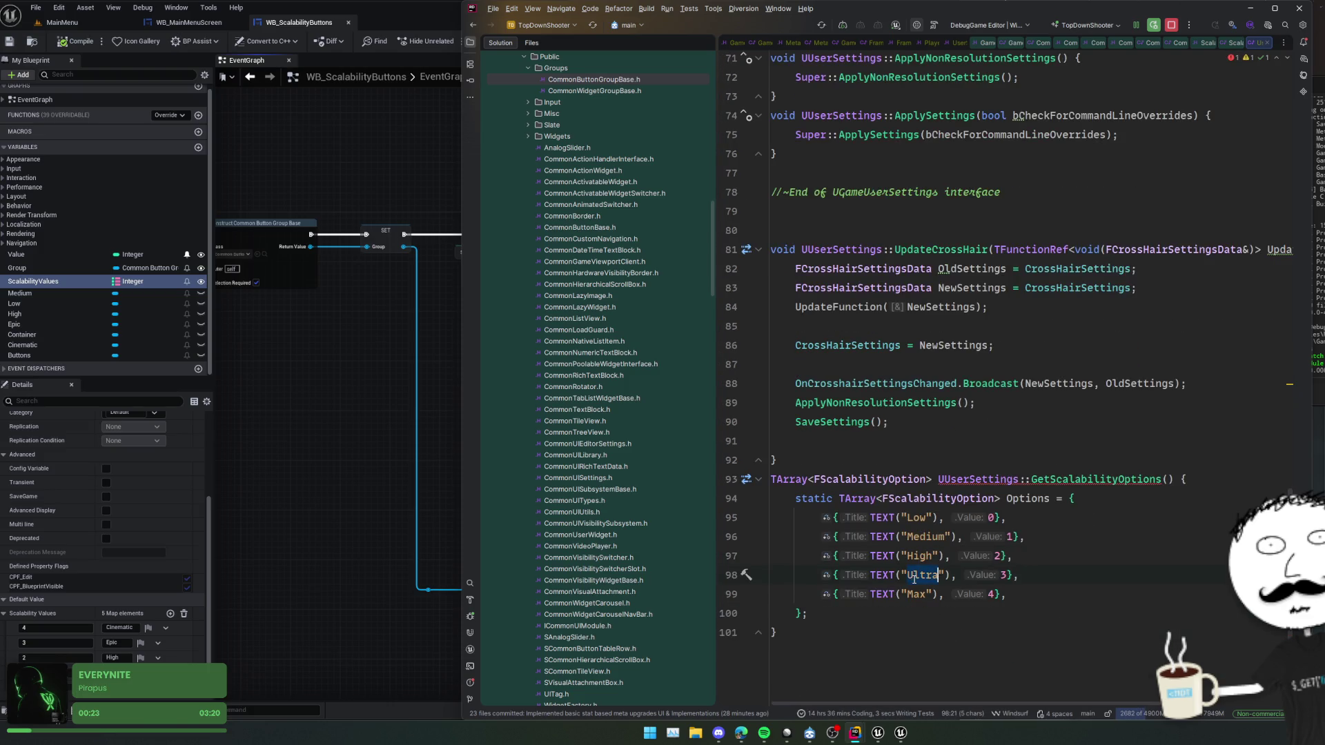
{"action": "type", "text": "Epic"}
{"action": "key", "text": "Down"}
{"action": "key", "text": "ctrl+BackSpace"}
{"action": "type", "text": "Cinemati"}
{"action": "type", "text": "c"}
{"action": "key", "text": "End"}
- Return Options from the function and trigger a Live Coding recompile
{"action": "key", "text": "Return"}
{"action": "type", "text": "return"}
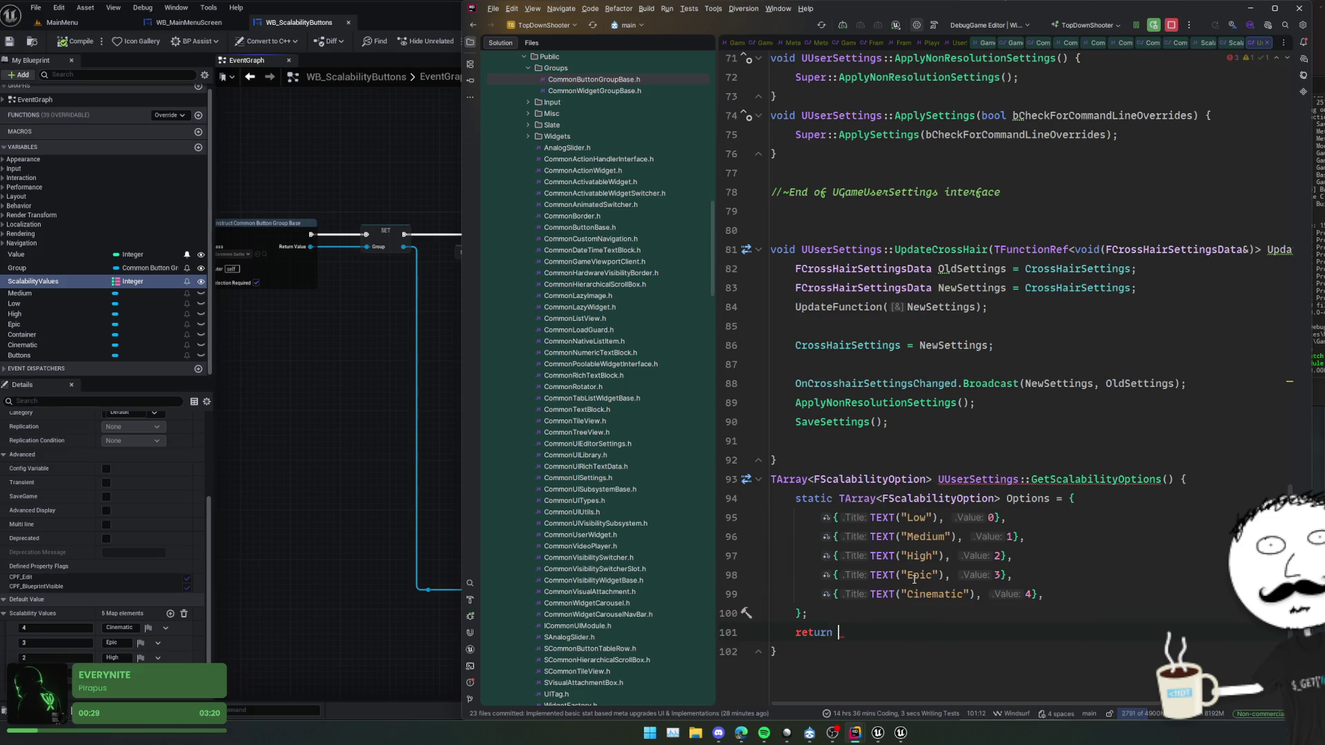
{"action": "key", "text": "Tab"}
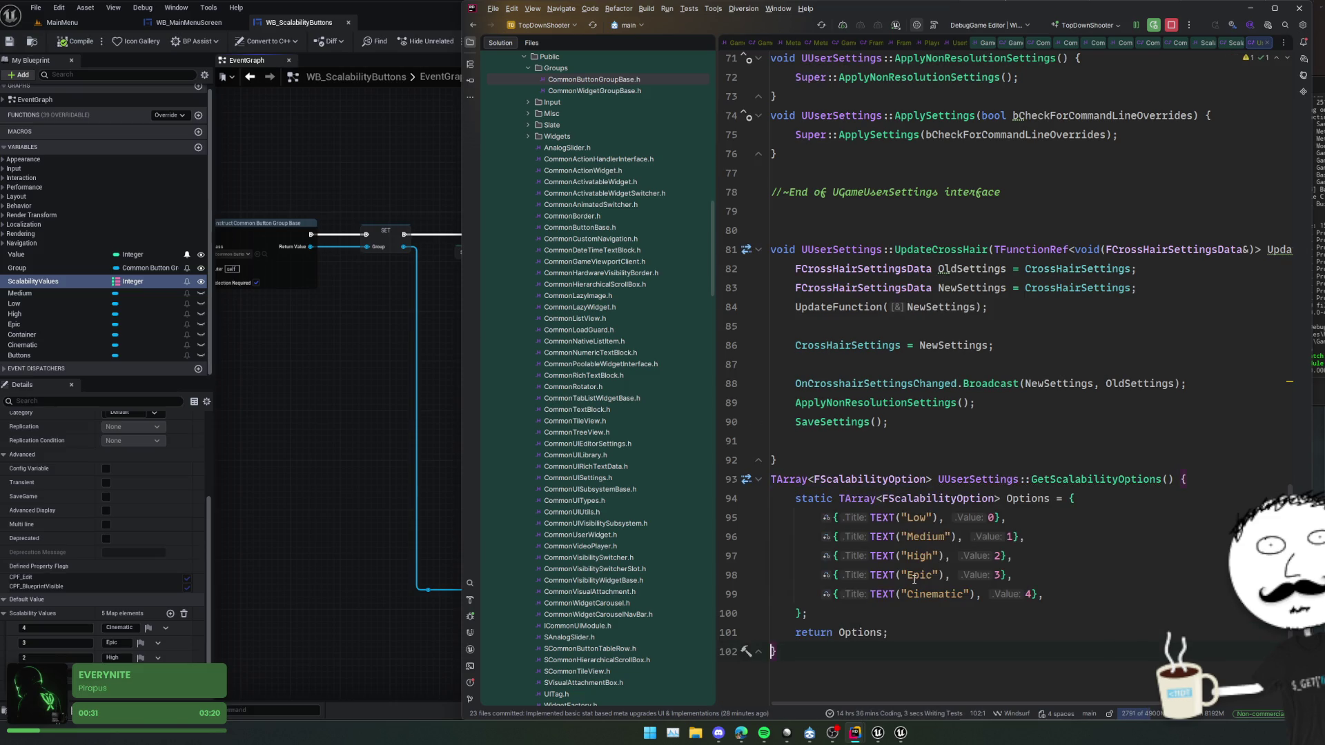
{"action": "key", "text": "ctrl+alt+F11"}
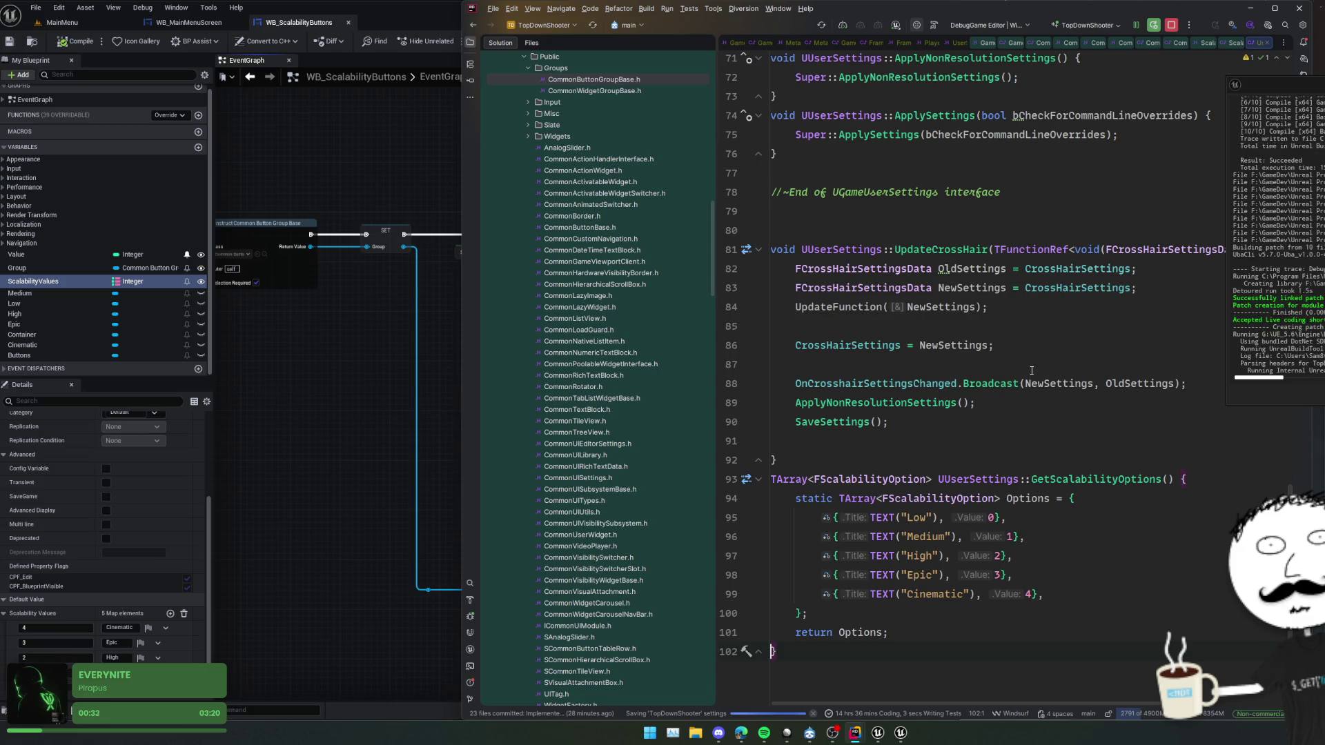
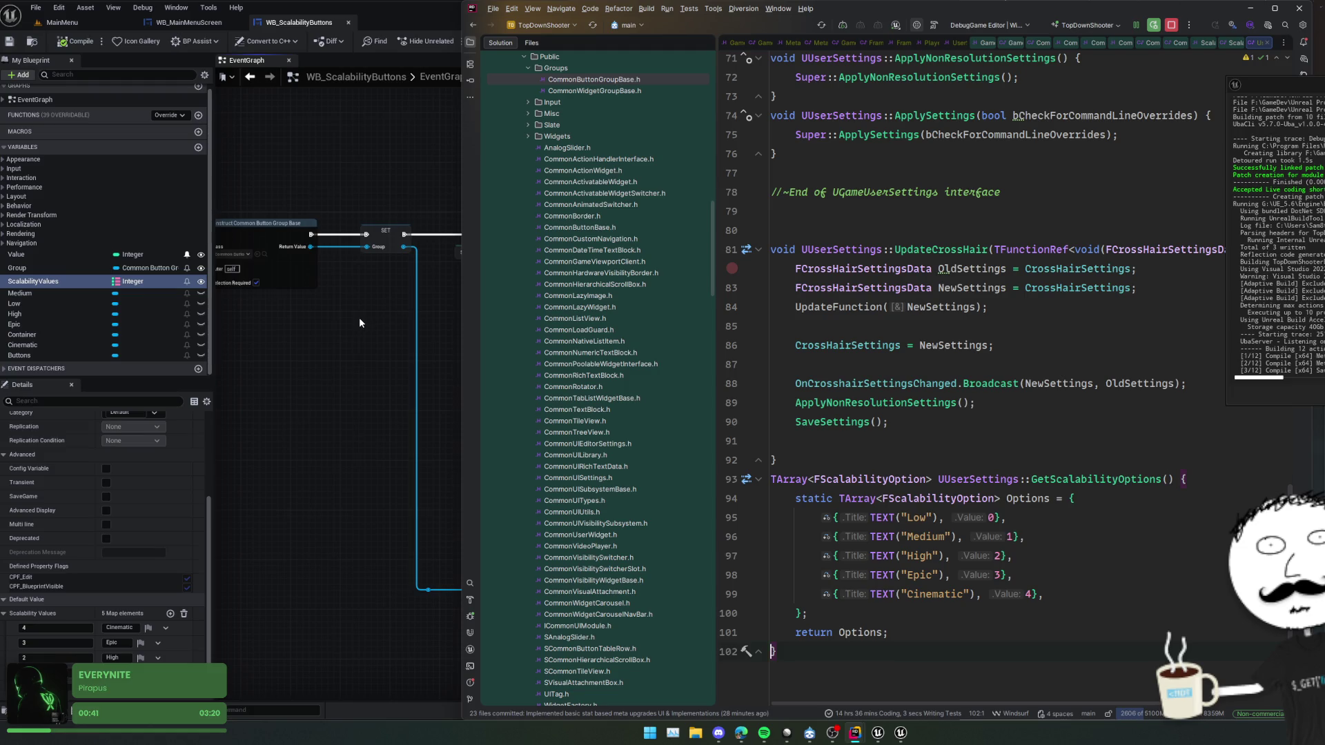
- Delete the ScalabilityValues variable from WB_ScalabilityButtons
{"action": "left_click", "coordinate": [398, 325]}
{"action": "mouse_move", "coordinate": [373, 329]}
{"action": "left_mouse_down"}
{"action": "mouse_move", "coordinate": [483, 355]}
{"action": "mouse_move", "coordinate": [627, 352]}
{"action": "left_mouse_up"}
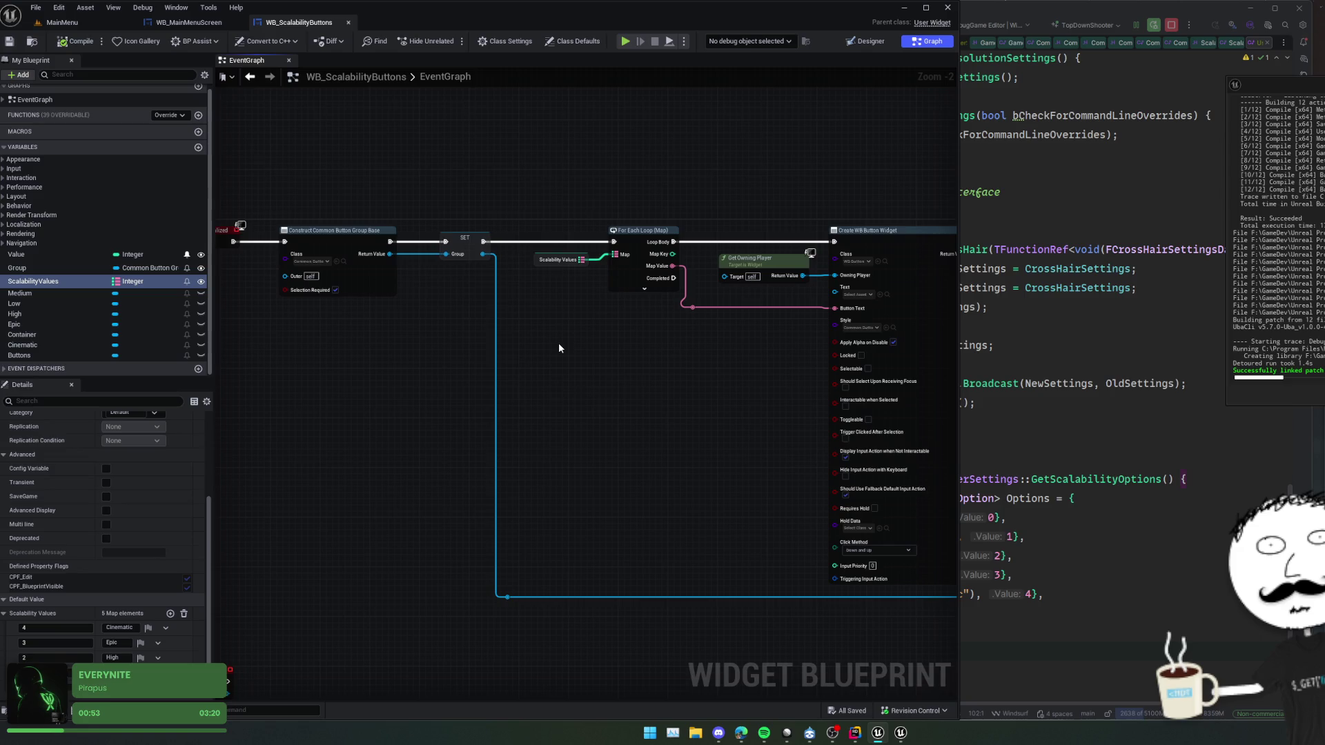
{"action": "right_click", "coordinate": [113, 283]}
{"action": "left_click", "coordinate": [134, 370]}
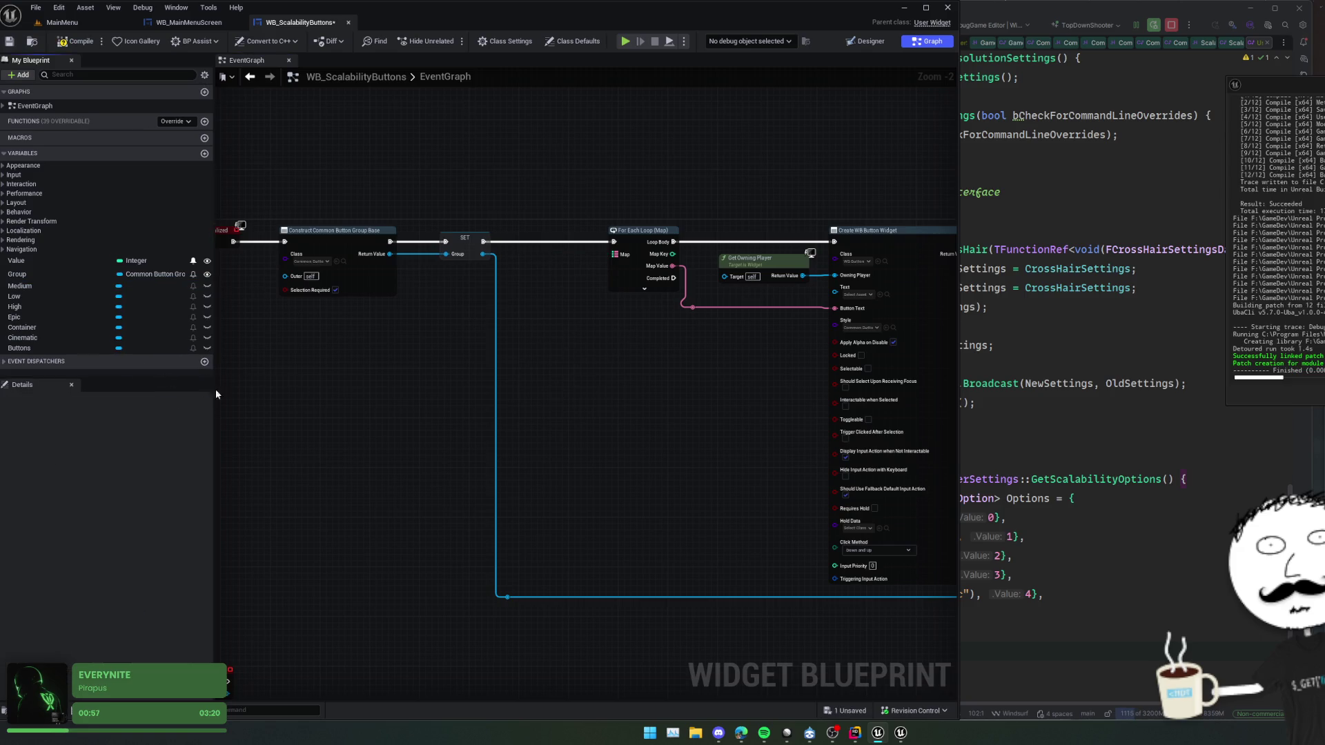
- Add a Get Scalability Options node to the event graph
{"action": "right_click", "coordinate": [542, 354]}
{"action": "type", "text": "get scalability"}
{"action": "key", "text": "Return"}
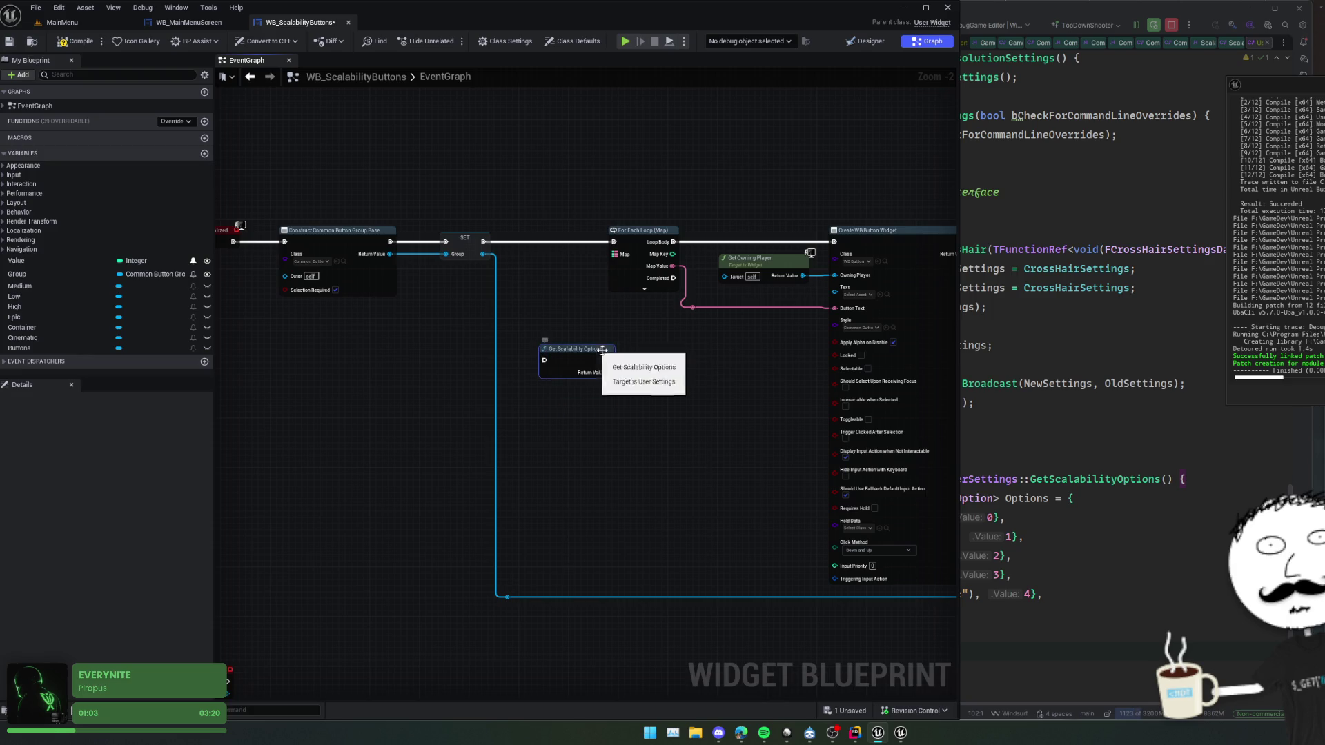
- Loop over the options array with a For Each Loop, fed from SET and driving button creation
{"action": "left_click_drag", "start_coordinate": [608, 373], "coordinate": [644, 377]}
{"action": "type", "text": "for each"}
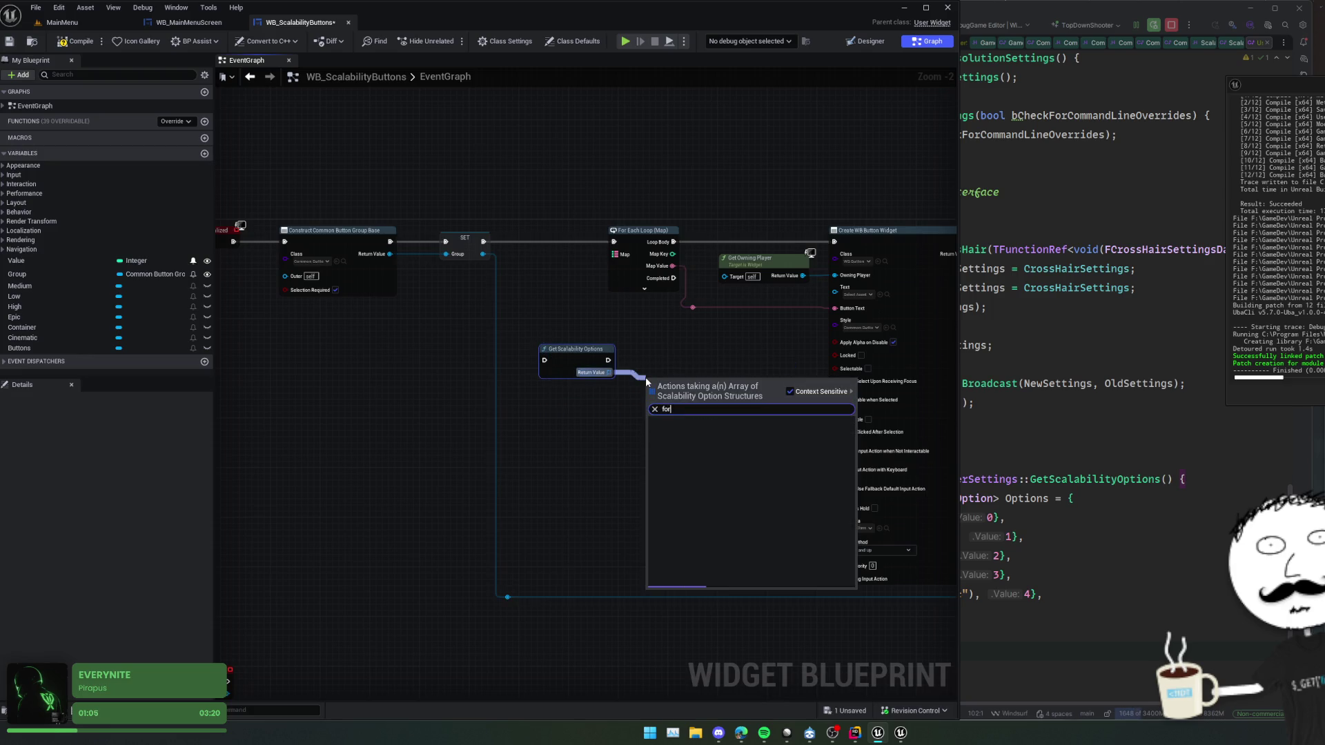
{"action": "key", "text": "Return"}
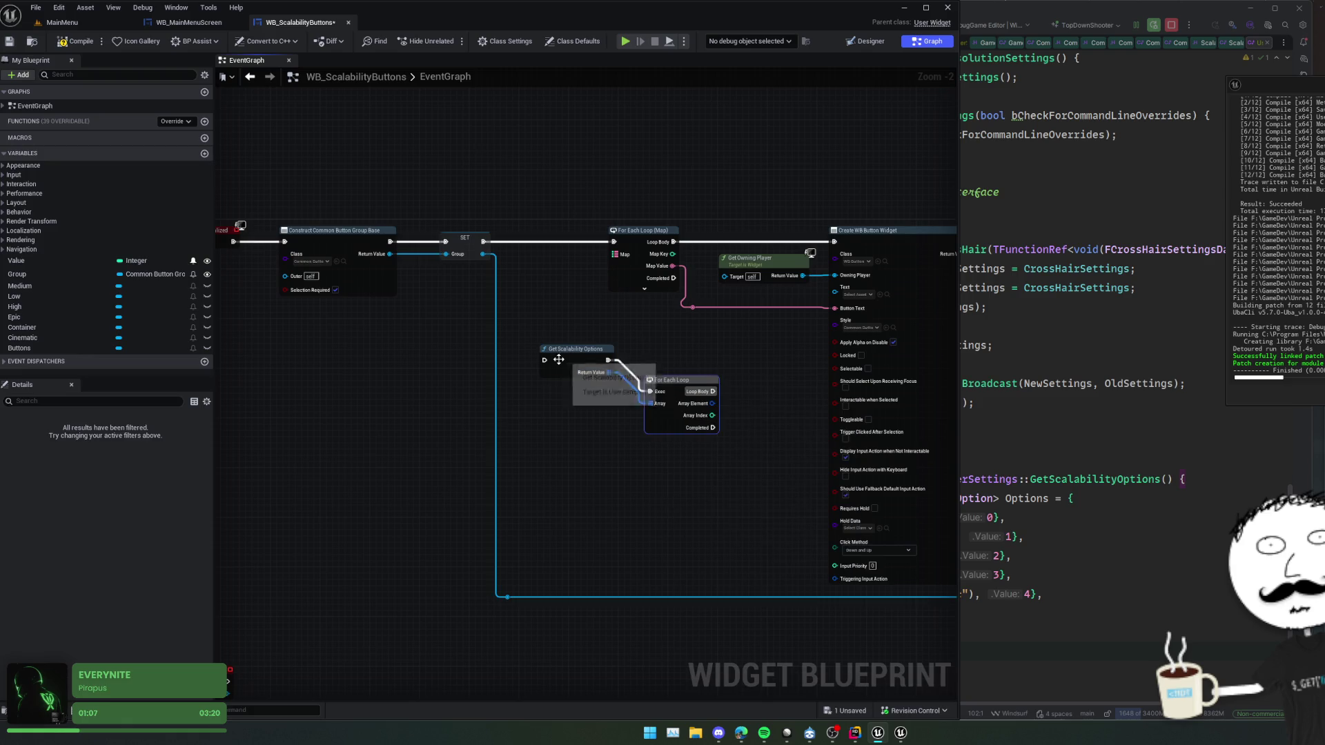
{"action": "mouse_move", "coordinate": [545, 359]}
{"action": "left_mouse_down"}
{"action": "mouse_move", "coordinate": [474, 259]}
{"action": "mouse_move", "coordinate": [481, 246]}
{"action": "left_mouse_up"}
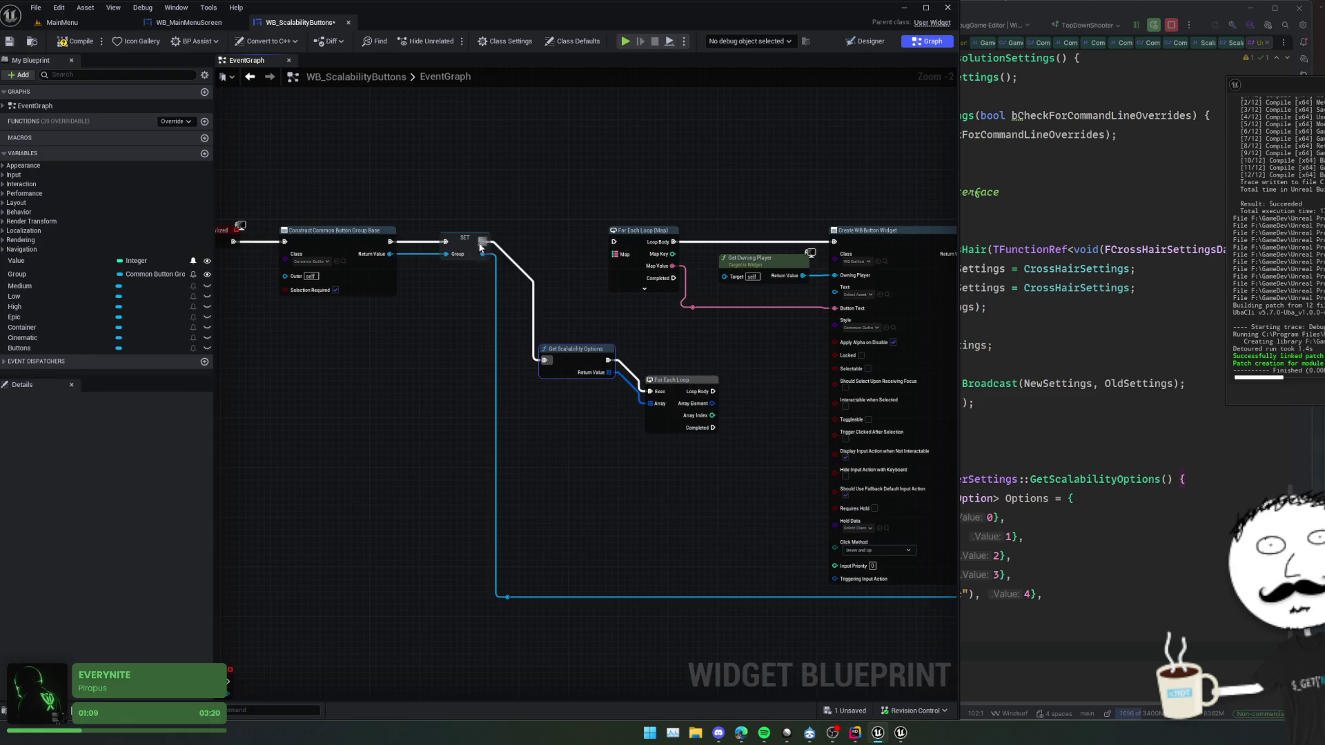
{"action": "mouse_move", "coordinate": [712, 391]}
{"action": "left_mouse_down"}
{"action": "mouse_move", "coordinate": [607, 305]}
{"action": "mouse_move", "coordinate": [763, 296]}
{"action": "mouse_move", "coordinate": [835, 244]}
{"action": "left_mouse_up"}
- Remove the old For Each Loop (Map) node and its leftover Button Text wire
{"action": "left_click", "coordinate": [639, 235]}
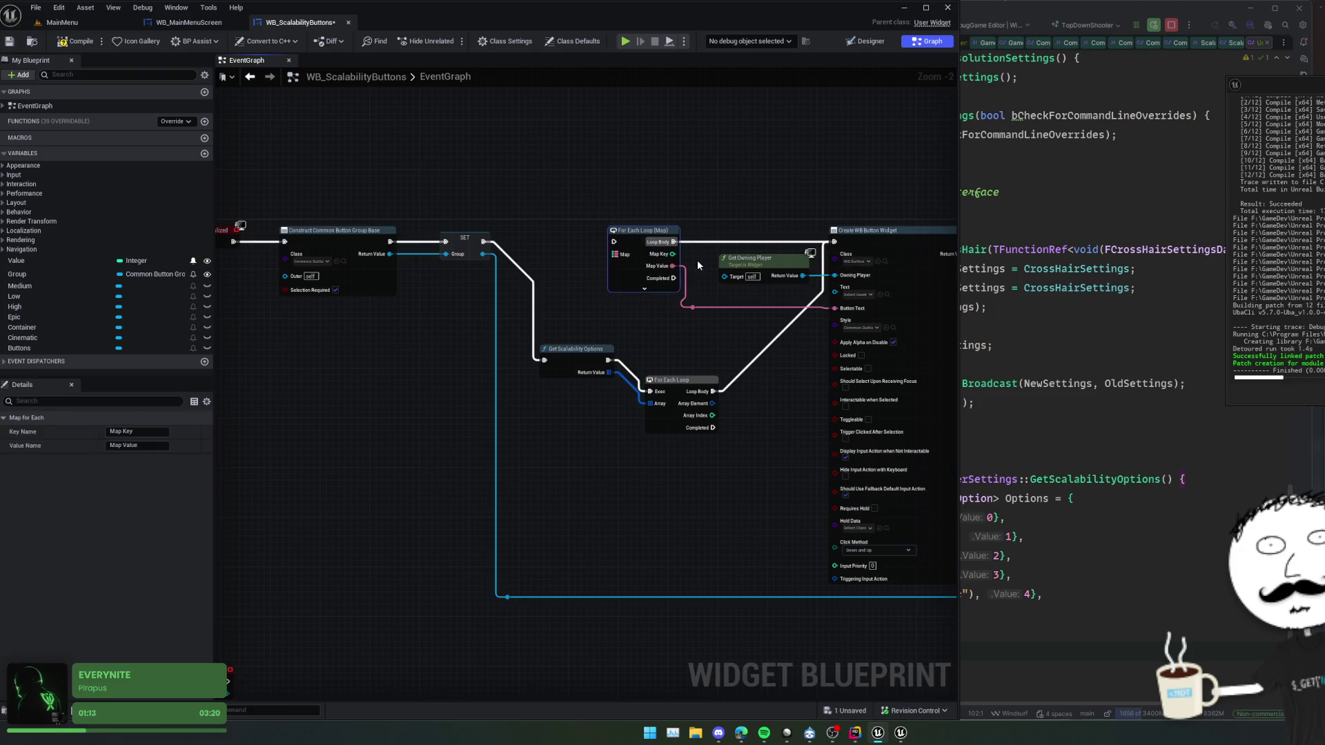
{"action": "key", "text": "Delete"}
{"action": "left_click", "coordinate": [570, 332]}
{"action": "key", "text": "Delete"}
- Split Array Element into Title and Value and wire Title into Button Text
{"action": "right_click", "coordinate": [577, 435]}
{"action": "right_click", "coordinate": [579, 430]}
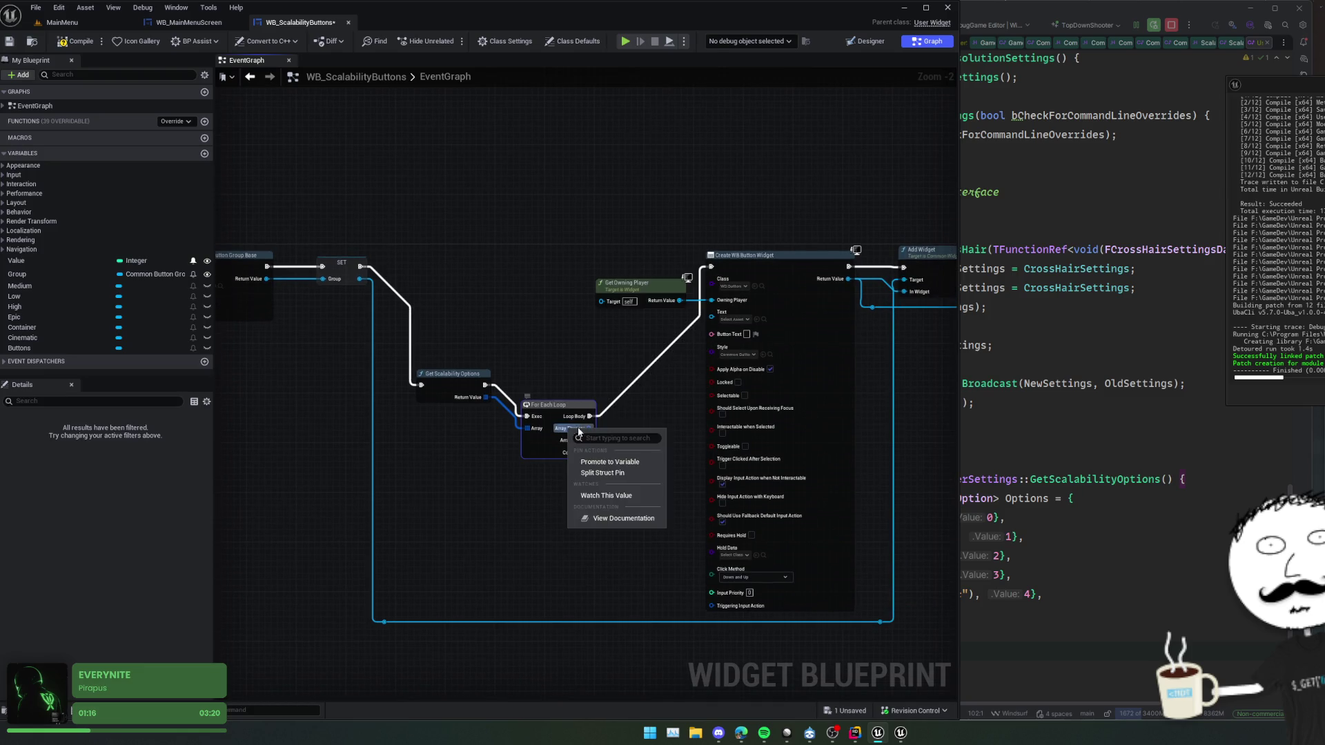
{"action": "left_click", "coordinate": [607, 473]}
{"action": "scroll", "coordinate": [630, 450], "scroll_direction": "up", "scroll_amount": 1}
{"action": "left_click_drag", "start_coordinate": [592, 444], "coordinate": [753, 318]}
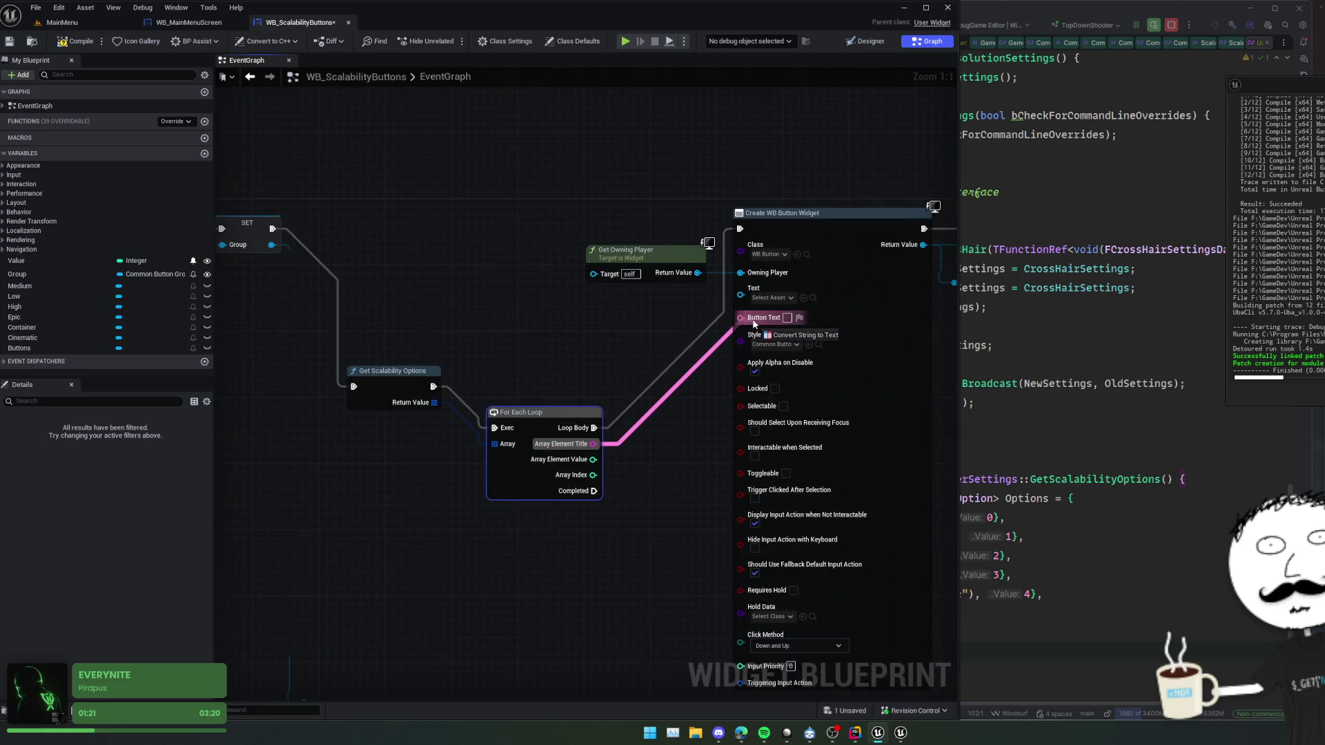
- Line the loop nodes up in one straight row, then compile and save the blueprint
{"action": "left_click_drag", "start_coordinate": [605, 394], "coordinate": [540, 204]}
{"action": "scroll", "coordinate": [511, 325], "scroll_direction": "down", "scroll_amount": 3}
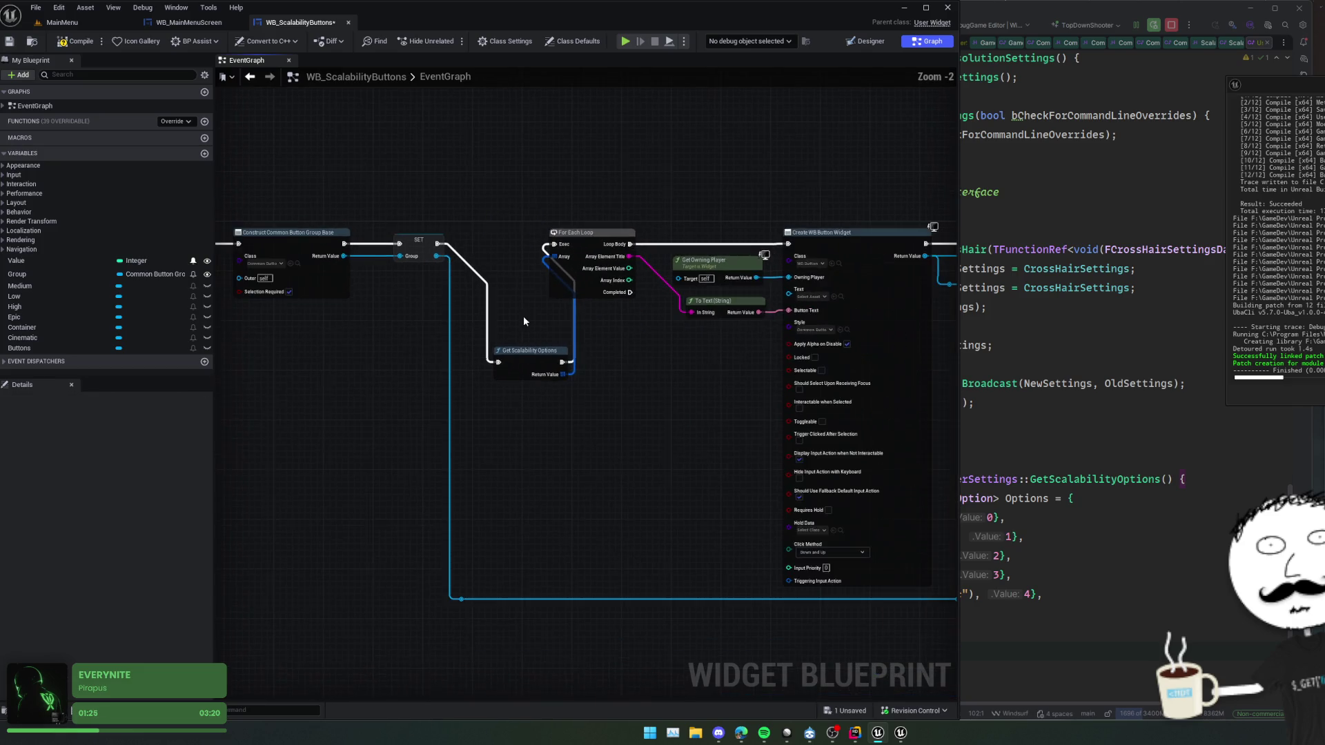
{"action": "scroll", "coordinate": [389, 358], "scroll_direction": "up", "scroll_amount": 1}
{"action": "key", "text": "ctrl+s"}
{"action": "key", "text": "f"}
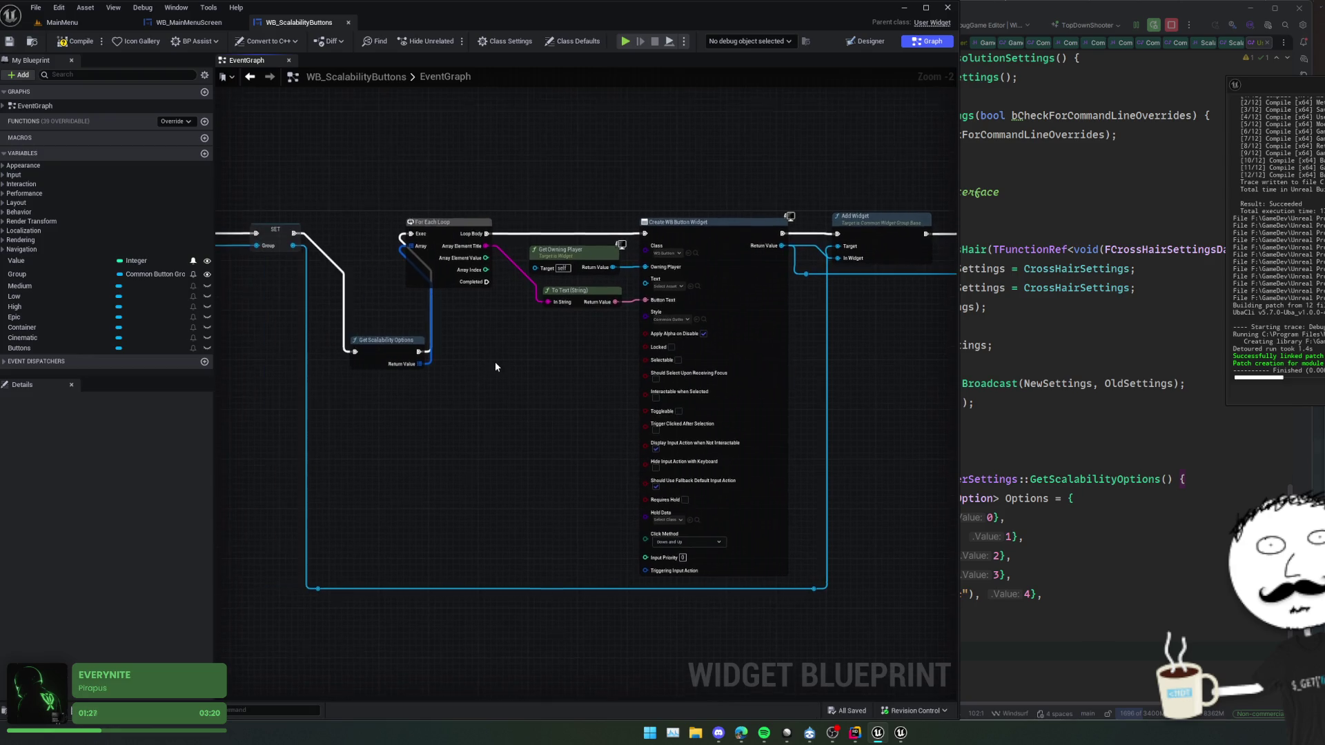
{"action": "key", "text": "ctrl+s"}
{"action": "left_click", "coordinate": [624, 43]}
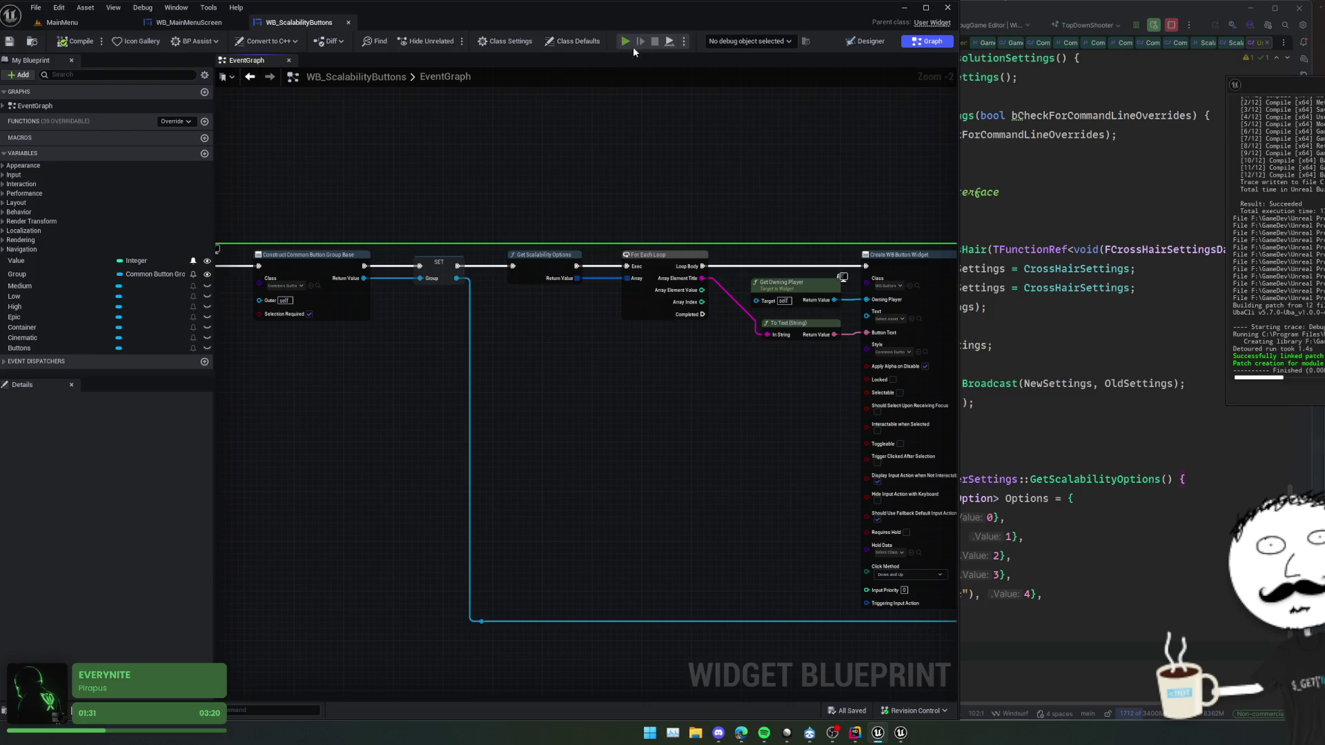
- Check the in-game settings page, then select the scalability buttons Container in the Designer
{"action": "left_click", "coordinate": [93, 534]}
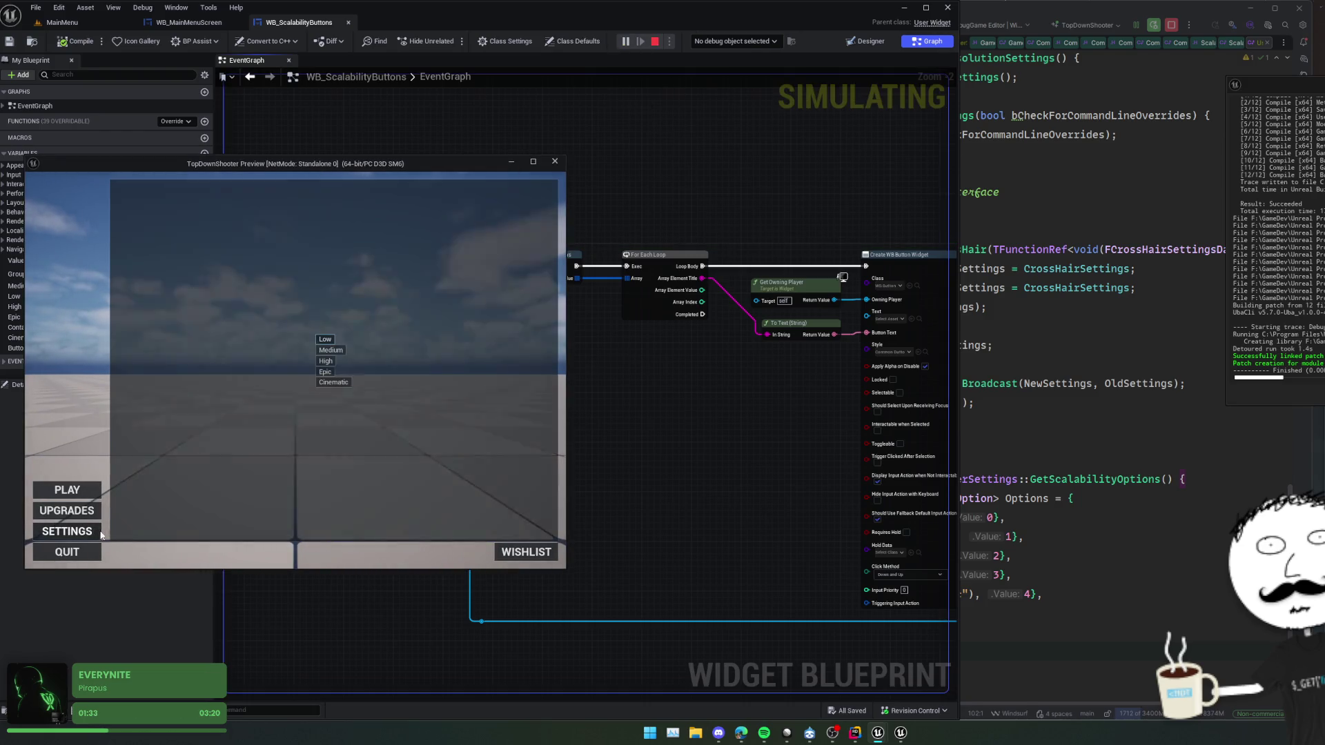
{"action": "left_click", "coordinate": [556, 159]}
{"action": "left_click", "coordinate": [871, 41]}
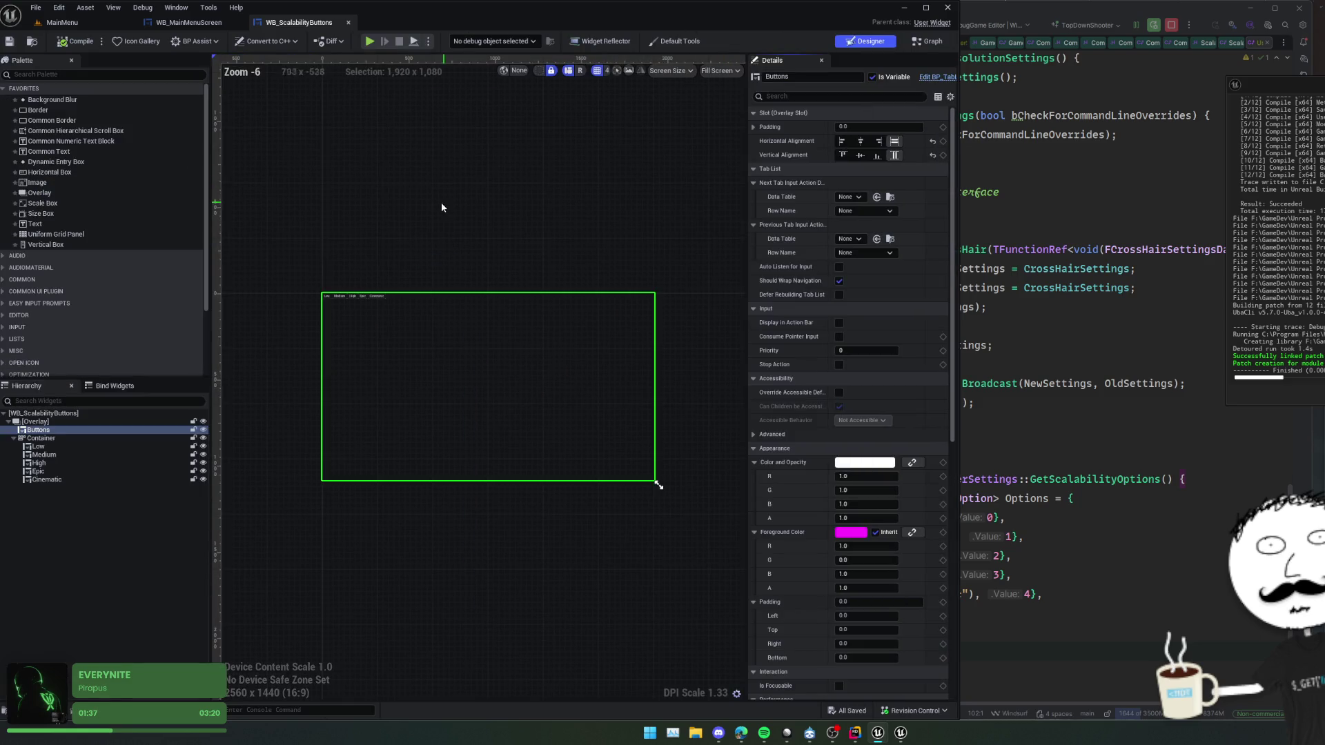
{"action": "scroll", "coordinate": [325, 297], "scroll_direction": "up", "scroll_amount": 2}
{"action": "scroll", "coordinate": [318, 297], "scroll_direction": "down", "scroll_amount": 1}
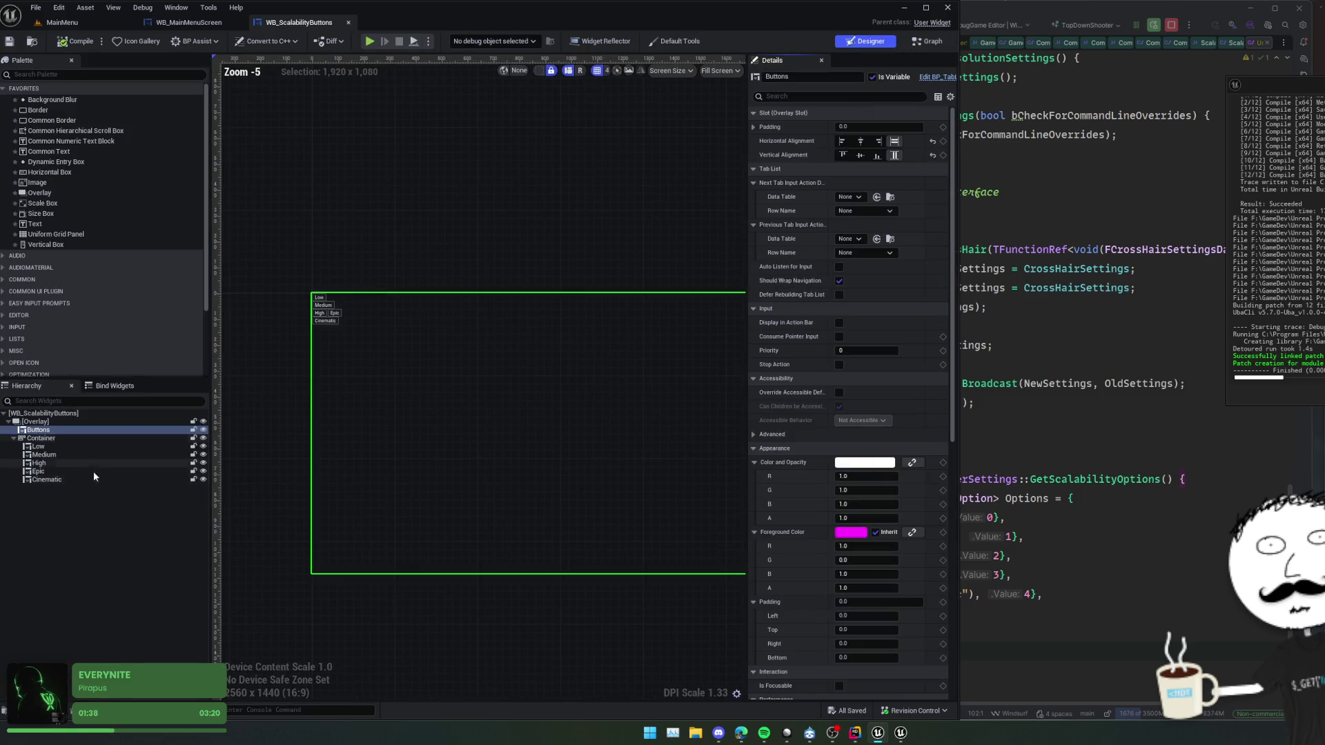
{"action": "left_click", "coordinate": [59, 439]}
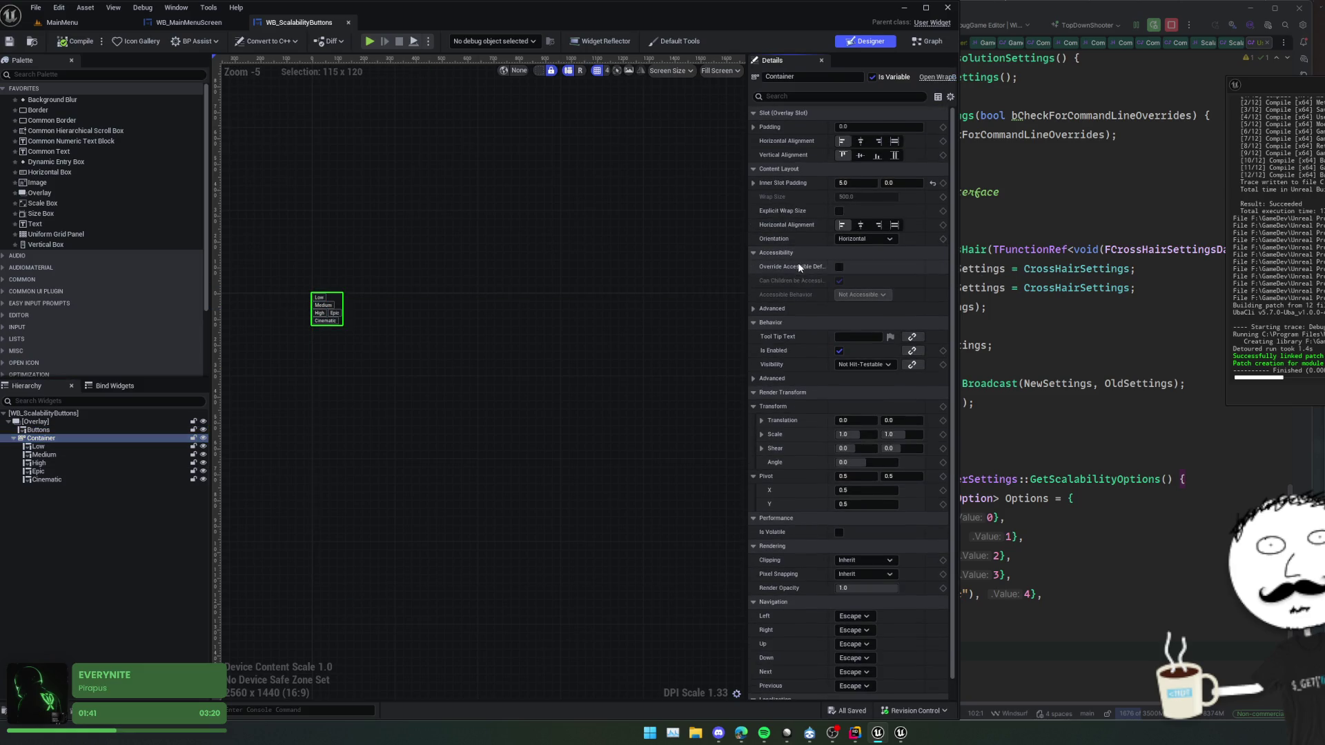
- Set the Container to fill horizontally and centre vertically, then compile and save
{"action": "left_click", "coordinate": [894, 141]}
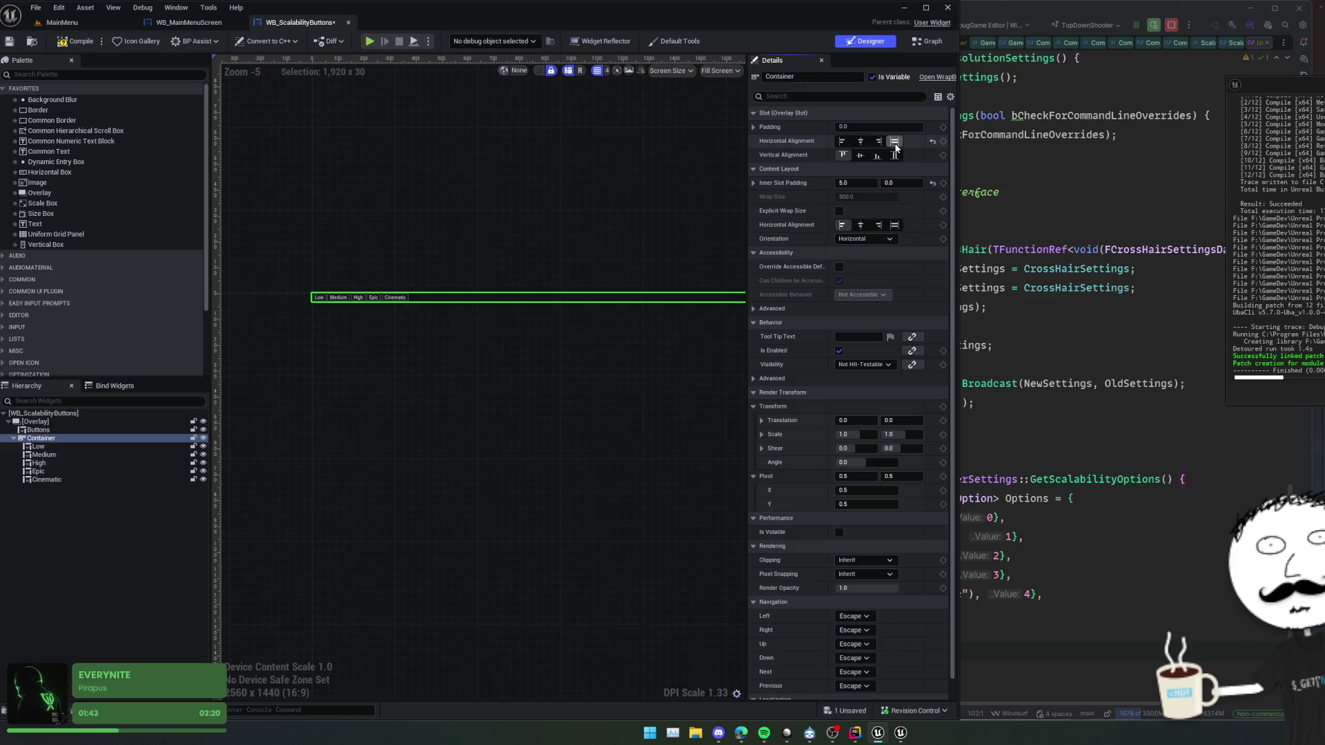
{"action": "left_click", "coordinate": [895, 225]}
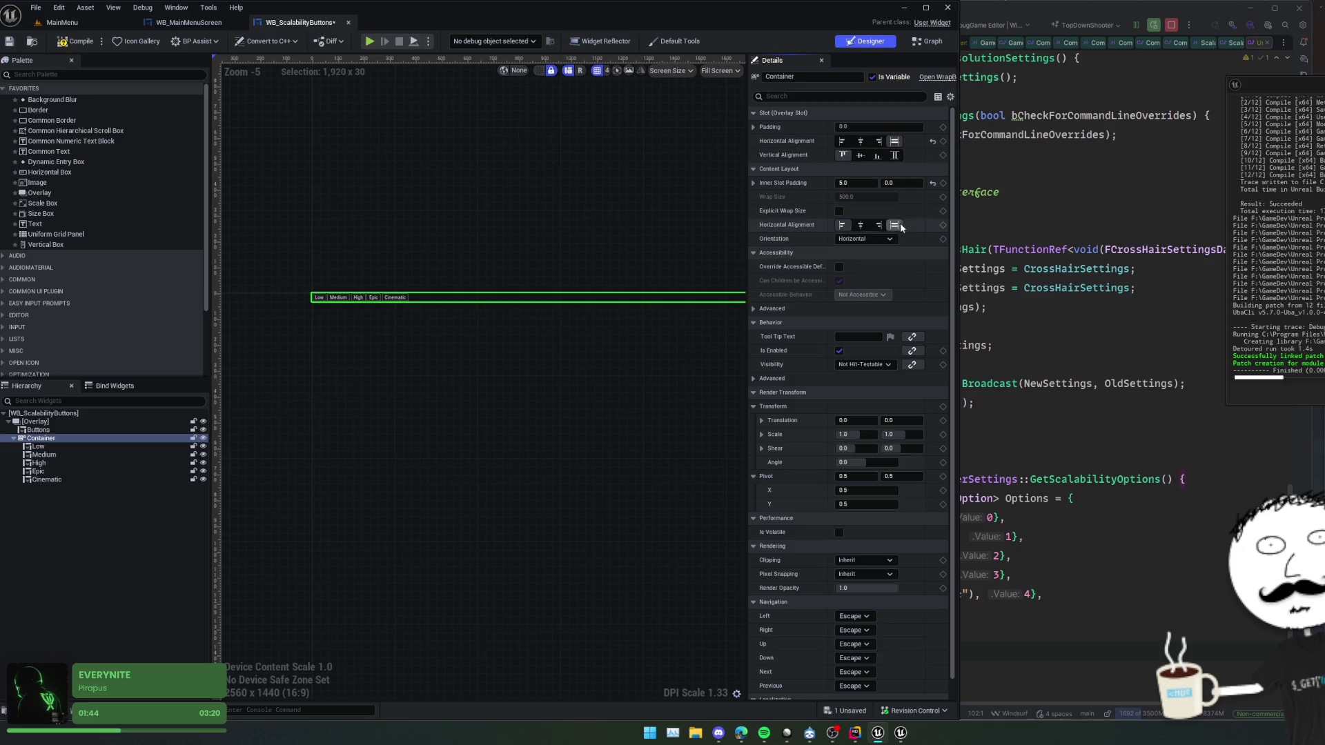
{"action": "left_click", "coordinate": [842, 225]}
{"action": "key", "text": "ctrl+s"}
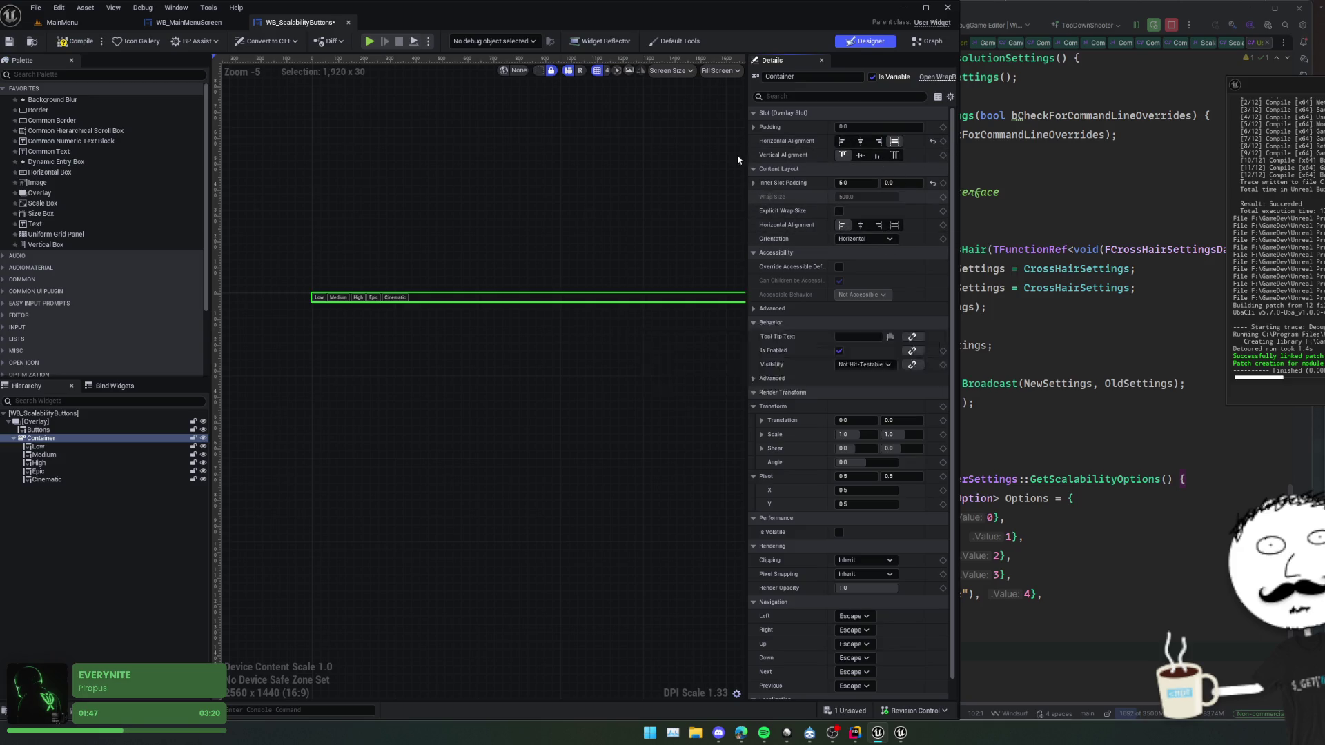
{"action": "left_click", "coordinate": [877, 155]}
{"action": "left_click", "coordinate": [859, 155]}
{"action": "key", "text": "F7"}
{"action": "key", "text": "ctrl+s"}
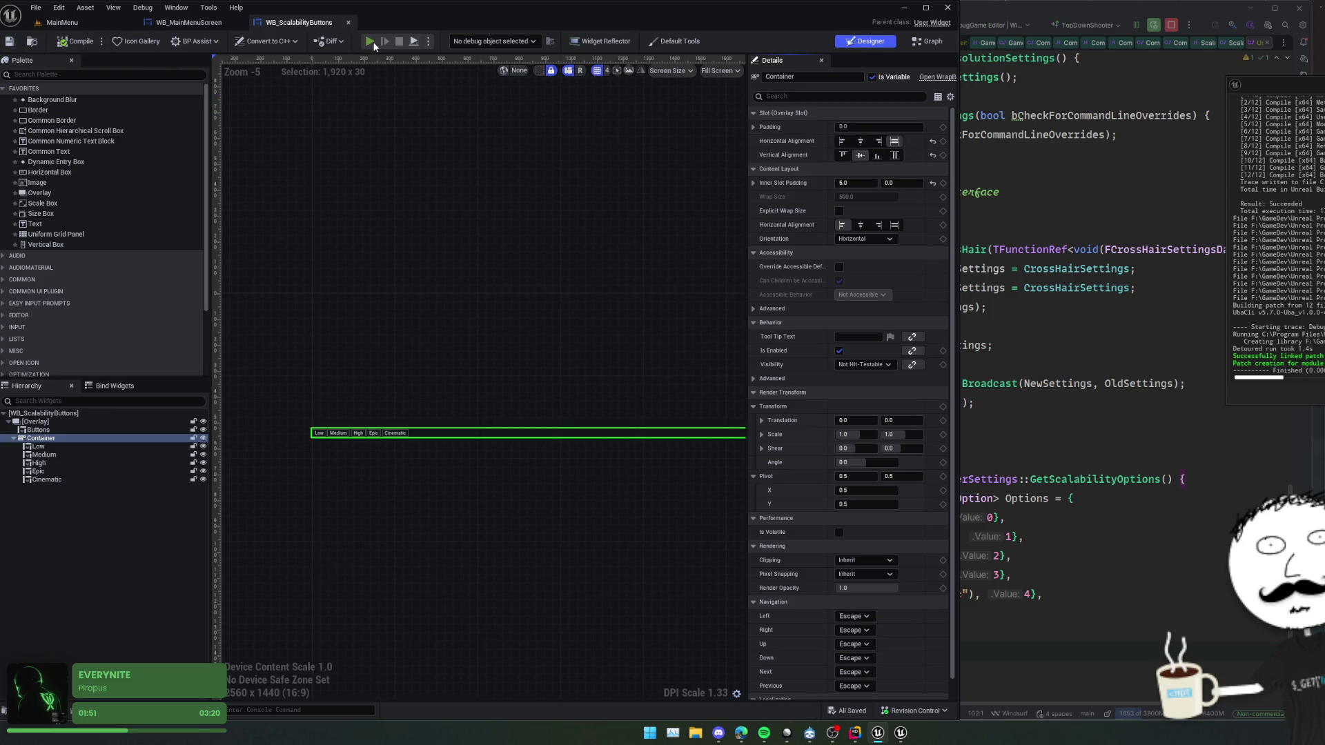
- Playtest again to check the button row on the settings page
{"action": "left_click", "coordinate": [369, 41]}
{"action": "left_click", "coordinate": [67, 531]}
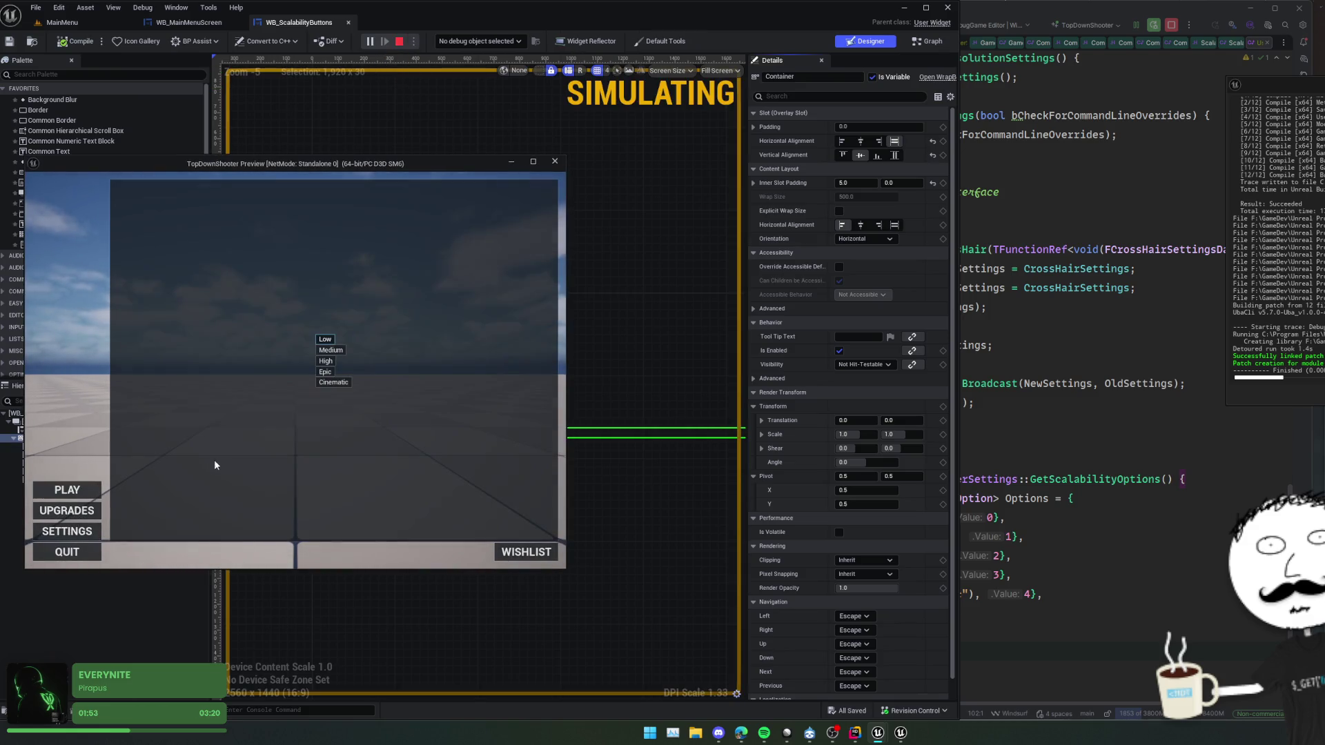
{"action": "left_click", "coordinate": [555, 161]}
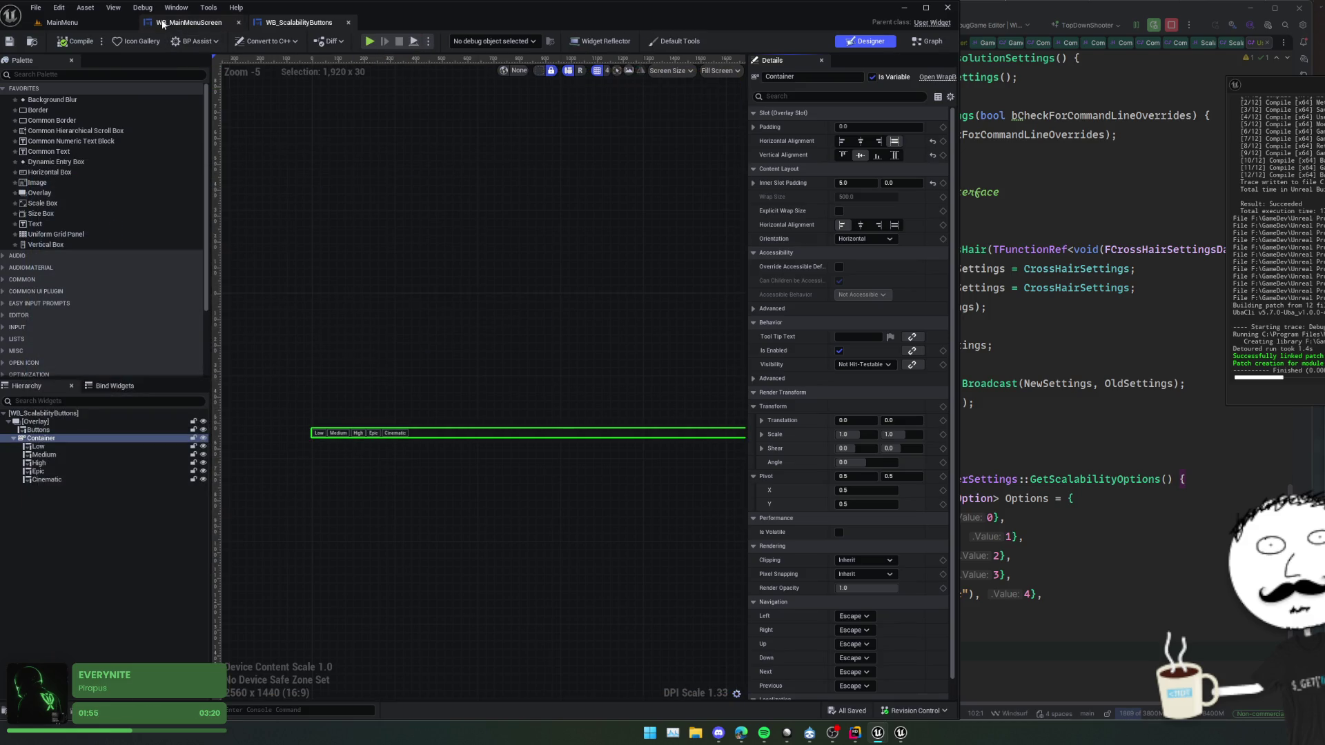
- Make the embedded WB_ScalabilityButtons fill horizontally in the main menu widget, then compile and save
{"action": "left_click", "coordinate": [207, 22]}
{"action": "left_click", "coordinate": [865, 40]}
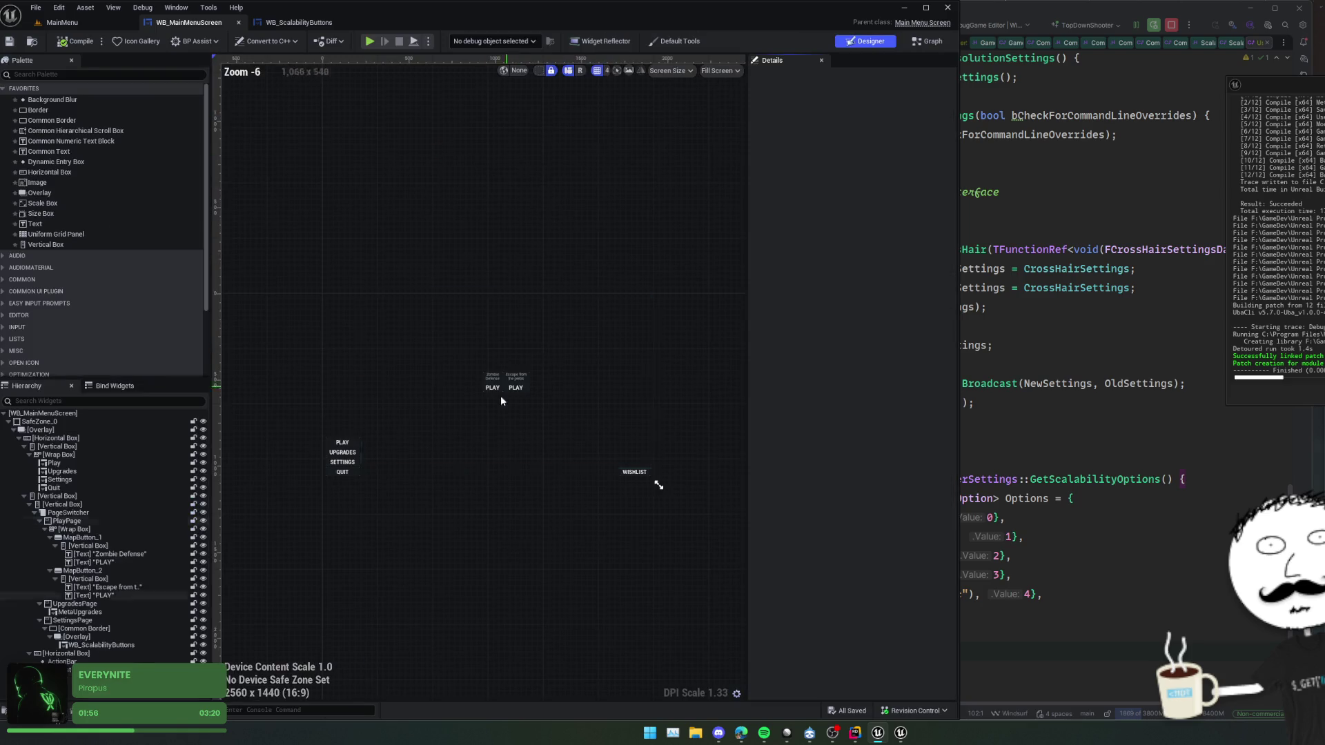
{"action": "left_click", "coordinate": [96, 645]}
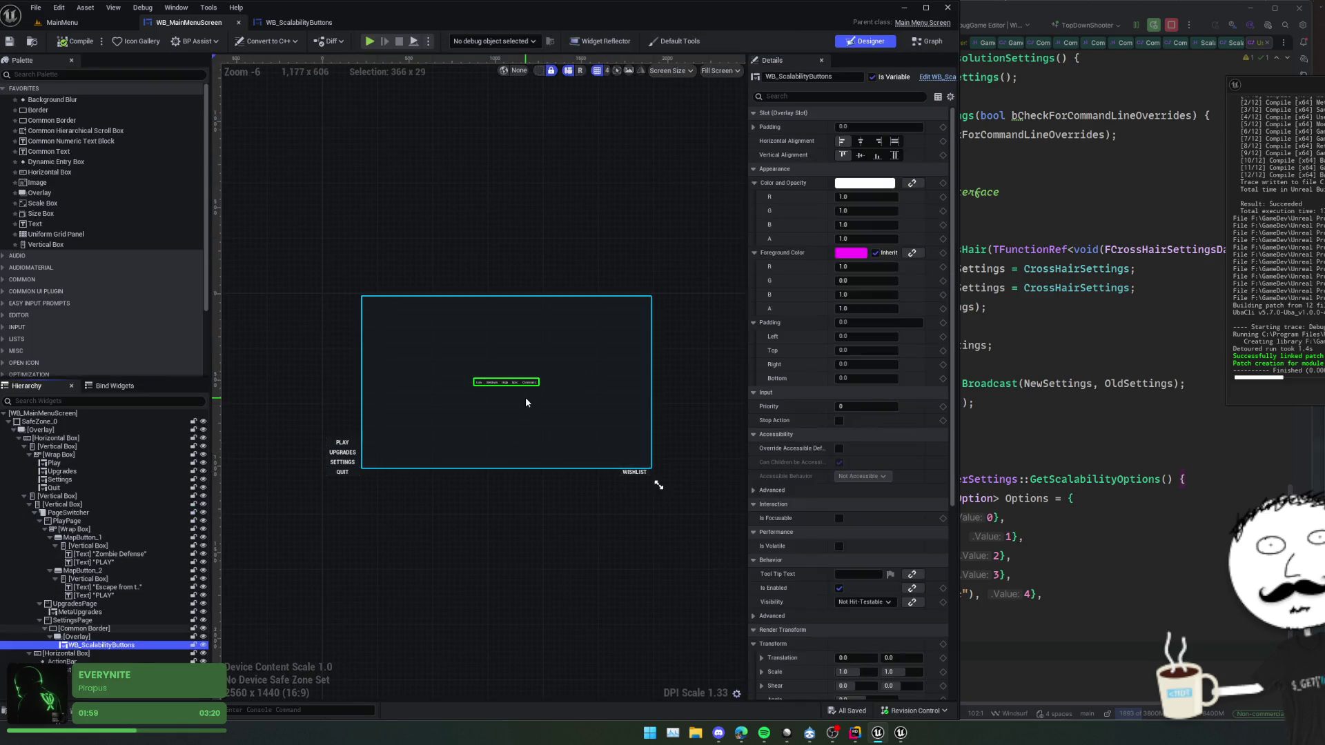
{"action": "scroll", "coordinate": [580, 350], "scroll_direction": "up", "scroll_amount": 1}
{"action": "left_click", "coordinate": [895, 141]}
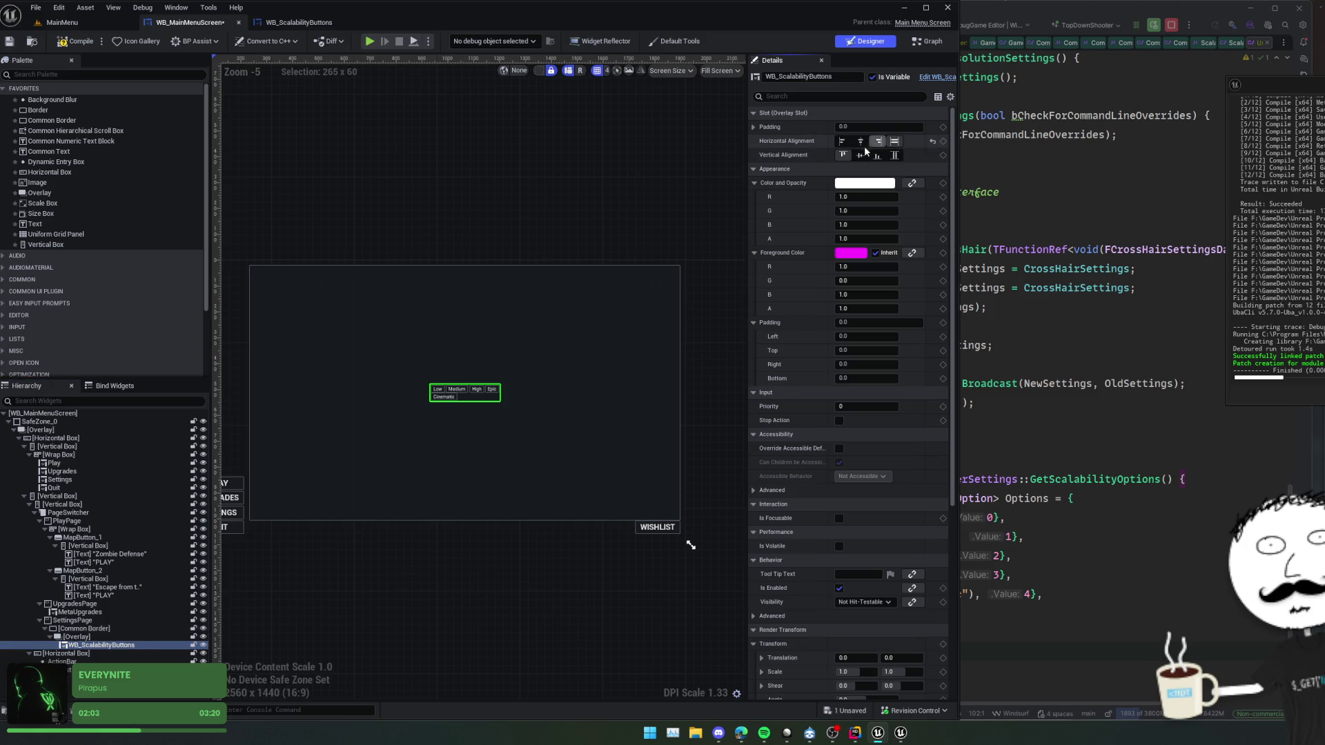
{"action": "left_click", "coordinate": [77, 42]}
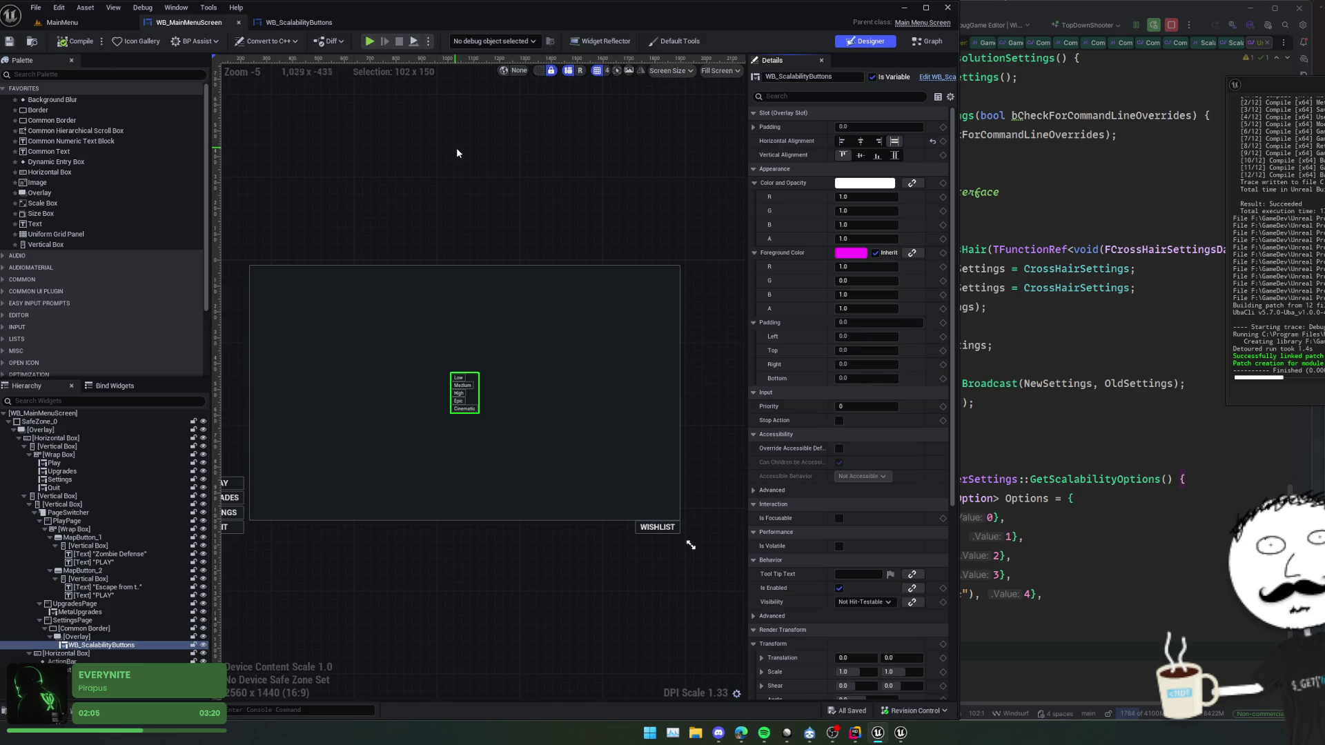
- Stretch the Overlay holding the scalability buttons to fill both ways, then compile and save
{"action": "left_click", "coordinate": [444, 433]}
{"action": "left_click", "coordinate": [897, 141]}
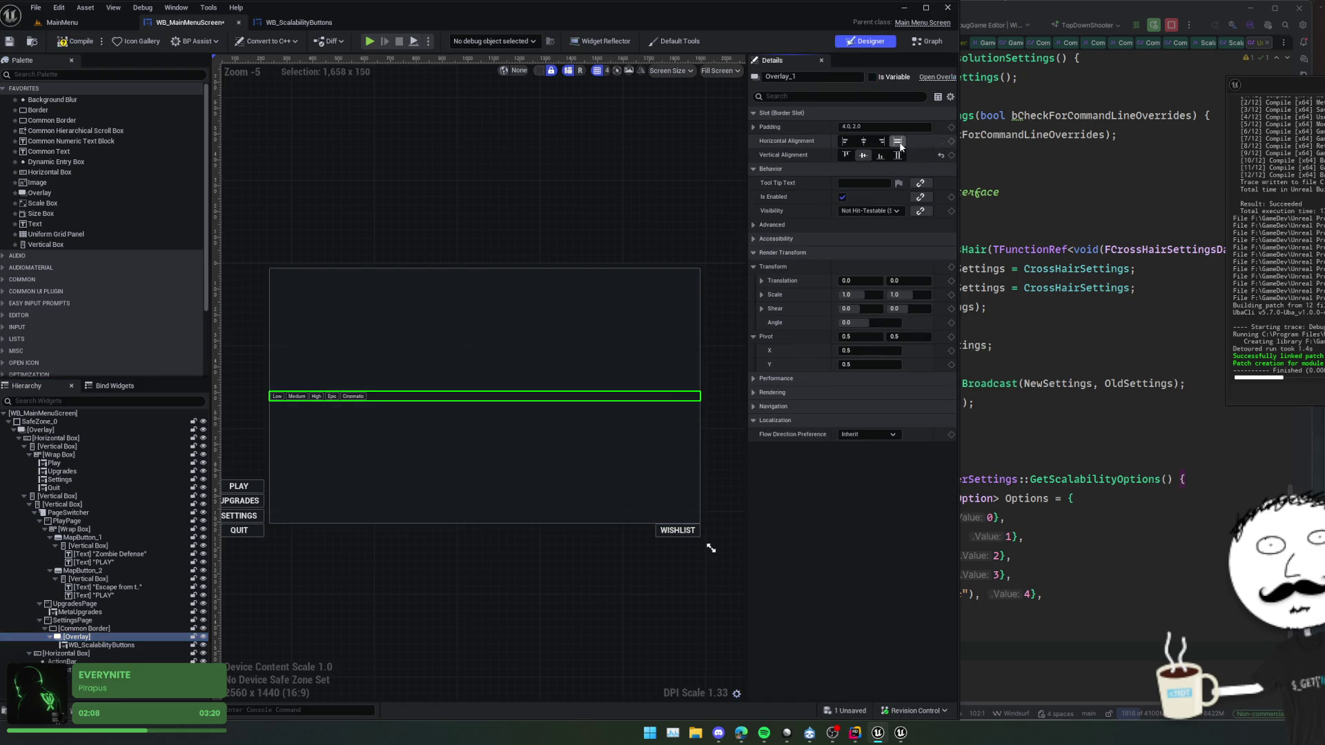
{"action": "left_click", "coordinate": [896, 155]}
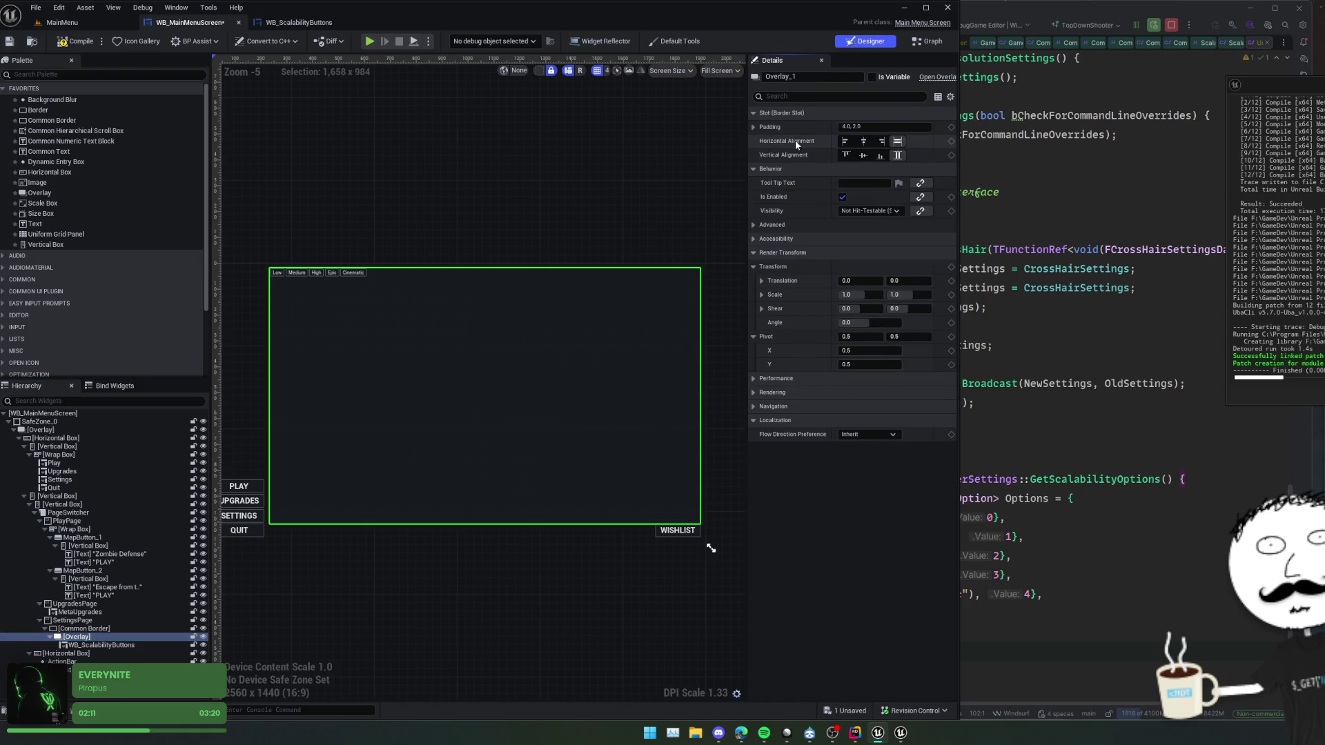
{"action": "left_click", "coordinate": [76, 41]}
- Playtest the settings page, then return to the WB_ScalabilityButtons widget
{"action": "left_click", "coordinate": [370, 42]}
{"action": "left_click", "coordinate": [69, 532]}
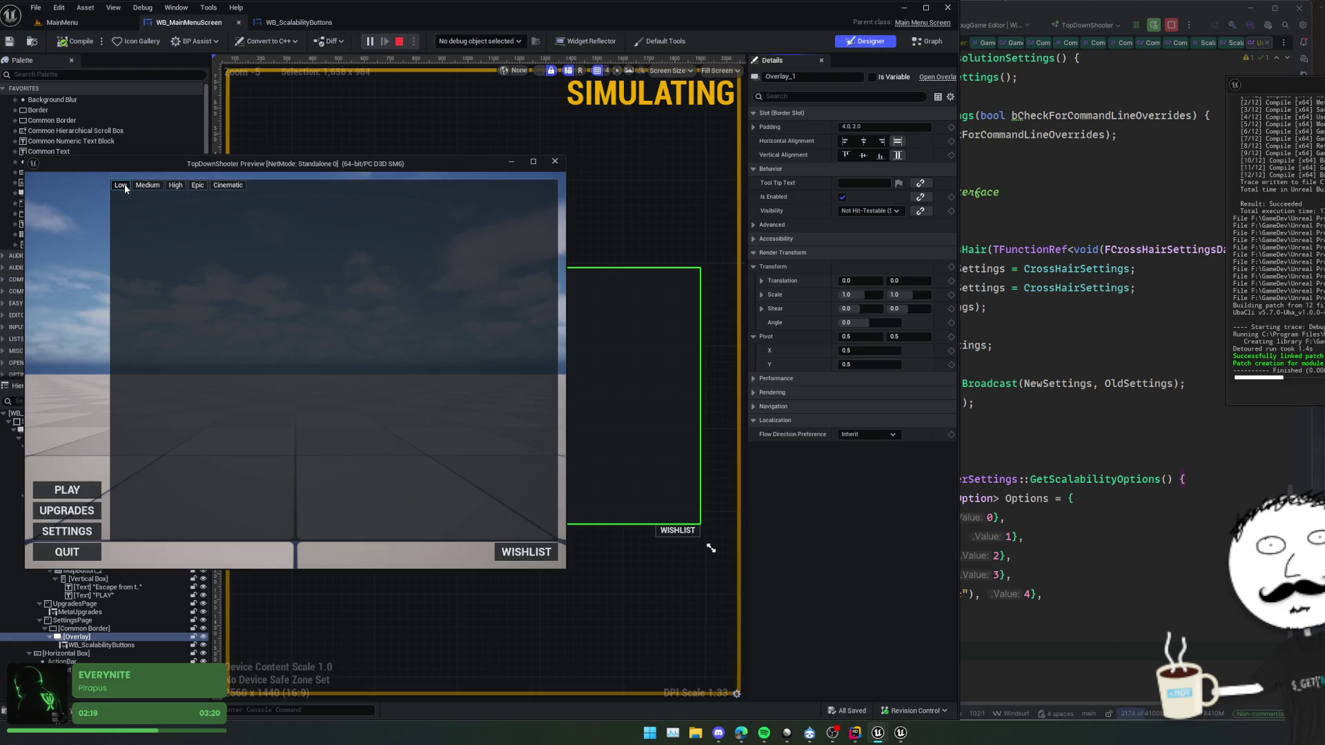
{"action": "left_click", "coordinate": [555, 161]}
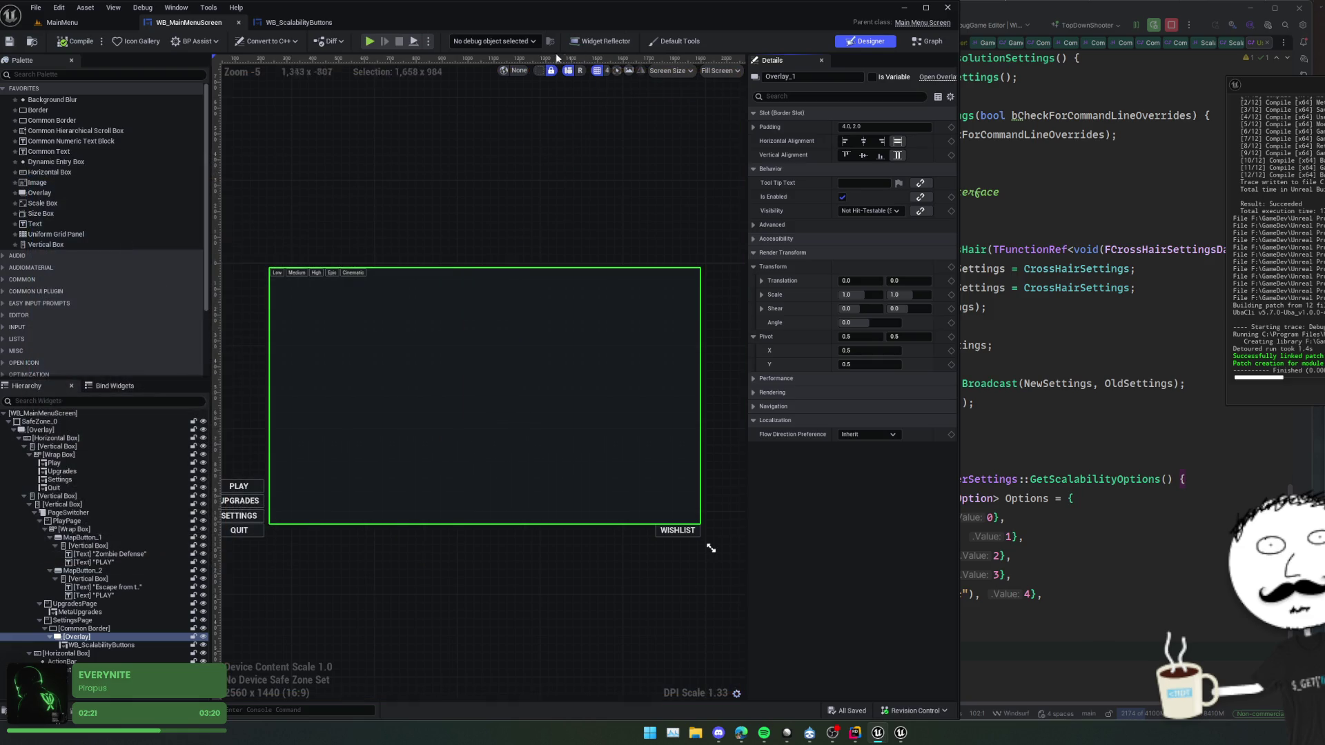
{"action": "left_click", "coordinate": [299, 22]}
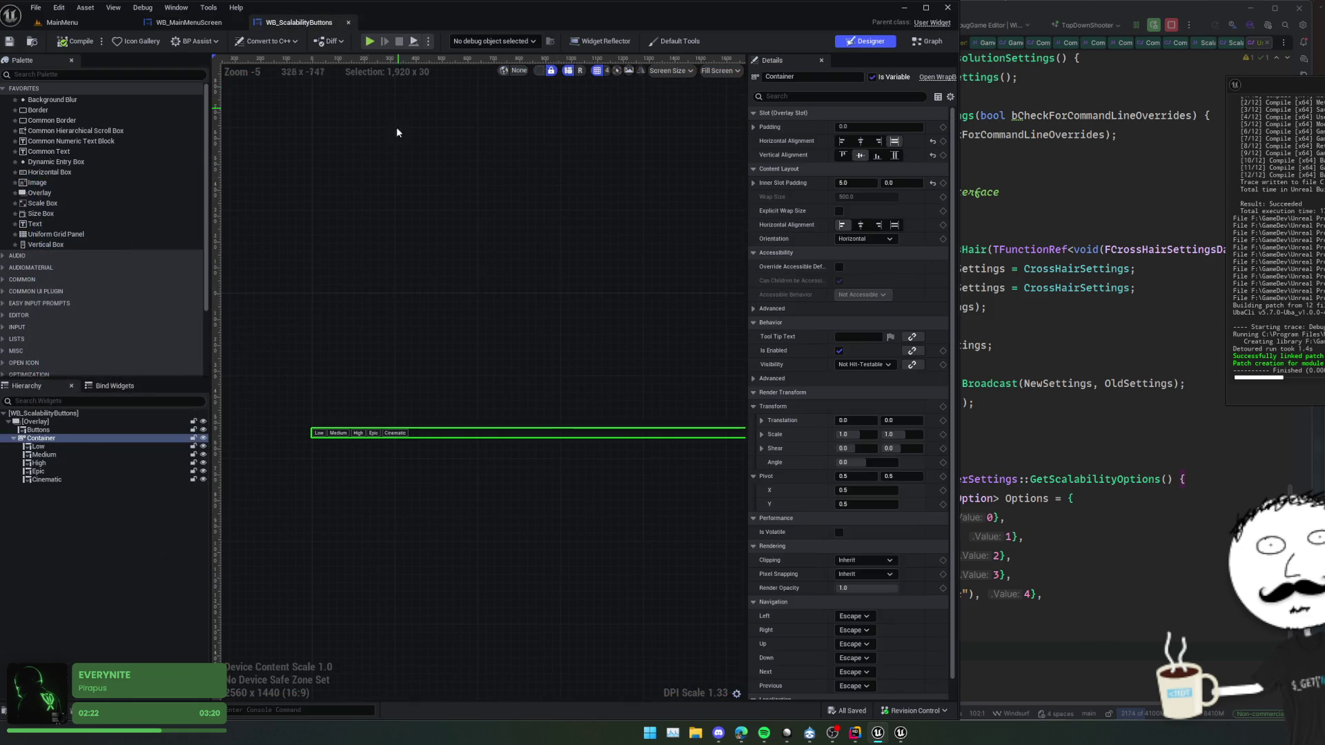
- Delete the five Low–Cinematic quality buttons from the Hierarchy
{"action": "left_click", "coordinate": [66, 446]}
{"action": "left_click", "coordinate": [60, 479], "text": "shift"}
{"action": "key", "text": "Delete"}
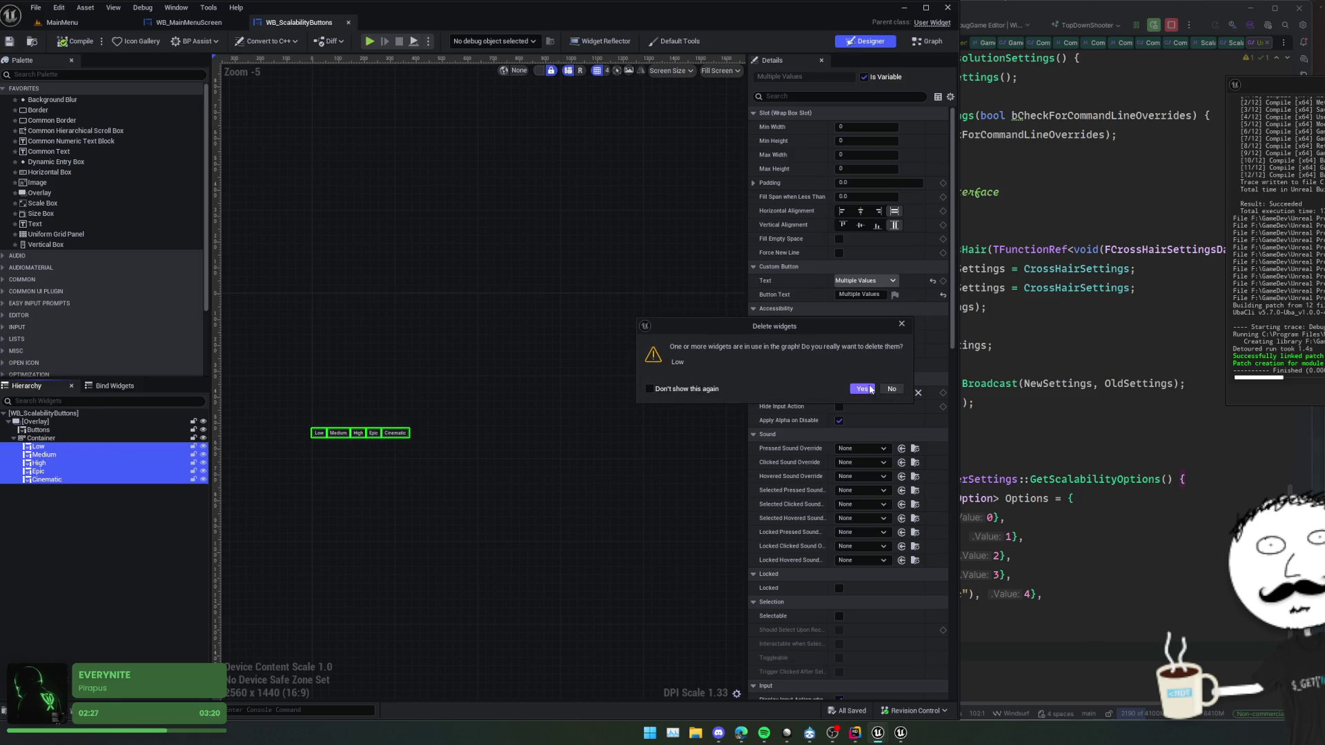
{"action": "left_click", "coordinate": [866, 390]}
- Delete the old On Clicked (Low) node chain in the event graph and compile
{"action": "left_click", "coordinate": [917, 44]}
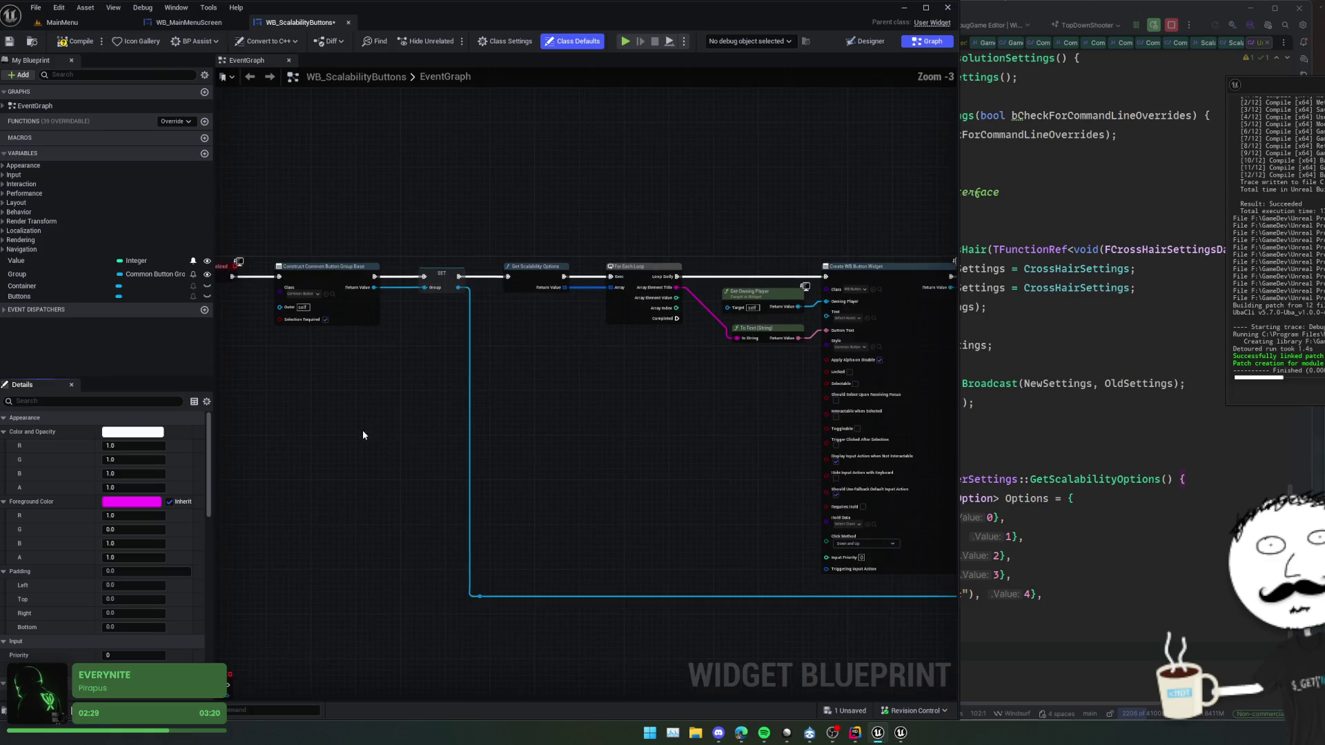
{"action": "left_click_drag", "start_coordinate": [275, 540], "coordinate": [880, 543]}
{"action": "key", "text": "Delete"}
{"action": "scroll", "coordinate": [778, 341], "scroll_direction": "up", "scroll_amount": 2}
{"action": "scroll", "coordinate": [423, 362], "scroll_direction": "down", "scroll_amount": 1}
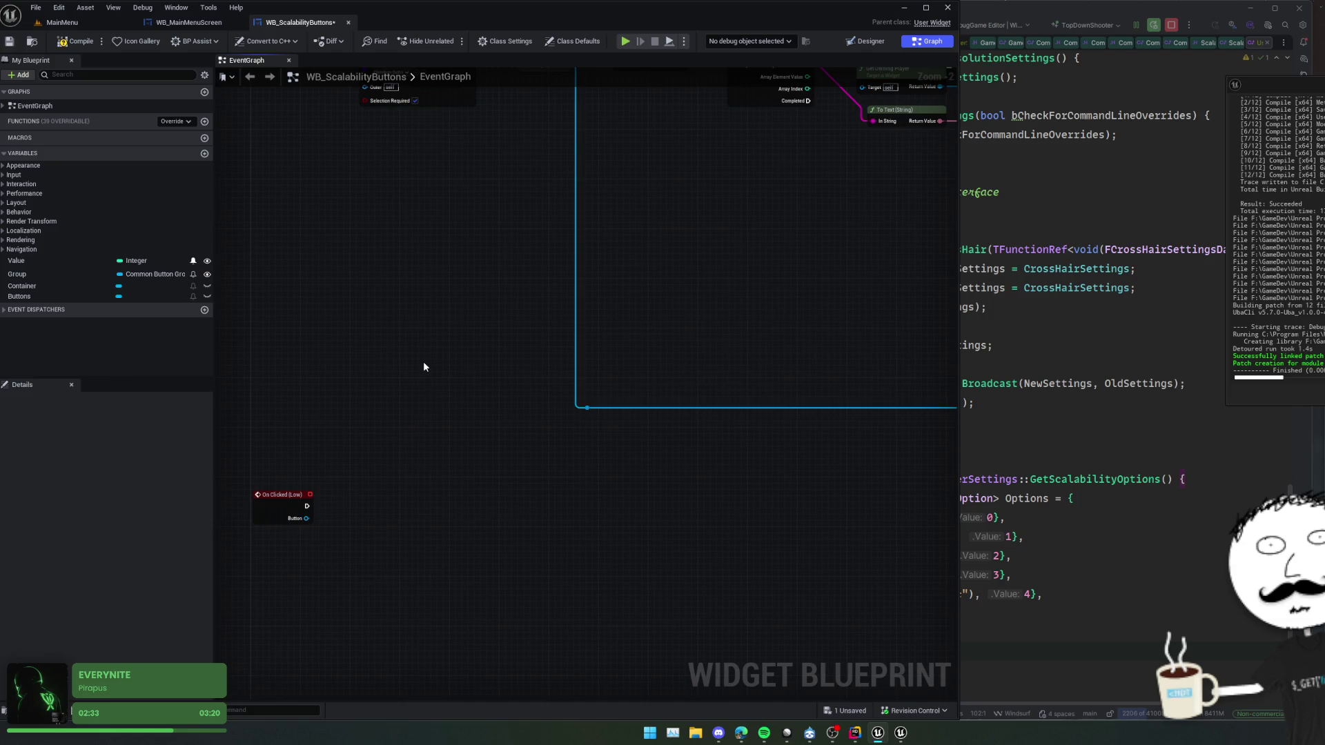
{"action": "mouse_move", "coordinate": [369, 298]}
{"action": "left_mouse_down"}
{"action": "mouse_move", "coordinate": [395, 445]}
{"action": "mouse_move", "coordinate": [377, 229]}
{"action": "mouse_move", "coordinate": [372, 411]}
{"action": "left_mouse_up"}
{"action": "key", "text": "F7"}
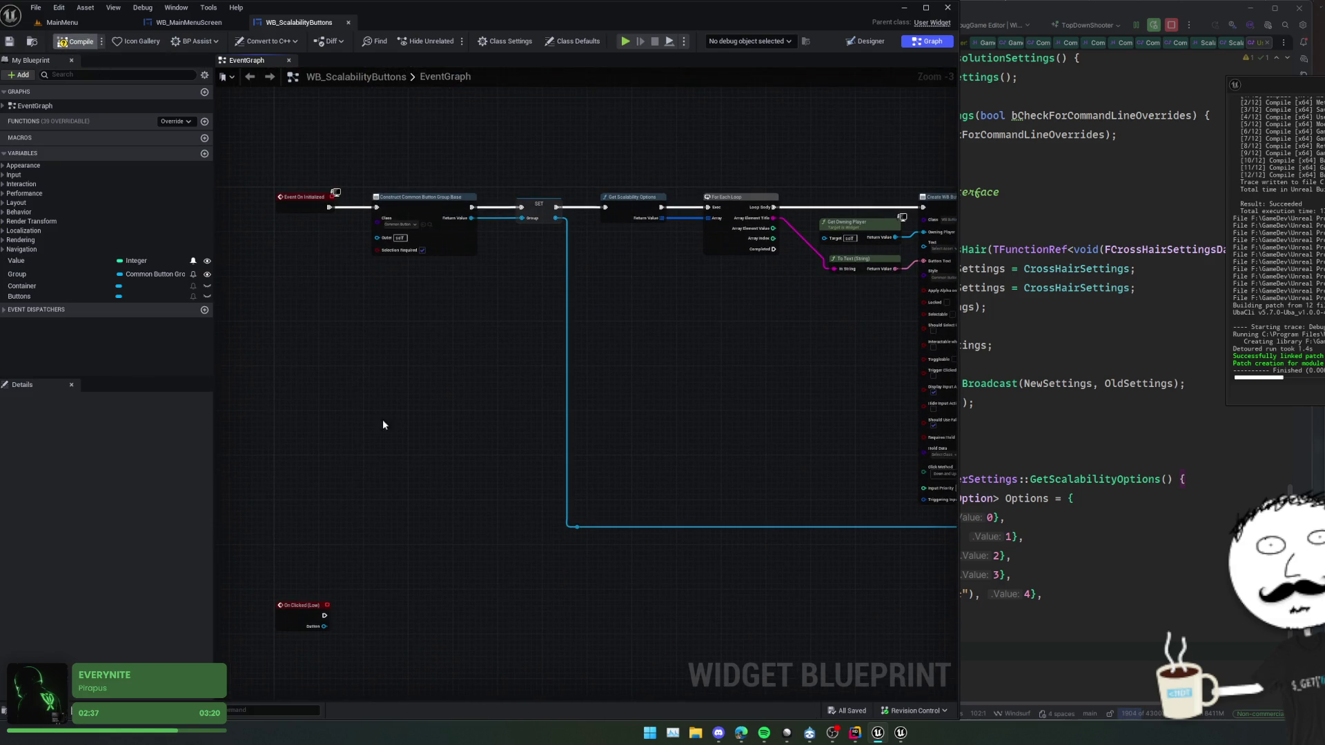
- Shift the event, construct and SET nodes left and add a Sequence after SET
{"action": "key", "text": "ctrl+z"}
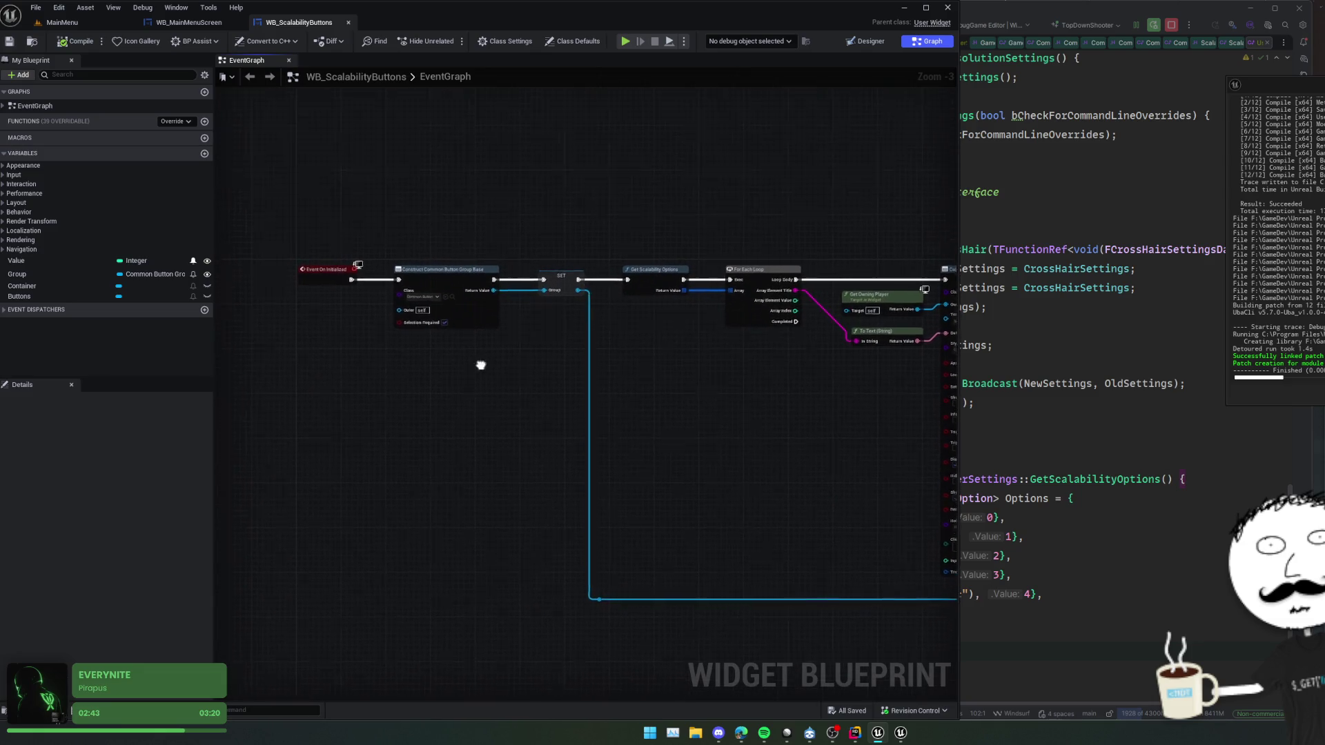
{"action": "left_click_drag", "start_coordinate": [483, 304], "coordinate": [378, 299]}
{"action": "mouse_move", "coordinate": [560, 292]}
{"action": "left_mouse_down"}
{"action": "mouse_move", "coordinate": [437, 288]}
{"action": "mouse_move", "coordinate": [494, 285]}
{"action": "left_mouse_up"}
{"action": "type", "text": "seq"}
{"action": "left_click", "coordinate": [552, 331]}
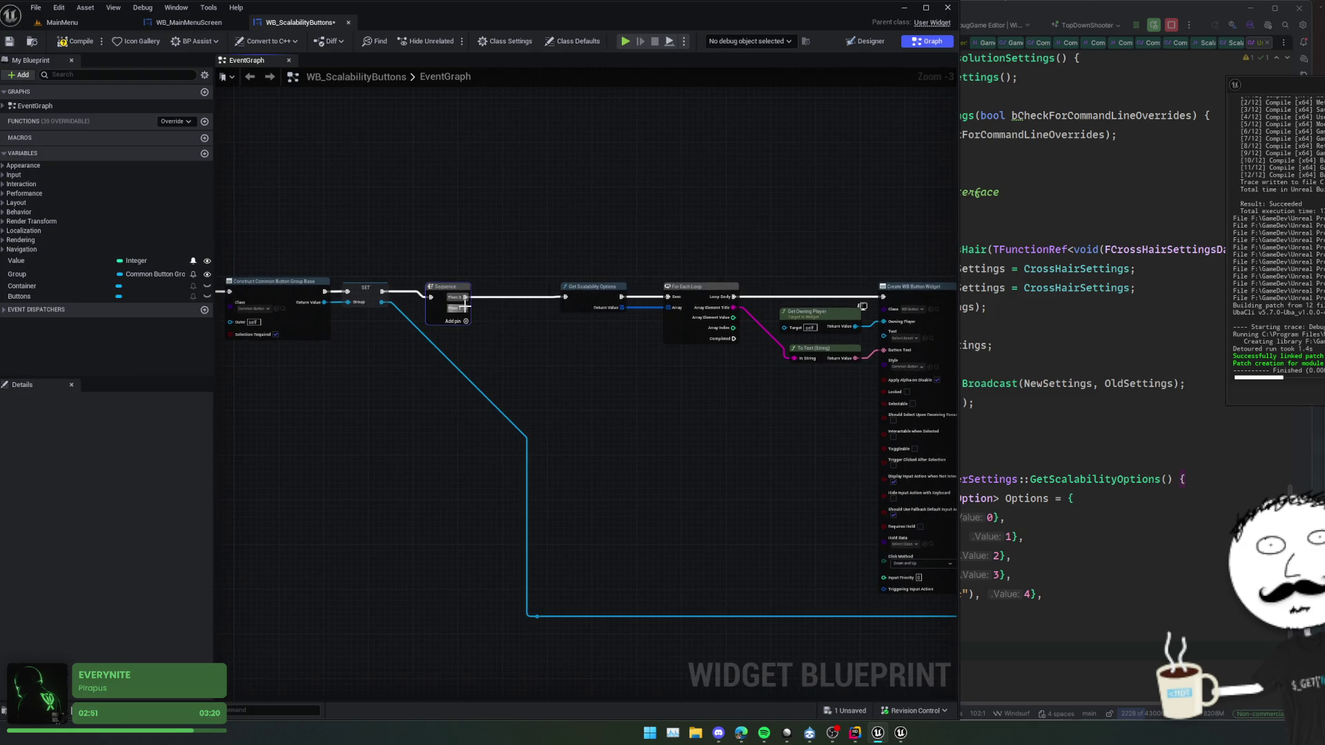
- Bind a custom event to the button group's OnSelectedButtonBaseChanged using Assign
{"action": "left_click_drag", "start_coordinate": [466, 308], "coordinate": [450, 367]}
{"action": "type", "text": "assign ev"}
{"action": "key", "text": "Escape"}
{"action": "left_click_drag", "start_coordinate": [324, 303], "coordinate": [370, 341]}
{"action": "type", "text": "assign event"}
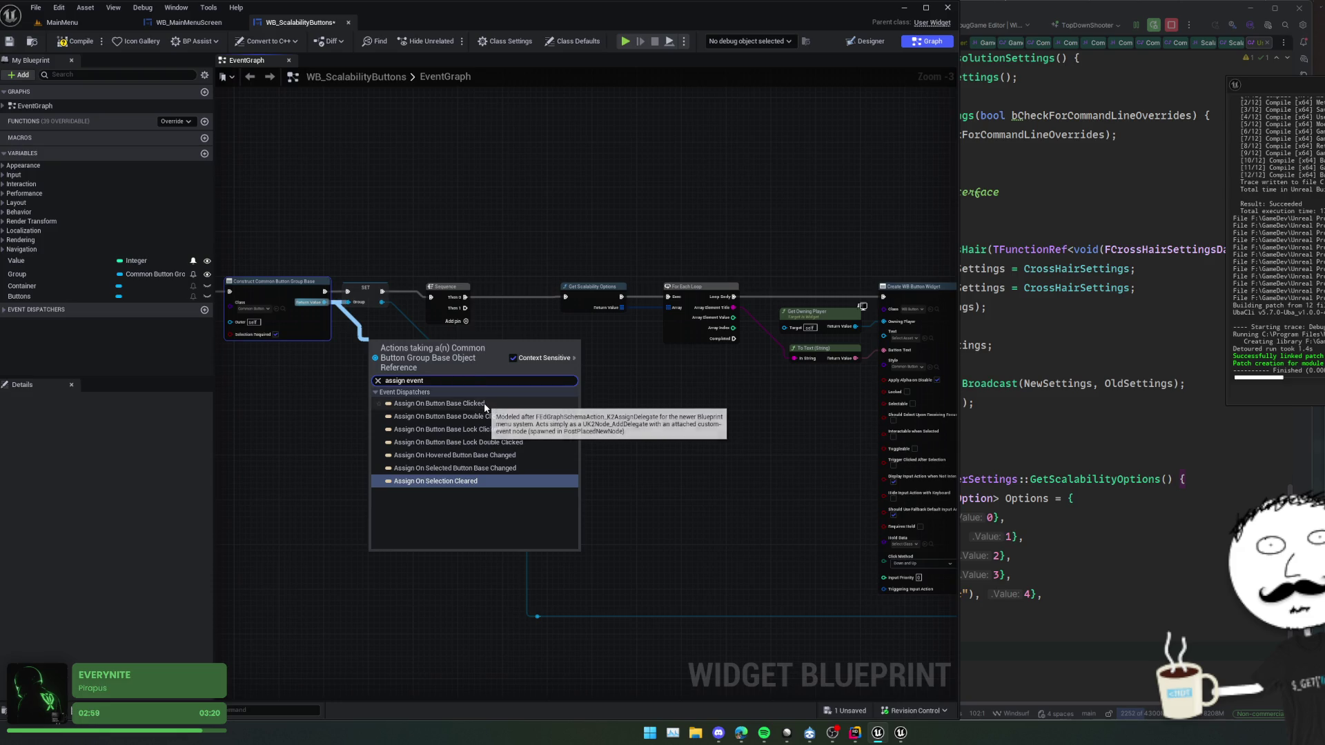
{"action": "left_click", "coordinate": [519, 471]}
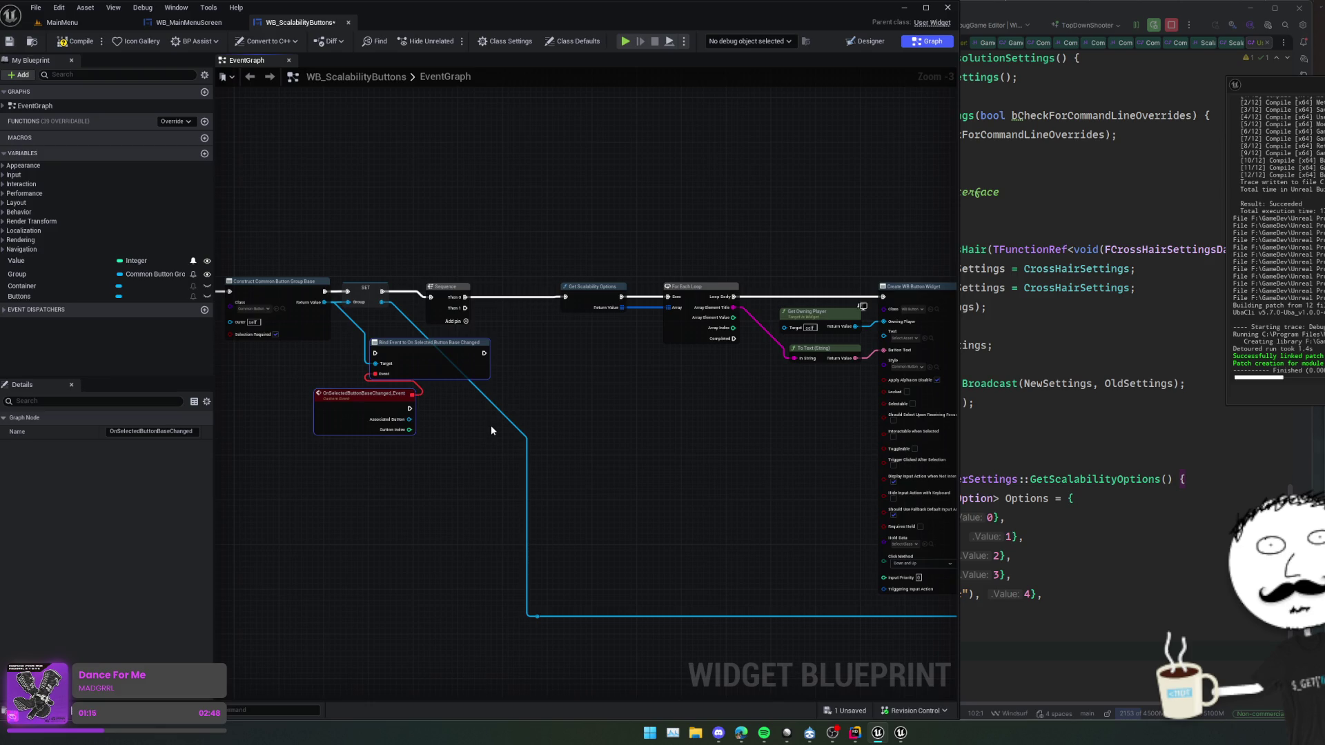
- Place the Bind Event node off the Sequence with its custom event below, and save
{"action": "left_click_drag", "start_coordinate": [441, 414], "coordinate": [523, 416]}
{"action": "mouse_move", "coordinate": [492, 343]}
{"action": "left_mouse_down"}
{"action": "mouse_move", "coordinate": [566, 352]}
{"action": "mouse_move", "coordinate": [525, 367]}
{"action": "mouse_move", "coordinate": [548, 310]}
{"action": "left_mouse_up"}
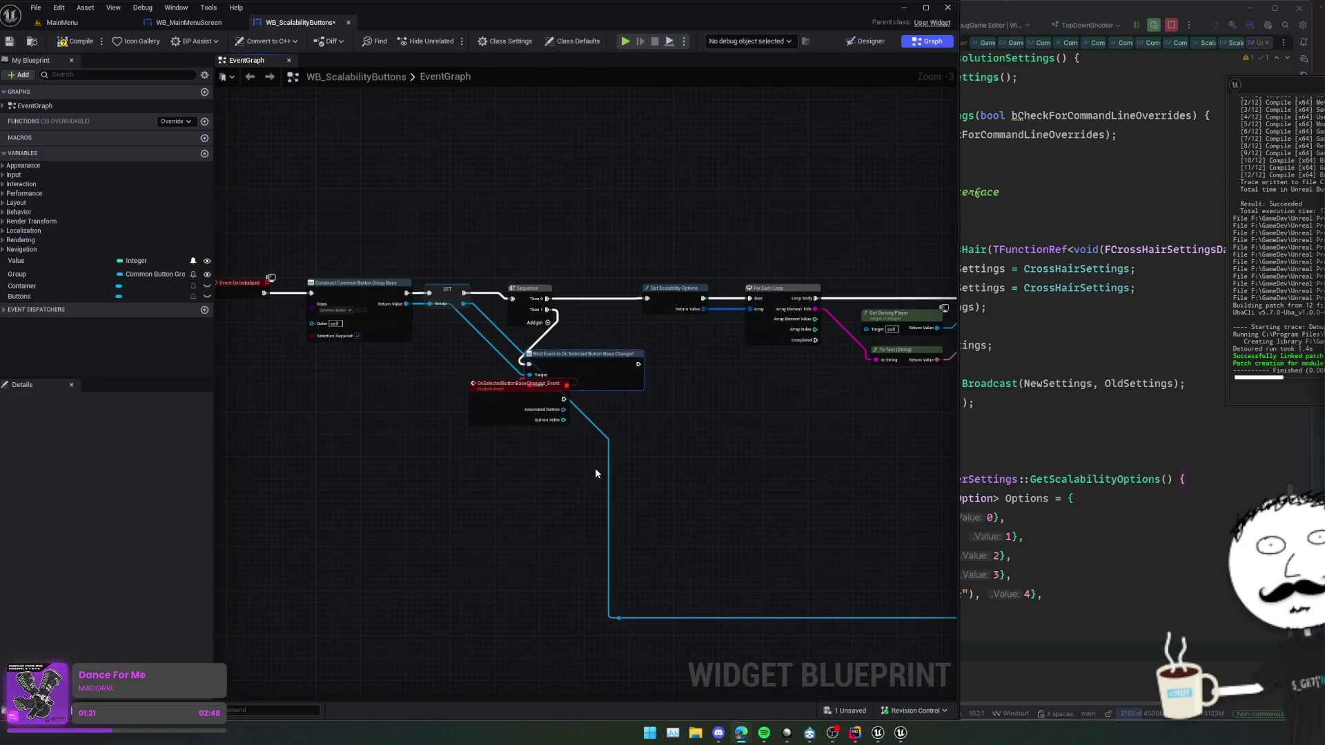
{"action": "scroll", "coordinate": [508, 472], "scroll_direction": "up", "scroll_amount": 2}
{"action": "left_click_drag", "start_coordinate": [497, 358], "coordinate": [482, 387]}
{"action": "key", "text": "ctrl+s"}
{"action": "mouse_move", "coordinate": [693, 451]}
{"action": "left_mouse_down"}
{"action": "mouse_move", "coordinate": [639, 437]}
{"action": "mouse_move", "coordinate": [677, 458]}
{"action": "mouse_move", "coordinate": [663, 423]}
{"action": "mouse_move", "coordinate": [768, 402]}
{"action": "mouse_move", "coordinate": [768, 384]}
{"action": "mouse_move", "coordinate": [778, 403]}
{"action": "mouse_move", "coordinate": [801, 382]}
{"action": "mouse_move", "coordinate": [806, 392]}
{"action": "left_mouse_up"}
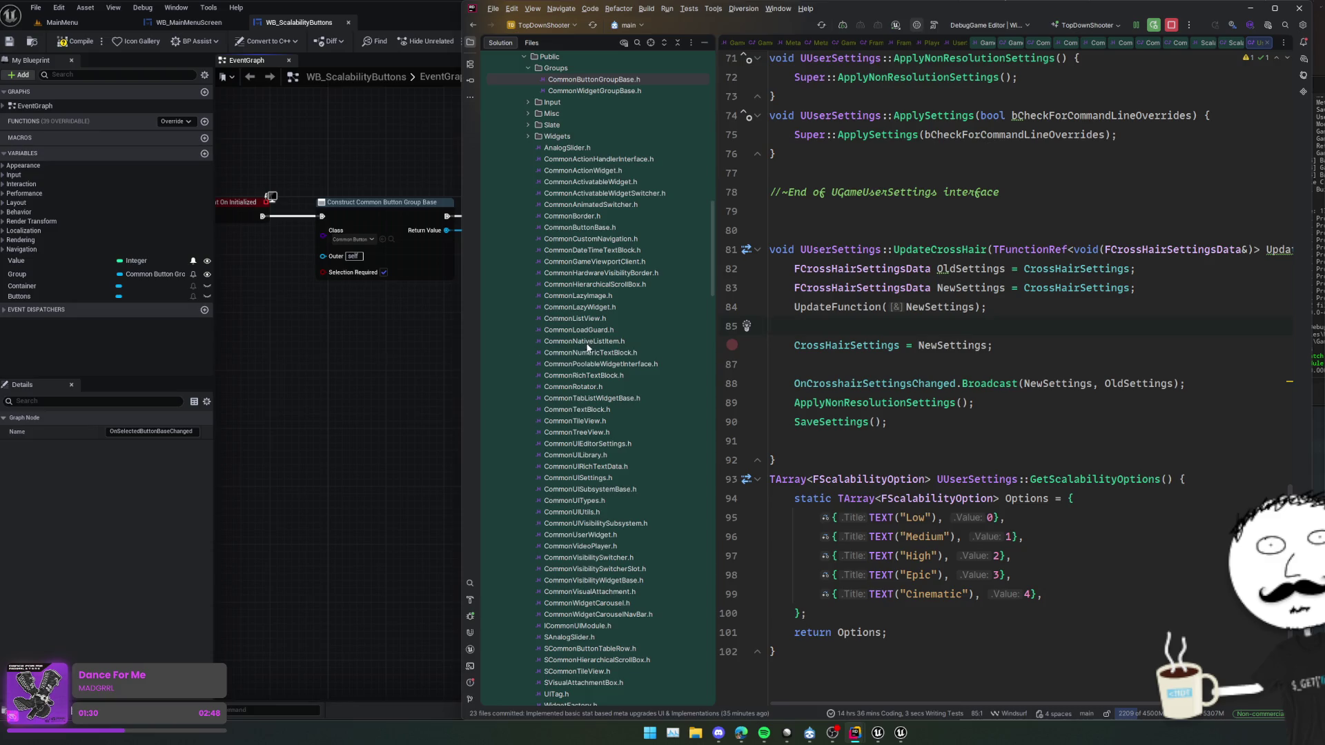
{"action": "left_click", "coordinate": [403, 235]}
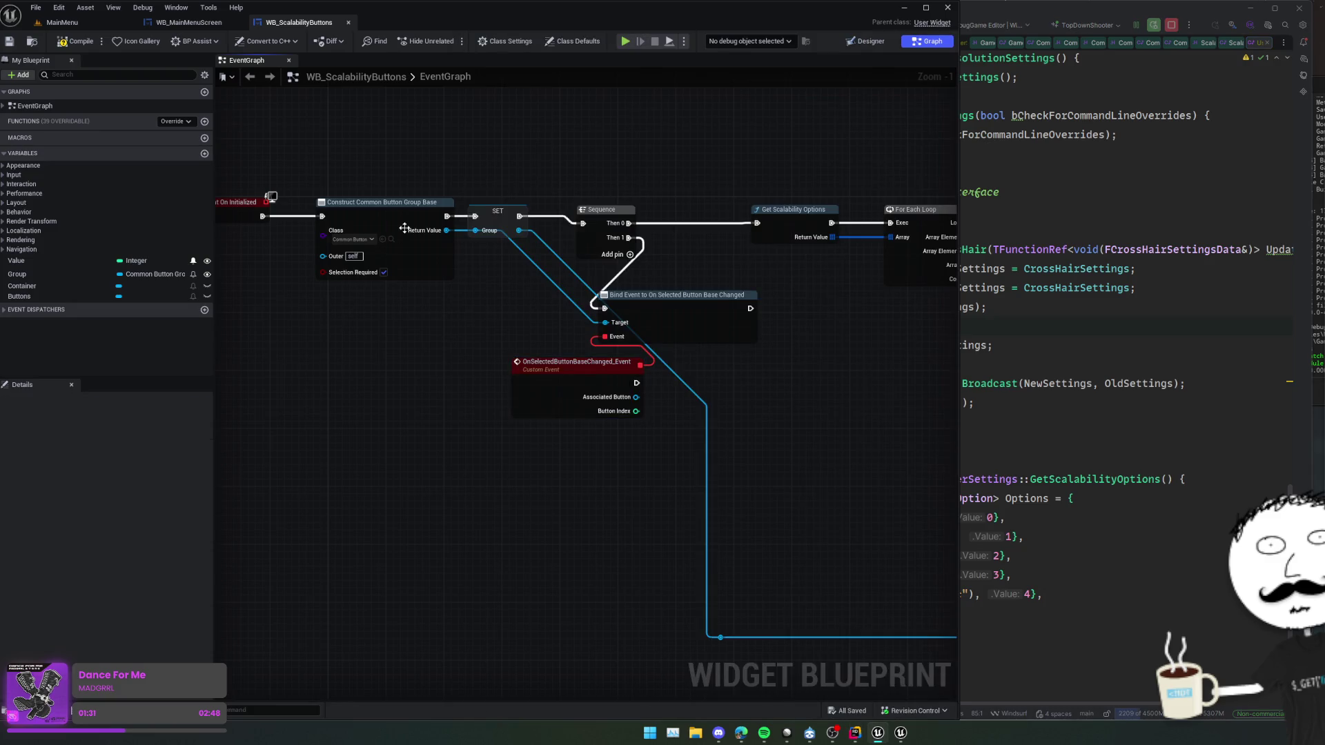
{"action": "left_click_drag", "start_coordinate": [436, 303], "coordinate": [443, 329]}
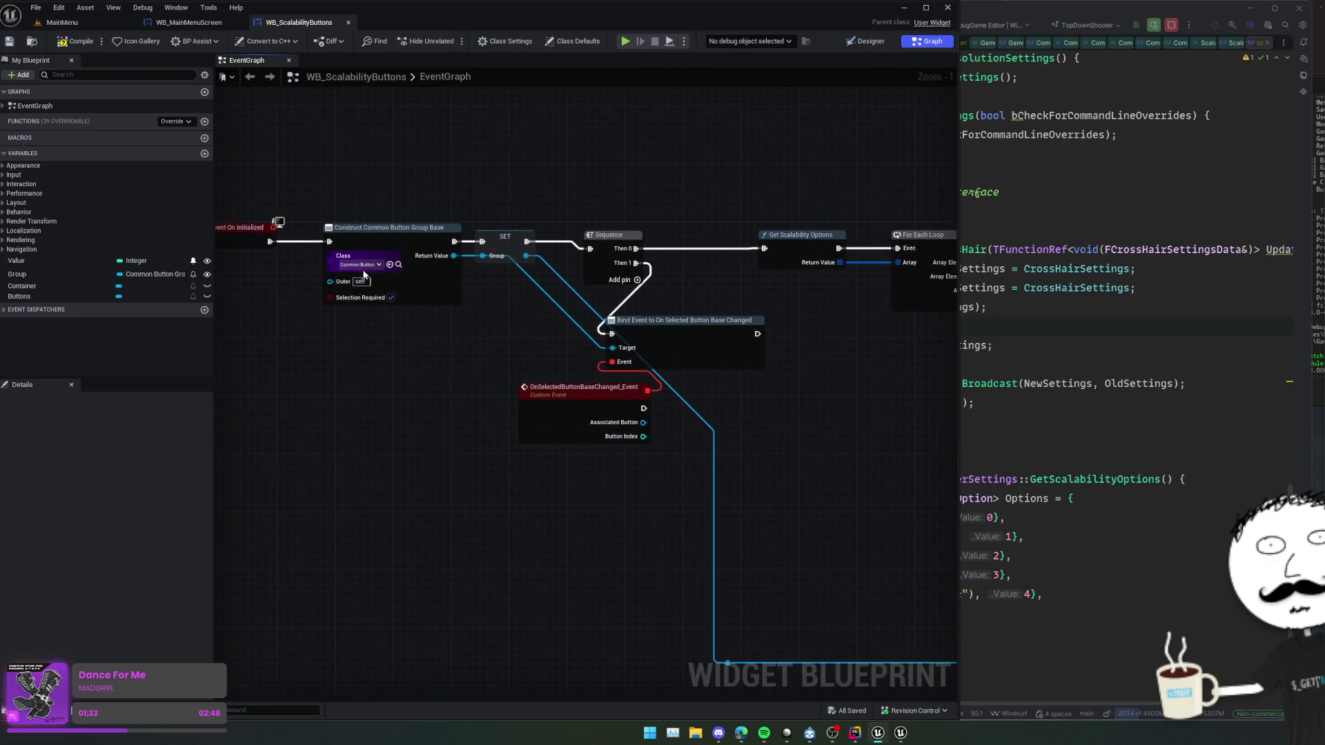
{"action": "left_click_drag", "start_coordinate": [349, 308], "coordinate": [388, 318]}
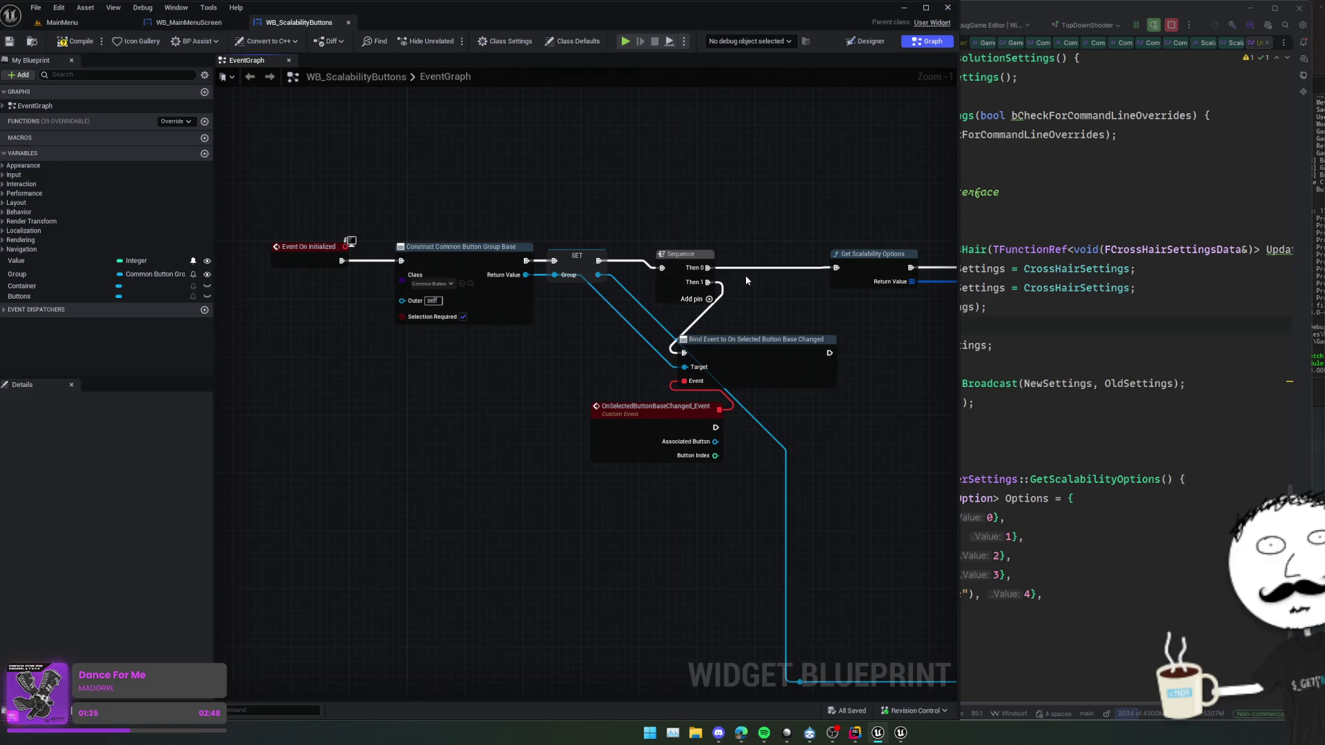
- Open CommonButtonGroupBase.h in Rider and search it for 'Select'
{"action": "left_click", "coordinate": [1100, 288]}
{"action": "key", "text": "ctrl+t"}
{"action": "type", "text": "CommonButtonGroupBase.h"}
{"action": "key", "text": "Return"}
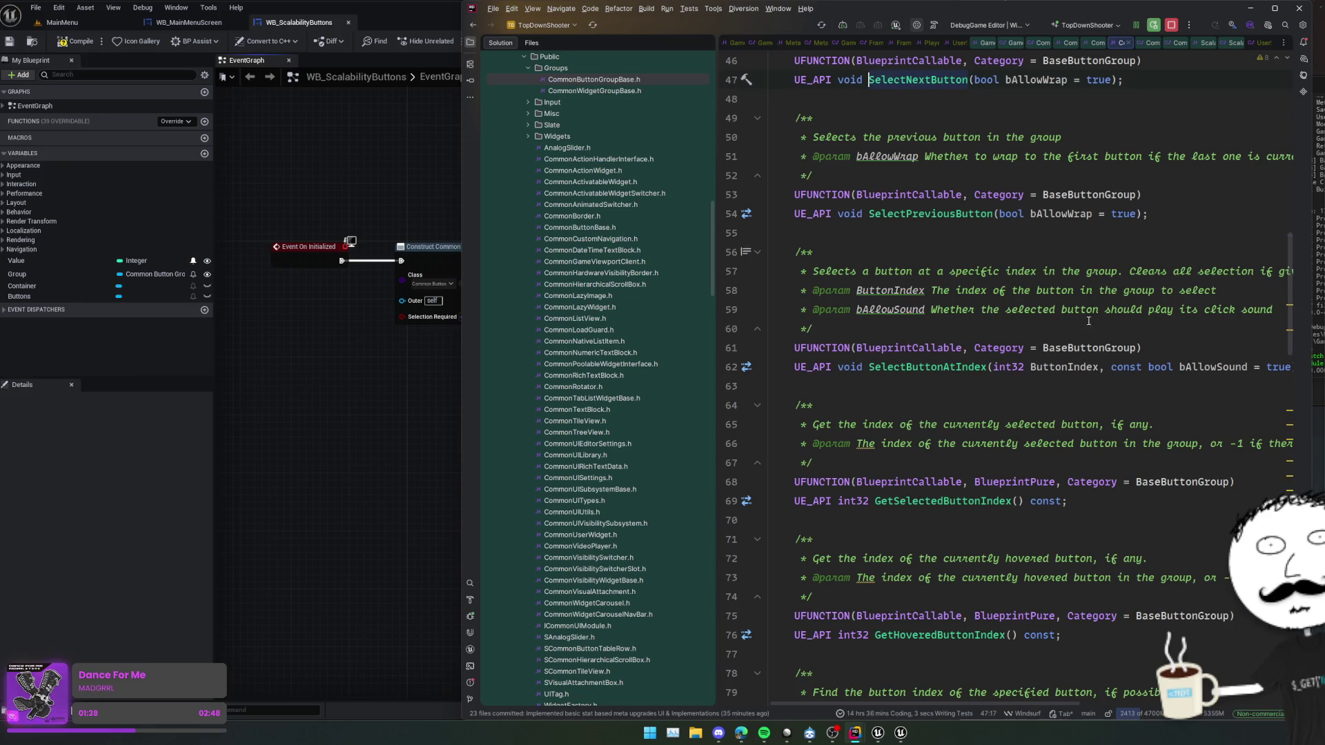
{"action": "key", "text": "ctrl+f"}
{"action": "type", "text": "Select"}
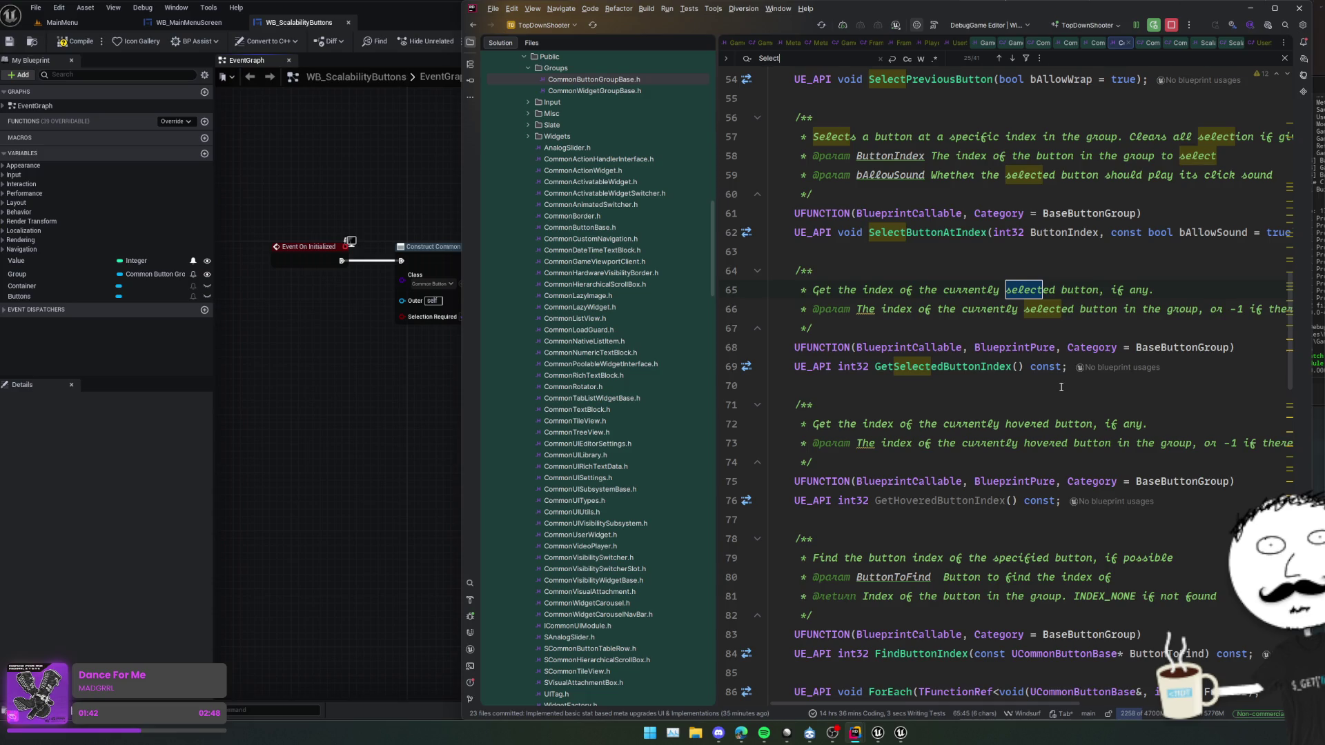
{"action": "key", "text": "Escape"}
- Go to the SelectButtonAtIndex implementation and step through its occurrences in the file
{"action": "left_click", "coordinate": [980, 318], "text": "ctrl"}
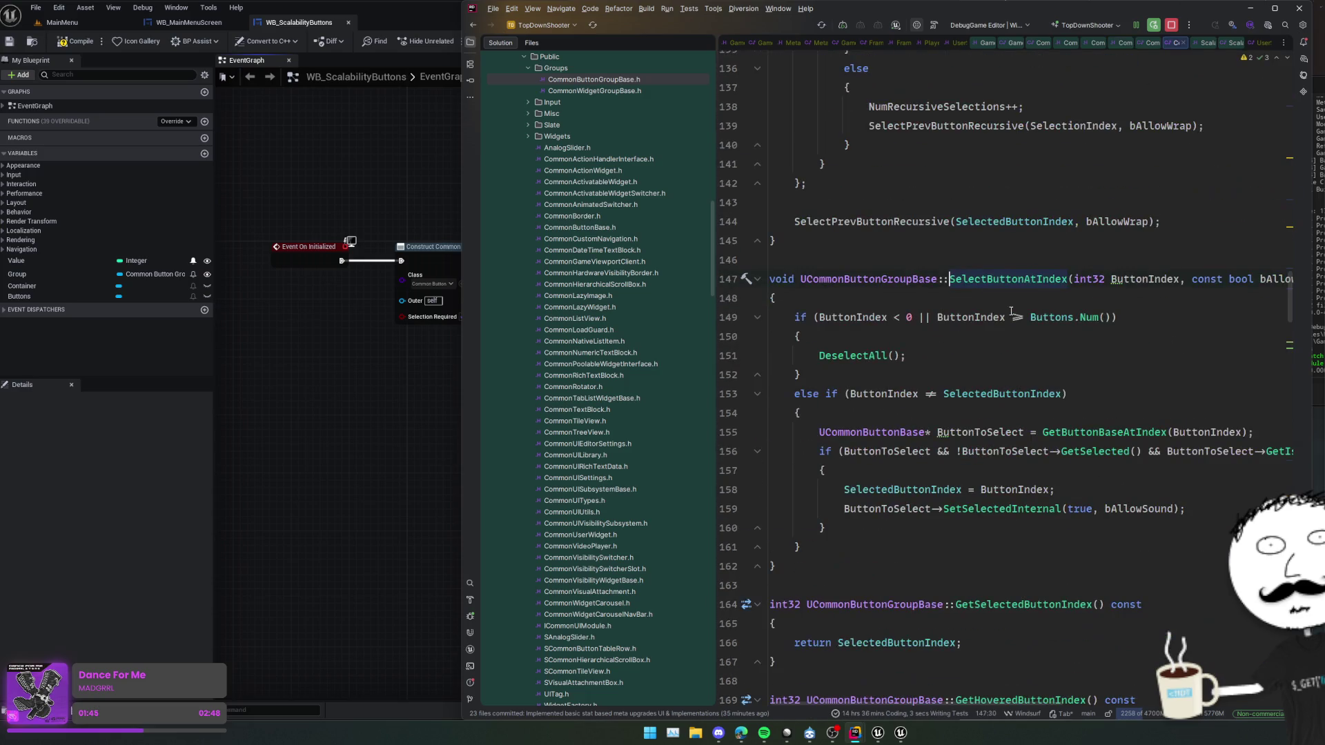
{"action": "key", "text": "ctrl+f"}
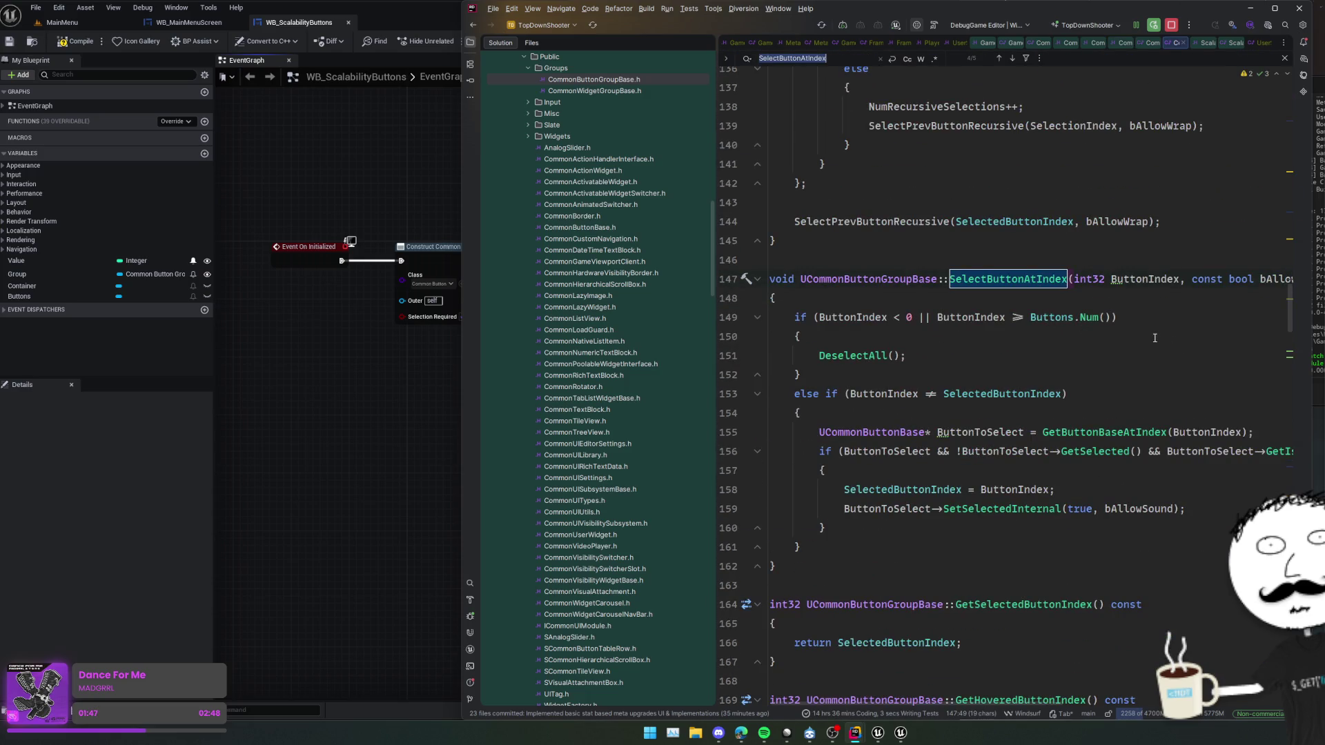
{"action": "key", "text": "shift+Return"}
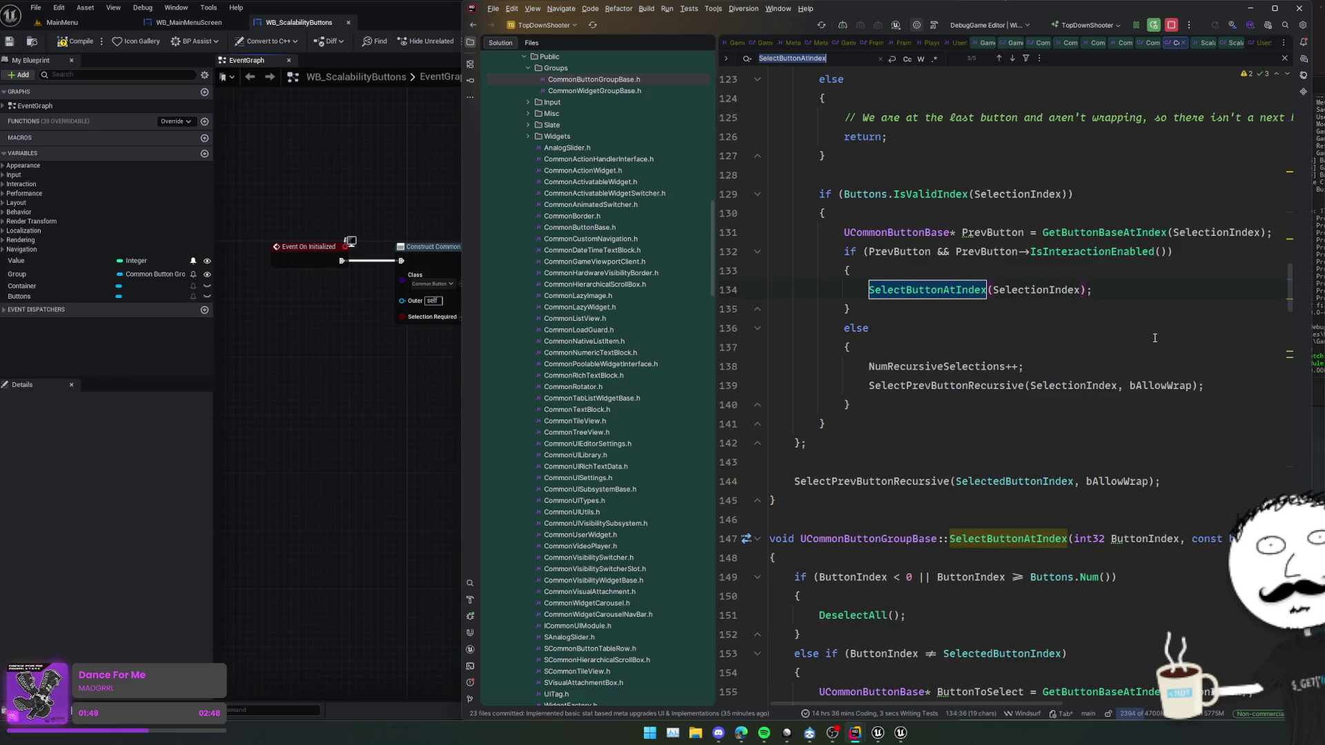
{"action": "scroll", "coordinate": [1164, 337], "scroll_direction": "up", "scroll_amount": 9}
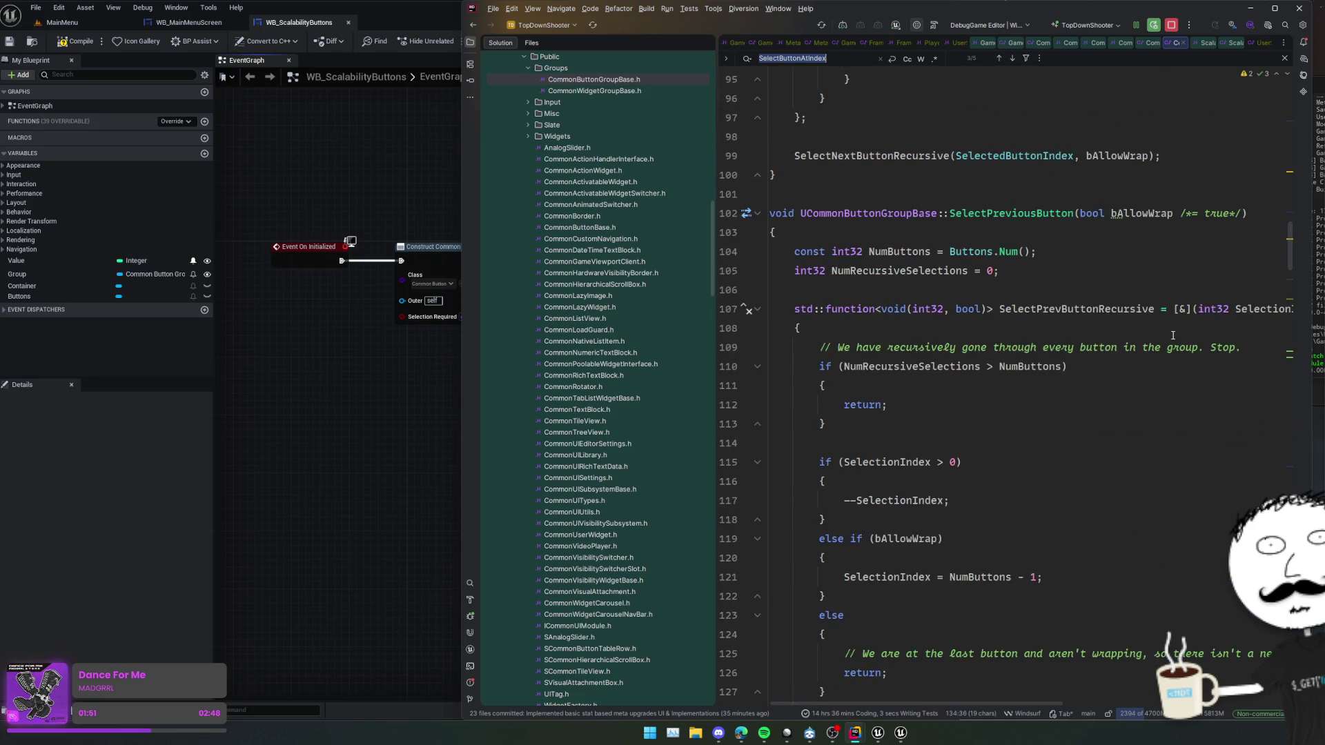
{"action": "key", "text": "shift+Return"}
{"action": "scroll", "coordinate": [1203, 340], "scroll_direction": "up", "scroll_amount": 8}
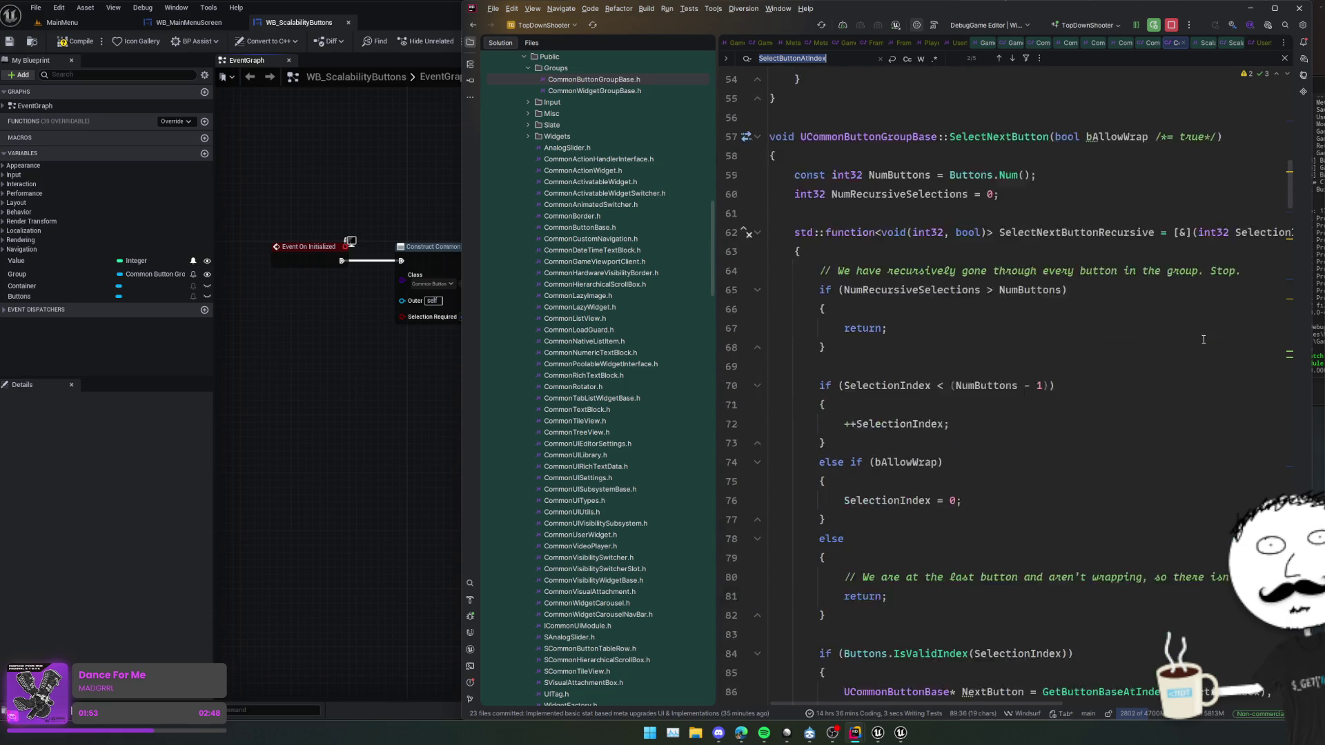
{"action": "scroll", "coordinate": [1204, 339], "scroll_direction": "up", "scroll_amount": 1}
{"action": "key", "text": "shift+Return"}
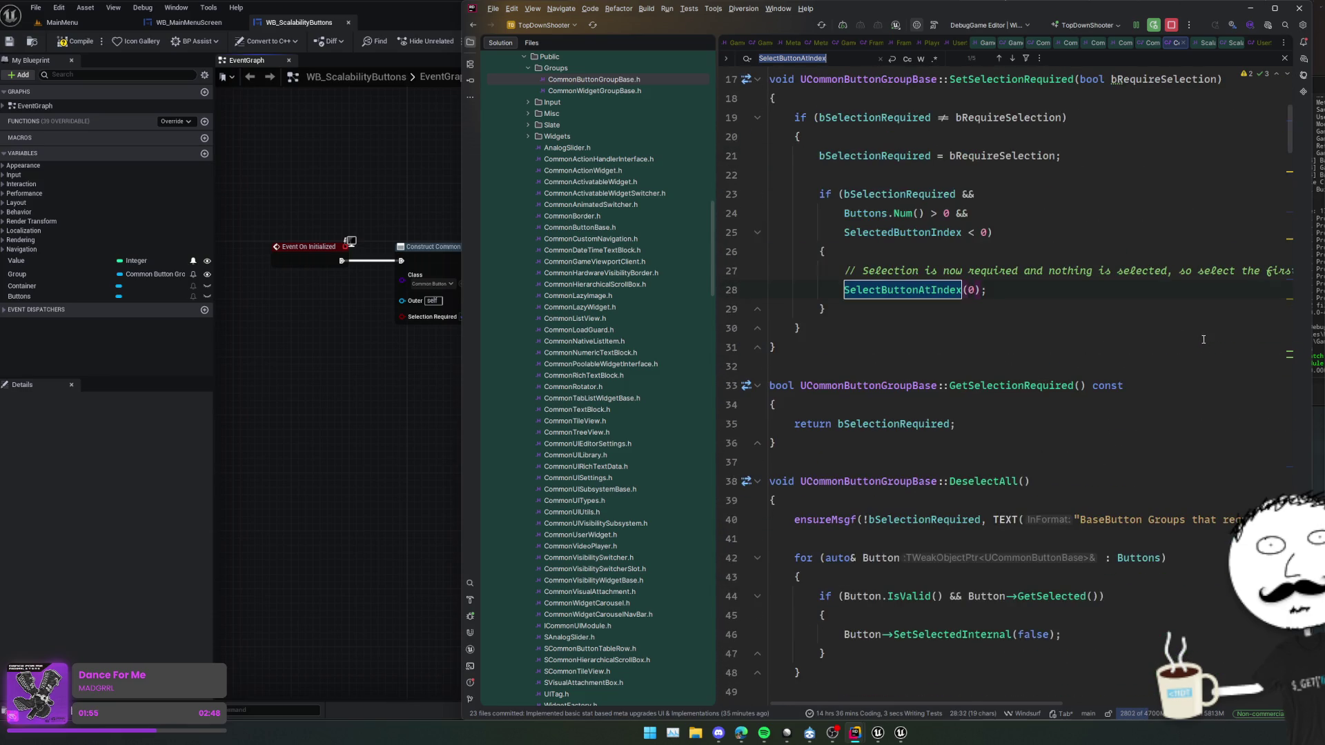
{"action": "scroll", "coordinate": [1203, 340], "scroll_direction": "up", "scroll_amount": 4}
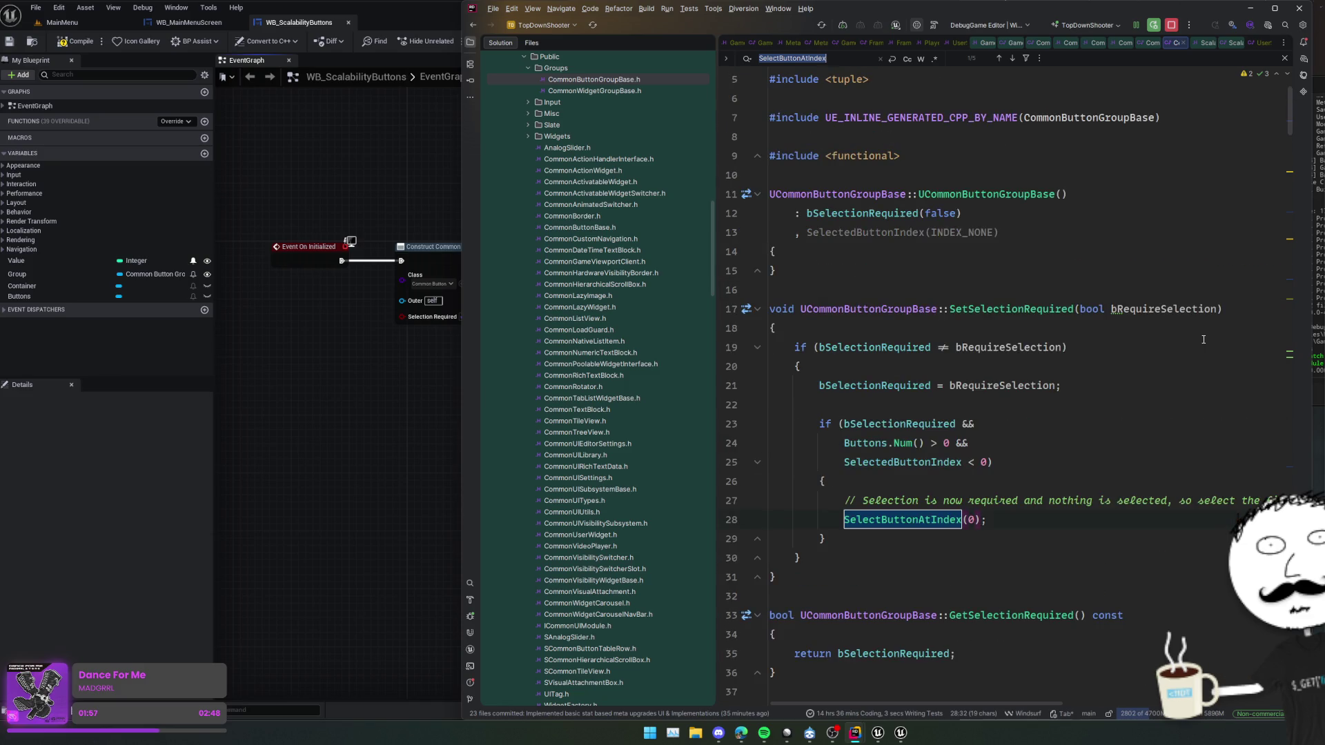
{"action": "key", "text": "shift+Return"}
{"action": "key", "text": "shift+Return"}
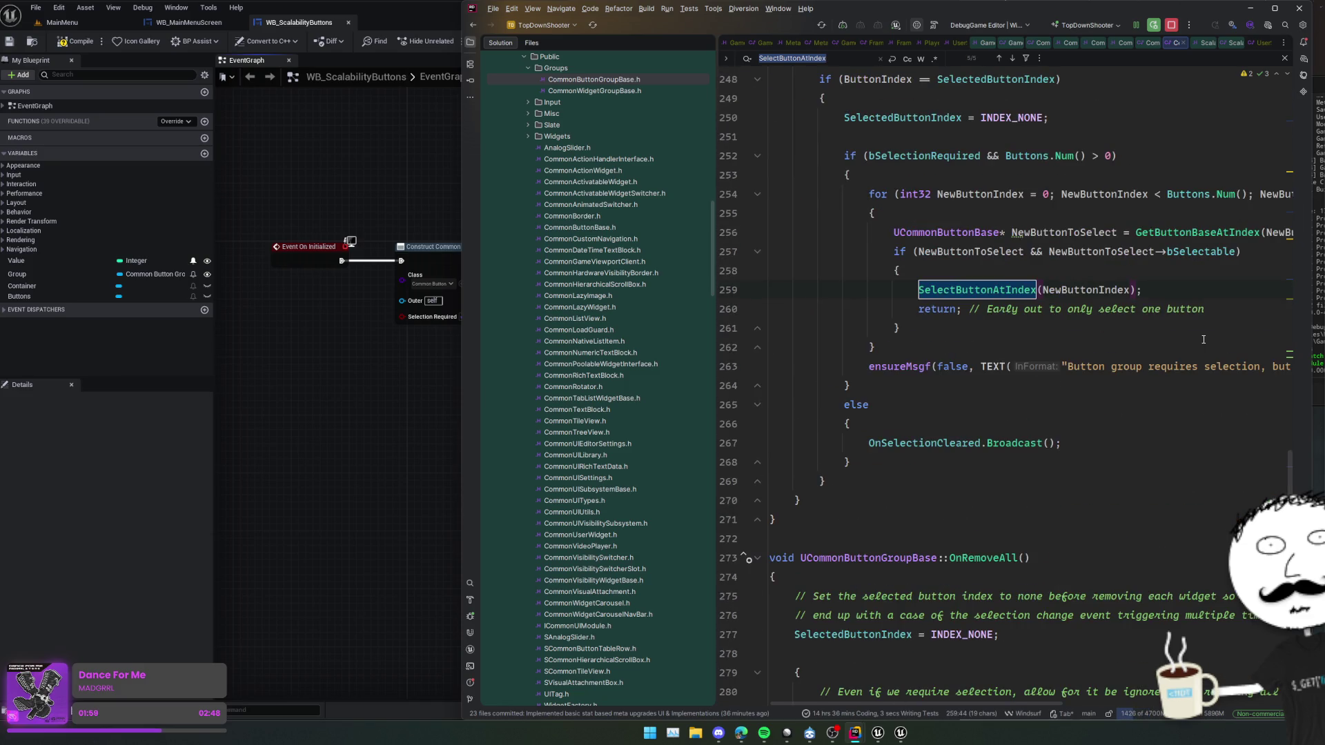
{"action": "scroll", "coordinate": [1203, 340], "scroll_direction": "up", "scroll_amount": 6}
{"action": "scroll", "coordinate": [1184, 353], "scroll_direction": "down", "scroll_amount": 3}
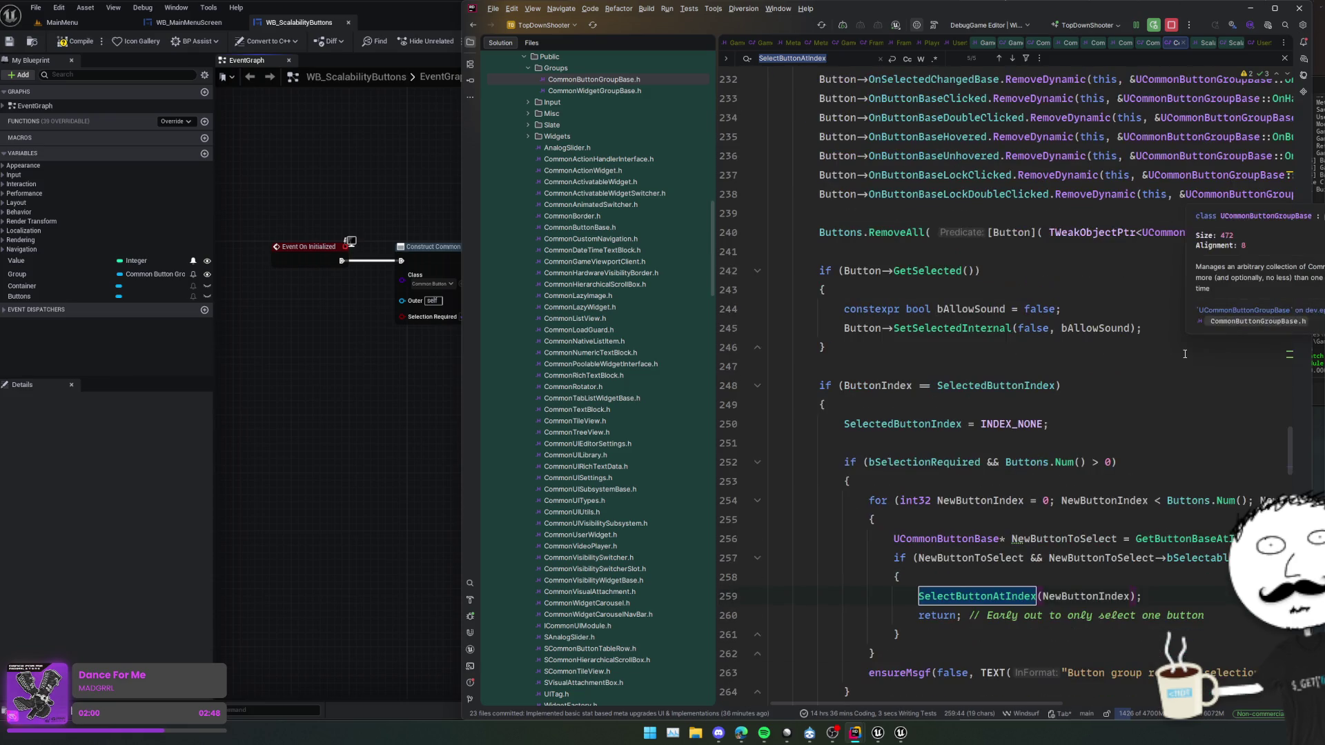
{"action": "key", "text": "shift+Return"}
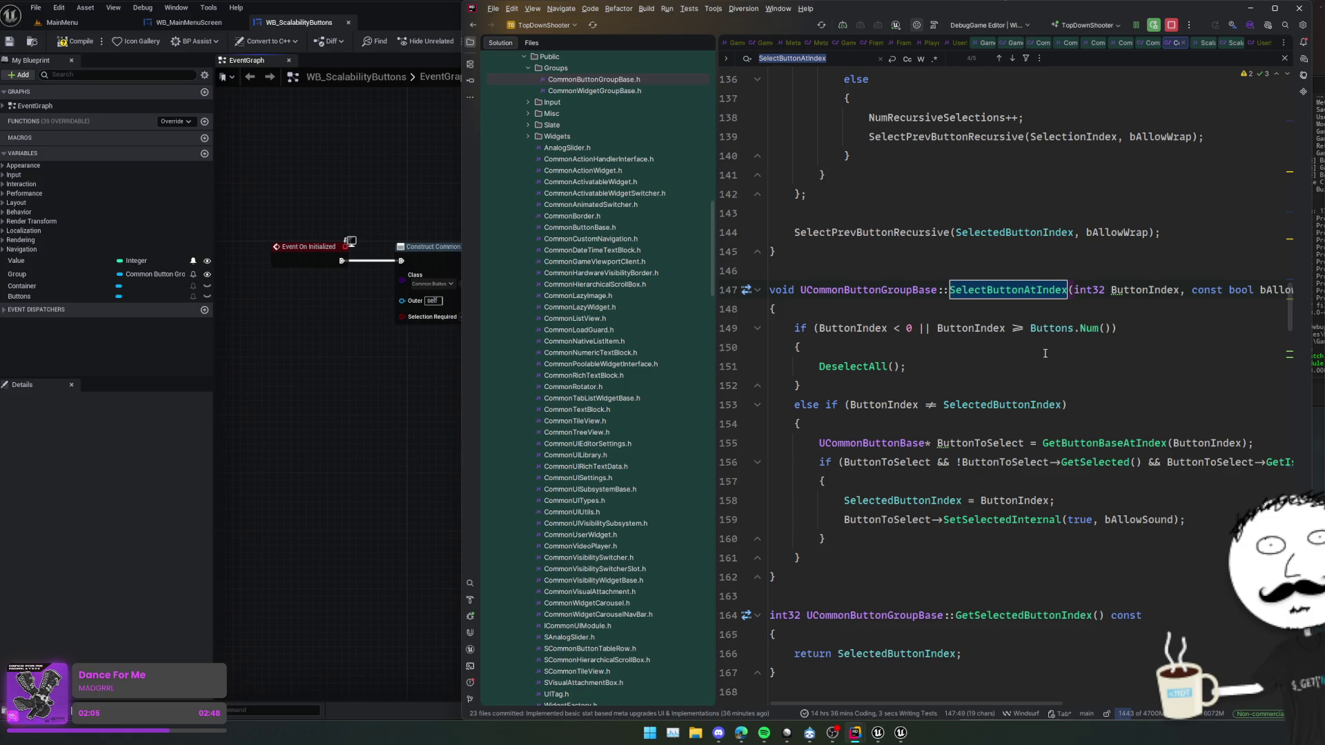
- Jump from the SelectButtonAtIndex code back to its declaration in the header
{"action": "left_click", "coordinate": [1057, 546]}
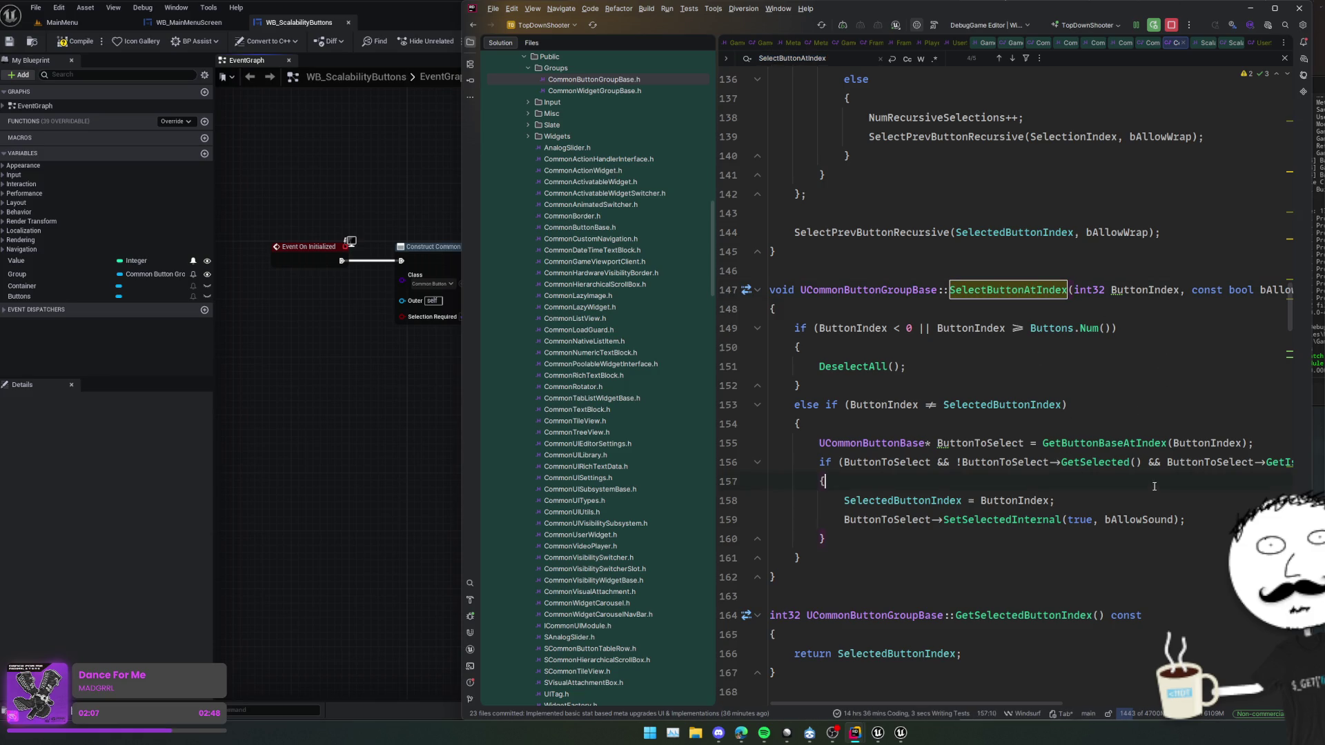
{"action": "scroll", "coordinate": [1198, 475], "scroll_direction": "down", "scroll_amount": 3}
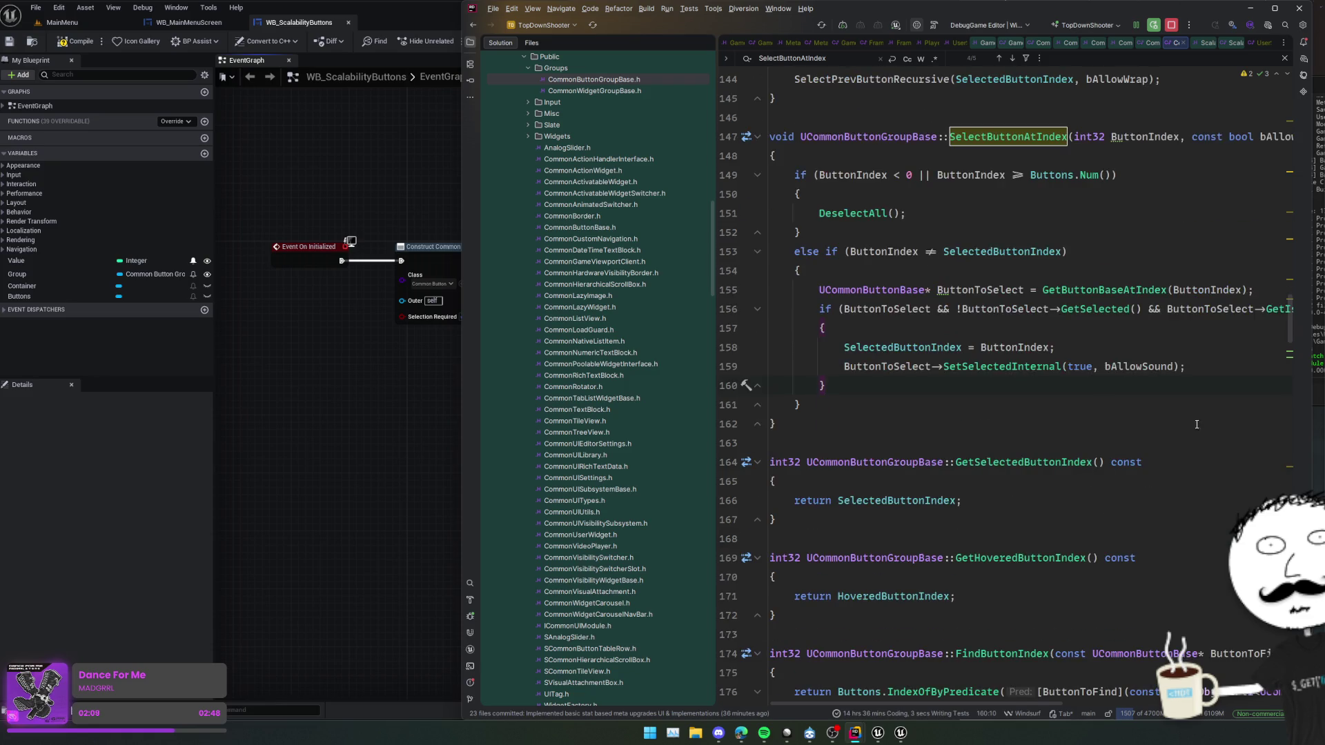
{"action": "scroll", "coordinate": [1063, 410], "scroll_direction": "down", "scroll_amount": 6}
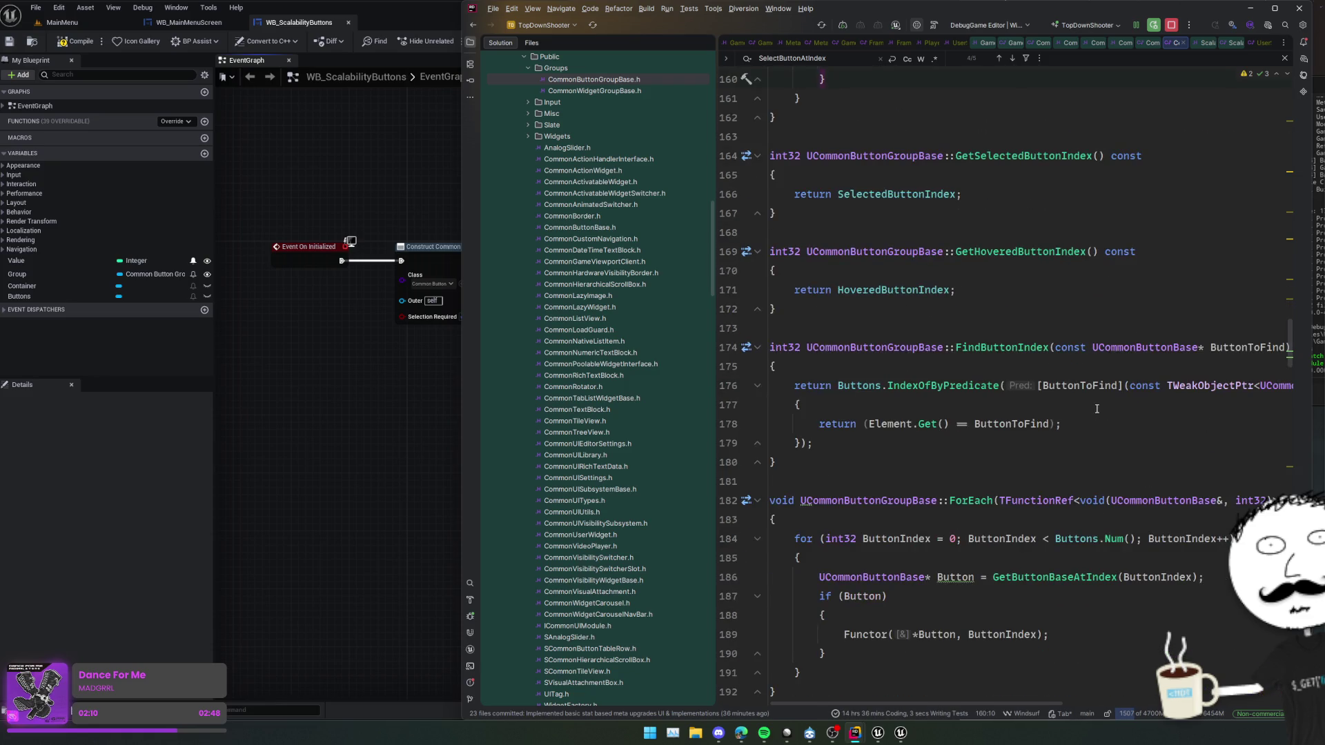
{"action": "key", "text": "shift+F3"}
{"action": "key", "text": "ctrl+b"}
{"action": "scroll", "coordinate": [1071, 384], "scroll_direction": "up", "scroll_amount": 5}
{"action": "key", "text": "Escape"}
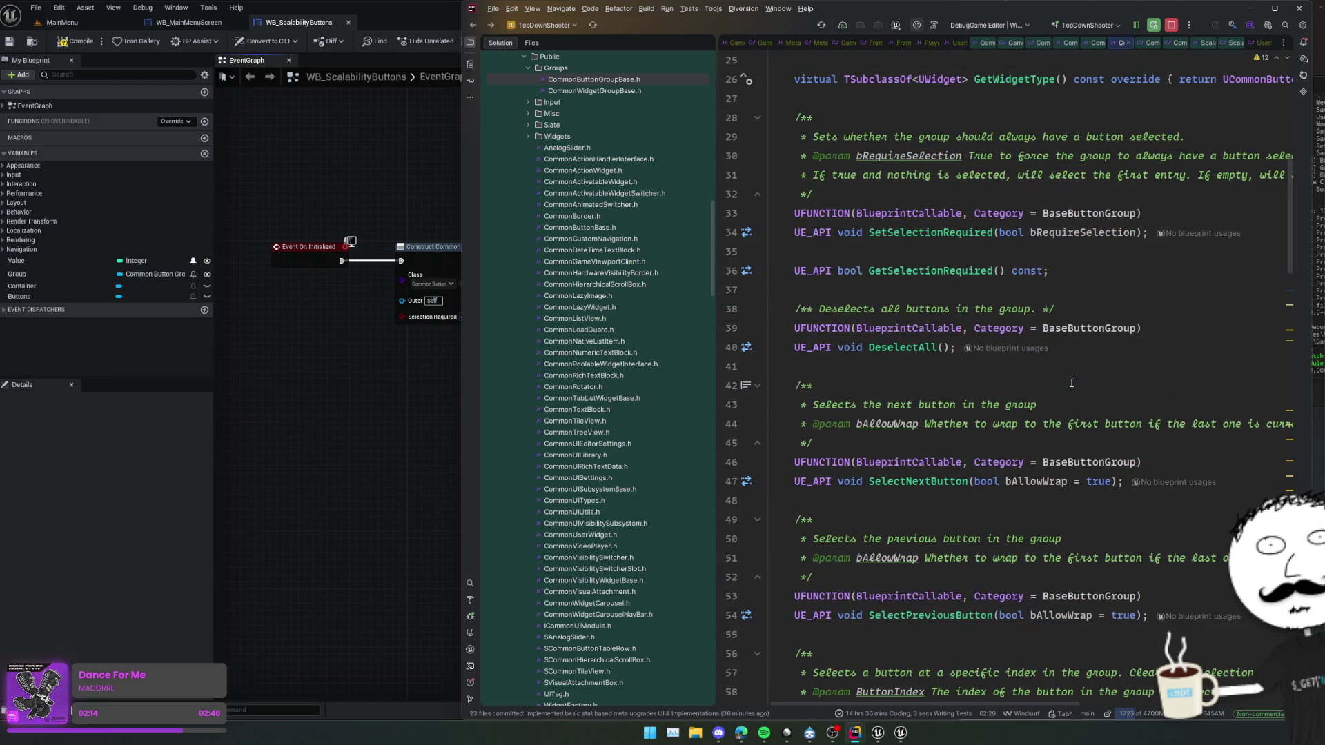
{"action": "scroll", "coordinate": [1072, 383], "scroll_direction": "up", "scroll_amount": 5}
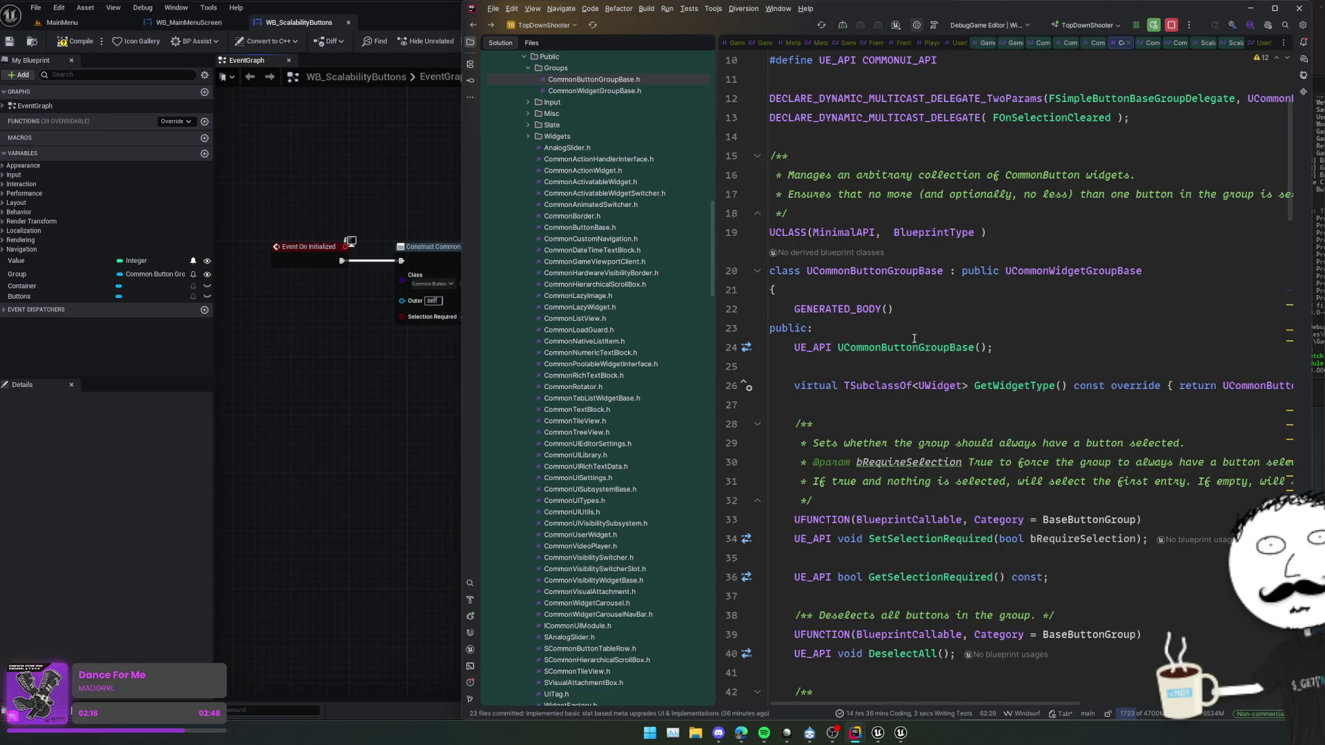
{"action": "scroll", "coordinate": [975, 349], "scroll_direction": "down", "scroll_amount": 2}
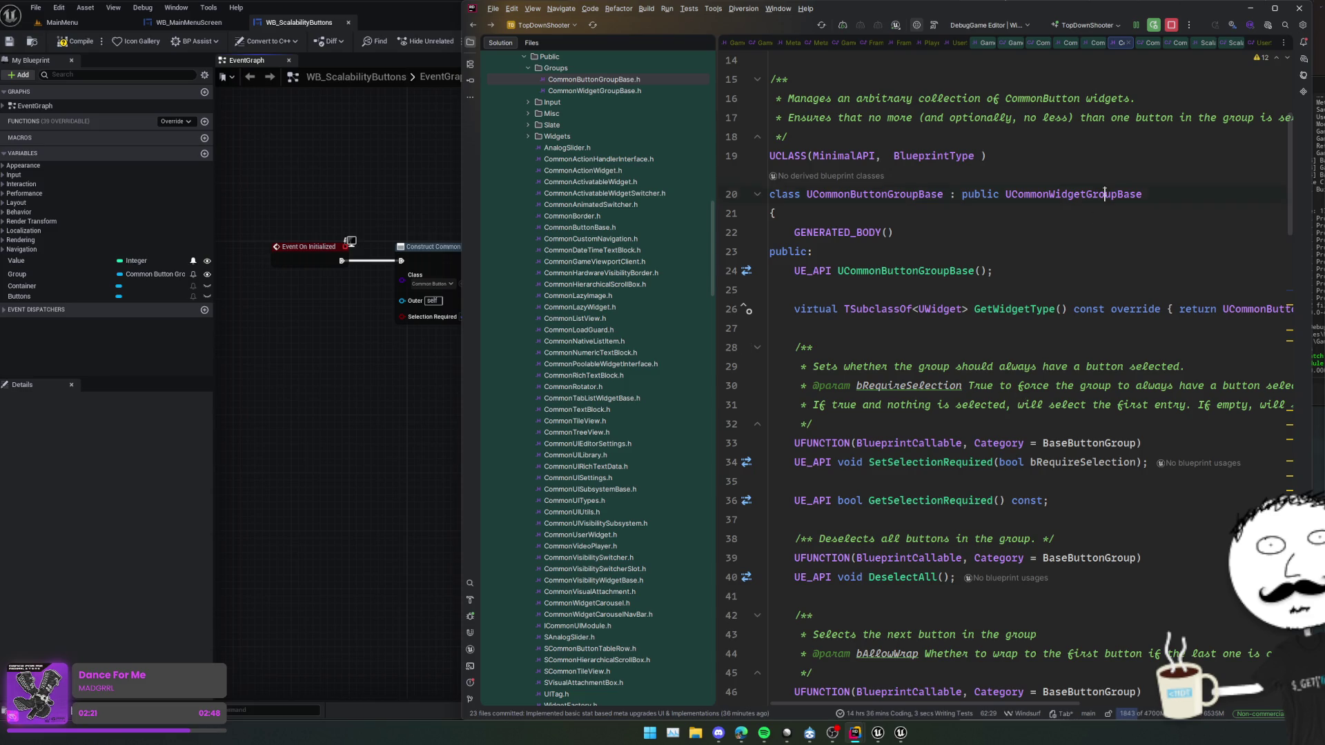
{"action": "left_click", "coordinate": [1073, 194], "text": "ctrl"}
{"action": "scroll", "coordinate": [1183, 334], "scroll_direction": "down", "scroll_amount": 3}
{"action": "left_click", "coordinate": [1183, 334]}
{"action": "scroll", "coordinate": [1183, 334], "scroll_direction": "down", "scroll_amount": 2}
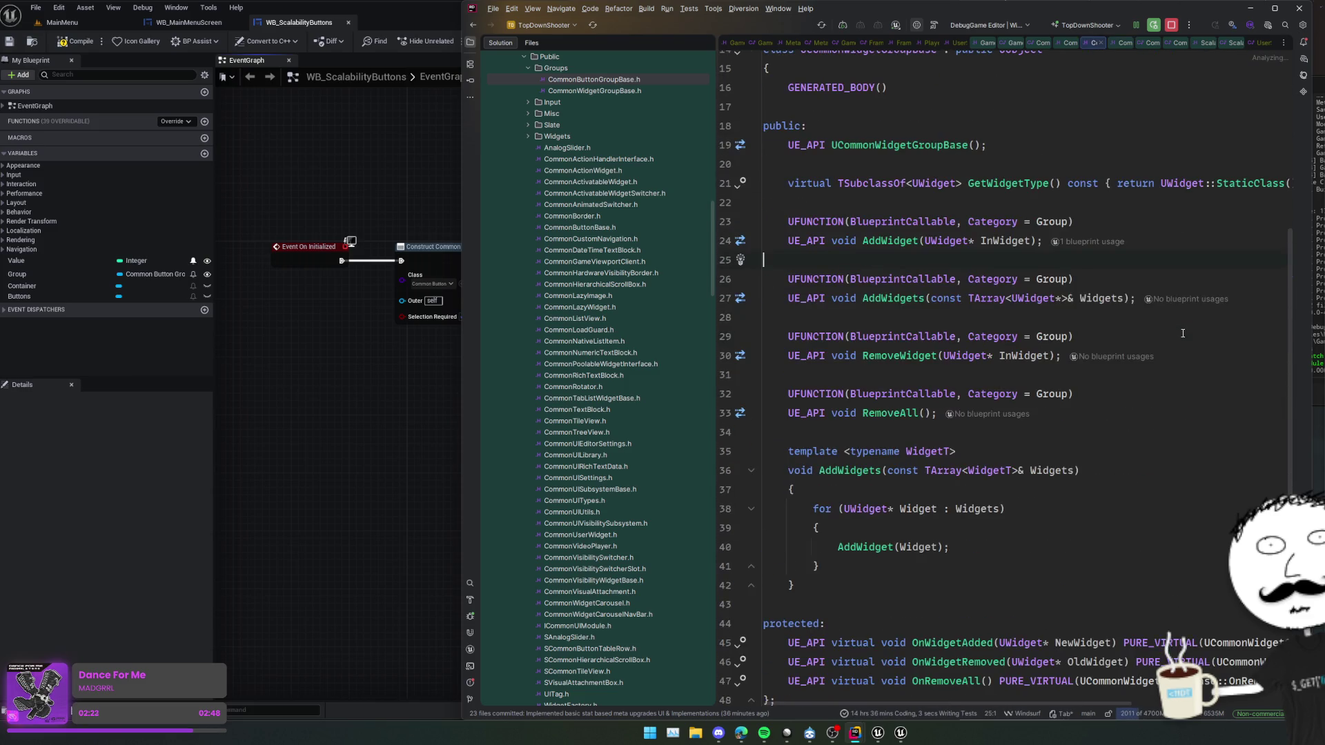
{"action": "scroll", "coordinate": [1160, 396], "scroll_direction": "down", "scroll_amount": 2}
{"action": "scroll", "coordinate": [1161, 410], "scroll_direction": "down", "scroll_amount": 2}
{"action": "scroll", "coordinate": [1162, 409], "scroll_direction": "up", "scroll_amount": 5}
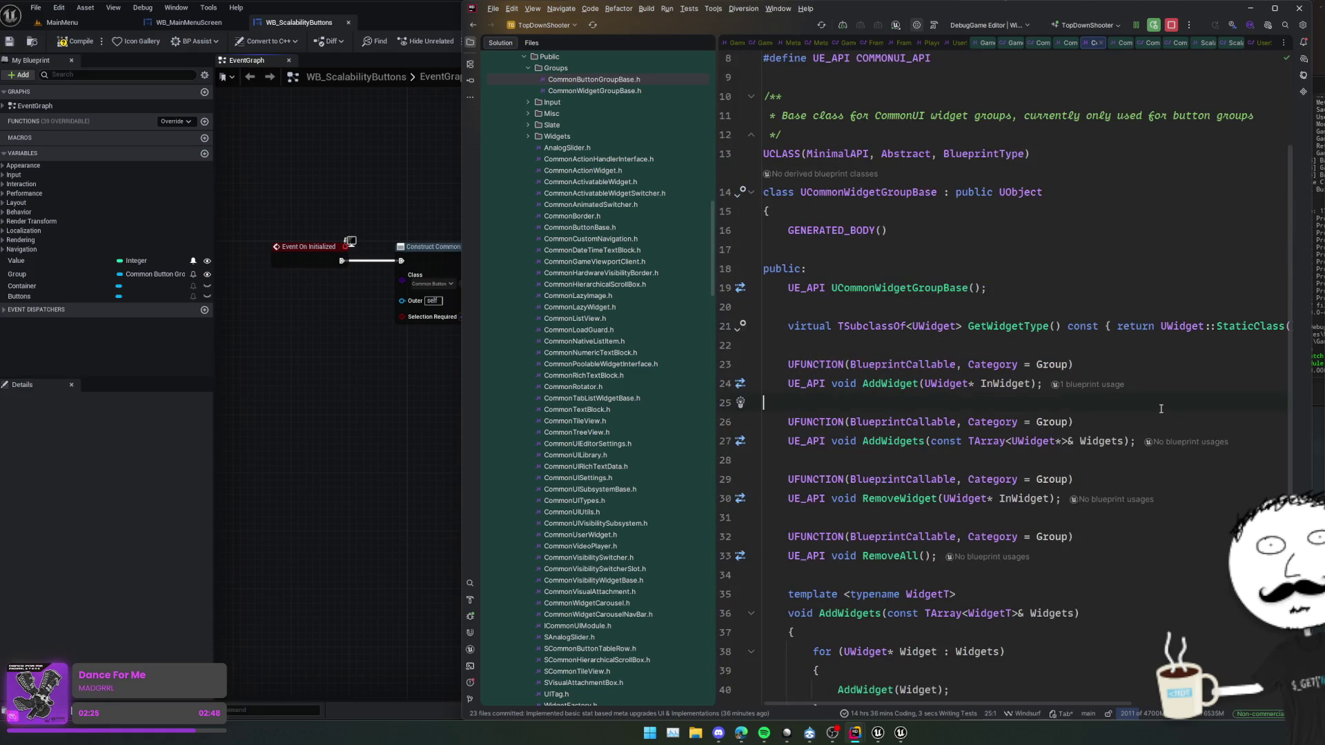
{"action": "scroll", "coordinate": [1170, 346], "scroll_direction": "down", "scroll_amount": 1}
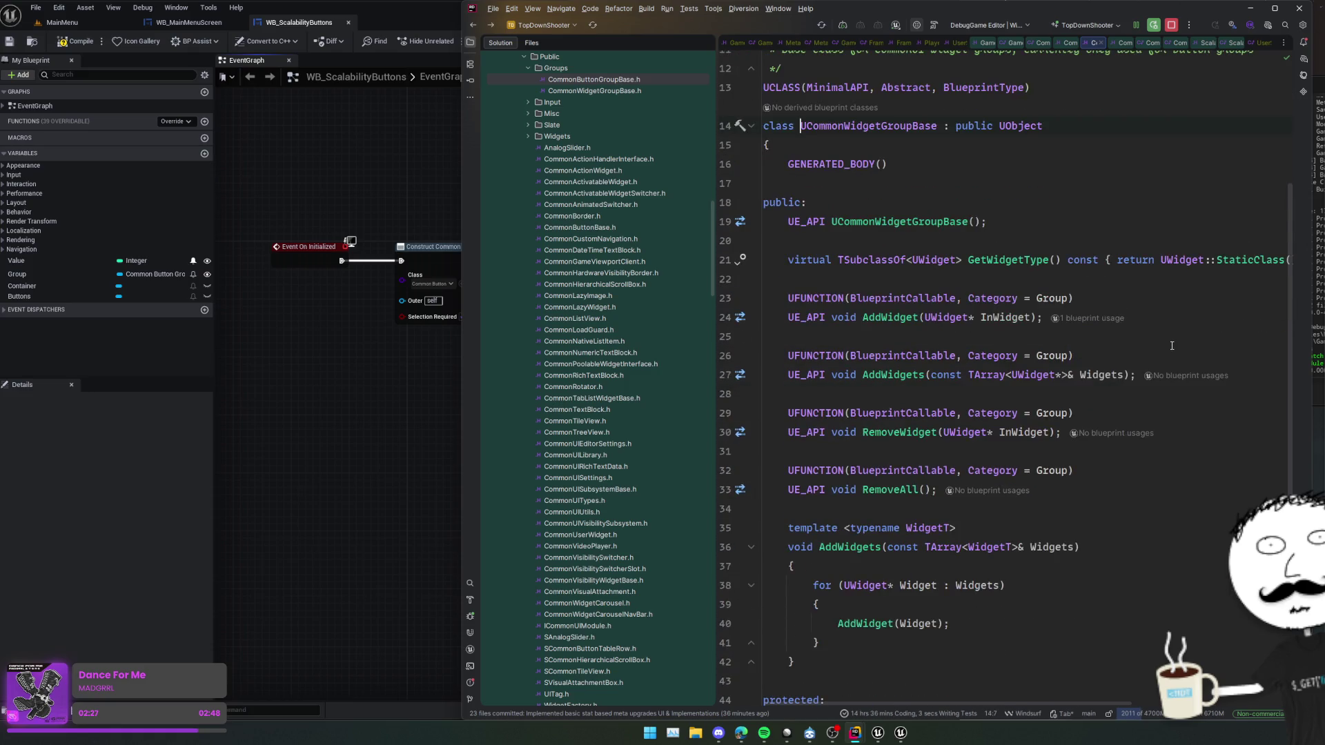
{"action": "key", "text": "ctrl+alt+Left"}
{"action": "scroll", "coordinate": [1168, 345], "scroll_direction": "down", "scroll_amount": 3}
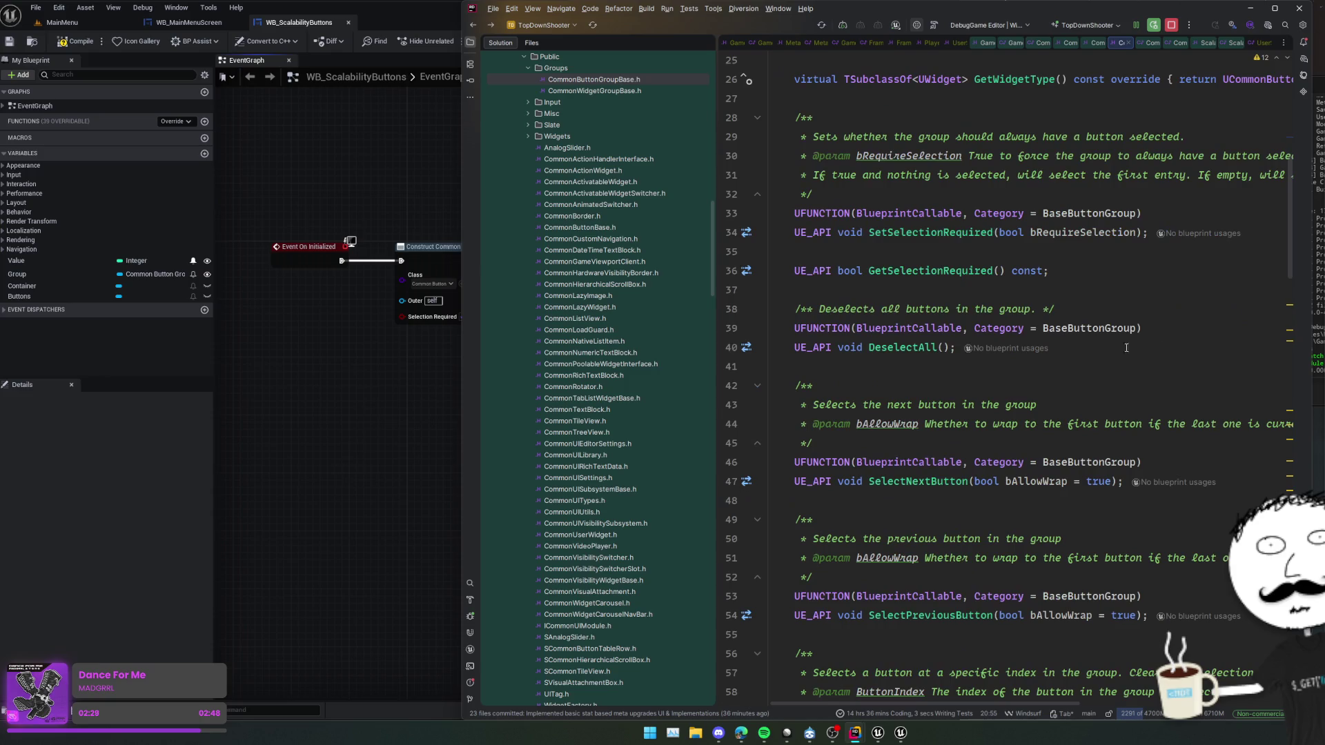
{"action": "left_click", "coordinate": [908, 293]}
{"action": "scroll", "coordinate": [909, 297], "scroll_direction": "down", "scroll_amount": 5}
{"action": "scroll", "coordinate": [909, 298], "scroll_direction": "down", "scroll_amount": 7}
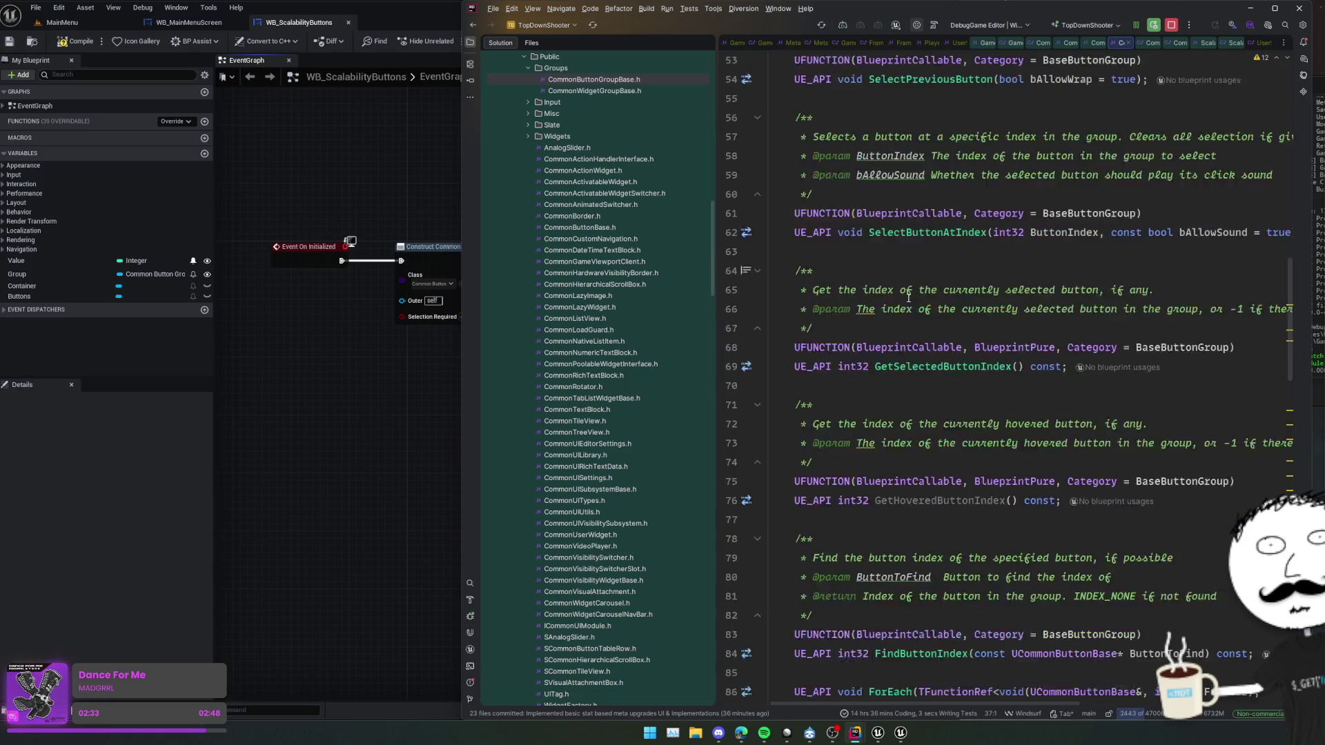
{"action": "left_click", "coordinate": [916, 313]}
{"action": "left_click", "coordinate": [943, 290], "text": "ctrl"}
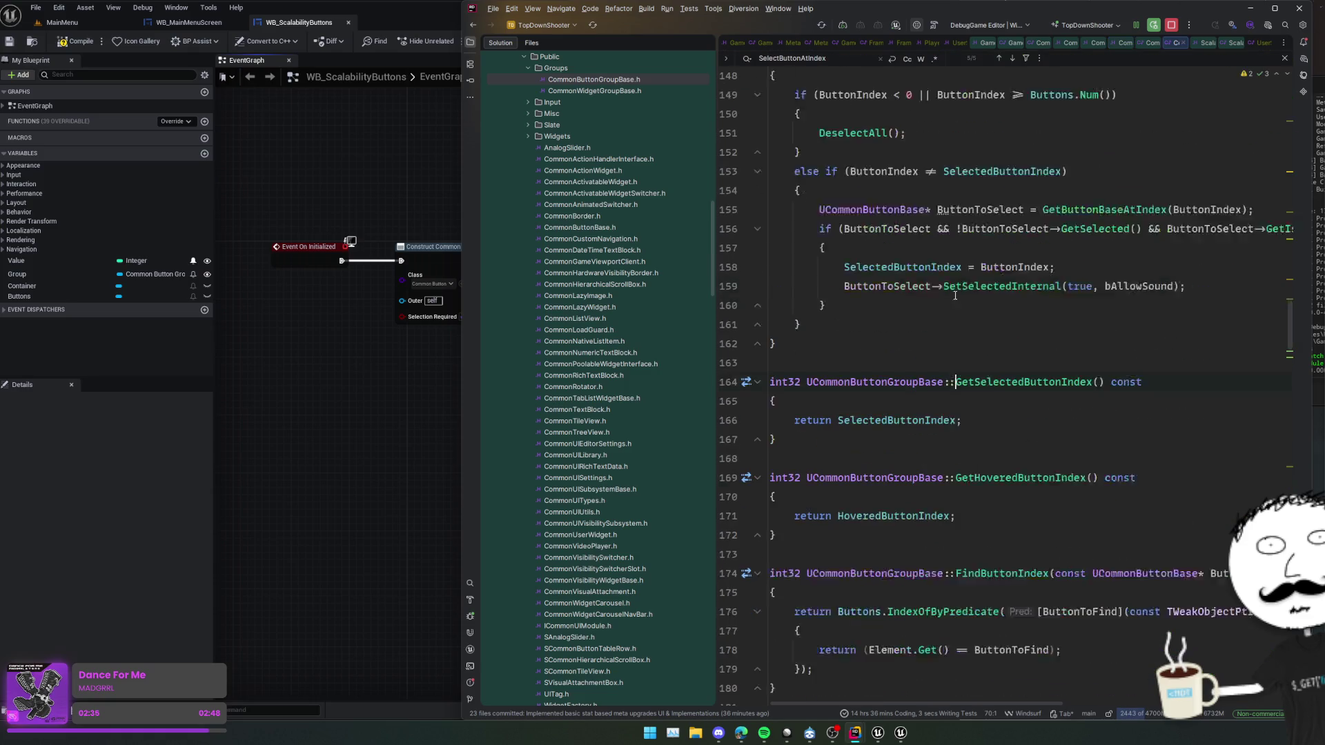
{"action": "left_click", "coordinate": [877, 418], "text": "ctrl"}
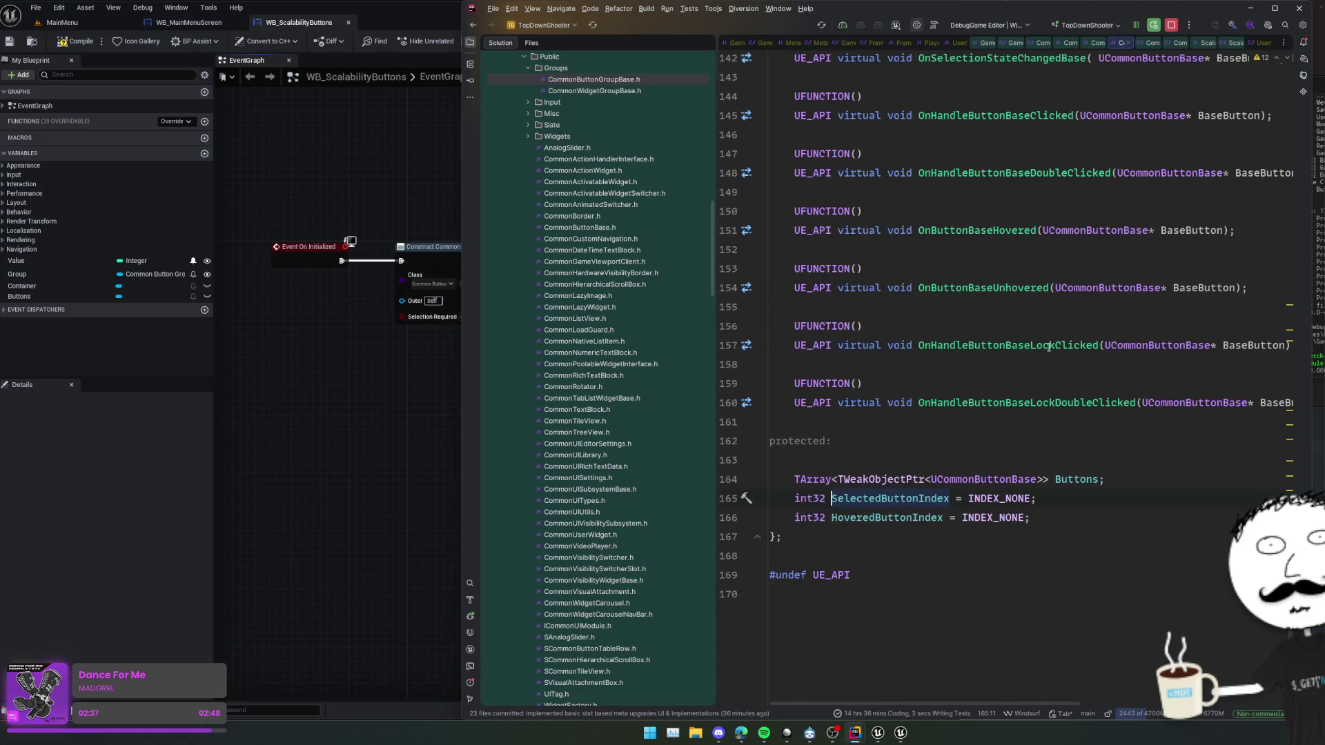
- Find usages of SelectedButtonIndex and open its use in OnSelectionStateChangedBase
{"action": "left_click", "coordinate": [923, 502], "text": "ctrl"}
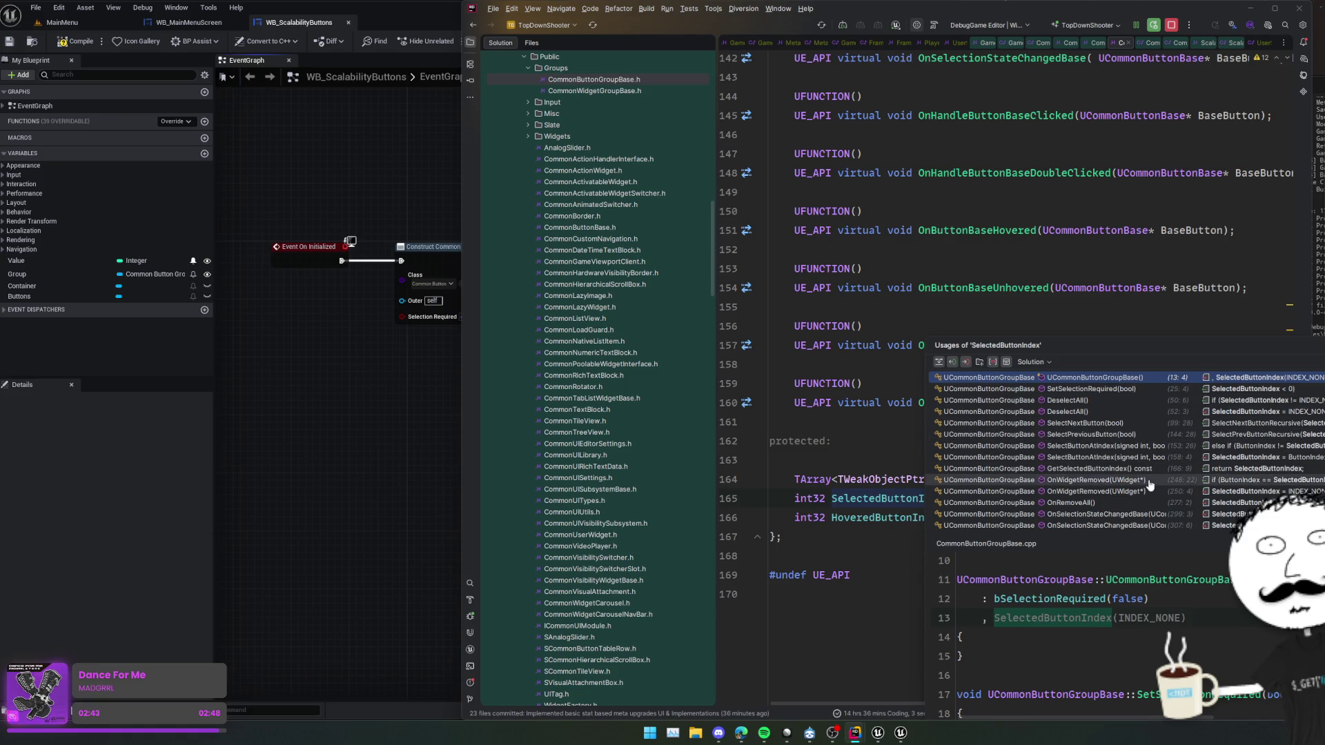
{"action": "scroll", "coordinate": [1150, 483], "scroll_direction": "down", "scroll_amount": 2}
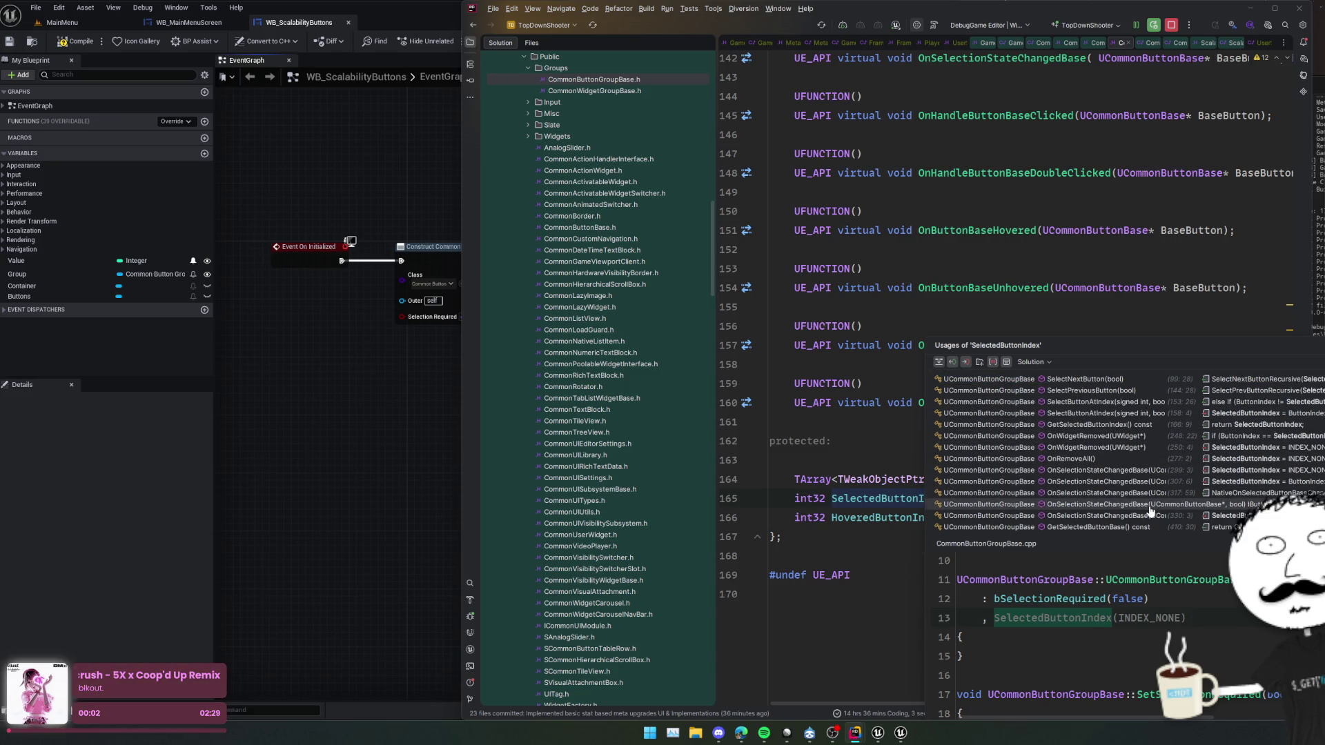
{"action": "left_click", "coordinate": [1144, 472]}
{"action": "scroll", "coordinate": [1144, 474], "scroll_direction": "up", "scroll_amount": 4}
{"action": "left_click", "coordinate": [1083, 446]}
{"action": "key", "text": "ctrl+f"}
{"action": "key", "text": "ctrl+f"}
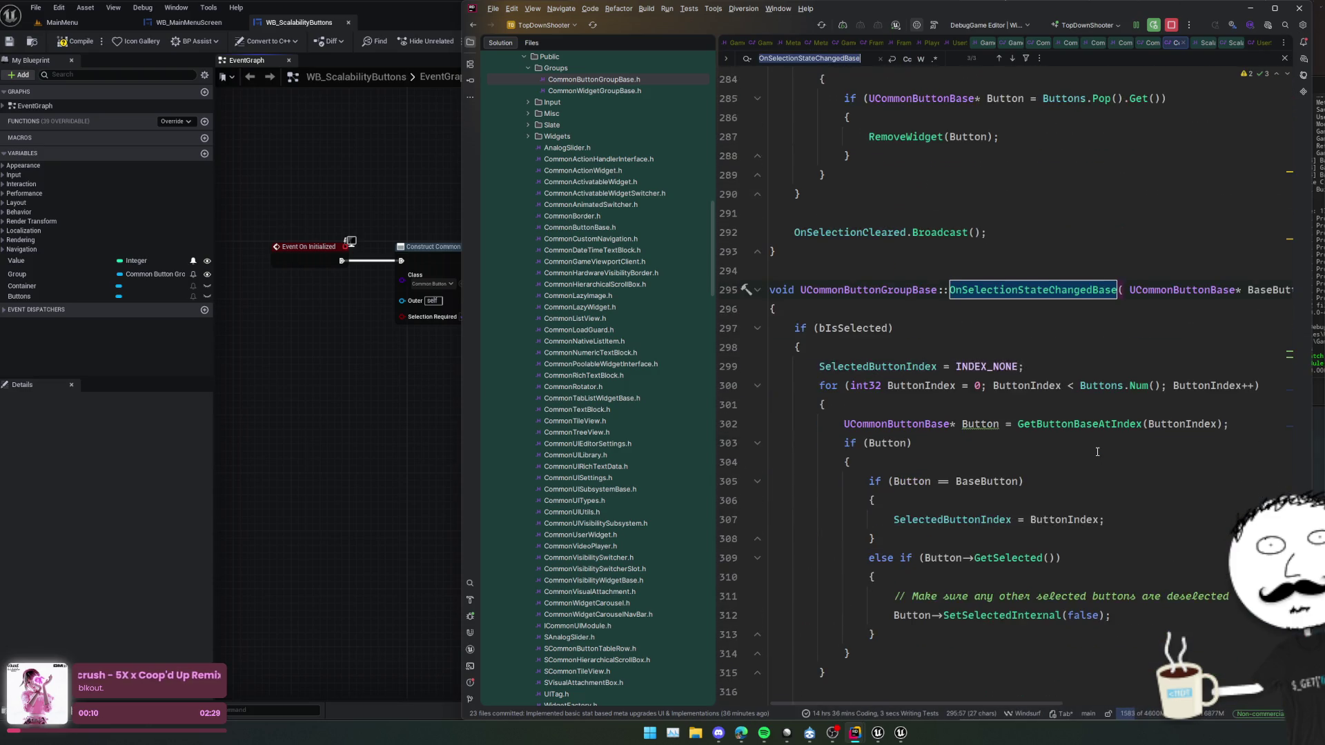
{"action": "key", "text": "shift+Return"}
{"action": "key", "text": "Return"}
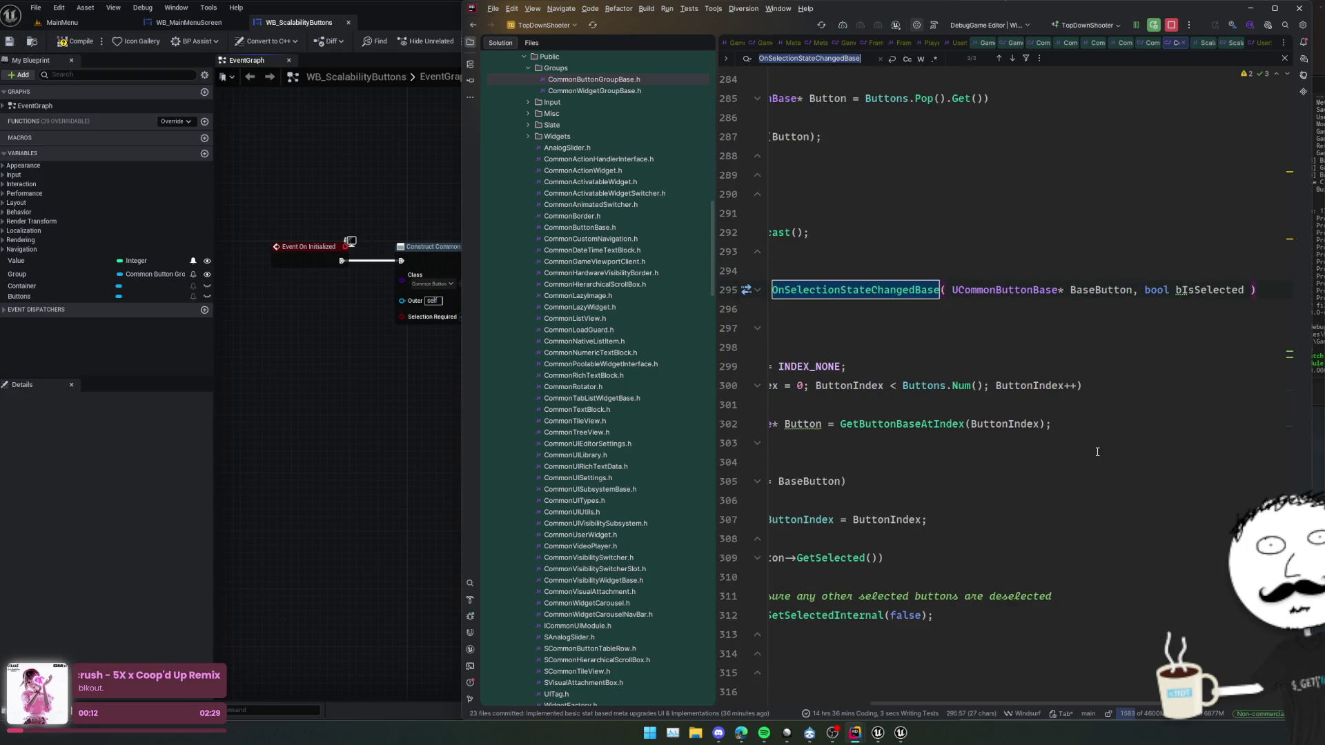
- Read the OnSelectedButtonBaseChanged broadcast code, then return to the Unreal event graph
{"action": "scroll", "coordinate": [1059, 436], "scroll_direction": "down", "scroll_amount": 2}
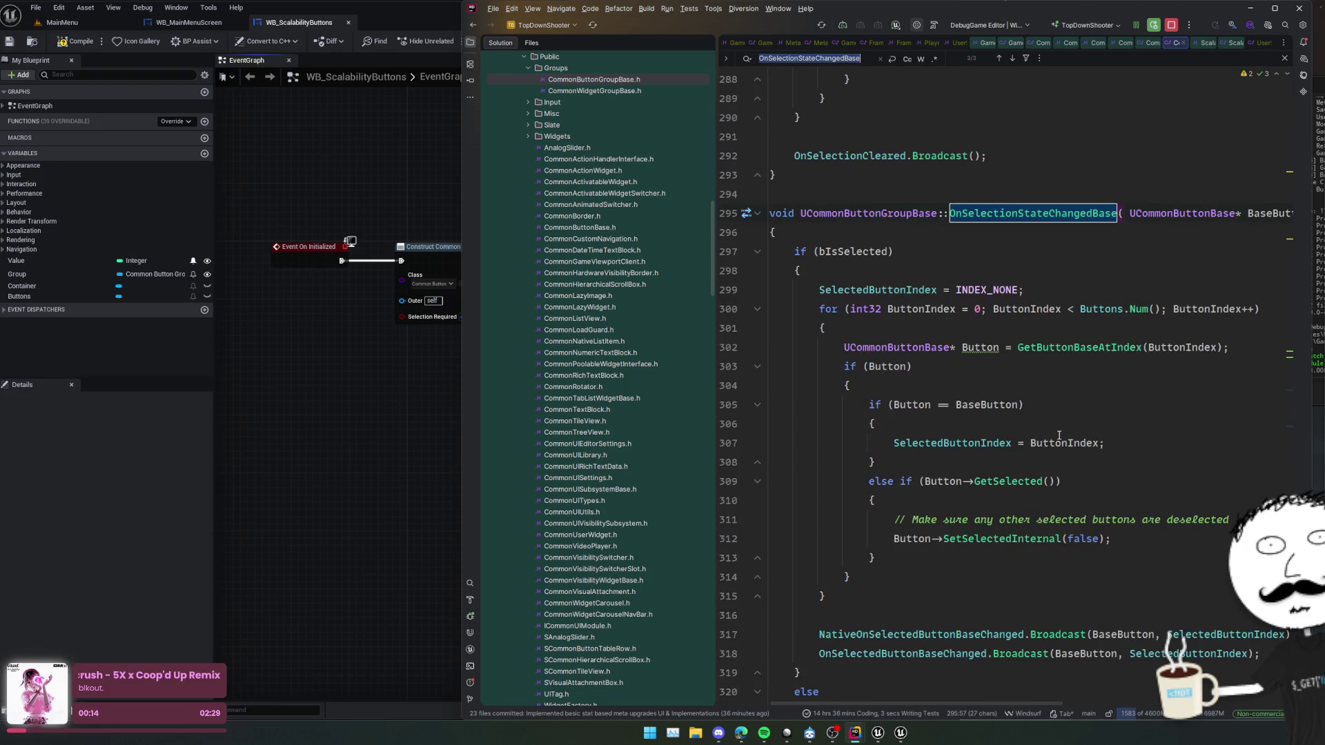
{"action": "scroll", "coordinate": [1180, 415], "scroll_direction": "down", "scroll_amount": 2}
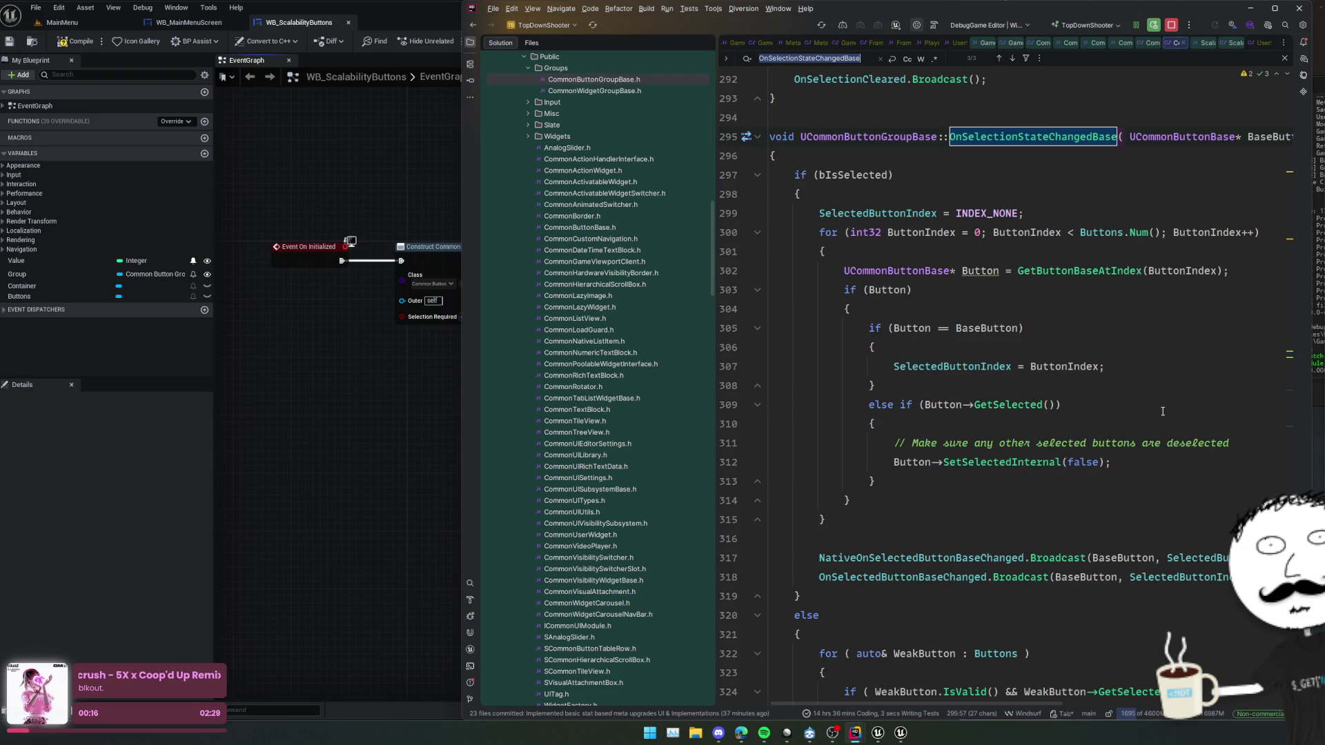
{"action": "scroll", "coordinate": [1042, 462], "scroll_direction": "down", "scroll_amount": 2}
{"action": "scroll", "coordinate": [1058, 457], "scroll_direction": "down", "scroll_amount": 2}
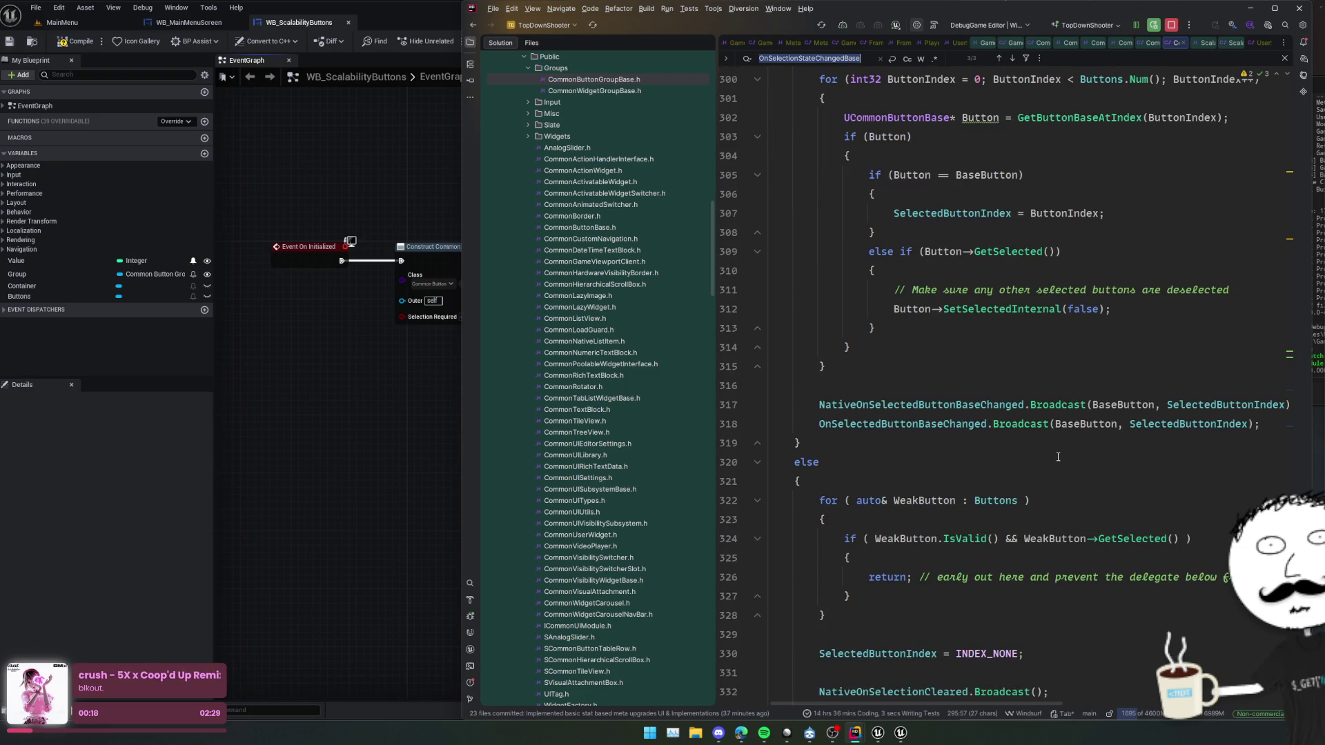
{"action": "double_click", "coordinate": [919, 427]}
{"action": "scroll", "coordinate": [932, 442], "scroll_direction": "down", "scroll_amount": 4}
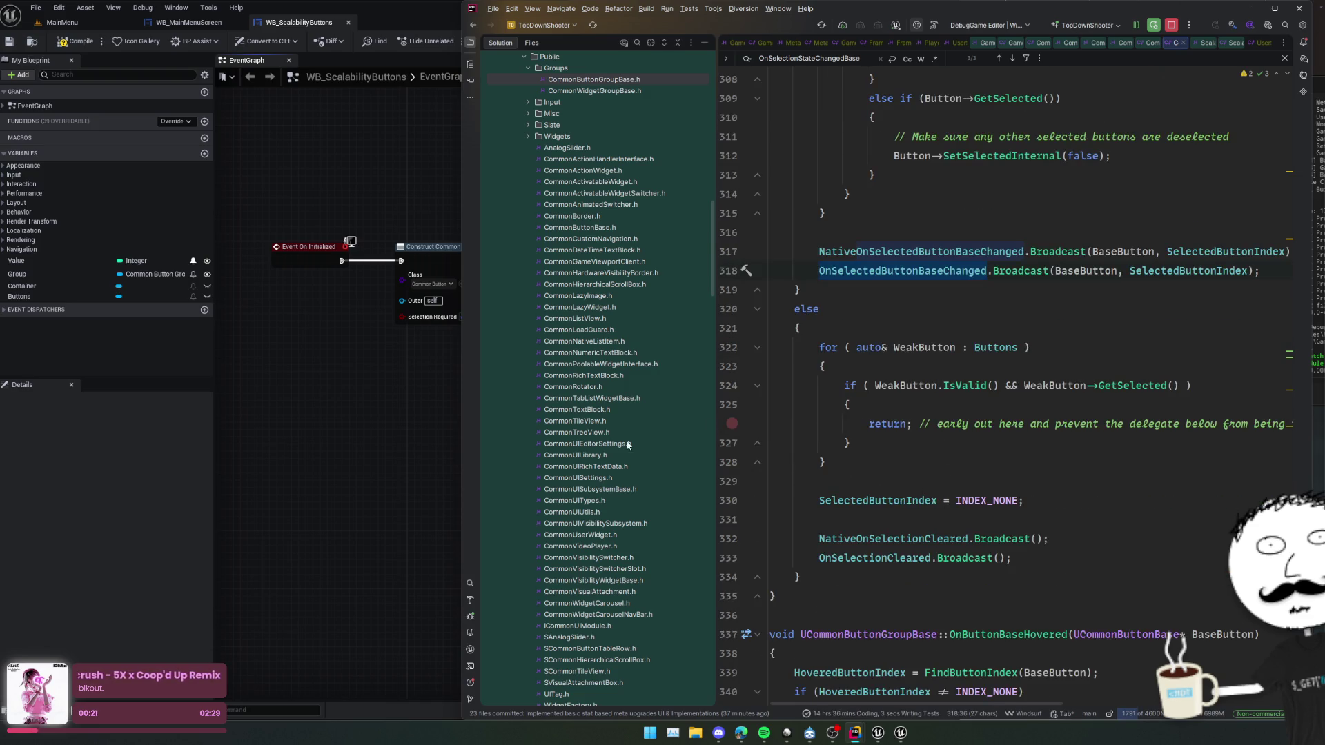
{"action": "left_click", "coordinate": [454, 378]}
{"action": "scroll", "coordinate": [453, 376], "scroll_direction": "up", "scroll_amount": 1}
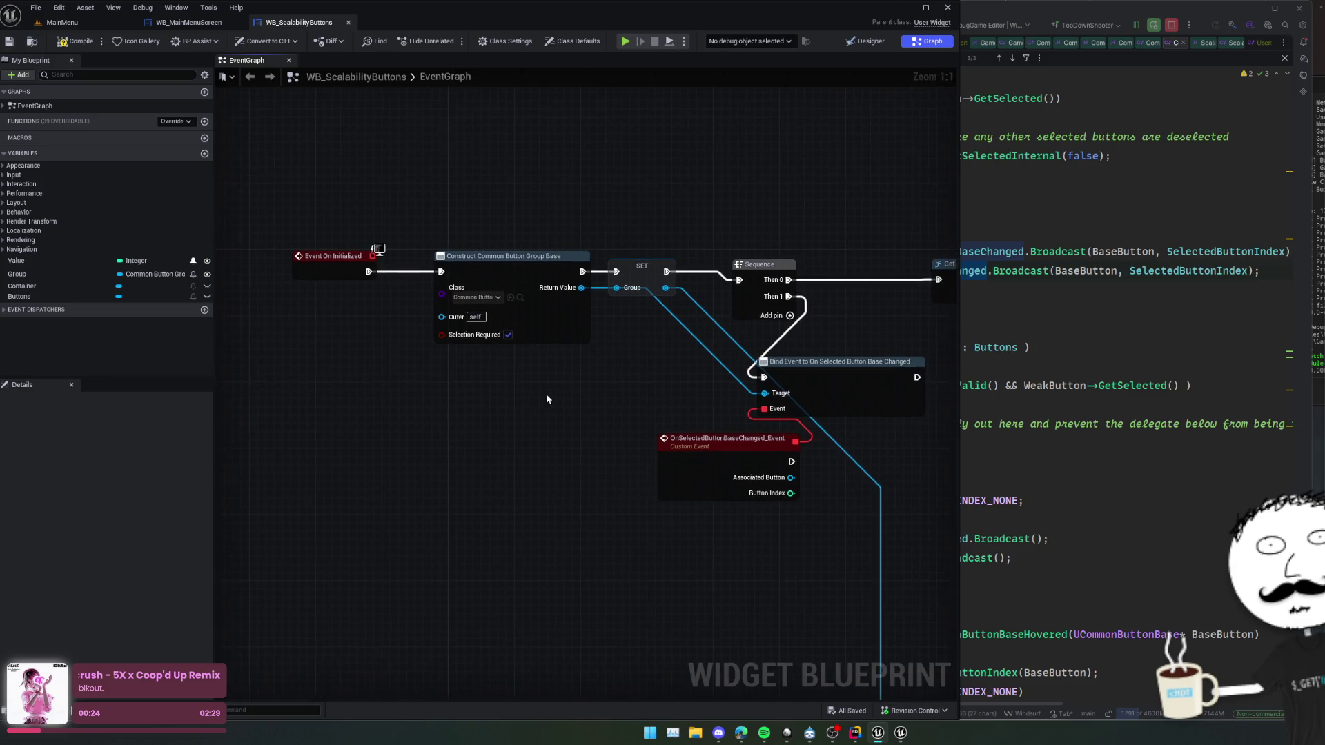
- Add a SET Value node, run it from the custom event, and auto-format the graph
{"action": "mouse_move", "coordinate": [698, 420]}
{"action": "left_mouse_down"}
{"action": "mouse_move", "coordinate": [638, 418]}
{"action": "mouse_move", "coordinate": [626, 344]}
{"action": "mouse_move", "coordinate": [784, 335]}
{"action": "left_mouse_up"}
{"action": "left_click_drag", "start_coordinate": [15, 260], "coordinate": [568, 452]}
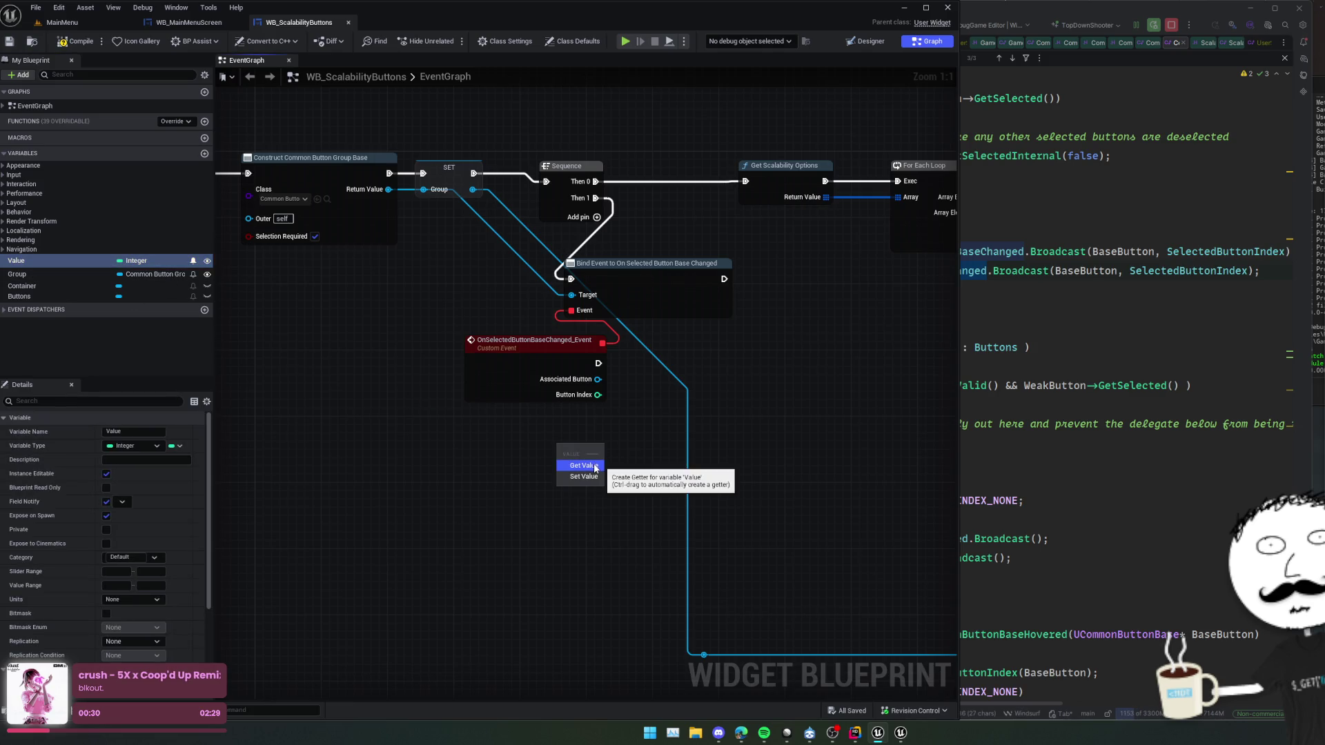
{"action": "left_click", "coordinate": [589, 478]}
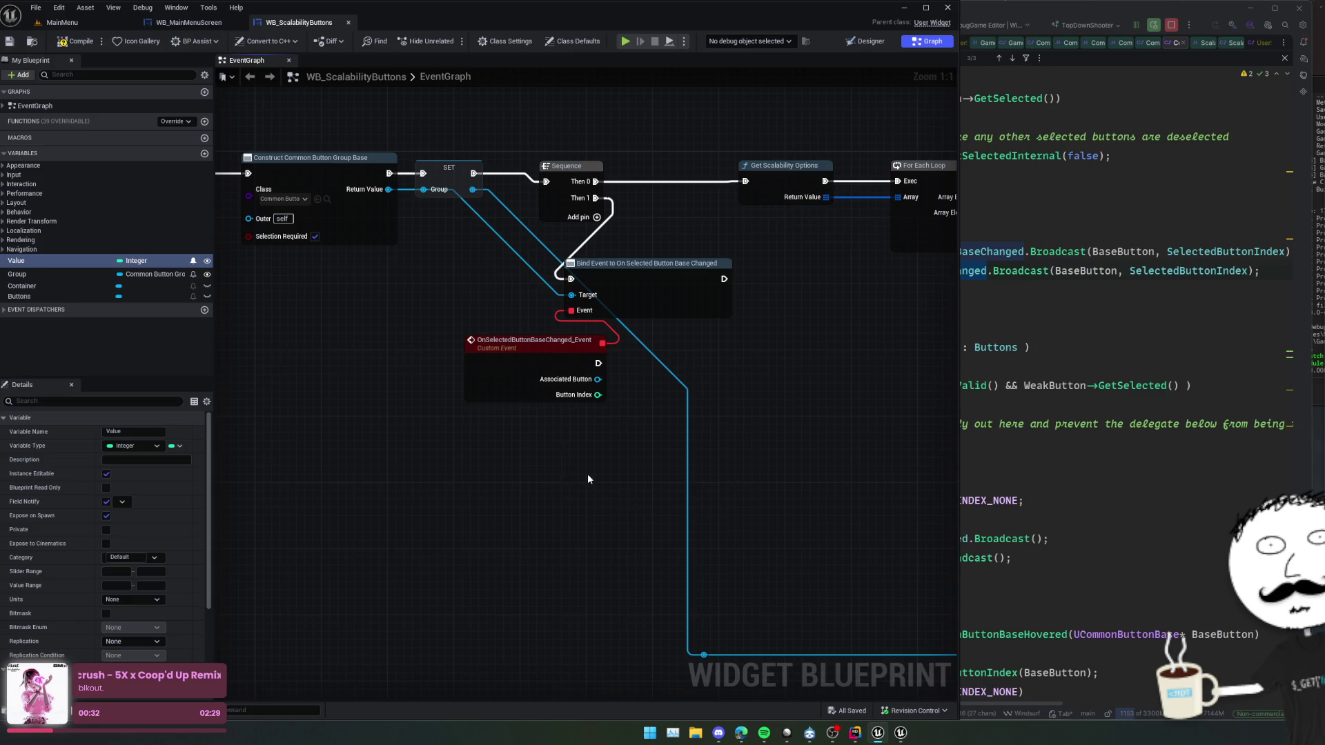
{"action": "mouse_move", "coordinate": [595, 454]}
{"action": "left_mouse_down"}
{"action": "mouse_move", "coordinate": [669, 409]}
{"action": "mouse_move", "coordinate": [677, 376]}
{"action": "left_mouse_up"}
{"action": "mouse_move", "coordinate": [598, 363]}
{"action": "left_mouse_down"}
{"action": "mouse_move", "coordinate": [646, 371]}
{"action": "mouse_move", "coordinate": [655, 392]}
{"action": "left_mouse_up"}
{"action": "scroll", "coordinate": [621, 408], "scroll_direction": "down", "scroll_amount": 1}
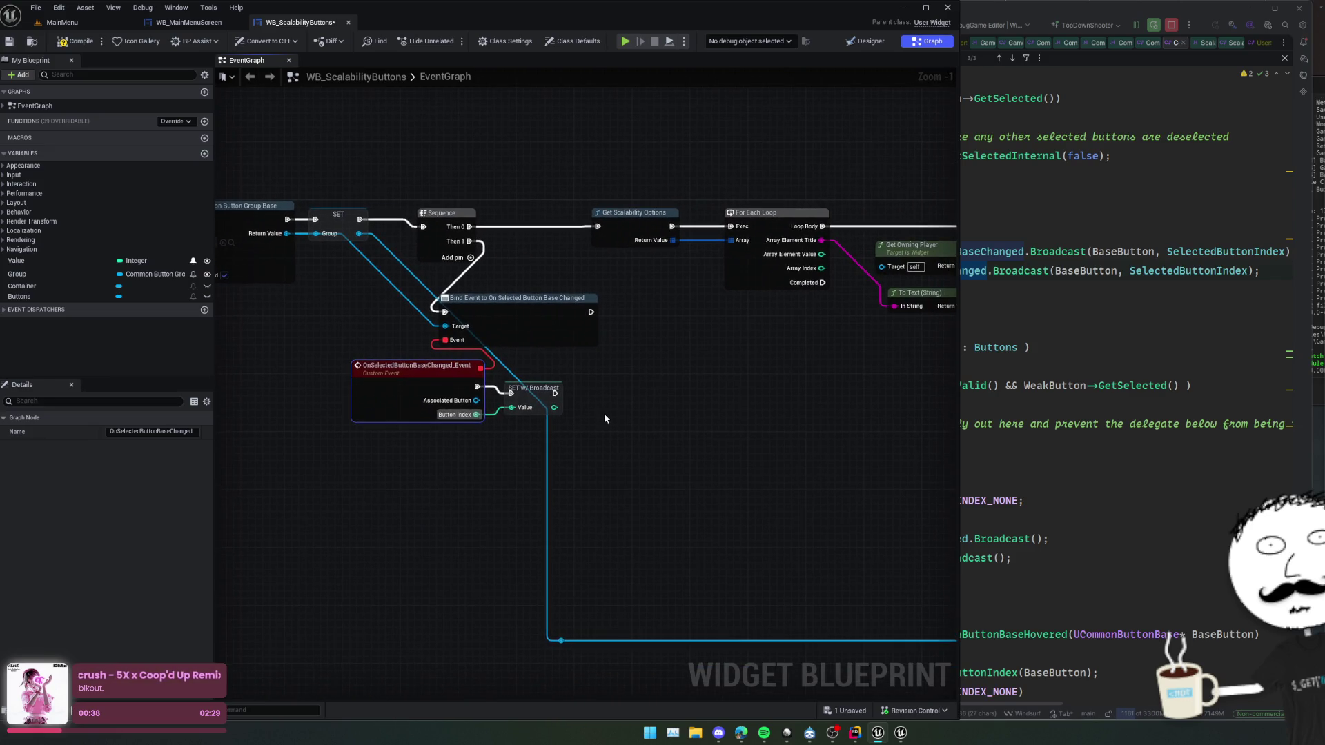
{"action": "left_click_drag", "start_coordinate": [615, 413], "coordinate": [675, 400]}
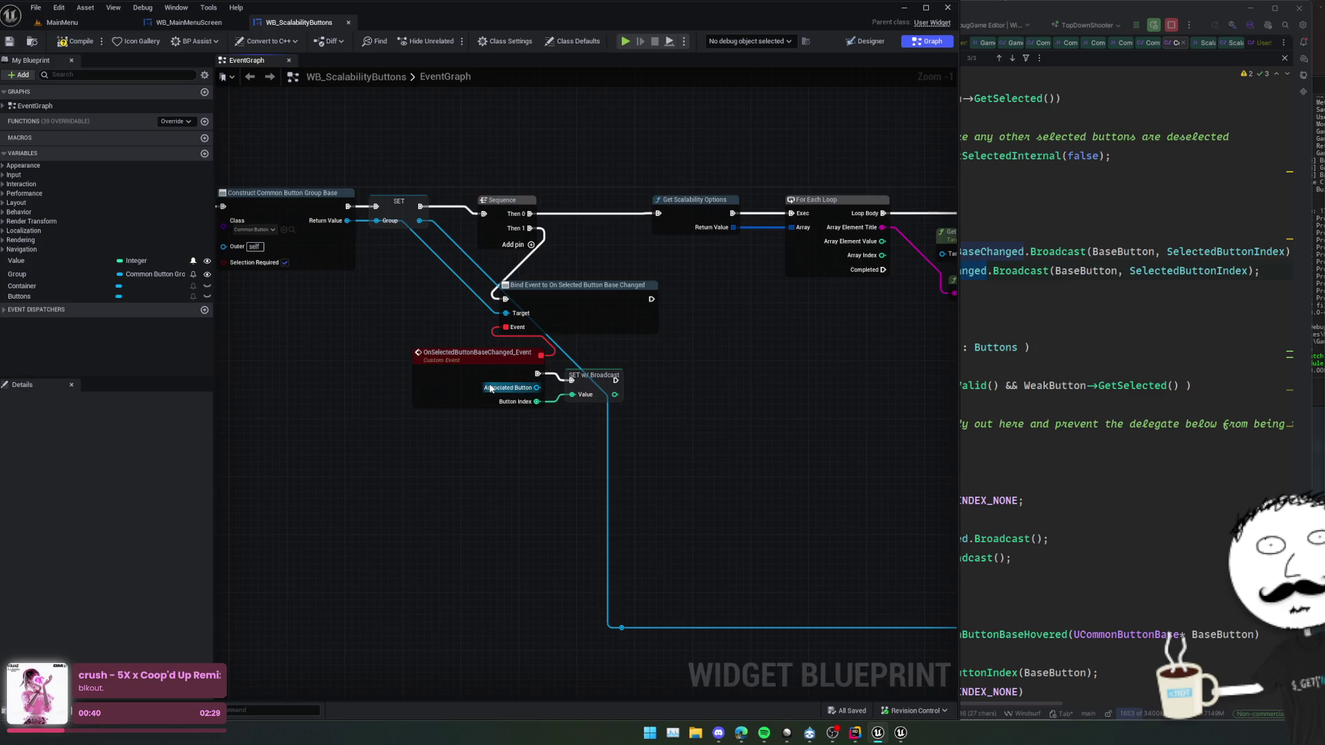
{"action": "key", "text": "f"}
- Add a Then 2 output pin to the Sequence node
{"action": "scroll", "coordinate": [558, 441], "scroll_direction": "down", "scroll_amount": 1}
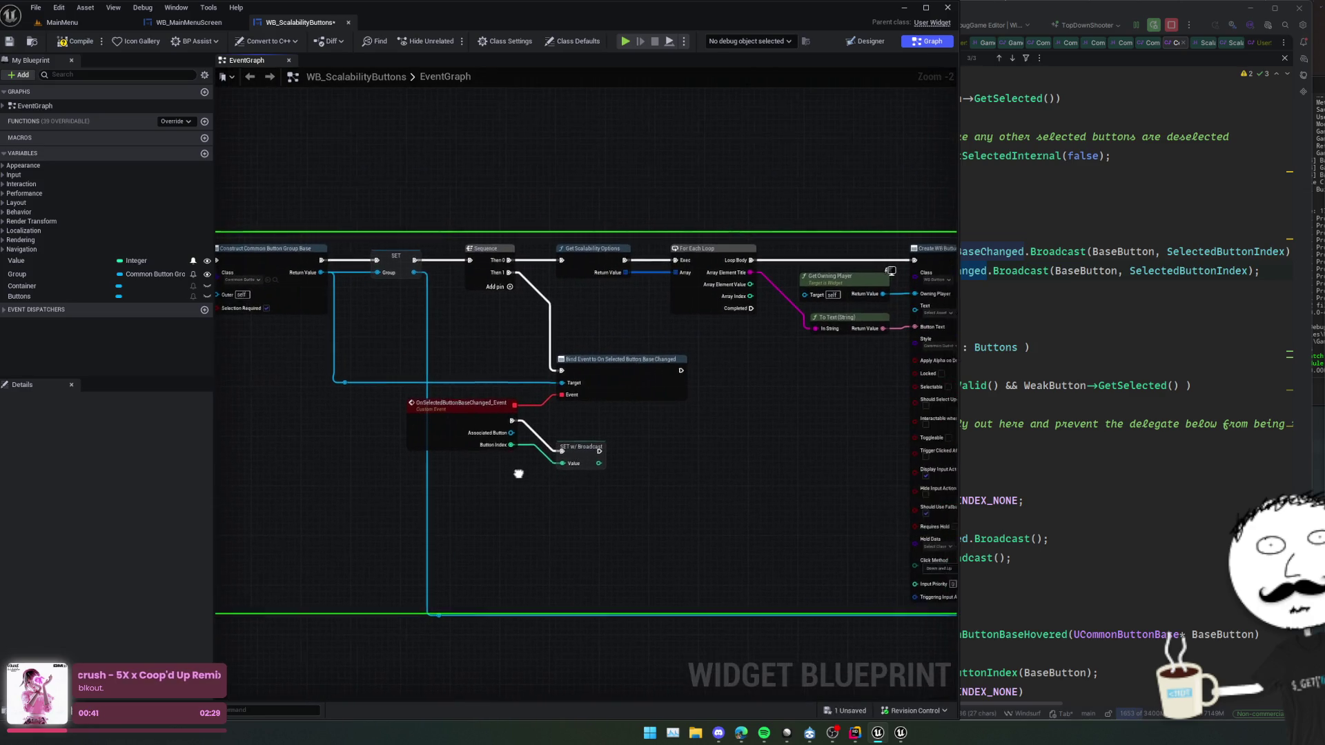
{"action": "mouse_move", "coordinate": [571, 435]}
{"action": "left_mouse_down"}
{"action": "mouse_move", "coordinate": [562, 449]}
{"action": "mouse_move", "coordinate": [760, 465]}
{"action": "mouse_move", "coordinate": [784, 479]}
{"action": "mouse_move", "coordinate": [707, 445]}
{"action": "mouse_move", "coordinate": [800, 444]}
{"action": "mouse_move", "coordinate": [777, 440]}
{"action": "left_mouse_up"}
{"action": "mouse_move", "coordinate": [431, 427]}
{"action": "left_mouse_down"}
{"action": "mouse_move", "coordinate": [644, 453]}
{"action": "mouse_move", "coordinate": [623, 396]}
{"action": "mouse_move", "coordinate": [541, 417]}
{"action": "mouse_move", "coordinate": [341, 427]}
{"action": "left_mouse_up"}
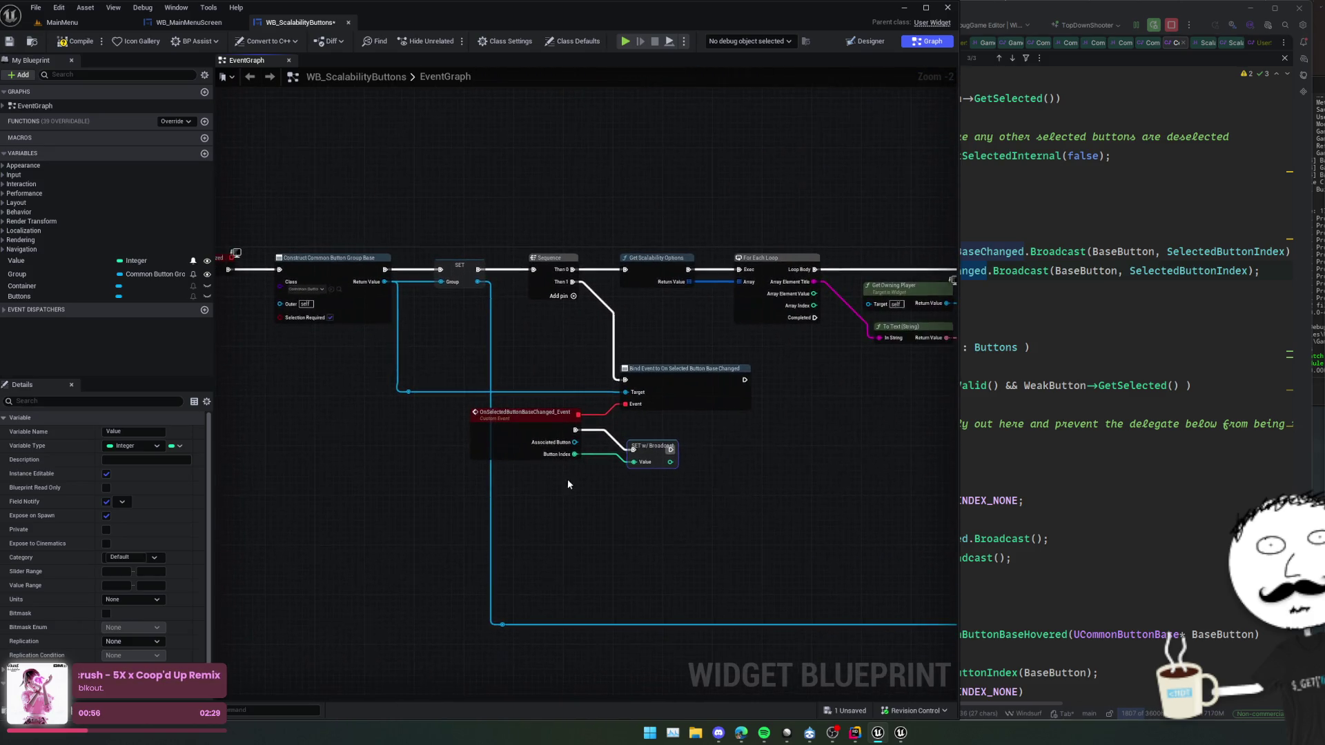
{"action": "left_click_drag", "start_coordinate": [565, 482], "coordinate": [512, 472]}
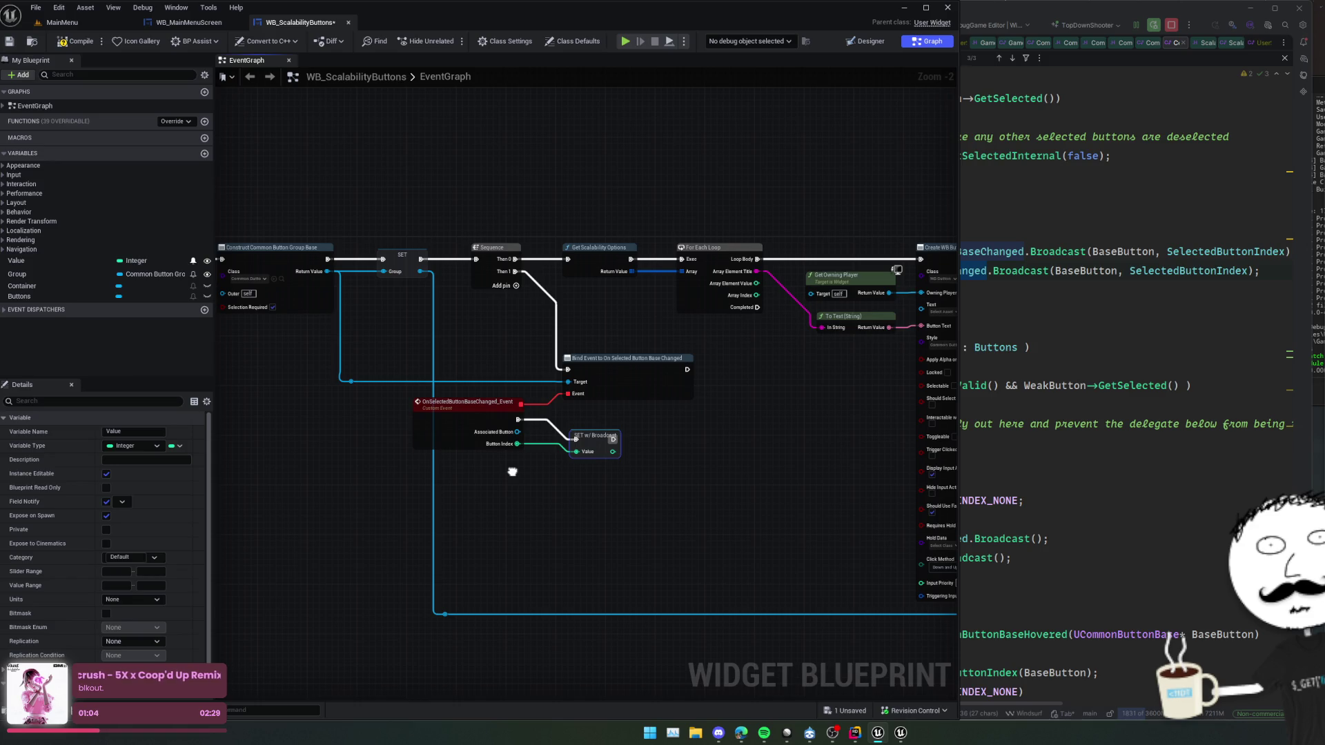
{"action": "left_click_drag", "start_coordinate": [512, 472], "coordinate": [513, 473]}
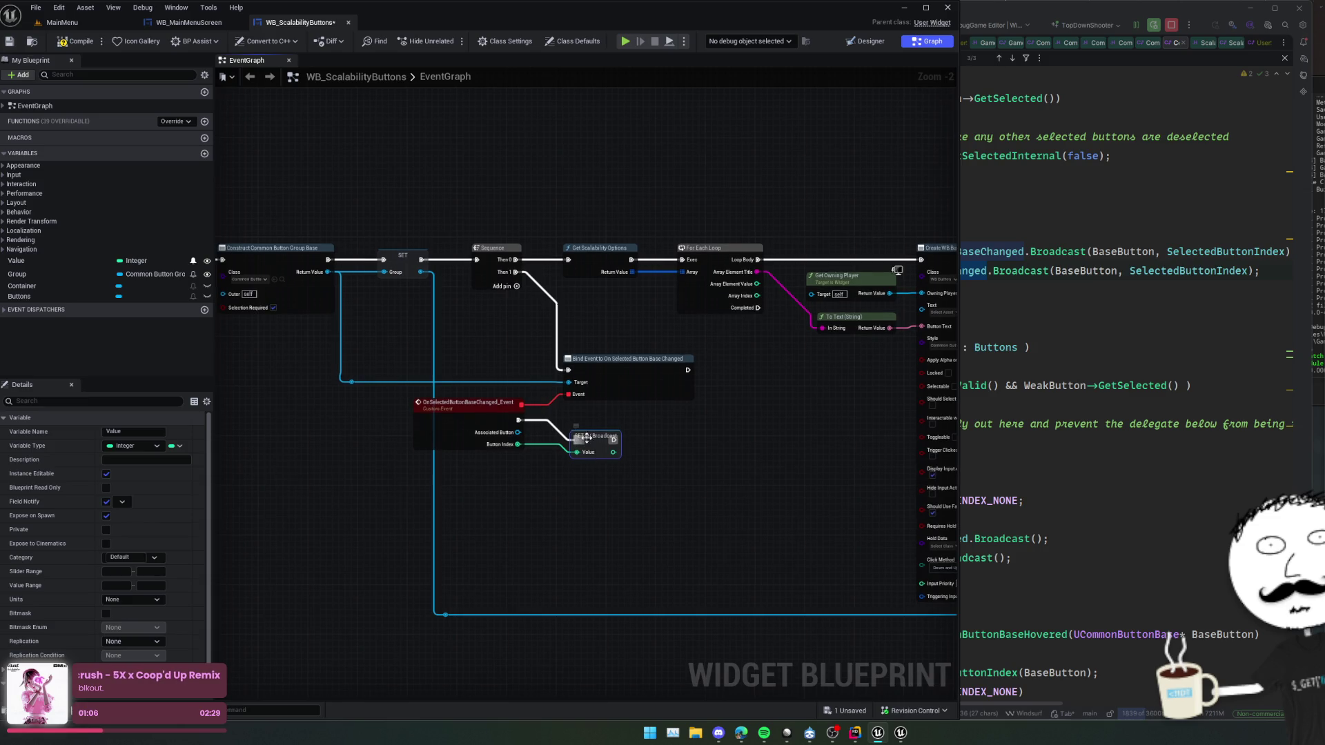
{"action": "mouse_move", "coordinate": [741, 426]}
{"action": "left_mouse_down"}
{"action": "mouse_move", "coordinate": [685, 442]}
{"action": "mouse_move", "coordinate": [801, 459]}
{"action": "mouse_move", "coordinate": [435, 437]}
{"action": "mouse_move", "coordinate": [318, 459]}
{"action": "left_mouse_up"}
{"action": "left_click", "coordinate": [523, 355]}
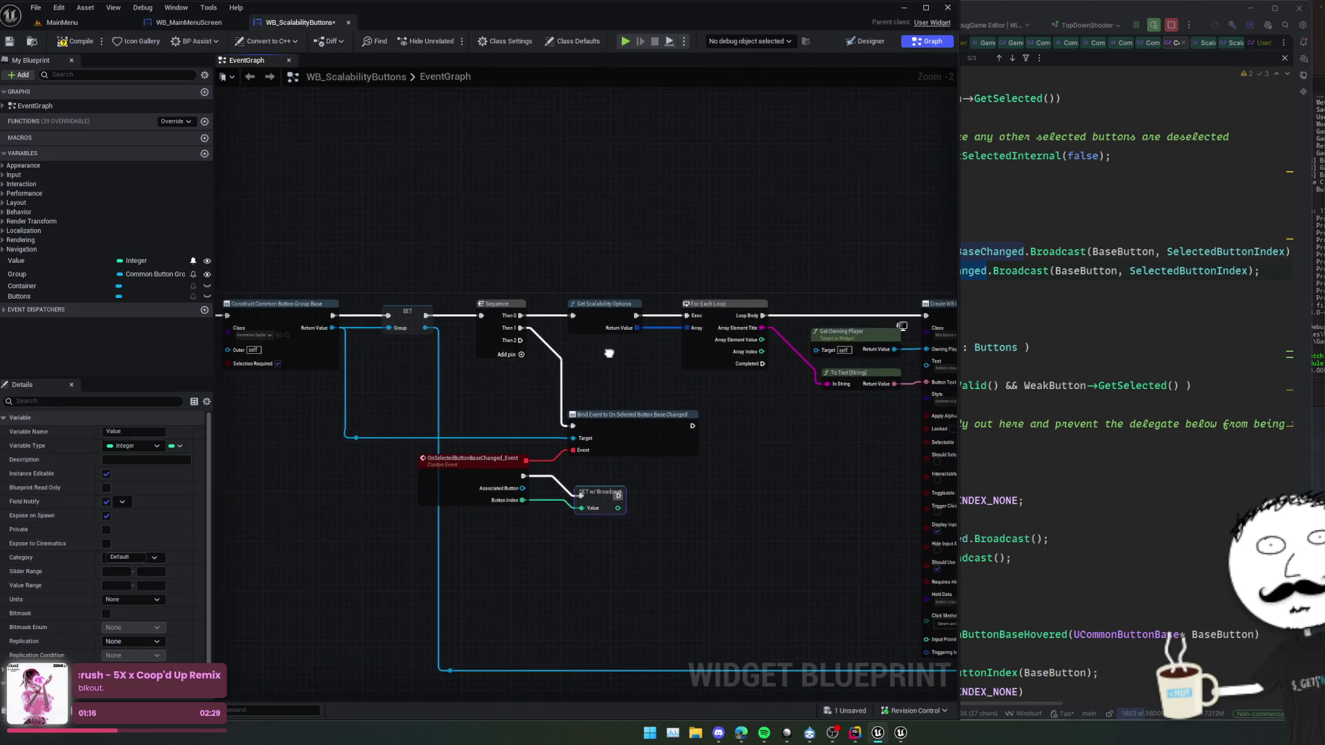
{"action": "scroll", "coordinate": [577, 340], "scroll_direction": "up", "scroll_amount": 1}
- Add a Select Button at Index node from the Group pin using a 'select' search
{"action": "mouse_move", "coordinate": [587, 356]}
{"action": "left_mouse_down"}
{"action": "mouse_move", "coordinate": [632, 384]}
{"action": "mouse_move", "coordinate": [592, 395]}
{"action": "left_mouse_up"}
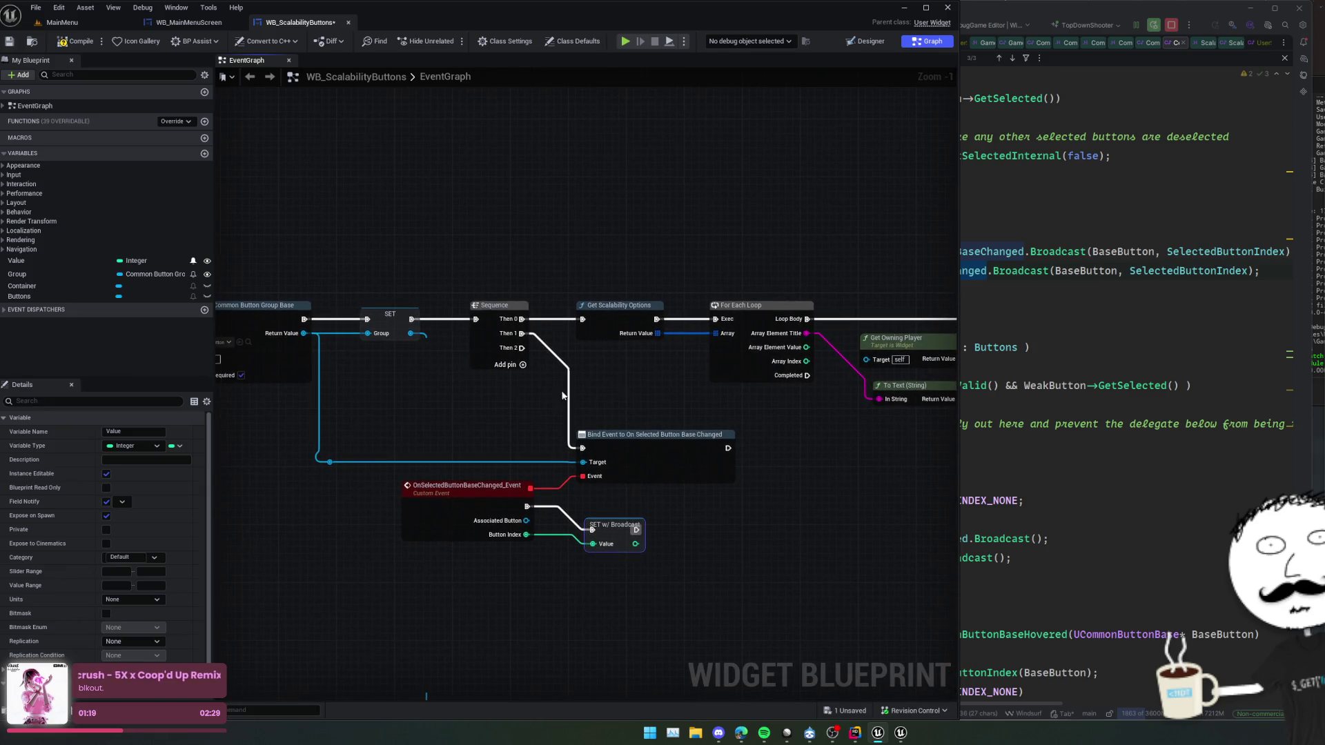
{"action": "left_click_drag", "start_coordinate": [304, 333], "coordinate": [476, 412]}
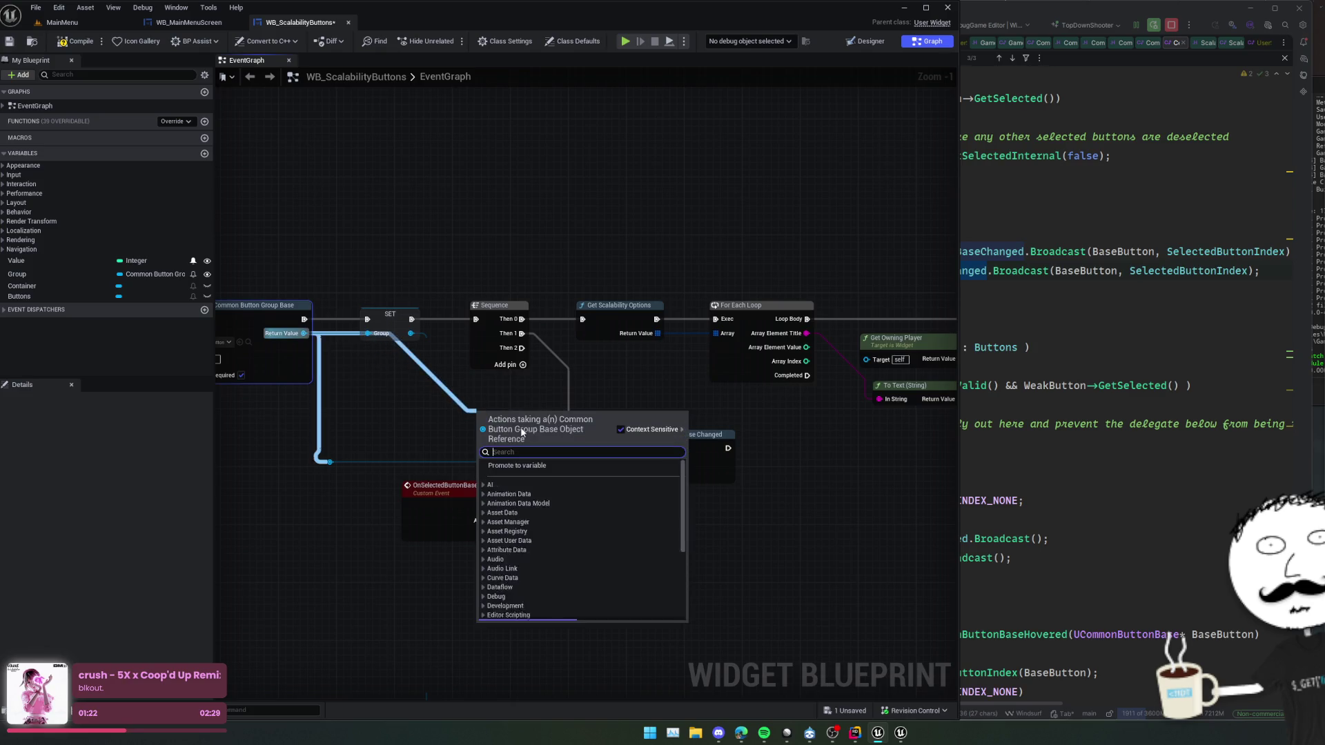
{"action": "type", "text": "set sele"}
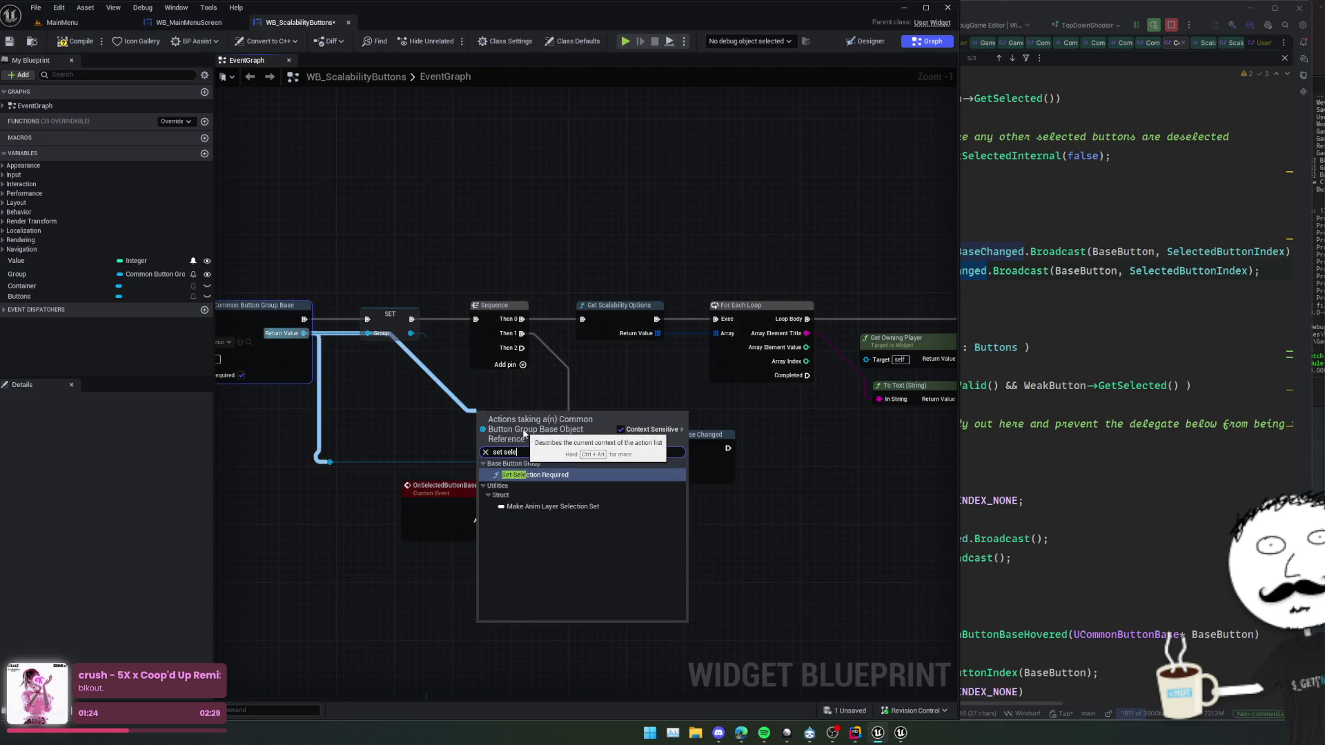
{"action": "key", "text": "BackSpace"}
{"action": "key", "text": "BackSpace"}
{"action": "key", "text": "BackSpace"}
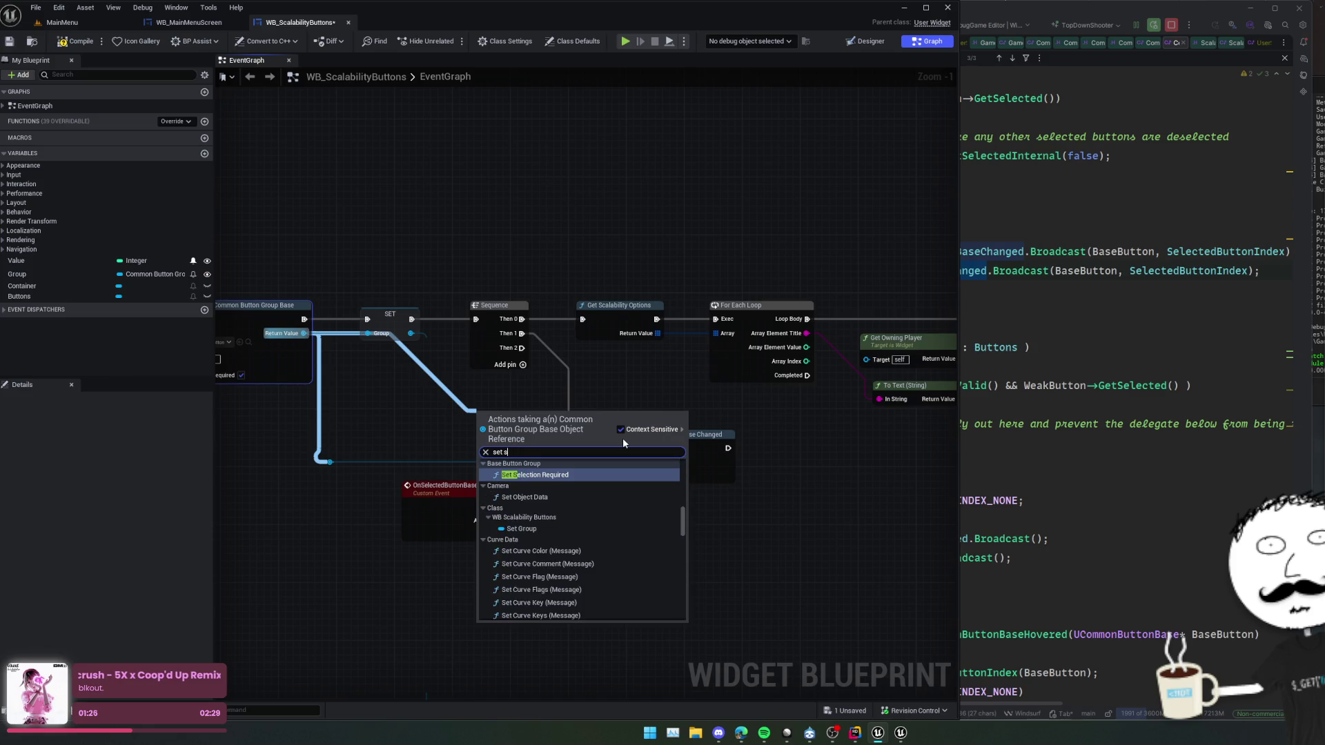
{"action": "type", "text": "lect"}
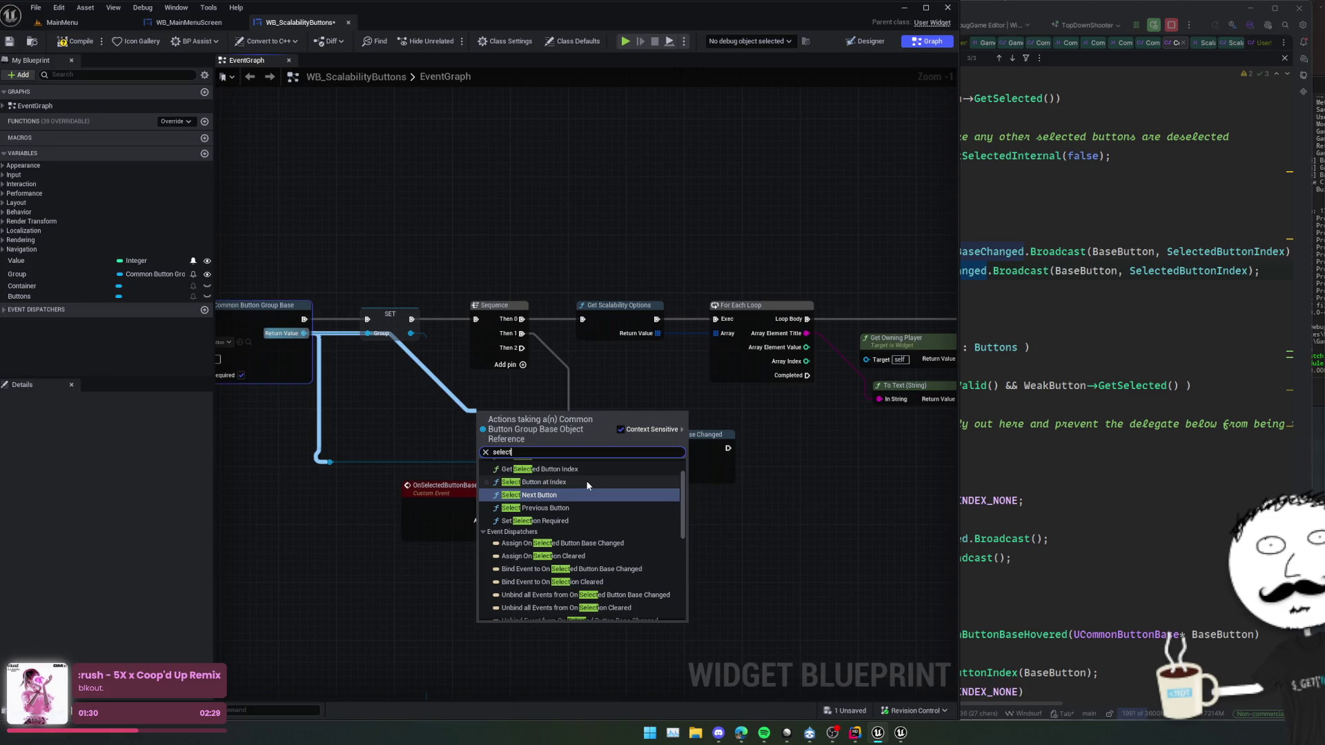
{"action": "left_click", "coordinate": [589, 483]}
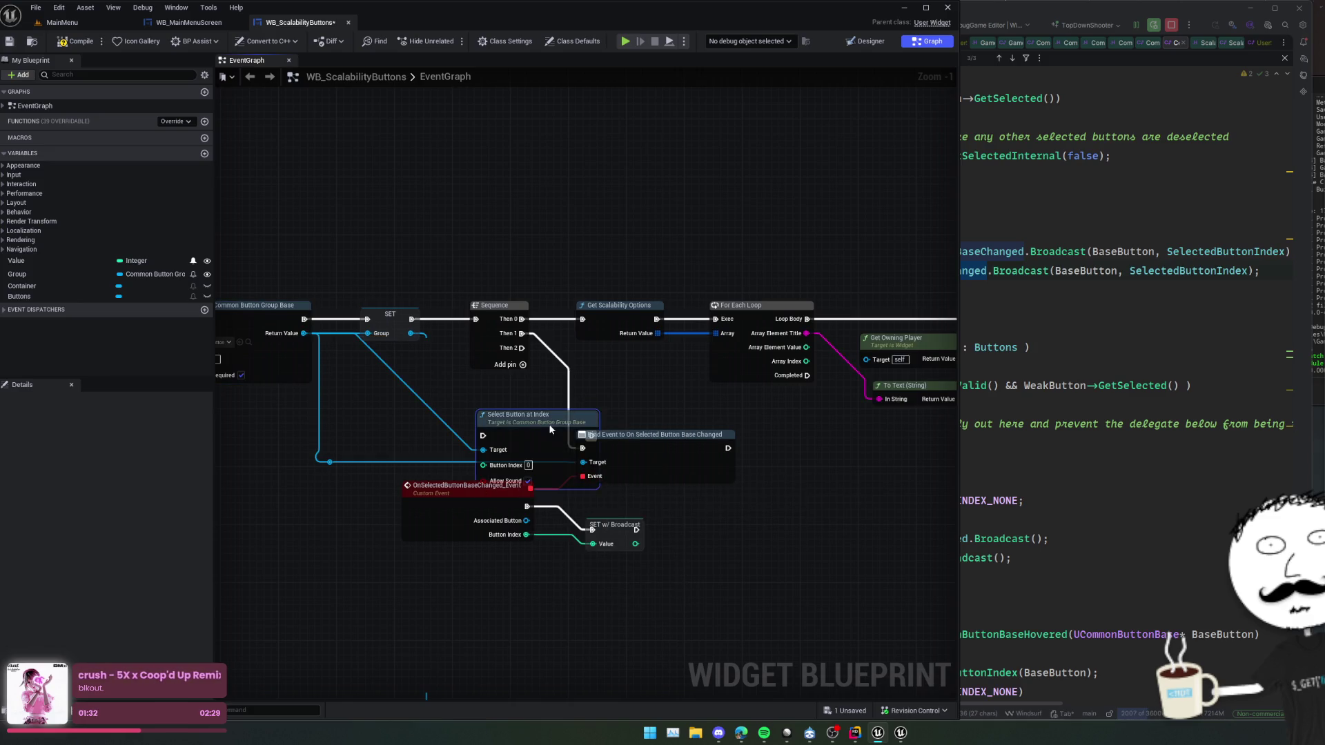
- Run Select Button at Index from Sequence Then 2 and feed Value into Button Index
{"action": "left_click_drag", "start_coordinate": [548, 422], "coordinate": [514, 393]}
{"action": "left_click_drag", "start_coordinate": [655, 448], "coordinate": [724, 463]}
{"action": "left_click_drag", "start_coordinate": [483, 387], "coordinate": [548, 401]}
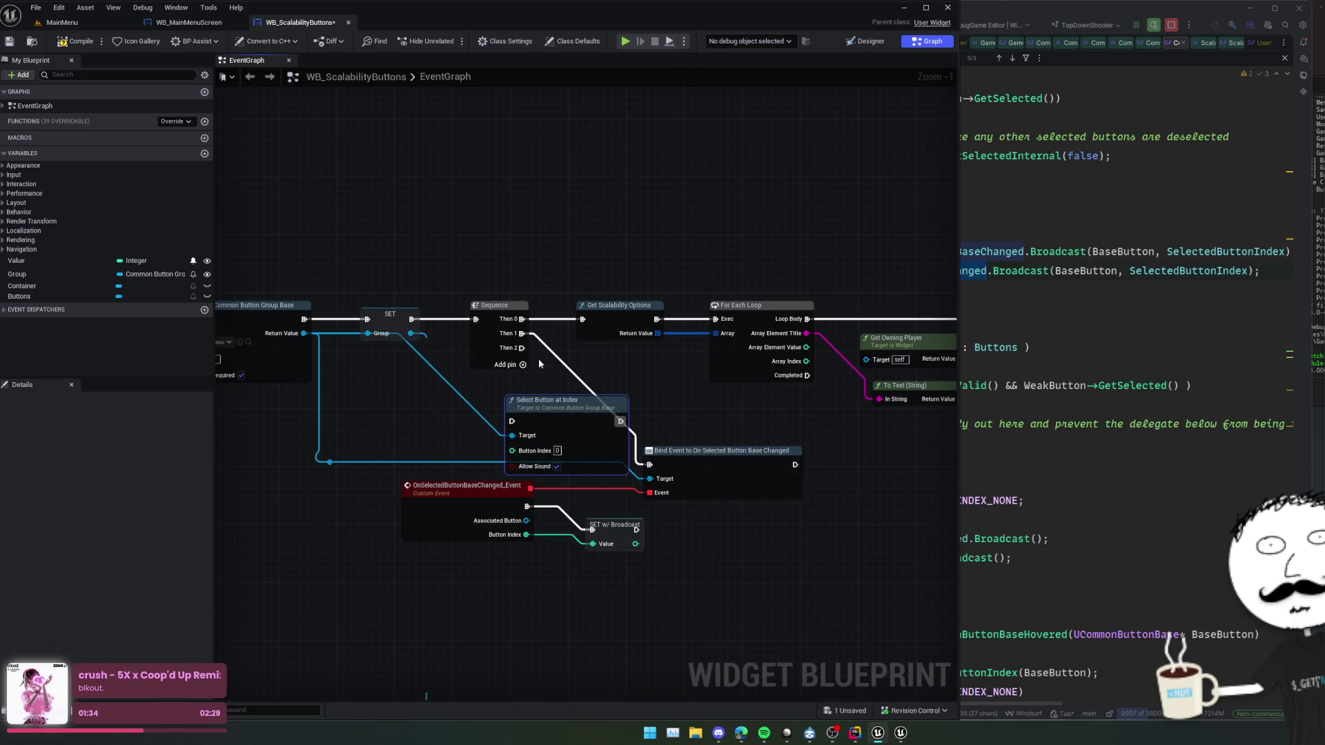
{"action": "left_click_drag", "start_coordinate": [525, 348], "coordinate": [512, 421]}
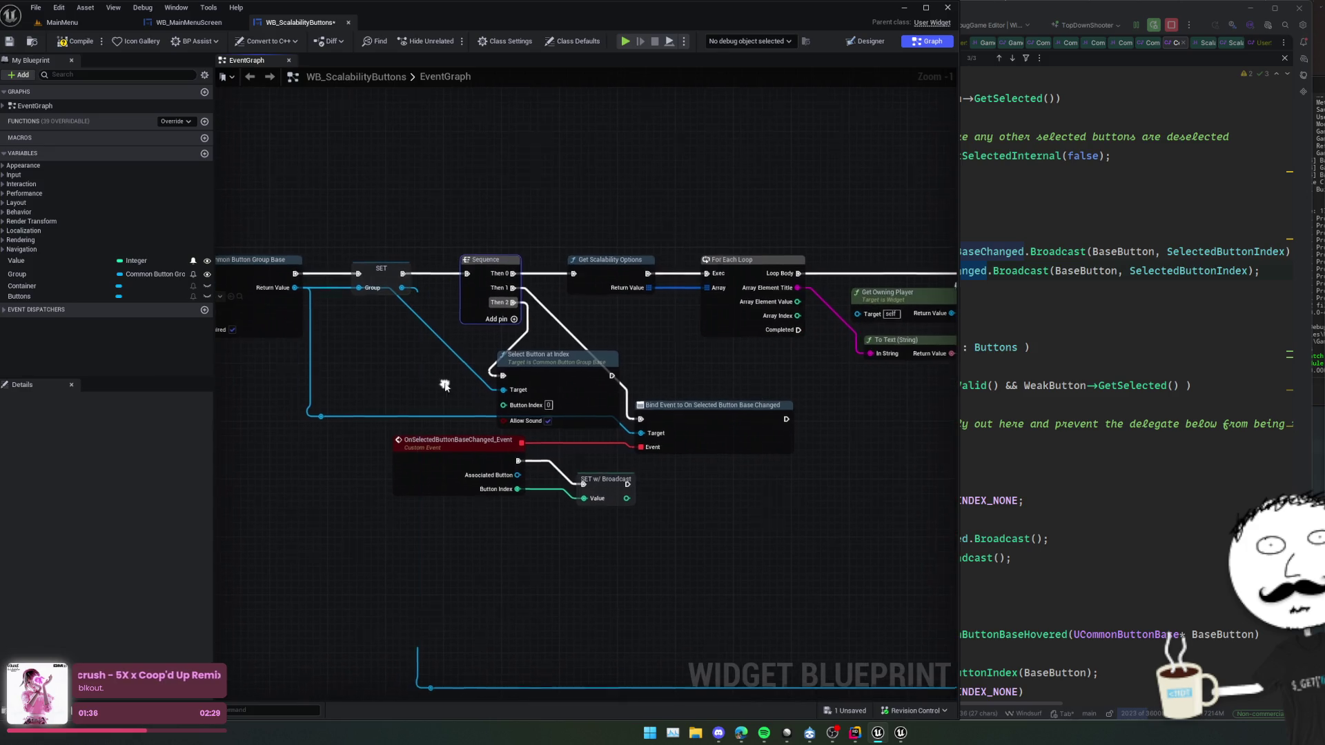
{"action": "mouse_move", "coordinate": [15, 261]}
{"action": "left_mouse_down"}
{"action": "mouse_move", "coordinate": [276, 359]}
{"action": "mouse_move", "coordinate": [504, 404]}
{"action": "left_mouse_up"}
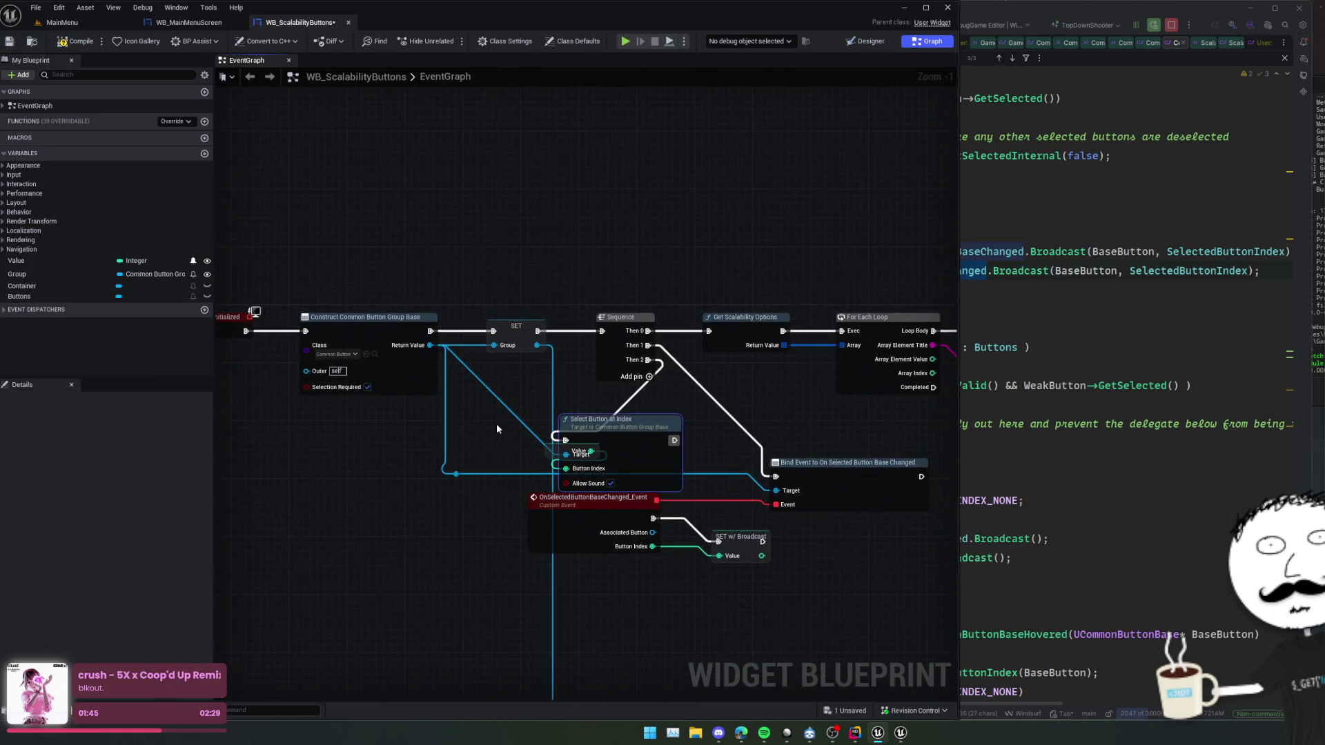
- Straighten the nodes, place the custom event below the Sequence, and shift Bind Event right
{"action": "scroll", "coordinate": [703, 428], "scroll_direction": "down", "scroll_amount": 1}
{"action": "mouse_move", "coordinate": [535, 355]}
{"action": "left_mouse_down"}
{"action": "mouse_move", "coordinate": [359, 303]}
{"action": "mouse_move", "coordinate": [577, 341]}
{"action": "left_mouse_up"}
{"action": "scroll", "coordinate": [695, 372], "scroll_direction": "down", "scroll_amount": 2}
{"action": "left_click_drag", "start_coordinate": [695, 372], "coordinate": [683, 371]}
{"action": "key", "text": "f"}
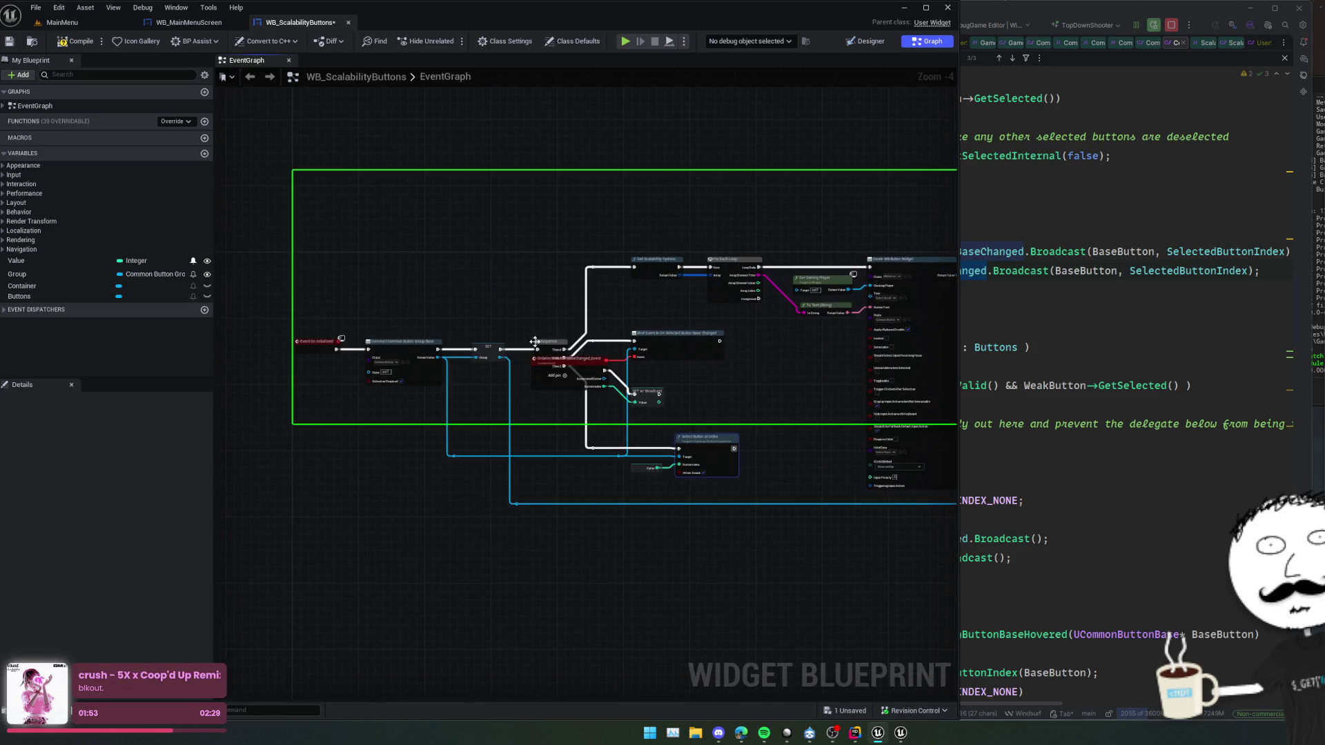
{"action": "scroll", "coordinate": [534, 347], "scroll_direction": "up", "scroll_amount": 2}
{"action": "left_click_drag", "start_coordinate": [516, 351], "coordinate": [495, 413]}
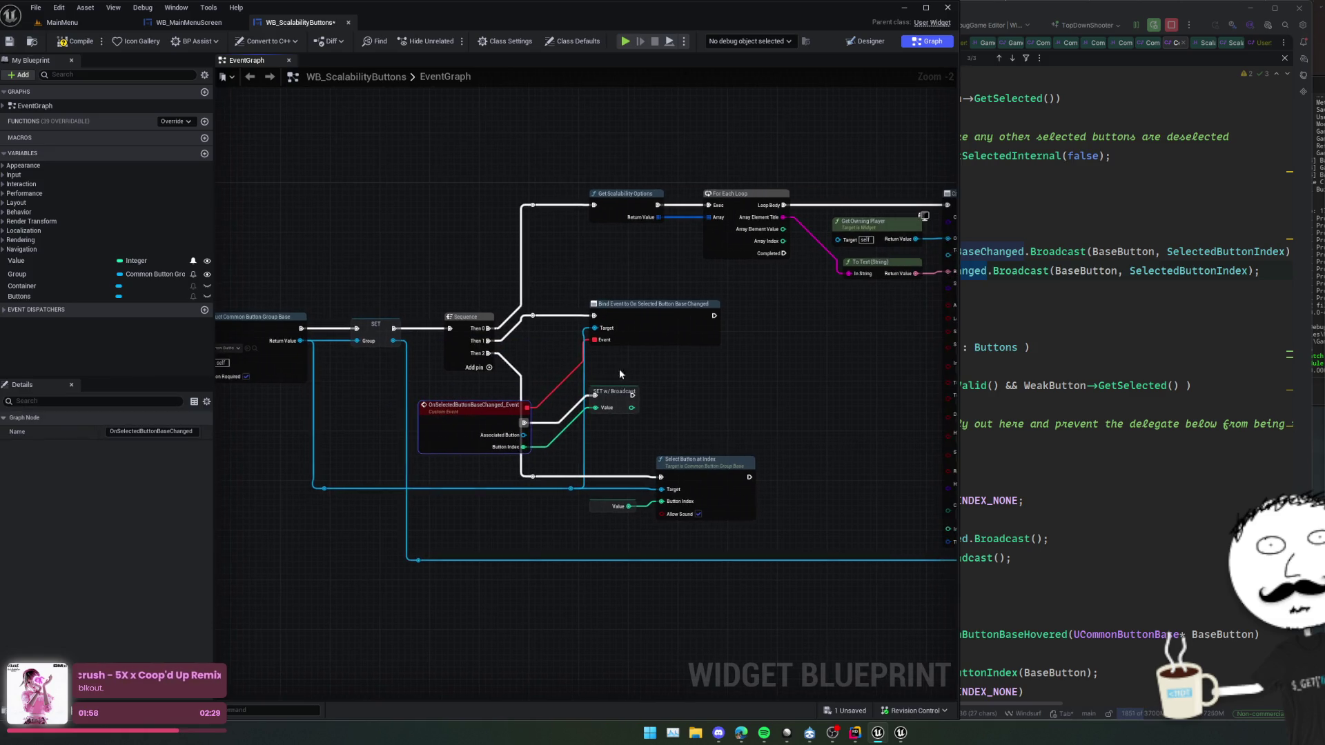
{"action": "left_click_drag", "start_coordinate": [644, 335], "coordinate": [695, 385]}
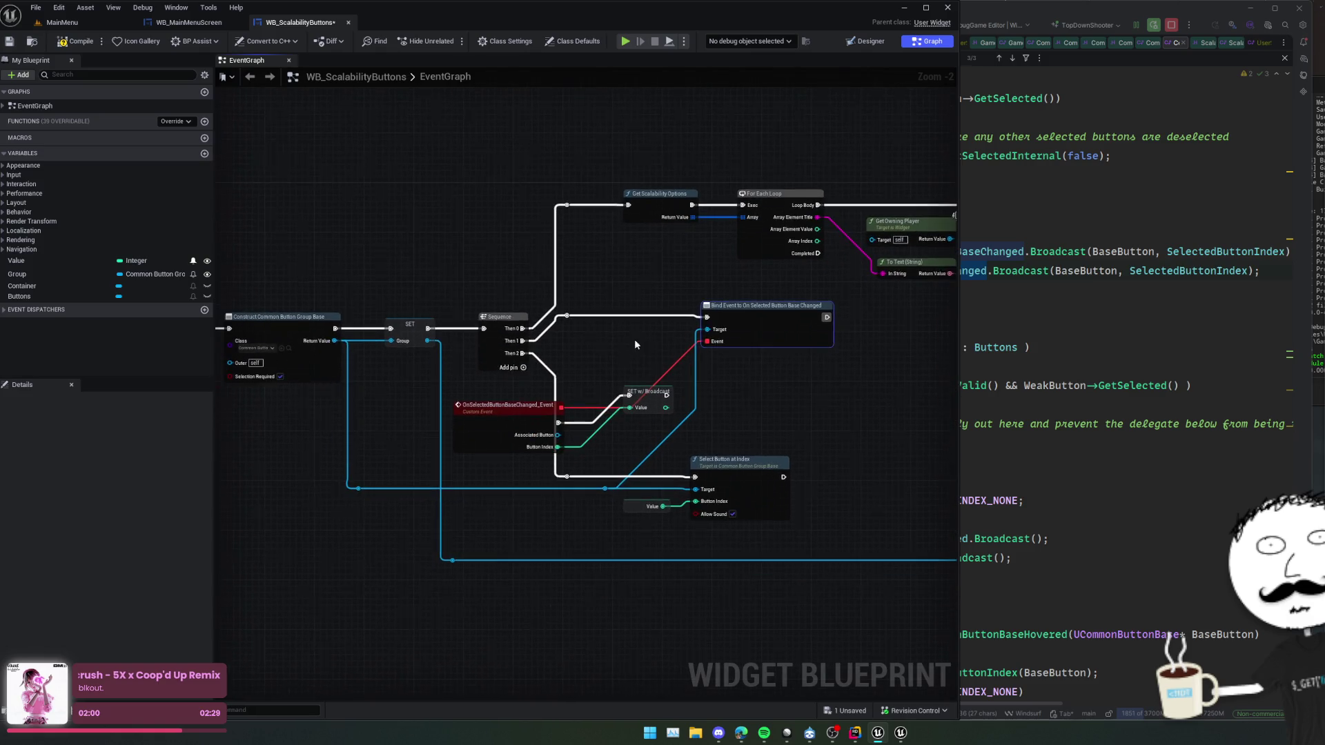
- Restore the custom event node after a stray delete and drag a wire from Bind Event's Event pin
{"action": "right_click", "coordinate": [350, 463]}
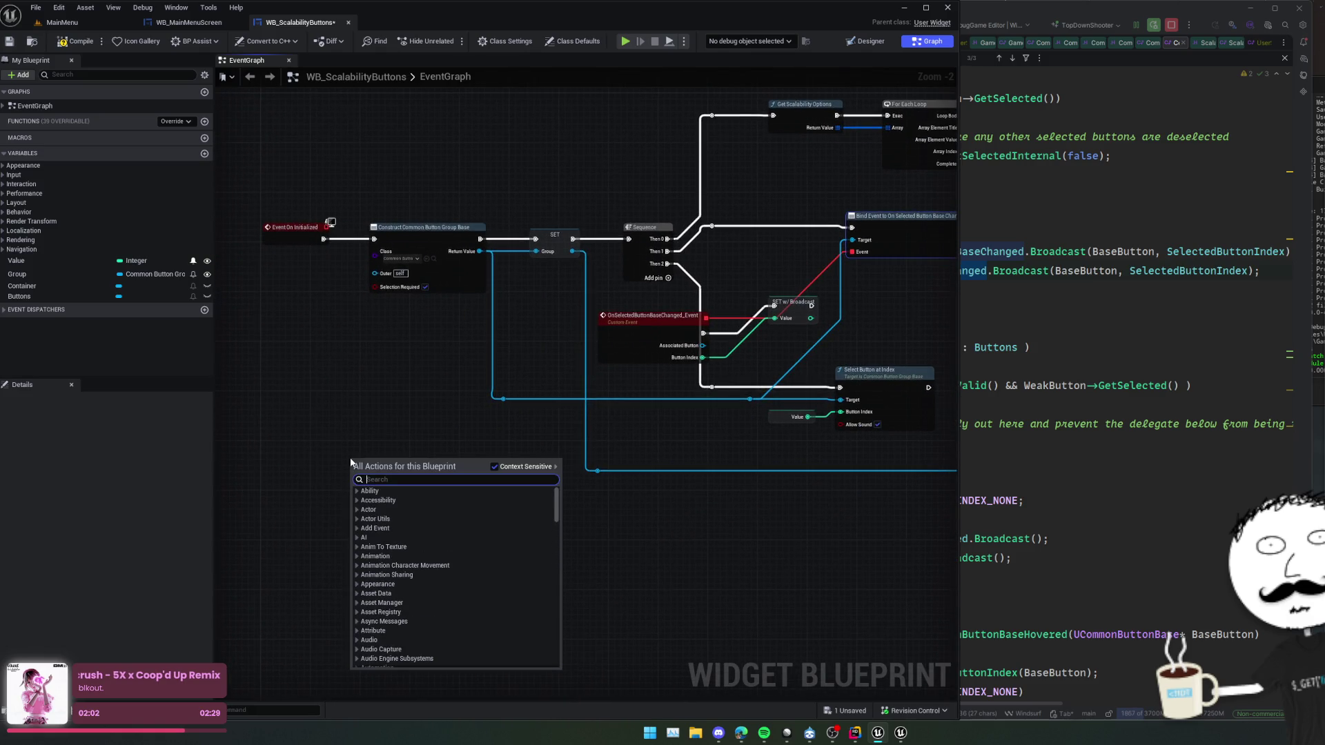
{"action": "type", "text": "cistp"}
{"action": "key", "text": "BackSpace"}
{"action": "key", "text": "BackSpace"}
{"action": "key", "text": "BackSpace"}
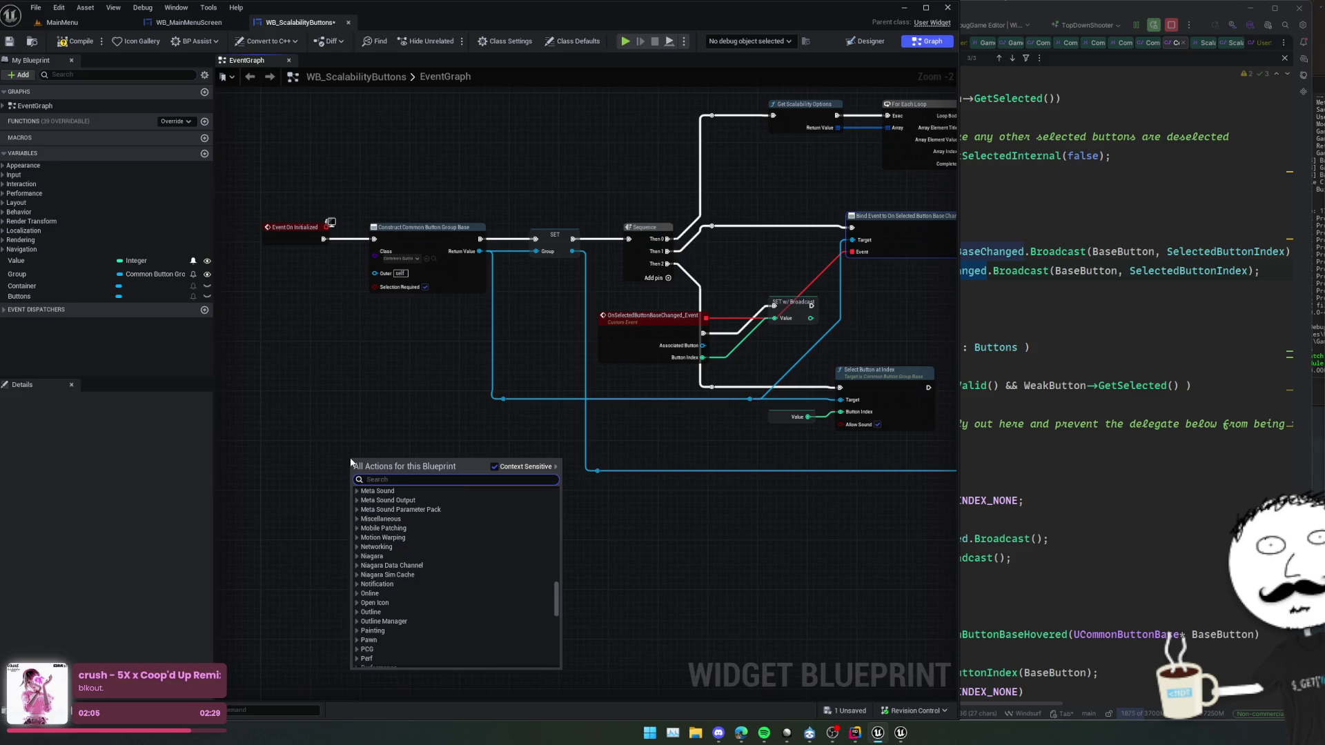
{"action": "key", "text": "Escape"}
{"action": "left_click", "coordinate": [630, 344]}
{"action": "left_click_drag", "start_coordinate": [630, 343], "coordinate": [578, 378]}
{"action": "key", "text": "Delete"}
{"action": "key", "text": "ctrl+z"}
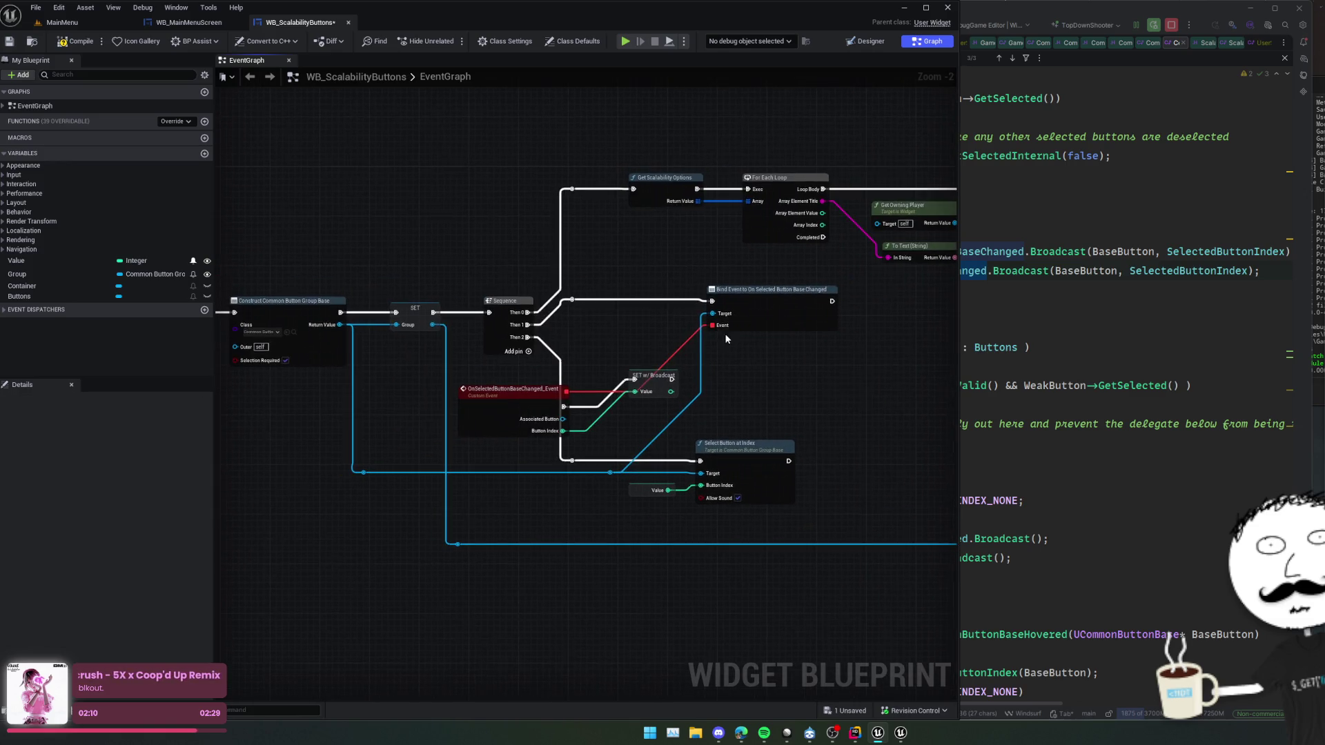
{"action": "left_click_drag", "start_coordinate": [722, 331], "coordinate": [653, 338]}
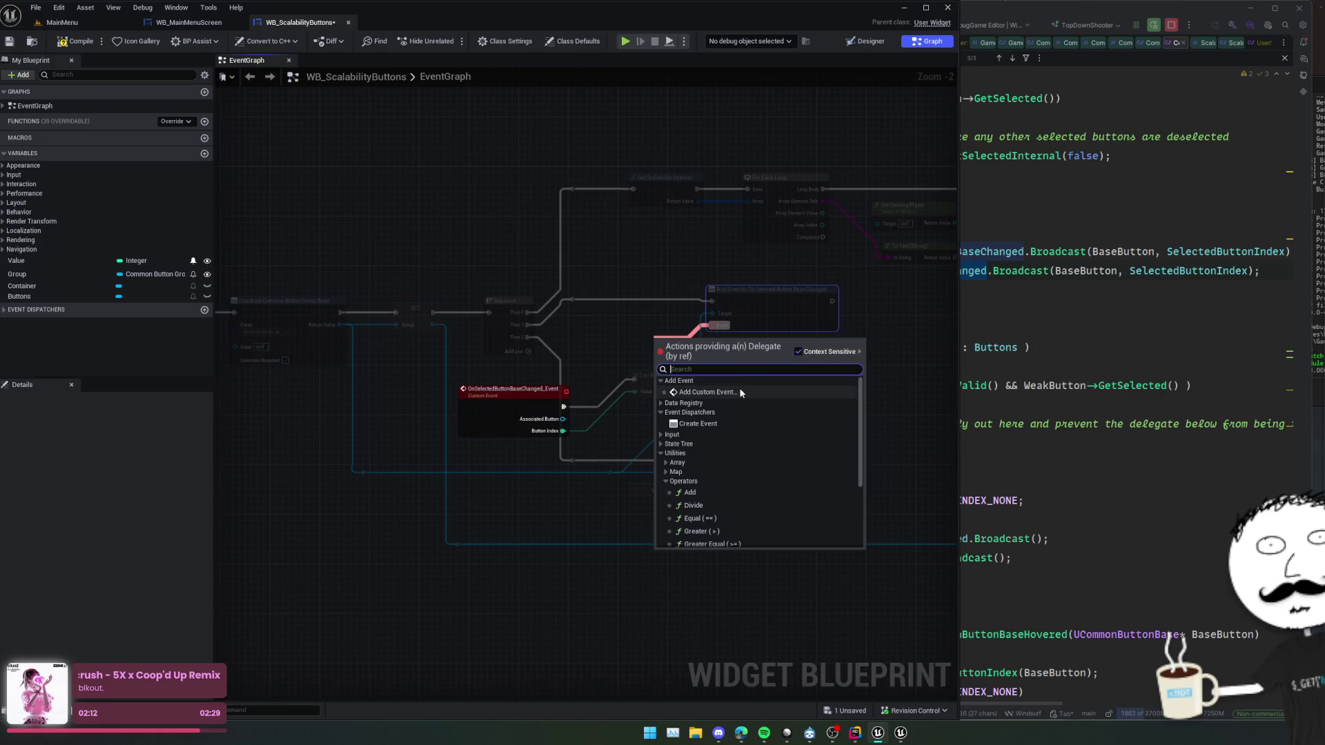
- Add a Create Event node set to OnSelectedButtonBaseChanged_Event feeding Bind Event's Event pin
{"action": "left_click", "coordinate": [719, 421]}
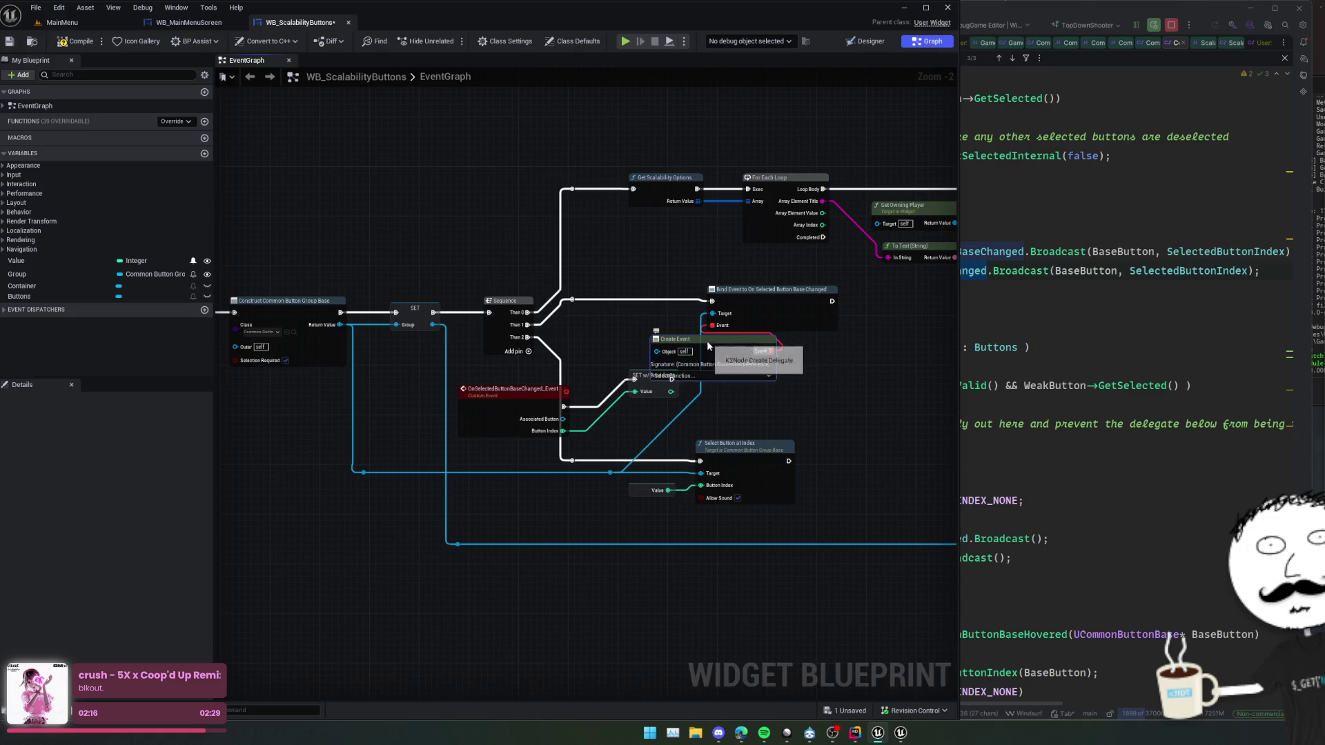
{"action": "left_click_drag", "start_coordinate": [707, 343], "coordinate": [613, 324]}
{"action": "left_click", "coordinate": [609, 357]}
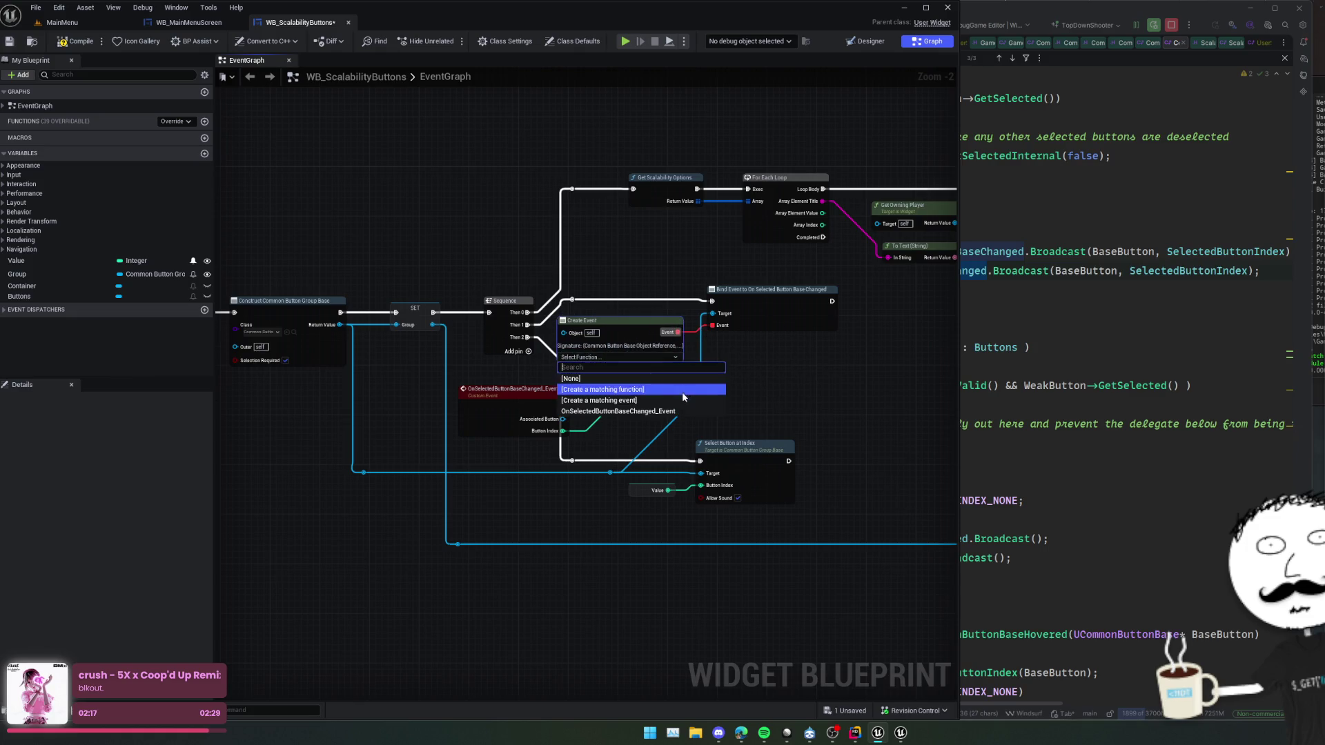
{"action": "left_click", "coordinate": [716, 387]}
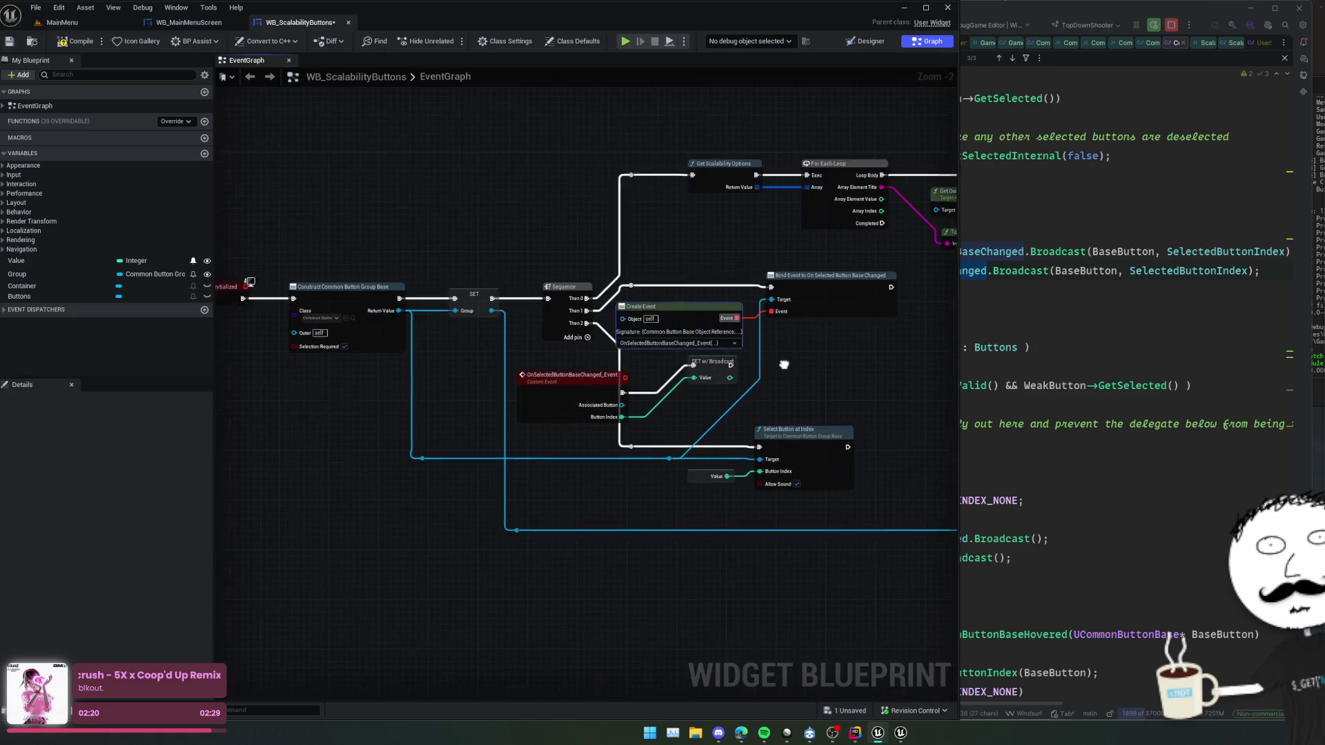
{"action": "left_click_drag", "start_coordinate": [598, 376], "coordinate": [316, 523]}
{"action": "key", "text": "f"}
- Wire Sequence Then 1 into the Bind Event node
{"action": "left_click_drag", "start_coordinate": [573, 472], "coordinate": [459, 431]}
{"action": "left_click", "coordinate": [584, 345]}
{"action": "left_click_drag", "start_coordinate": [584, 345], "coordinate": [587, 318]}
{"action": "scroll", "coordinate": [640, 318], "scroll_direction": "down", "scroll_amount": 5}
{"action": "scroll", "coordinate": [641, 325], "scroll_direction": "up", "scroll_amount": 3}
{"action": "scroll", "coordinate": [645, 361], "scroll_direction": "up", "scroll_amount": 3}
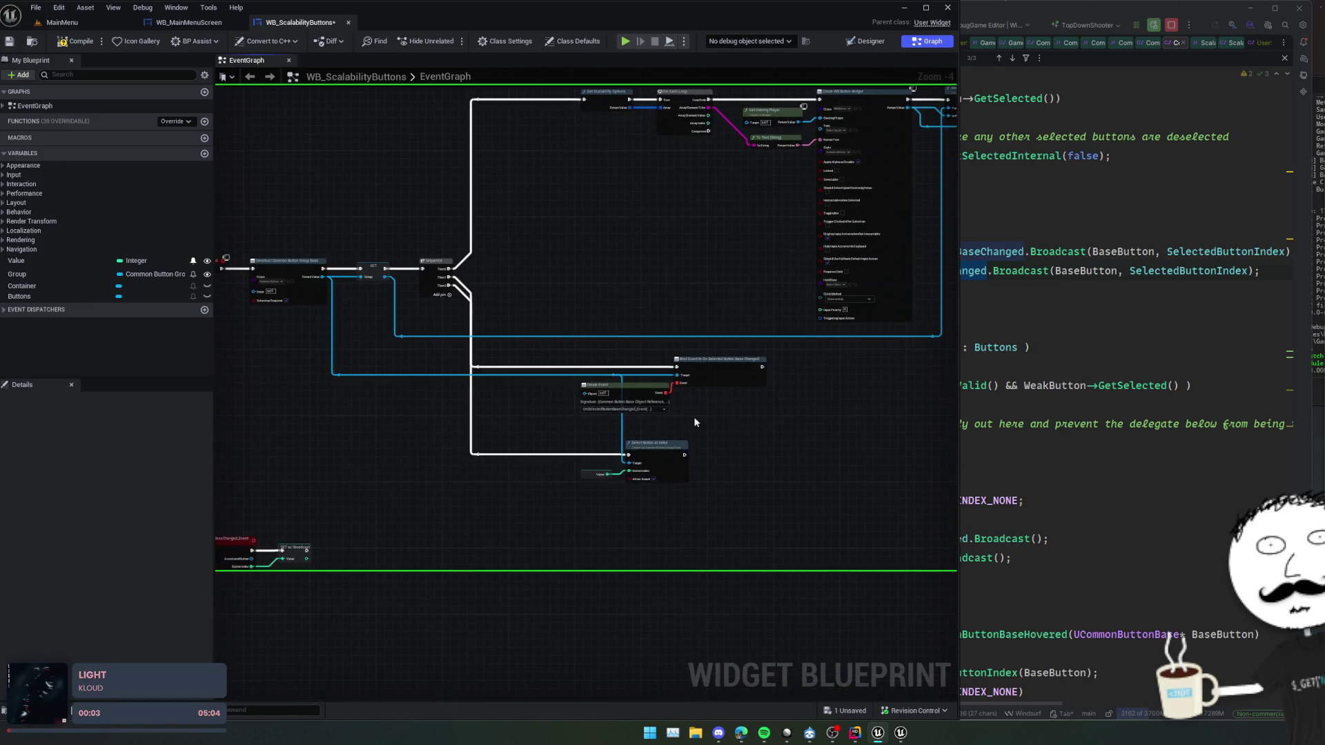
{"action": "left_click_drag", "start_coordinate": [739, 437], "coordinate": [766, 407]}
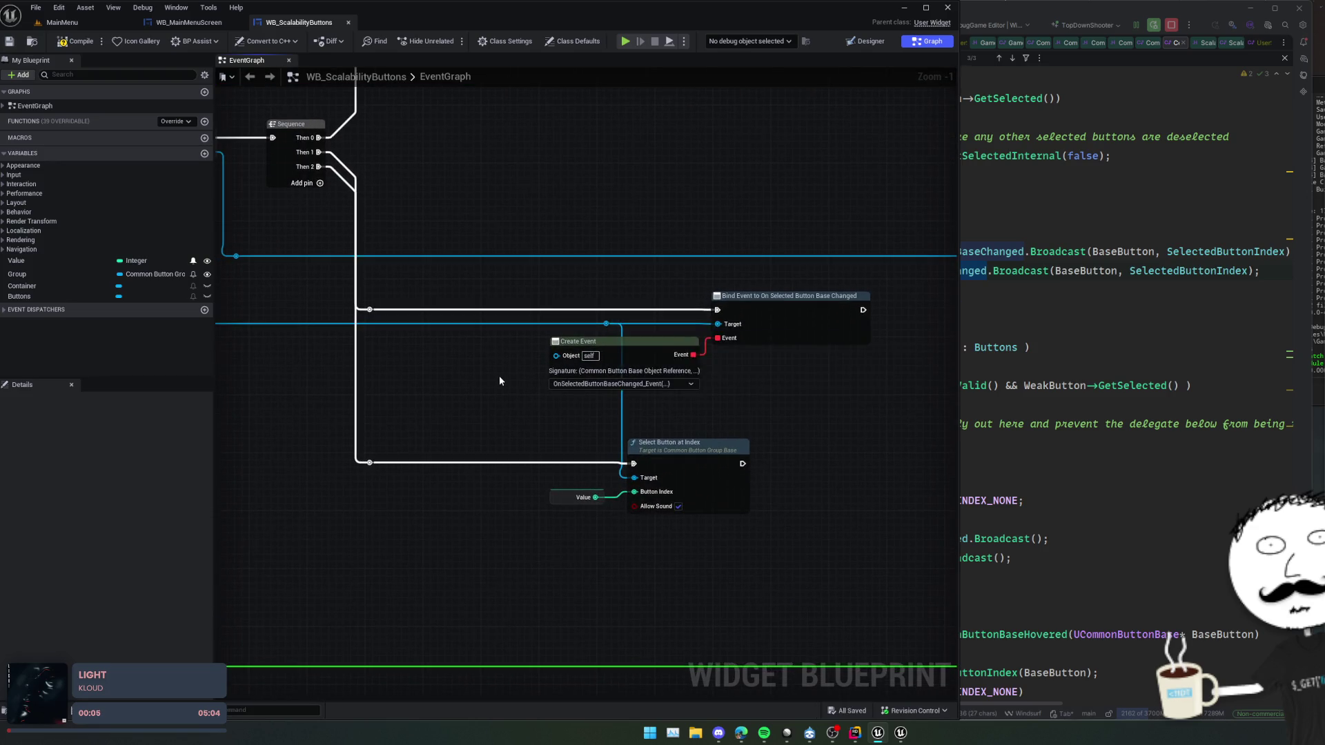
{"action": "scroll", "coordinate": [499, 379], "scroll_direction": "down", "scroll_amount": 2}
{"action": "mouse_move", "coordinate": [518, 372]}
{"action": "left_mouse_down"}
{"action": "mouse_move", "coordinate": [557, 297]}
{"action": "mouse_move", "coordinate": [414, 320]}
{"action": "left_mouse_up"}
{"action": "scroll", "coordinate": [642, 364], "scroll_direction": "up", "scroll_amount": 1}
{"action": "left_click_drag", "start_coordinate": [693, 359], "coordinate": [752, 354]}
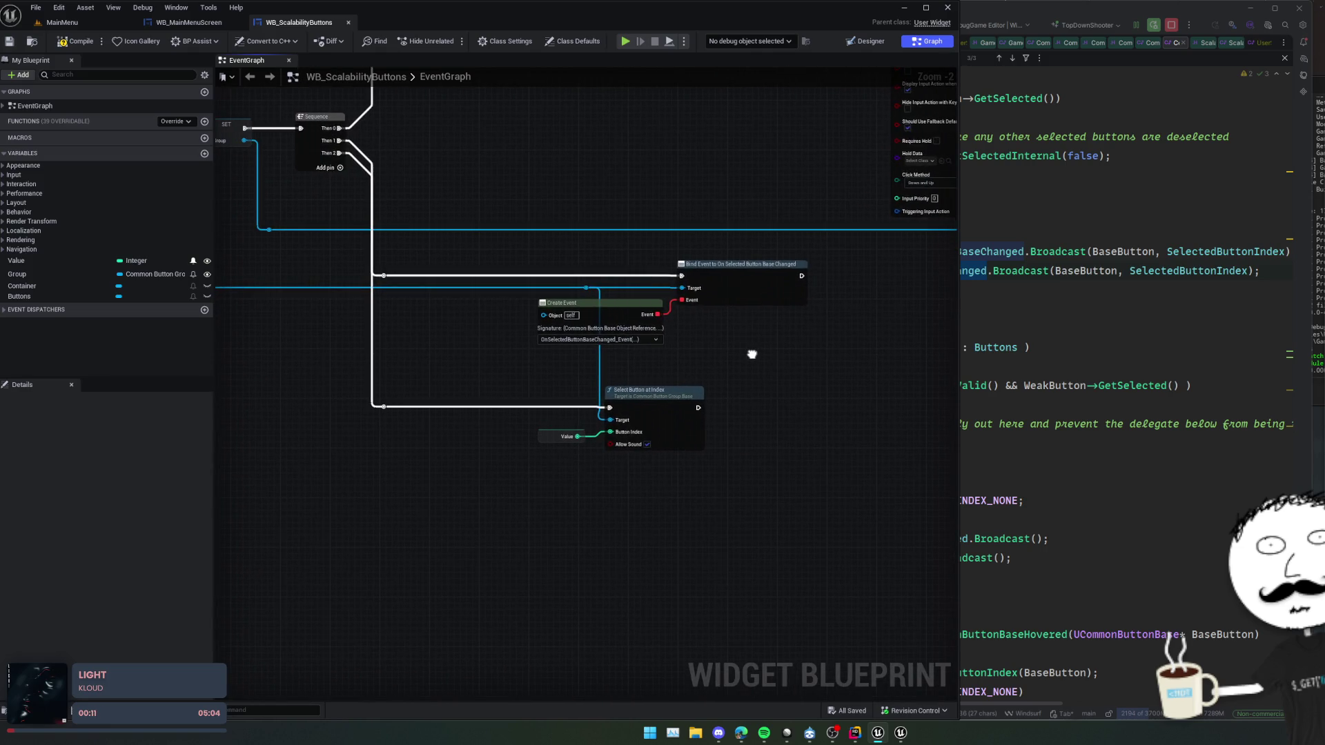
{"action": "mouse_move", "coordinate": [752, 354]}
{"action": "left_mouse_down"}
{"action": "mouse_move", "coordinate": [679, 346]}
{"action": "mouse_move", "coordinate": [774, 445]}
{"action": "left_mouse_up"}
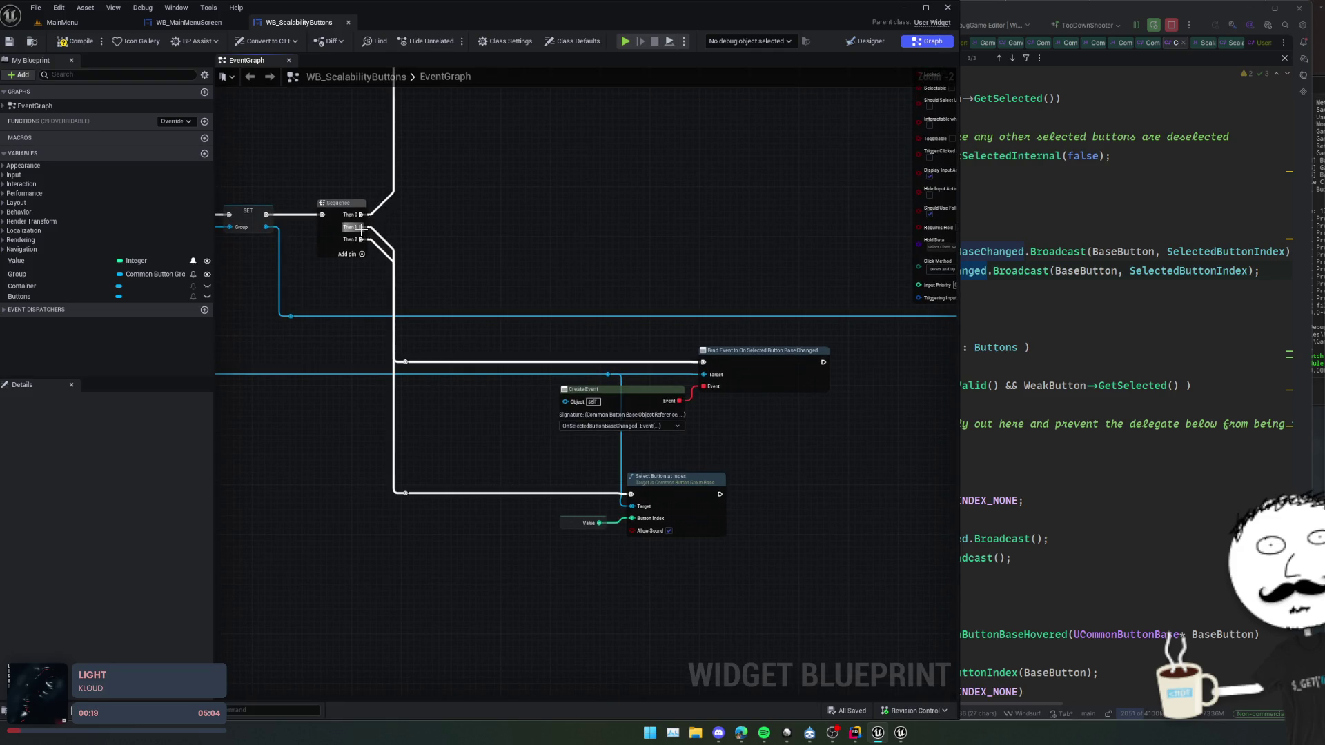
{"action": "mouse_move", "coordinate": [361, 227]}
{"action": "left_mouse_down"}
{"action": "mouse_move", "coordinate": [471, 289]}
{"action": "mouse_move", "coordinate": [512, 494]}
{"action": "mouse_move", "coordinate": [405, 494]}
{"action": "left_mouse_up"}
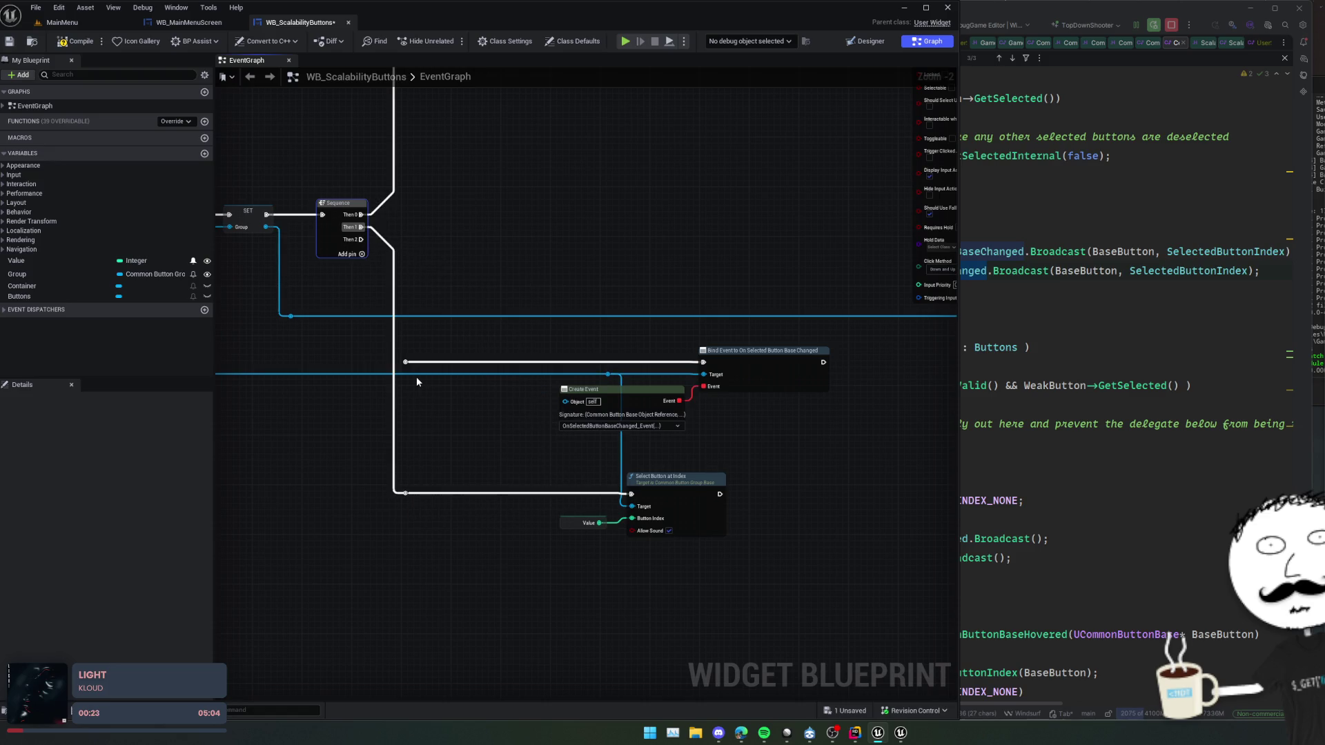
- Save WB_ScalabilityButtons and leave the blueprint editor
{"action": "key", "text": "ctrl+s"}
{"action": "key", "text": "Home"}
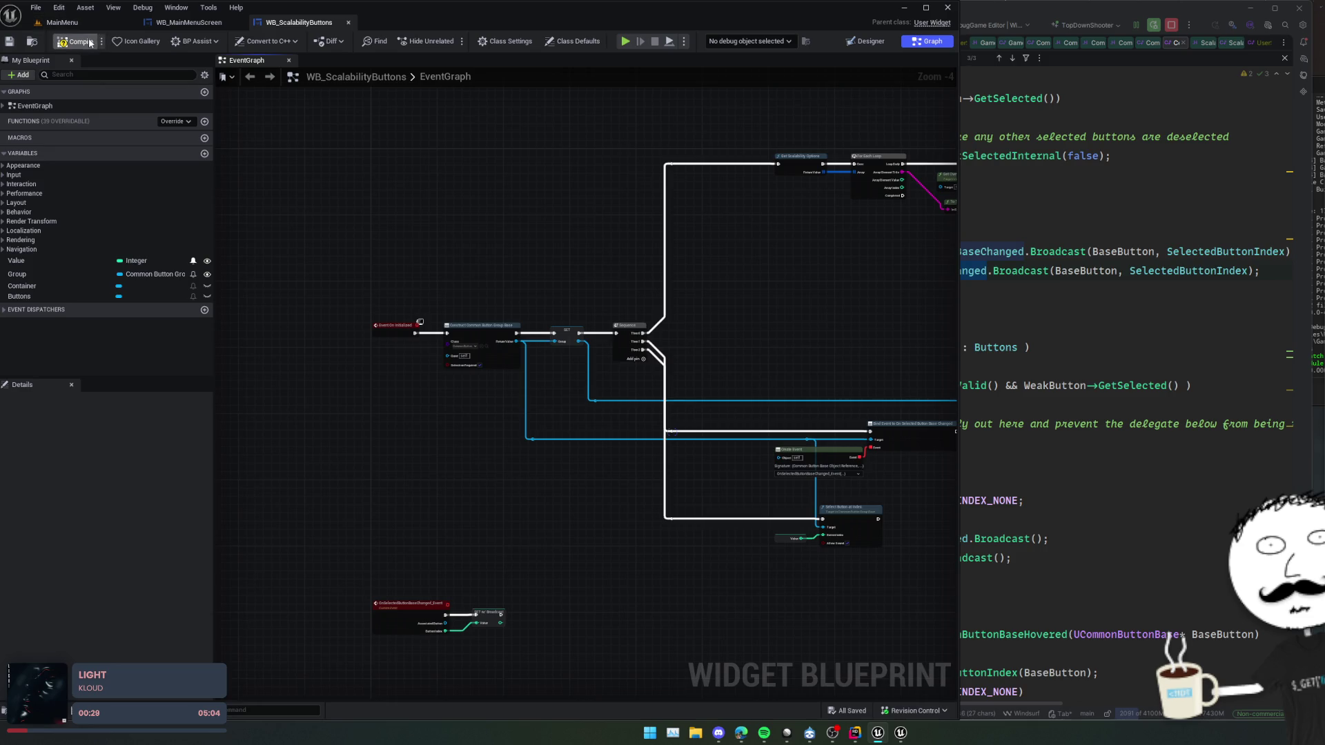
{"action": "left_click_drag", "start_coordinate": [587, 188], "coordinate": [256, 167]}
{"action": "key", "text": "Home"}
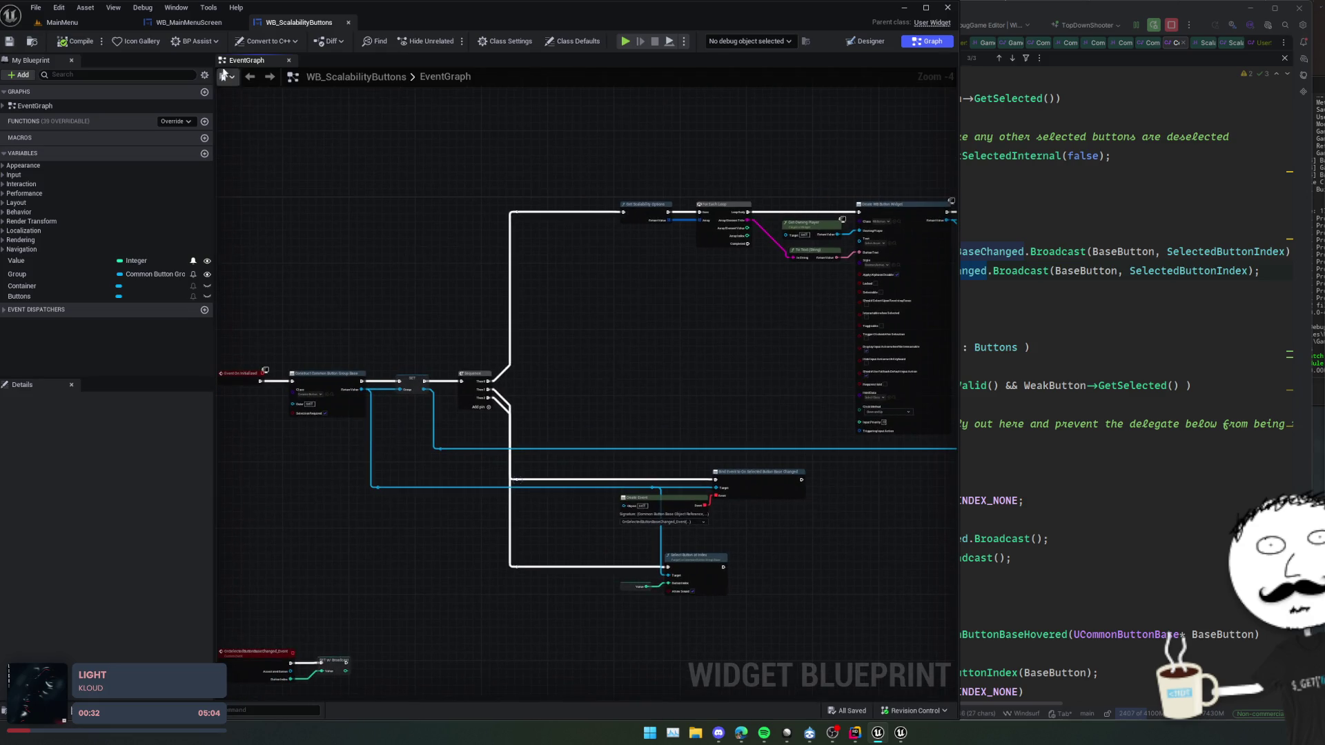
{"action": "left_click", "coordinate": [197, 26]}
- In the MainMenu Settings folder, create widget blueprint WB_Settings_Graphics with parent GameActivatableWidget
{"action": "left_click", "coordinate": [61, 23]}
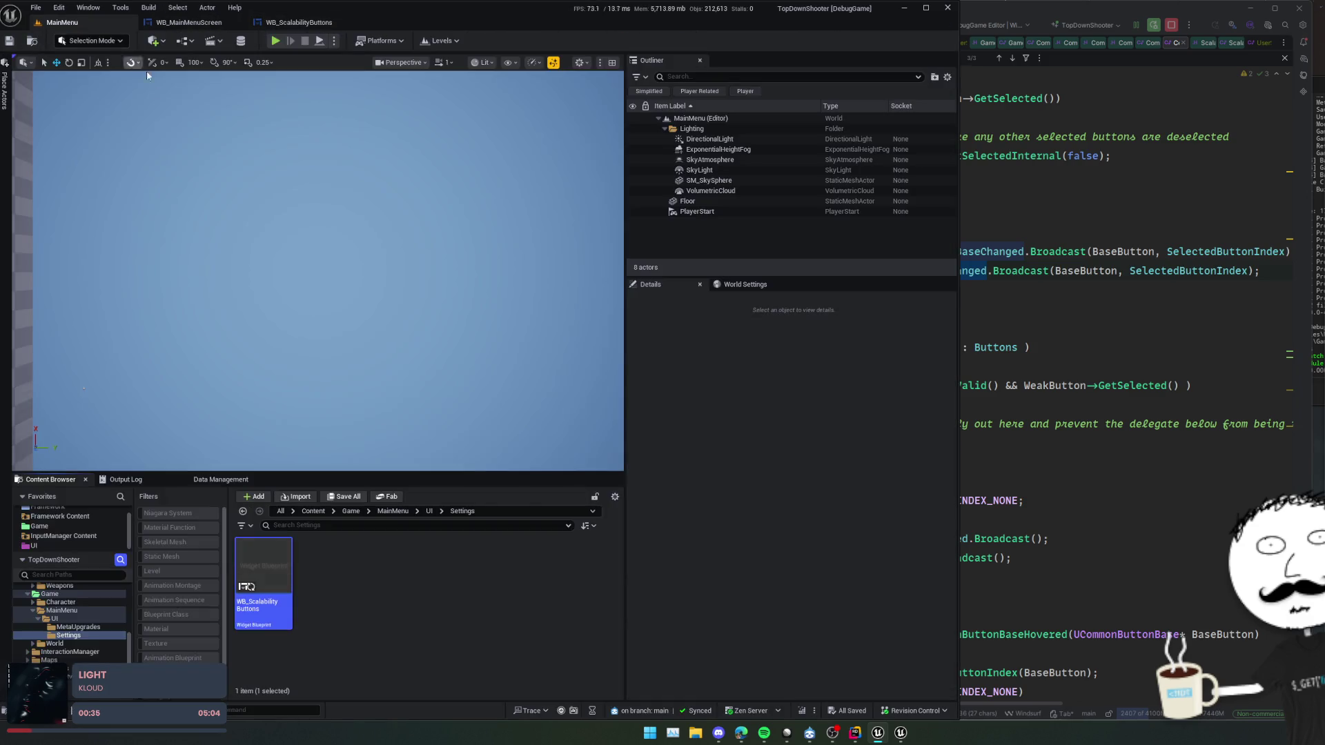
{"action": "left_click", "coordinate": [458, 607]}
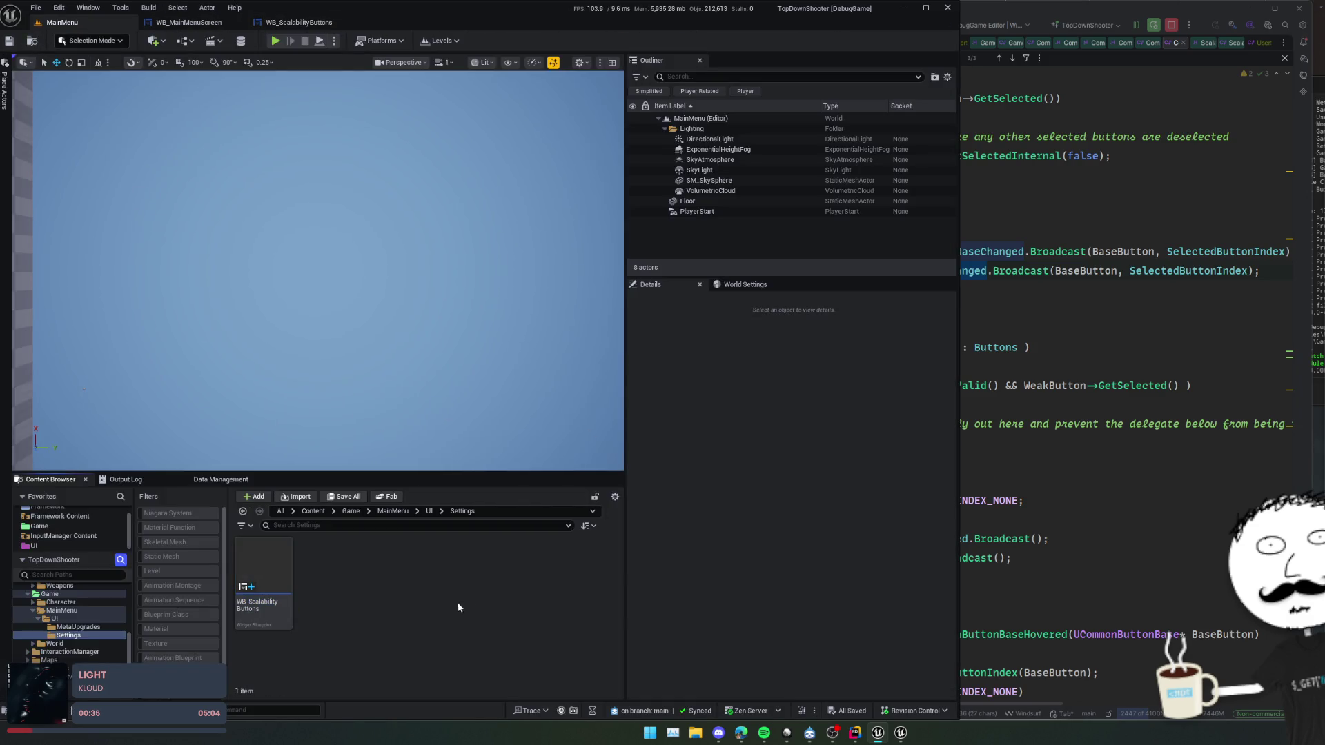
{"action": "right_click", "coordinate": [391, 583]}
{"action": "type", "text": "widget bl"}
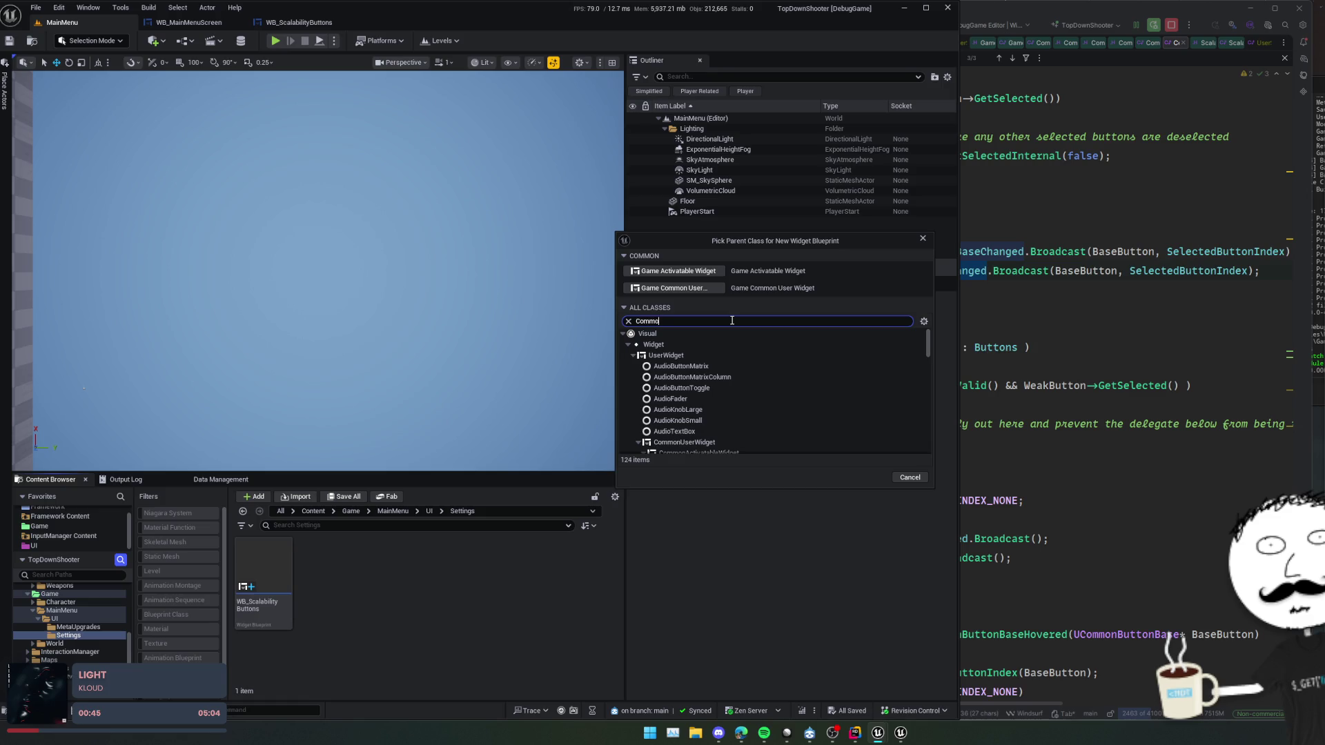
{"action": "type", "text": "on"}
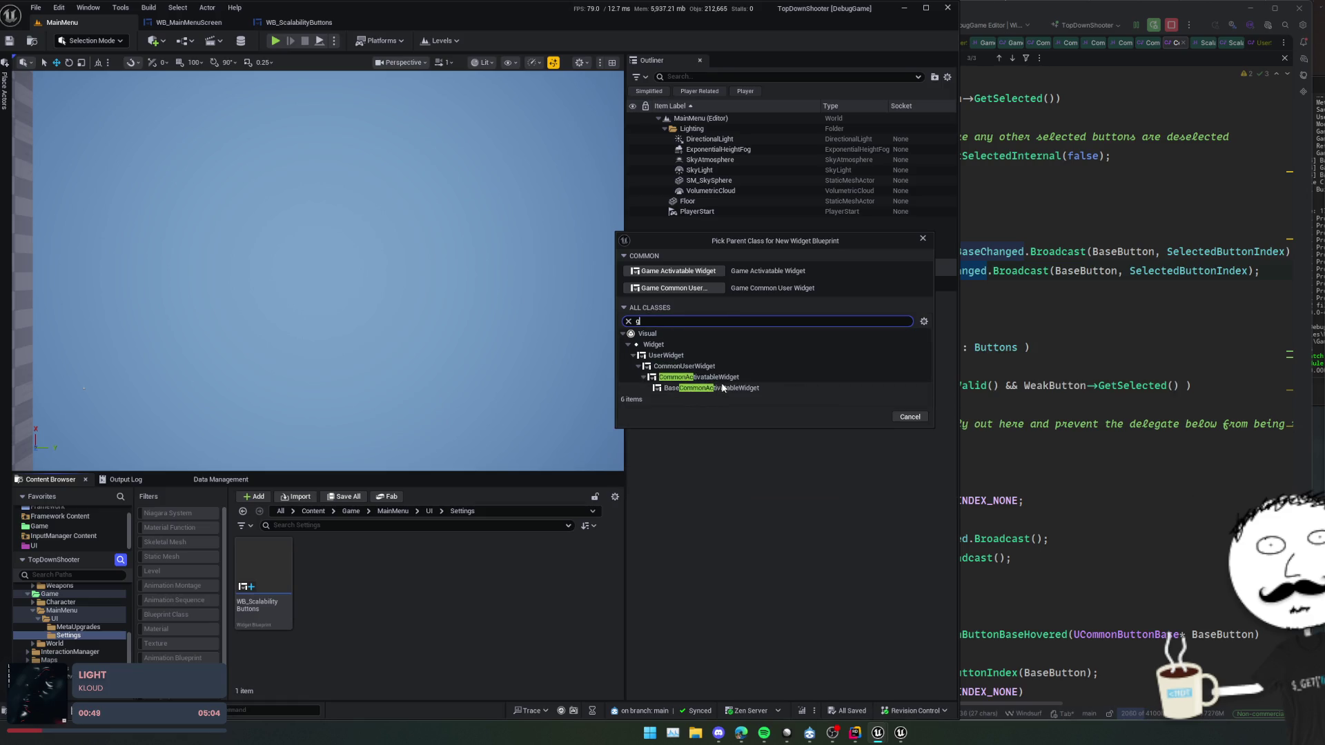
{"action": "type", "text": "ameact"}
{"action": "left_click", "coordinate": [706, 400]}
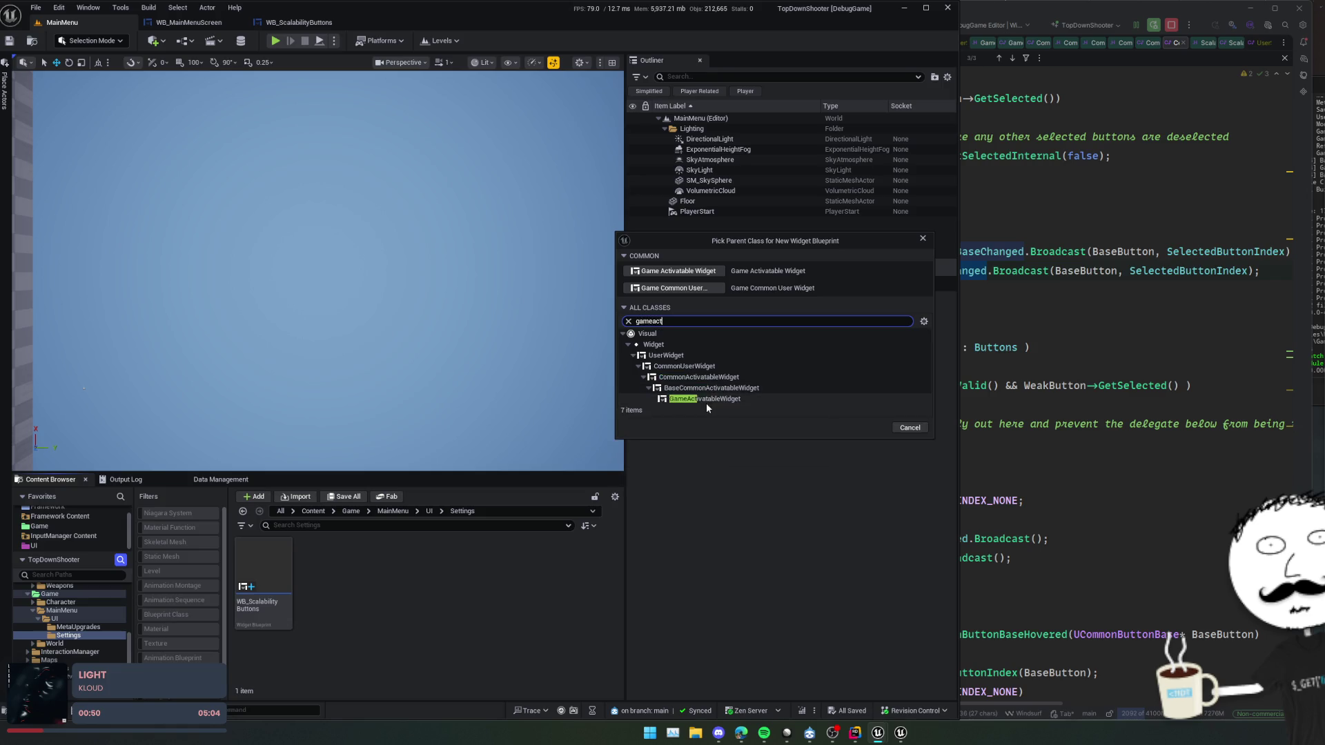
{"action": "left_click", "coordinate": [870, 429]}
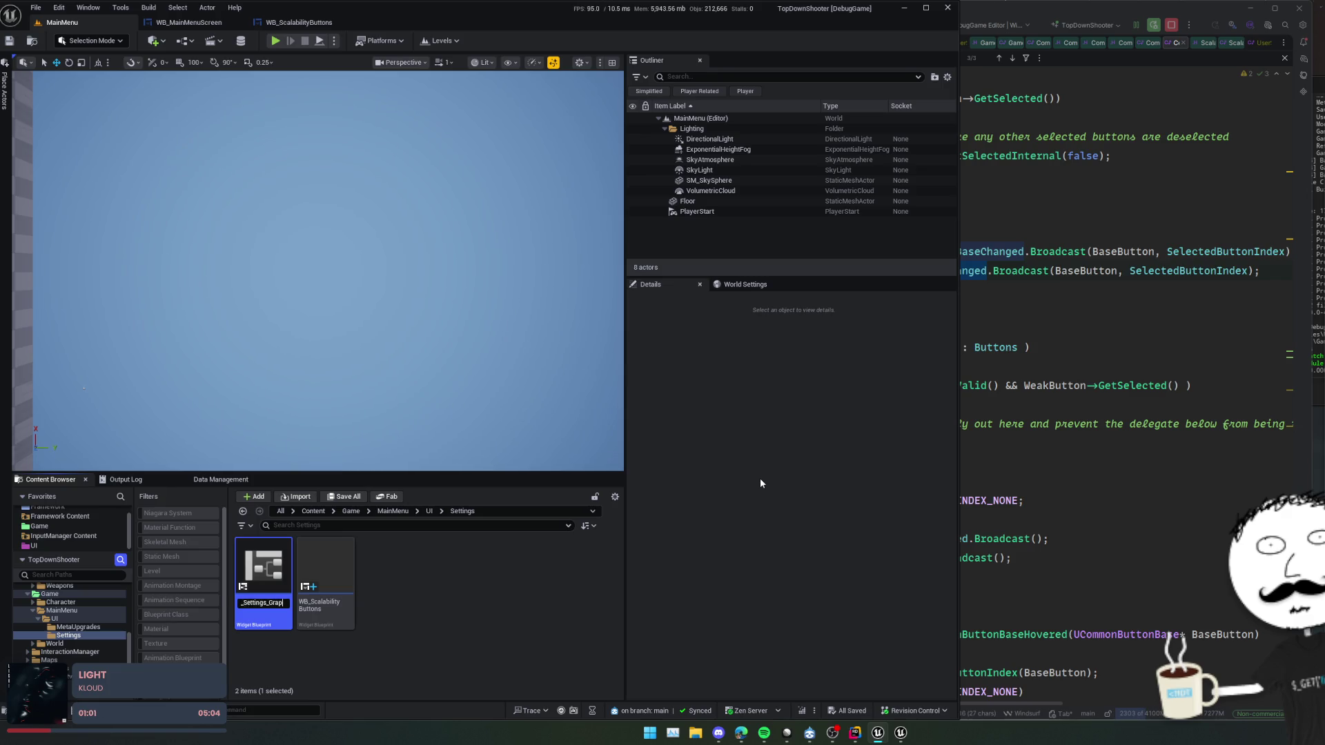
{"action": "key", "text": "Return"}
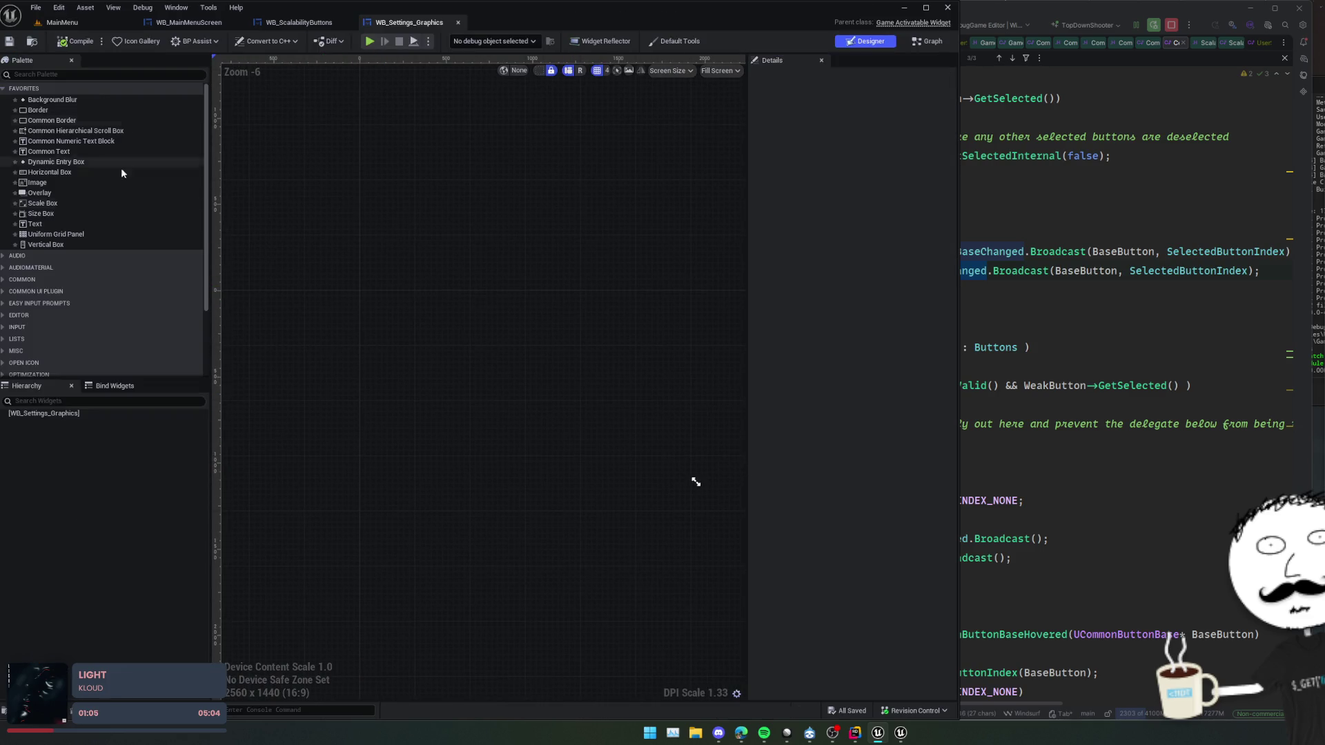
- Add a Common Hierarchical Scroll Box under the root with WB_ScalabilityButtons inside it
{"action": "left_click", "coordinate": [55, 412]}
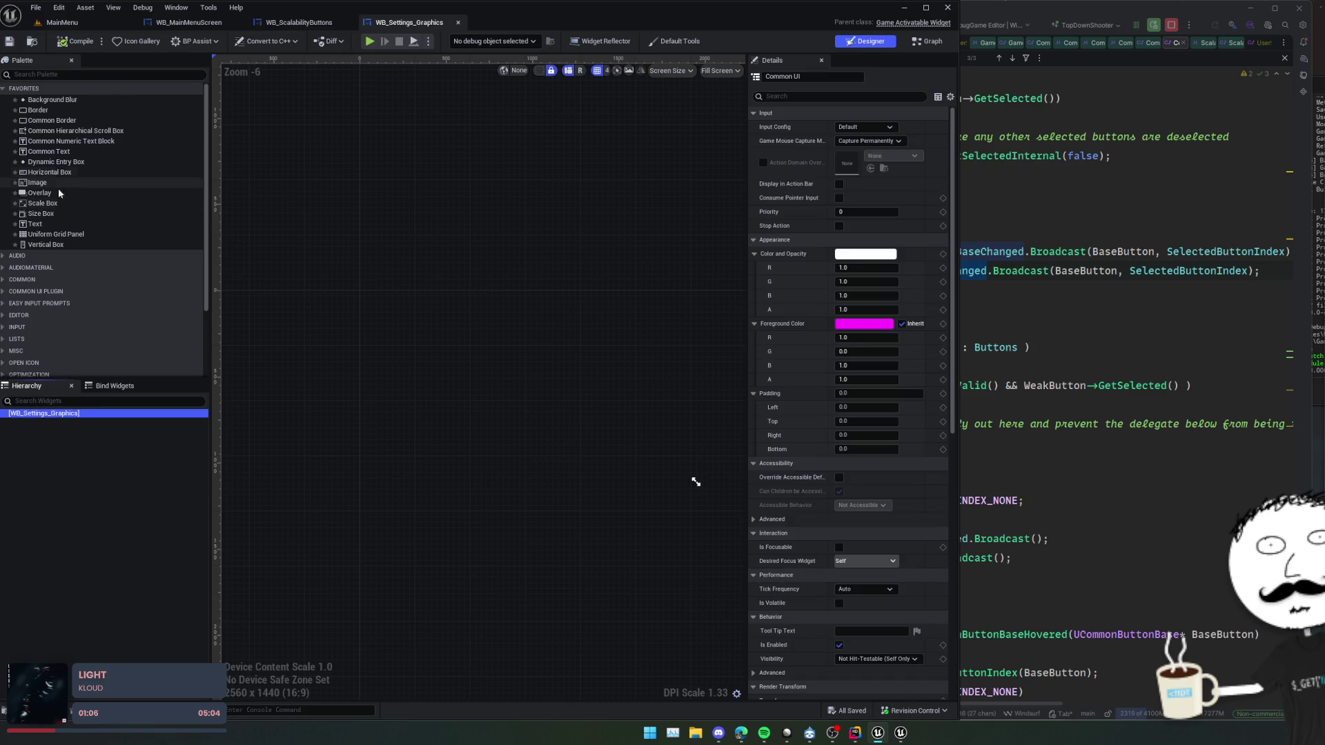
{"action": "left_click", "coordinate": [63, 76]}
{"action": "type", "text": "scr"}
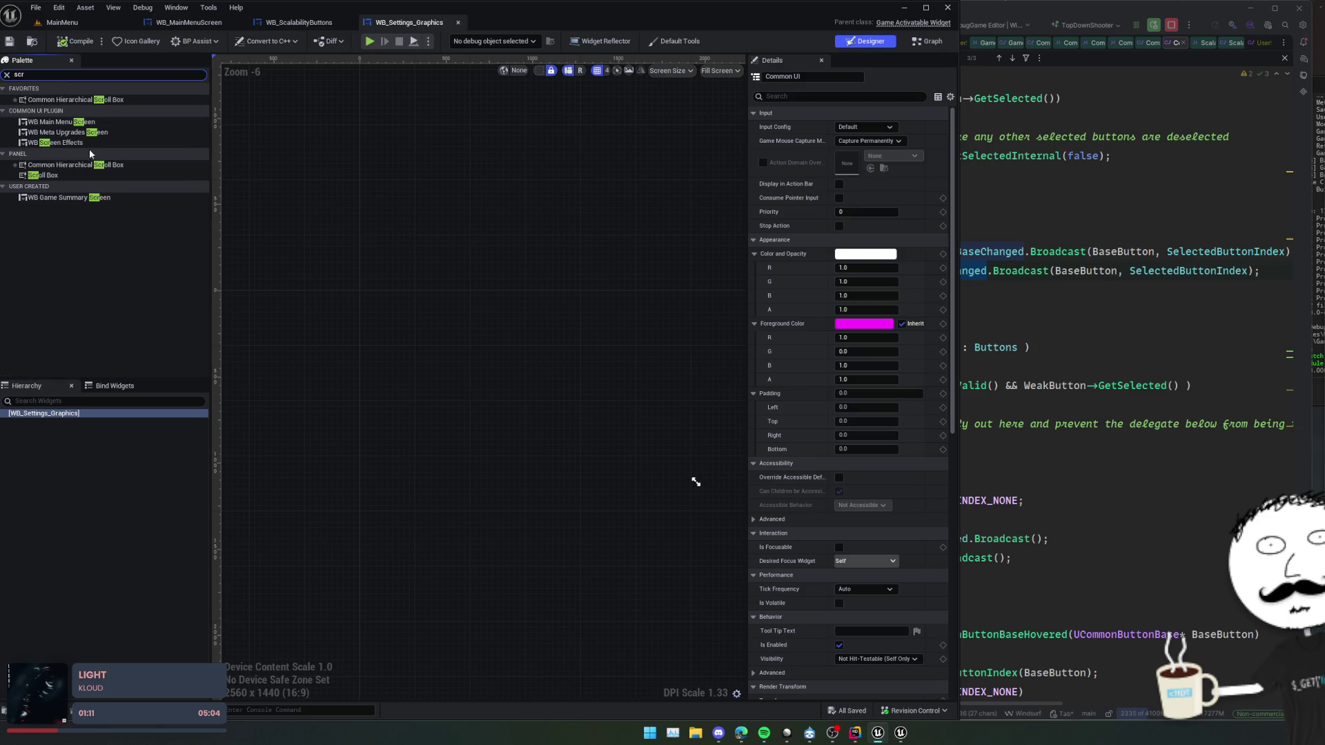
{"action": "mouse_move", "coordinate": [64, 165]}
{"action": "left_mouse_down"}
{"action": "mouse_move", "coordinate": [69, 416]}
{"action": "mouse_move", "coordinate": [93, 420]}
{"action": "left_mouse_up"}
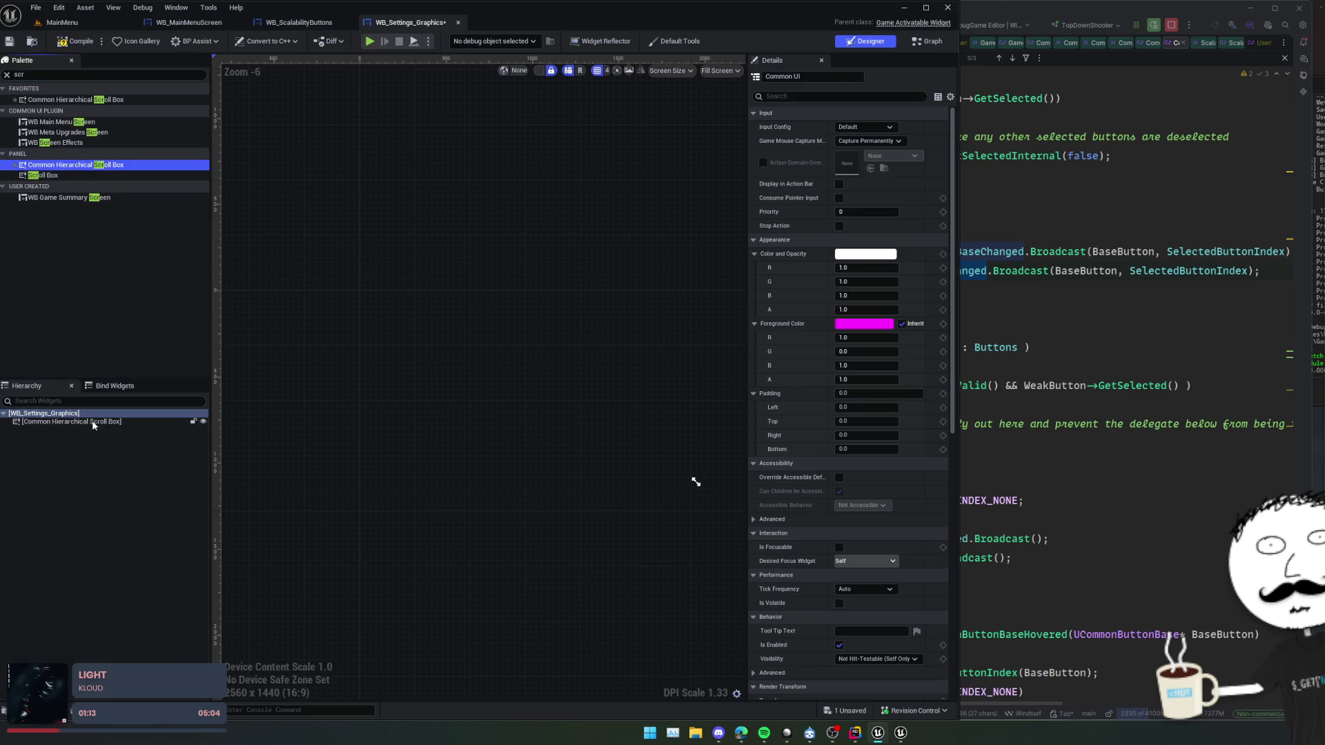
{"action": "left_click", "coordinate": [83, 76]}
{"action": "type", "text": "wb"}
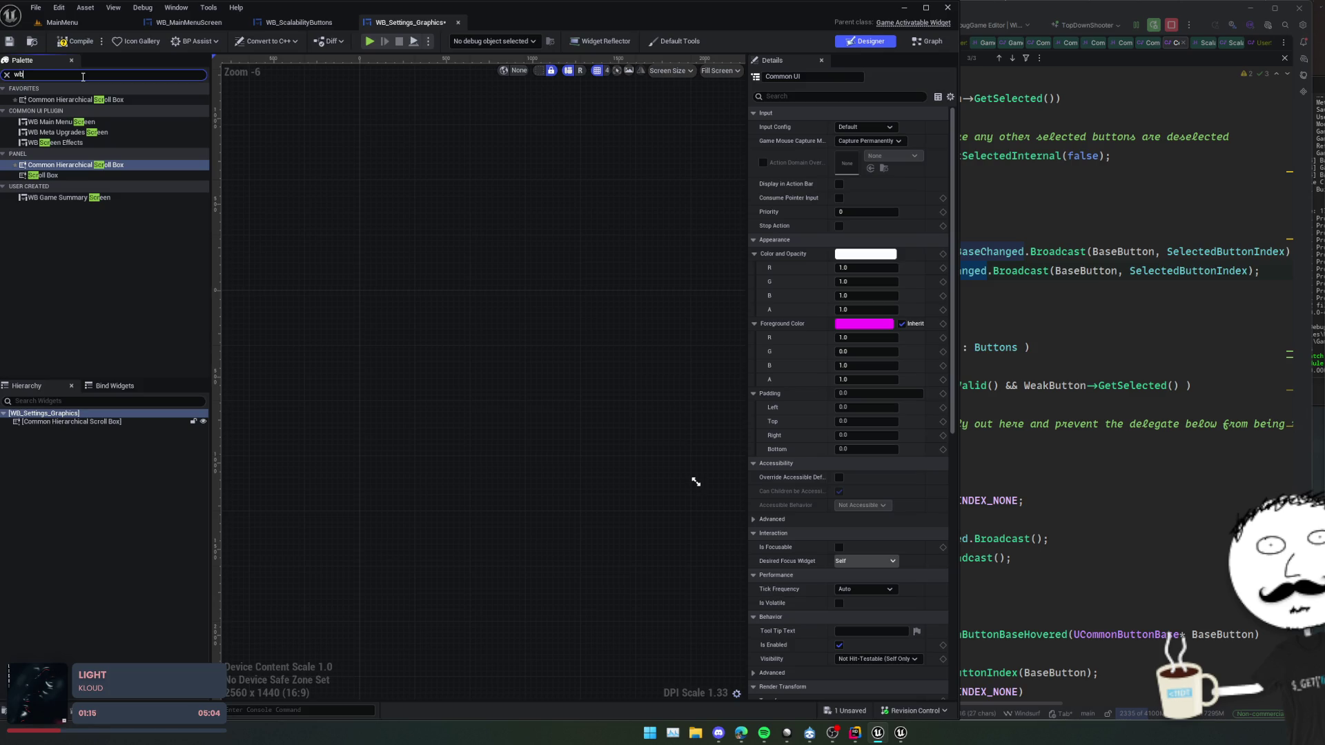
{"action": "type", "text": "_scal"}
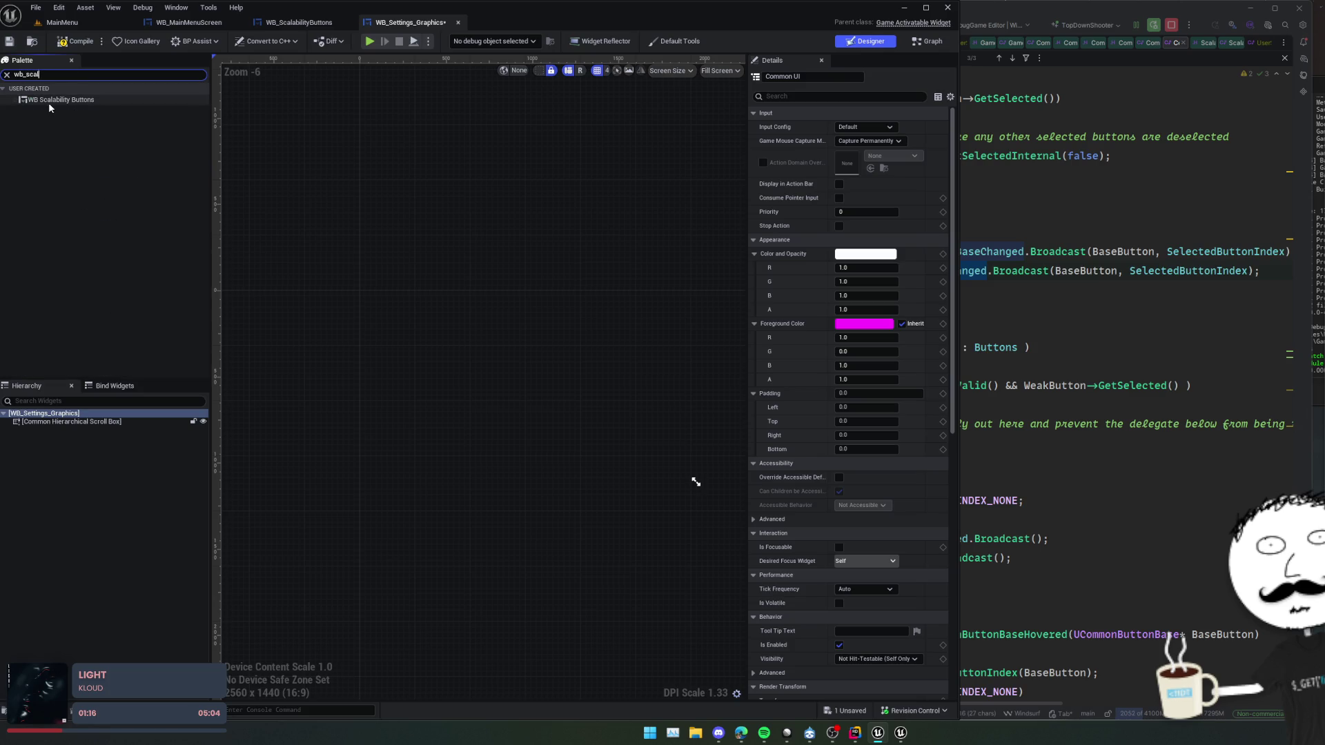
{"action": "left_click_drag", "start_coordinate": [49, 105], "coordinate": [97, 354]}
{"action": "left_click_drag", "start_coordinate": [84, 422], "coordinate": [87, 424]}
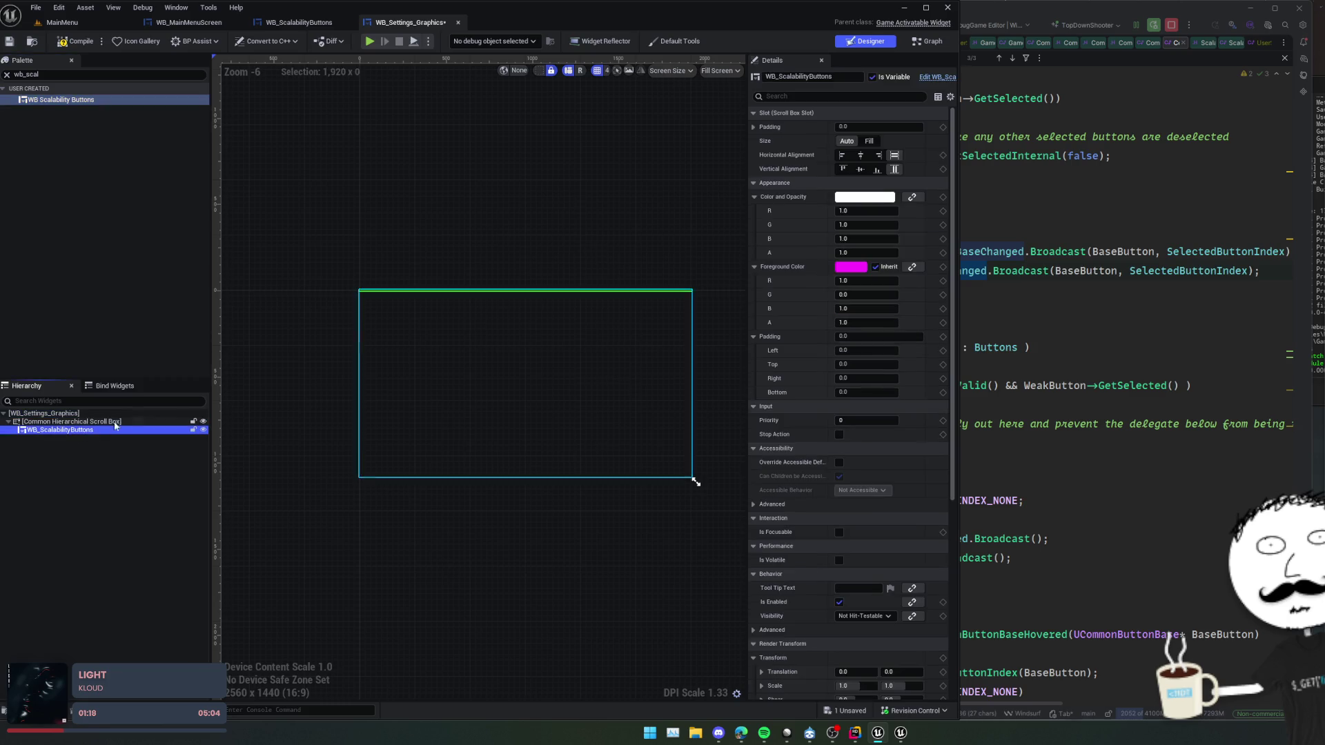
- Save, then collapse the Accessibility, Interaction, Performance, Behavior and Render Transform property categories
{"action": "scroll", "coordinate": [309, 360], "scroll_direction": "up", "scroll_amount": 1}
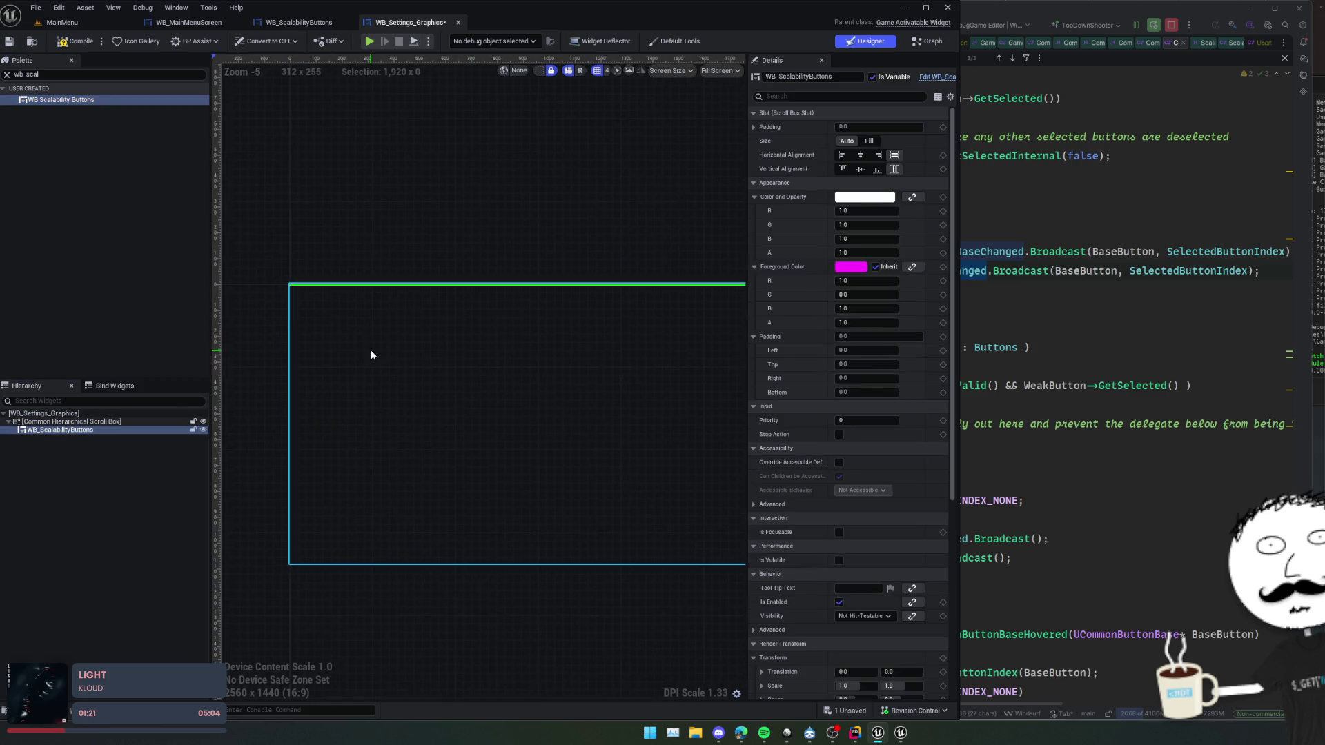
{"action": "scroll", "coordinate": [395, 327], "scroll_direction": "down", "scroll_amount": 1}
{"action": "key", "text": "ctrl+s"}
{"action": "scroll", "coordinate": [795, 223], "scroll_direction": "down", "scroll_amount": 5}
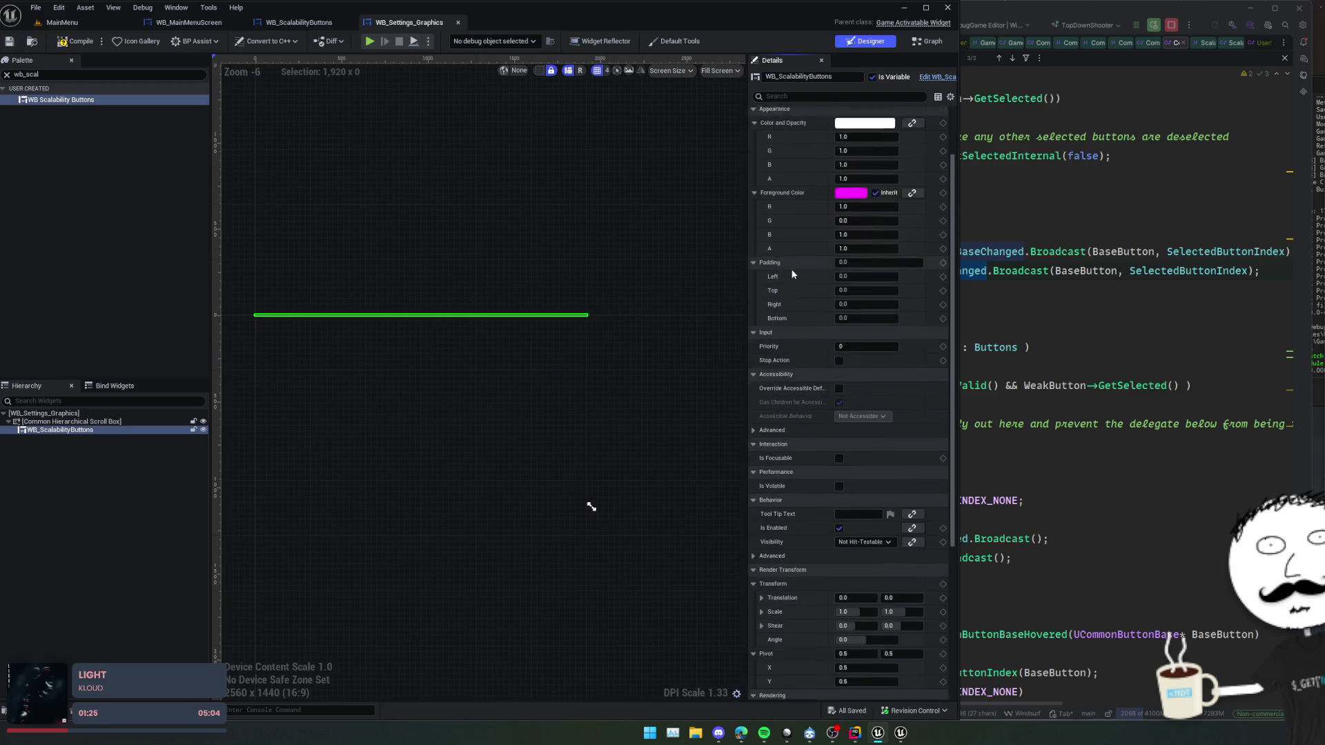
{"action": "left_click", "coordinate": [789, 311]}
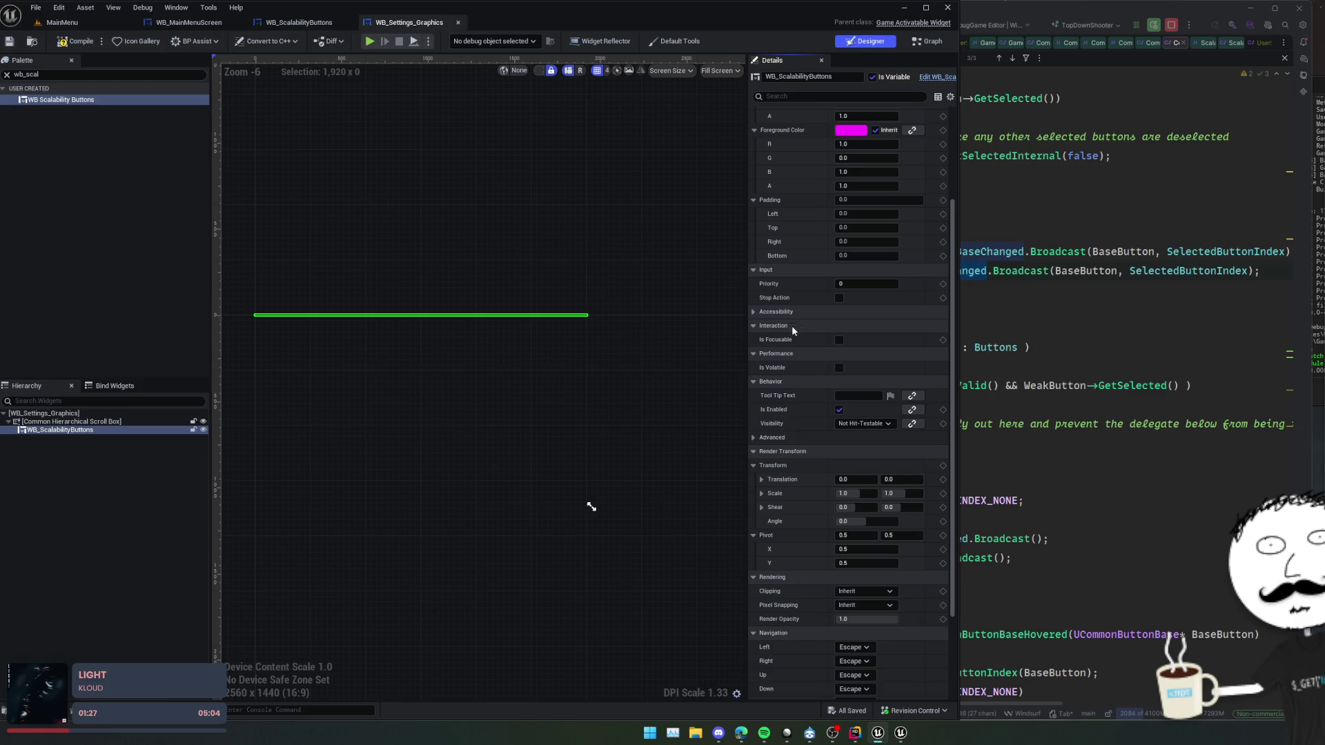
{"action": "left_click", "coordinate": [791, 325]}
{"action": "left_click", "coordinate": [789, 339]}
{"action": "left_click", "coordinate": [790, 353]}
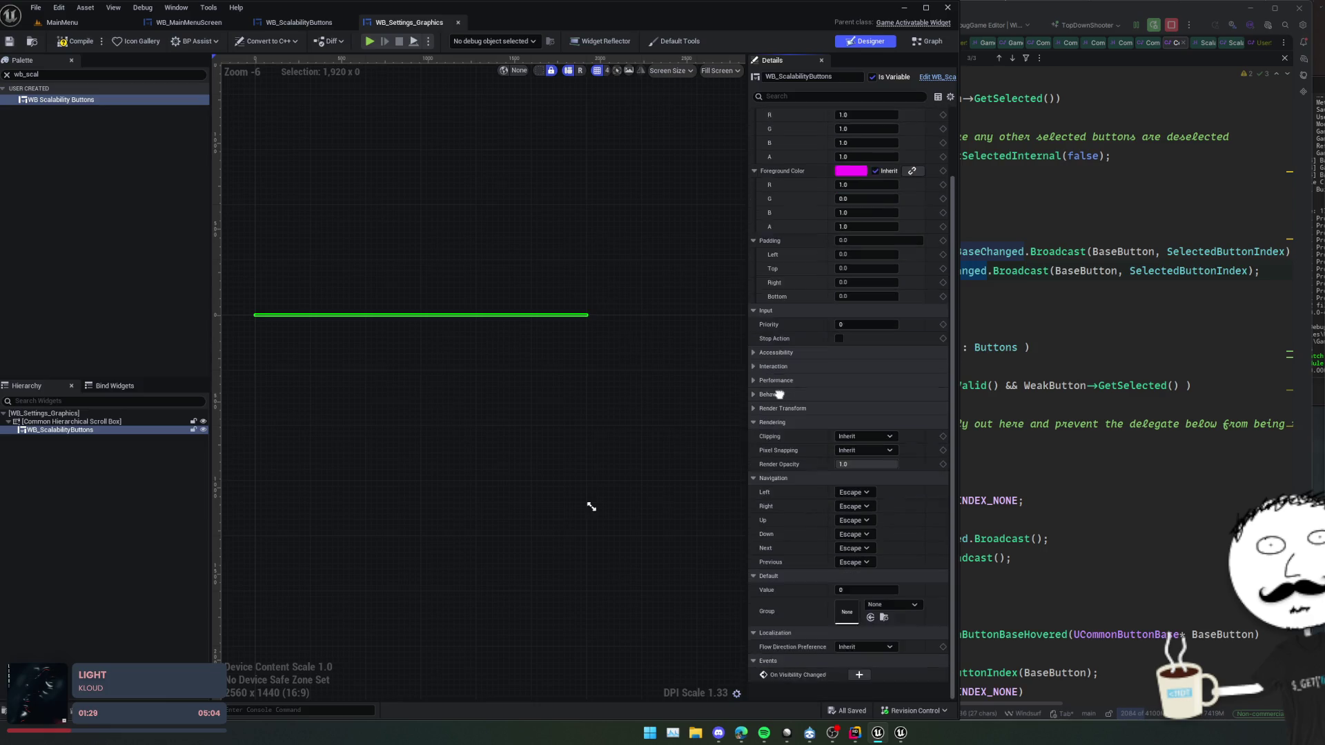
{"action": "left_click", "coordinate": [790, 366]}
{"action": "scroll", "coordinate": [777, 594], "scroll_direction": "down", "scroll_amount": 1}
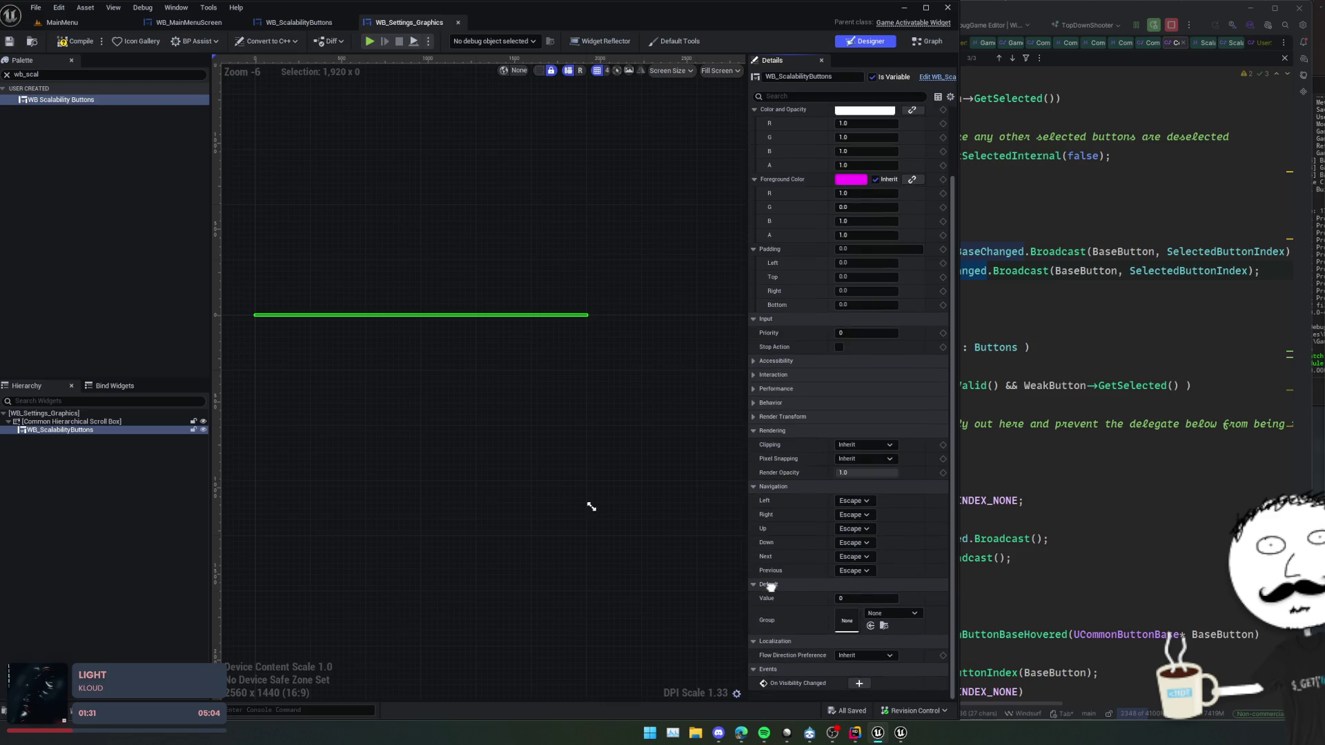
{"action": "scroll", "coordinate": [770, 583], "scroll_direction": "down", "scroll_amount": 1}
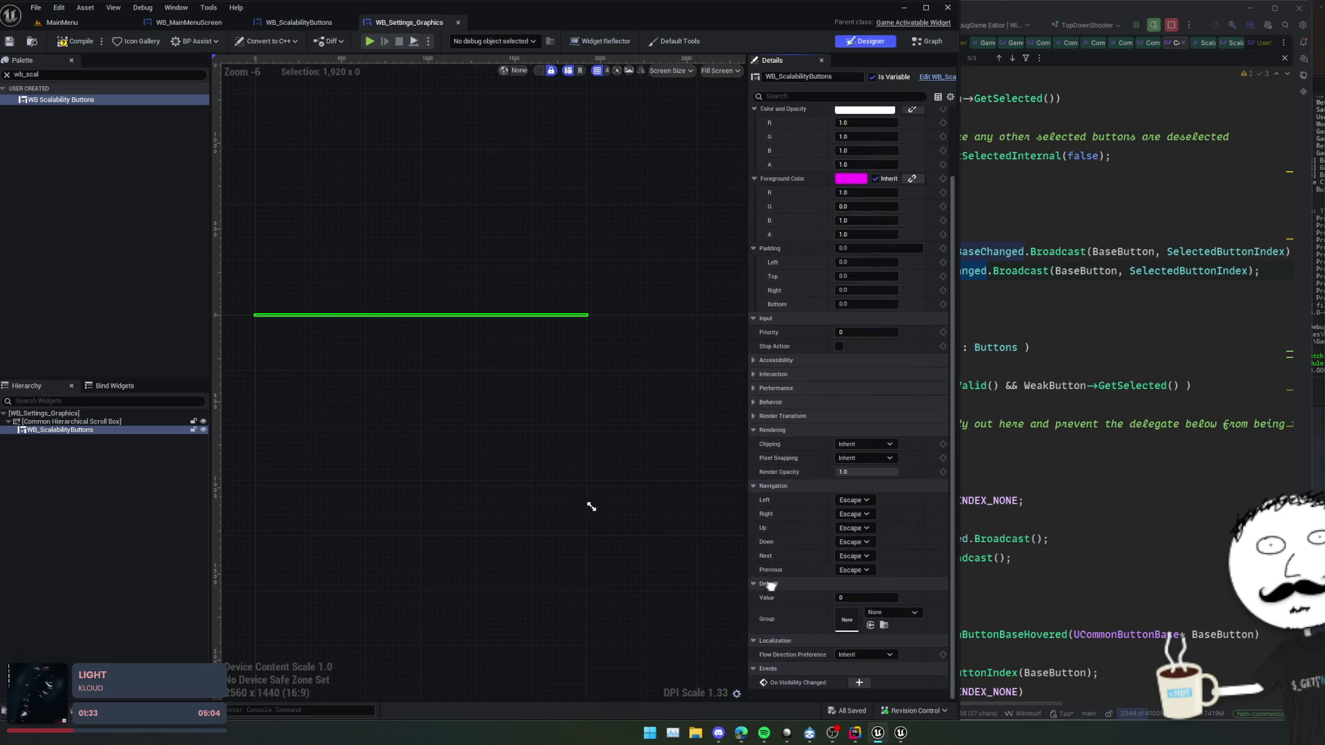
{"action": "scroll", "coordinate": [487, 432], "scroll_direction": "up", "scroll_amount": 1}
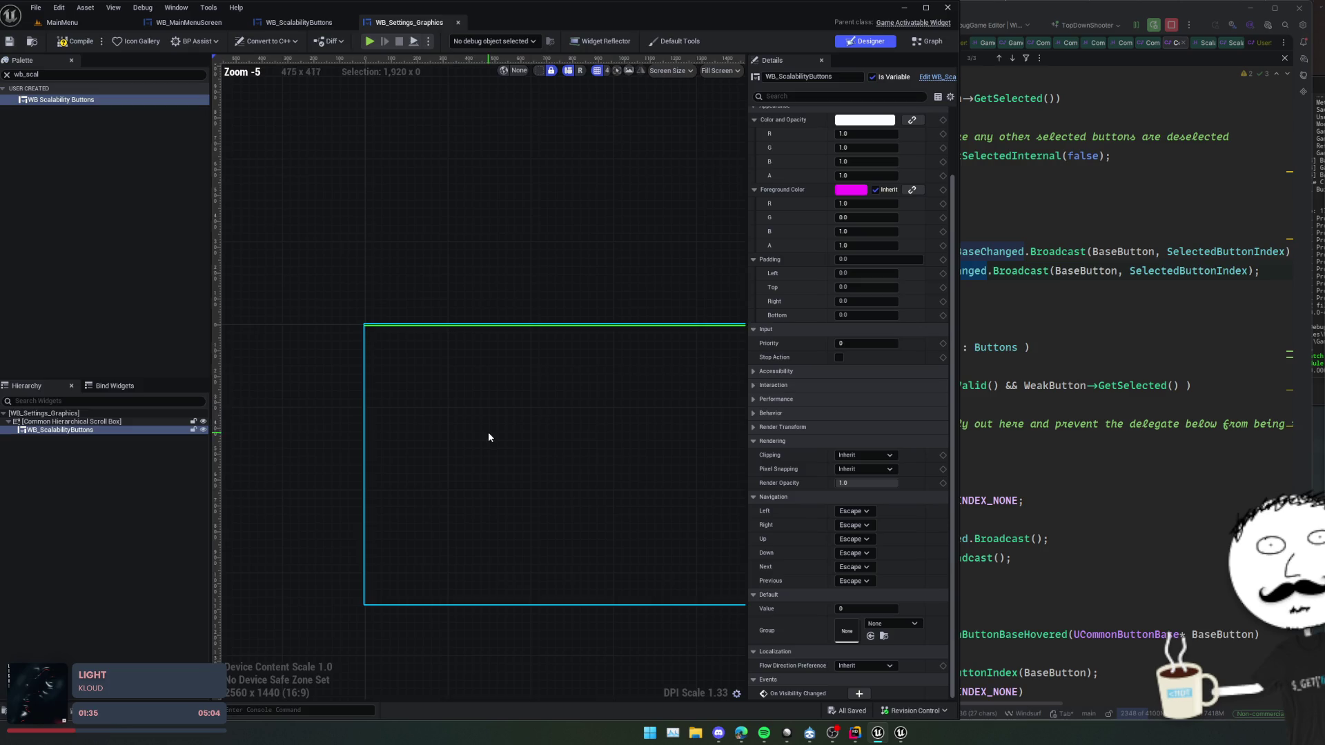
{"action": "scroll", "coordinate": [459, 345], "scroll_direction": "up", "scroll_amount": 2}
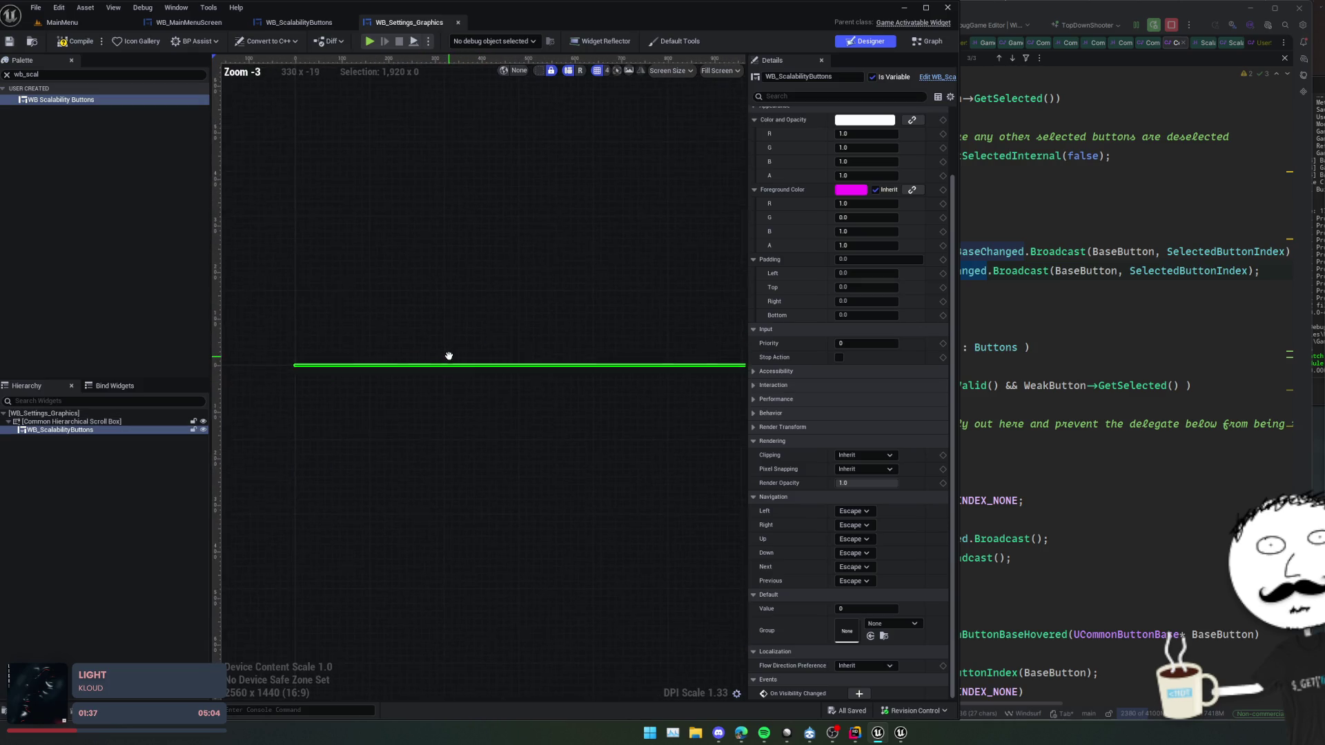
{"action": "scroll", "coordinate": [456, 325], "scroll_direction": "down", "scroll_amount": 1}
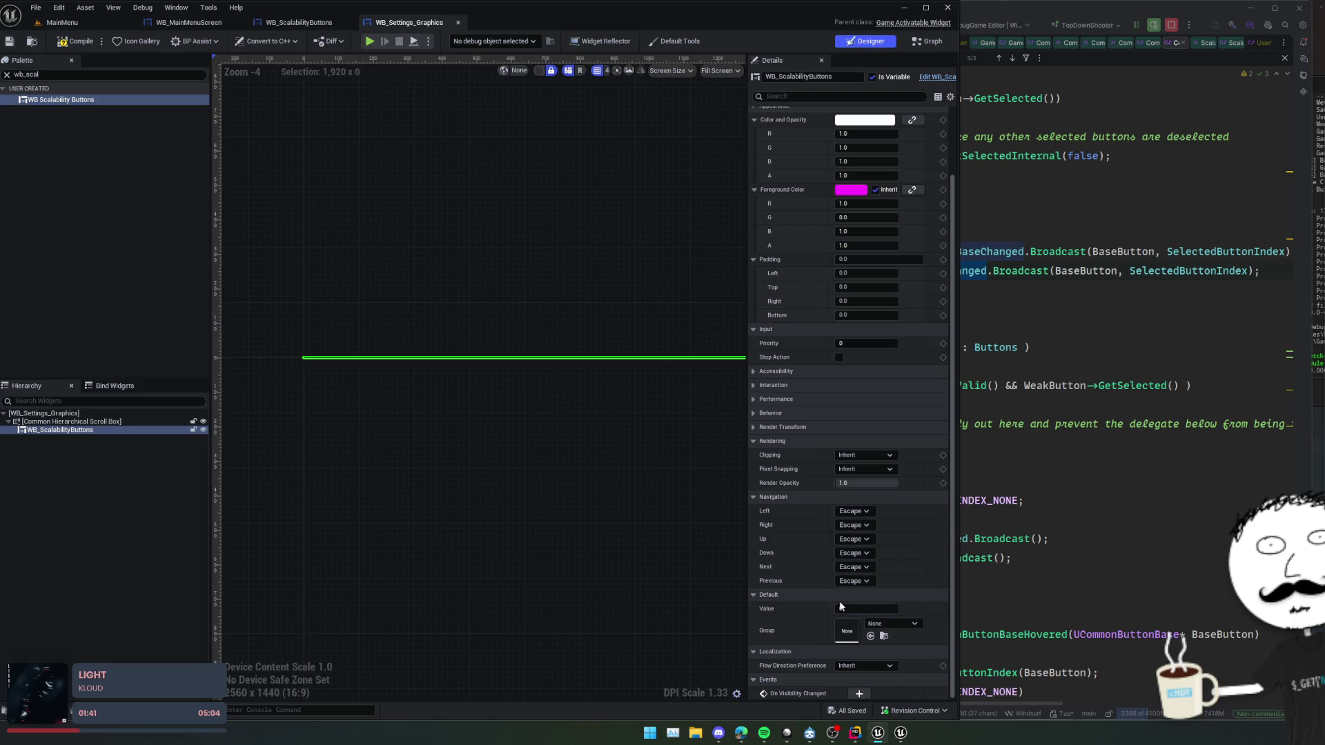
- Set WB_ScalabilityButtons' default Value to 1, save, and keep it exposed as a variable
{"action": "left_click", "coordinate": [794, 597]}
{"action": "left_click", "coordinate": [773, 636]}
{"action": "scroll", "coordinate": [789, 599], "scroll_direction": "down", "scroll_amount": 1}
{"action": "key", "text": "ctrl+s"}
{"action": "scroll", "coordinate": [318, 428], "scroll_direction": "up", "scroll_amount": 1}
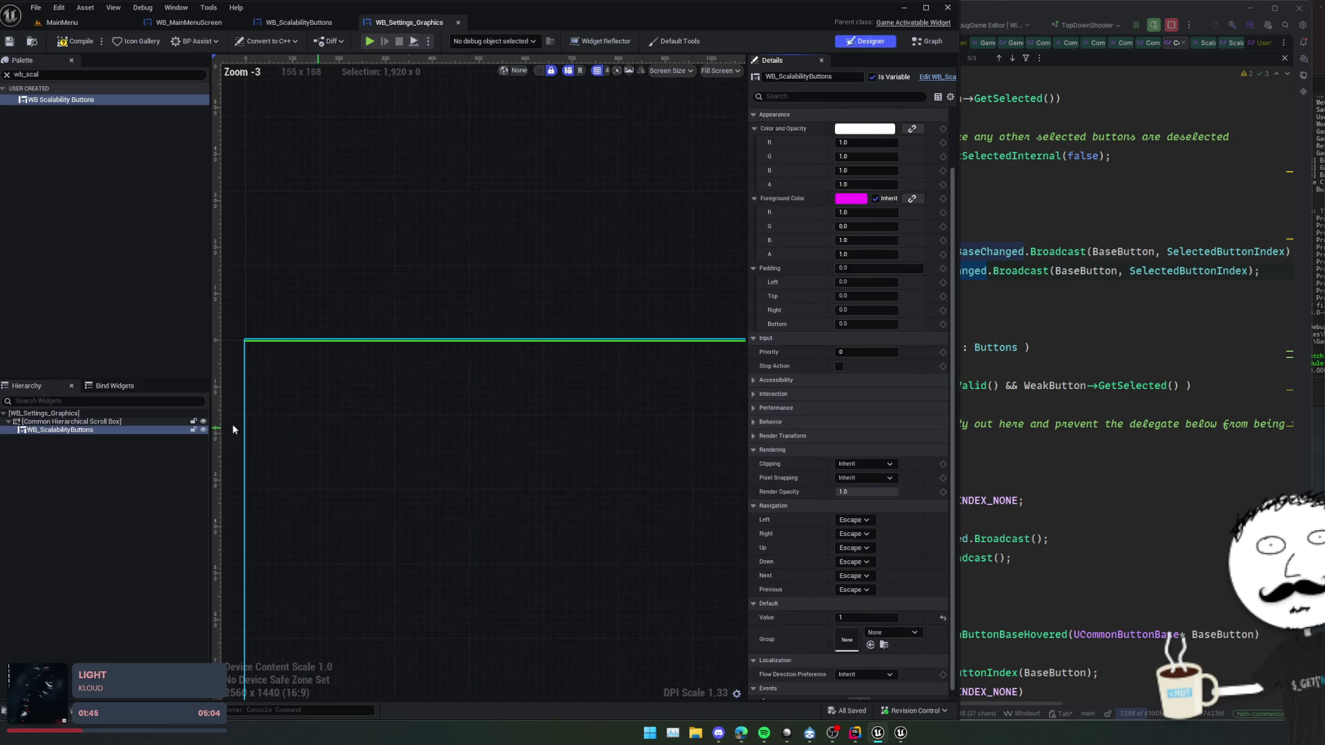
{"action": "left_click", "coordinate": [872, 77]}
{"action": "left_click", "coordinate": [885, 81]}
{"action": "type", "text": "Overall"}
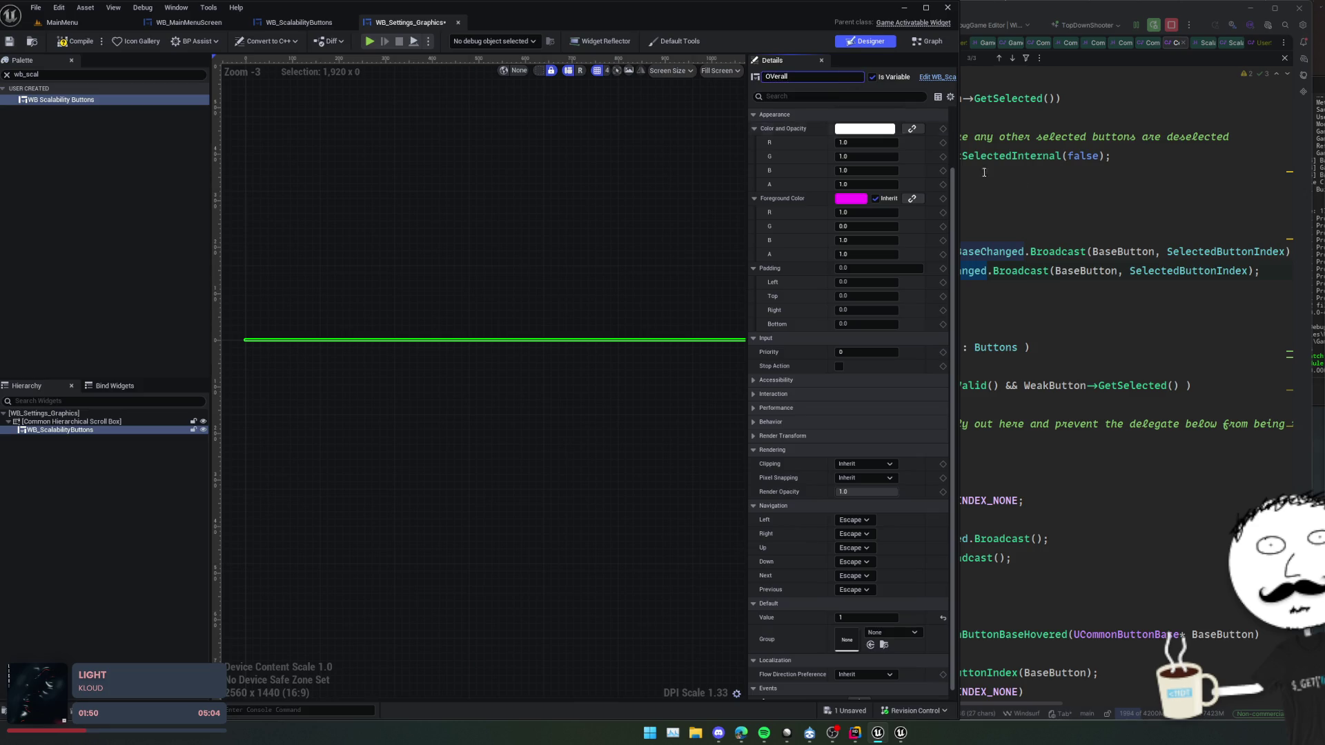
{"action": "left_click", "coordinate": [982, 224]}
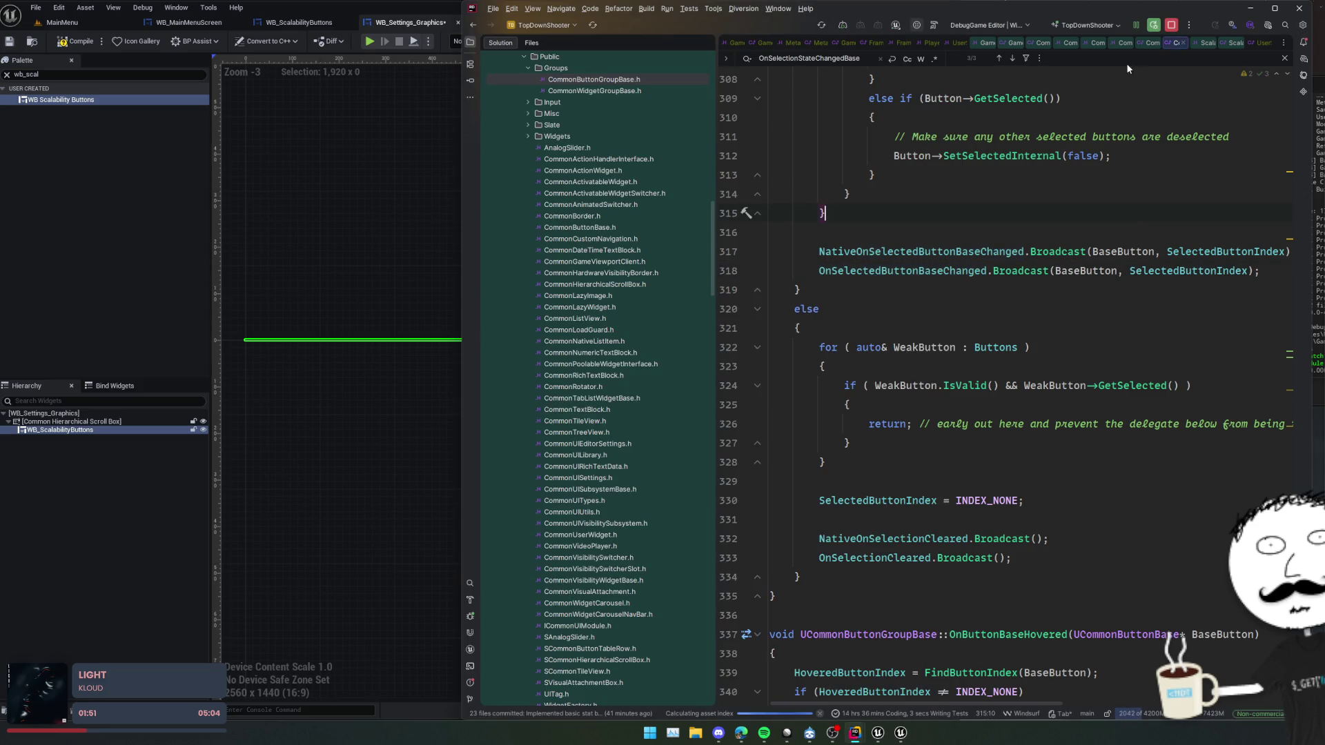
- In Rider, close the CommonTabList files and select OverallScalabilityLevel in GameUserSettings.h's SetOverallScalabilityLevel
{"action": "left_click", "coordinate": [470, 42]}
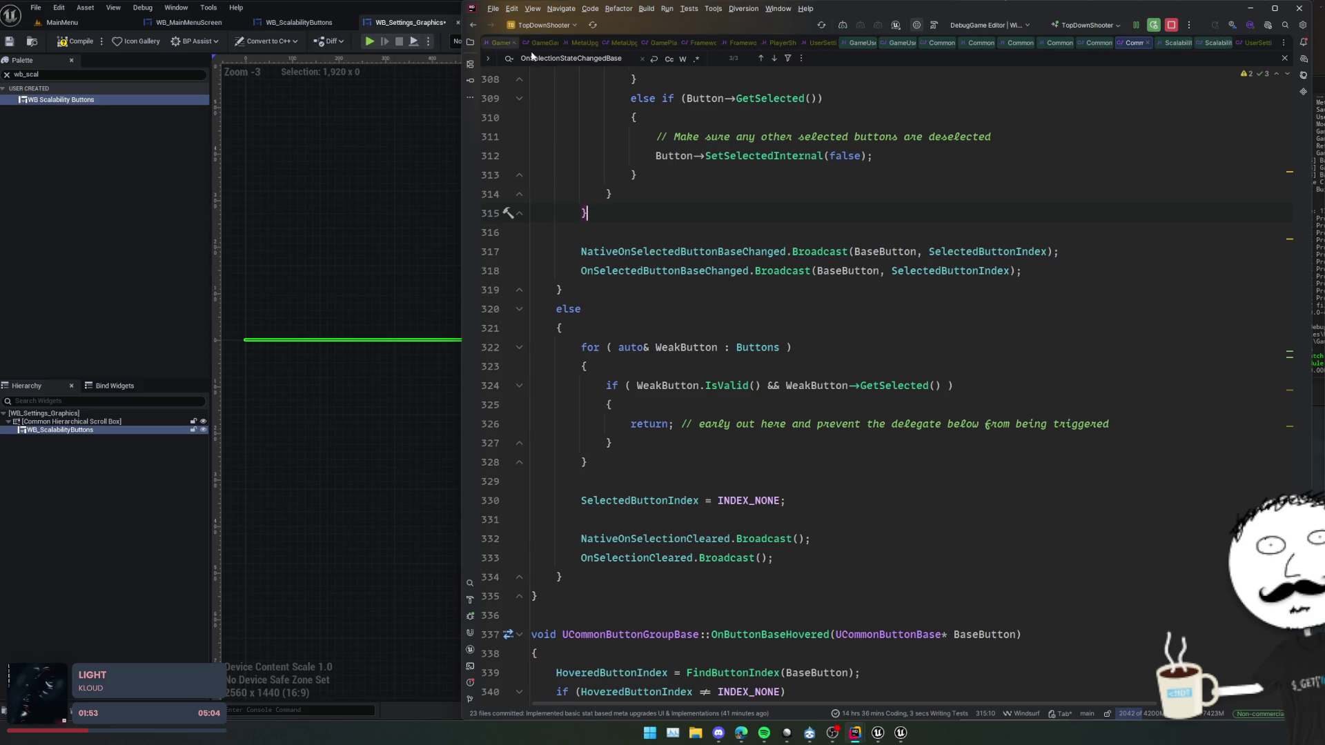
{"action": "left_click", "coordinate": [1218, 43]}
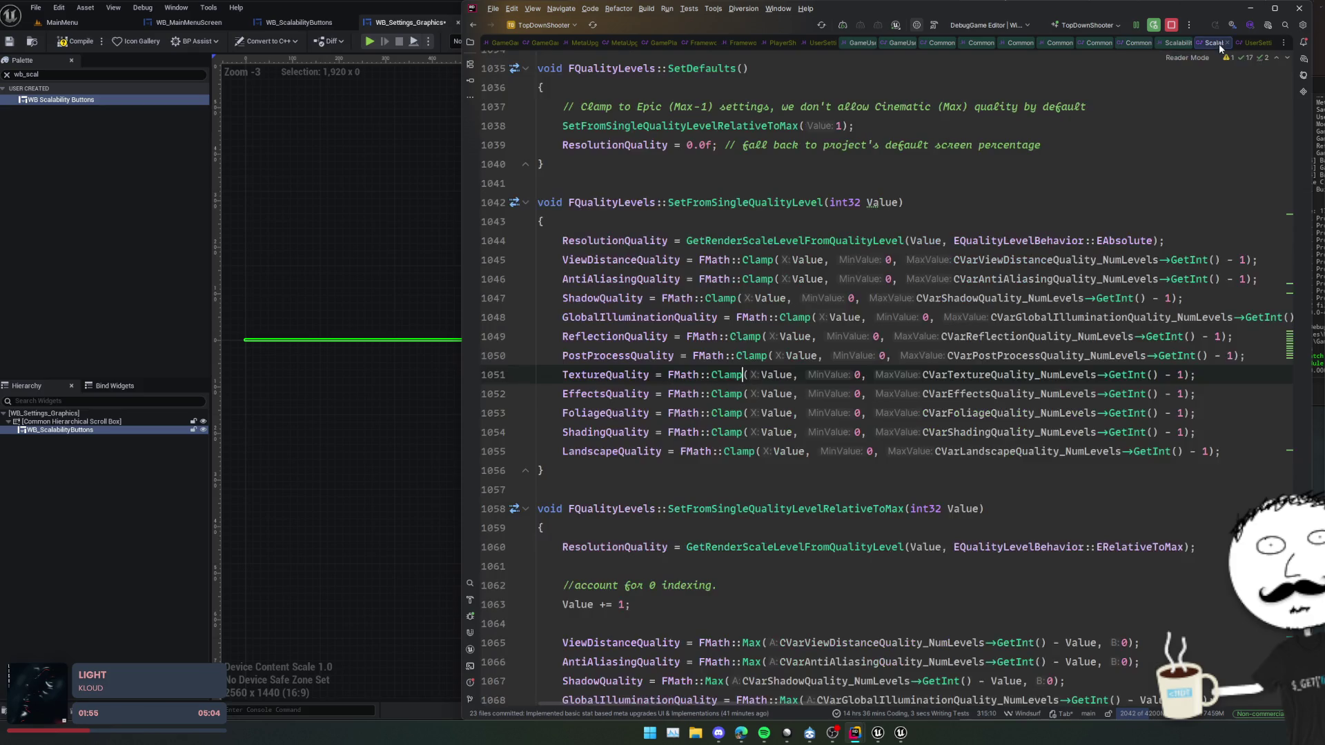
{"action": "scroll", "coordinate": [1094, 175], "scroll_direction": "up", "scroll_amount": 3}
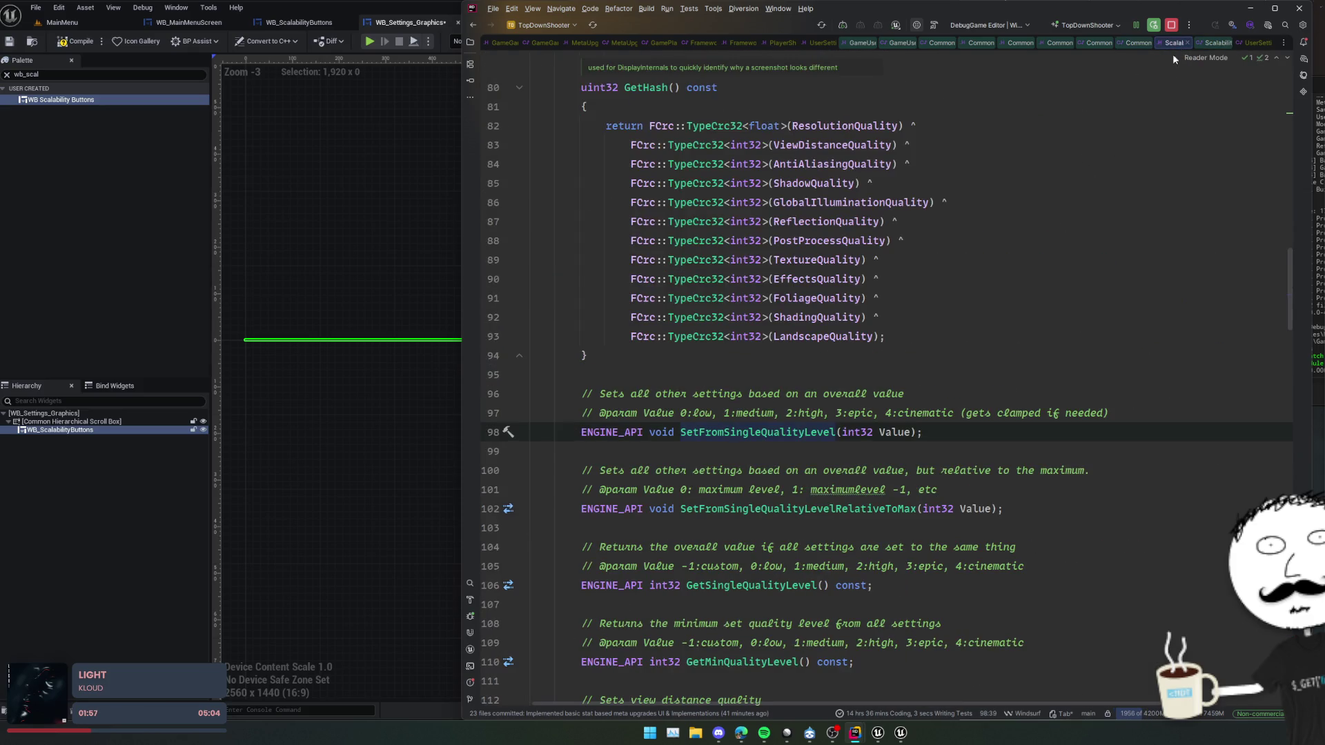
{"action": "left_click", "coordinate": [1252, 44]}
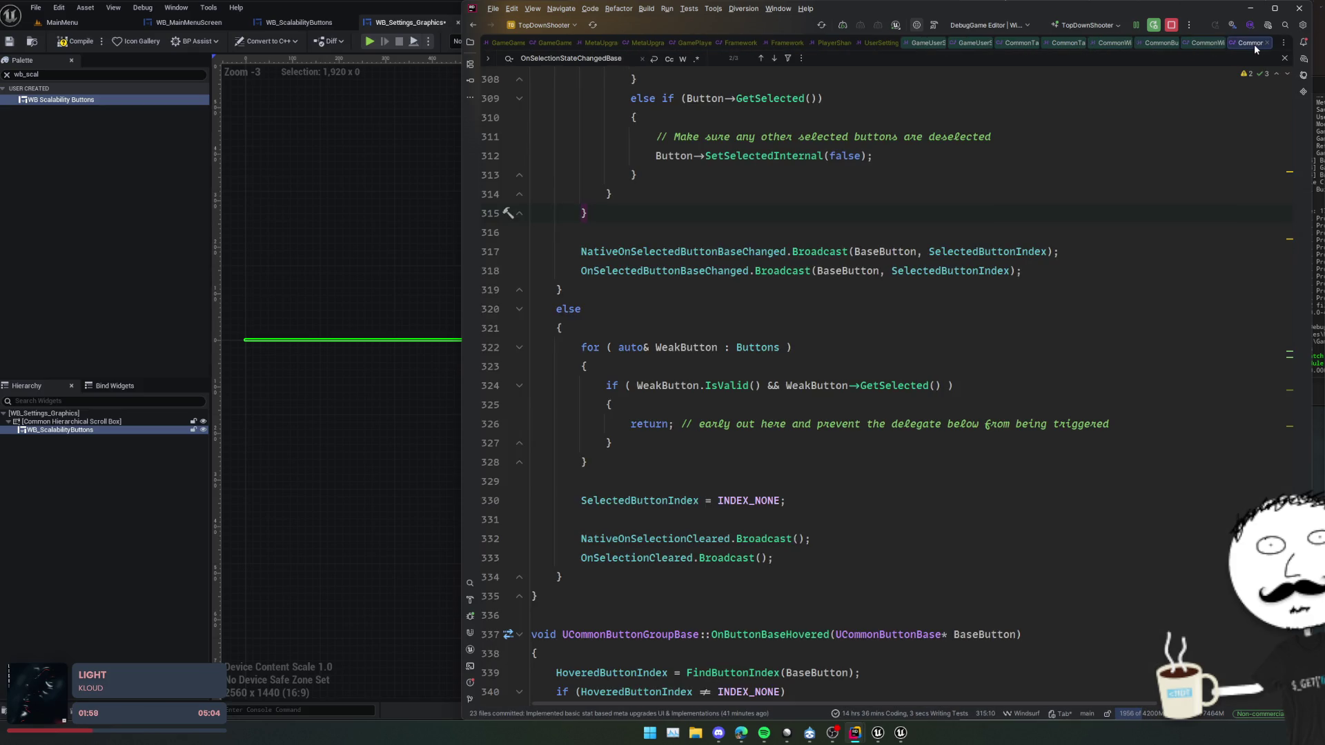
{"action": "key", "text": "ctrl+alt+Left"}
{"action": "key", "text": "ctrl+alt+Left"}
{"action": "key", "text": "ctrl+alt+Left"}
{"action": "middle_click", "coordinate": [1253, 44]}
{"action": "middle_click", "coordinate": [1240, 48]}
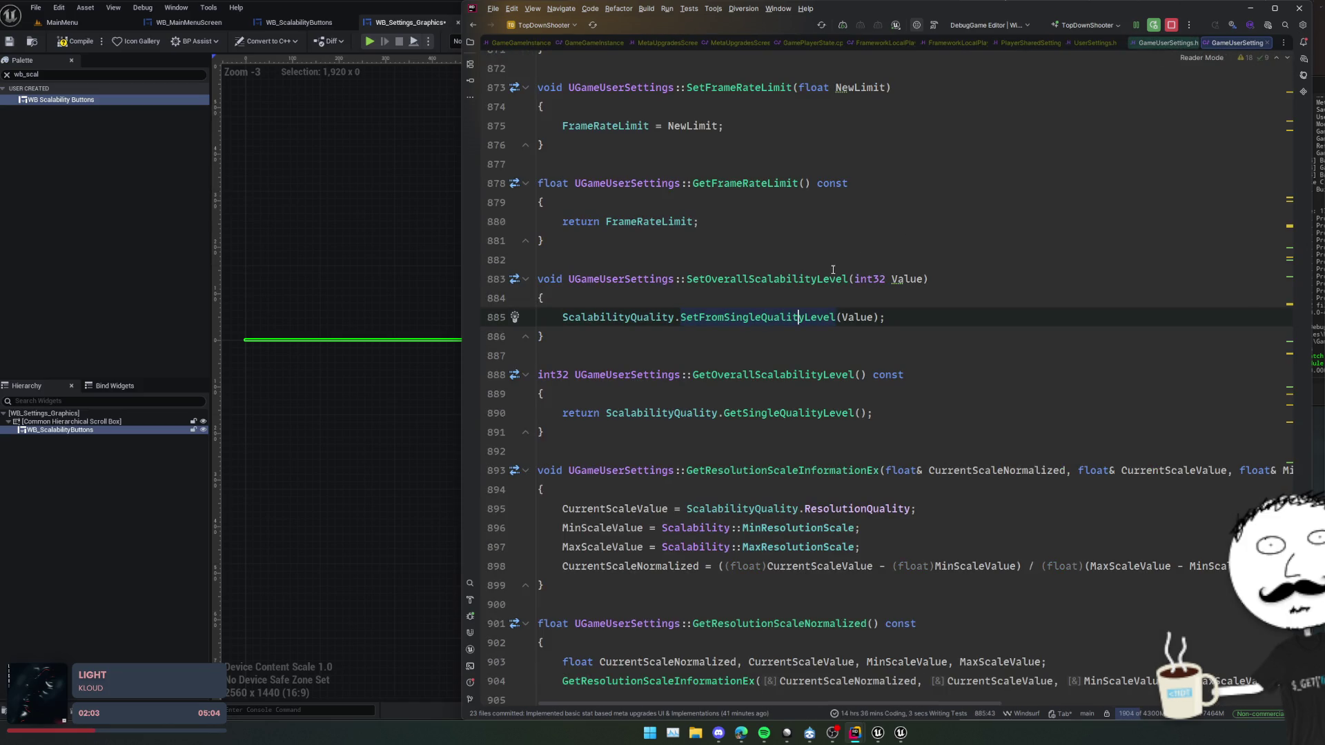
{"action": "left_click", "coordinate": [831, 279], "text": "ctrl"}
{"action": "left_click_drag", "start_coordinate": [724, 290], "coordinate": [868, 291]}
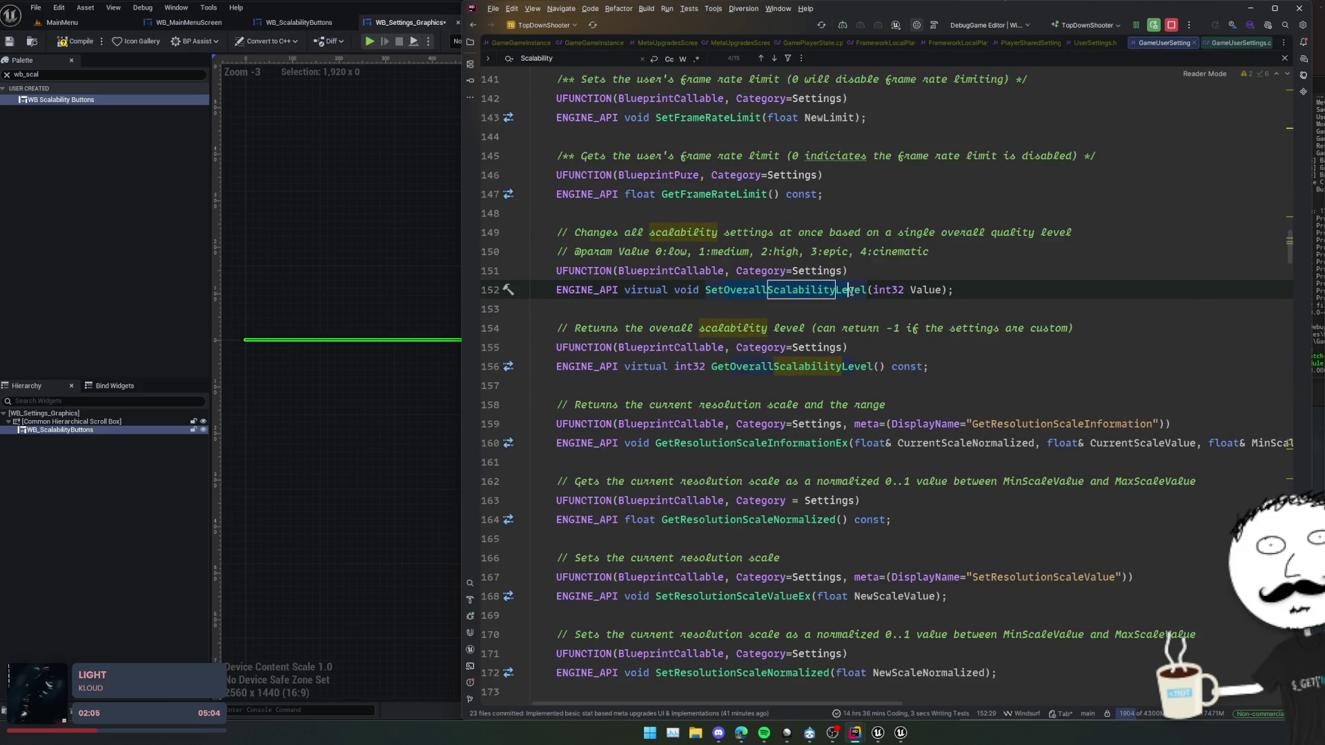
- Rename the OVerall widget to OverallScalabilityLevel and save the blueprint
{"action": "left_click", "coordinate": [366, 262]}
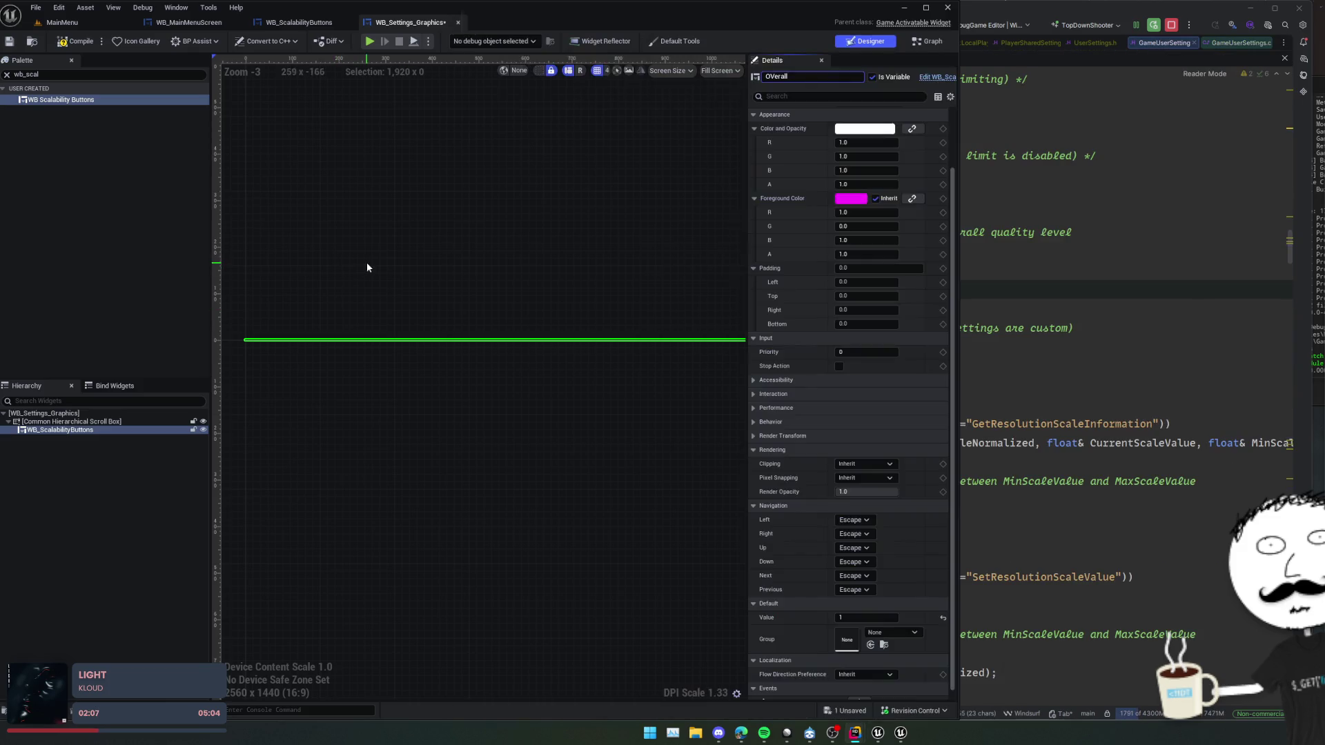
{"action": "left_click", "coordinate": [52, 430]}
{"action": "key", "text": "F2"}
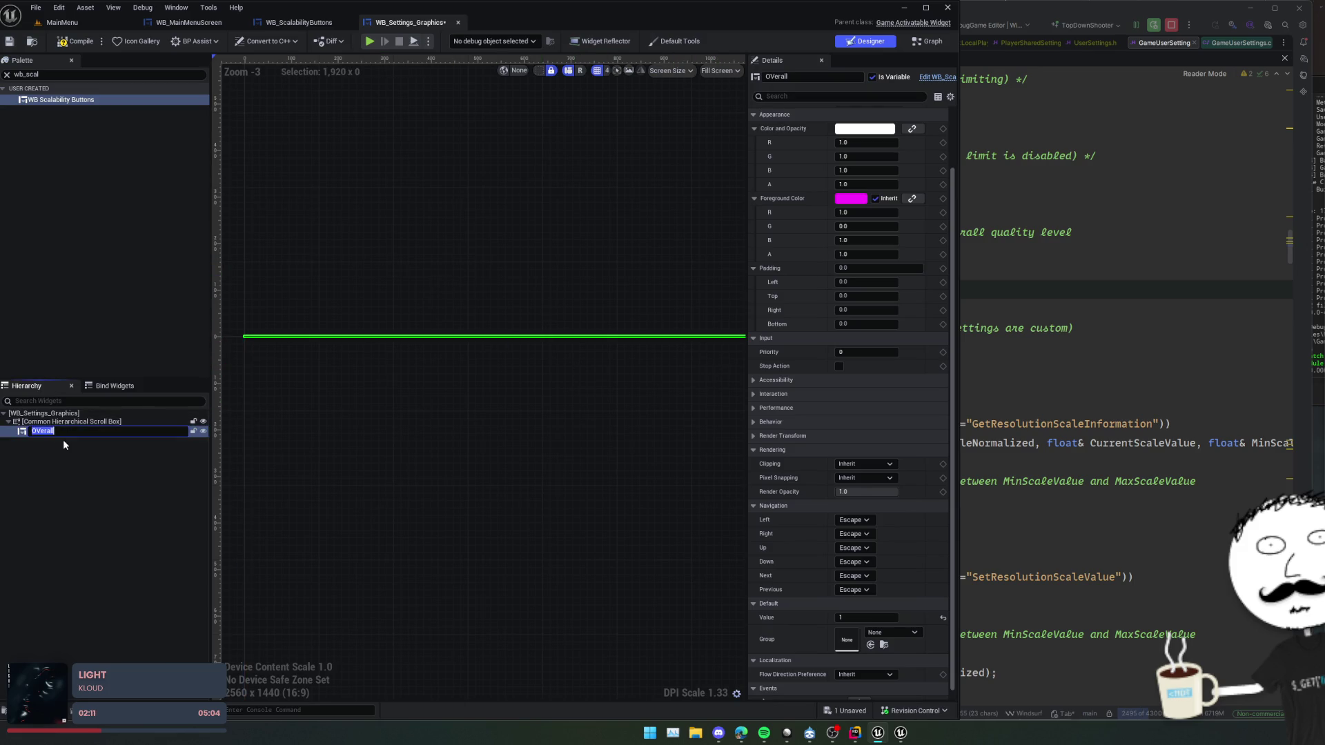
{"action": "key", "text": "Return"}
{"action": "key", "text": "ctrl+s"}
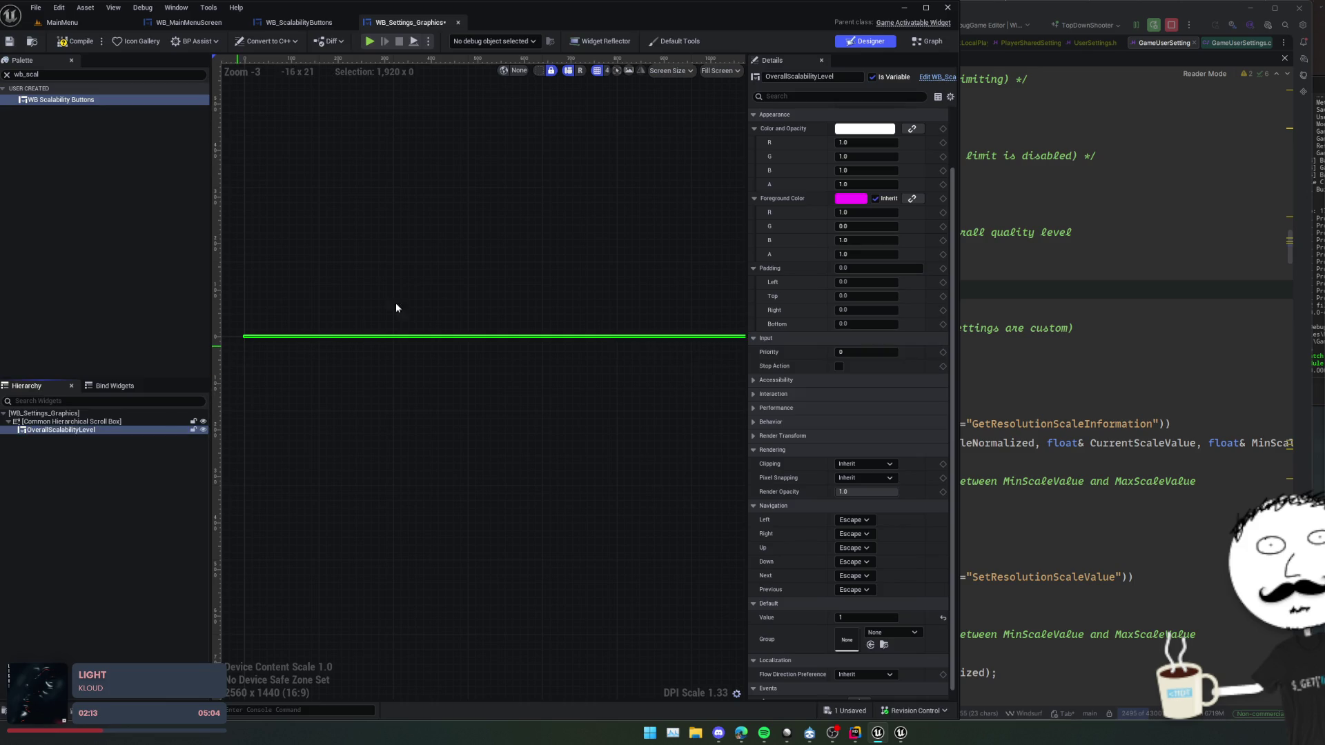
- Replace the default event graph nodes with an Event On Activated node
{"action": "left_click", "coordinate": [944, 40]}
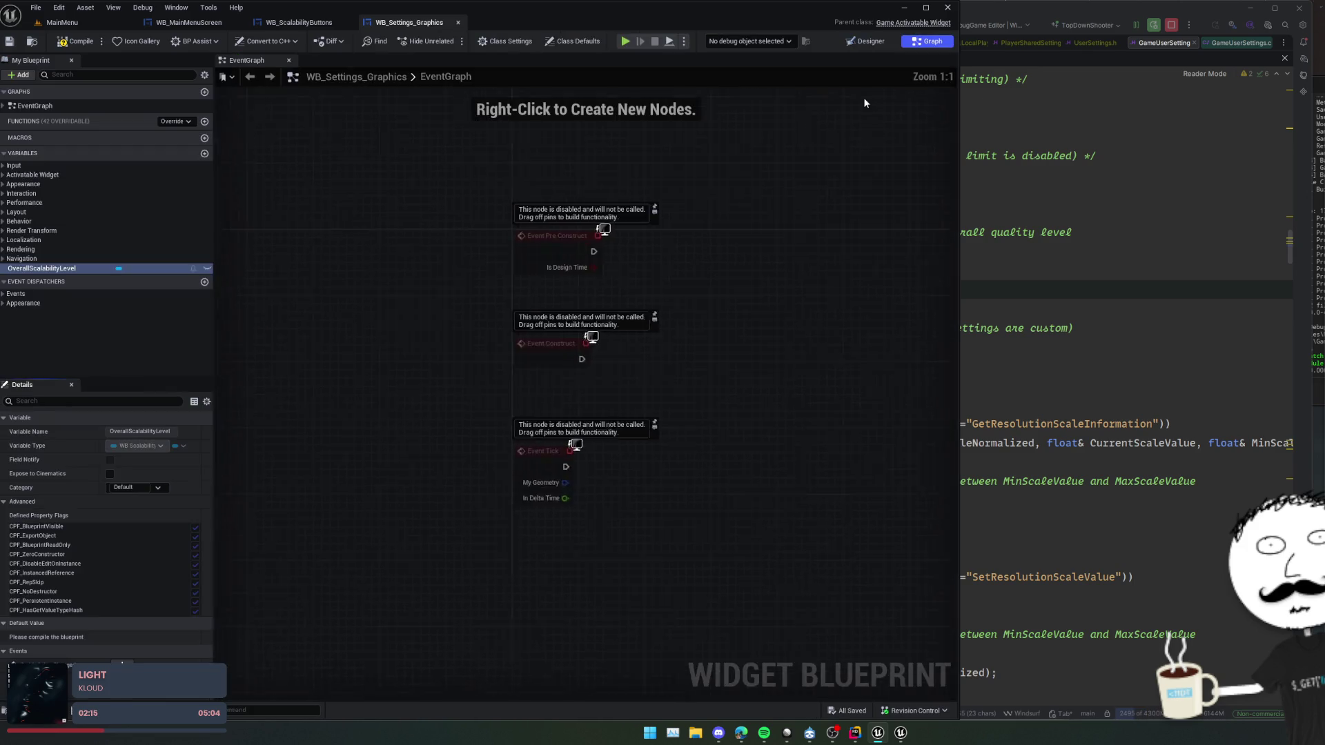
{"action": "left_click_drag", "start_coordinate": [674, 510], "coordinate": [393, 222]}
{"action": "key", "text": "Delete"}
{"action": "right_click", "coordinate": [467, 222]}
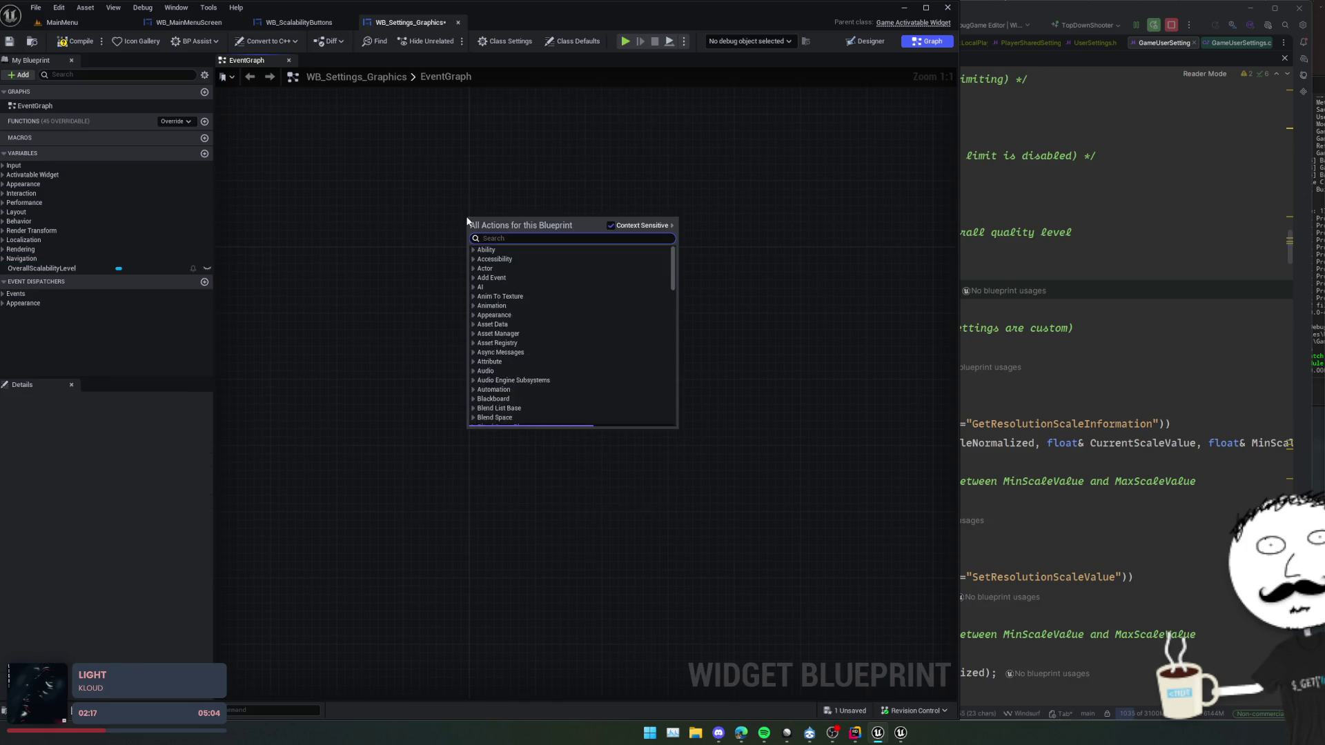
{"action": "type", "text": "on activated"}
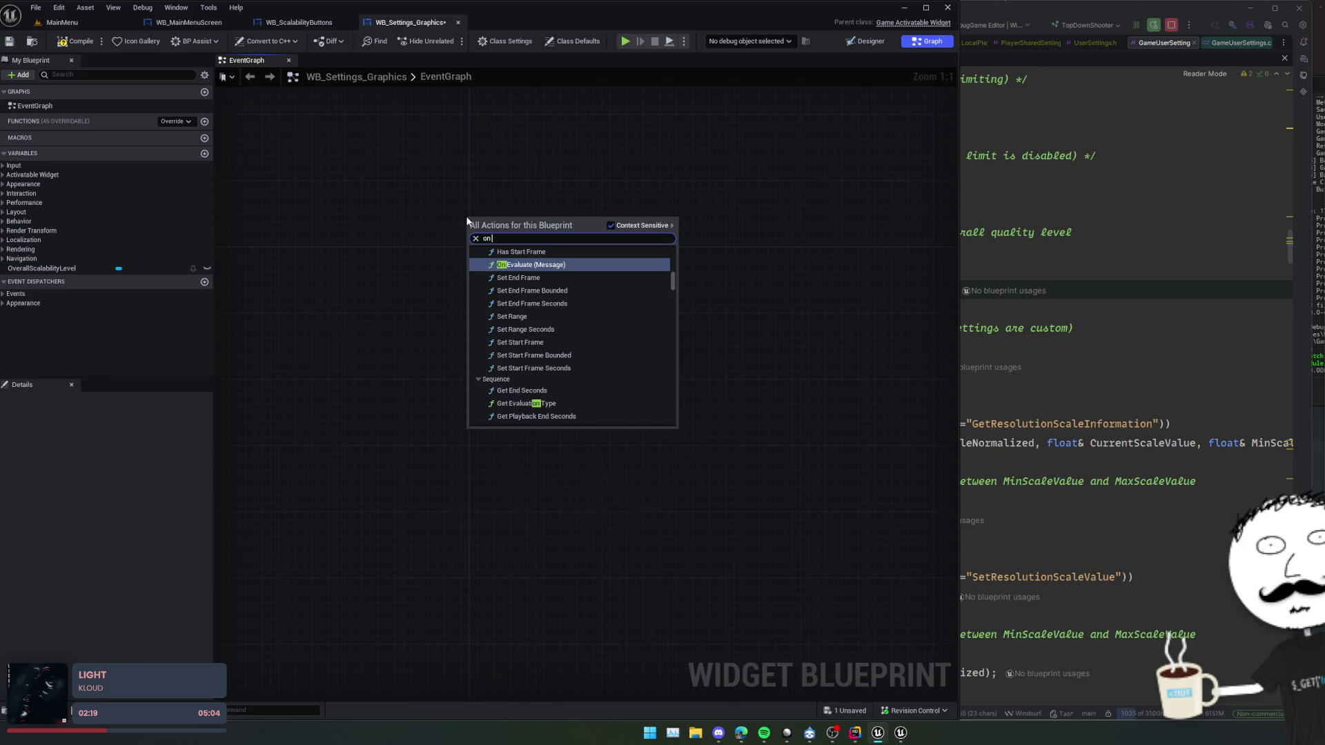
{"action": "key", "text": "Return"}
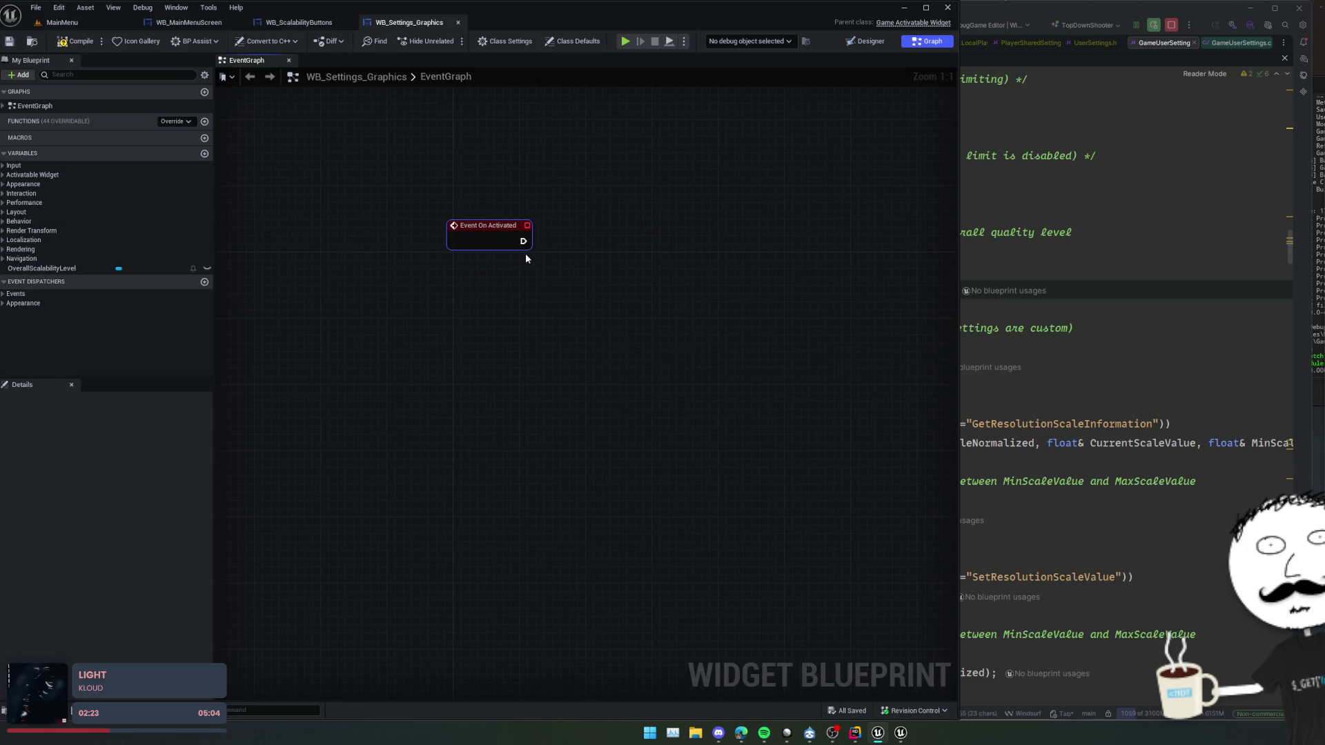
- Add Get Game User Settings after Event On Activated, cancelling the promote-to-variable menus
{"action": "left_click_drag", "start_coordinate": [583, 250], "coordinate": [583, 250]}
{"action": "type", "text": "game user se"}
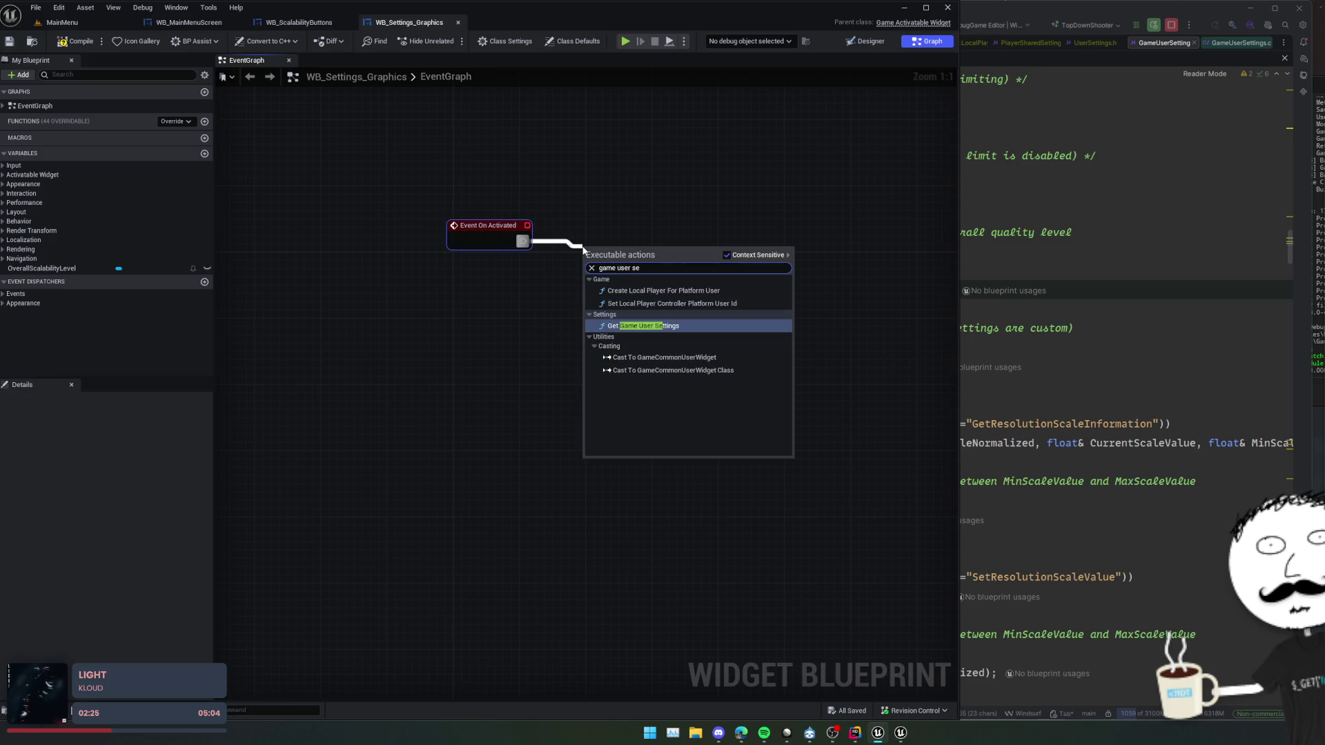
{"action": "key", "text": "Return"}
{"action": "left_click_drag", "start_coordinate": [646, 282], "coordinate": [695, 303]}
{"action": "type", "text": "promot"}
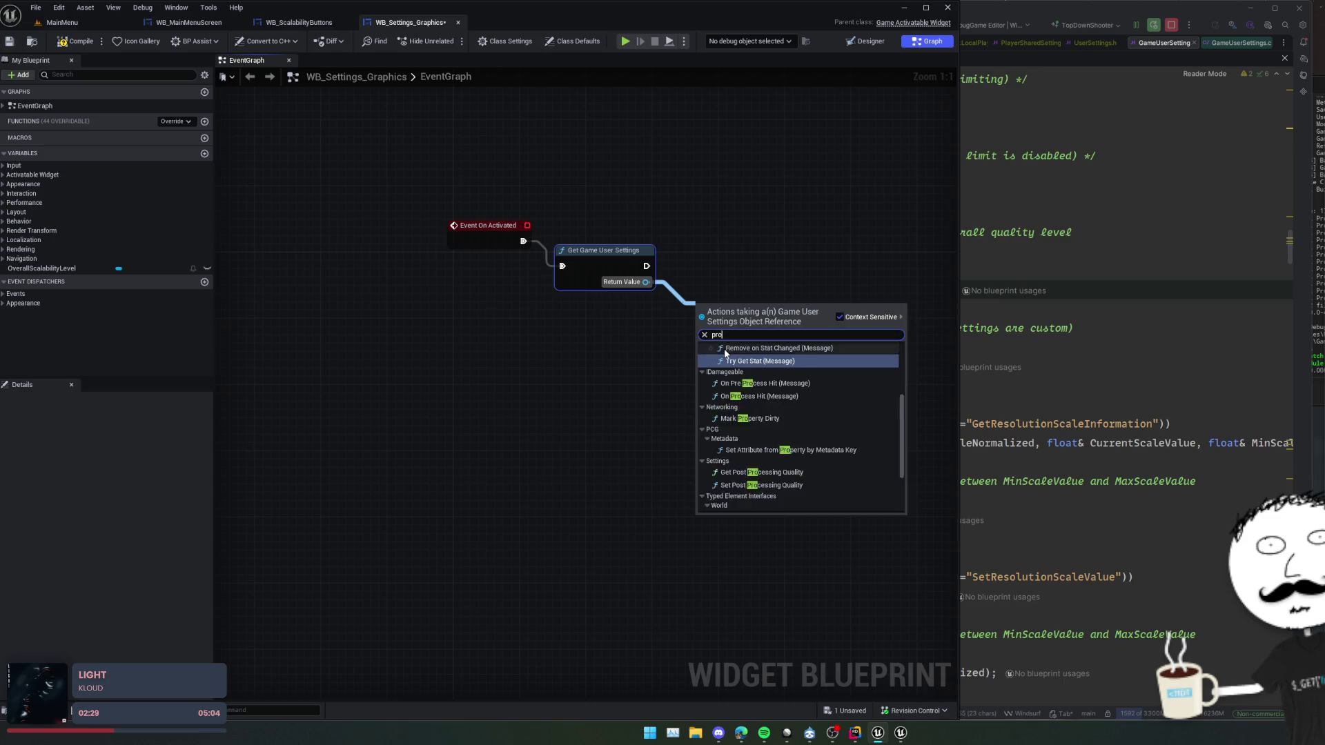
{"action": "key", "text": "Escape"}
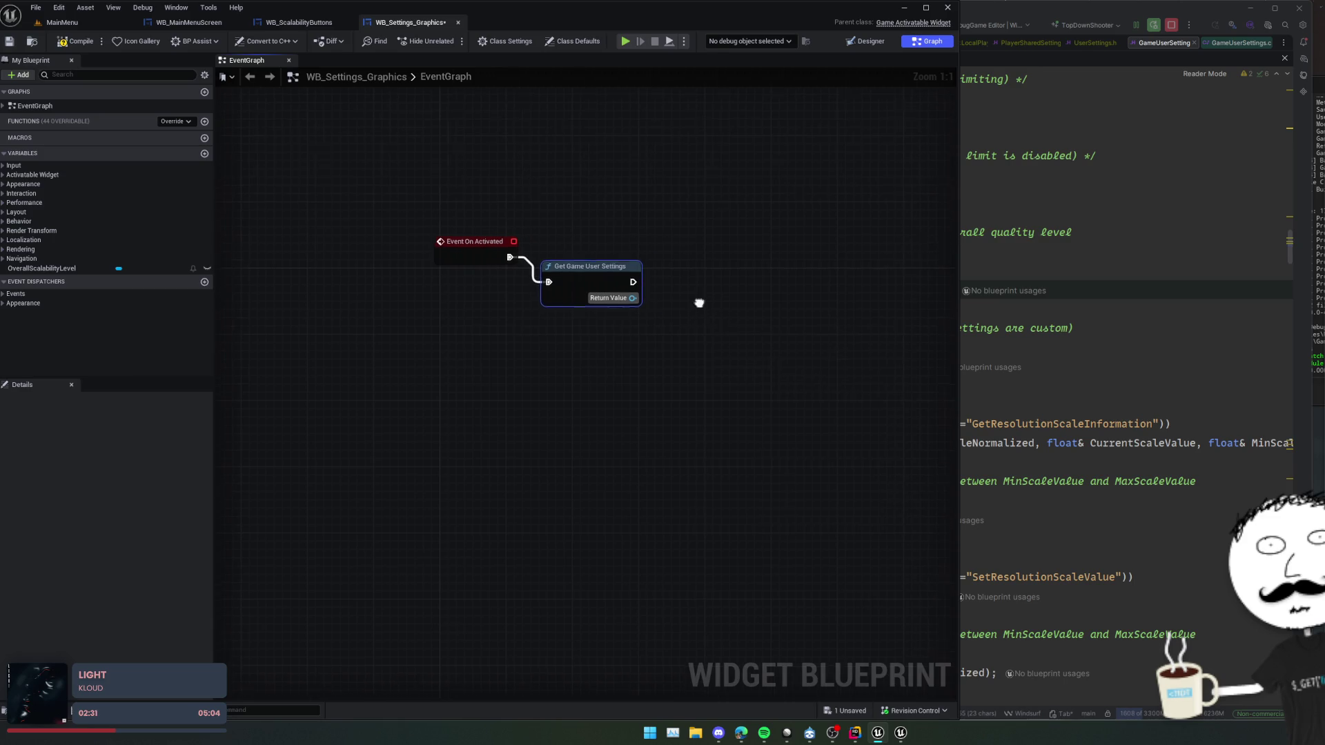
{"action": "left_click_drag", "start_coordinate": [565, 301], "coordinate": [641, 303]}
{"action": "key", "text": "Escape"}
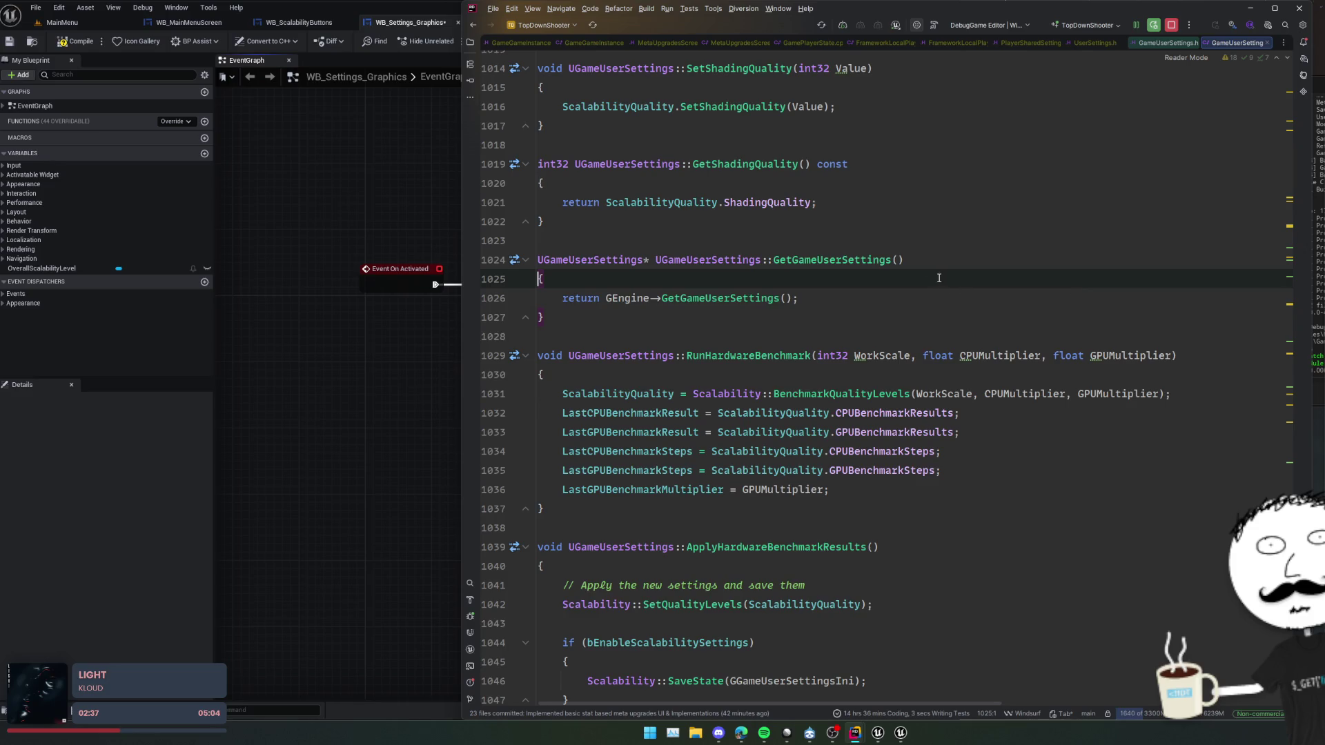
- Jump from the blueprint to the GetGameUserSettings source and switch to UserSettings.cpp in Rider
{"action": "left_click", "coordinate": [448, 303]}
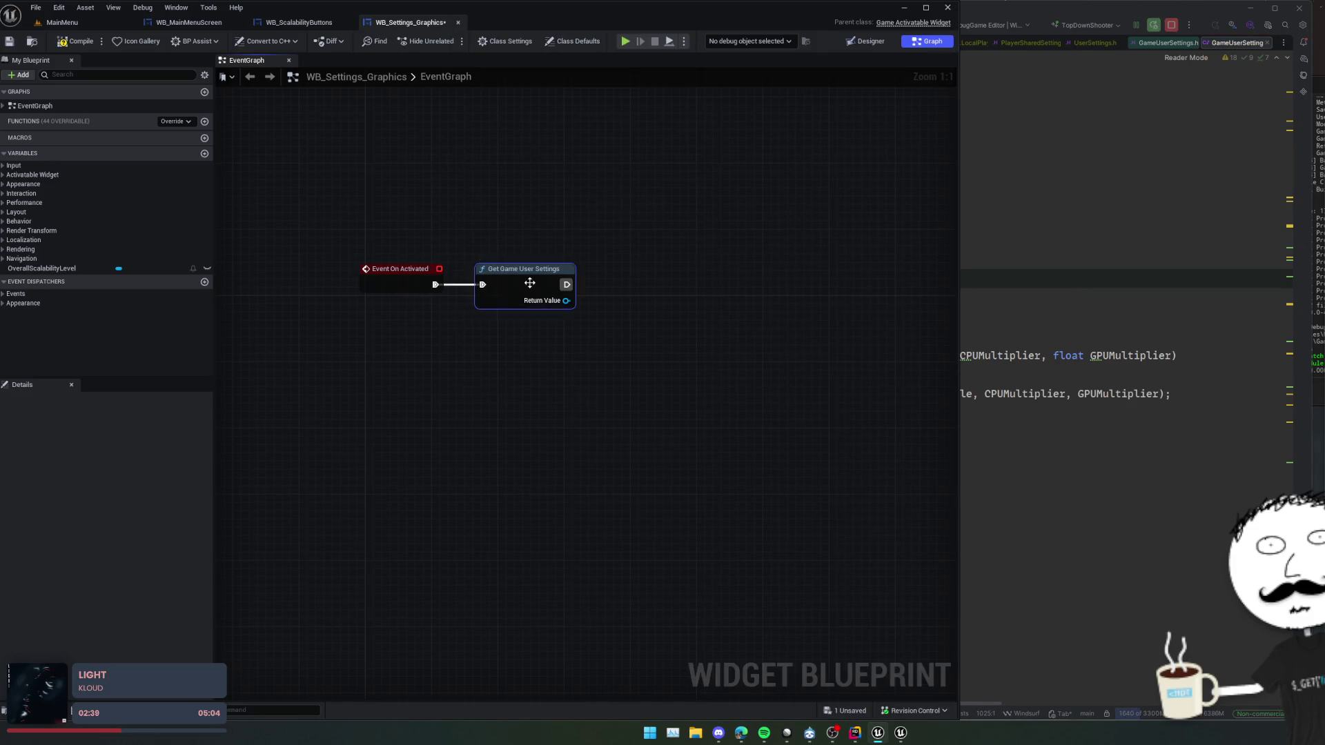
{"action": "double_click", "coordinate": [563, 306]}
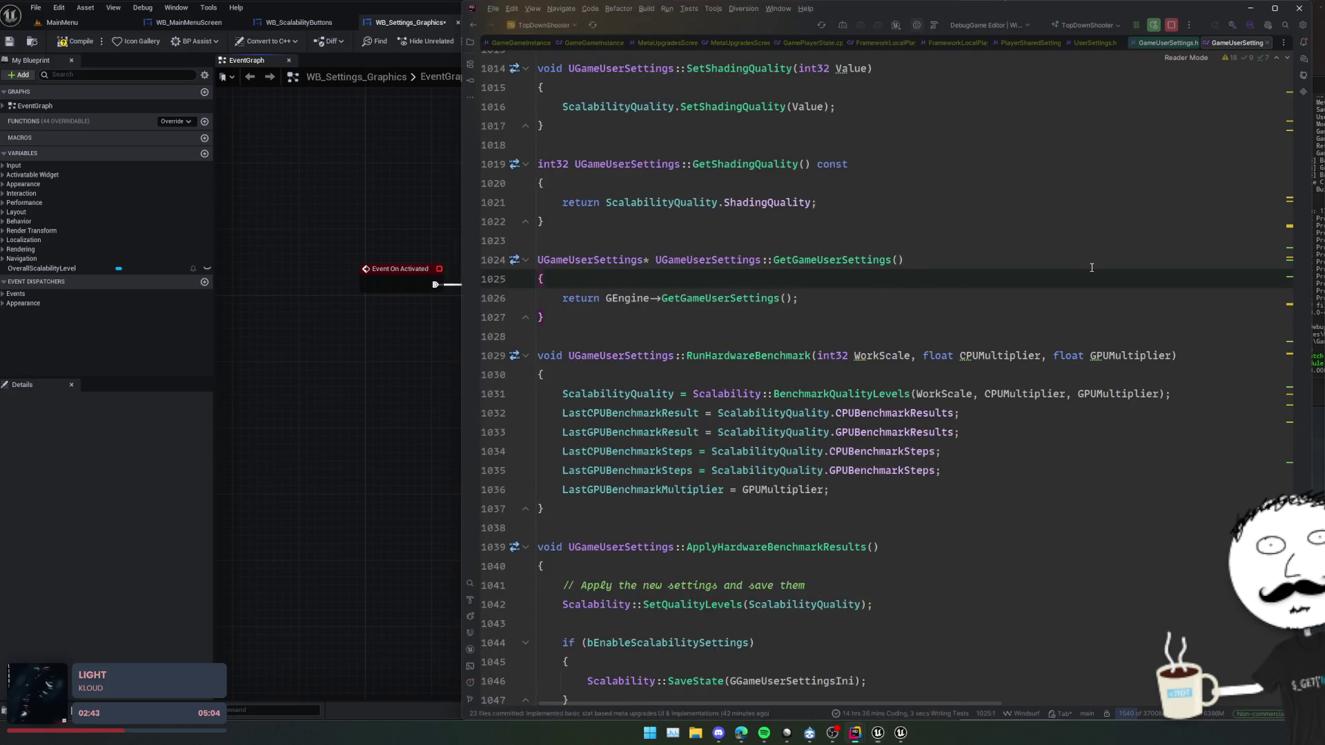
{"action": "key", "text": "ctrl+Tab"}
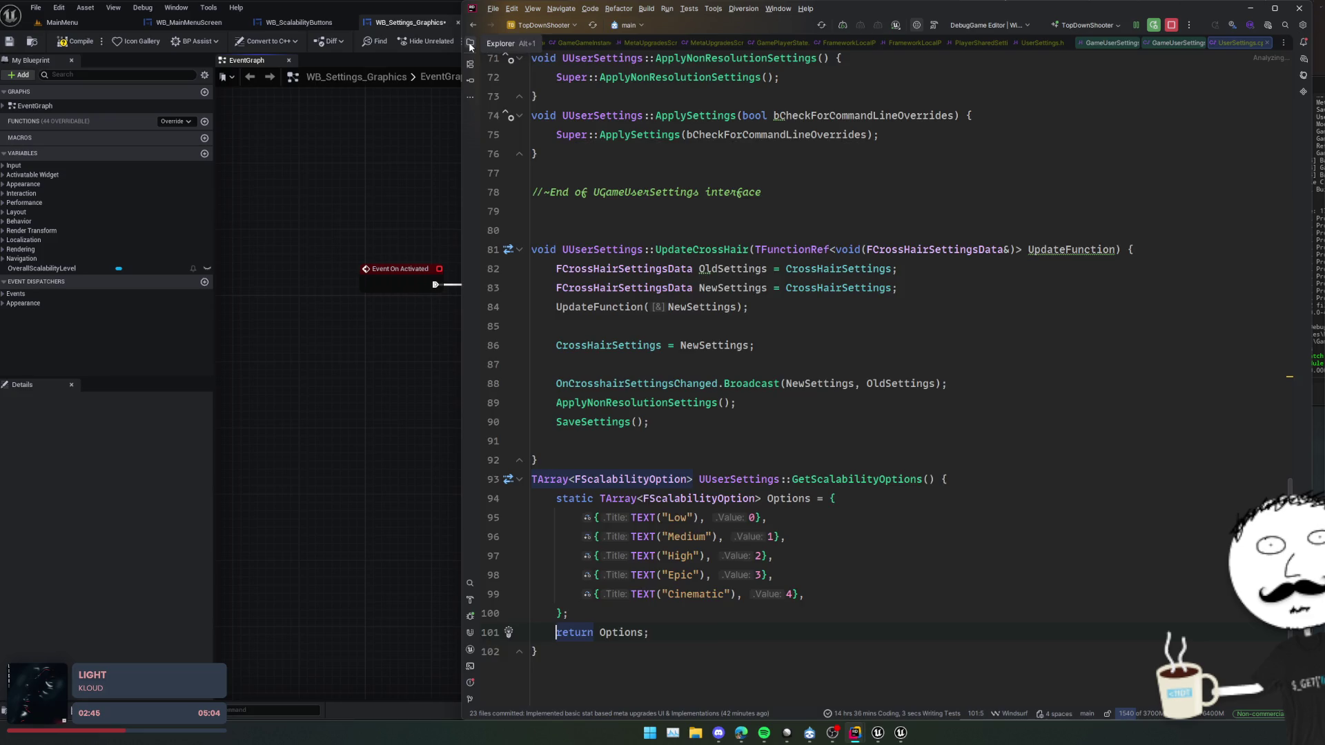
- Collapse the Solution tree's engine, Player and GameFramework folders to reach the MainMenu/UI folder
{"action": "key", "text": "alt+1"}
{"action": "scroll", "coordinate": [541, 263], "scroll_direction": "down", "scroll_amount": 5}
{"action": "scroll", "coordinate": [560, 302], "scroll_direction": "up", "scroll_amount": 2}
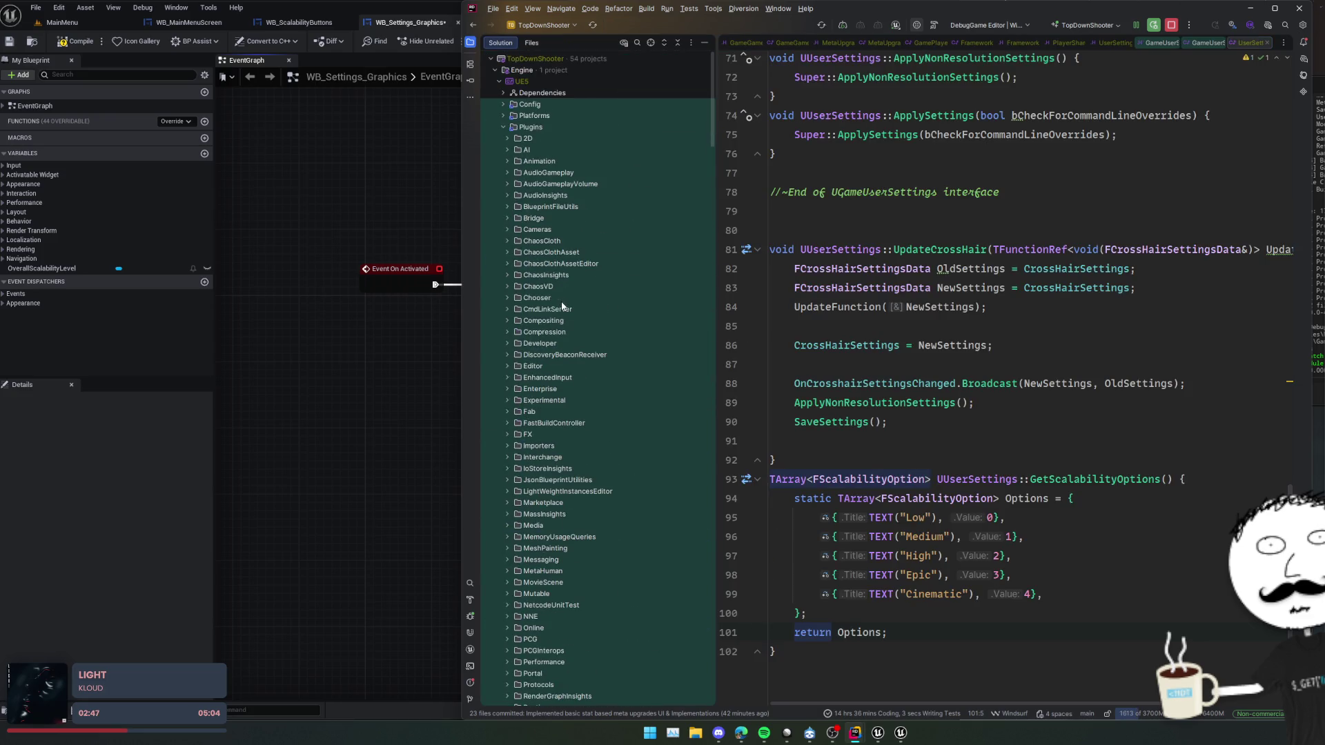
{"action": "left_click", "coordinate": [525, 127]}
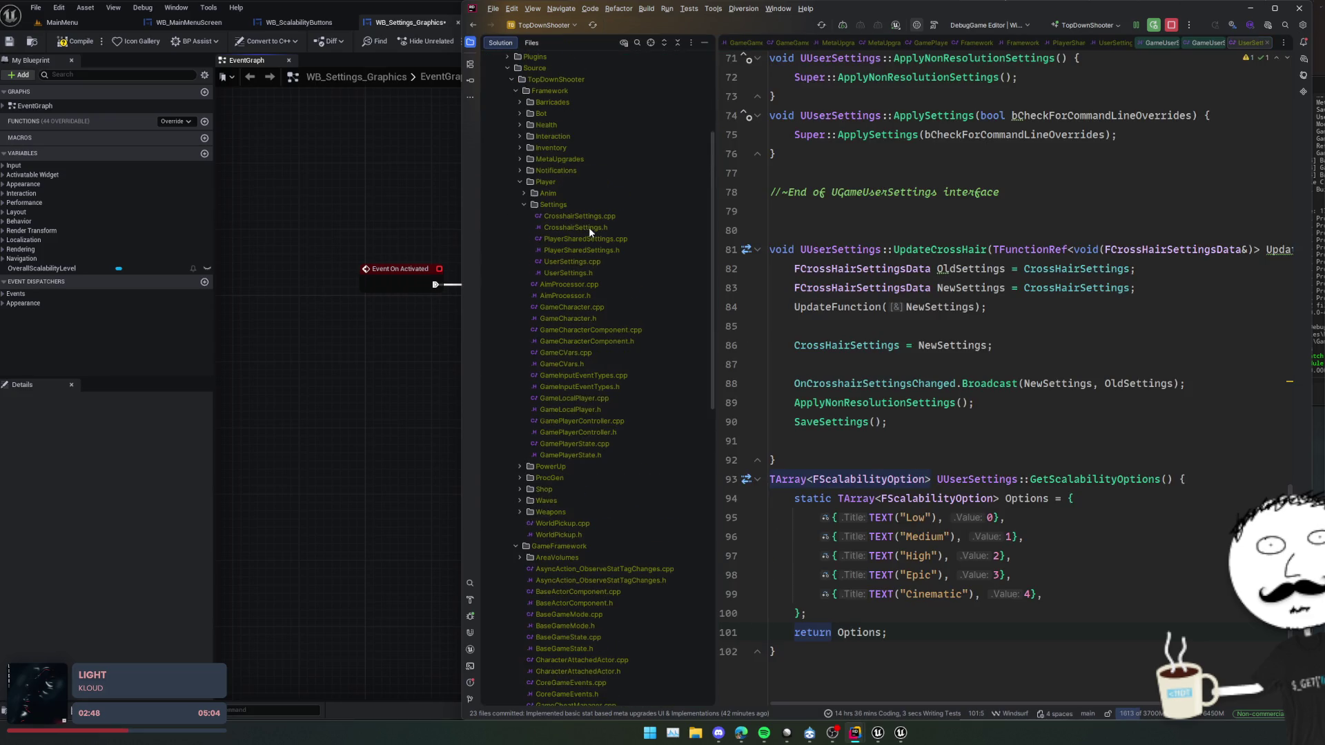
{"action": "double_click", "coordinate": [544, 183]}
{"action": "double_click", "coordinate": [559, 273]}
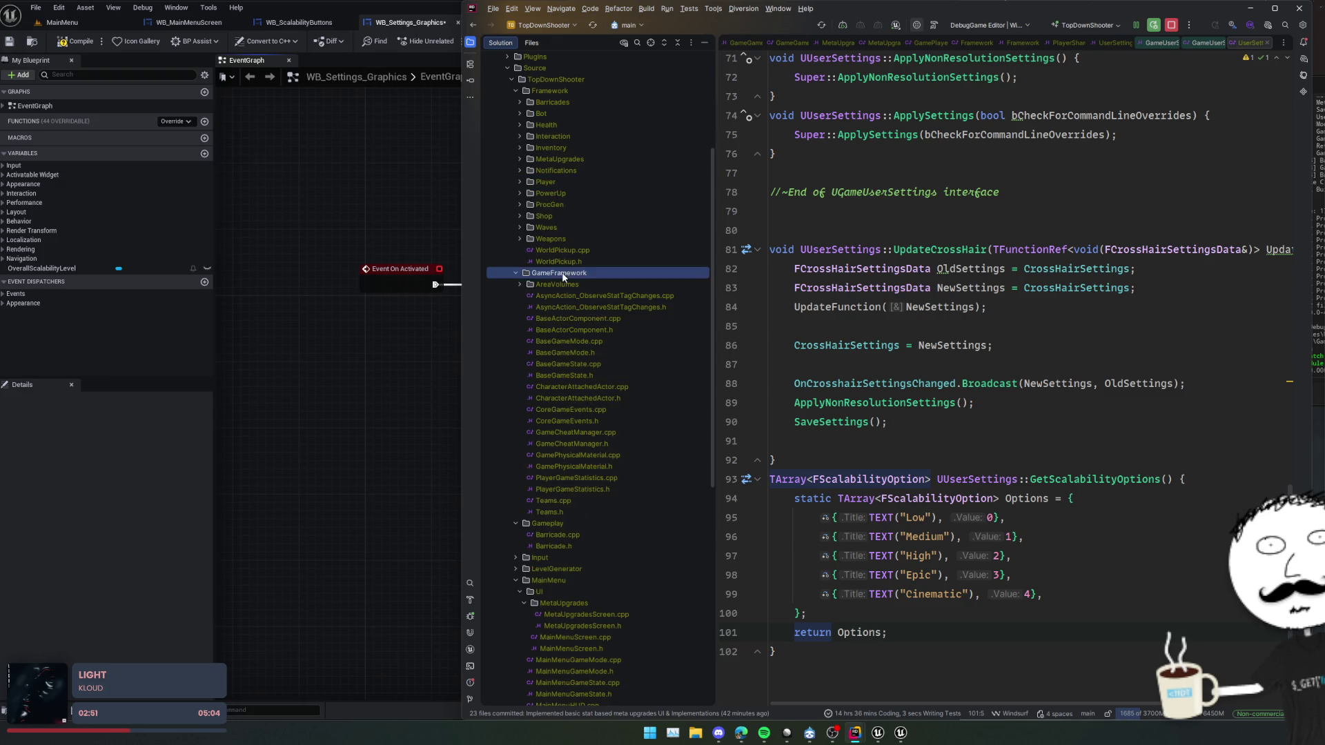
{"action": "double_click", "coordinate": [571, 283]}
{"action": "scroll", "coordinate": [574, 294], "scroll_direction": "down", "scroll_amount": 3}
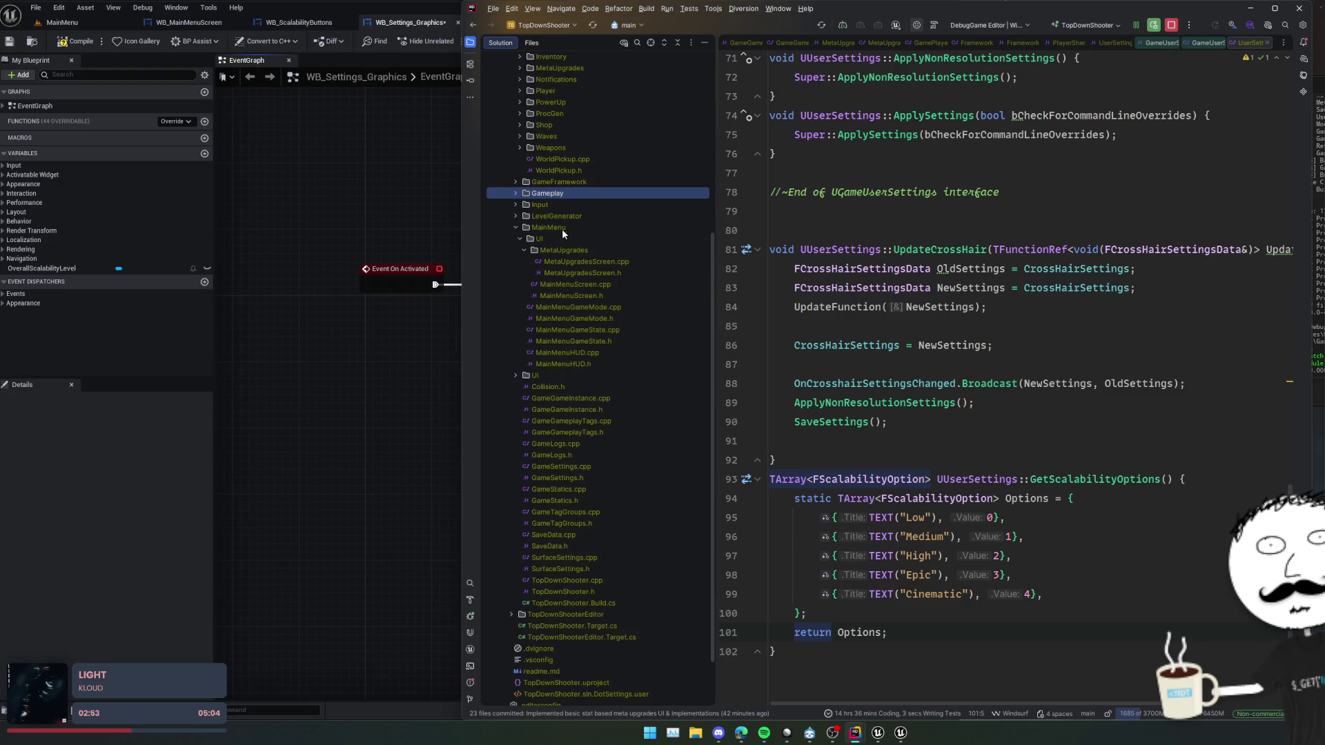
{"action": "left_click", "coordinate": [559, 238]}
{"action": "left_click", "coordinate": [525, 249]}
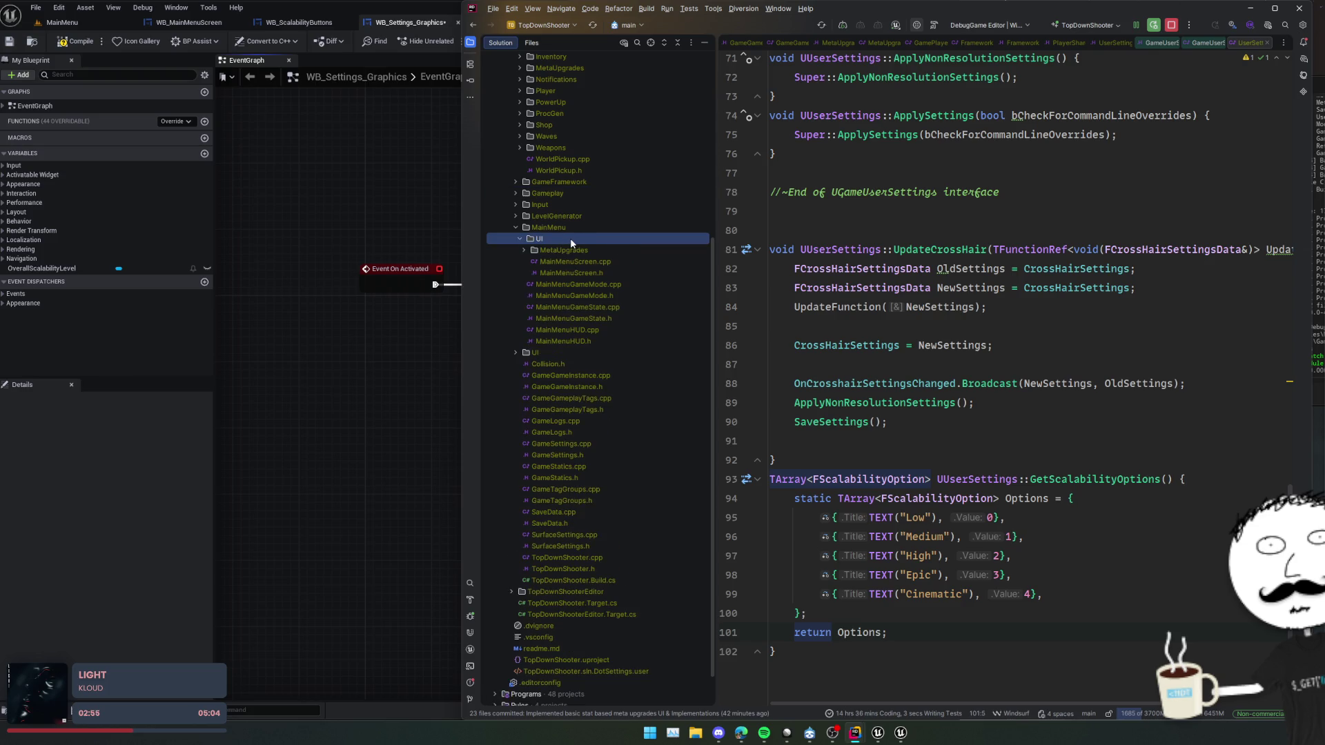
{"action": "key", "text": "alt+Insert"}
- Create a new 'Settings' directory under MainMenu/UI
{"action": "key", "text": "Return"}
{"action": "type", "text": "Settings"}
{"action": "key", "text": "Return"}
- Create an Unreal class SettingsPage in the Settings folder with UWidget as parent
{"action": "key", "text": "alt+Insert"}
{"action": "key", "text": "Return"}
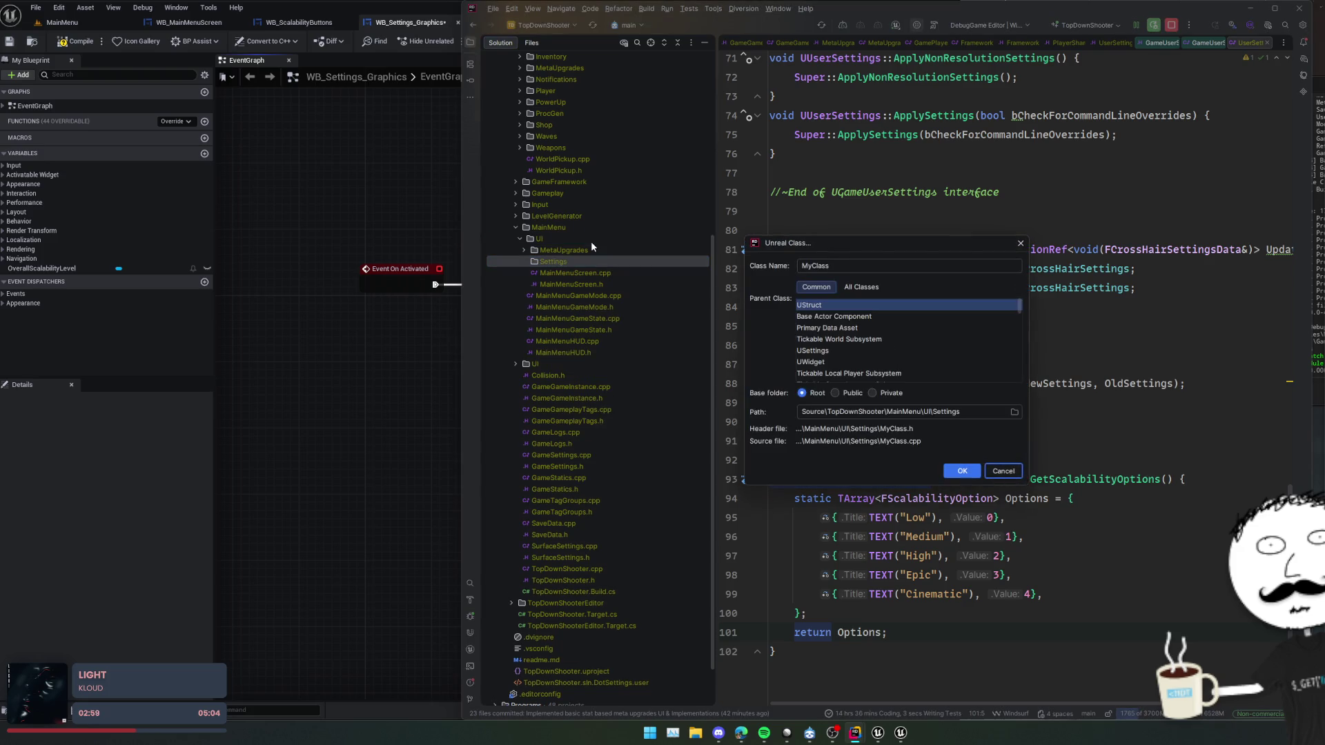
{"action": "type", "text": "SettingsPage"}
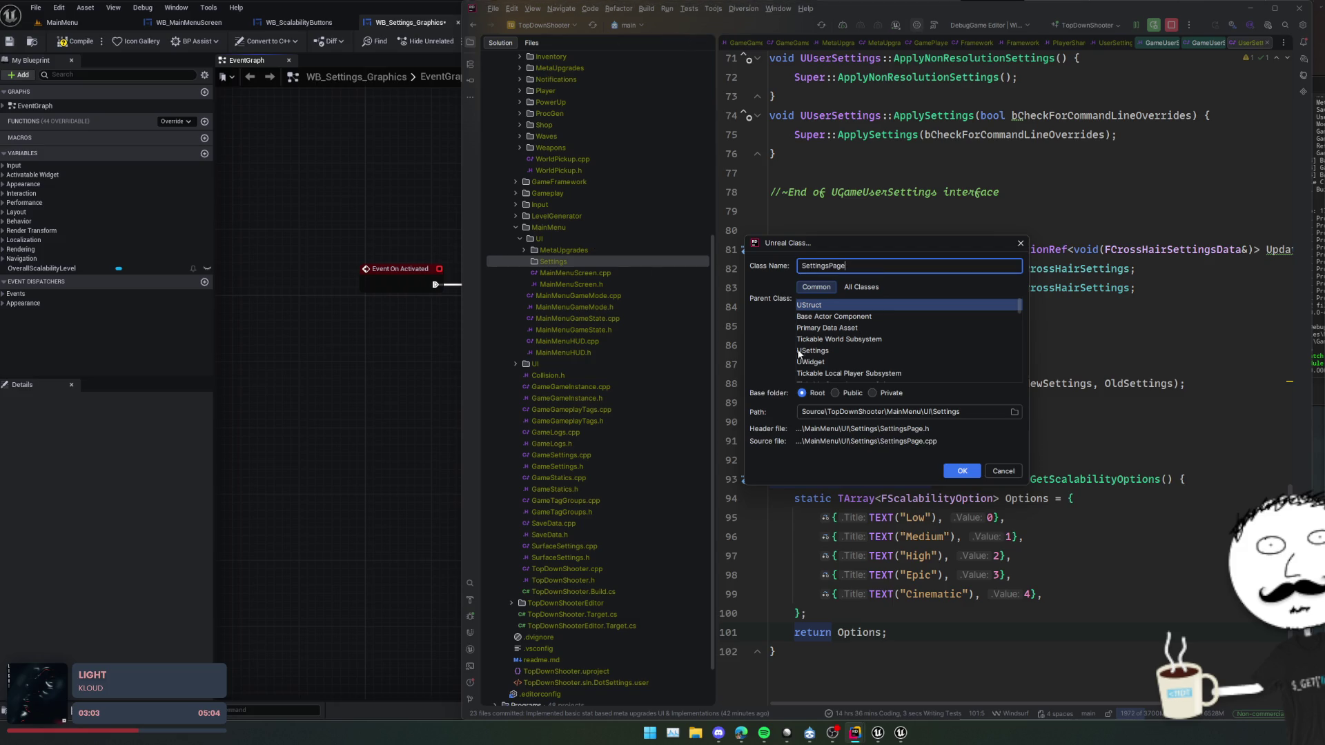
{"action": "left_click", "coordinate": [842, 350]}
{"action": "left_click", "coordinate": [832, 360]}
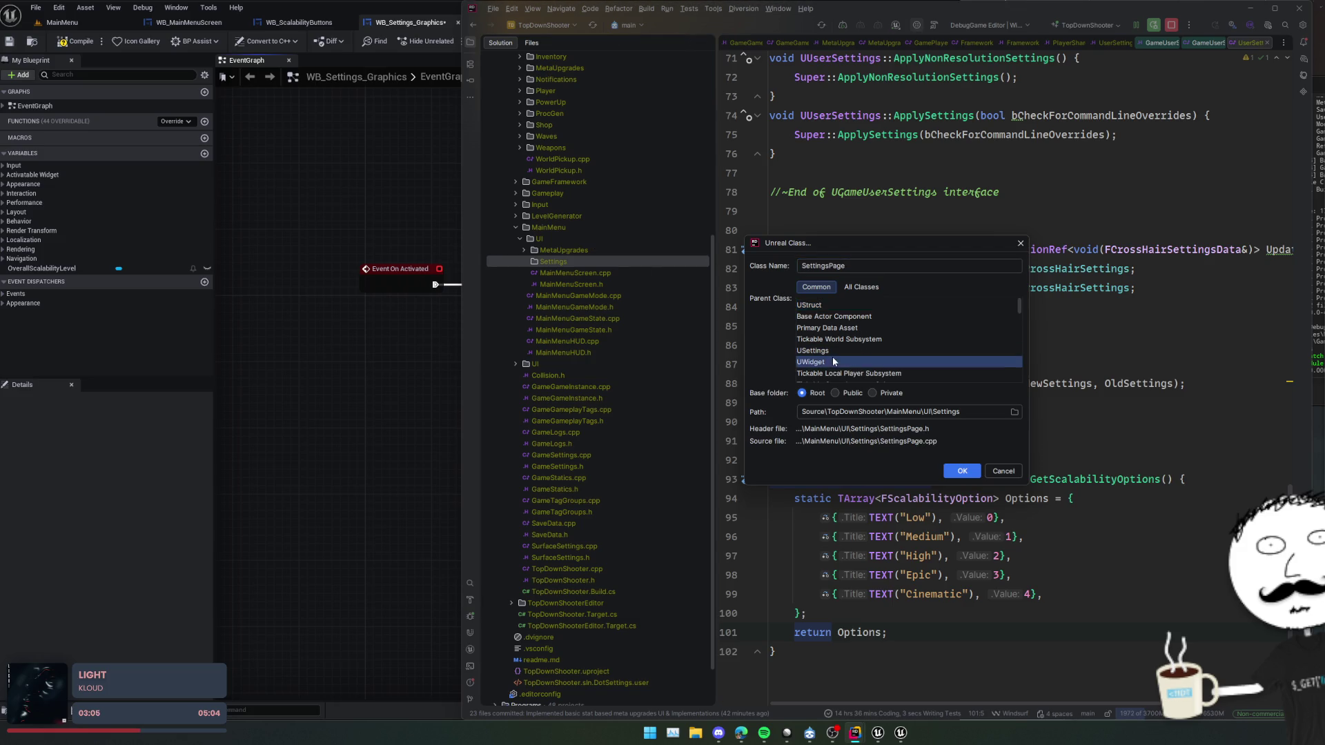
{"action": "left_click", "coordinate": [963, 471]}
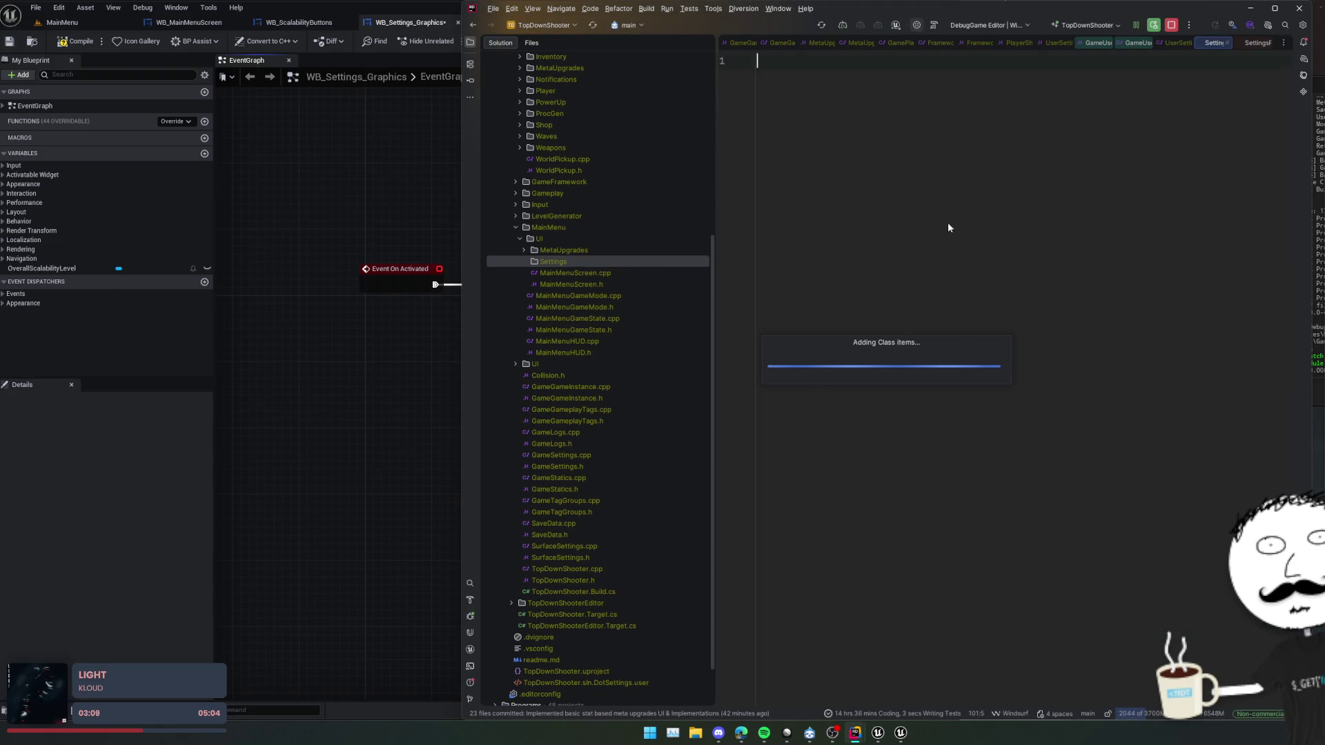
- Change USettingsPage's base class to UGameActivatableWidget and add its include
{"action": "type", "text": "U"}
{"action": "type", "text": "GameActi"}
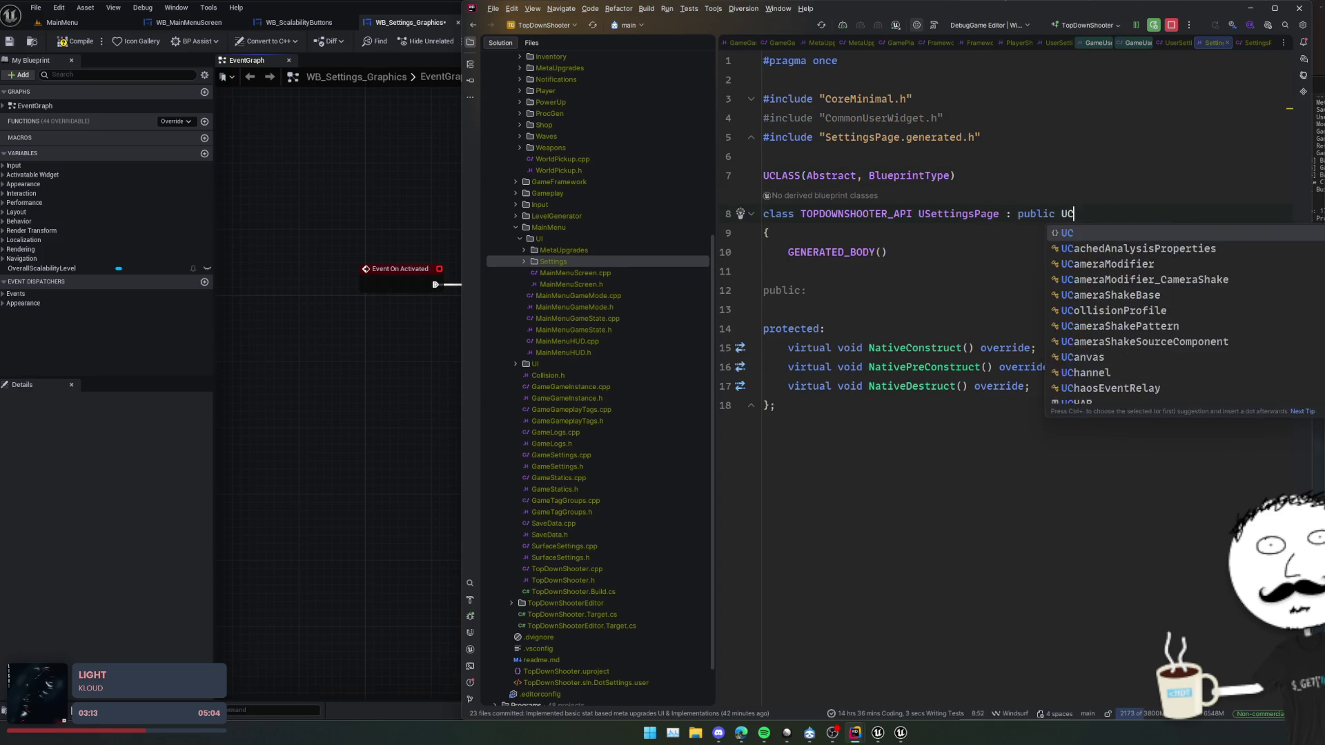
{"action": "key", "text": "Down"}
{"action": "key", "text": "Return"}
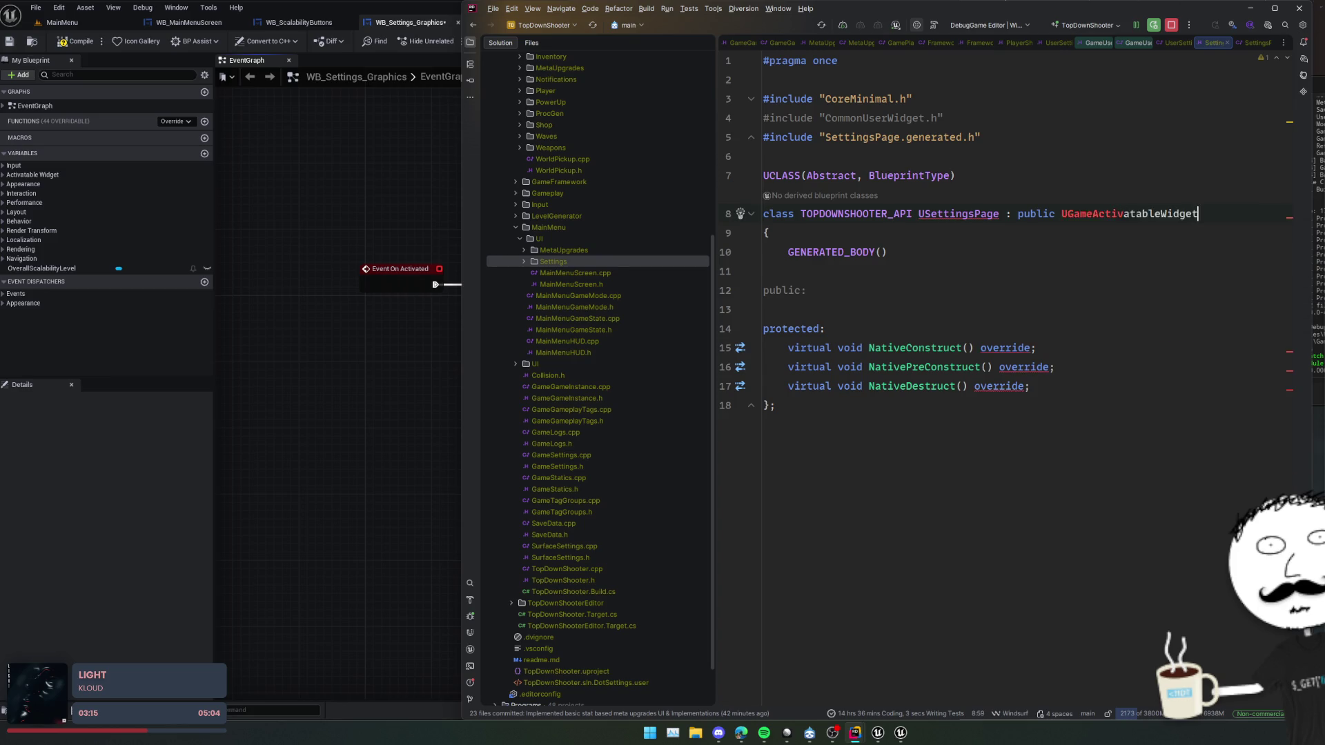
- Declare NativeOnActivated and NativeOnDeactivated overrides by duplicating the NativeDestruct line
{"action": "left_click", "coordinate": [1031, 405]}
{"action": "key", "text": "ctrl+d"}
{"action": "key", "text": "ctrl+d"}
{"action": "double_click", "coordinate": [911, 425]}
{"action": "type", "text": "Nativ"}
{"action": "key", "text": "Return"}
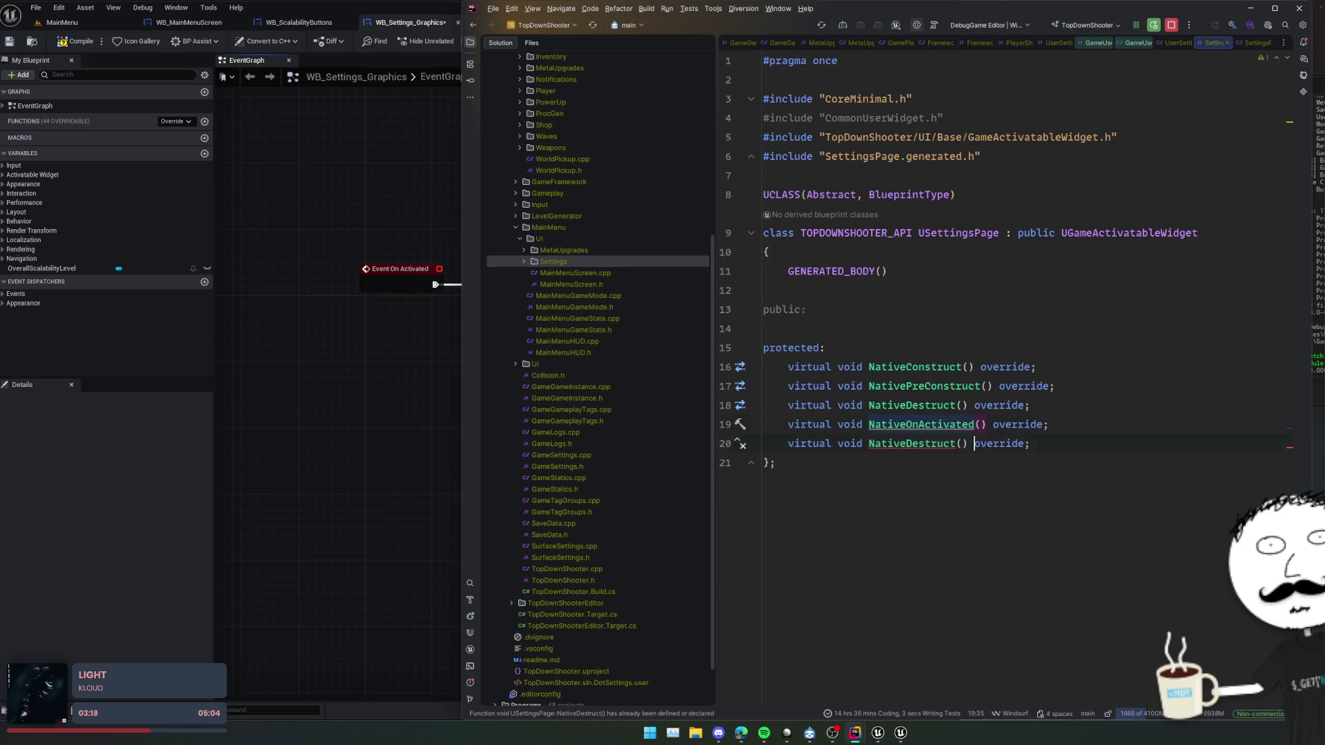
{"action": "double_click", "coordinate": [911, 444]}
{"action": "type", "text": "Nativ"}
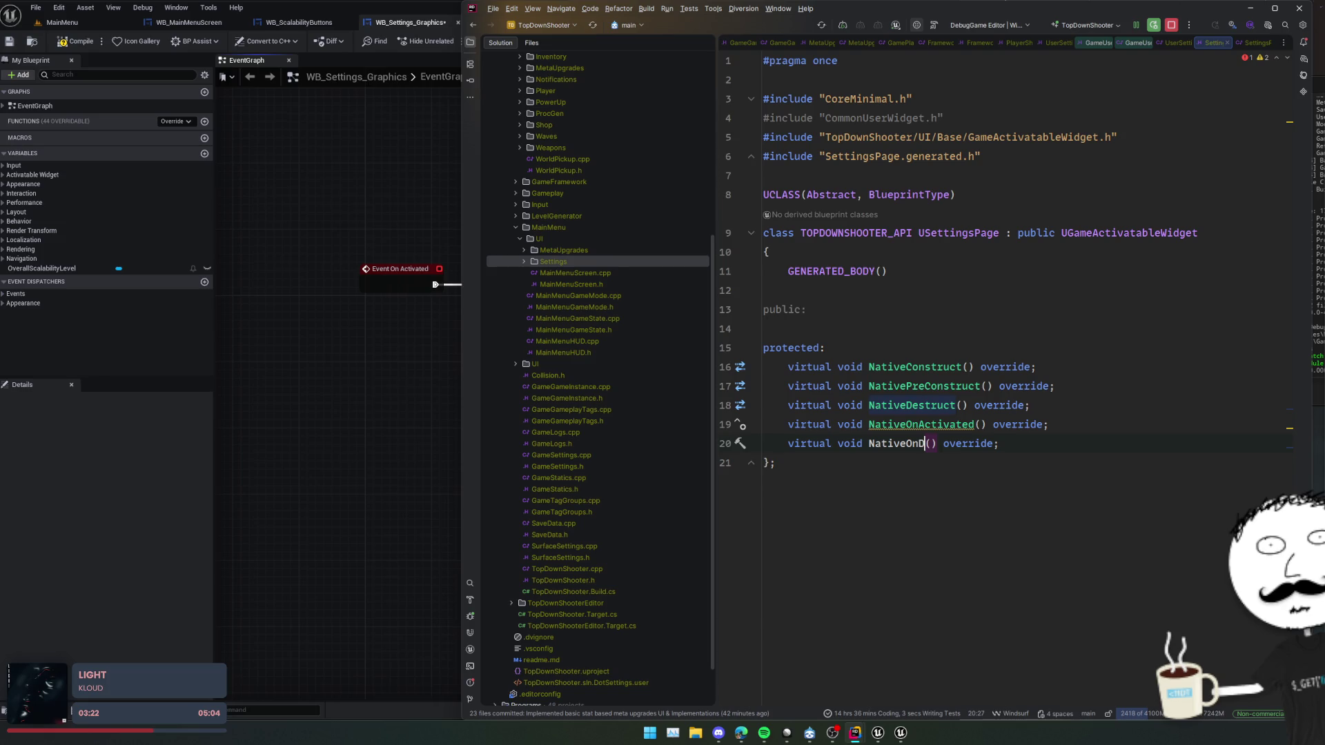
{"action": "key", "text": "Return"}
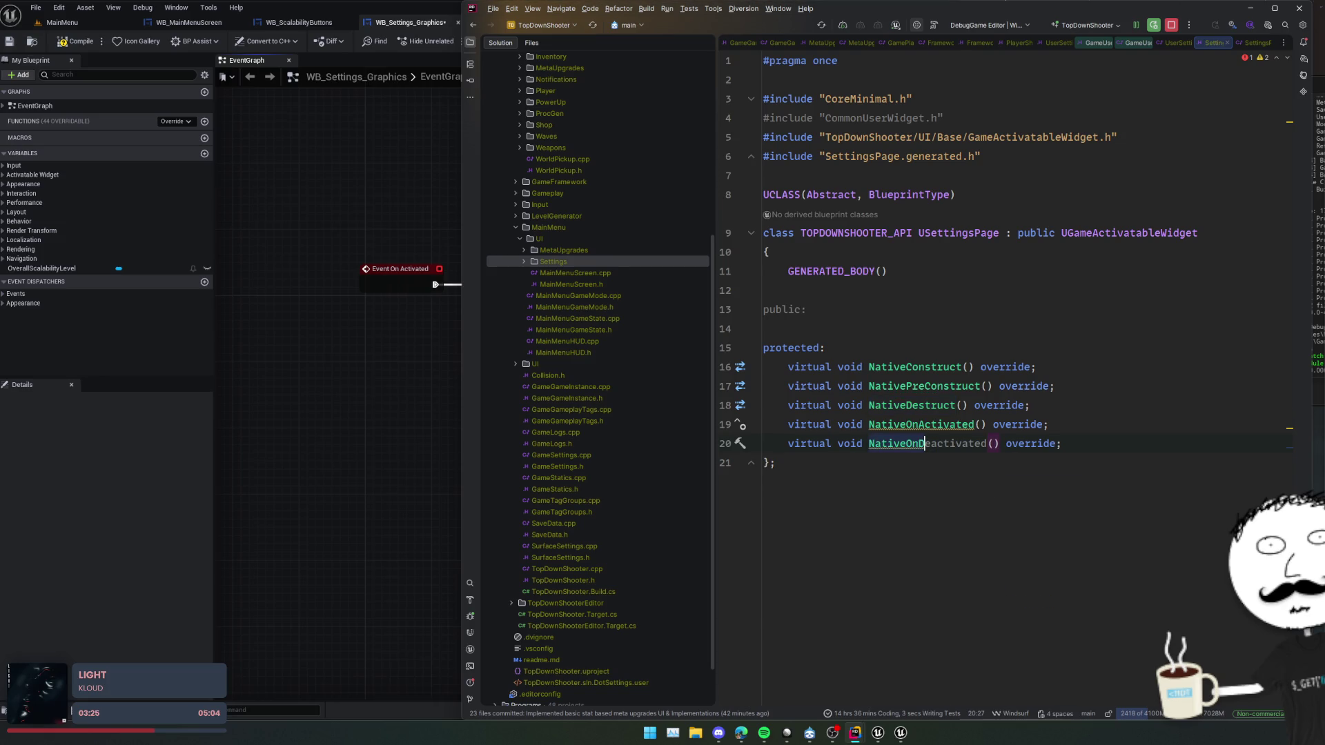
- Generate .cpp definitions for the two new override declarations
{"action": "key", "text": "shift+Up"}
{"action": "key", "text": "shift+Home"}
{"action": "key", "text": "alt+Insert"}
{"action": "left_click", "coordinate": [925, 442]}
{"action": "key", "text": "Return"}
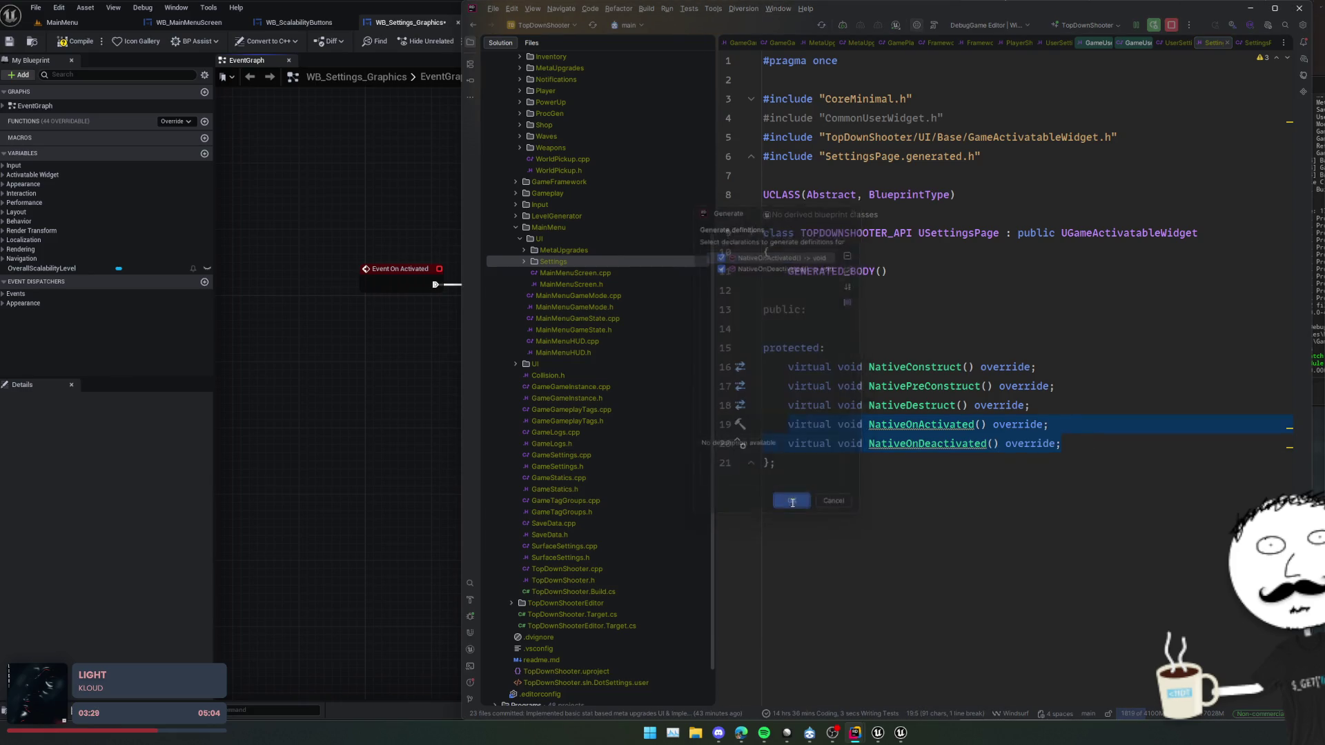
- Add a public USettingsPage() constructor and generate its empty definition in SettingsPage.cpp
{"action": "key", "text": "ctrl+Tab"}
{"action": "left_click", "coordinate": [864, 311]}
{"action": "key", "text": "Return"}
{"action": "type", "text": "USettingsPage();"}
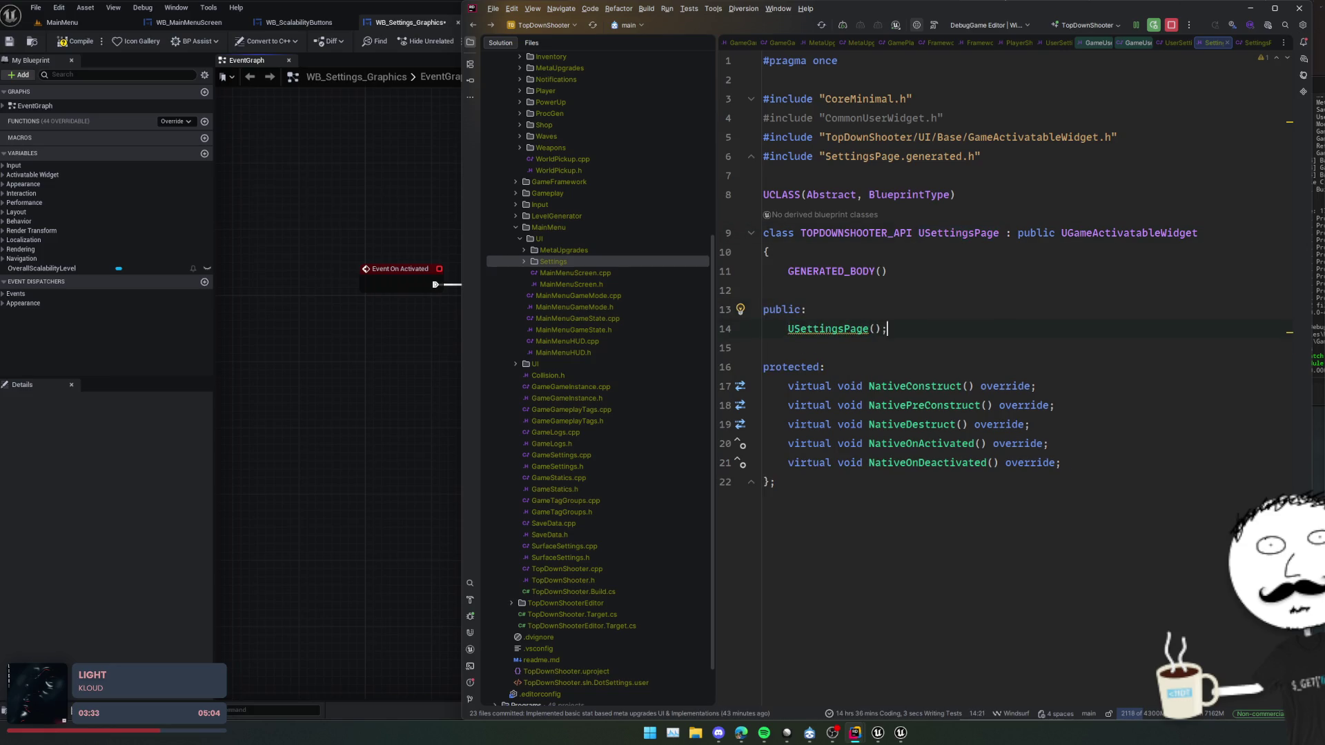
{"action": "key", "text": "alt+Return"}
{"action": "key", "text": "Return"}
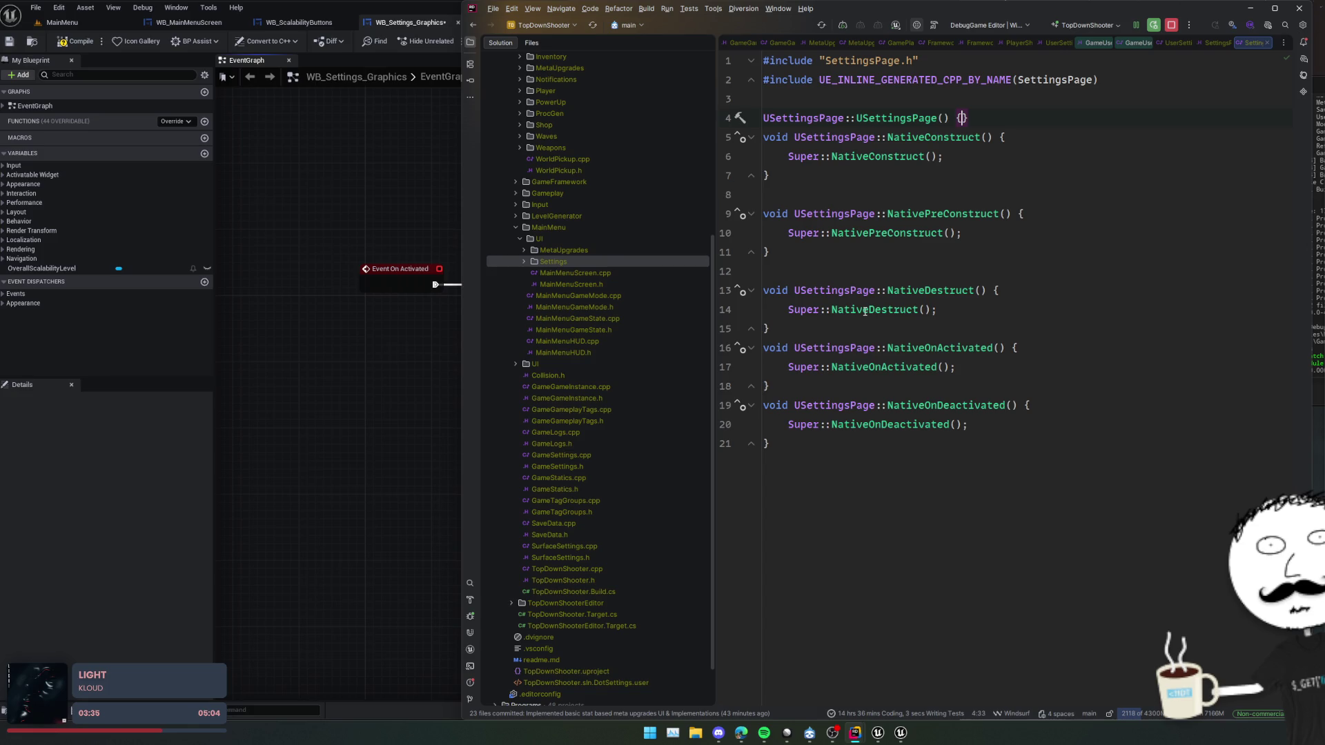
{"action": "key", "text": "Return"}
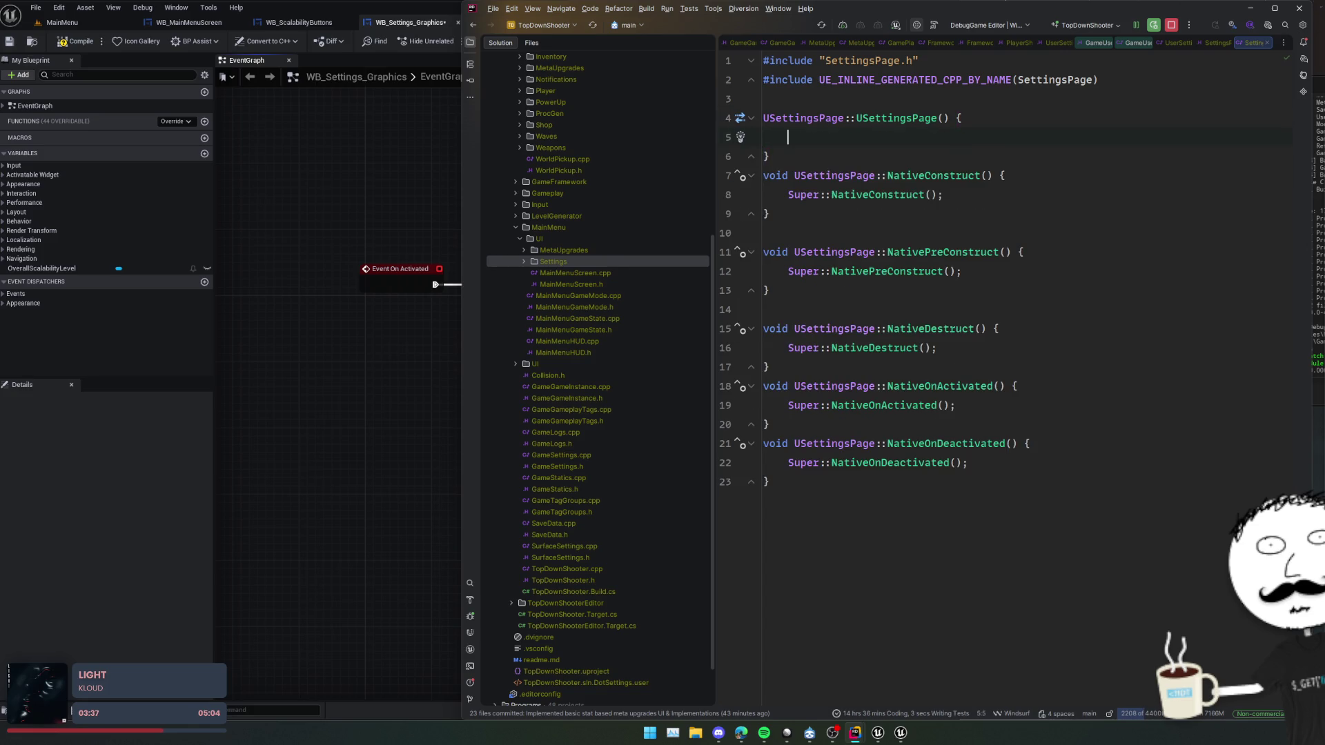
- Review WB_Settings_Graphics class settings and its Activation options in the Unreal editor
{"action": "left_click", "coordinate": [283, 325]}
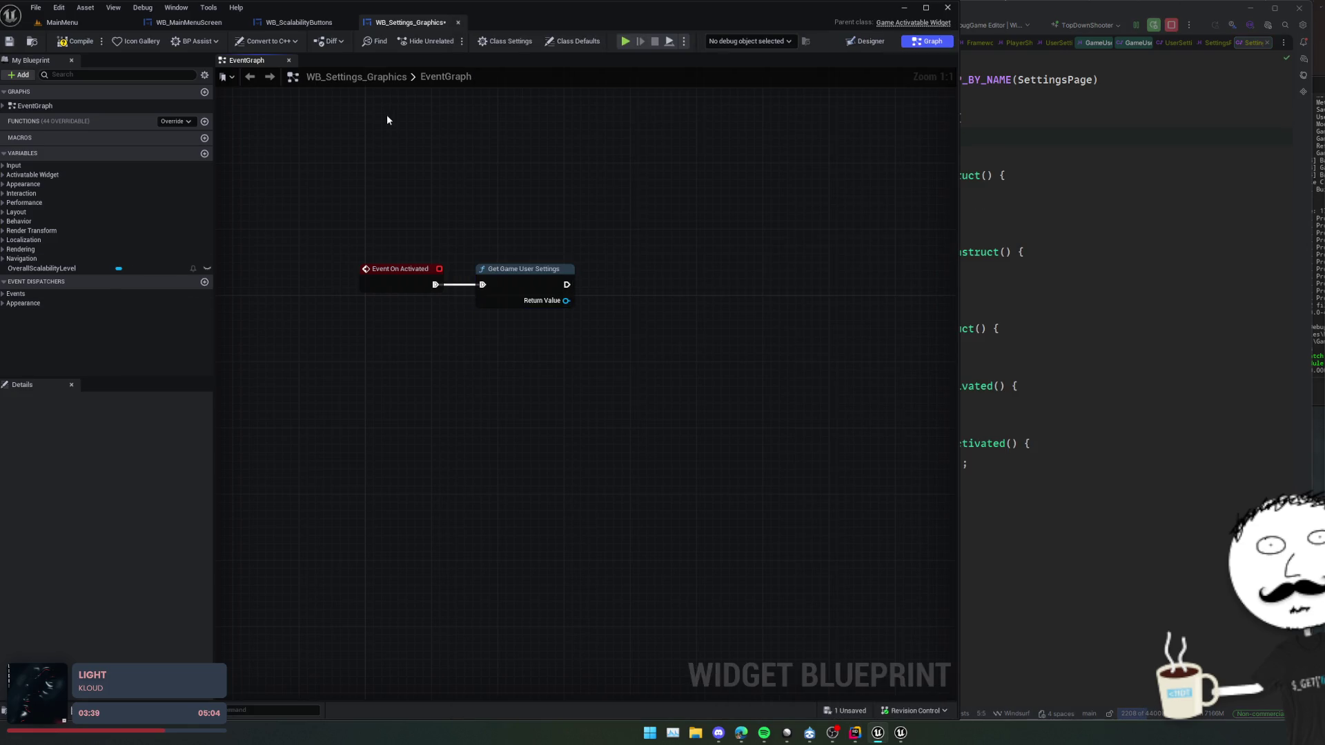
{"action": "left_click", "coordinate": [530, 42]}
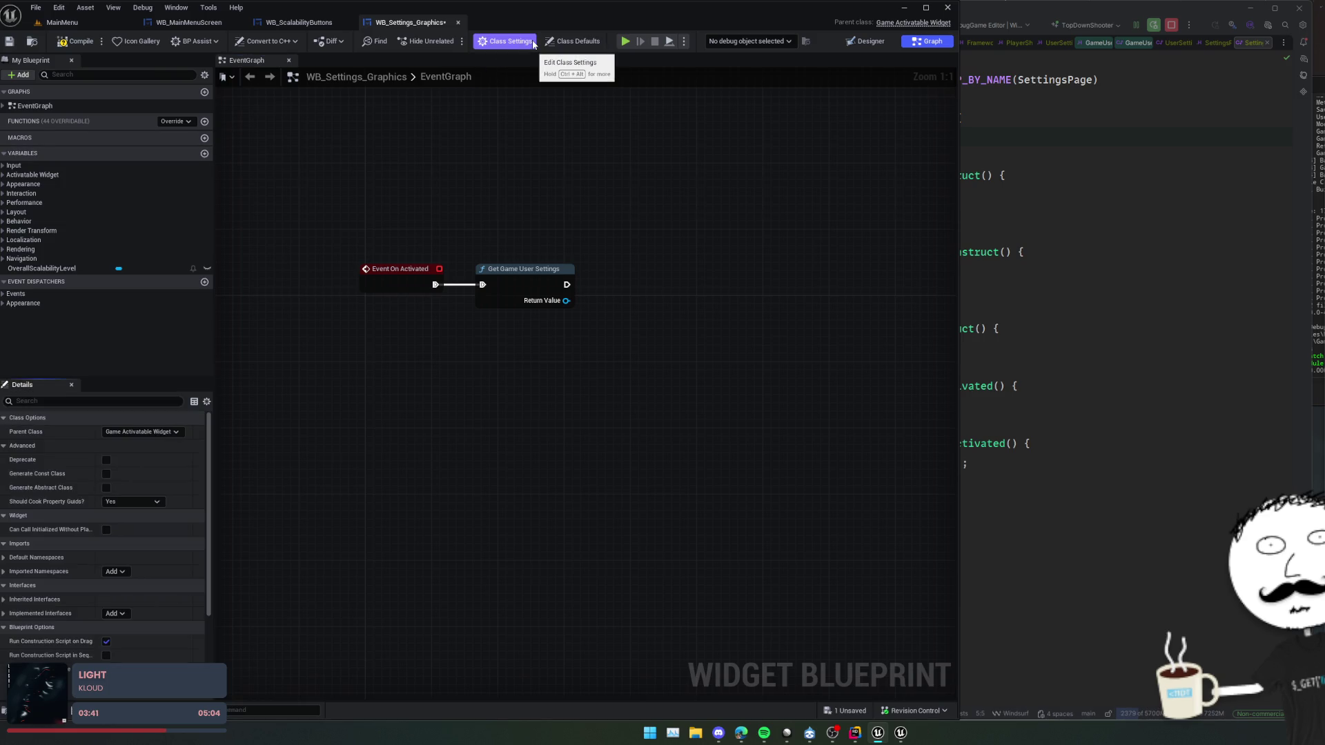
{"action": "scroll", "coordinate": [52, 542], "scroll_direction": "down", "scroll_amount": 3}
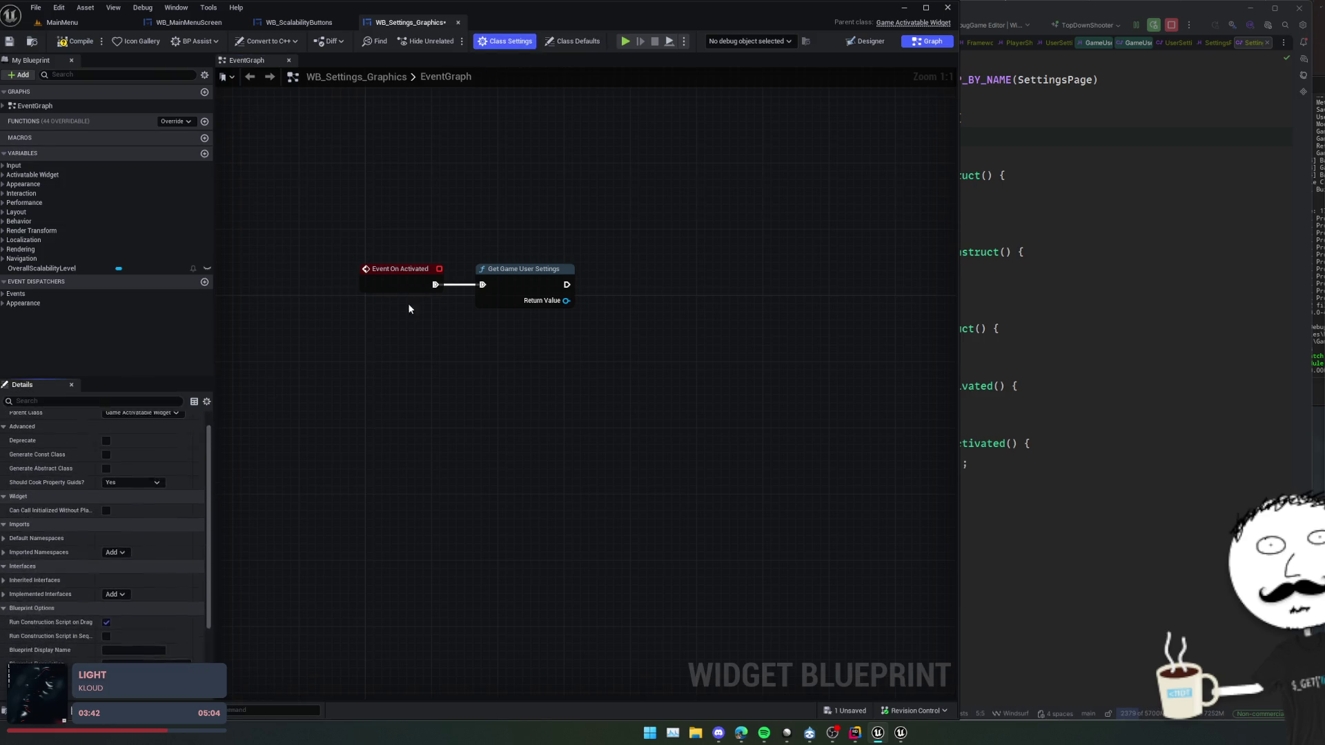
{"action": "left_click", "coordinate": [871, 42]}
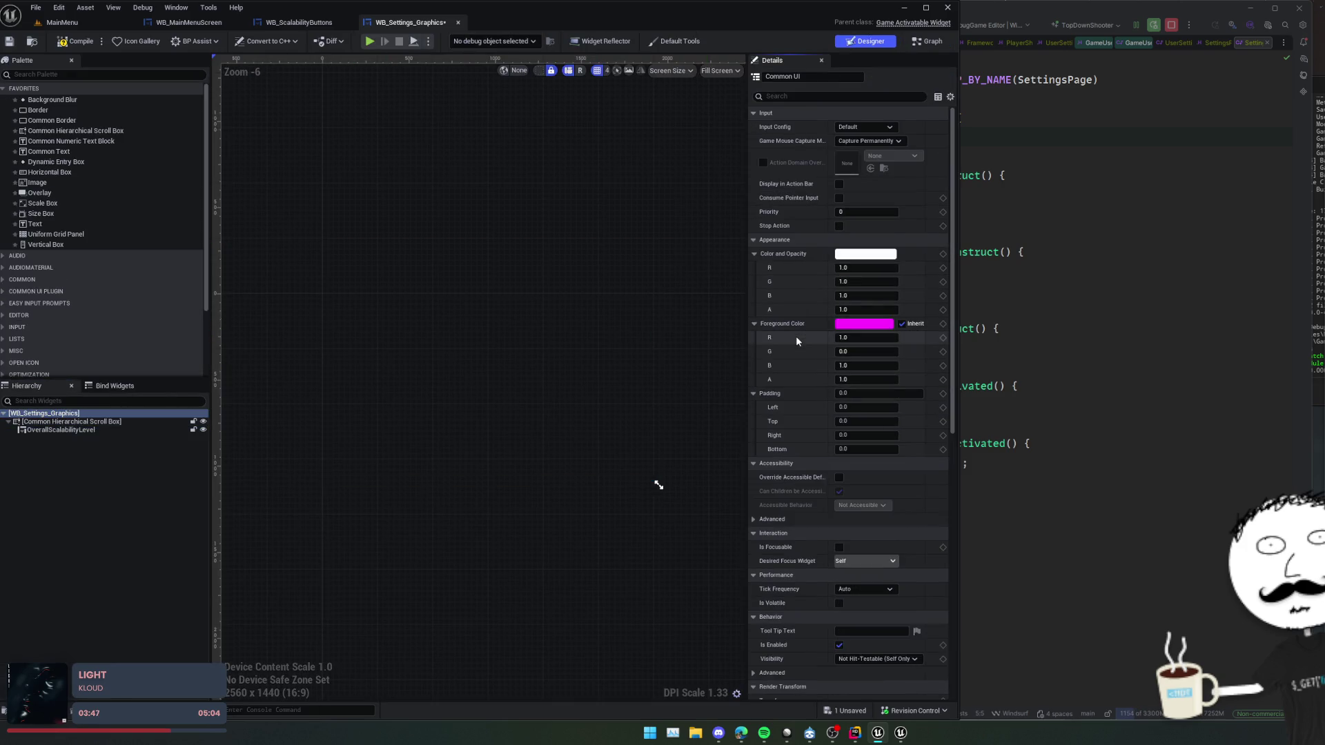
{"action": "scroll", "coordinate": [796, 336], "scroll_direction": "down", "scroll_amount": 10}
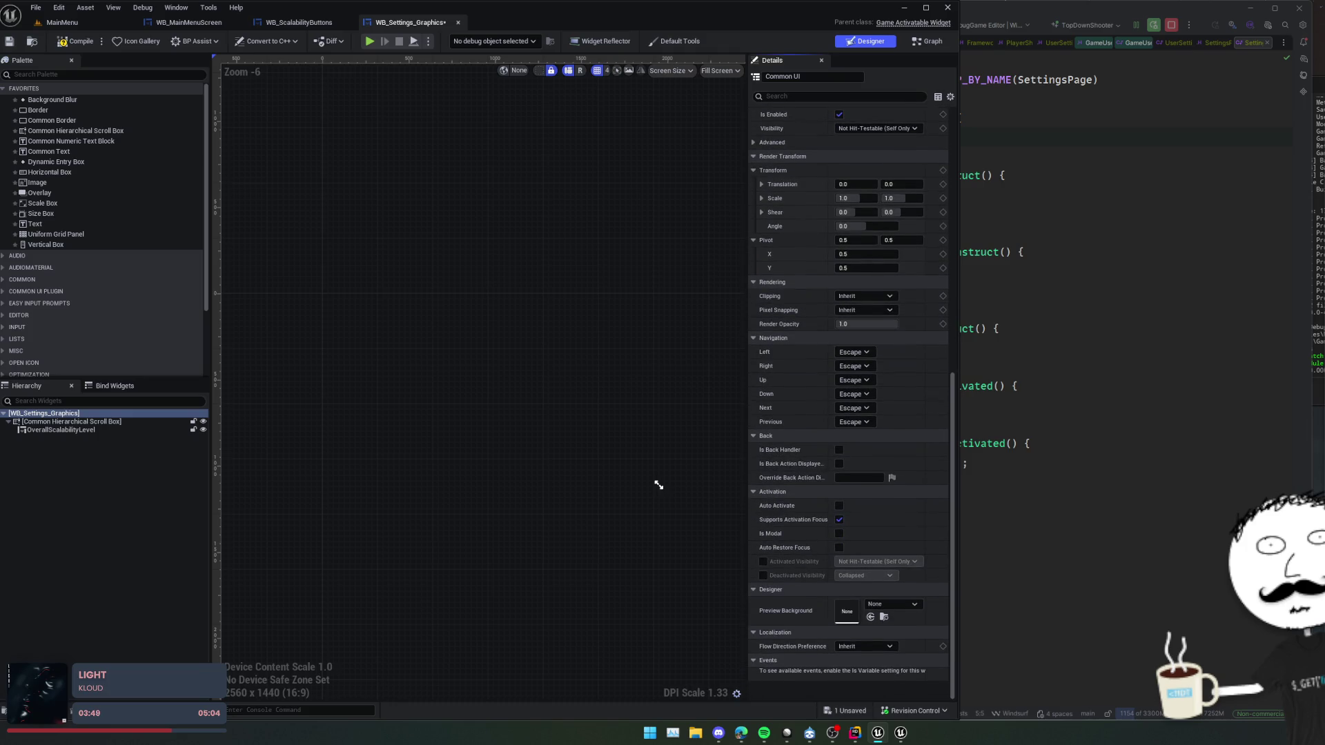
{"action": "key", "text": "alt+Tab"}
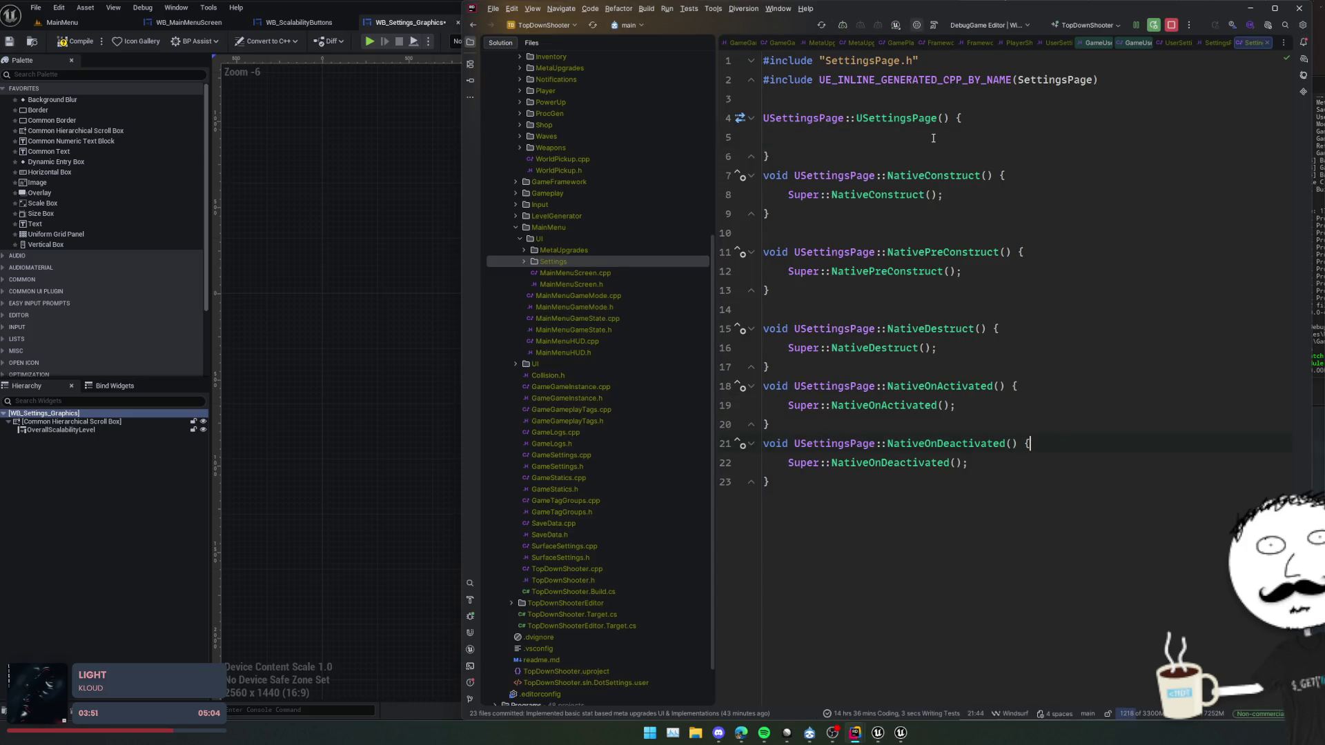
- Set bAutoActivate = true; in the USettingsPage constructor, matching Unreal's Auto Activate option
{"action": "key", "text": "BackSpace"}
{"action": "type", "text": "bA"}
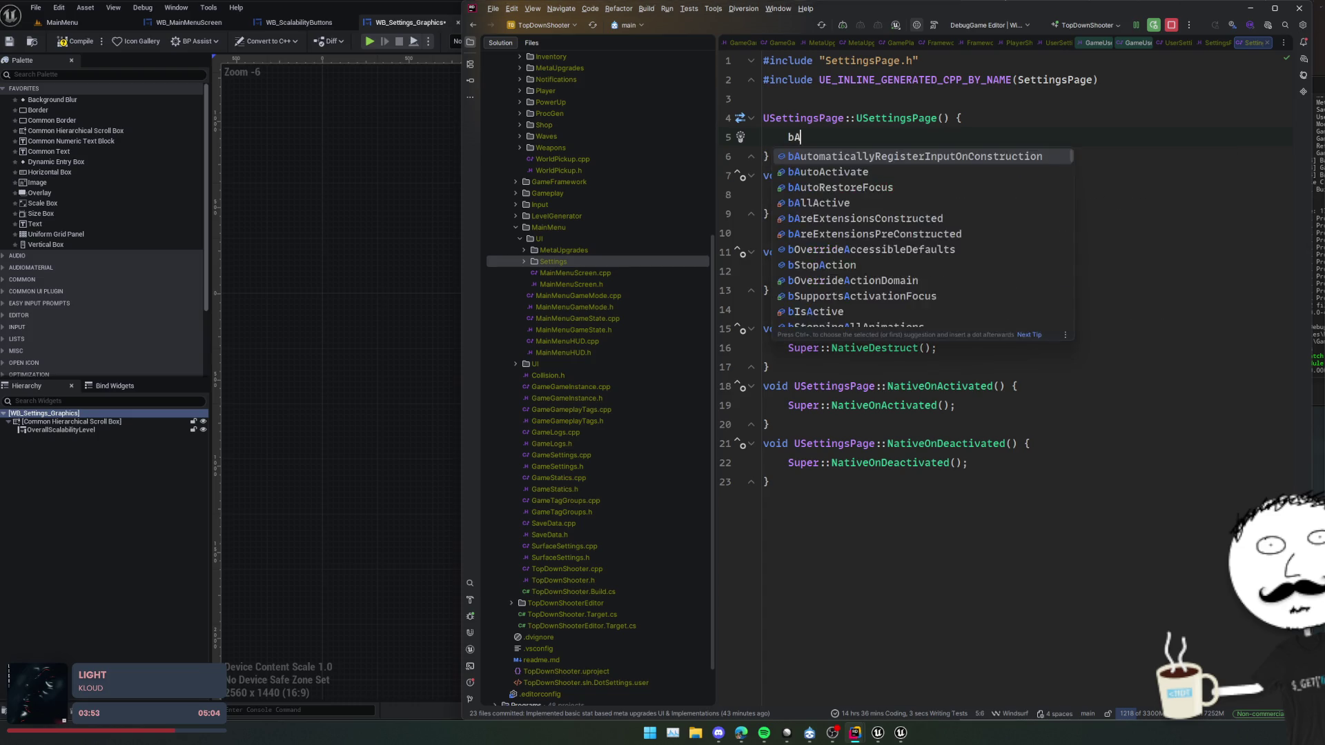
{"action": "type", "text": "uit"}
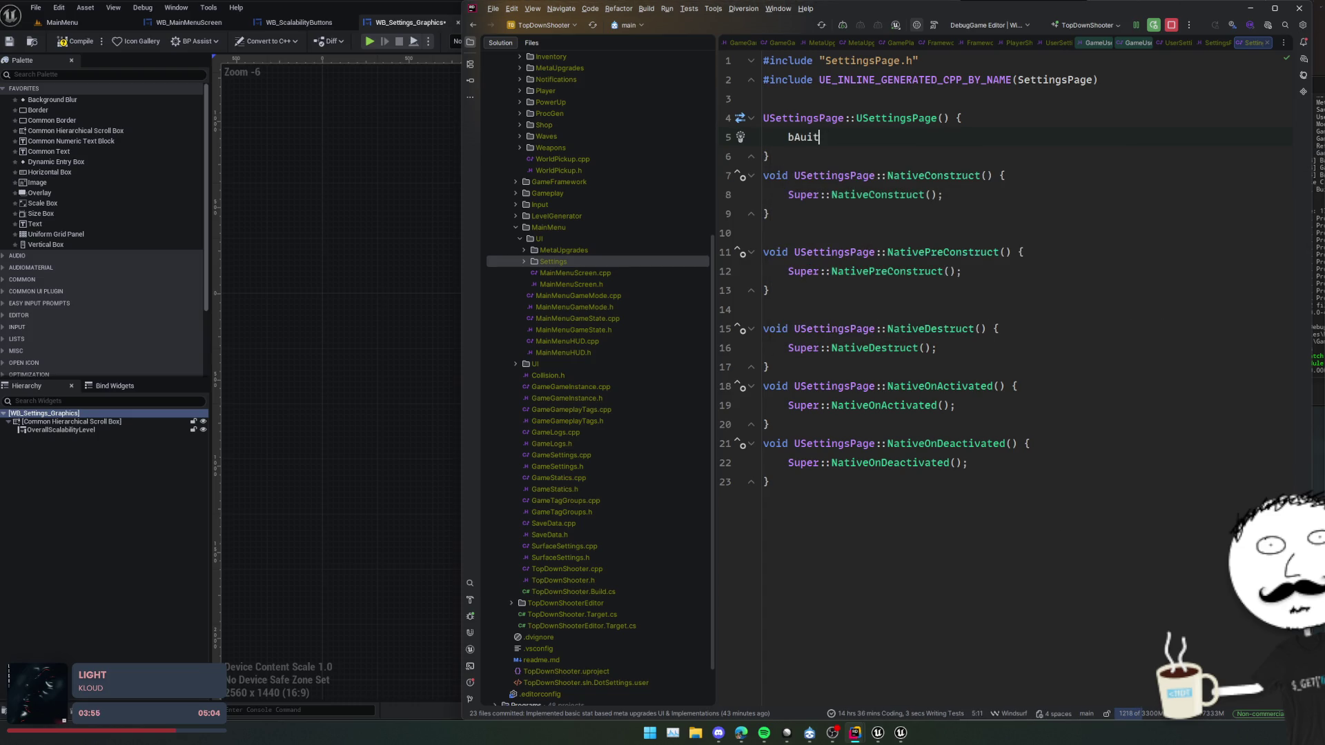
{"action": "type", "text": "toActivate = true;"}
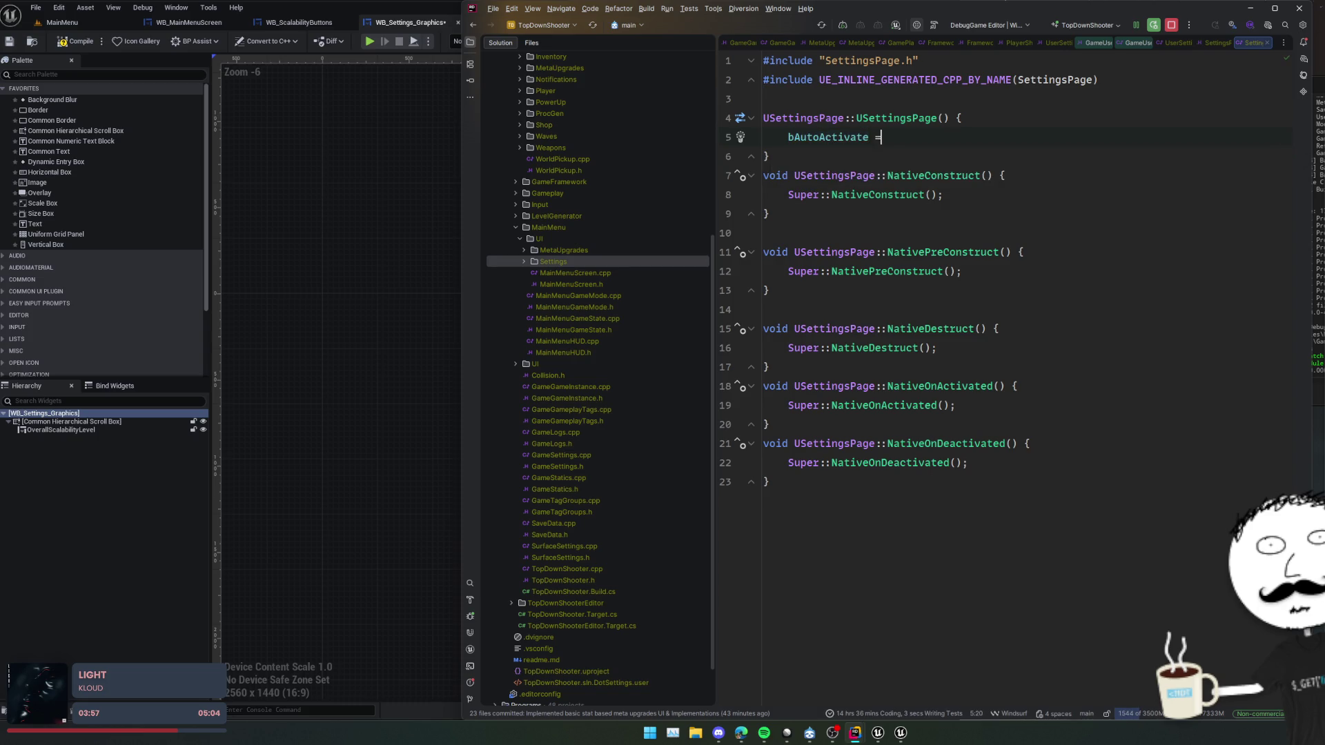
{"action": "key", "text": "alt+Tab"}
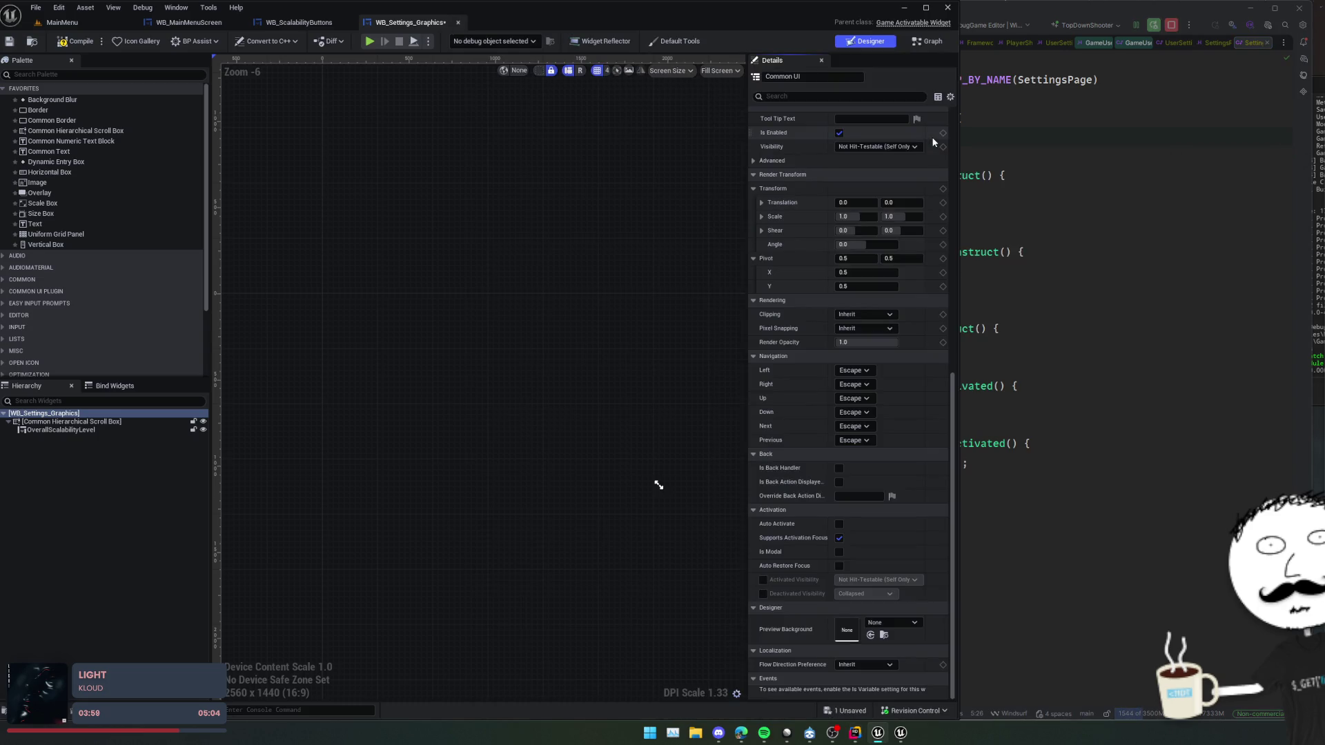
{"action": "left_click", "coordinate": [1057, 401]}
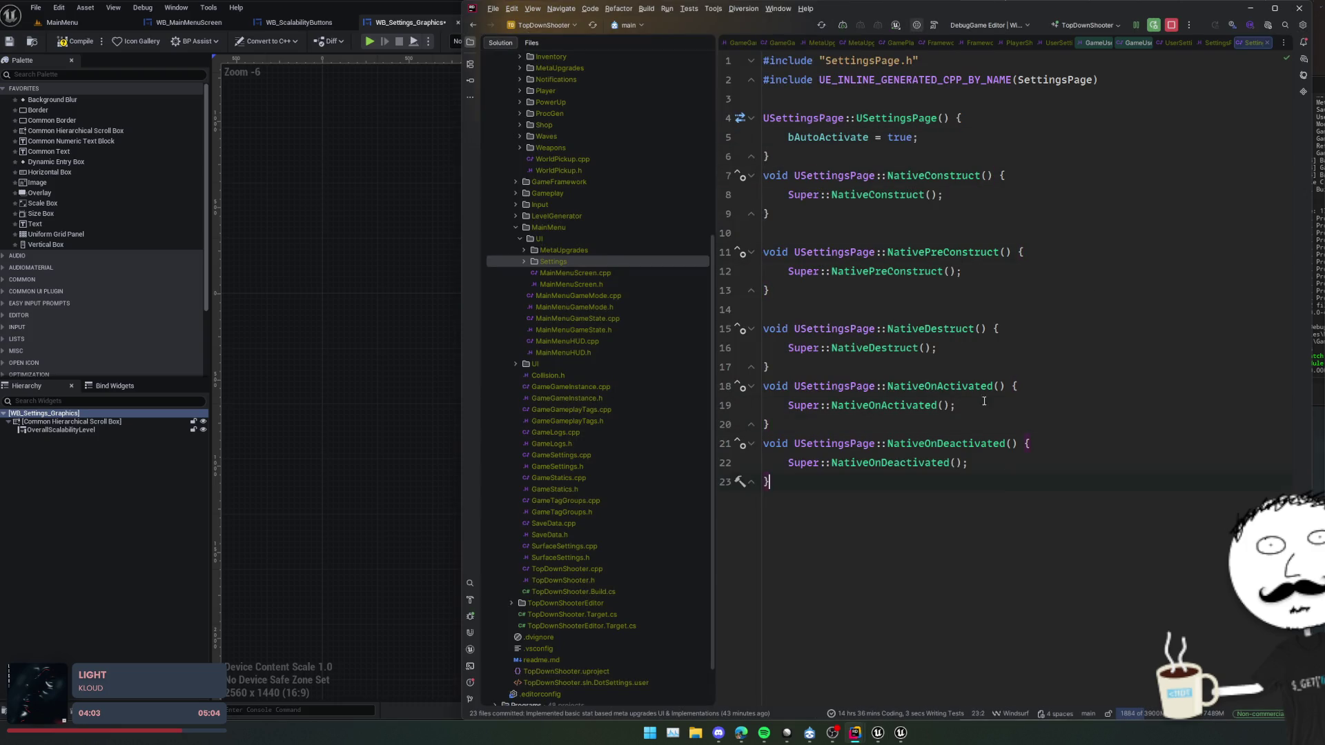
{"action": "left_click", "coordinate": [825, 177], "text": "ctrl"}
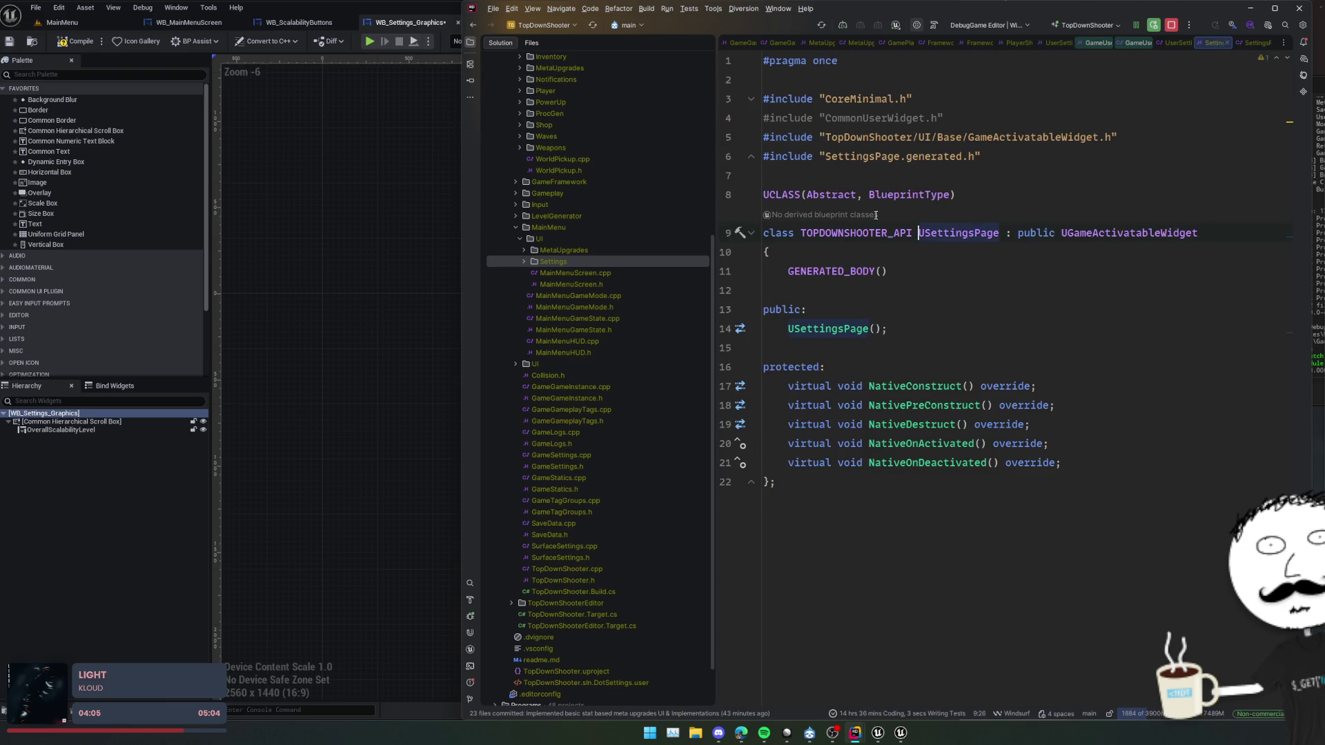
- Start a Settings assignment line inside NativeOnActivated using UGameUserSettings
{"action": "left_click", "coordinate": [924, 444], "text": "ctrl"}
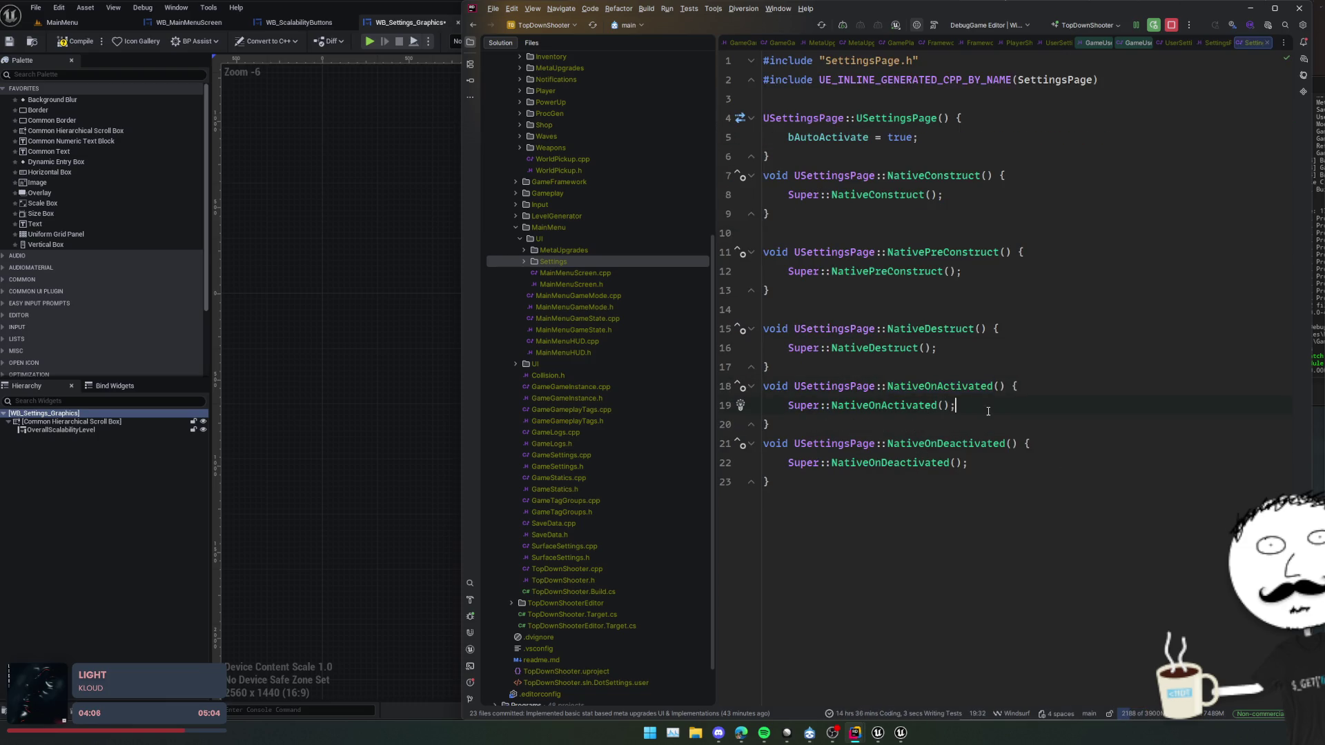
{"action": "key", "text": "Return"}
{"action": "type", "text": "Settings "}
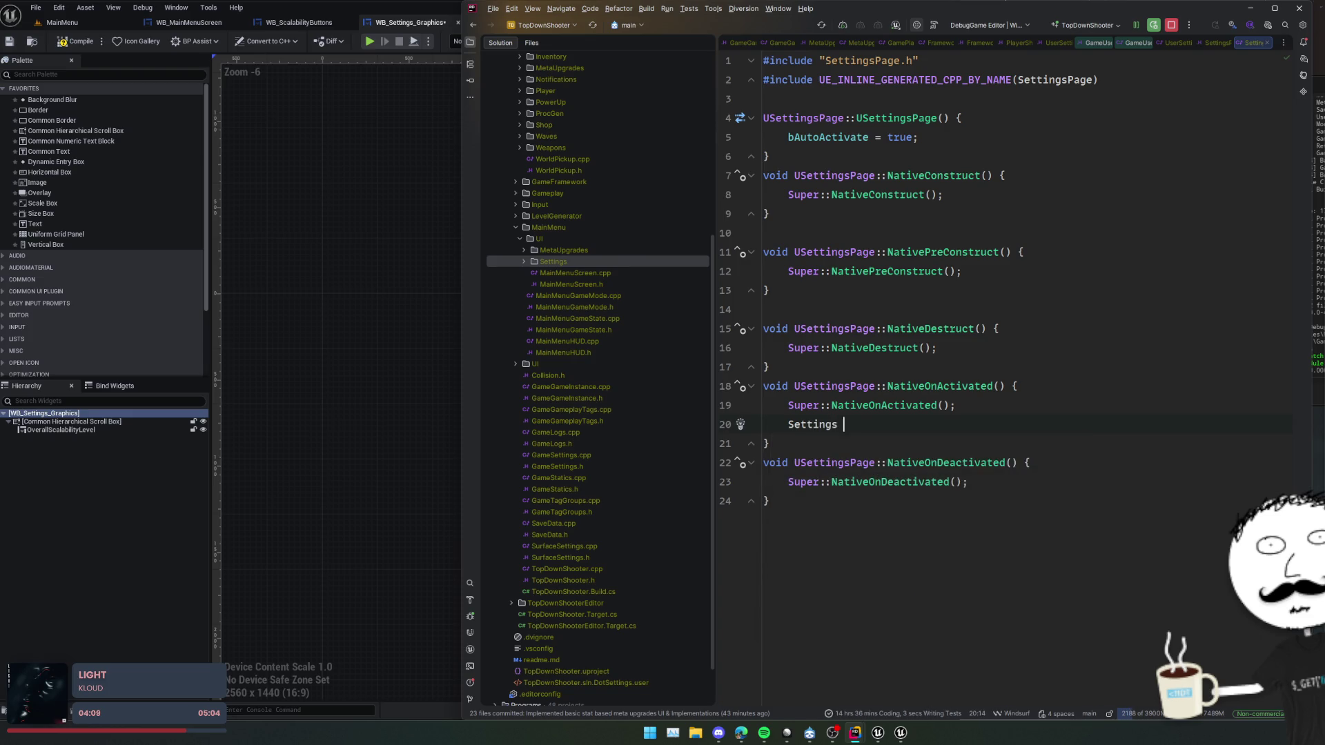
{"action": "type", "text": "UGameUS"}
{"action": "key", "text": "Return"}
- Close the GameGameInstance, MetaUpgradesScreen, GamePlayerState, FrameworkLocalPlayer and PlayerSharedSettings tabs
{"action": "key", "text": "ctrl+Tab"}
{"action": "key", "text": "ctrl+Tab"}
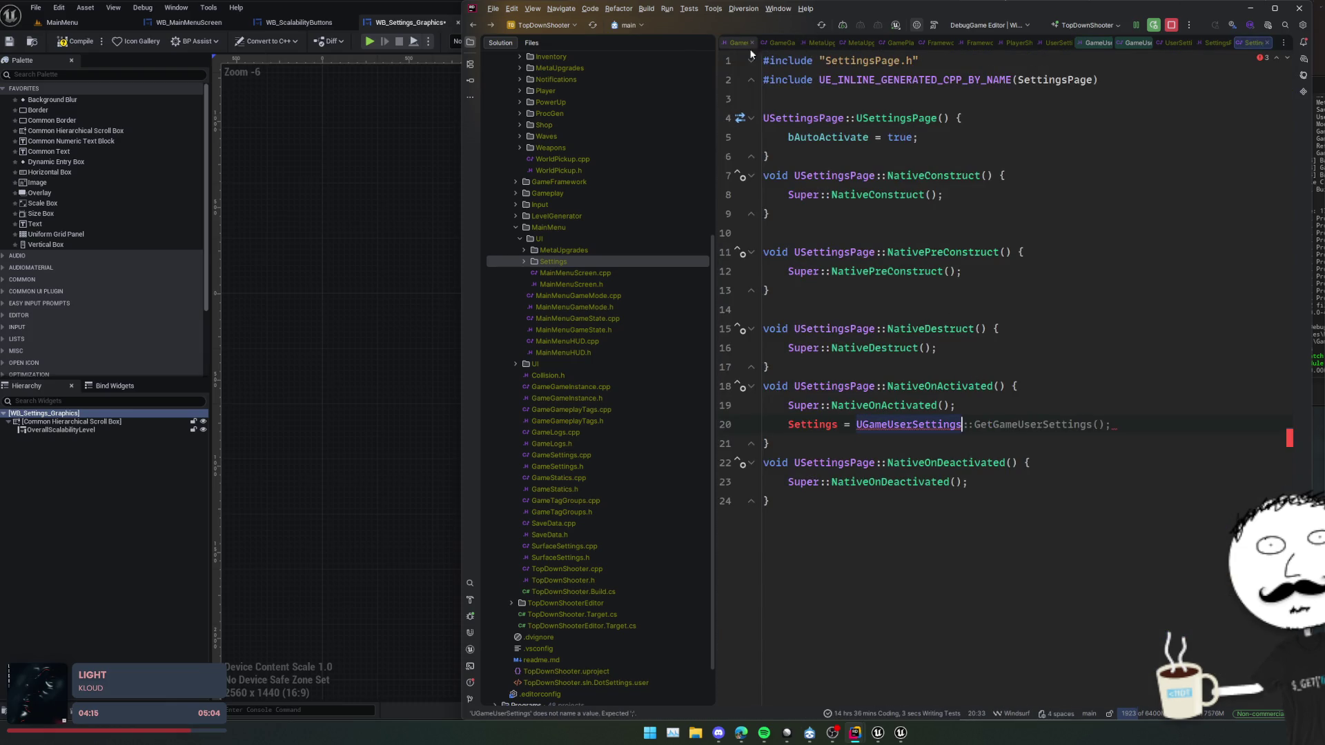
{"action": "left_click", "coordinate": [739, 43]}
{"action": "scroll", "coordinate": [900, 250], "scroll_direction": "up", "scroll_amount": 5}
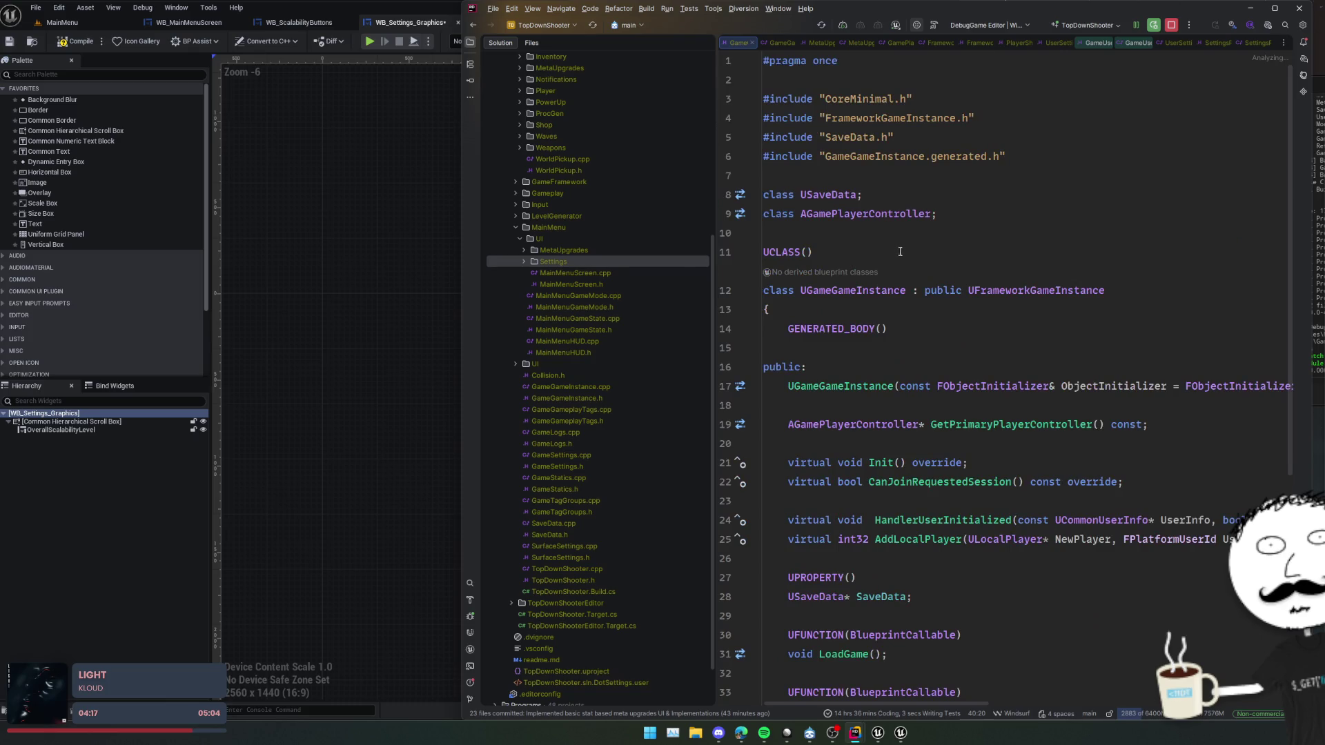
{"action": "double_click", "coordinate": [855, 291]}
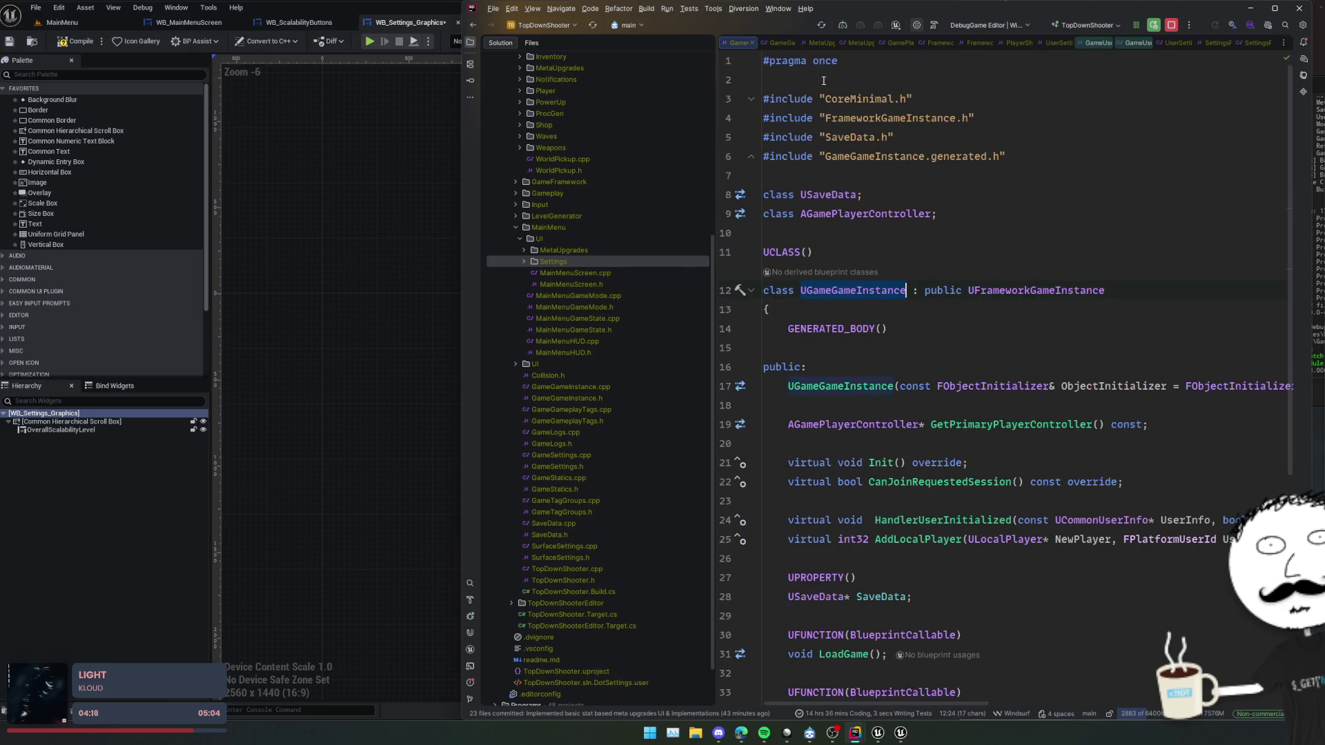
{"action": "middle_click", "coordinate": [740, 45]}
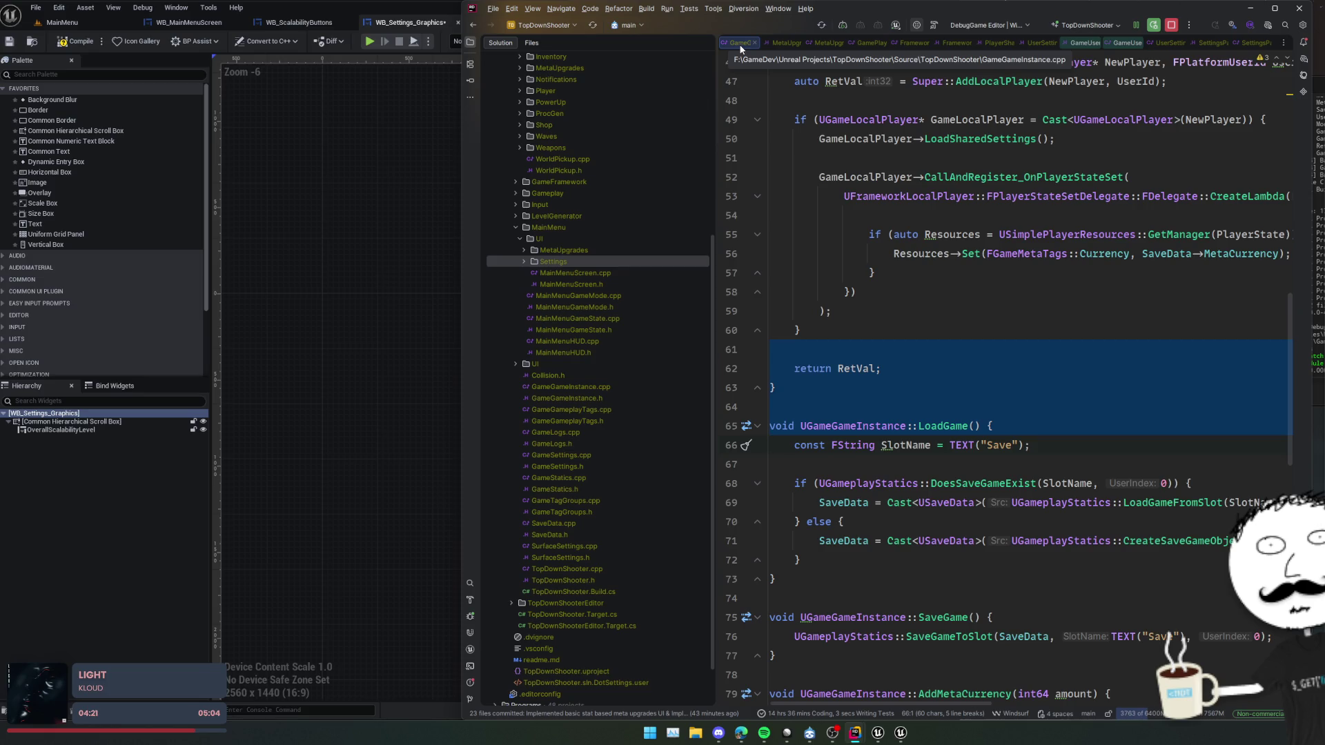
{"action": "middle_click", "coordinate": [740, 45]}
{"action": "middle_click", "coordinate": [742, 45]}
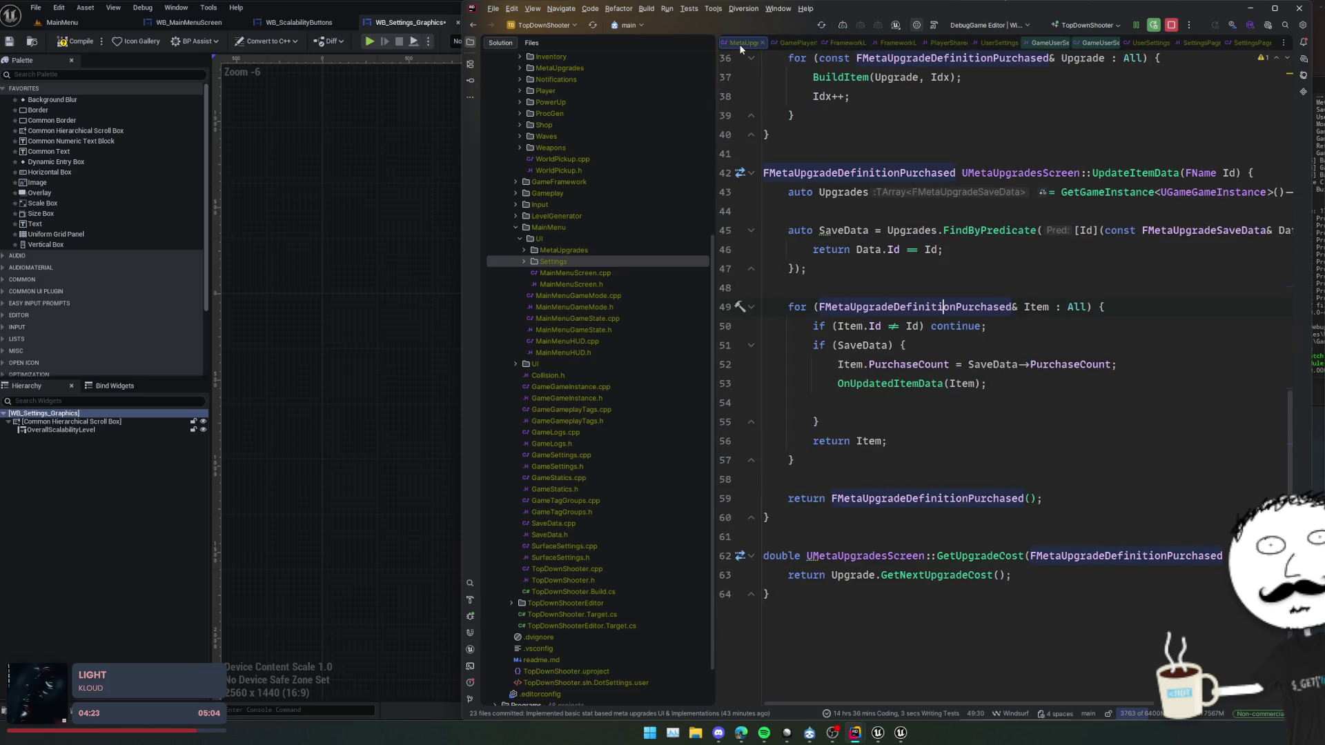
{"action": "middle_click", "coordinate": [740, 45]}
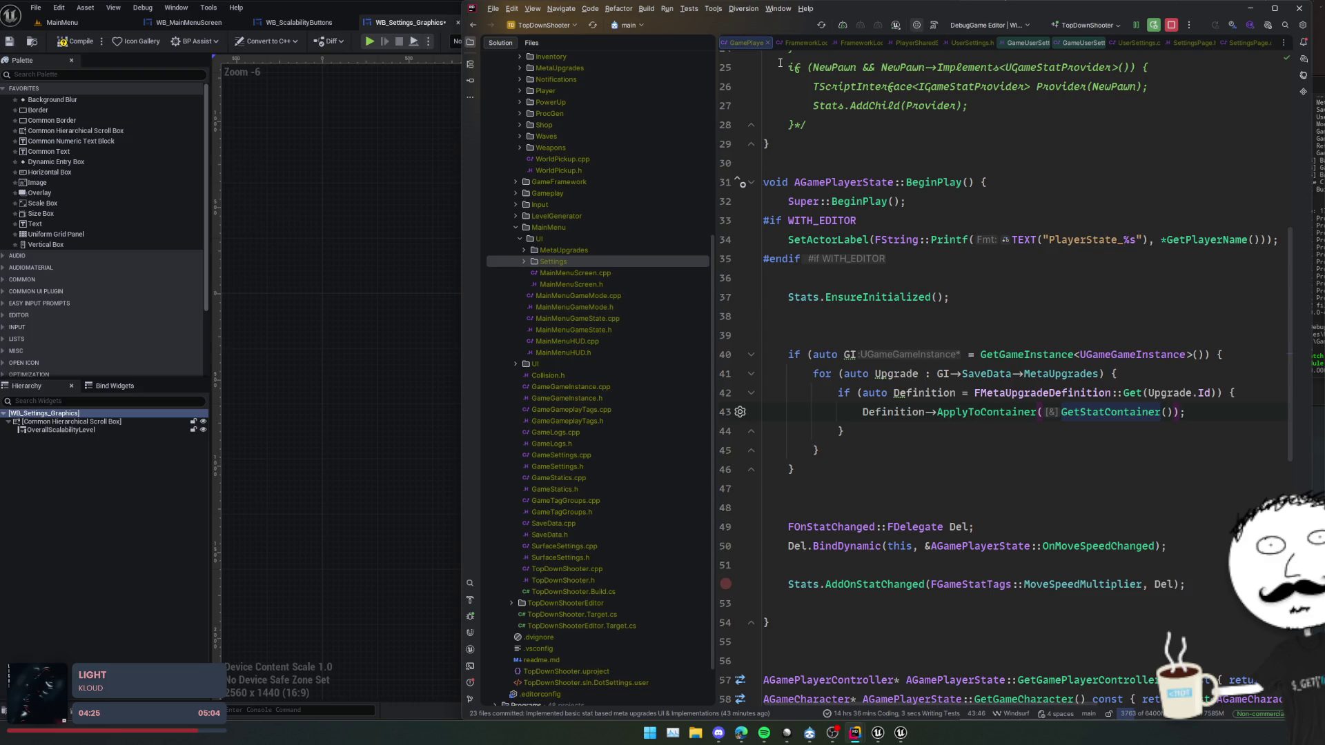
{"action": "middle_click", "coordinate": [754, 43]}
{"action": "middle_click", "coordinate": [752, 43]}
{"action": "middle_click", "coordinate": [752, 42]}
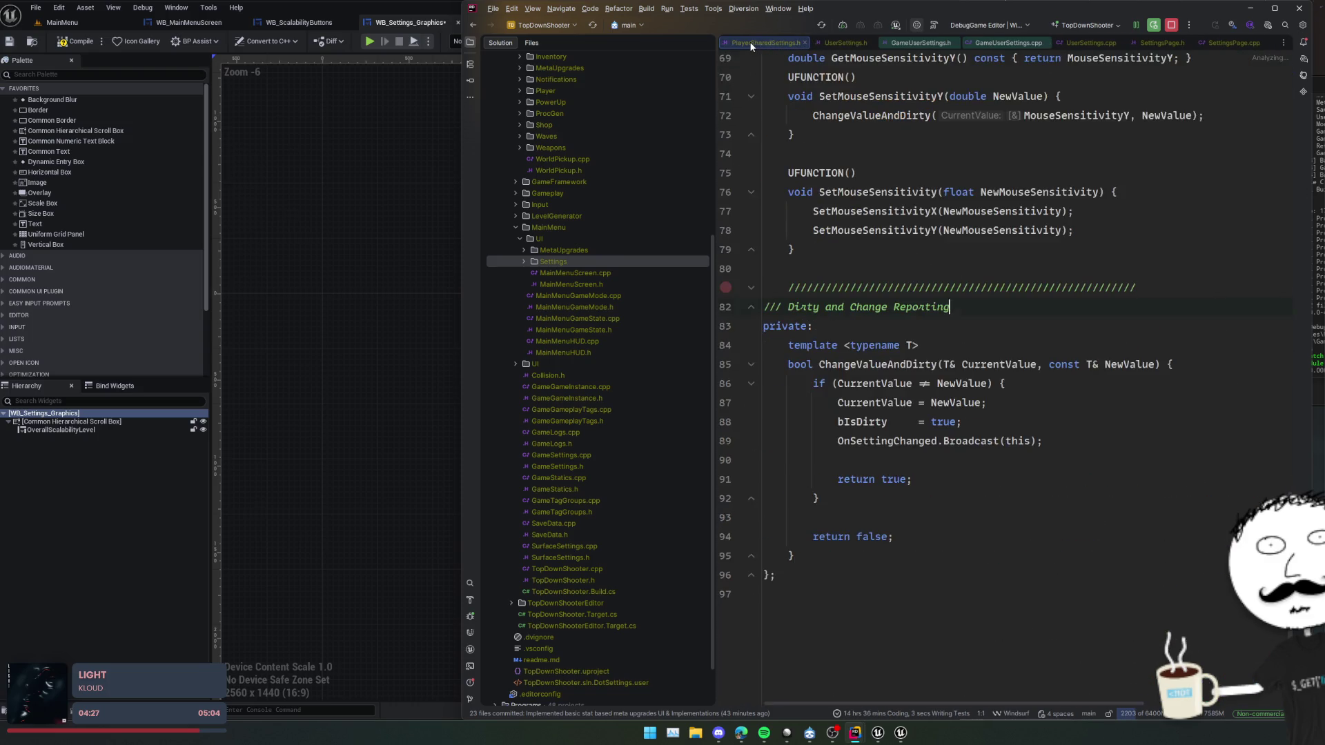
{"action": "middle_click", "coordinate": [751, 45]}
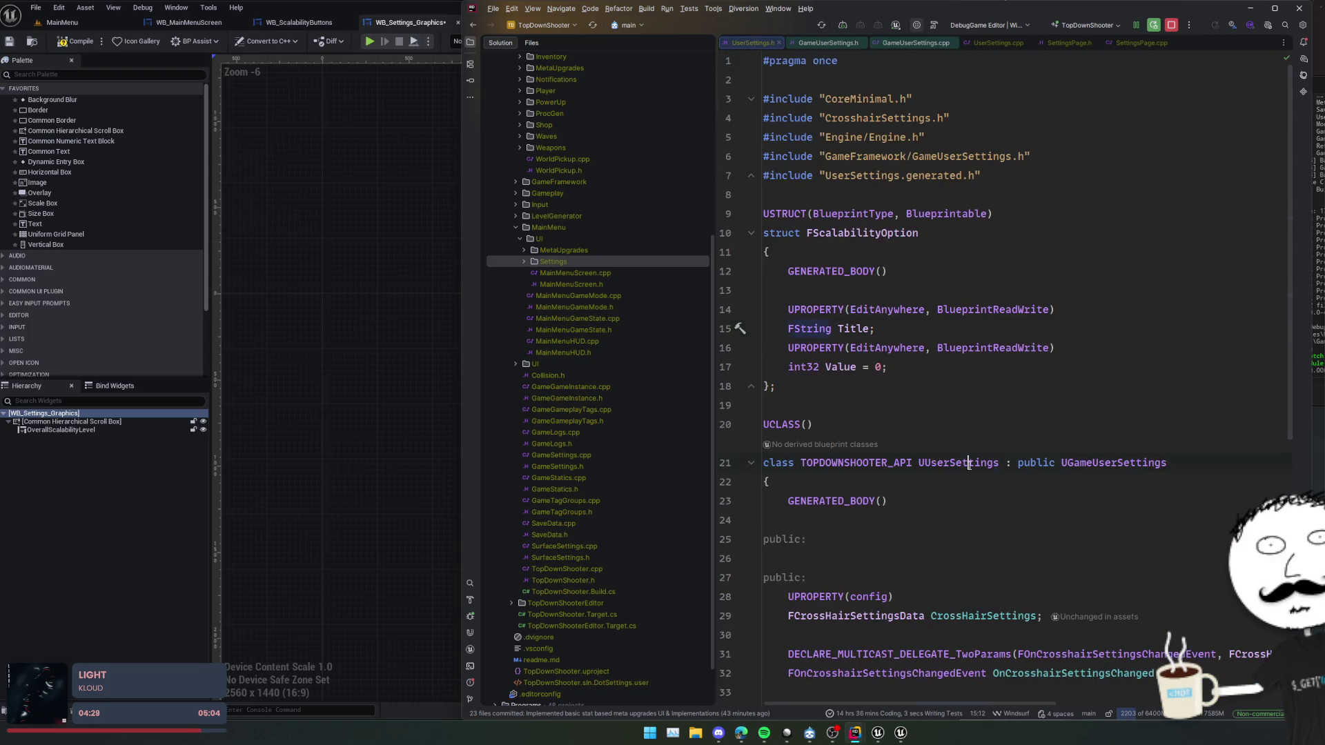
- Switch the assignment to UUserSettings, include UserSettings.h, and open the UUserSettings declaration
{"action": "key", "text": "ctrl+alt+Left"}
{"action": "key", "text": "ctrl+shift+Left"}
{"action": "key", "text": "ctrl+shift+Left"}
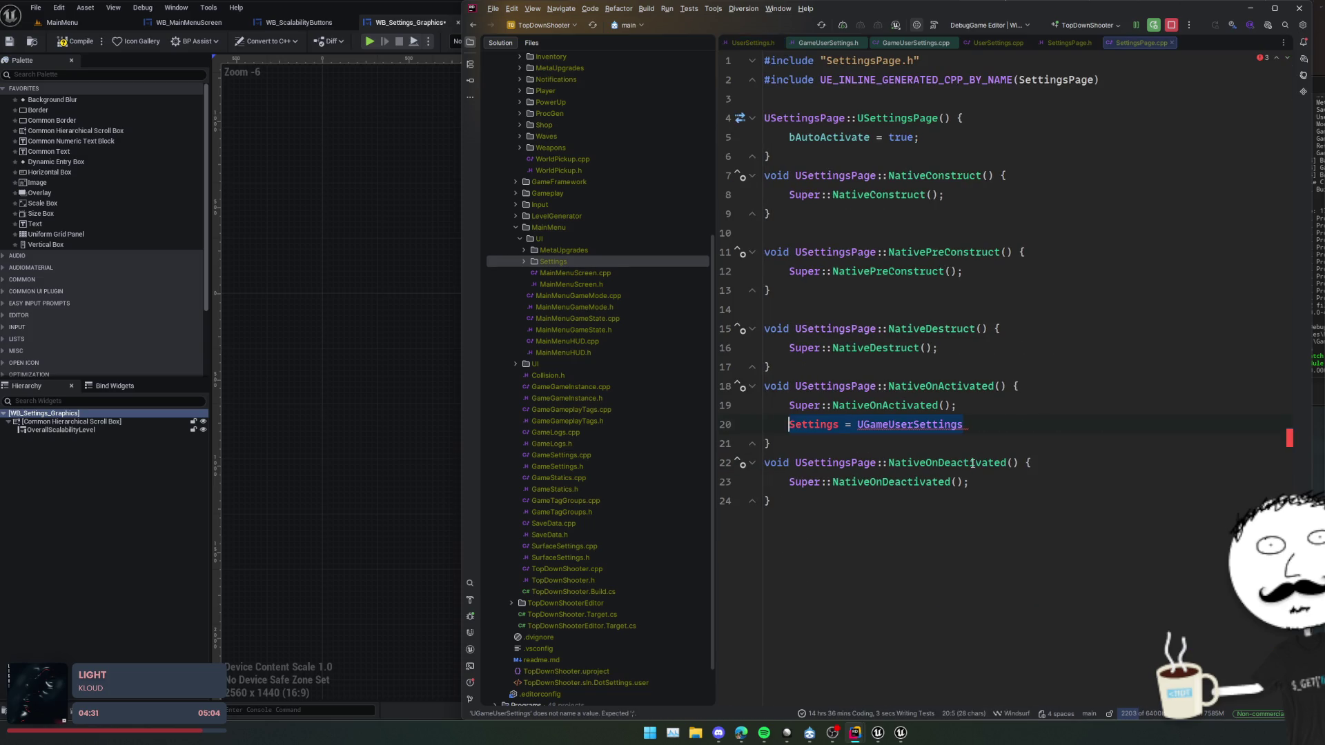
{"action": "type", "text": "UUserSettings::Get();"}
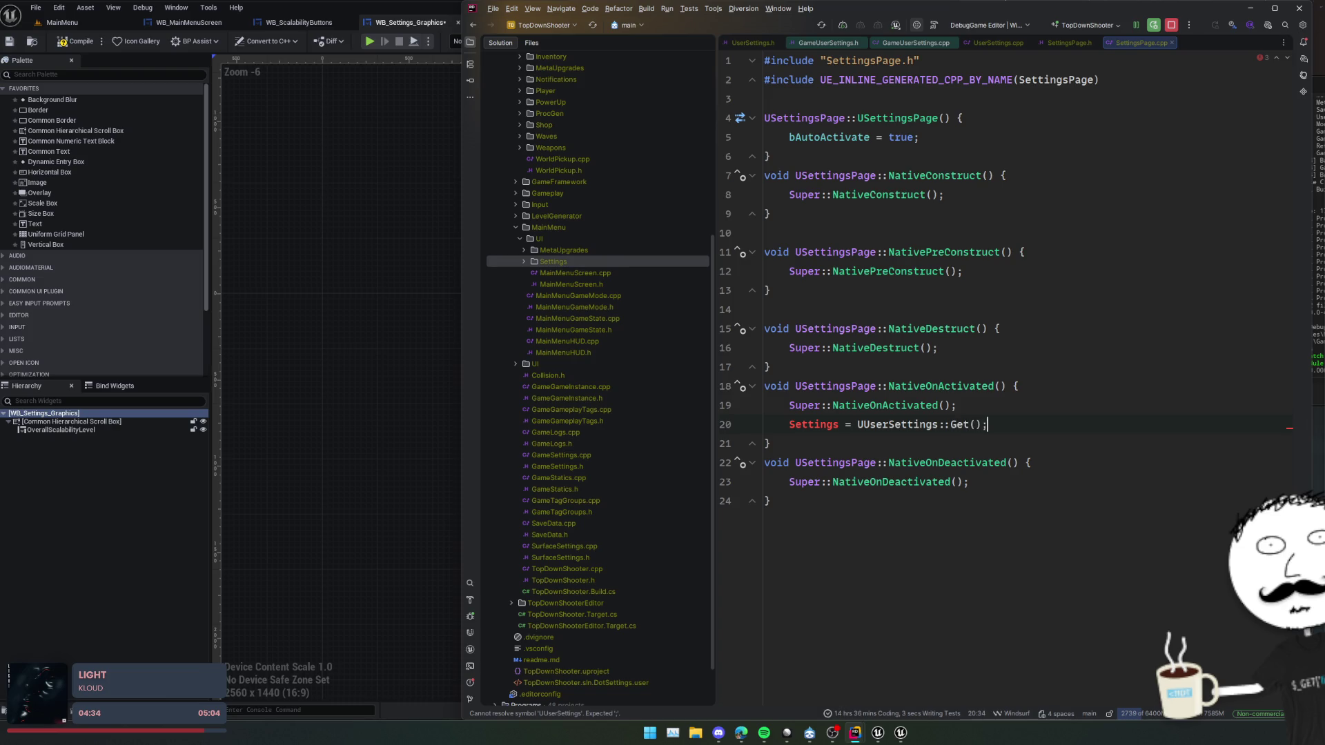
{"action": "key", "text": "Home"}
{"action": "left_click", "coordinate": [899, 422]}
{"action": "key", "text": "alt+Return"}
{"action": "key", "text": "Return"}
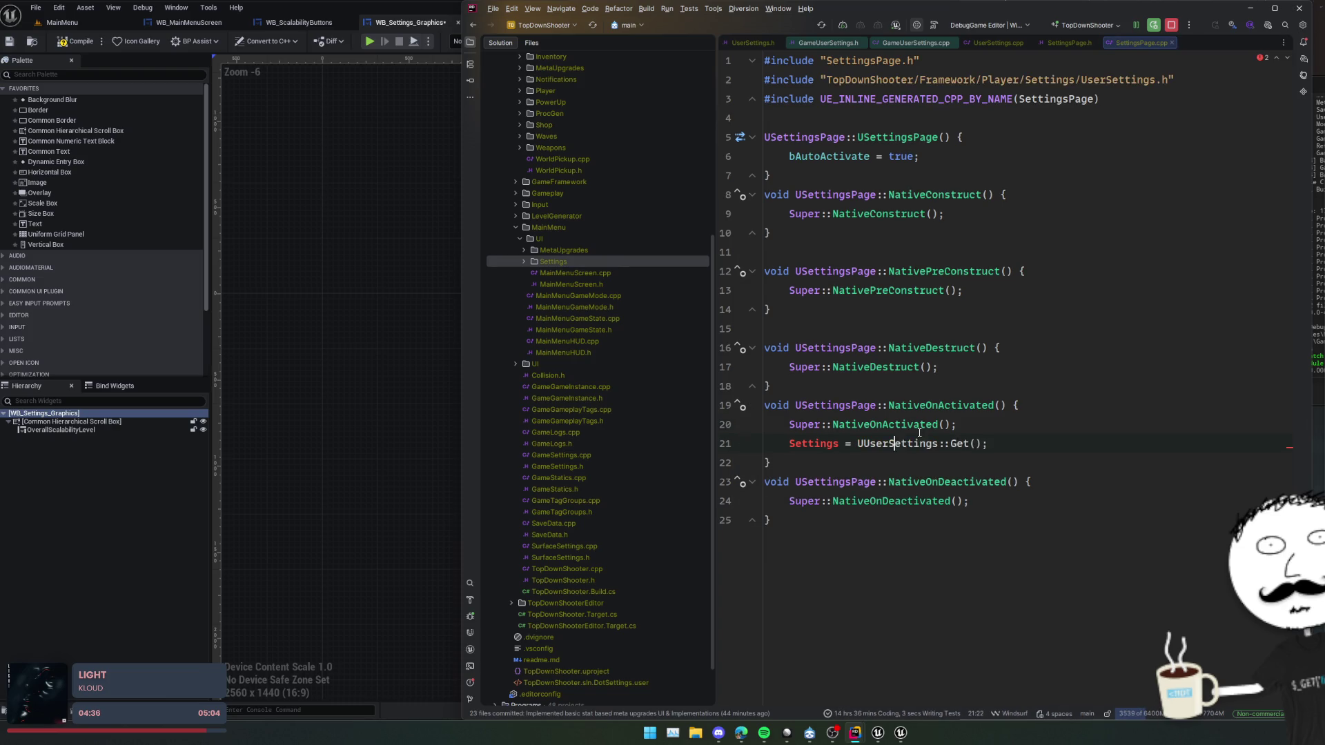
{"action": "left_click", "coordinate": [920, 440], "text": "ctrl"}
{"action": "left_click", "coordinate": [810, 240]}
- Add the BlueprintType specifier to the UUserSettings UCLASS macro
{"action": "type", "text": "Bl"}
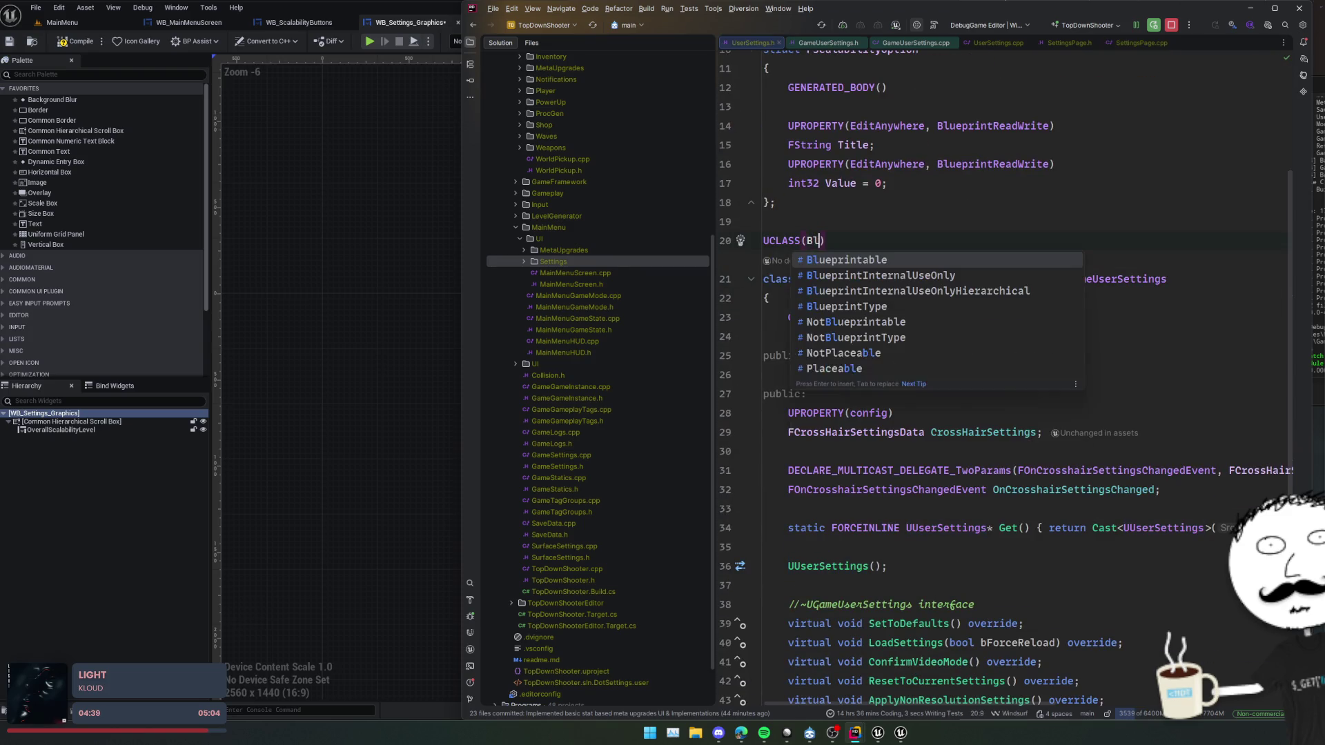
{"action": "type", "text": "T"}
{"action": "key", "text": "Return"}
{"action": "key", "text": "Home"}
{"action": "key", "text": "ctrl+space"}
{"action": "key", "text": "Escape"}
- Try Rider's create-field fix for Settings, then undo it and its UserSettings include
{"action": "key", "text": "ctrl+alt+Left"}
{"action": "left_click", "coordinate": [816, 446]}
{"action": "key", "text": "alt+Return"}
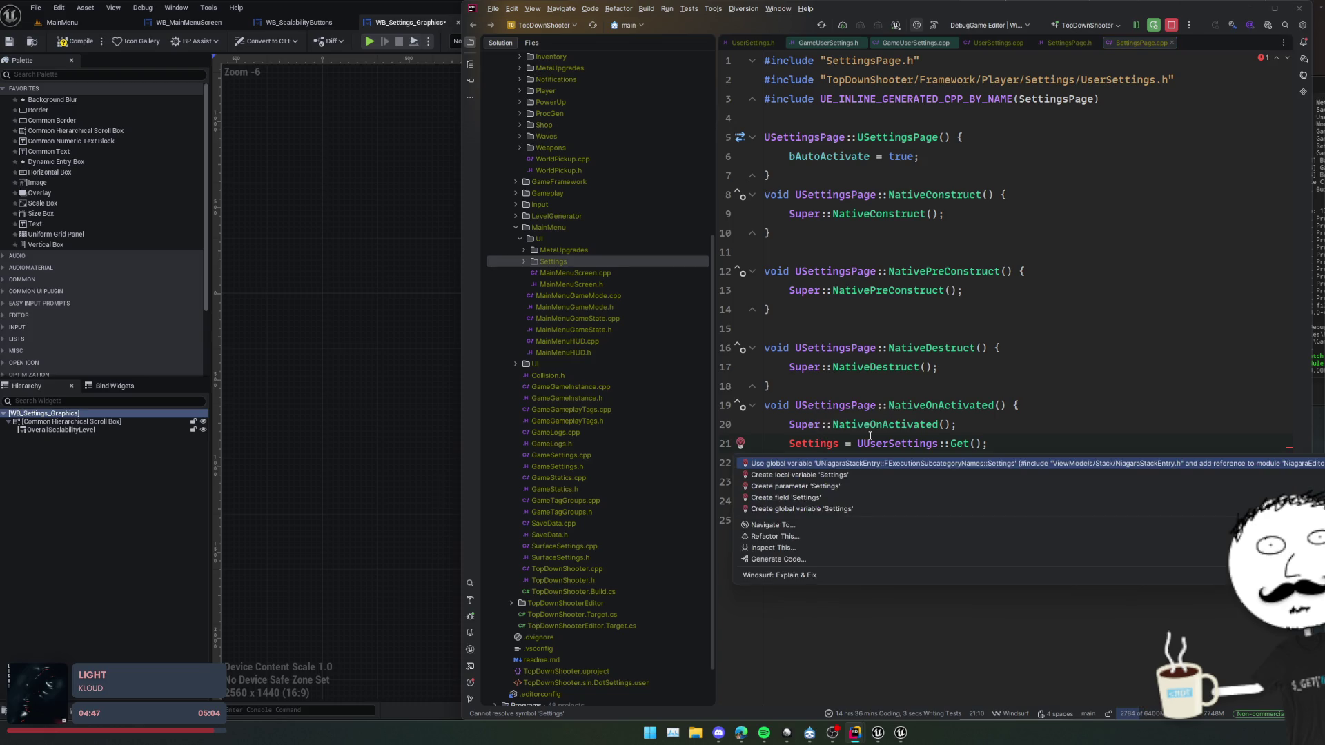
{"action": "key", "text": "Down"}
{"action": "key", "text": "Down"}
{"action": "key", "text": "Down"}
{"action": "key", "text": "Down"}
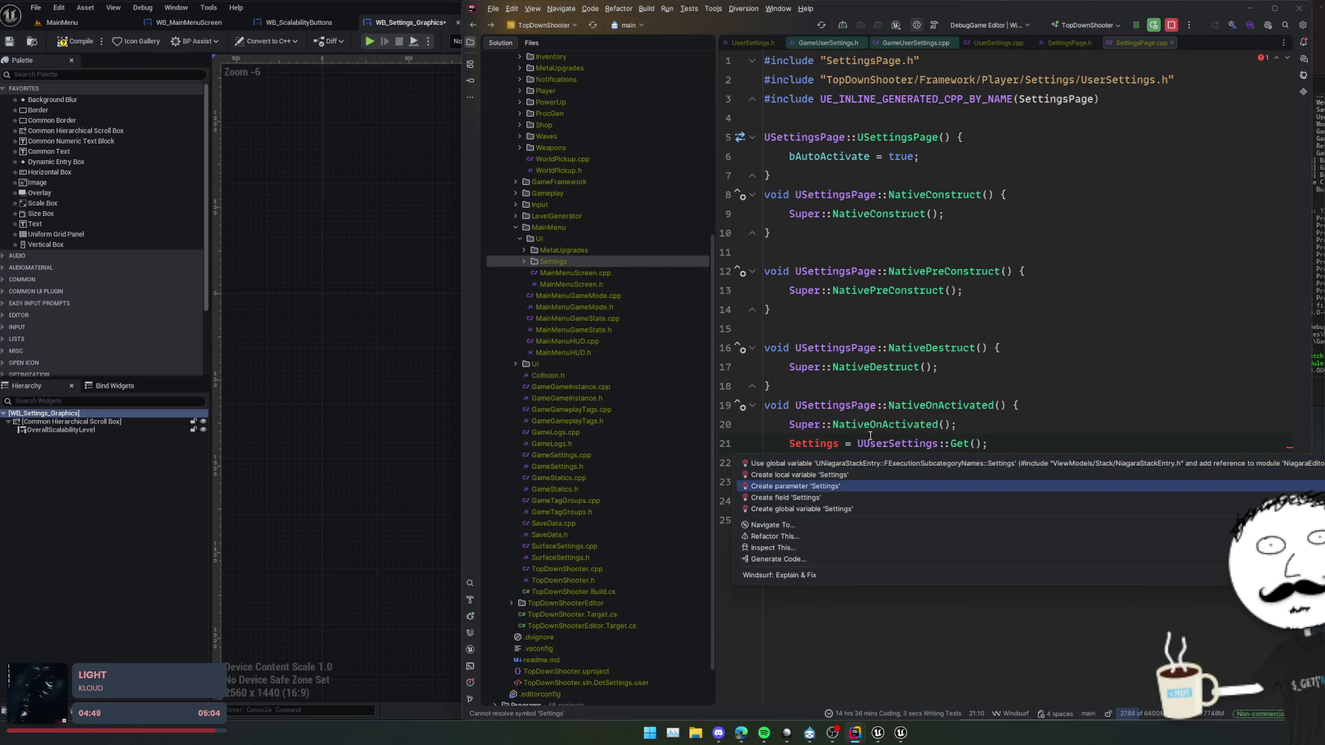
{"action": "key", "text": "Up"}
{"action": "key", "text": "Return"}
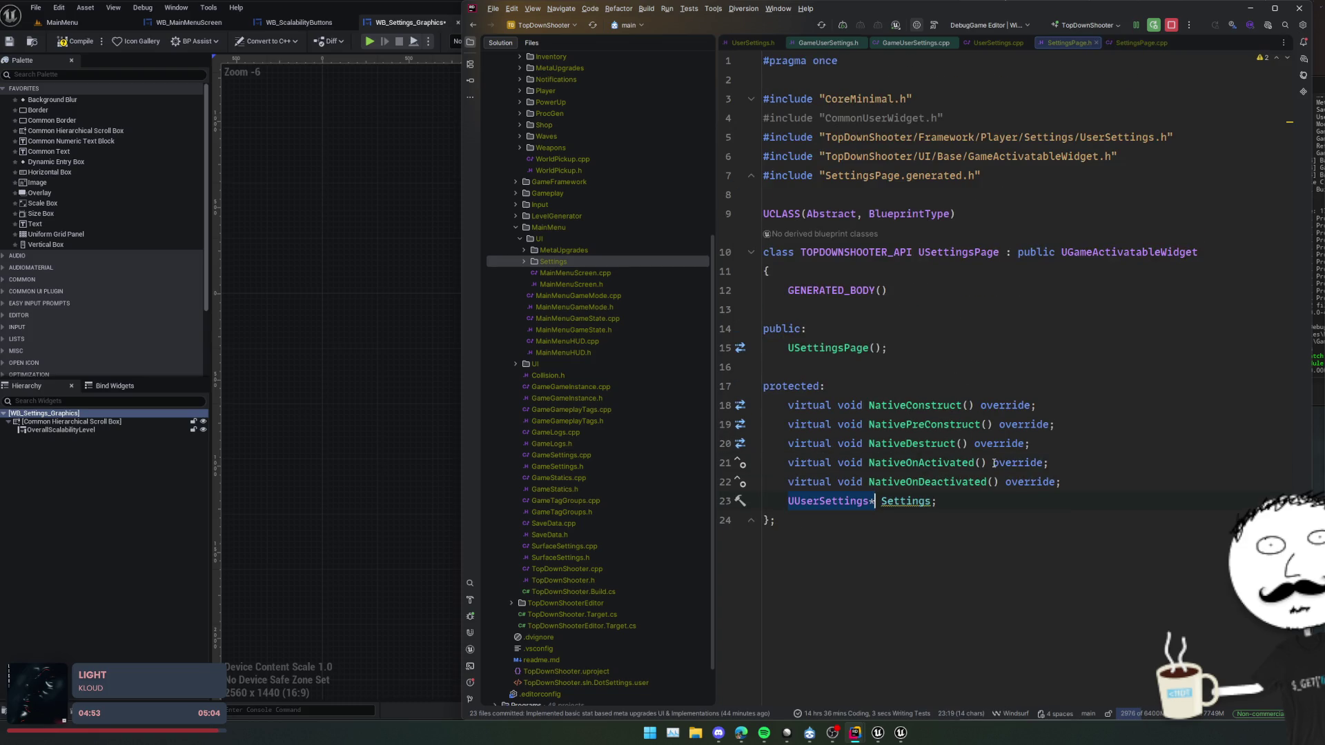
{"action": "key", "text": "ctrl+z"}
{"action": "key", "text": "ctrl+shift+z"}
{"action": "key", "text": "ctrl+z"}
{"action": "key", "text": "ctrl+shift+z"}
{"action": "key", "text": "ctrl+z"}
{"action": "key", "text": "Return"}
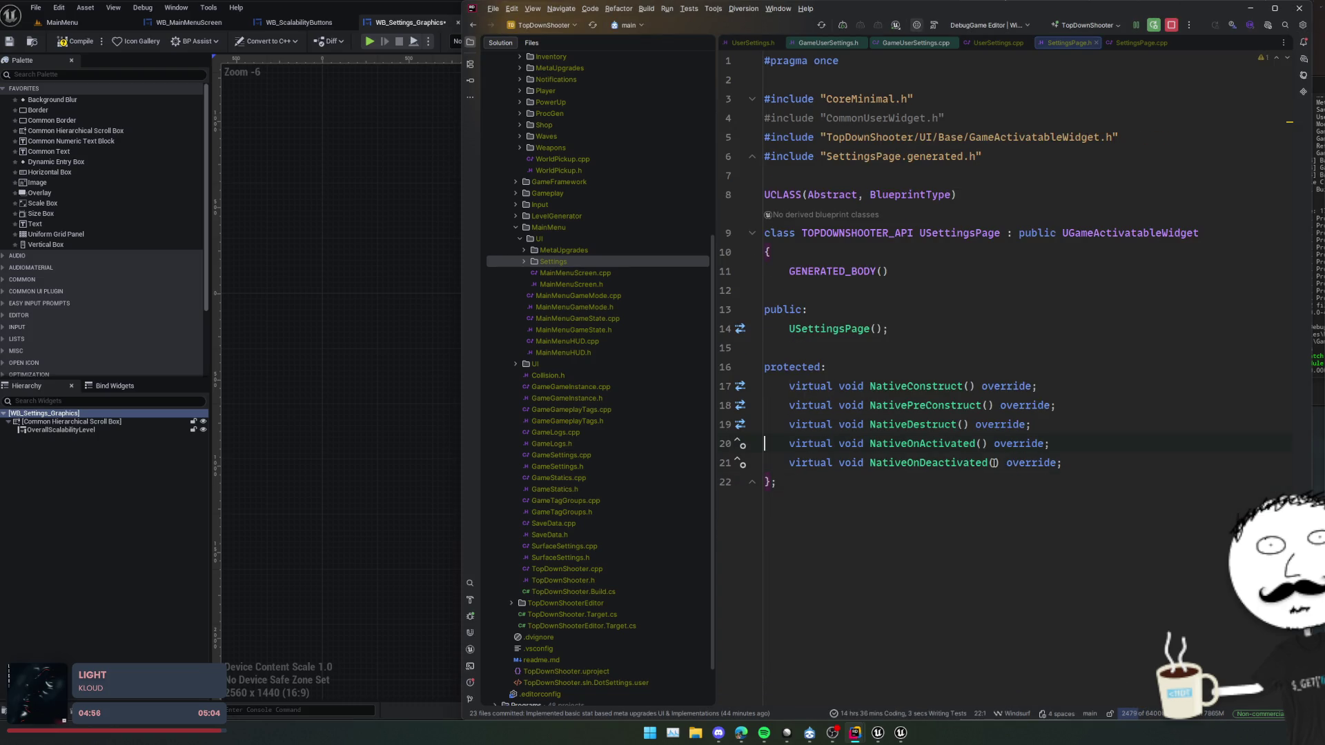
- Declare 'UPROPERTY(EditAnywhere, BlueprintReadWrite) class UUserSettings* Settings;' in SettingsPage.h
{"action": "key", "text": "End"}
{"action": "key", "text": "Return"}
{"action": "key", "text": "Return"}
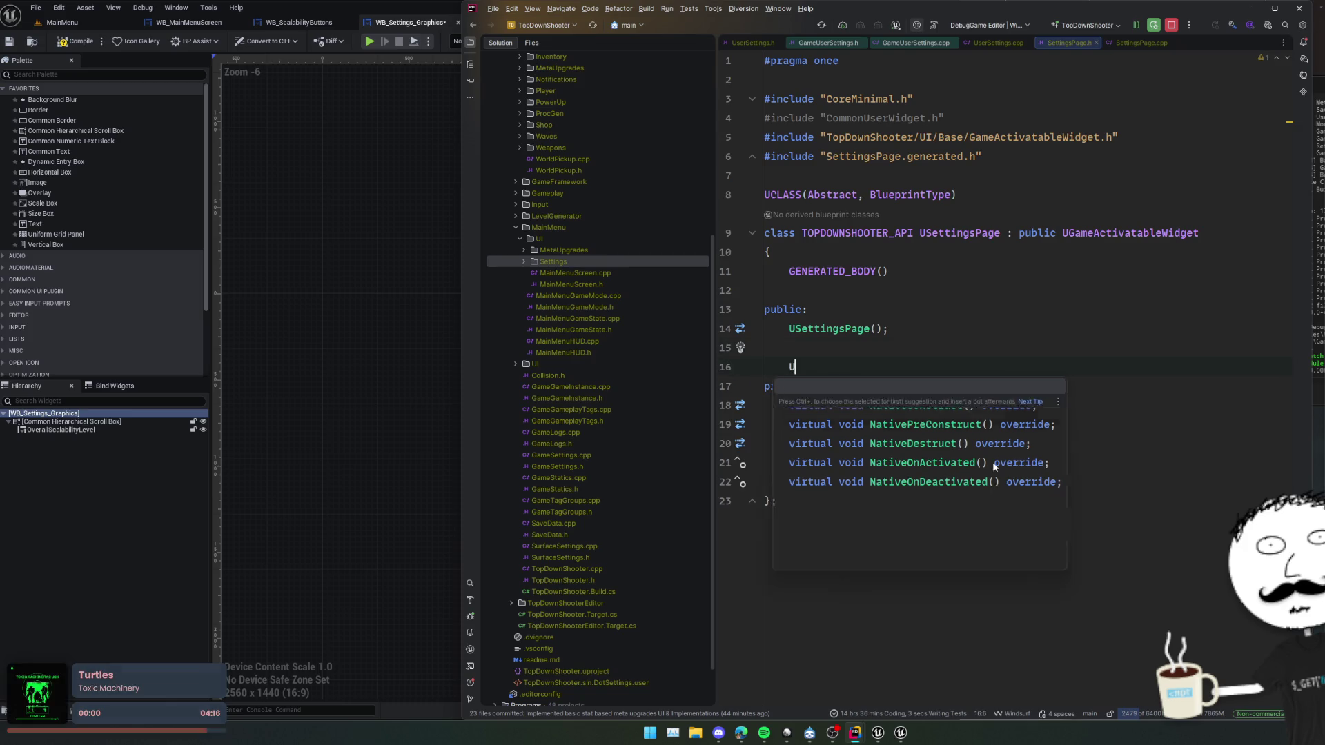
{"action": "type", "text": "UPROPERTY("}
{"action": "type", "text": "EditAnywhere, "}
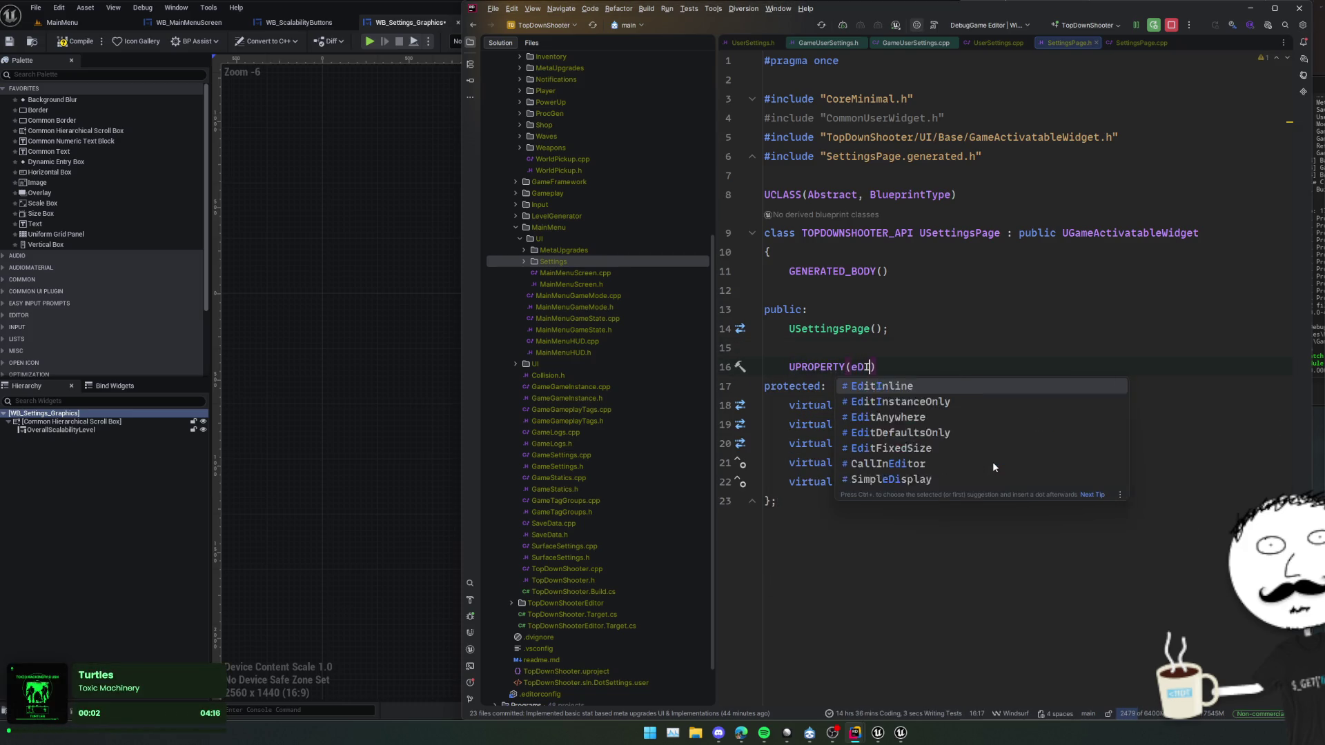
{"action": "type", "text": "BlueprintReadWrite"}
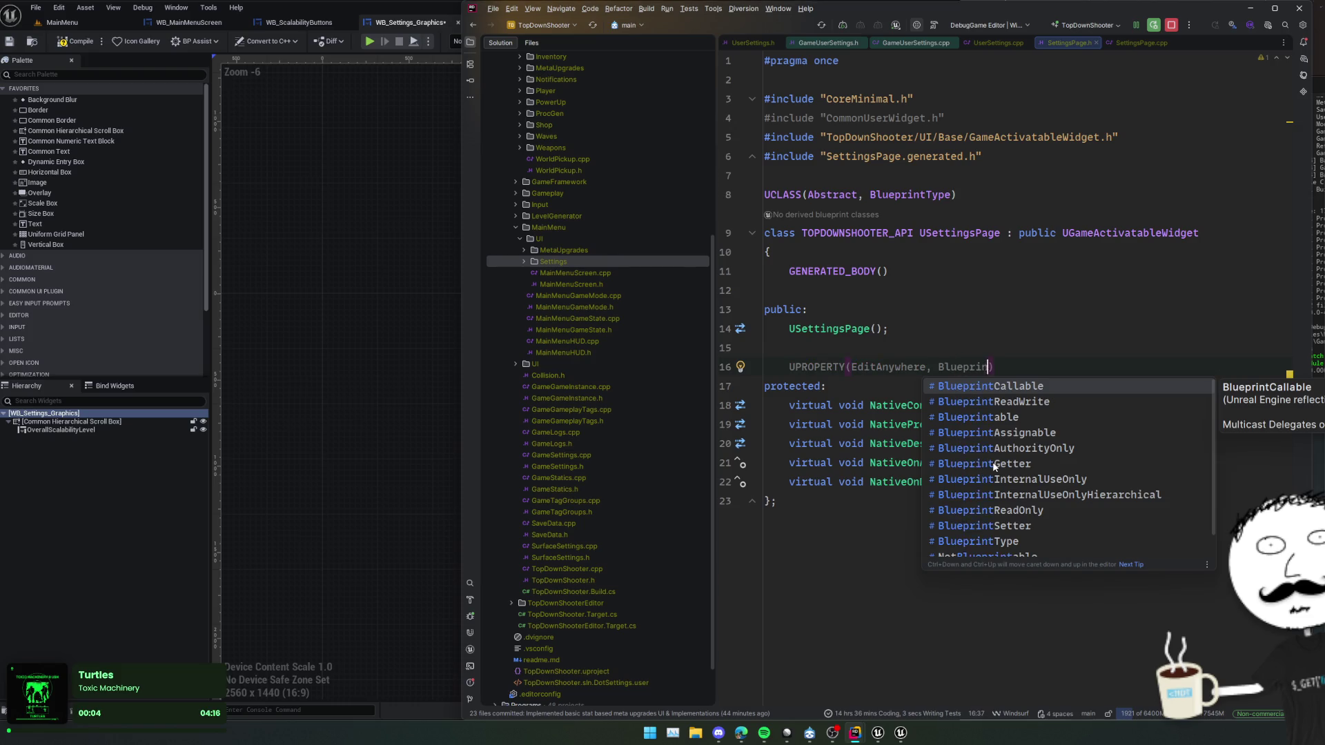
{"action": "key", "text": "End"}
{"action": "key", "text": "Return"}
{"action": "type", "text": "UUserSettings* Settings;"}
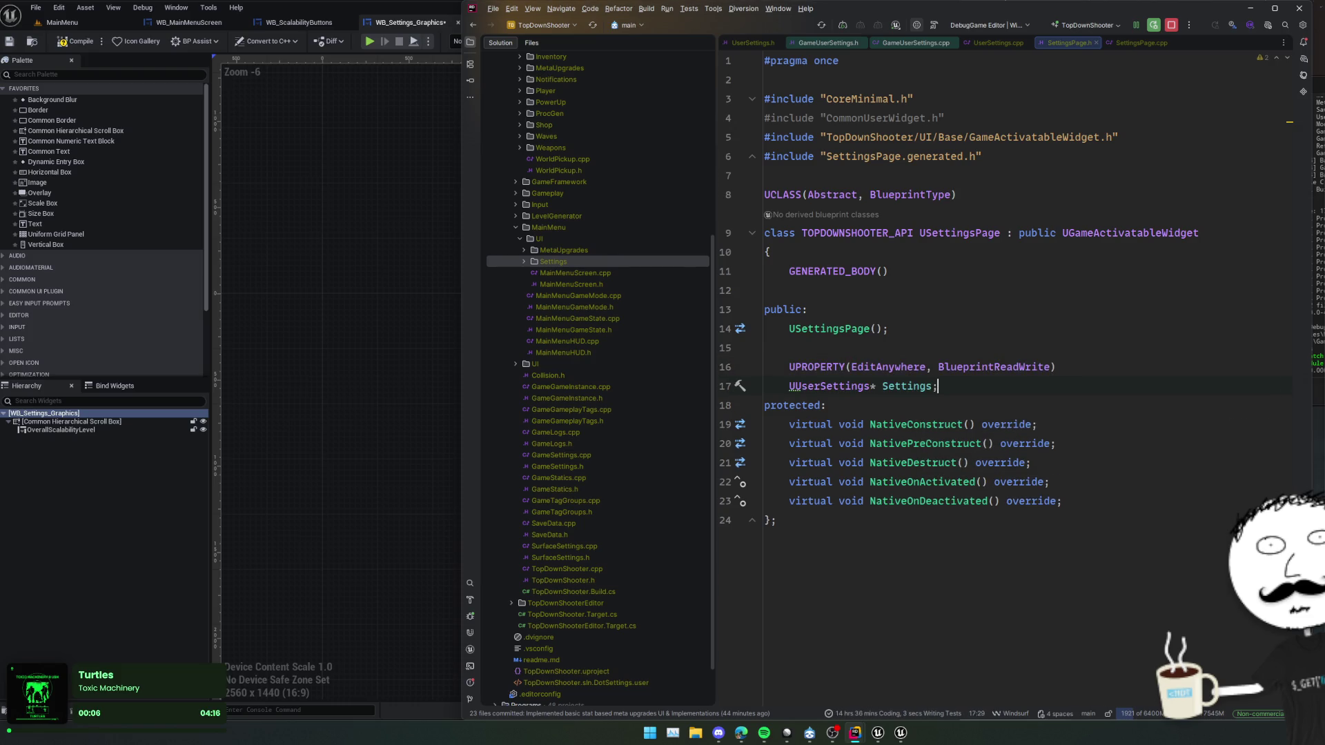
{"action": "key", "text": "Home"}
{"action": "type", "text": "cla"}
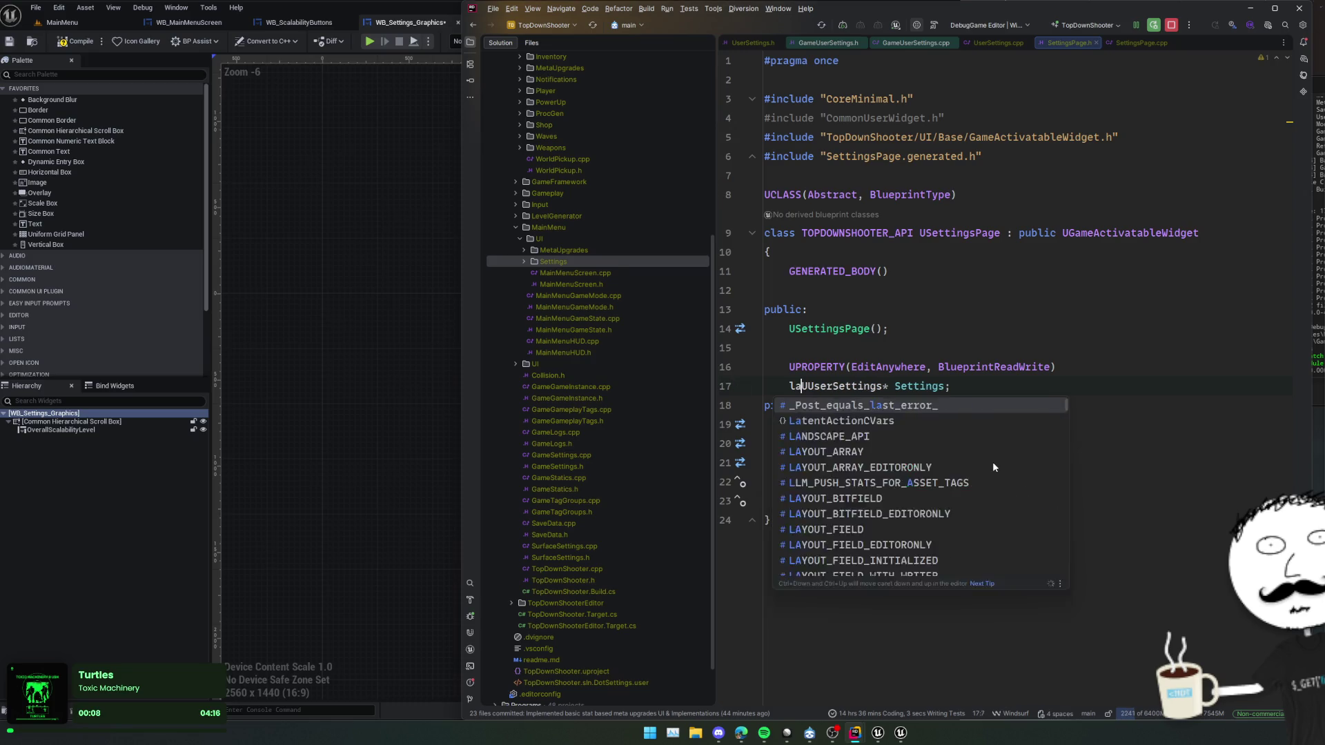
{"action": "type", "text": "ss"}
{"action": "key", "text": "End"}
{"action": "key", "text": "Return"}
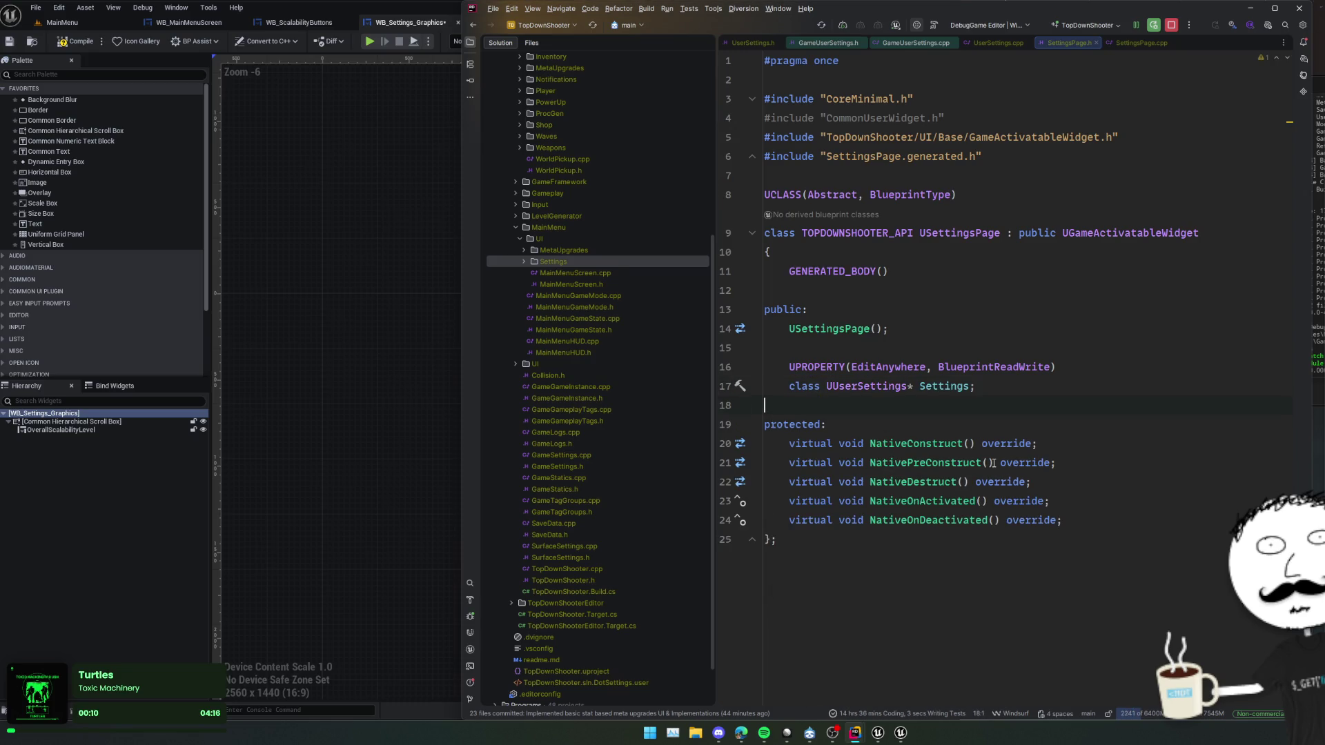
{"action": "key", "text": "ctrl+alt+Home"}
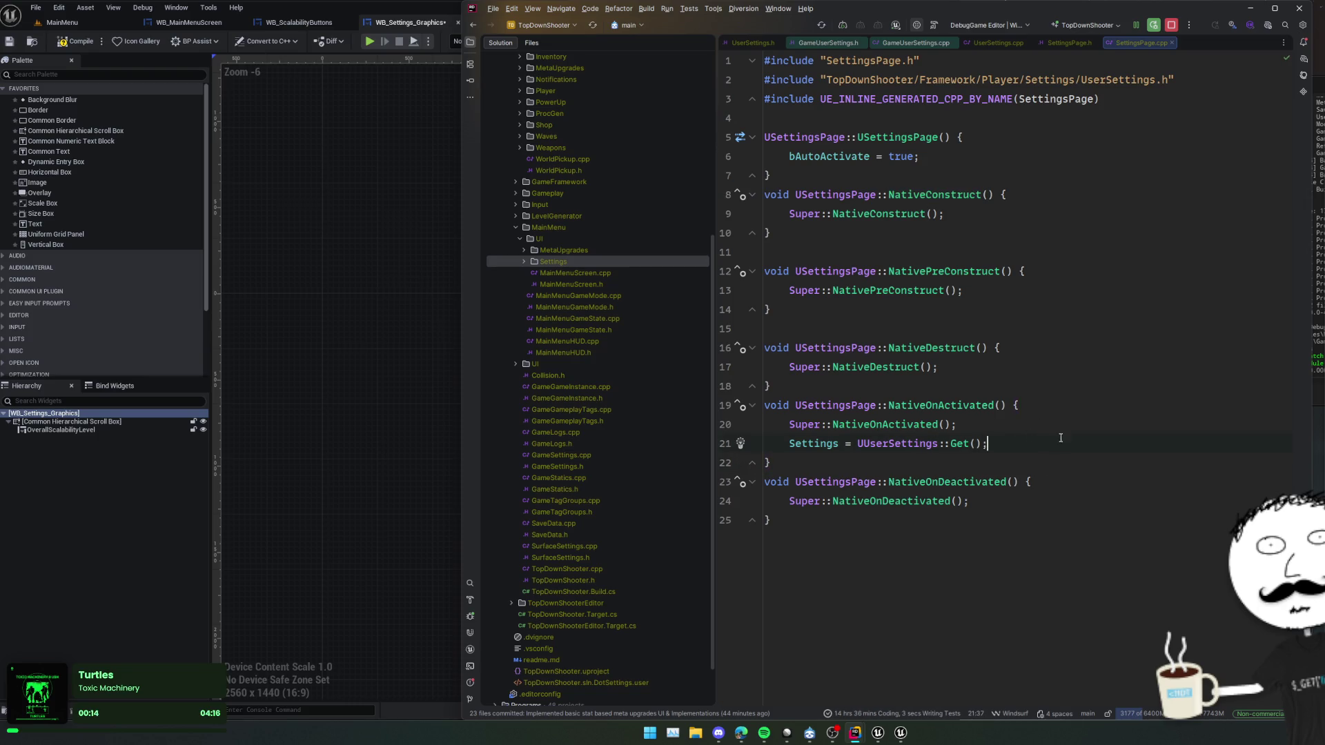
{"action": "left_click", "coordinate": [1052, 446]}
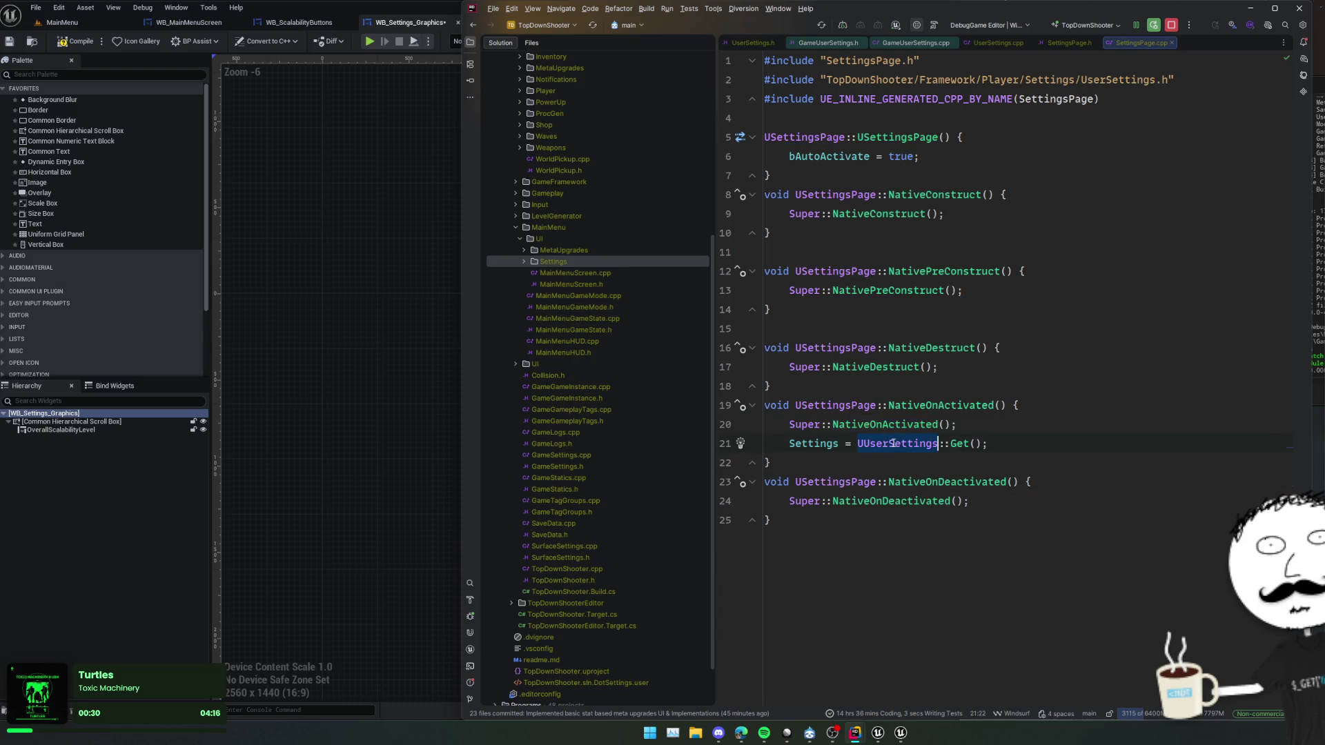
- Trigger a Live Coding recompile of the SettingsPage changes with Ctrl+Alt+F11
{"action": "key", "text": "Home"}
{"action": "key", "text": "ctrl+shift+Right"}
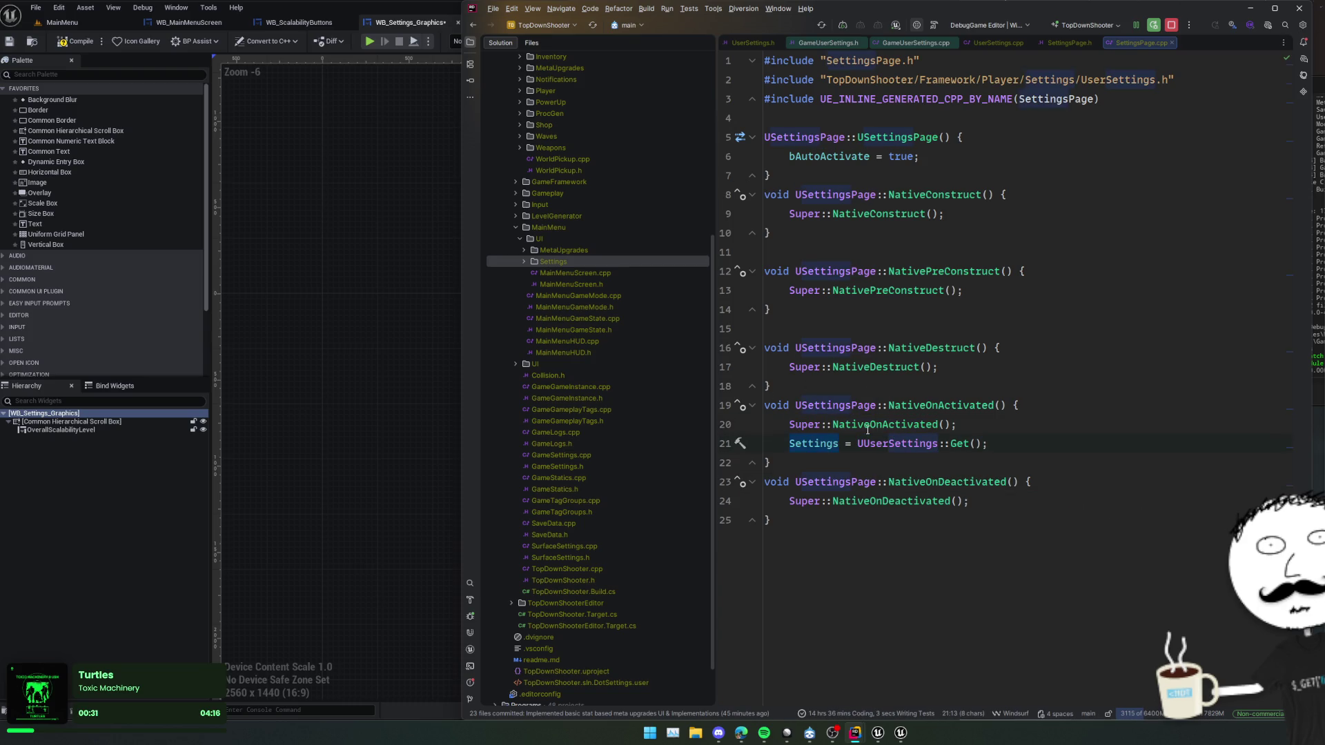
{"action": "left_click", "coordinate": [852, 387]}
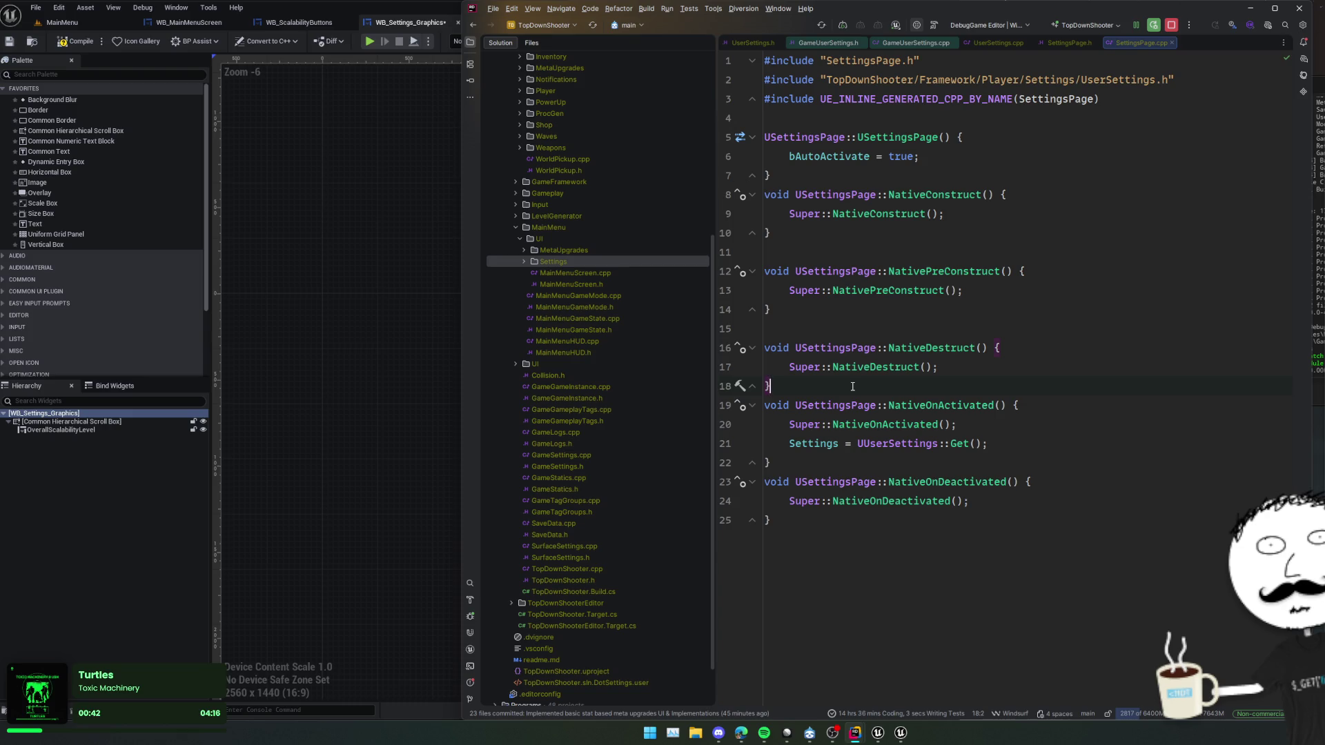
{"action": "key", "text": "ctrl+alt+F11"}
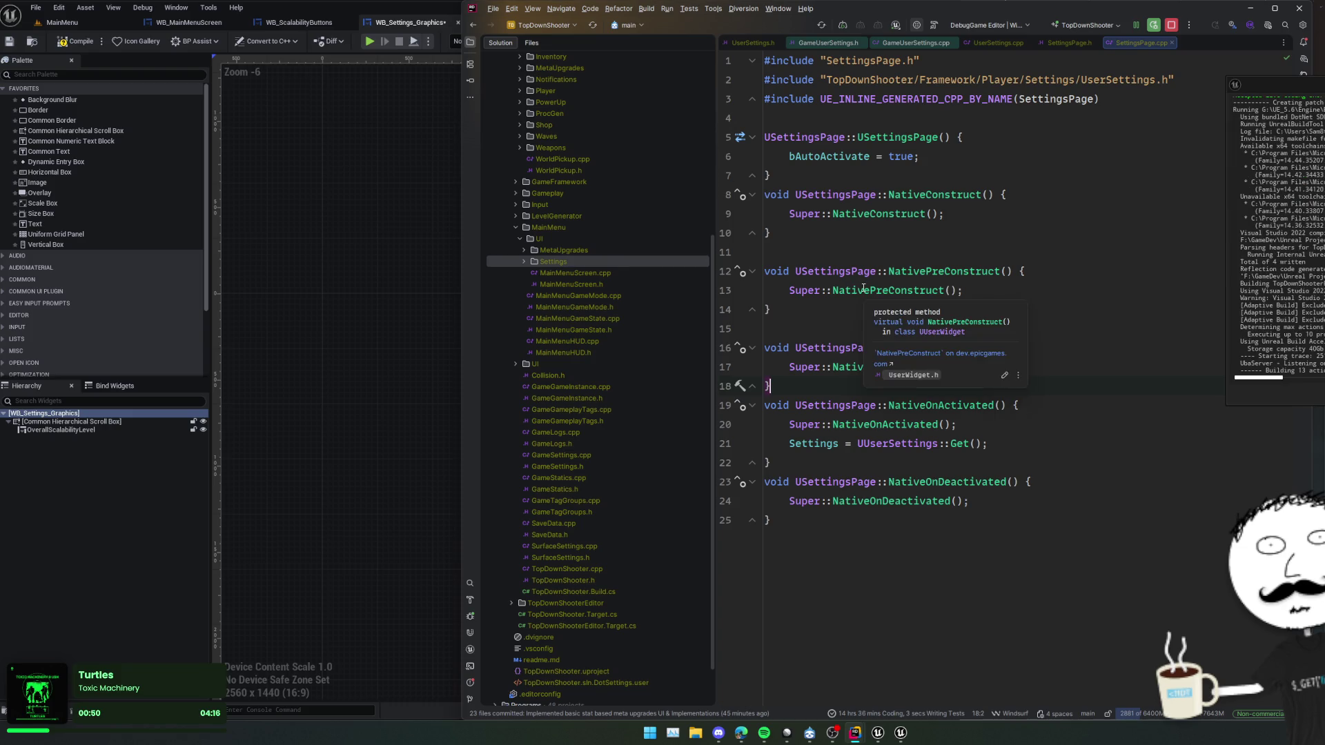
{"action": "left_click", "coordinate": [407, 330]}
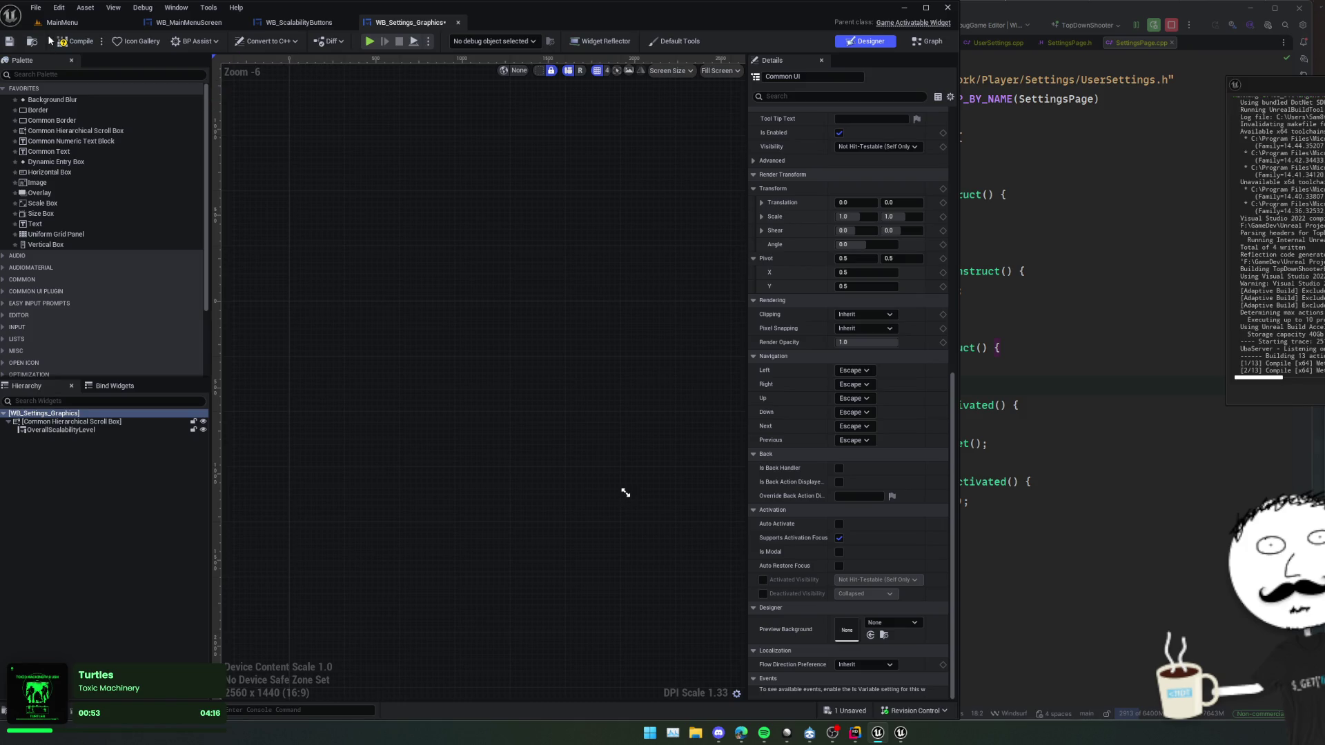
- Compile WB_Settings_Graphics and select the Common Hierarchical Scroll Box
{"action": "left_click", "coordinate": [76, 40]}
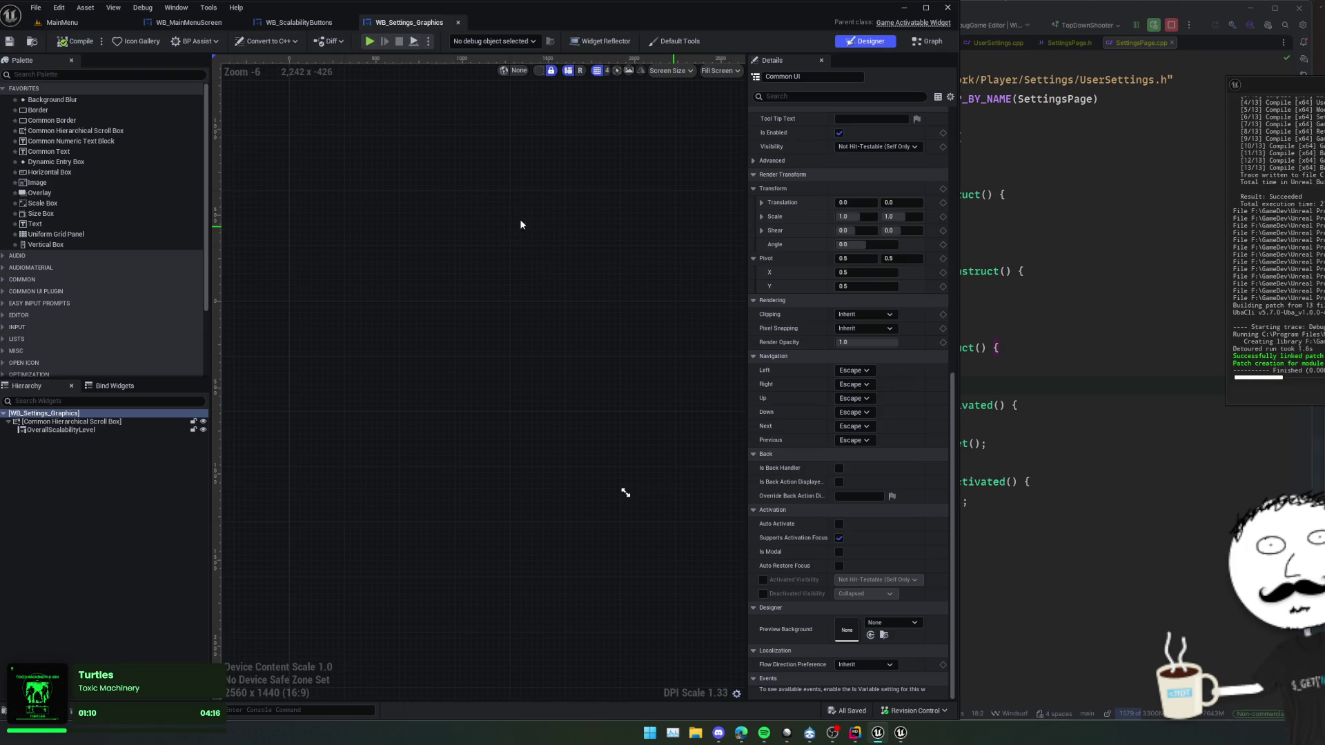
{"action": "left_click", "coordinate": [447, 254]}
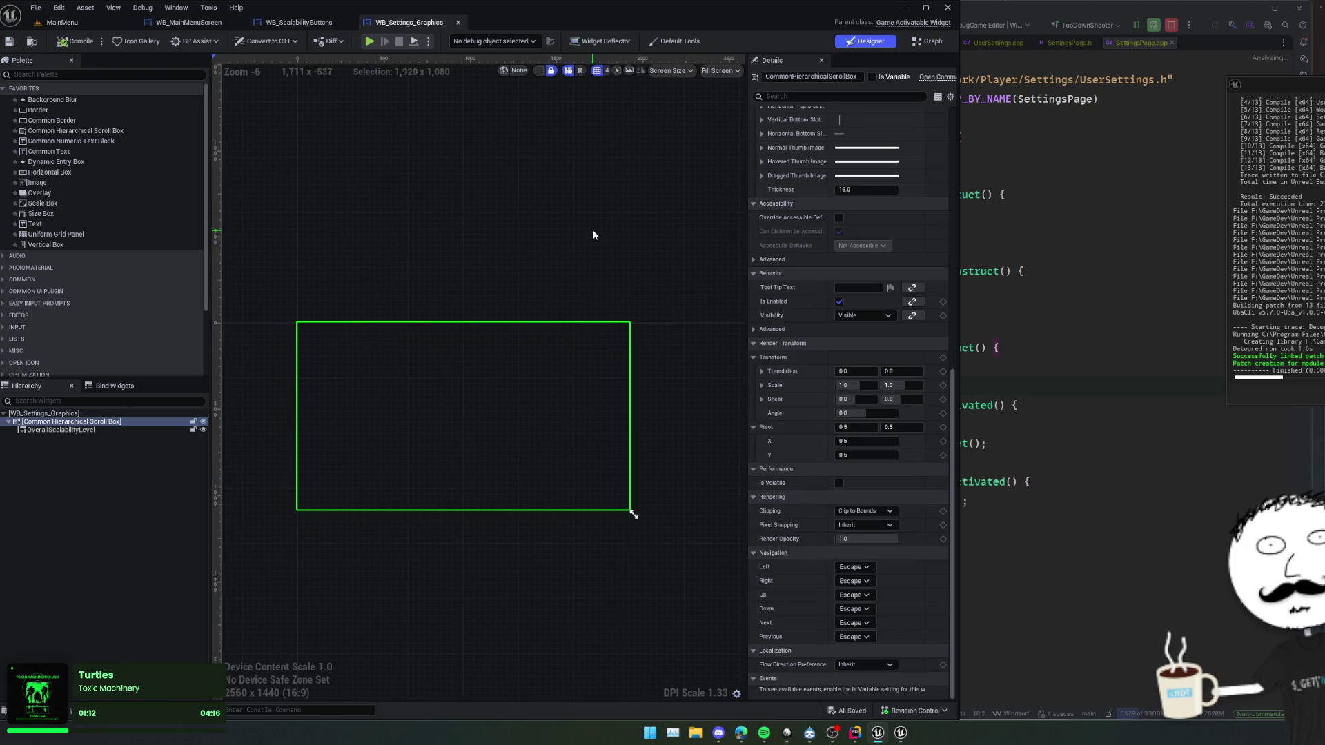
- Reparent WB_Settings_Graphics to Settings Page in Class Settings
{"action": "left_click", "coordinate": [596, 234]}
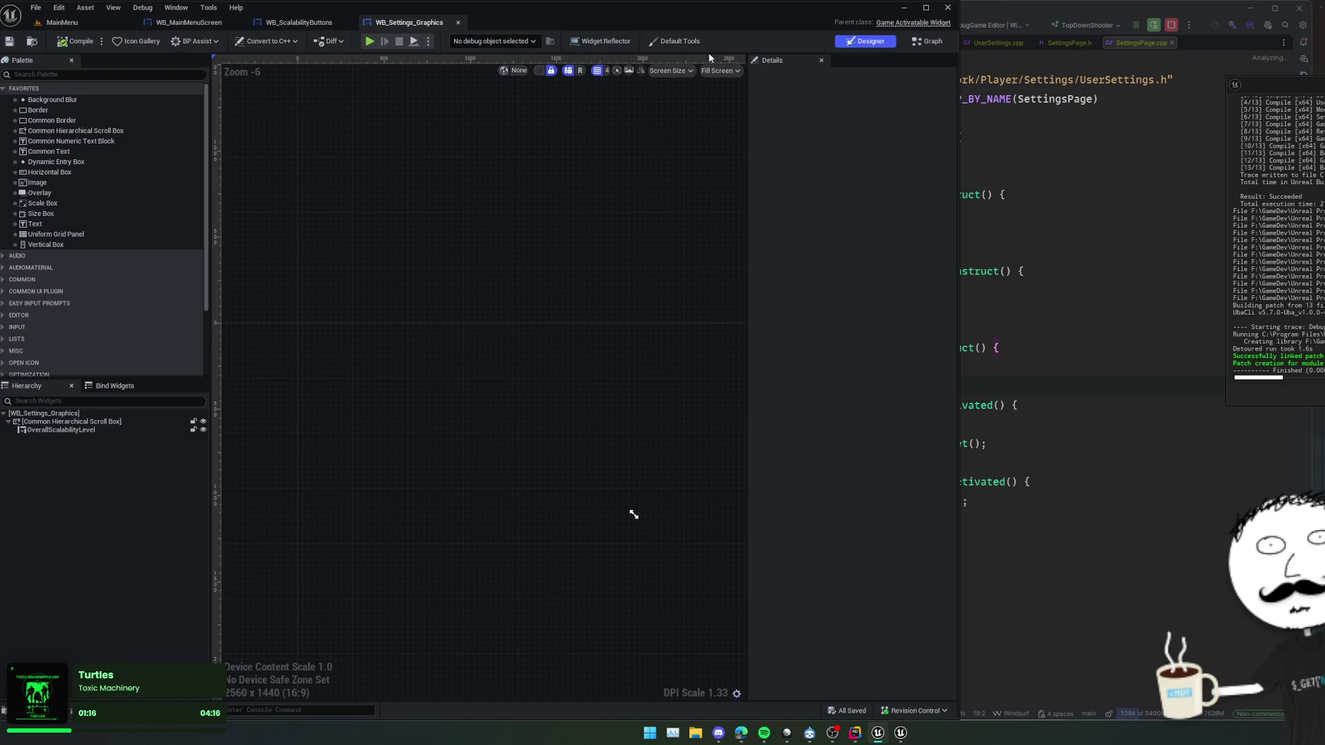
{"action": "left_click", "coordinate": [927, 40]}
{"action": "left_click", "coordinate": [504, 40]}
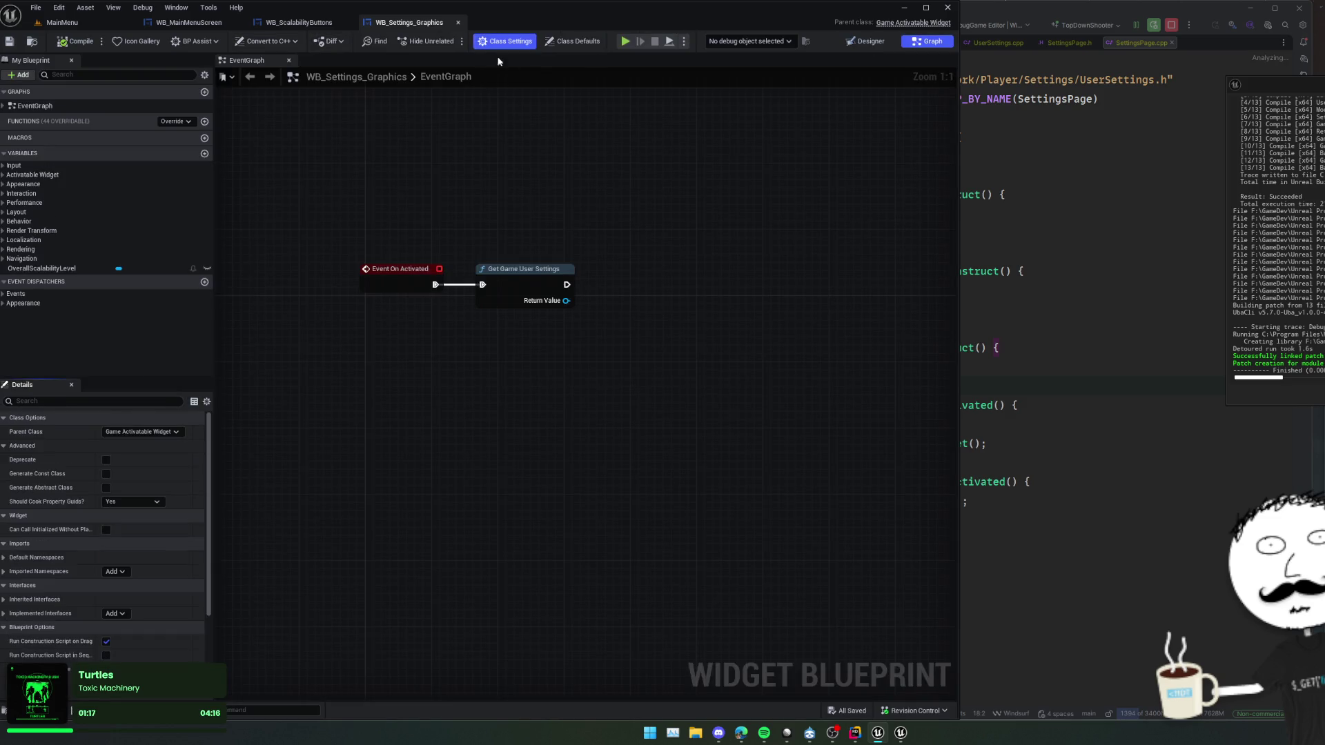
{"action": "left_click", "coordinate": [138, 432]}
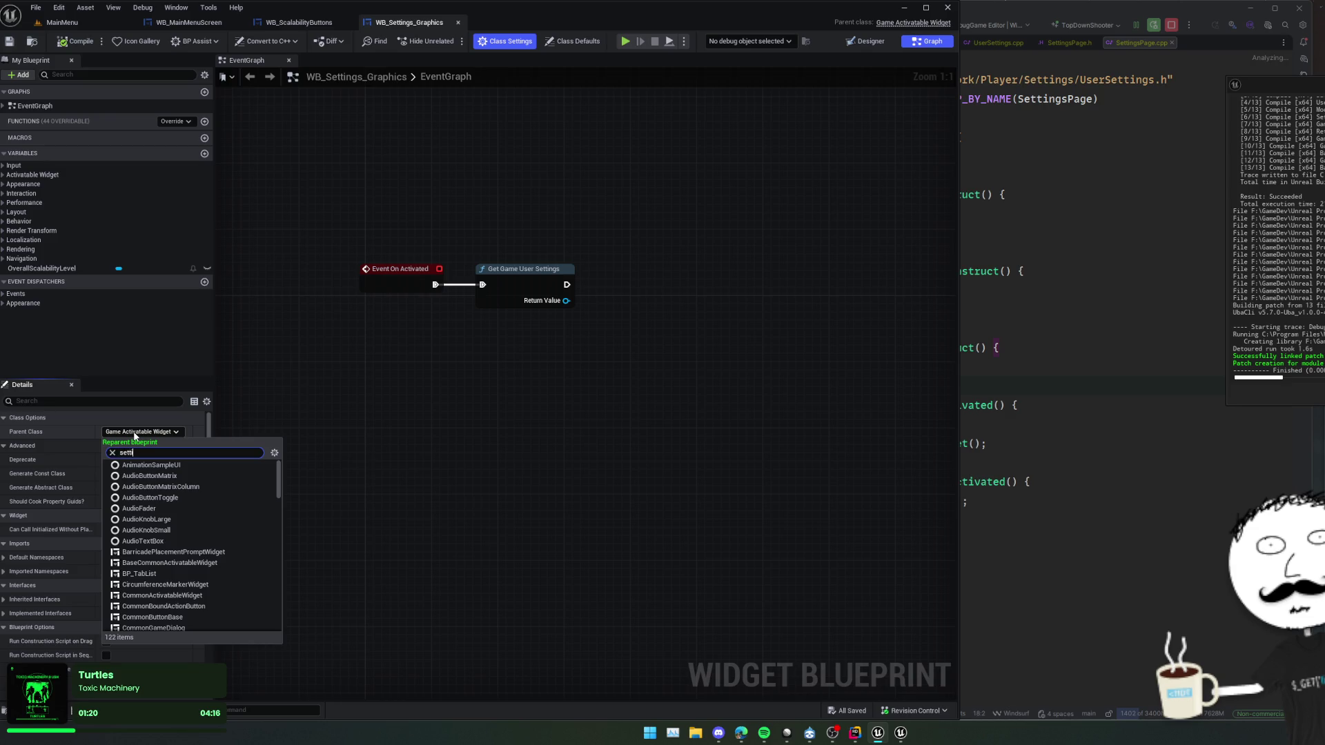
{"action": "left_click", "coordinate": [168, 466]}
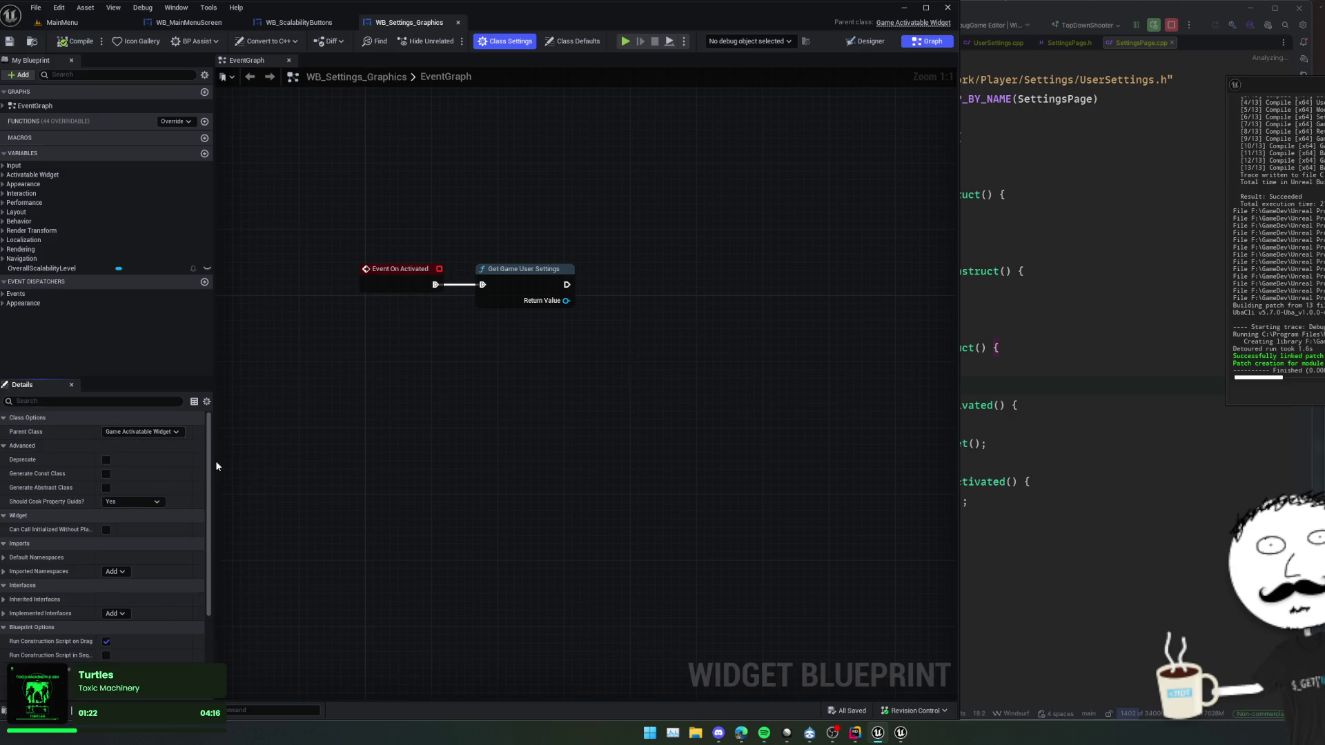
- Replace the old graph nodes with a single Event On Activated node and save
{"action": "left_click_drag", "start_coordinate": [343, 359], "coordinate": [407, 383]}
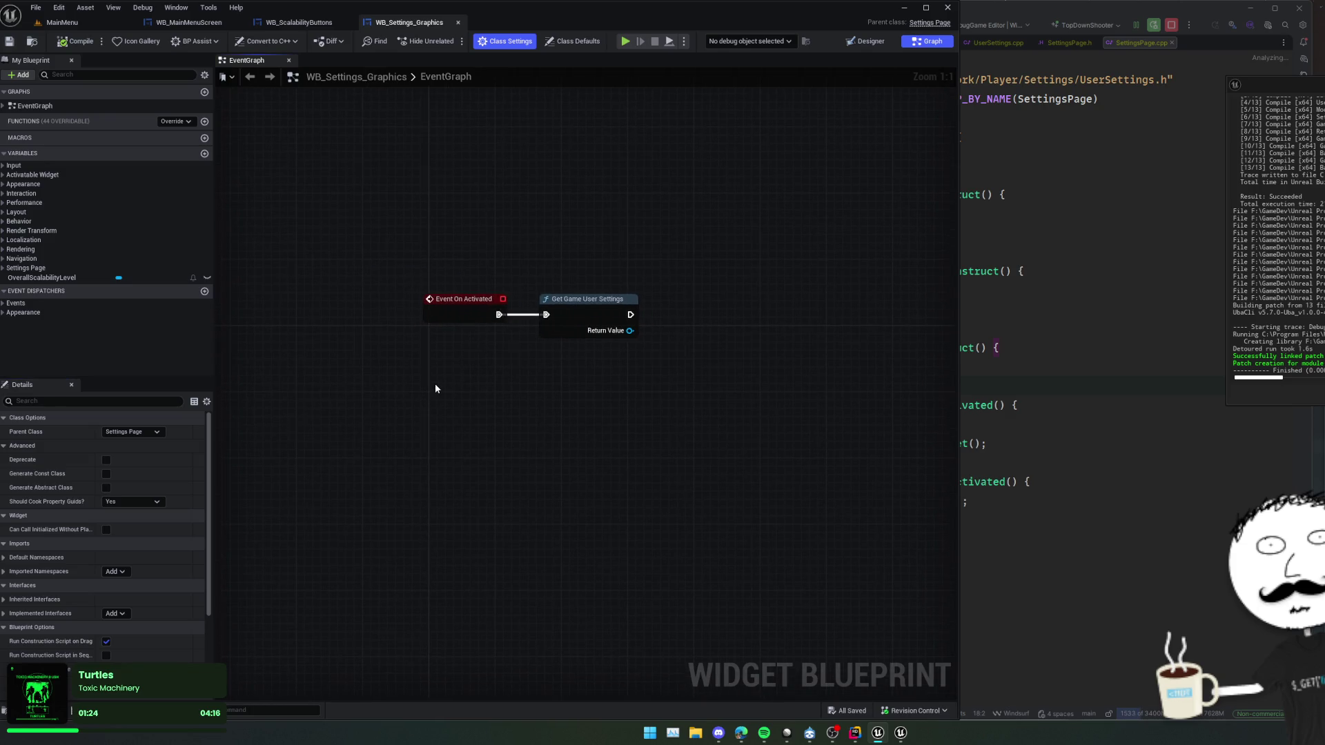
{"action": "mouse_move", "coordinate": [656, 278]}
{"action": "left_mouse_down"}
{"action": "mouse_move", "coordinate": [438, 358]}
{"action": "mouse_move", "coordinate": [449, 360]}
{"action": "left_mouse_up"}
{"action": "key", "text": "Delete"}
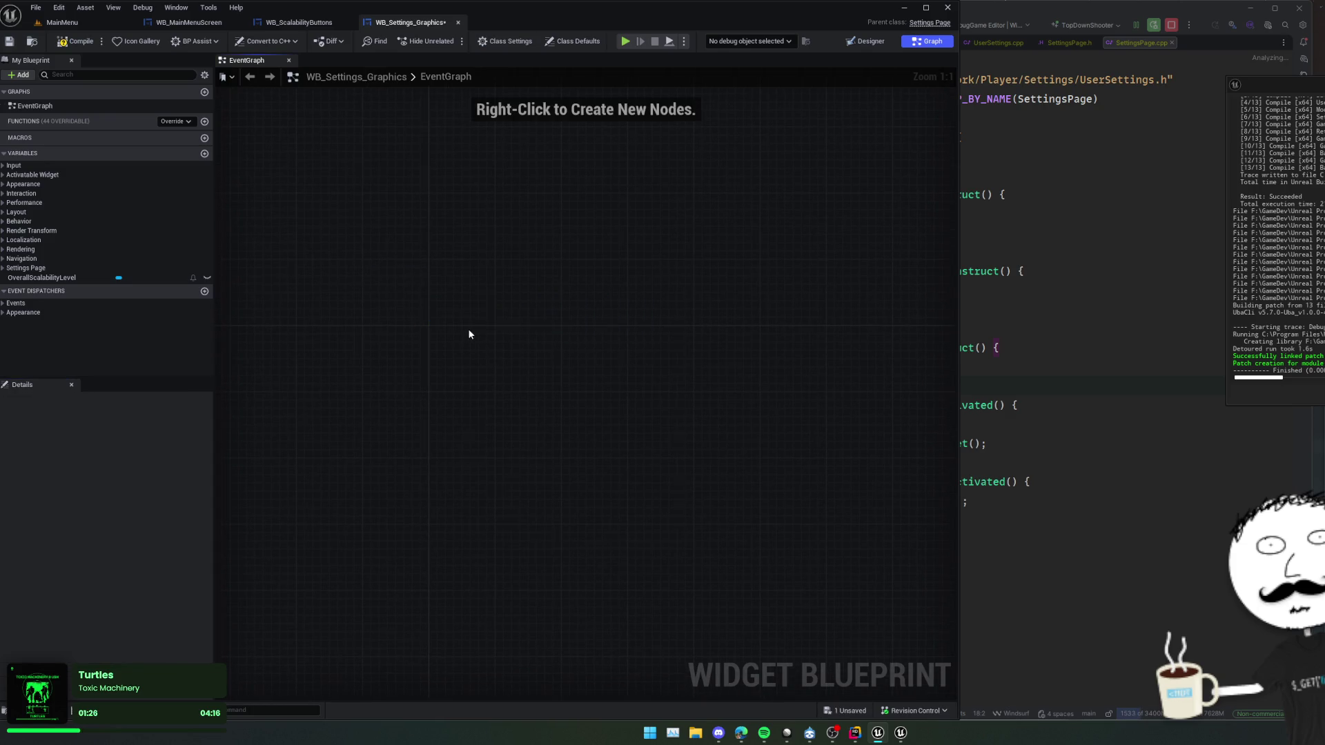
{"action": "right_click", "coordinate": [469, 334]}
{"action": "type", "text": "activated"}
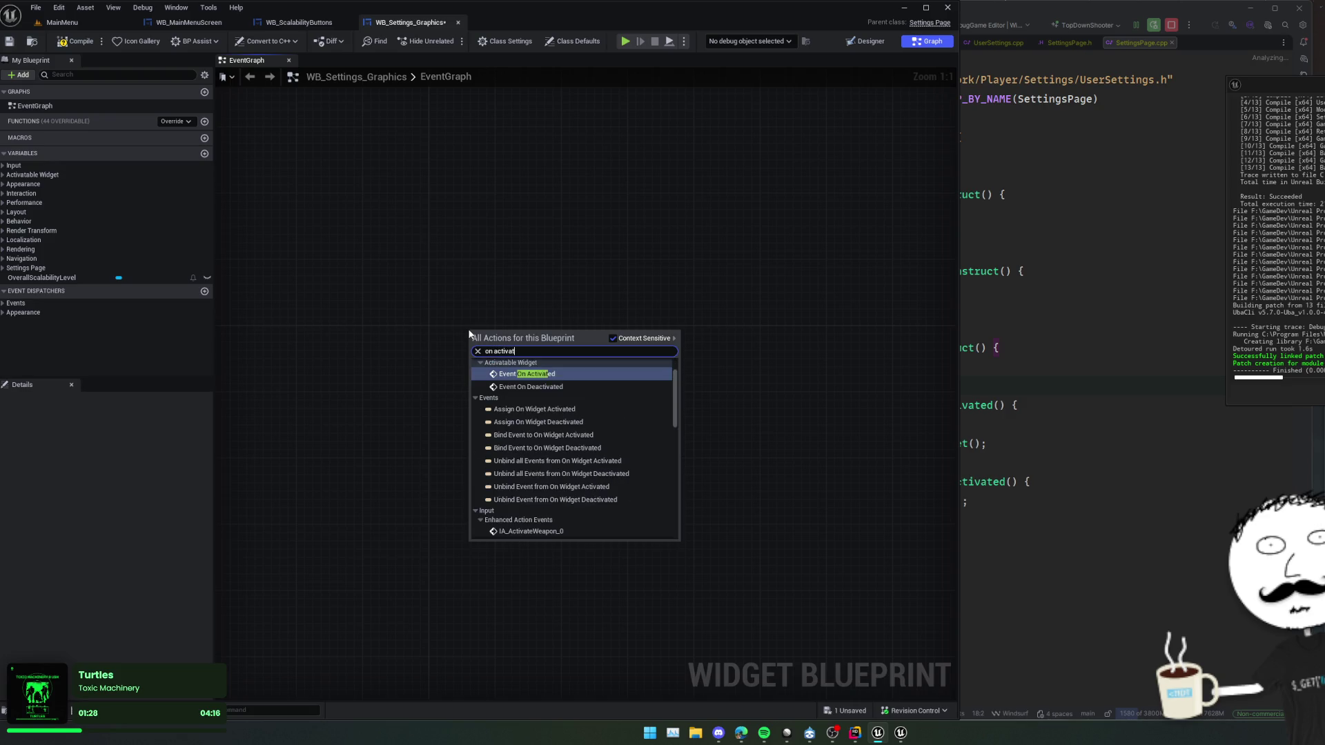
{"action": "key", "text": "Return"}
{"action": "mouse_move", "coordinate": [618, 316]}
{"action": "left_mouse_down"}
{"action": "mouse_move", "coordinate": [587, 330]}
{"action": "mouse_move", "coordinate": [598, 296]}
{"action": "mouse_move", "coordinate": [536, 292]}
{"action": "left_mouse_up"}
{"action": "key", "text": "ctrl+s"}
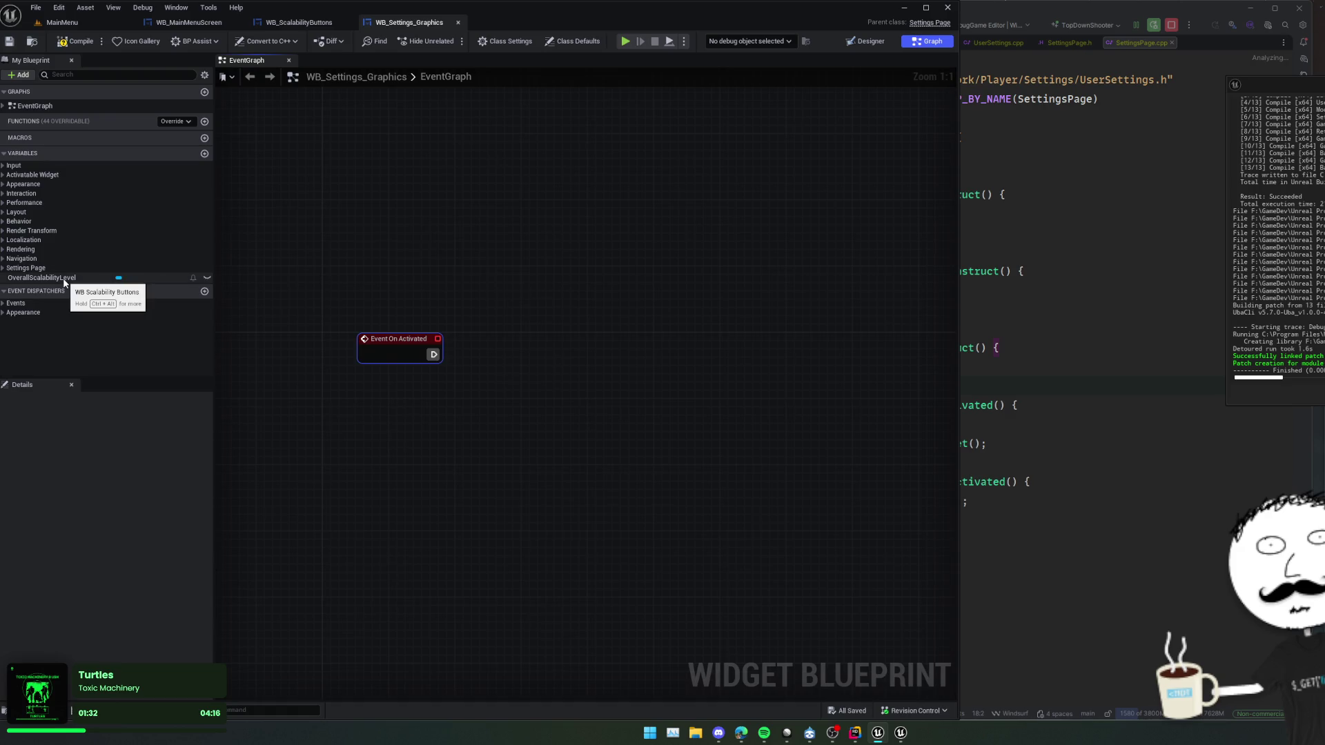
- Add an OverallScalabilityLevel getter and a Set Value node, wired after Event On Activated
{"action": "mouse_move", "coordinate": [64, 279]}
{"action": "left_mouse_down"}
{"action": "mouse_move", "coordinate": [444, 415]}
{"action": "mouse_move", "coordinate": [563, 410]}
{"action": "left_mouse_up"}
{"action": "left_click", "coordinate": [486, 429]}
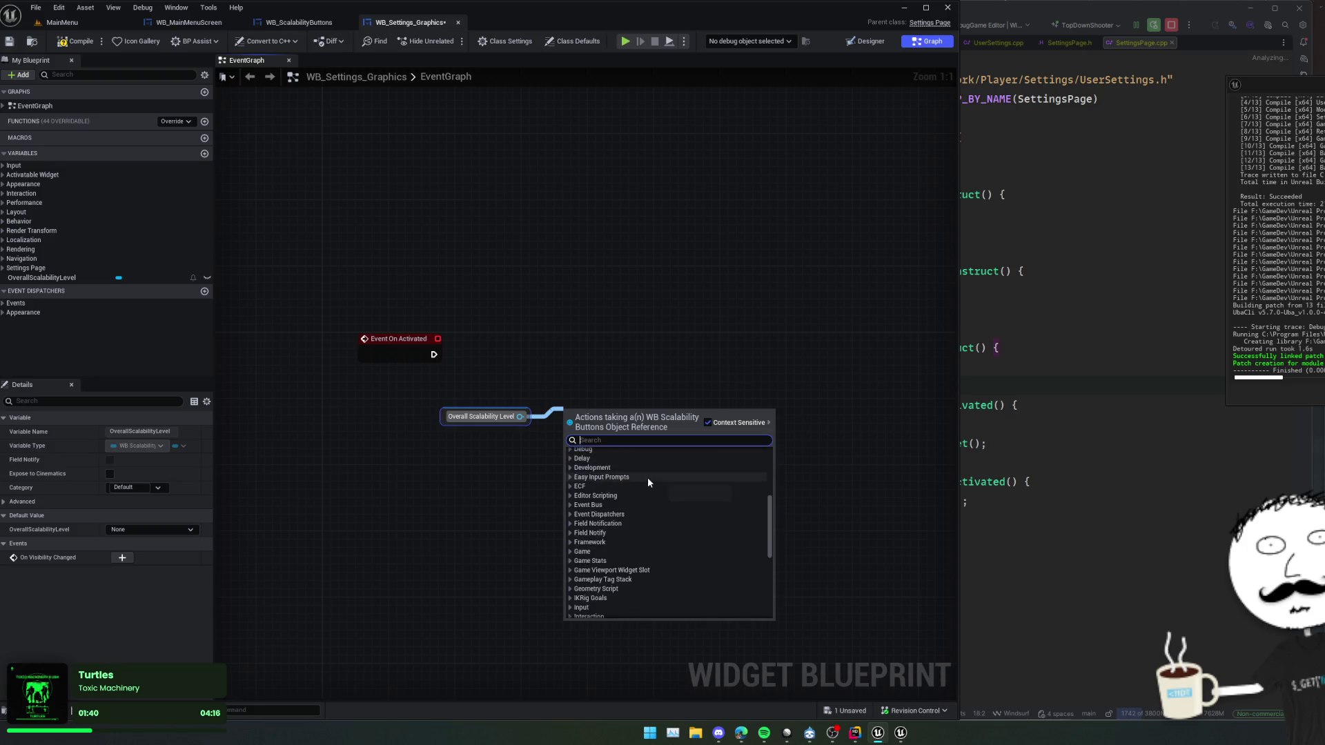
{"action": "type", "text": "se"}
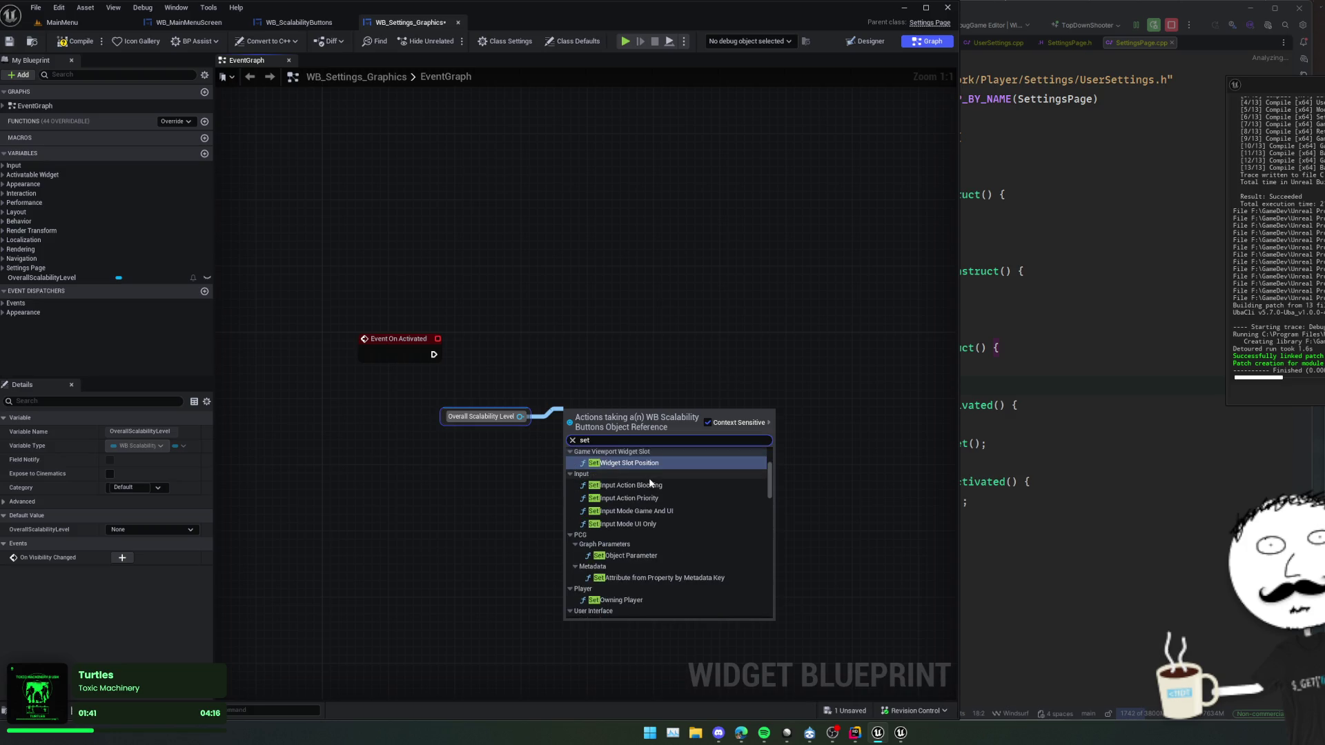
{"action": "type", "text": "t"}
{"action": "scroll", "coordinate": [661, 478], "scroll_direction": "down", "scroll_amount": 5}
{"action": "scroll", "coordinate": [672, 479], "scroll_direction": "down", "scroll_amount": 4}
{"action": "scroll", "coordinate": [672, 484], "scroll_direction": "down", "scroll_amount": 8}
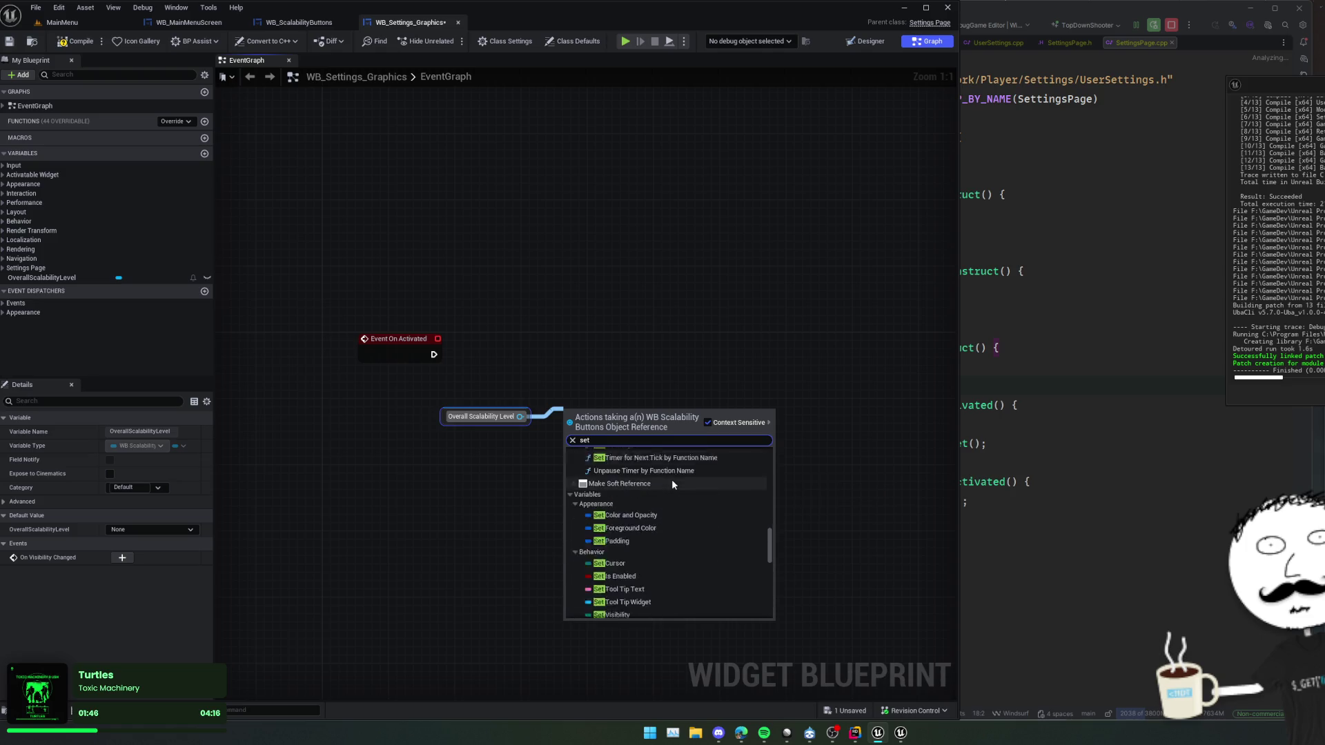
{"action": "type", "text": "va"}
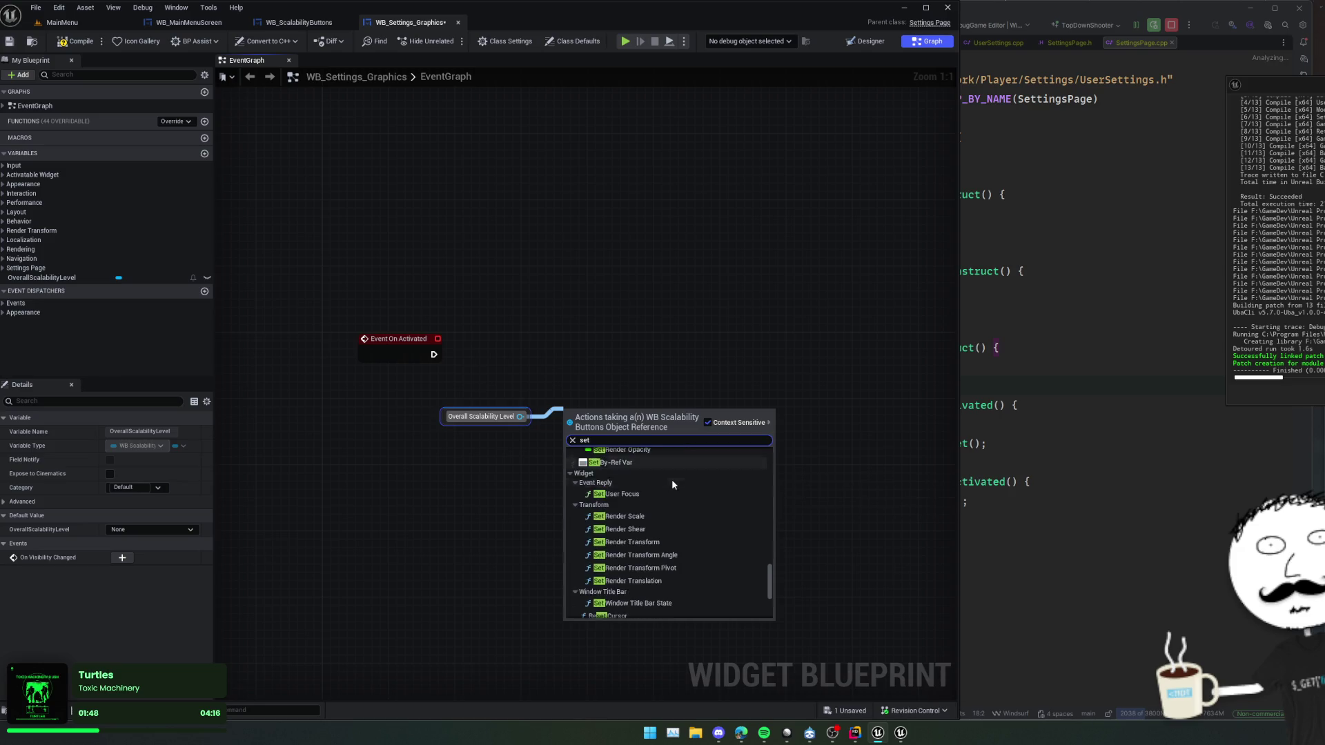
{"action": "type", "text": "lue"}
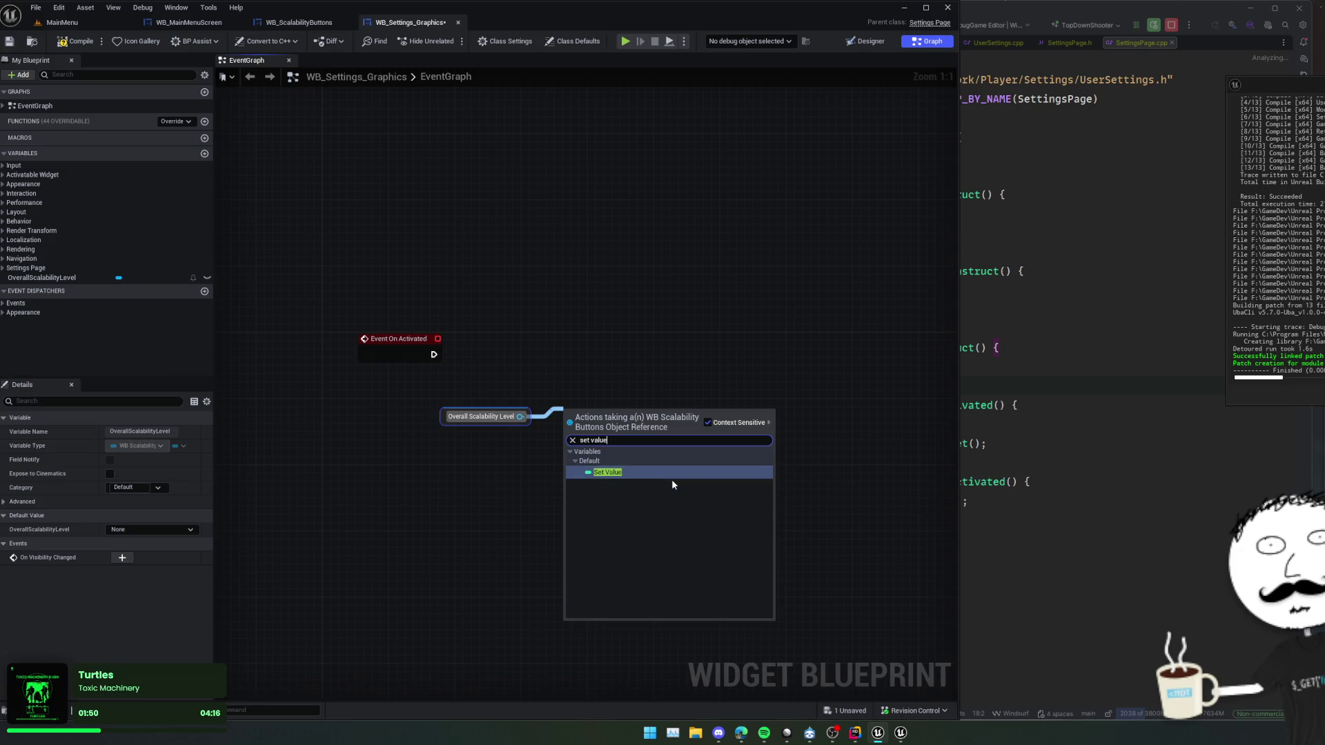
{"action": "left_click", "coordinate": [642, 473]}
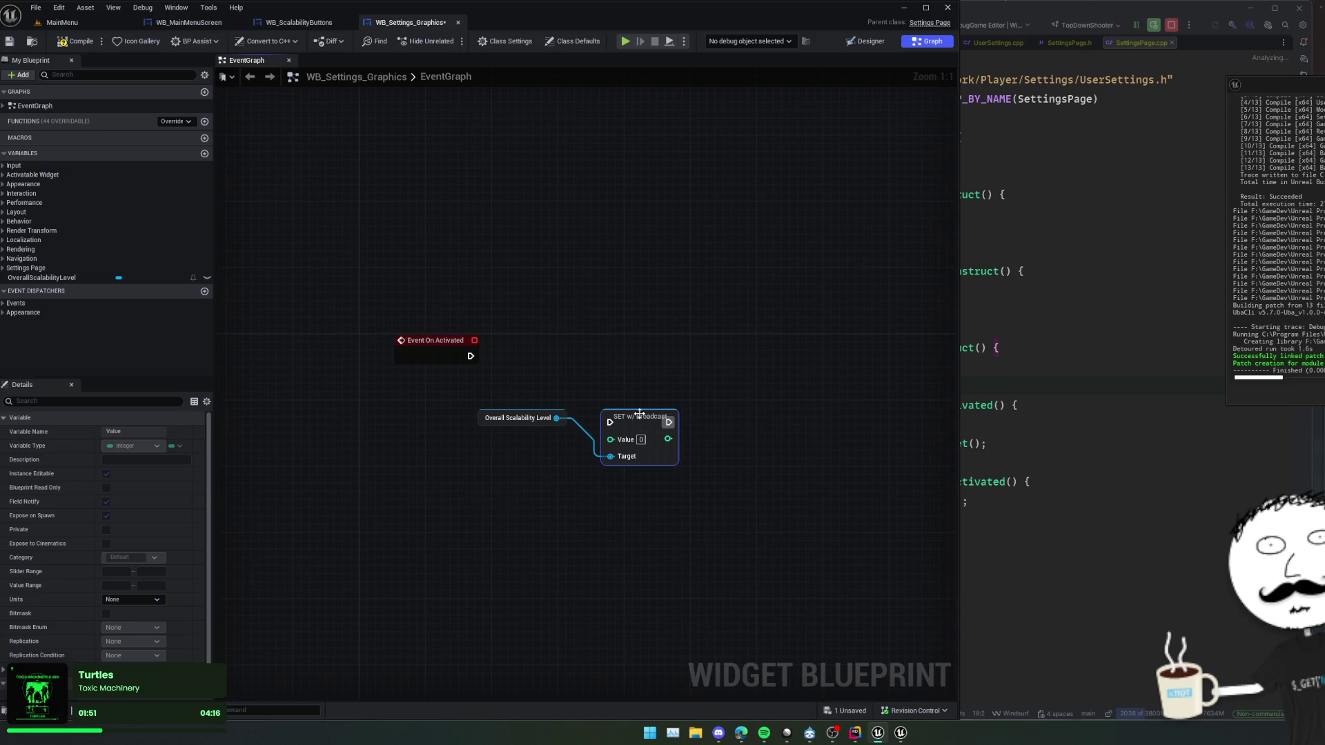
{"action": "left_click_drag", "start_coordinate": [546, 412], "coordinate": [531, 462]}
{"action": "mouse_move", "coordinate": [633, 417]}
{"action": "left_mouse_down"}
{"action": "mouse_move", "coordinate": [471, 347]}
{"action": "mouse_move", "coordinate": [493, 350]}
{"action": "left_mouse_up"}
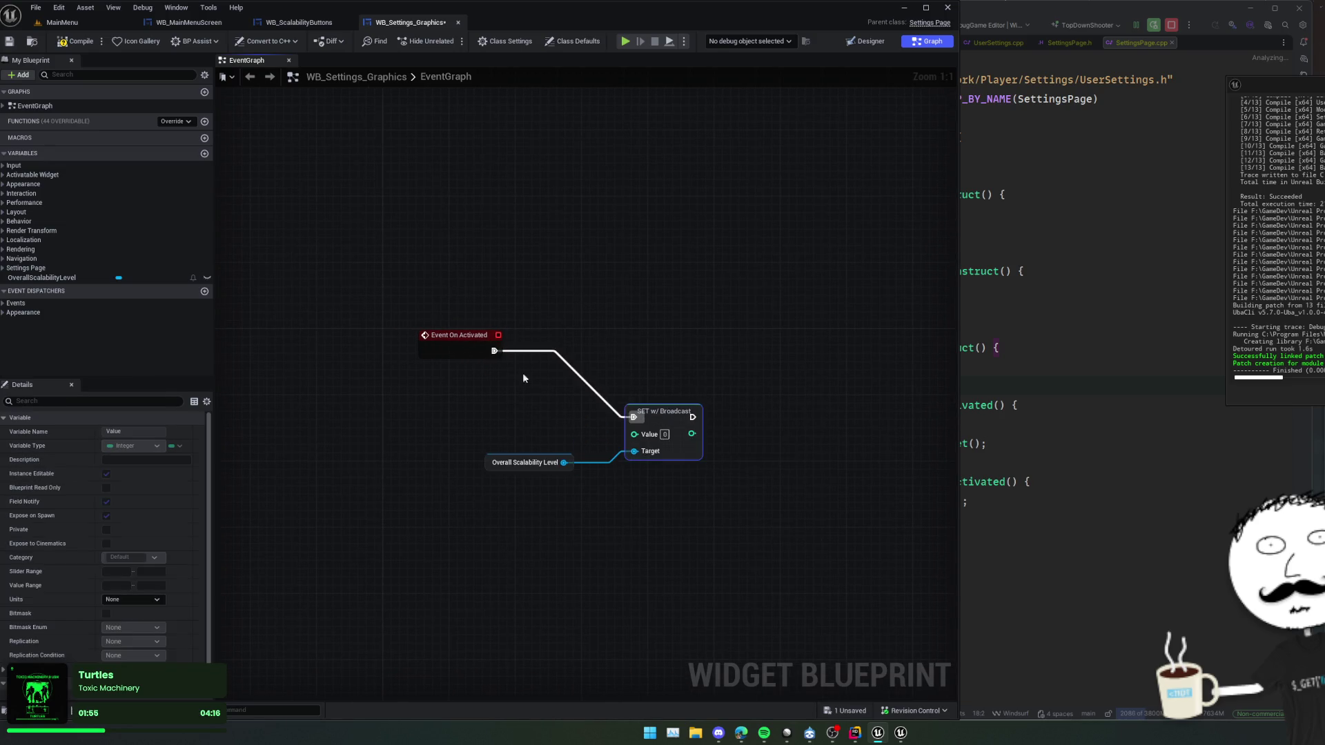
- Feed the SET node's Value from Settings' Get Overall Scalability Level
{"action": "right_click", "coordinate": [512, 446]}
{"action": "type", "text": "settings"}
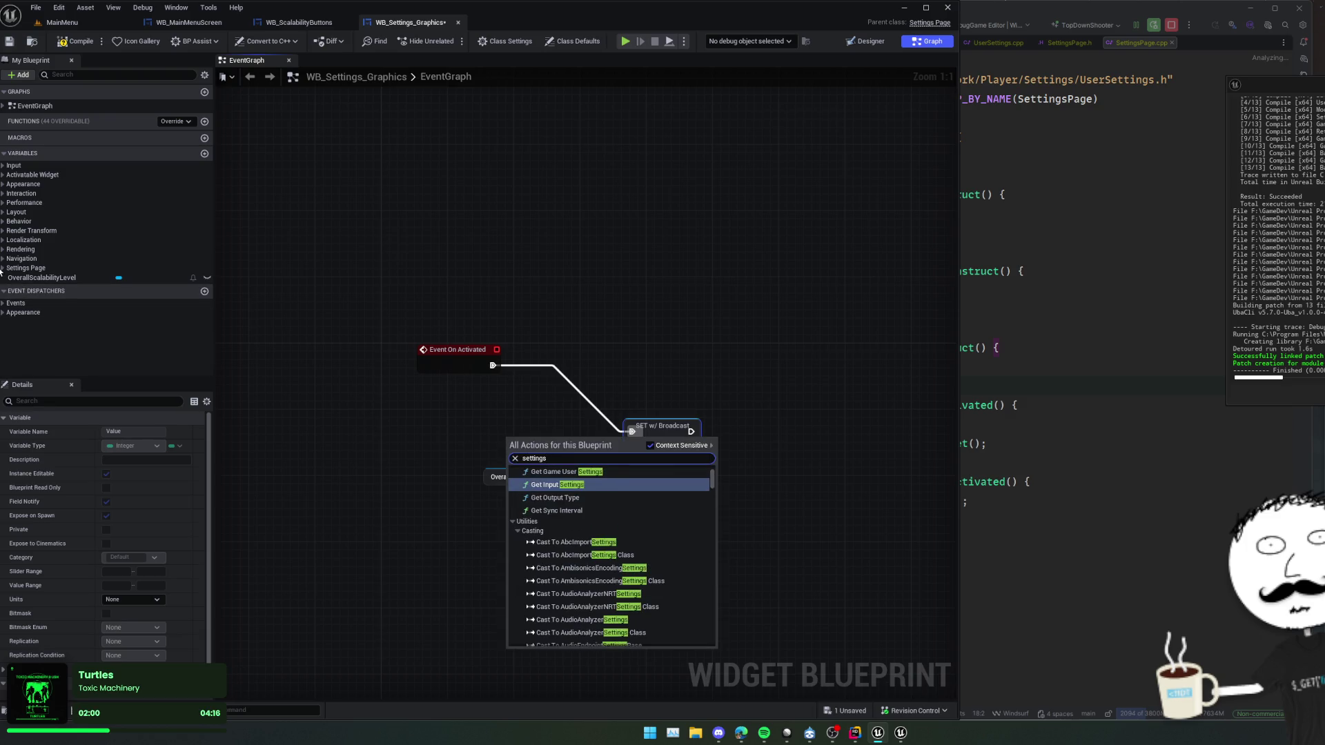
{"action": "key", "text": "Return"}
{"action": "mouse_move", "coordinate": [483, 464]}
{"action": "left_mouse_down"}
{"action": "mouse_move", "coordinate": [490, 436]}
{"action": "mouse_move", "coordinate": [597, 432]}
{"action": "left_mouse_up"}
{"action": "type", "text": "scala"}
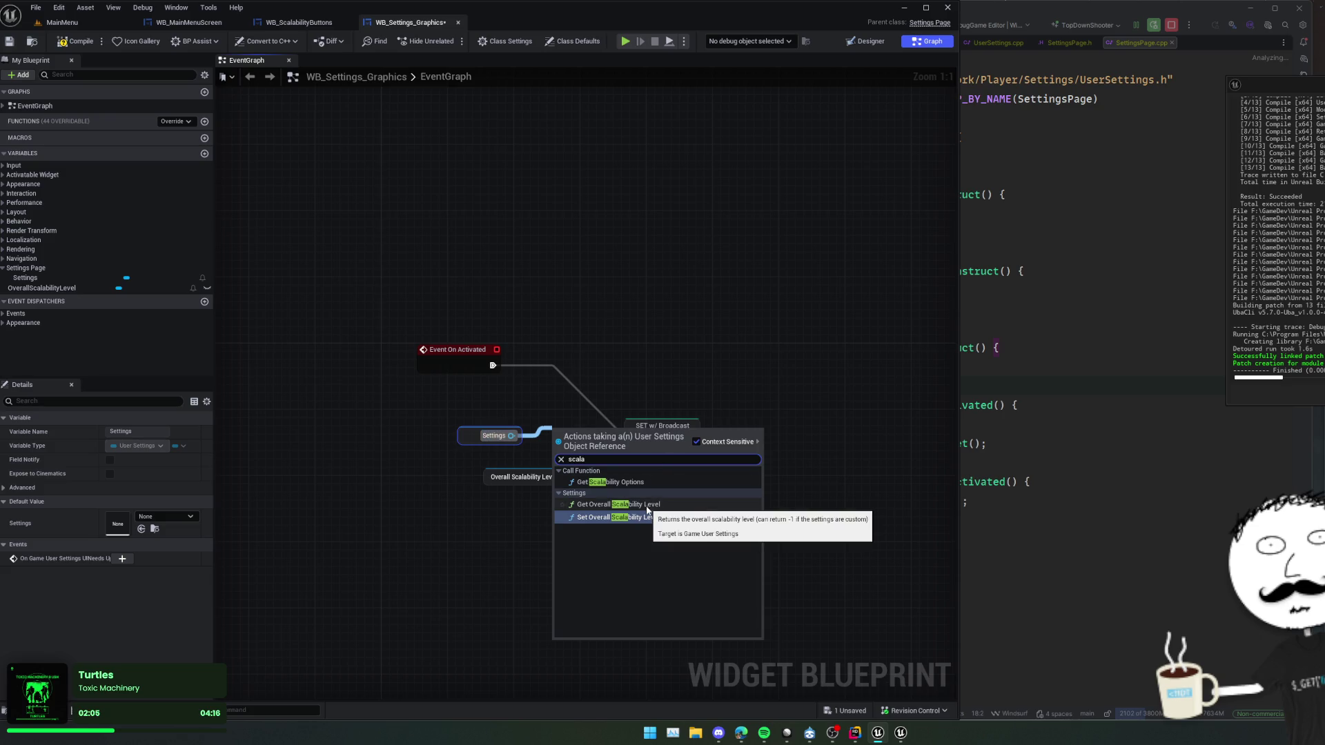
{"action": "left_click", "coordinate": [647, 507]}
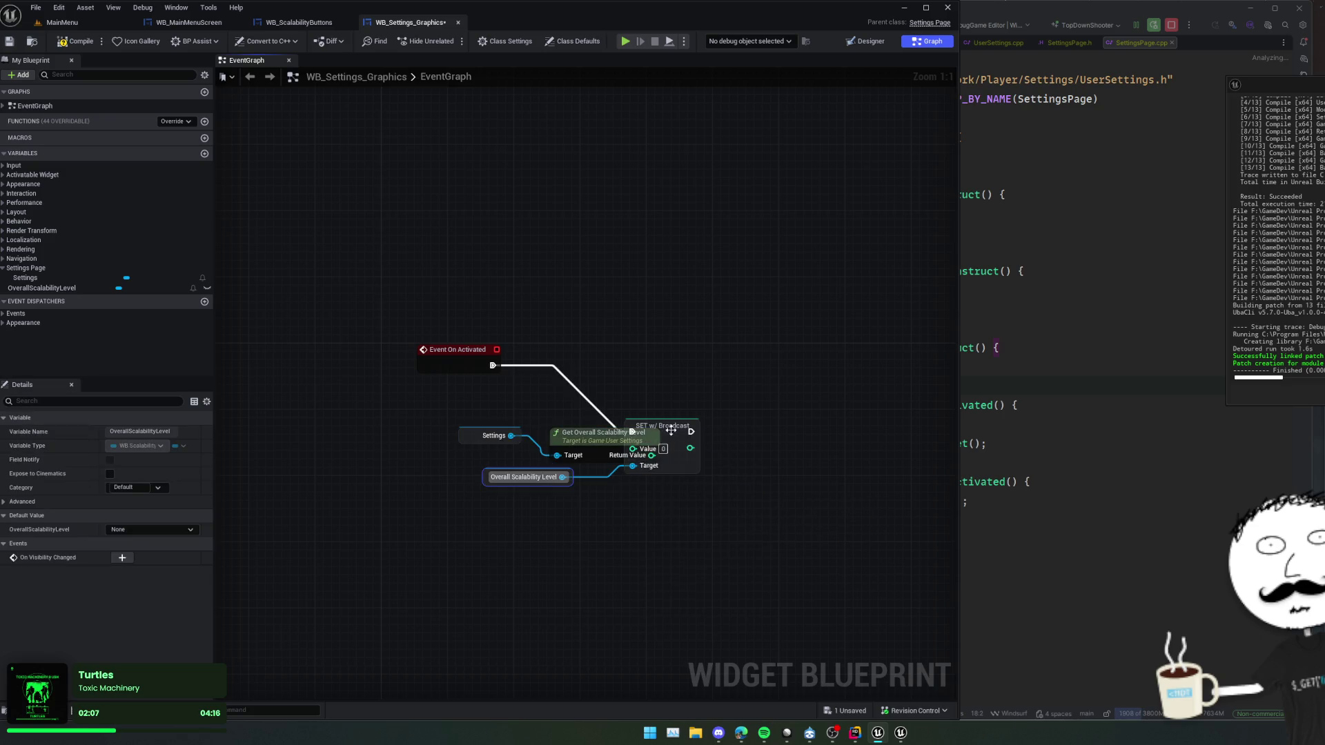
- Tidy the nodes, save the widget blueprint, and box-select the activation nodes
{"action": "left_click_drag", "start_coordinate": [677, 425], "coordinate": [726, 424]}
{"action": "key", "text": "f"}
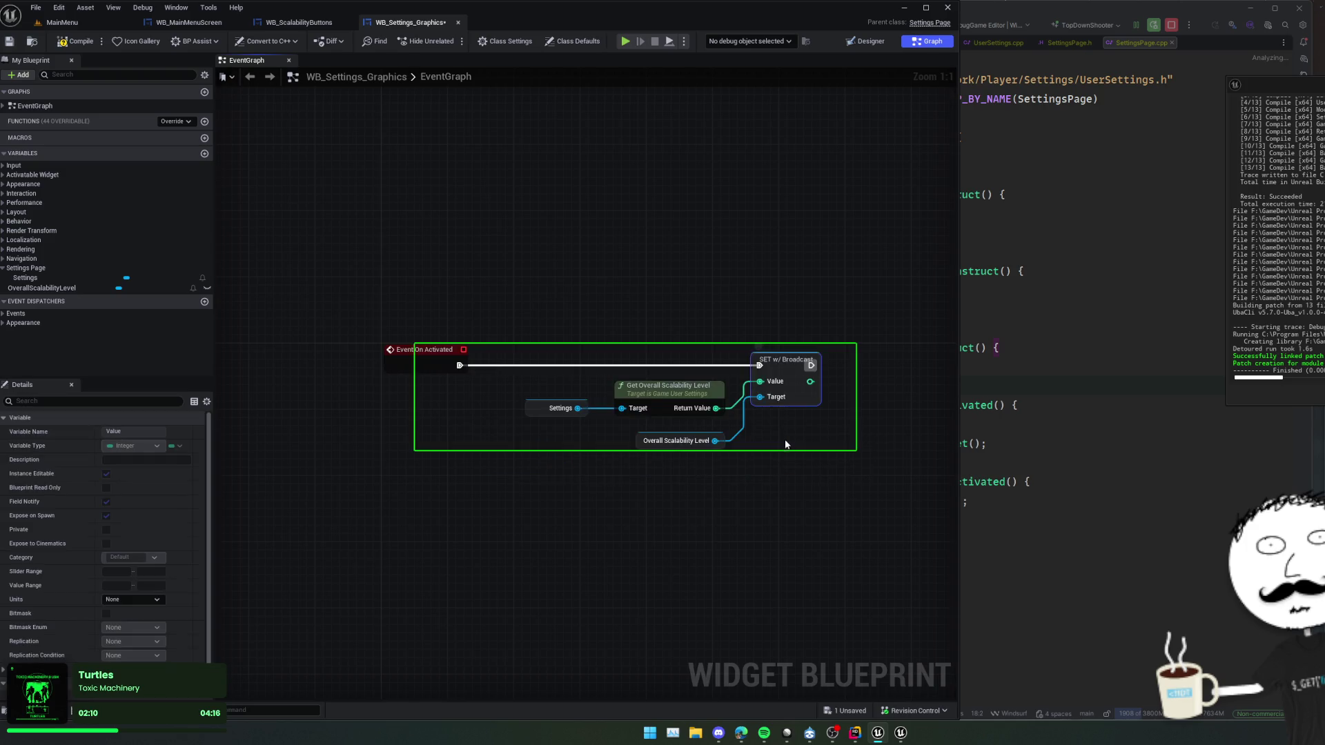
{"action": "key", "text": "ctrl+s"}
{"action": "scroll", "coordinate": [681, 425], "scroll_direction": "down", "scroll_amount": 1}
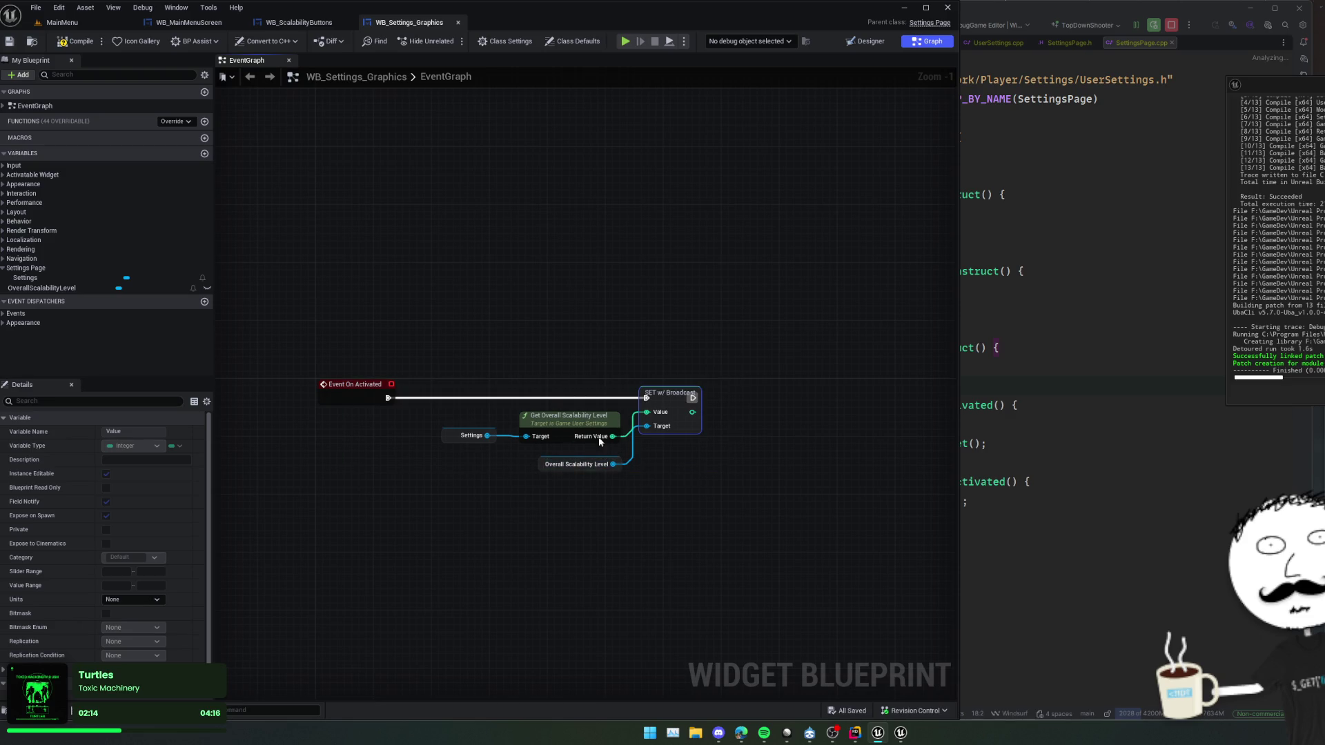
{"action": "mouse_move", "coordinate": [661, 472]}
{"action": "left_mouse_down"}
{"action": "mouse_move", "coordinate": [589, 467]}
{"action": "mouse_move", "coordinate": [719, 444]}
{"action": "mouse_move", "coordinate": [695, 456]}
{"action": "mouse_move", "coordinate": [680, 373]}
{"action": "mouse_move", "coordinate": [645, 361]}
{"action": "mouse_move", "coordinate": [699, 379]}
{"action": "left_mouse_up"}
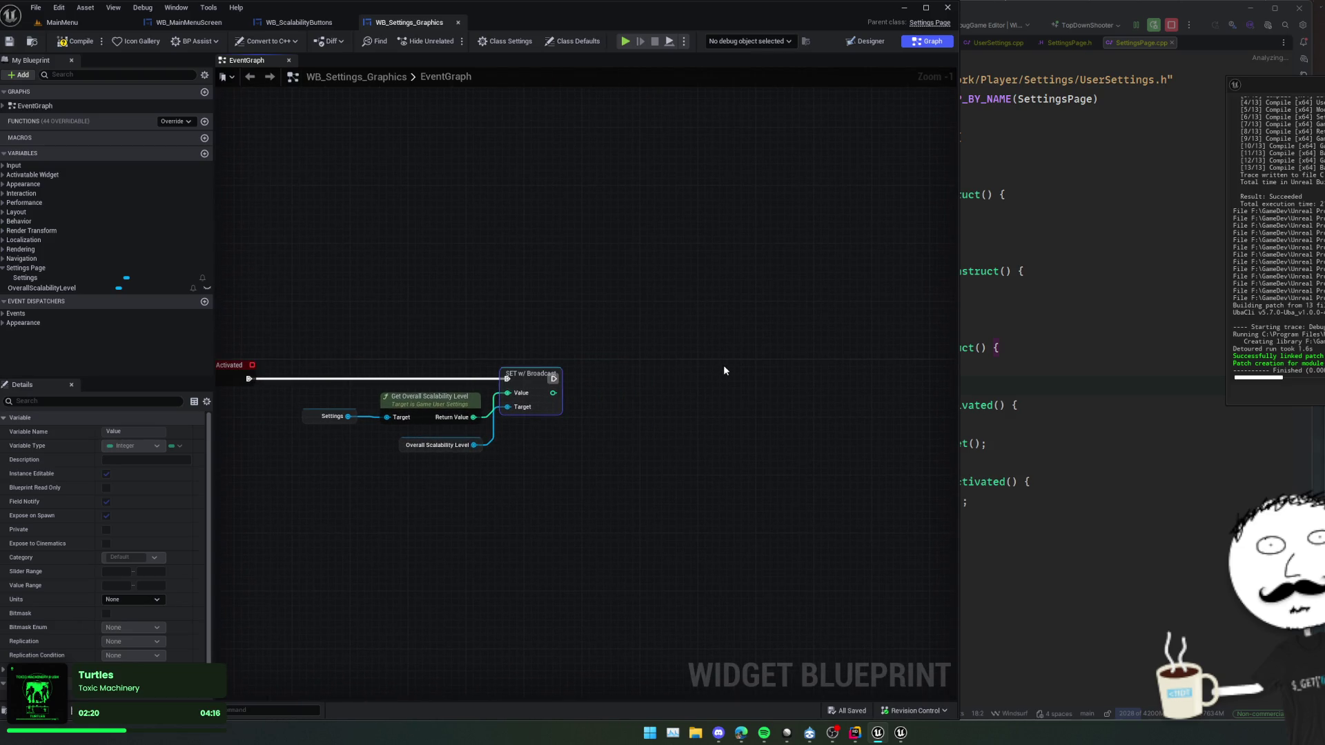
{"action": "left_click_drag", "start_coordinate": [638, 345], "coordinate": [365, 488]}
{"action": "right_click", "coordinate": [365, 487]}
- From Overall Scalability Level, add an Add Field Value Changed Delegate with Field Id set to Value
{"action": "left_click", "coordinate": [466, 445]}
{"action": "left_click_drag", "start_coordinate": [502, 445], "coordinate": [554, 451]}
{"action": "type", "text": "valu"}
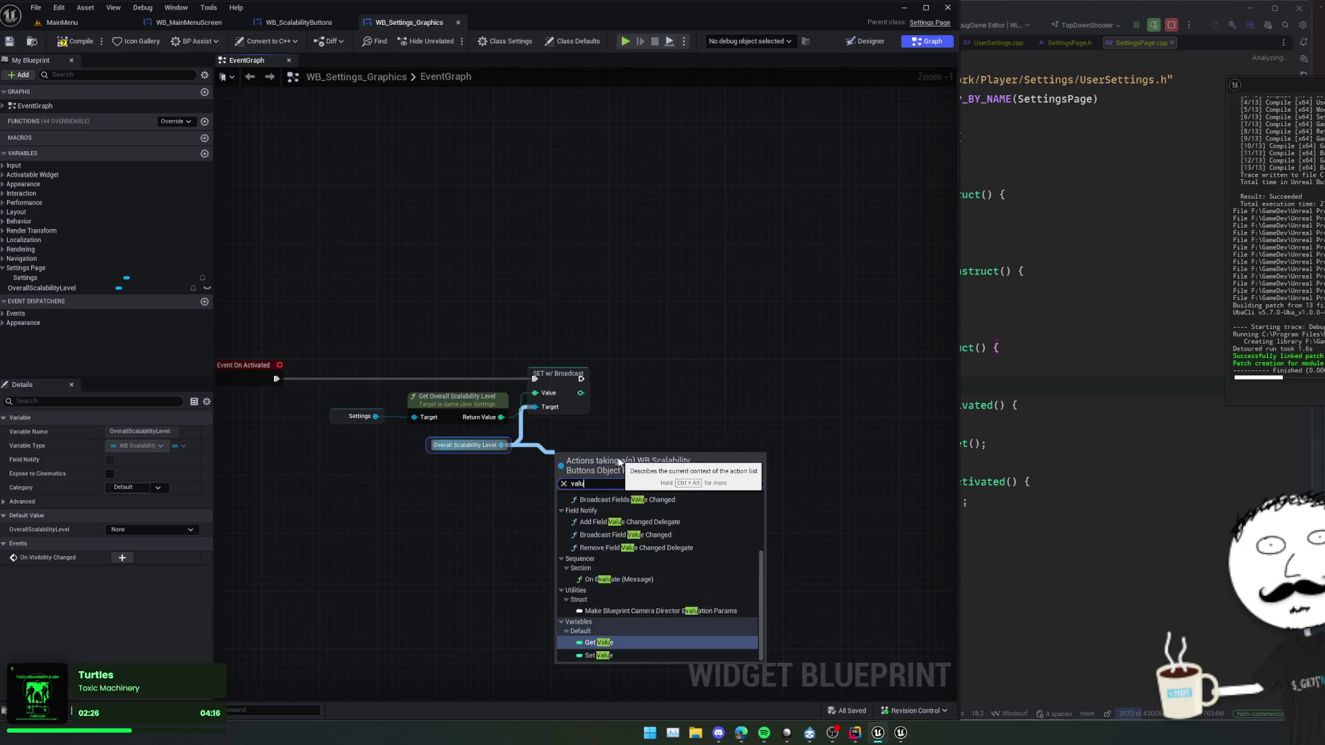
{"action": "type", "text": "e"}
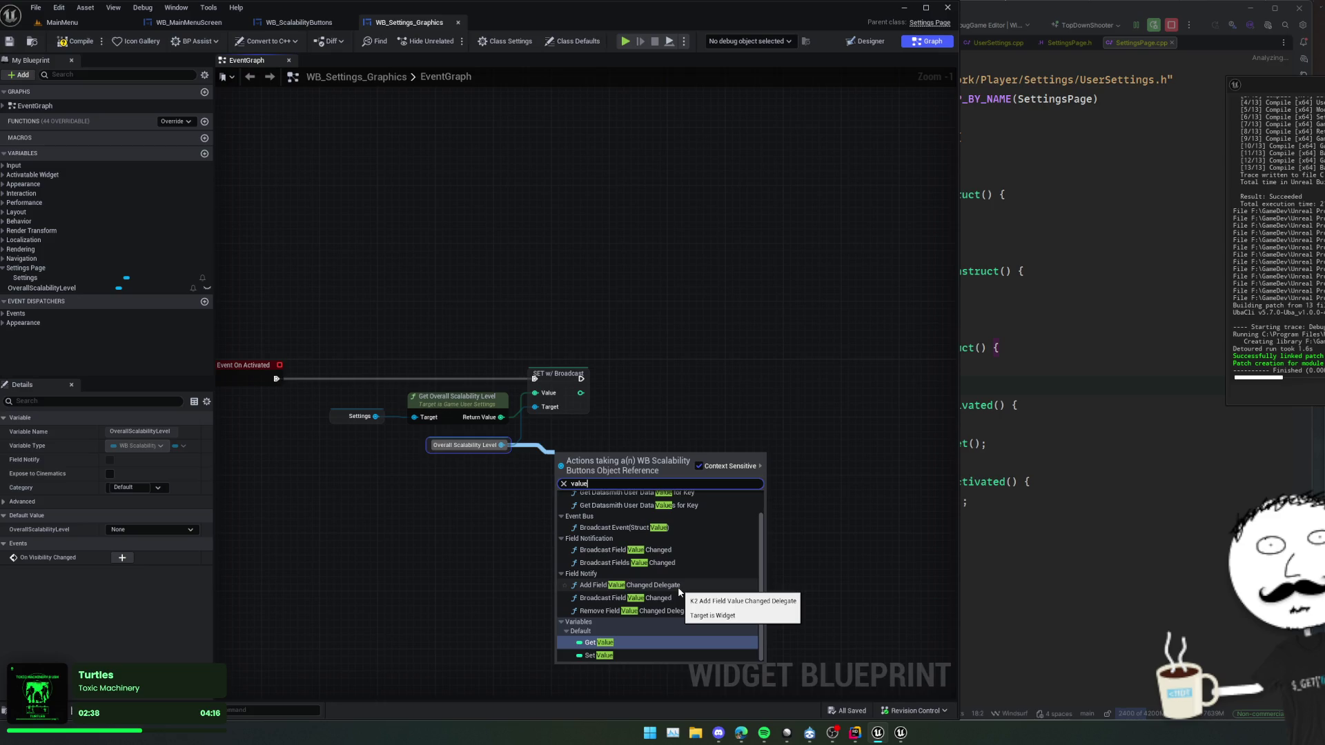
{"action": "left_click", "coordinate": [679, 589]}
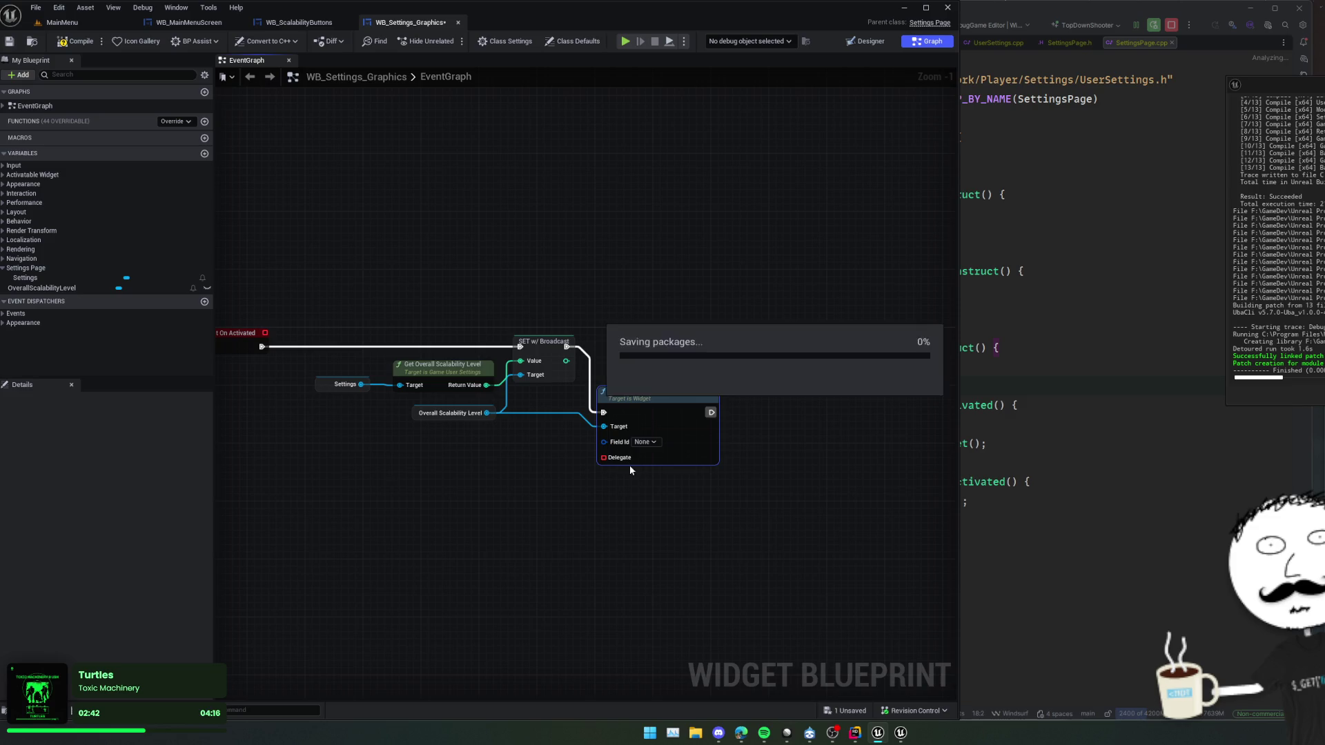
{"action": "left_click", "coordinate": [675, 447]}
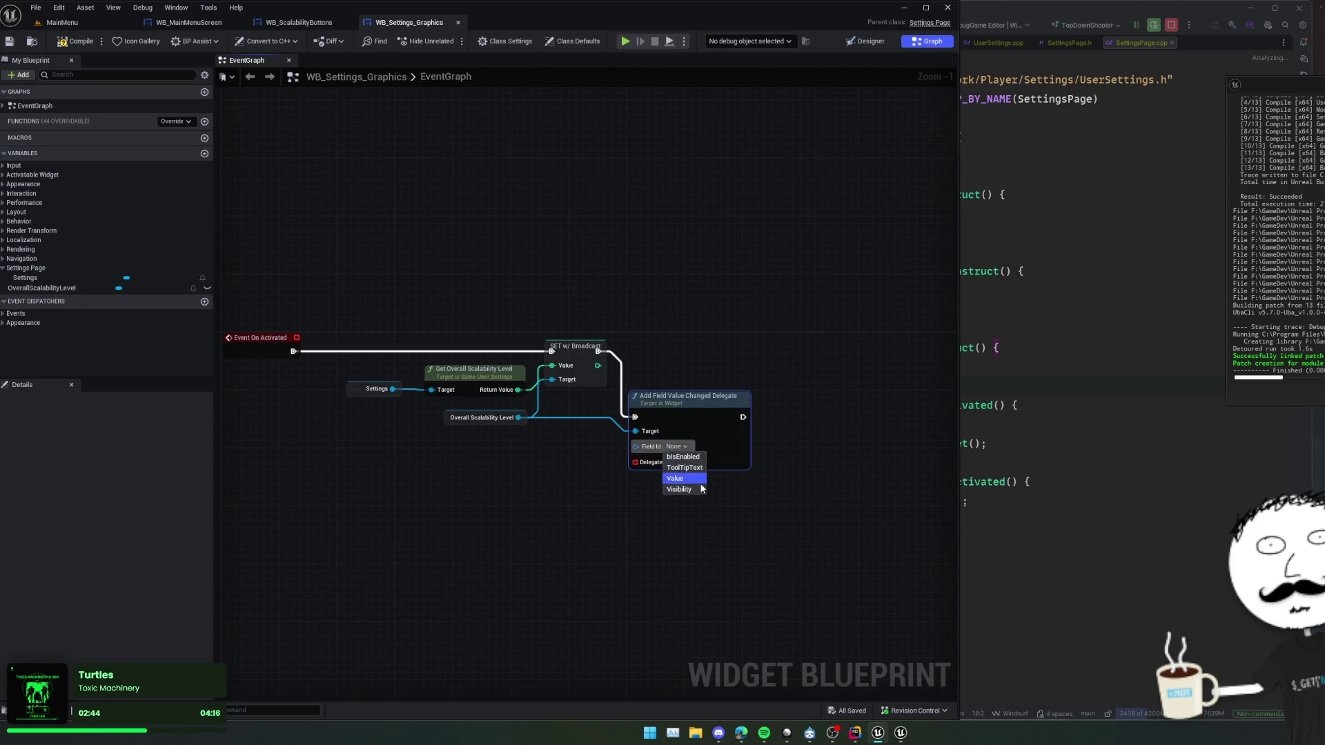
- Bind the delegate to a new custom event named OnOverallScalabilityChanged
{"action": "left_click_drag", "start_coordinate": [694, 486], "coordinate": [714, 486]}
{"action": "right_click", "coordinate": [652, 476]}
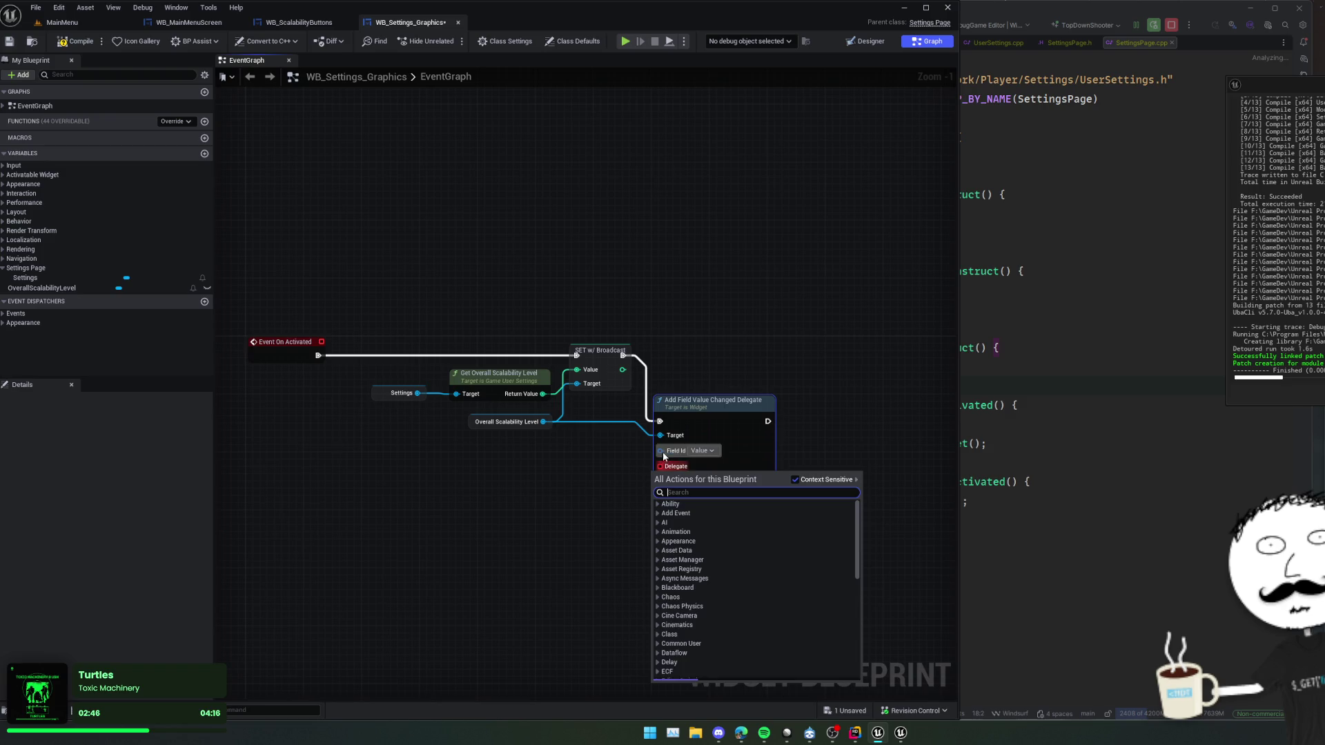
{"action": "key", "text": "Escape"}
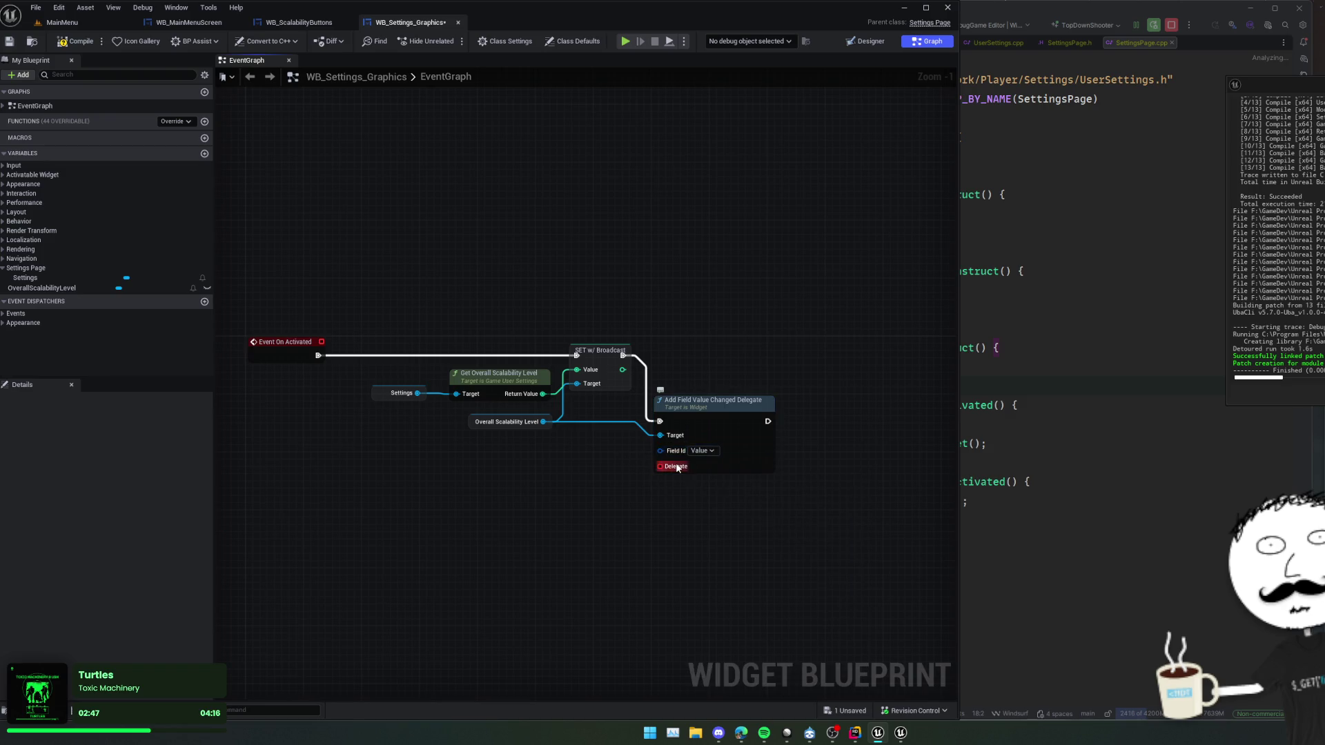
{"action": "left_click_drag", "start_coordinate": [661, 467], "coordinate": [596, 460]}
{"action": "left_click", "coordinate": [648, 503]}
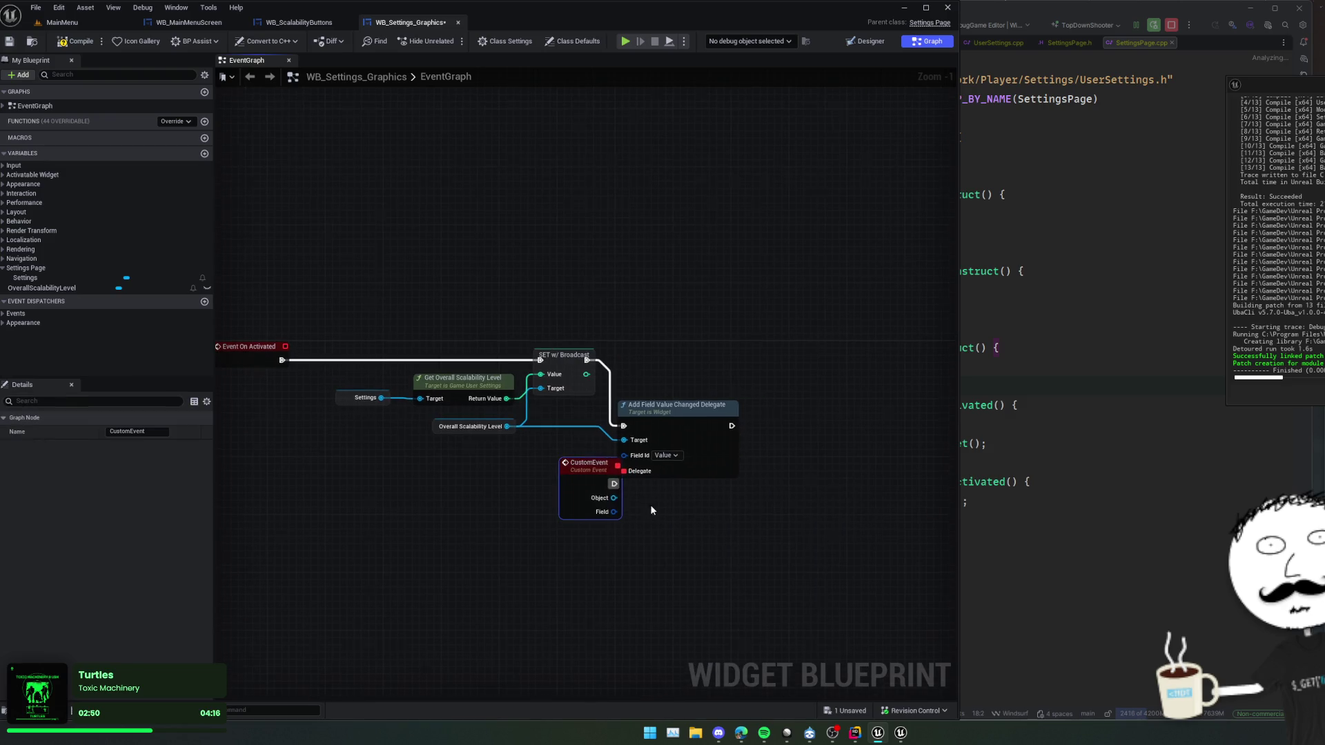
{"action": "type", "text": "O"}
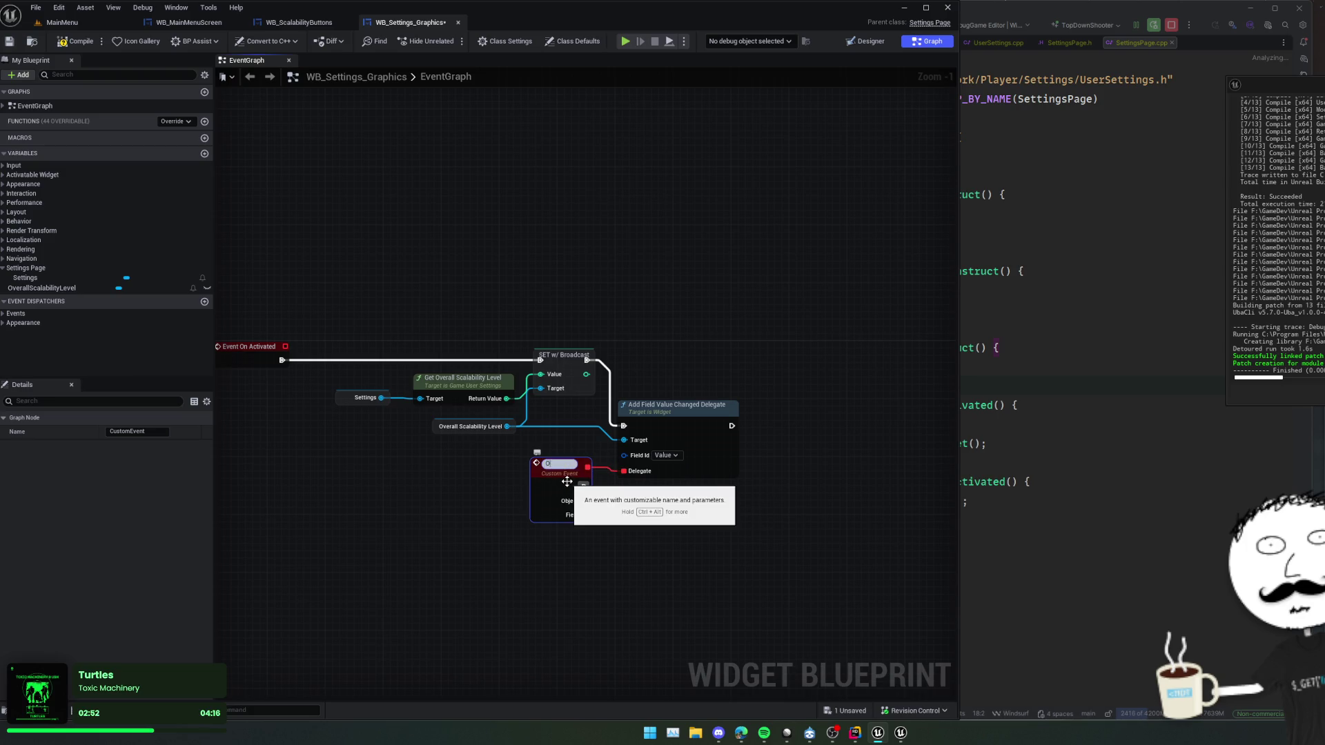
{"action": "type", "text": "verallScalabilityChanged"}
{"action": "key", "text": "Return"}
{"action": "left_click_drag", "start_coordinate": [567, 474], "coordinate": [518, 475]}
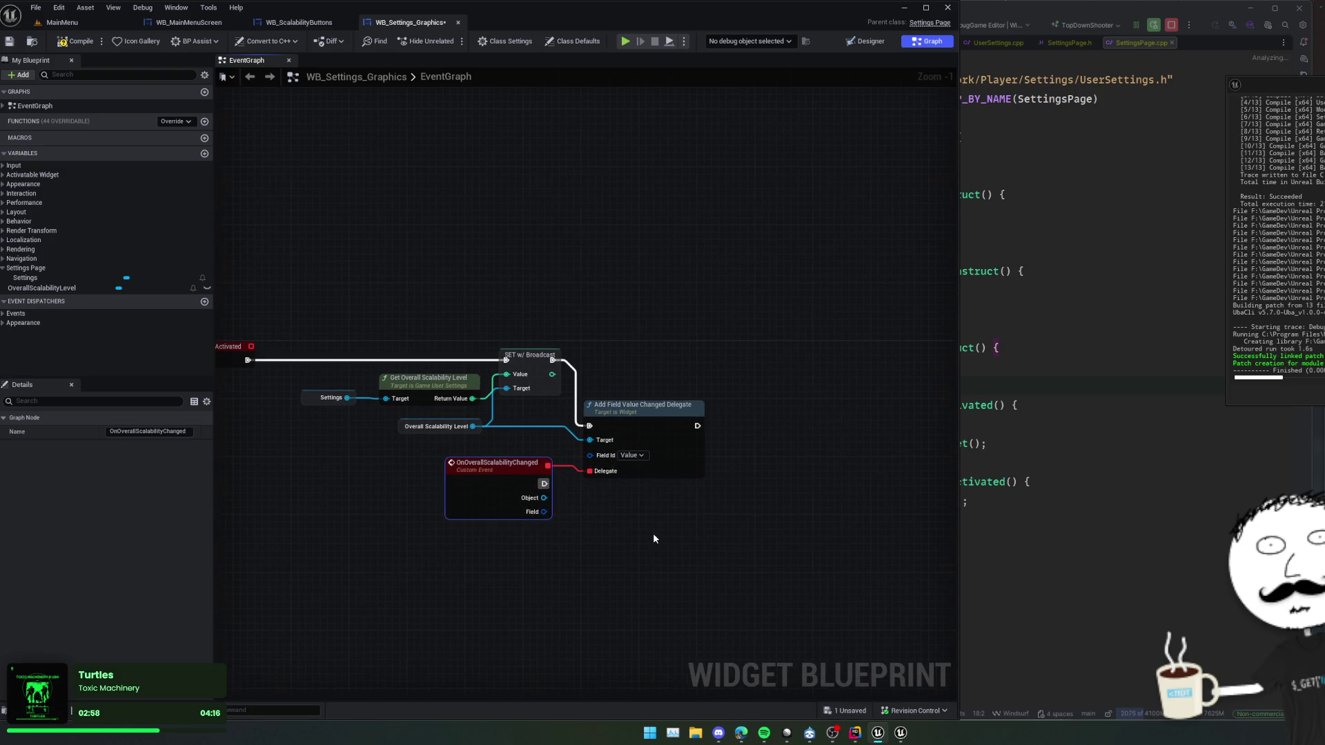
{"action": "mouse_move", "coordinate": [639, 532]}
{"action": "left_mouse_down"}
{"action": "mouse_move", "coordinate": [533, 464]}
{"action": "mouse_move", "coordinate": [590, 435]}
{"action": "left_mouse_up"}
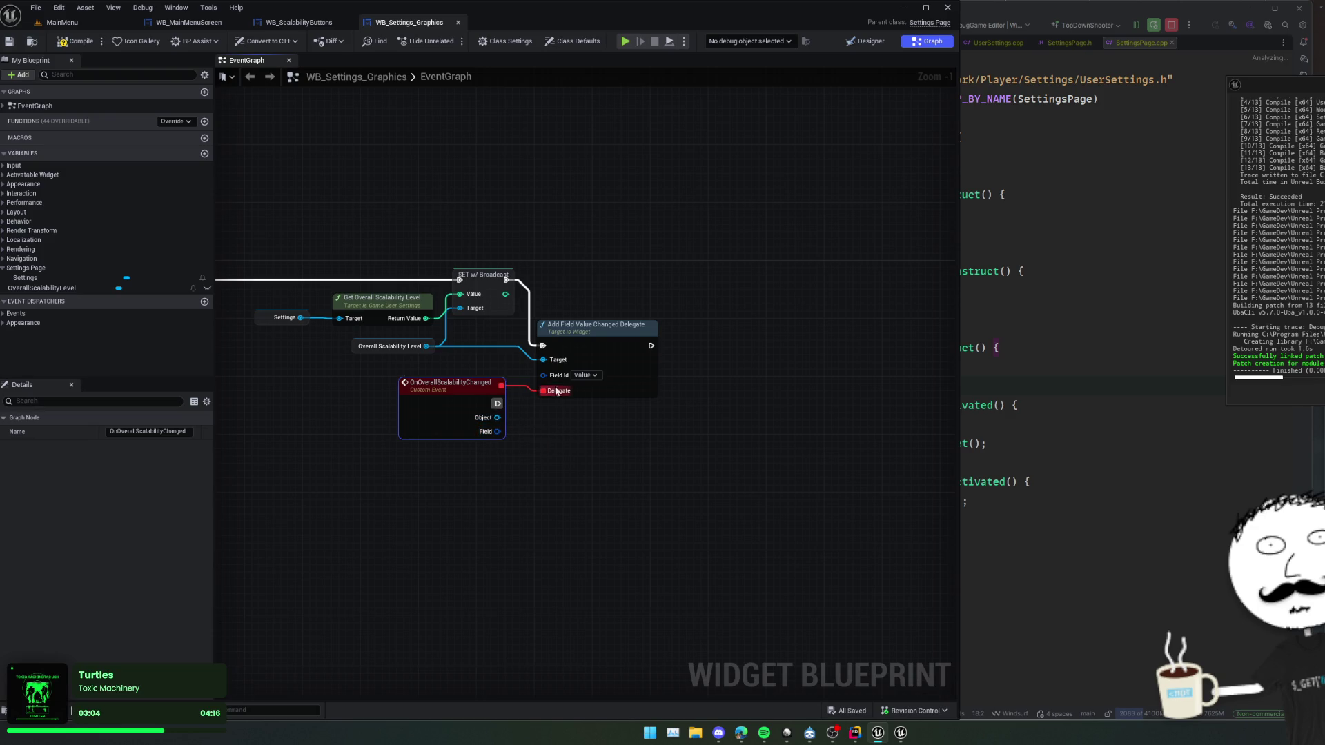
{"action": "left_click_drag", "start_coordinate": [607, 293], "coordinate": [664, 302]}
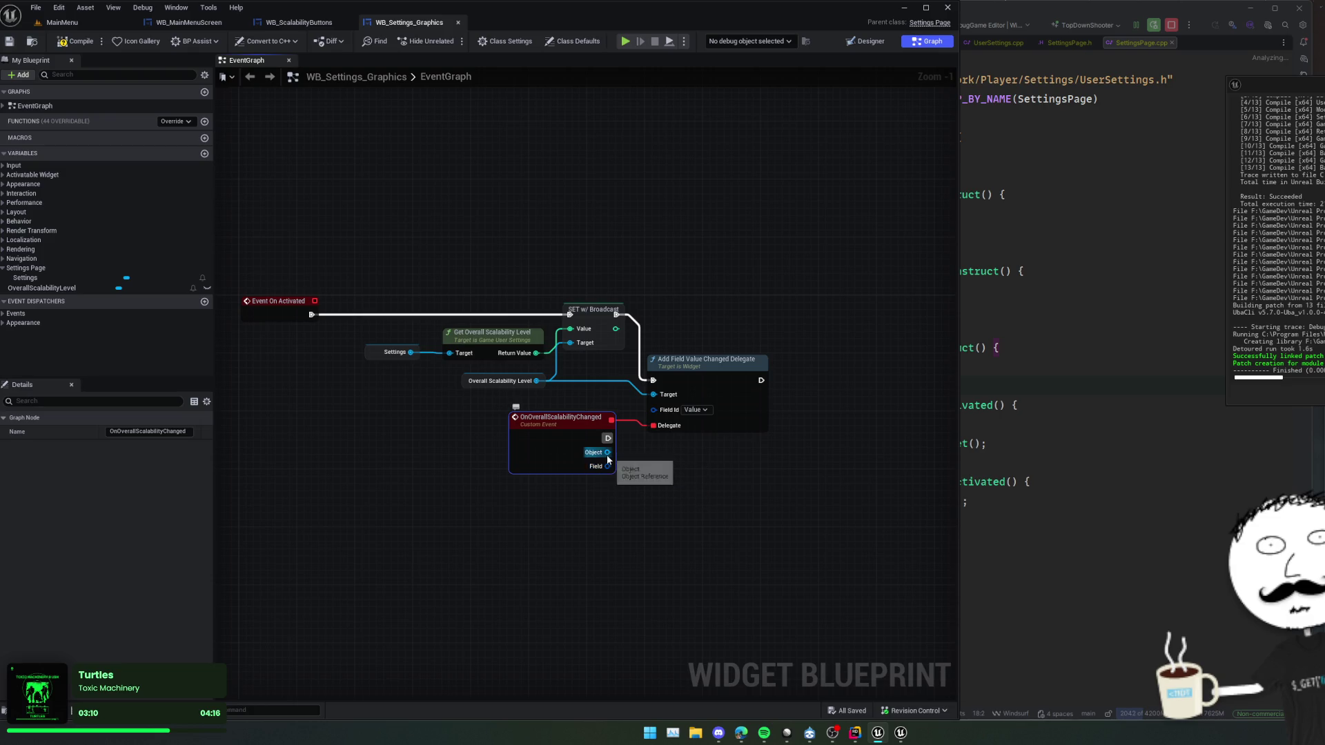
- Search 'field' actions from the OnOverallScalabilityChanged event's Object output
{"action": "left_click_drag", "start_coordinate": [607, 452], "coordinate": [638, 467]}
{"action": "type", "text": "get field"}
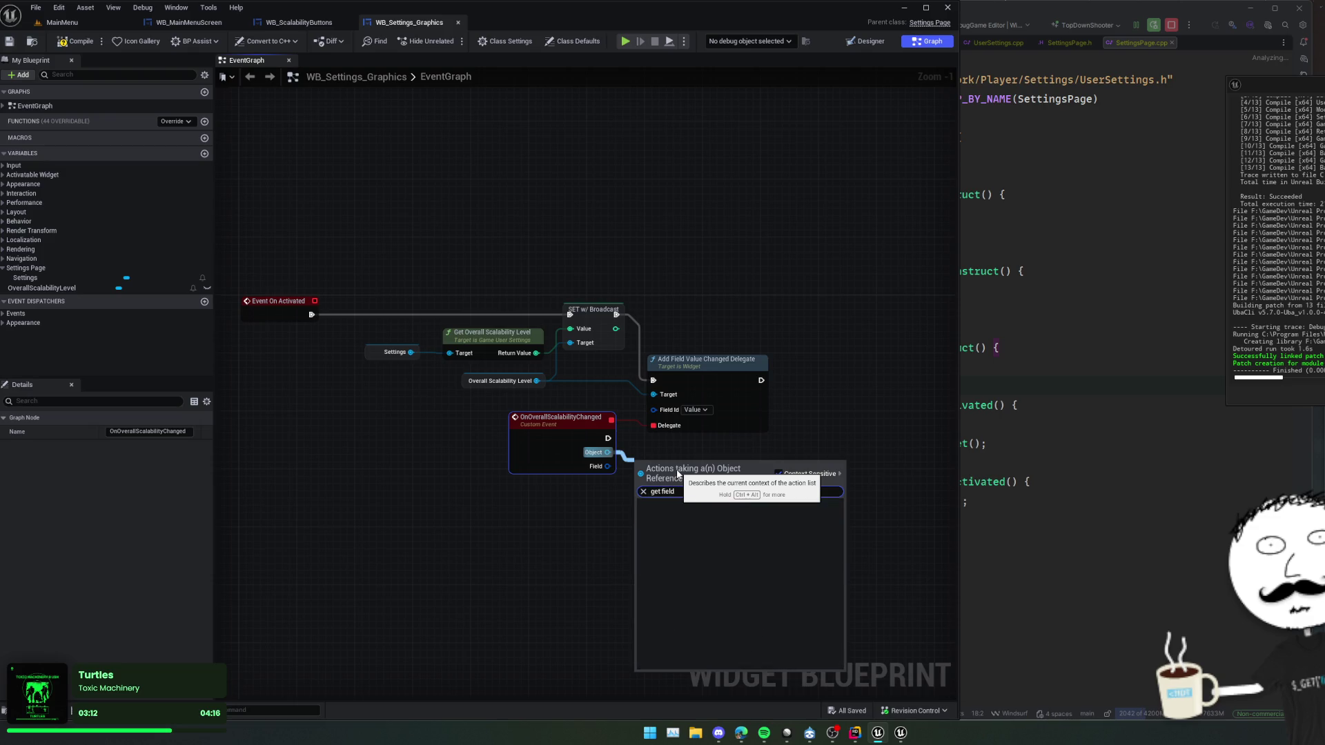
{"action": "key", "text": "ctrl+a"}
{"action": "type", "text": "field"}
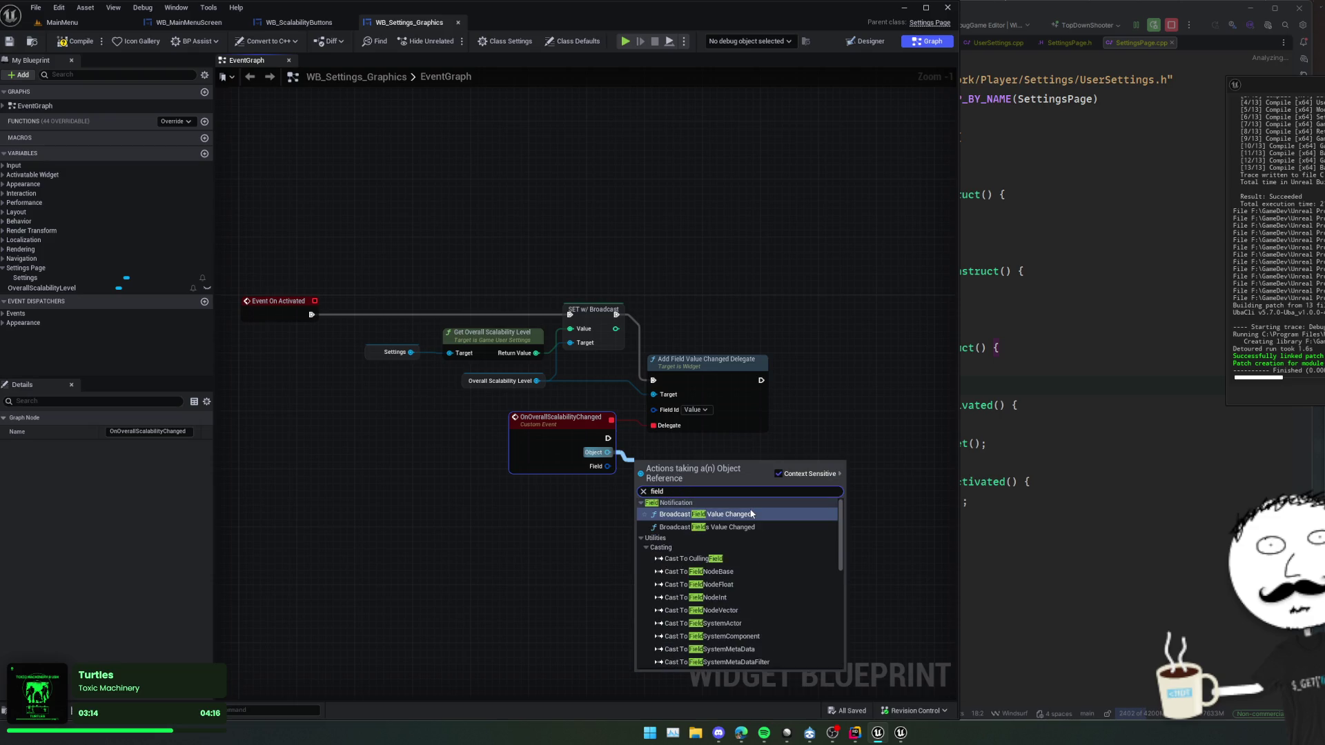
{"action": "scroll", "coordinate": [777, 517], "scroll_direction": "down", "scroll_amount": 15}
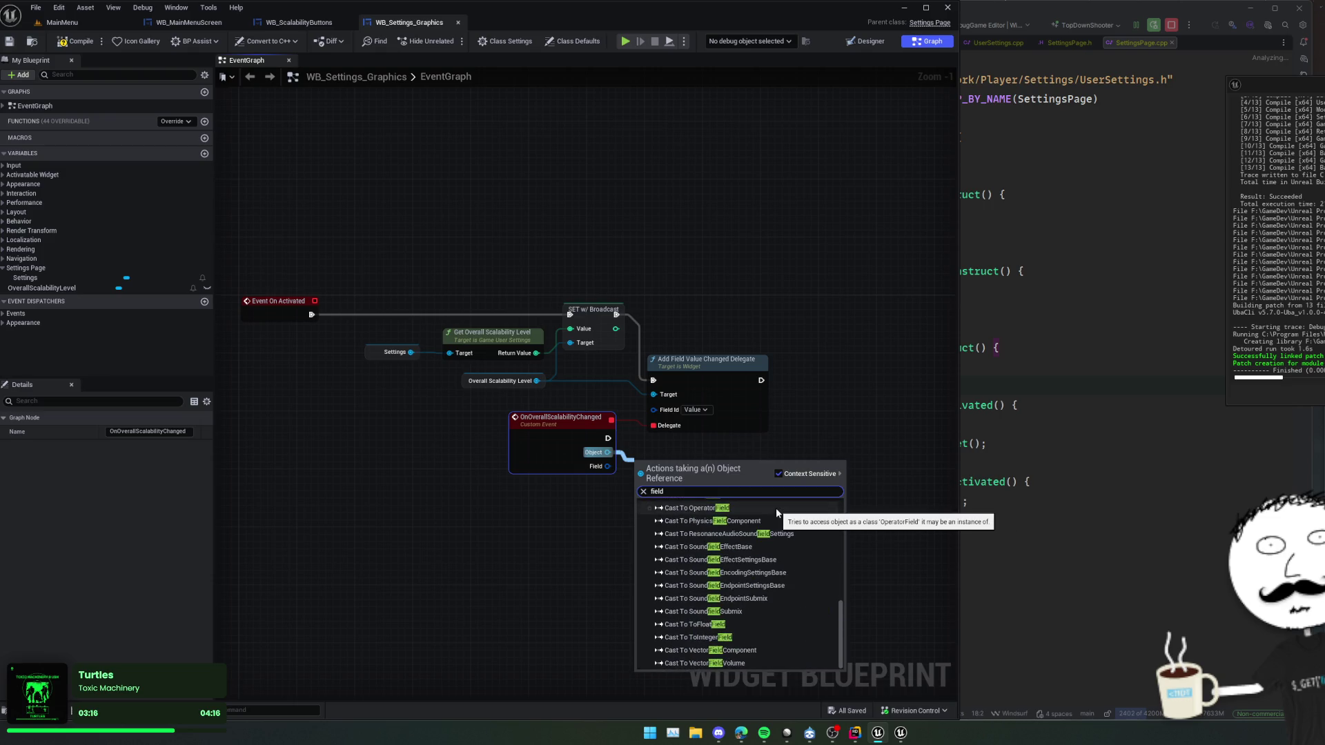
- Add a Break Field Notification Id node from the Field output, then delete it
{"action": "left_click_drag", "start_coordinate": [607, 467], "coordinate": [620, 485]}
{"action": "scroll", "coordinate": [760, 584], "scroll_direction": "down", "scroll_amount": 1}
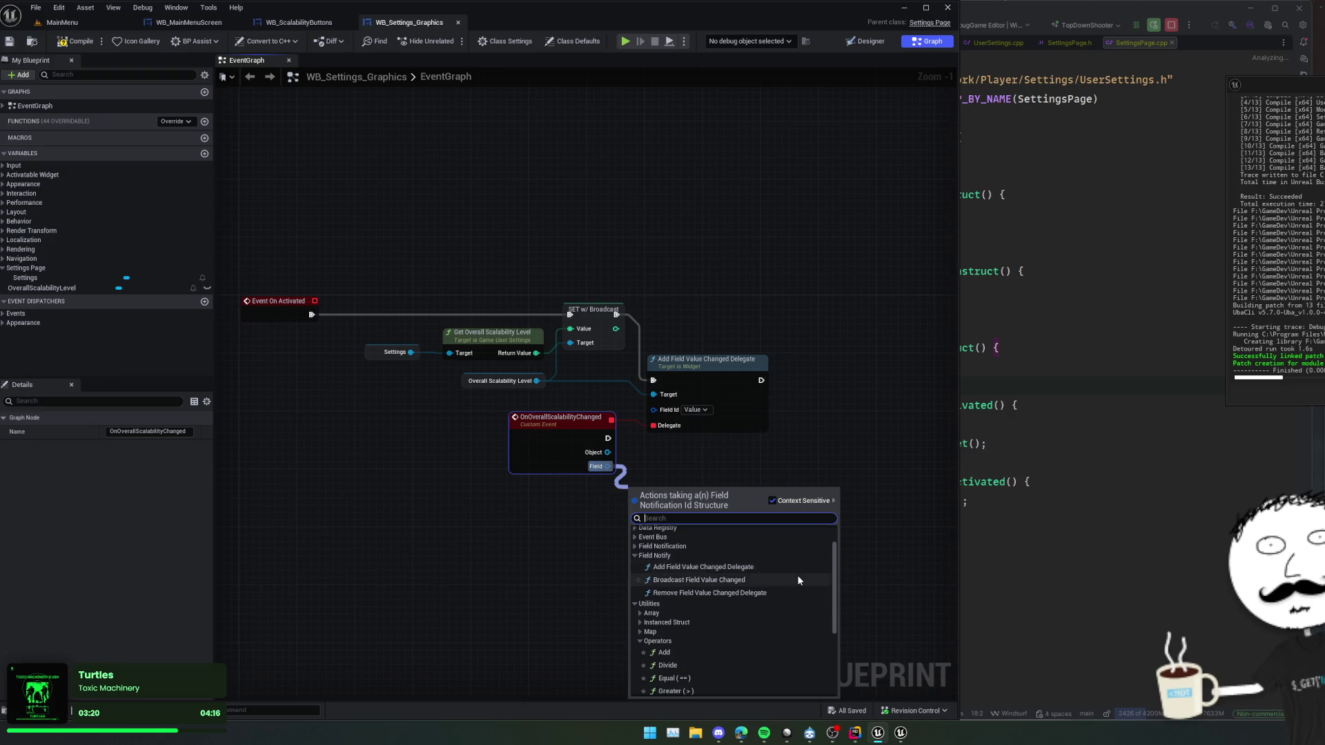
{"action": "scroll", "coordinate": [641, 607], "scroll_direction": "down", "scroll_amount": 1}
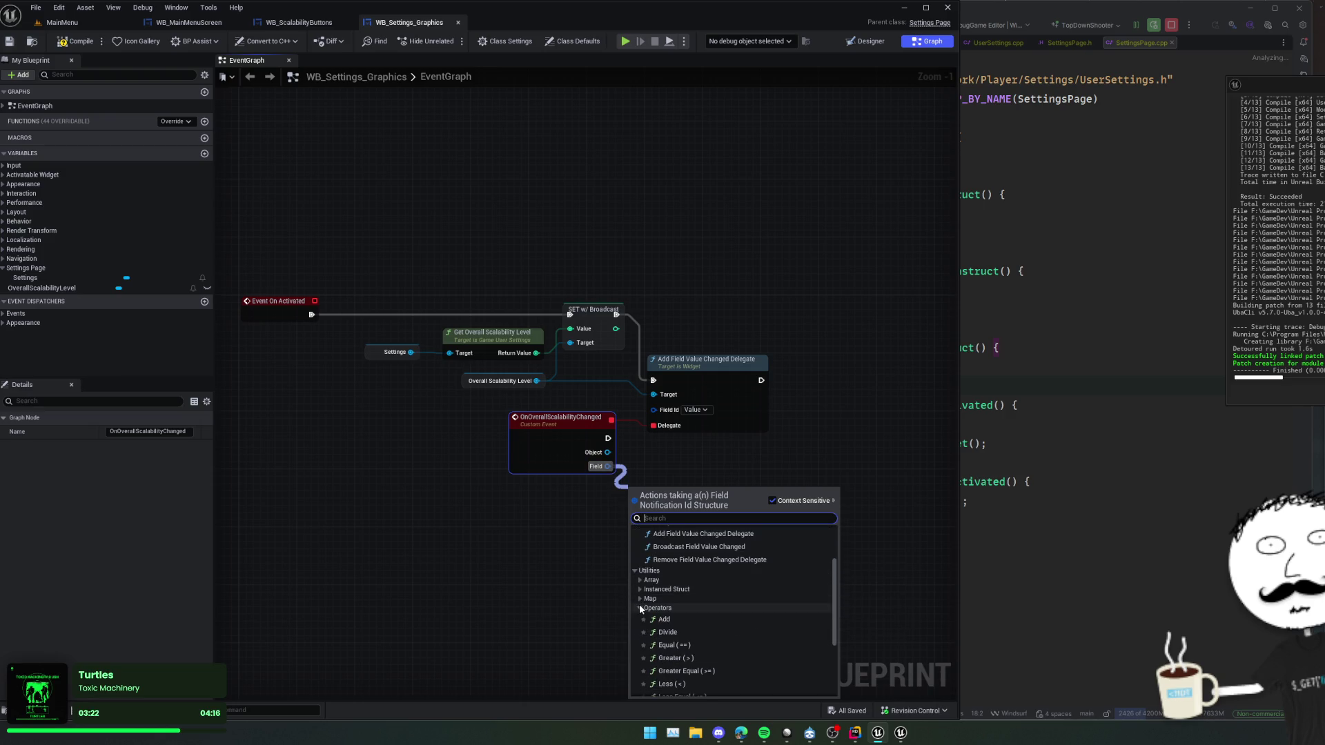
{"action": "left_click", "coordinate": [640, 609]}
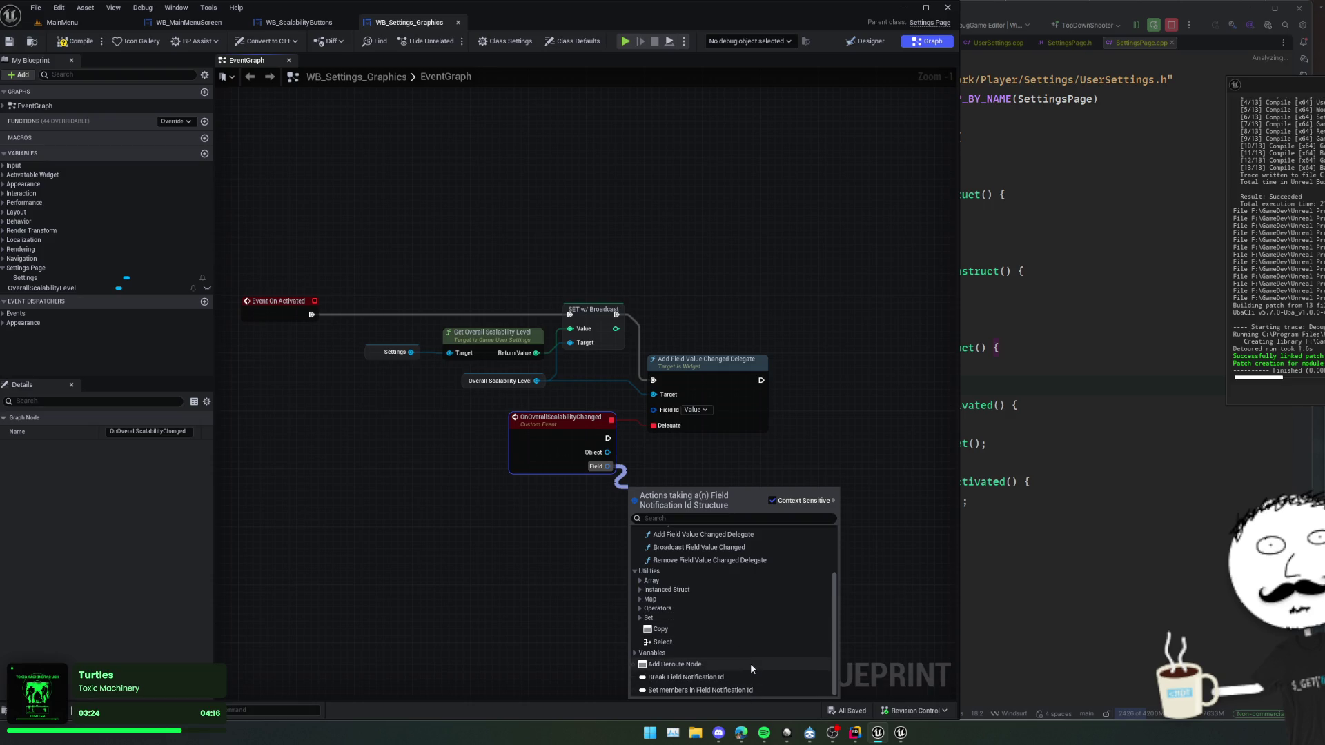
{"action": "left_click", "coordinate": [768, 676]}
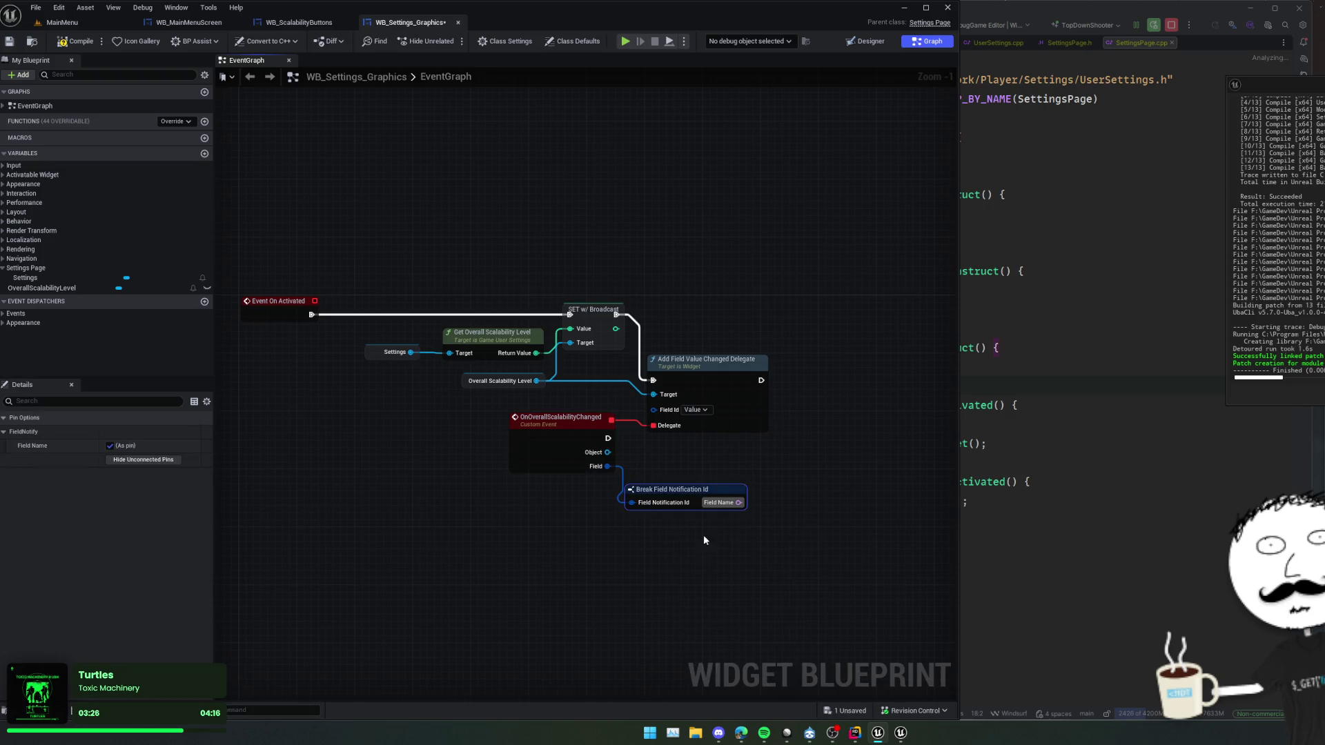
{"action": "key", "text": "Delete"}
- Browse the Call Function, Data Registry, Field Notification and Event Bus action groups for the Field output
{"action": "left_click_drag", "start_coordinate": [608, 467], "coordinate": [647, 481]}
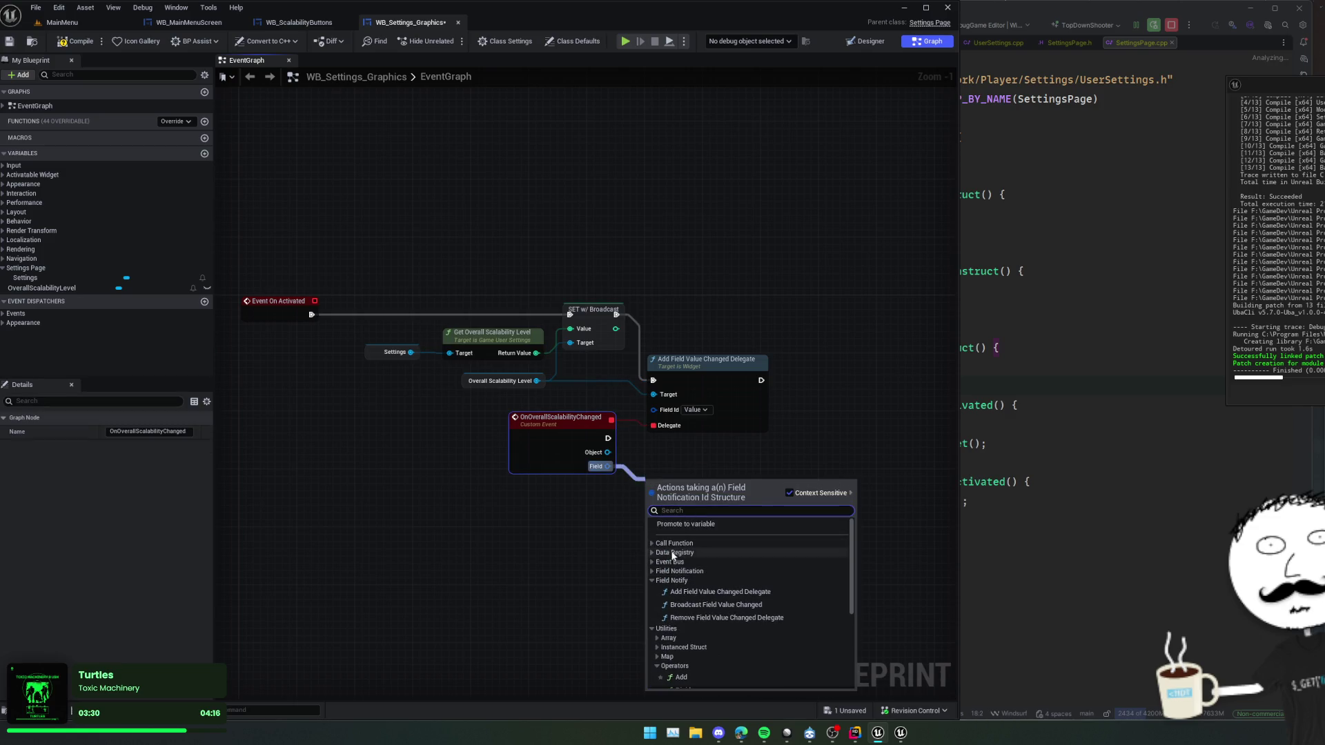
{"action": "left_click", "coordinate": [651, 544]}
{"action": "left_click", "coordinate": [651, 565]}
{"action": "left_click", "coordinate": [651, 598]}
{"action": "left_click", "coordinate": [653, 588]}
{"action": "scroll", "coordinate": [793, 593], "scroll_direction": "down", "scroll_amount": 2}
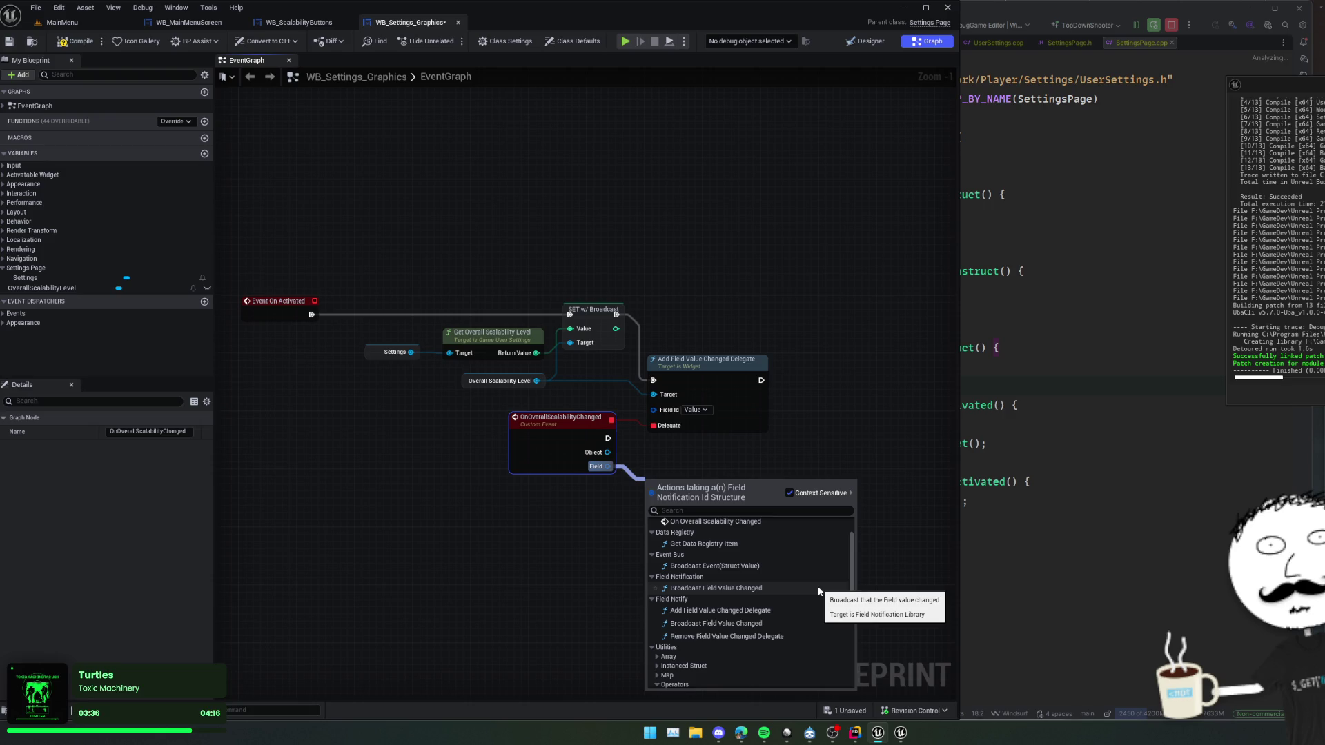
{"action": "scroll", "coordinate": [816, 592], "scroll_direction": "down", "scroll_amount": 3}
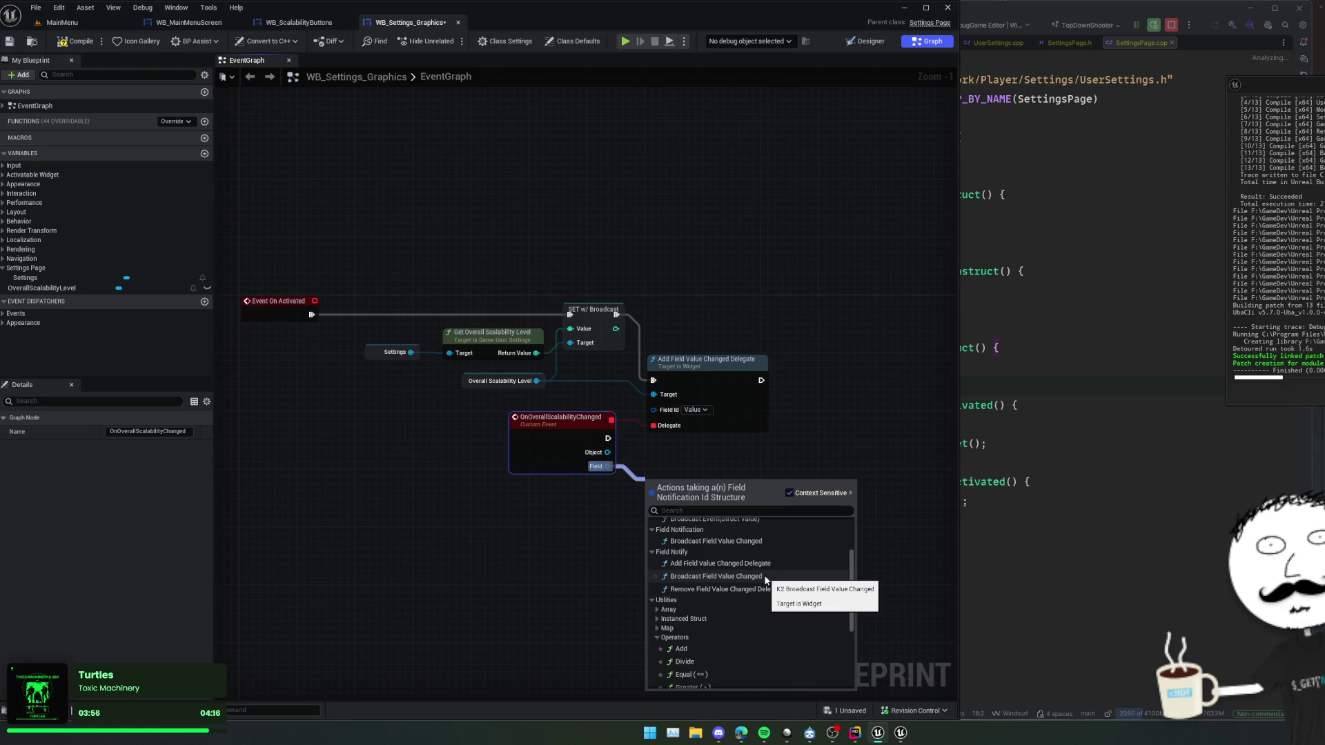
- Duplicate the Settings node and attach a Set Overall Scalability Level node to it
{"action": "key", "text": "Escape"}
{"action": "left_click", "coordinate": [395, 352]}
{"action": "key", "text": "ctrl+c"}
{"action": "key", "text": "ctrl+v"}
{"action": "left_click_drag", "start_coordinate": [715, 486], "coordinate": [743, 476]}
{"action": "type", "text": "set ove"}
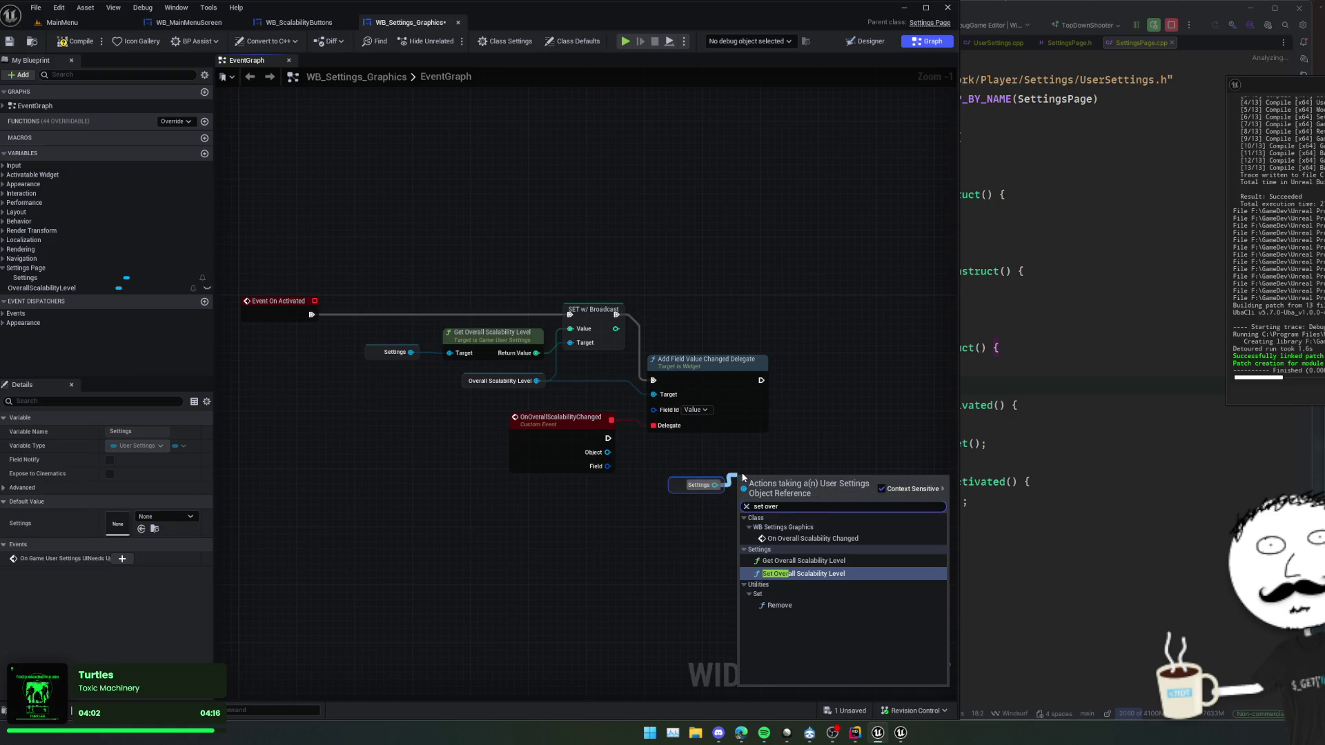
{"action": "key", "text": "Return"}
{"action": "left_click_drag", "start_coordinate": [690, 485], "coordinate": [661, 500]}
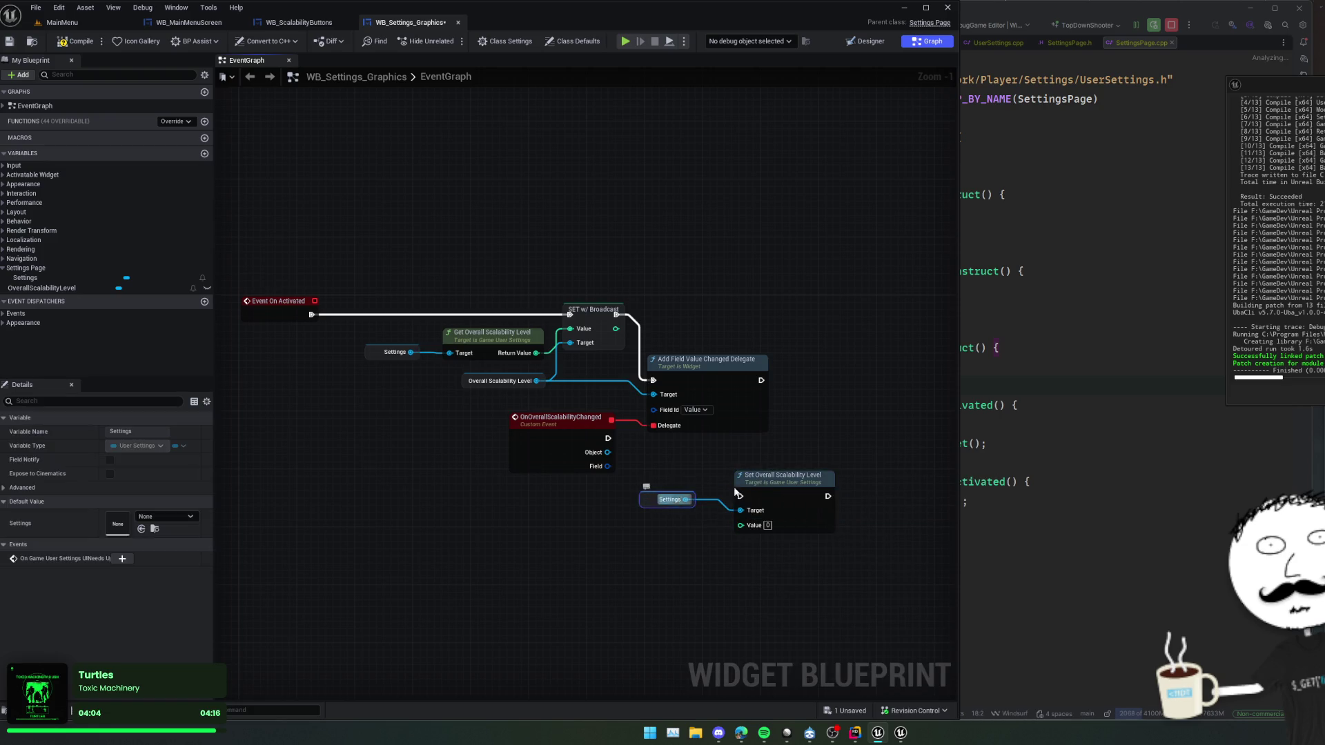
{"action": "left_click_drag", "start_coordinate": [791, 486], "coordinate": [747, 458]}
{"action": "left_click_drag", "start_coordinate": [644, 490], "coordinate": [579, 494]}
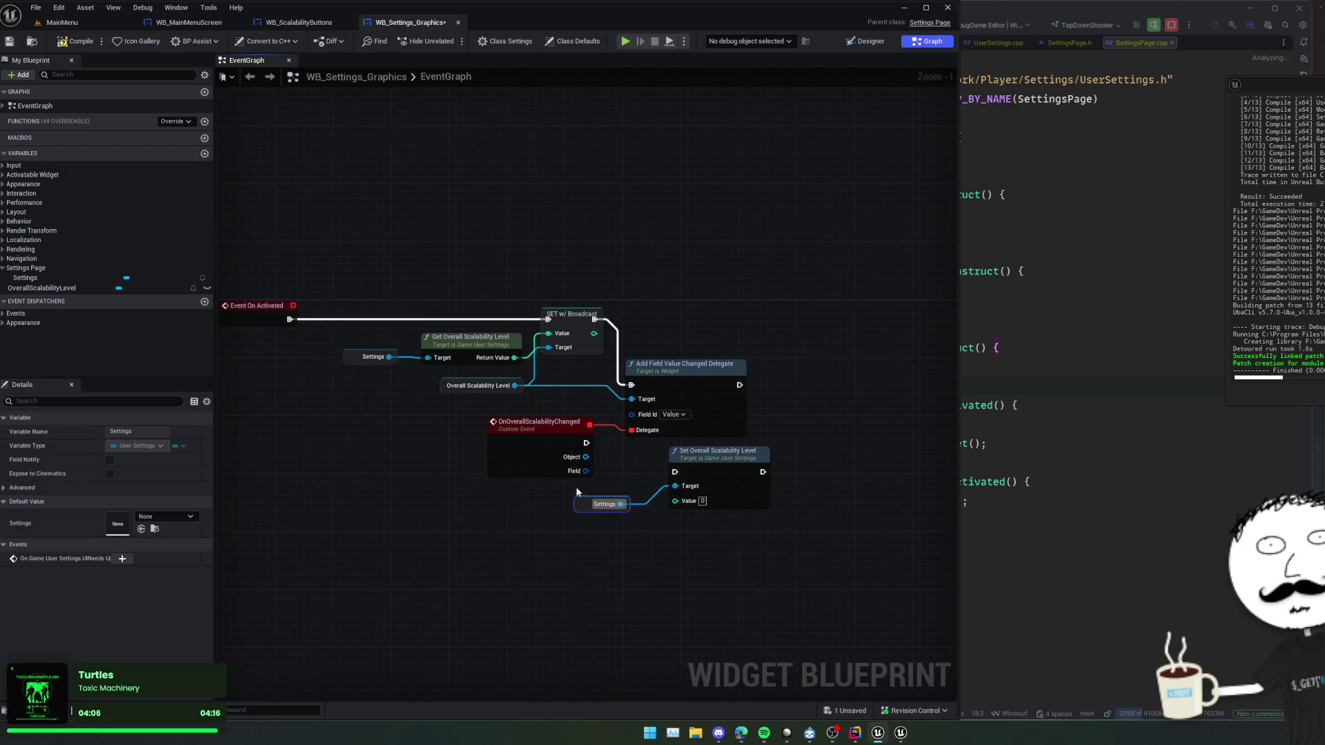
{"action": "scroll", "coordinate": [570, 461], "scroll_direction": "up", "scroll_amount": 2}
{"action": "scroll", "coordinate": [570, 441], "scroll_direction": "down", "scroll_amount": 2}
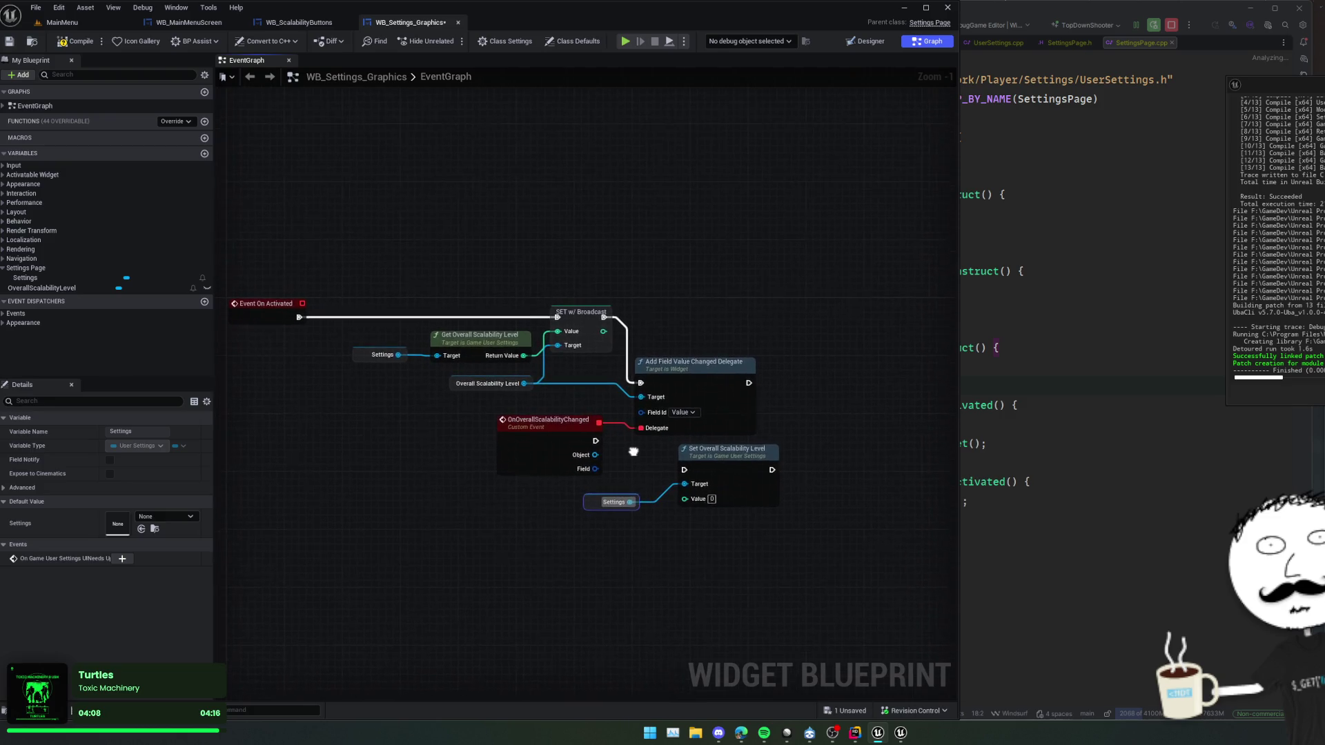
- Feed Overall Scalability Level's Value into the setter, run OnOverallScalabilityChanged into it, and save
{"action": "mouse_move", "coordinate": [541, 385]}
{"action": "left_mouse_down"}
{"action": "mouse_move", "coordinate": [607, 432]}
{"action": "mouse_move", "coordinate": [664, 429]}
{"action": "mouse_move", "coordinate": [655, 423]}
{"action": "left_mouse_up"}
{"action": "type", "text": "value"}
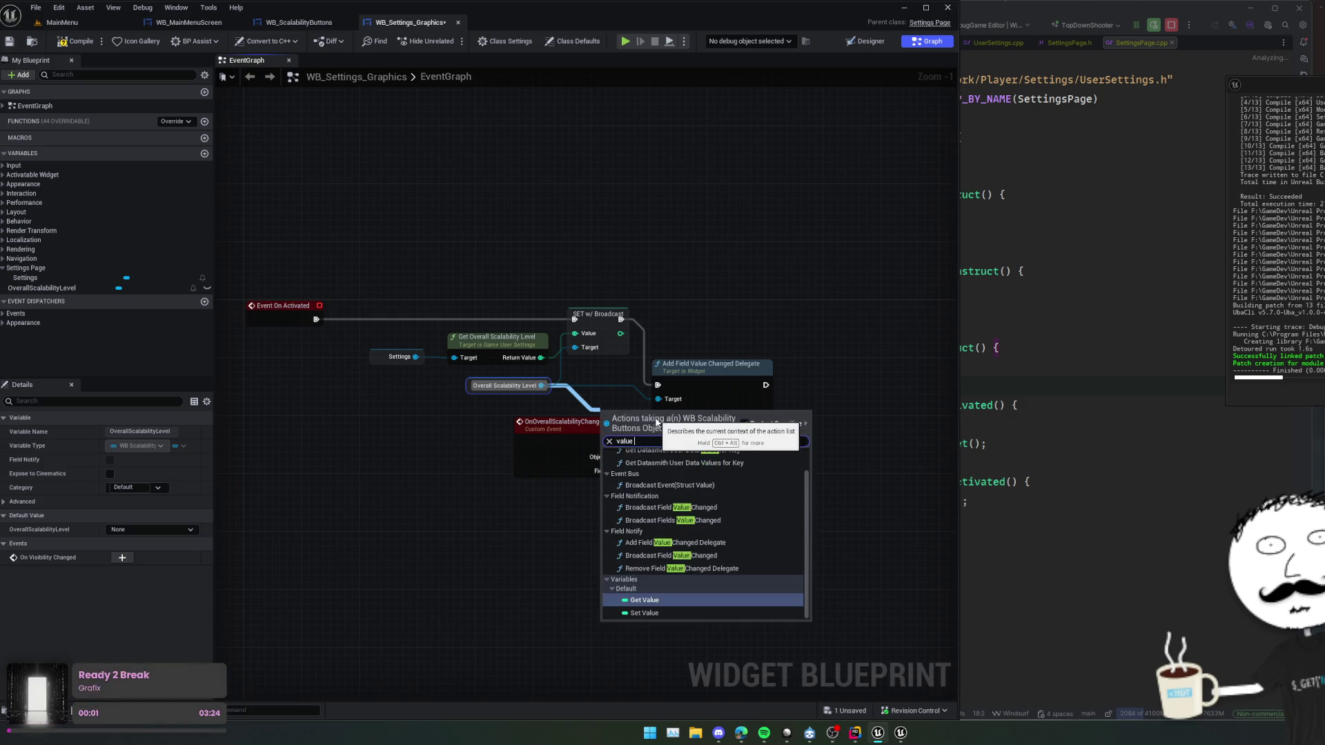
{"action": "key", "text": "Return"}
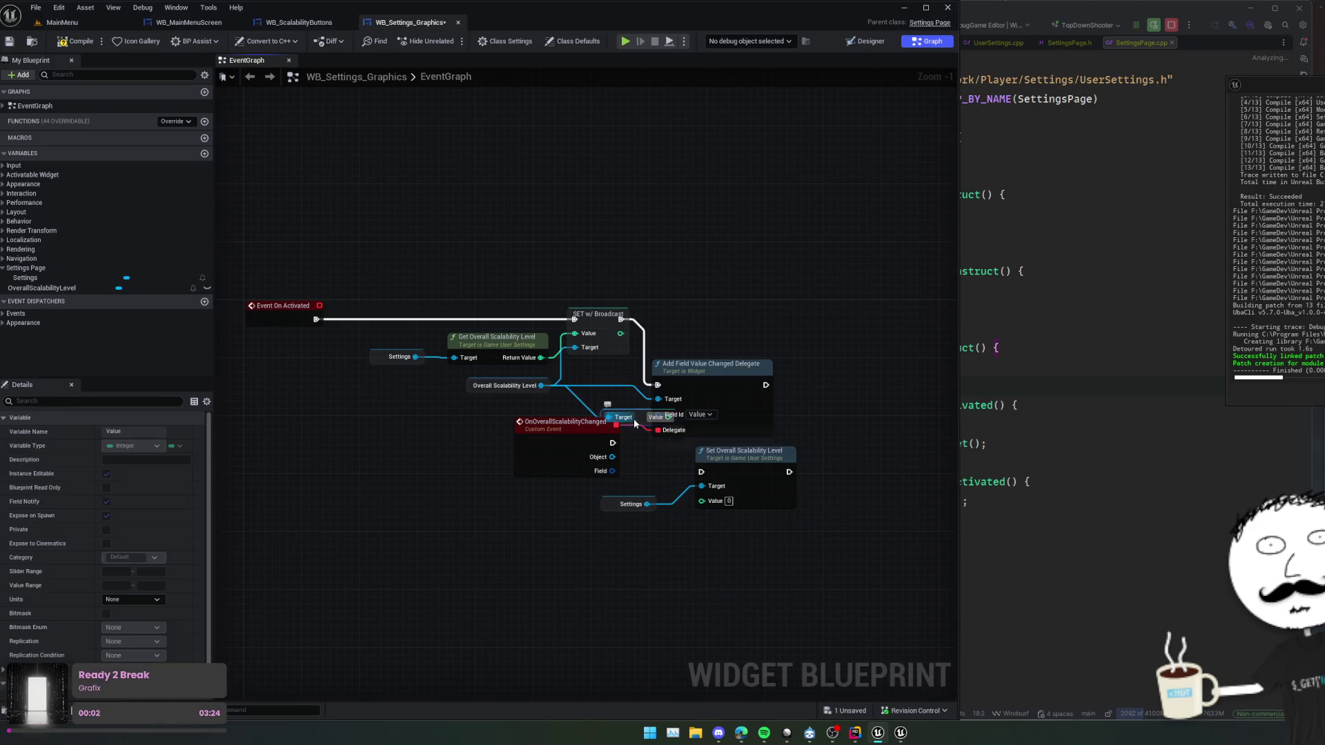
{"action": "left_click_drag", "start_coordinate": [641, 432], "coordinate": [657, 482]}
{"action": "mouse_move", "coordinate": [745, 451]}
{"action": "left_mouse_down"}
{"action": "mouse_move", "coordinate": [701, 490]}
{"action": "mouse_move", "coordinate": [709, 500]}
{"action": "mouse_move", "coordinate": [789, 451]}
{"action": "left_mouse_up"}
{"action": "left_click_drag", "start_coordinate": [612, 443], "coordinate": [745, 472]}
{"action": "key", "text": "ctrl+s"}
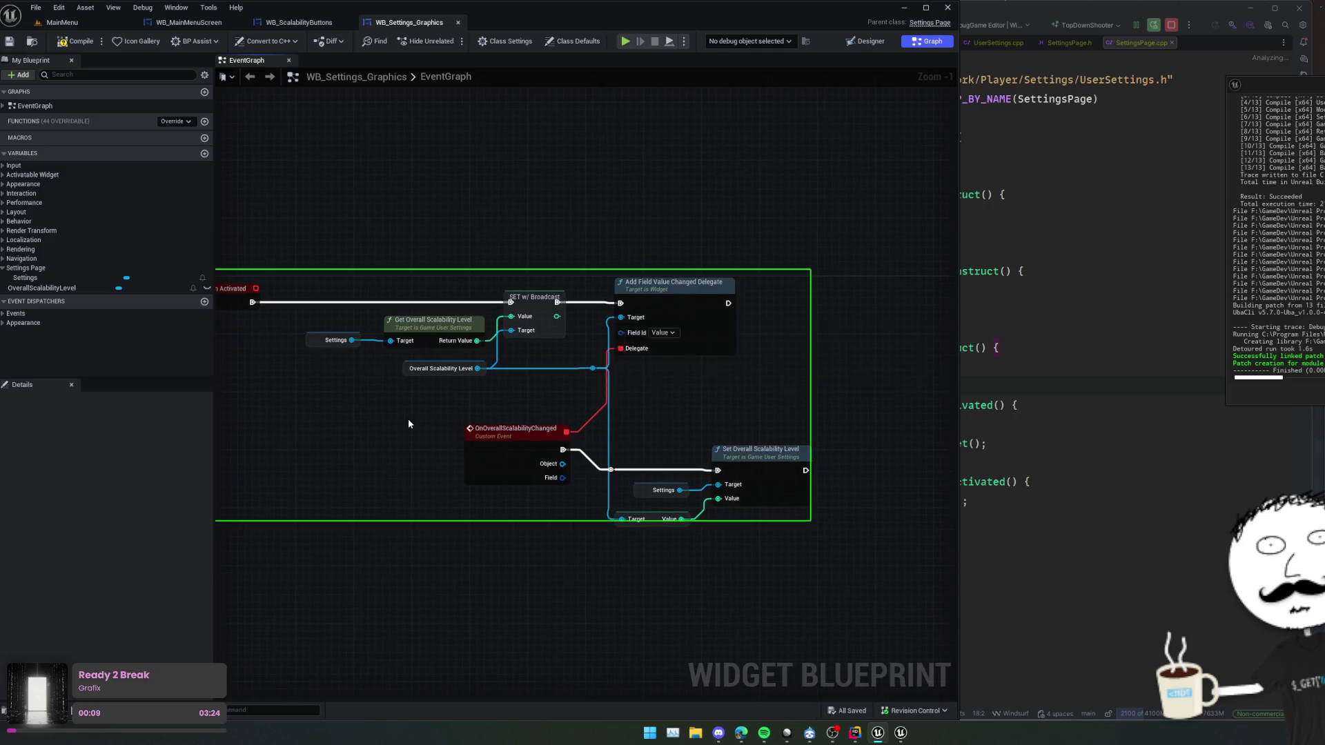
{"action": "scroll", "coordinate": [411, 418], "scroll_direction": "down", "scroll_amount": 3}
{"action": "scroll", "coordinate": [425, 426], "scroll_direction": "up", "scroll_amount": 2}
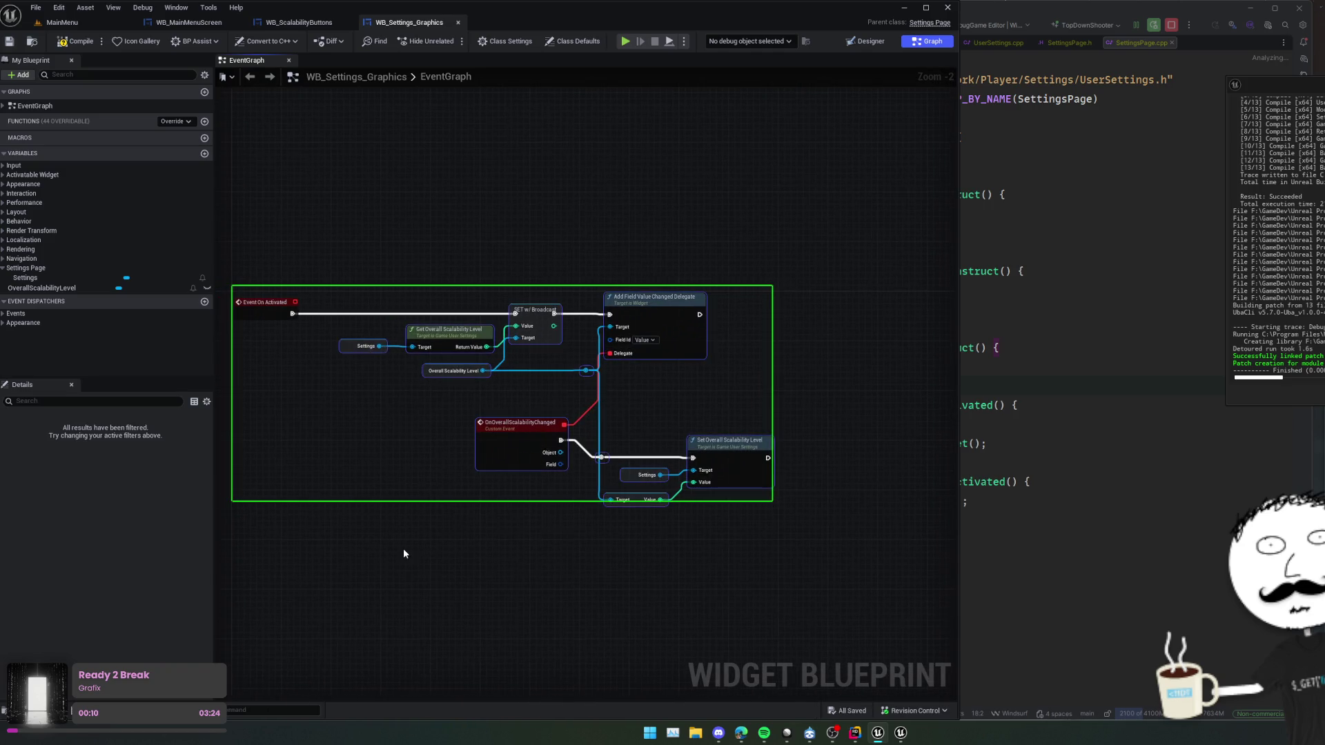
{"action": "left_click_drag", "start_coordinate": [559, 400], "coordinate": [479, 397]}
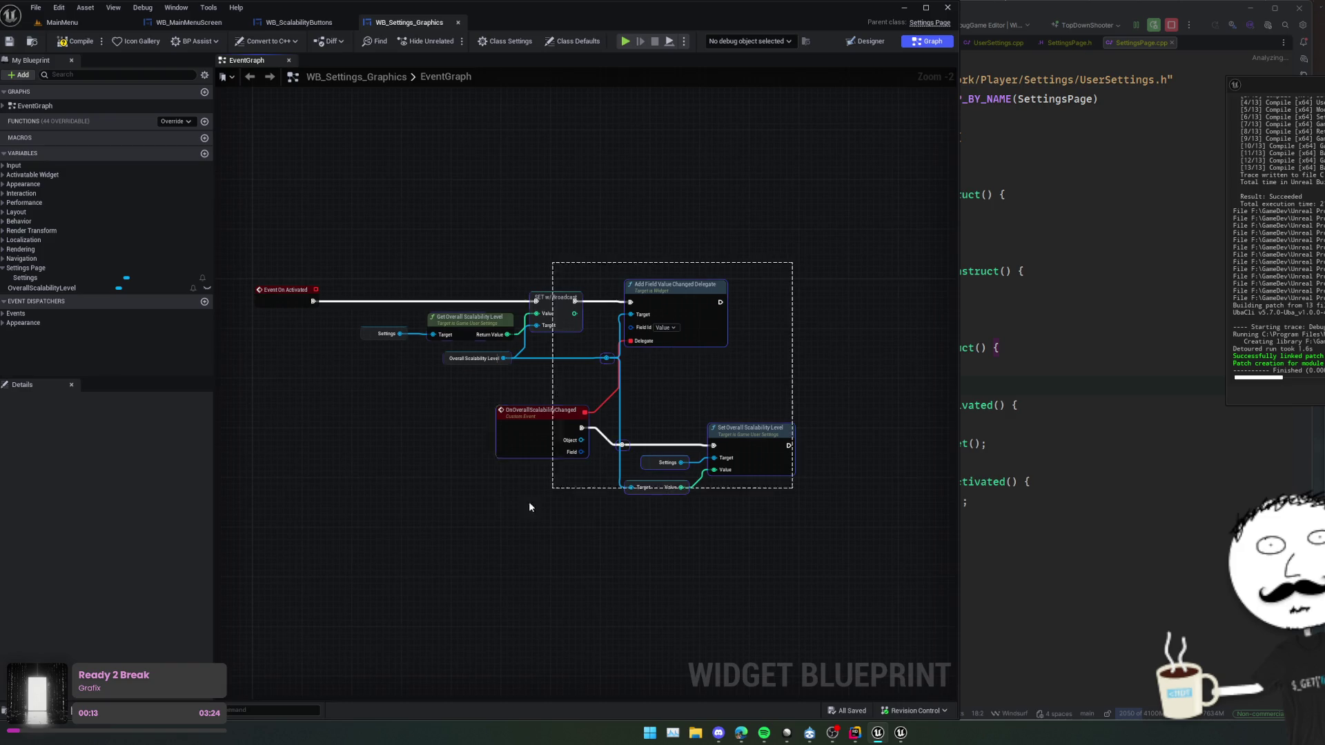
{"action": "mouse_move", "coordinate": [348, 559]}
{"action": "left_mouse_down"}
{"action": "mouse_move", "coordinate": [440, 515]}
{"action": "mouse_move", "coordinate": [481, 379]}
{"action": "mouse_move", "coordinate": [455, 428]}
{"action": "left_mouse_up"}
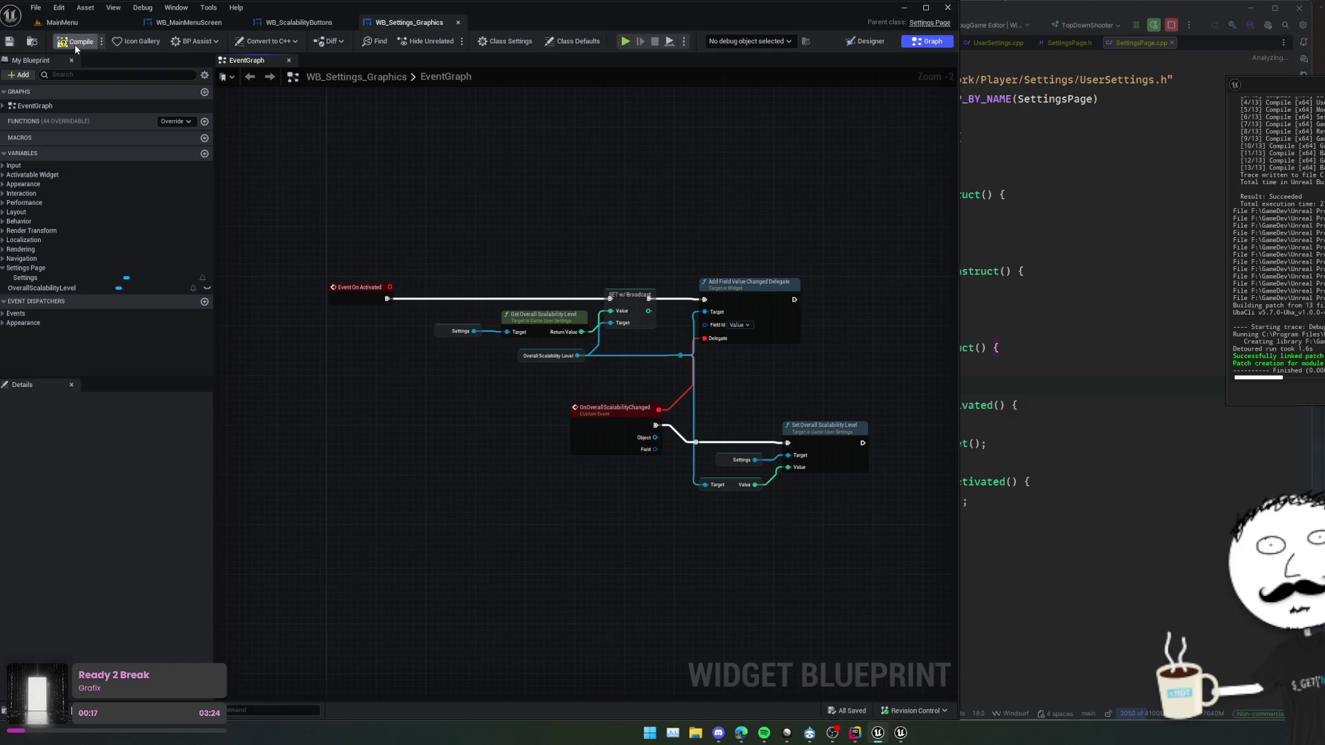
- Compile and play-test the Settings page, confirming the Low–Cinematic buttons, then bring up WB_MainMenuScreen
{"action": "left_click", "coordinate": [10, 43]}
{"action": "left_click", "coordinate": [626, 43]}
{"action": "left_click", "coordinate": [67, 532]}
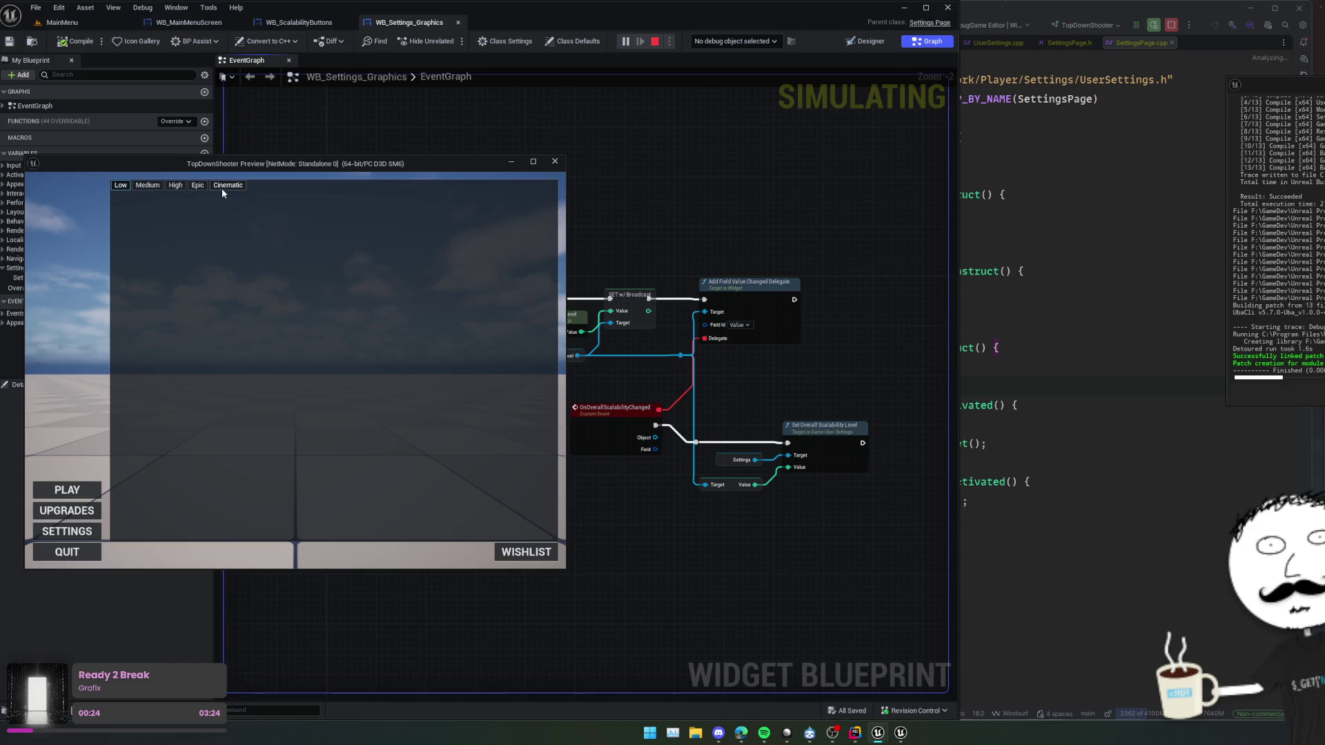
{"action": "left_click", "coordinate": [560, 163]}
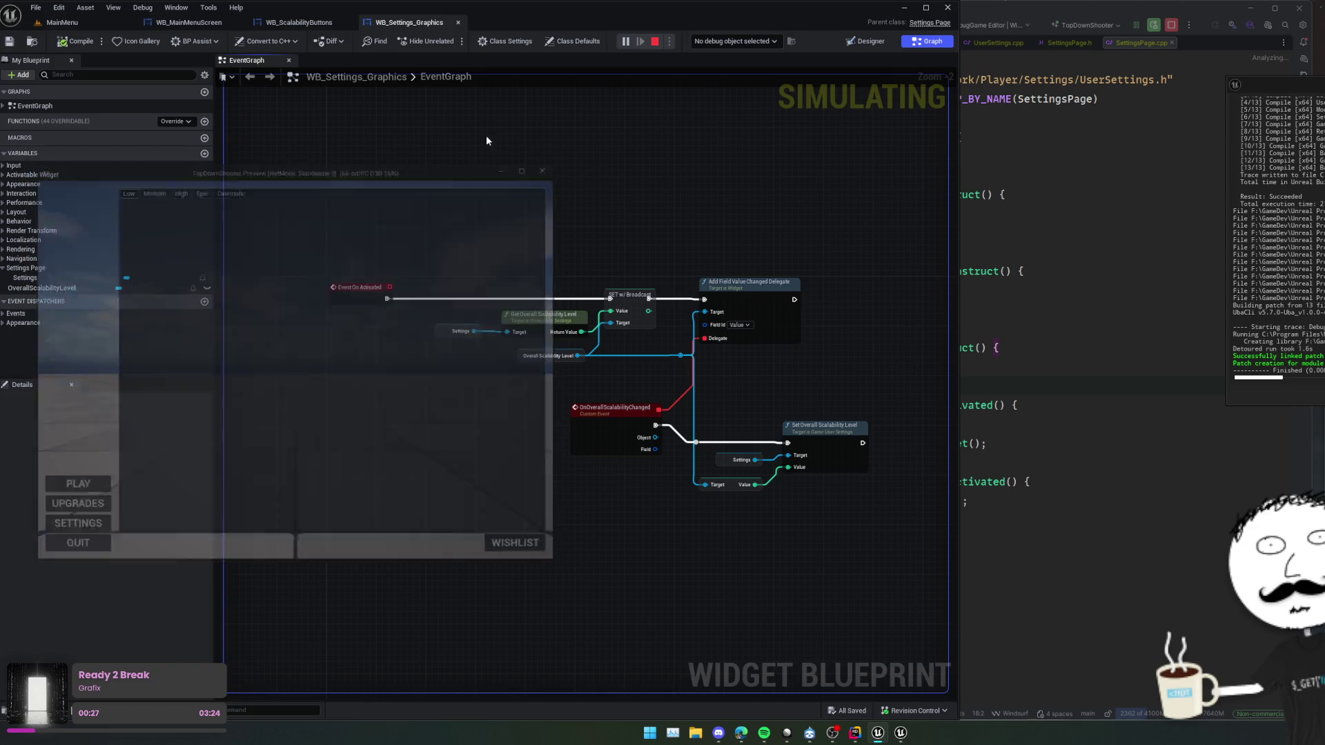
{"action": "left_click", "coordinate": [188, 22]}
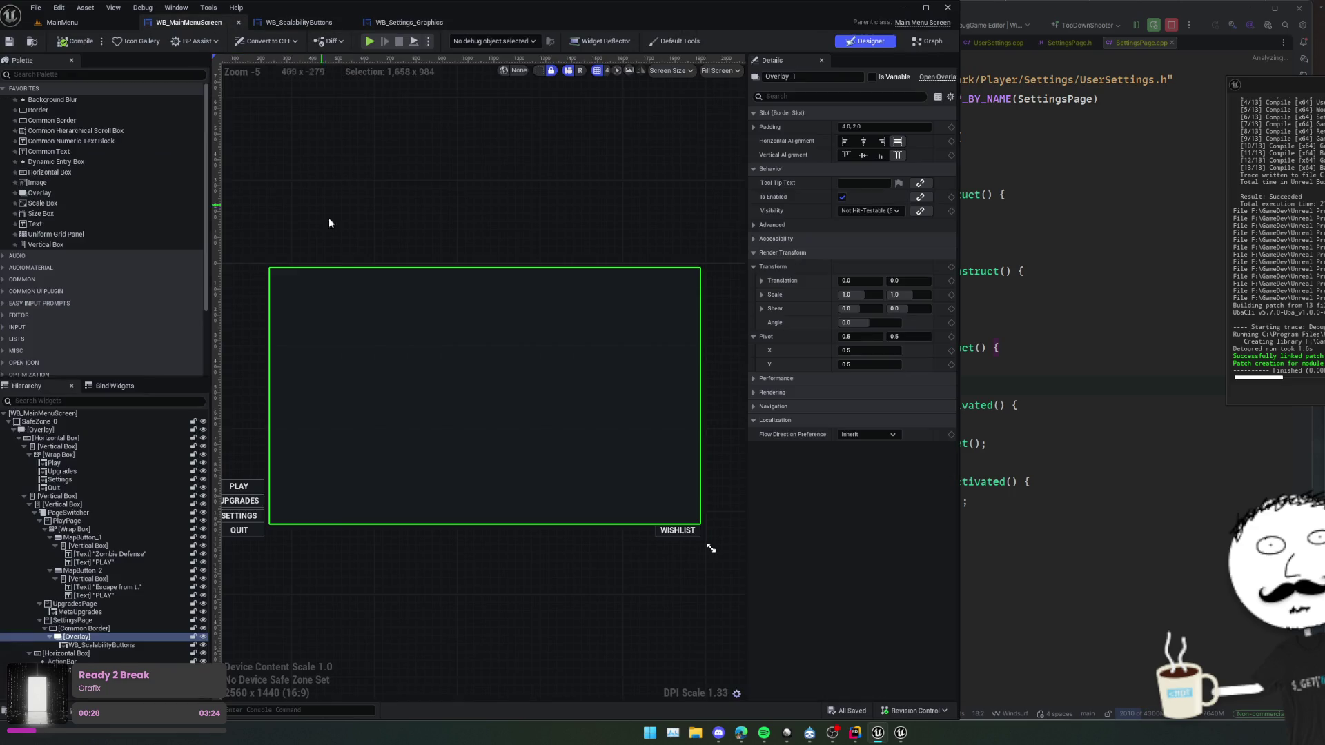
- Replace WB_ScalabilityButtons with WB Settings Graphics inside the settings page Overlay
{"action": "left_click", "coordinate": [126, 645]}
{"action": "key", "text": "Delete"}
{"action": "left_click", "coordinate": [88, 74]}
{"action": "type", "text": "wb_set"}
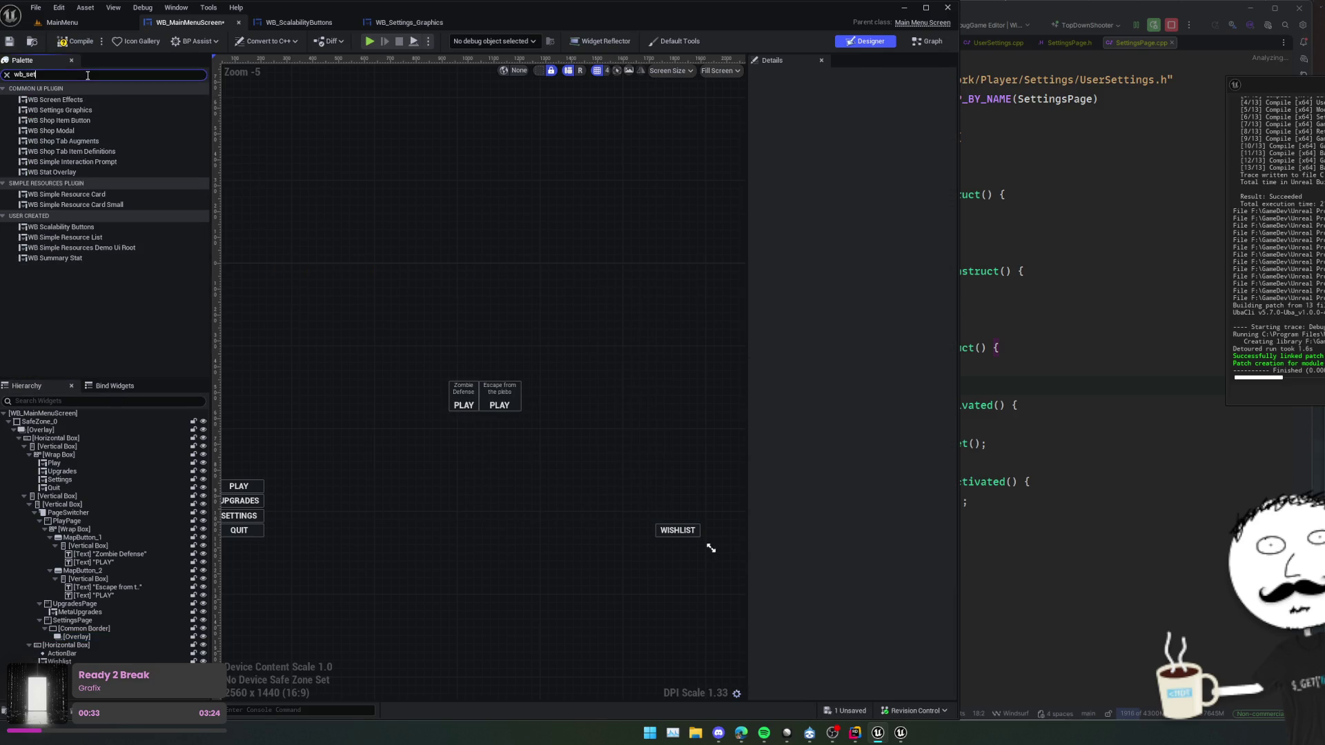
{"action": "mouse_move", "coordinate": [69, 99]}
{"action": "left_mouse_down"}
{"action": "mouse_move", "coordinate": [142, 652]}
{"action": "mouse_move", "coordinate": [98, 635]}
{"action": "left_mouse_up"}
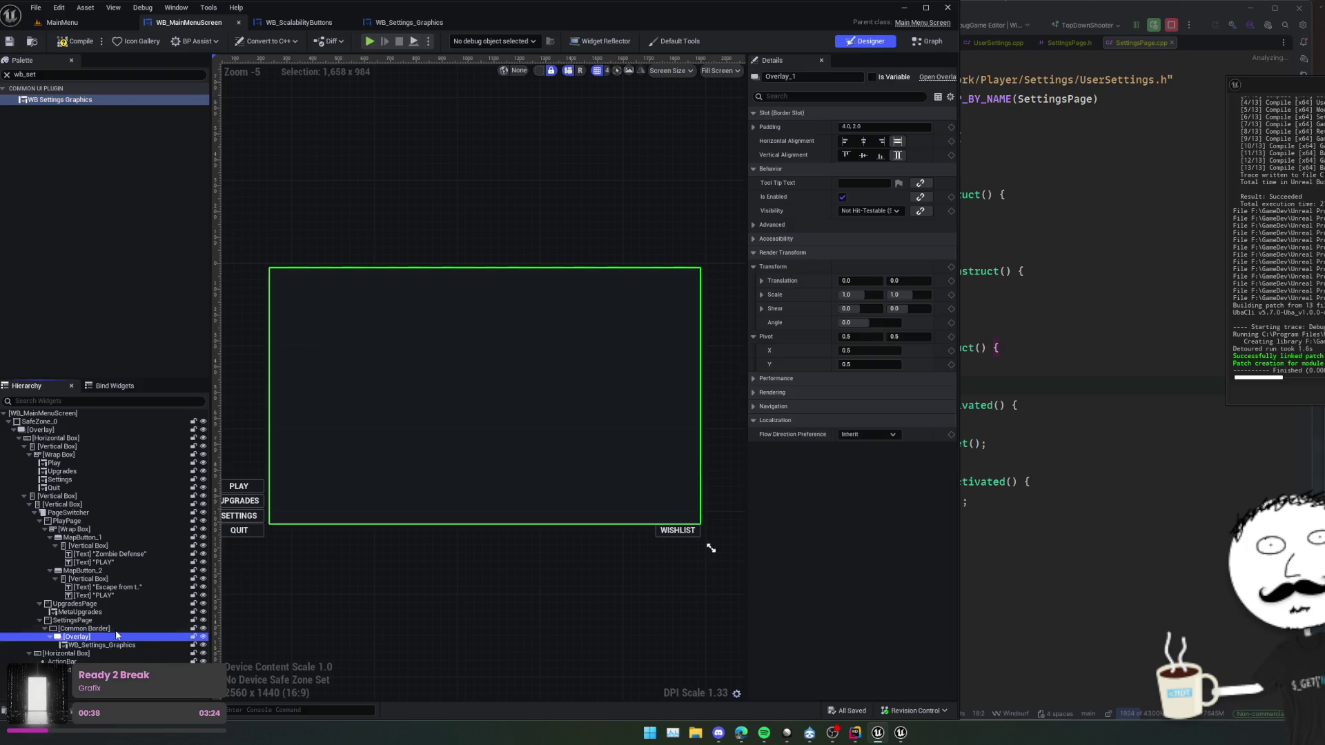
- Set WB Settings Graphics to Fill horizontally and vertically, save, and replay the Settings page
{"action": "left_click", "coordinate": [894, 141]}
{"action": "left_click", "coordinate": [894, 154]}
{"action": "key", "text": "ctrl+s"}
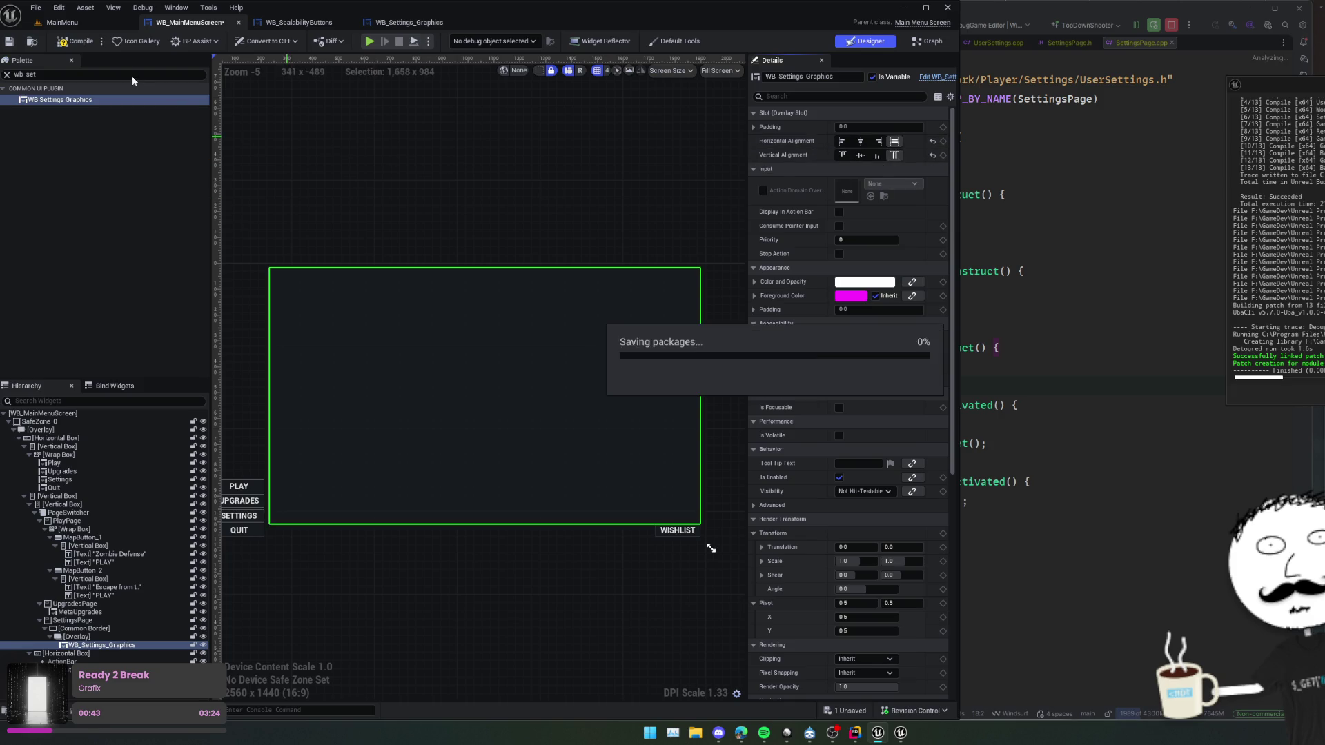
{"action": "left_click", "coordinate": [370, 41]}
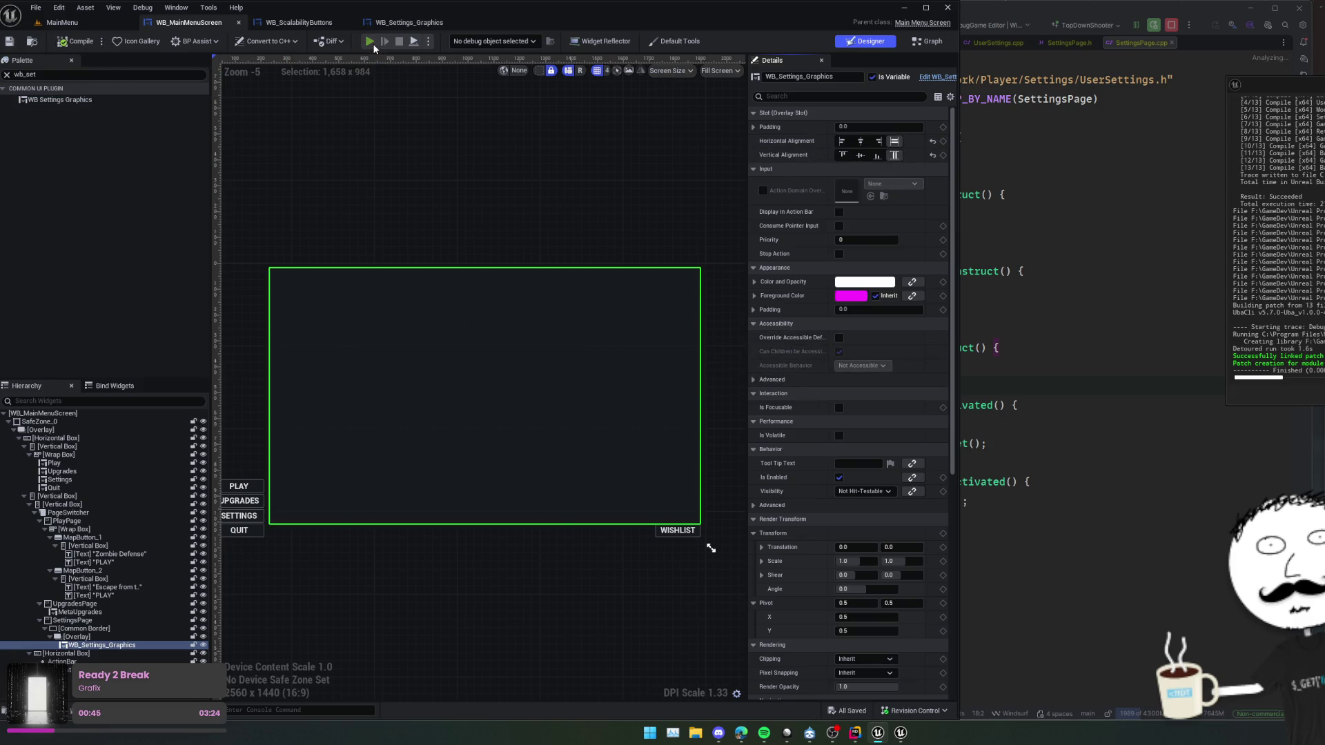
{"action": "left_click", "coordinate": [67, 531]}
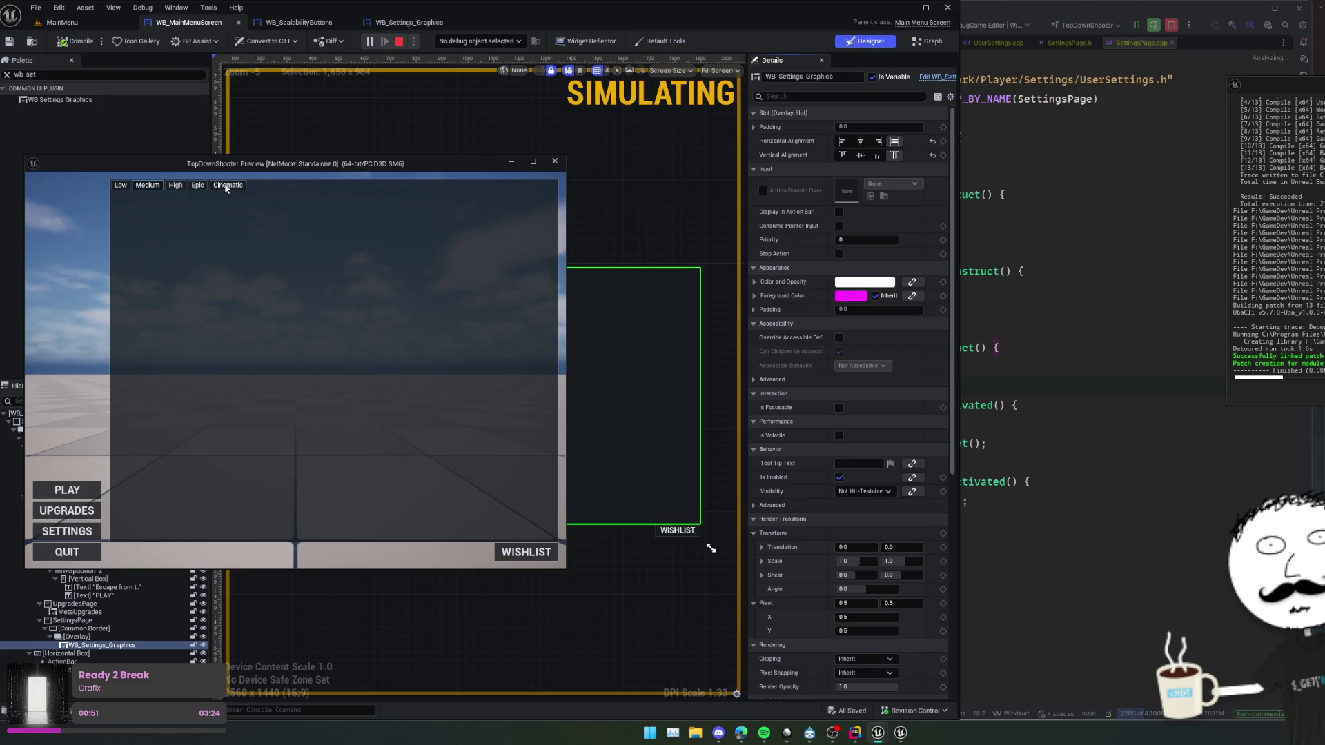
- Move the preview window aside and debug WB_ScalabilityButtons with the OverallScalabilityLevel instance
{"action": "left_click_drag", "start_coordinate": [195, 164], "coordinate": [45, 228]}
{"action": "left_click", "coordinate": [325, 23]}
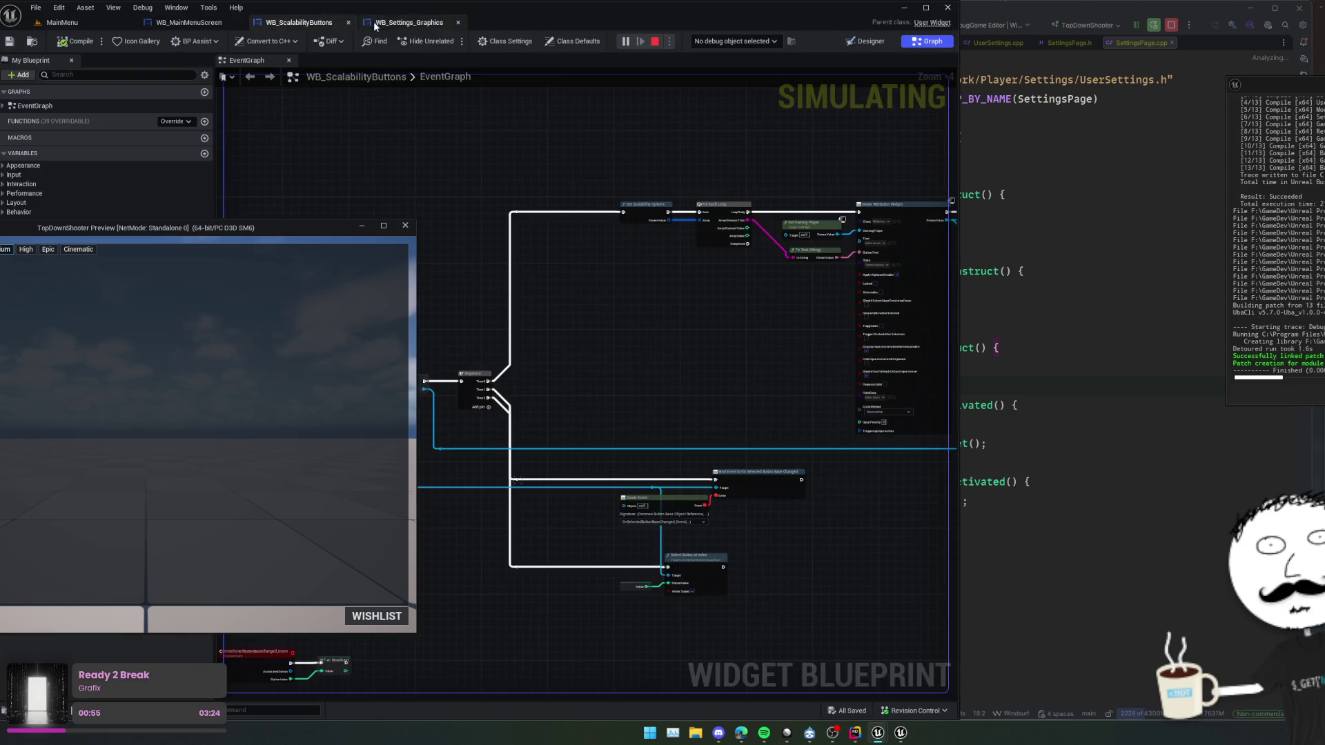
{"action": "left_click", "coordinate": [428, 22]}
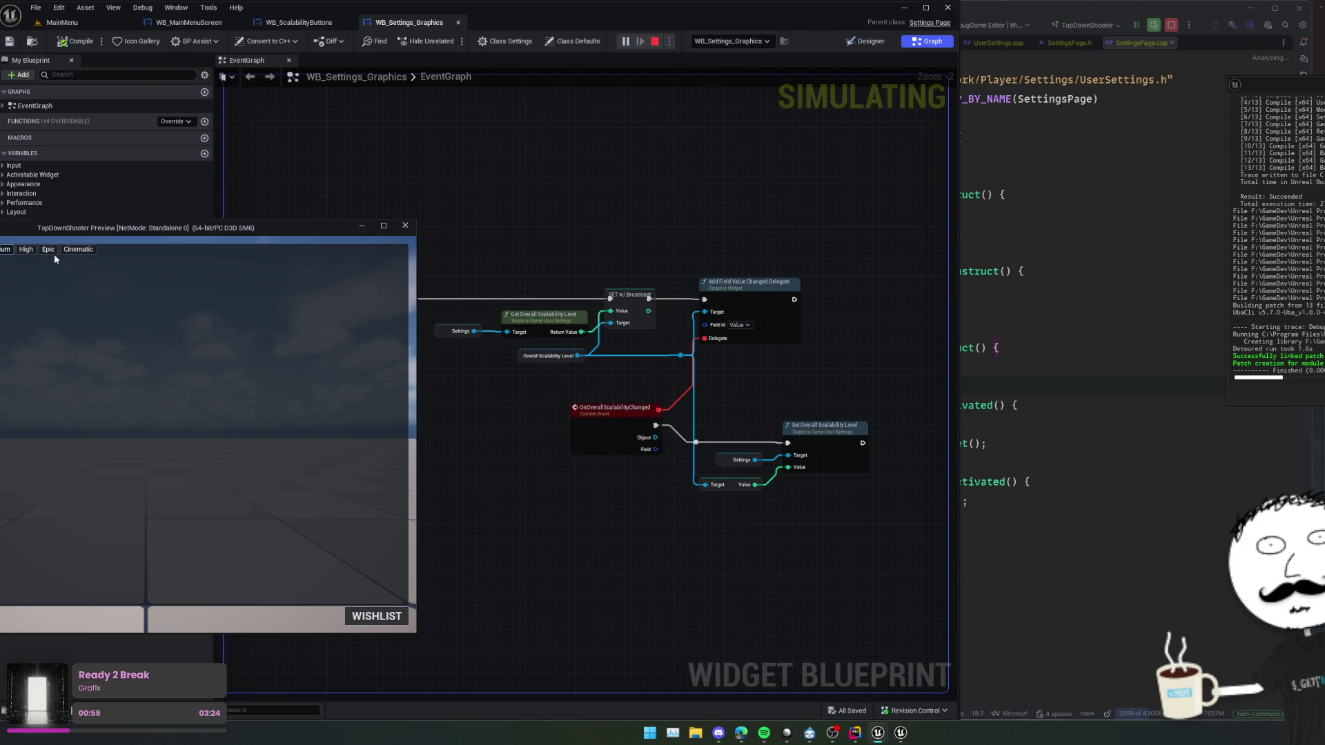
{"action": "mouse_move", "coordinate": [86, 232]}
{"action": "left_mouse_down"}
{"action": "mouse_move", "coordinate": [0, 233]}
{"action": "mouse_move", "coordinate": [0, 206]}
{"action": "left_mouse_up"}
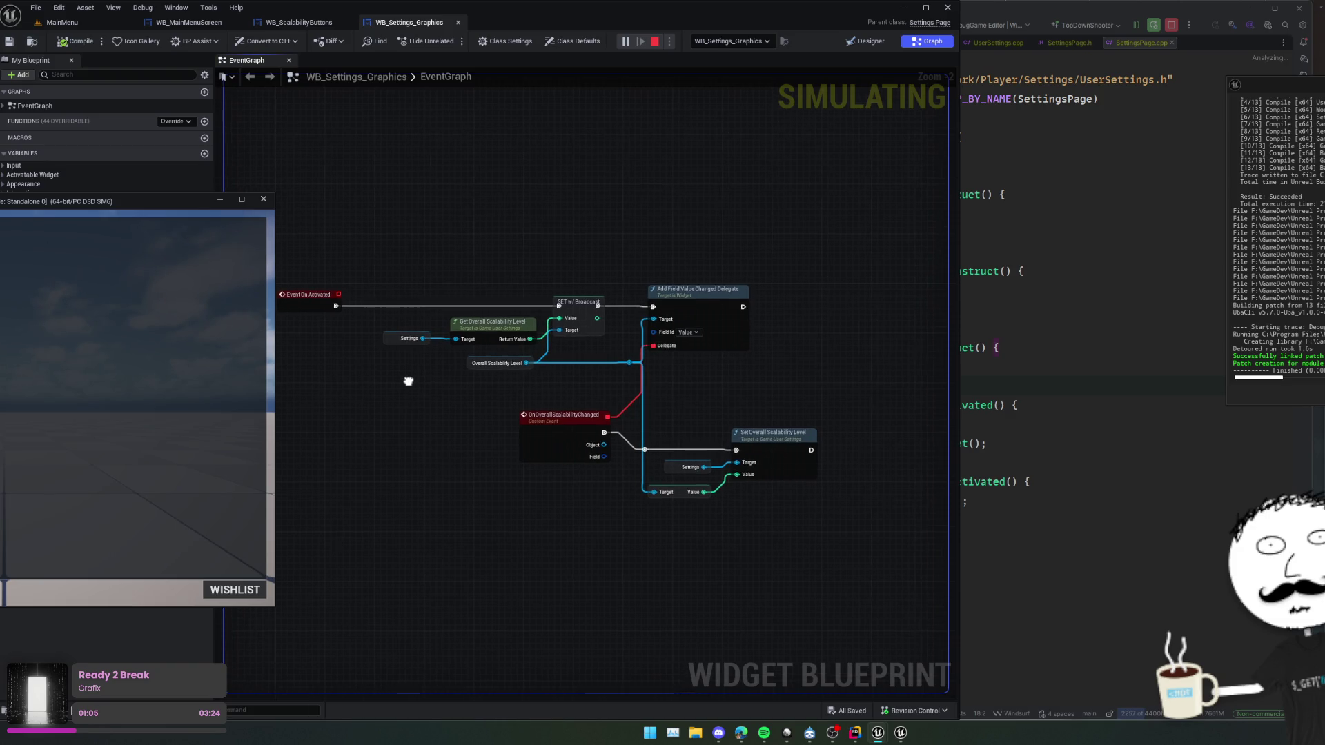
{"action": "scroll", "coordinate": [406, 380], "scroll_direction": "up", "scroll_amount": 1}
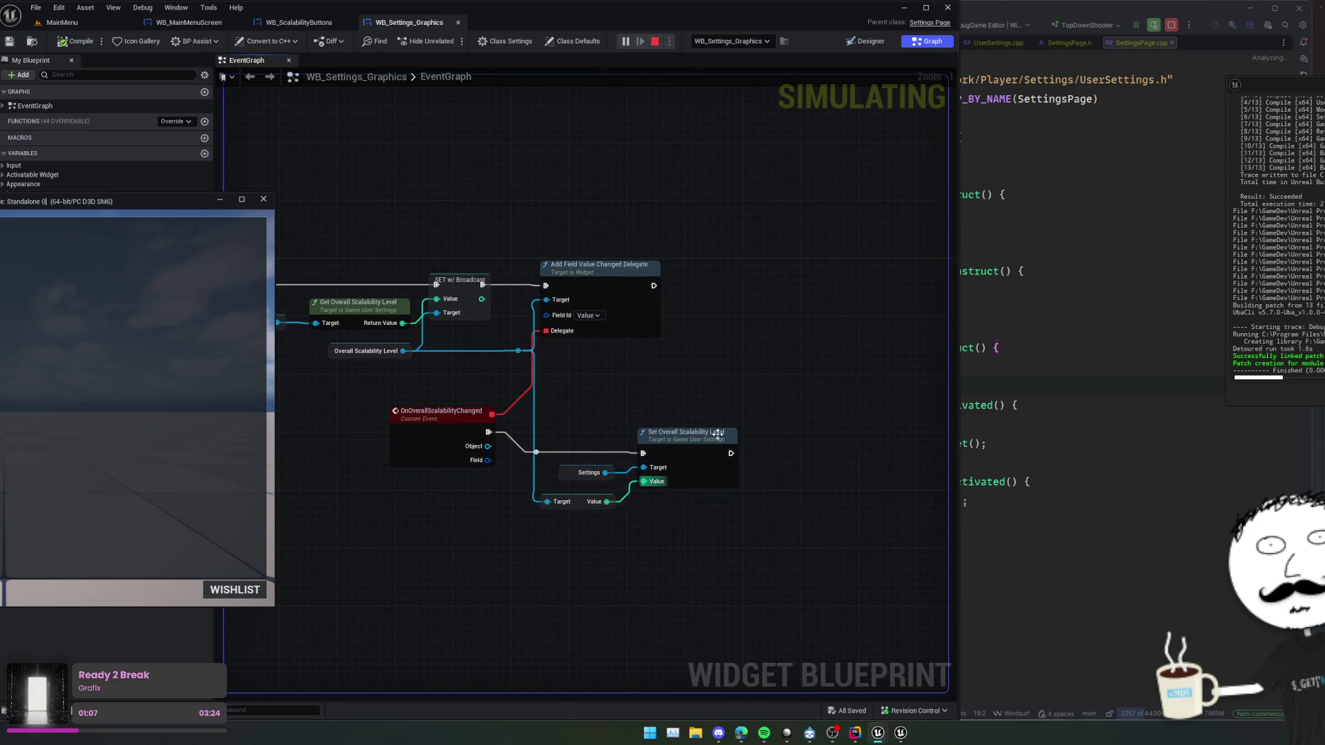
{"action": "left_click", "coordinate": [301, 22]}
{"action": "left_click", "coordinate": [735, 41]}
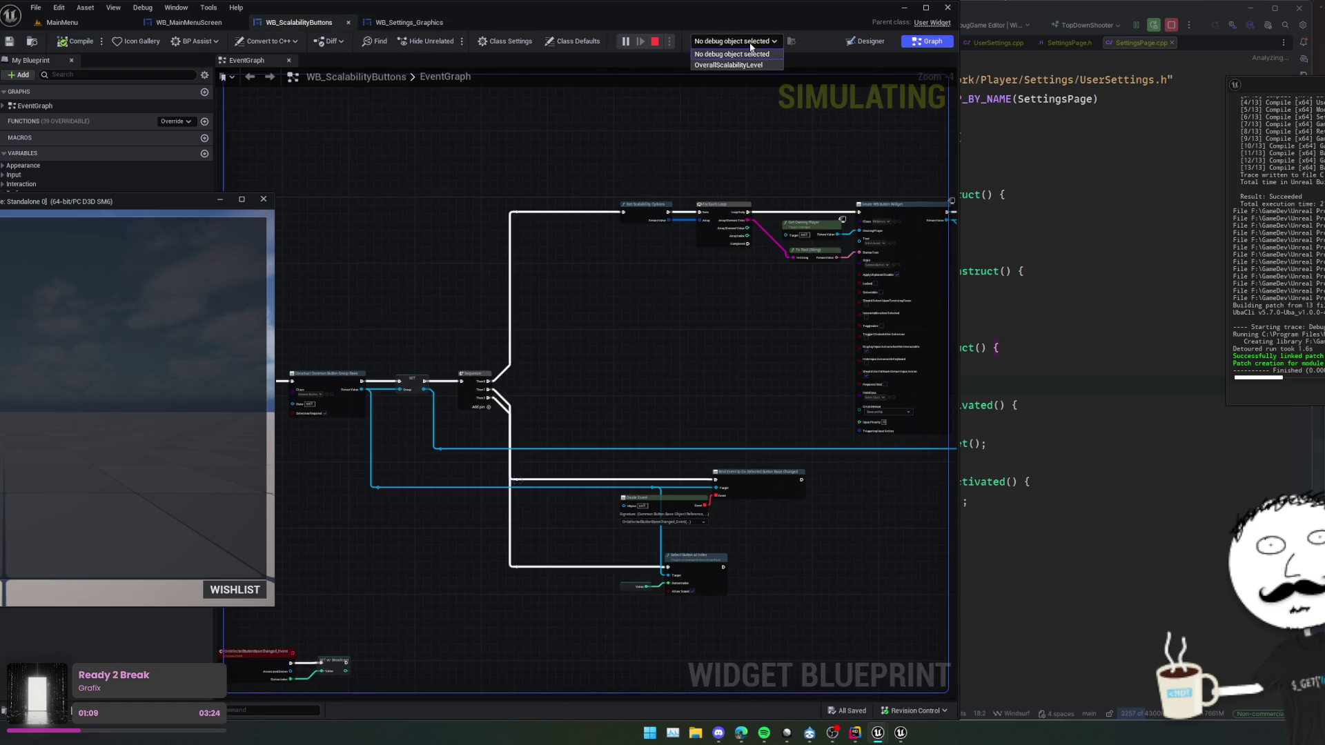
{"action": "left_click", "coordinate": [731, 62]}
- Pan through the graph to inspect Create WB Button Widget, the options loop, and Select Button at Index
{"action": "mouse_move", "coordinate": [605, 296]}
{"action": "left_mouse_down"}
{"action": "mouse_move", "coordinate": [698, 248]}
{"action": "mouse_move", "coordinate": [646, 227]}
{"action": "left_mouse_up"}
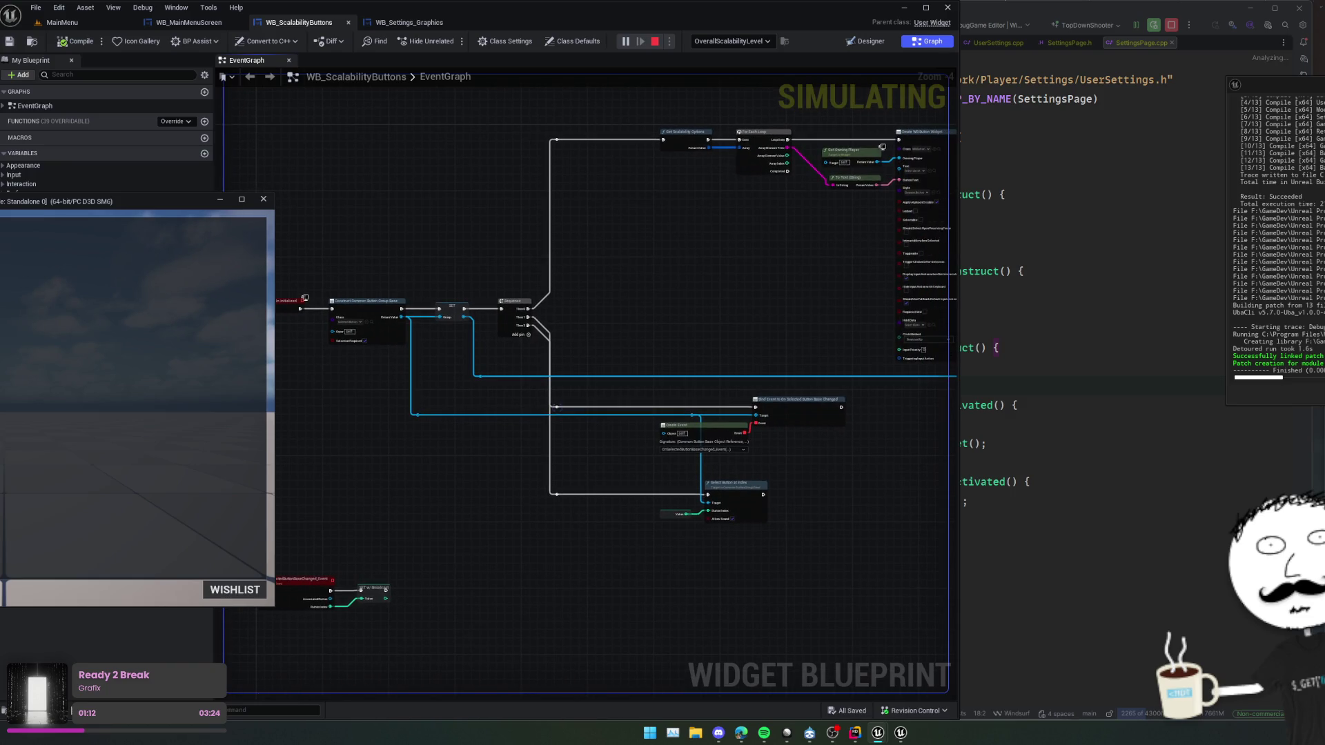
{"action": "scroll", "coordinate": [324, 327], "scroll_direction": "up", "scroll_amount": 1}
{"action": "mouse_move", "coordinate": [325, 327]}
{"action": "left_mouse_down"}
{"action": "mouse_move", "coordinate": [478, 425]}
{"action": "mouse_move", "coordinate": [437, 341]}
{"action": "mouse_move", "coordinate": [408, 496]}
{"action": "mouse_move", "coordinate": [515, 487]}
{"action": "mouse_move", "coordinate": [228, 442]}
{"action": "mouse_move", "coordinate": [821, 343]}
{"action": "mouse_move", "coordinate": [1137, 198]}
{"action": "mouse_move", "coordinate": [559, 352]}
{"action": "mouse_move", "coordinate": [713, 293]}
{"action": "mouse_move", "coordinate": [784, 351]}
{"action": "left_mouse_up"}
{"action": "scroll", "coordinate": [784, 352], "scroll_direction": "down", "scroll_amount": 1}
{"action": "scroll", "coordinate": [355, 503], "scroll_direction": "up", "scroll_amount": 3}
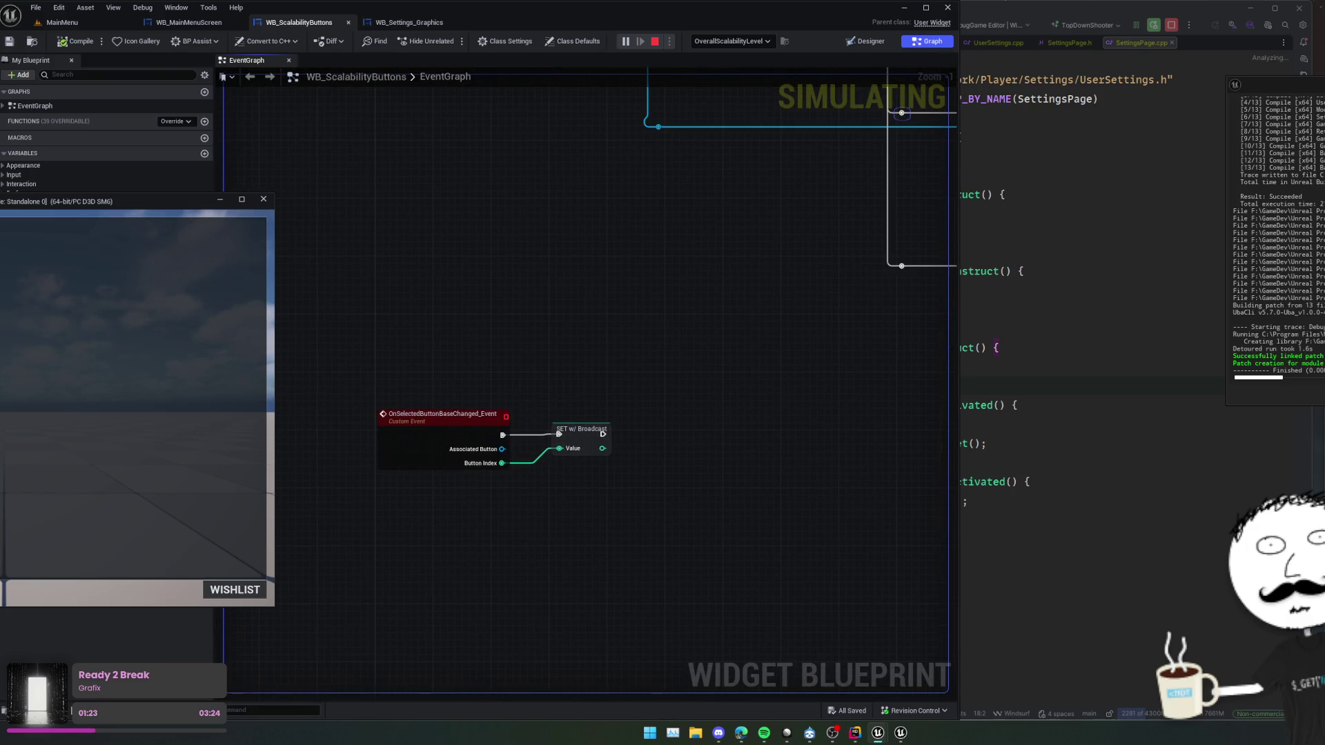
{"action": "mouse_move", "coordinate": [637, 364]}
{"action": "left_mouse_down"}
{"action": "mouse_move", "coordinate": [658, 392]}
{"action": "mouse_move", "coordinate": [617, 390]}
{"action": "mouse_move", "coordinate": [611, 423]}
{"action": "mouse_move", "coordinate": [539, 486]}
{"action": "left_mouse_up"}
{"action": "scroll", "coordinate": [592, 297], "scroll_direction": "down", "scroll_amount": 1}
{"action": "left_click_drag", "start_coordinate": [593, 297], "coordinate": [597, 335]}
{"action": "left_click_drag", "start_coordinate": [816, 298], "coordinate": [416, 399]}
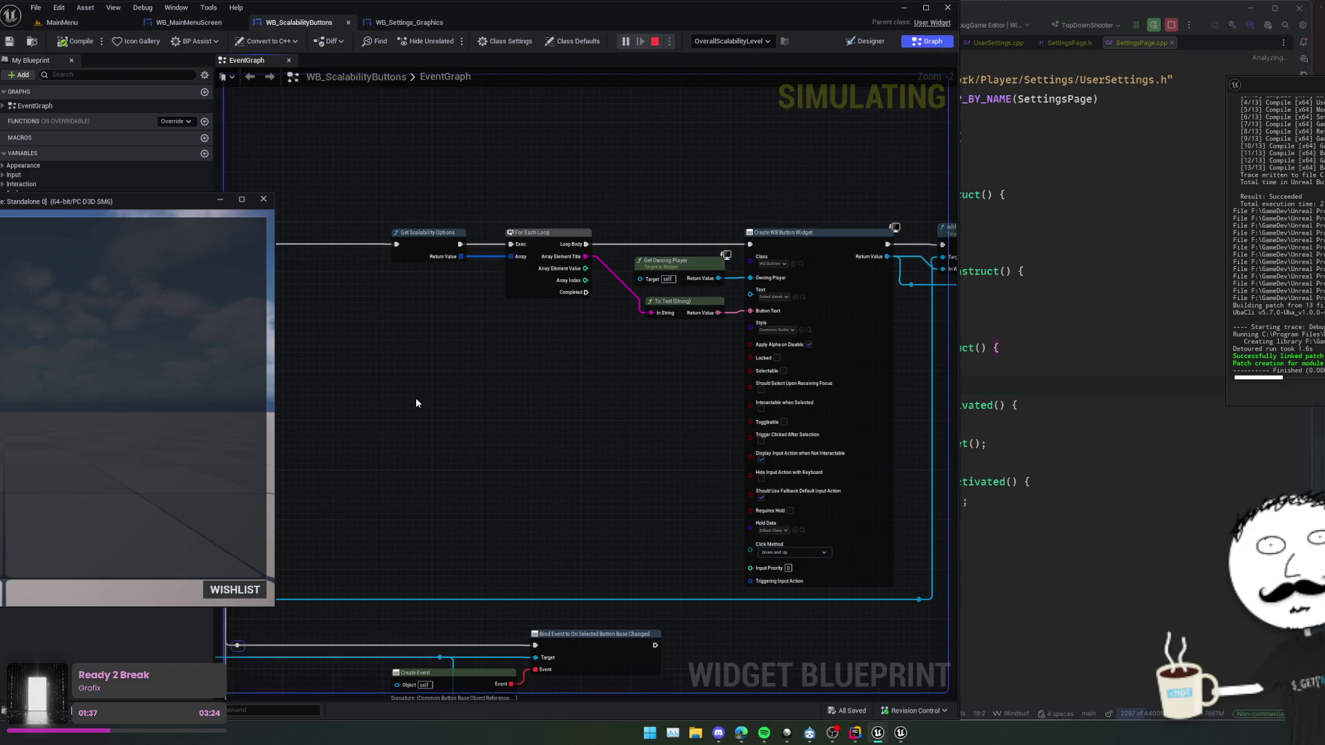
{"action": "mouse_move", "coordinate": [446, 313]}
{"action": "left_mouse_down"}
{"action": "mouse_move", "coordinate": [479, 329]}
{"action": "mouse_move", "coordinate": [583, 310]}
{"action": "mouse_move", "coordinate": [653, 267]}
{"action": "mouse_move", "coordinate": [827, 467]}
{"action": "mouse_move", "coordinate": [897, 462]}
{"action": "left_mouse_up"}
- Reconfirm OverallScalabilityLevel as the debug object and adjust the graph view
{"action": "left_click", "coordinate": [748, 41]}
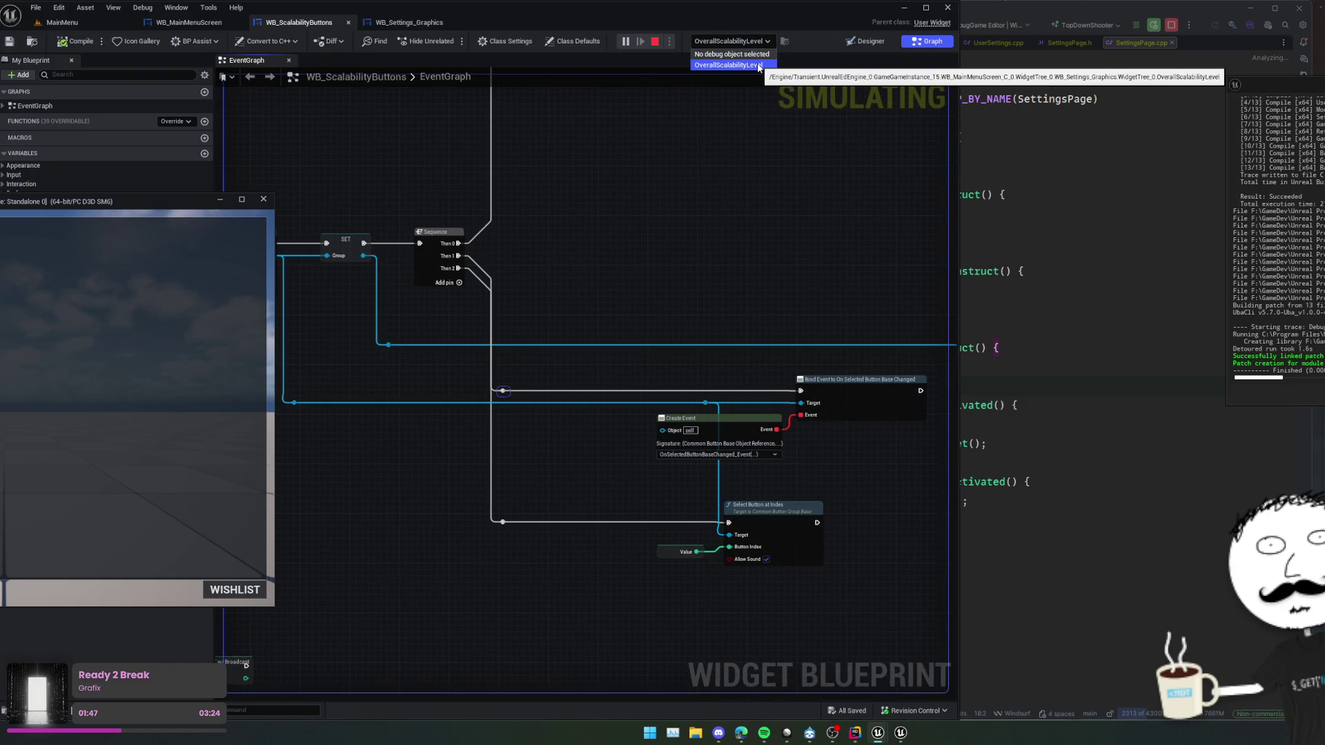
{"action": "left_click", "coordinate": [758, 65]}
{"action": "scroll", "coordinate": [690, 226], "scroll_direction": "down", "scroll_amount": 3}
{"action": "scroll", "coordinate": [690, 222], "scroll_direction": "up", "scroll_amount": 3}
{"action": "left_click_drag", "start_coordinate": [816, 457], "coordinate": [845, 446]}
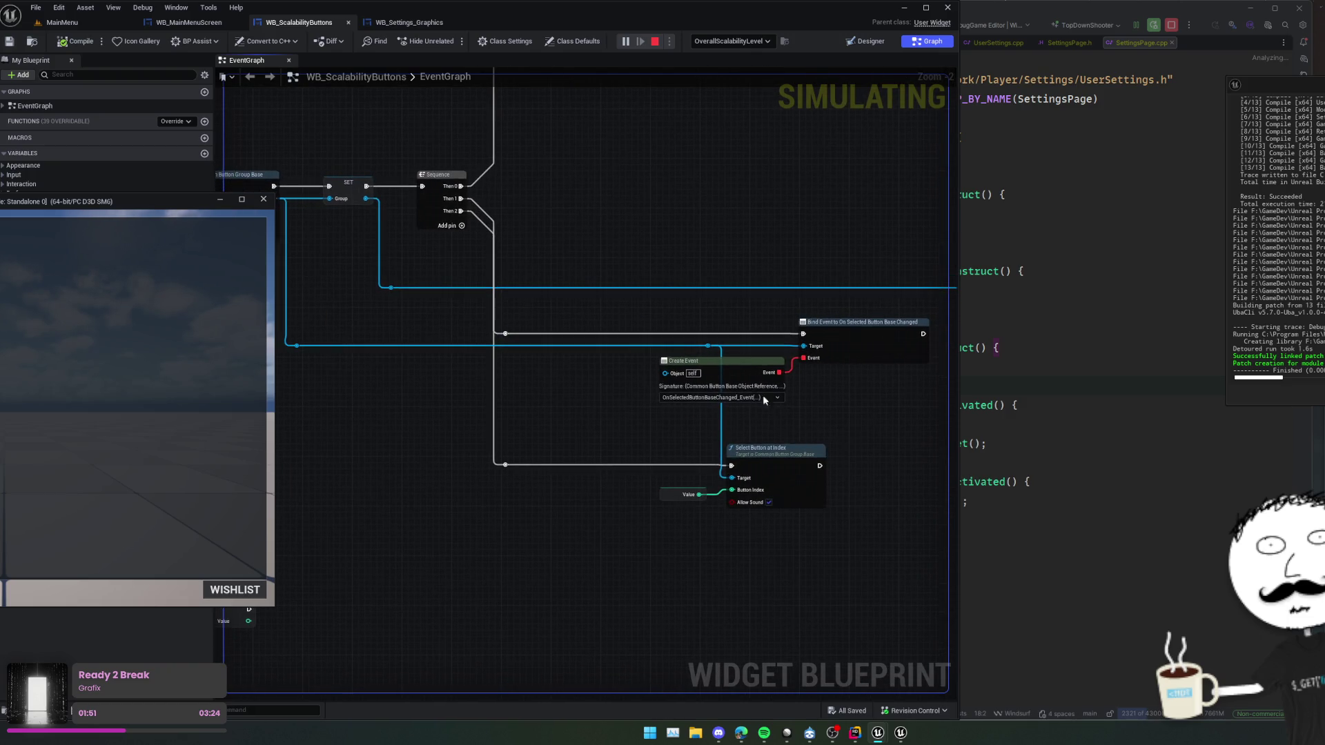
{"action": "mouse_move", "coordinate": [595, 388]}
{"action": "left_mouse_down"}
{"action": "mouse_move", "coordinate": [606, 416]}
{"action": "mouse_move", "coordinate": [577, 413]}
{"action": "mouse_move", "coordinate": [627, 423]}
{"action": "mouse_move", "coordinate": [890, 375]}
{"action": "mouse_move", "coordinate": [767, 341]}
{"action": "mouse_move", "coordinate": [586, 374]}
{"action": "left_mouse_up"}
- Bind a new custom event named OnClick to the button group's button-clicked event
{"action": "mouse_move", "coordinate": [492, 394]}
{"action": "left_mouse_down"}
{"action": "mouse_move", "coordinate": [814, 391]}
{"action": "mouse_move", "coordinate": [760, 390]}
{"action": "left_mouse_up"}
{"action": "type", "text": "bind event to"}
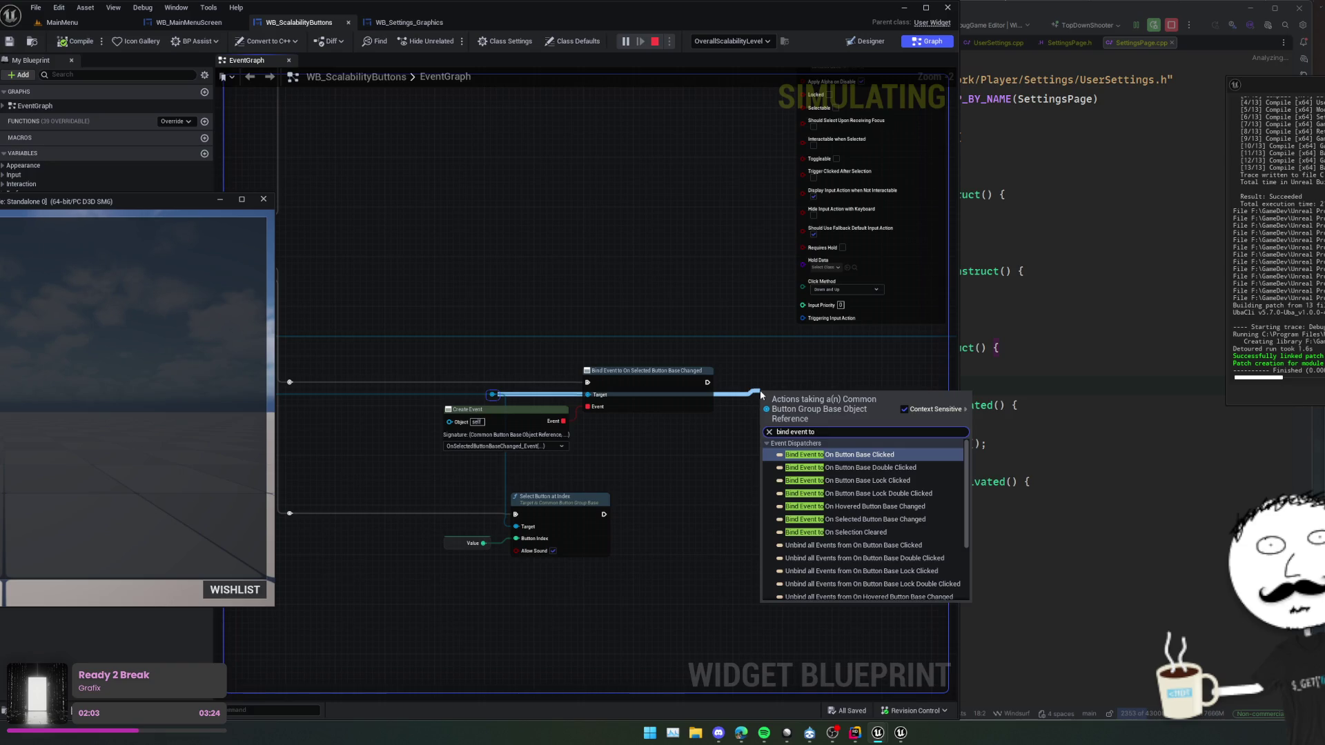
{"action": "key", "text": "Return"}
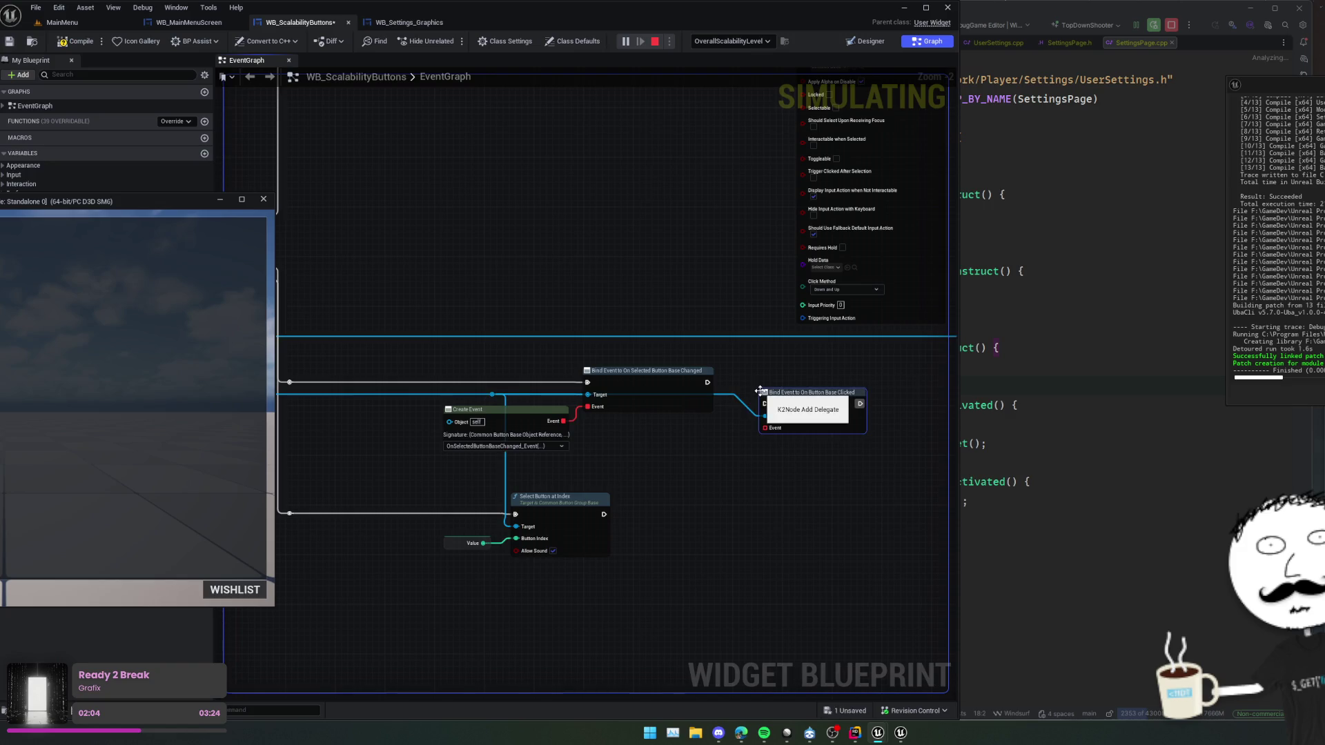
{"action": "left_click_drag", "start_coordinate": [765, 429], "coordinate": [769, 433]}
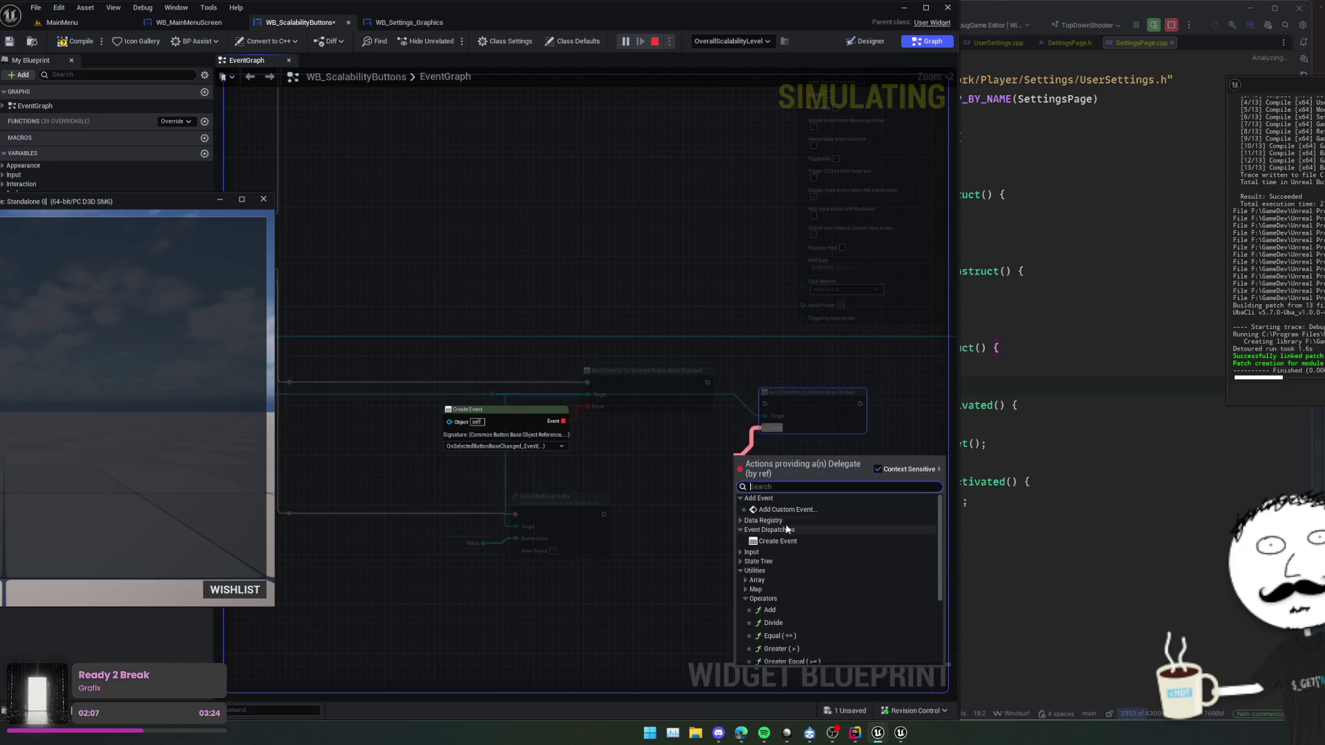
{"action": "left_click", "coordinate": [797, 510]}
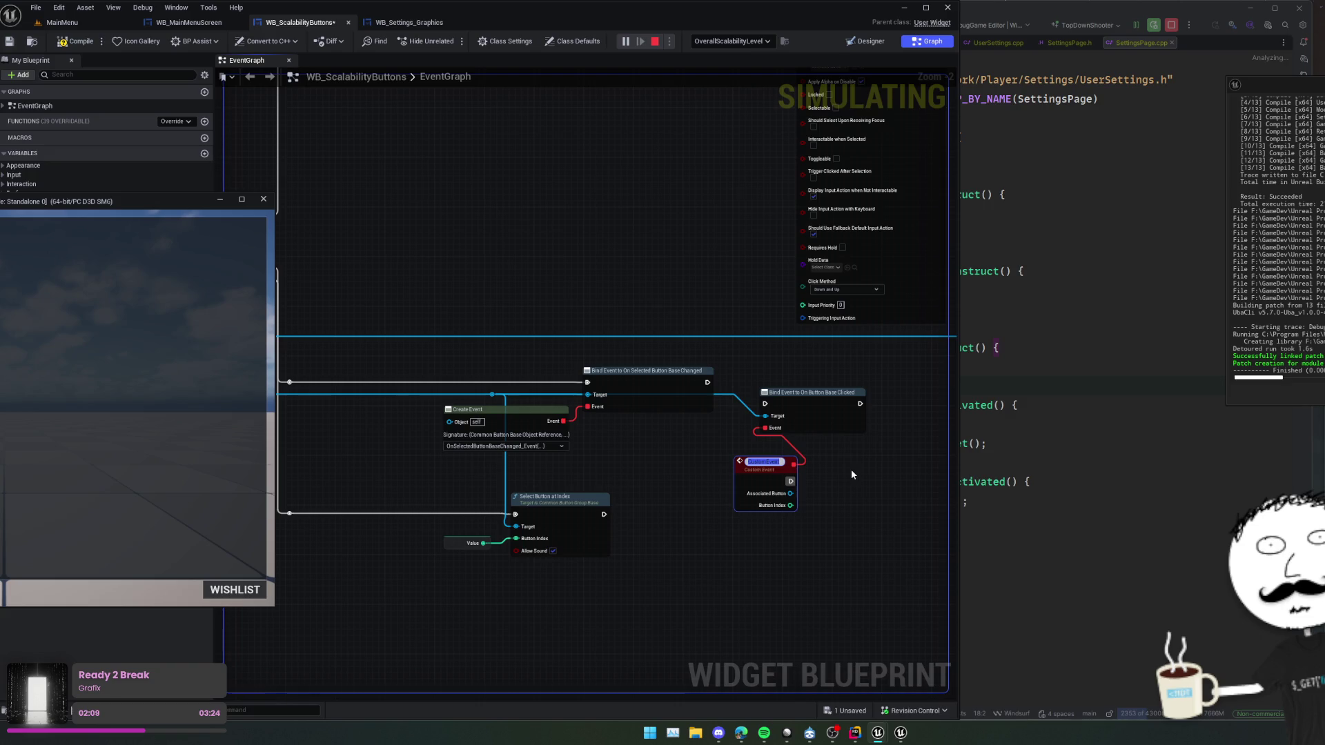
{"action": "type", "text": "On"}
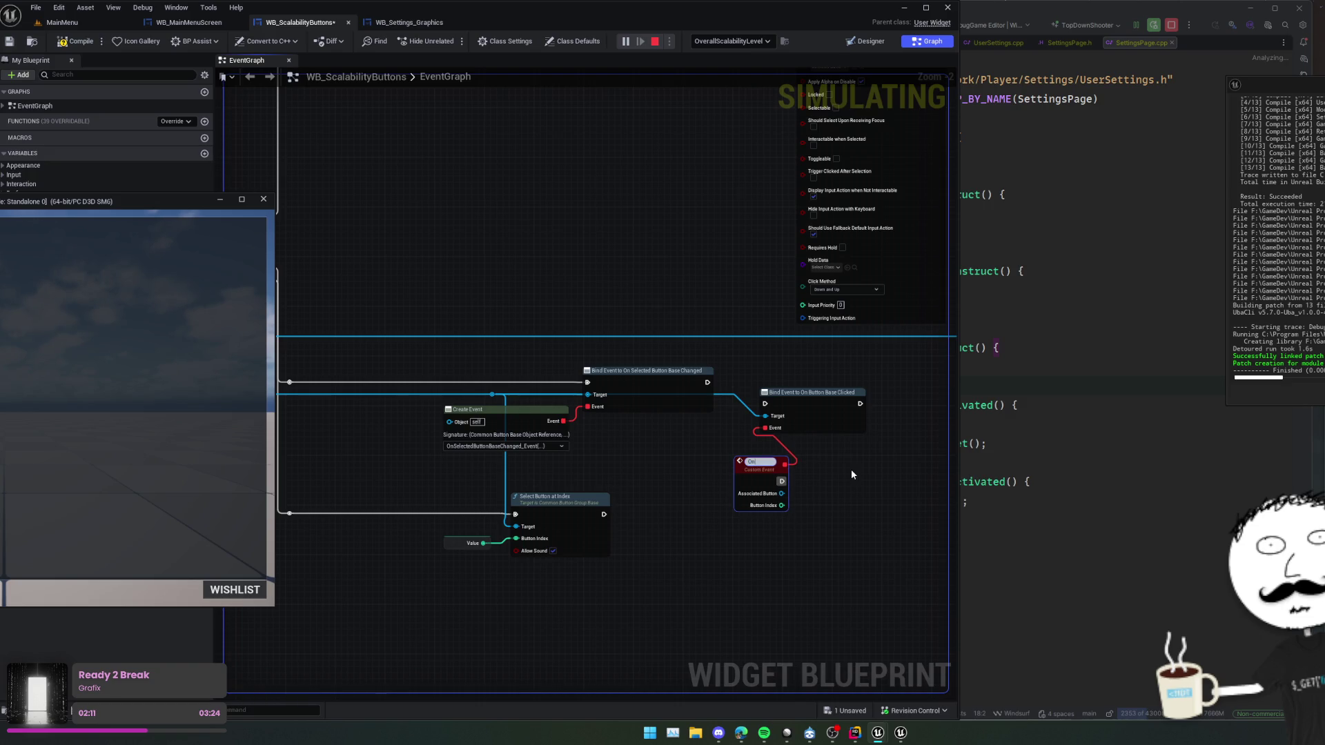
{"action": "type", "text": "Click"}
{"action": "key", "text": "Return"}
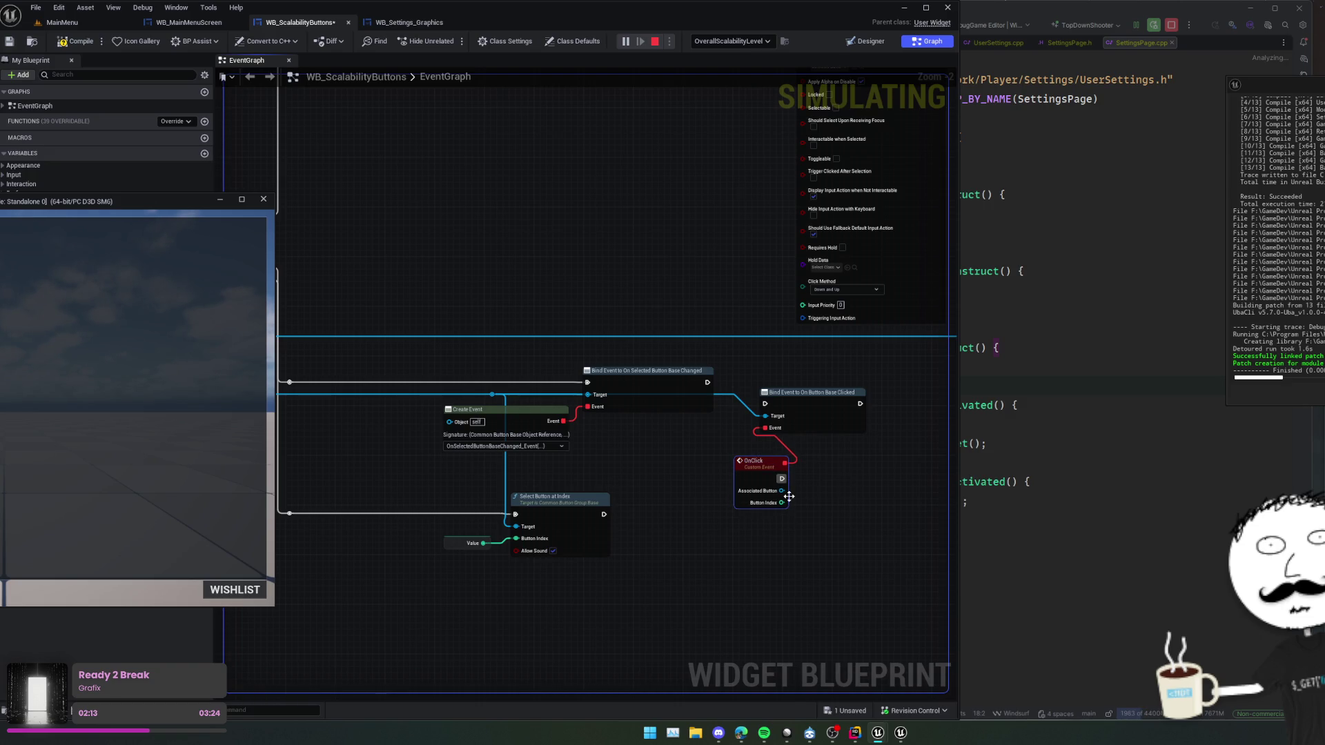
- Have OnClick print its Button Index through Print Text, then compile
{"action": "left_click_drag", "start_coordinate": [768, 506], "coordinate": [828, 496]}
{"action": "type", "text": "print"}
{"action": "key", "text": "BackSpace"}
{"action": "key", "text": "BackSpace"}
{"action": "key", "text": "BackSpace"}
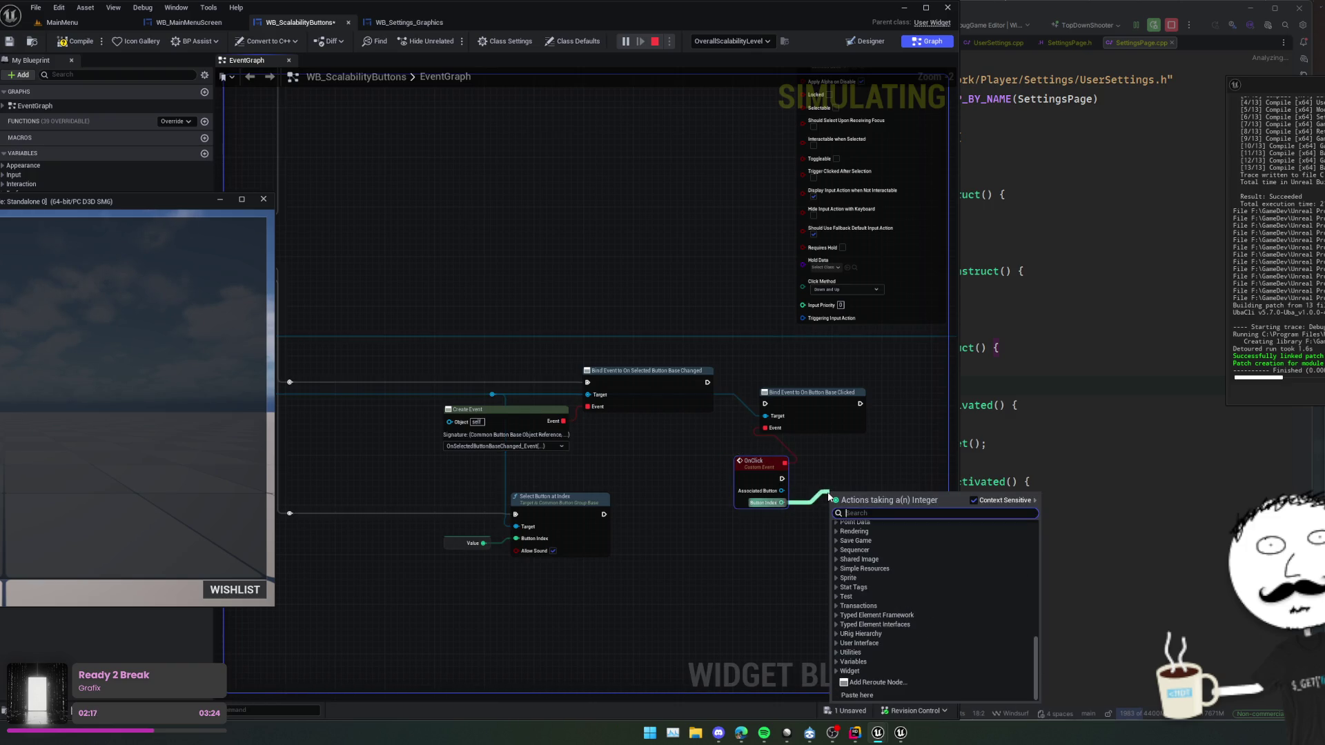
{"action": "type", "text": "print"}
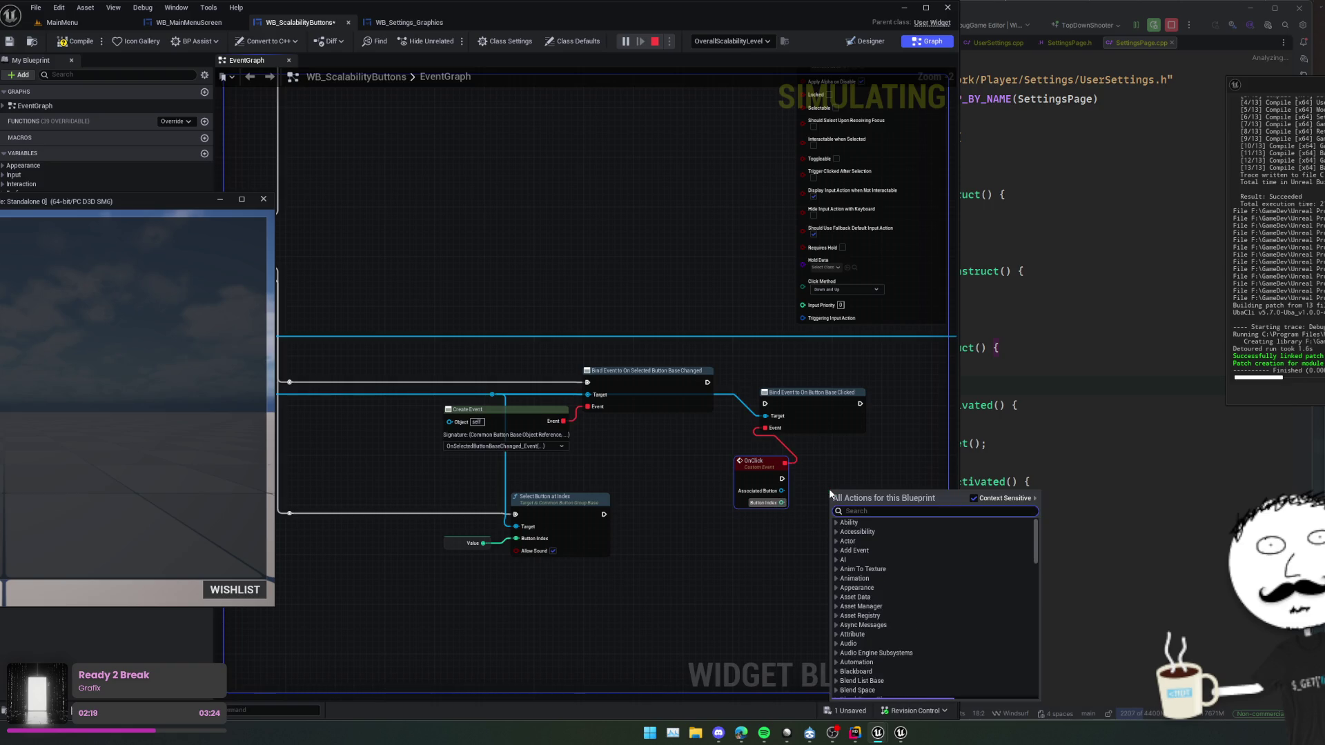
{"action": "left_click", "coordinate": [869, 546]}
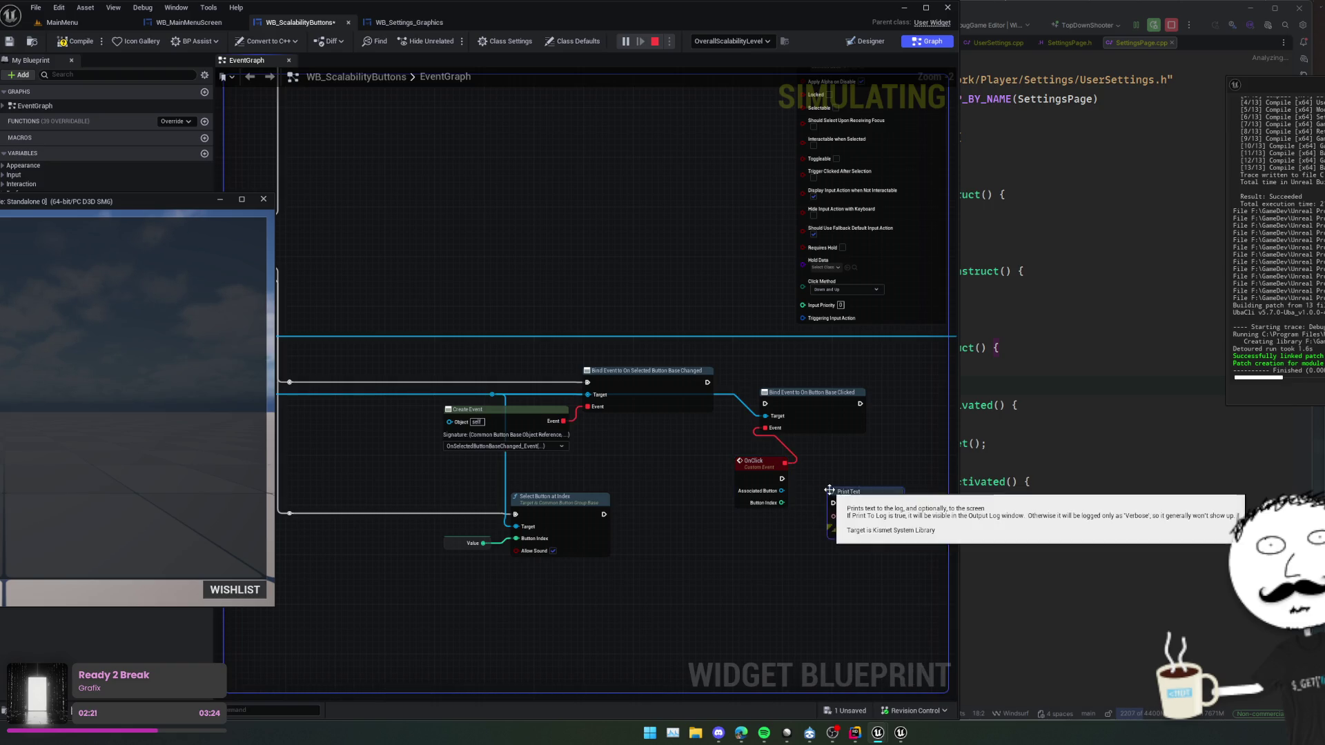
{"action": "left_click_drag", "start_coordinate": [782, 503], "coordinate": [833, 516]}
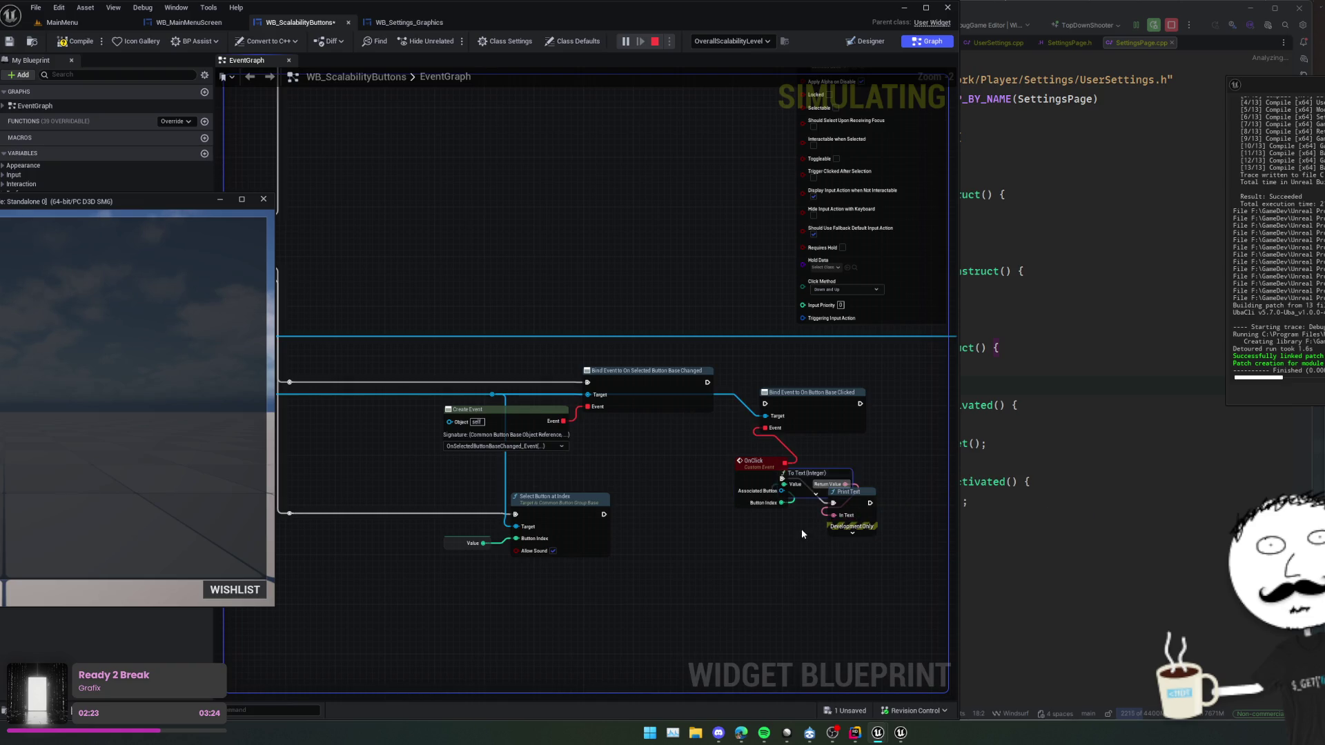
{"action": "left_click", "coordinate": [91, 47]}
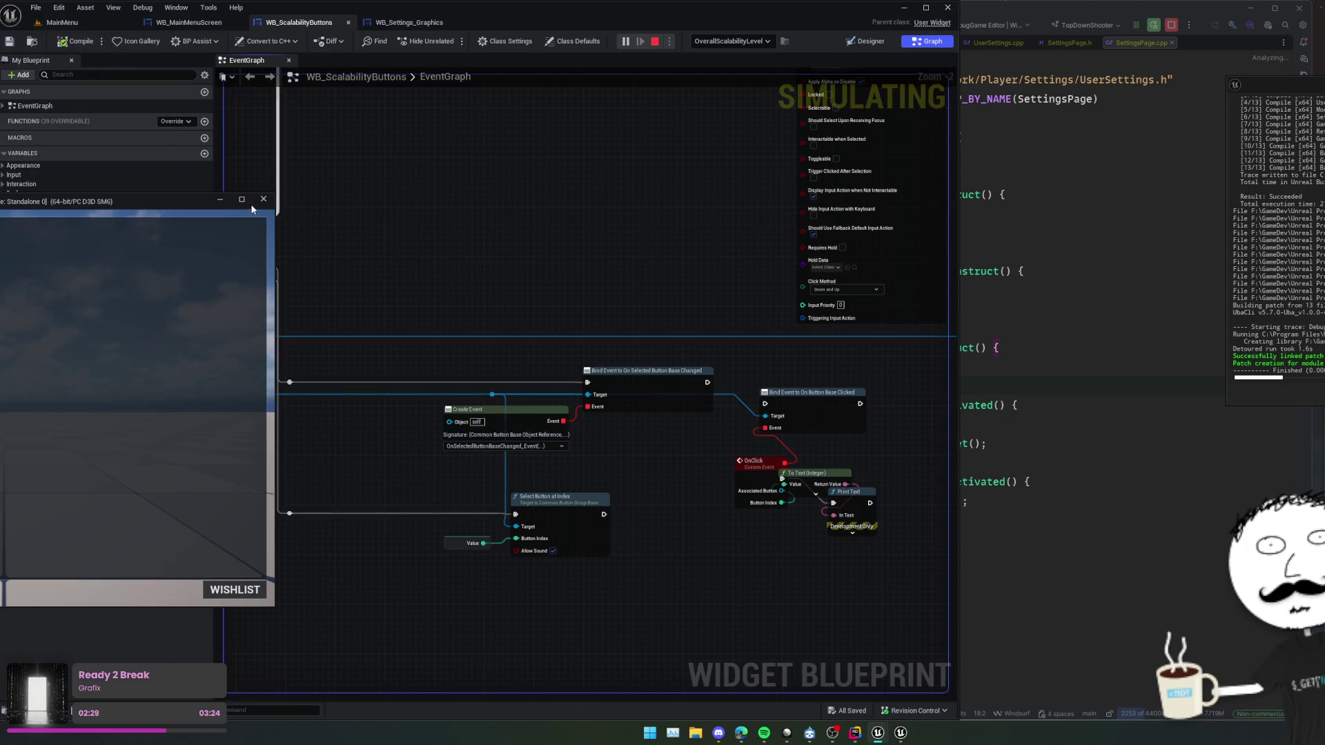
- Restart Play and follow the Accessed None error in the Message Log to the SET w/ Broadcast node
{"action": "left_click", "coordinate": [262, 198]}
{"action": "left_click", "coordinate": [624, 43]}
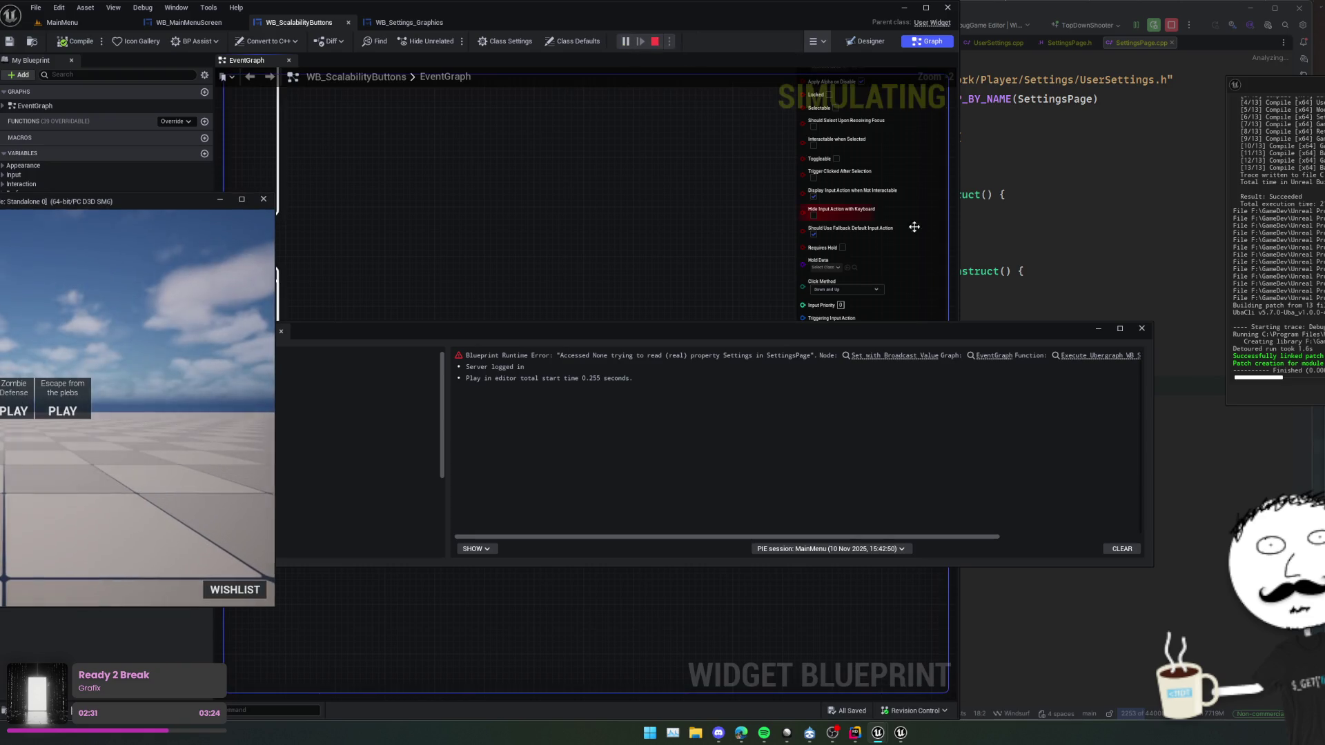
{"action": "left_click", "coordinate": [725, 361]}
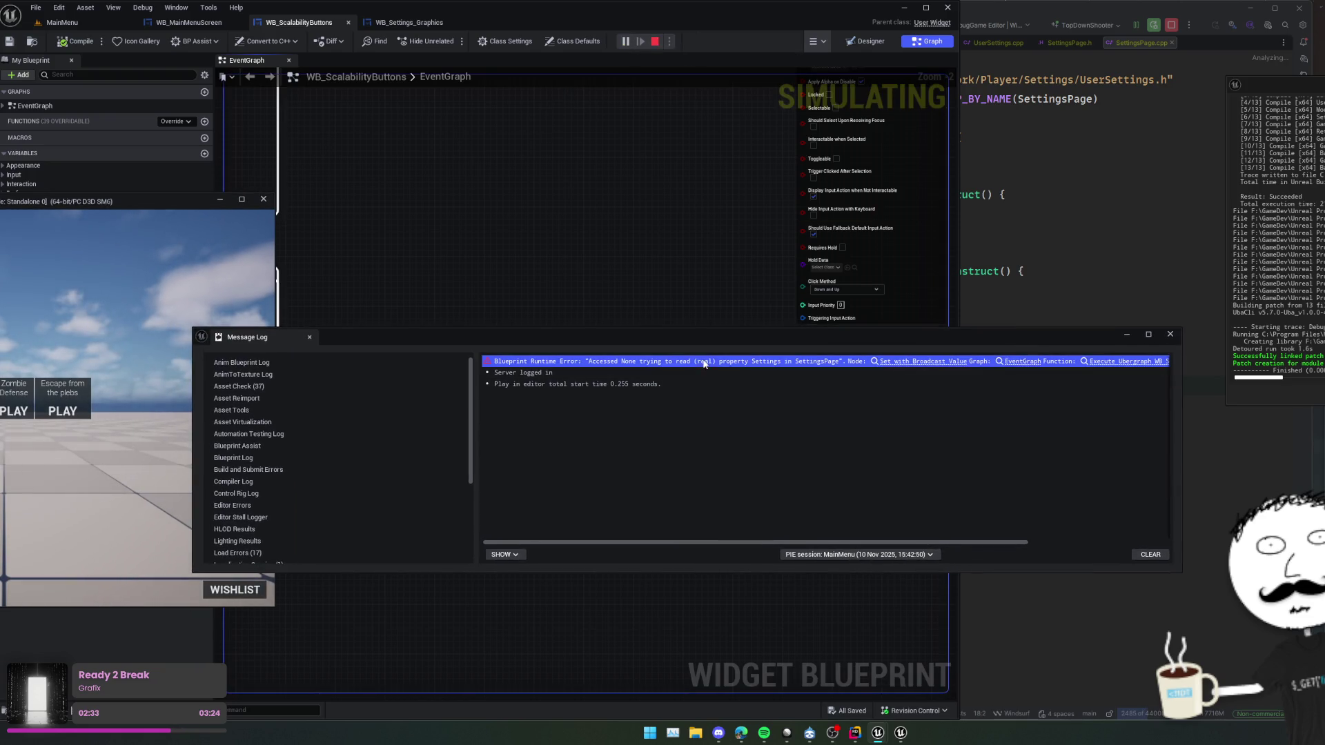
{"action": "left_click", "coordinate": [722, 372]}
{"action": "left_click", "coordinate": [760, 360]}
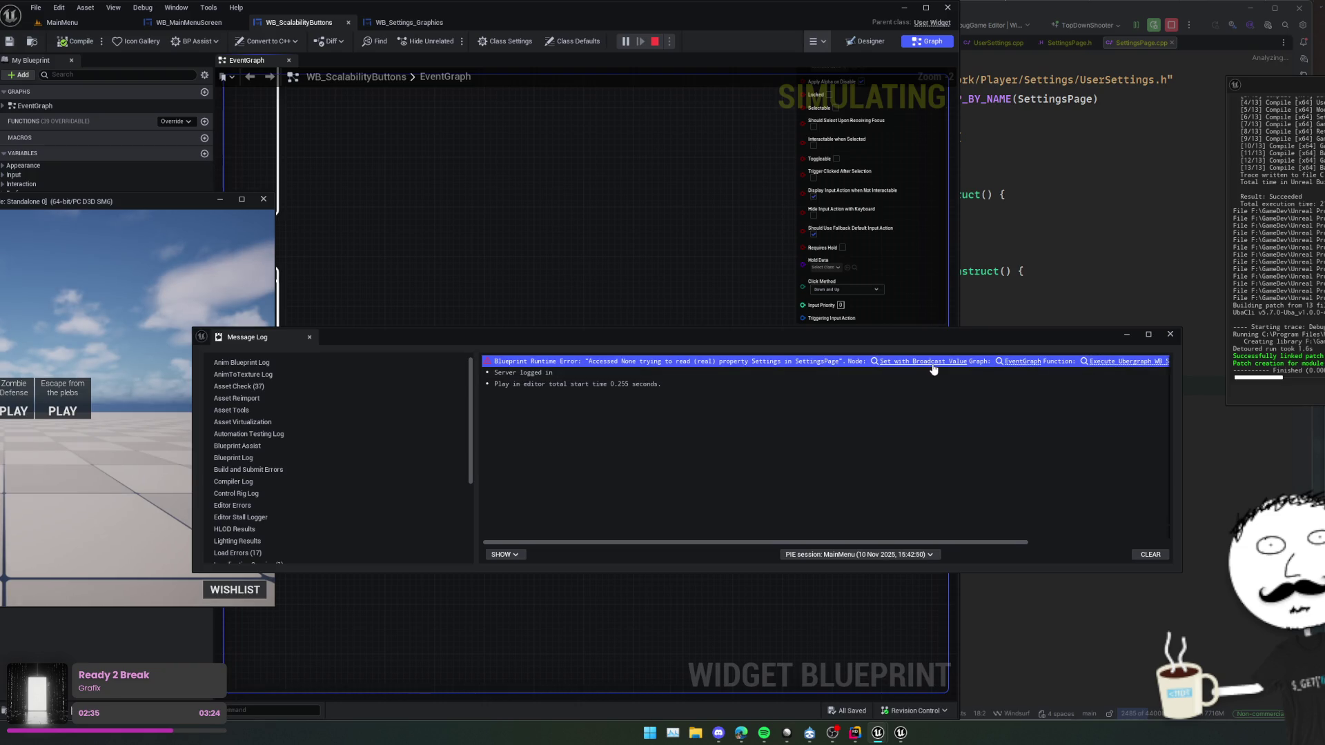
{"action": "mouse_move", "coordinate": [925, 341]}
{"action": "left_mouse_down"}
{"action": "mouse_move", "coordinate": [1238, 351]}
{"action": "mouse_move", "coordinate": [1263, 468]}
{"action": "left_mouse_up"}
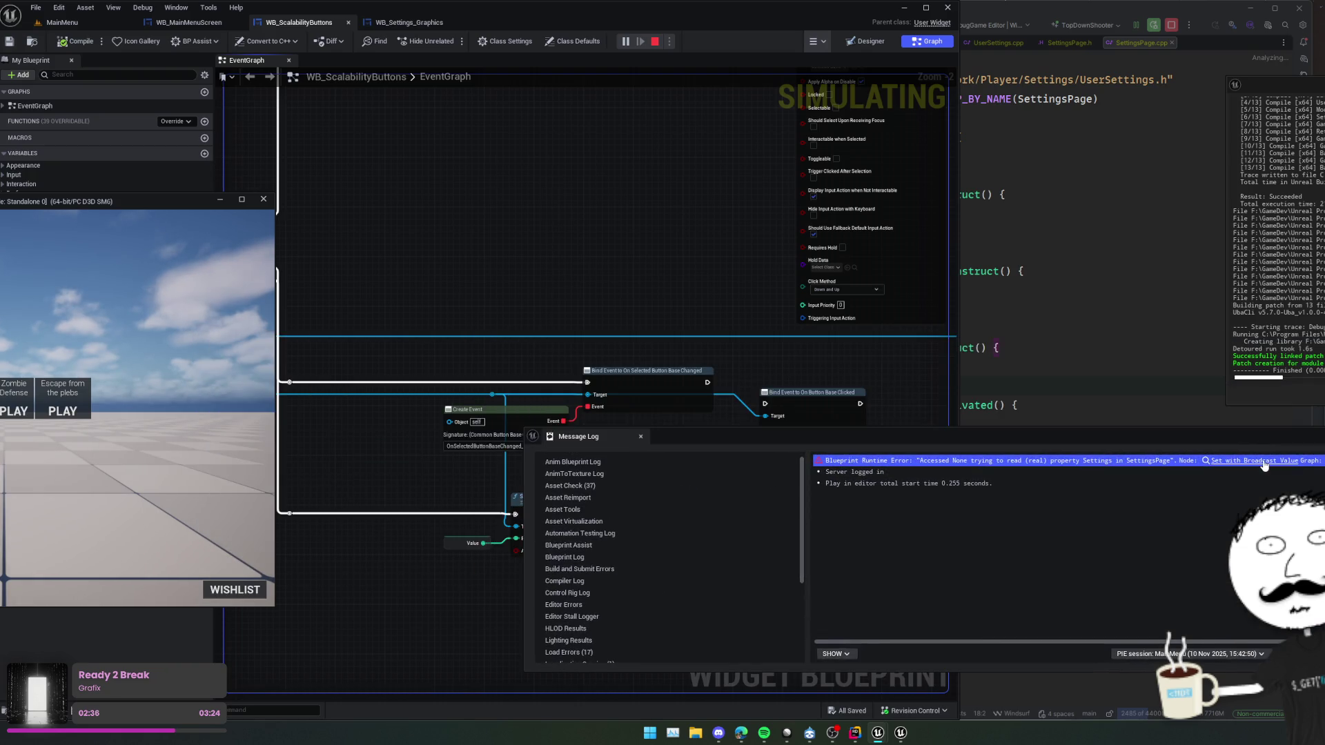
{"action": "left_click", "coordinate": [1263, 462]}
- Debug the running graphics settings widget and bring up the in-game settings screen
{"action": "mouse_move", "coordinate": [614, 292]}
{"action": "left_mouse_down"}
{"action": "mouse_move", "coordinate": [675, 267]}
{"action": "mouse_move", "coordinate": [677, 232]}
{"action": "mouse_move", "coordinate": [793, 257]}
{"action": "mouse_move", "coordinate": [710, 263]}
{"action": "mouse_move", "coordinate": [702, 254]}
{"action": "mouse_move", "coordinate": [719, 246]}
{"action": "mouse_move", "coordinate": [698, 260]}
{"action": "mouse_move", "coordinate": [643, 238]}
{"action": "mouse_move", "coordinate": [680, 235]}
{"action": "left_mouse_up"}
{"action": "left_click", "coordinate": [735, 41]}
{"action": "left_click", "coordinate": [731, 66]}
{"action": "mouse_move", "coordinate": [467, 345]}
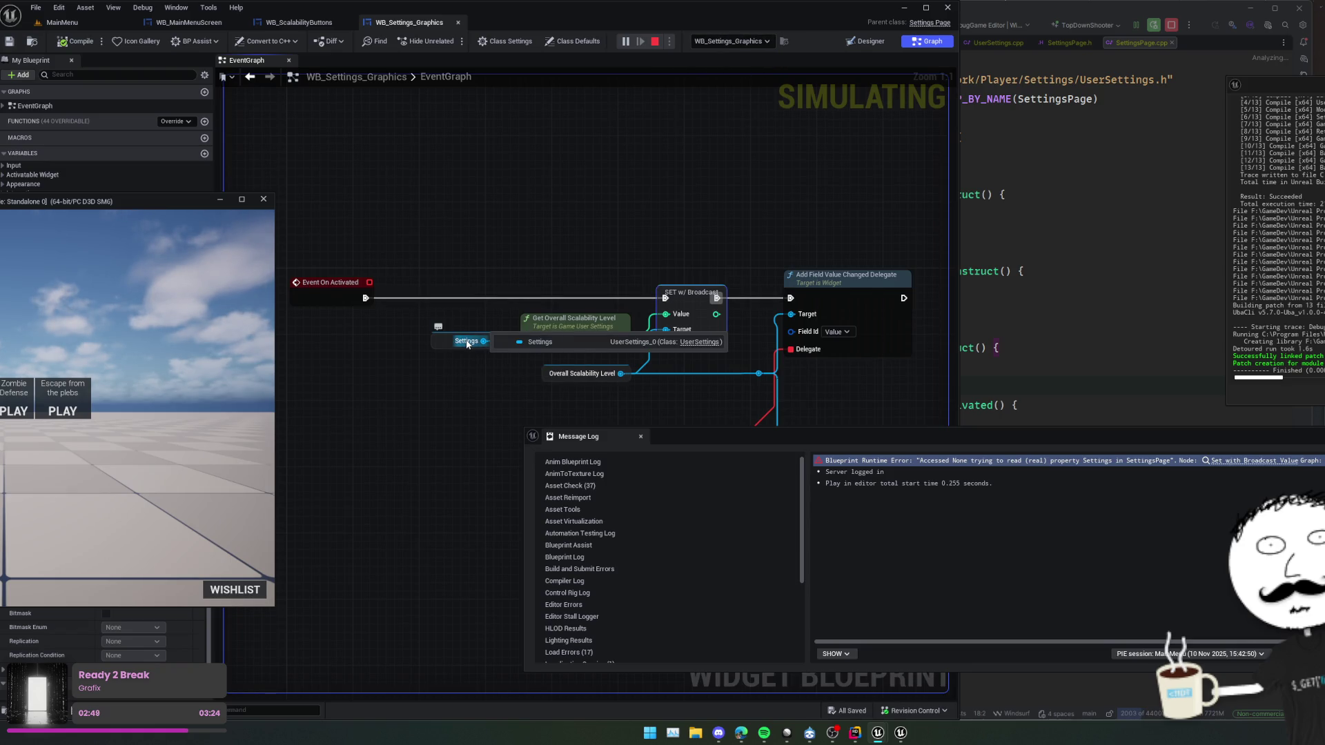
{"action": "left_click_drag", "start_coordinate": [429, 361], "coordinate": [475, 354]}
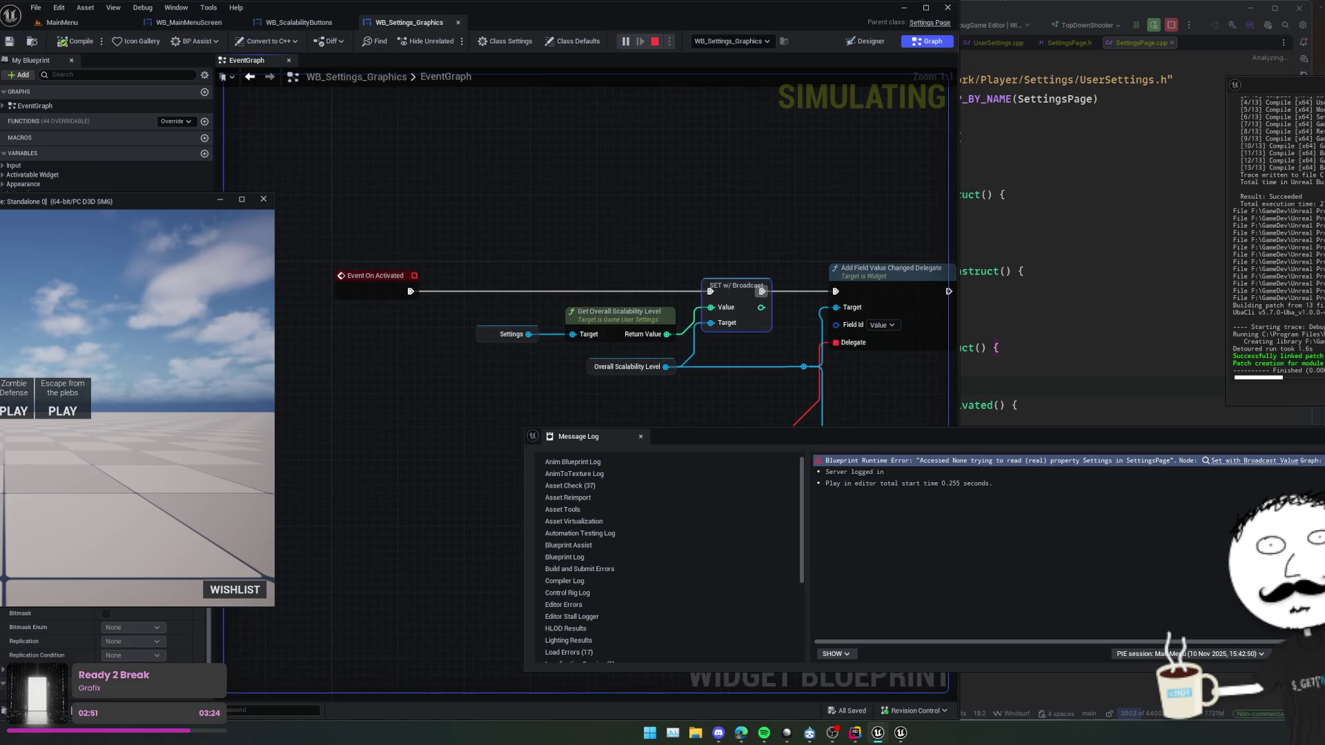
{"action": "left_click", "coordinate": [170, 432]}
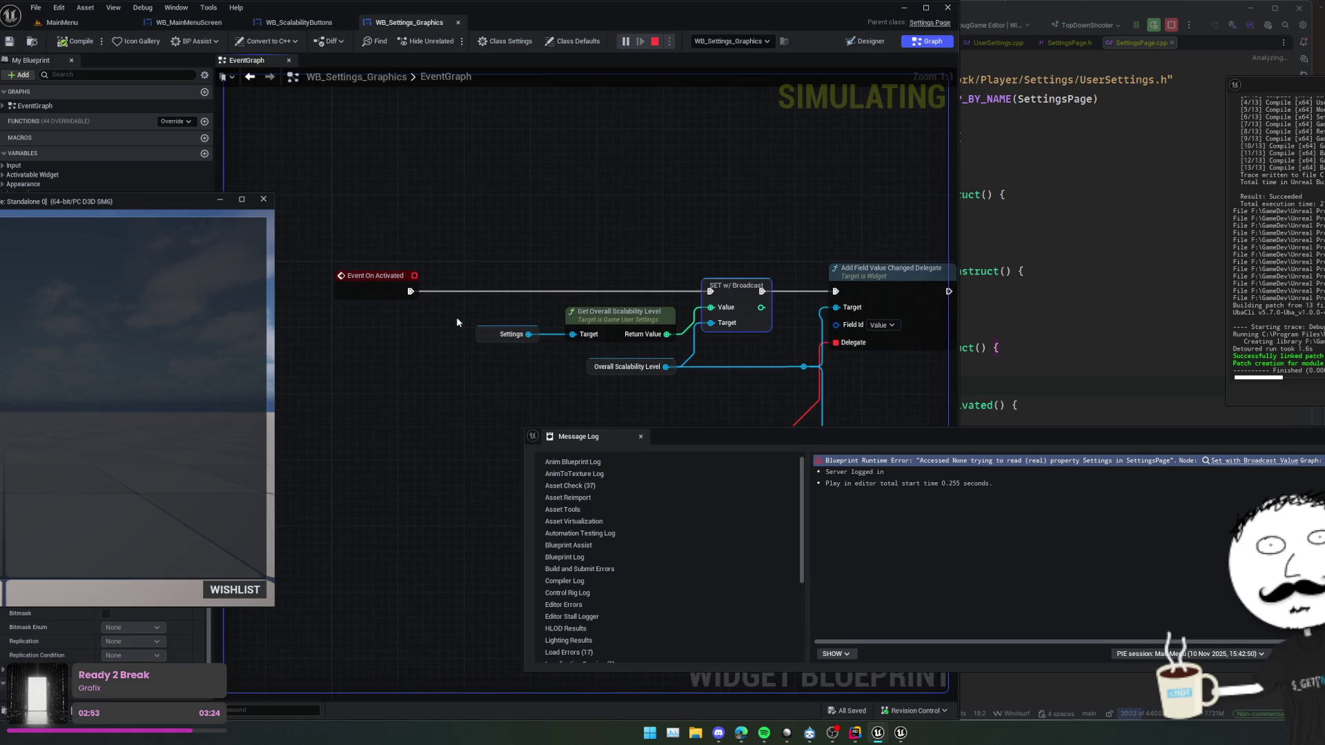
- Inspect debug values on the Overall Scalability Level and SET w/ Broadcast nodes
{"action": "mouse_move", "coordinate": [518, 338]}
{"action": "left_click_drag", "start_coordinate": [517, 338], "coordinate": [436, 345]}
{"action": "mouse_move", "coordinate": [529, 376]}
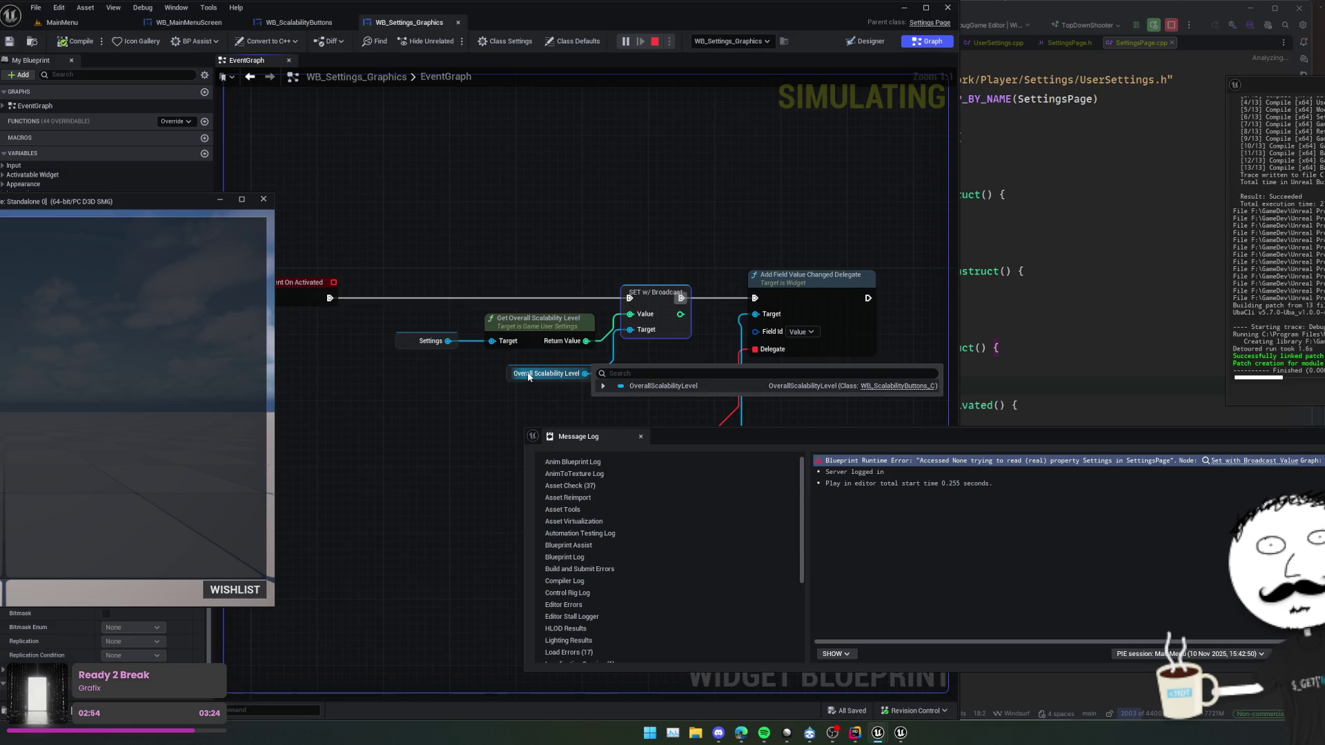
{"action": "left_click_drag", "start_coordinate": [514, 385], "coordinate": [398, 371]}
{"action": "mouse_move", "coordinate": [517, 301]}
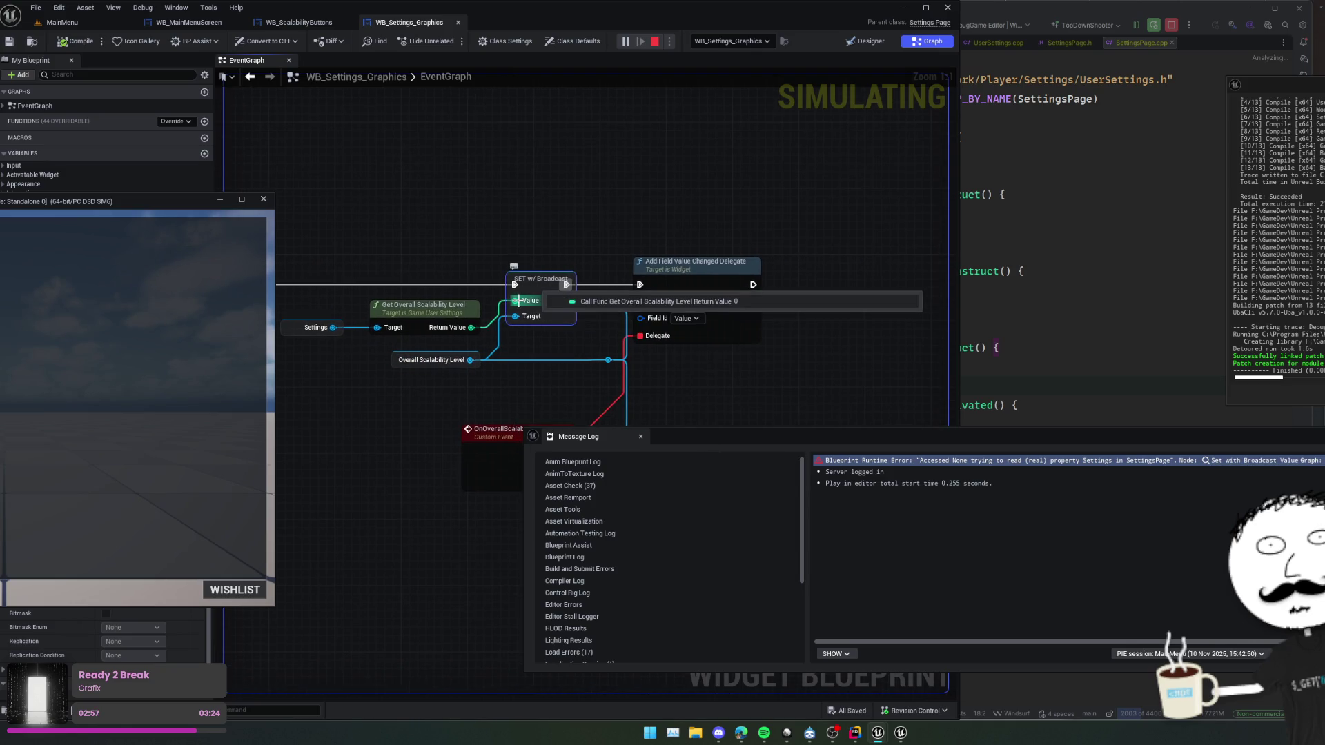
{"action": "mouse_move", "coordinate": [520, 334]}
{"action": "left_mouse_down"}
{"action": "mouse_move", "coordinate": [519, 275]}
{"action": "mouse_move", "coordinate": [523, 306]}
{"action": "mouse_move", "coordinate": [552, 312]}
{"action": "mouse_move", "coordinate": [791, 321]}
{"action": "left_mouse_up"}
{"action": "scroll", "coordinate": [791, 320], "scroll_direction": "down", "scroll_amount": 1}
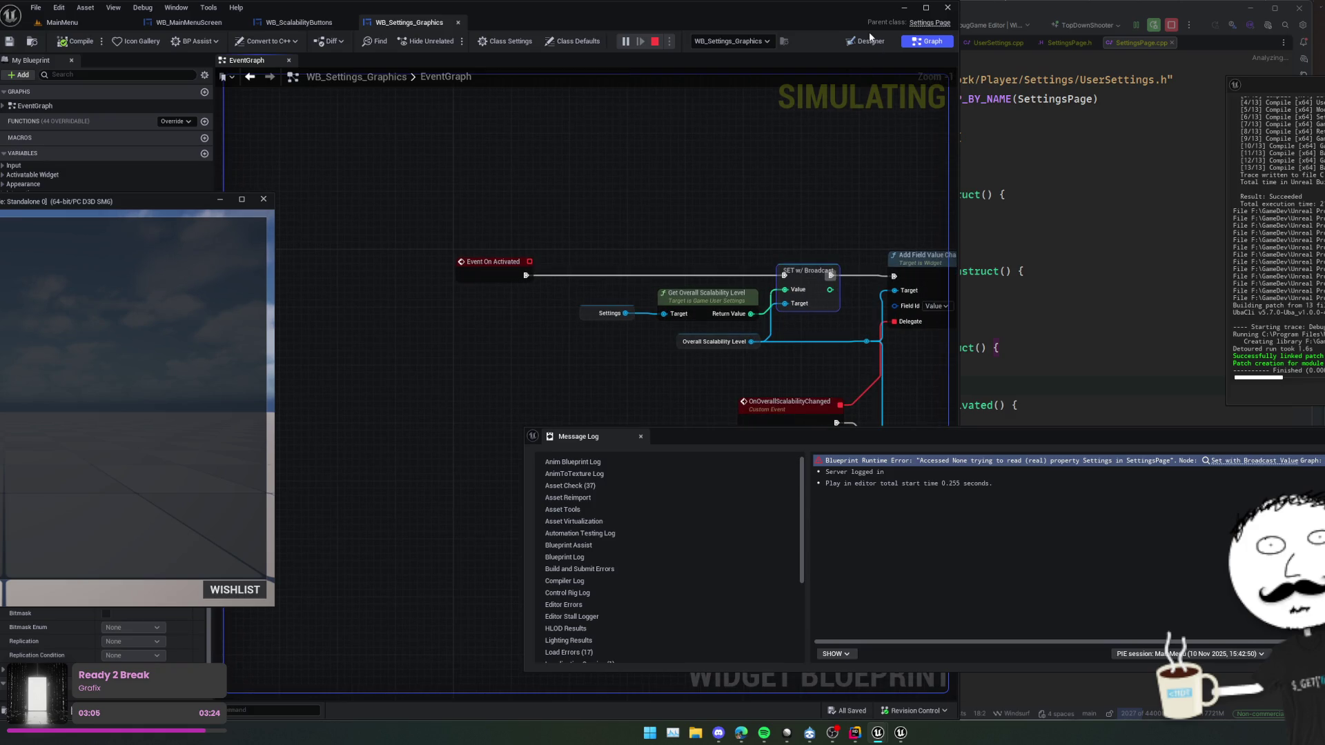
{"action": "left_click", "coordinate": [299, 22]}
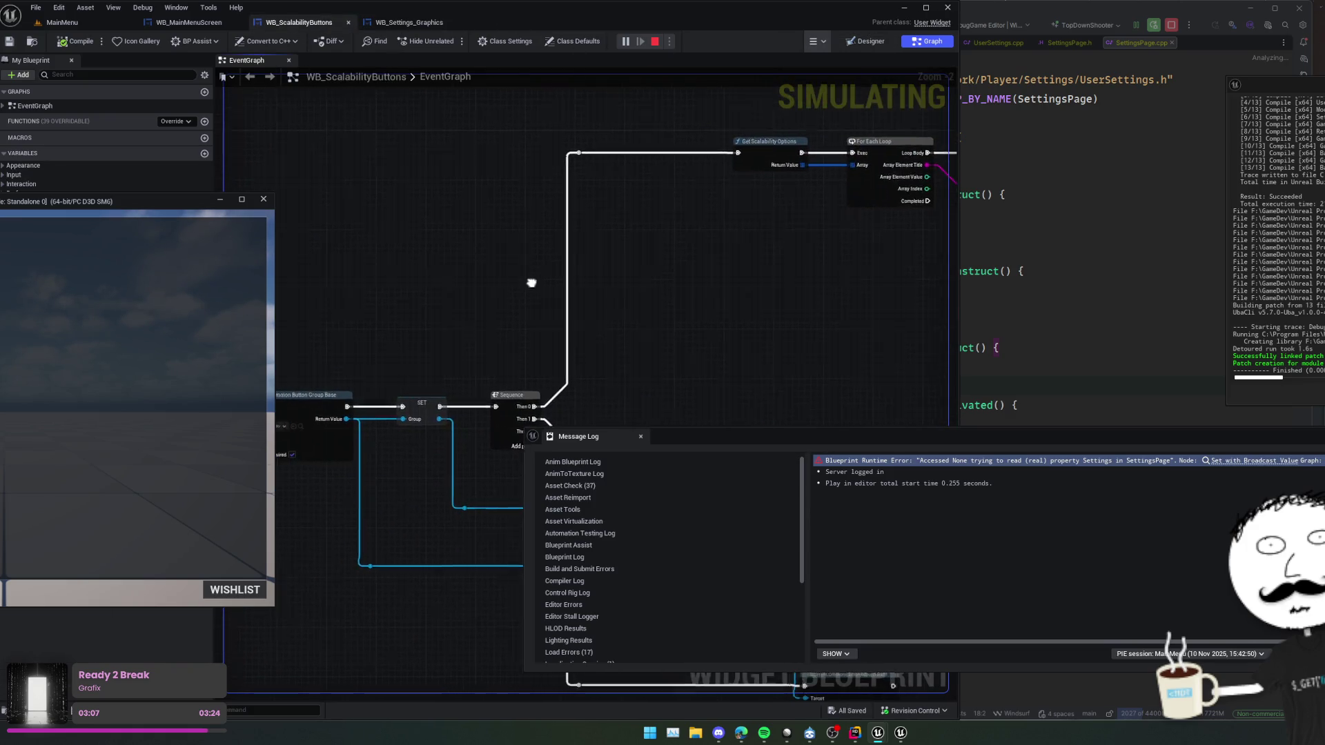
- Debug the OverallScalabilityLevel instance and view the button creation and options loop nodes
{"action": "mouse_move", "coordinate": [570, 217]}
{"action": "left_mouse_down"}
{"action": "mouse_move", "coordinate": [597, 216]}
{"action": "mouse_move", "coordinate": [613, 358]}
{"action": "mouse_move", "coordinate": [596, 251]}
{"action": "mouse_move", "coordinate": [499, 244]}
{"action": "mouse_move", "coordinate": [411, 446]}
{"action": "mouse_move", "coordinate": [324, 476]}
{"action": "mouse_move", "coordinate": [401, 364]}
{"action": "left_mouse_up"}
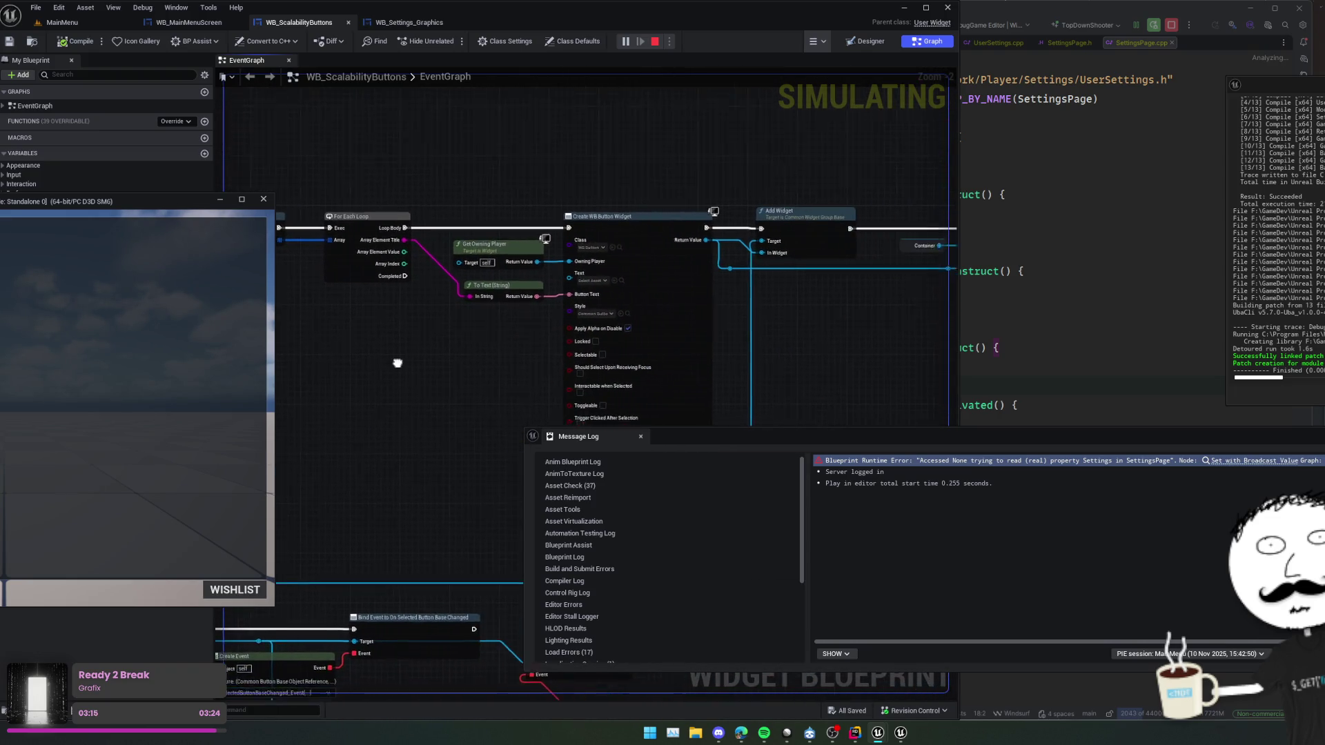
{"action": "left_click_drag", "start_coordinate": [769, 343], "coordinate": [523, 338]}
{"action": "scroll", "coordinate": [522, 338], "scroll_direction": "down", "scroll_amount": 1}
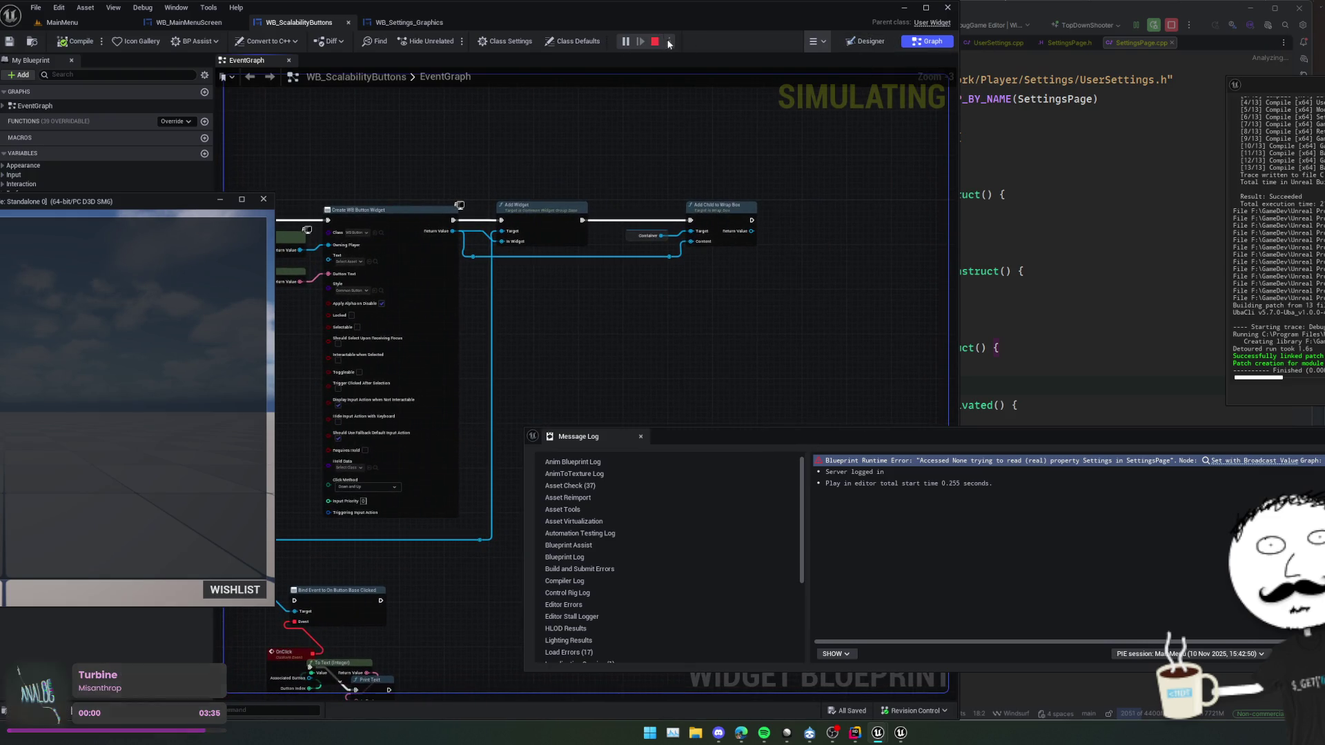
{"action": "left_click", "coordinate": [735, 40]}
{"action": "left_click", "coordinate": [753, 64]}
{"action": "mouse_move", "coordinate": [623, 156]}
{"action": "left_mouse_down"}
{"action": "mouse_move", "coordinate": [462, 320]}
{"action": "mouse_move", "coordinate": [511, 359]}
{"action": "mouse_move", "coordinate": [552, 226]}
{"action": "mouse_move", "coordinate": [580, 255]}
{"action": "mouse_move", "coordinate": [534, 219]}
{"action": "mouse_move", "coordinate": [600, 207]}
{"action": "mouse_move", "coordinate": [528, 317]}
{"action": "mouse_move", "coordinate": [359, 312]}
{"action": "left_mouse_up"}
{"action": "mouse_move", "coordinate": [552, 226]}
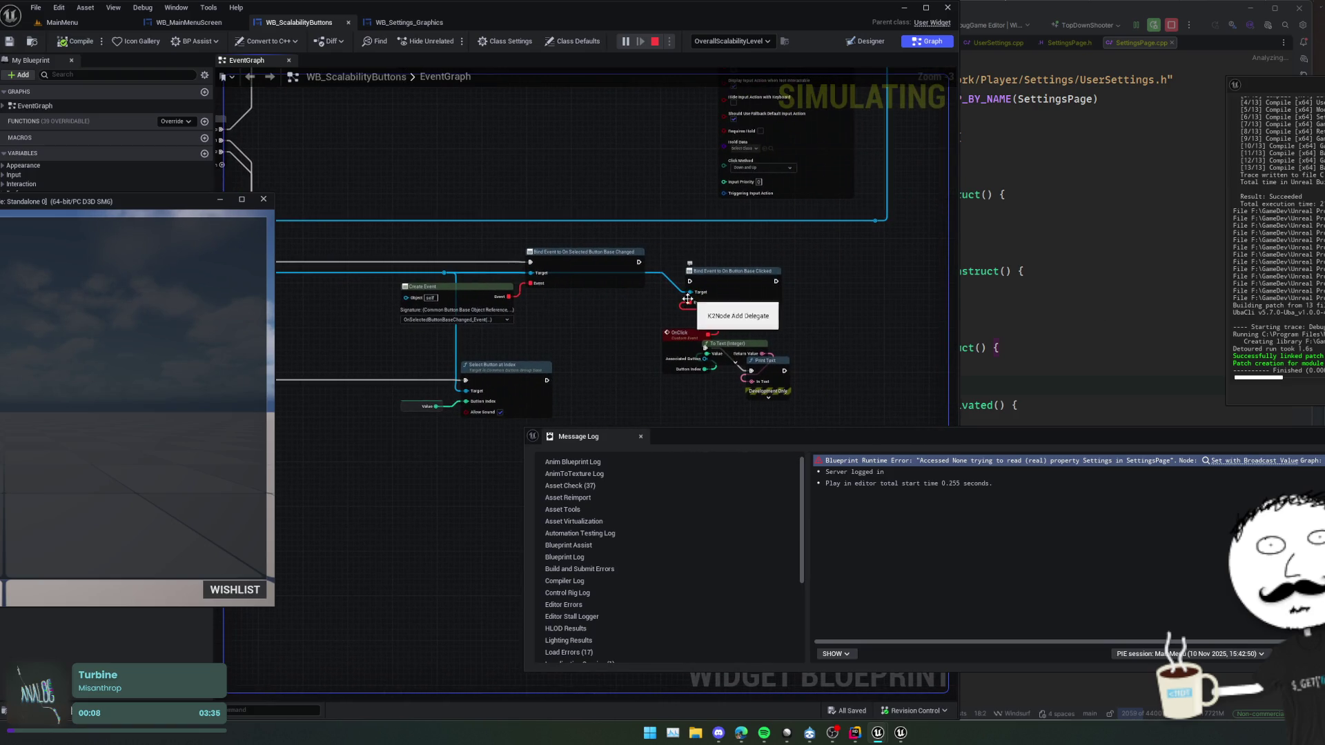
{"action": "scroll", "coordinate": [691, 296], "scroll_direction": "up", "scroll_amount": 2}
- Chain the button-clicked binding after the selection-changed binding and replay with OverallScalabilityLevel debugged
{"action": "left_click_drag", "start_coordinate": [709, 274], "coordinate": [648, 245]}
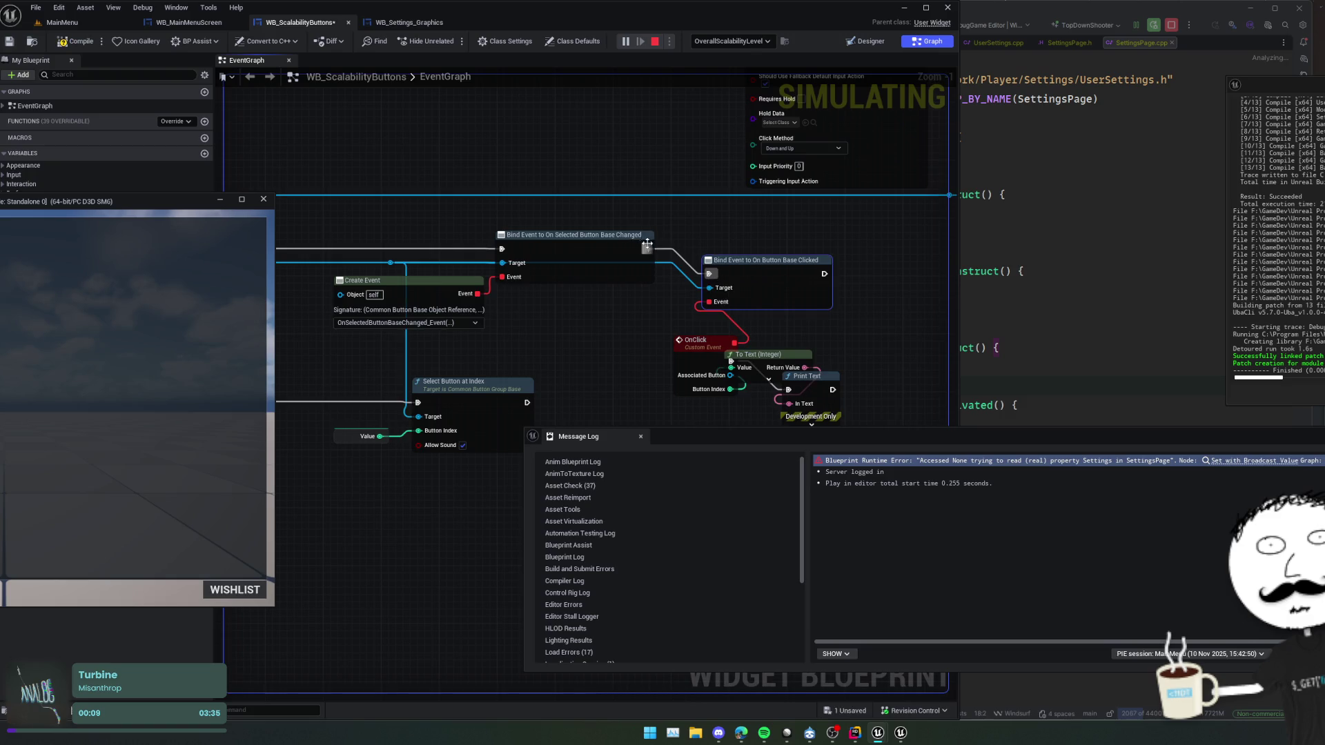
{"action": "left_click", "coordinate": [650, 43]}
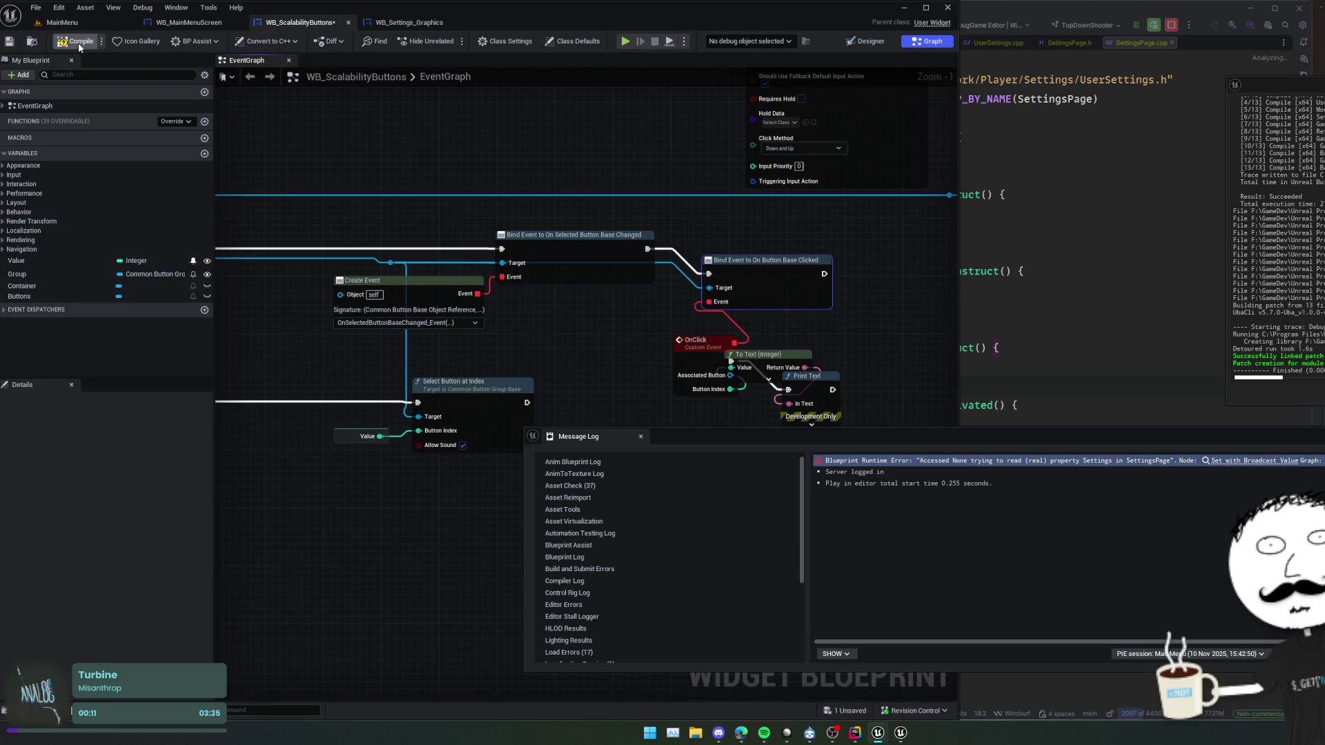
{"action": "left_click_drag", "start_coordinate": [610, 415], "coordinate": [653, 421]}
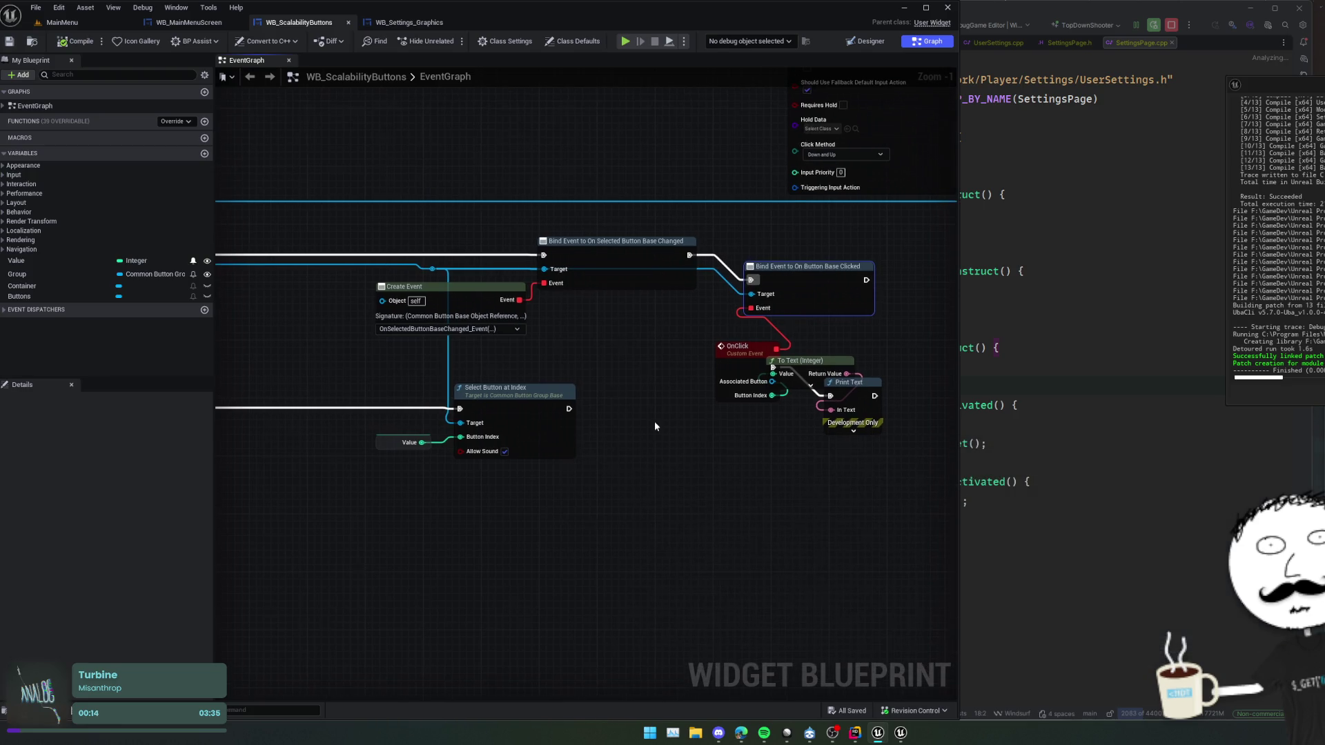
{"action": "left_click", "coordinate": [628, 43]}
{"action": "left_click", "coordinate": [735, 41]}
{"action": "left_click", "coordinate": [754, 69]}
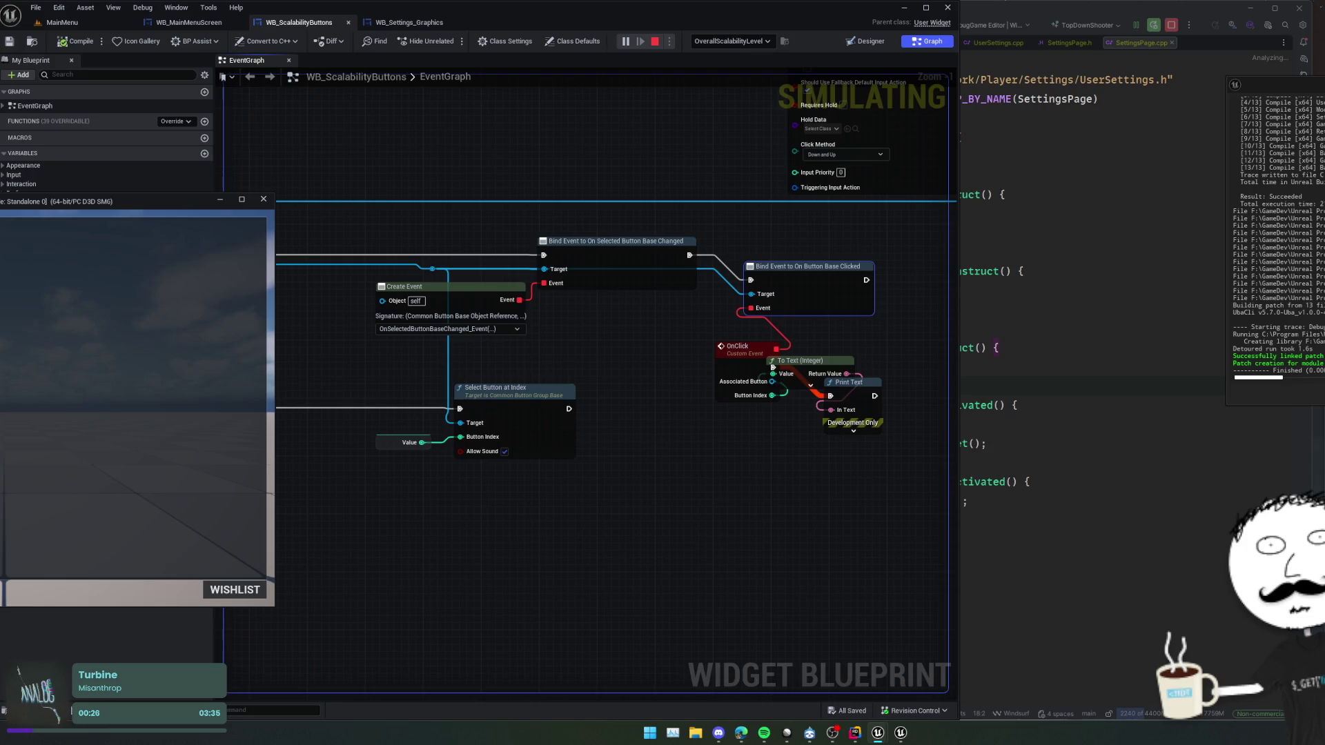
- Tidy the click-handling nodes and review the Sequence, Select Button, Bind Event and OnClick nodes
{"action": "mouse_move", "coordinate": [682, 411]}
{"action": "left_mouse_down"}
{"action": "mouse_move", "coordinate": [617, 412]}
{"action": "mouse_move", "coordinate": [672, 432]}
{"action": "mouse_move", "coordinate": [761, 420]}
{"action": "mouse_move", "coordinate": [540, 421]}
{"action": "left_mouse_up"}
{"action": "key", "text": "f"}
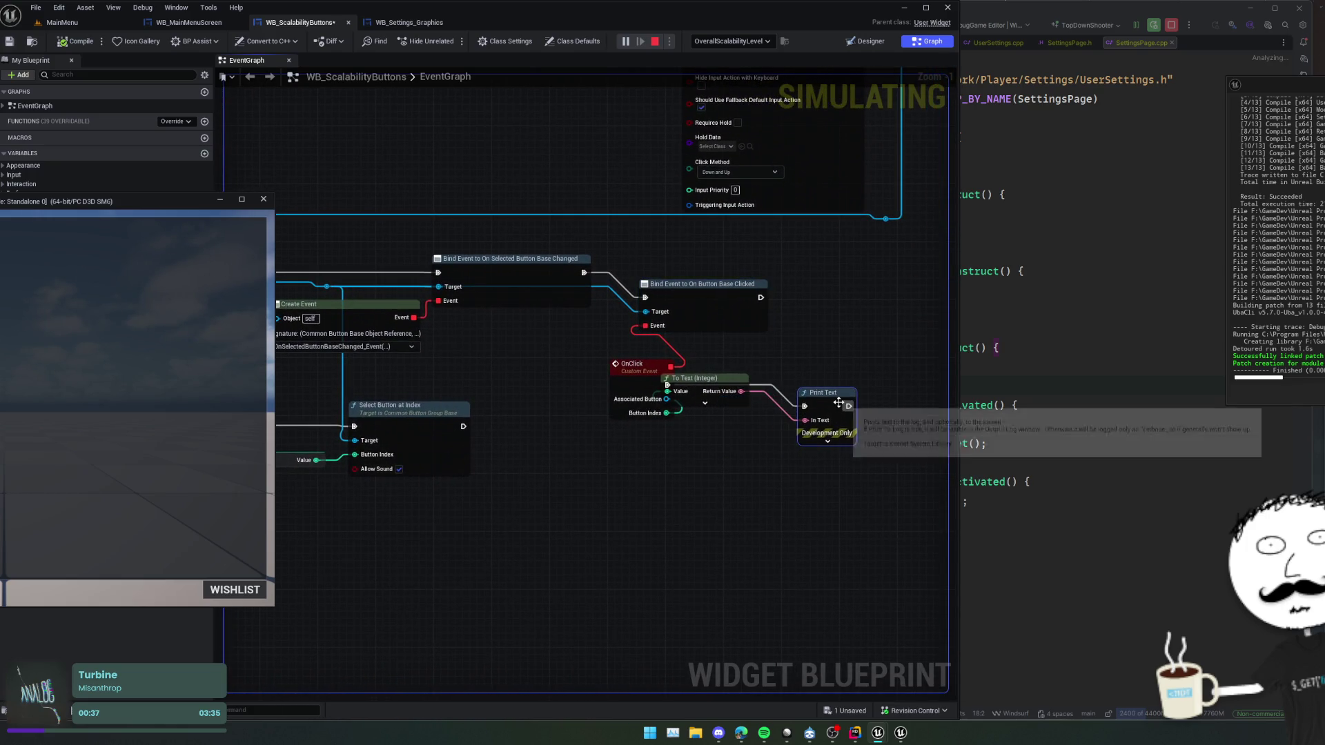
{"action": "mouse_move", "coordinate": [658, 355]}
{"action": "left_mouse_down"}
{"action": "mouse_move", "coordinate": [657, 370]}
{"action": "mouse_move", "coordinate": [816, 393]}
{"action": "mouse_move", "coordinate": [787, 524]}
{"action": "mouse_move", "coordinate": [725, 519]}
{"action": "left_mouse_up"}
{"action": "scroll", "coordinate": [816, 394], "scroll_direction": "down", "scroll_amount": 2}
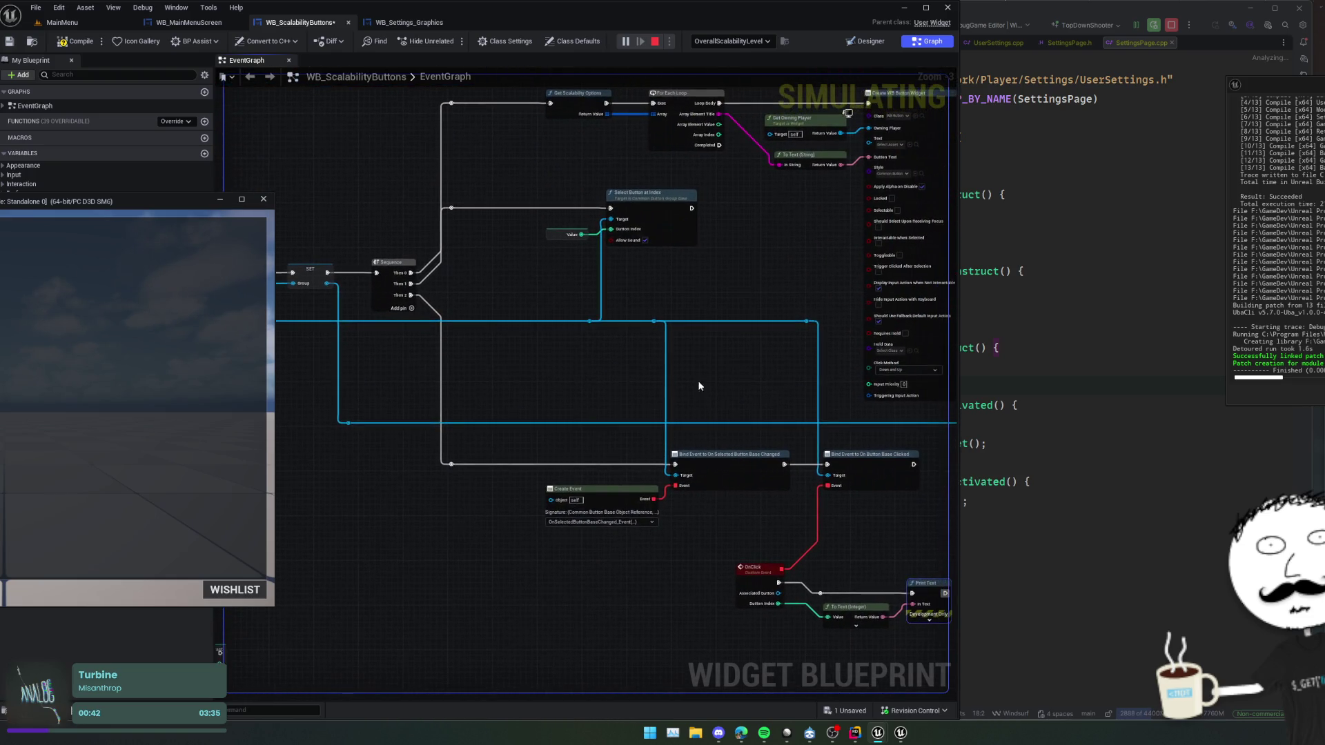
{"action": "scroll", "coordinate": [726, 196], "scroll_direction": "up", "scroll_amount": 1}
{"action": "mouse_move", "coordinate": [756, 404]}
{"action": "left_mouse_down"}
{"action": "mouse_move", "coordinate": [825, 460]}
{"action": "mouse_move", "coordinate": [793, 458]}
{"action": "mouse_move", "coordinate": [785, 433]}
{"action": "left_mouse_up"}
{"action": "left_click", "coordinate": [1021, 429]}
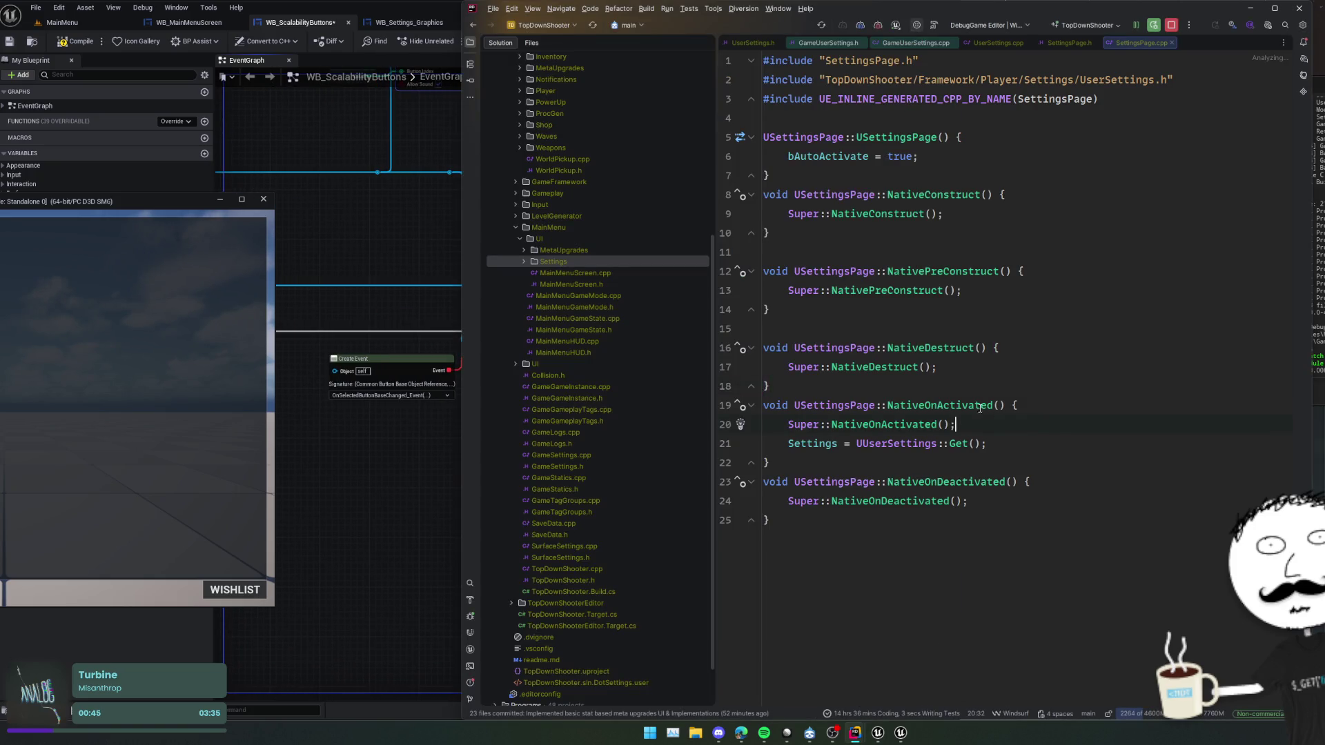
- Search Rider for UCommonButtonGroup usages and inspect the SetSelectionRequired definition
{"action": "left_click", "coordinate": [959, 290]}
{"action": "key", "text": "ctrl+t"}
{"action": "type", "text": "UC"}
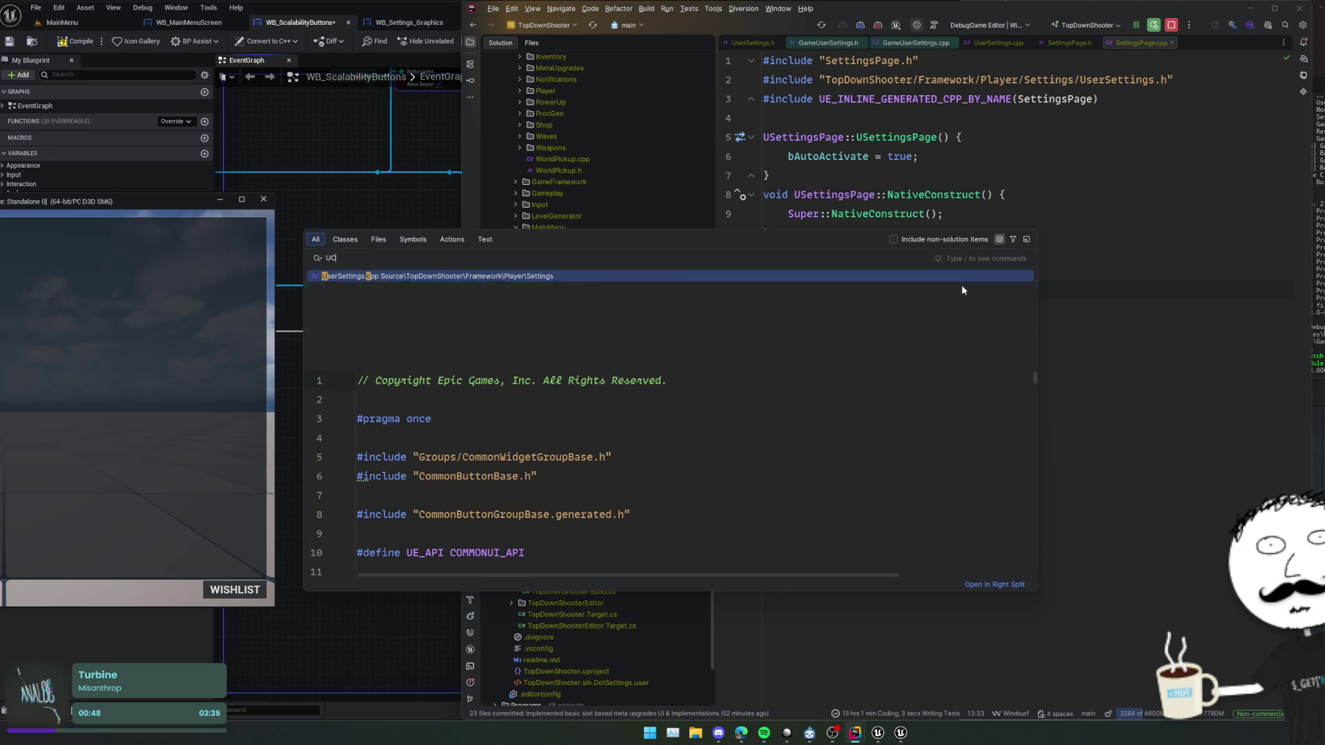
{"action": "type", "text": "ommonButtonGrou"}
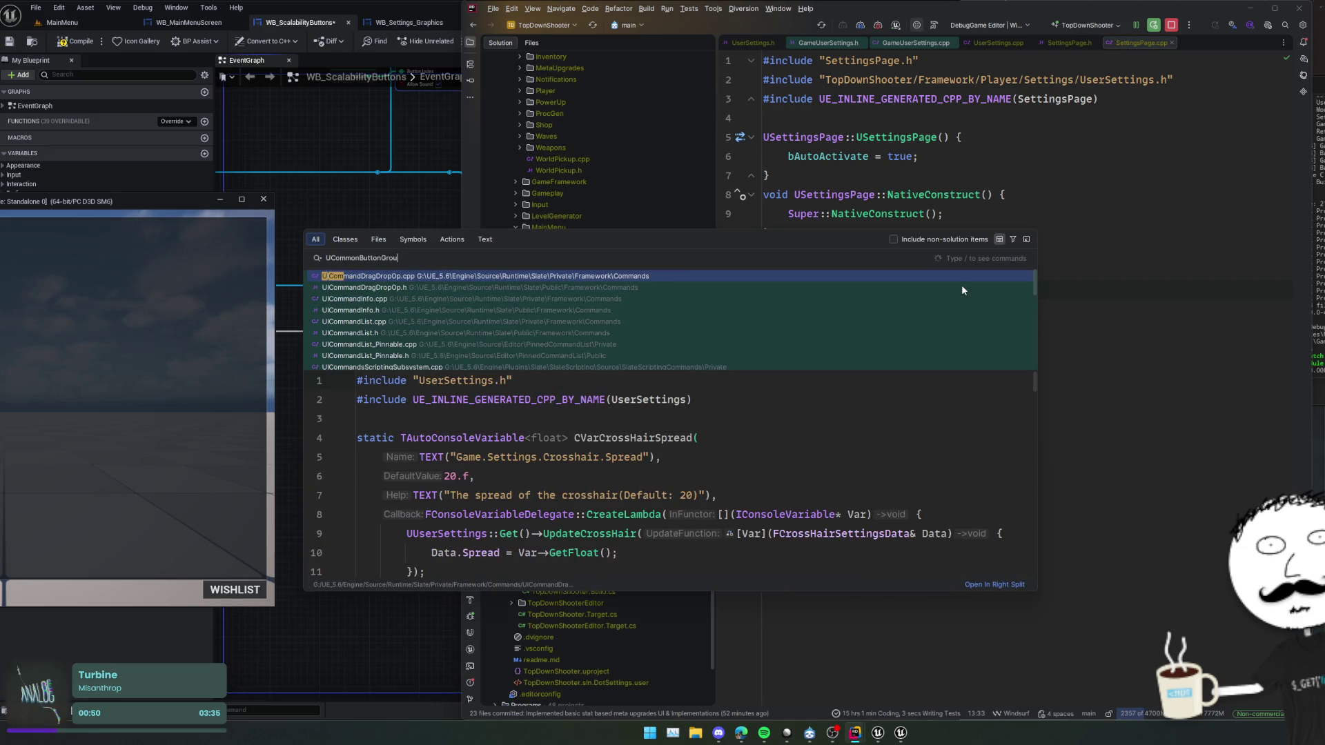
{"action": "type", "text": "p"}
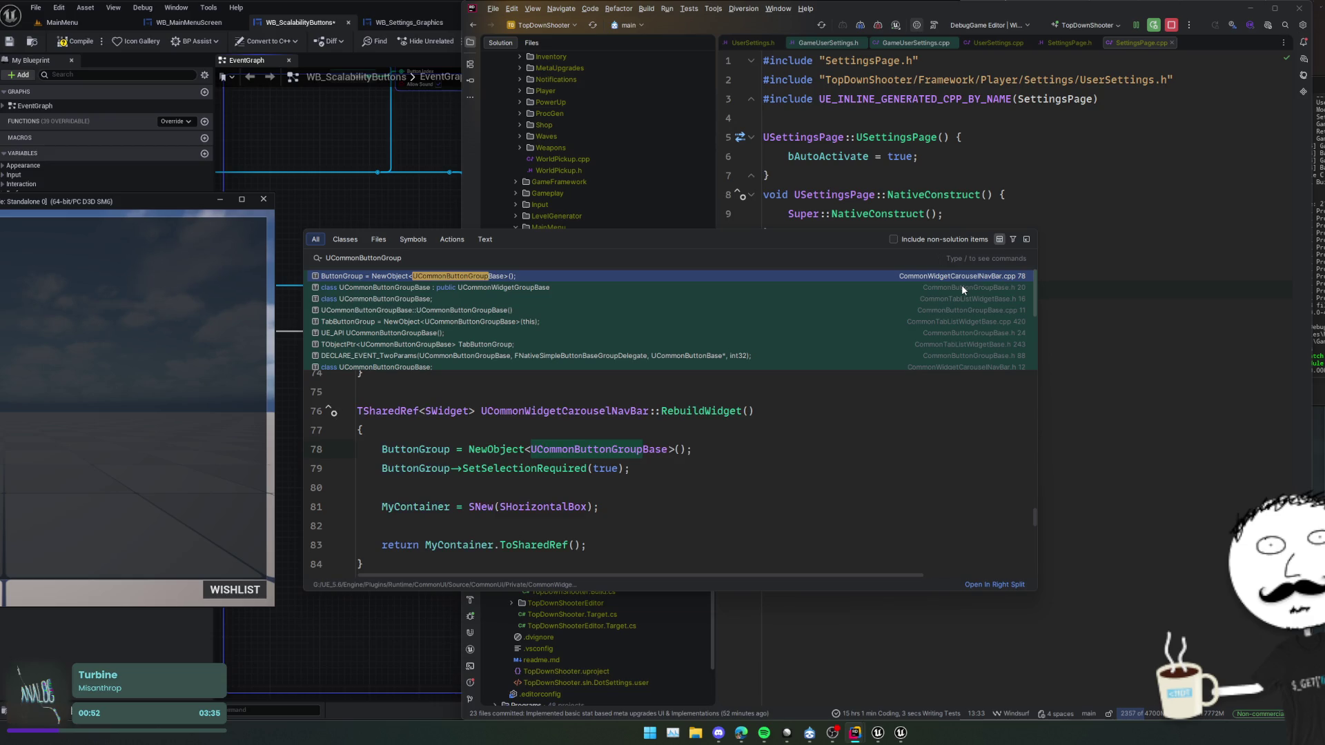
{"action": "key", "text": "Return"}
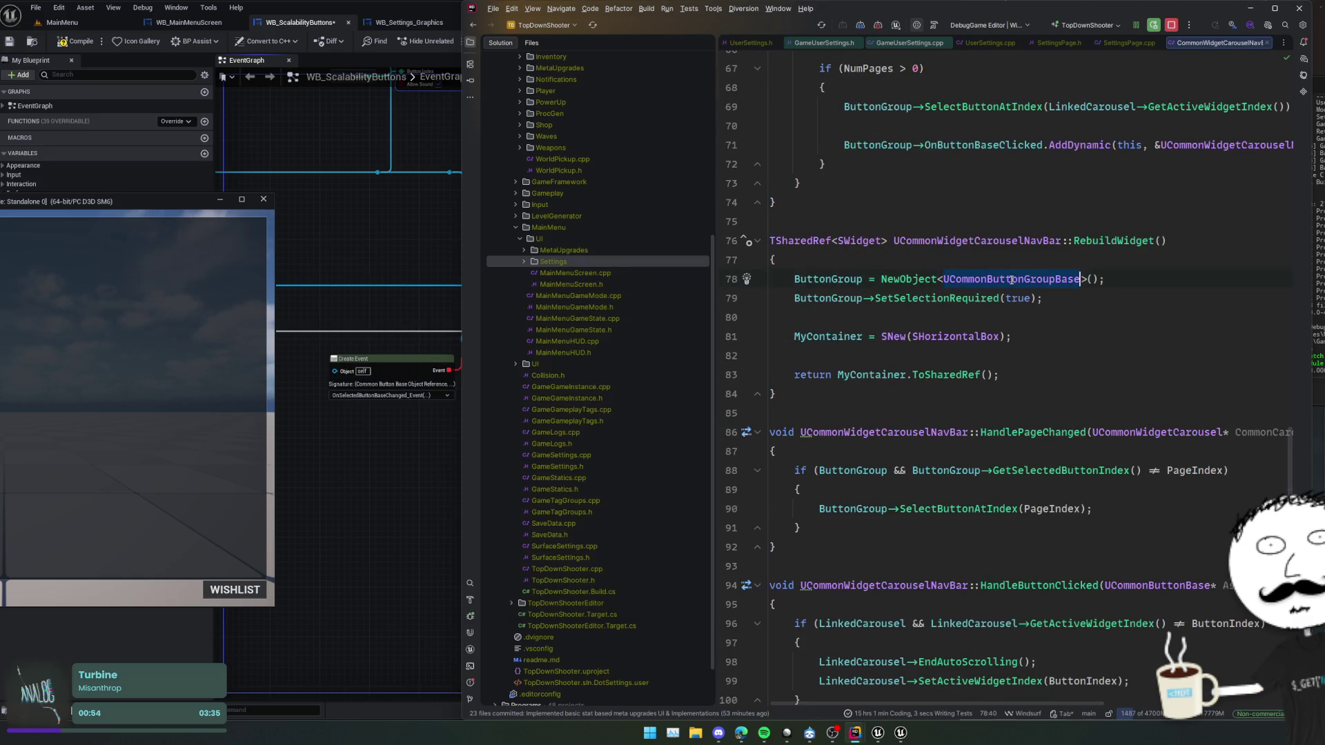
{"action": "left_click", "coordinate": [951, 298], "text": "ctrl"}
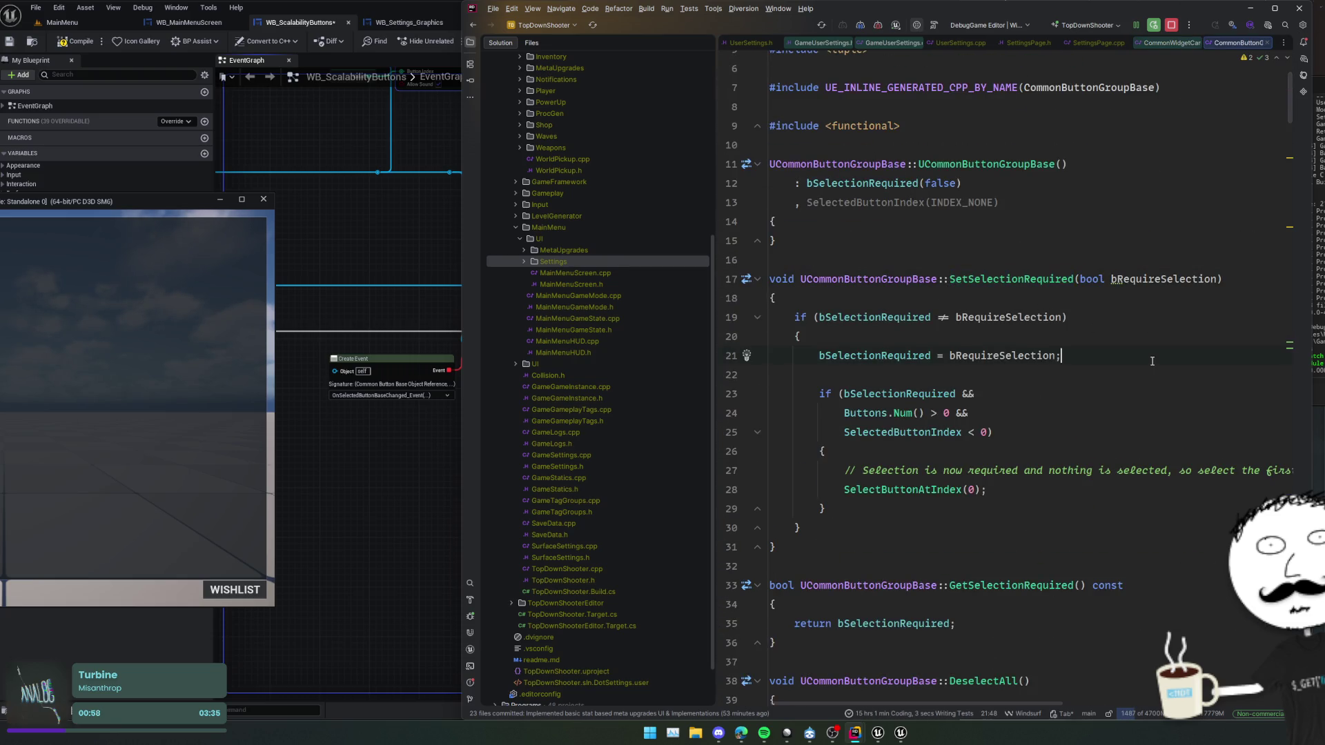
{"action": "key", "text": "ctrl+Tab"}
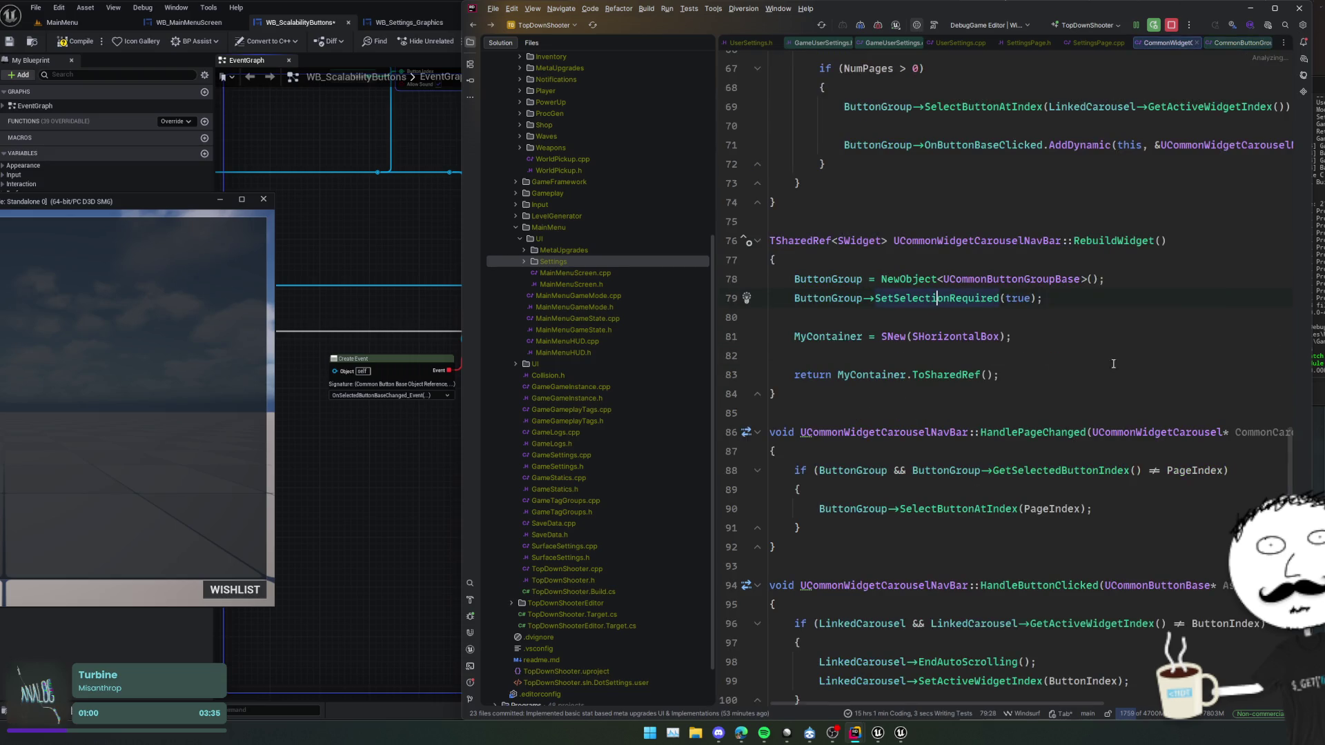
- Trace UCommonButtonGroupBase to its OnWidgetAdded implementation and examine the SetSelectedInternal call
{"action": "left_click", "coordinate": [989, 279], "text": "ctrl"}
{"action": "scroll", "coordinate": [1012, 298], "scroll_direction": "down", "scroll_amount": 6}
{"action": "scroll", "coordinate": [1011, 298], "scroll_direction": "down", "scroll_amount": 2}
{"action": "key", "text": "ctrl+f"}
{"action": "type", "text": "AddWidg"}
{"action": "scroll", "coordinate": [1014, 297], "scroll_direction": "down", "scroll_amount": 15}
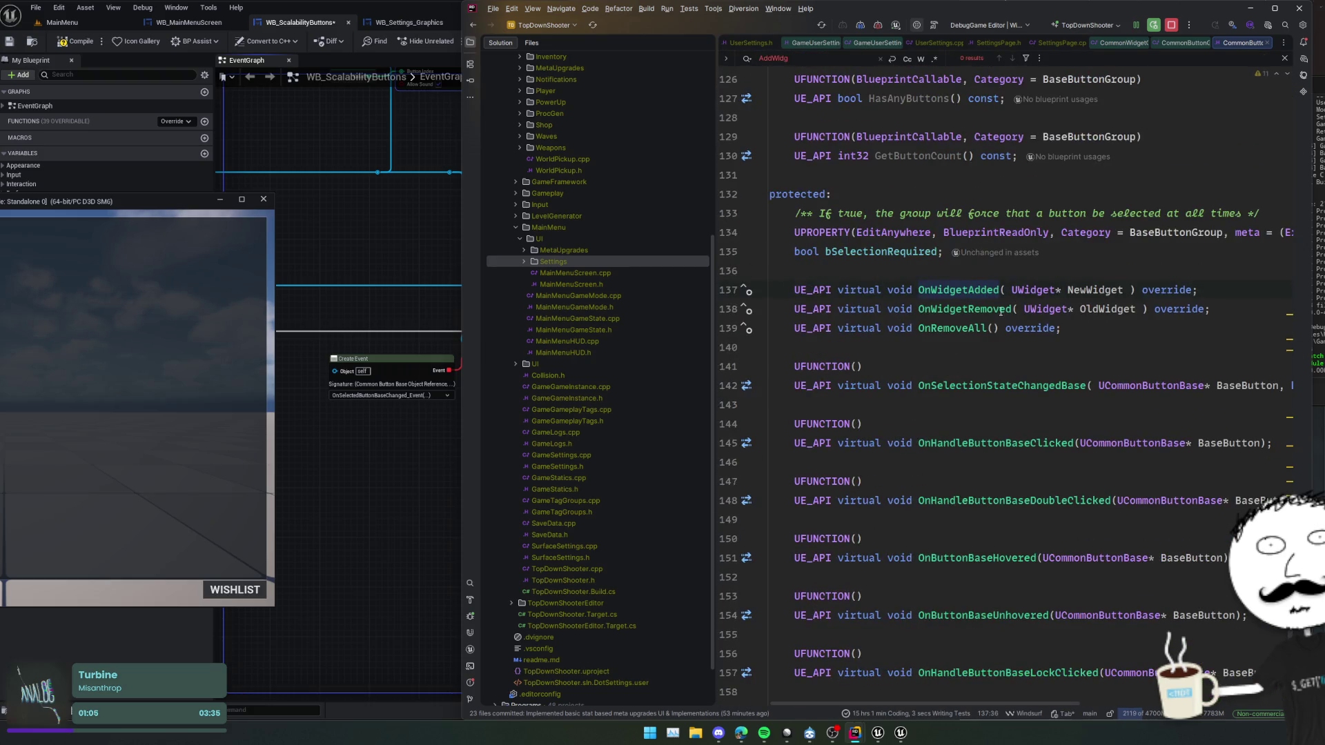
{"action": "key", "text": "ctrl+b"}
{"action": "left_click", "coordinate": [1028, 451]}
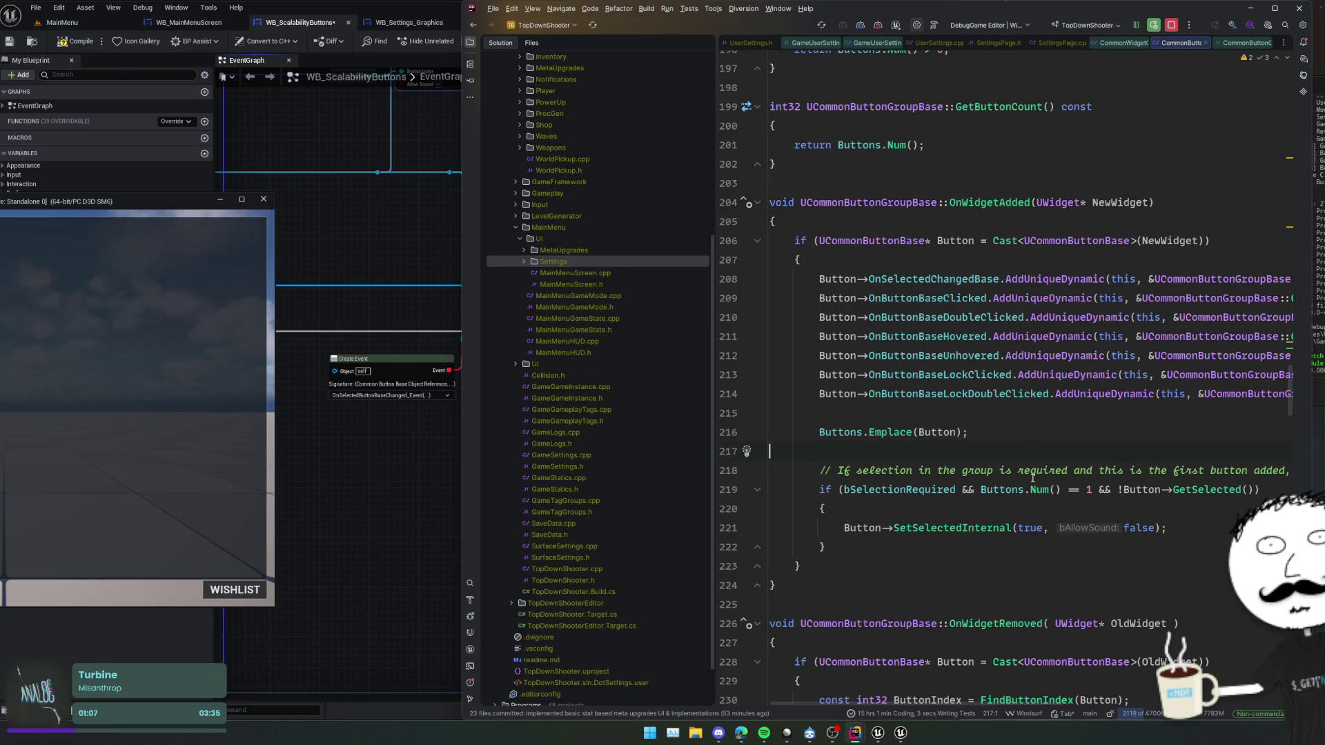
{"action": "left_click", "coordinate": [1000, 527]}
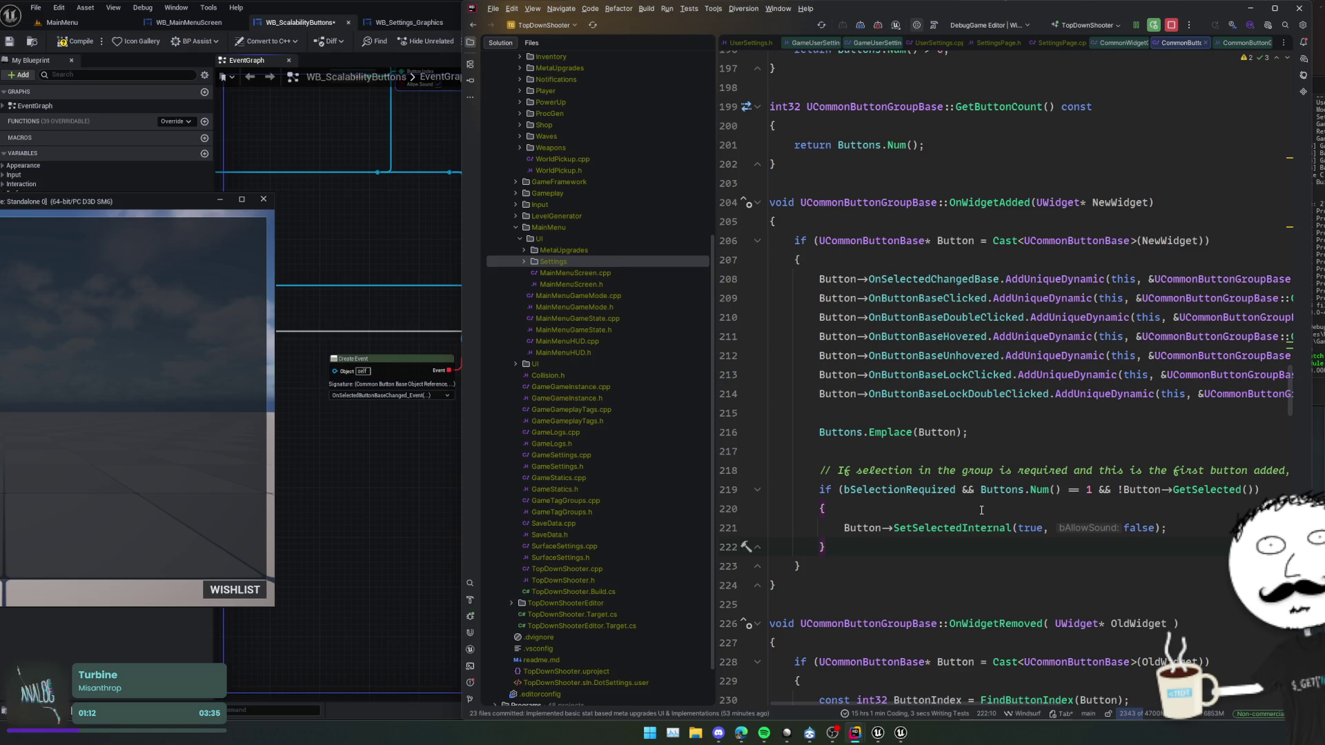
{"action": "scroll", "coordinate": [981, 510], "scroll_direction": "down", "scroll_amount": 8}
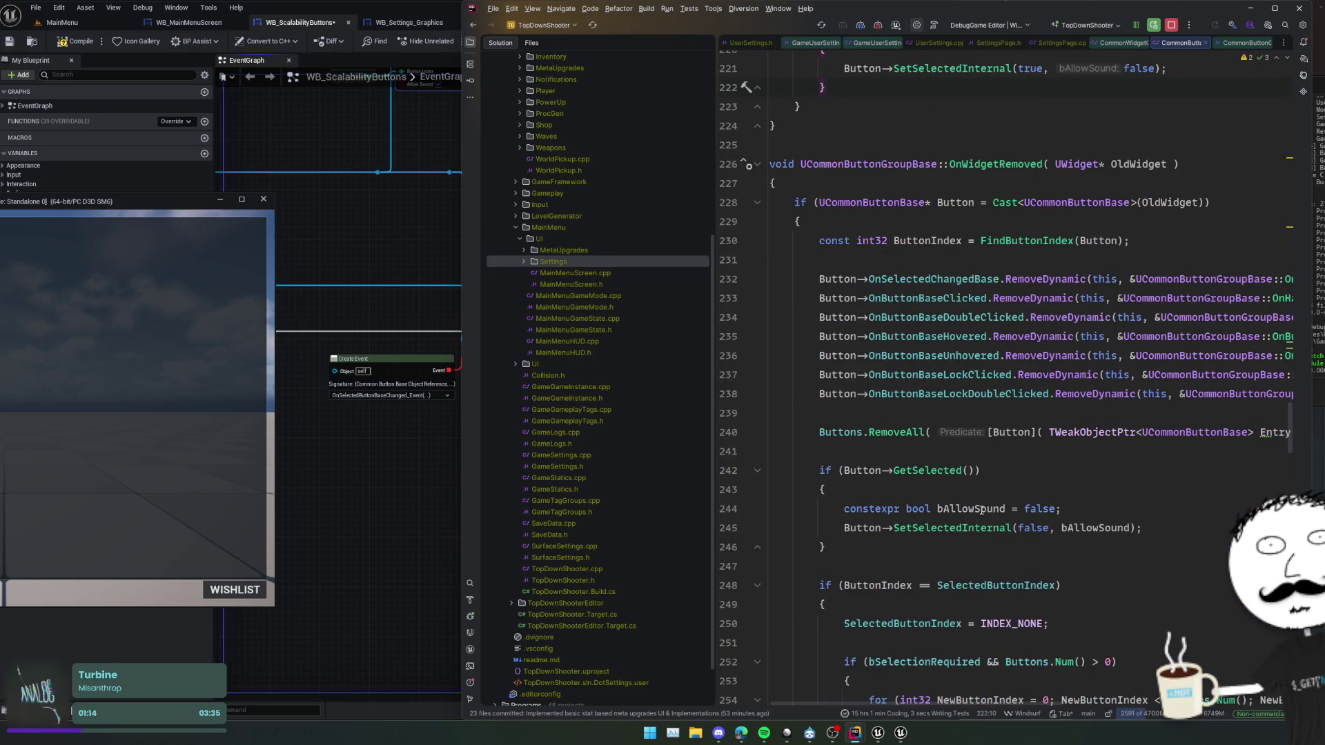
{"action": "left_click", "coordinate": [263, 200]}
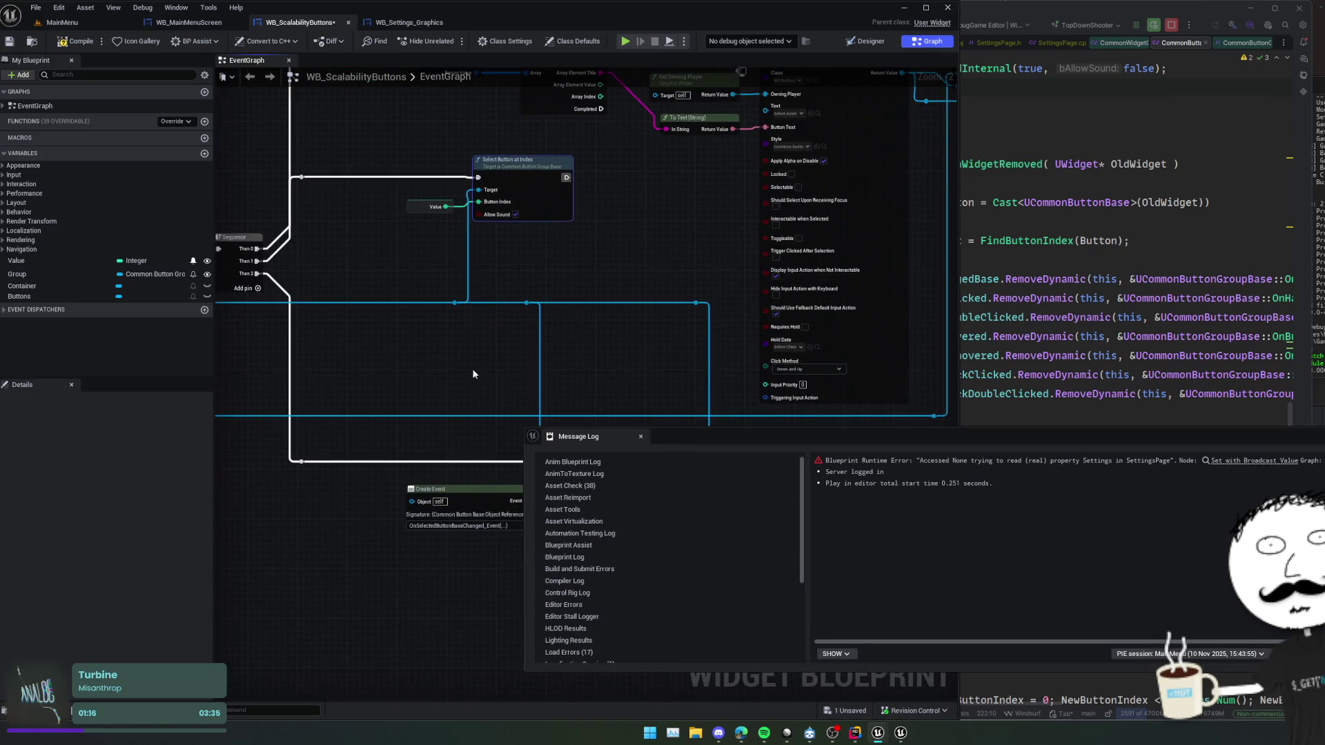
- Follow the Message Log runtime error to the SET w/ Broadcast node in WB_Settings_Graphics
{"action": "left_click", "coordinate": [1253, 461]}
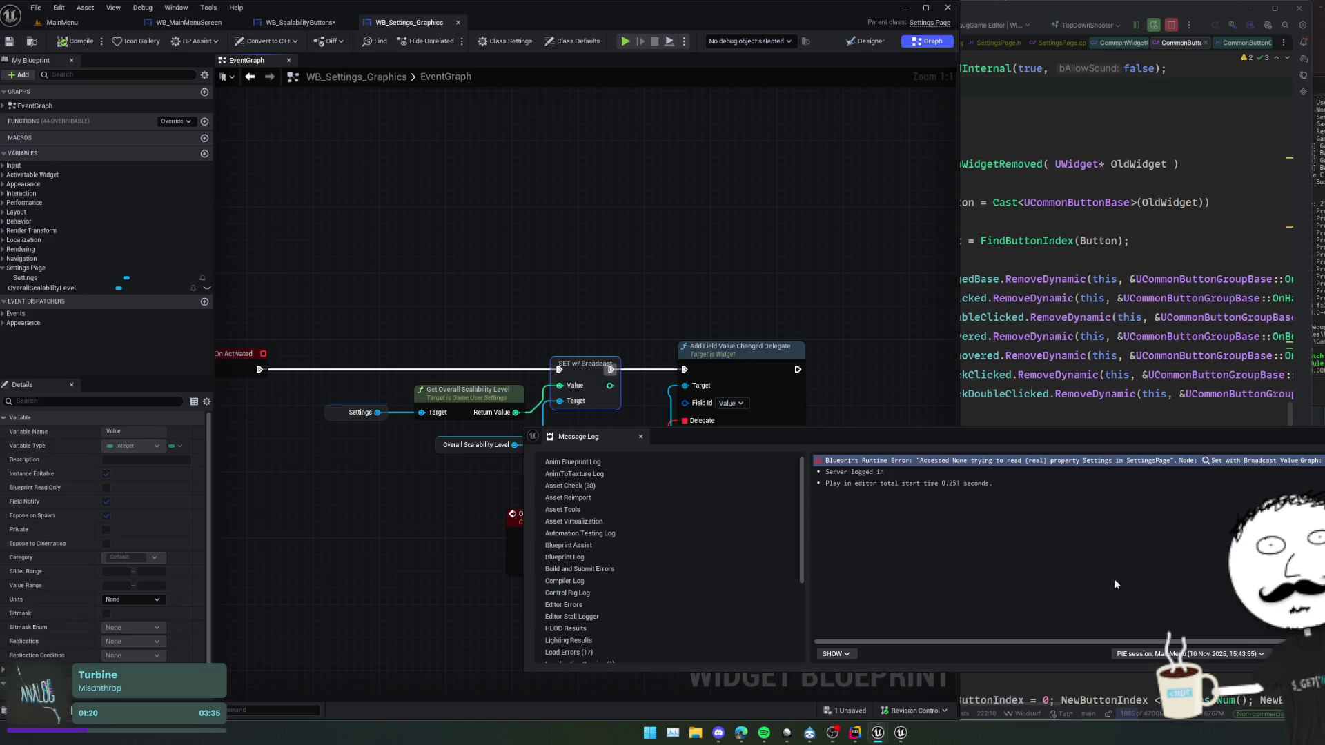
{"action": "mouse_move", "coordinate": [1052, 640]}
{"action": "left_mouse_down"}
{"action": "mouse_move", "coordinate": [1175, 630]}
{"action": "mouse_move", "coordinate": [1000, 530]}
{"action": "left_mouse_up"}
{"action": "left_click", "coordinate": [1007, 463]}
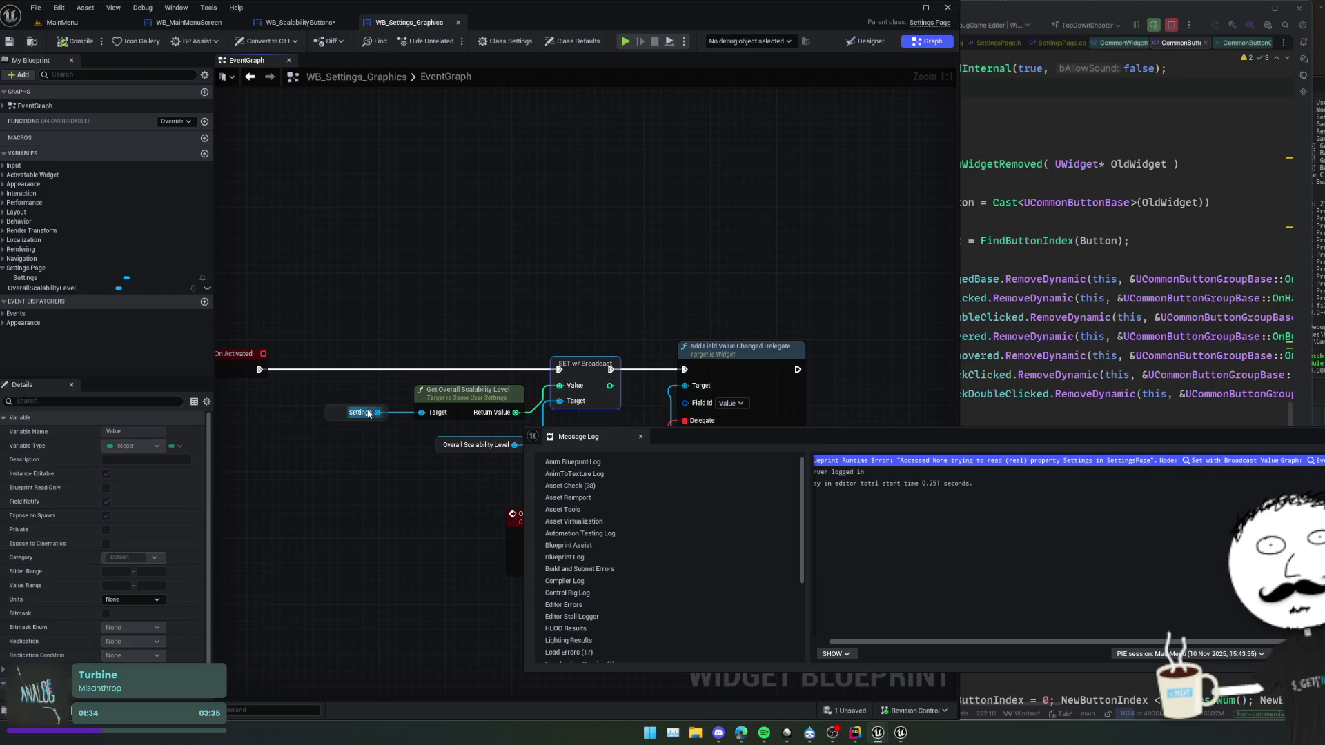
{"action": "left_click", "coordinate": [32, 277]}
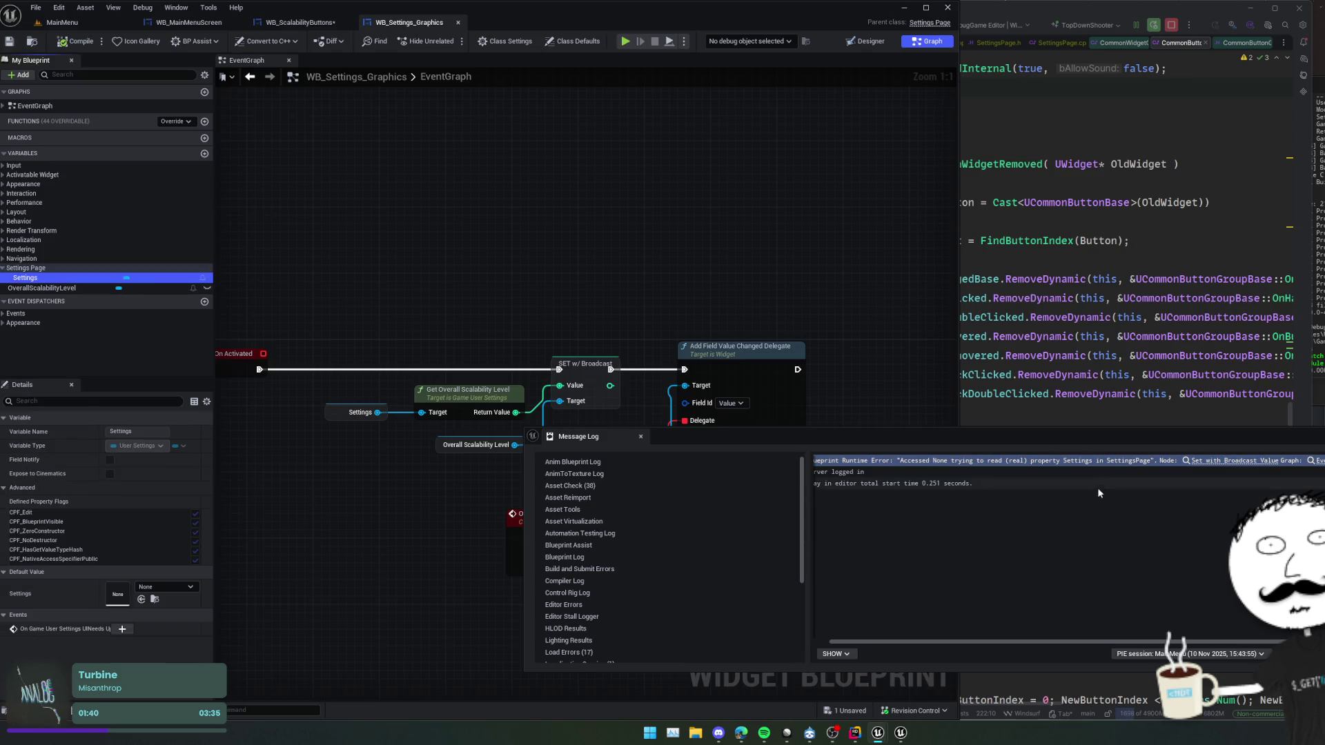
{"action": "left_click", "coordinate": [587, 207]}
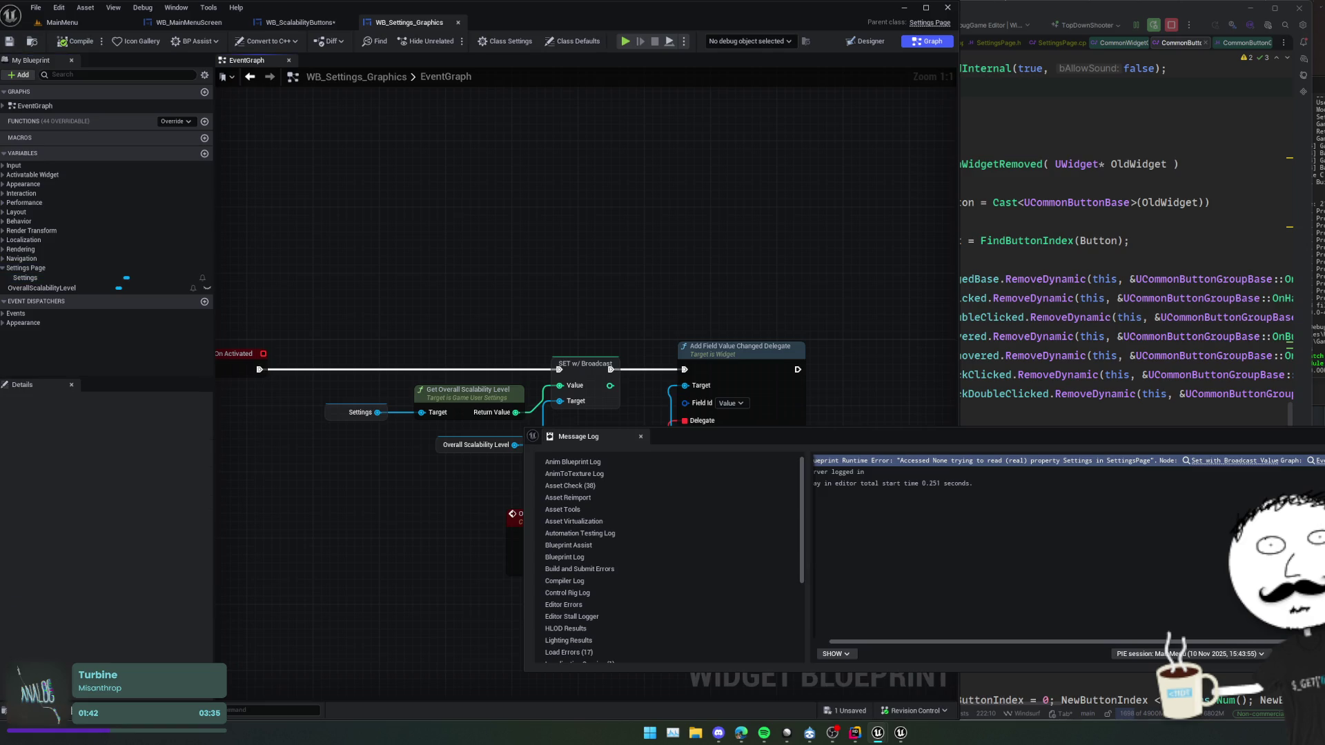
{"action": "scroll", "coordinate": [1066, 552], "scroll_direction": "right", "scroll_amount": 5}
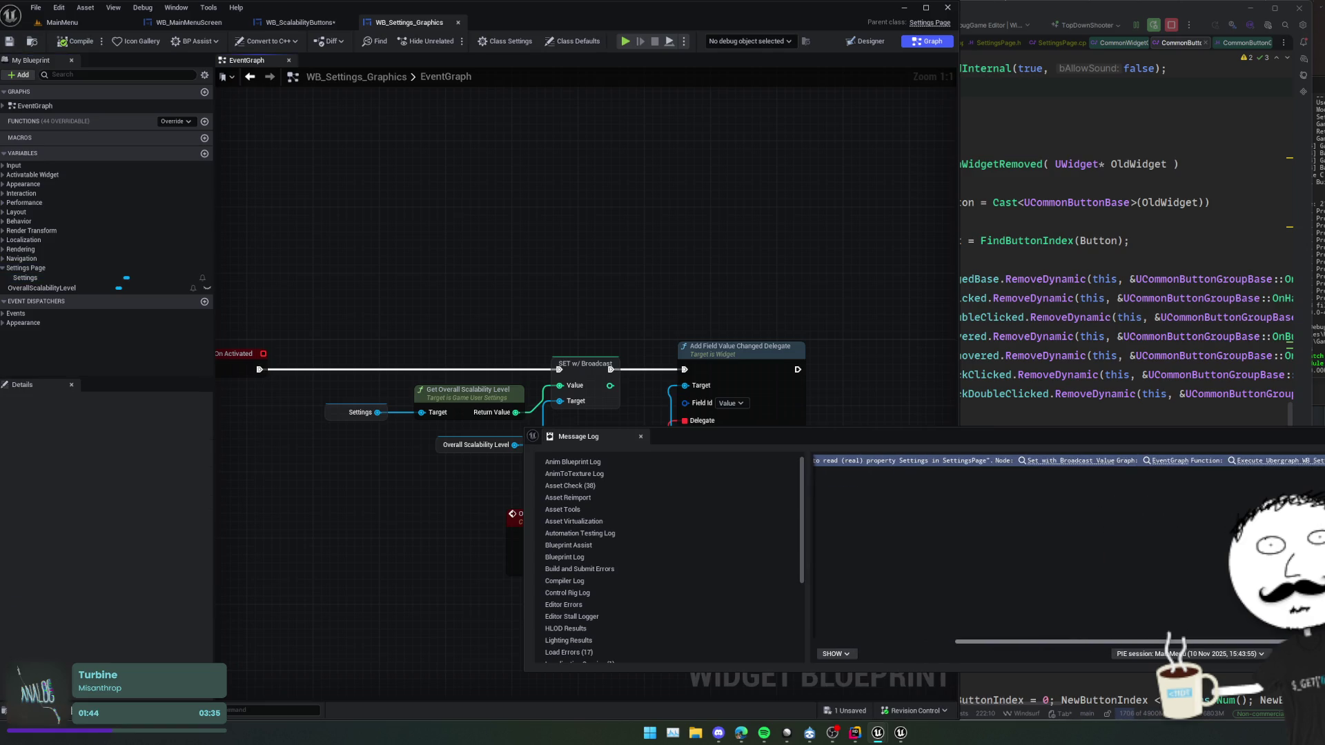
{"action": "scroll", "coordinate": [1185, 531], "scroll_direction": "left", "scroll_amount": 5}
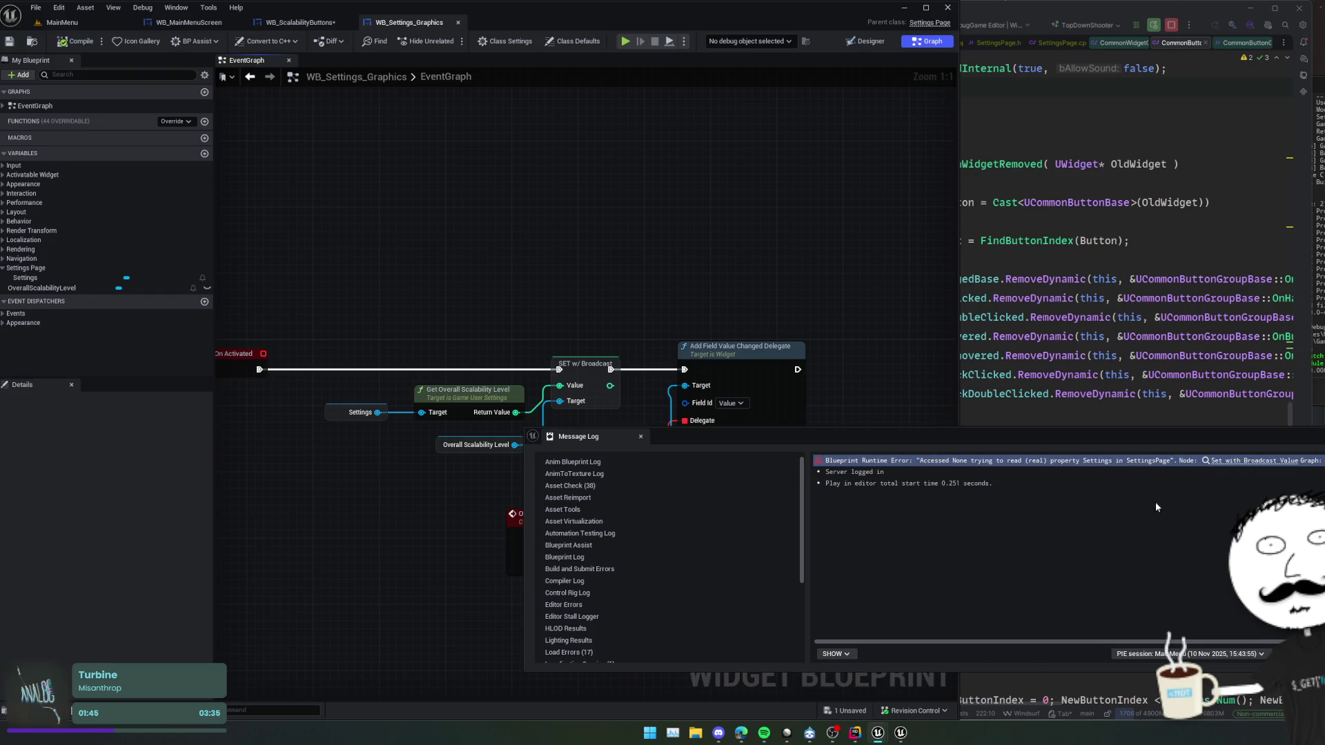
{"action": "left_click", "coordinate": [1227, 466]}
{"action": "left_click", "coordinate": [1229, 464]}
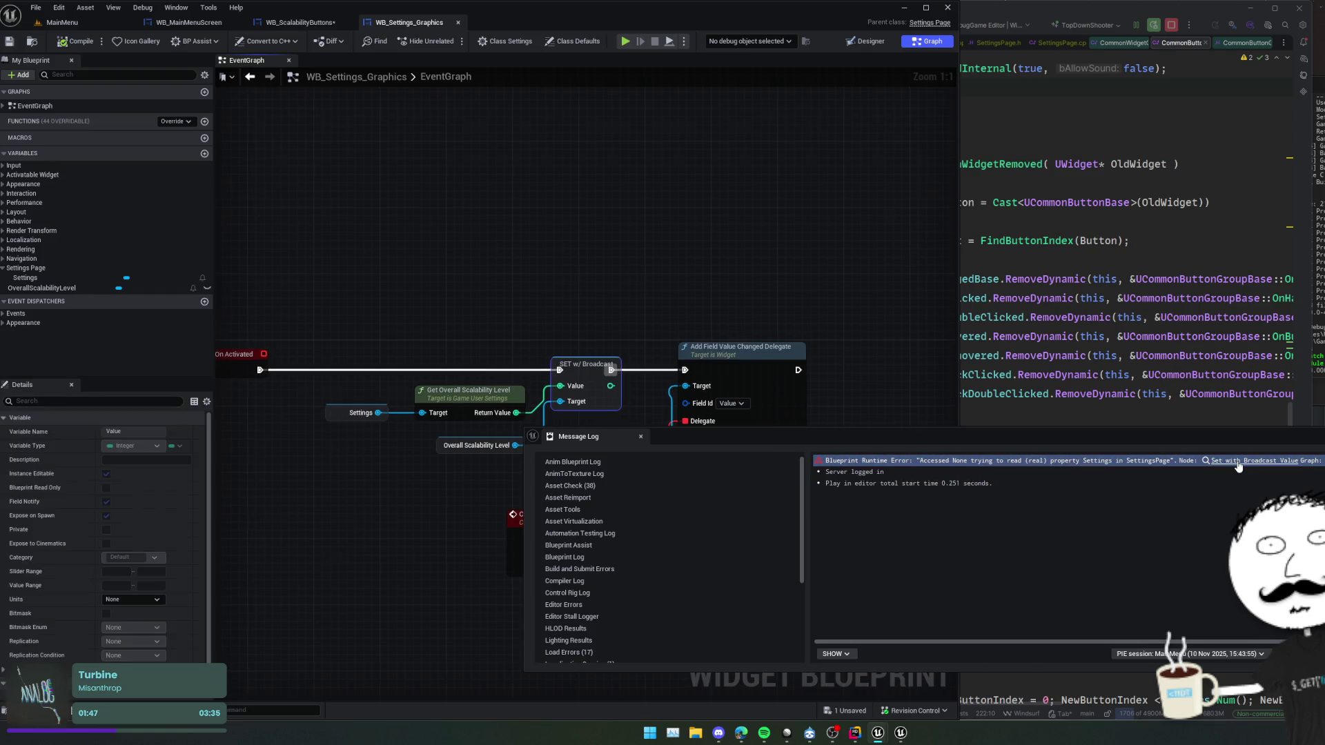
{"action": "left_click_drag", "start_coordinate": [869, 355], "coordinate": [864, 302]}
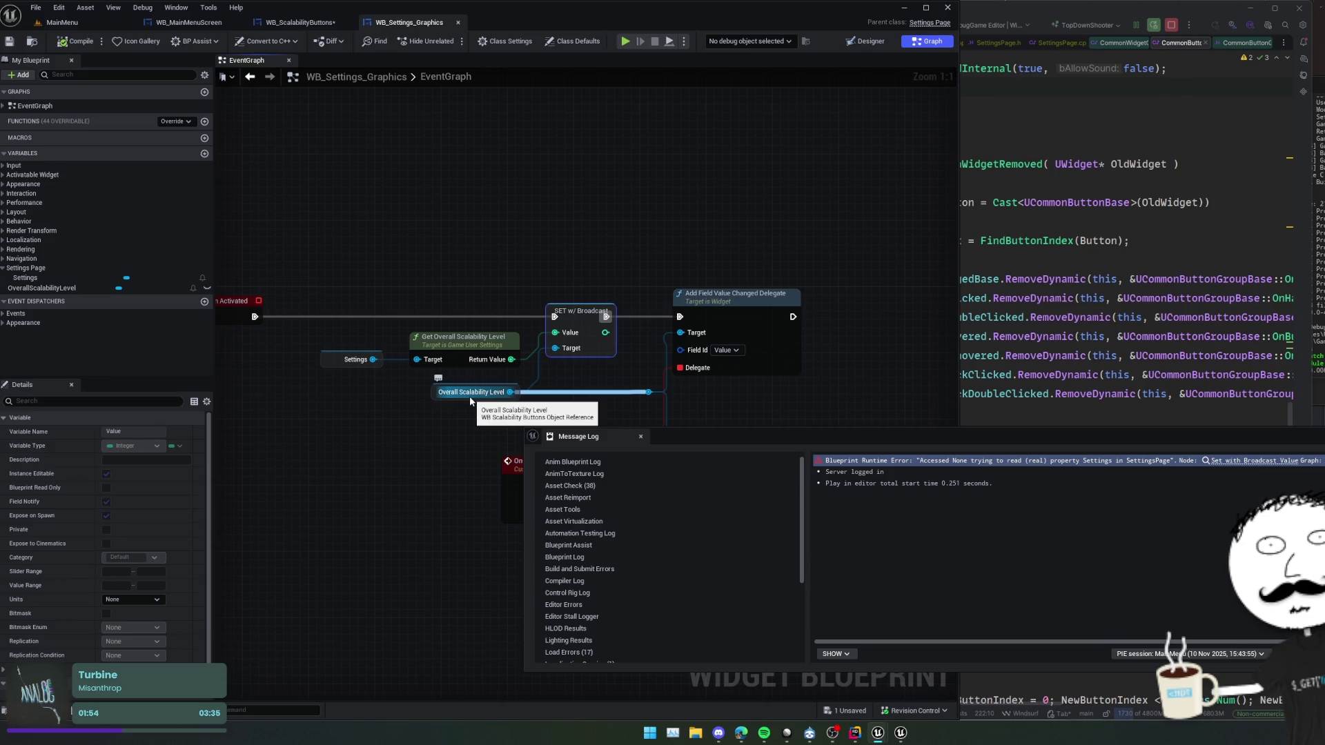
{"action": "left_click_drag", "start_coordinate": [470, 401], "coordinate": [499, 410]}
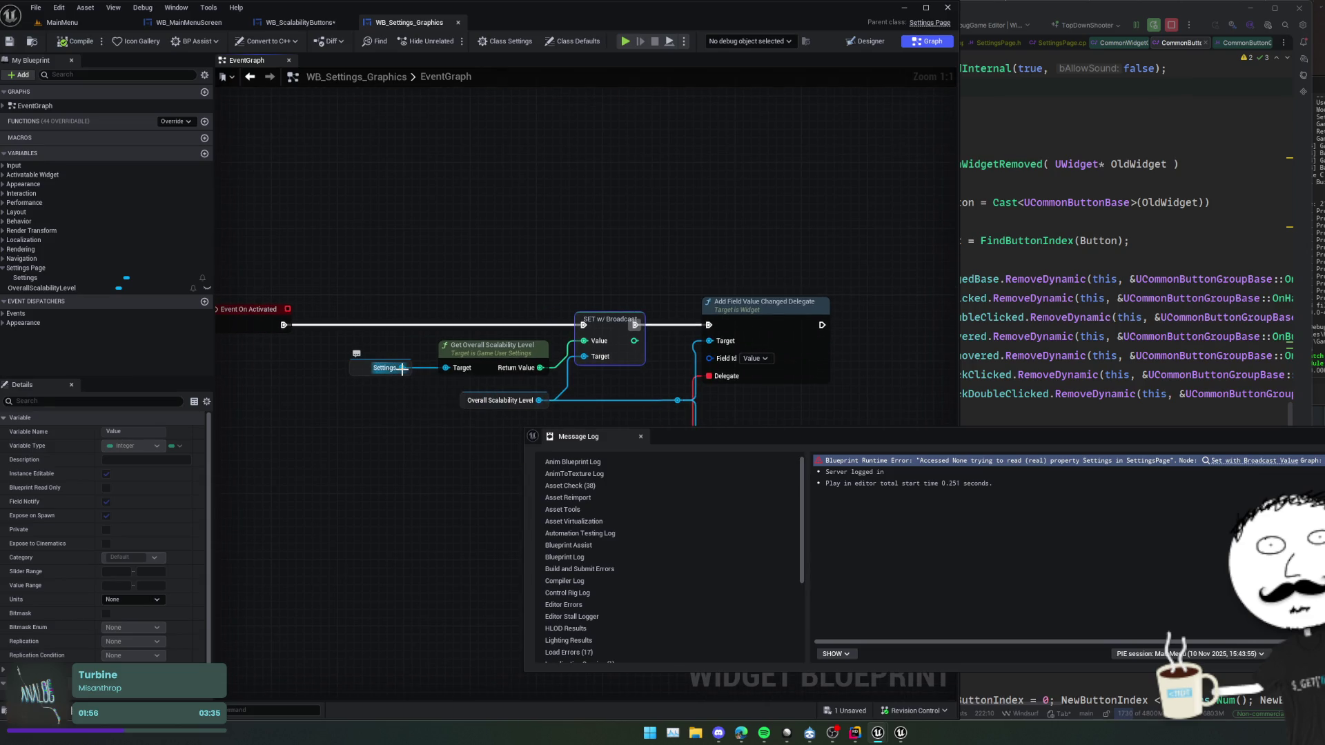
- Toggle a breakpoint on the SET w/ Broadcast node and start a new play session
{"action": "right_click", "coordinate": [457, 354]}
{"action": "mouse_move", "coordinate": [524, 460]}
{"action": "right_click", "coordinate": [603, 320]}
{"action": "left_click", "coordinate": [617, 532]}
{"action": "key", "text": "Home"}
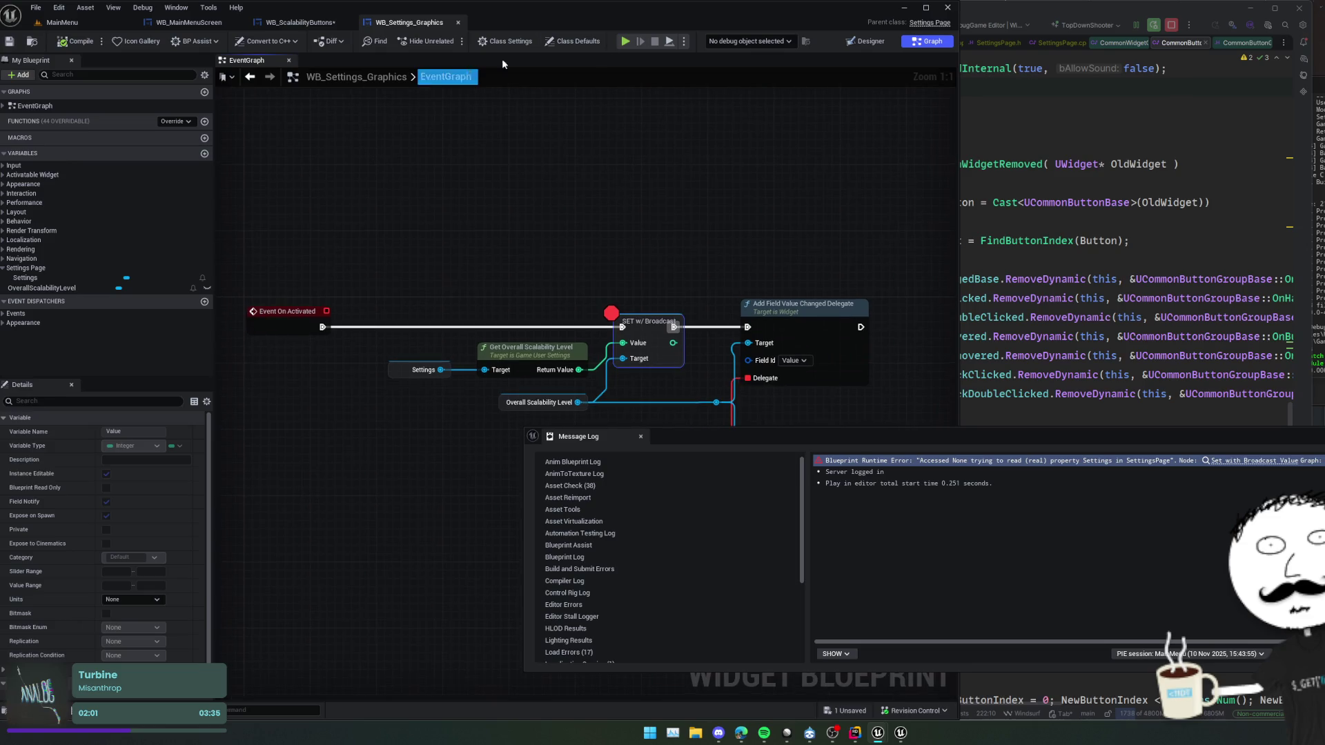
{"action": "left_click", "coordinate": [626, 42]}
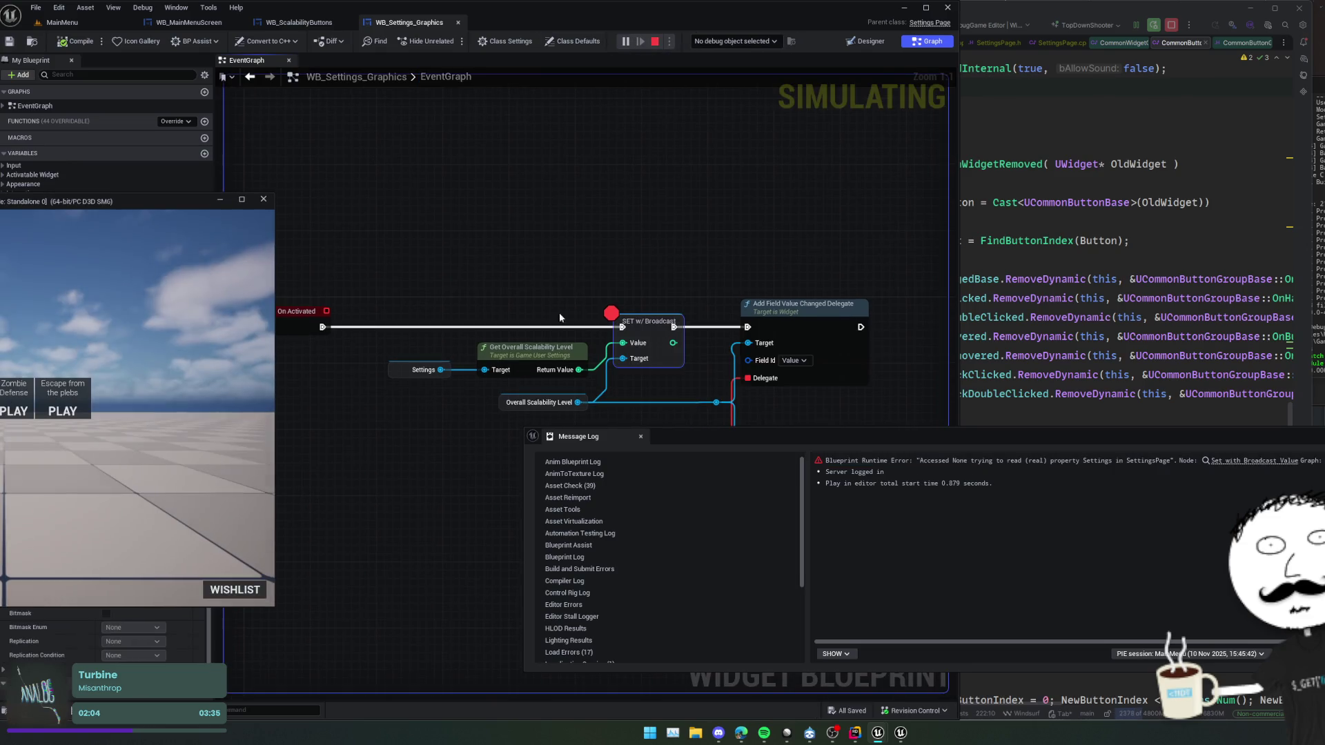
- Restart the game and select the WB_Settings_Graphics instance as the debug object
{"action": "left_click", "coordinate": [62, 407]}
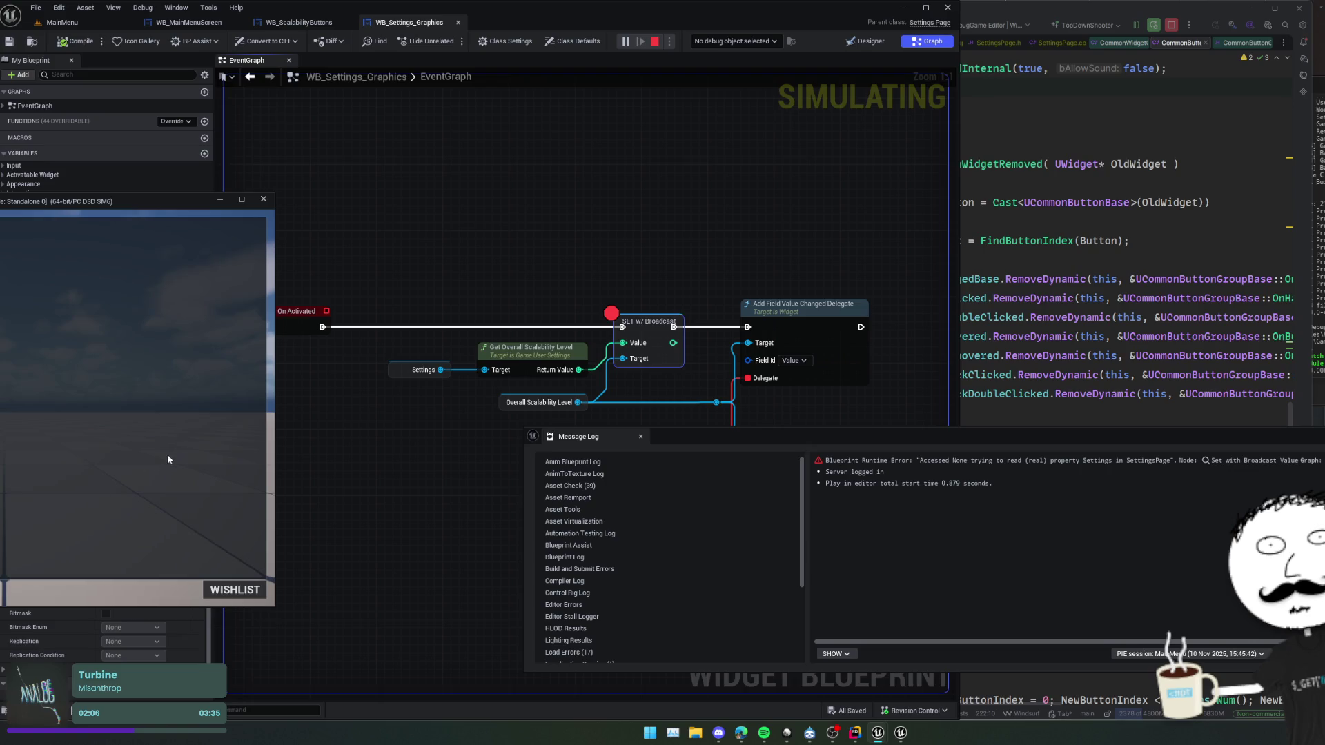
{"action": "left_click", "coordinate": [740, 43]}
{"action": "left_click", "coordinate": [731, 63]}
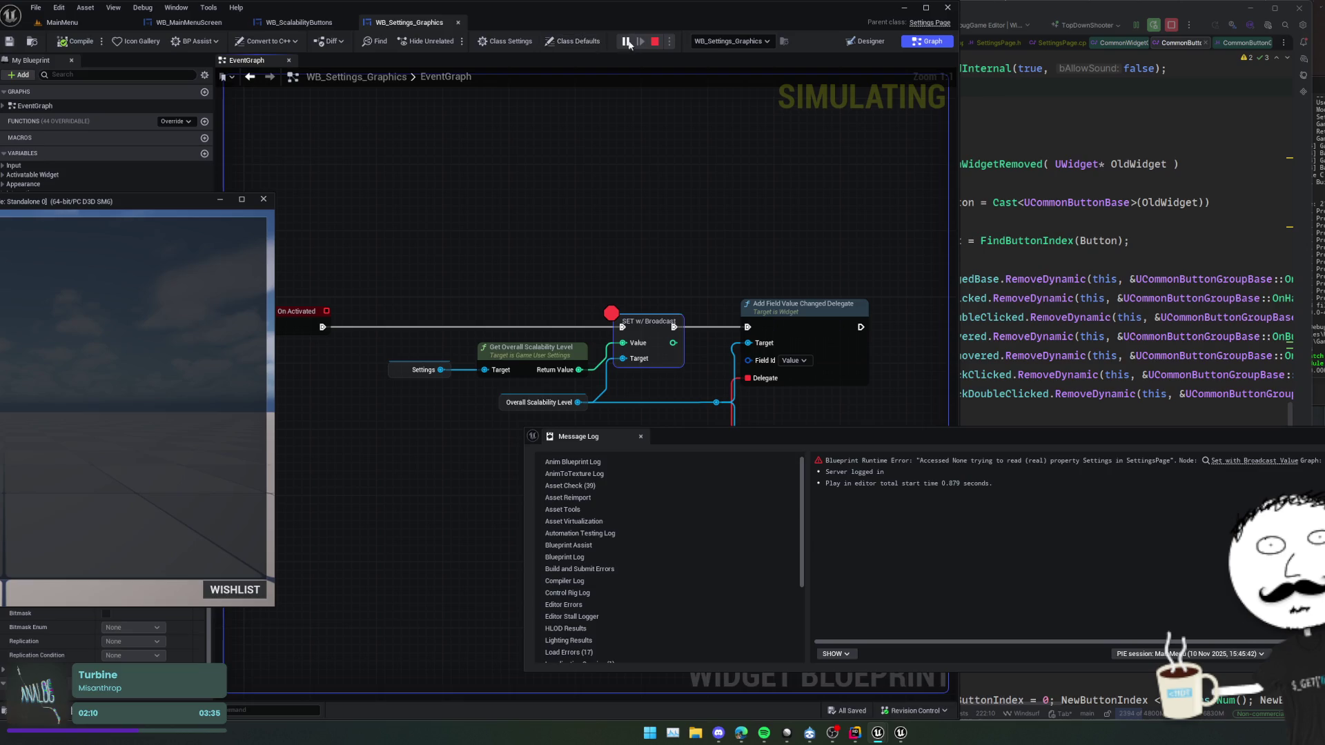
{"action": "left_click", "coordinate": [655, 41]}
{"action": "left_click", "coordinate": [639, 39]}
{"action": "left_click", "coordinate": [744, 42]}
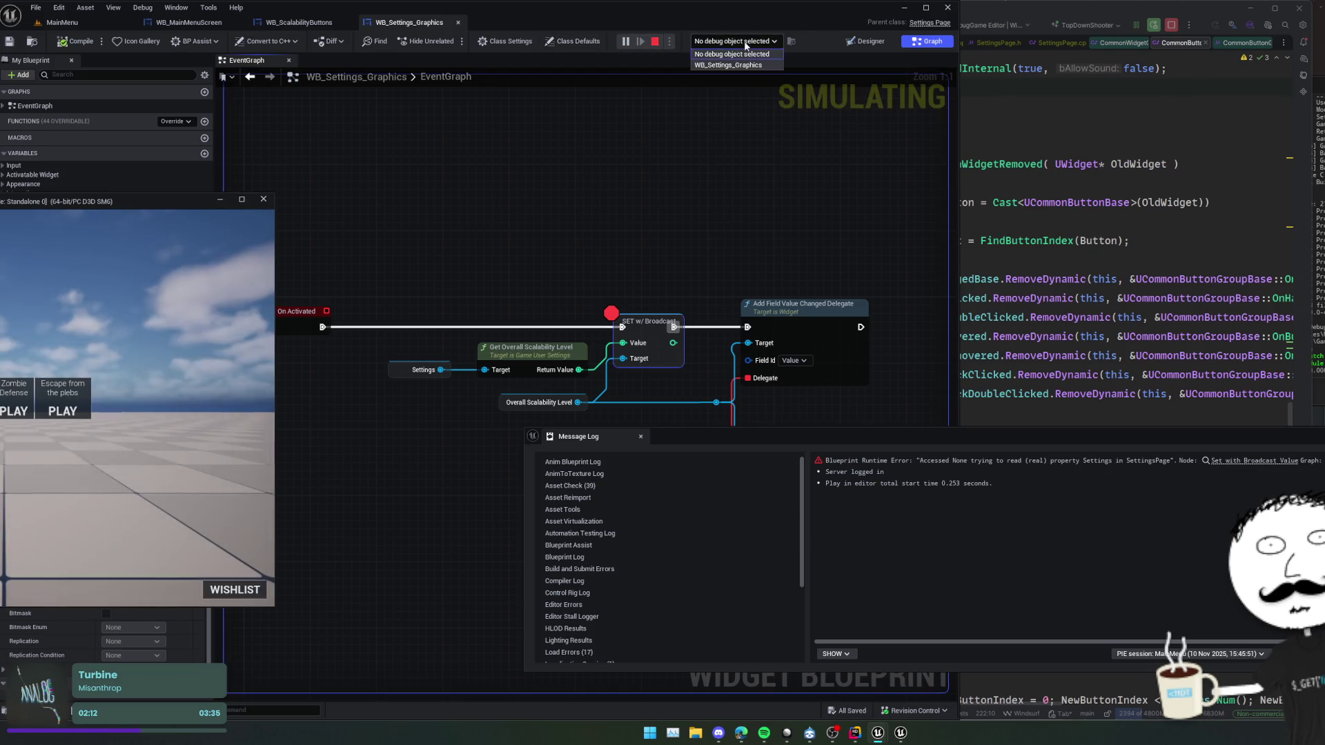
{"action": "left_click", "coordinate": [735, 63]}
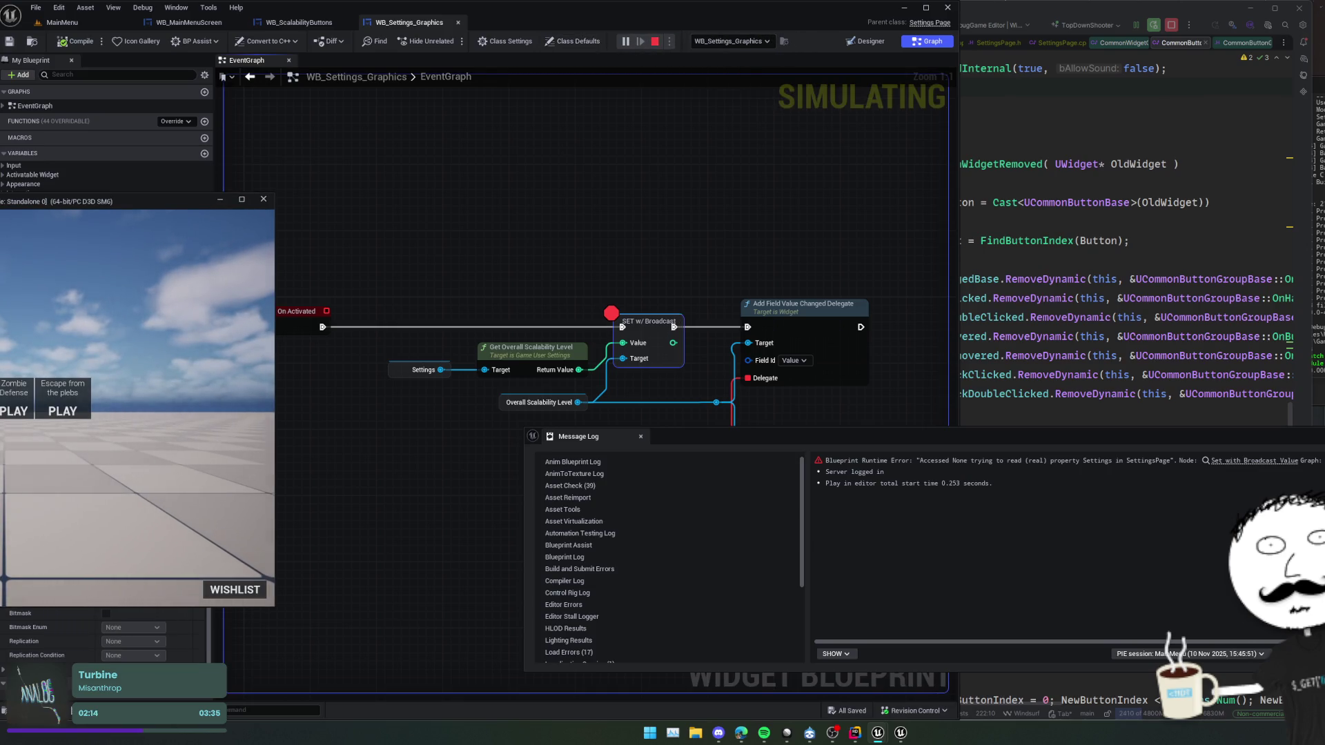
{"action": "key", "text": "Escape"}
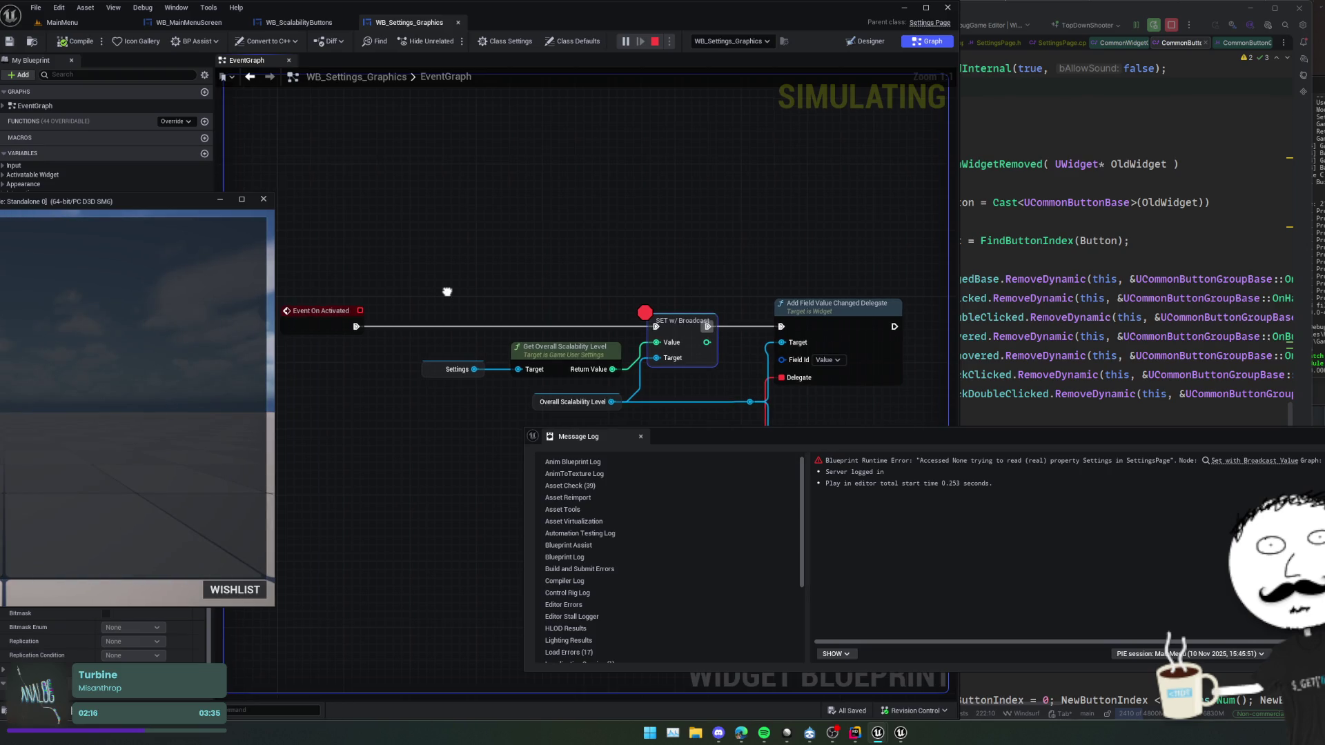
- Remove the breakpoint from SET w/ Broadcast and close the Message Log
{"action": "right_click", "coordinate": [685, 338]}
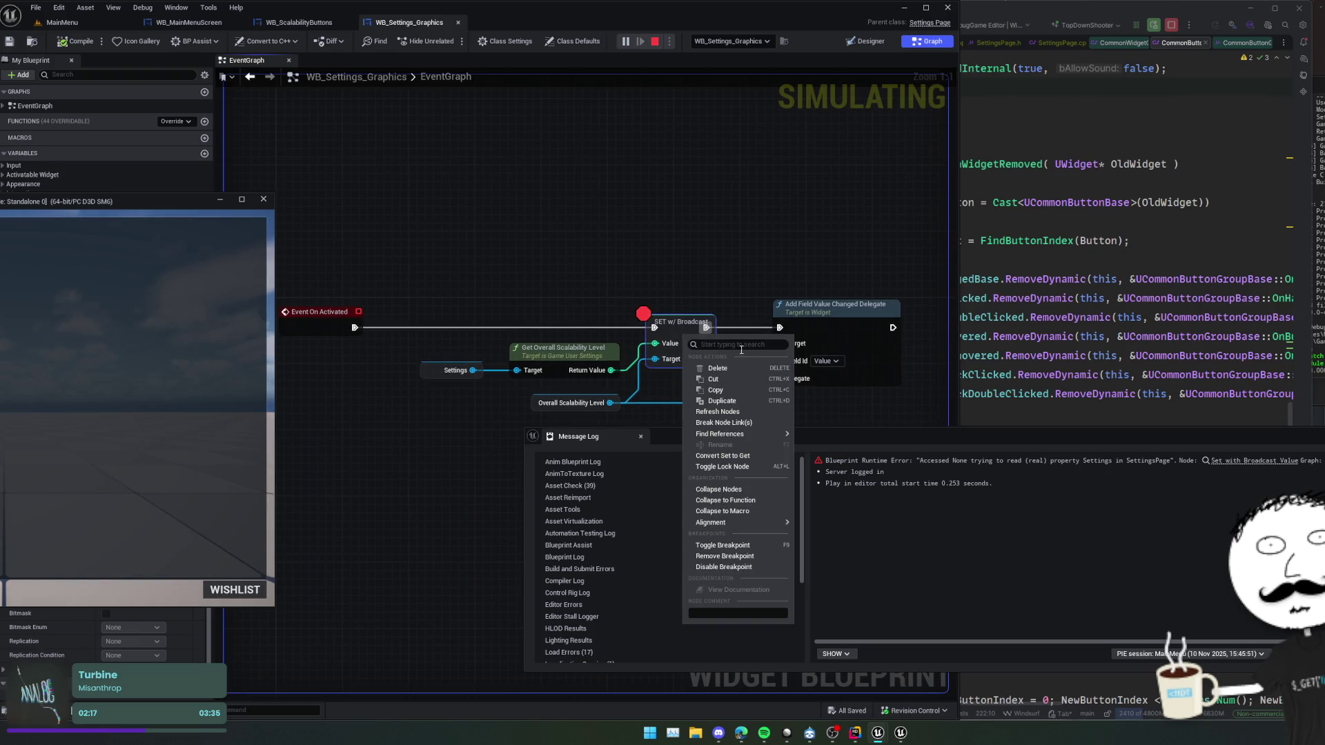
{"action": "left_click", "coordinate": [731, 556]}
{"action": "left_click", "coordinate": [518, 449]}
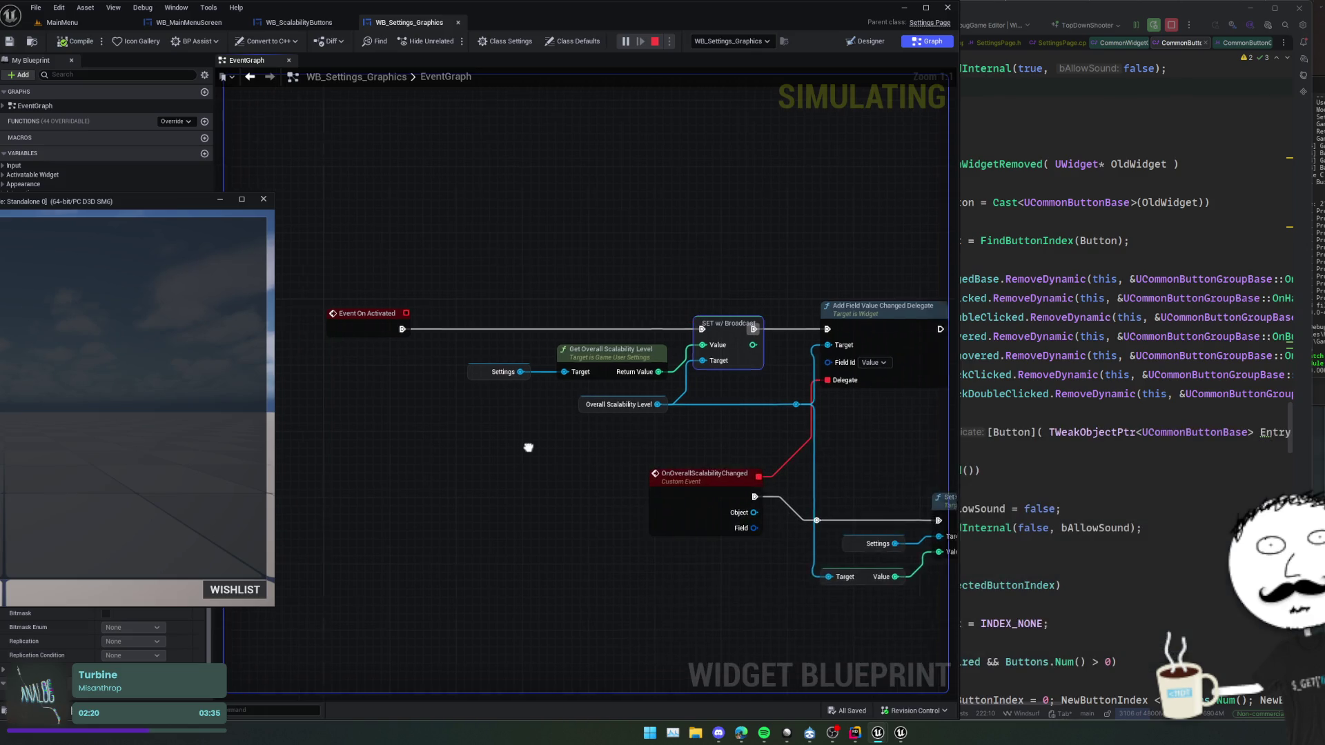
{"action": "mouse_move", "coordinate": [512, 375]}
{"action": "left_mouse_down"}
{"action": "mouse_move", "coordinate": [445, 283]}
{"action": "mouse_move", "coordinate": [488, 285]}
{"action": "left_mouse_up"}
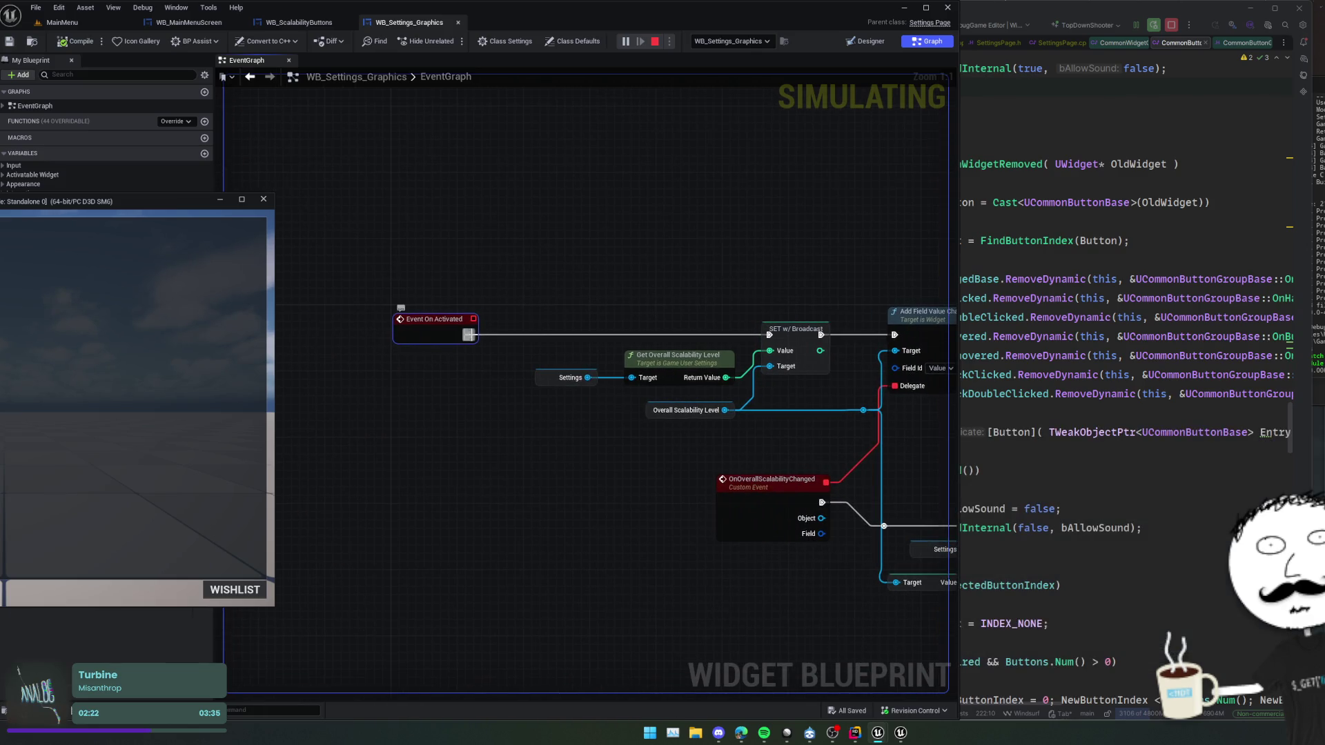
- Stop the preview and search actions from Event On Activated's exec pin for 'parent'
{"action": "left_click", "coordinate": [263, 199]}
{"action": "right_click", "coordinate": [440, 251]}
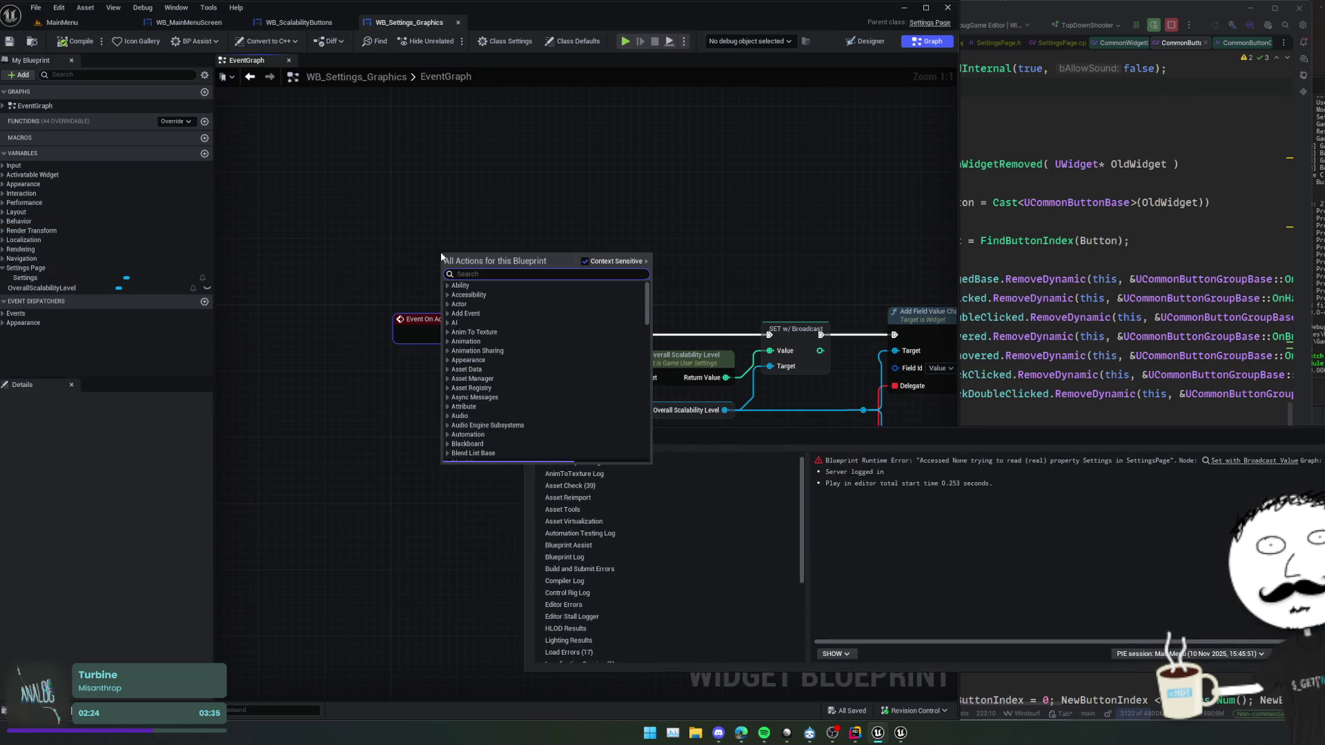
{"action": "key", "text": "Escape"}
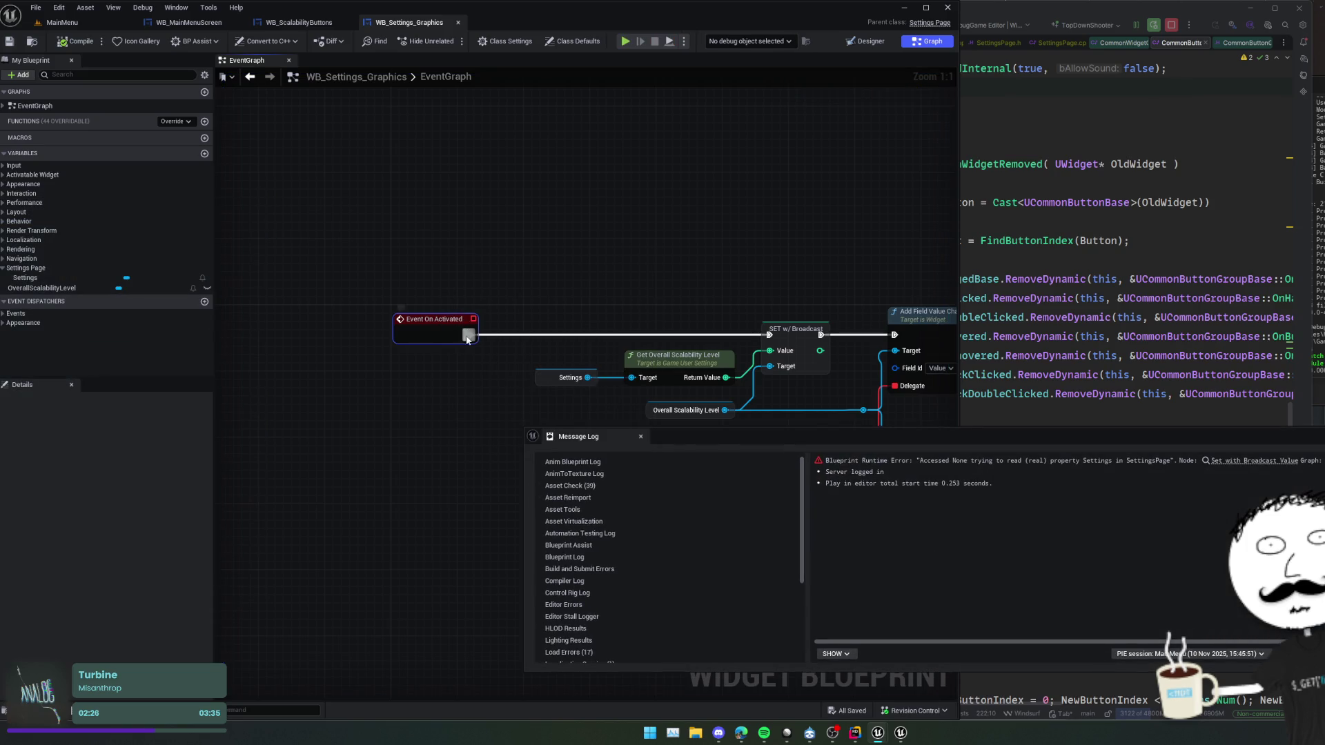
{"action": "left_click_drag", "start_coordinate": [470, 335], "coordinate": [543, 324]}
{"action": "type", "text": "parent"}
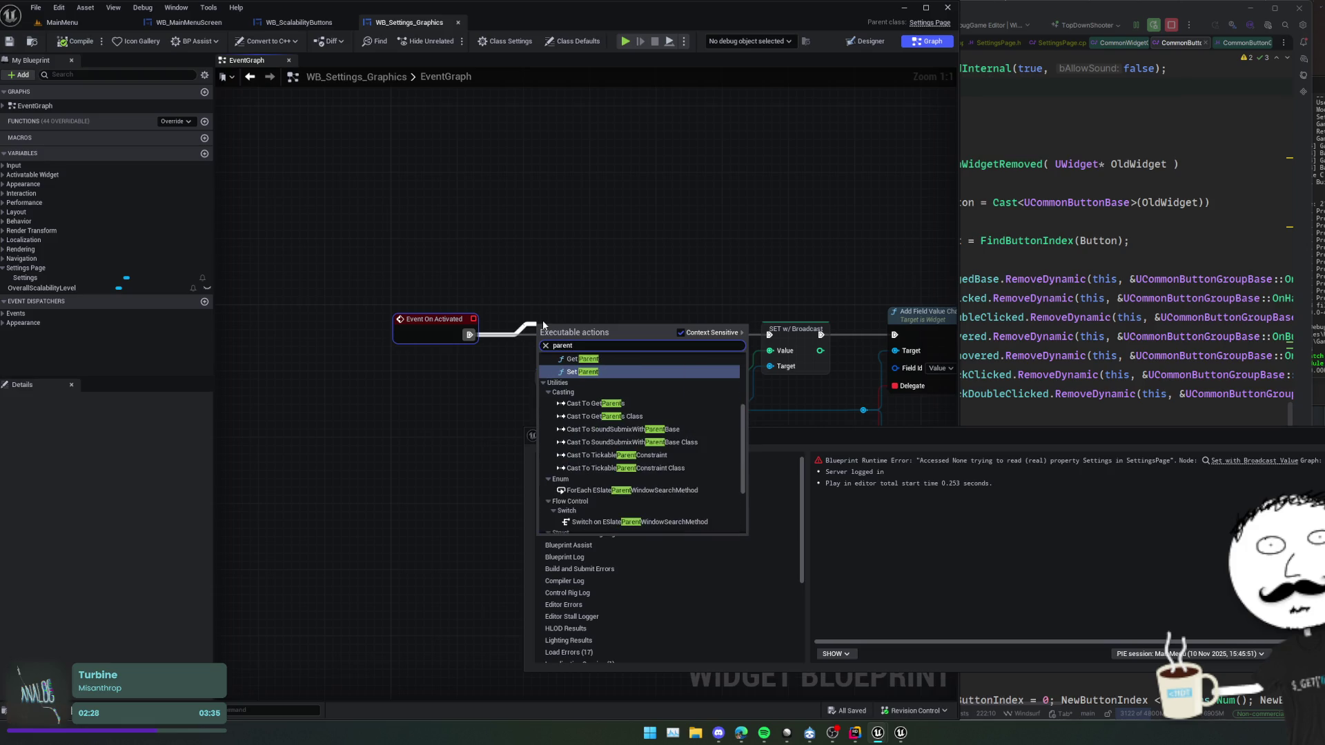
{"action": "scroll", "coordinate": [653, 412], "scroll_direction": "down", "scroll_amount": 1}
{"action": "scroll", "coordinate": [653, 412], "scroll_direction": "down", "scroll_amount": 2}
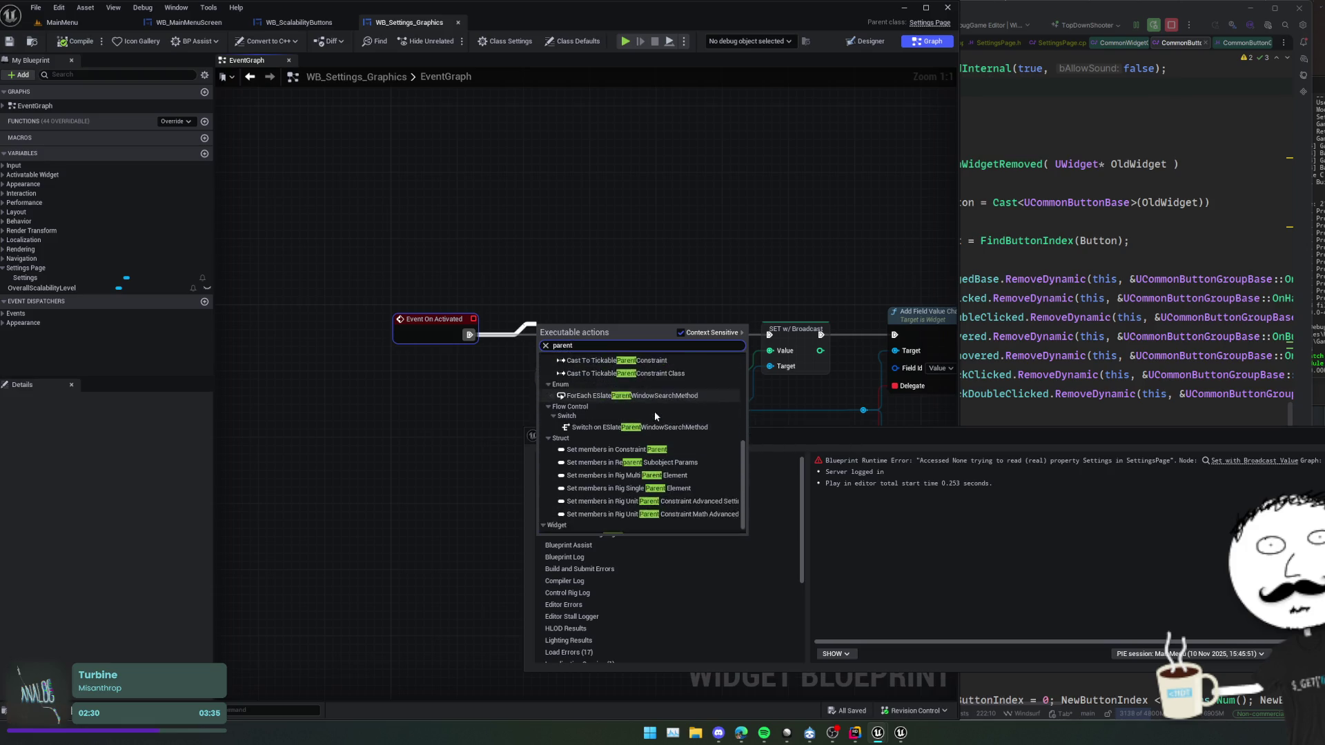
{"action": "scroll", "coordinate": [653, 411], "scroll_direction": "up", "scroll_amount": 3}
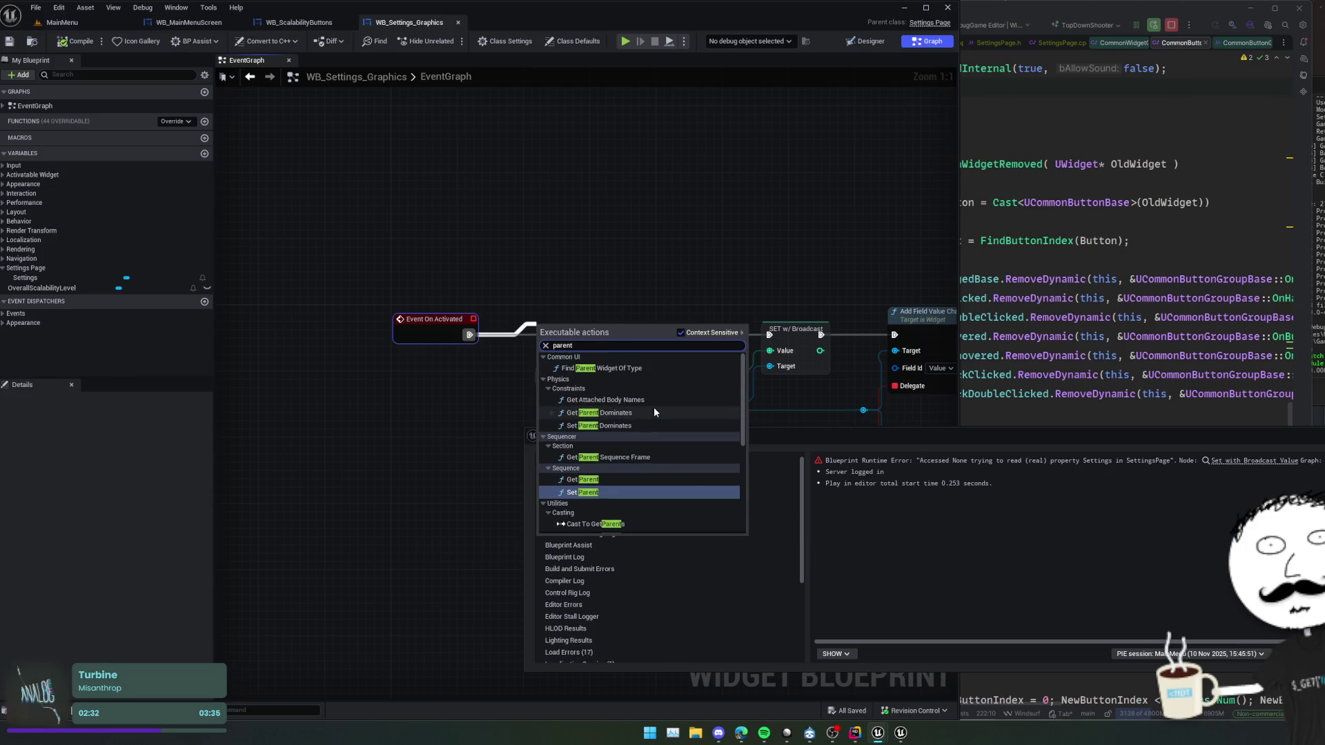
- Search the action list for 'OnActivate' and 'Event', then pan back to the scalability nodes
{"action": "key", "text": "ctrl+a"}
{"action": "type", "text": "OnActivate"}
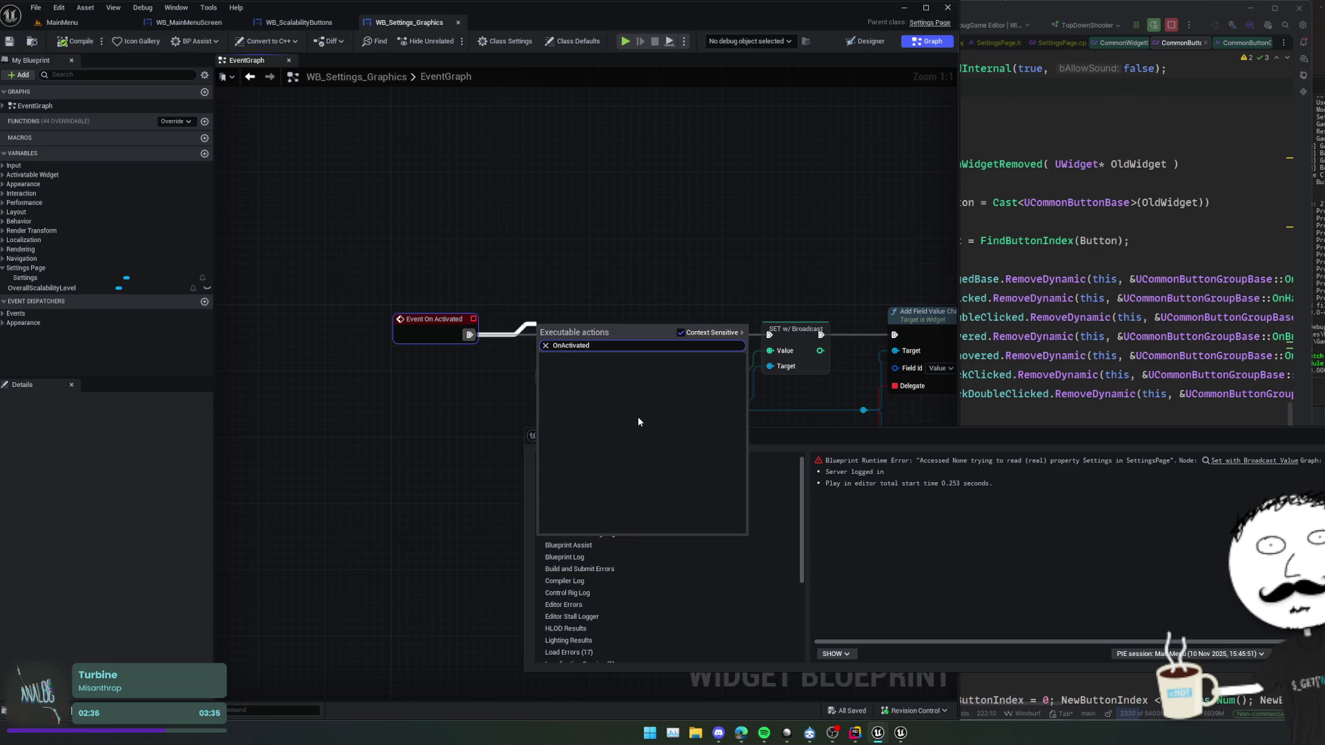
{"action": "key", "text": "ctrl+a"}
{"action": "type", "text": "Event"}
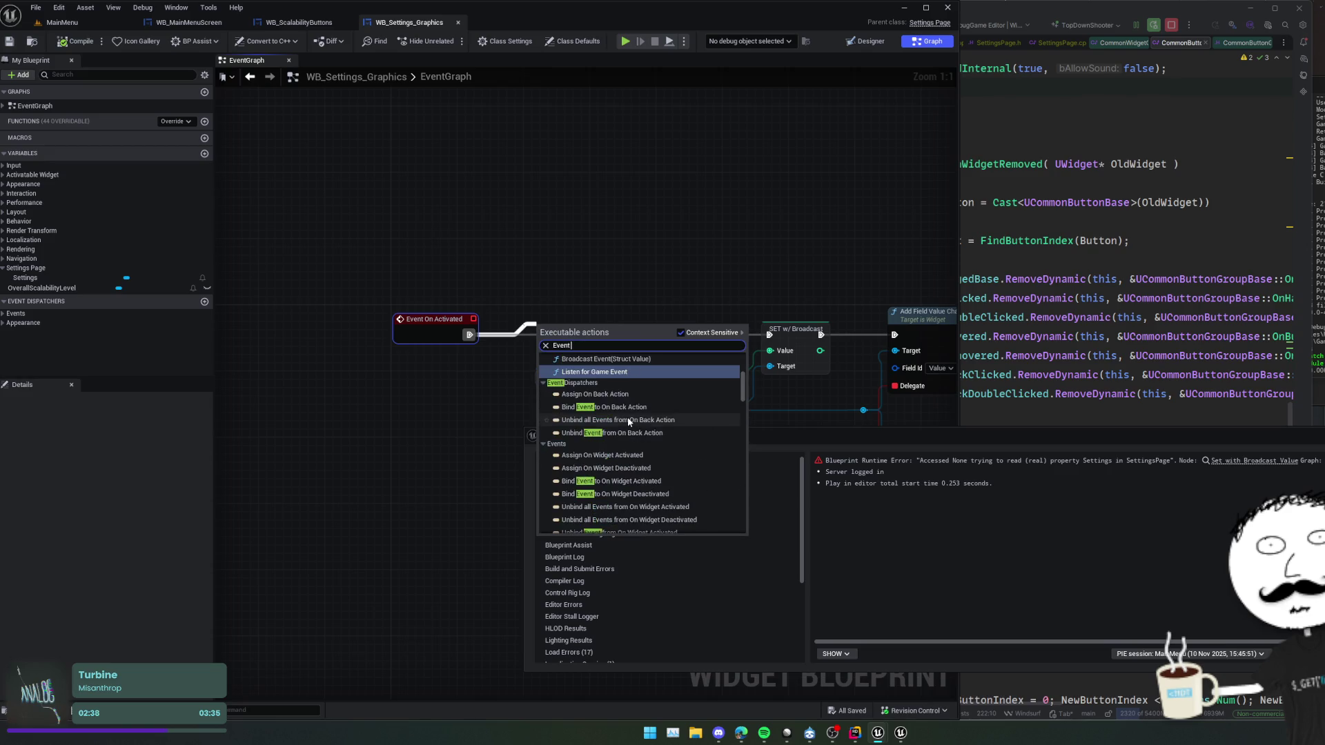
{"action": "scroll", "coordinate": [663, 384], "scroll_direction": "up", "scroll_amount": 4}
{"action": "scroll", "coordinate": [667, 401], "scroll_direction": "down", "scroll_amount": 2}
{"action": "scroll", "coordinate": [667, 400], "scroll_direction": "down", "scroll_amount": 5}
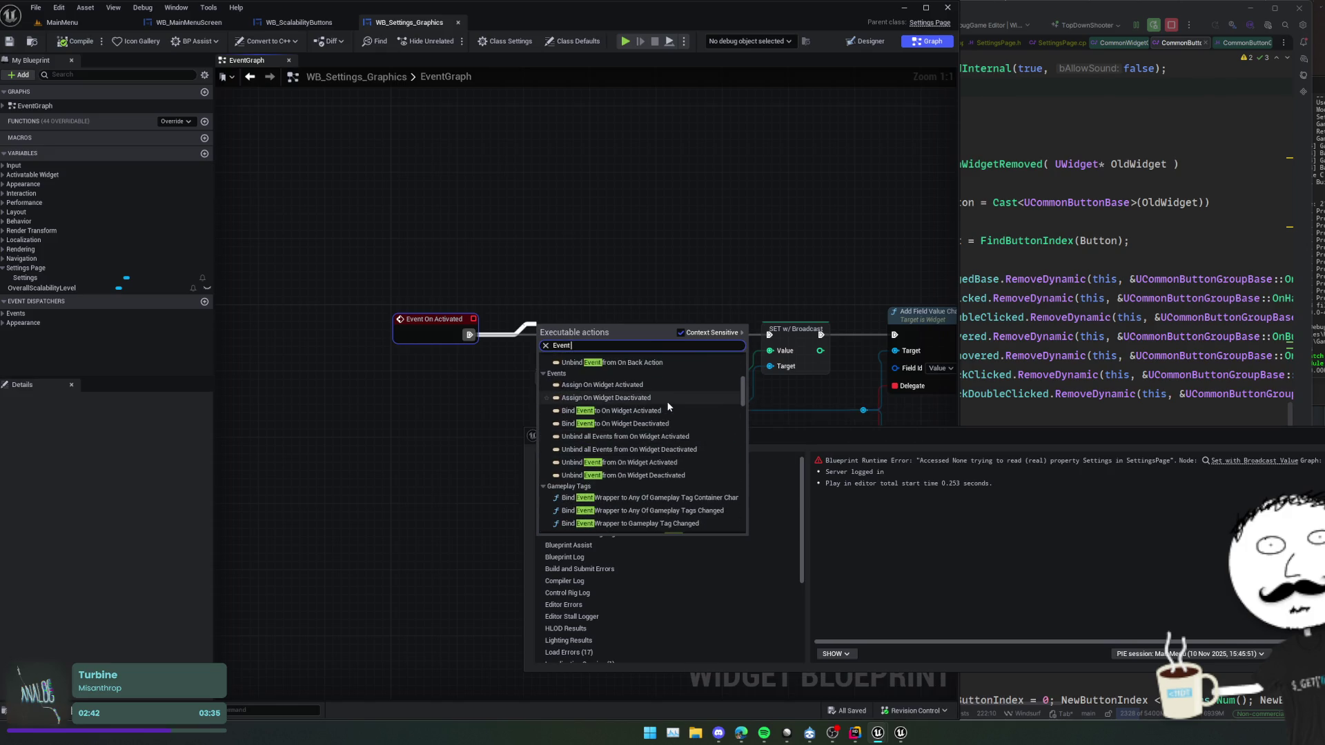
{"action": "scroll", "coordinate": [667, 406], "scroll_direction": "down", "scroll_amount": 6}
{"action": "scroll", "coordinate": [669, 400], "scroll_direction": "down", "scroll_amount": 1}
{"action": "scroll", "coordinate": [669, 400], "scroll_direction": "down", "scroll_amount": 6}
{"action": "left_click_drag", "start_coordinate": [496, 387], "coordinate": [420, 380]}
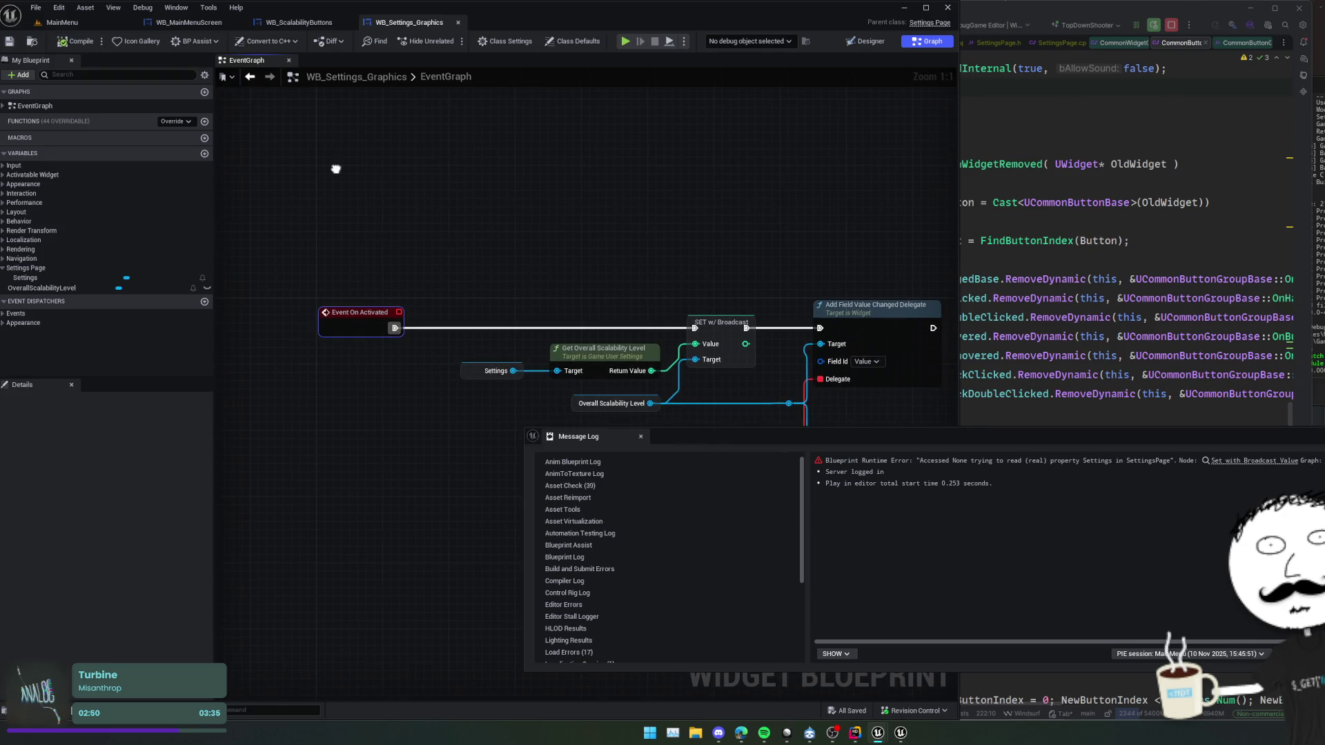
- Override On Initialized and rewire its exec from Event On Activated into SET w/ Broadcast
{"action": "right_click", "coordinate": [354, 317]}
{"action": "left_click", "coordinate": [384, 276]}
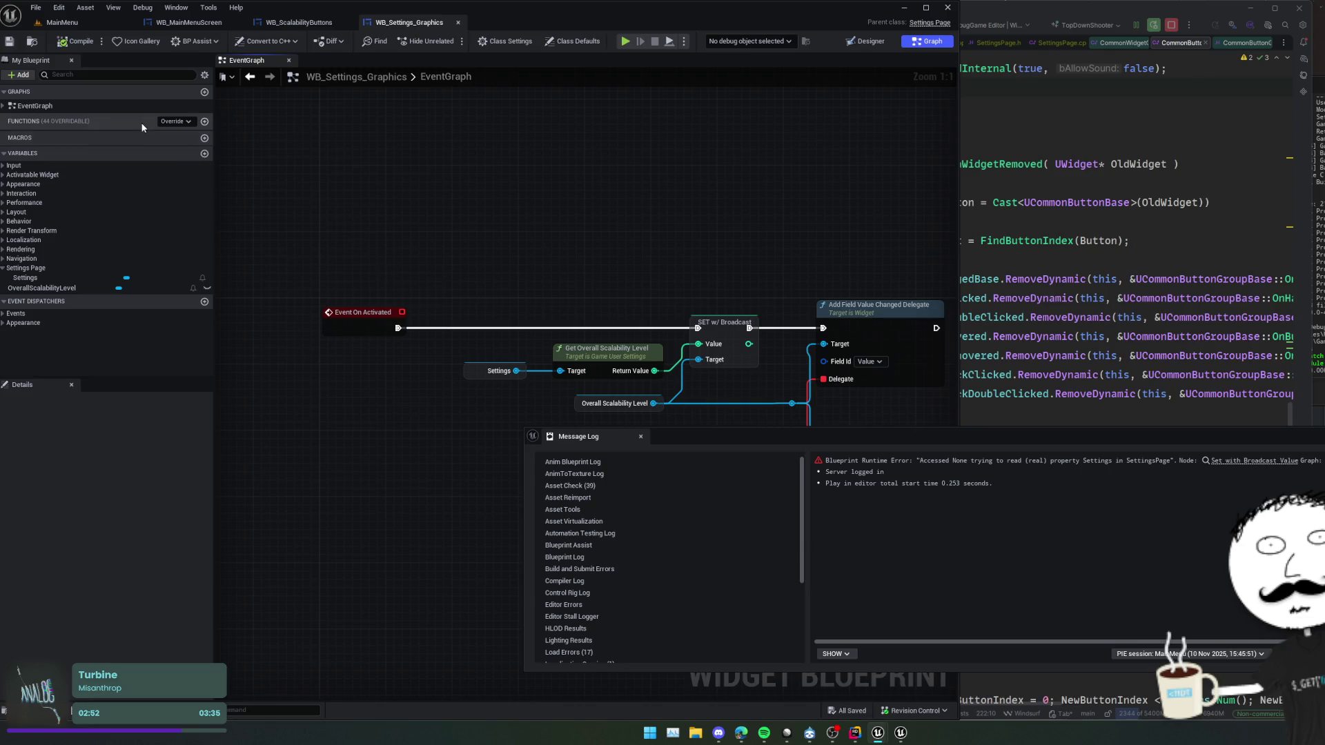
{"action": "left_click", "coordinate": [176, 121]}
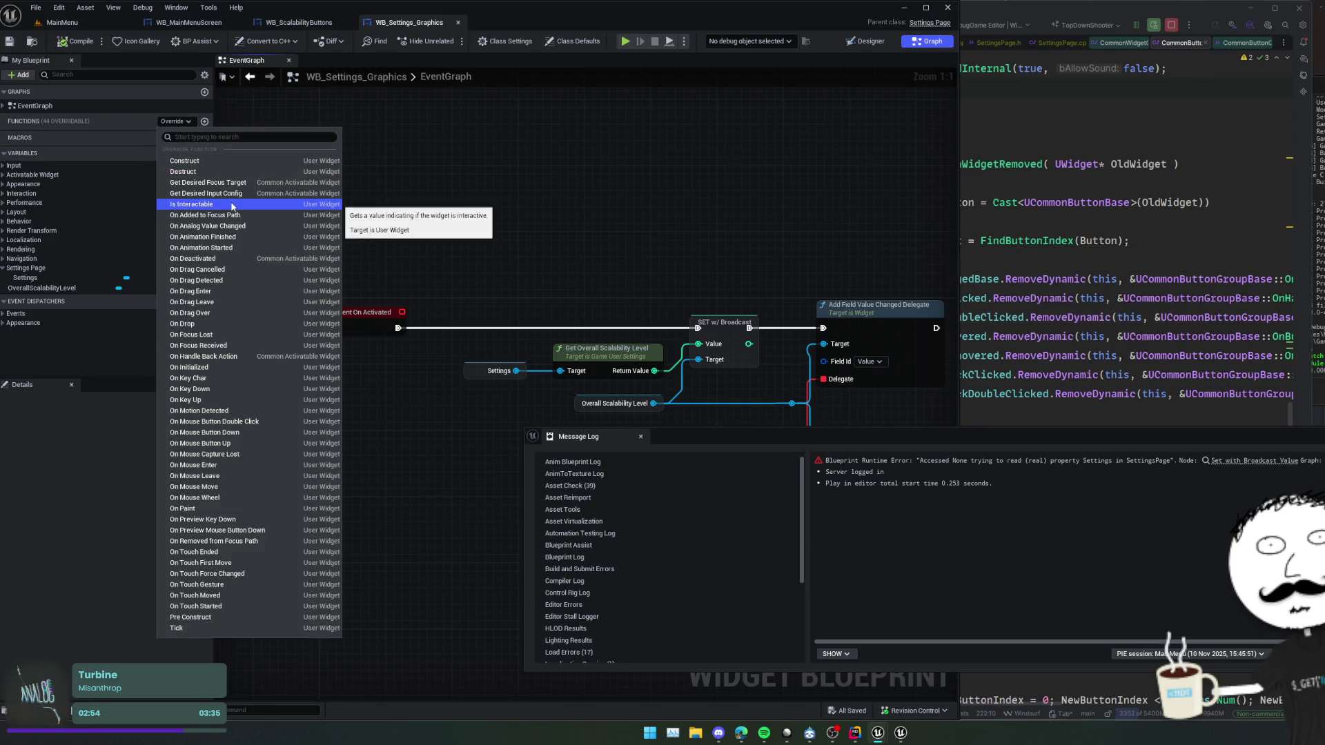
{"action": "type", "text": "init"}
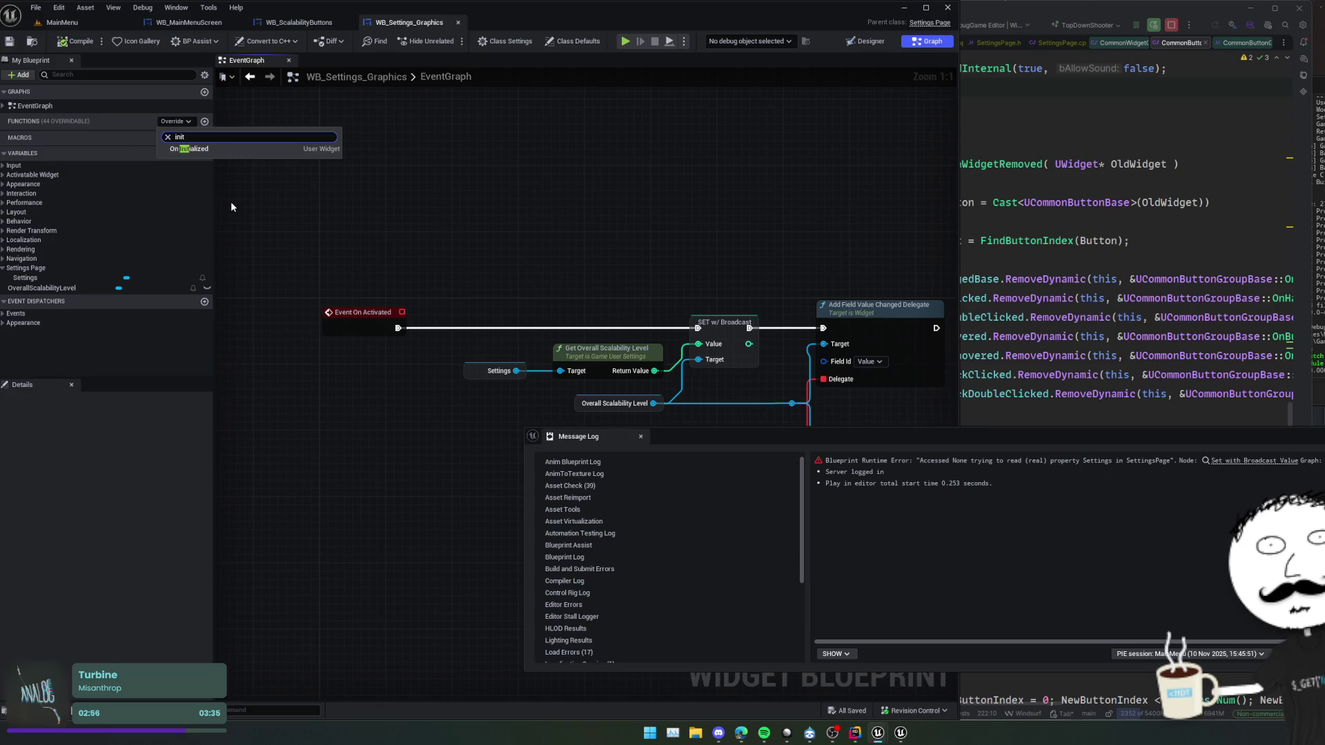
{"action": "left_click", "coordinate": [225, 151]}
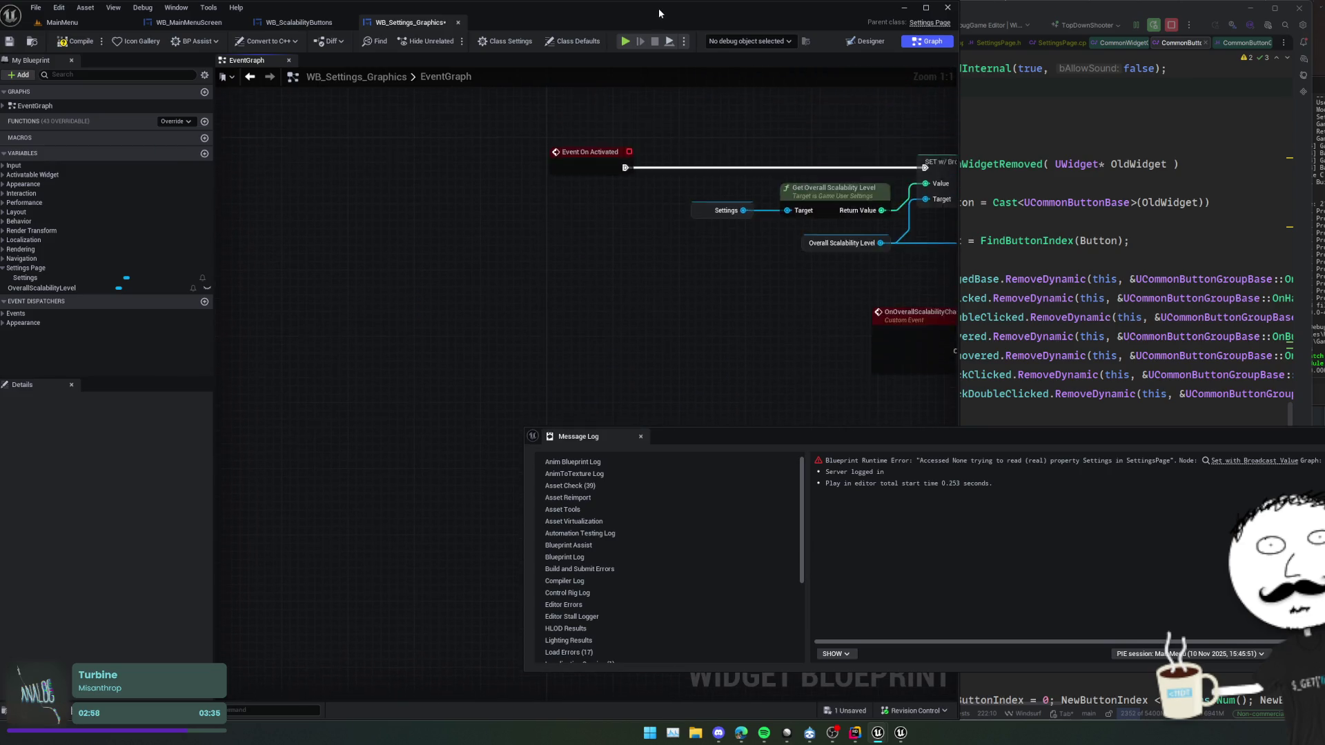
{"action": "left_click", "coordinate": [625, 286], "text": "alt"}
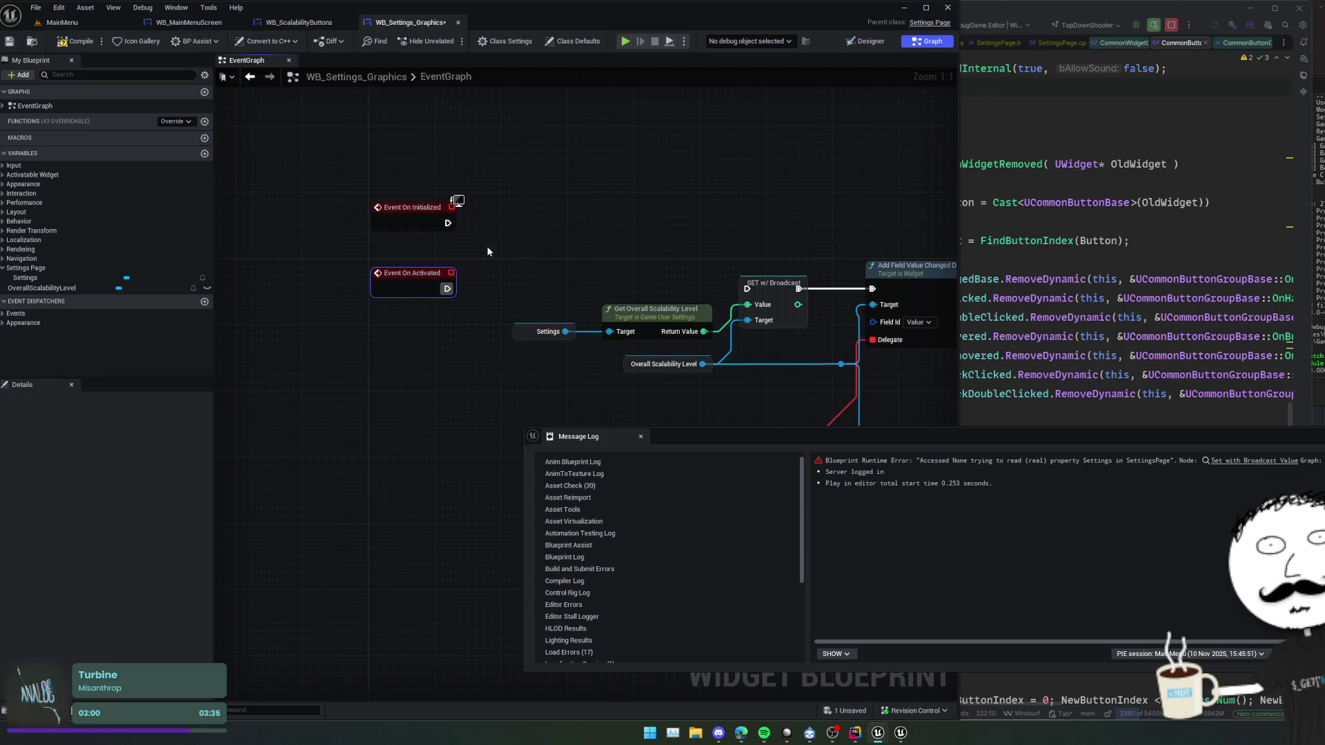
{"action": "left_click_drag", "start_coordinate": [447, 223], "coordinate": [746, 289]}
- Compile and save, test the settings screen in play, then stop and close the Message Log
{"action": "left_click", "coordinate": [74, 40]}
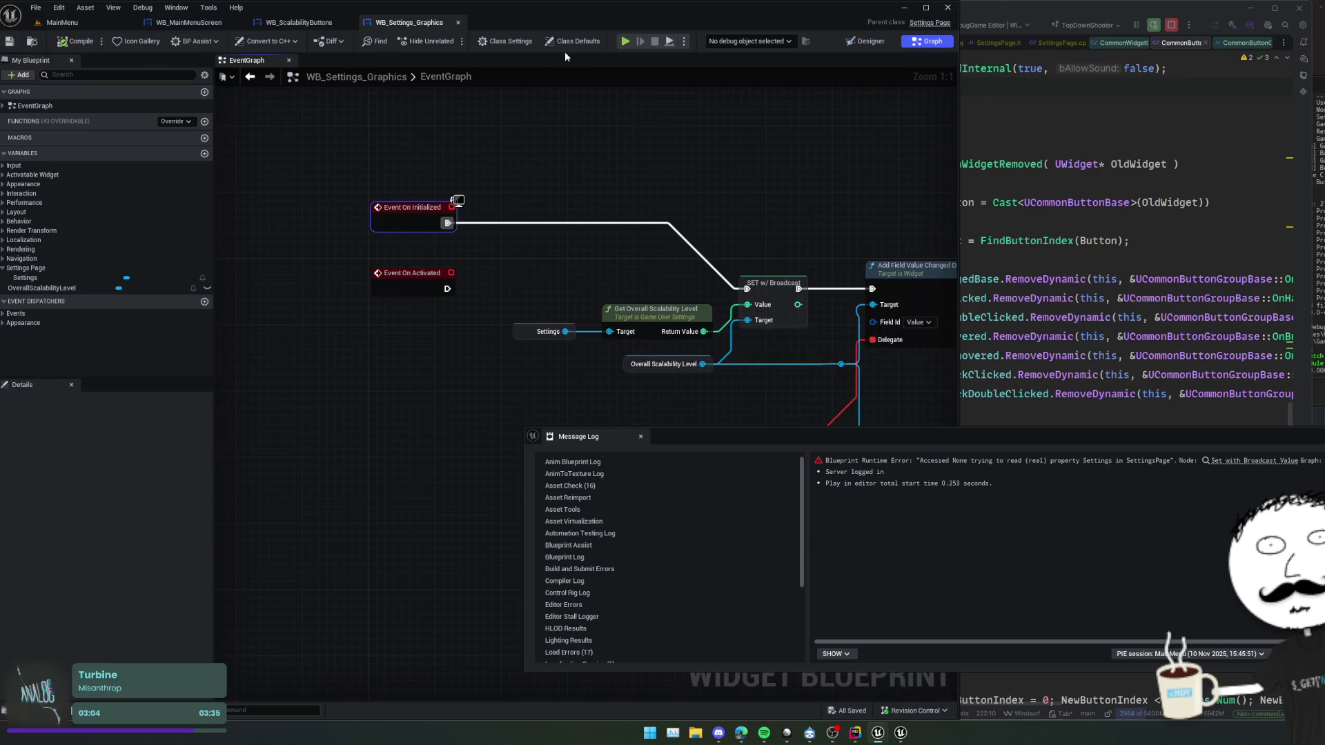
{"action": "left_click", "coordinate": [625, 42]}
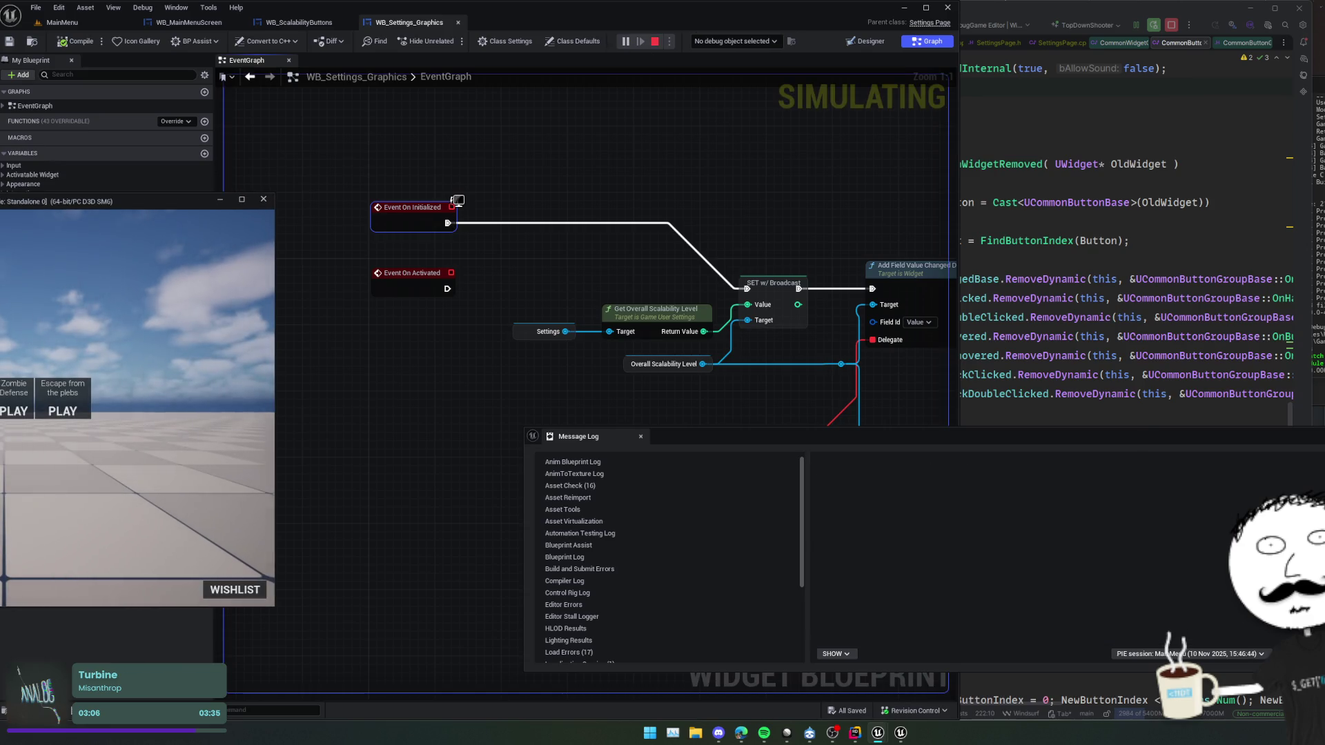
{"action": "left_click", "coordinate": [17, 407]}
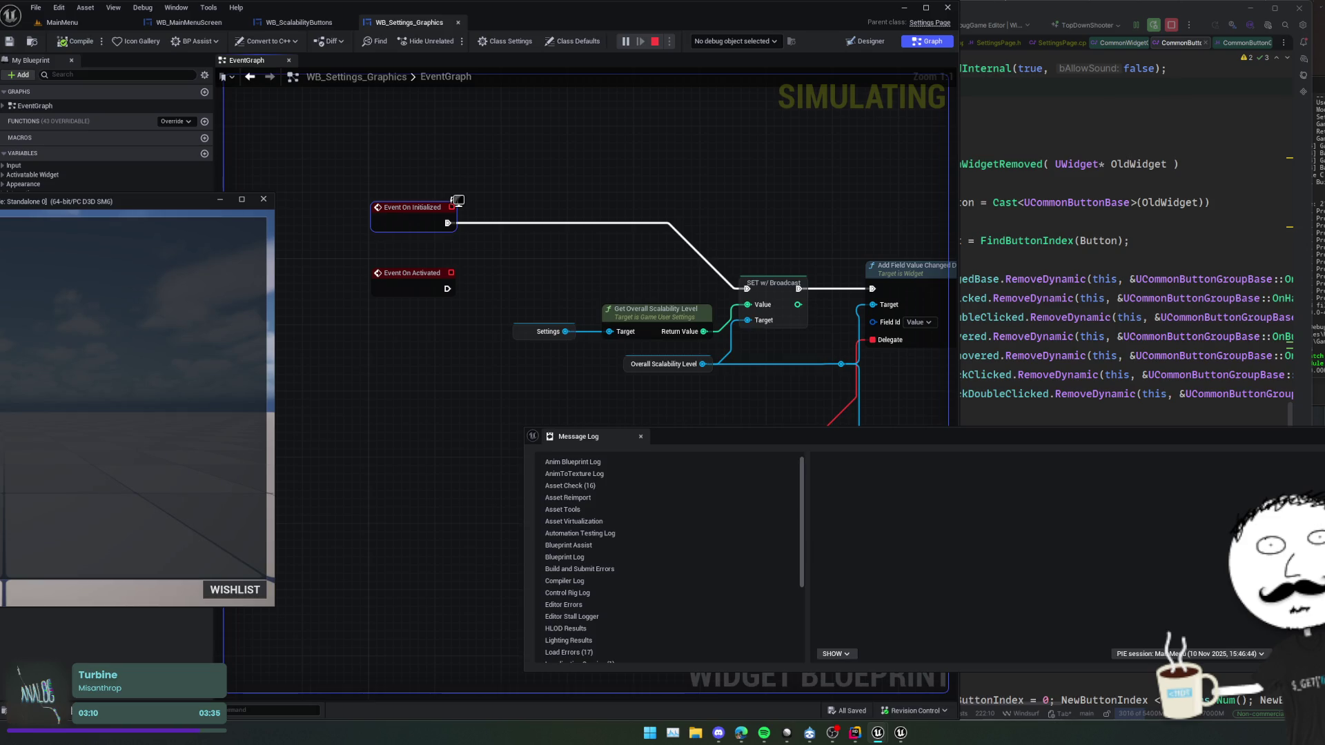
{"action": "key", "text": "Escape"}
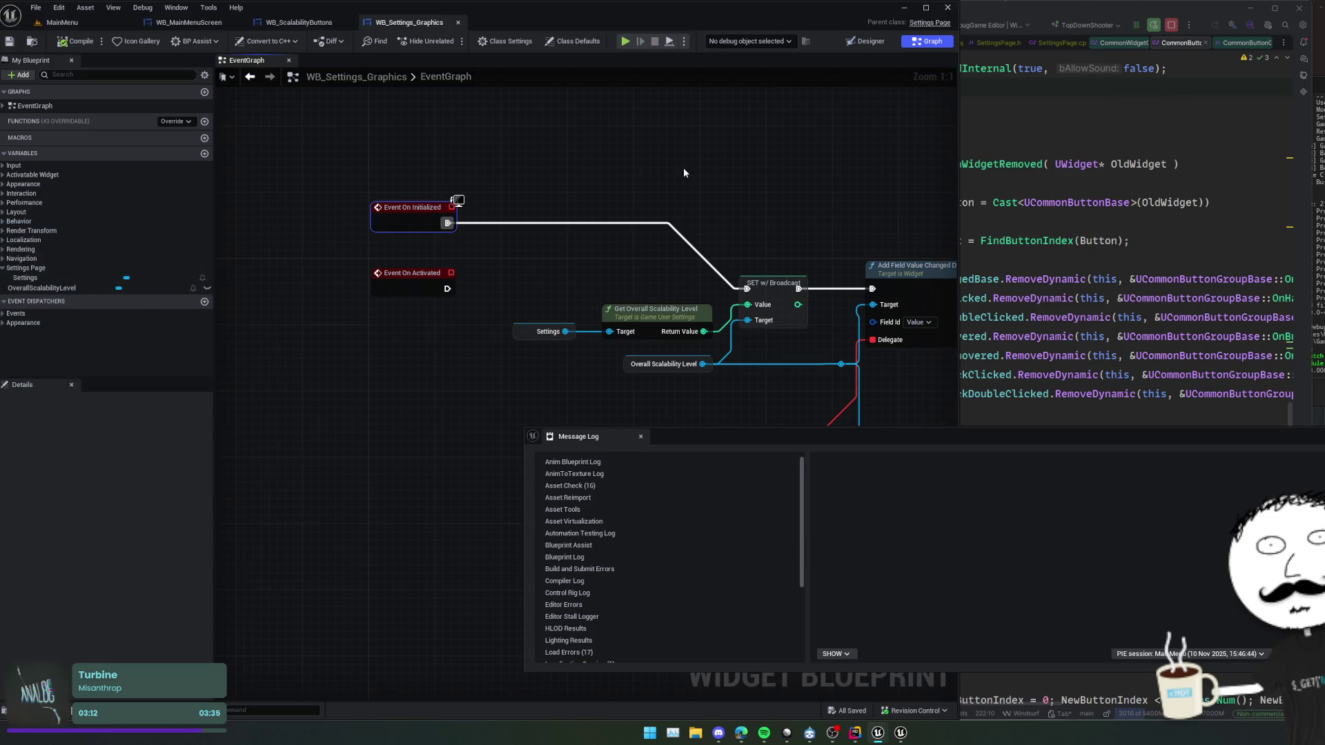
{"action": "left_click", "coordinate": [641, 437]}
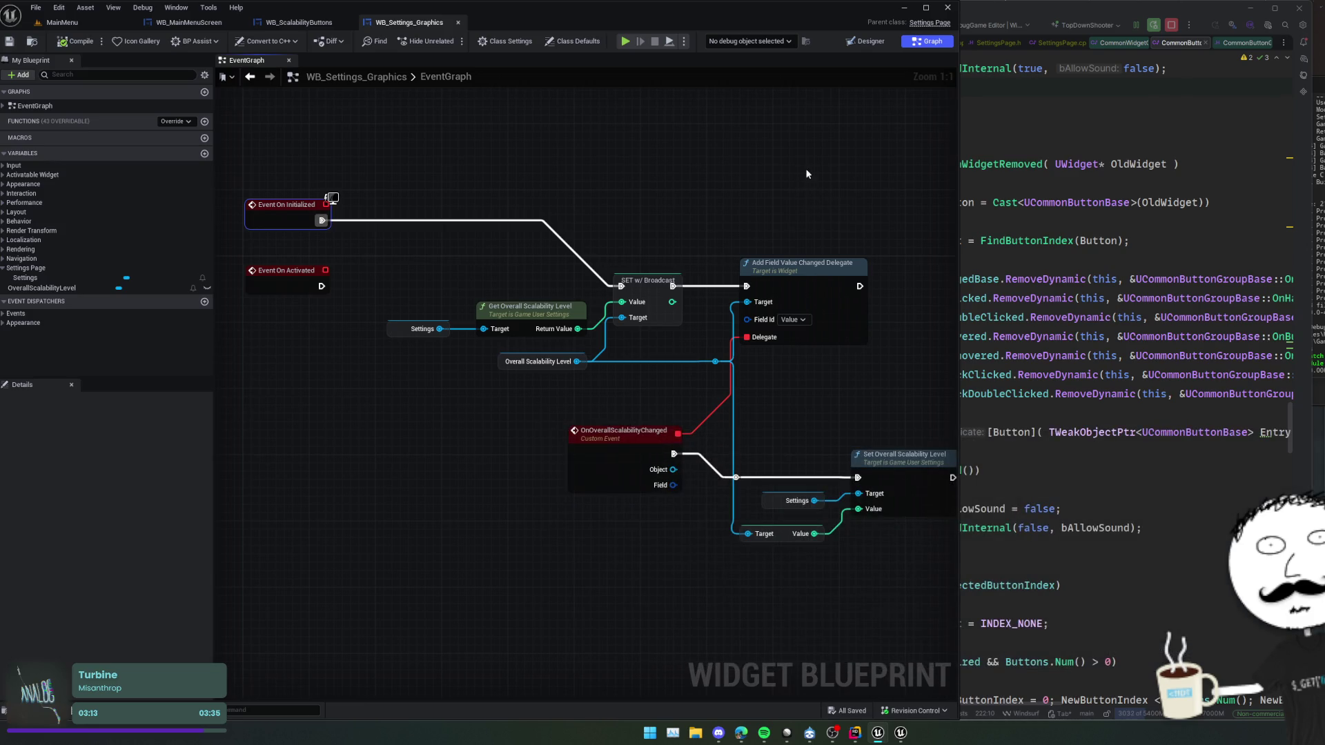
{"action": "left_click", "coordinate": [299, 22]}
- Move Select Button at Index after Print Text and feed it OnClick's Button Index
{"action": "mouse_move", "coordinate": [675, 440]}
{"action": "left_mouse_down"}
{"action": "mouse_move", "coordinate": [489, 412]}
{"action": "mouse_move", "coordinate": [569, 425]}
{"action": "left_mouse_up"}
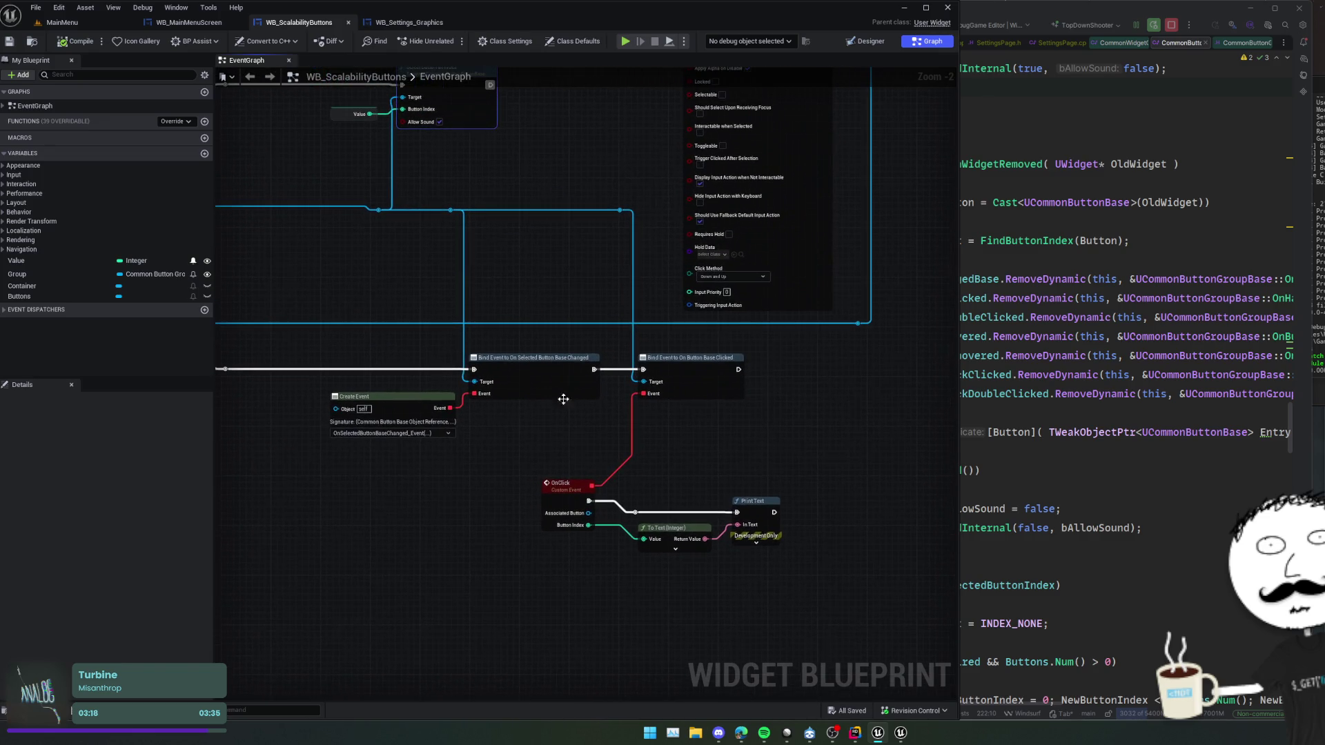
{"action": "left_click", "coordinate": [753, 461]}
{"action": "key", "text": "ctrl+x"}
{"action": "key", "text": "ctrl+v"}
{"action": "mouse_move", "coordinate": [760, 456]}
{"action": "left_mouse_down"}
{"action": "mouse_move", "coordinate": [773, 413]}
{"action": "mouse_move", "coordinate": [759, 428]}
{"action": "left_mouse_up"}
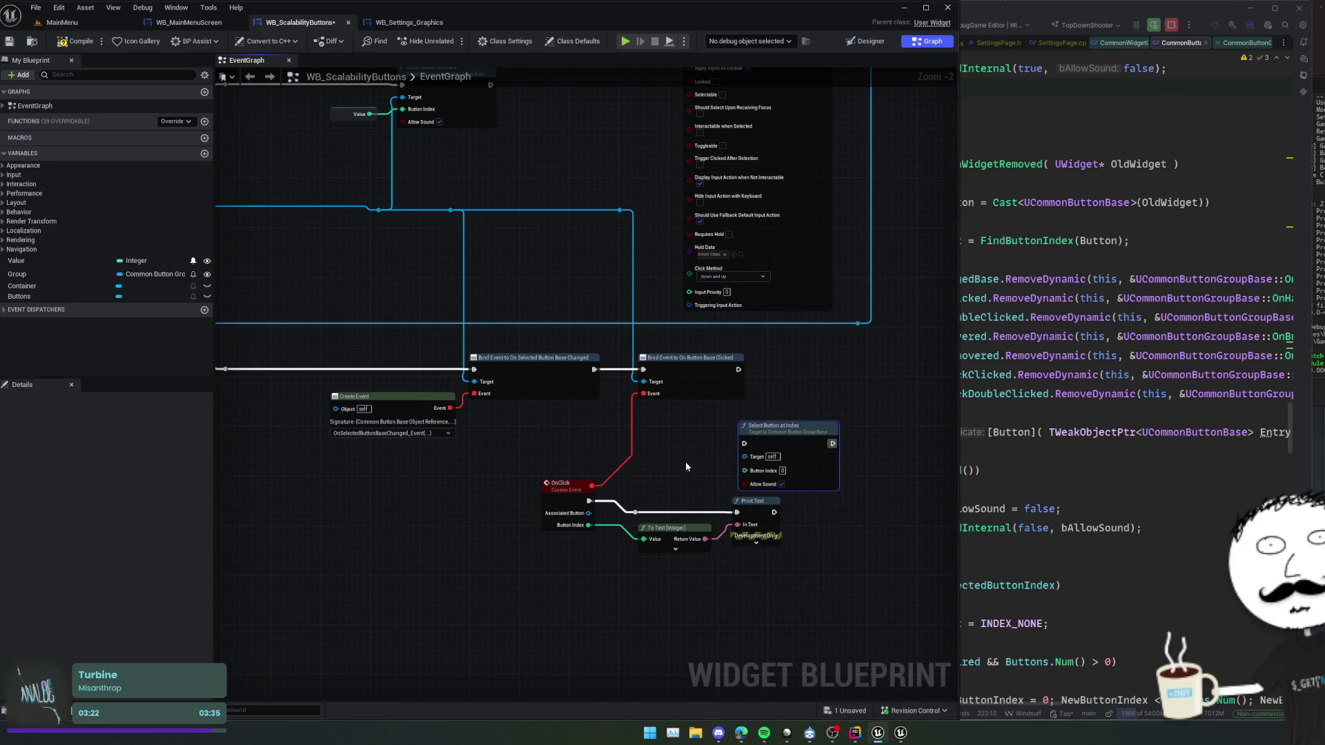
{"action": "scroll", "coordinate": [702, 455], "scroll_direction": "up", "scroll_amount": 2}
{"action": "left_click_drag", "start_coordinate": [615, 436], "coordinate": [600, 422]}
{"action": "left_click_drag", "start_coordinate": [766, 363], "coordinate": [864, 466]}
{"action": "mouse_move", "coordinate": [733, 478]}
{"action": "left_mouse_down"}
{"action": "mouse_move", "coordinate": [791, 480]}
{"action": "mouse_move", "coordinate": [737, 425]}
{"action": "left_mouse_up"}
{"action": "mouse_move", "coordinate": [430, 464]}
{"action": "left_mouse_down"}
{"action": "mouse_move", "coordinate": [740, 503]}
{"action": "mouse_move", "coordinate": [741, 488]}
{"action": "left_mouse_up"}
- Fix the compile error by wiring the button group as Target, recompile, and start a test play
{"action": "key", "text": "ctrl+s"}
{"action": "scroll", "coordinate": [698, 400], "scroll_direction": "down", "scroll_amount": 2}
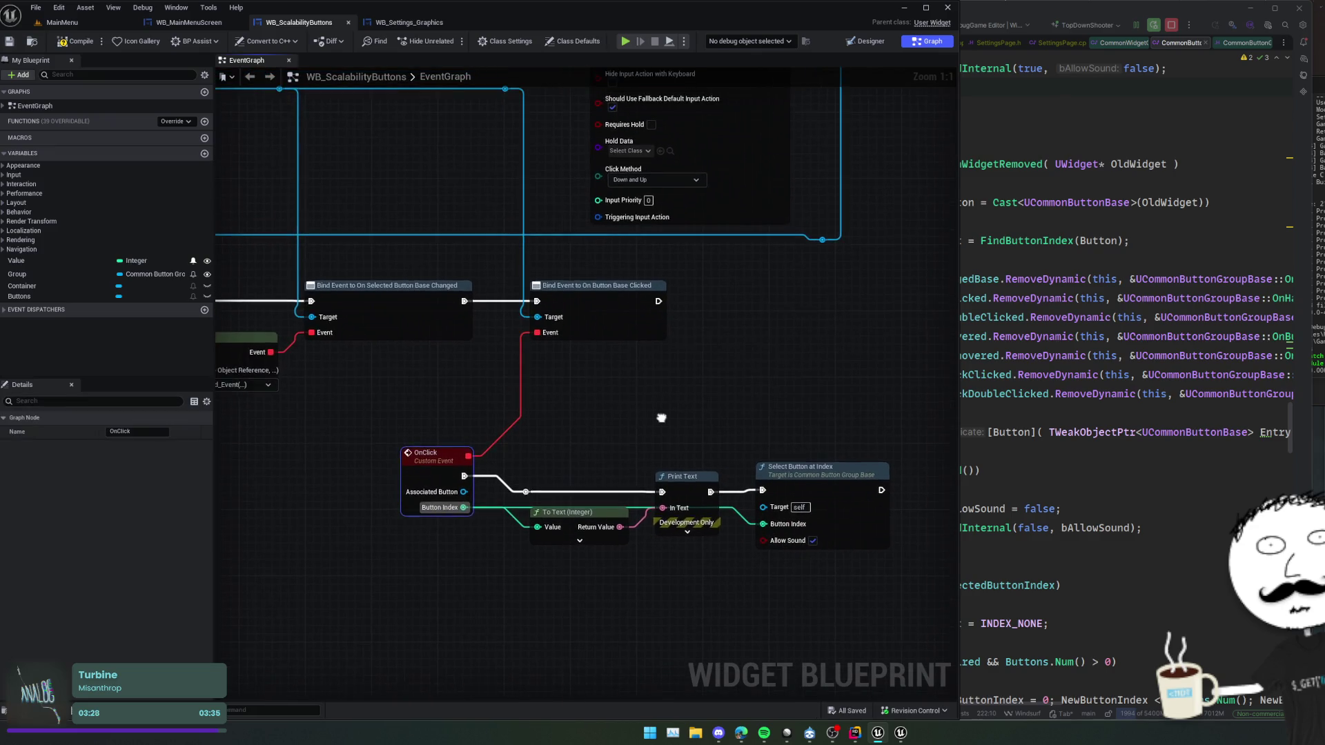
{"action": "left_click", "coordinate": [82, 43]}
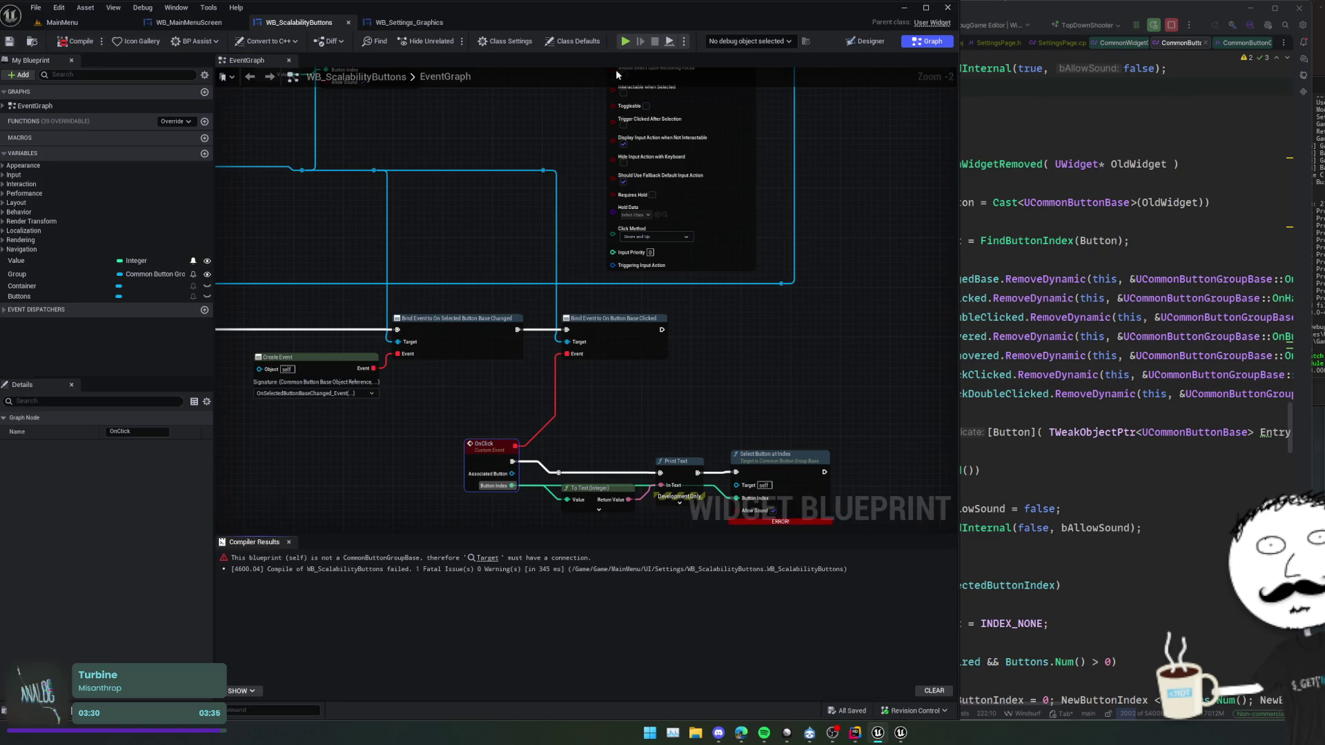
{"action": "mouse_move", "coordinate": [610, 450]}
{"action": "left_mouse_down"}
{"action": "mouse_move", "coordinate": [590, 399]}
{"action": "mouse_move", "coordinate": [559, 407]}
{"action": "left_mouse_up"}
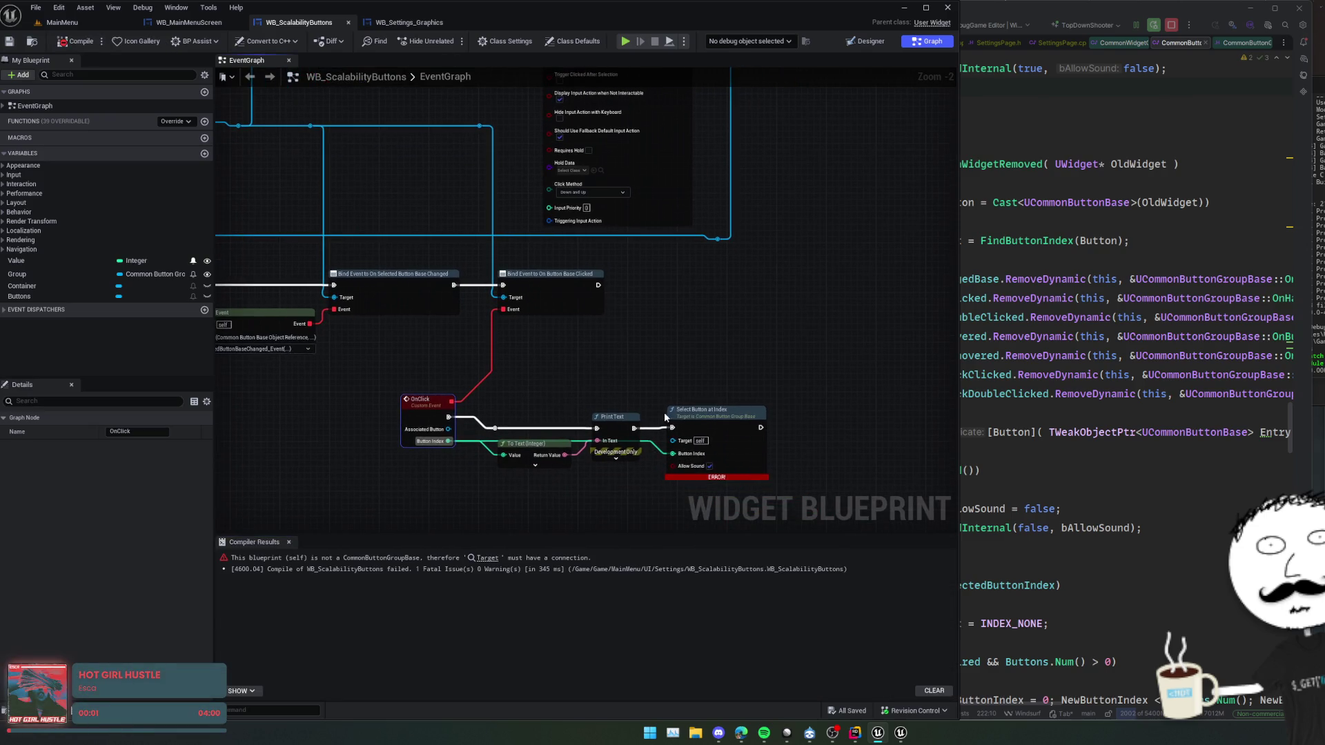
{"action": "mouse_move", "coordinate": [690, 447]}
{"action": "left_mouse_down"}
{"action": "mouse_move", "coordinate": [200, 396]}
{"action": "mouse_move", "coordinate": [429, 393]}
{"action": "mouse_move", "coordinate": [573, 300]}
{"action": "left_mouse_up"}
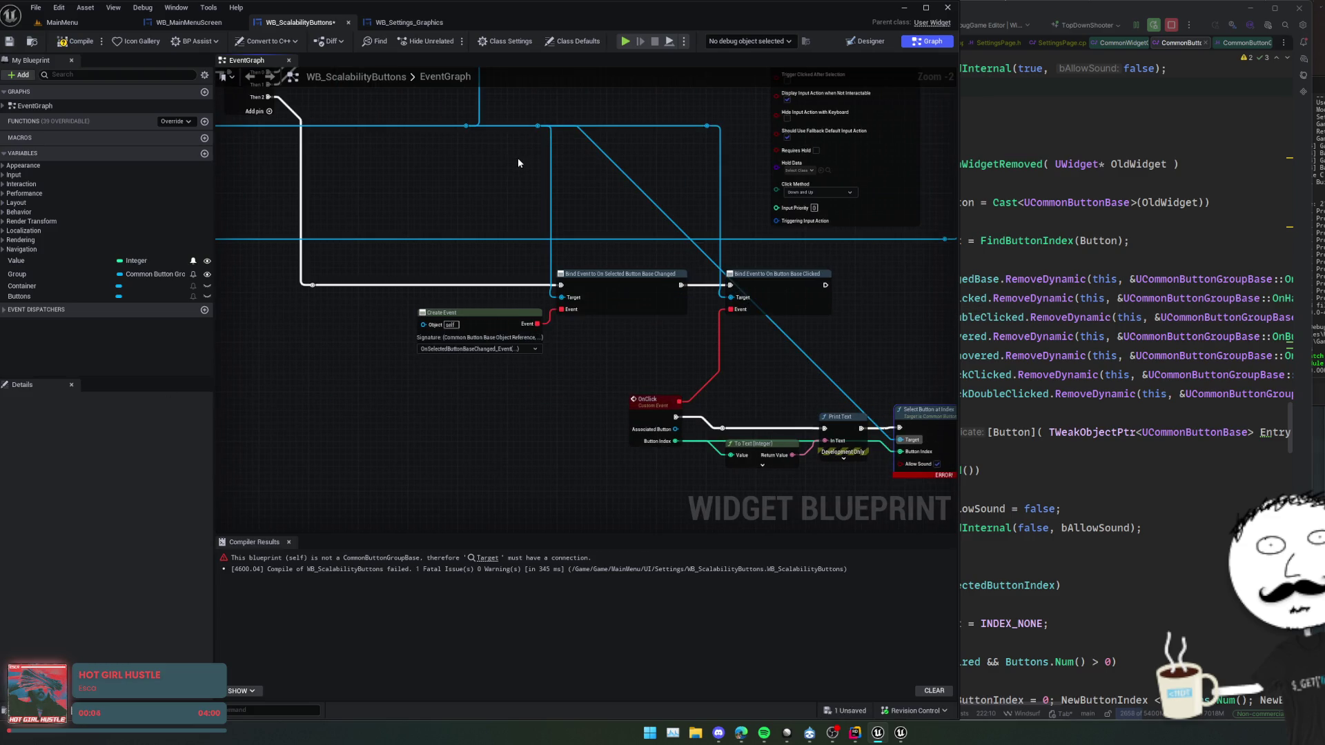
{"action": "left_click", "coordinate": [76, 41]}
{"action": "left_click", "coordinate": [625, 40]}
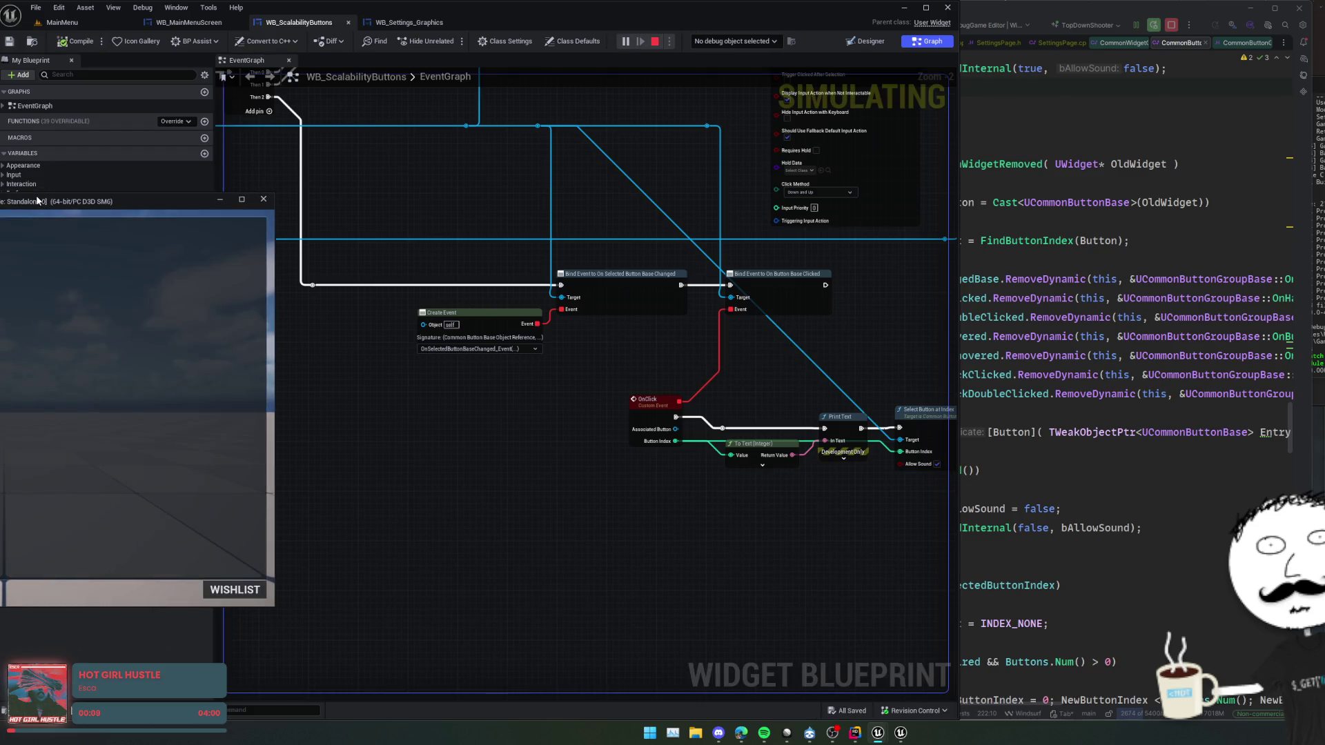
- Click through the High, Epic, Cinematic and Medium quality buttons in the running game
{"action": "left_click", "coordinate": [134, 238]}
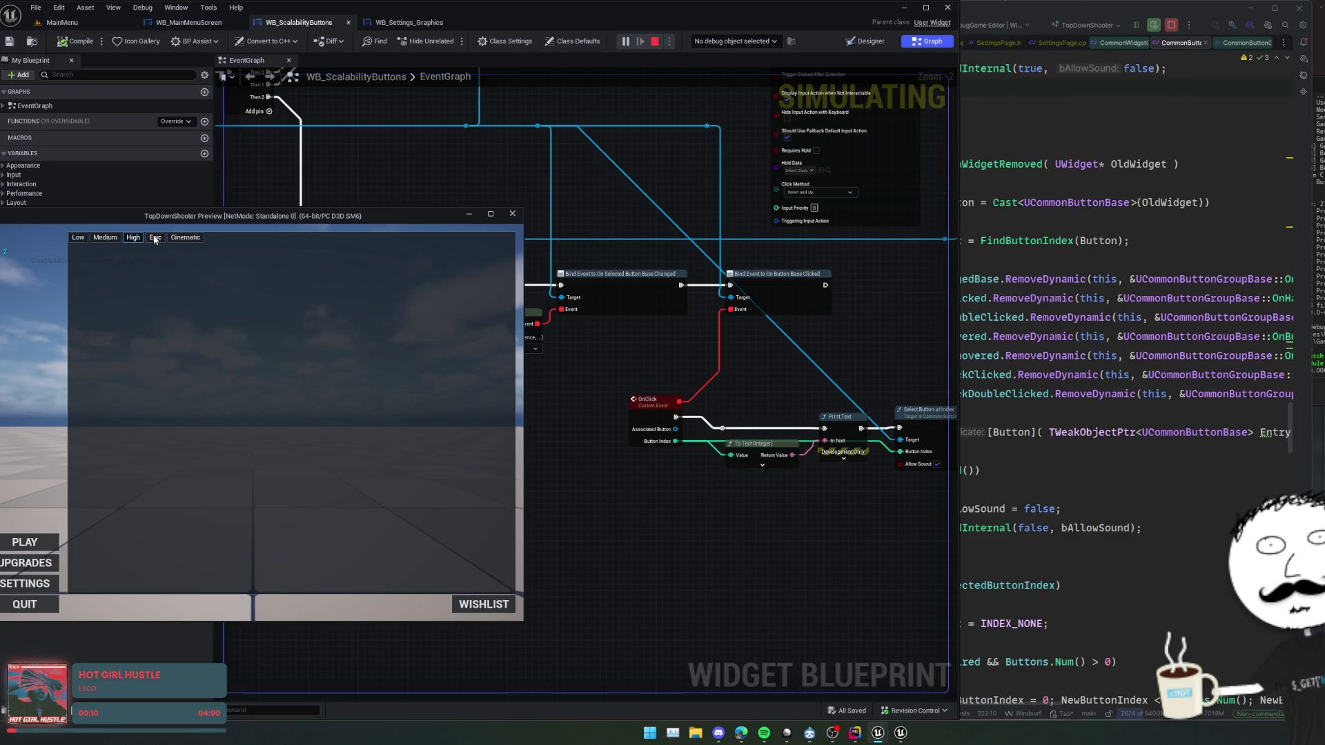
{"action": "left_click", "coordinate": [155, 238]}
{"action": "left_click", "coordinate": [185, 238]}
{"action": "left_click", "coordinate": [105, 239]}
{"action": "left_click_drag", "start_coordinate": [165, 213], "coordinate": [155, 241]}
- Debug the running WB_Settings_Graphics instance while choosing Epic, Cinematic, then Medium
{"action": "left_click", "coordinate": [397, 22]}
{"action": "left_click", "coordinate": [735, 41]}
{"action": "left_click", "coordinate": [750, 63]}
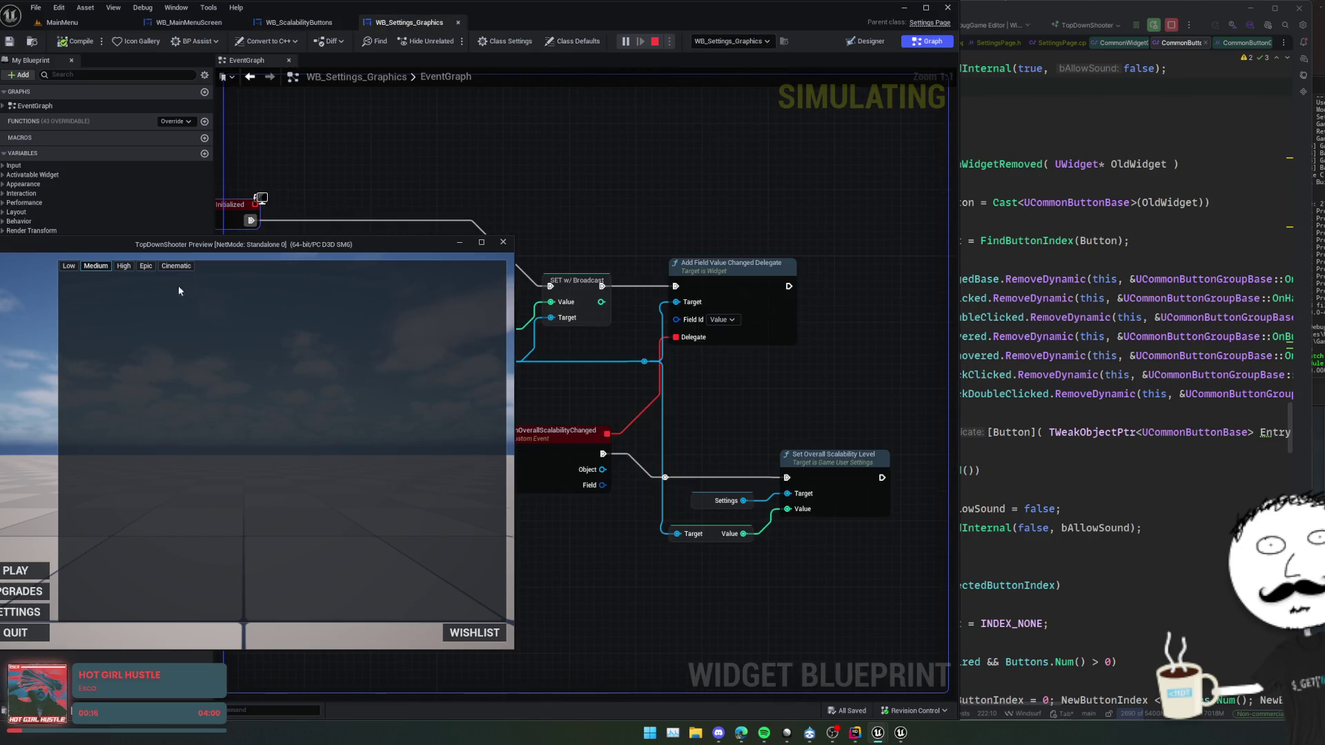
{"action": "left_click", "coordinate": [149, 268]}
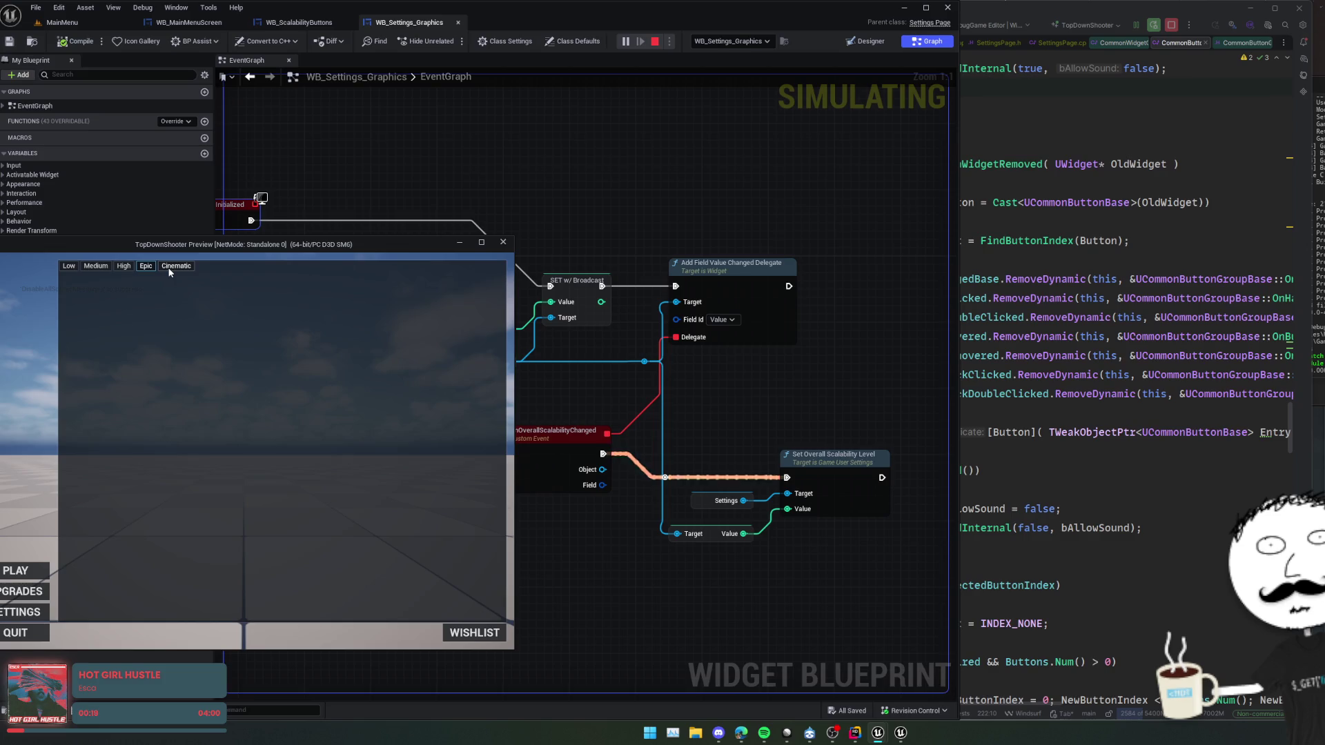
{"action": "left_click", "coordinate": [171, 269]}
{"action": "left_click", "coordinate": [100, 268]}
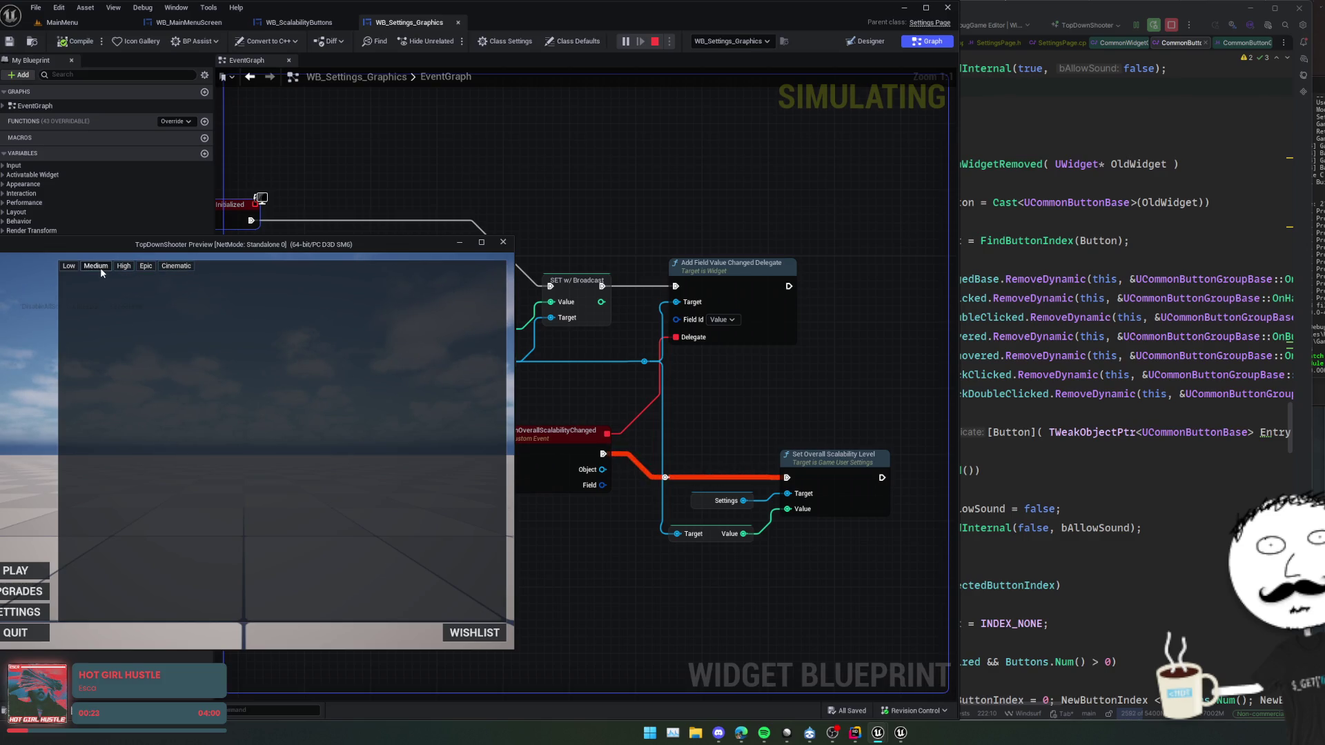
- Visit the Play and Upgrades pages, return to Settings, pick High, and stop the preview
{"action": "left_click", "coordinate": [15, 571]}
{"action": "left_click", "coordinate": [21, 591]}
{"action": "left_click", "coordinate": [19, 611]}
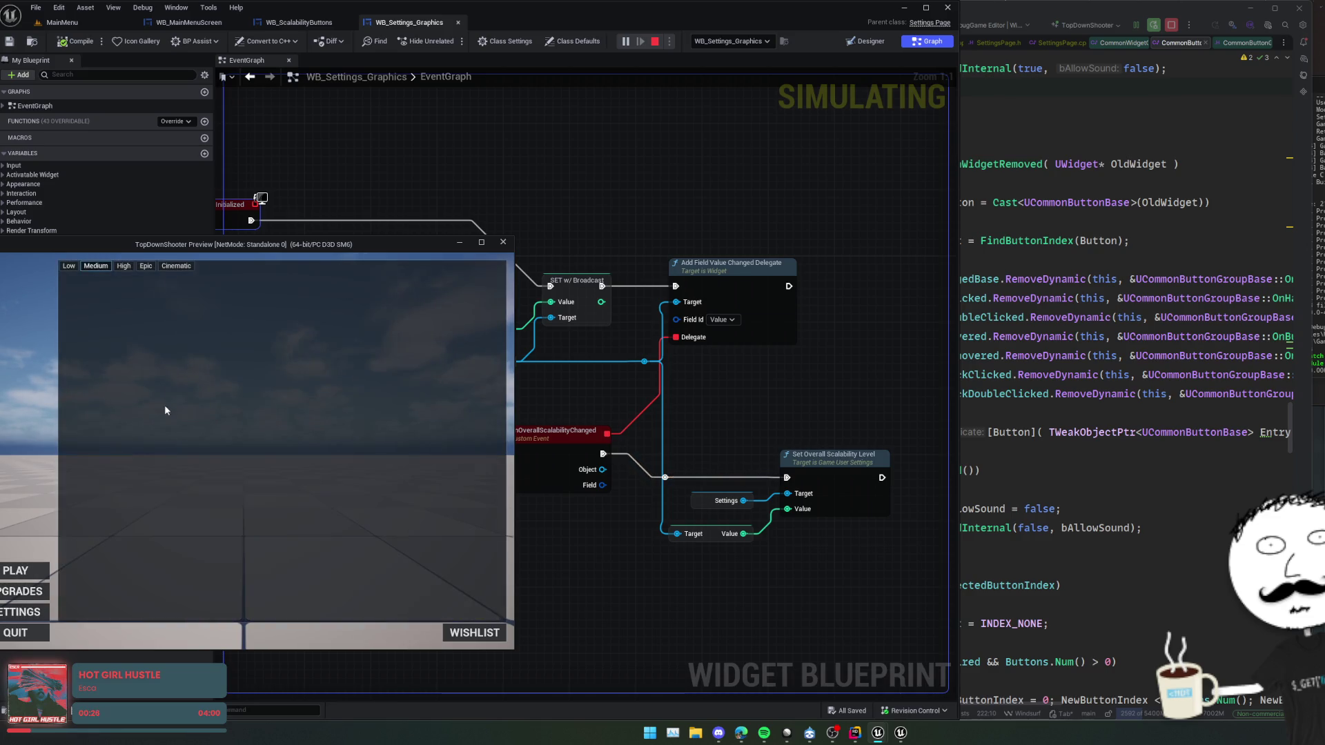
{"action": "left_click", "coordinate": [128, 269]}
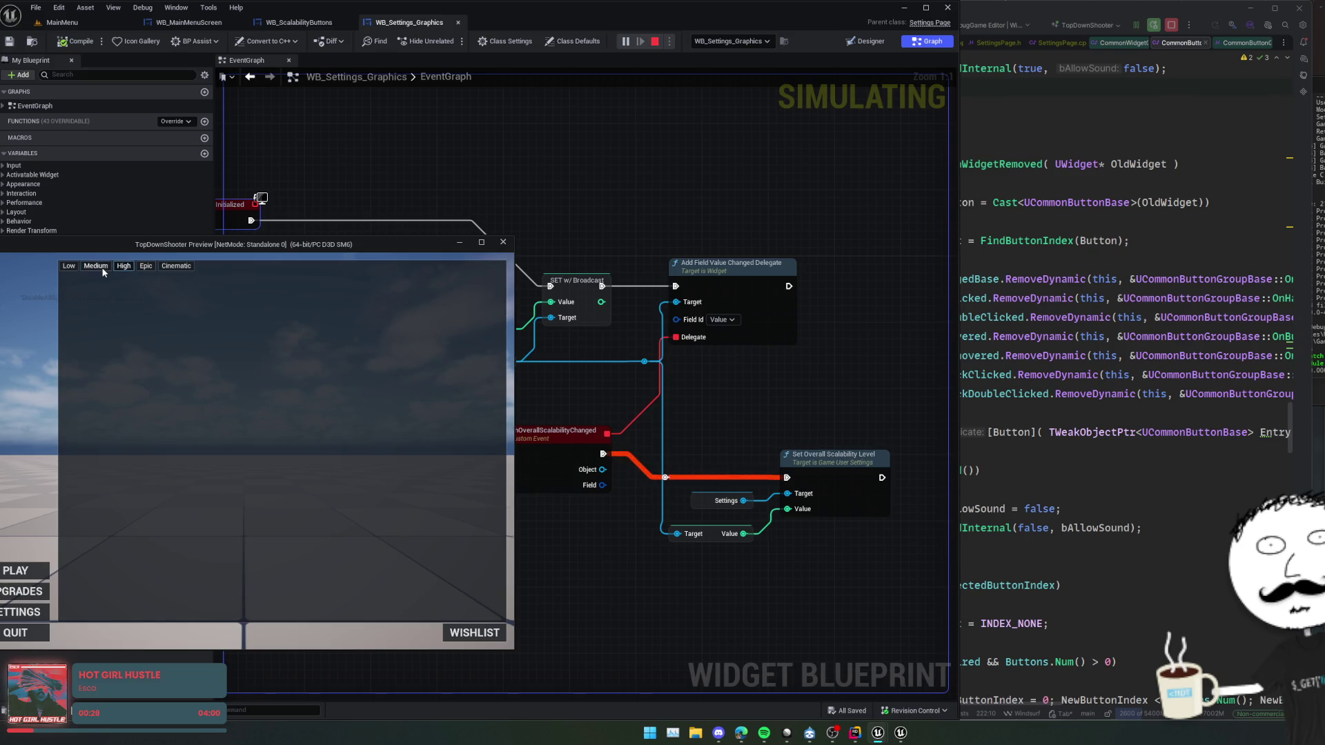
{"action": "key", "text": "Escape"}
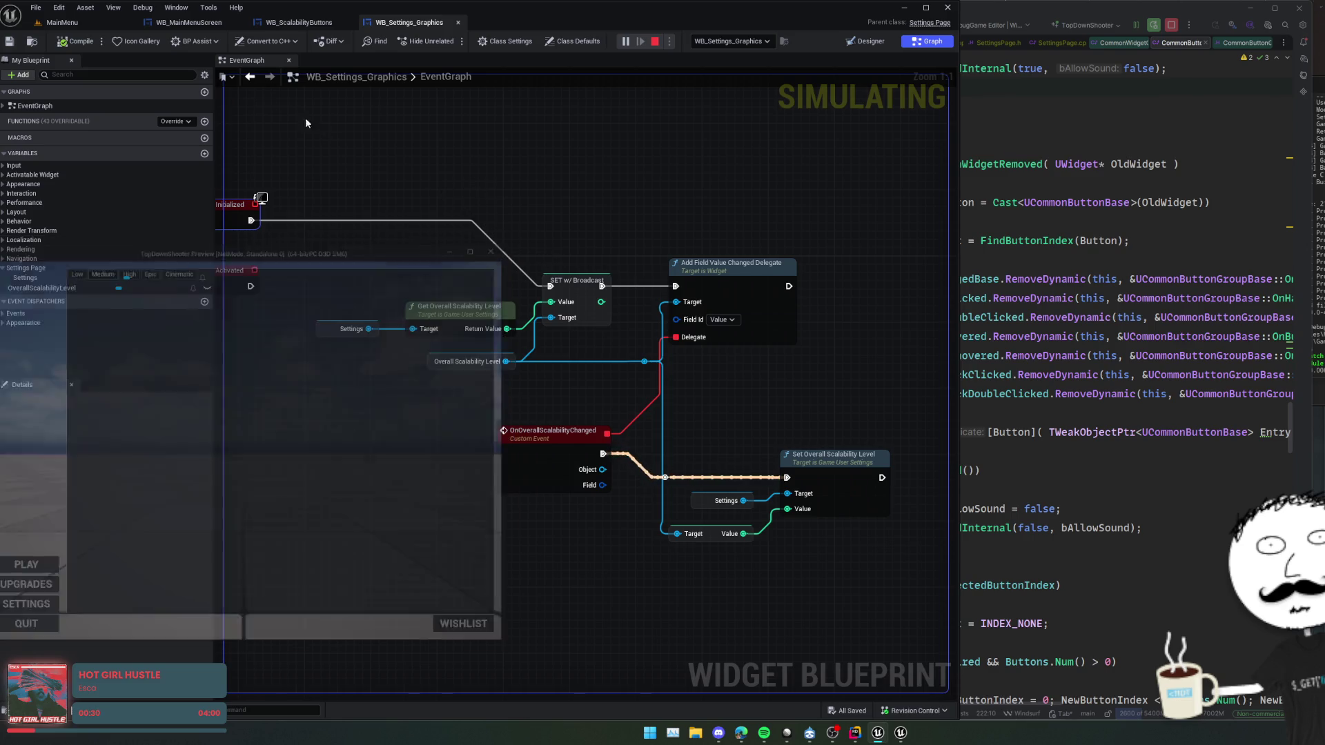
{"action": "left_click", "coordinate": [189, 22]}
- Check the Accessed None error, close the log, and select PageSwitcher in WB_MainMenuScreen's designer
{"action": "left_click", "coordinate": [1190, 463]}
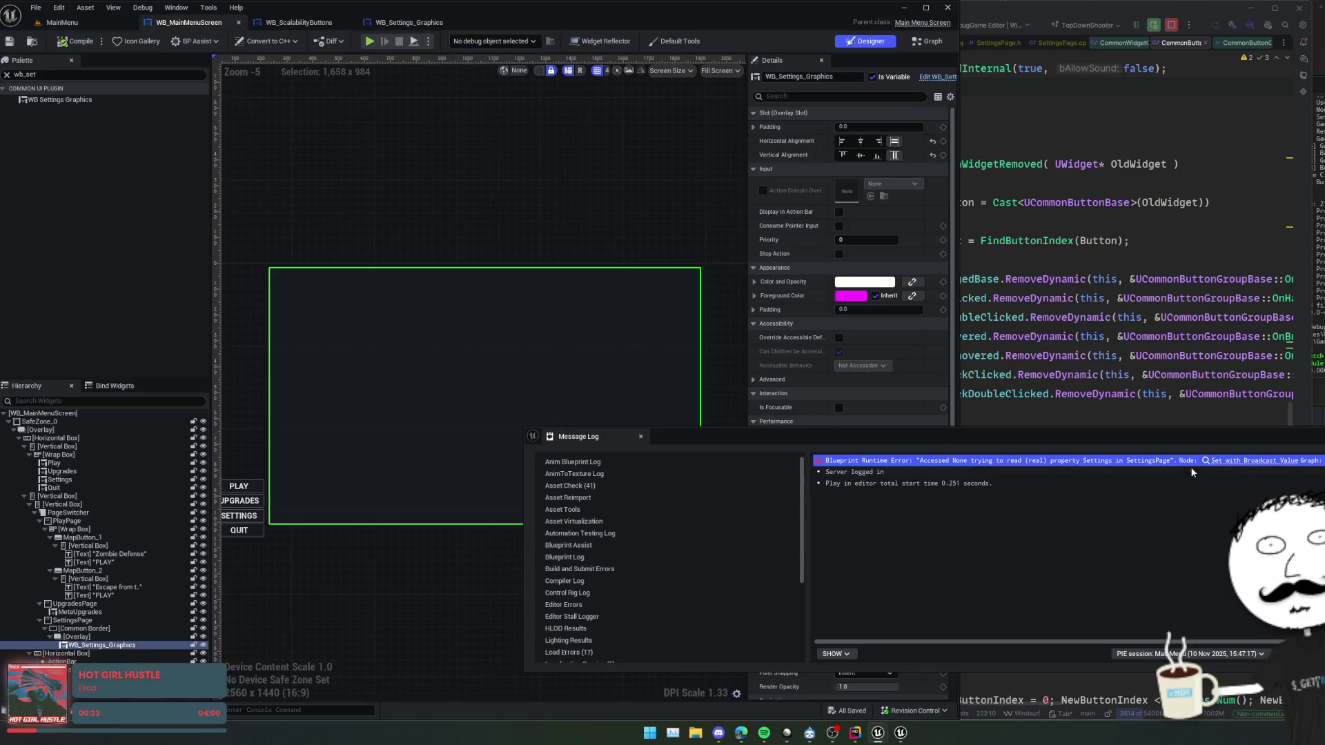
{"action": "left_click", "coordinate": [711, 548]}
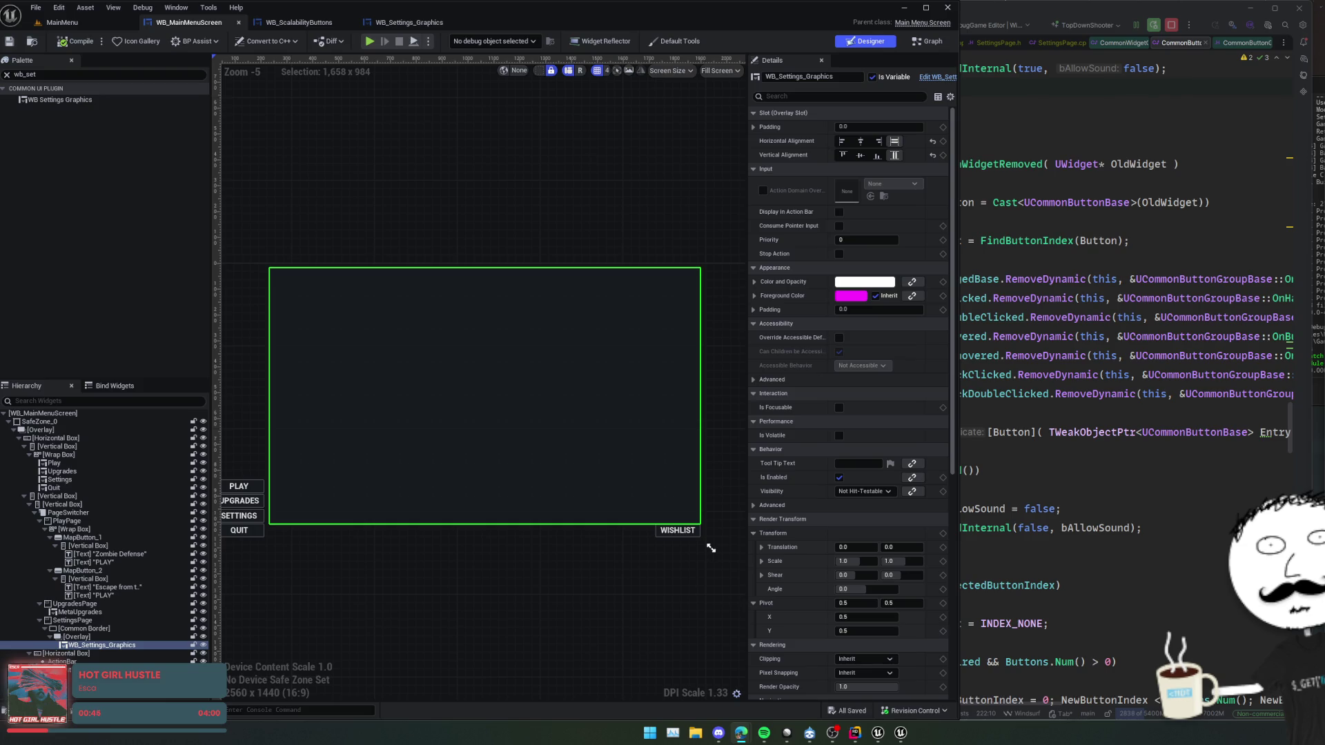
{"action": "left_click_drag", "start_coordinate": [506, 533], "coordinate": [495, 414]}
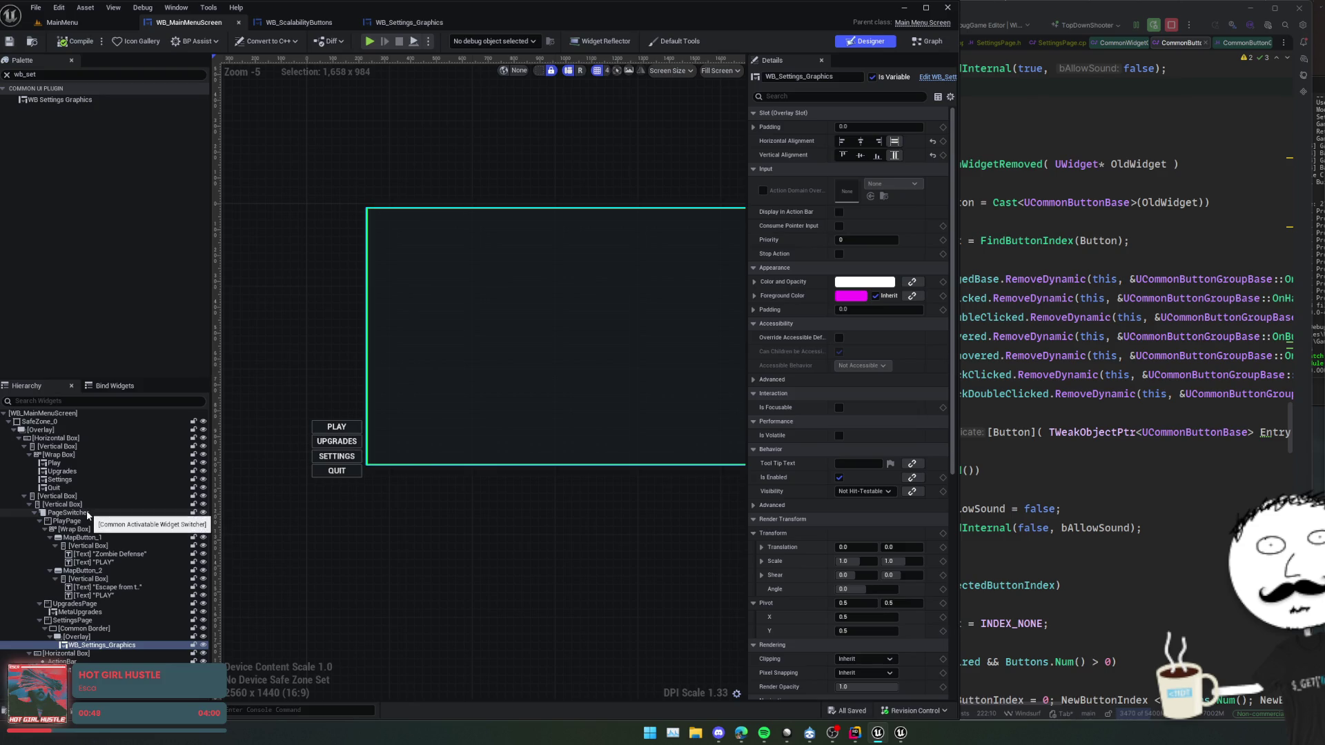
{"action": "left_click", "coordinate": [86, 513]}
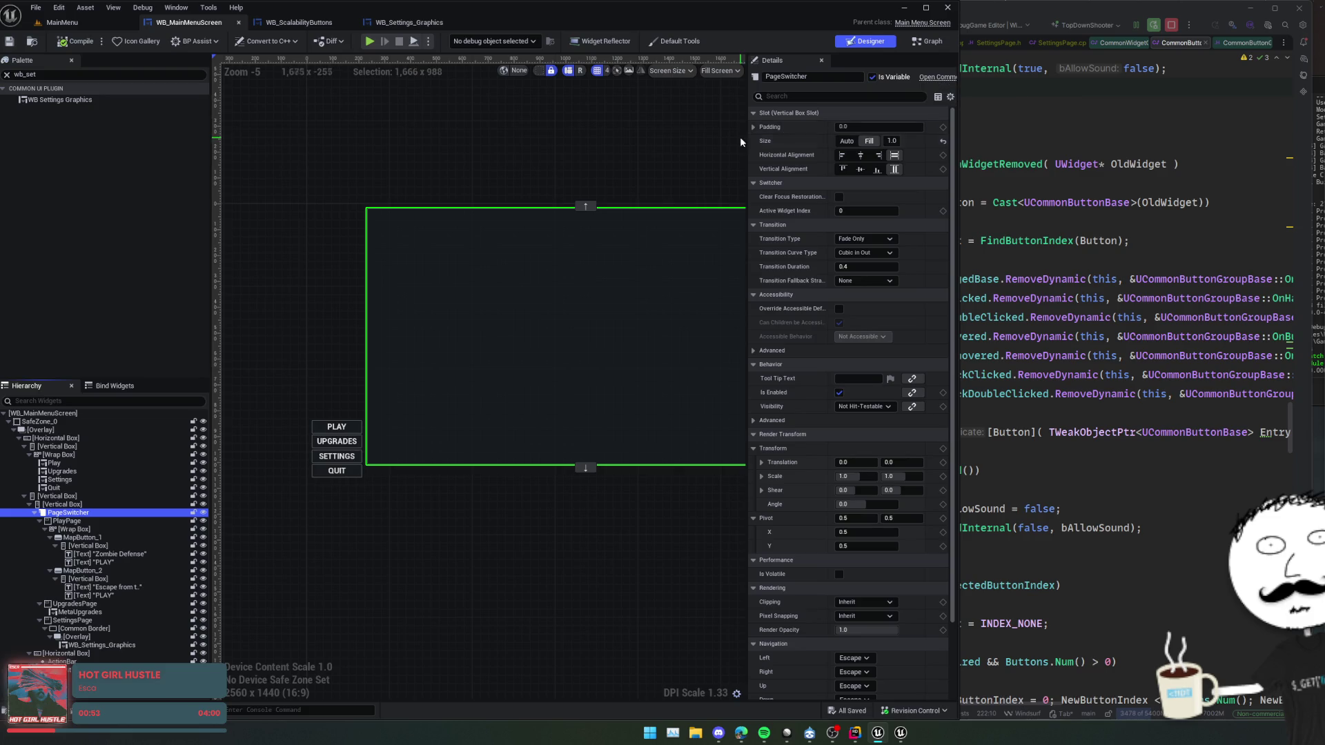
- Select WB_Settings_Graphics and scroll its Details to the Settings reference showing None
{"action": "mouse_move", "coordinate": [746, 138]}
{"action": "left_mouse_down"}
{"action": "mouse_move", "coordinate": [578, 156]}
{"action": "mouse_move", "coordinate": [726, 159]}
{"action": "left_mouse_up"}
{"action": "scroll", "coordinate": [766, 283], "scroll_direction": "down", "scroll_amount": 5}
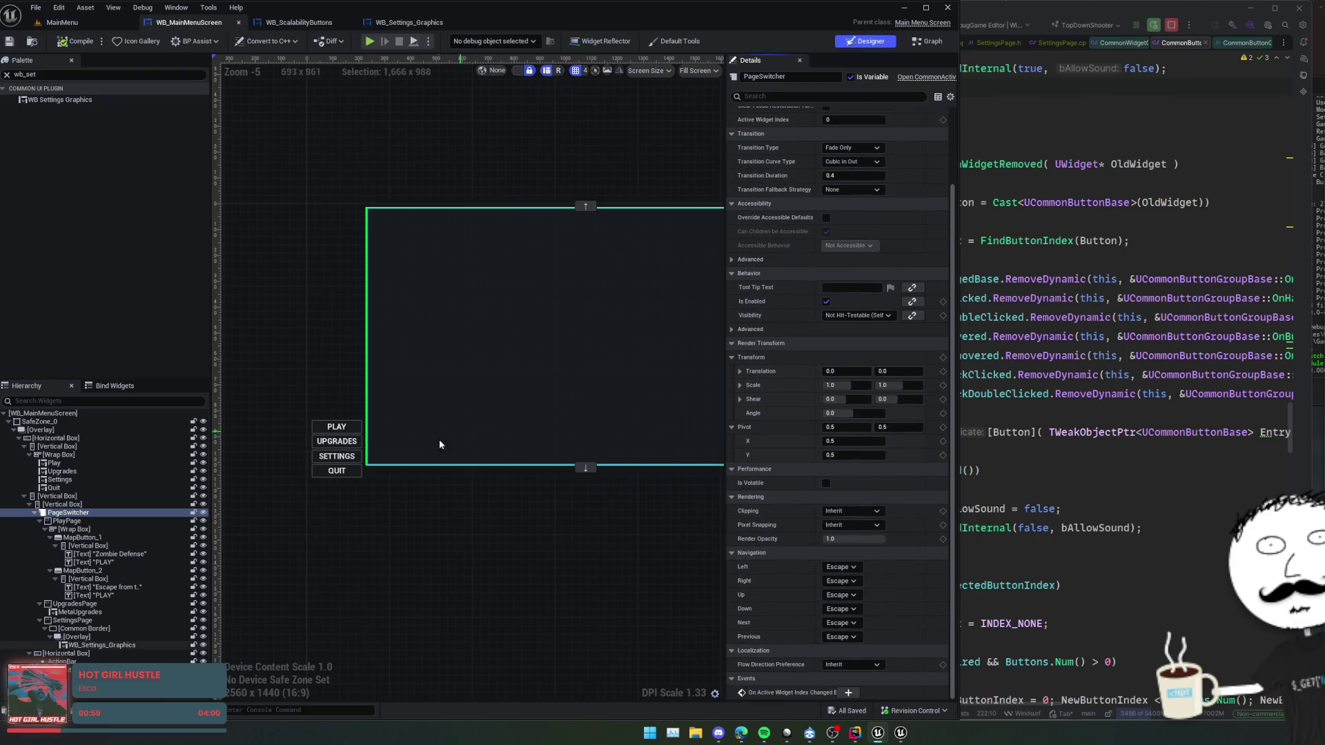
{"action": "left_click", "coordinate": [102, 646]}
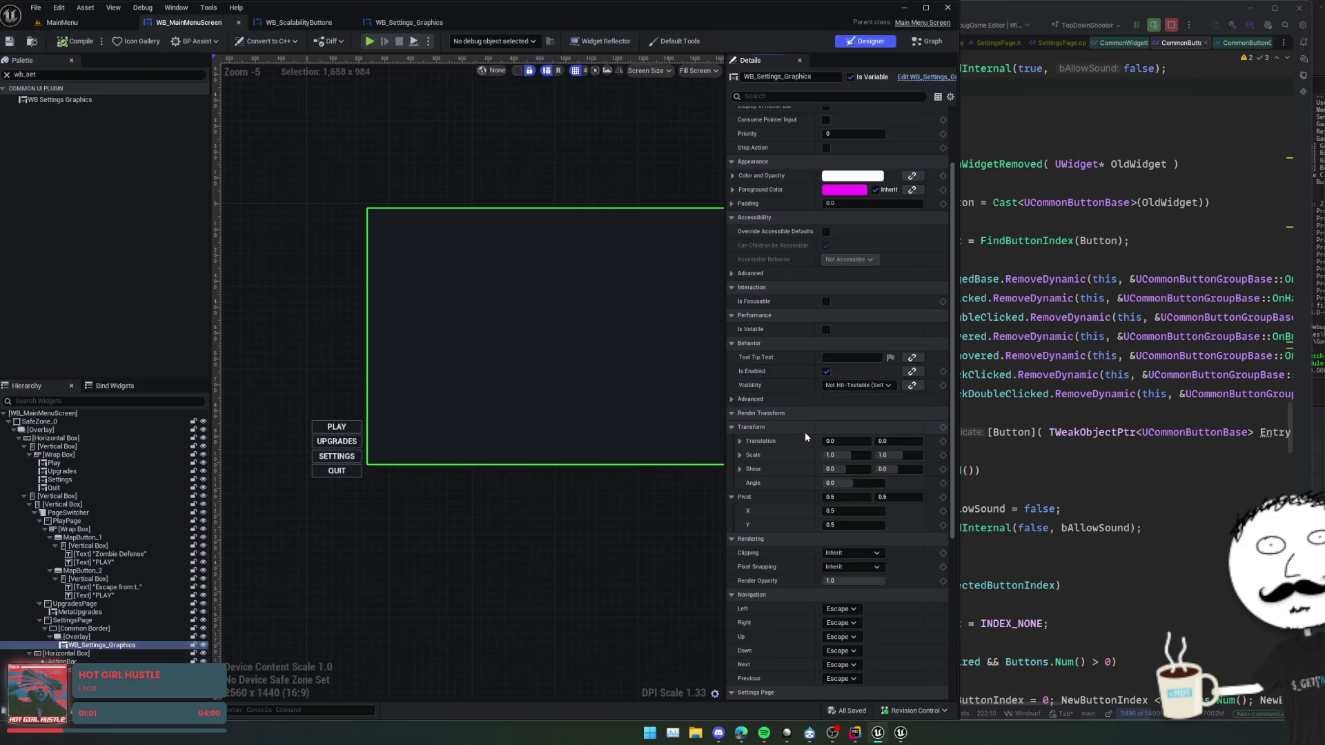
{"action": "scroll", "coordinate": [801, 414], "scroll_direction": "down", "scroll_amount": 10}
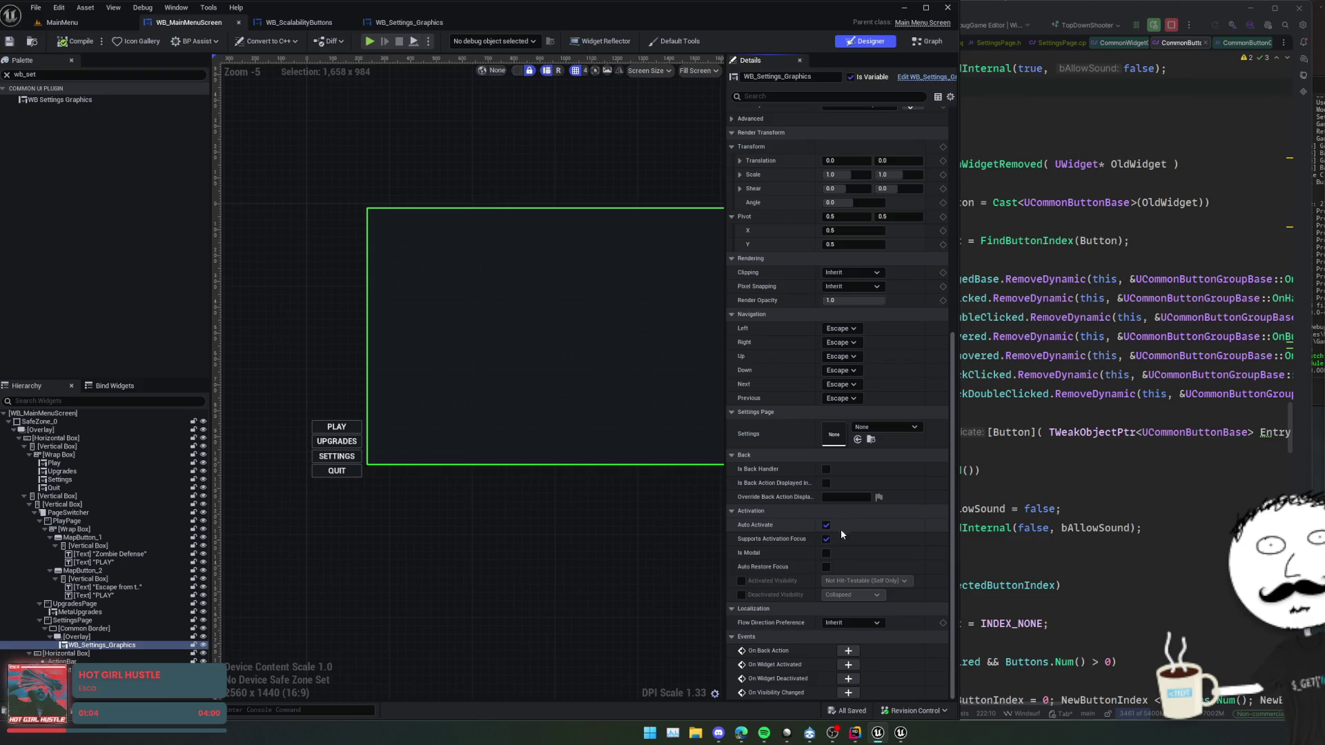
{"action": "left_click", "coordinate": [1053, 490]}
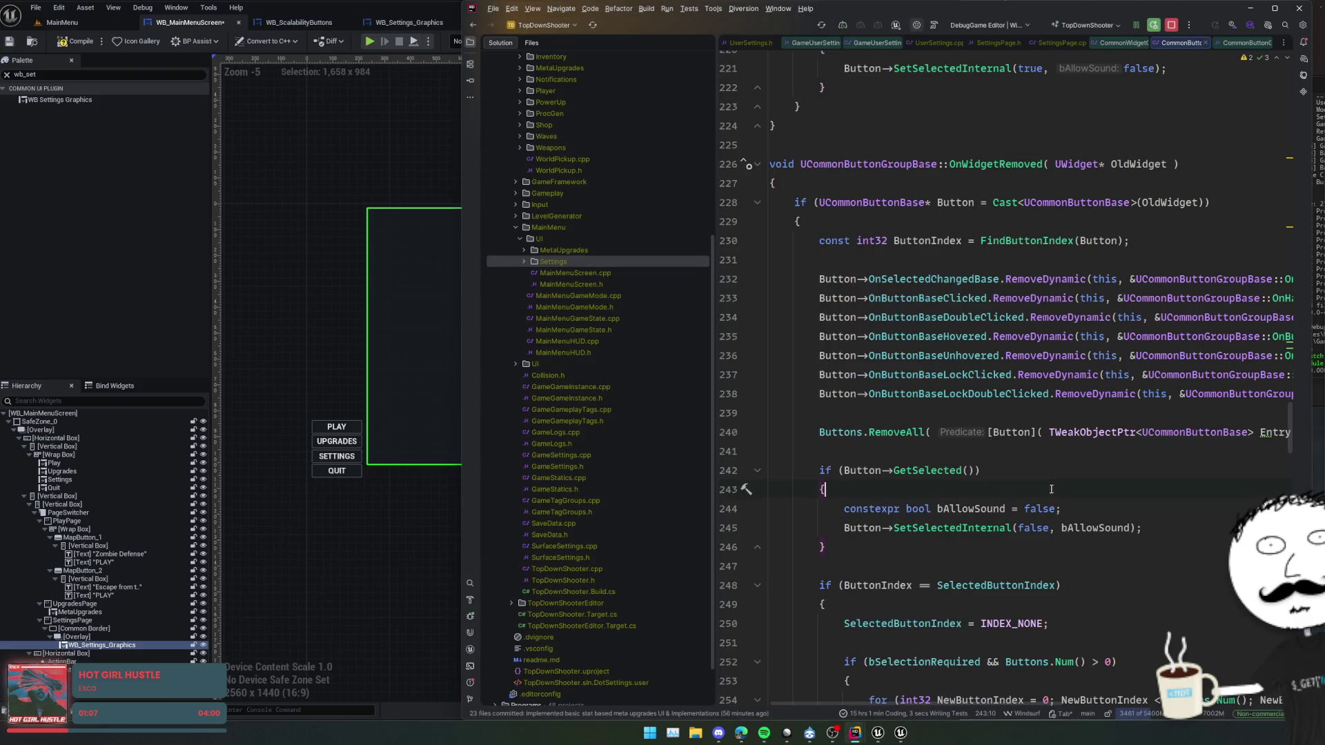
- Move the Settings = UUserSettings::Get() line from NativeOnActivated into NativeConstruct in SettingsPage.cpp
{"action": "left_click", "coordinate": [883, 374]}
{"action": "key", "text": "ctrl+Tab"}
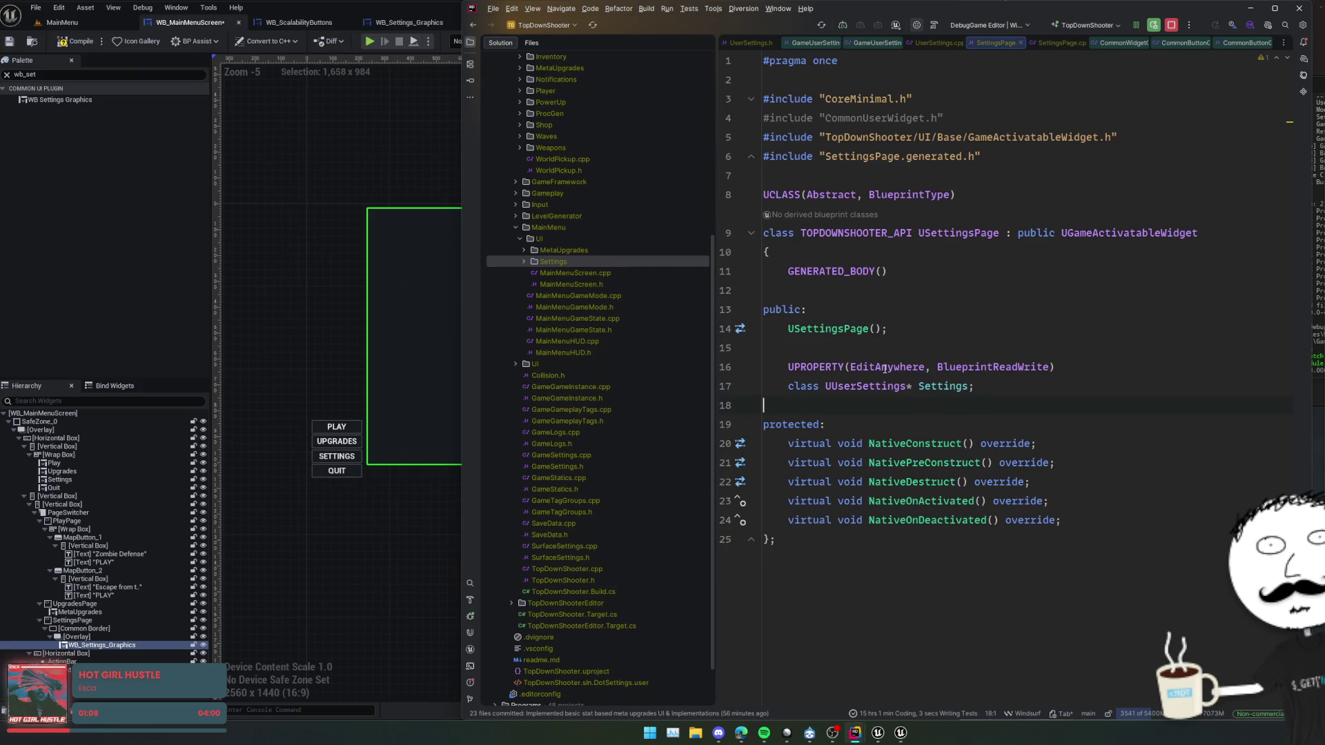
{"action": "left_click", "coordinate": [833, 330], "text": "ctrl"}
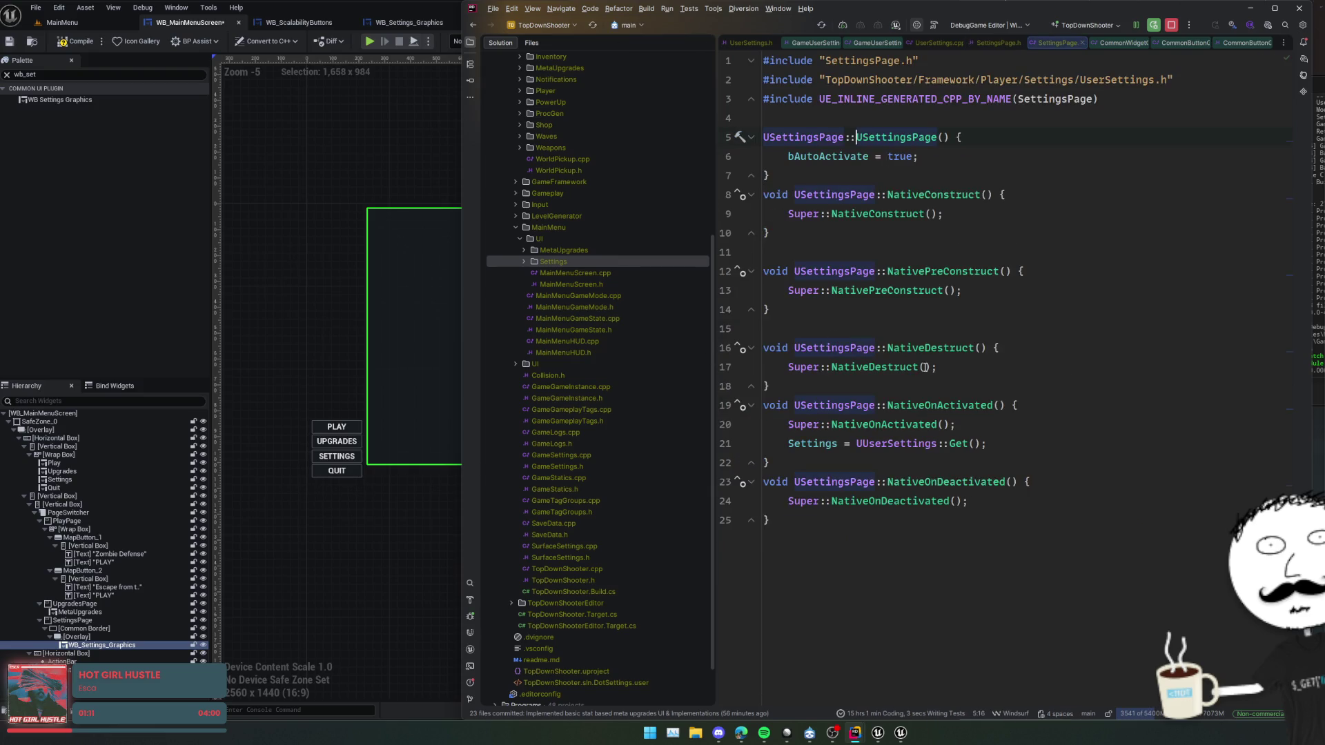
{"action": "key", "text": "shift+Up"}
{"action": "key", "text": "ctrl+x"}
{"action": "left_click", "coordinate": [975, 209]}
{"action": "key", "text": "ctrl+v"}
- Delete the bAutoActivate = true statement from the SettingsPage constructor
{"action": "left_click", "coordinate": [965, 160]}
{"action": "key", "text": "shift+Home"}
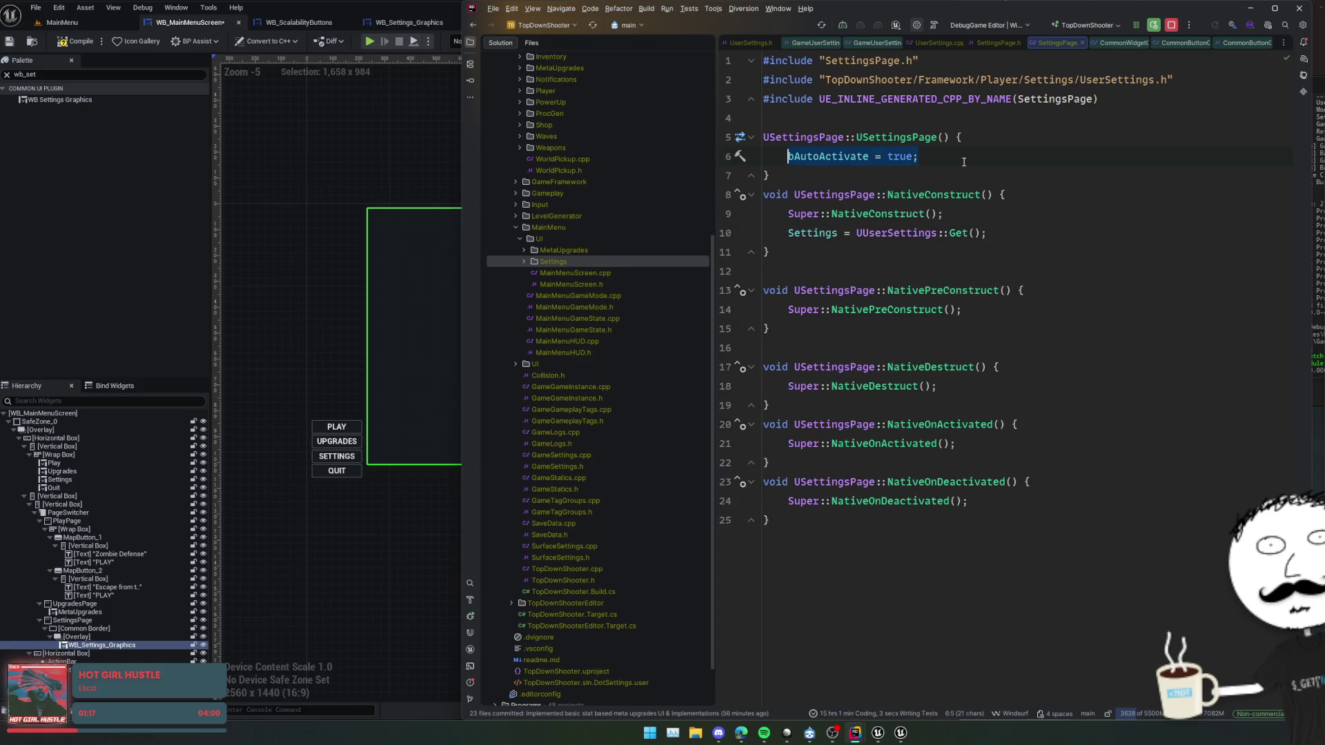
{"action": "key", "text": "BackSpace"}
{"action": "key", "text": "Down"}
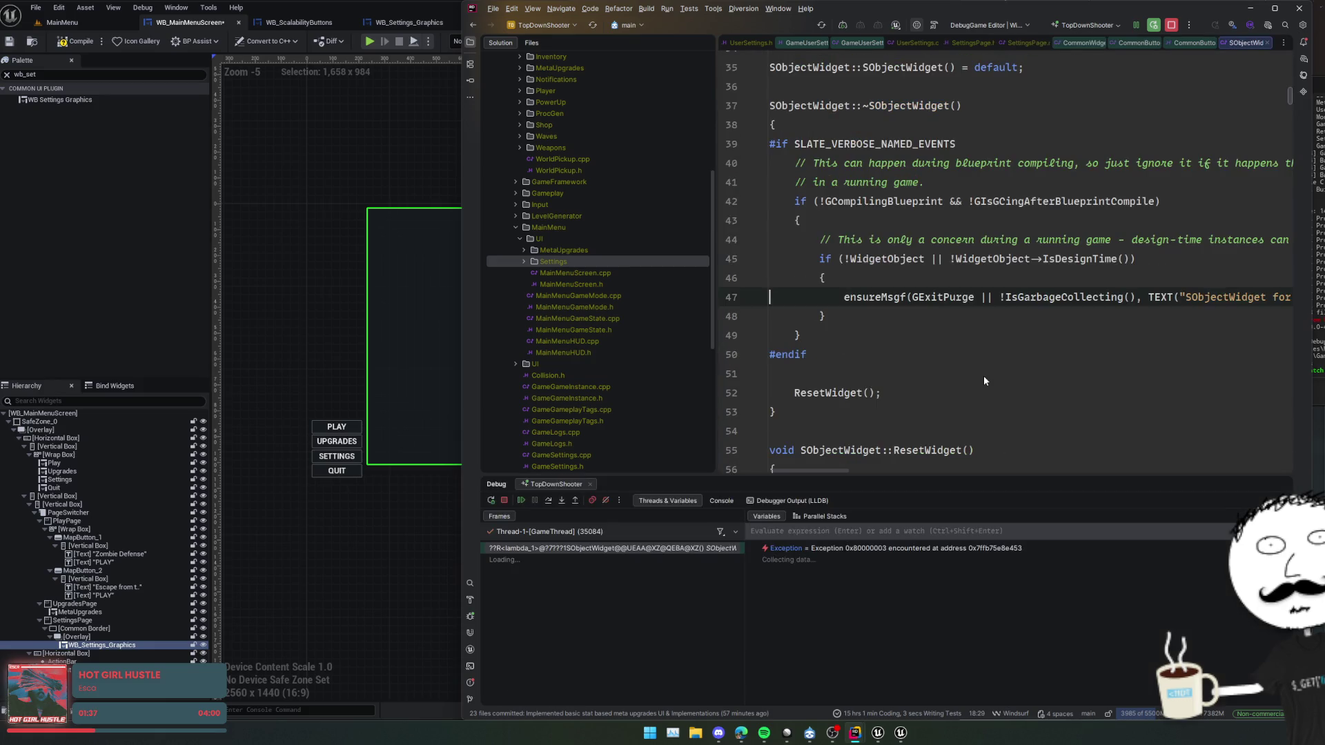
- Resume the debugger after the ensure break and rebuild SettingsPage.cpp with Live Coding (Ctrl+Alt+F11)
{"action": "left_click", "coordinate": [523, 502]}
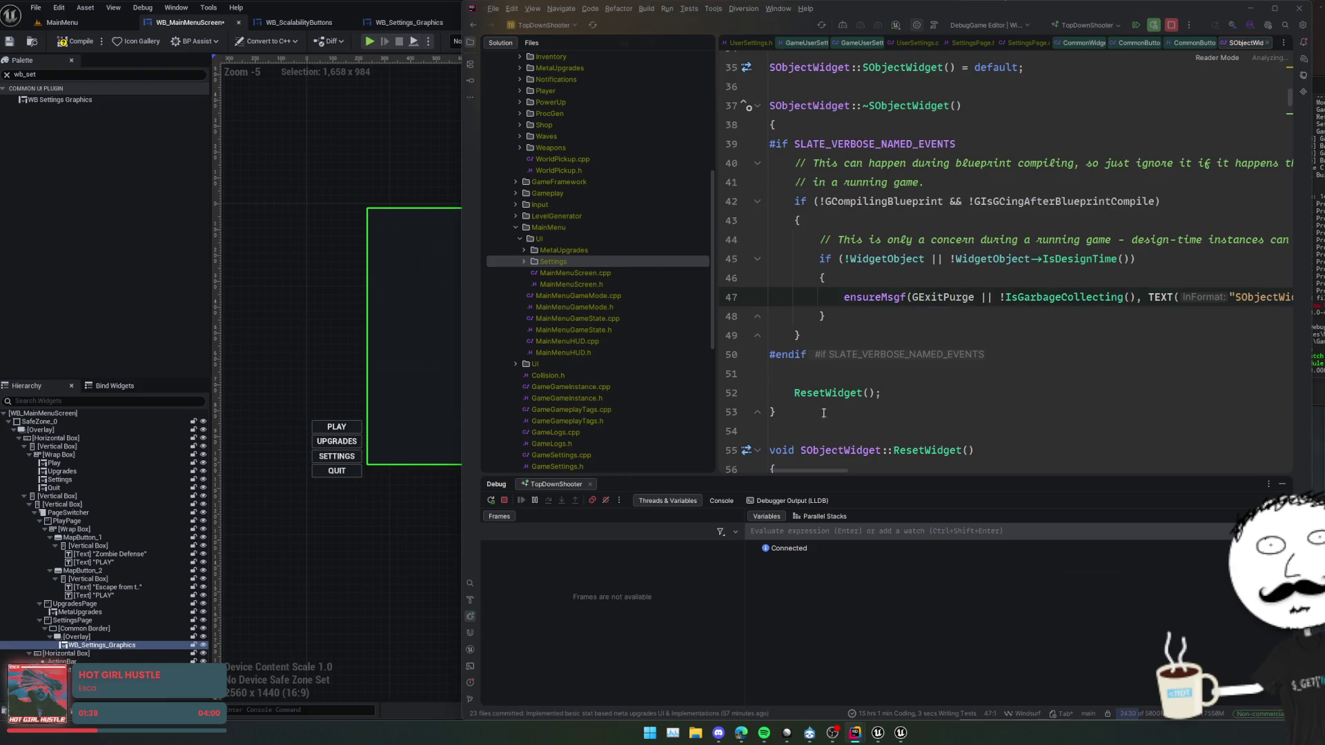
{"action": "scroll", "coordinate": [966, 332], "scroll_direction": "up", "scroll_amount": 3}
{"action": "key", "text": "ctrl+Tab"}
{"action": "left_click", "coordinate": [967, 336]}
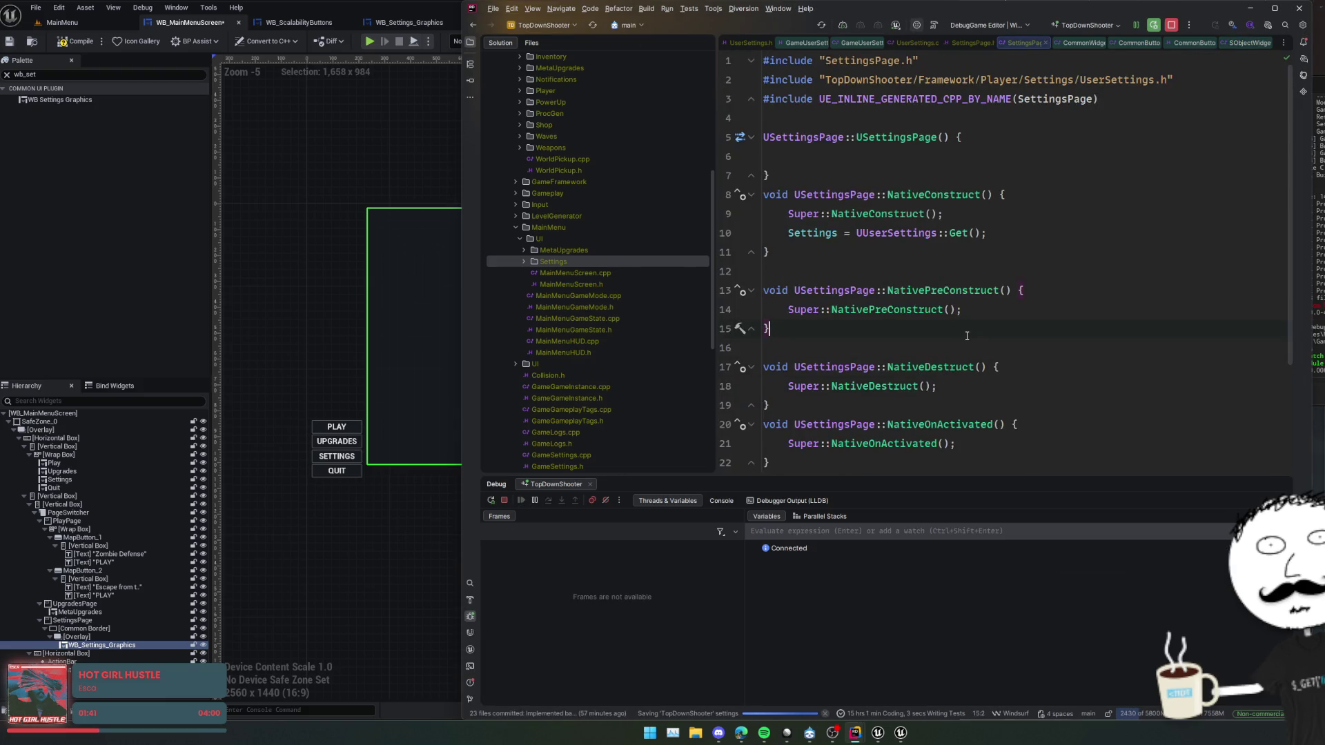
{"action": "key", "text": "ctrl+alt+F11"}
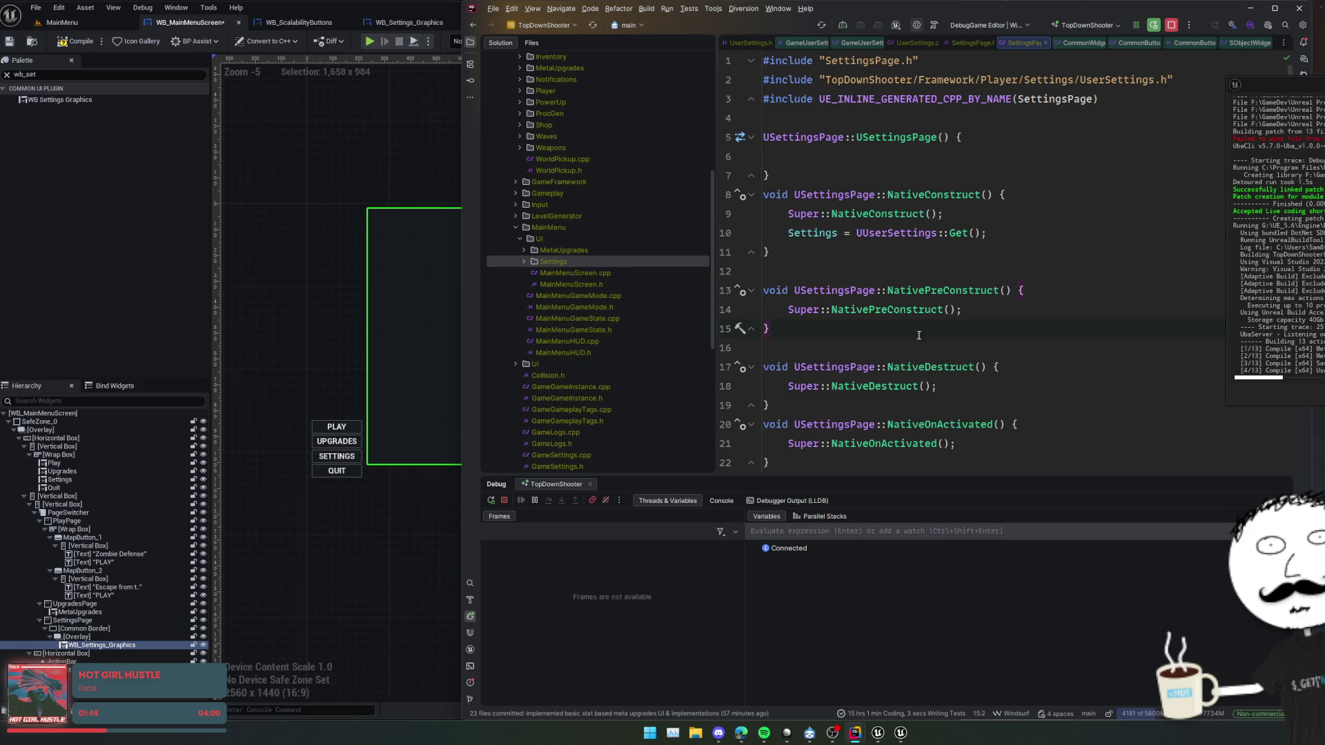
{"action": "key", "text": "ctrl+shift+f"}
- Search the project for 'FieldId' and open the FieldId.h header
{"action": "type", "text": "FieldId"}
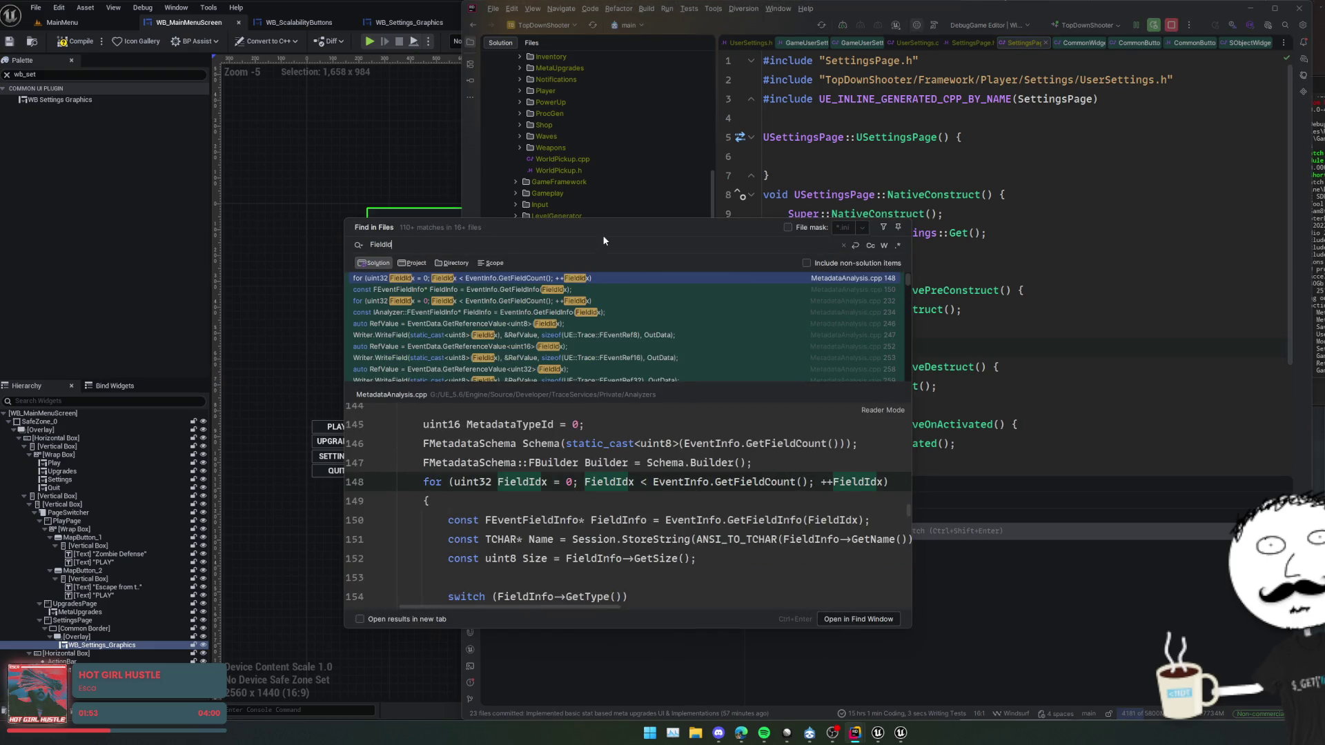
{"action": "scroll", "coordinate": [608, 326], "scroll_direction": "down", "scroll_amount": 10}
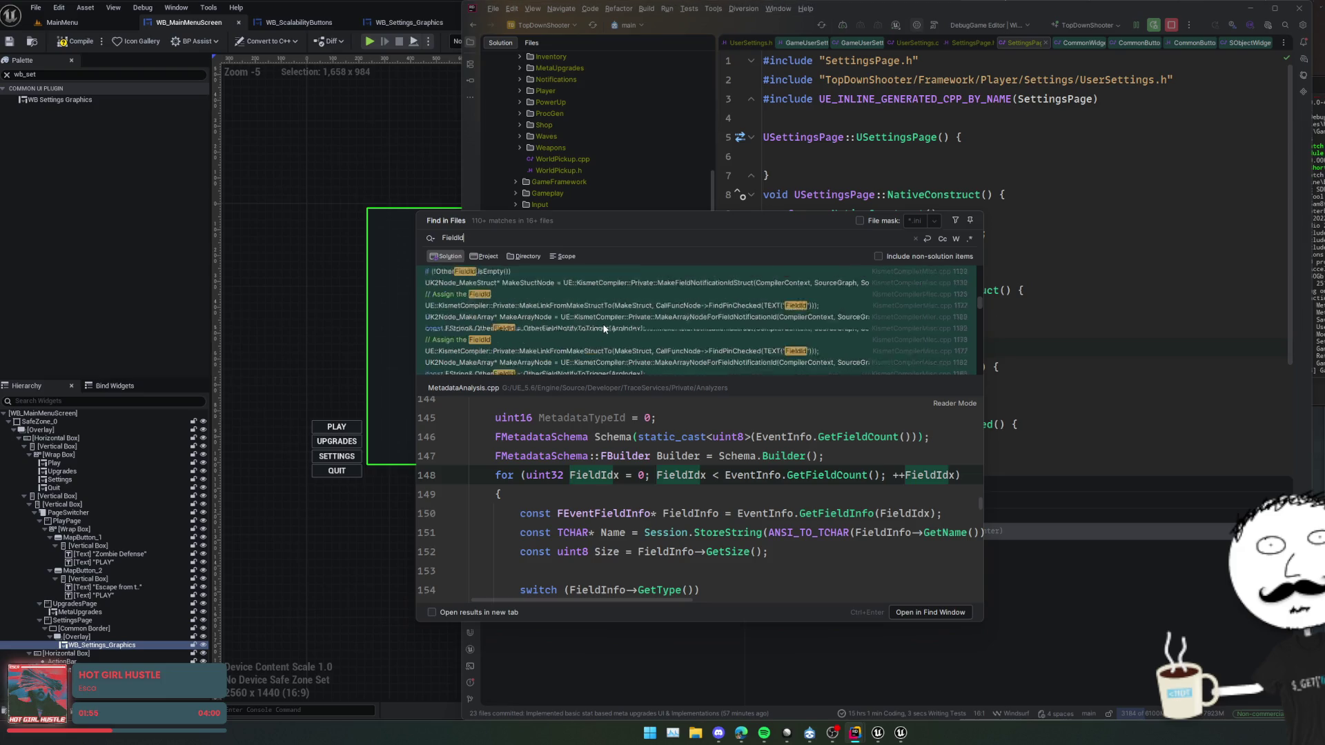
{"action": "scroll", "coordinate": [604, 323], "scroll_direction": "down", "scroll_amount": 10}
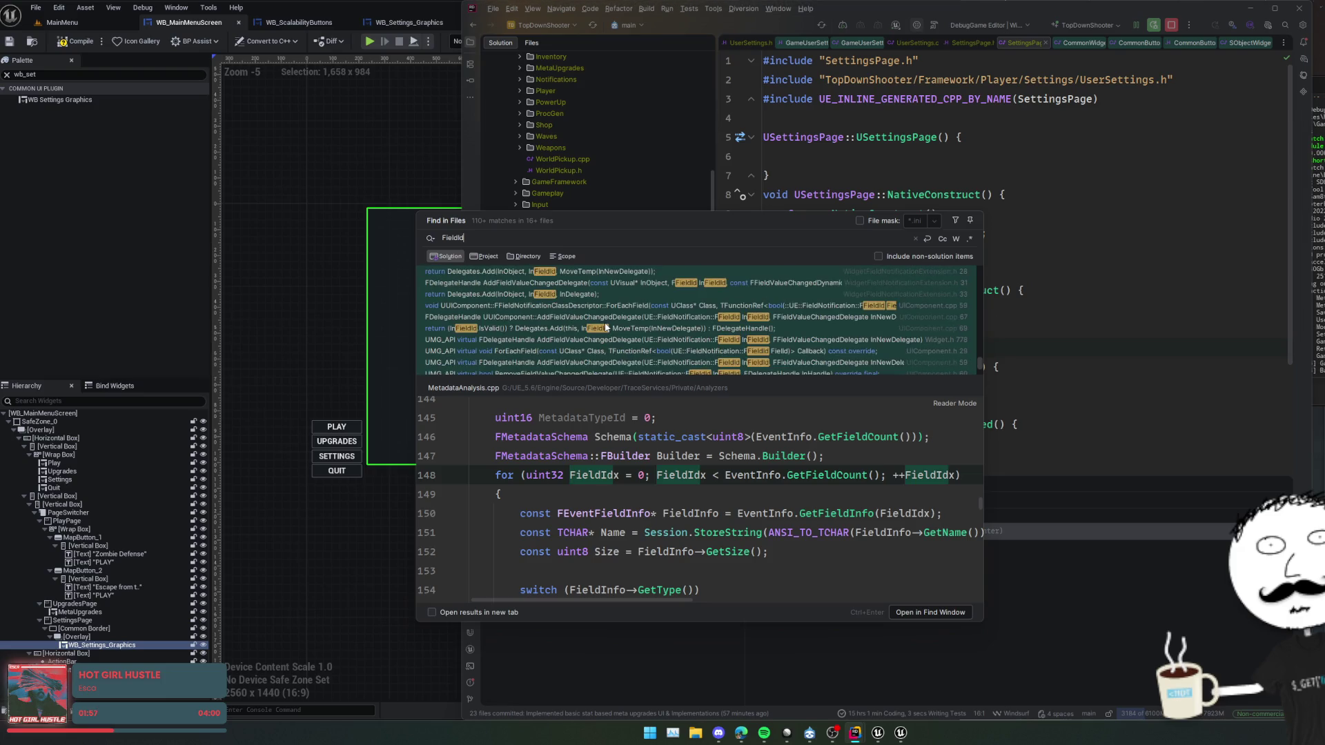
{"action": "double_click", "coordinate": [639, 346]}
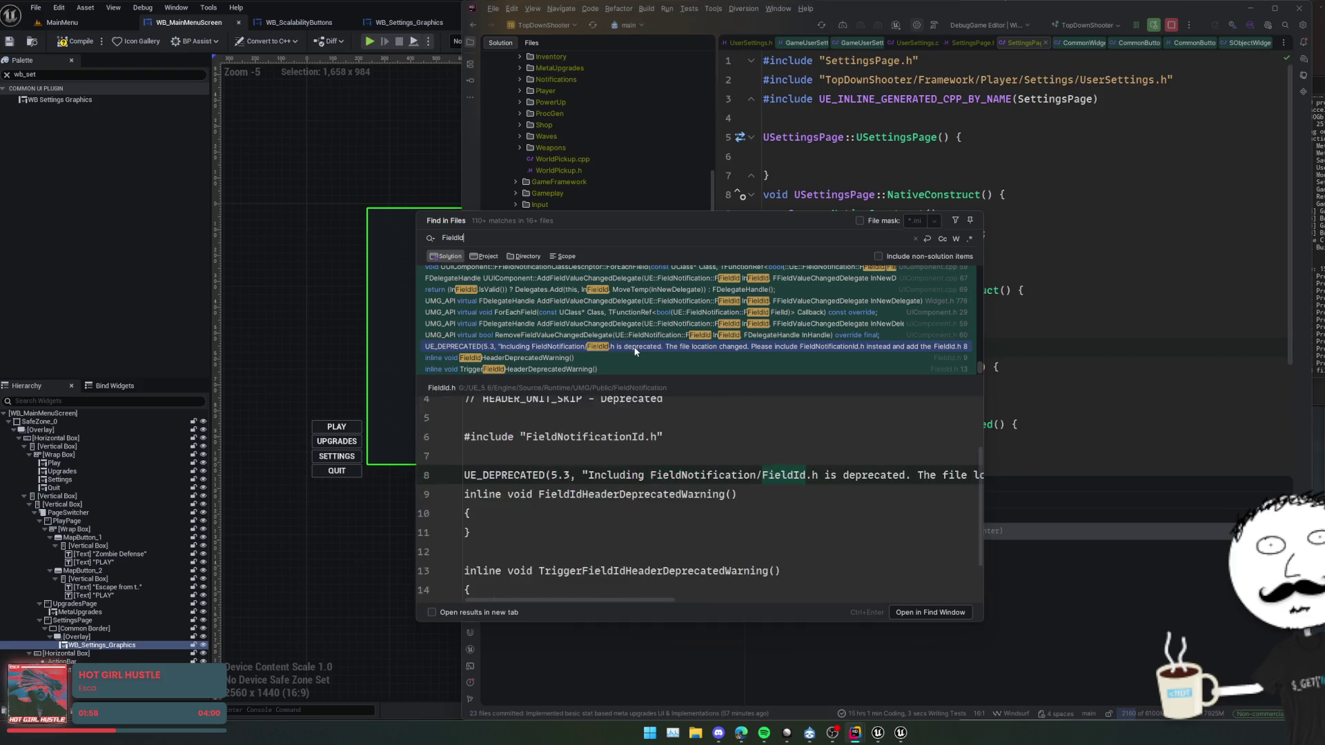
{"action": "scroll", "coordinate": [988, 279], "scroll_direction": "right", "scroll_amount": 3}
{"action": "scroll", "coordinate": [989, 278], "scroll_direction": "left", "scroll_amount": 3}
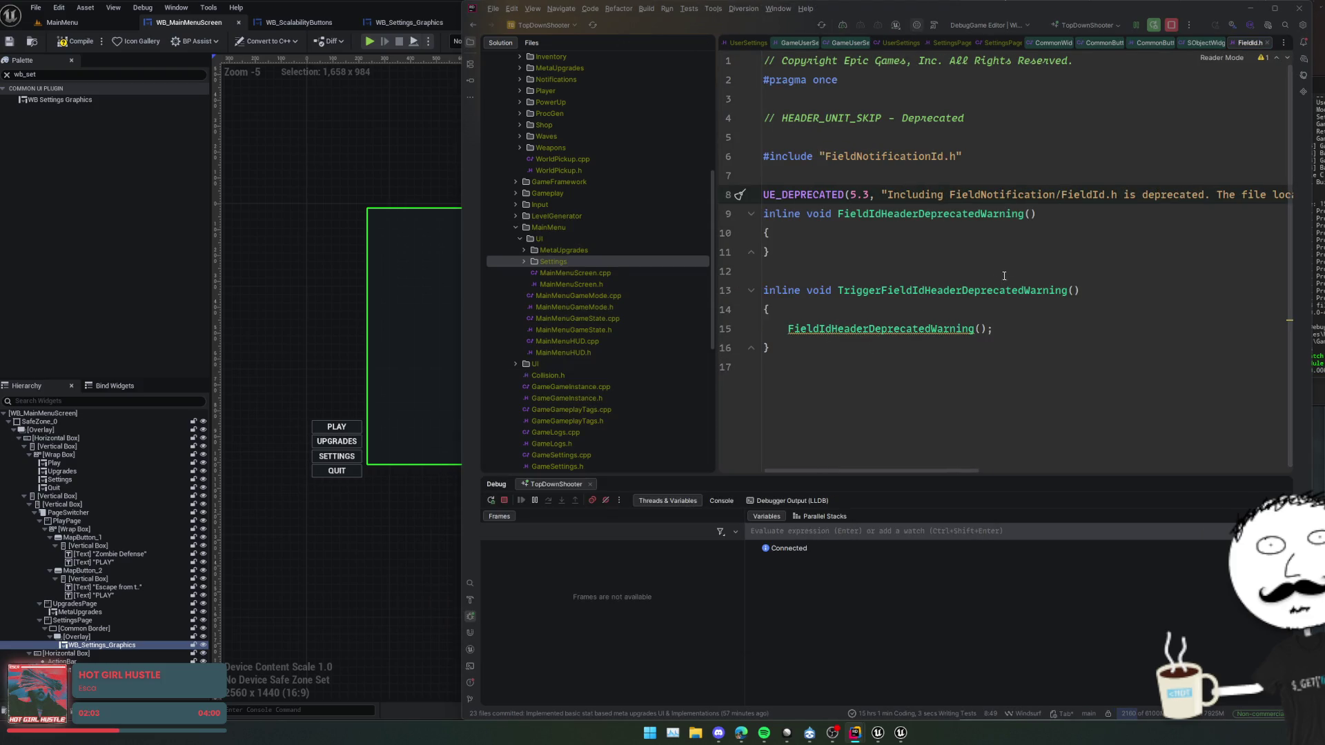
- Follow the FieldNotificationId.h include and read the FFieldId and FFieldNotificationId constructors
{"action": "left_click", "coordinate": [909, 156], "text": "ctrl"}
{"action": "scroll", "coordinate": [950, 191], "scroll_direction": "down", "scroll_amount": 3}
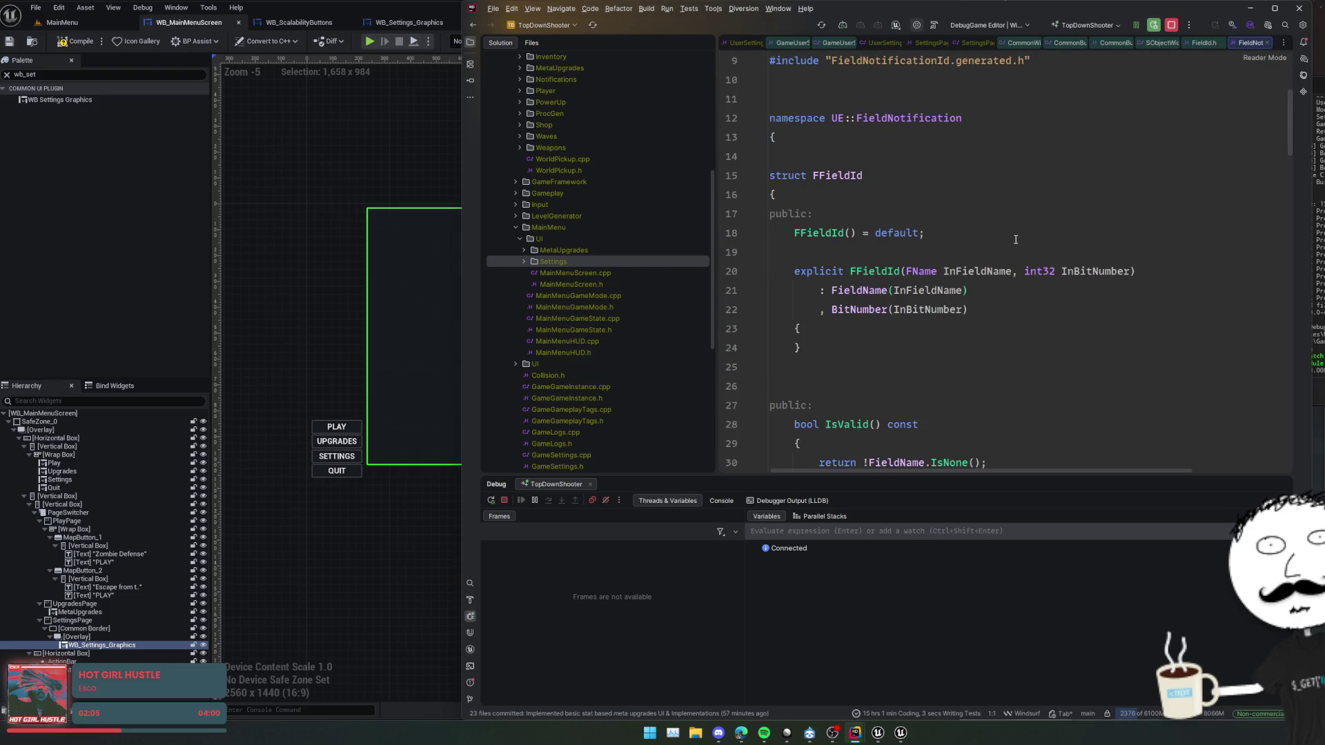
{"action": "left_click", "coordinate": [952, 182]}
{"action": "left_click", "coordinate": [1082, 290]}
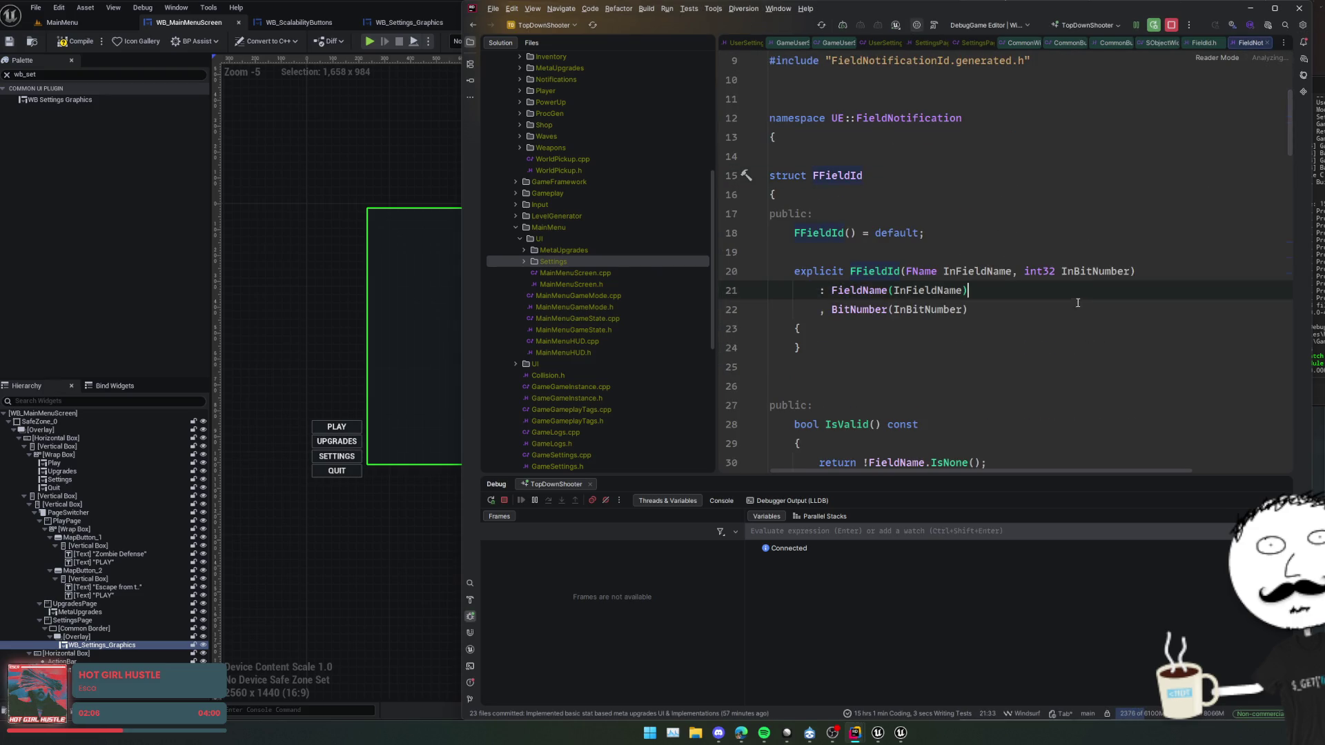
{"action": "left_click", "coordinate": [1073, 308]}
{"action": "scroll", "coordinate": [1073, 309], "scroll_direction": "down", "scroll_amount": 7}
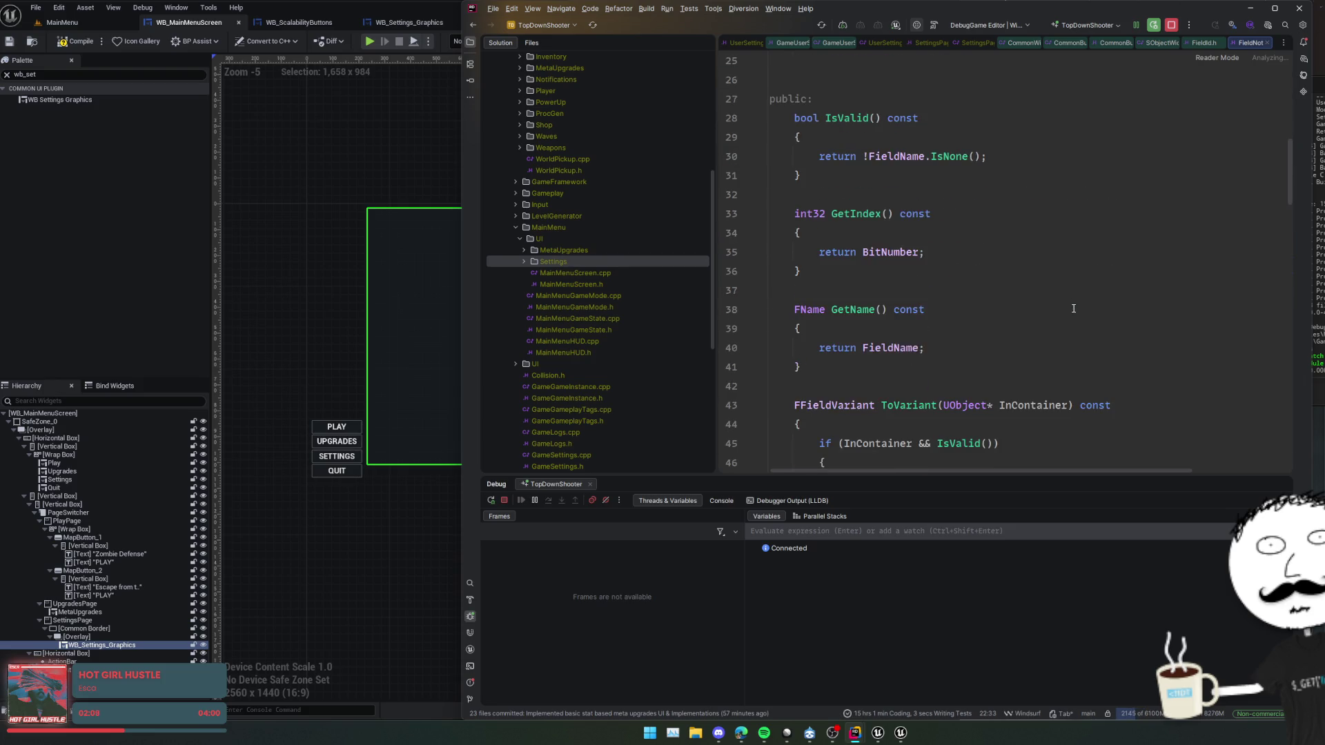
{"action": "scroll", "coordinate": [1073, 305], "scroll_direction": "down", "scroll_amount": 7}
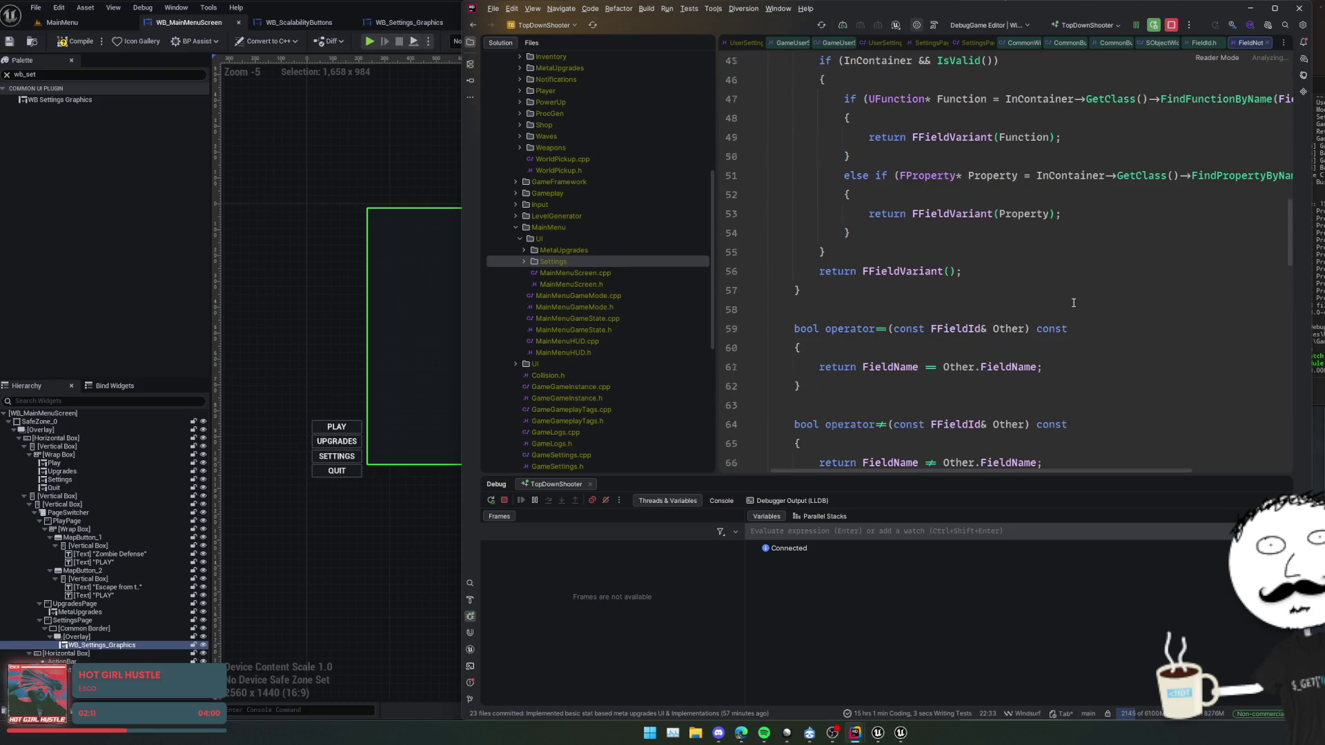
{"action": "scroll", "coordinate": [1073, 302], "scroll_direction": "down", "scroll_amount": 7}
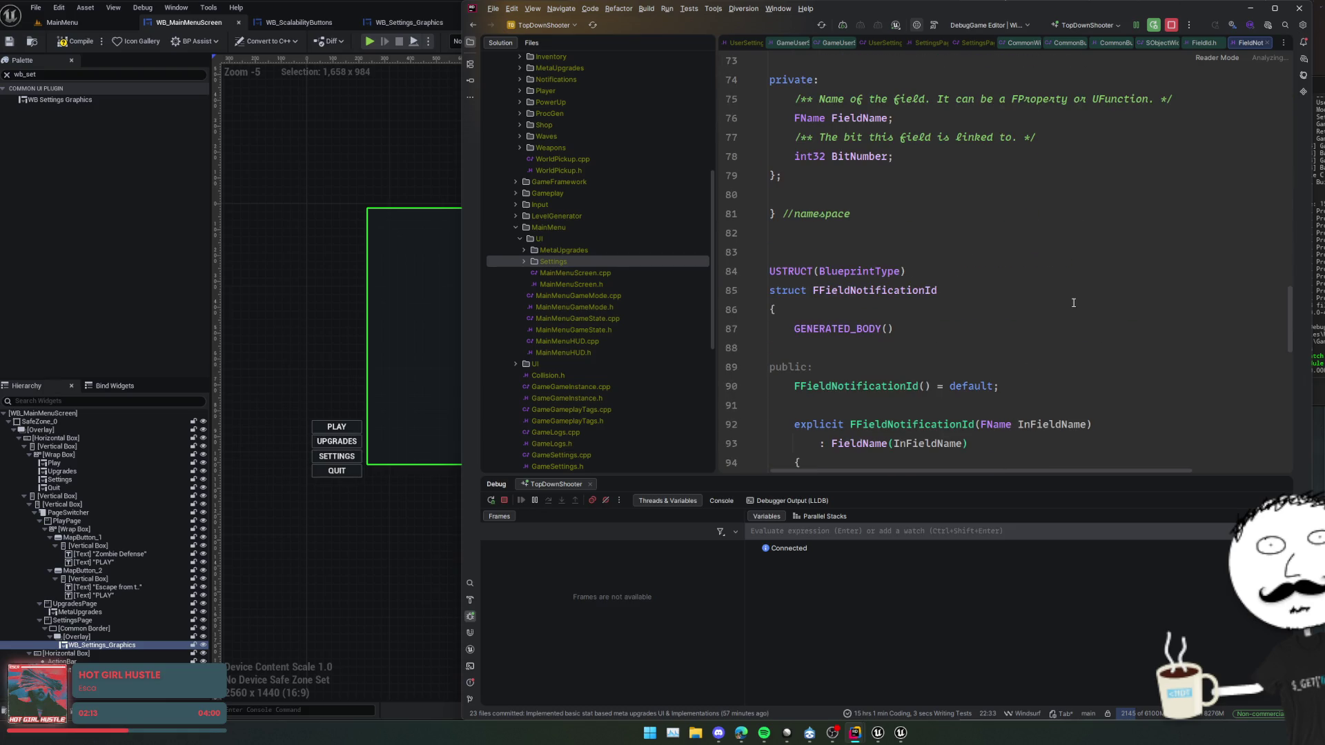
{"action": "scroll", "coordinate": [1073, 303], "scroll_direction": "down", "scroll_amount": 3}
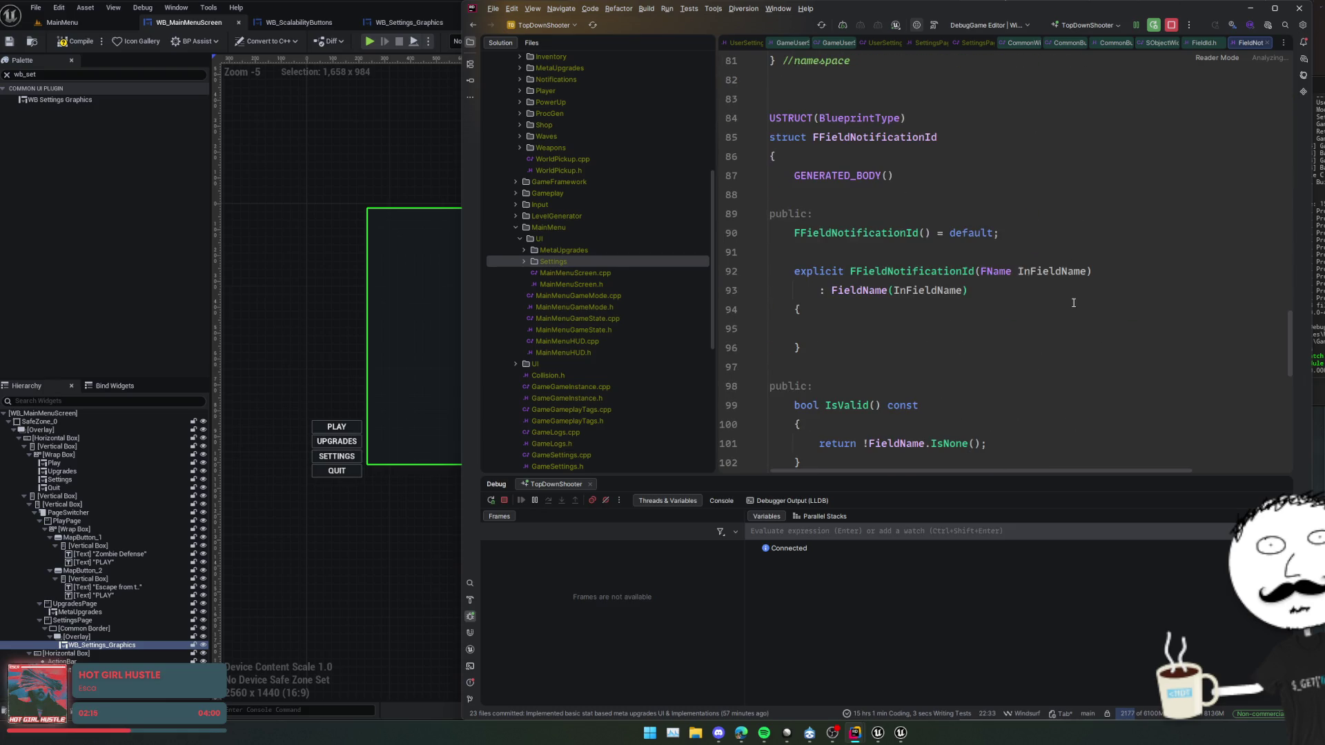
{"action": "left_click", "coordinate": [1073, 303]}
{"action": "key", "text": "Up"}
{"action": "key", "text": "Up"}
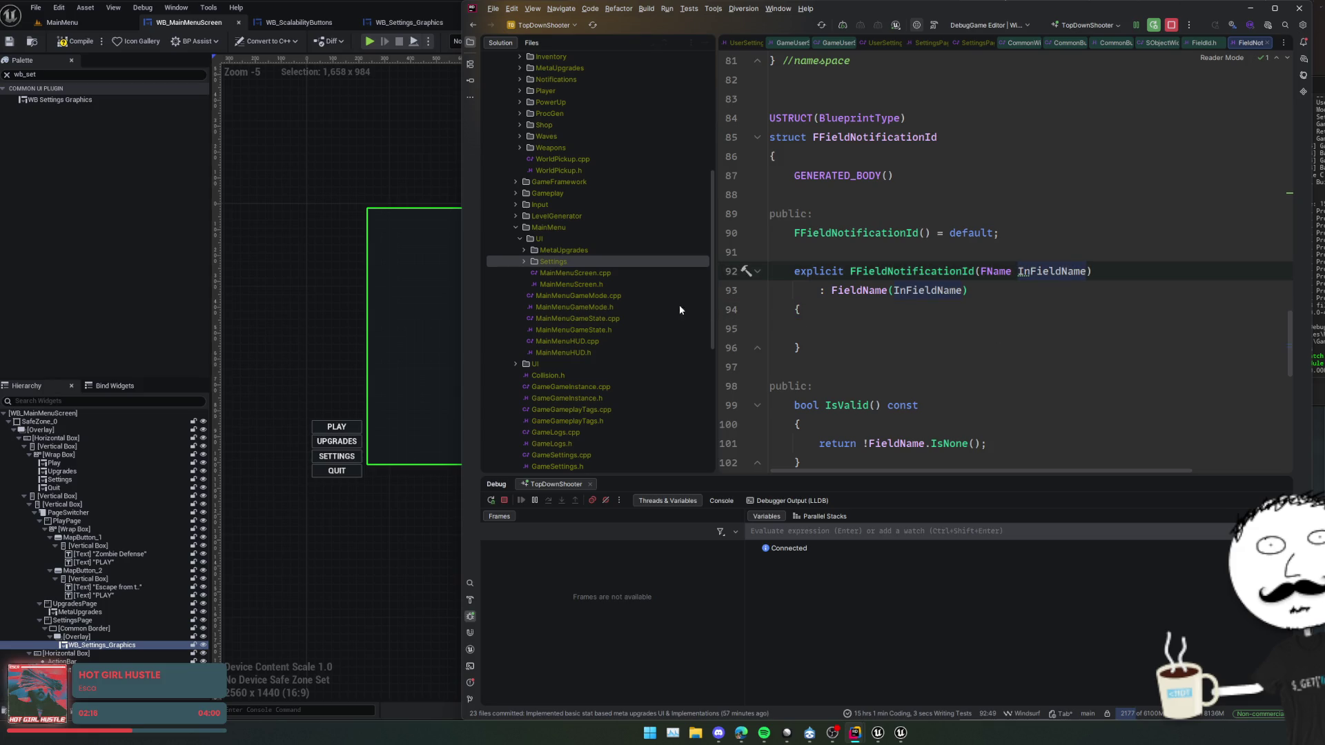
{"action": "left_click", "coordinate": [285, 366]}
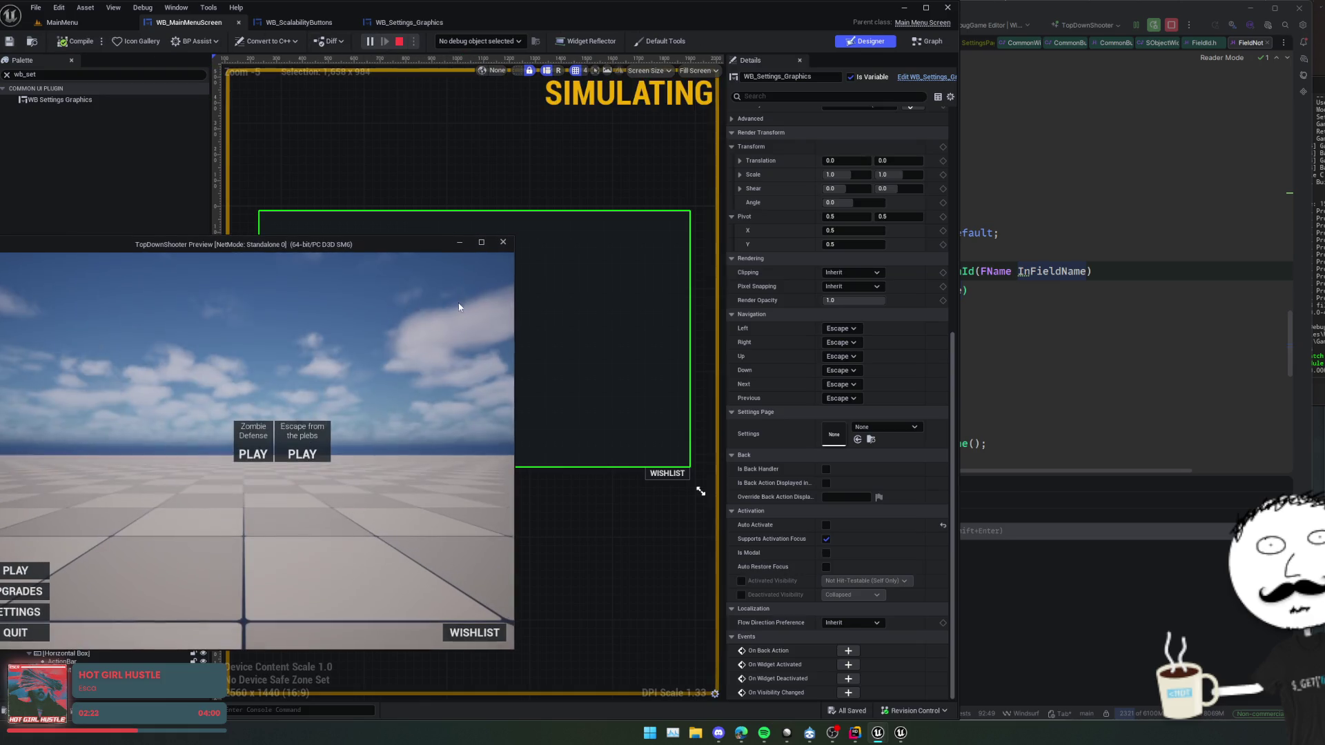
- Open the Settings and Upgrades pages in the preview, stop play, and follow the error link to SET w/ Broadcast
{"action": "left_click", "coordinate": [25, 612]}
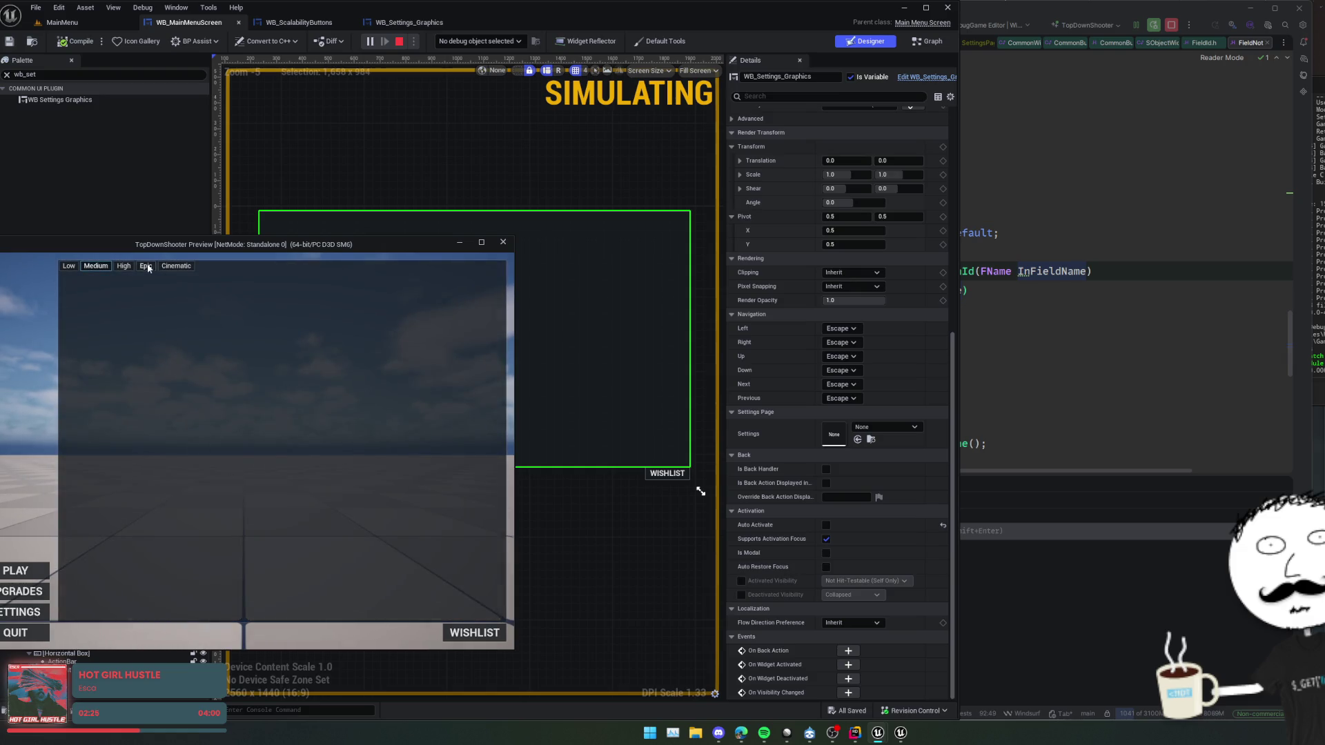
{"action": "left_click", "coordinate": [23, 599]}
{"action": "left_click", "coordinate": [24, 613]}
{"action": "left_click", "coordinate": [507, 243]}
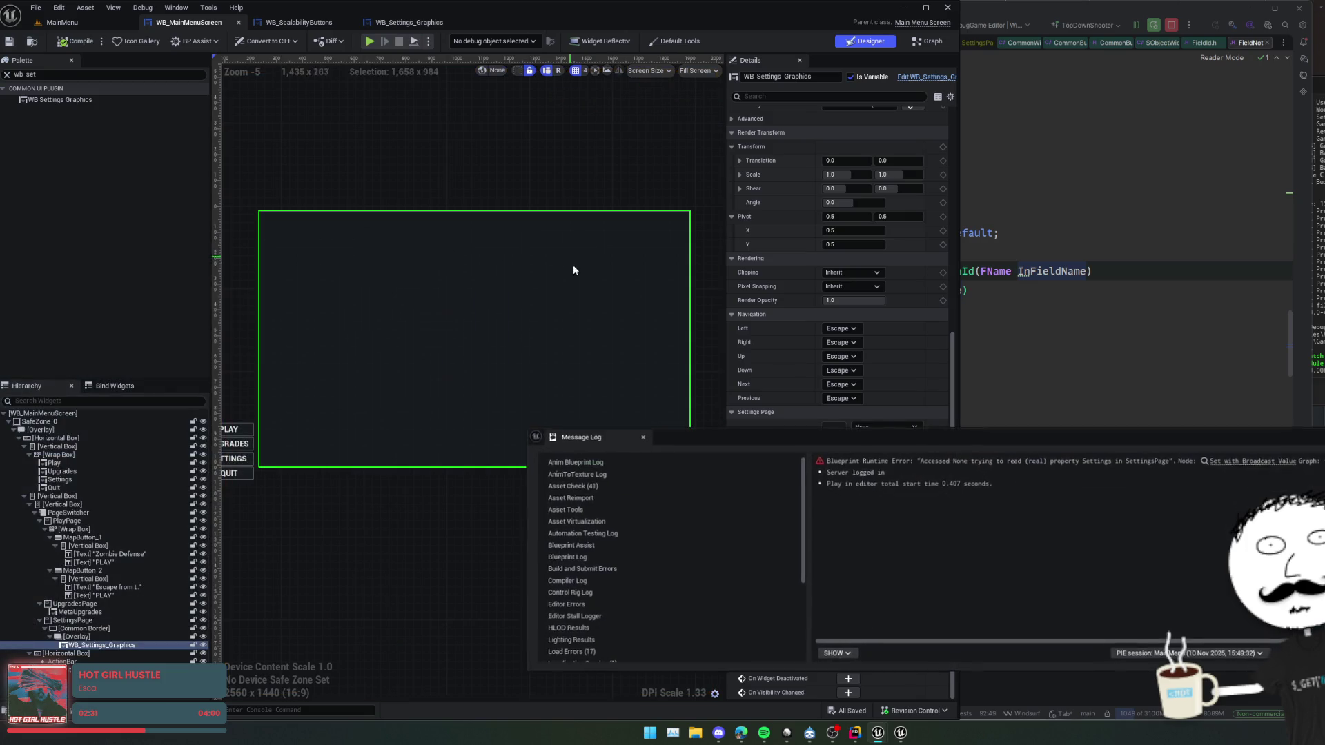
{"action": "left_click", "coordinate": [1240, 460]}
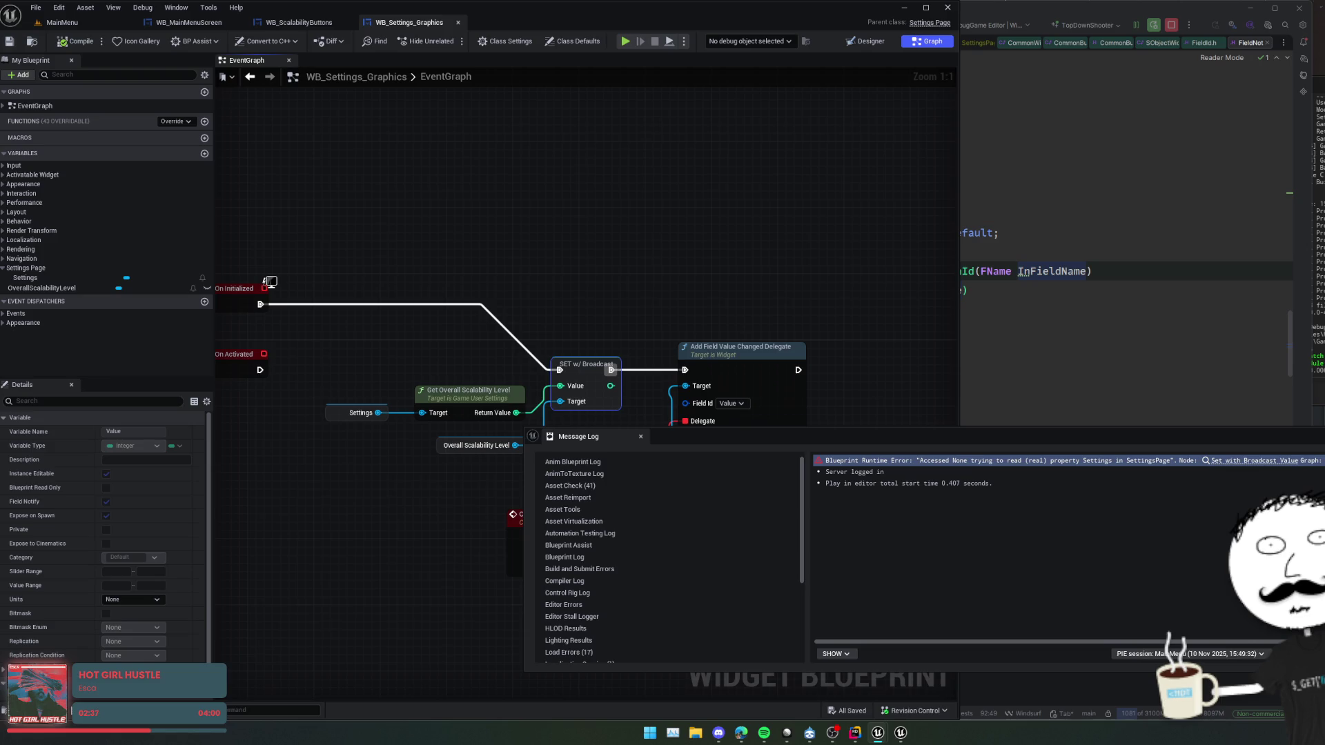
- Close the Message Log and pan the event graph to inspect the SET w/ Broadcast node
{"action": "left_click", "coordinate": [798, 296]}
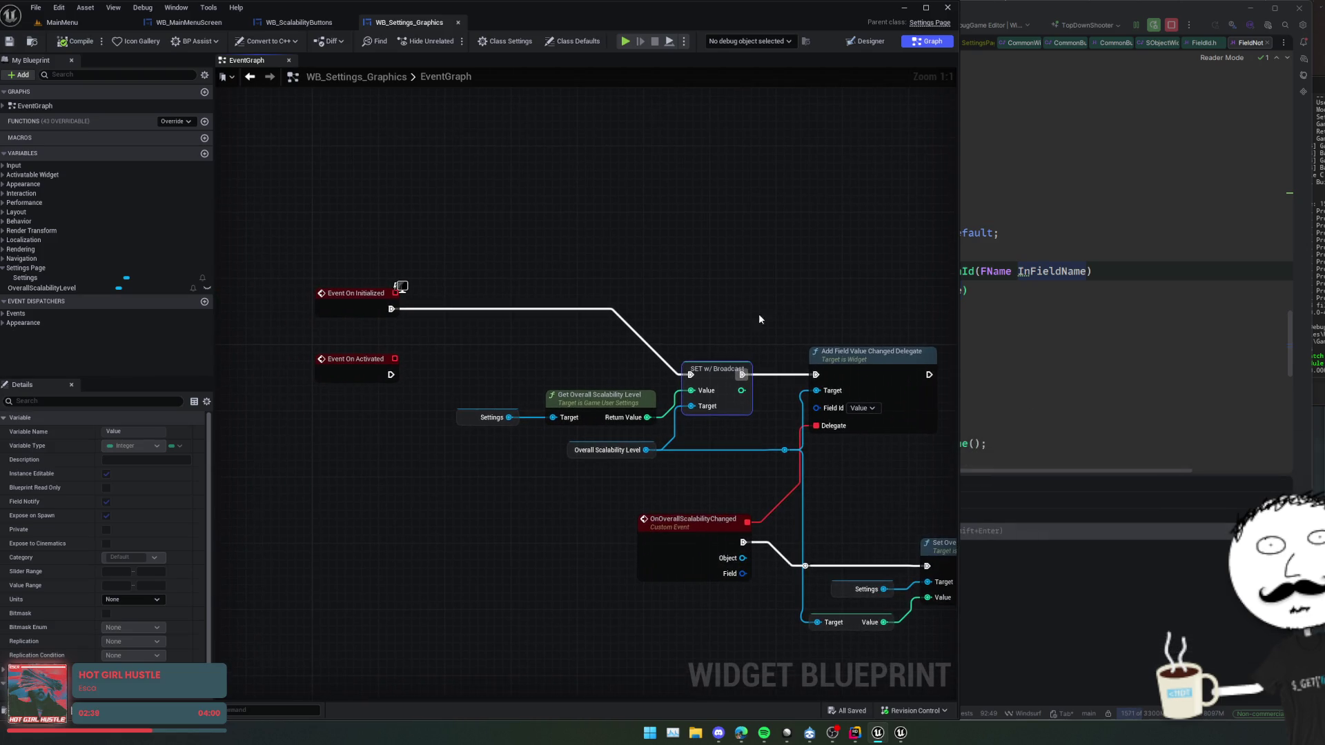
{"action": "mouse_move", "coordinate": [525, 373]}
{"action": "left_mouse_down"}
{"action": "mouse_move", "coordinate": [751, 296]}
{"action": "mouse_move", "coordinate": [792, 322]}
{"action": "mouse_move", "coordinate": [592, 337]}
{"action": "mouse_move", "coordinate": [681, 316]}
{"action": "mouse_move", "coordinate": [778, 346]}
{"action": "mouse_move", "coordinate": [639, 325]}
{"action": "mouse_move", "coordinate": [648, 346]}
{"action": "mouse_move", "coordinate": [615, 343]}
{"action": "mouse_move", "coordinate": [653, 305]}
{"action": "left_mouse_up"}
{"action": "mouse_move", "coordinate": [749, 325]}
{"action": "left_mouse_down"}
{"action": "mouse_move", "coordinate": [698, 304]}
{"action": "mouse_move", "coordinate": [740, 284]}
{"action": "mouse_move", "coordinate": [731, 304]}
{"action": "mouse_move", "coordinate": [745, 285]}
{"action": "mouse_move", "coordinate": [757, 296]}
{"action": "mouse_move", "coordinate": [740, 296]}
{"action": "mouse_move", "coordinate": [754, 298]}
{"action": "left_mouse_up"}
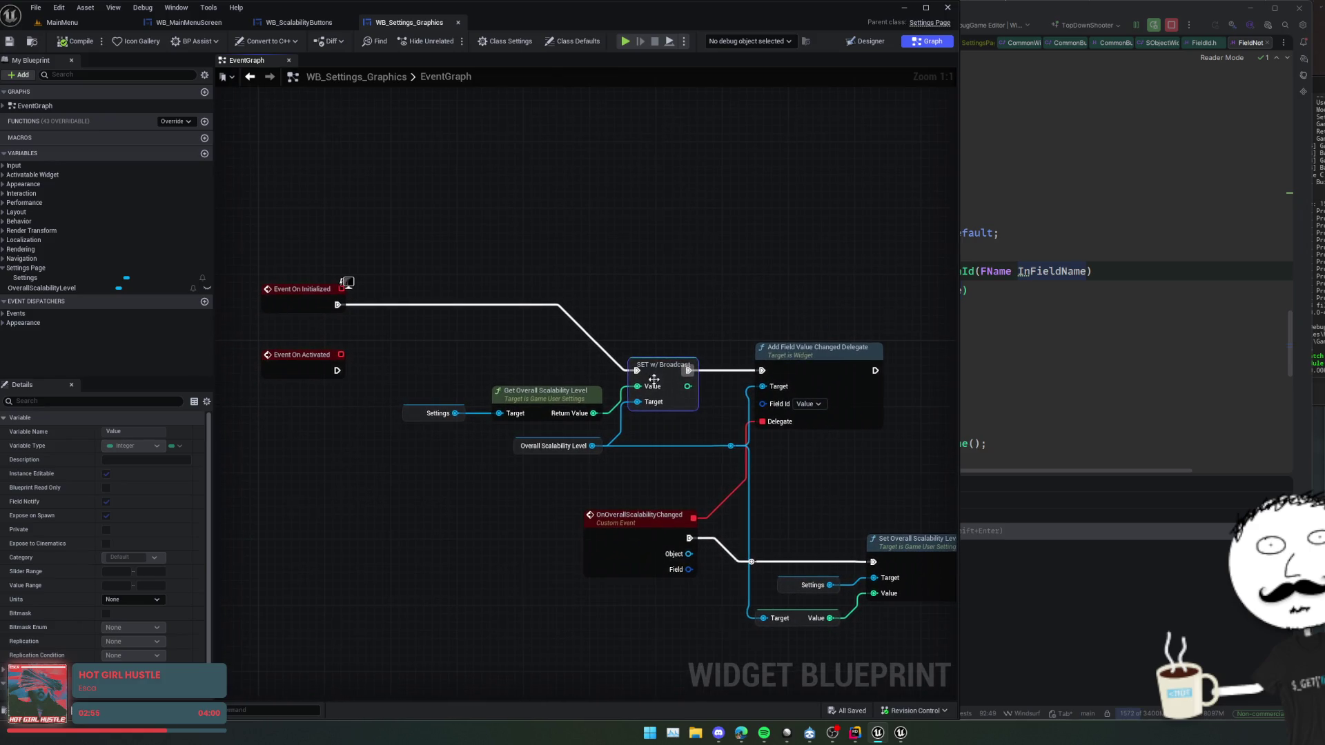
{"action": "right_click", "coordinate": [653, 383]}
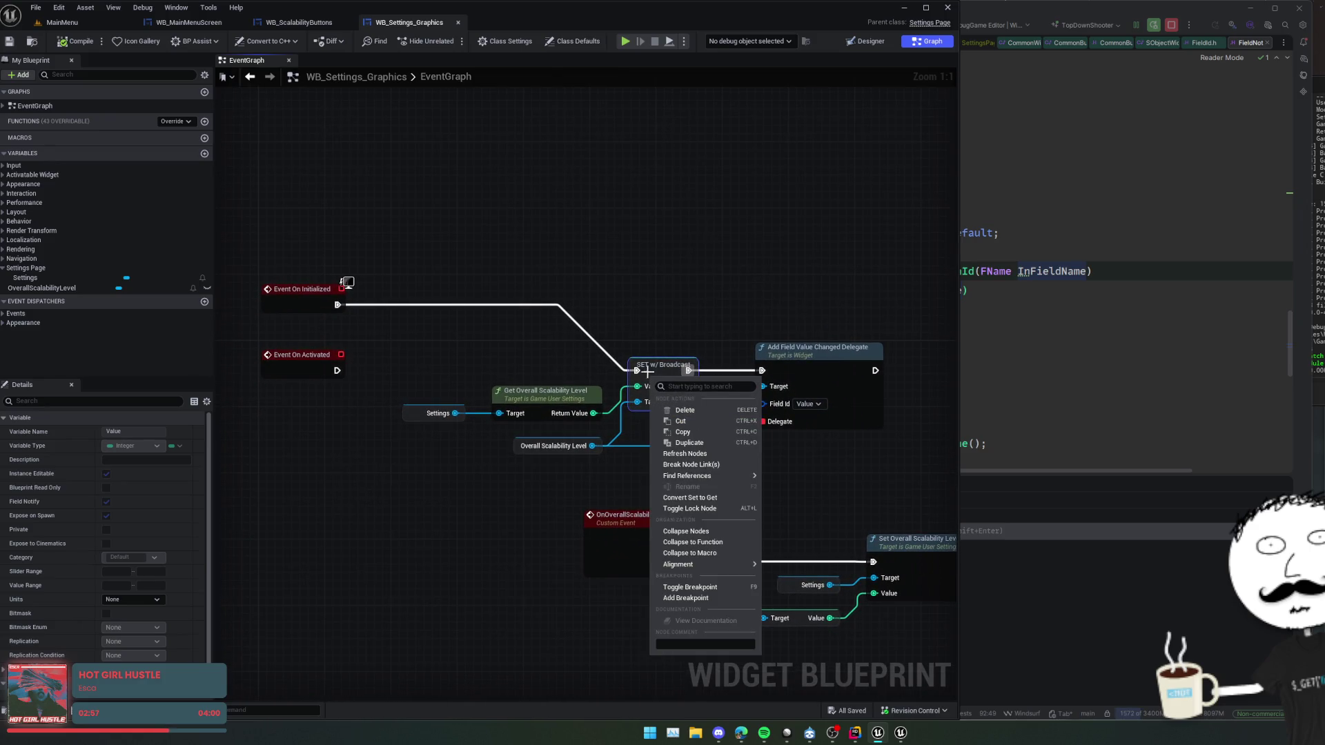
{"action": "mouse_move", "coordinate": [627, 343]}
{"action": "left_mouse_down"}
{"action": "mouse_move", "coordinate": [643, 332]}
{"action": "mouse_move", "coordinate": [693, 355]}
{"action": "left_mouse_up"}
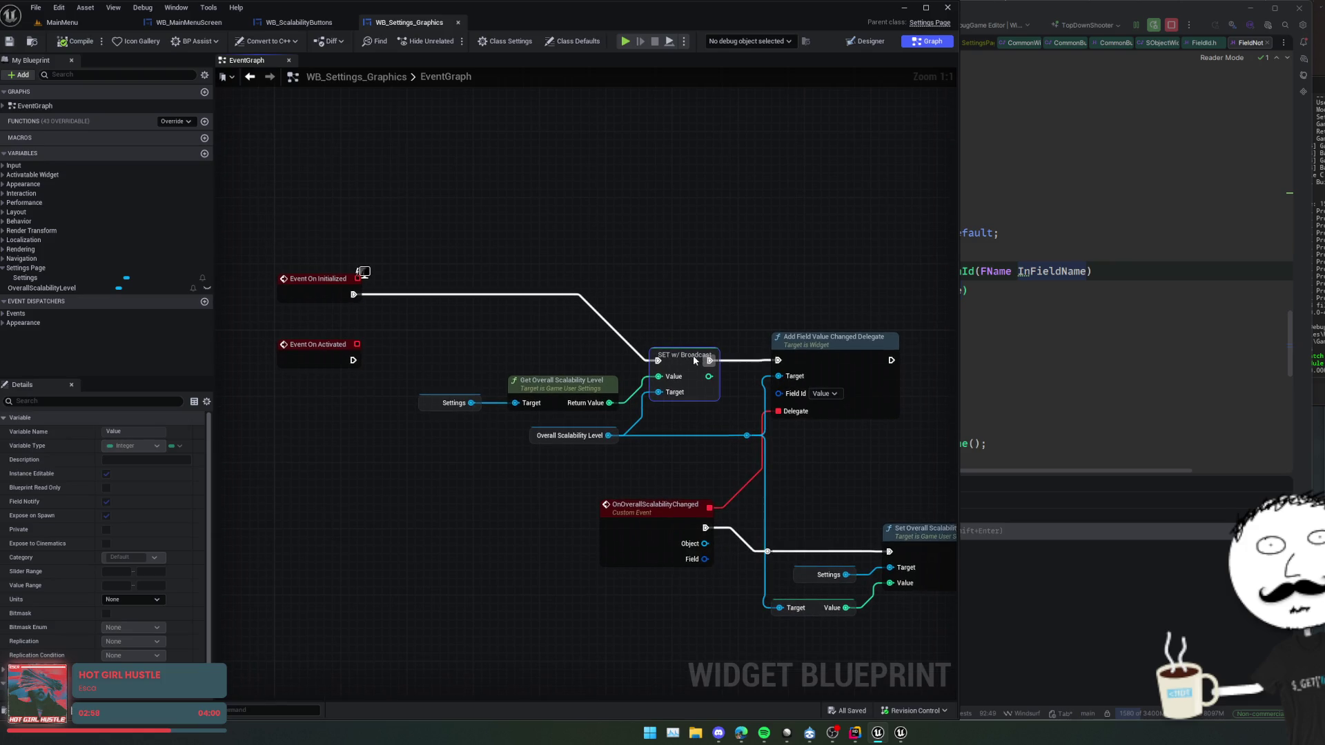
- Toggle a breakpoint on Event On Initialized and start a new play session
{"action": "right_click", "coordinate": [643, 398]}
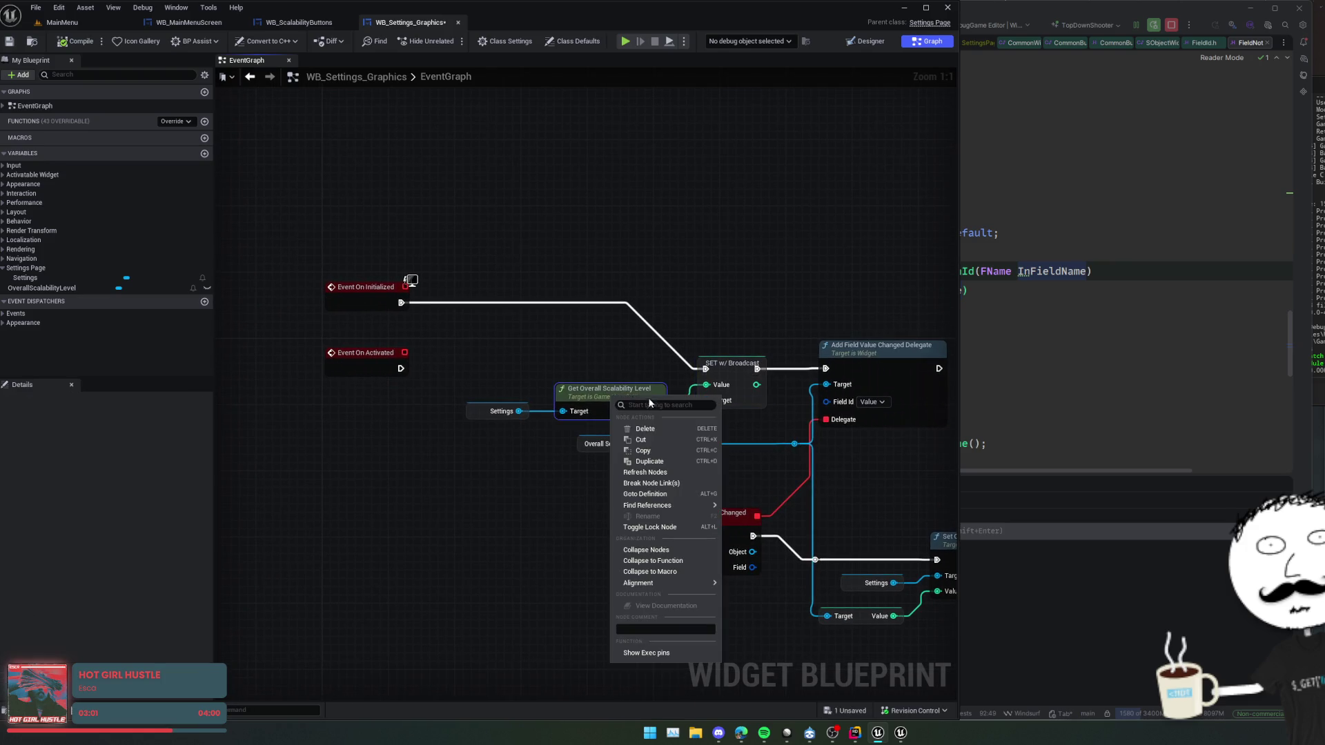
{"action": "right_click", "coordinate": [342, 297]}
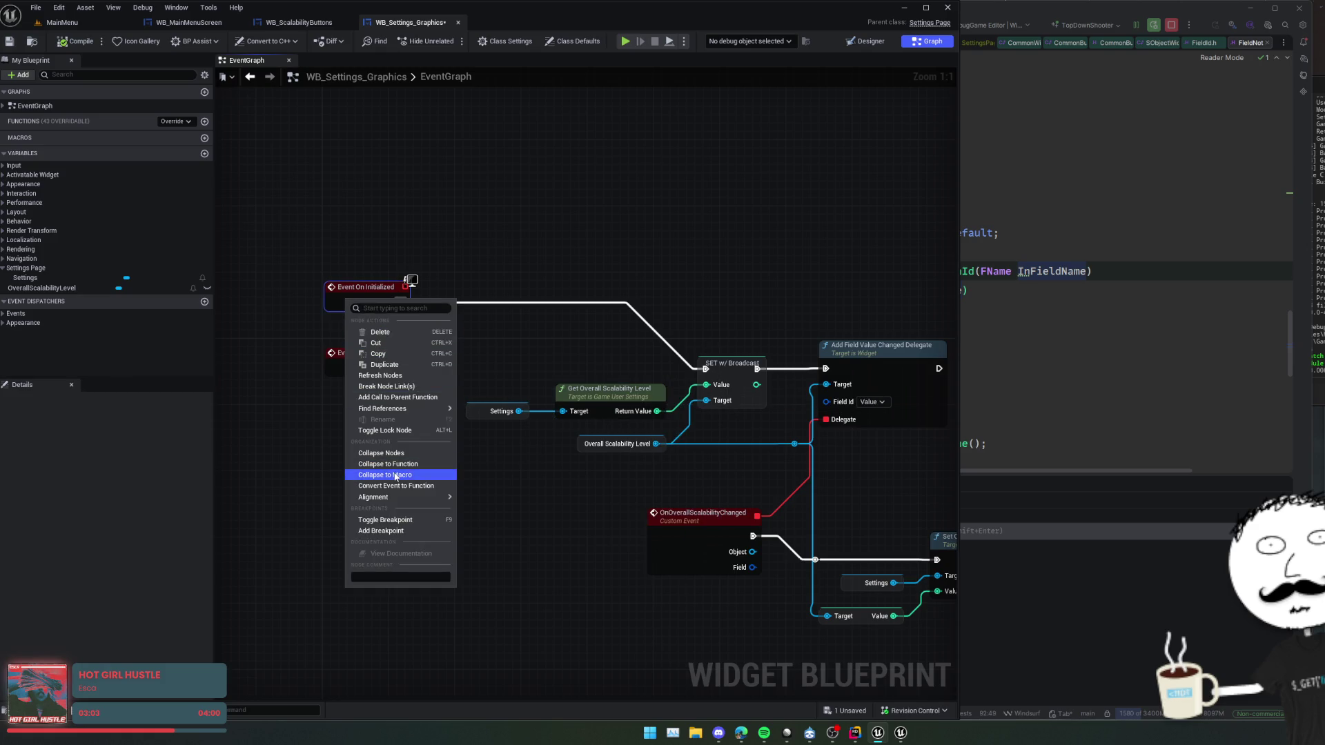
{"action": "left_click", "coordinate": [401, 521]}
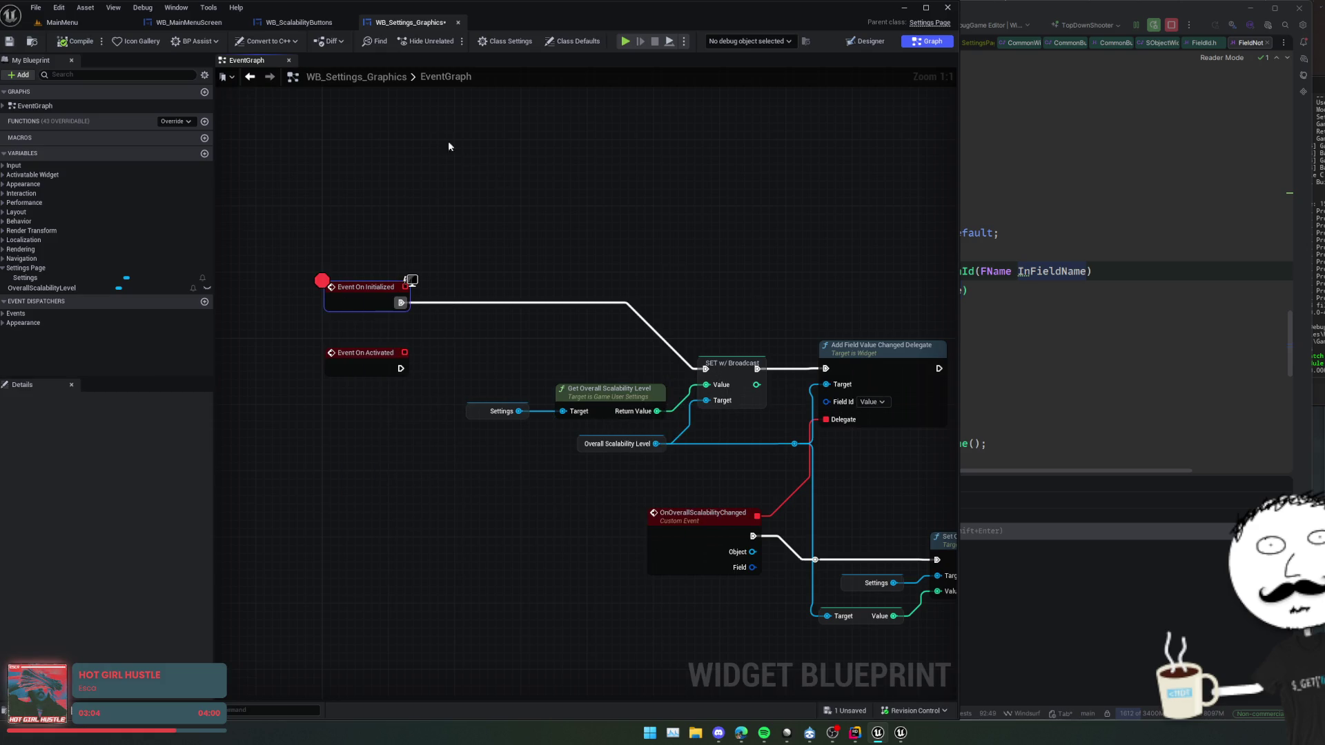
{"action": "left_click", "coordinate": [624, 42]}
- Run the game again, open the graphics settings page, and stop play
{"action": "left_click", "coordinate": [733, 42]}
{"action": "left_click", "coordinate": [734, 66]}
{"action": "left_click", "coordinate": [24, 612]}
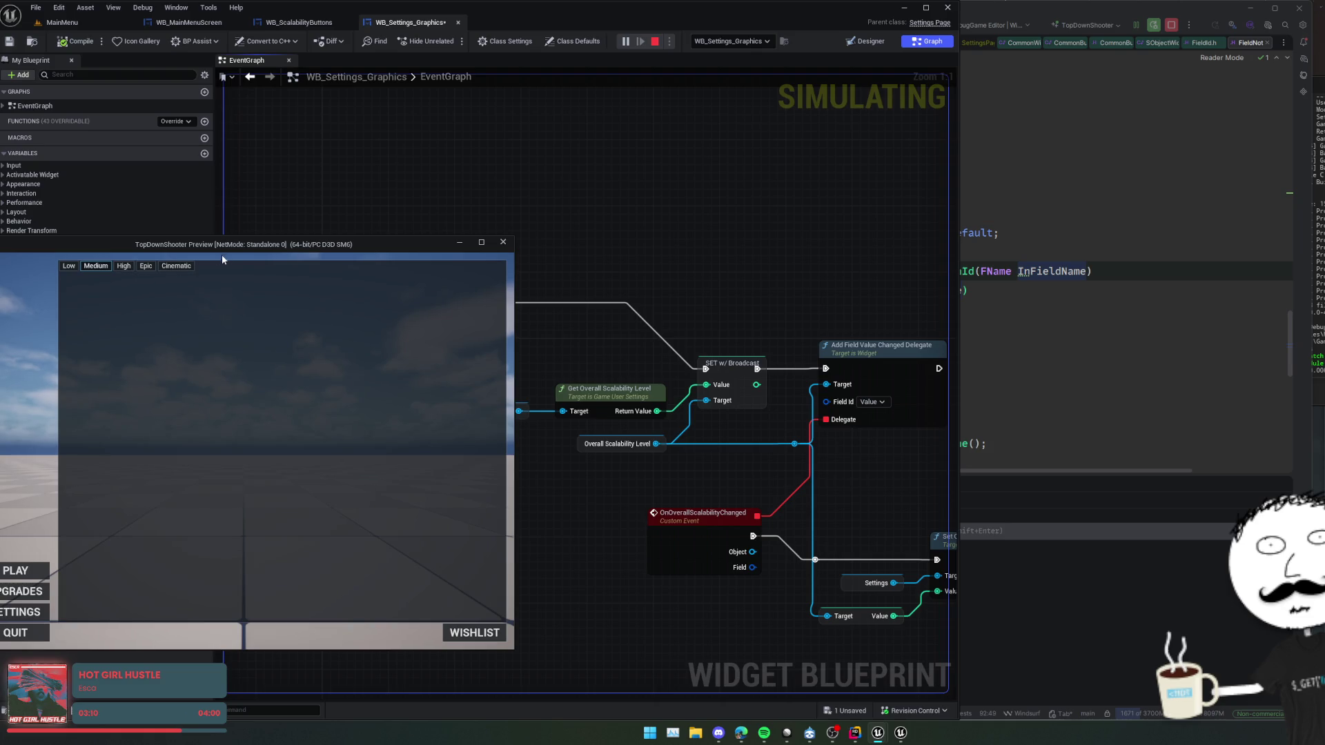
{"action": "left_click", "coordinate": [503, 242]}
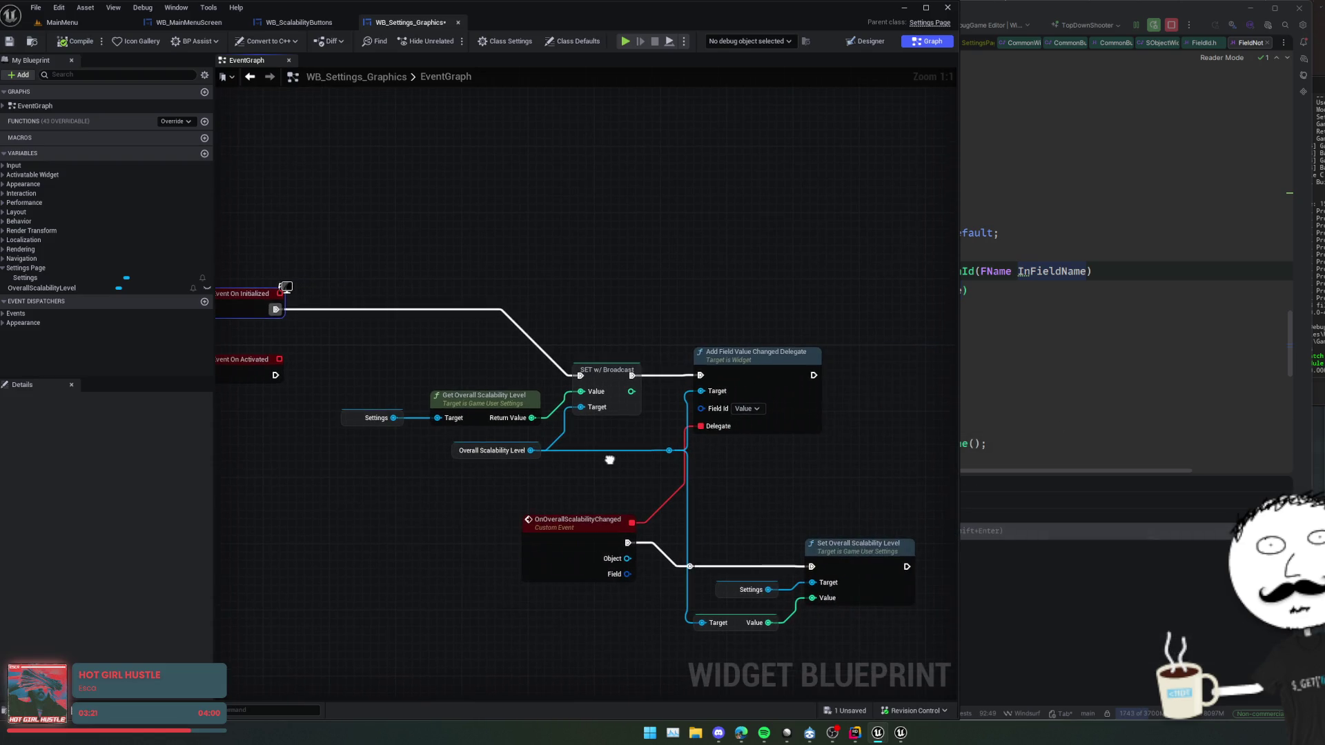
- Disable the Event On Initialized breakpoint and pull a connection from Overall Scalability Level
{"action": "scroll", "coordinate": [658, 428], "scroll_direction": "down", "scroll_amount": 1}
{"action": "right_click", "coordinate": [496, 318]}
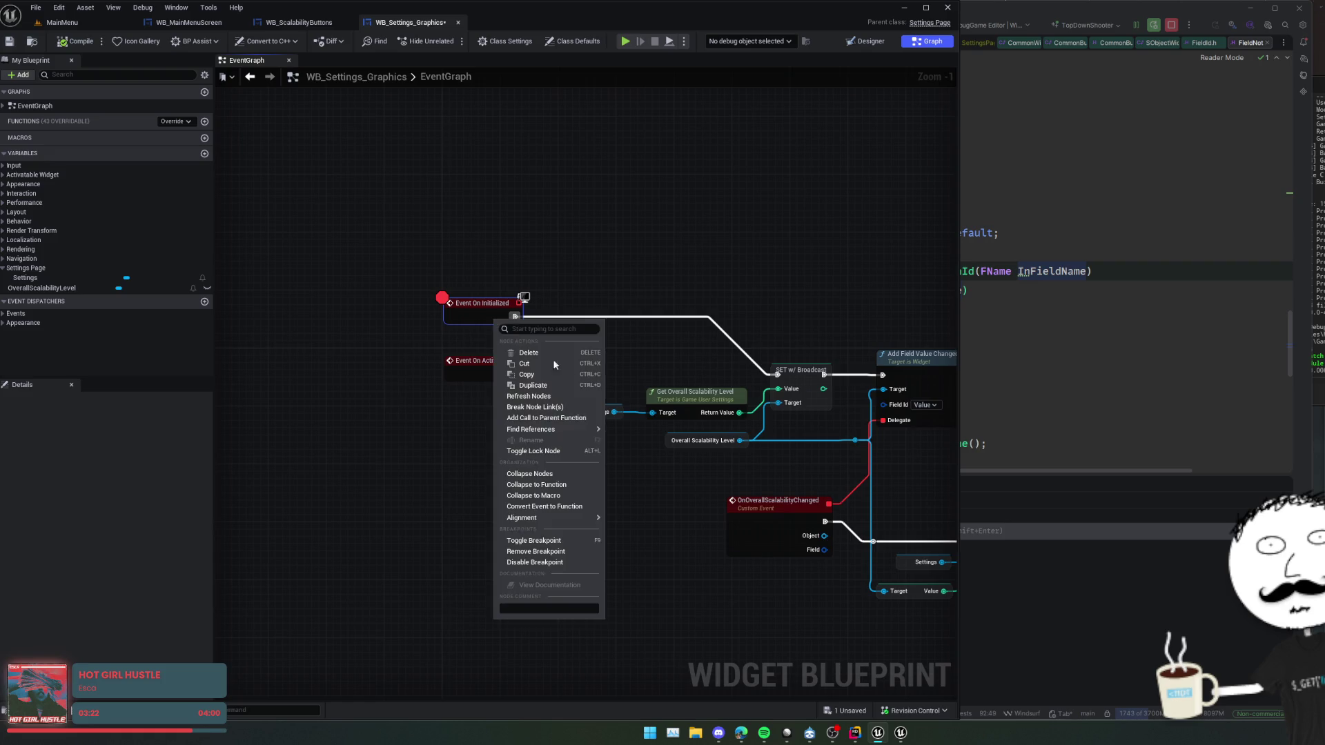
{"action": "left_click", "coordinate": [556, 562]}
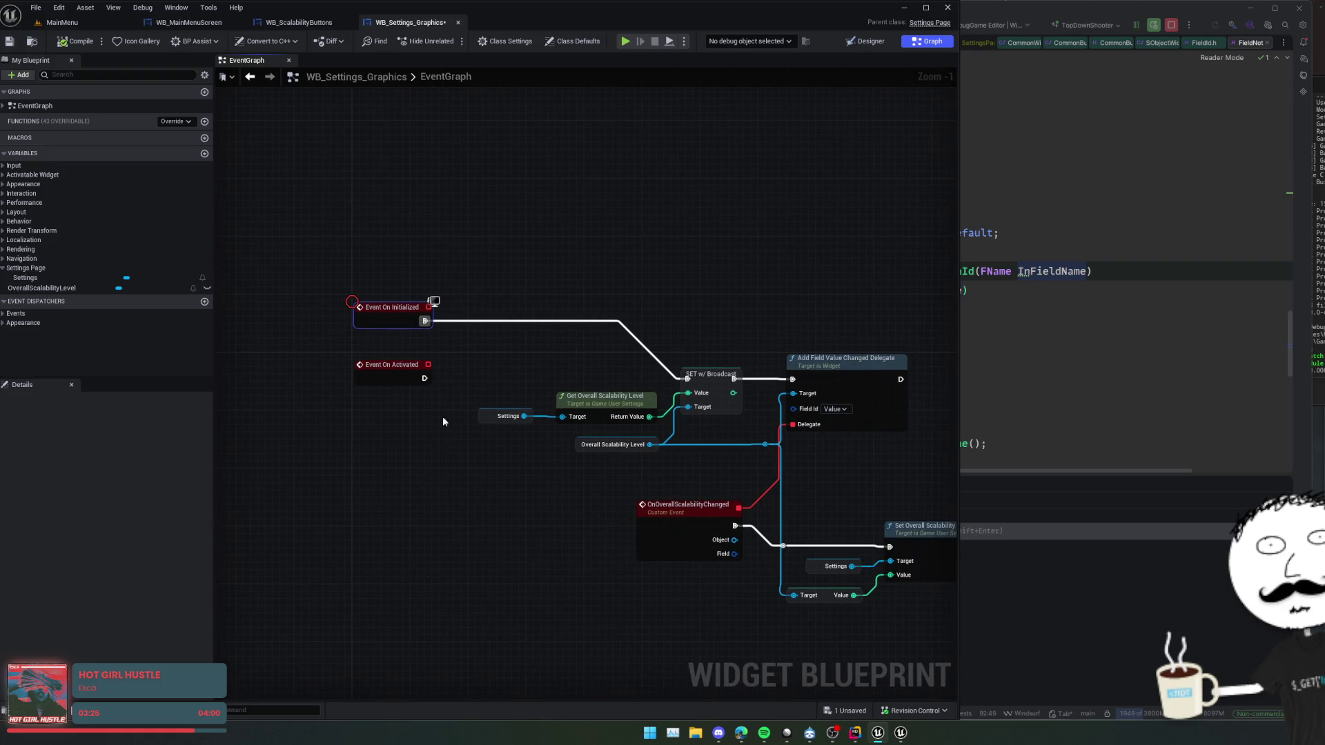
{"action": "right_click", "coordinate": [375, 305]}
{"action": "mouse_move", "coordinate": [450, 504]}
{"action": "mouse_move", "coordinate": [441, 524]}
{"action": "left_mouse_down"}
{"action": "mouse_move", "coordinate": [432, 491]}
{"action": "mouse_move", "coordinate": [595, 454]}
{"action": "mouse_move", "coordinate": [728, 459]}
{"action": "mouse_move", "coordinate": [716, 464]}
{"action": "mouse_move", "coordinate": [699, 461]}
{"action": "mouse_move", "coordinate": [725, 447]}
{"action": "mouse_move", "coordinate": [774, 460]}
{"action": "left_mouse_up"}
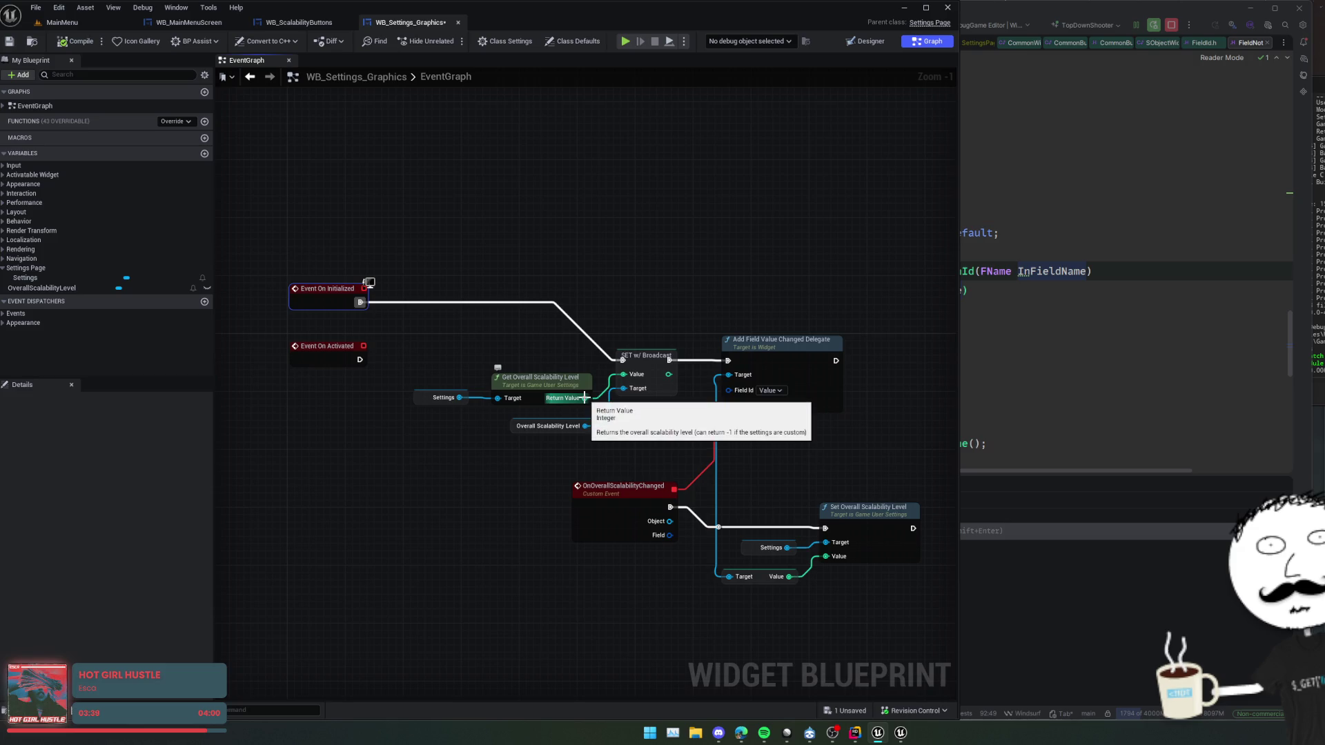
{"action": "left_click_drag", "start_coordinate": [592, 421], "coordinate": [613, 443]}
- Try a Set Value node and a print action from Settings, then undo and cancel both
{"action": "type", "text": "set value"}
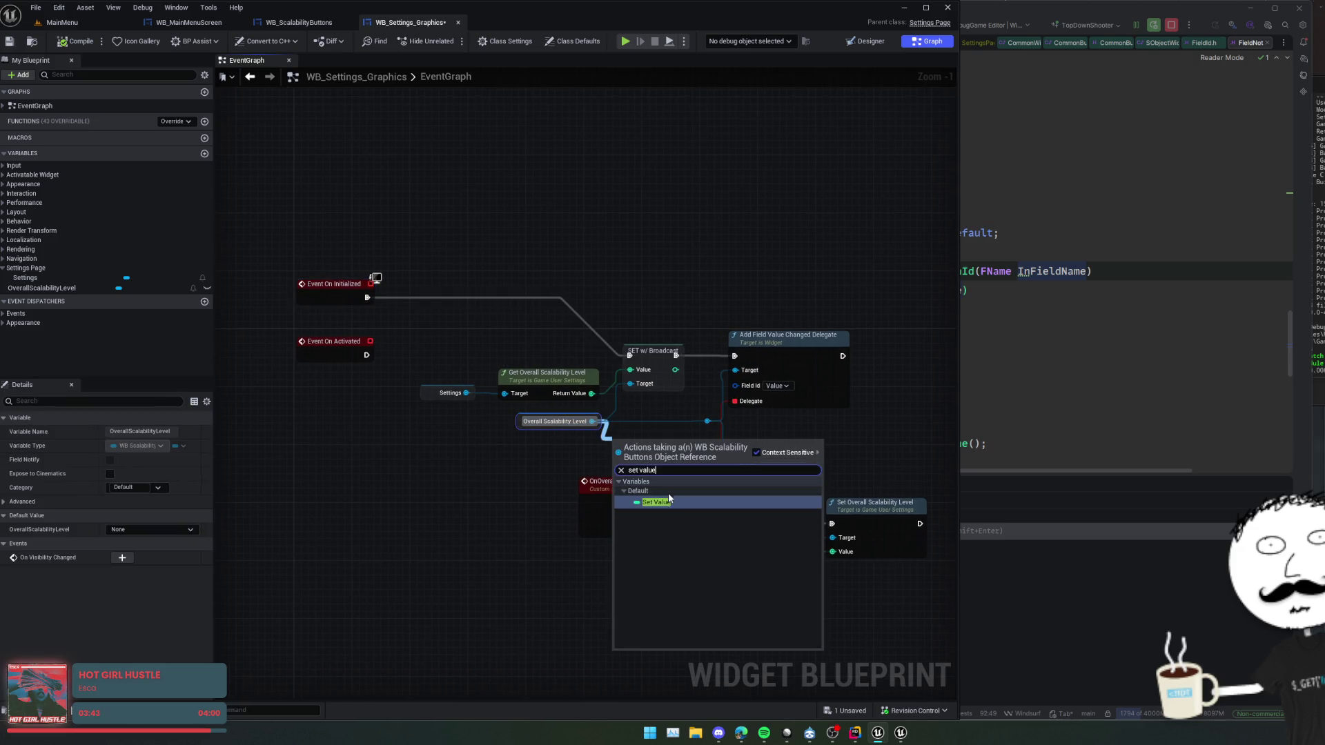
{"action": "left_click", "coordinate": [668, 505]}
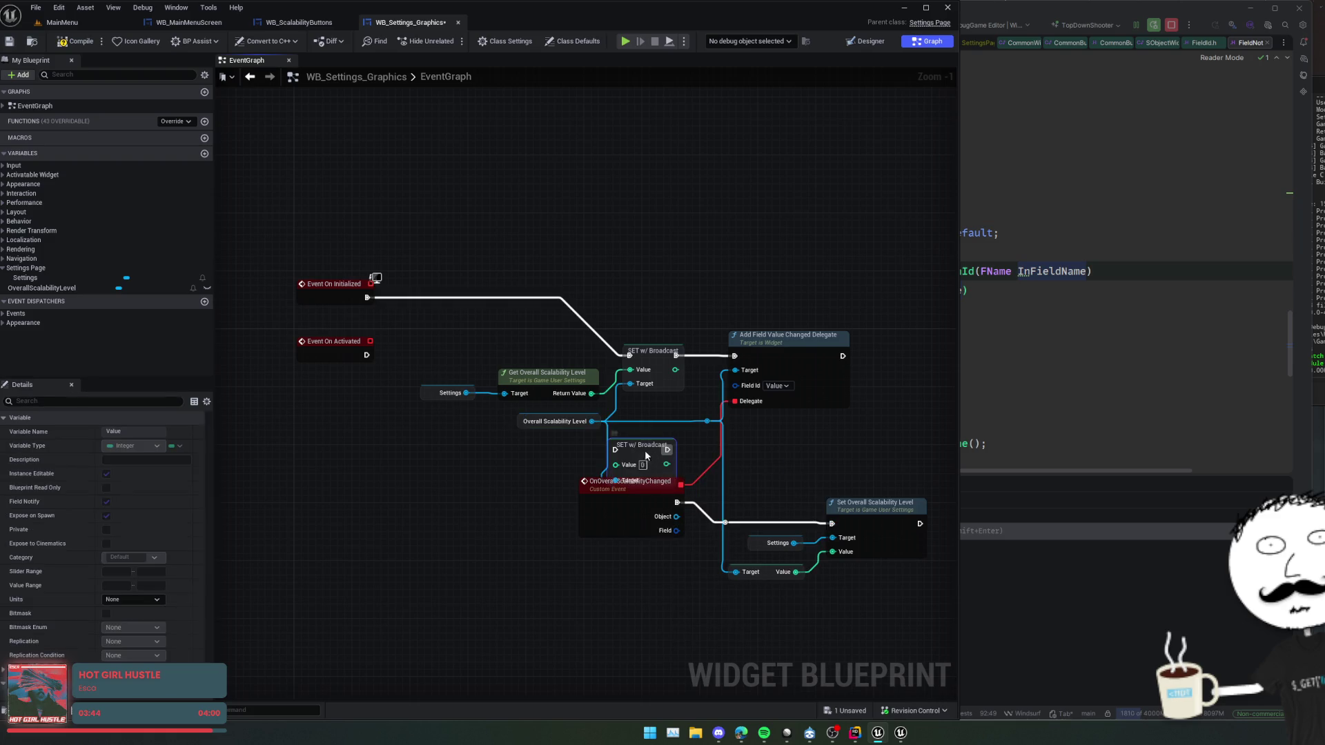
{"action": "key", "text": "ctrl+z"}
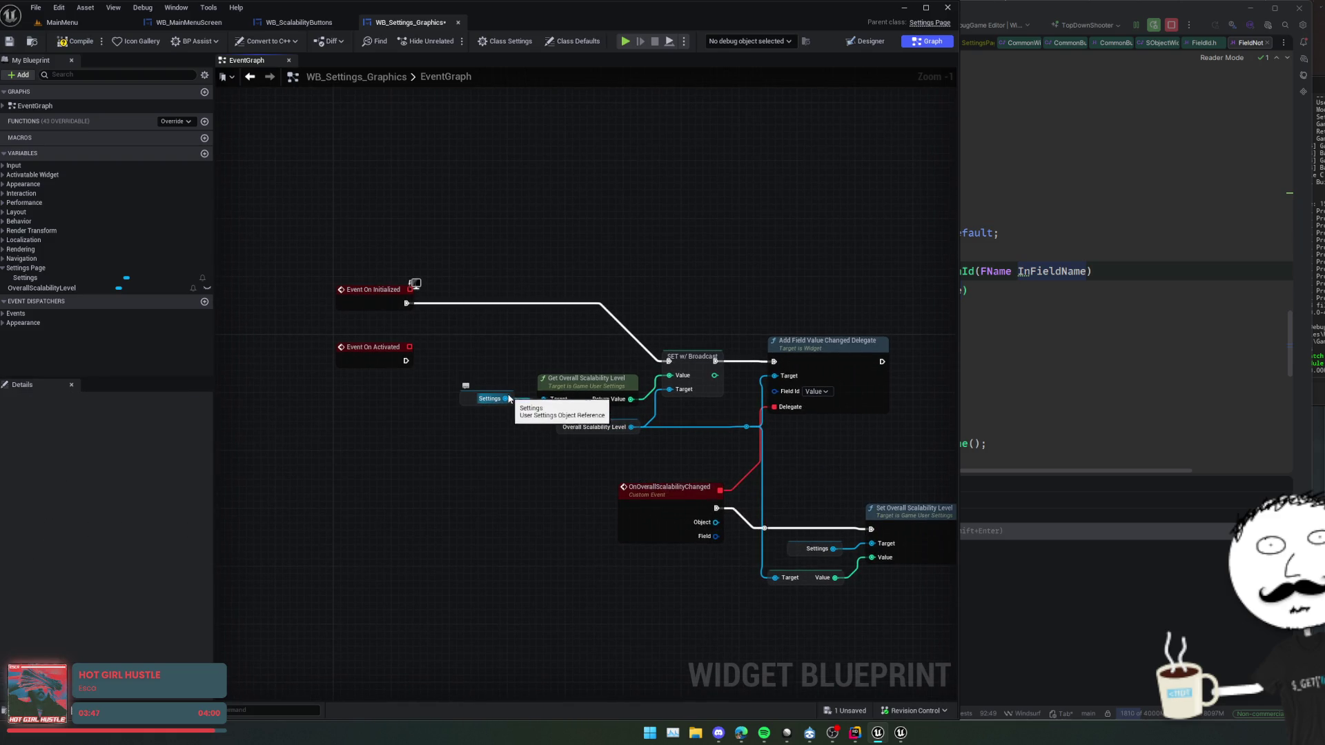
{"action": "left_click", "coordinate": [497, 404]}
{"action": "left_click_drag", "start_coordinate": [505, 399], "coordinate": [515, 351]}
{"action": "type", "text": "pr"}
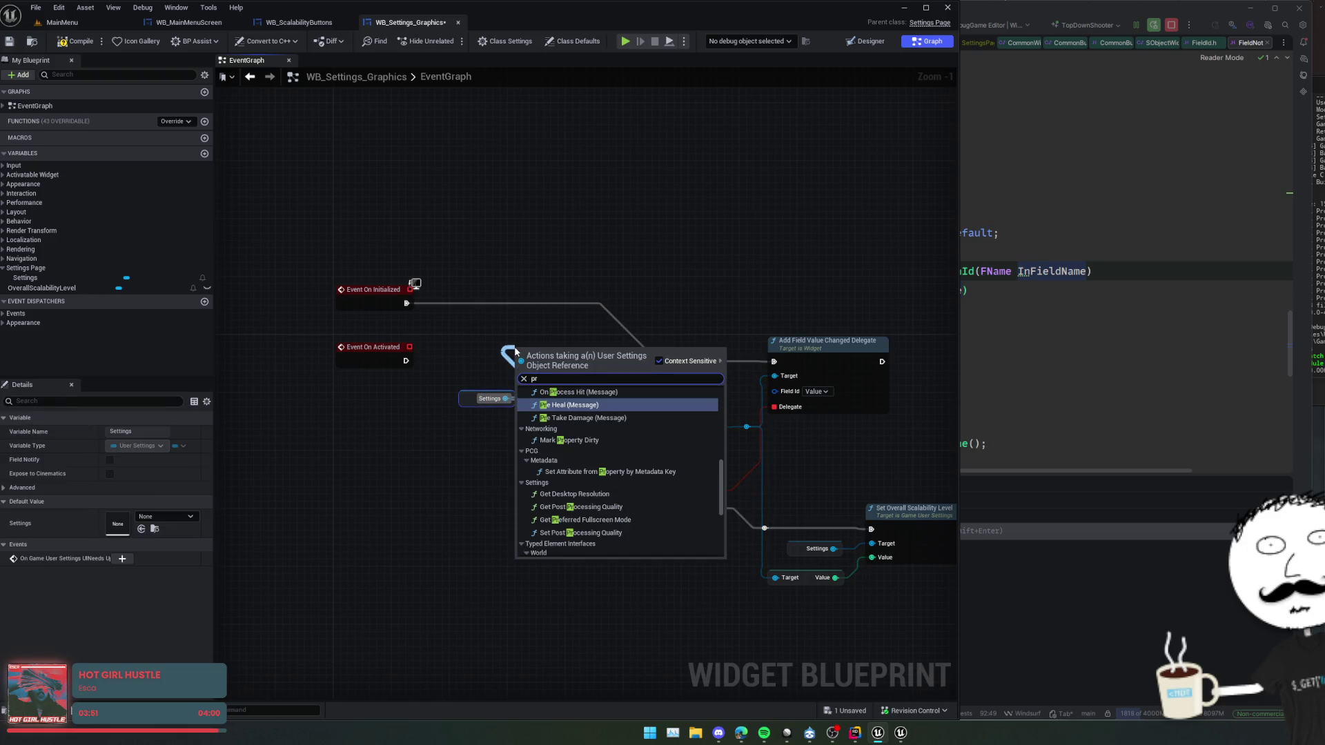
{"action": "type", "text": "rint"}
{"action": "key", "text": "BackSpace"}
{"action": "key", "text": "BackSpace"}
{"action": "key", "text": "BackSpace"}
{"action": "type", "text": "ing"}
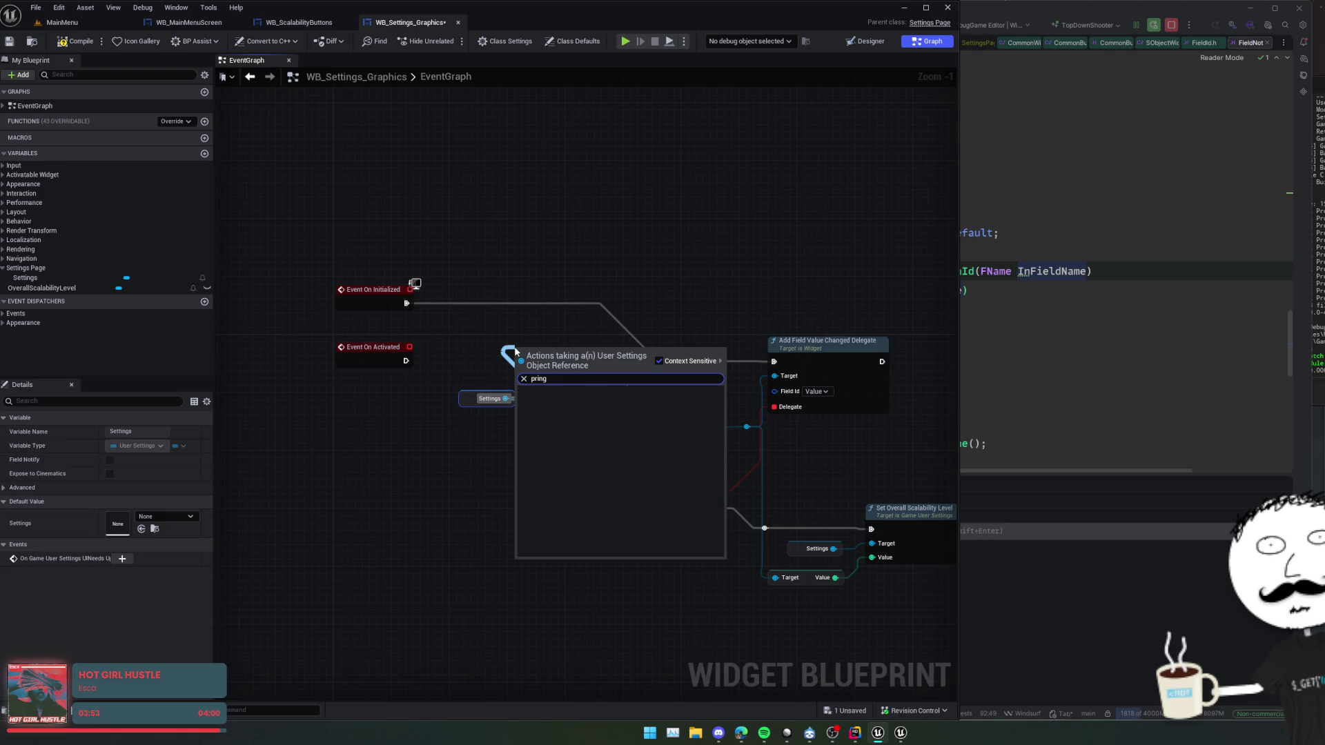
{"action": "key", "text": "Escape"}
- Insert Print Text between Event On Initialized and SET, feeding it Settings, and save
{"action": "right_click", "coordinate": [515, 351]}
{"action": "type", "text": "print text"}
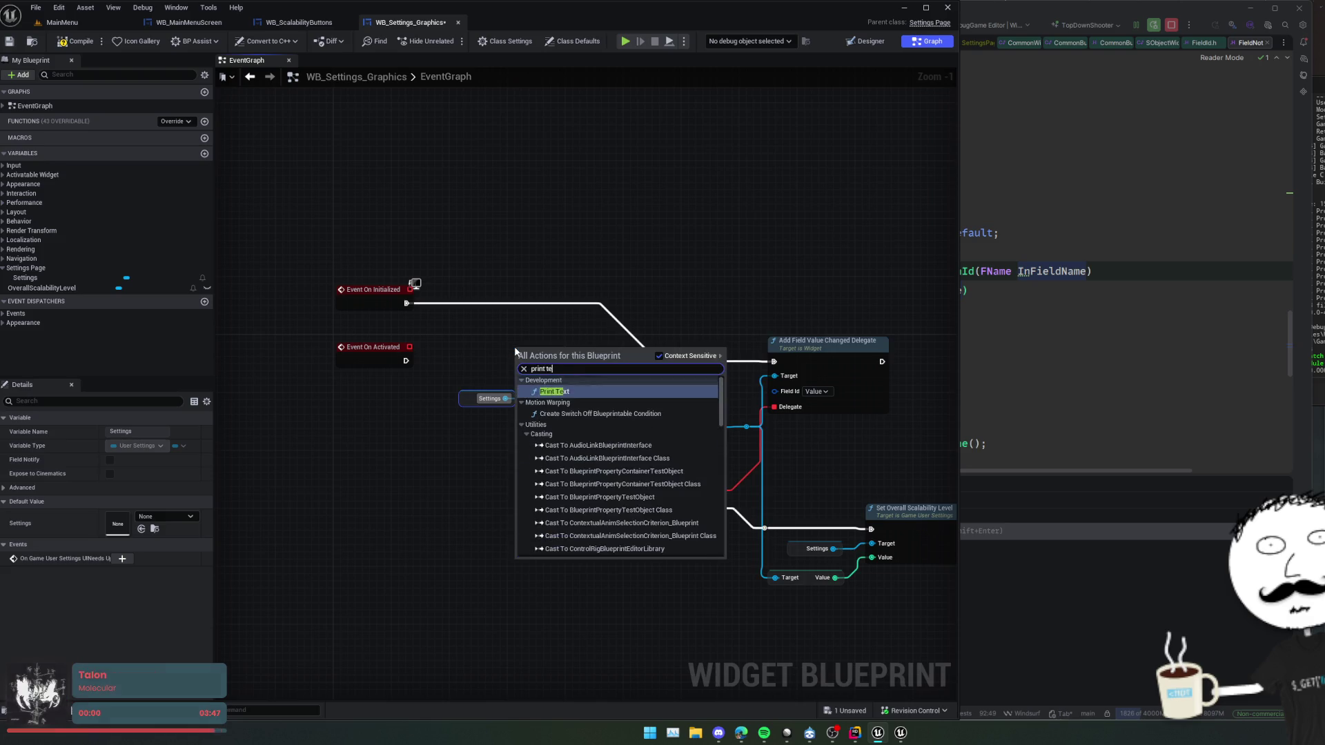
{"action": "key", "text": "Return"}
{"action": "left_click_drag", "start_coordinate": [559, 348], "coordinate": [540, 288]}
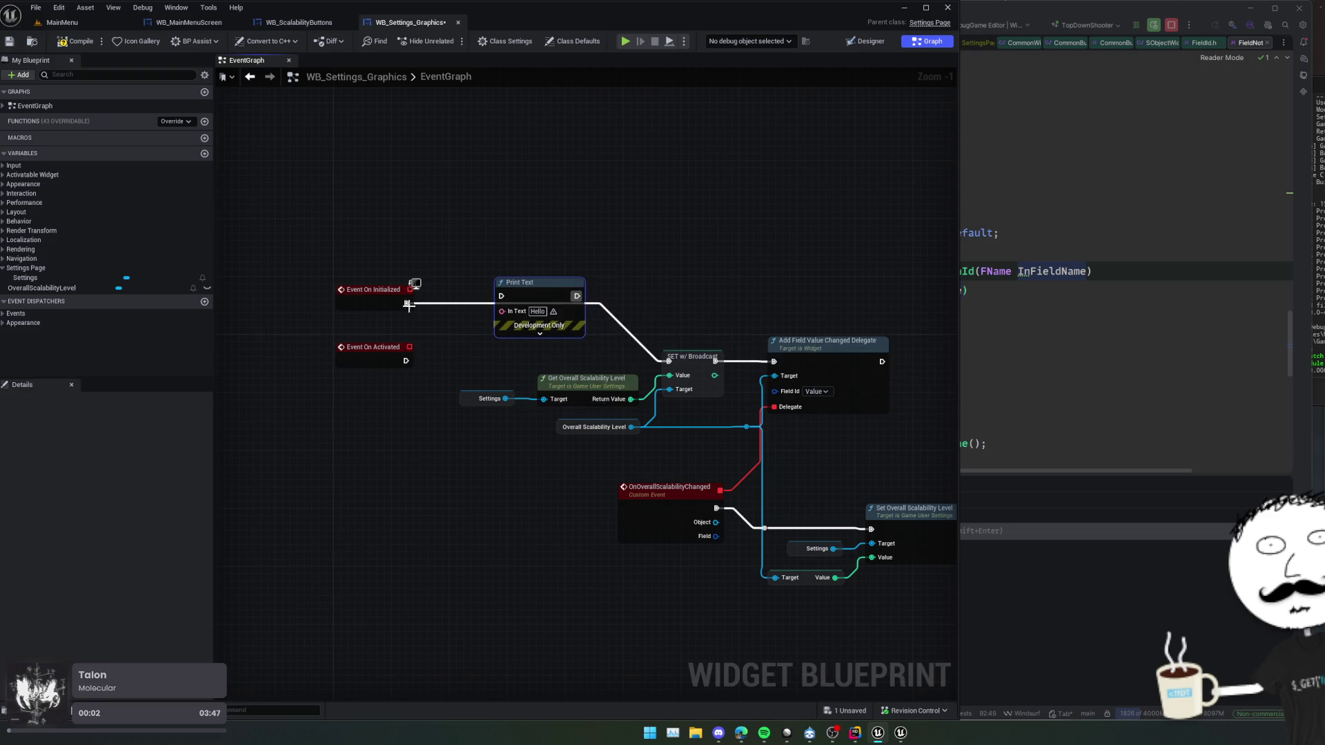
{"action": "mouse_move", "coordinate": [411, 306]}
{"action": "left_mouse_down"}
{"action": "mouse_move", "coordinate": [501, 296]}
{"action": "mouse_move", "coordinate": [668, 362]}
{"action": "left_mouse_up"}
{"action": "mouse_move", "coordinate": [502, 311]}
{"action": "left_mouse_down"}
{"action": "mouse_move", "coordinate": [510, 413]}
{"action": "mouse_move", "coordinate": [505, 399]}
{"action": "left_mouse_up"}
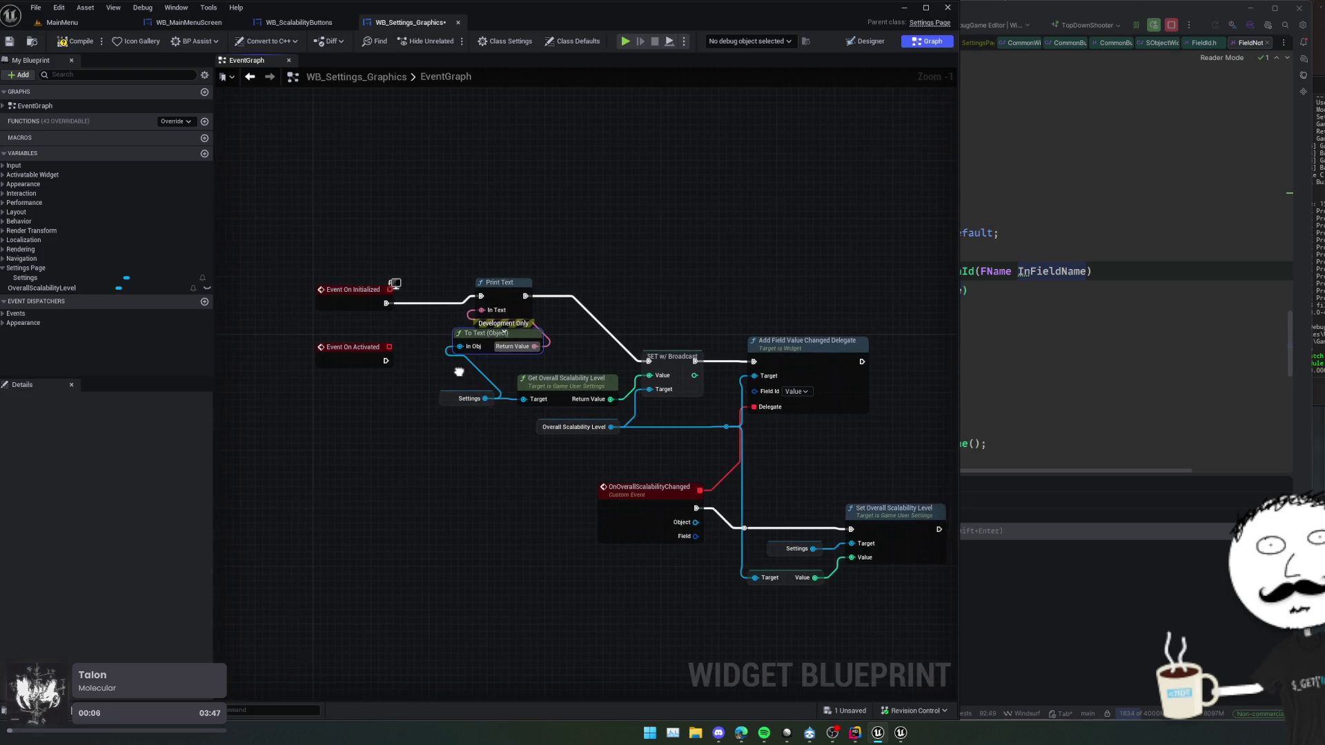
{"action": "key", "text": "ctrl+s"}
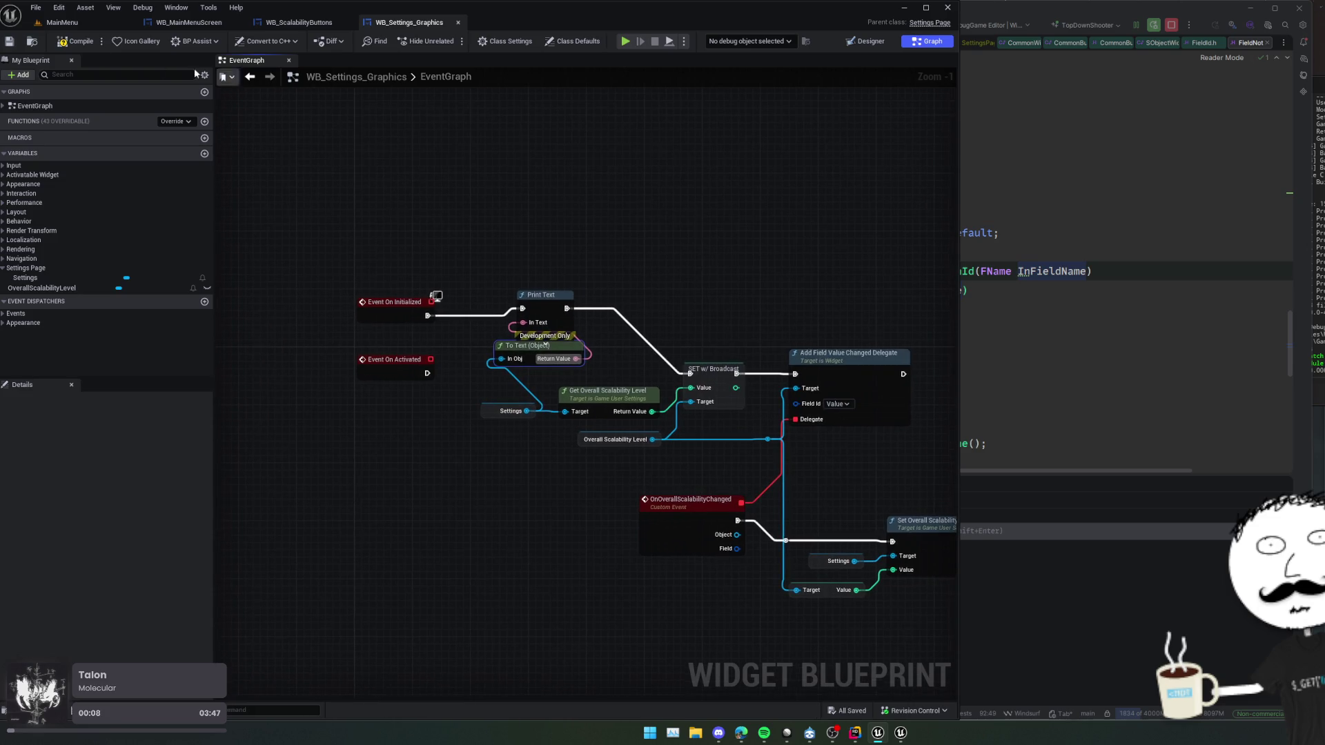
- Start play, then add an Event Construct node above Event On Initialized and save
{"action": "left_click", "coordinate": [625, 41]}
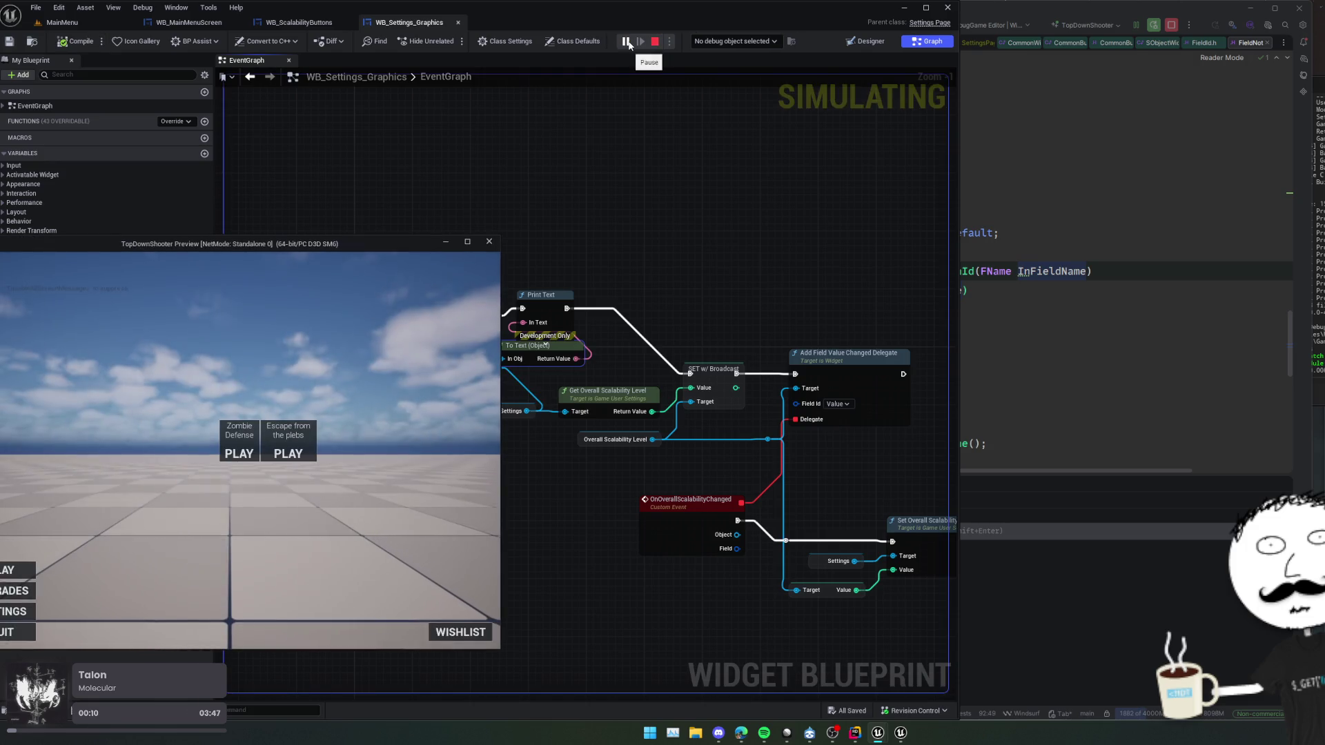
{"action": "left_click_drag", "start_coordinate": [369, 244], "coordinate": [94, 267]}
{"action": "left_click", "coordinate": [240, 213]}
{"action": "left_click", "coordinate": [177, 121]}
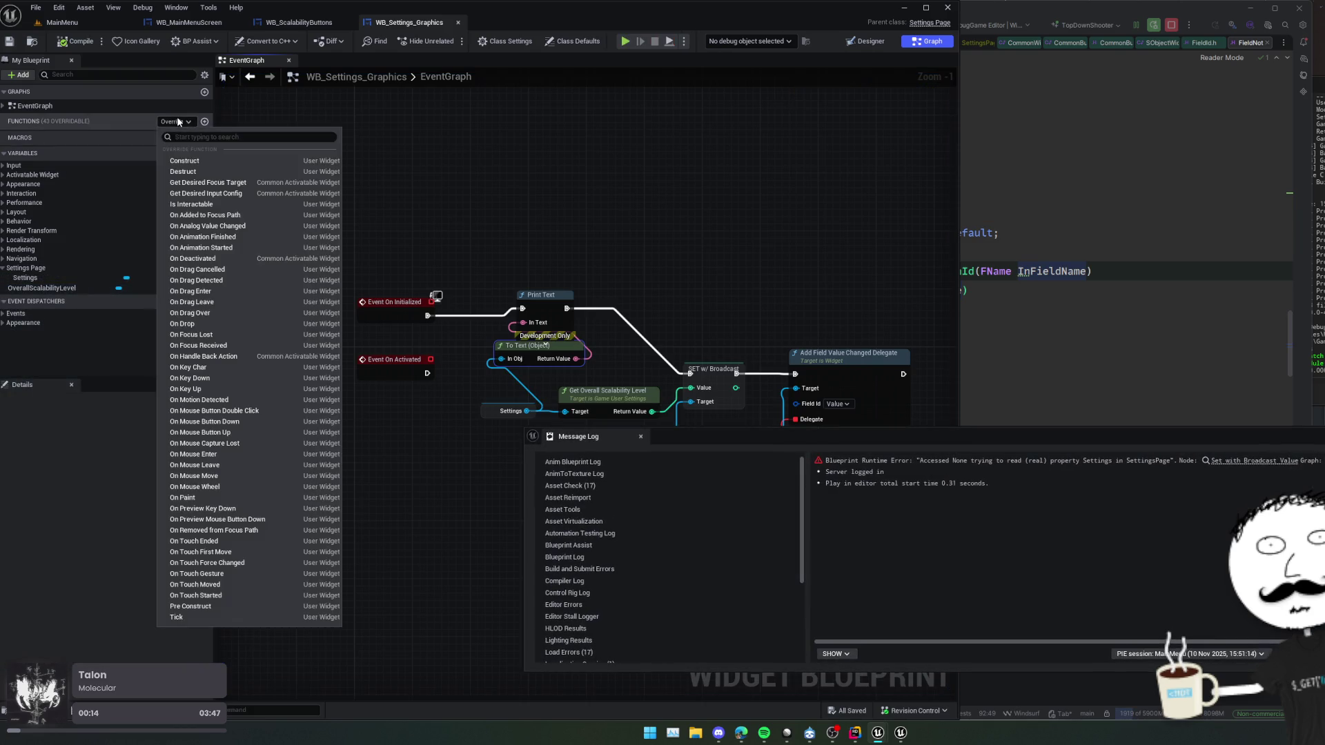
{"action": "left_click", "coordinate": [224, 161]}
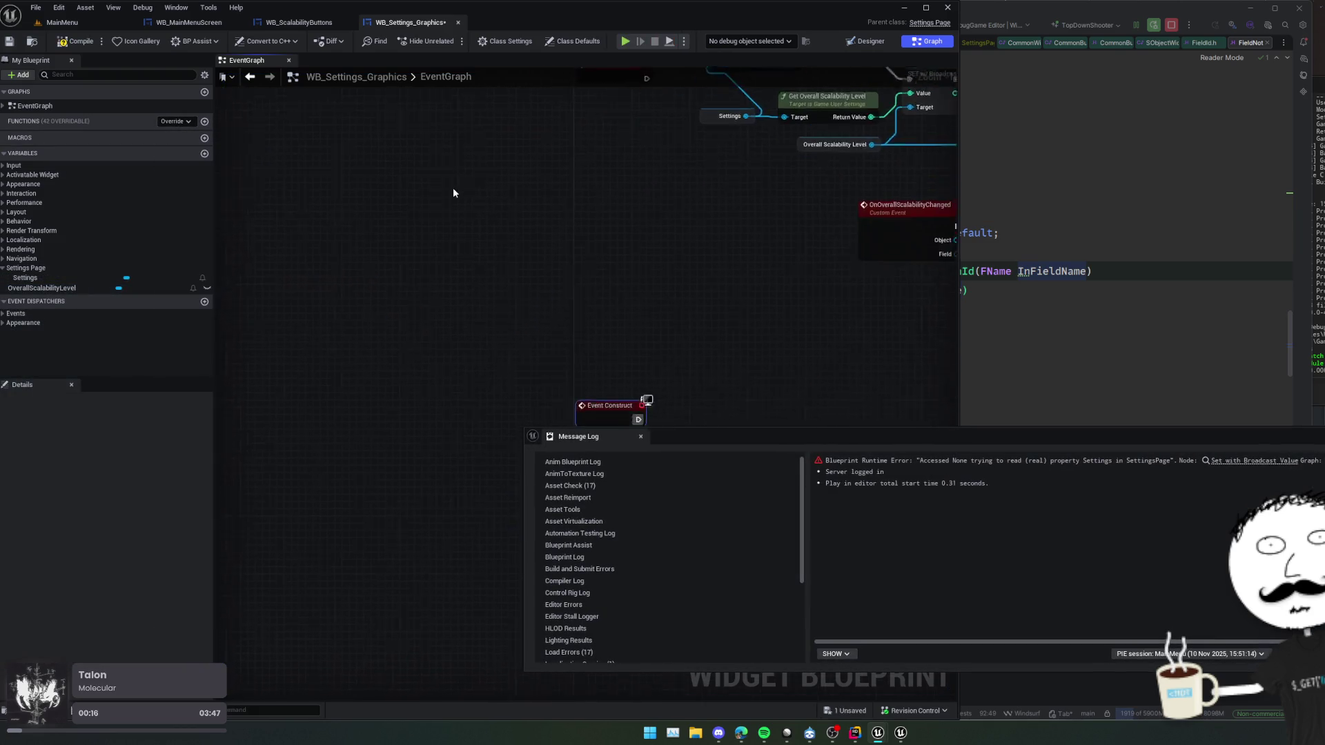
{"action": "mouse_move", "coordinate": [597, 436]}
{"action": "left_mouse_down"}
{"action": "mouse_move", "coordinate": [588, 74]}
{"action": "mouse_move", "coordinate": [566, 326]}
{"action": "left_mouse_up"}
{"action": "key", "text": "ctrl+s"}
- Drive Print Text from Event Construct instead, retest, stop play, and minimize the editor
{"action": "mouse_move", "coordinate": [625, 256]}
{"action": "left_mouse_down"}
{"action": "mouse_move", "coordinate": [555, 251]}
{"action": "mouse_move", "coordinate": [527, 338]}
{"action": "mouse_move", "coordinate": [496, 324]}
{"action": "left_mouse_up"}
{"action": "left_click_drag", "start_coordinate": [398, 309], "coordinate": [494, 410]}
{"action": "left_click", "coordinate": [403, 423], "text": "alt"}
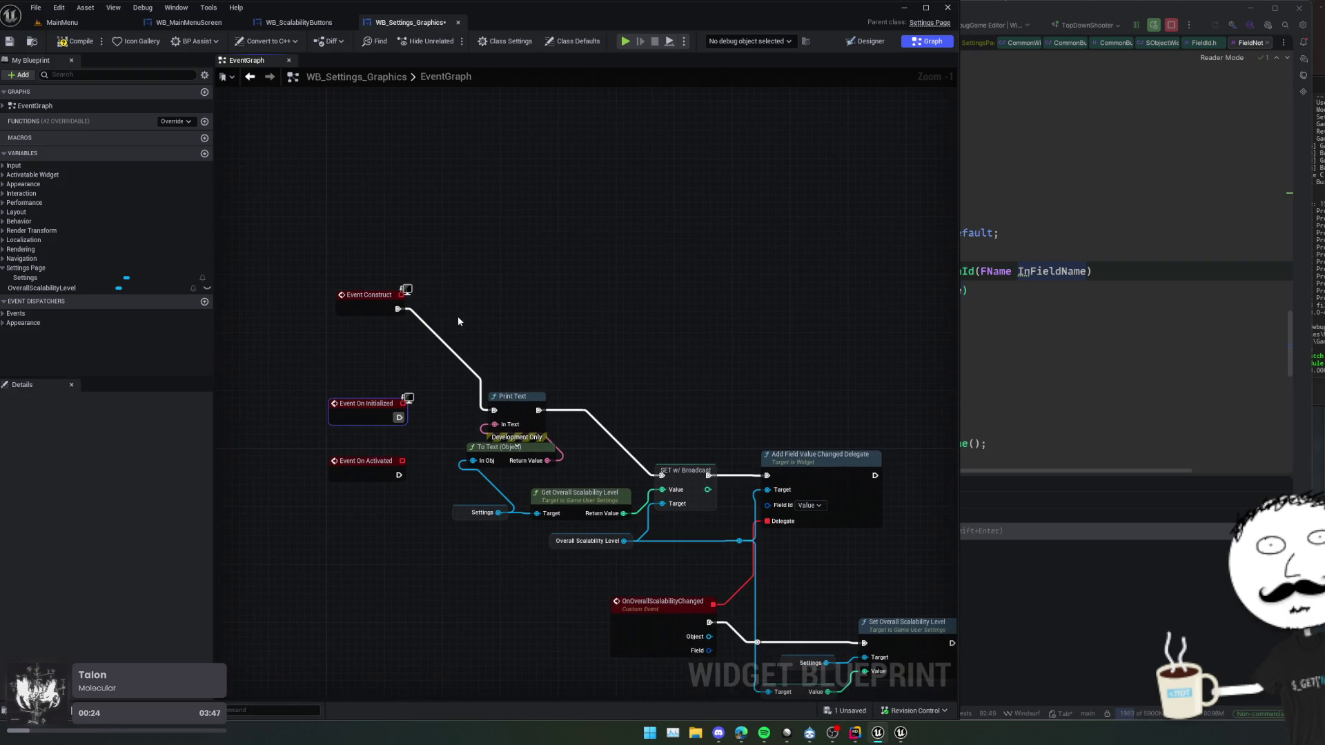
{"action": "left_click", "coordinate": [625, 40]}
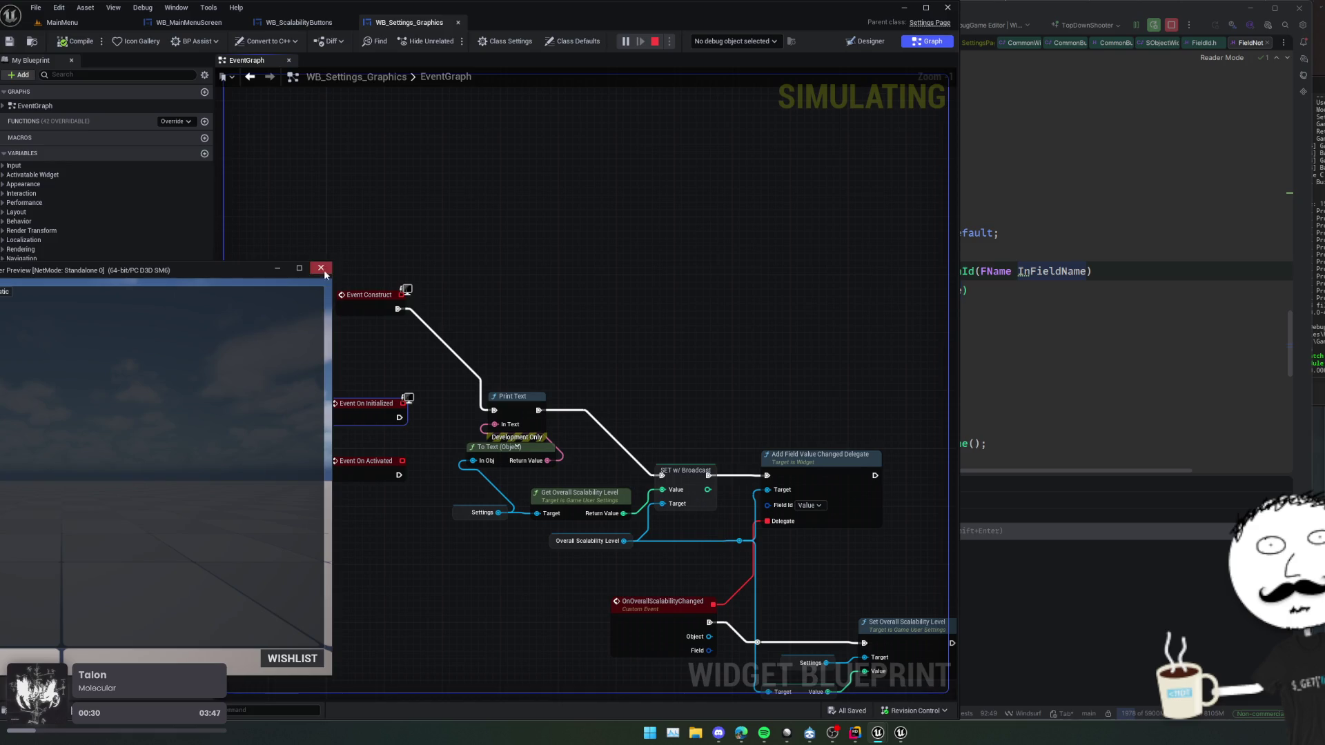
{"action": "left_click", "coordinate": [321, 268]}
{"action": "left_click", "coordinate": [623, 40]}
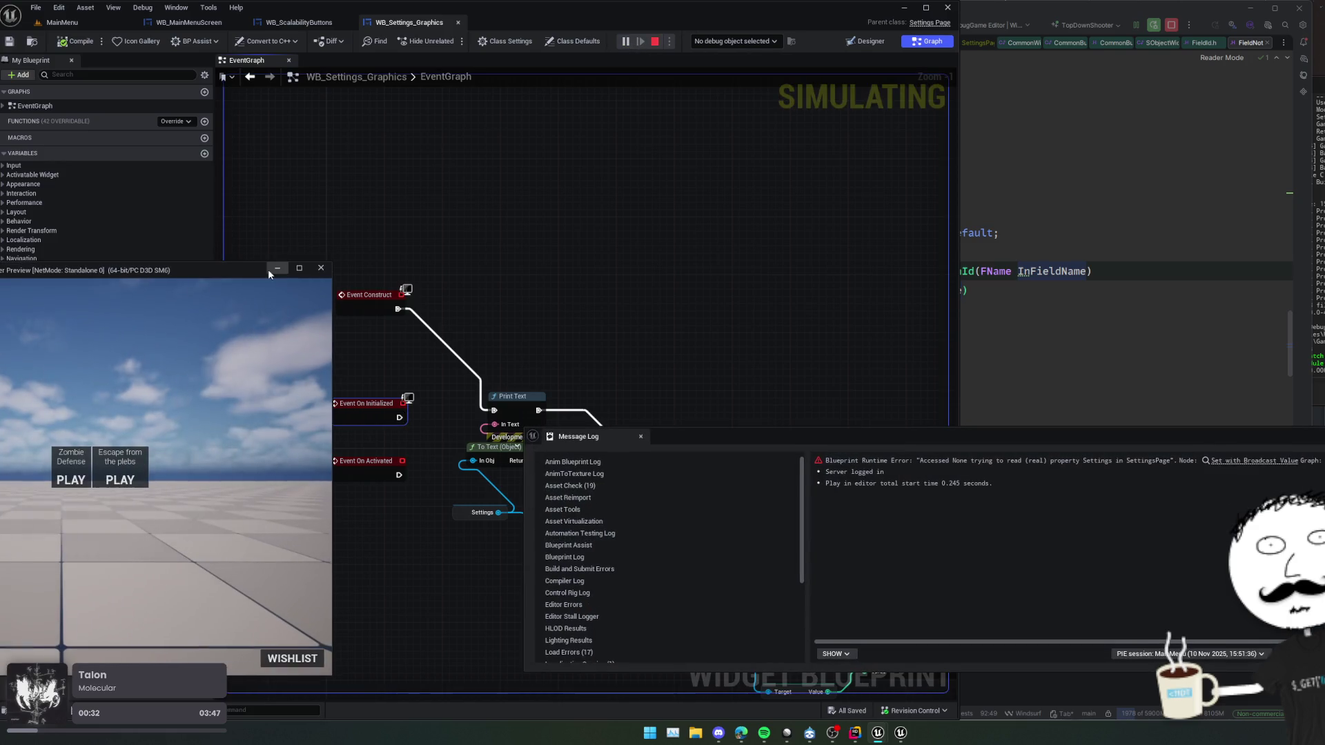
{"action": "left_click", "coordinate": [320, 269]}
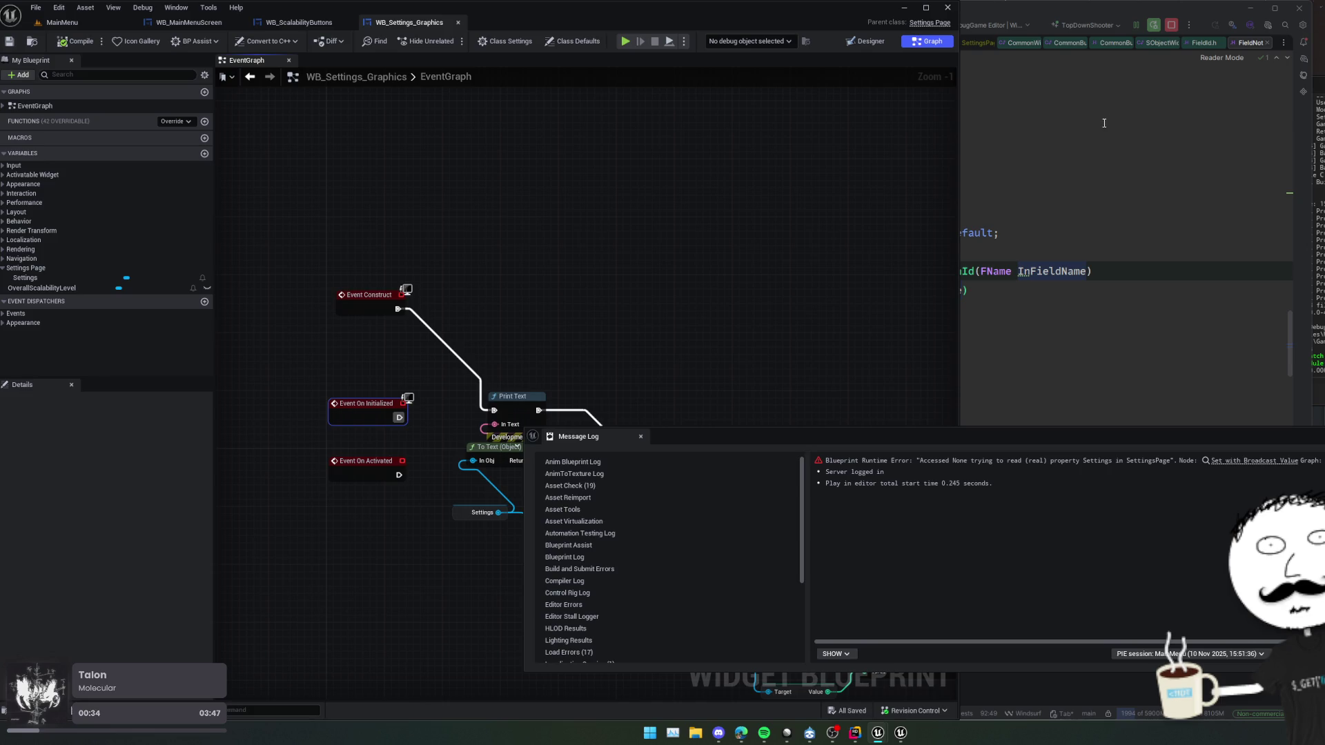
{"action": "left_click", "coordinate": [904, 7]}
{"action": "key", "text": "Up"}
{"action": "key", "text": "Up"}
{"action": "key", "text": "Up"}
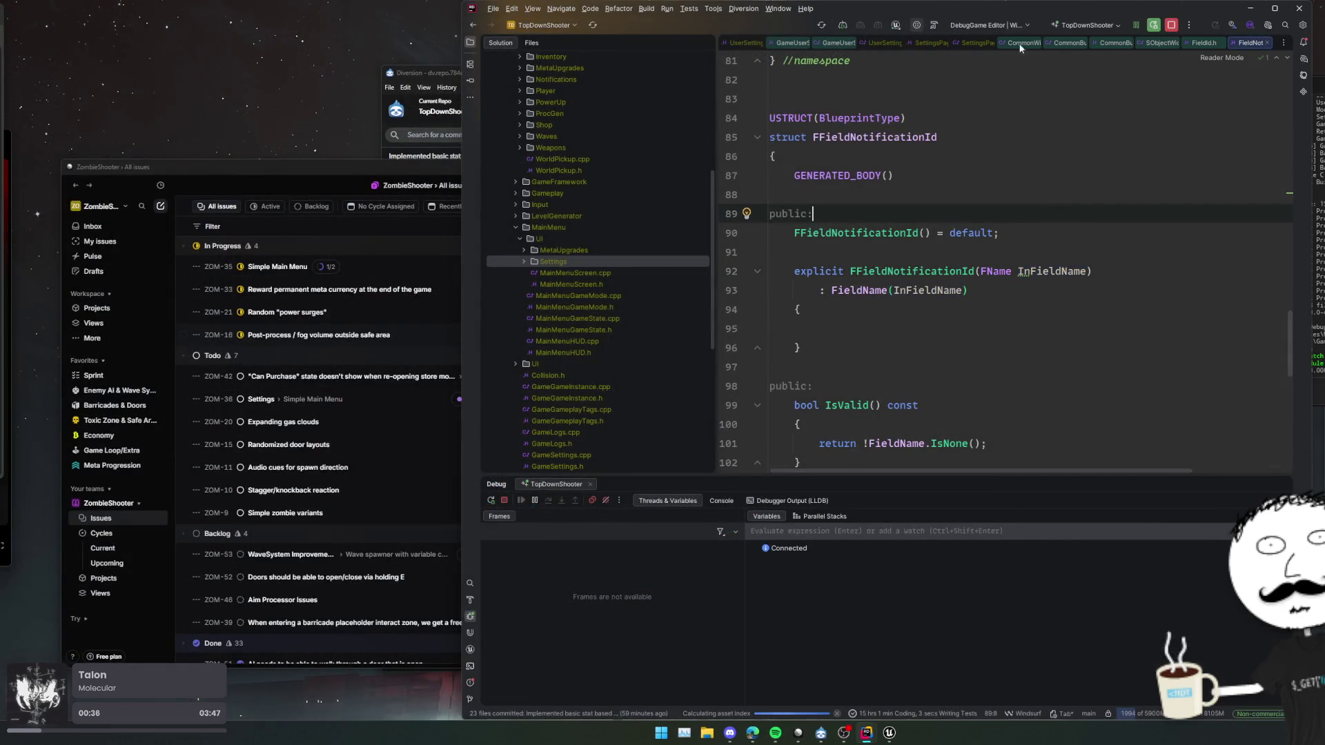
- Follow GetScalabilityOptions, UserSettings Get() and GetGameUserSettings to their declarations
{"action": "left_click", "coordinate": [871, 42]}
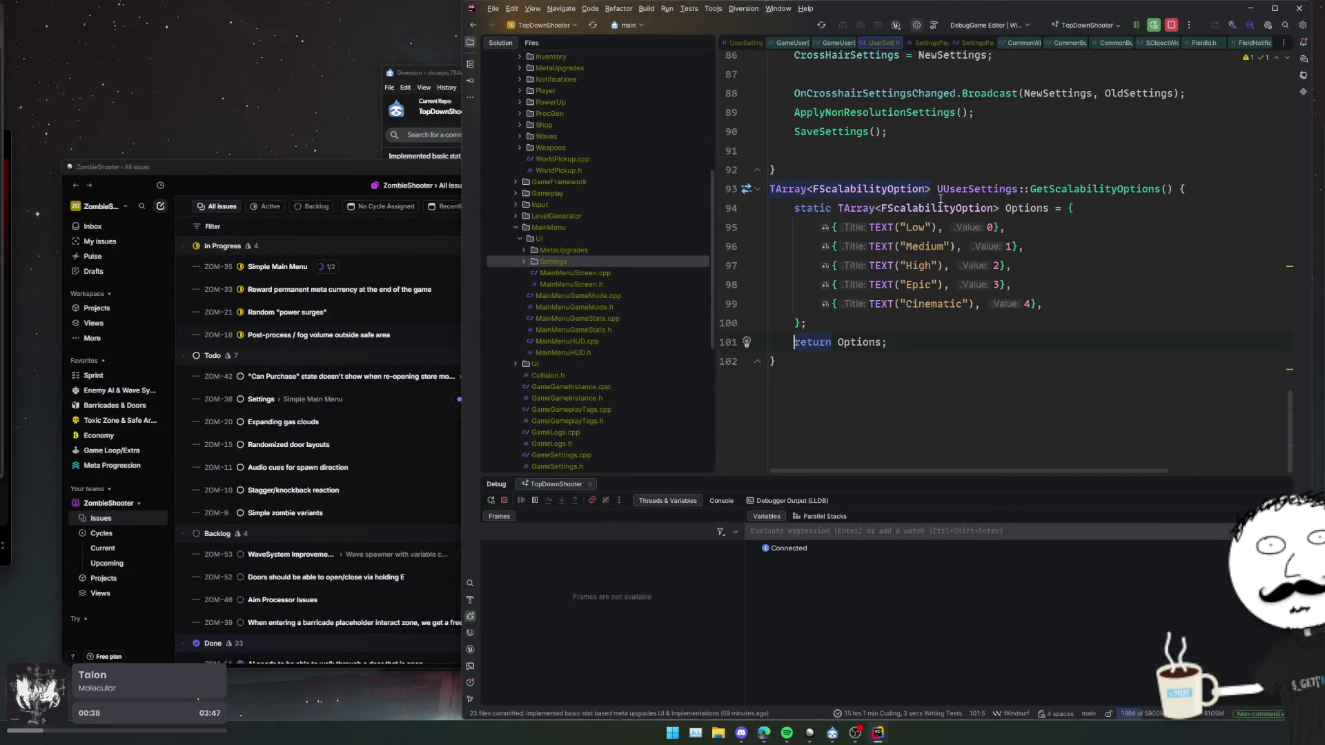
{"action": "left_click", "coordinate": [1100, 190], "text": "ctrl"}
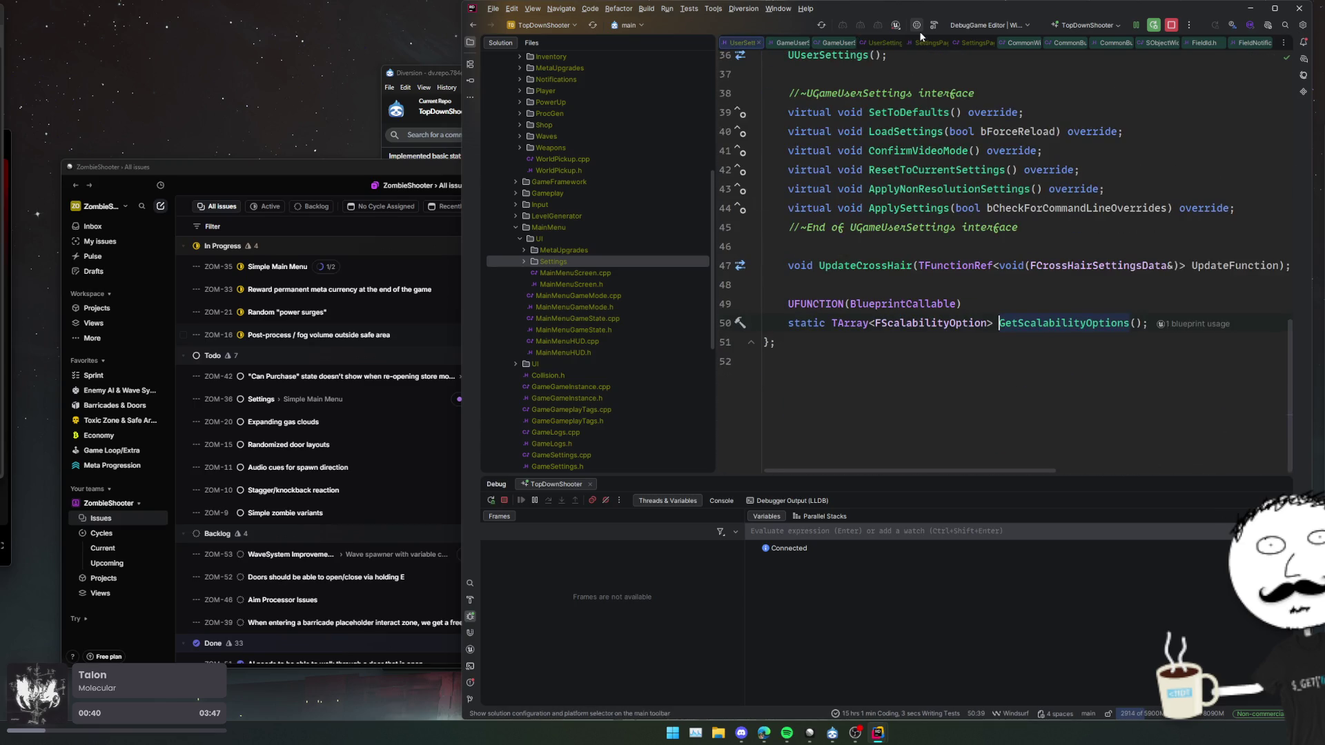
{"action": "left_click", "coordinate": [793, 42]}
{"action": "left_click", "coordinate": [738, 44]}
{"action": "left_click", "coordinate": [780, 44]}
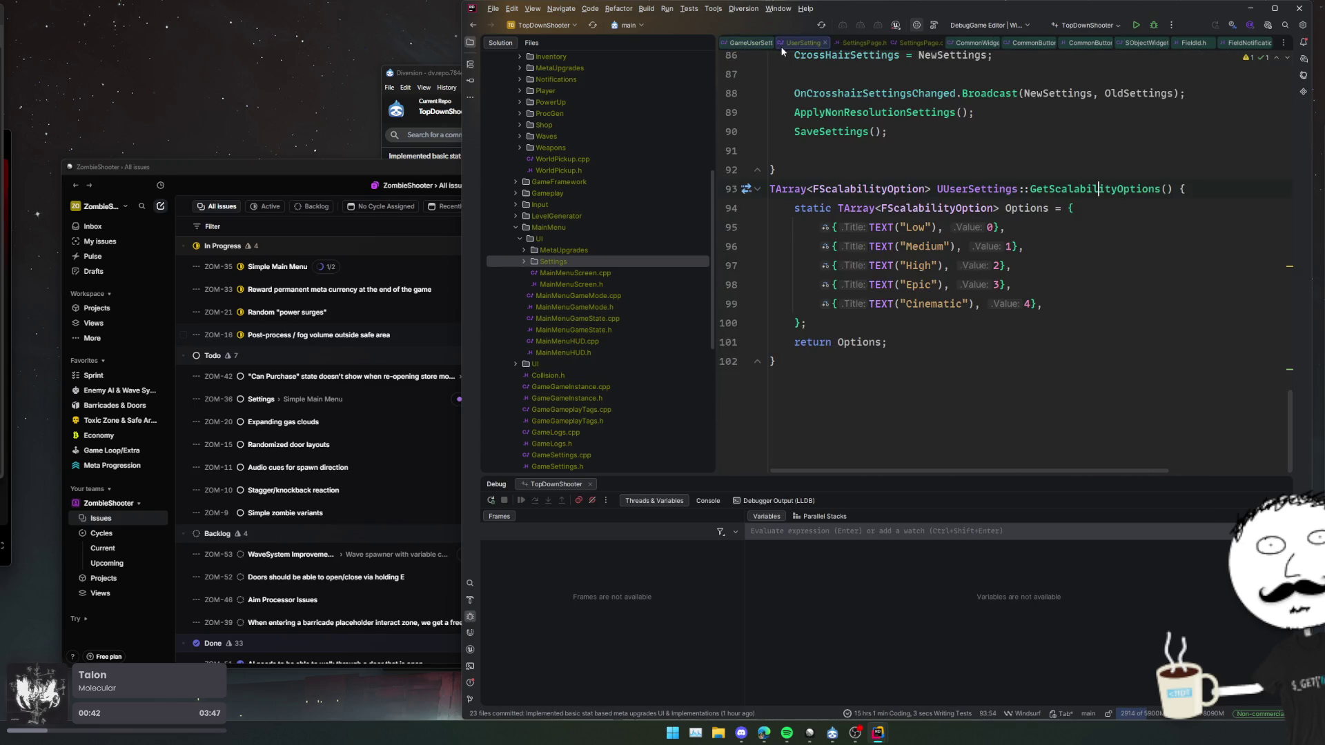
{"action": "left_click", "coordinate": [965, 48]}
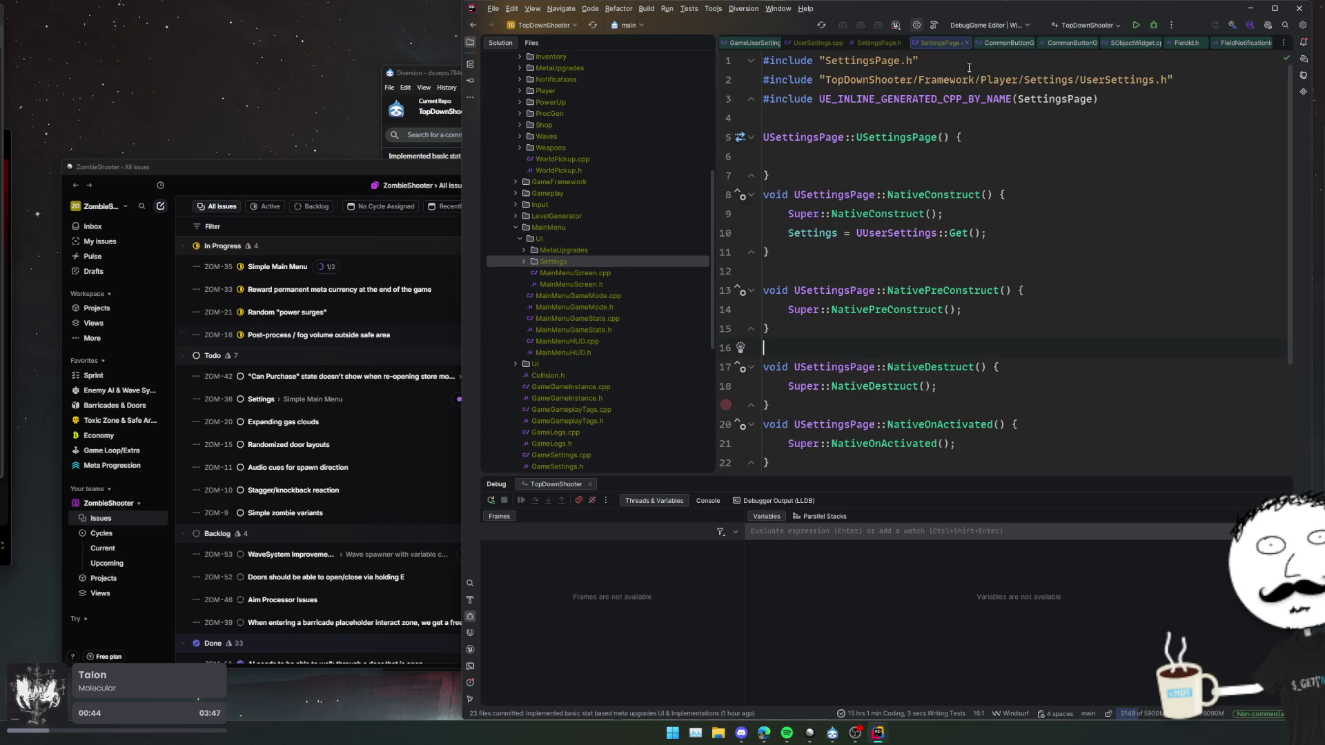
{"action": "left_click", "coordinate": [959, 233], "text": "ctrl"}
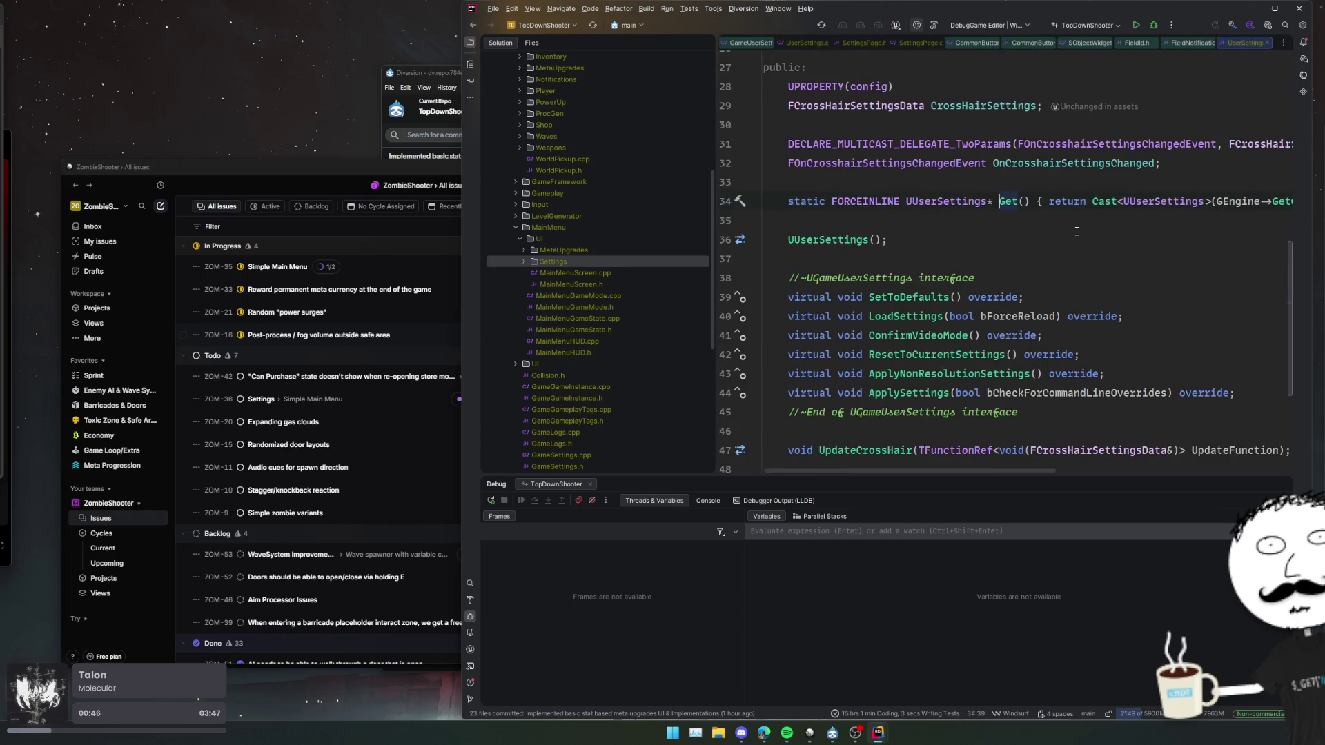
{"action": "scroll", "coordinate": [1135, 213], "scroll_direction": "right", "scroll_amount": 5}
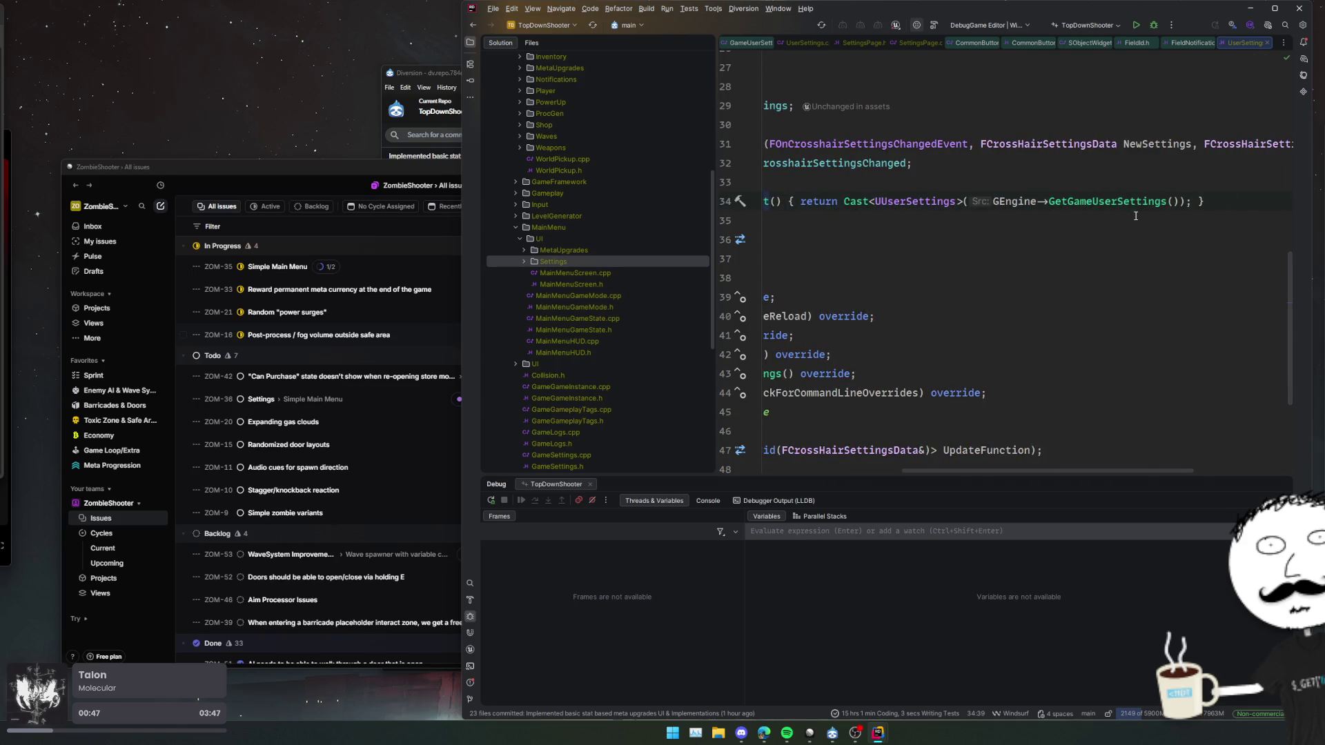
{"action": "left_click", "coordinate": [1118, 202], "text": "ctrl"}
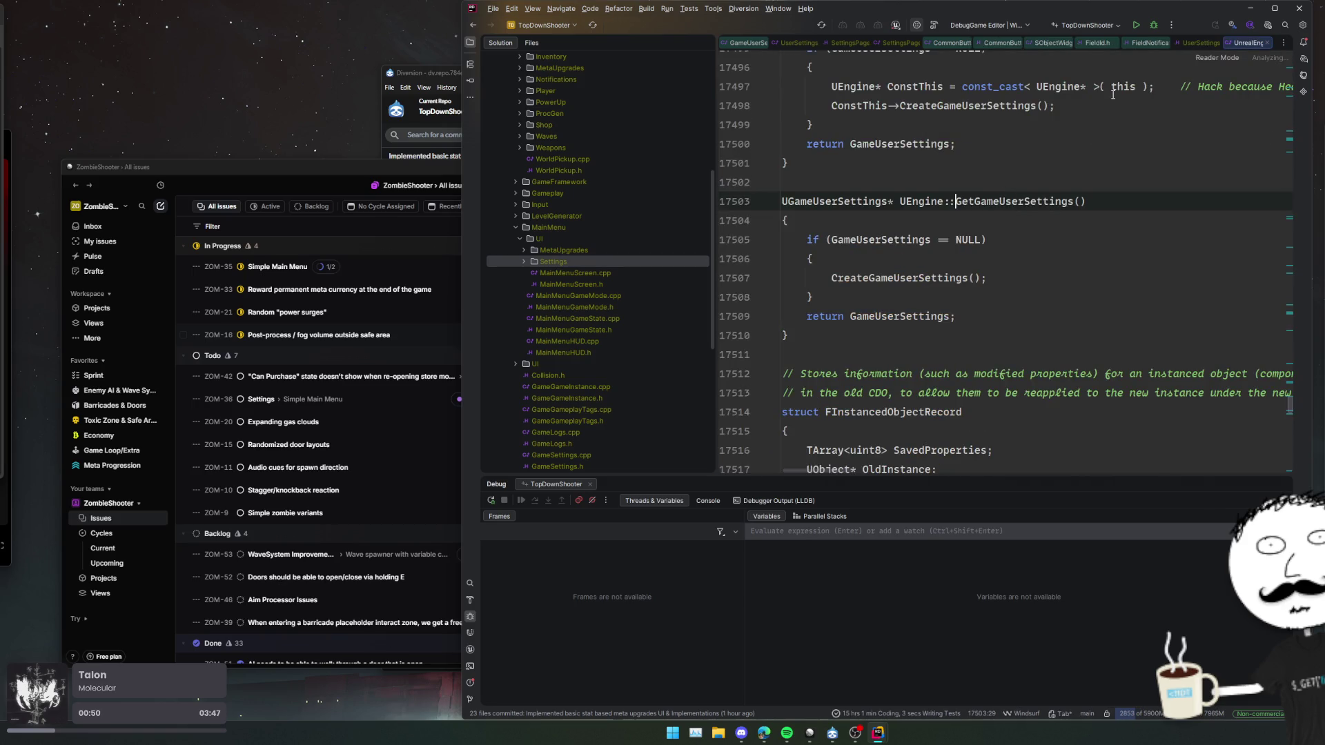
- Start a debug build and find usages of UserSettings::Get(), previewing the SettingsPage and ReticleBase hits
{"action": "left_click", "coordinate": [1156, 29]}
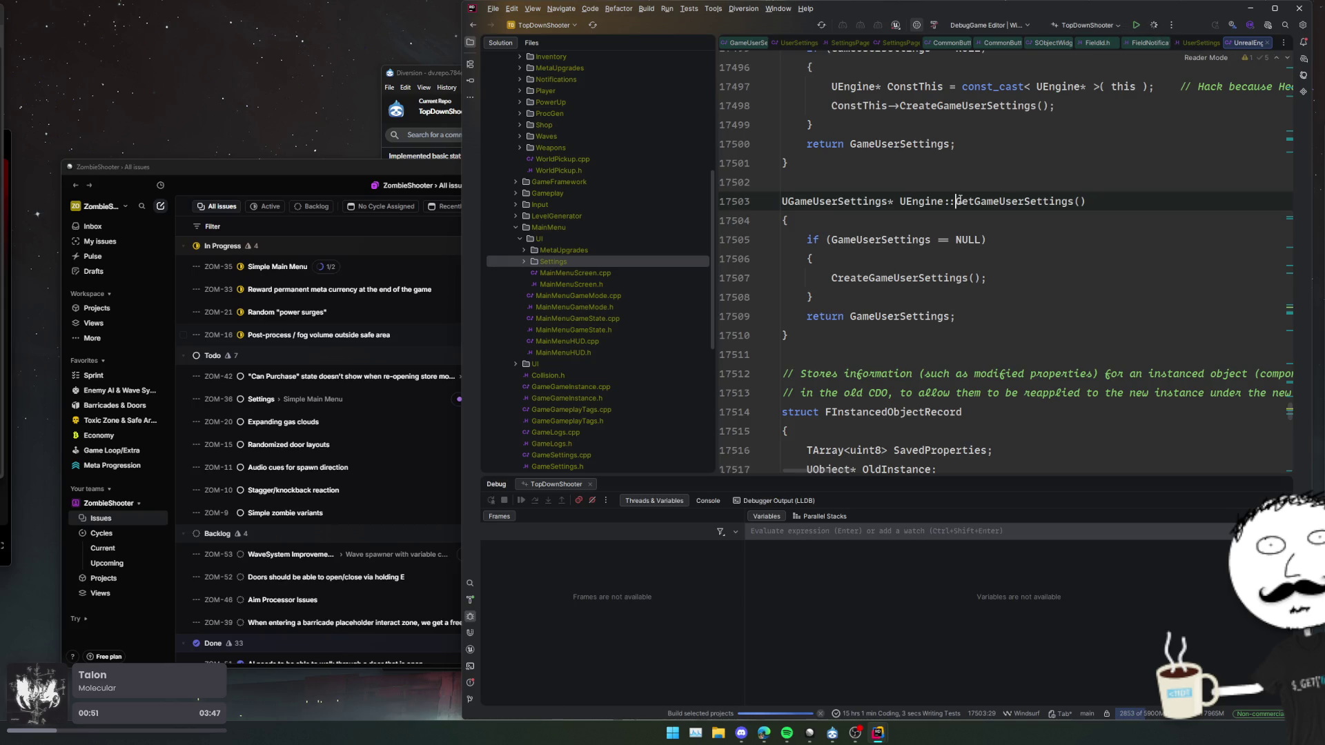
{"action": "key", "text": "ctrl+alt+Left"}
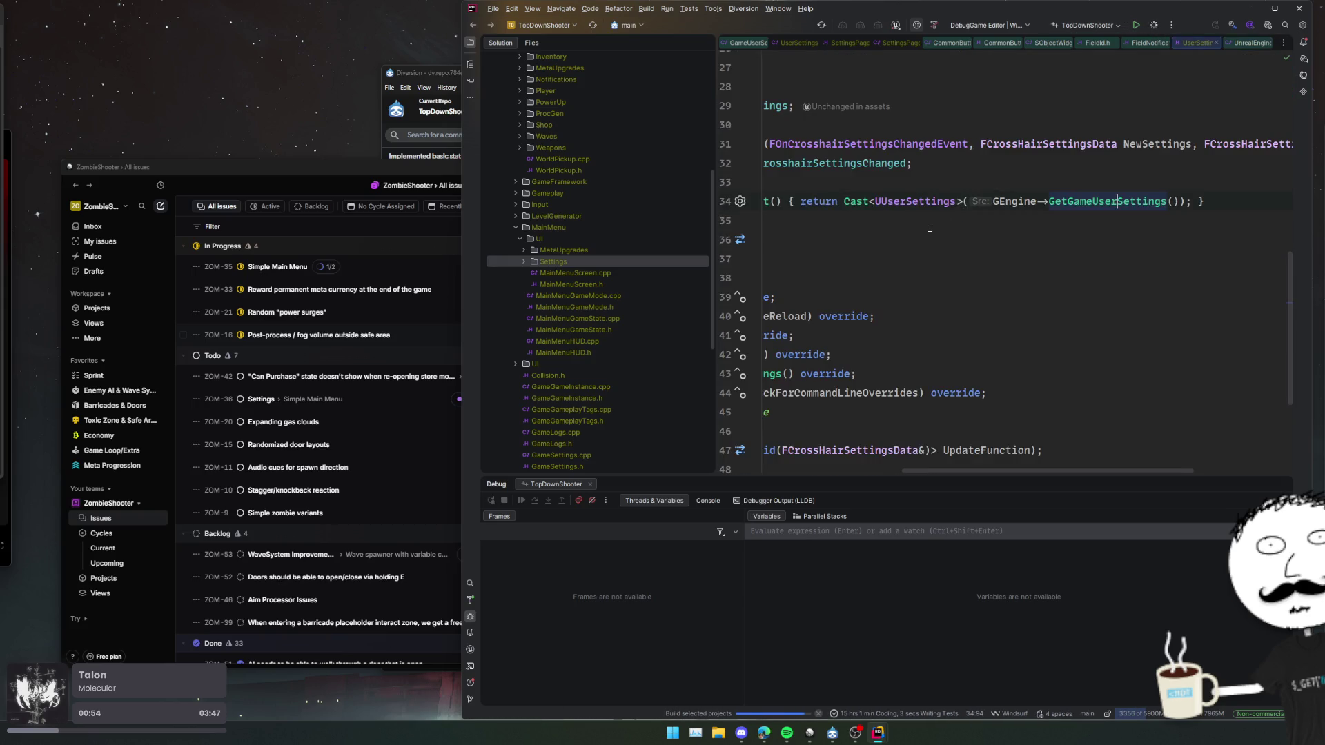
{"action": "key", "text": "Home"}
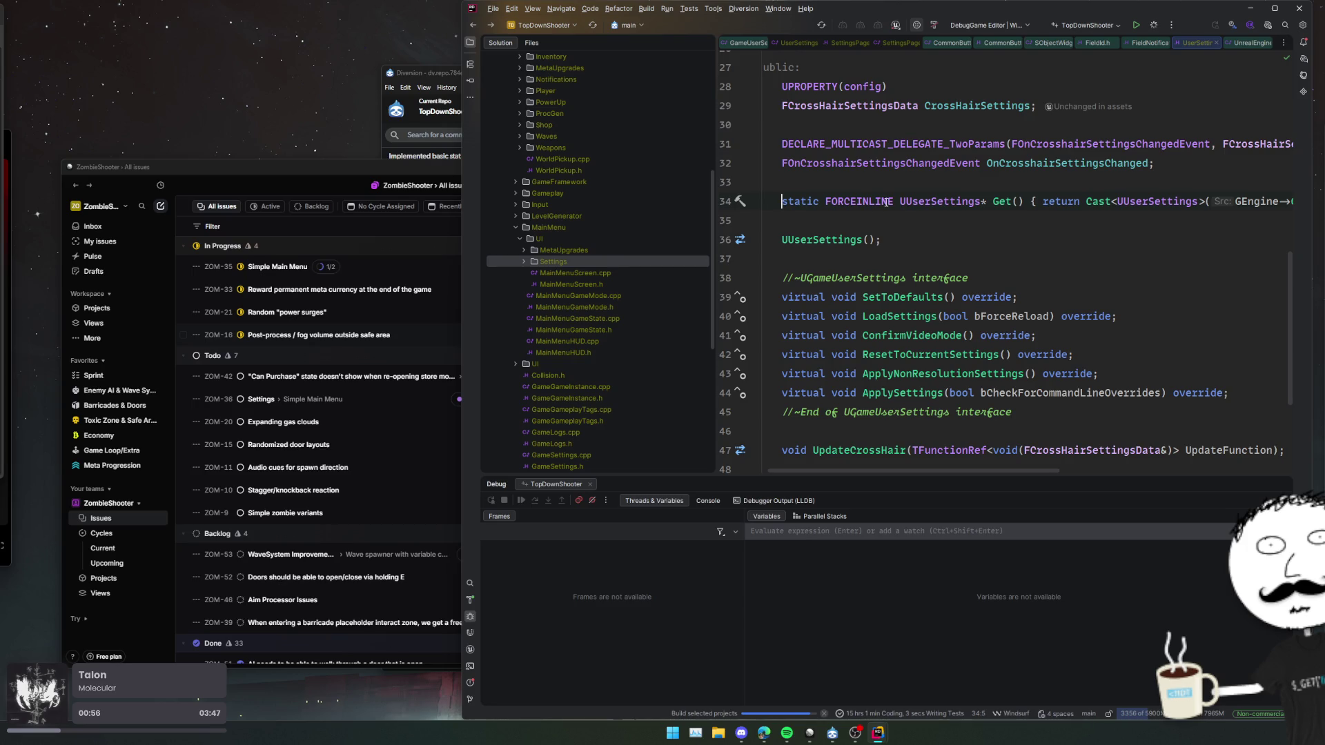
{"action": "left_click", "coordinate": [1008, 199]}
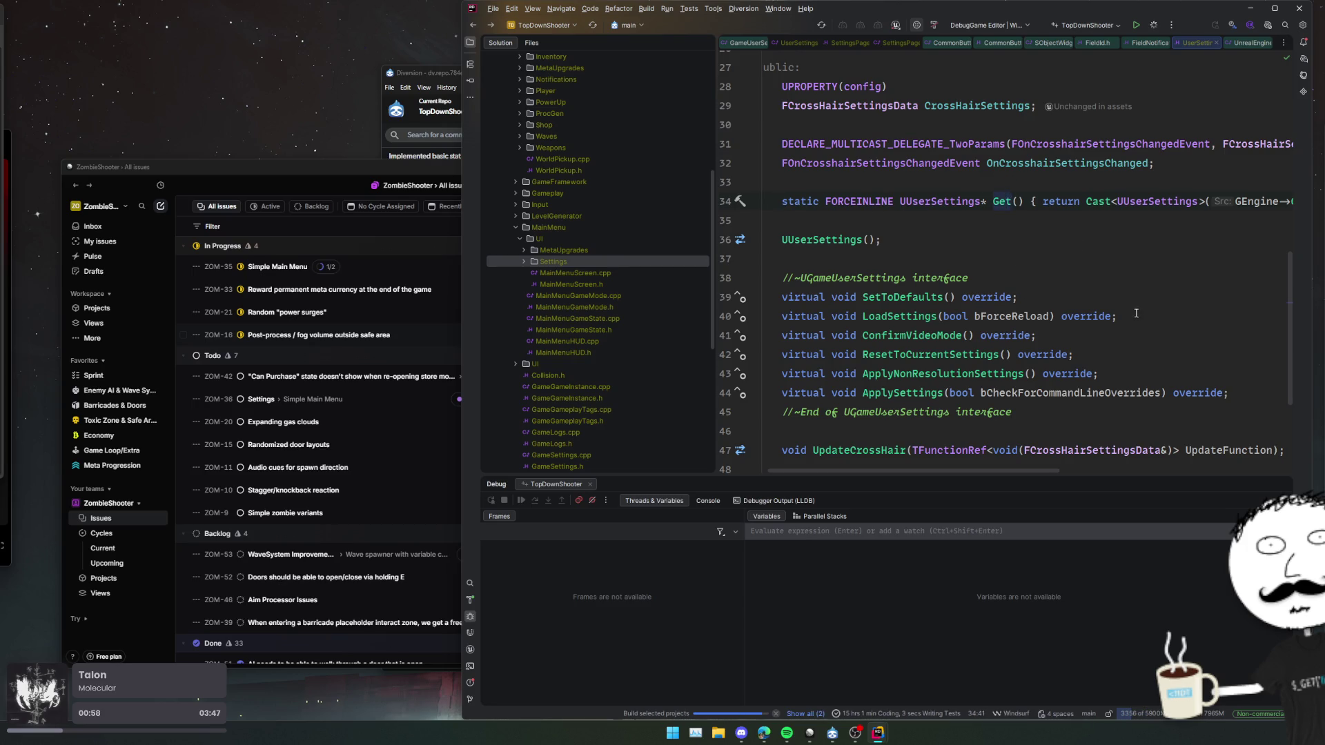
{"action": "key", "text": "alt+F7"}
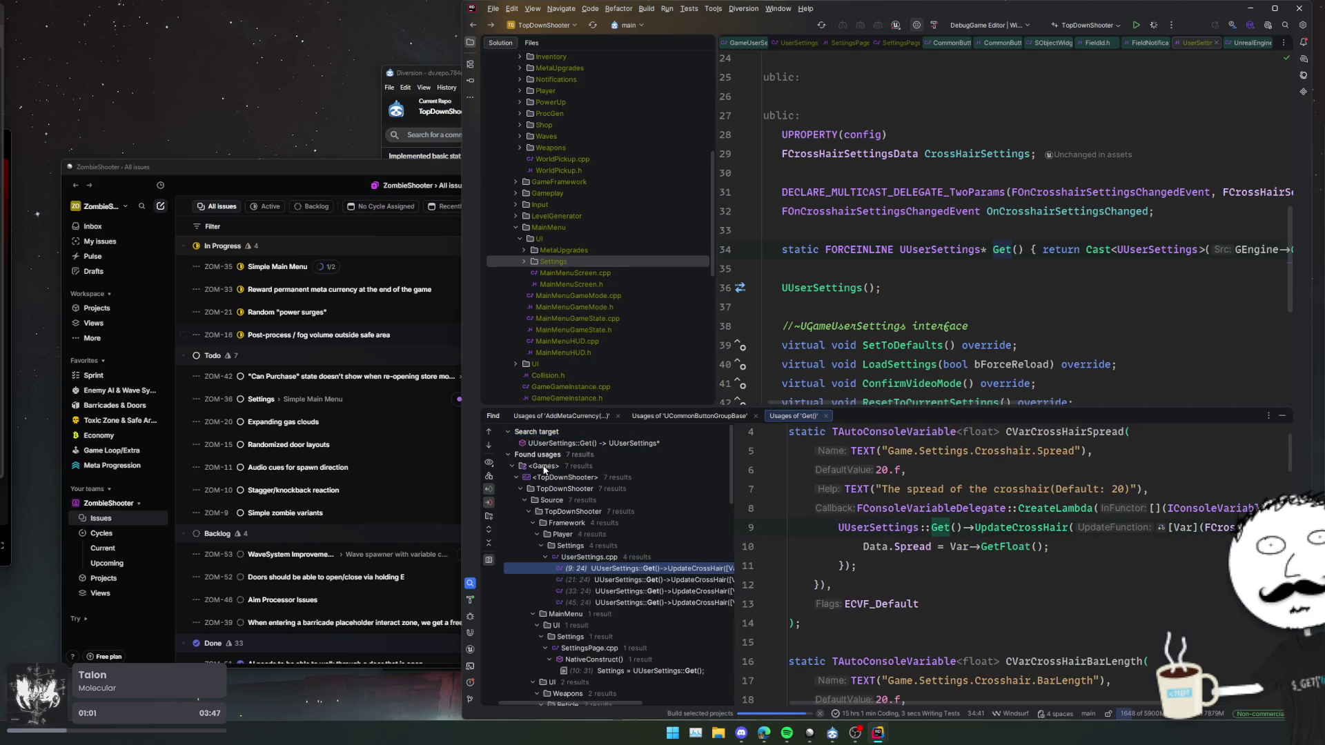
{"action": "scroll", "coordinate": [673, 577], "scroll_direction": "down", "scroll_amount": 2}
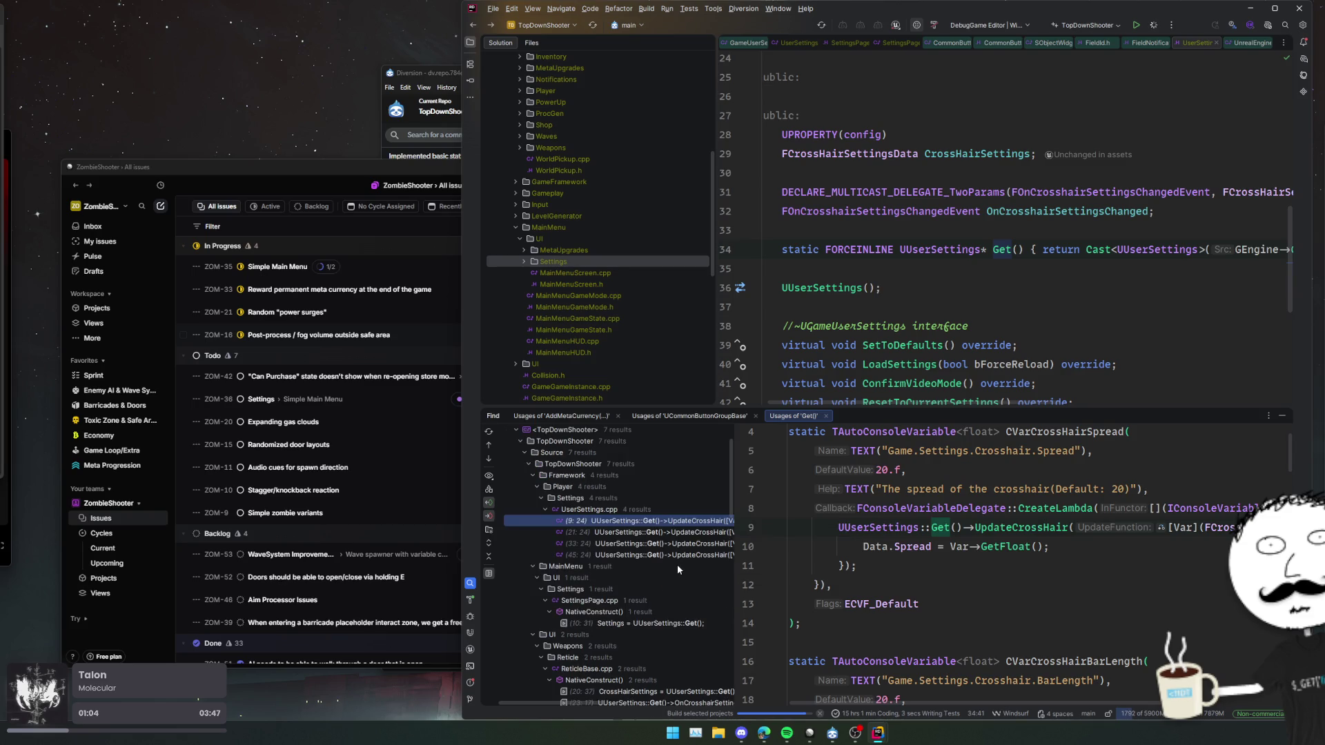
{"action": "scroll", "coordinate": [966, 525], "scroll_direction": "up", "scroll_amount": 2}
{"action": "scroll", "coordinate": [966, 525], "scroll_direction": "down", "scroll_amount": 4}
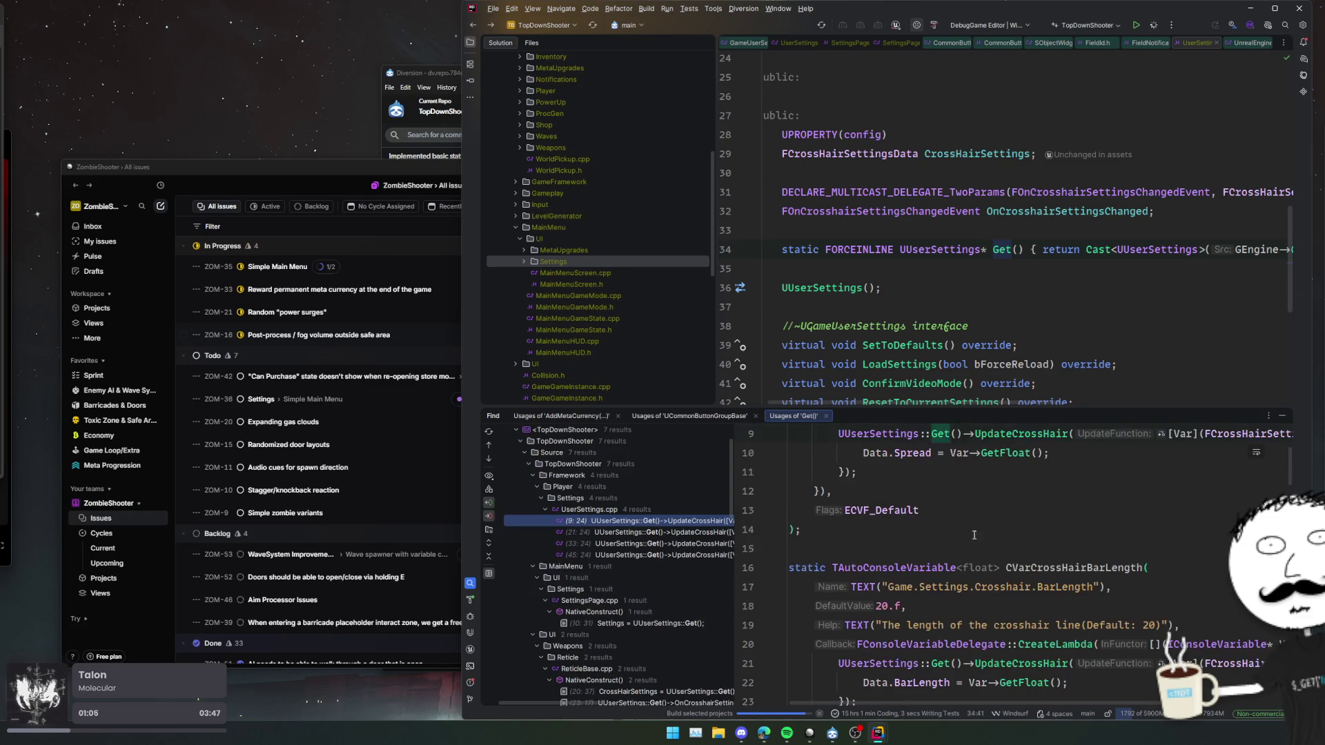
{"action": "scroll", "coordinate": [604, 544], "scroll_direction": "down", "scroll_amount": 3}
{"action": "left_click", "coordinate": [662, 532]}
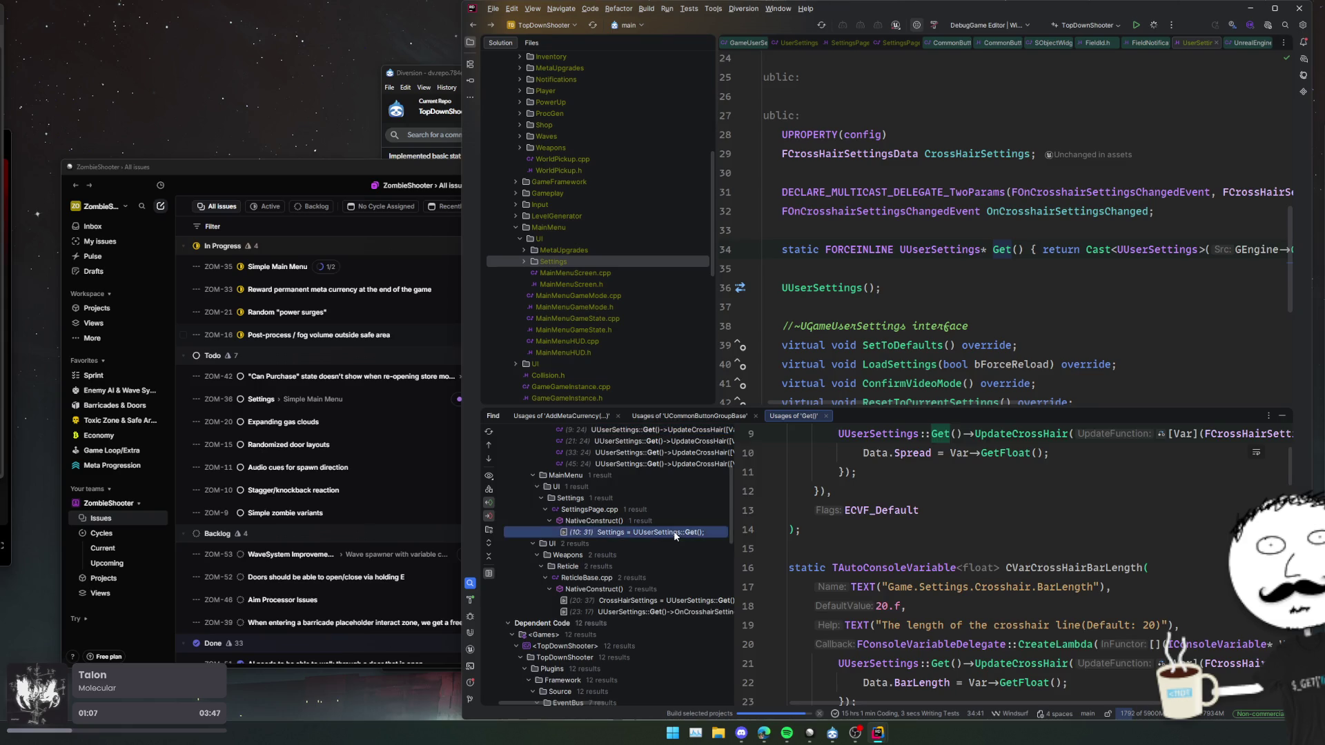
{"action": "left_click", "coordinate": [678, 612]}
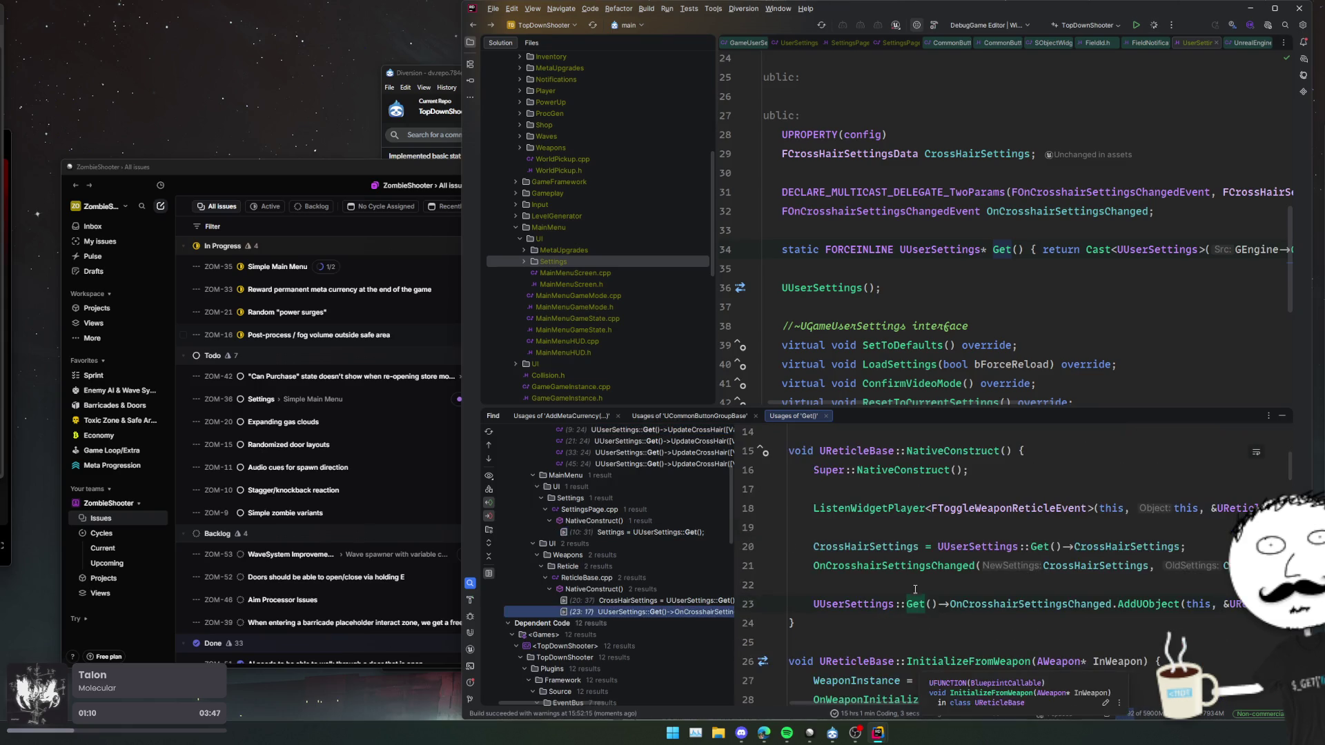
{"action": "scroll", "coordinate": [909, 418], "scroll_direction": "down", "scroll_amount": 2}
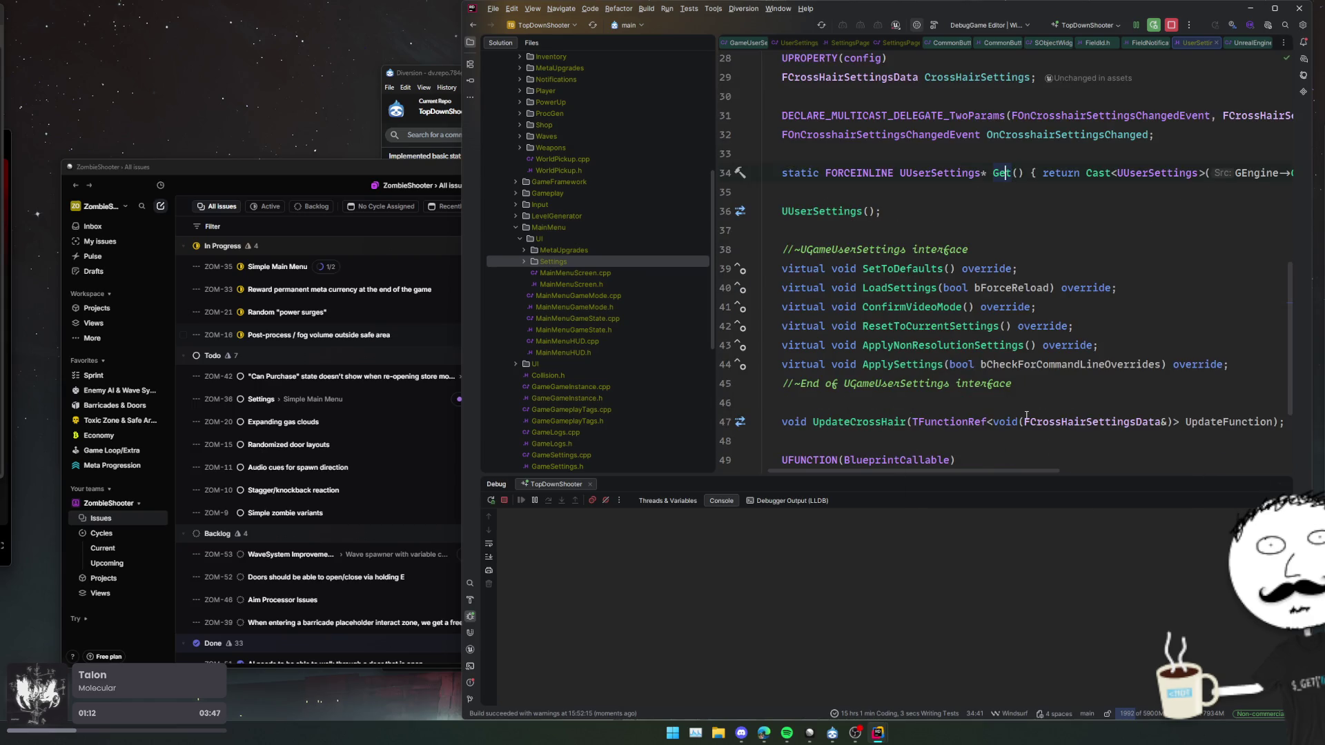
{"action": "scroll", "coordinate": [1010, 288], "scroll_direction": "up", "scroll_amount": 2}
- Return to SettingsPage.cpp's NativeConstruct
{"action": "scroll", "coordinate": [994, 297], "scroll_direction": "down", "scroll_amount": 5}
{"action": "scroll", "coordinate": [986, 301], "scroll_direction": "up", "scroll_amount": 5}
{"action": "key", "text": "ctrl+alt+Left"}
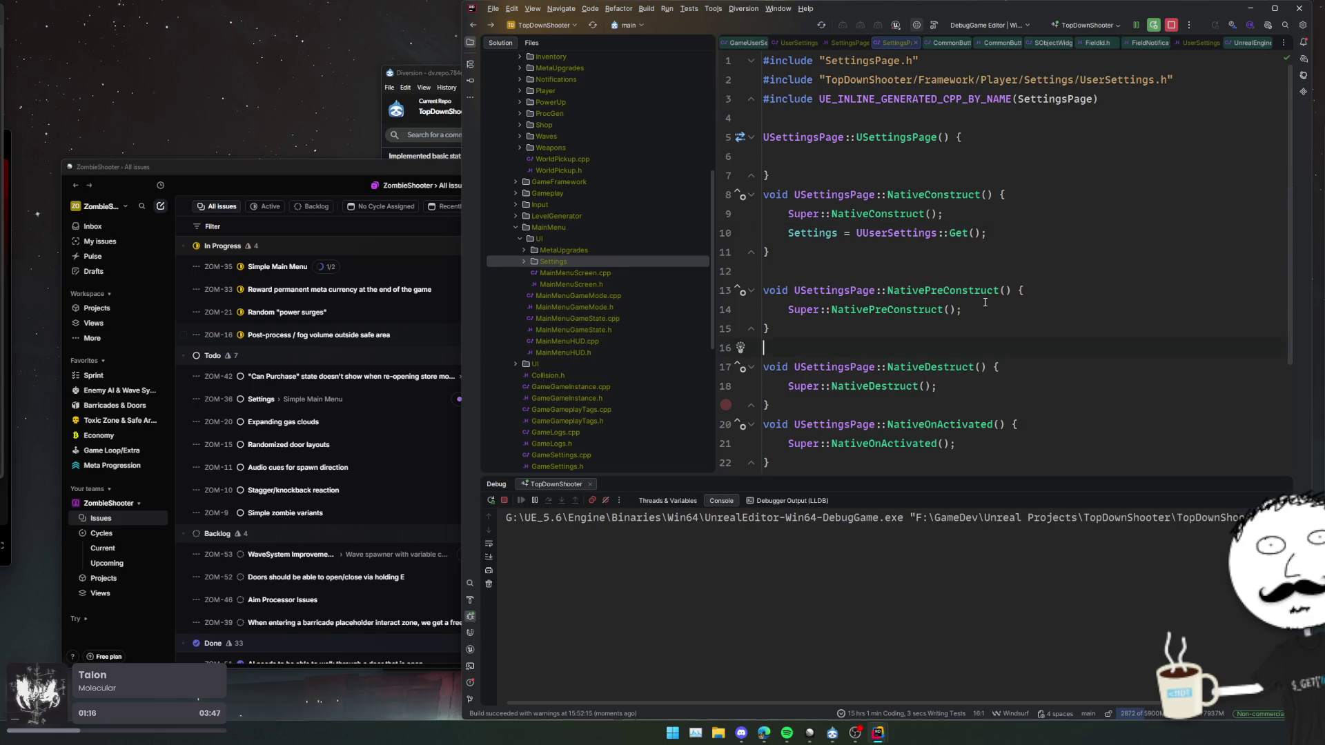
{"action": "scroll", "coordinate": [986, 302], "scroll_direction": "down", "scroll_amount": 4}
{"action": "scroll", "coordinate": [1068, 314], "scroll_direction": "up", "scroll_amount": 4}
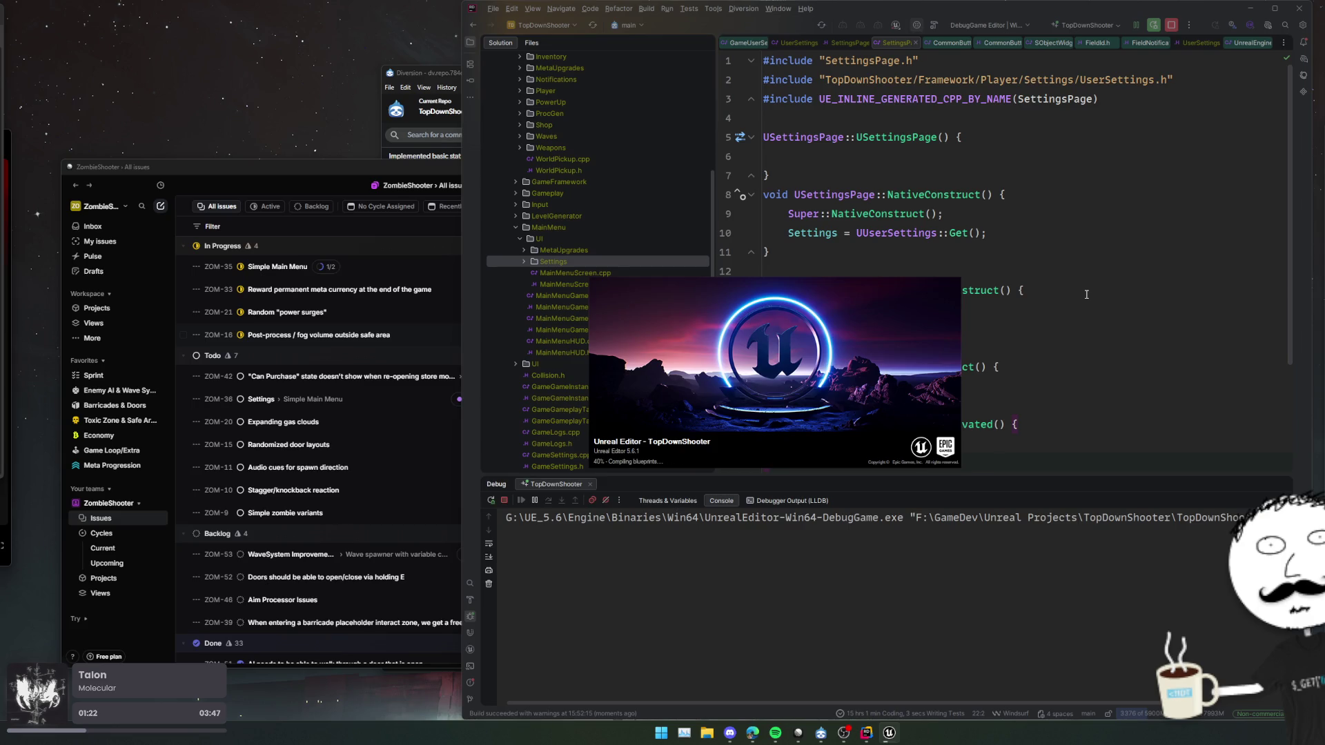
- Trace NativeConstruct through CommonActivatableWidget's bAutoActivate and UserWidget, then bring Rider forward
{"action": "left_click", "coordinate": [875, 213], "text": "ctrl"}
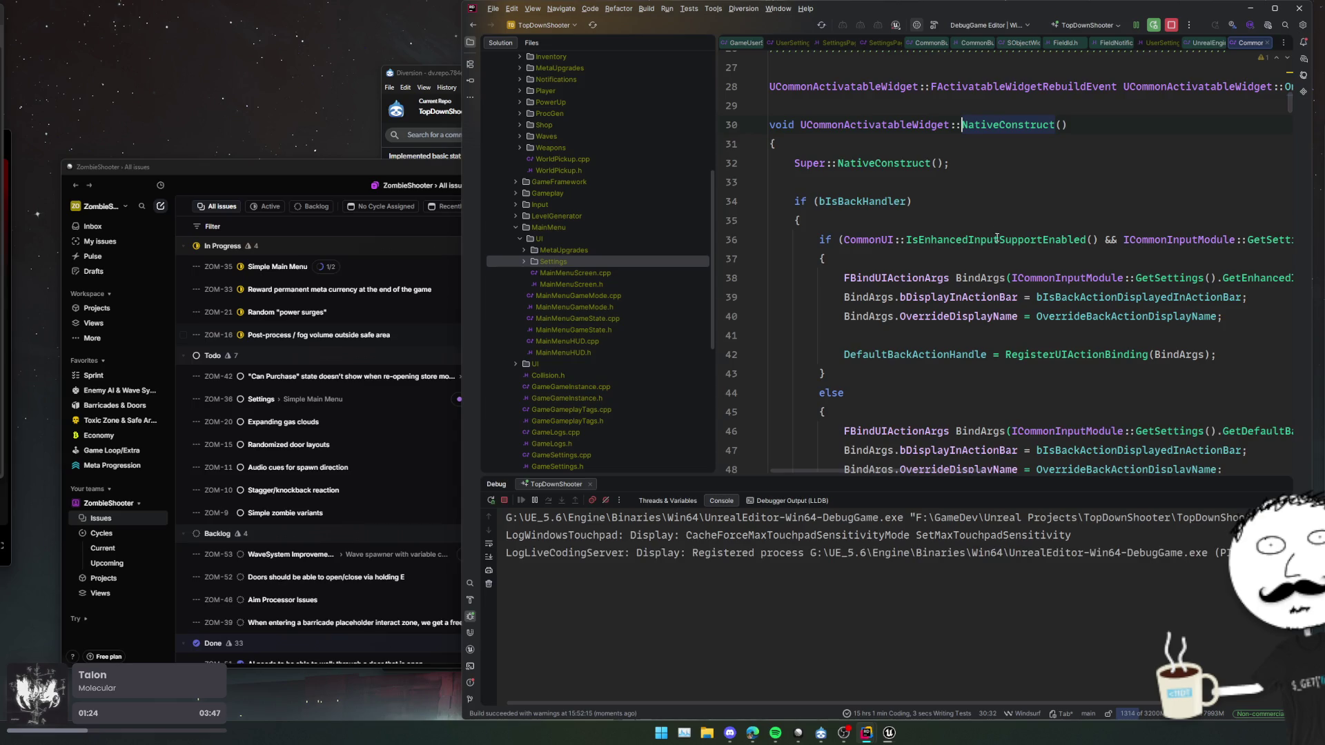
{"action": "scroll", "coordinate": [1068, 231], "scroll_direction": "down", "scroll_amount": 1}
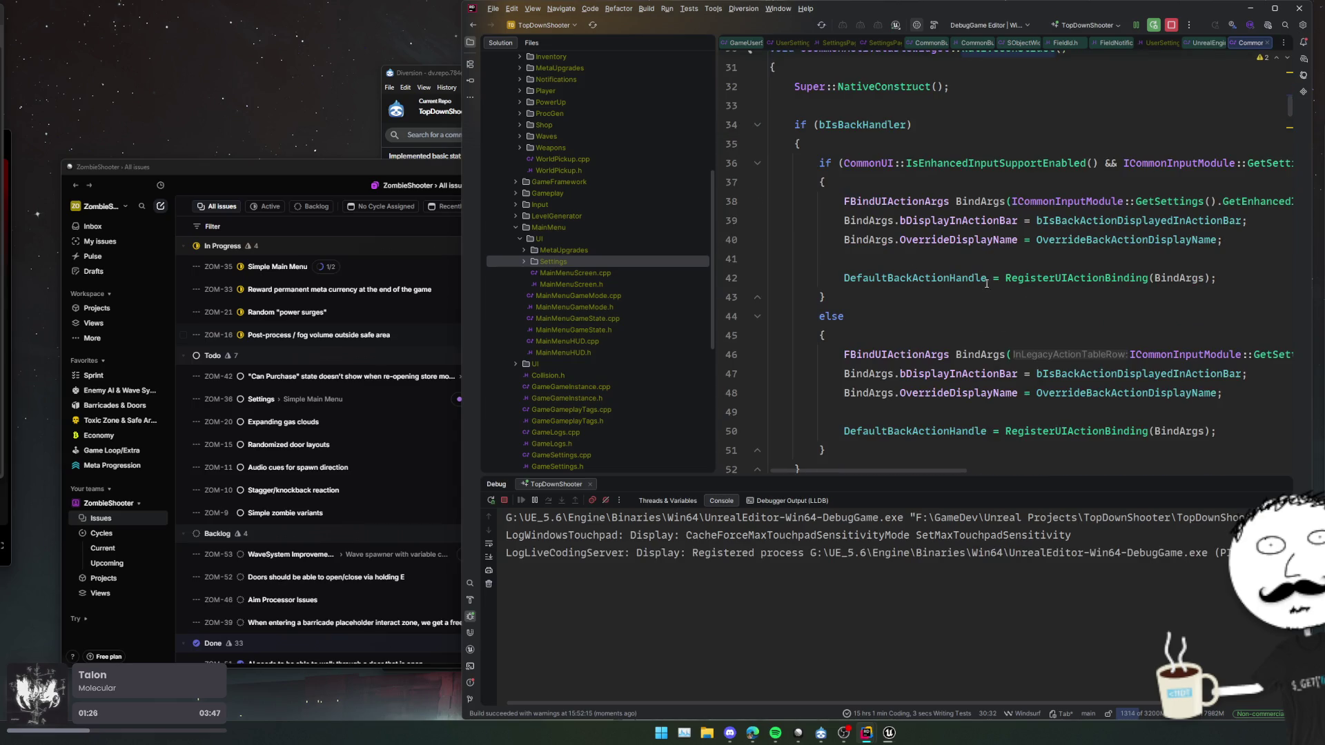
{"action": "scroll", "coordinate": [1016, 259], "scroll_direction": "down", "scroll_amount": 2}
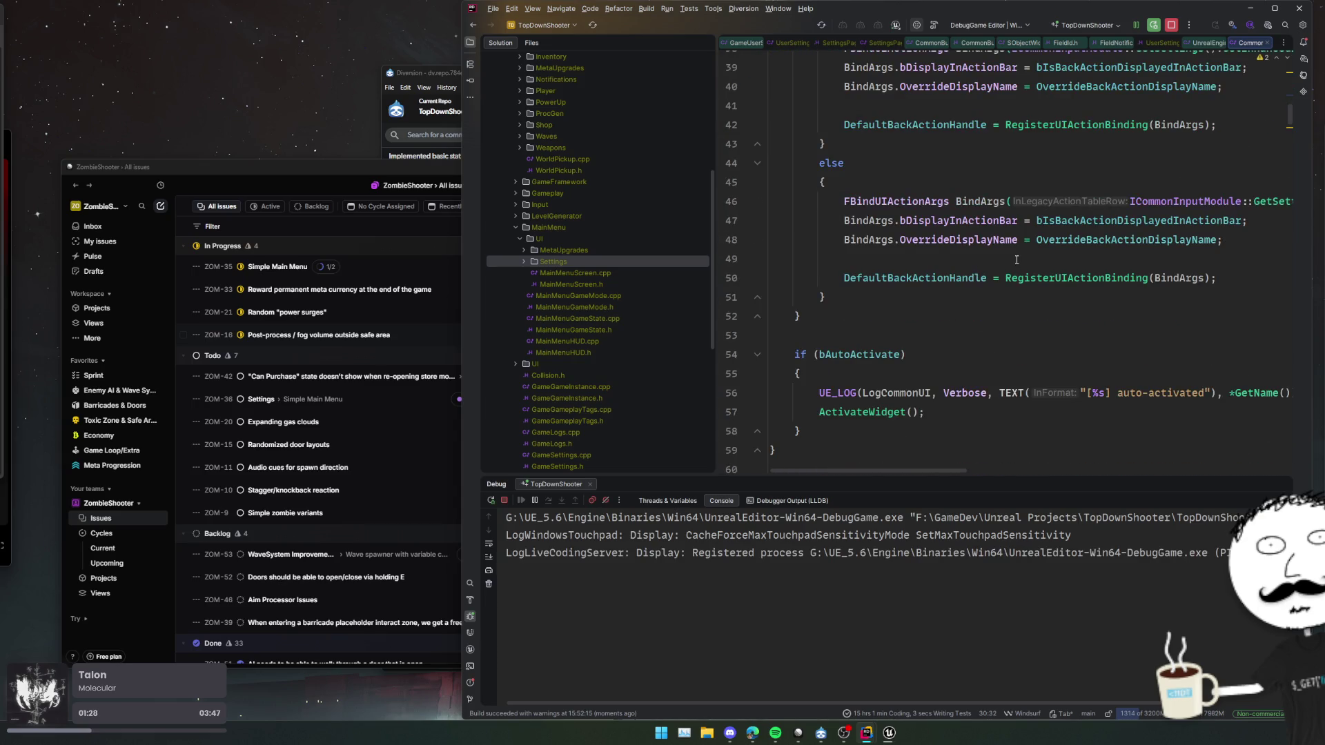
{"action": "left_click", "coordinate": [882, 412]}
{"action": "left_click", "coordinate": [914, 335]}
{"action": "double_click", "coordinate": [856, 355]}
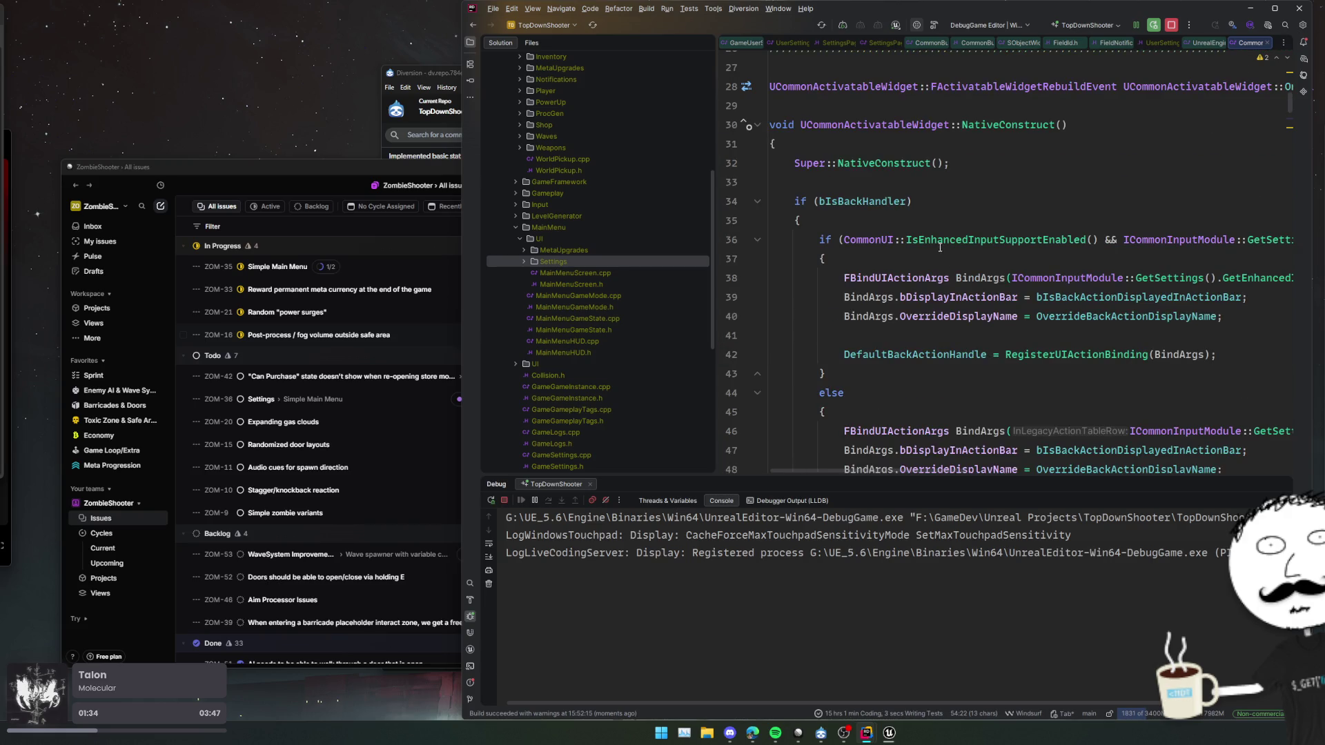
{"action": "left_click", "coordinate": [897, 167], "text": "ctrl"}
{"action": "scroll", "coordinate": [890, 205], "scroll_direction": "down", "scroll_amount": 5}
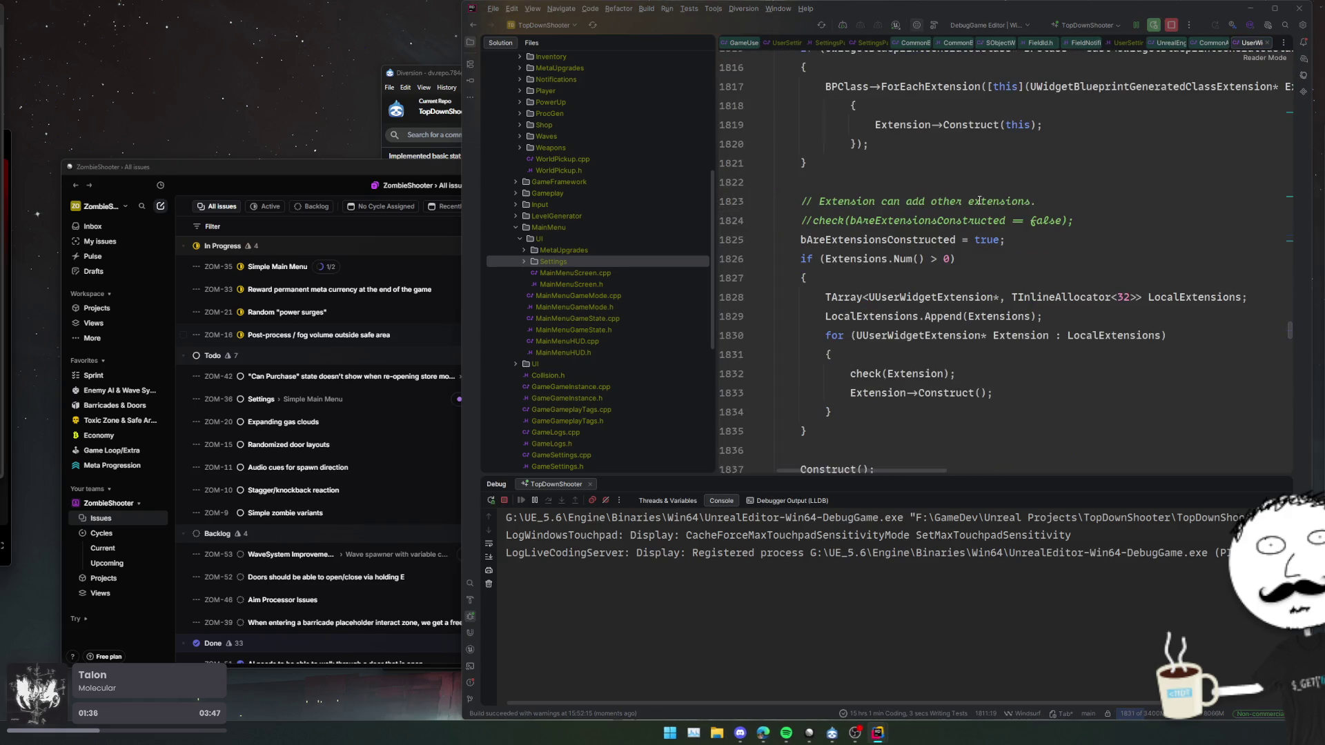
{"action": "key", "text": "ctrl+alt+Left"}
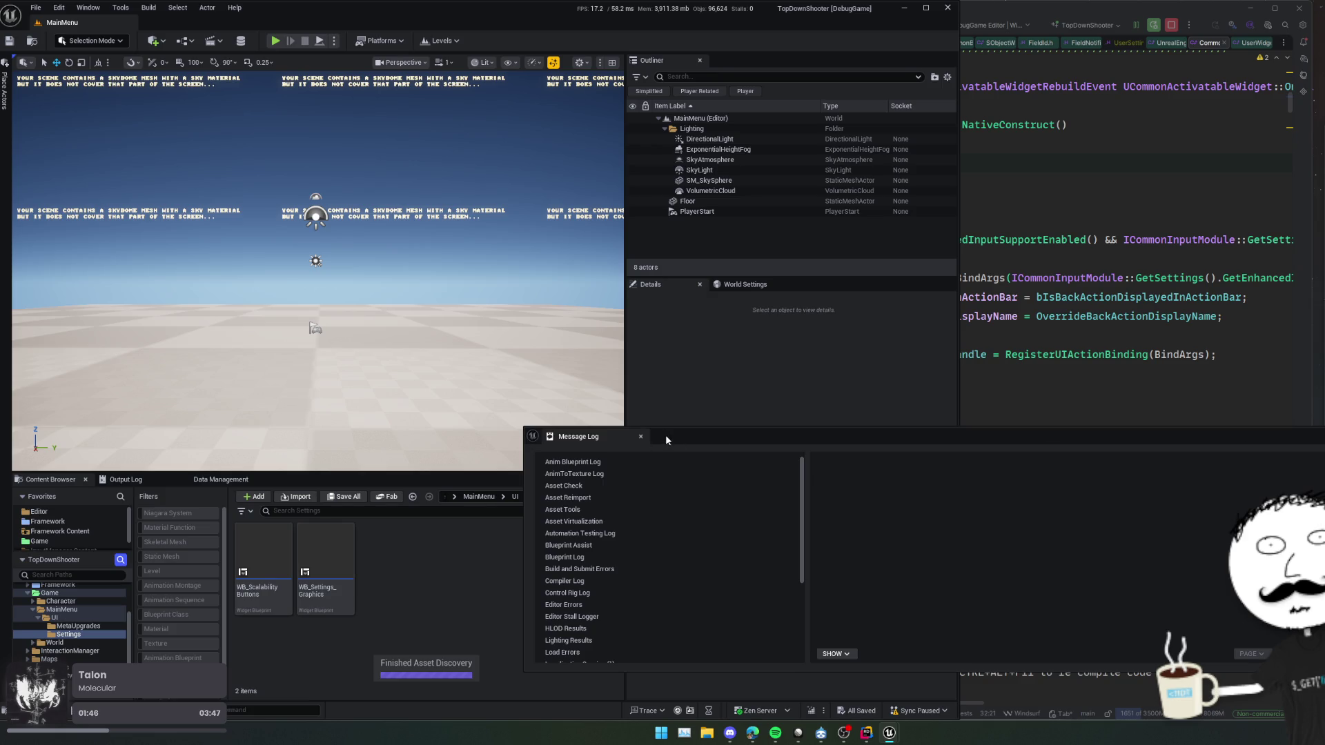
{"action": "key", "text": "alt+Tab"}
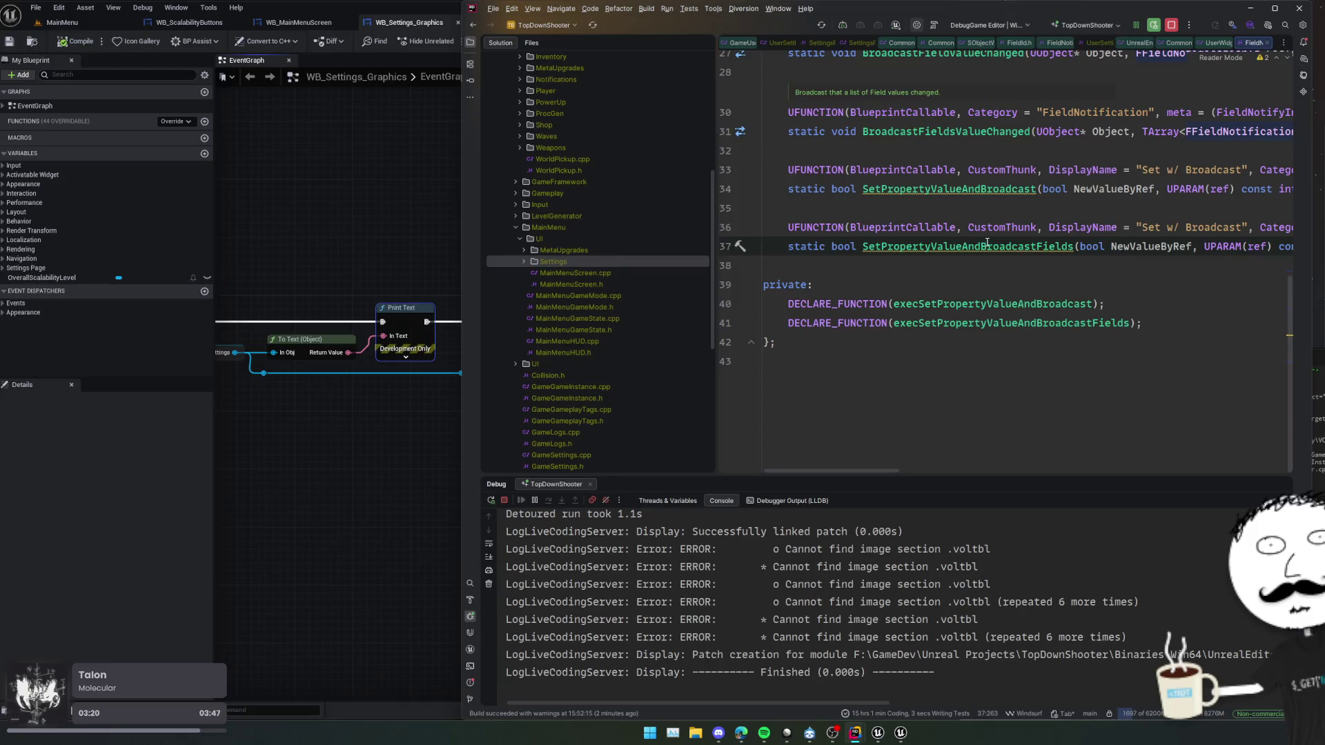
- Browse the FieldNotificationLibrary.h code
{"action": "mouse_move", "coordinate": [986, 247]}
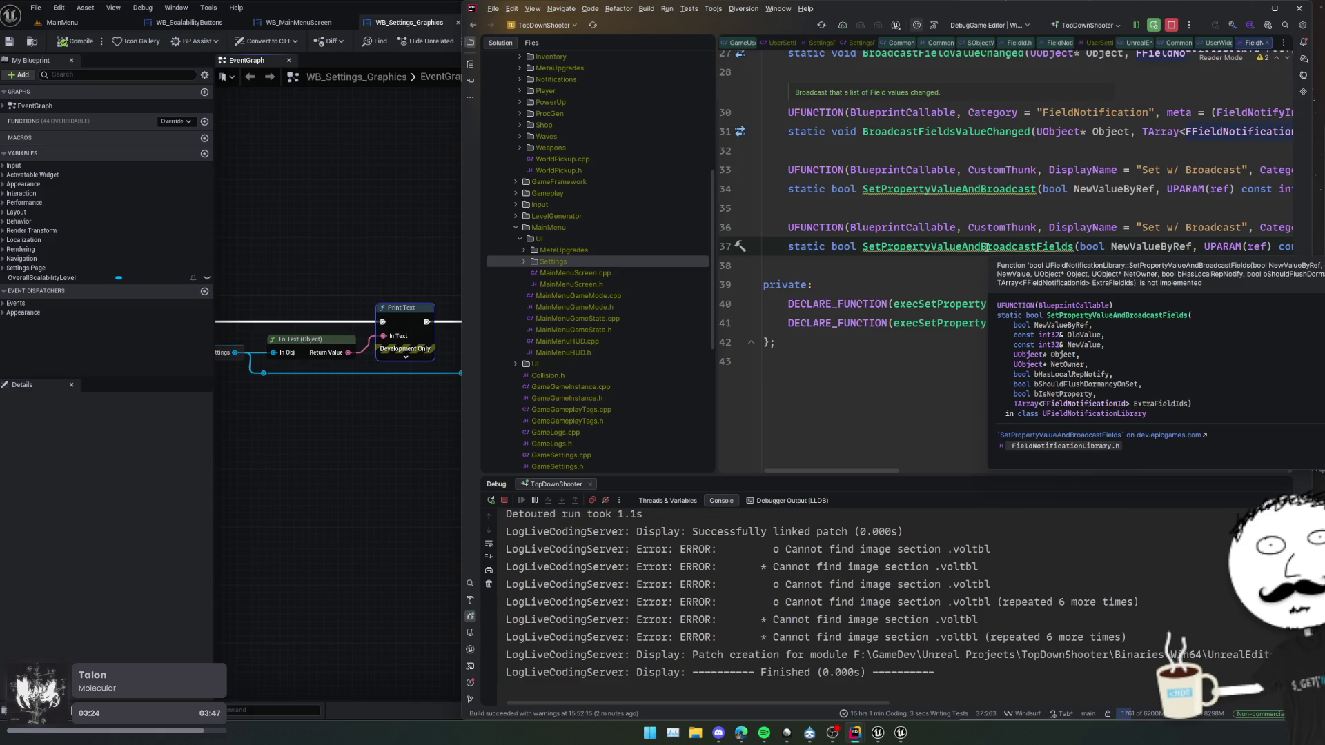
{"action": "scroll", "coordinate": [963, 285], "scroll_direction": "right", "scroll_amount": 10}
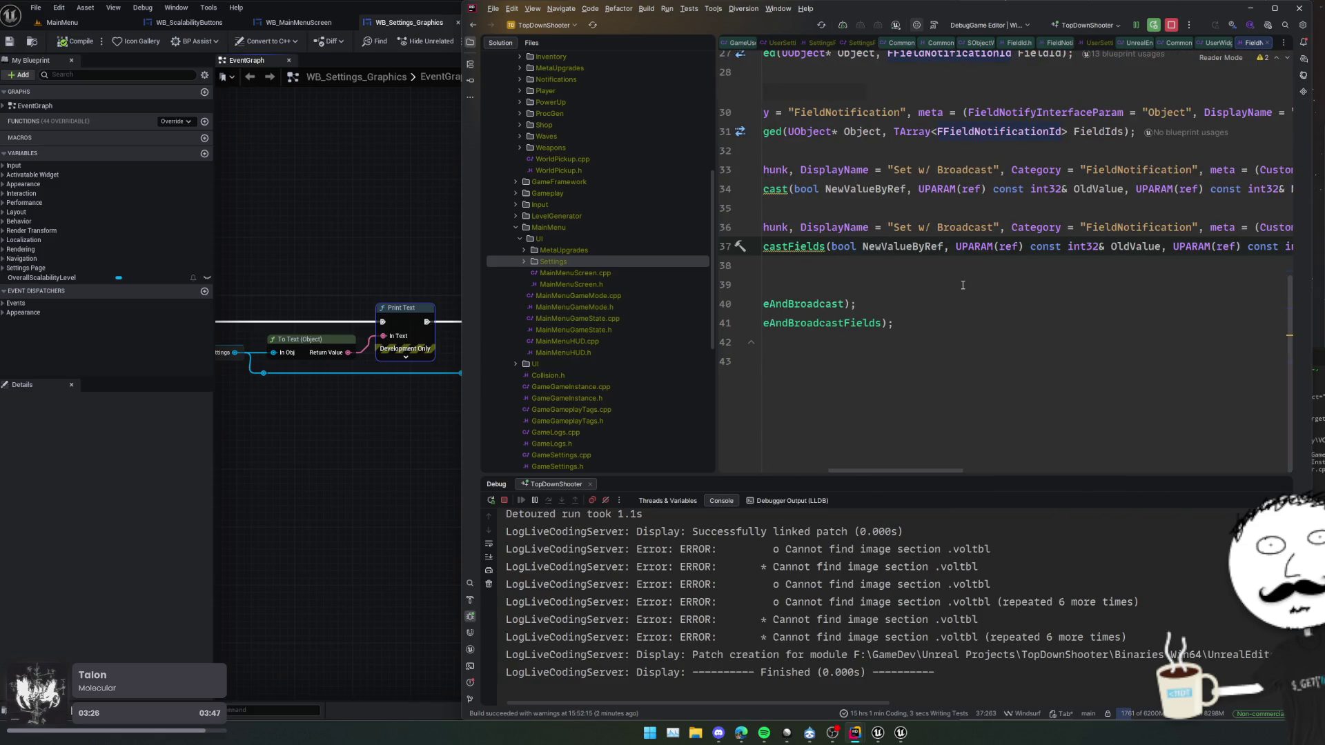
{"action": "scroll", "coordinate": [963, 285], "scroll_direction": "left", "scroll_amount": 9}
{"action": "scroll", "coordinate": [969, 292], "scroll_direction": "up", "scroll_amount": 3}
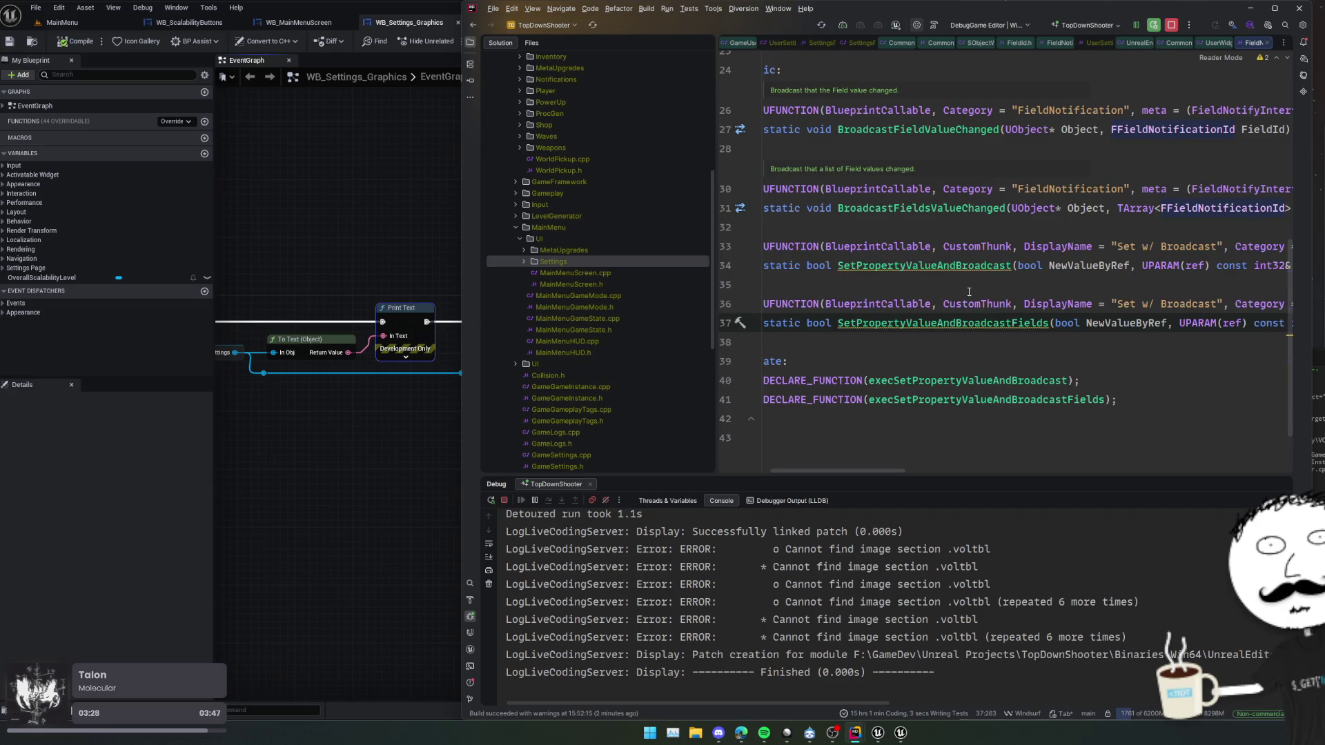
{"action": "scroll", "coordinate": [969, 292], "scroll_direction": "up", "scroll_amount": 3}
{"action": "scroll", "coordinate": [974, 316], "scroll_direction": "left", "scroll_amount": 1}
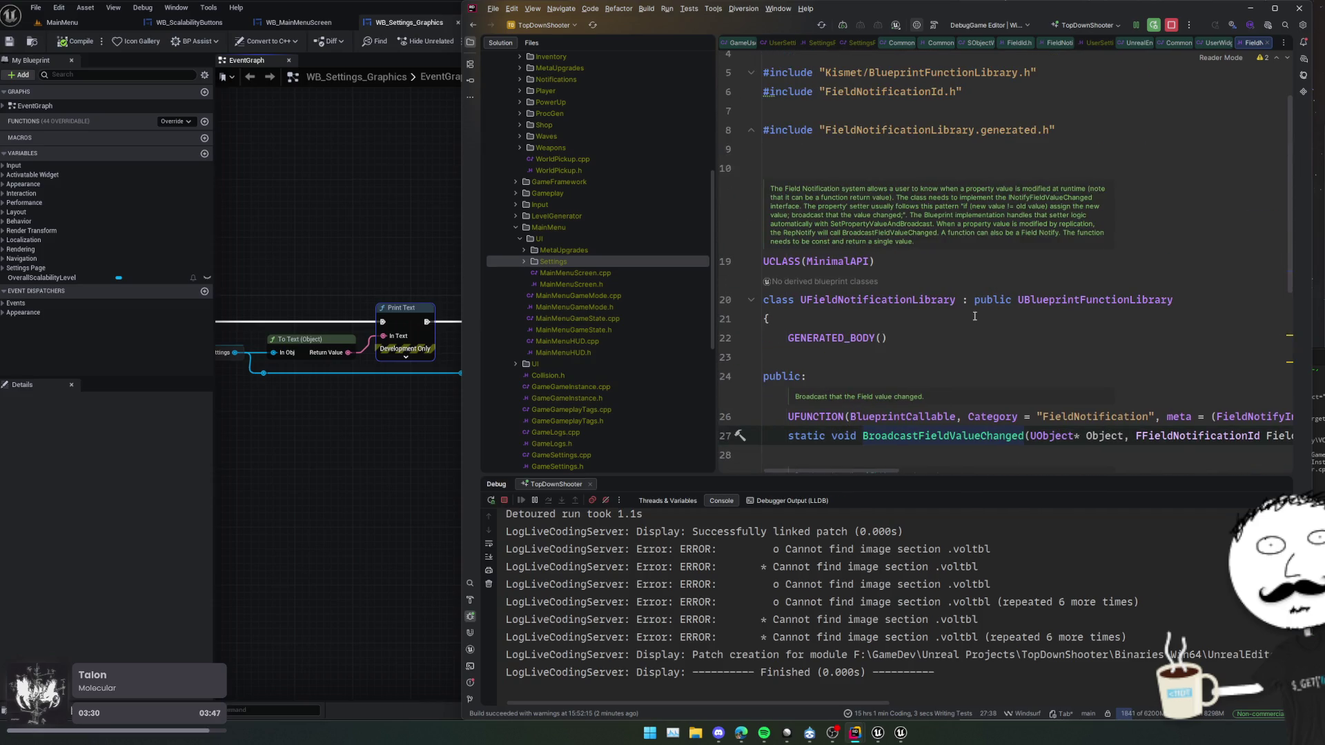
{"action": "scroll", "coordinate": [1059, 337], "scroll_direction": "down", "scroll_amount": 2}
{"action": "scroll", "coordinate": [1042, 391], "scroll_direction": "right", "scroll_amount": 5}
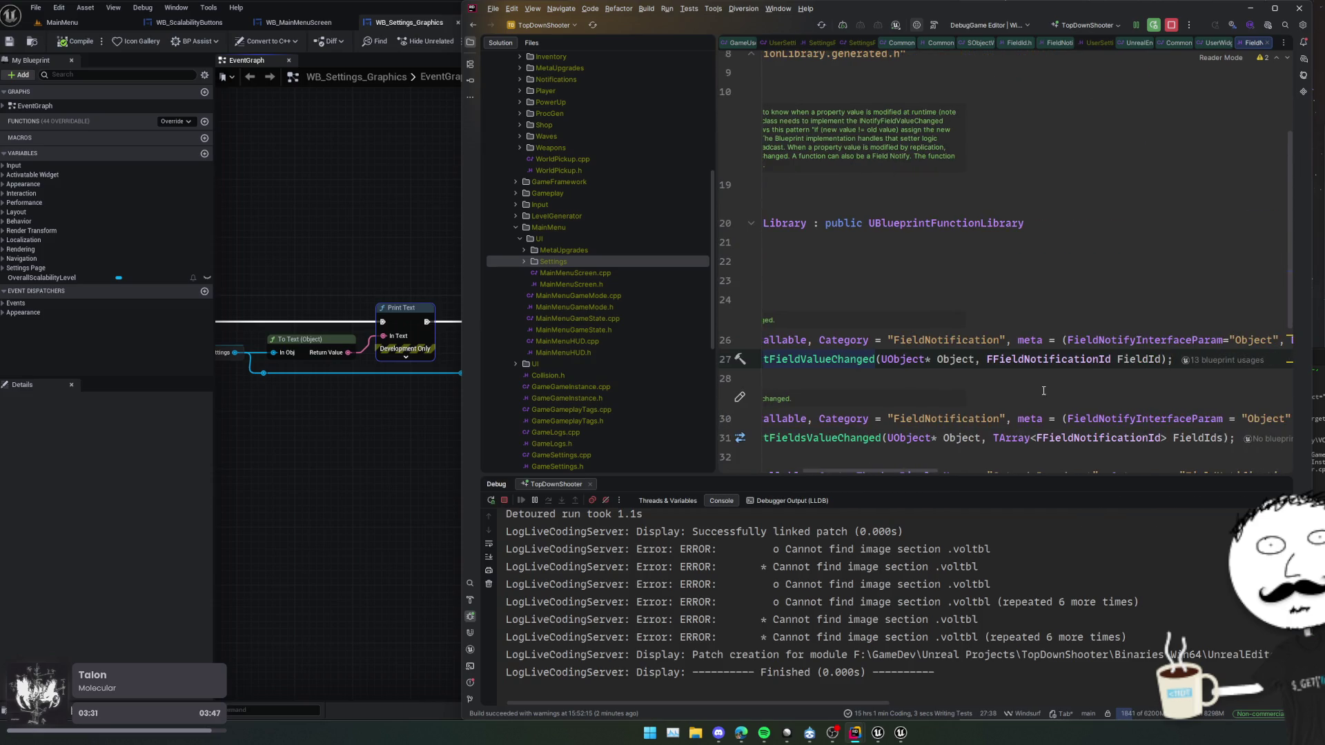
- Open the FFieldNotificationId struct definition, briefly panning the Blueprint event graph
{"action": "left_click", "coordinate": [1064, 362], "text": "ctrl"}
{"action": "key", "text": "ctrl+alt+Left"}
{"action": "scroll", "coordinate": [975, 397], "scroll_direction": "left", "scroll_amount": 5}
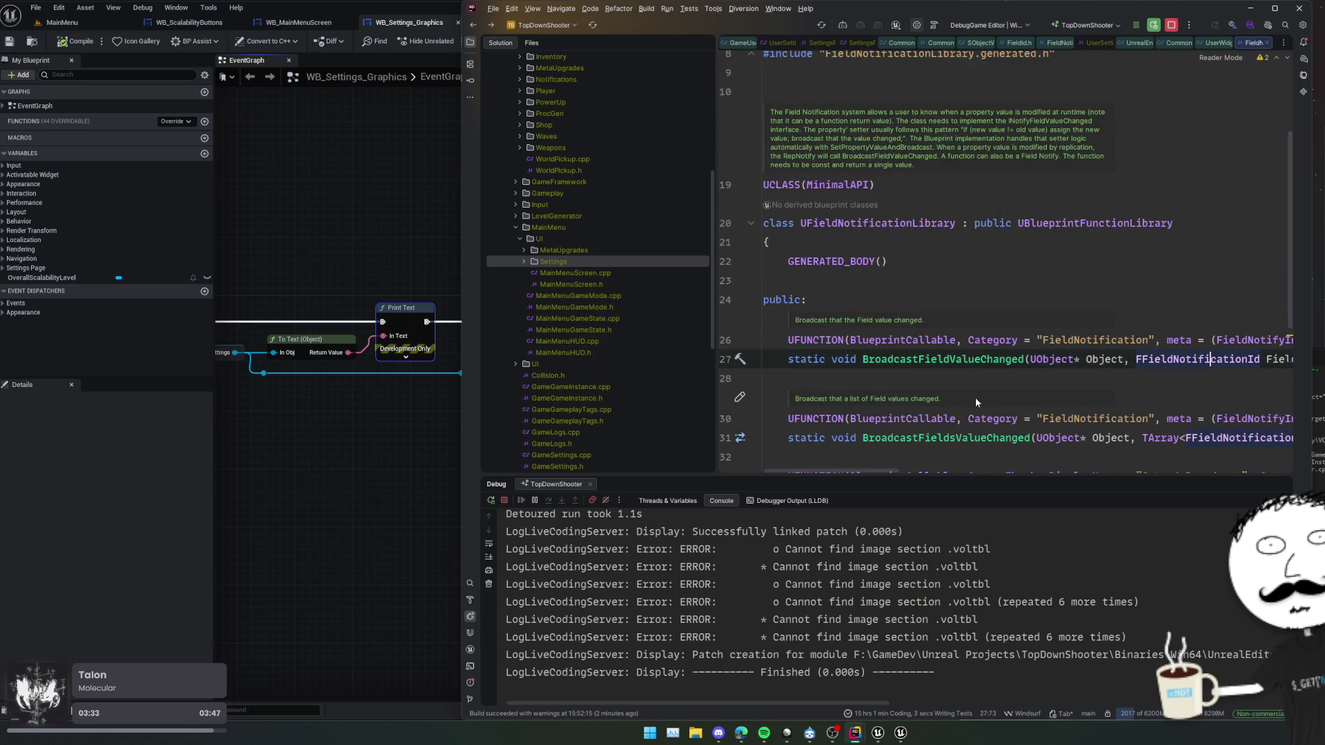
{"action": "scroll", "coordinate": [975, 399], "scroll_direction": "down", "scroll_amount": 4}
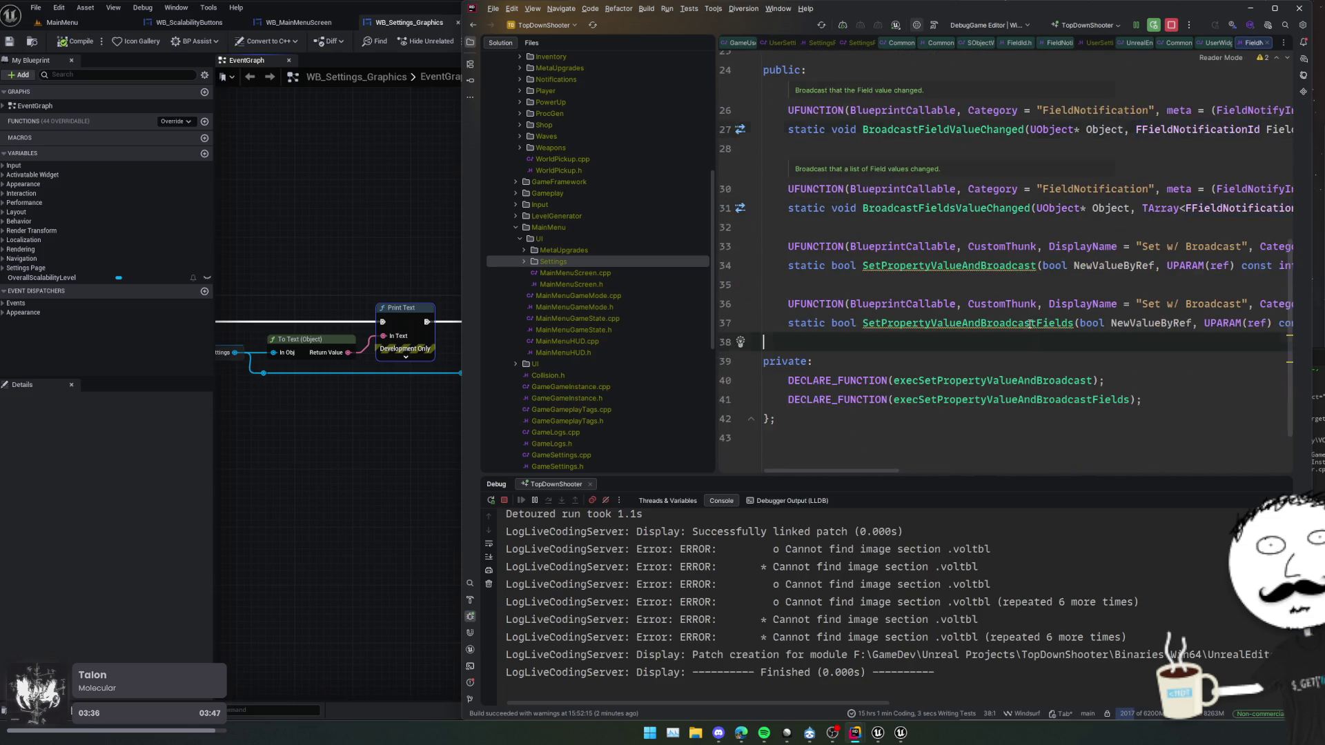
{"action": "key", "text": "ctrl+alt+Right"}
{"action": "mouse_move", "coordinate": [381, 412]}
{"action": "left_mouse_down"}
{"action": "mouse_move", "coordinate": [553, 420]}
{"action": "mouse_move", "coordinate": [672, 464]}
{"action": "mouse_move", "coordinate": [571, 249]}
{"action": "mouse_move", "coordinate": [591, 241]}
{"action": "mouse_move", "coordinate": [725, 237]}
{"action": "mouse_move", "coordinate": [615, 245]}
{"action": "mouse_move", "coordinate": [621, 270]}
{"action": "mouse_move", "coordinate": [589, 258]}
{"action": "mouse_move", "coordinate": [583, 281]}
{"action": "mouse_move", "coordinate": [533, 271]}
{"action": "mouse_move", "coordinate": [548, 272]}
{"action": "mouse_move", "coordinate": [562, 296]}
{"action": "mouse_move", "coordinate": [536, 287]}
{"action": "mouse_move", "coordinate": [571, 329]}
{"action": "mouse_move", "coordinate": [532, 325]}
{"action": "mouse_move", "coordinate": [786, 348]}
{"action": "mouse_move", "coordinate": [707, 338]}
{"action": "mouse_move", "coordinate": [754, 352]}
{"action": "left_mouse_up"}
{"action": "left_click", "coordinate": [1067, 305]}
- In SettingsPage.h, duplicate the NativeOnDeactivated declaration and remove its virtual keyword
{"action": "left_click", "coordinate": [971, 156]}
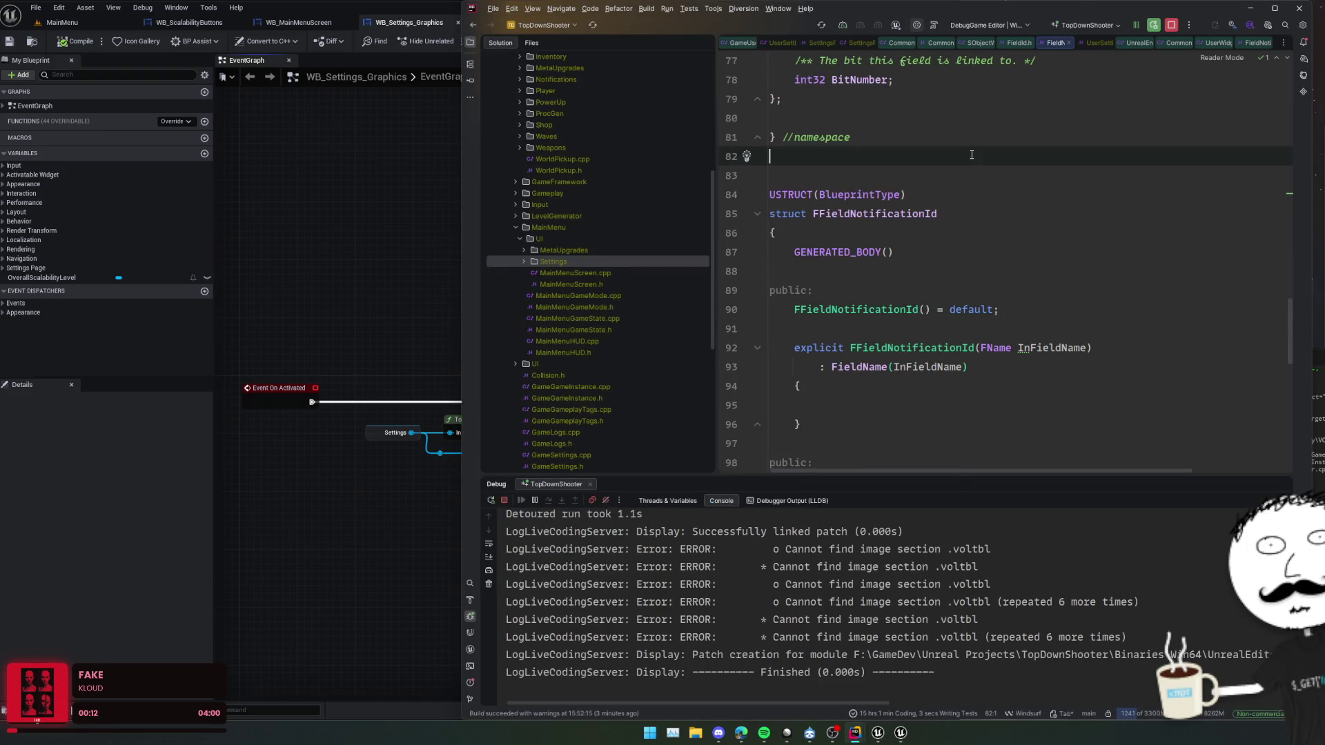
{"action": "key", "text": "ctrl+Tab"}
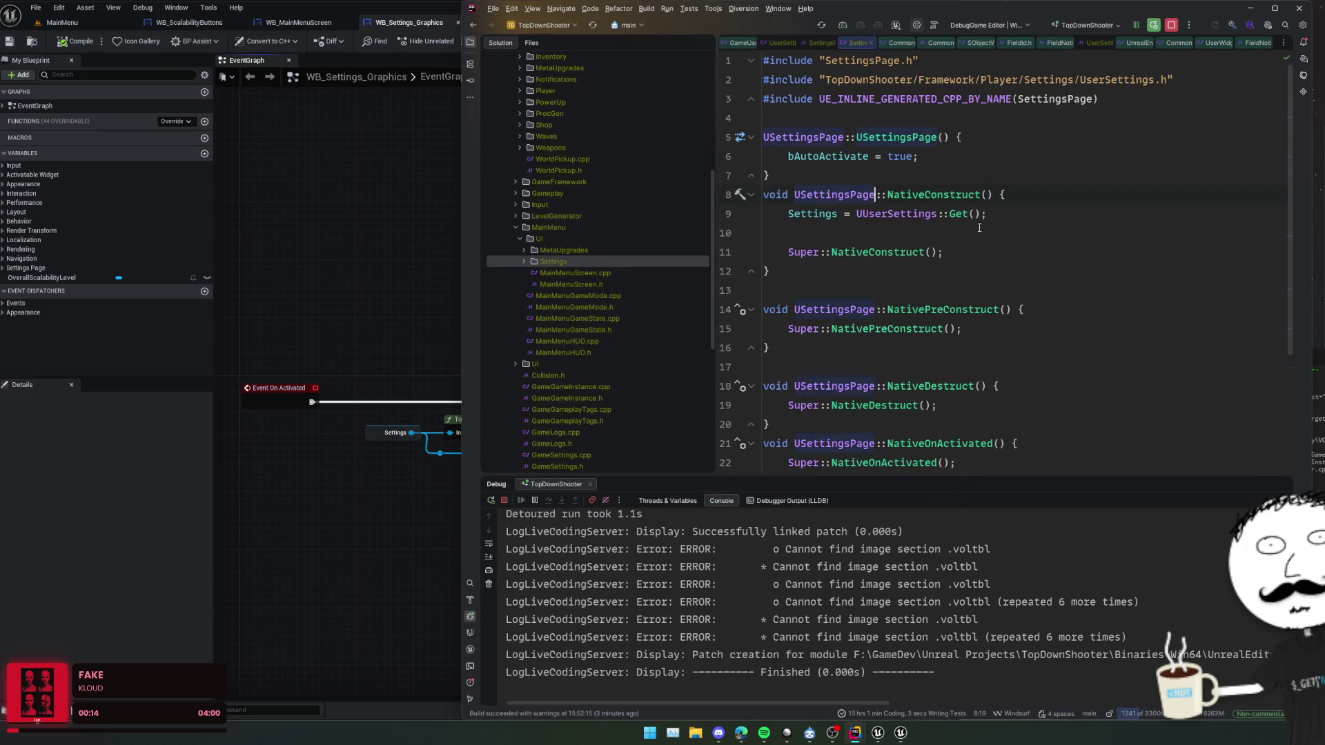
{"action": "scroll", "coordinate": [907, 334], "scroll_direction": "down", "scroll_amount": 3}
{"action": "left_click", "coordinate": [916, 331], "text": "ctrl"}
{"action": "left_click", "coordinate": [1101, 348]}
{"action": "key", "text": "ctrl+d"}
{"action": "key", "text": "Home"}
{"action": "key", "text": "Return"}
{"action": "key", "text": "ctrl+Delete"}
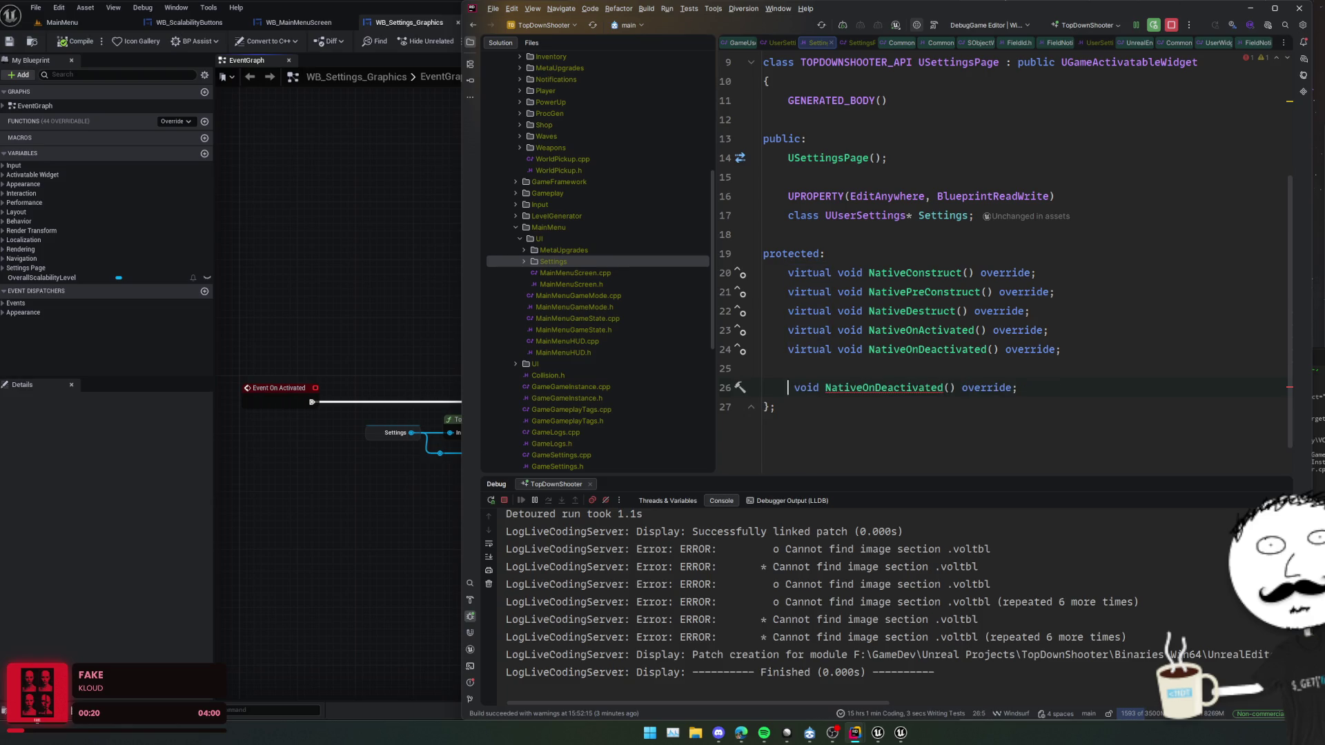
- Turn the copy into a public UFUNCTION(BlueprintImplementableEvent) void AddScalabilitySetting without override
{"action": "type", "text": "pub"}
{"action": "key", "text": "Return"}
{"action": "key", "text": "Return"}
{"action": "key", "text": "ctrl+Right"}
{"action": "key", "text": "ctrl+Right"}
{"action": "key", "text": "ctrl+shift+Right"}
{"action": "type", "text": "AddS"}
{"action": "type", "text": "calabilitySet"}
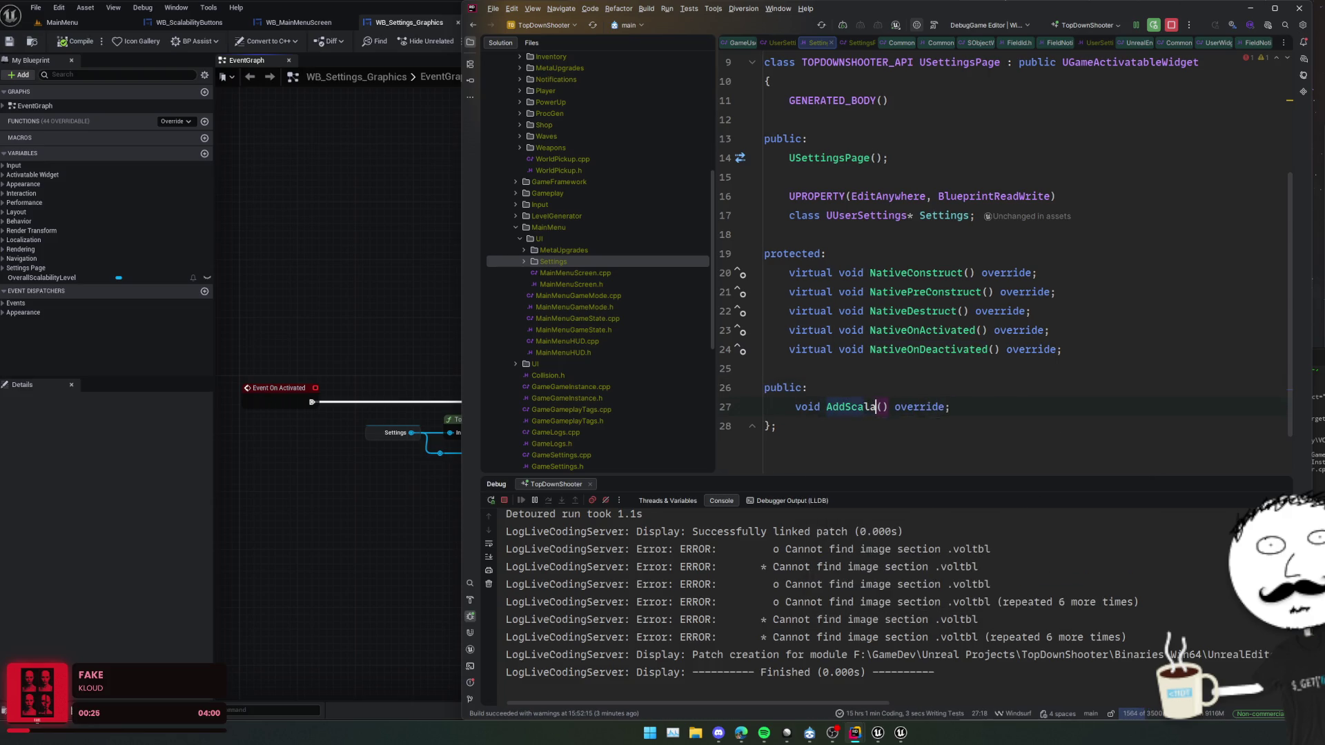
{"action": "type", "text": "ting"}
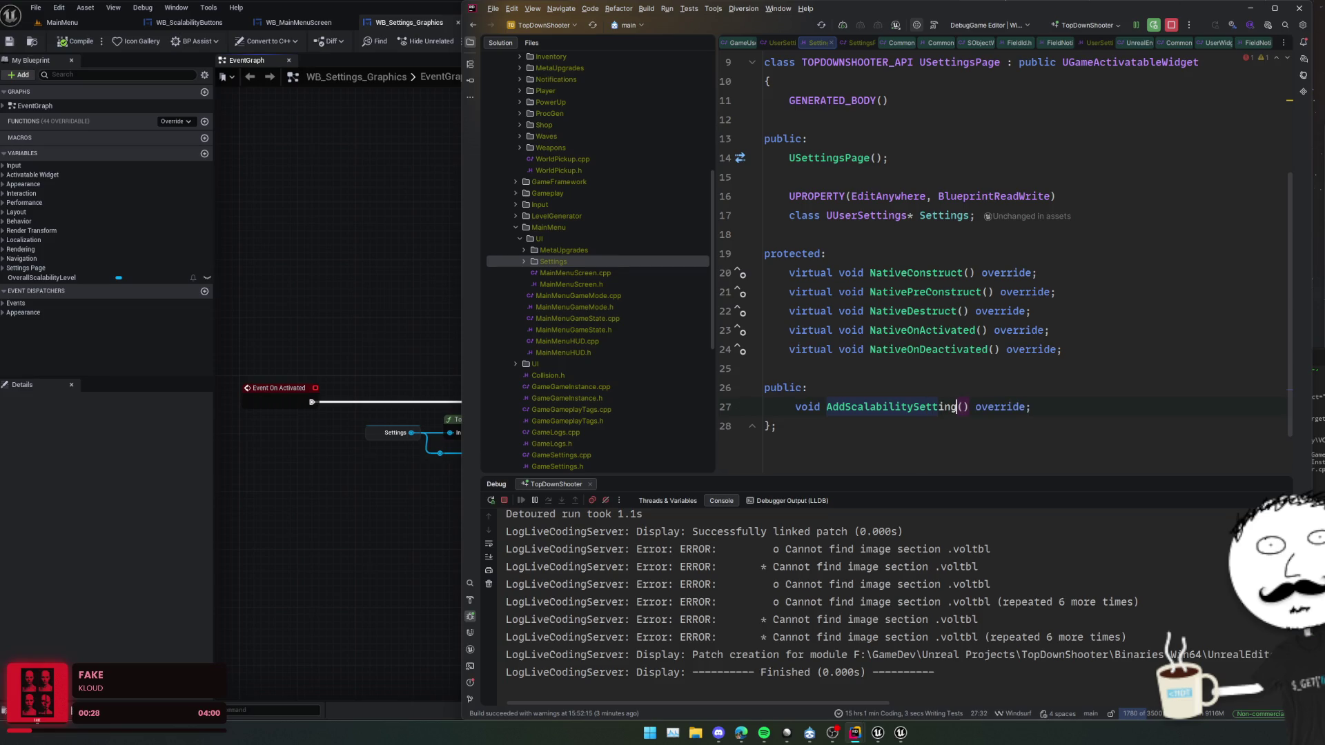
{"action": "key", "text": "ctrl+shift+Right"}
{"action": "key", "text": "Delete"}
{"action": "key", "text": "ctrl+alt+Return"}
{"action": "type", "text": "UFUNCTIO"}
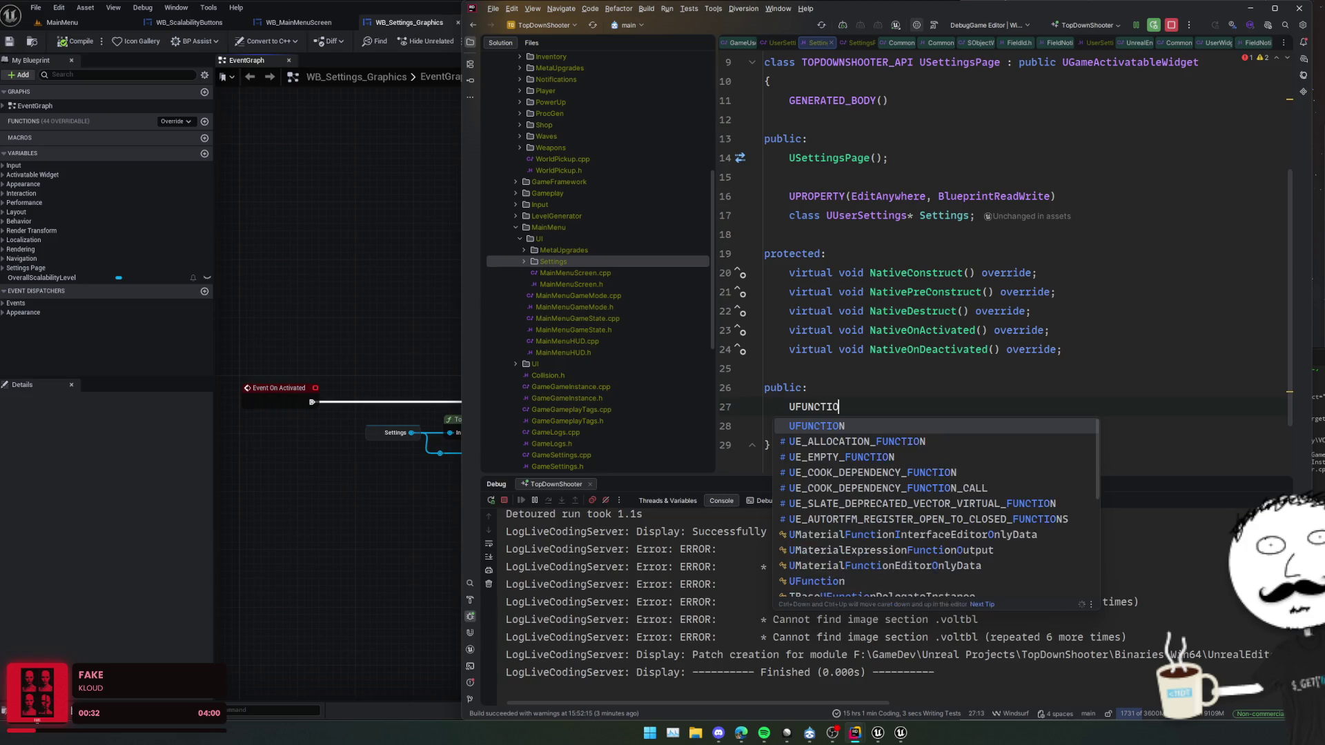
{"action": "type", "text": "N()lueprintImplementableEvent"}
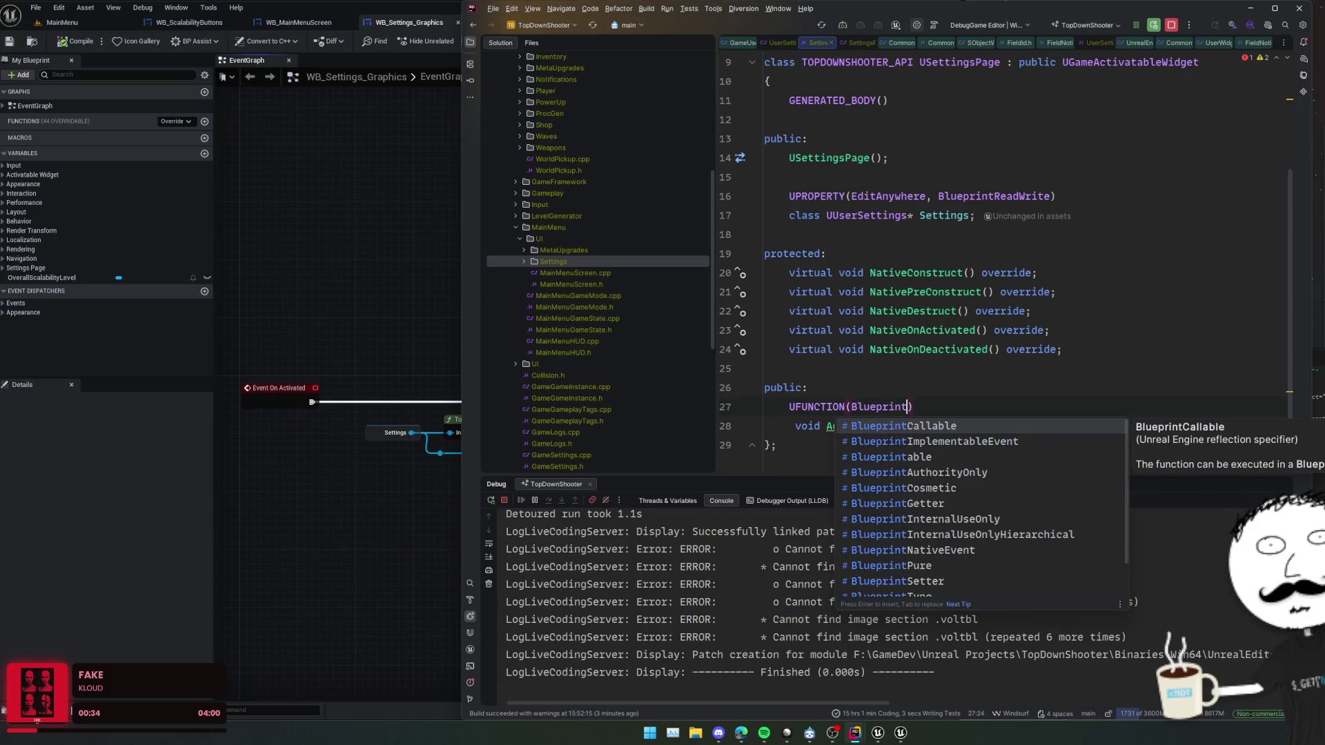
{"action": "key", "text": "Home"}
- Add the first parameter FFieldNotificationId FieldId on its own line, leaving a line for more
{"action": "left_click", "coordinate": [974, 426]}
{"action": "key", "text": "Left"}
{"action": "key", "text": "Left"}
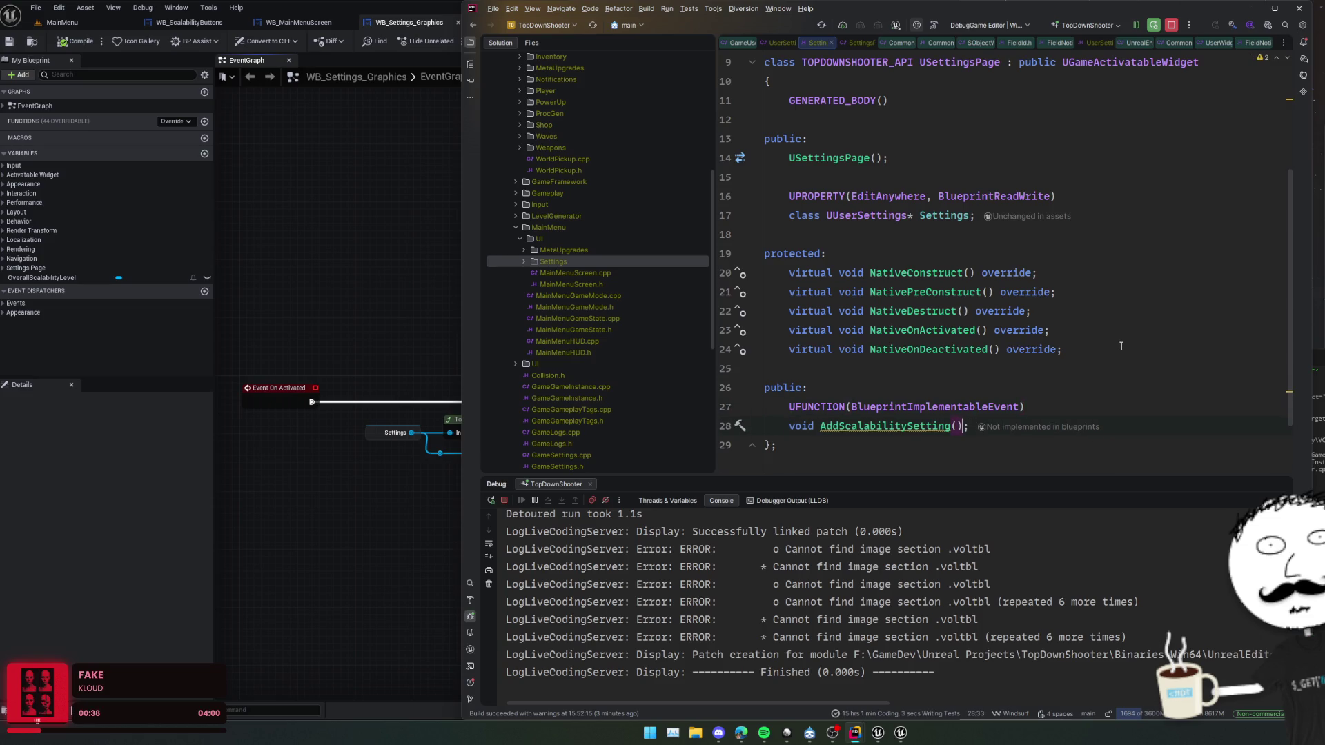
{"action": "key", "text": "Return"}
{"action": "left_click", "coordinate": [765, 426]}
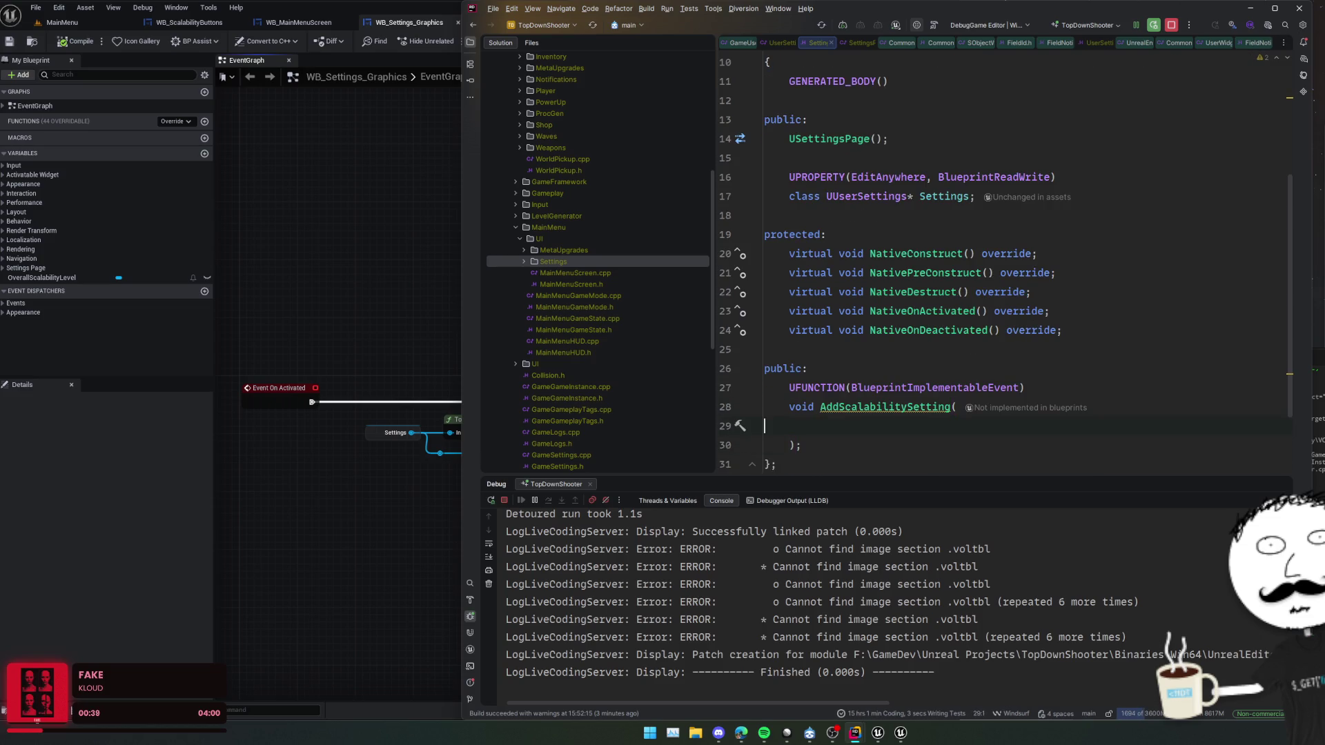
{"action": "type", "text": "F"}
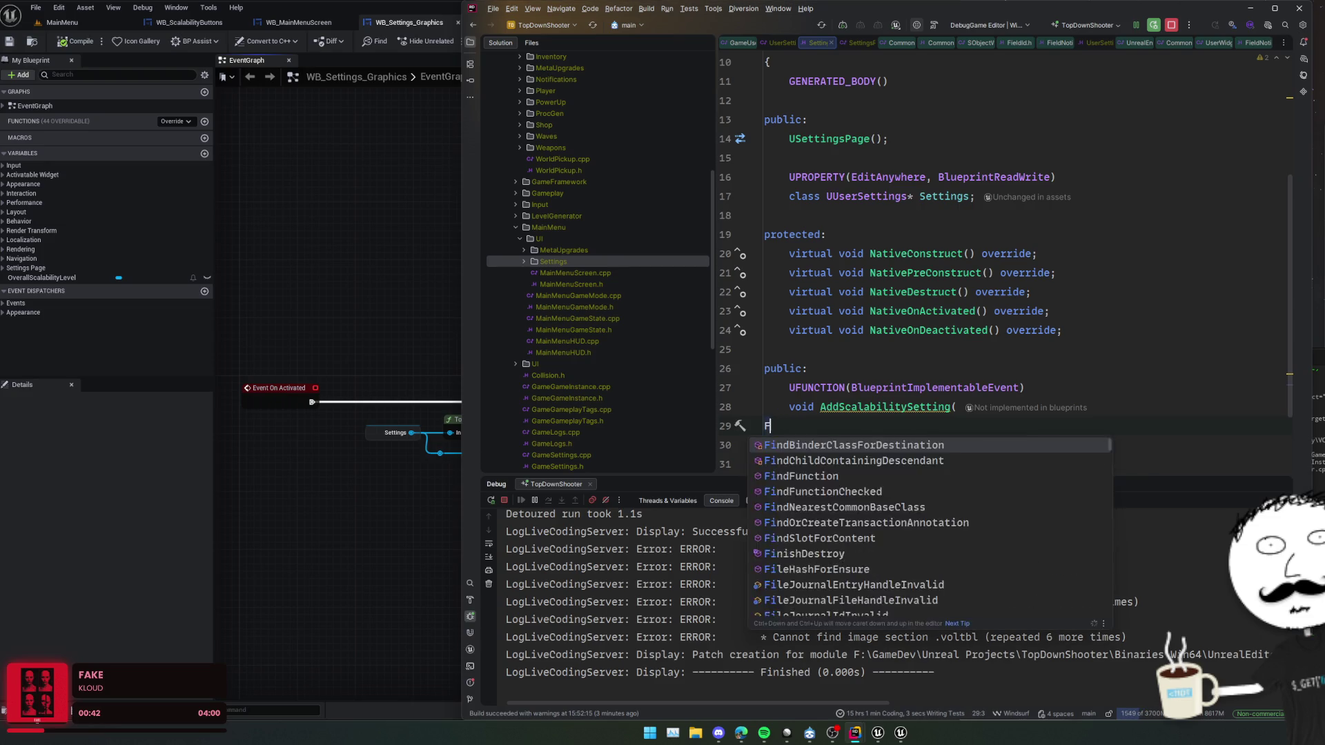
{"action": "type", "text": "ieldNotificatio"}
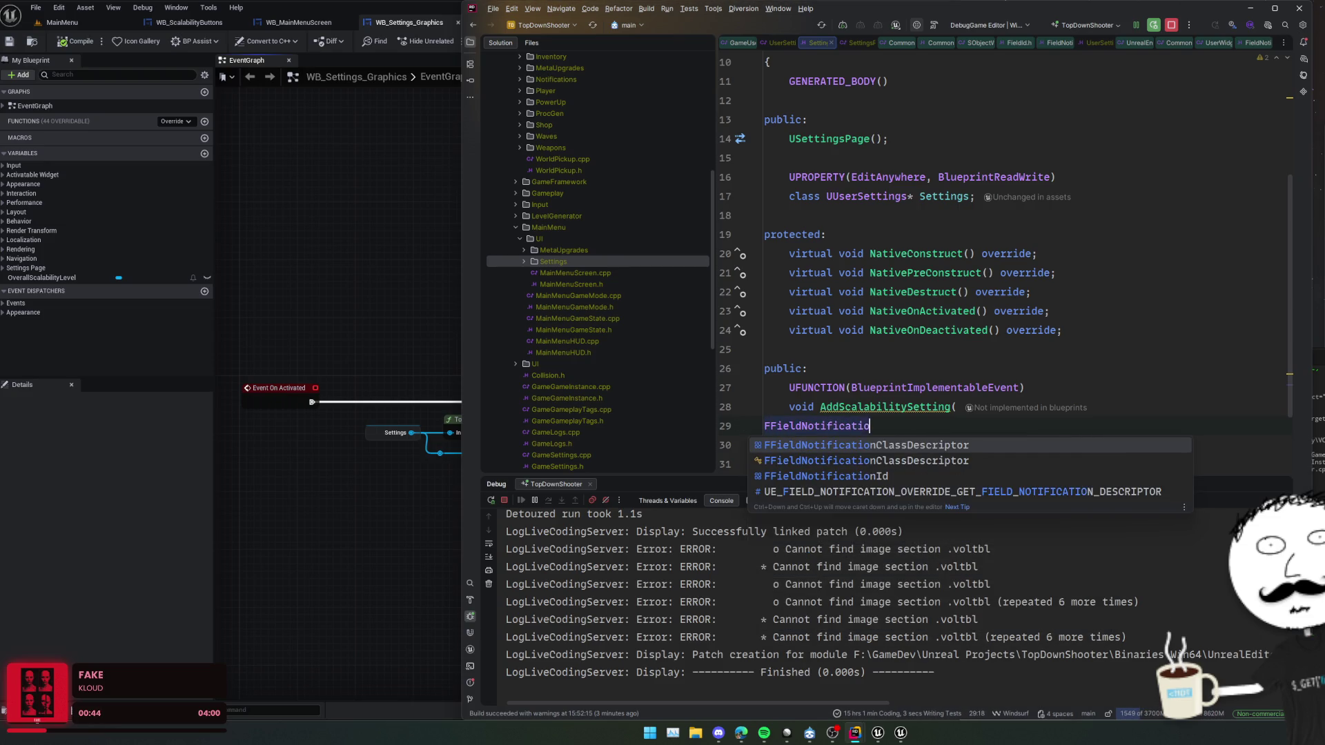
{"action": "type", "text": "nId FieldId,"}
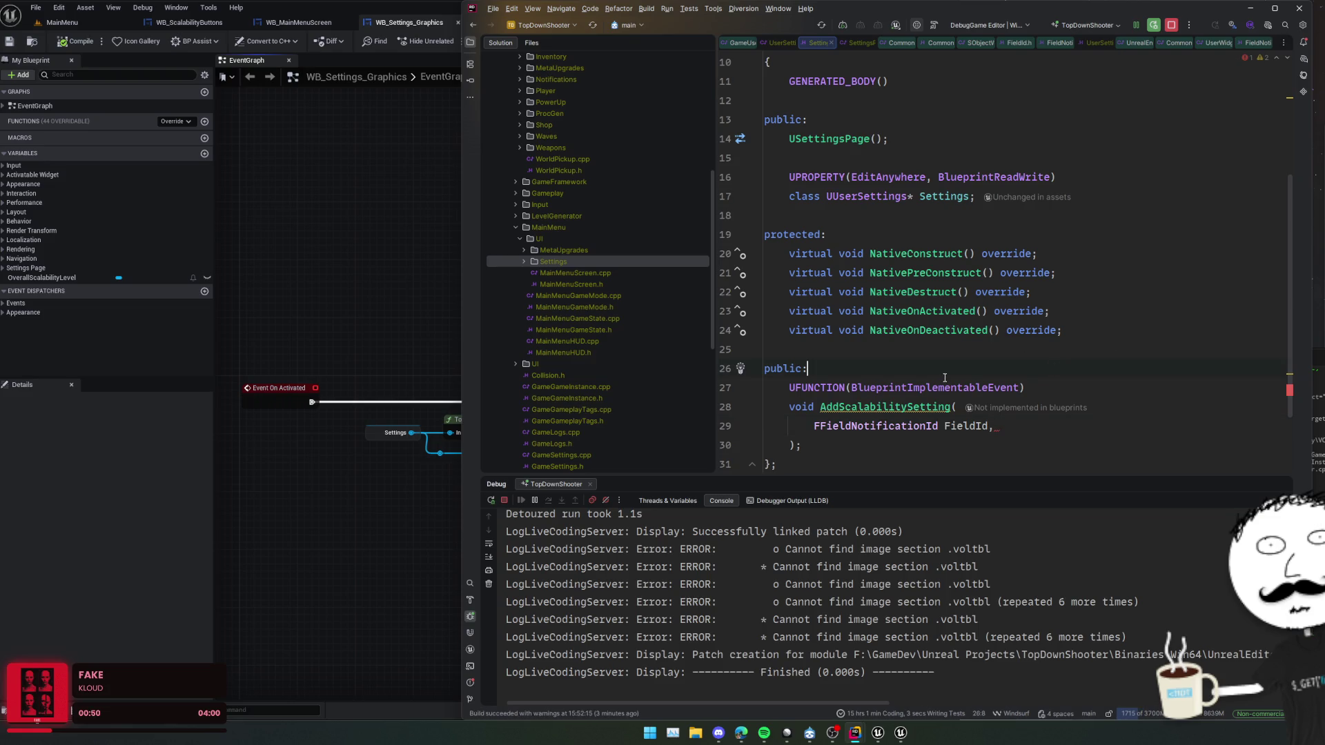
{"action": "left_click", "coordinate": [424, 342]}
{"action": "left_click", "coordinate": [1121, 423]}
{"action": "key", "text": "ctrl+alt+b"}
{"action": "key", "text": "Escape"}
{"action": "key", "text": "Return"}
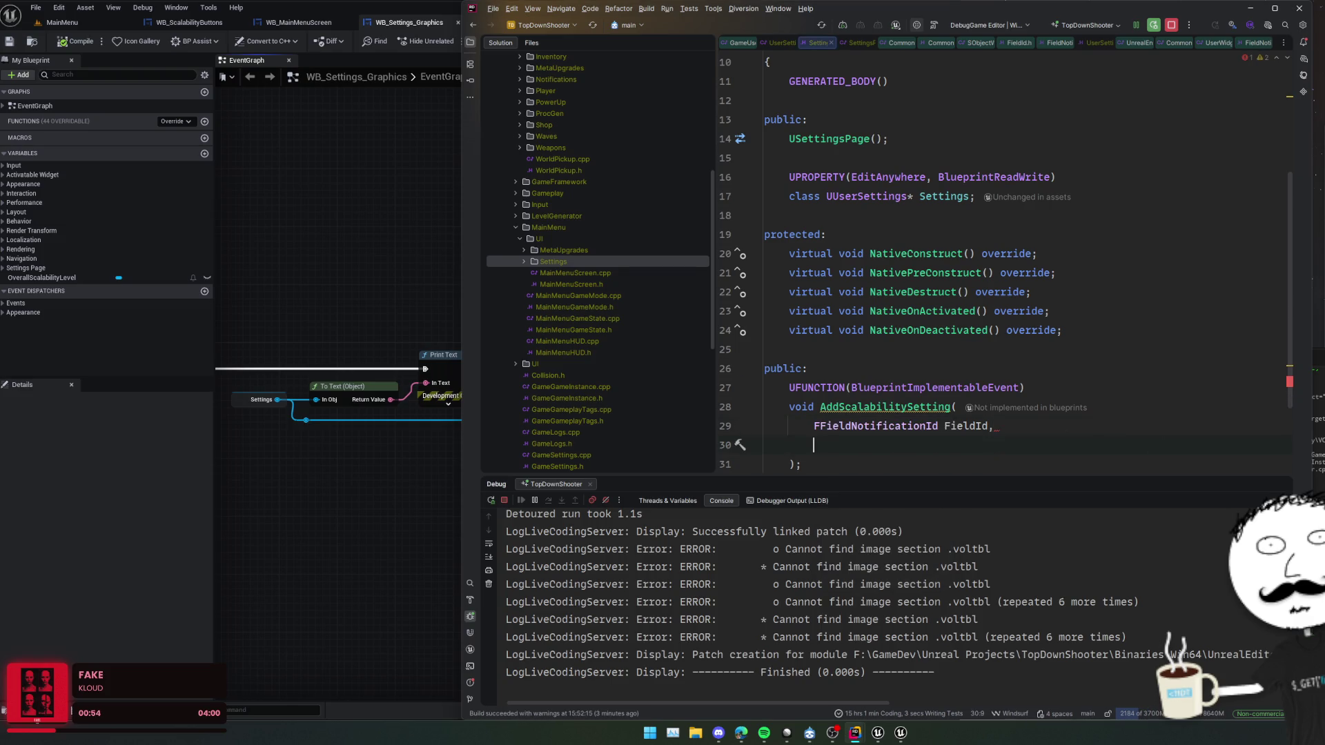
{"action": "scroll", "coordinate": [1030, 368], "scroll_direction": "up", "scroll_amount": 4}
{"action": "left_click", "coordinate": [951, 176]}
- Declare the dynamic RetVal delegate FGetScalabilitySetting returning int32 in SettingsPage.h
{"action": "key", "text": "Return"}
{"action": "type", "text": "DE"}
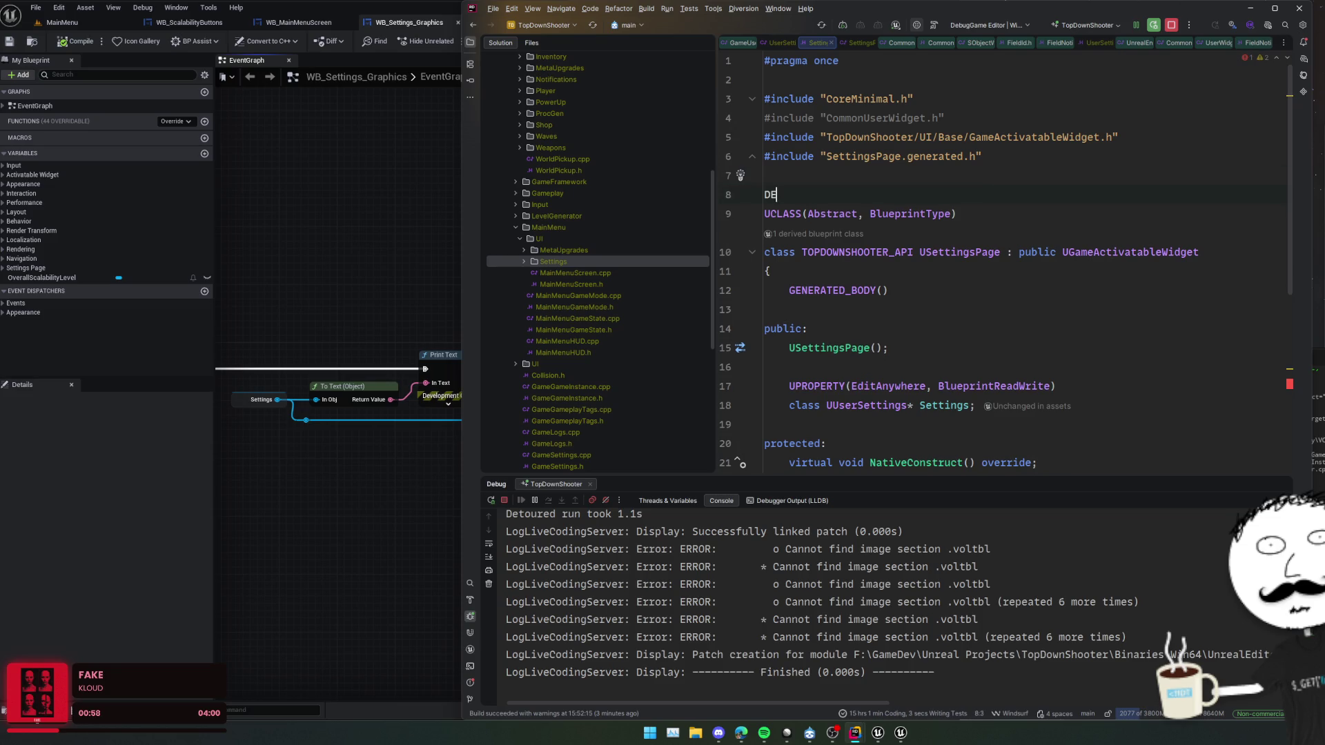
{"action": "type", "text": "CLARE_DYNAMIC_DELEGATE_"}
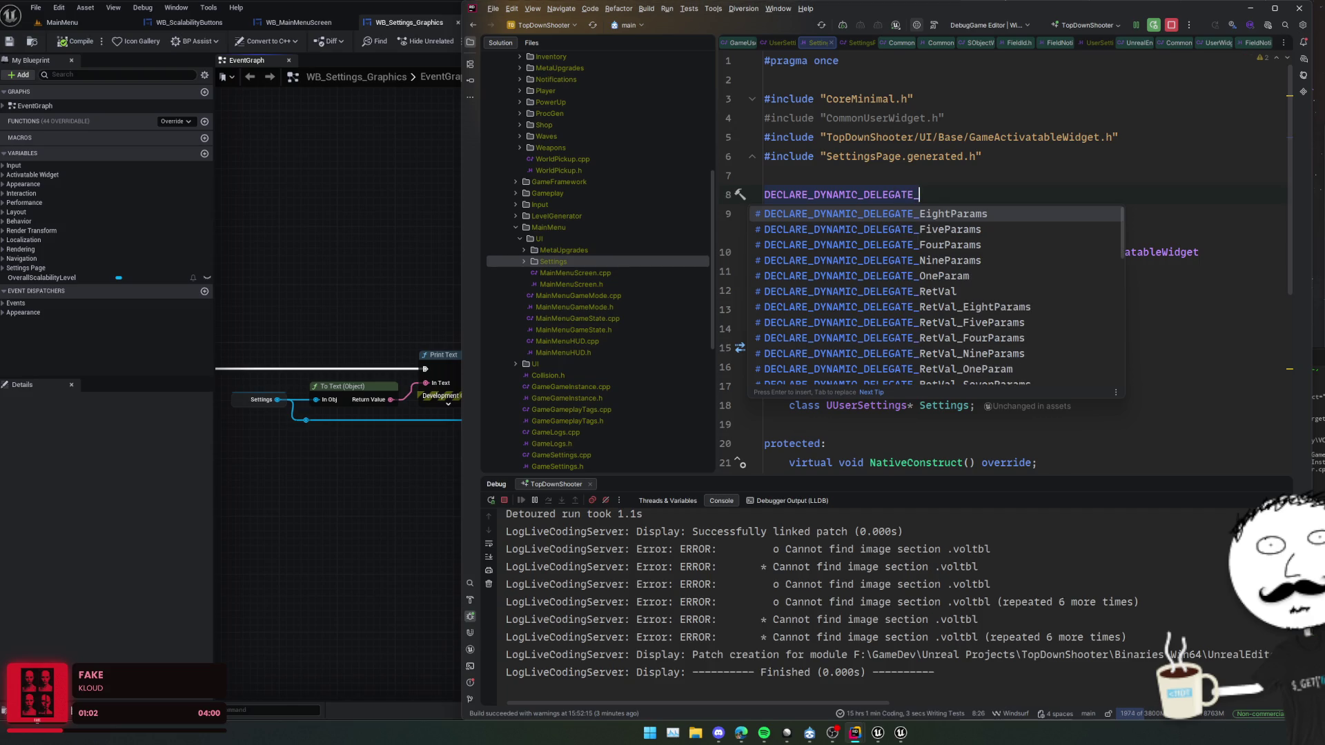
{"action": "key", "text": "Down"}
{"action": "key", "text": "Down"}
{"action": "key", "text": "Down"}
{"action": "key", "text": "Up"}
{"action": "key", "text": "Return"}
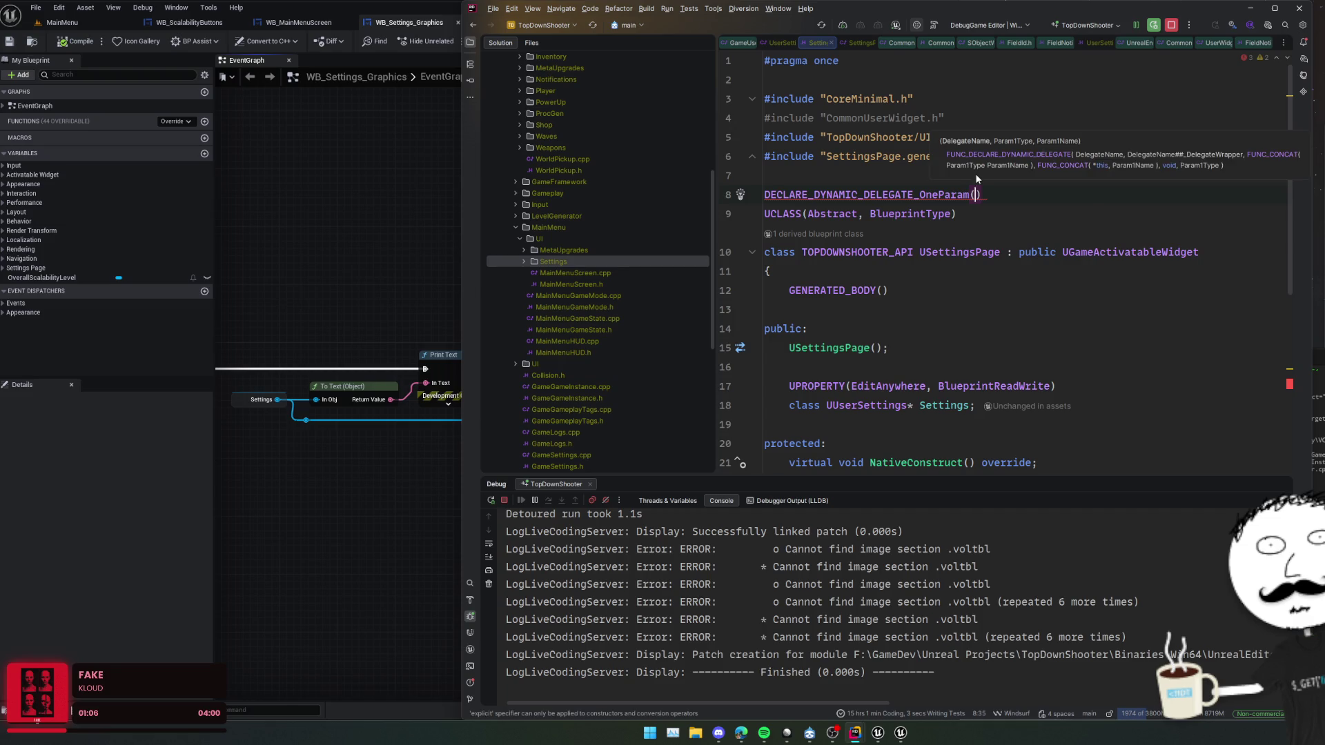
{"action": "left_click_drag", "start_coordinate": [969, 195], "coordinate": [951, 194]}
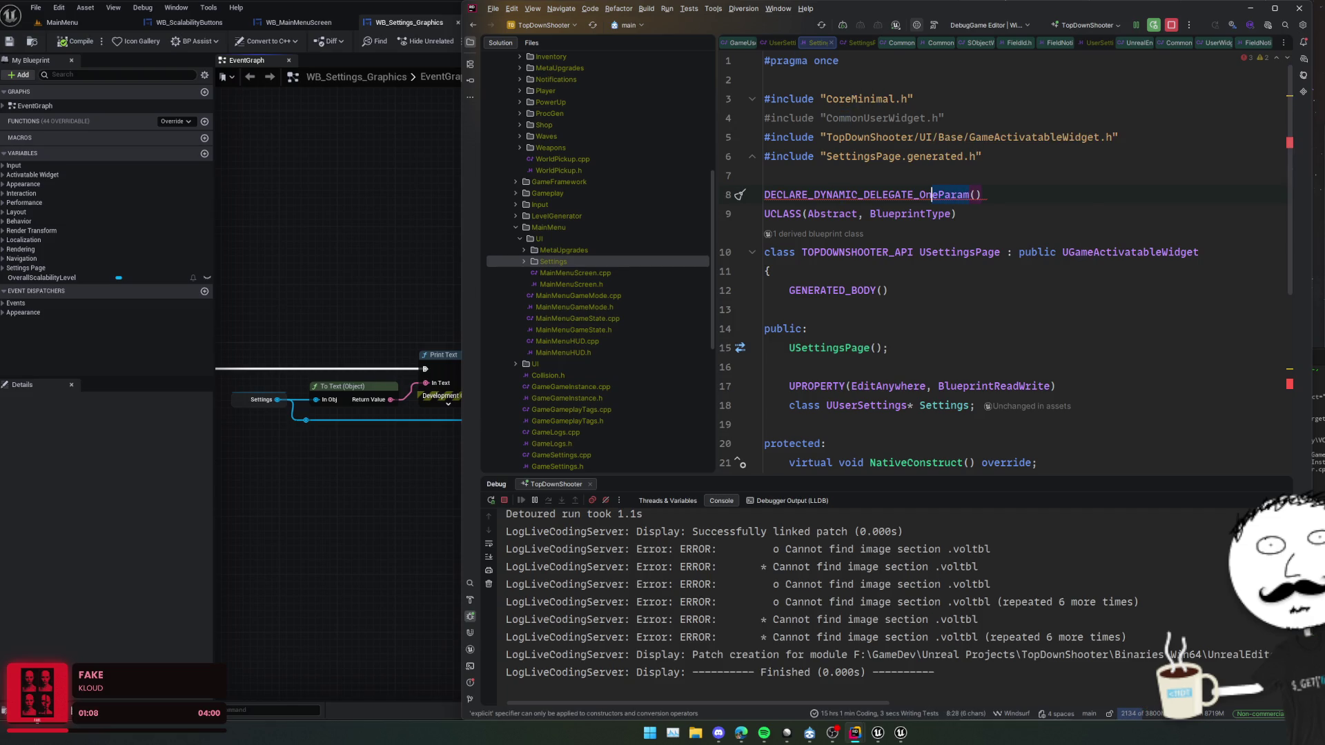
{"action": "key", "text": "BackSpace"}
{"action": "key", "text": "BackSpace"}
{"action": "key", "text": "BackSpace"}
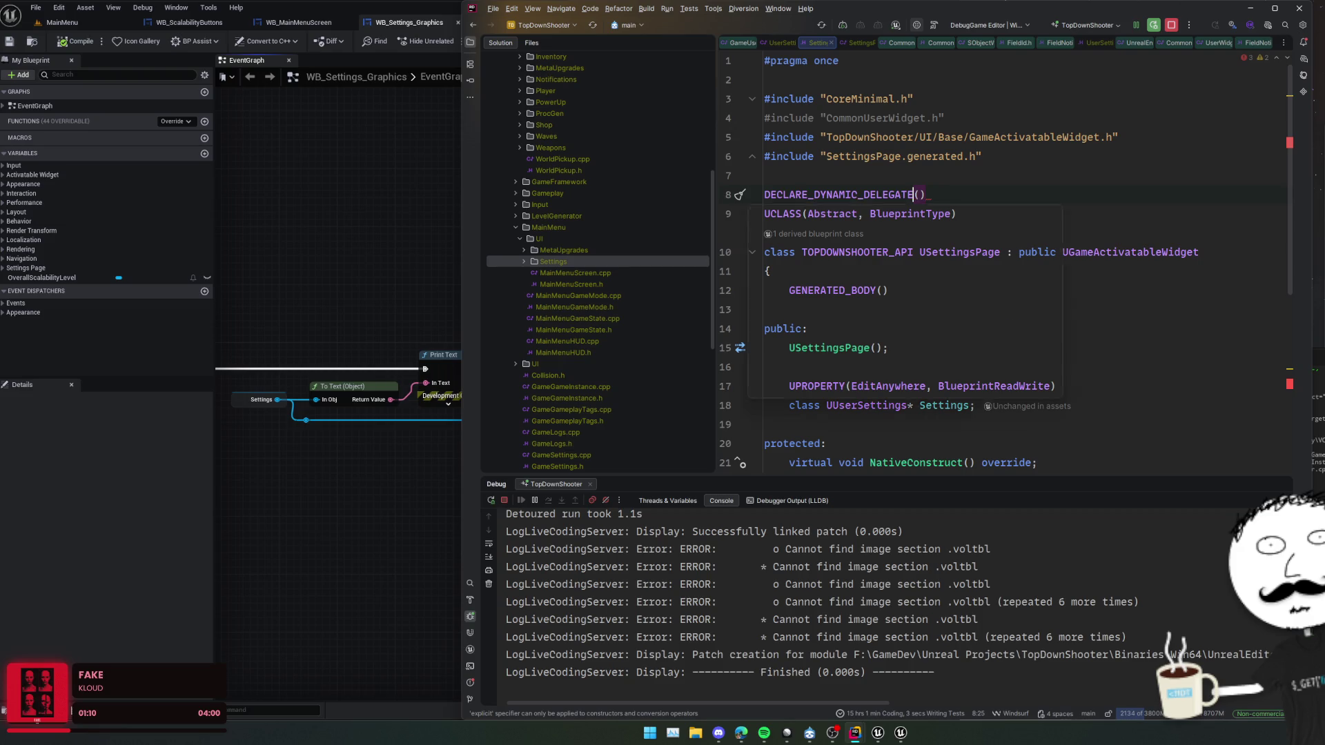
{"action": "key", "text": "ctrl+space"}
{"action": "key", "text": "Down"}
{"action": "key", "text": "Down"}
{"action": "key", "text": "Down"}
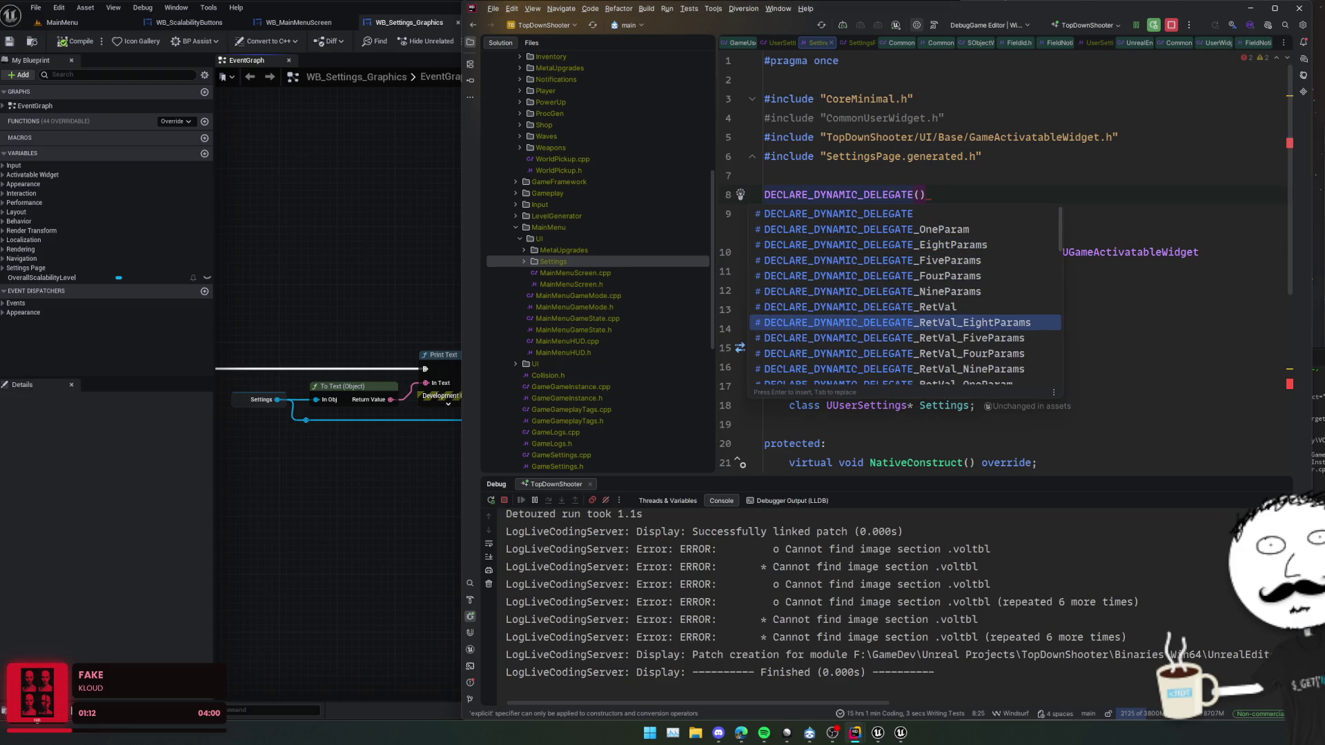
{"action": "key", "text": "Down"}
{"action": "key", "text": "Down"}
{"action": "key", "text": "Down"}
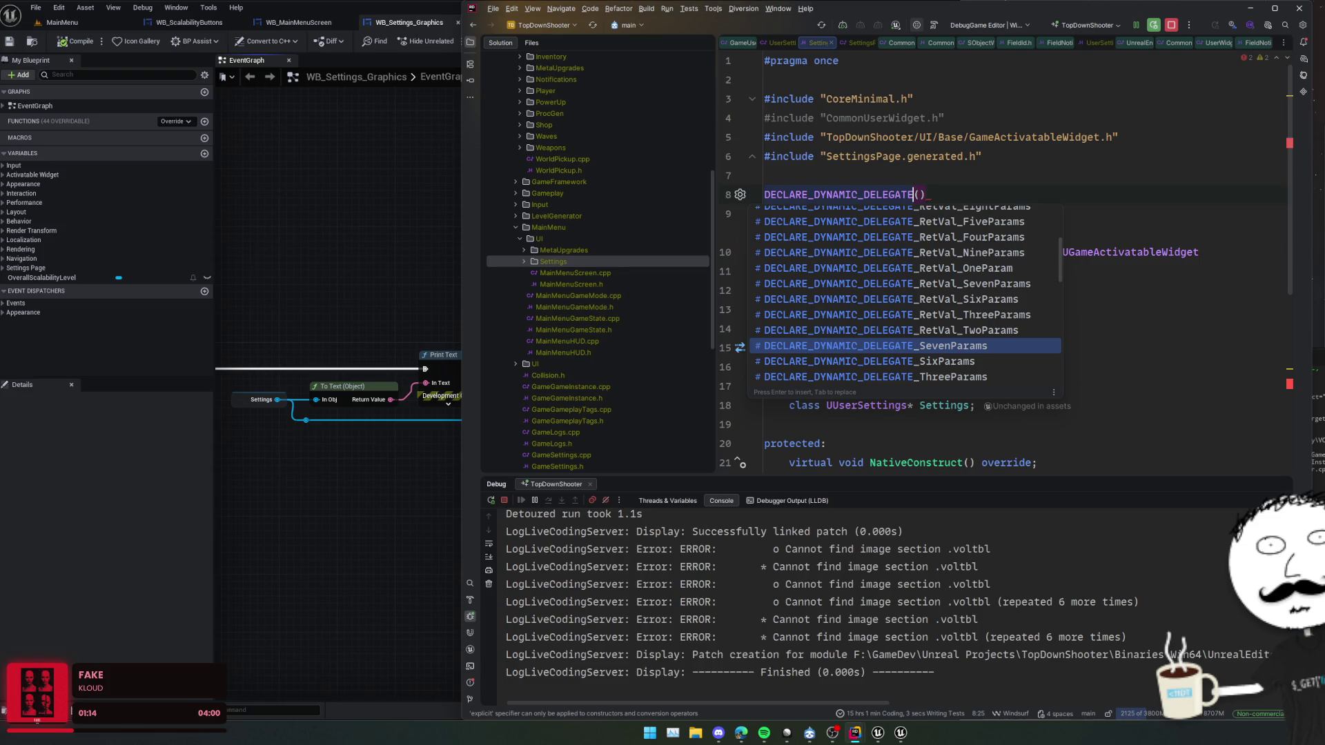
{"action": "key", "text": "Down"}
{"action": "key", "text": "Down"}
{"action": "key", "text": "Down"}
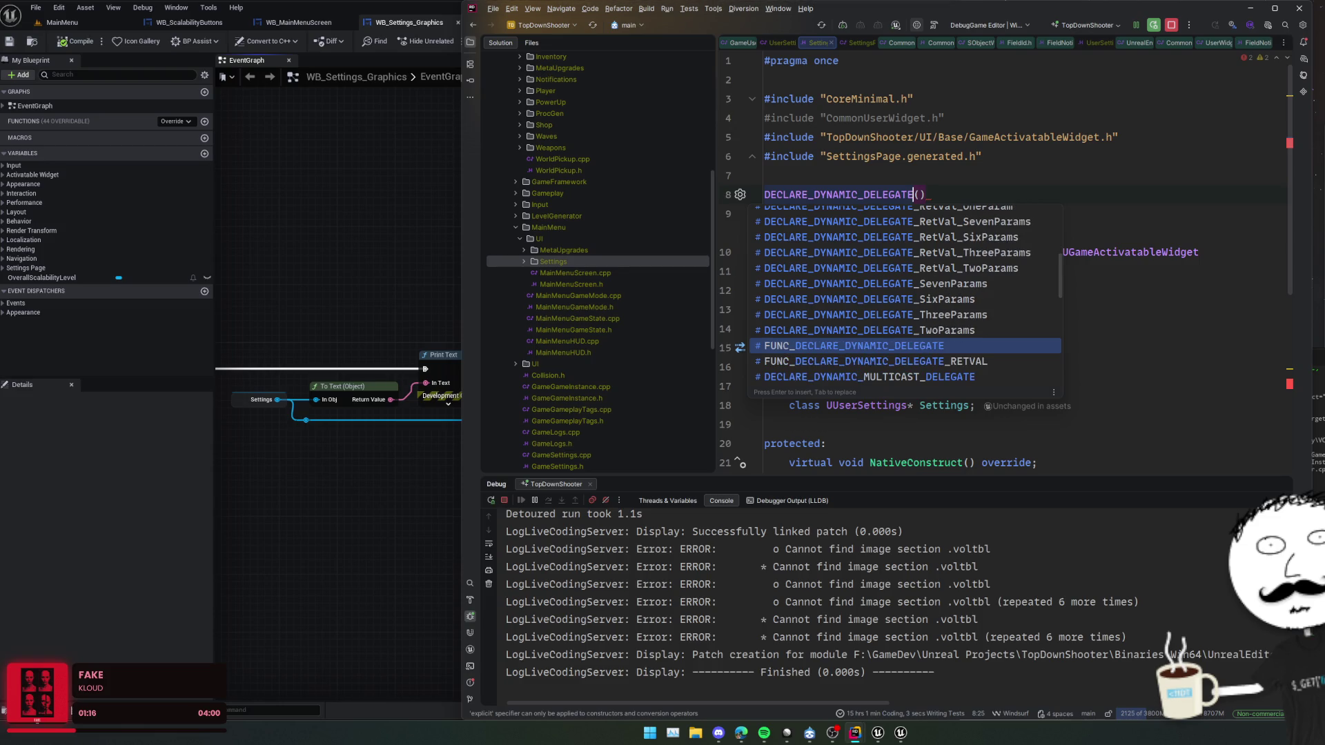
{"action": "key", "text": "Up"}
{"action": "key", "text": "Up"}
{"action": "key", "text": "Up"}
{"action": "key", "text": "Up"}
{"action": "key", "text": "Up"}
{"action": "key", "text": "Up"}
{"action": "key", "text": "Return"}
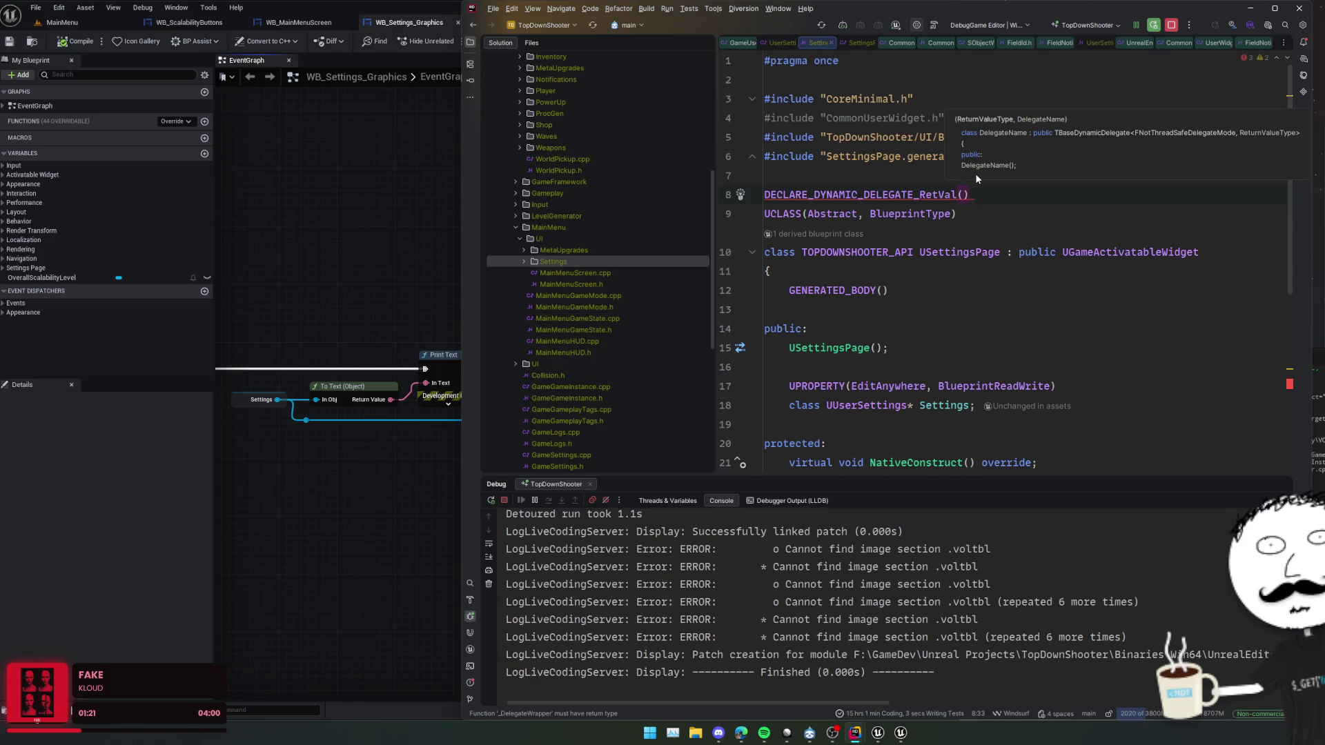
{"action": "type", "text": "int"}
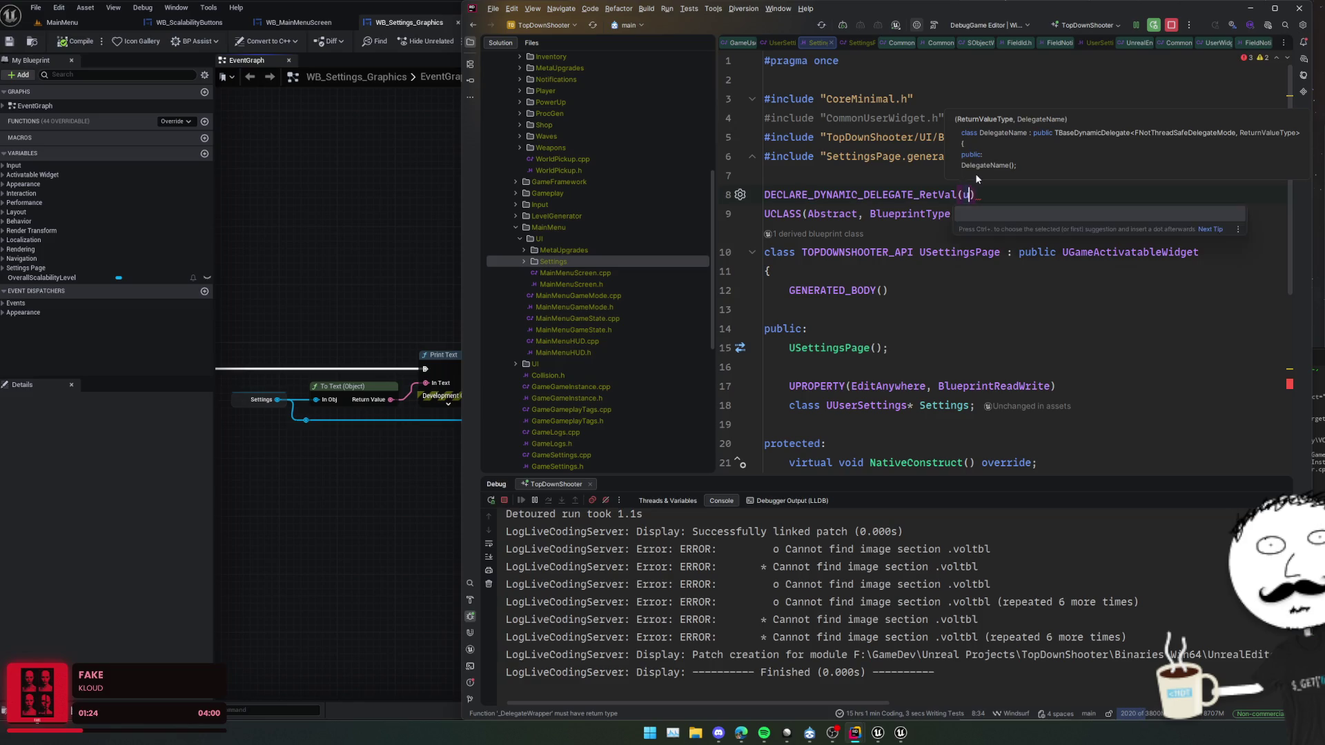
{"action": "type", "text": "32, "}
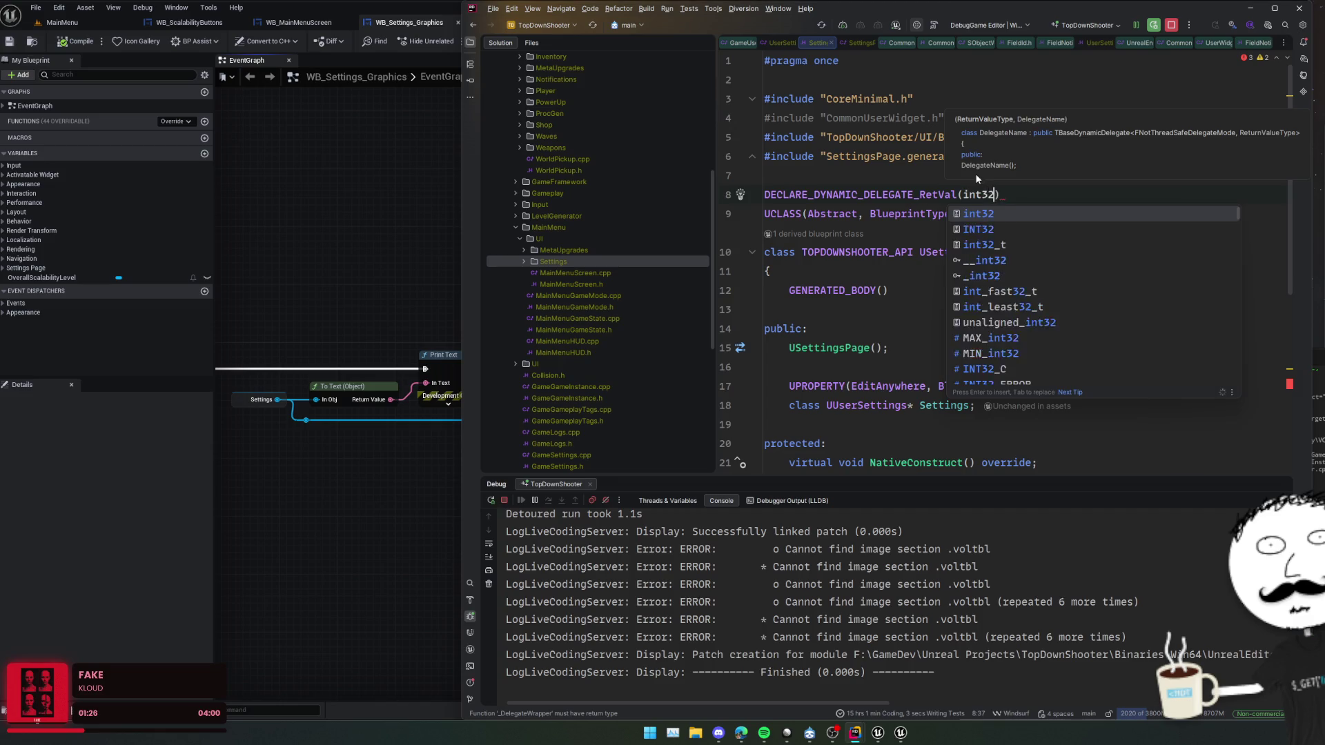
{"action": "type", "text": "FGetScala"}
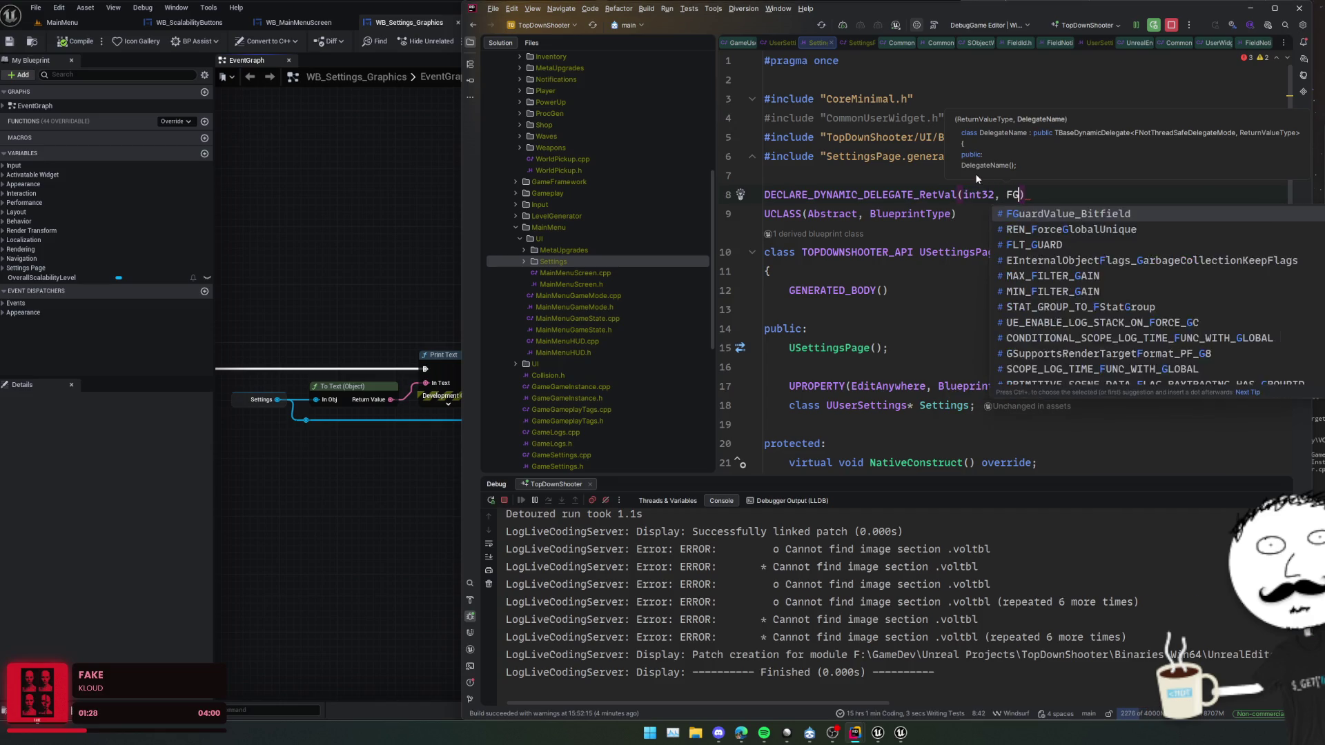
{"action": "type", "text": "bilitySetting"}
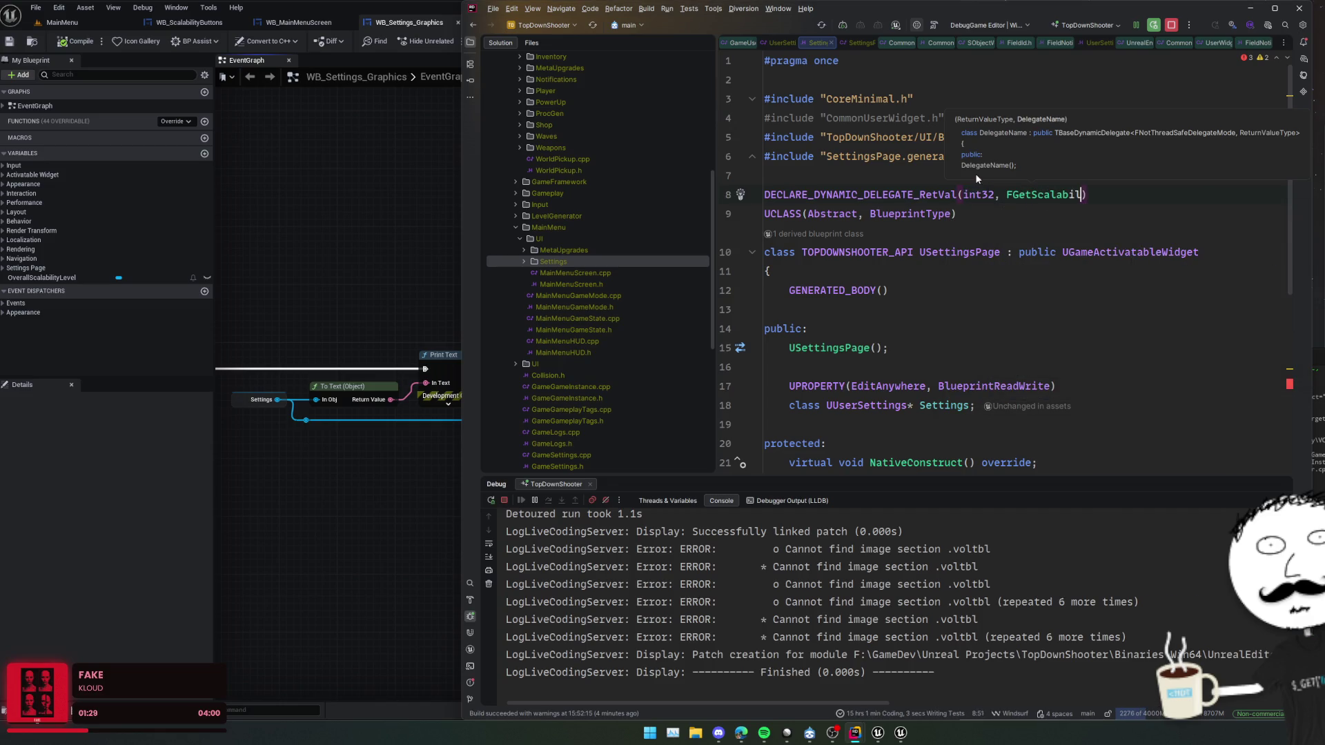
{"action": "type", "text": ")"}
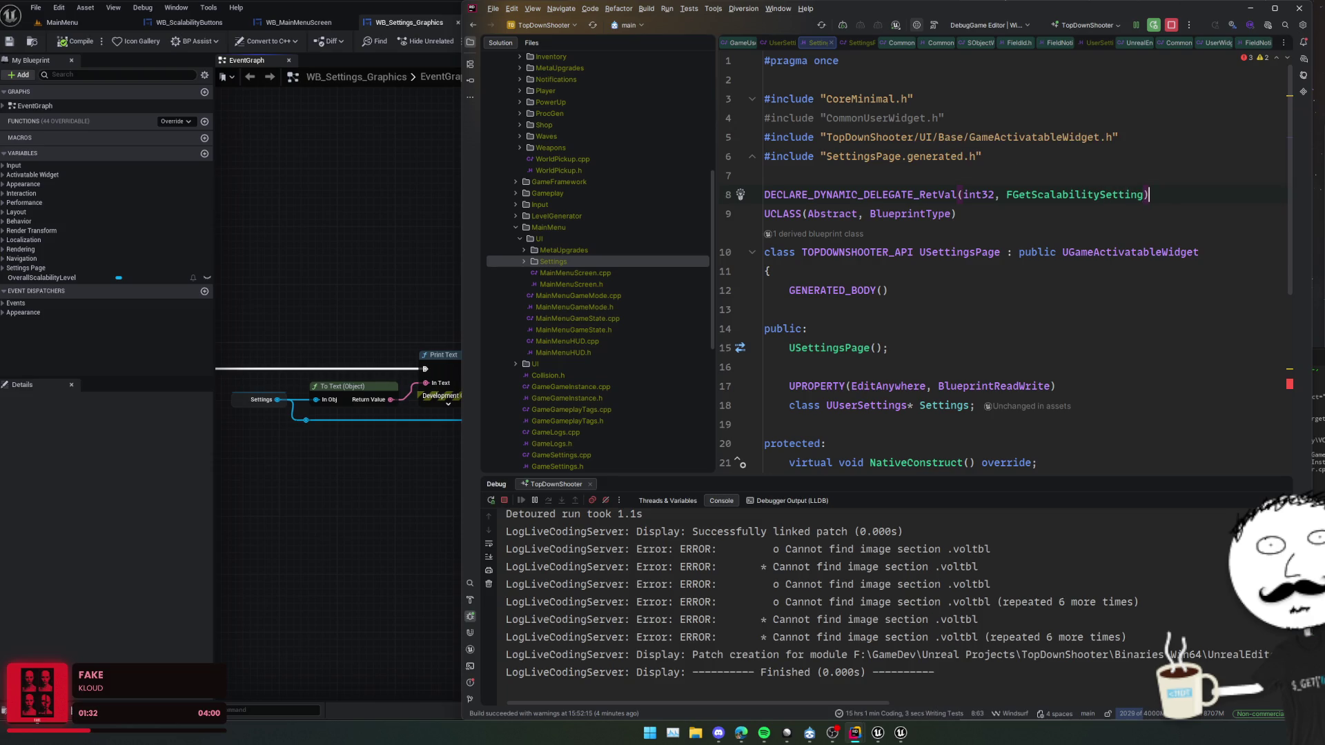
{"action": "key", "text": "Return"}
- Duplicate it as a OneParam delegate FSetScalabilitySetting taking int32 NewValue
{"action": "key", "text": "ctrl+d"}
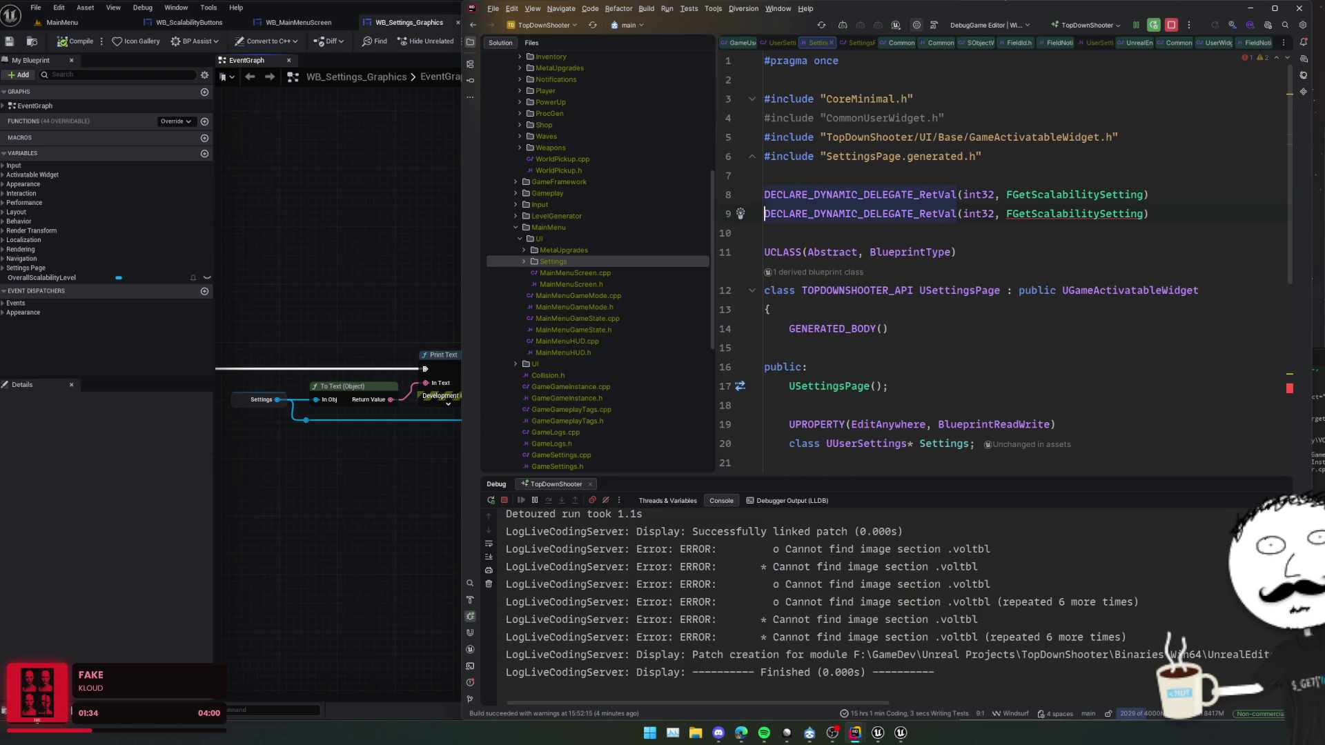
{"action": "left_click", "coordinate": [962, 214]}
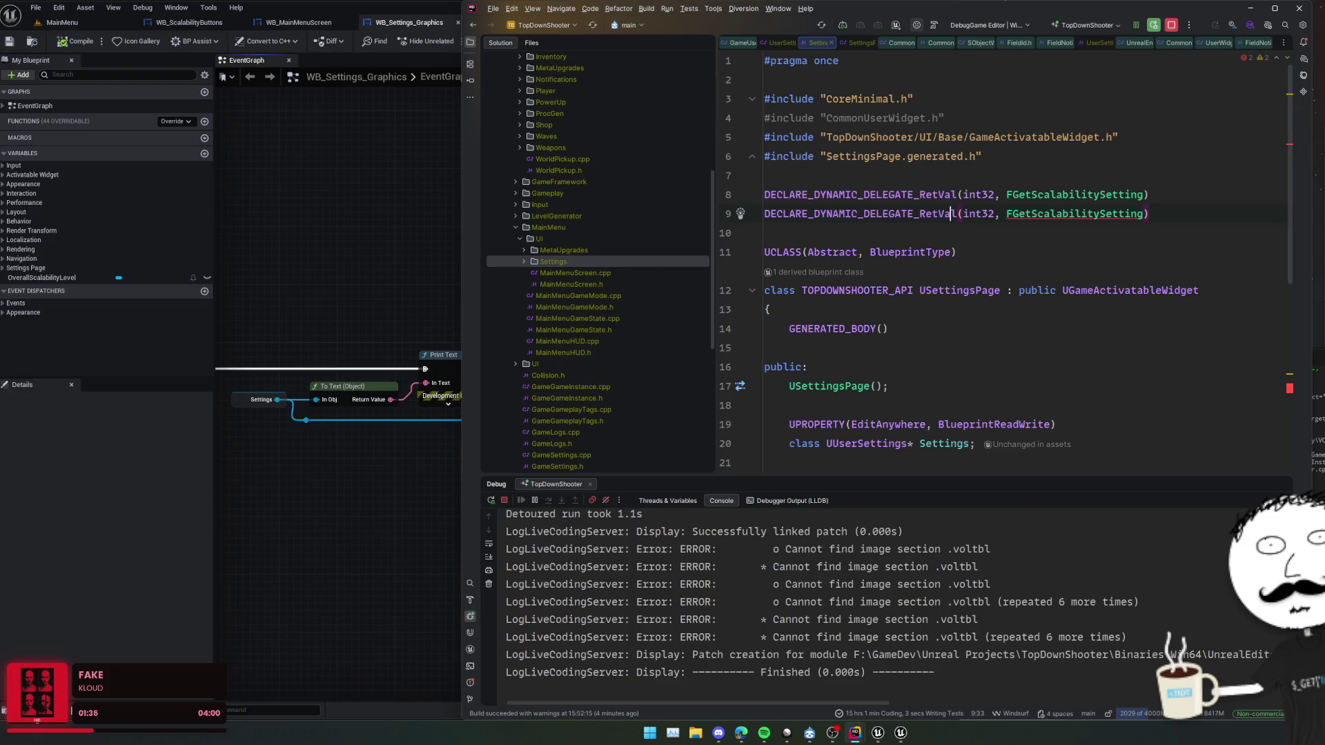
{"action": "left_click", "coordinate": [925, 213]}
{"action": "left_click_drag", "start_coordinate": [915, 213], "coordinate": [932, 214]}
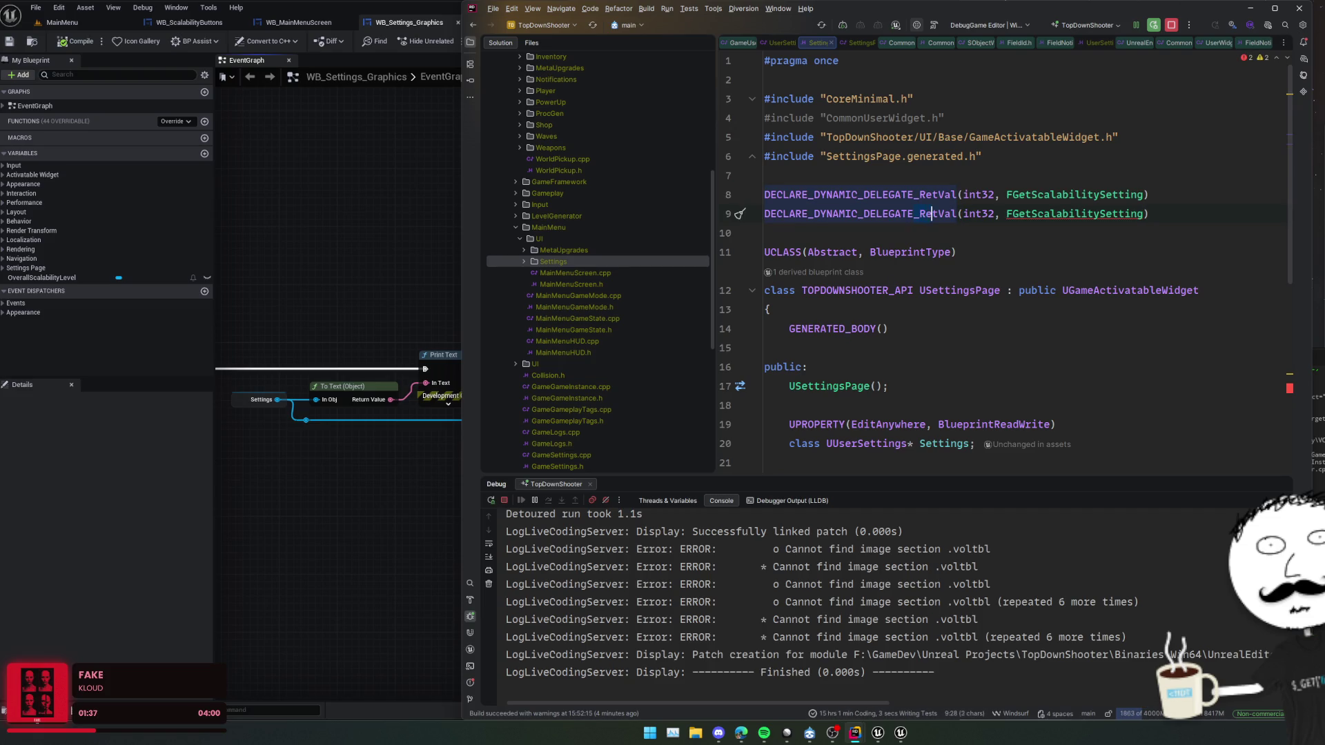
{"action": "key", "text": "BackSpace"}
{"action": "key", "text": "ctrl+space"}
{"action": "key", "text": "Return"}
{"action": "key", "text": "shift+End"}
{"action": "type", "text": "(i"}
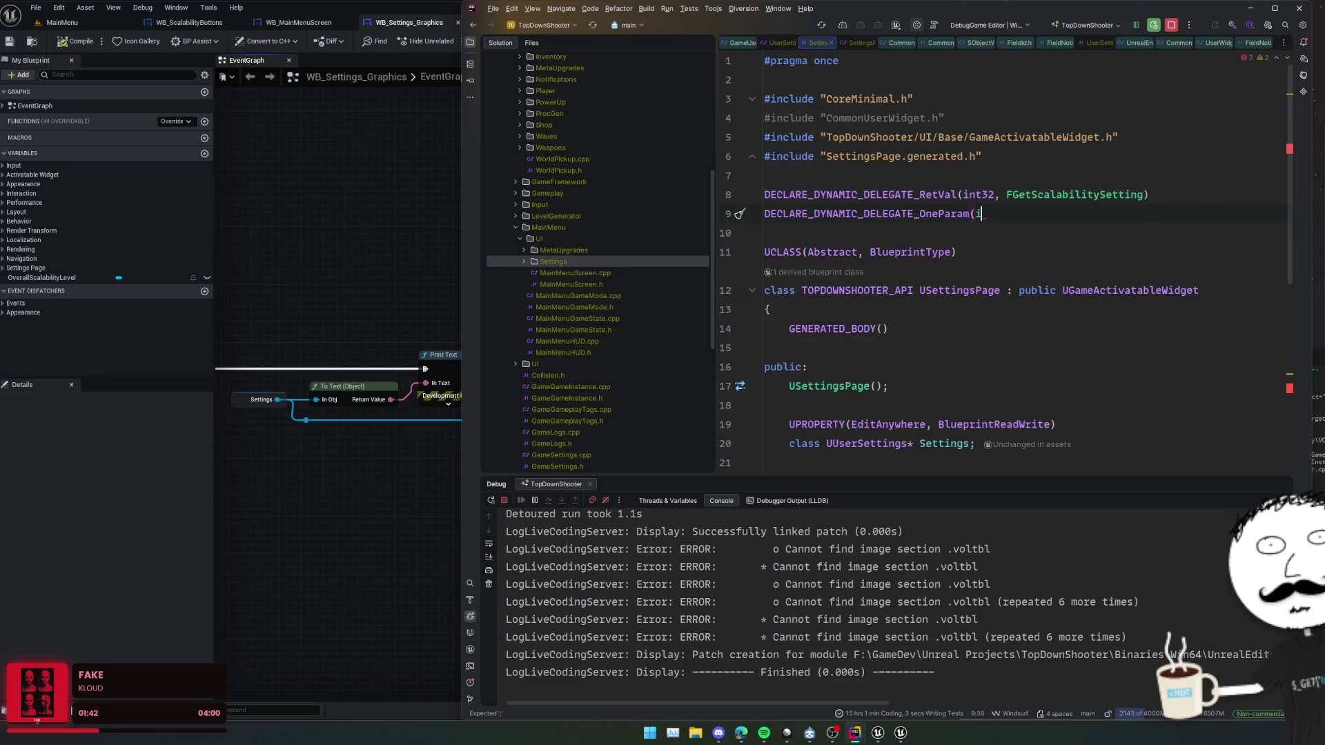
{"action": "key", "text": "Tab"}
- Copy the FGetScalabilitySetting and FSetScalabilitySetting names for reuse after the FieldId parameter
{"action": "double_click", "coordinate": [1035, 196]}
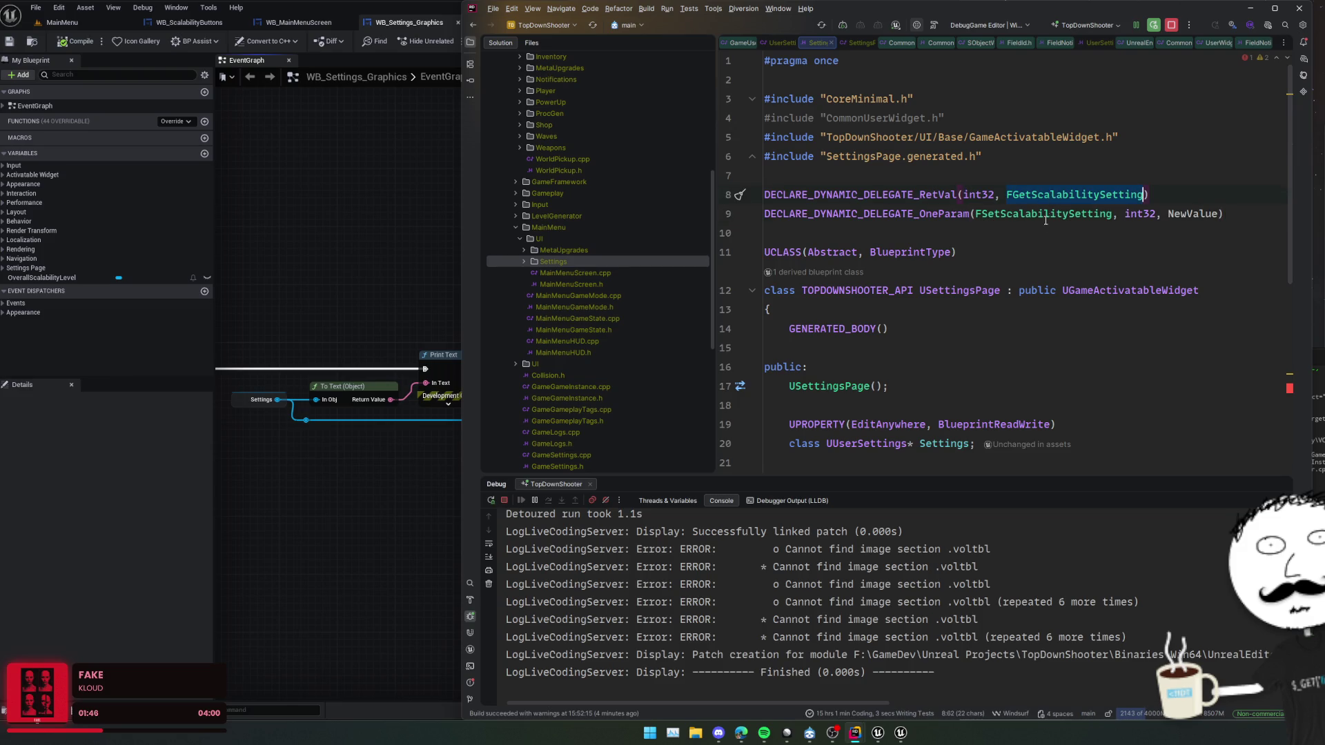
{"action": "double_click", "coordinate": [1044, 215], "text": "alt+shift"}
{"action": "scroll", "coordinate": [1057, 288], "scroll_direction": "down", "scroll_amount": 5}
{"action": "left_click", "coordinate": [1179, 371]}
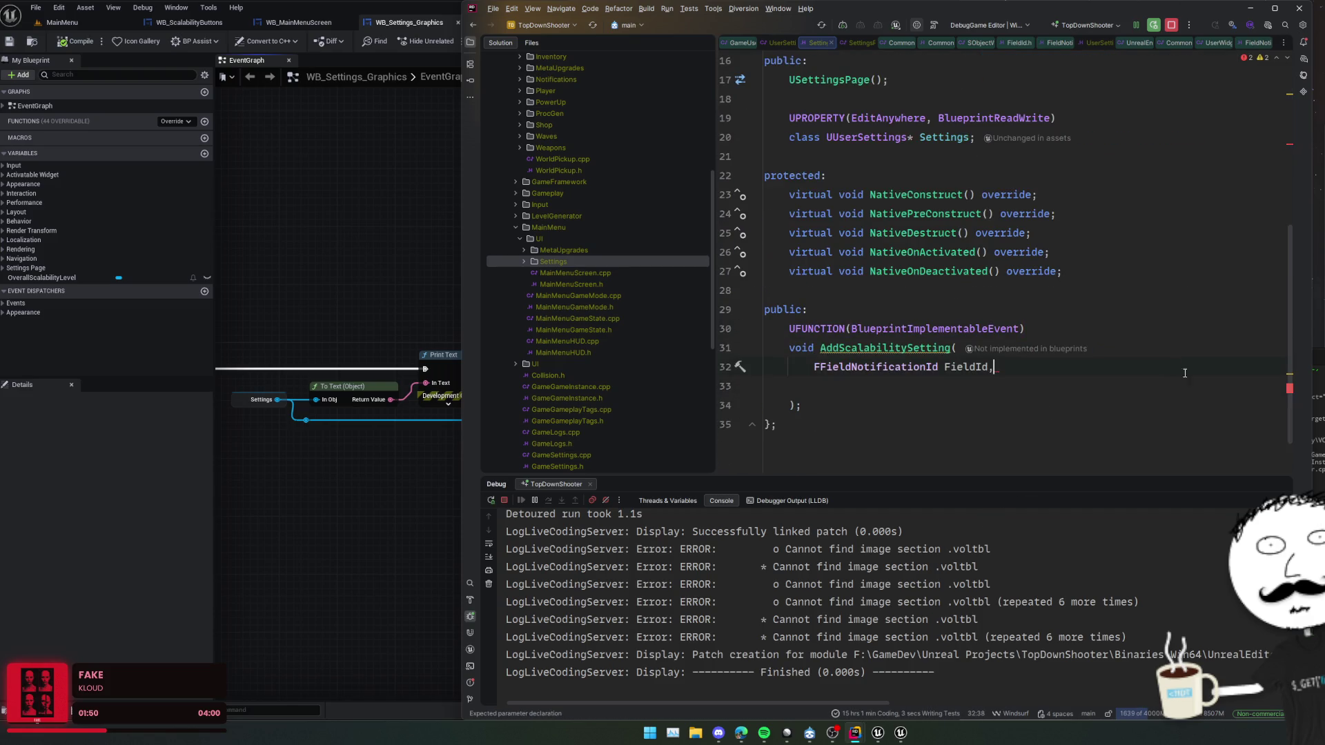
- Add FGetScalabilitySetting Getter and FSetScalabilitySetting Setter parameters to AddScalabilitySetting and reformat
{"action": "type", "text": "FGetScalabilitySetting FSetScalabilitySetting"}
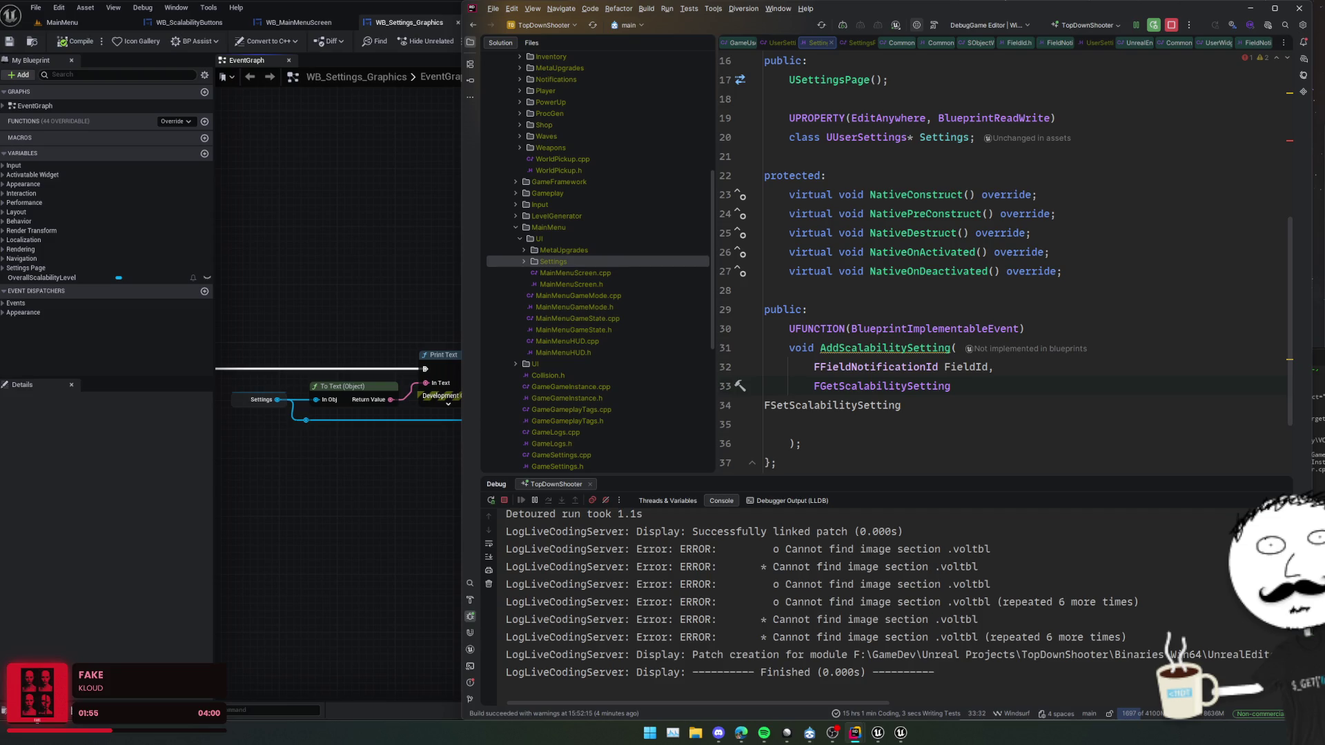
{"action": "type", "text": "Getter, F"}
{"action": "type", "text": "SetScalabilitySetting Setter,"}
{"action": "key", "text": "ctrl+alt+l"}
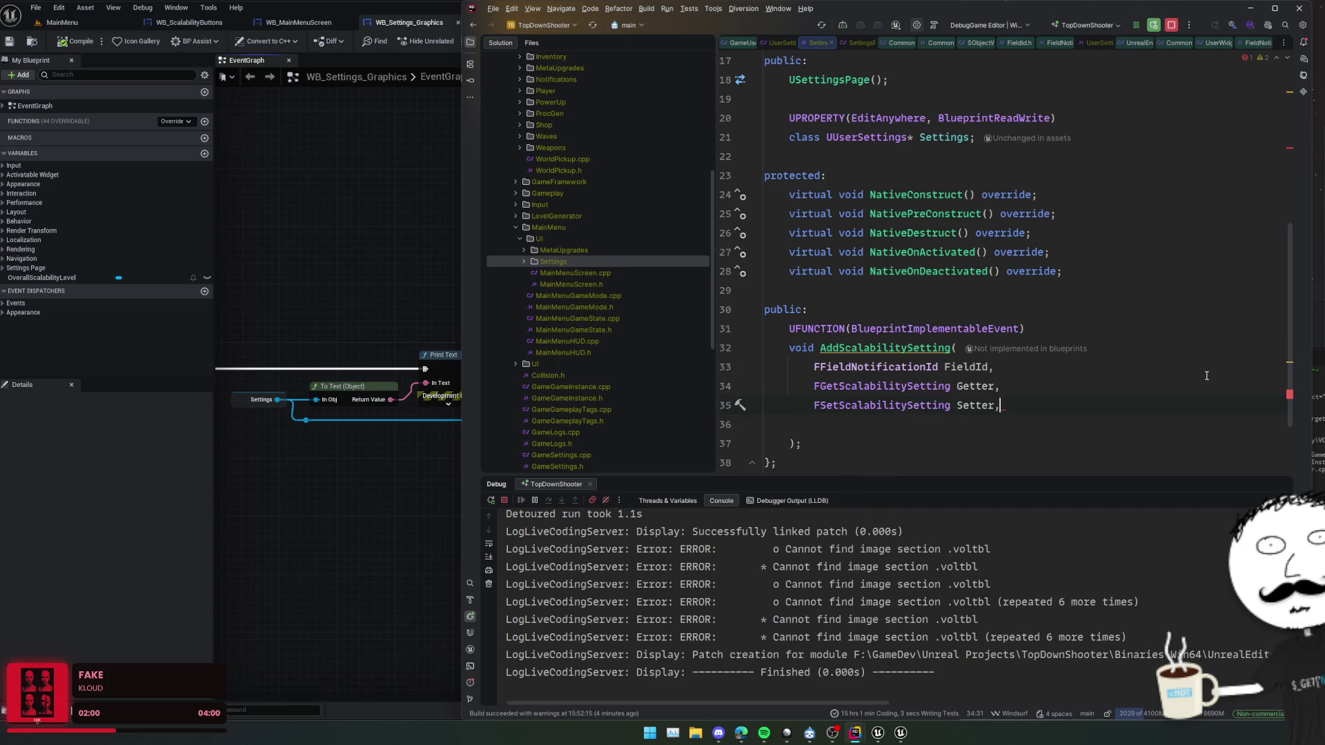
{"action": "key", "text": "shift+Right"}
{"action": "key", "text": "BackSpace"}
{"action": "left_click", "coordinate": [1064, 409]}
- Jump from the header to the NativeConstruct definition in SettingsPage.cpp
{"action": "double_click", "coordinate": [890, 348]}
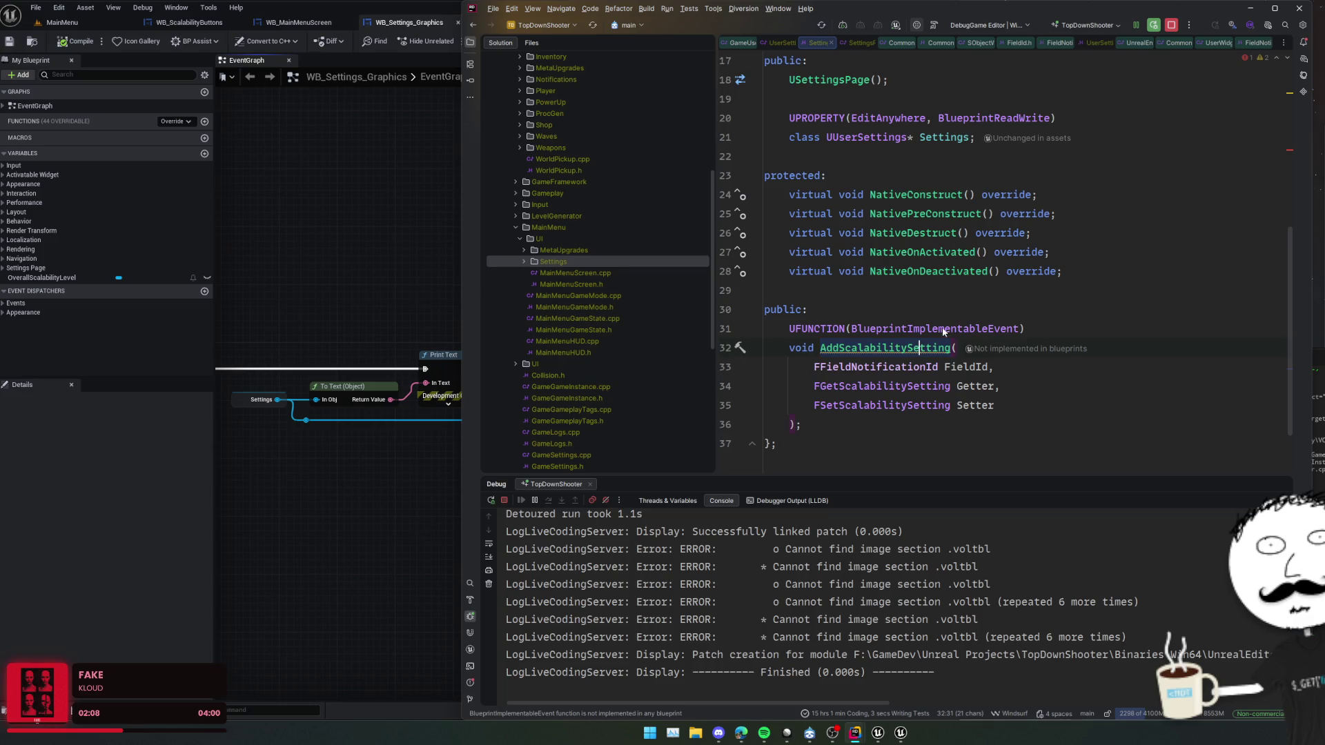
{"action": "double_click", "coordinate": [875, 367]}
{"action": "double_click", "coordinate": [904, 348]}
{"action": "left_click", "coordinate": [914, 194], "text": "ctrl"}
- Call AddScalabilitySetting in NativeConstruct with FFieldNotificationId(FName("Value")) as the field ID
{"action": "scroll", "coordinate": [1101, 219], "scroll_direction": "down", "scroll_amount": 2}
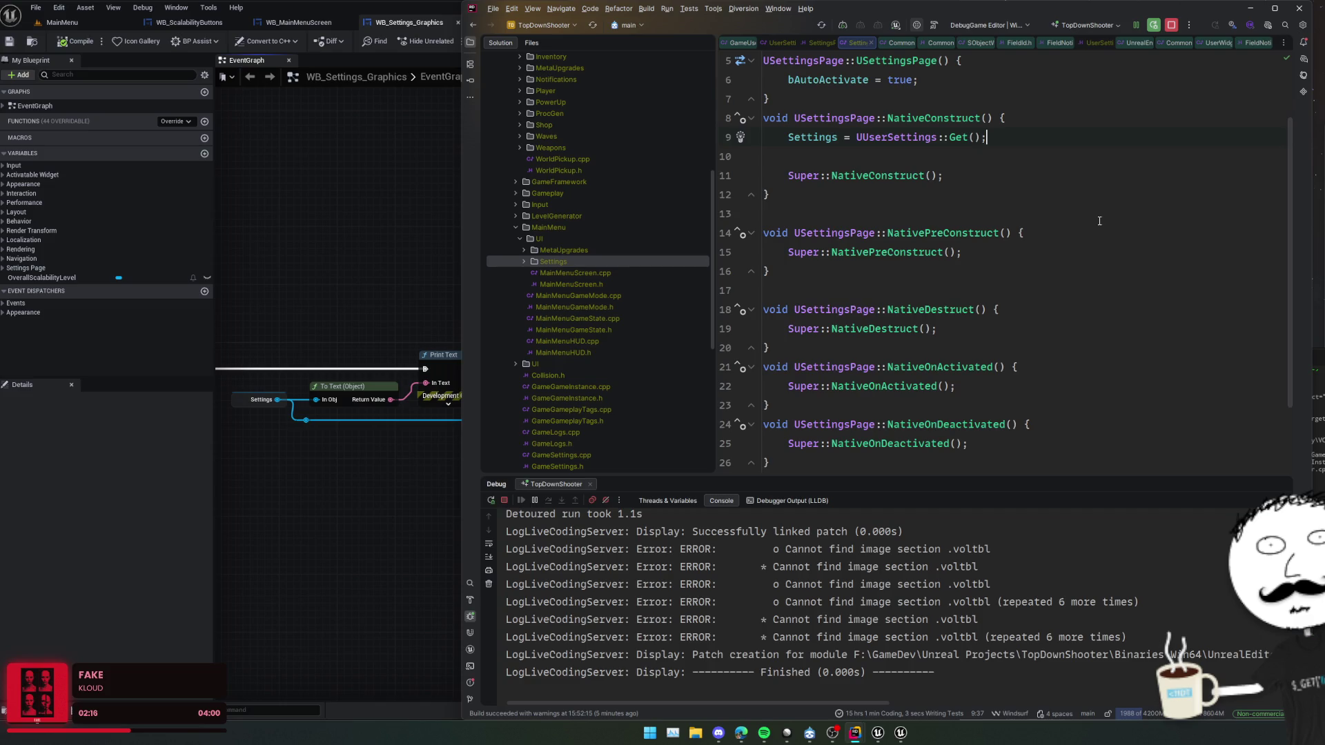
{"action": "key", "text": "Return"}
{"action": "key", "text": "Return"}
{"action": "type", "text": "AddScalabilitySetting("}
{"action": "key", "text": "Return"}
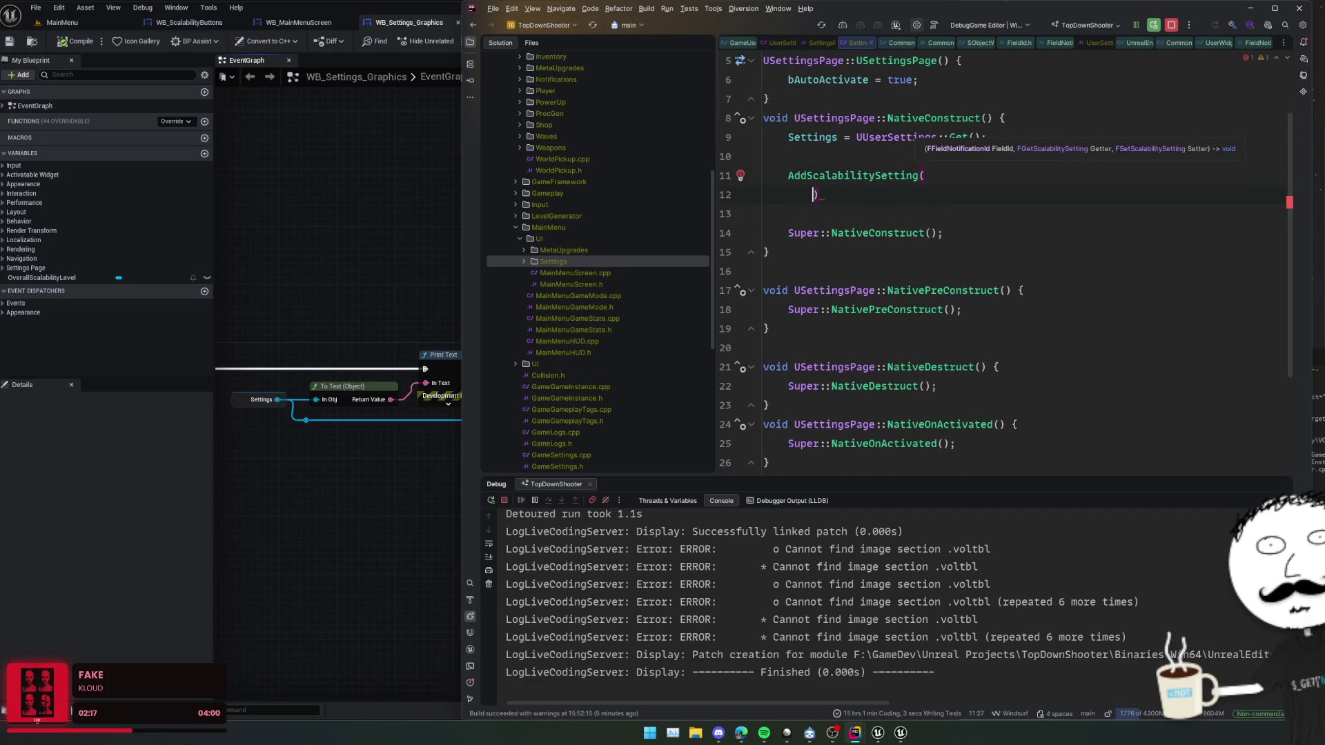
{"action": "type", "text": "FFieldNotification"}
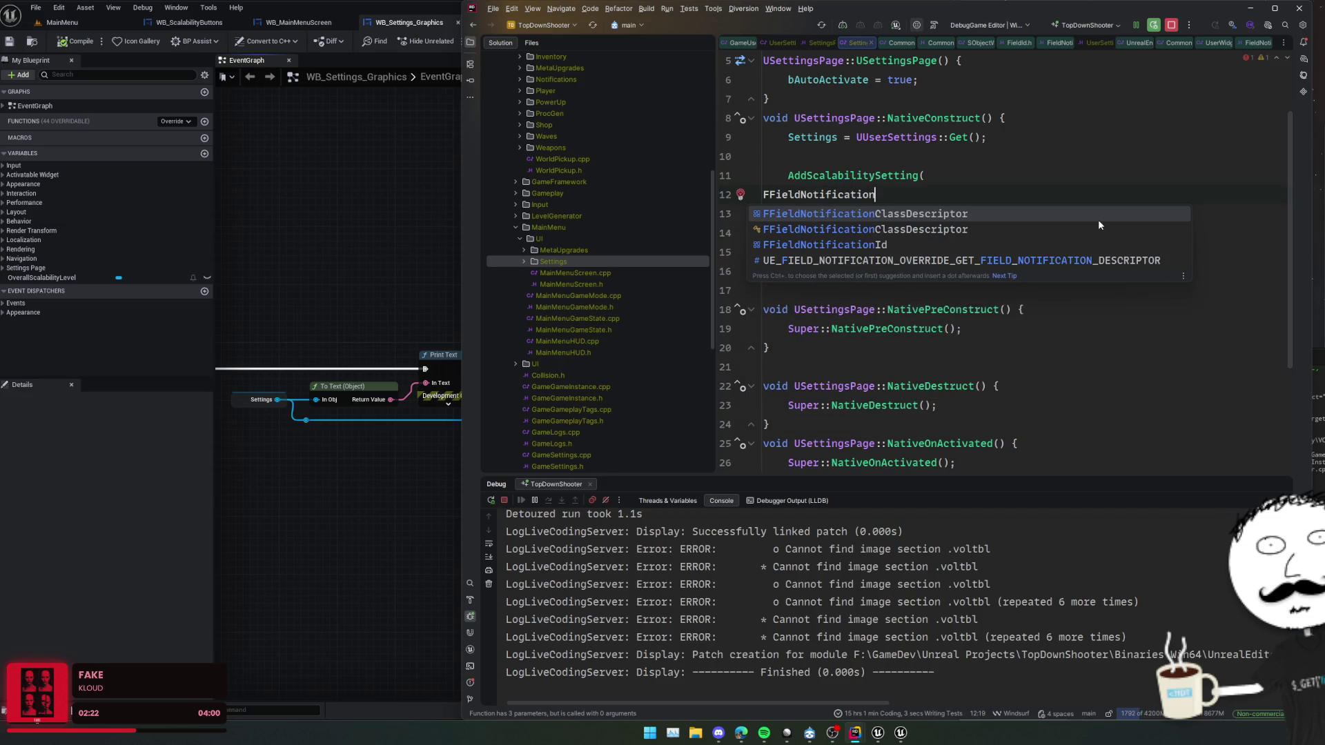
{"action": "type", "text": "I"}
{"action": "key", "text": "Return"}
{"action": "type", "text": "("}
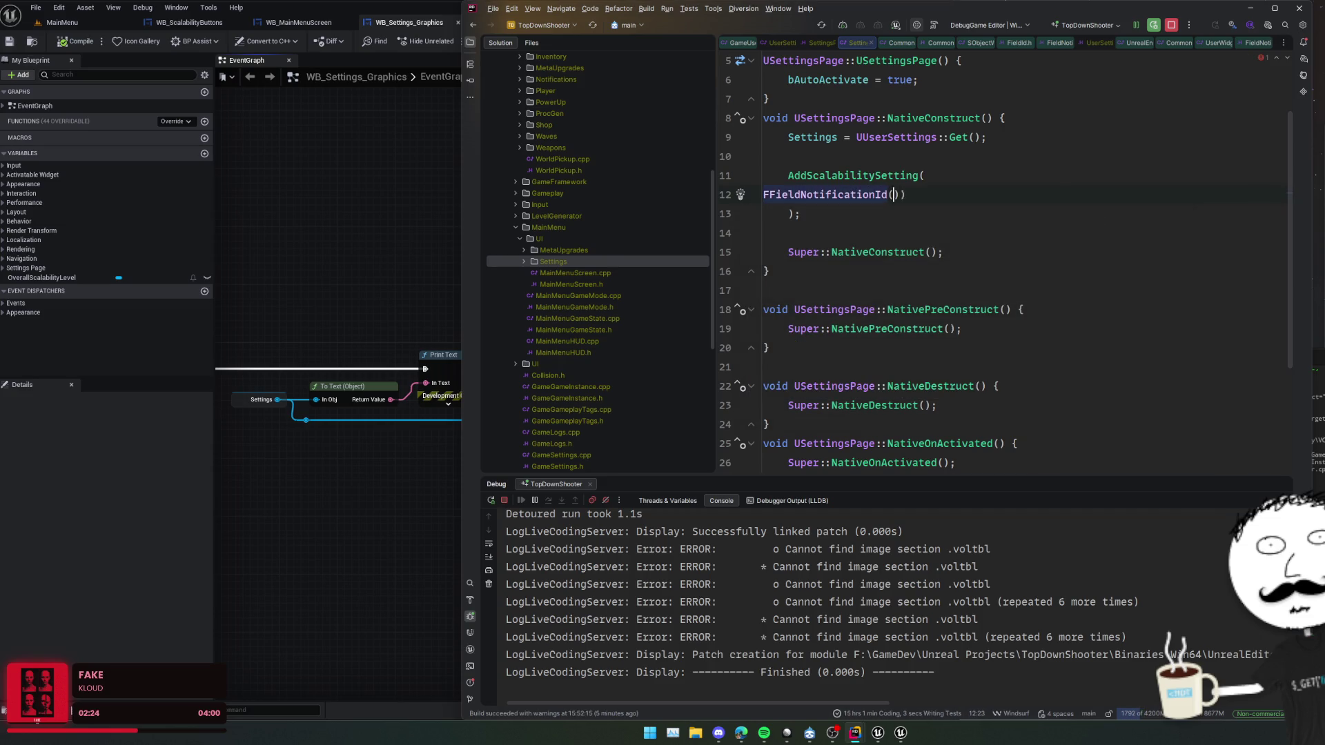
{"action": "type", "text": "Fname(\""}
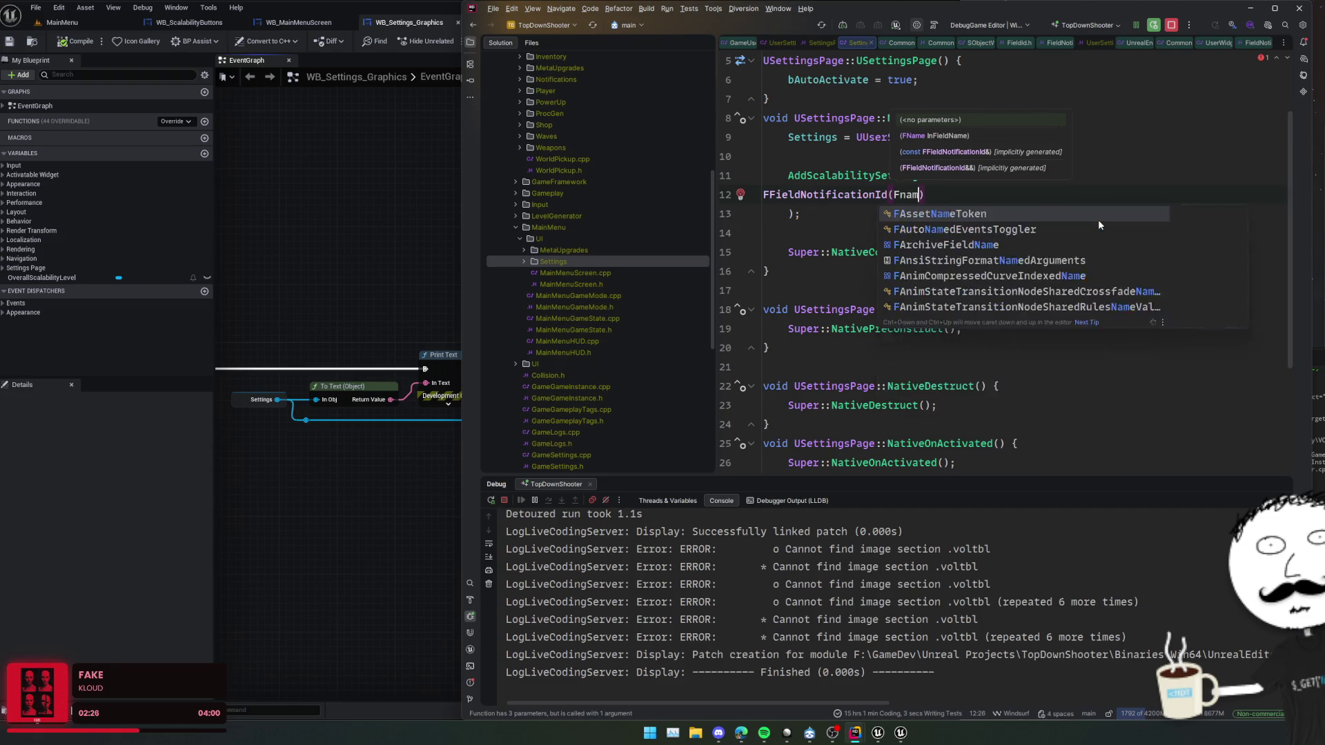
{"action": "key", "text": "Left"}
{"action": "key", "text": "Left"}
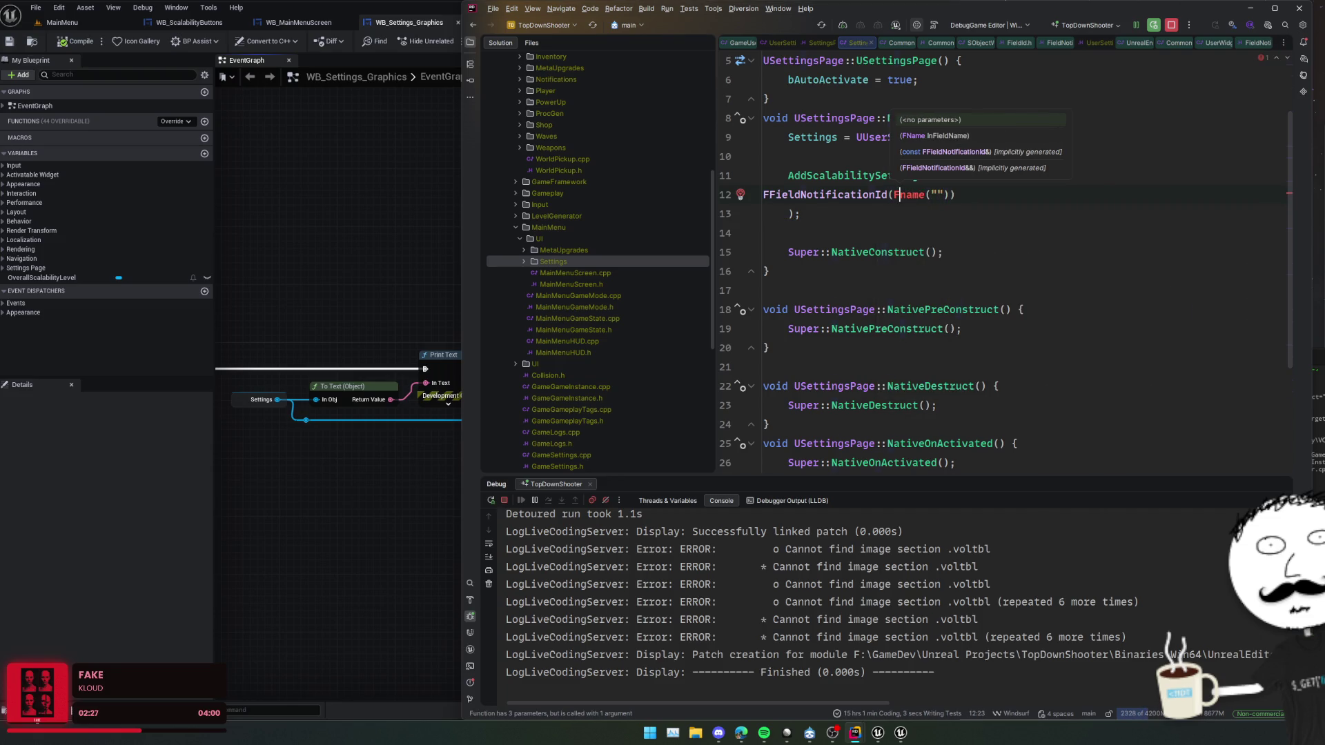
{"action": "key", "text": "BackSpace"}
{"action": "type", "text": "N"}
{"action": "key", "text": "Right"}
{"action": "key", "text": "Right"}
{"action": "key", "text": "Right"}
{"action": "type", "text": "Value"}
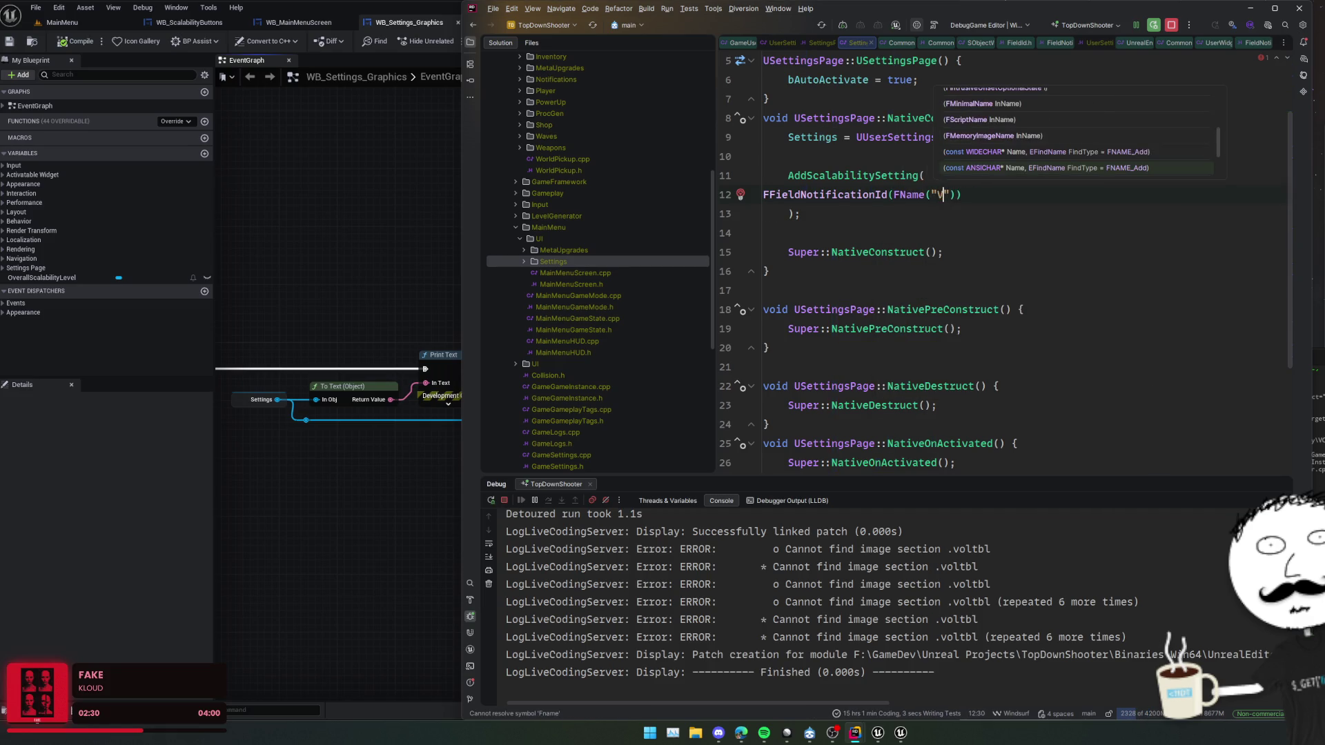
{"action": "key", "text": "End"}
{"action": "type", "text": ","}
- Add the CreateLambda getter argument line and review delegate completions like BindUFunction without inserting any
{"action": "key", "text": "Return"}
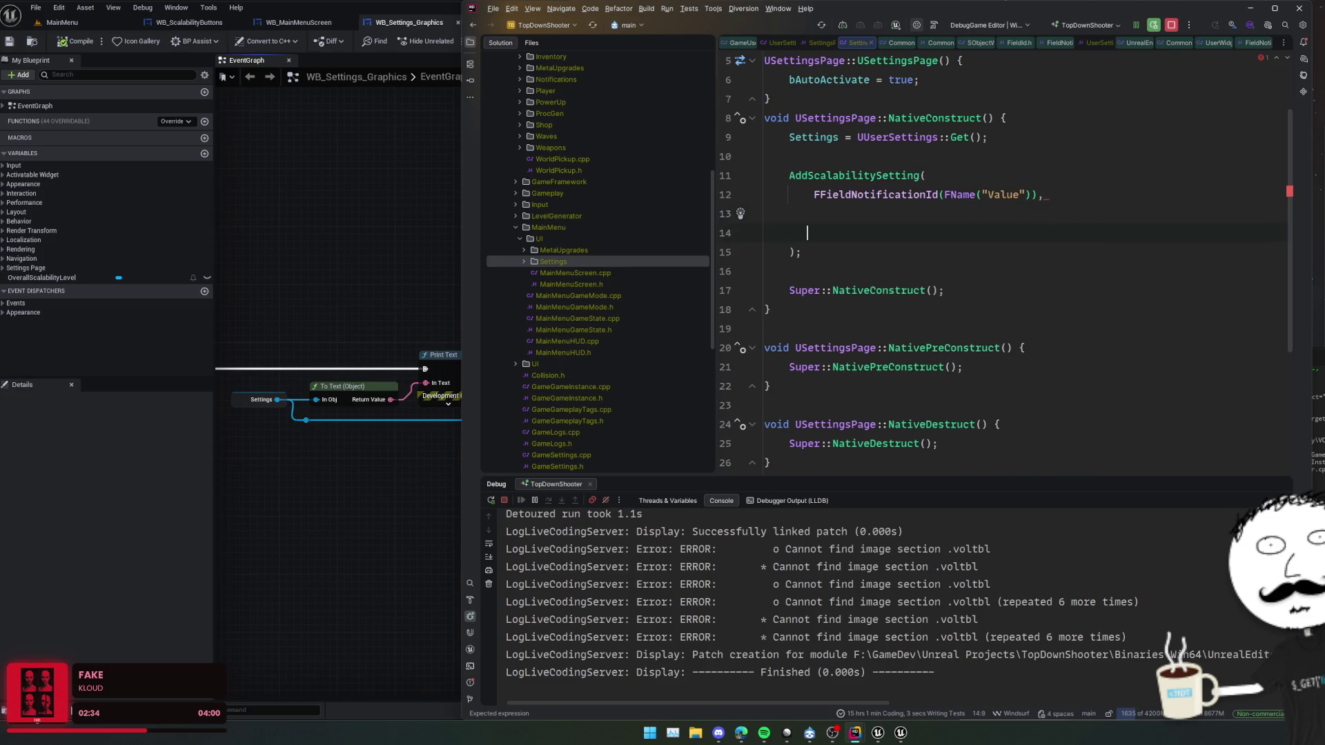
{"action": "key", "text": "Tab"}
{"action": "key", "text": "Tab"}
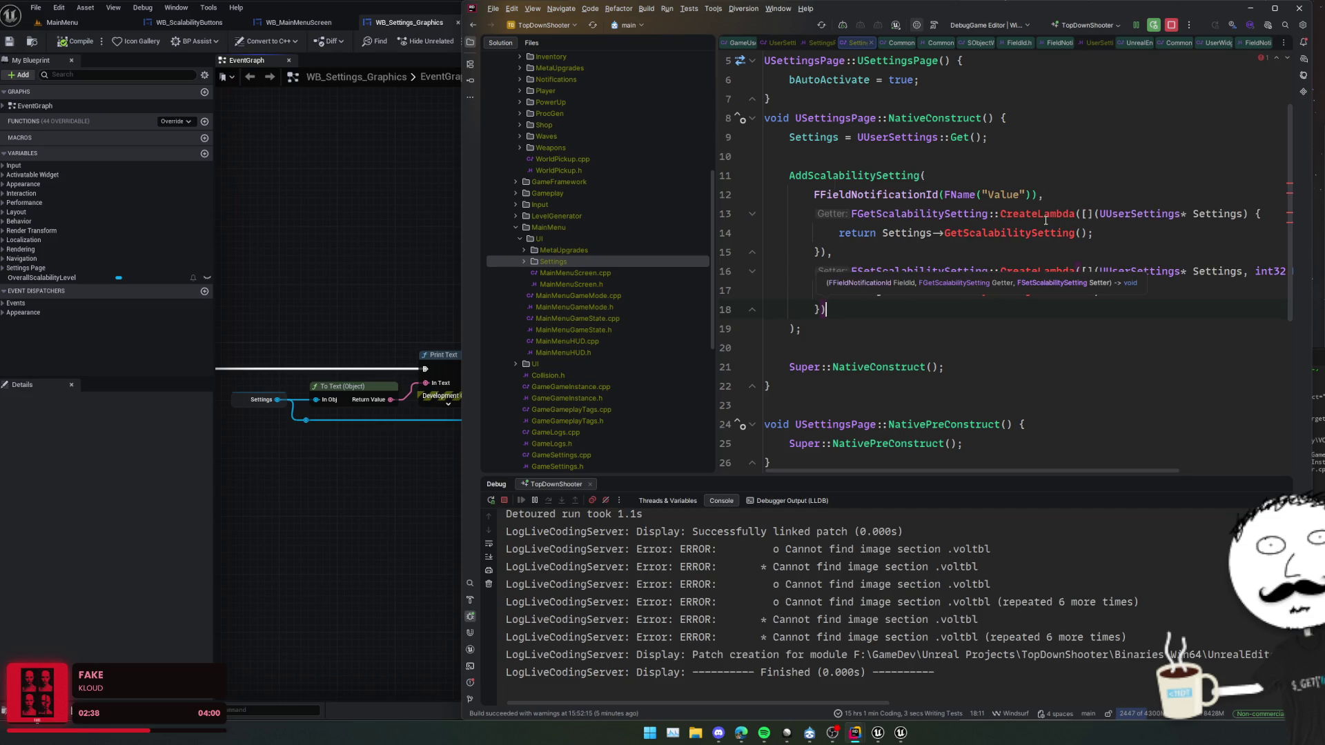
{"action": "double_click", "coordinate": [1045, 215]}
{"action": "key", "text": "ctrl+space"}
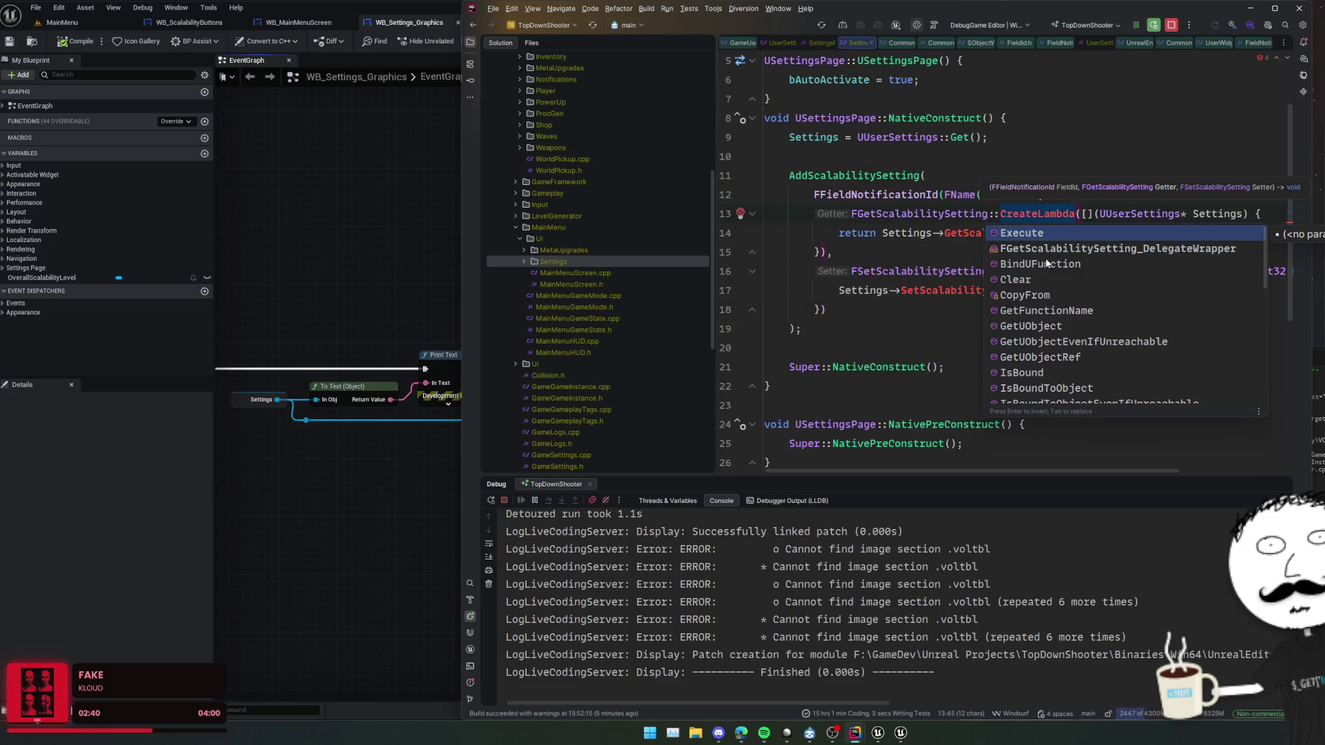
{"action": "key", "text": "Down"}
{"action": "key", "text": "Down"}
{"action": "key", "text": "Down"}
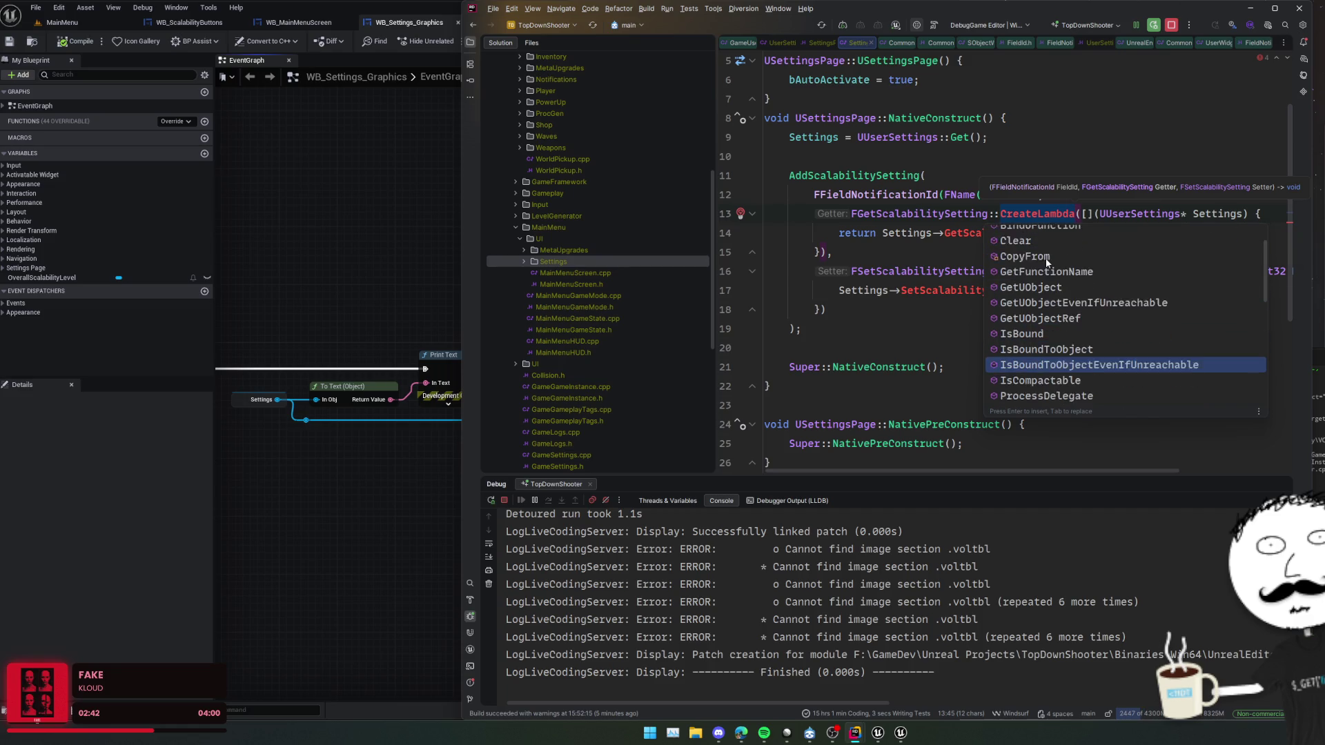
{"action": "key", "text": "Up"}
{"action": "key", "text": "Up"}
{"action": "key", "text": "Up"}
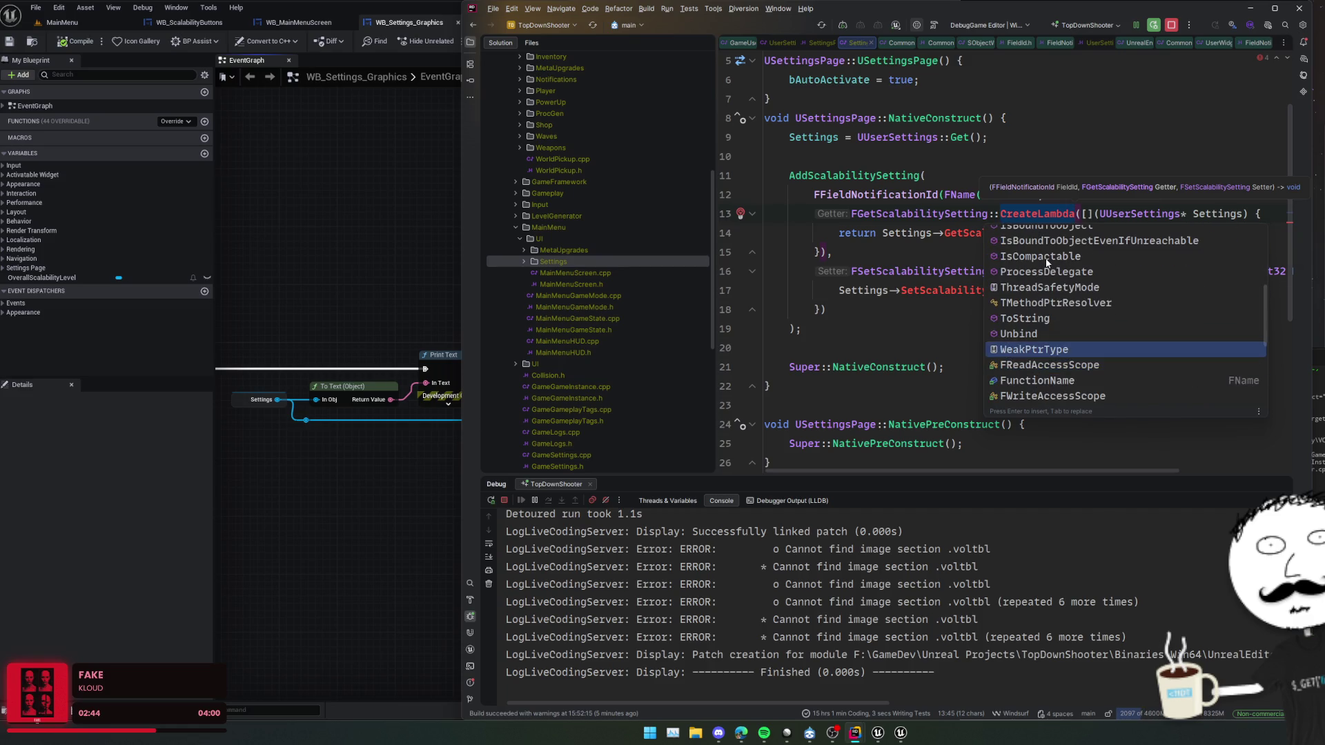
{"action": "key", "text": "Up"}
{"action": "key", "text": "Down"}
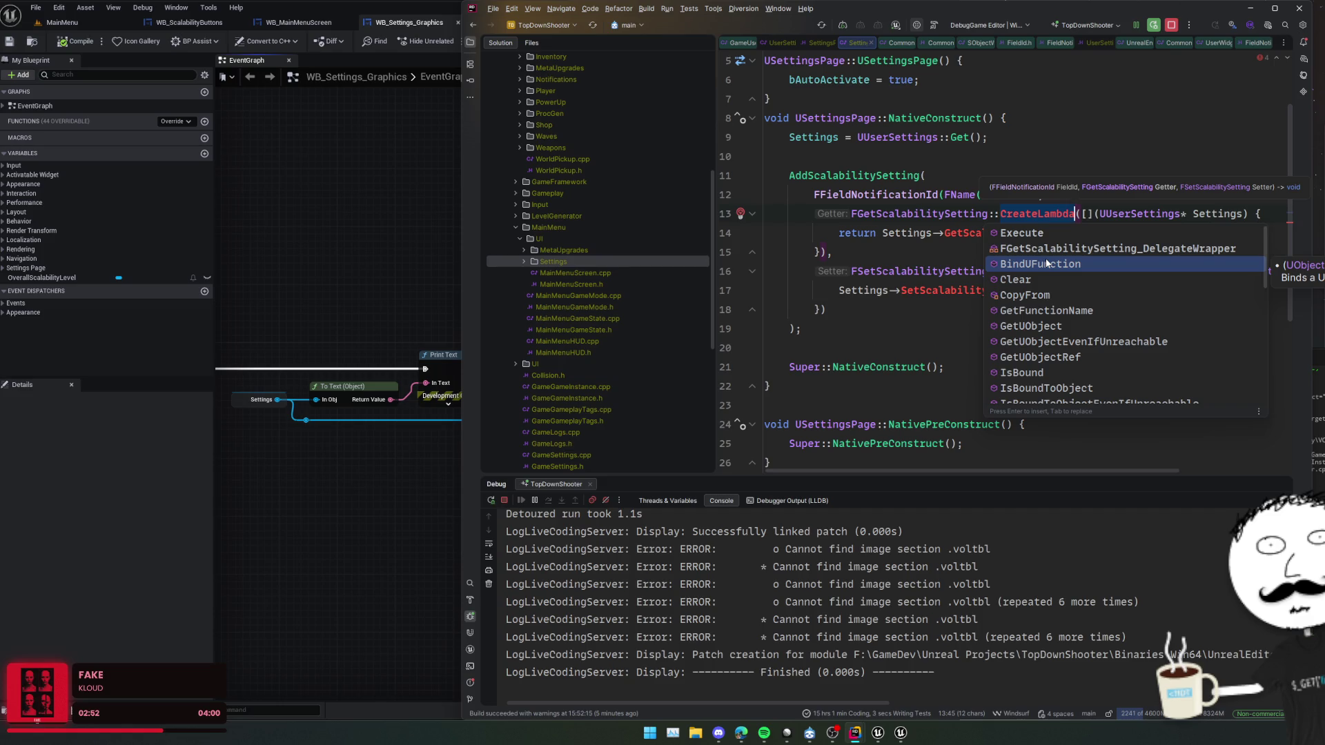
{"action": "key", "text": "Escape"}
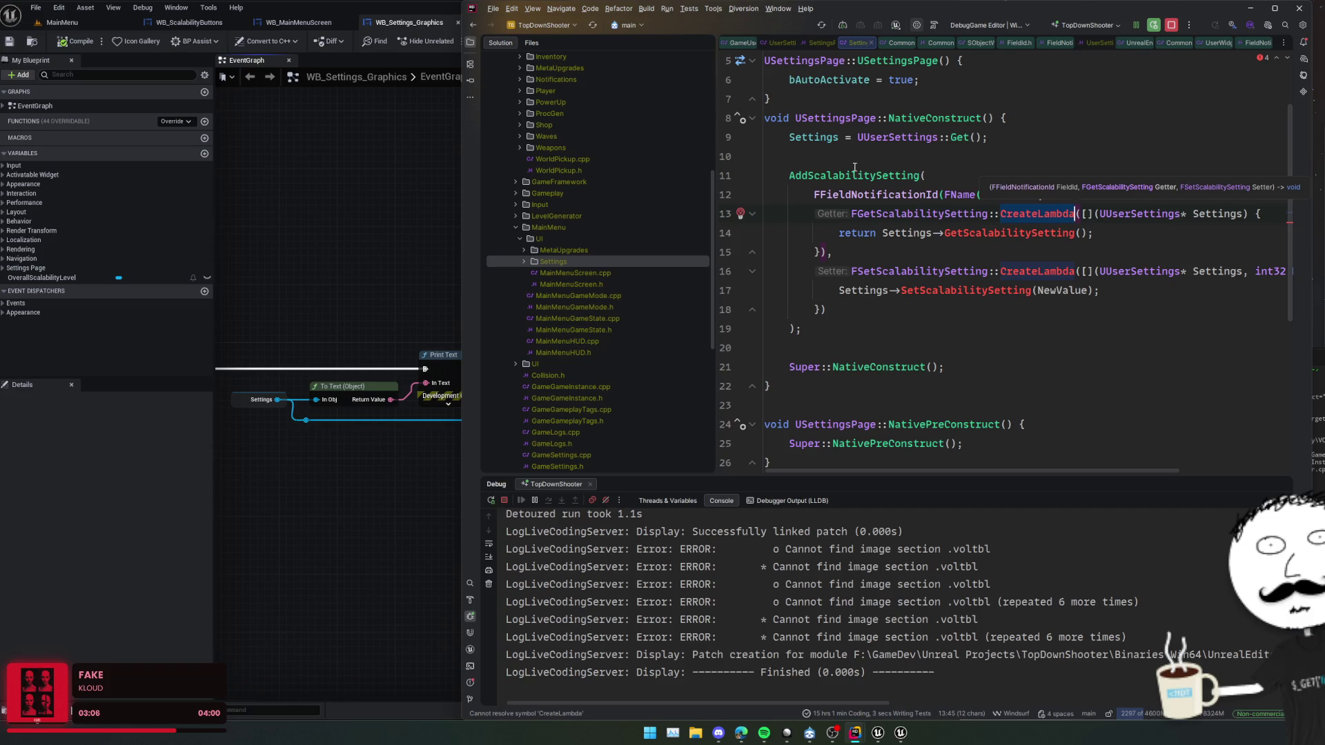
- Select and review the OnOverallScalabilityChanged and Set Overall Scalability Level nodes in the WB_Settings_Graphics event graph
{"action": "left_click", "coordinate": [912, 235]}
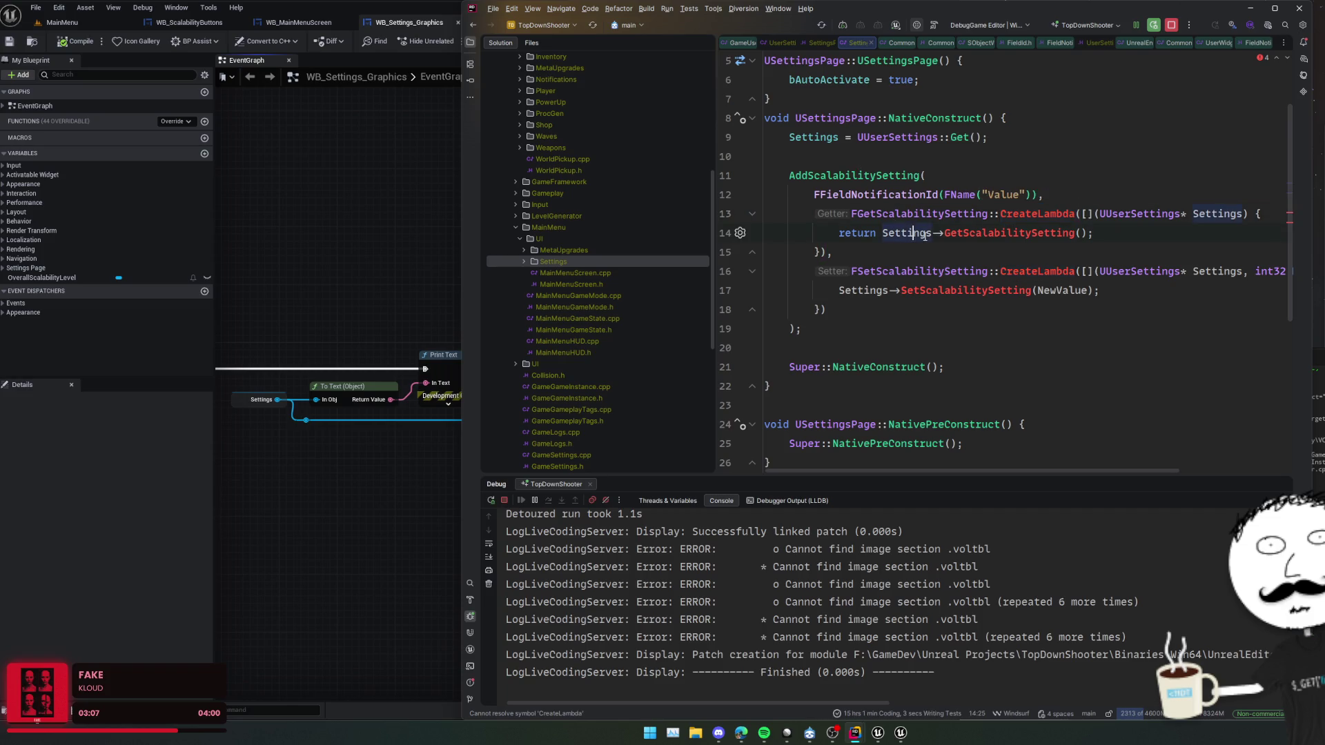
{"action": "key", "text": "Down"}
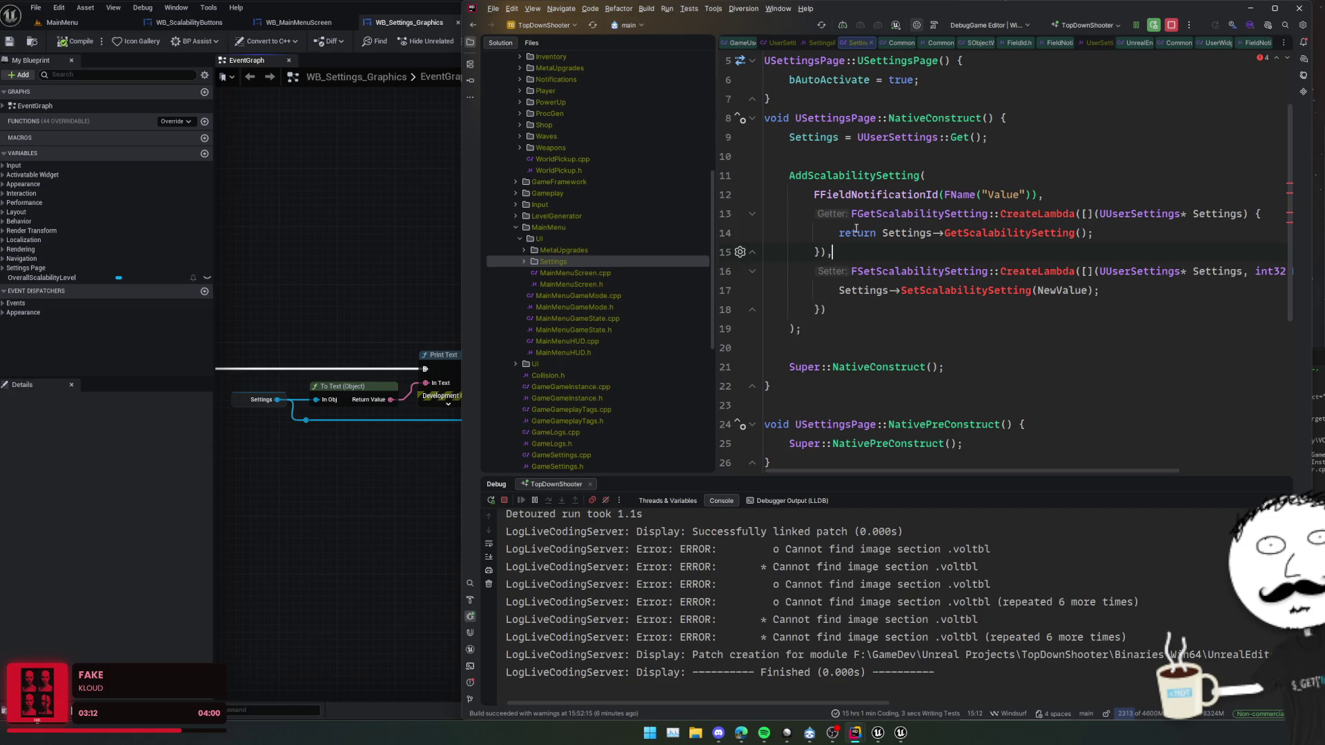
{"action": "left_click", "coordinate": [443, 308]}
{"action": "mouse_move", "coordinate": [483, 268]}
{"action": "left_mouse_down"}
{"action": "mouse_move", "coordinate": [581, 258]}
{"action": "mouse_move", "coordinate": [575, 217]}
{"action": "left_mouse_up"}
{"action": "mouse_move", "coordinate": [736, 522]}
{"action": "left_mouse_down"}
{"action": "mouse_move", "coordinate": [418, 381]}
{"action": "mouse_move", "coordinate": [396, 227]}
{"action": "mouse_move", "coordinate": [340, 361]}
{"action": "left_mouse_up"}
{"action": "left_click_drag", "start_coordinate": [360, 246], "coordinate": [707, 229]}
{"action": "scroll", "coordinate": [695, 220], "scroll_direction": "down", "scroll_amount": 1}
{"action": "mouse_move", "coordinate": [619, 308]}
{"action": "left_mouse_down"}
{"action": "mouse_move", "coordinate": [630, 376]}
{"action": "mouse_move", "coordinate": [817, 387]}
{"action": "mouse_move", "coordinate": [769, 384]}
{"action": "mouse_move", "coordinate": [845, 358]}
{"action": "mouse_move", "coordinate": [817, 372]}
{"action": "left_mouse_up"}
{"action": "mouse_move", "coordinate": [552, 374]}
{"action": "left_mouse_down"}
{"action": "mouse_move", "coordinate": [846, 339]}
{"action": "mouse_move", "coordinate": [850, 272]}
{"action": "mouse_move", "coordinate": [824, 283]}
{"action": "left_mouse_up"}
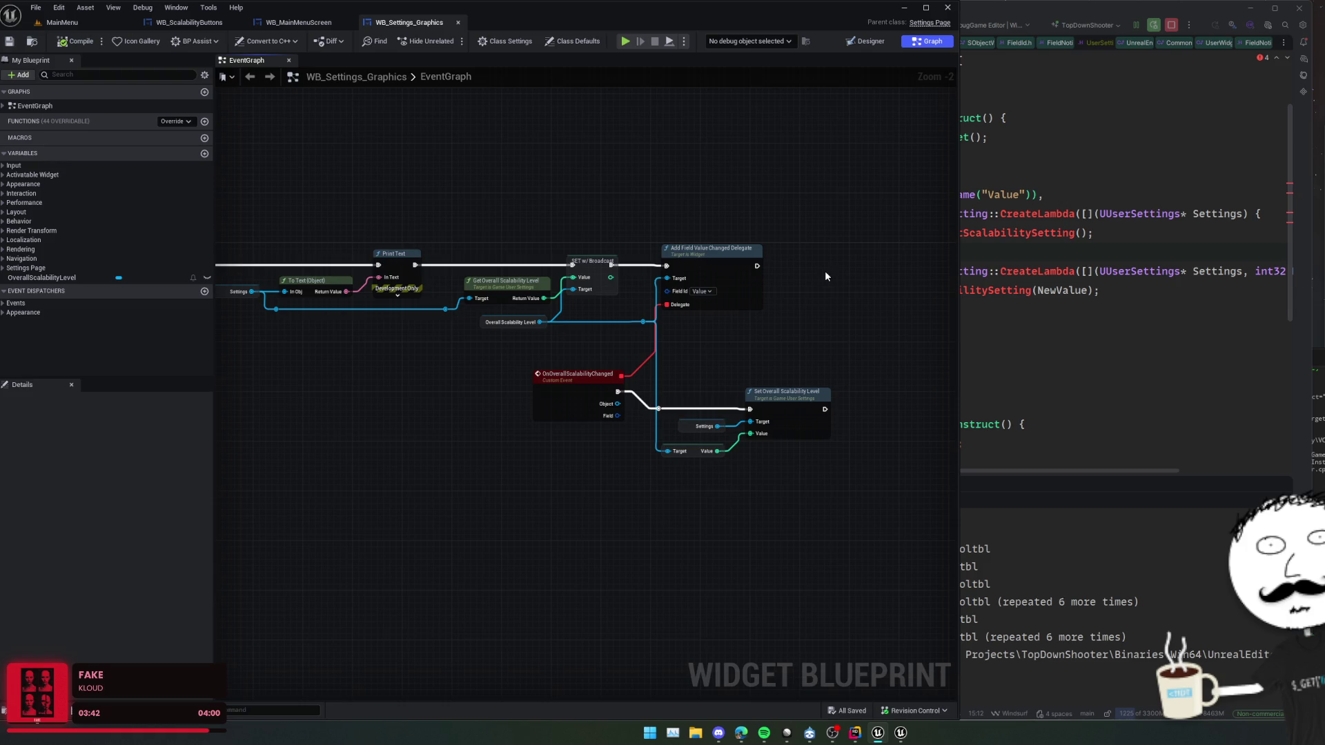
- In SettingsPage.h, end the OneParam delegate declaration with a semicolon
{"action": "left_click", "coordinate": [1097, 232]}
{"action": "scroll", "coordinate": [950, 252], "scroll_direction": "up", "scroll_amount": 2}
{"action": "left_click", "coordinate": [830, 194], "text": "ctrl"}
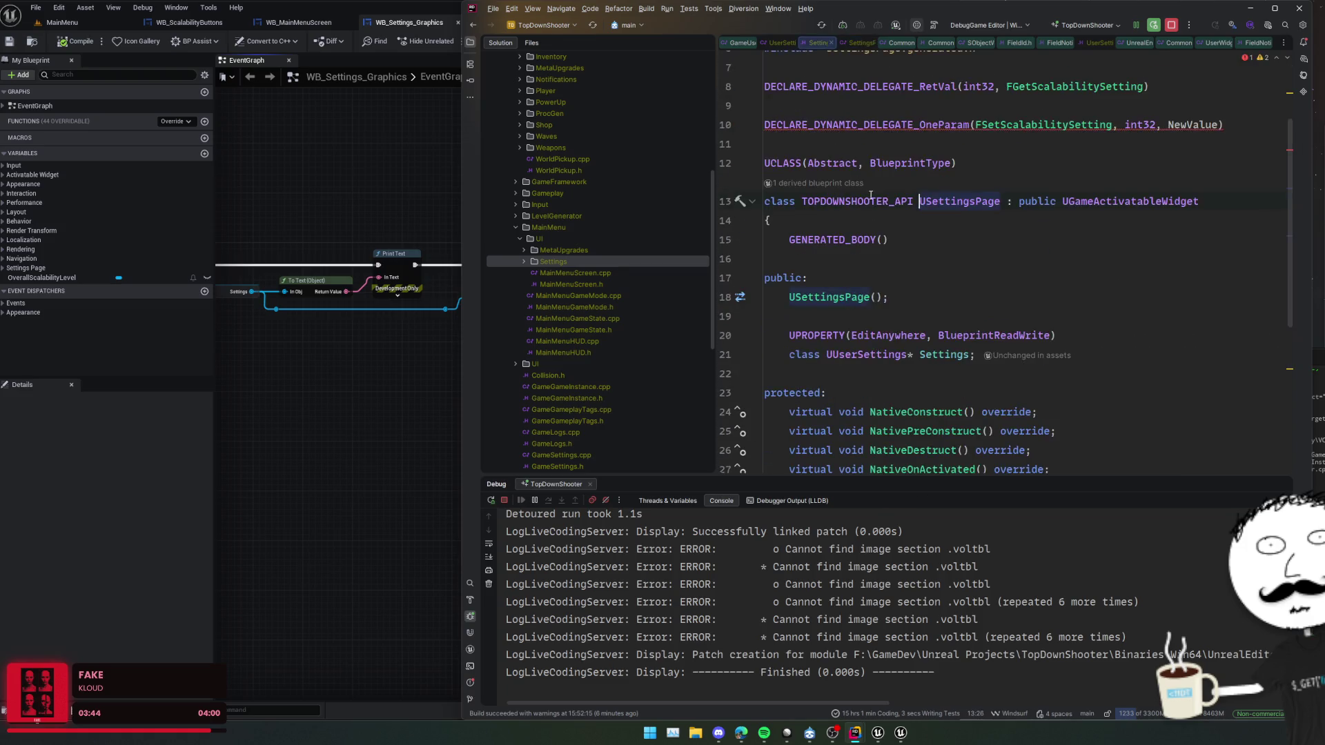
{"action": "scroll", "coordinate": [886, 276], "scroll_direction": "up", "scroll_amount": 2}
{"action": "left_click", "coordinate": [886, 248]}
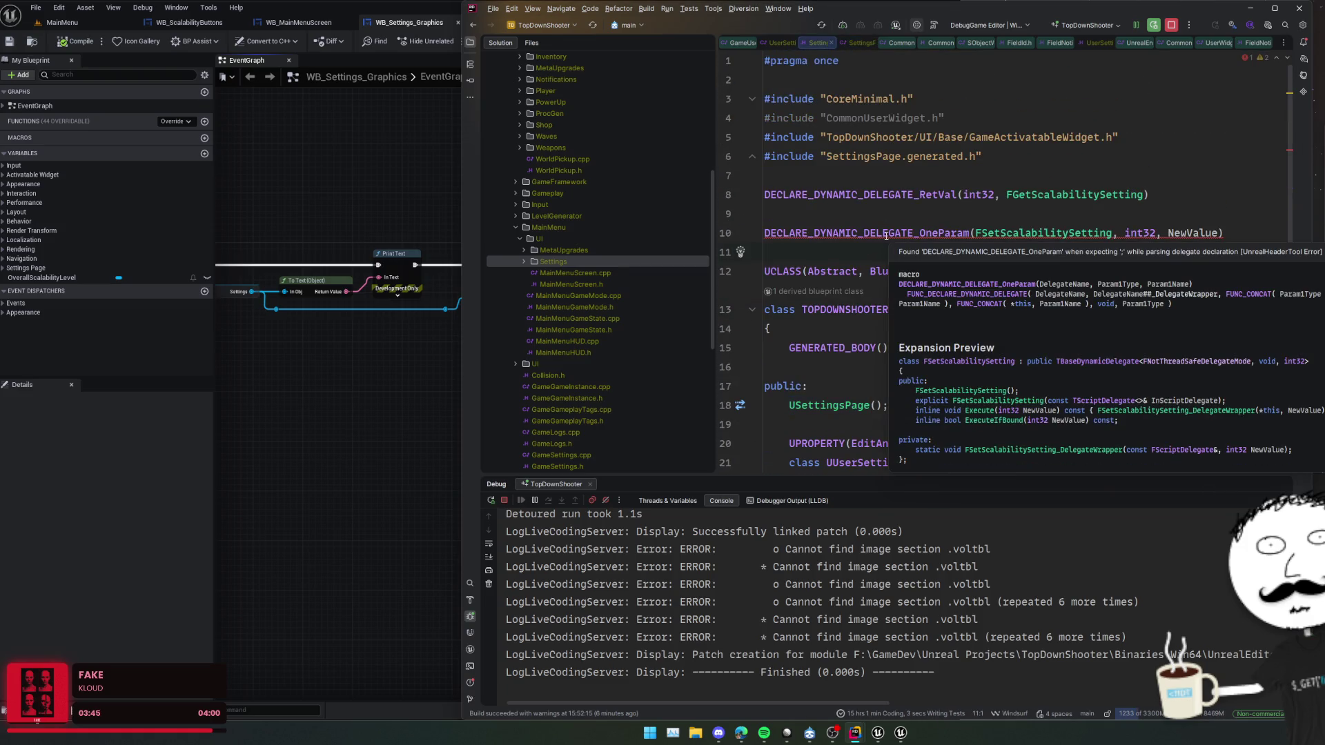
{"action": "left_click", "coordinate": [886, 234]}
{"action": "key", "text": "End"}
{"action": "type", "text": ";"}
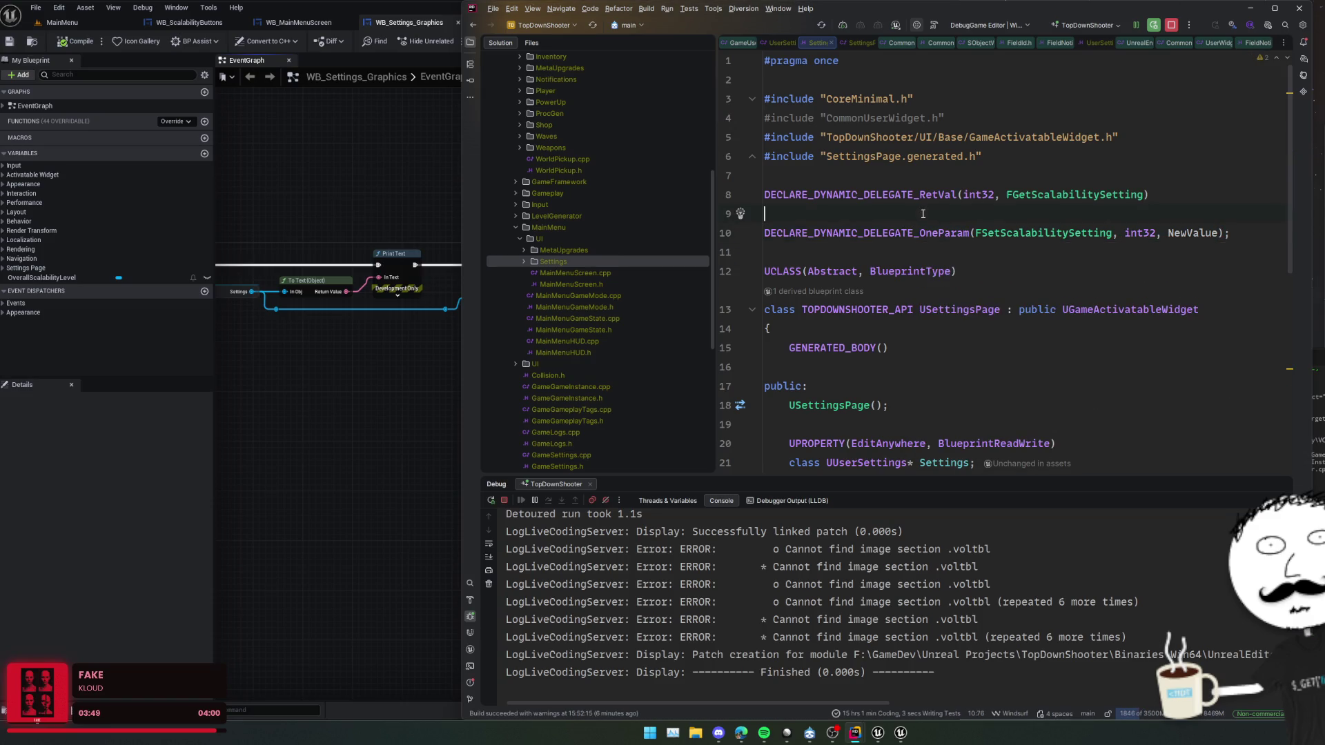
- Duplicate the UCLASS block, close the first copy with a brace and rename it UScalabilityButtons
{"action": "left_click", "coordinate": [924, 247]}
{"action": "key", "text": "shift+Down"}
{"action": "key", "text": "shift+Down"}
{"action": "key", "text": "shift+Down"}
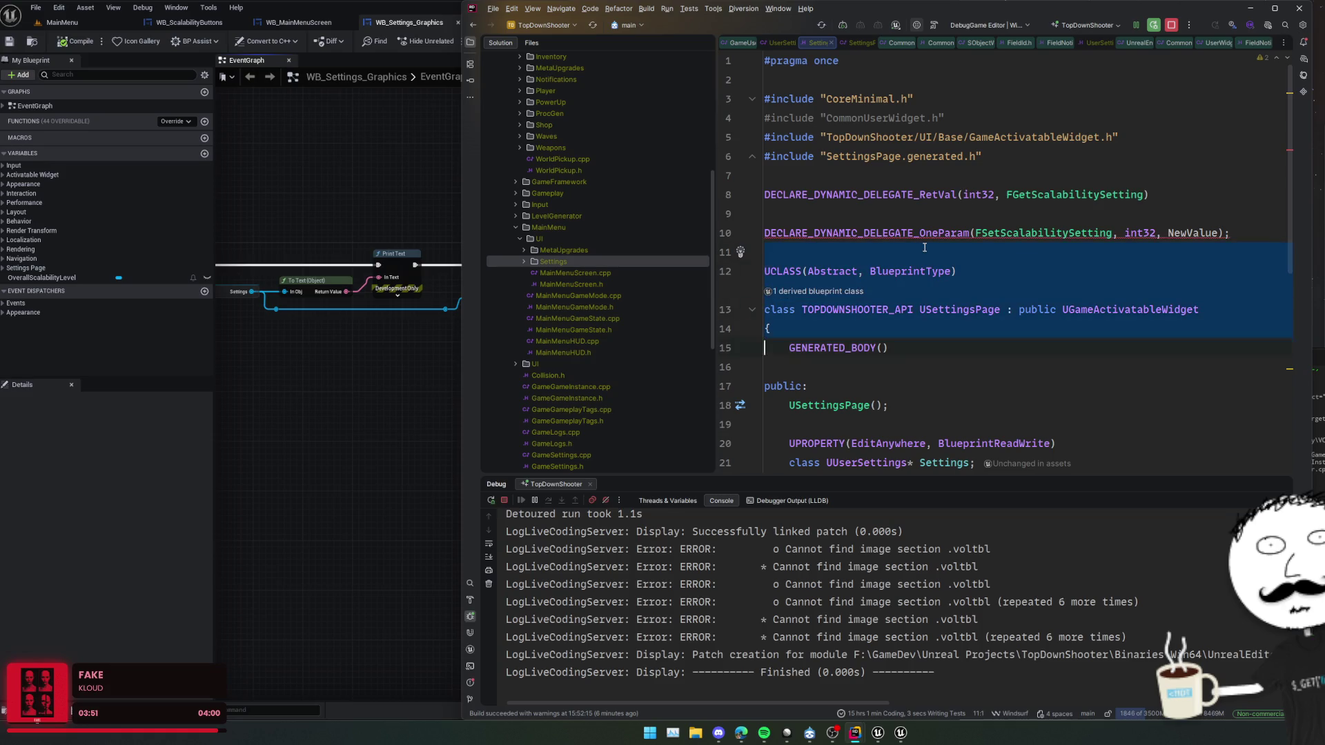
{"action": "key", "text": "ctrl+d"}
{"action": "key", "text": "Up"}
{"action": "key", "text": "Up"}
{"action": "key", "text": "Up"}
{"action": "type", "text": "};"}
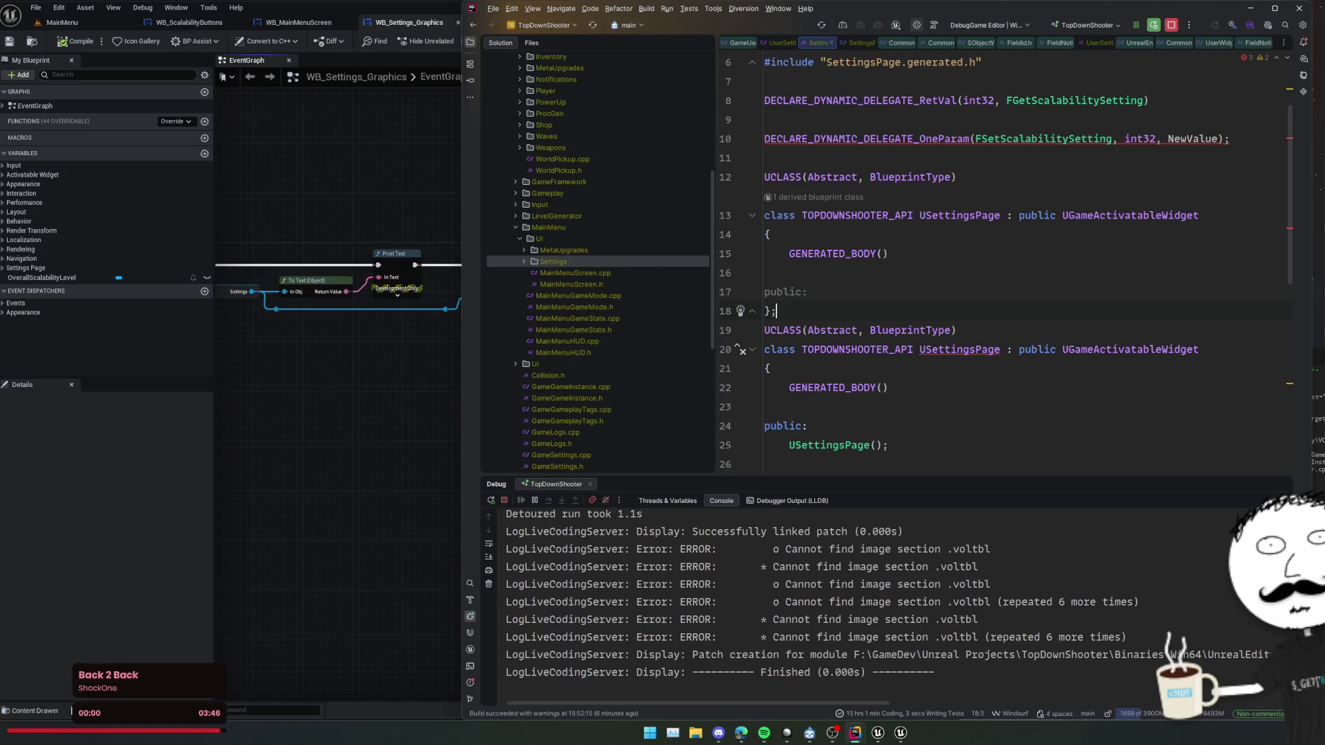
{"action": "double_click", "coordinate": [959, 215]}
{"action": "type", "text": "UScalabilityButtons"}
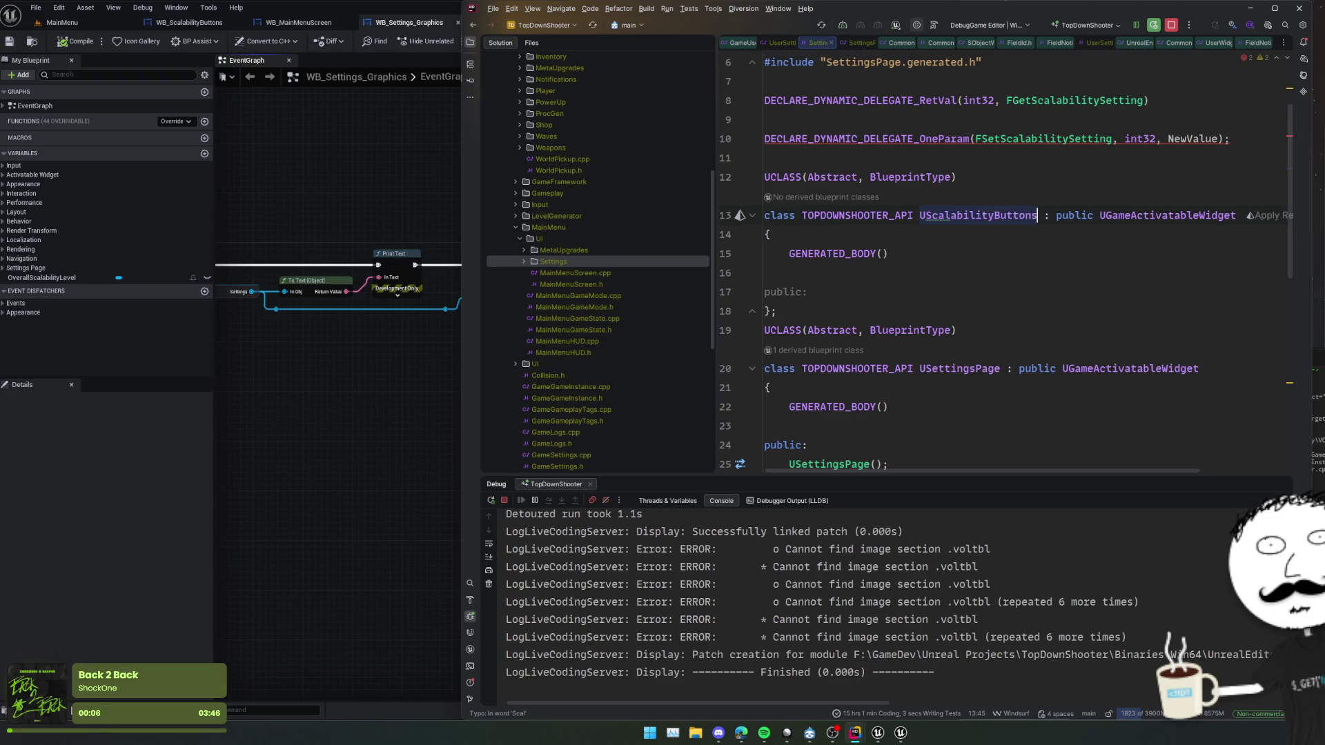
{"action": "key", "text": "Down"}
{"action": "key", "text": "Down"}
{"action": "key", "text": "Down"}
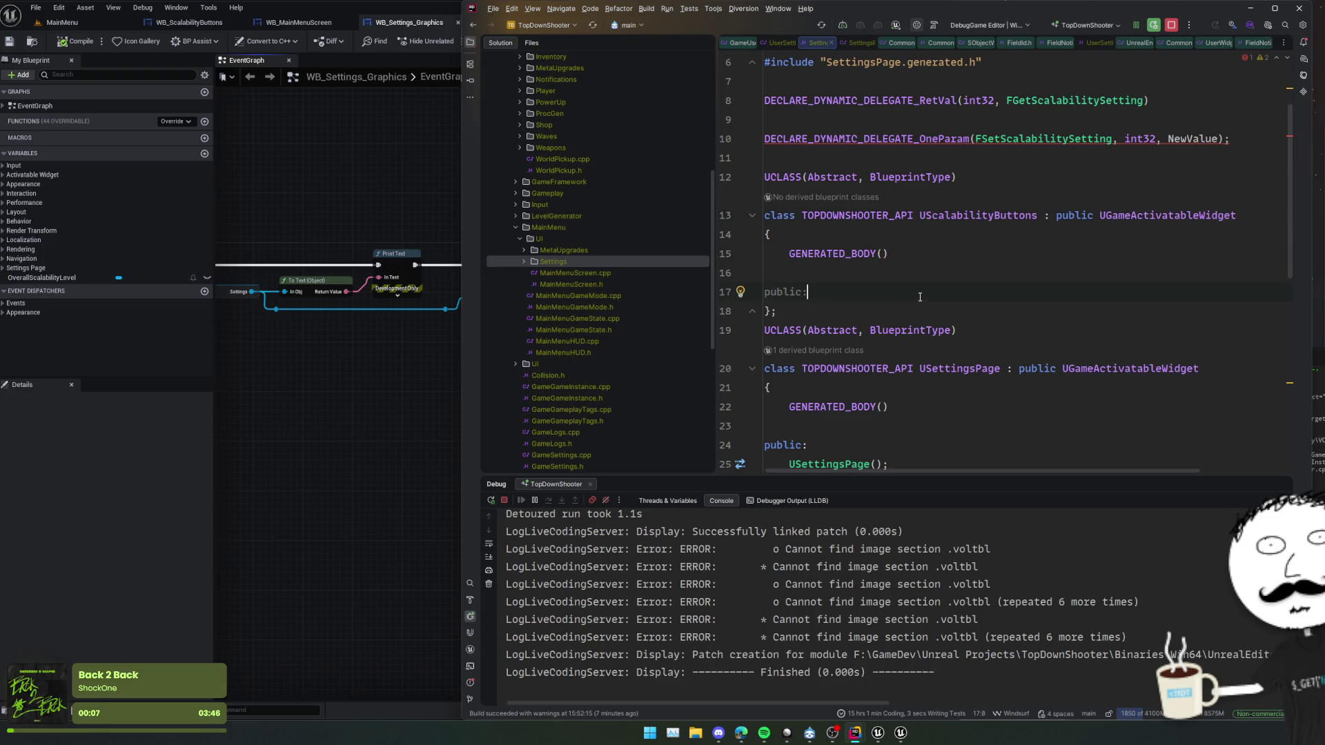
{"action": "key", "text": "ctrl+v"}
{"action": "left_click", "coordinate": [189, 22]}
- Look over the WB_ScalabilityButtons designer and its event graph in Unreal
{"action": "left_click_drag", "start_coordinate": [405, 257], "coordinate": [336, 330]}
{"action": "left_click", "coordinate": [929, 42]}
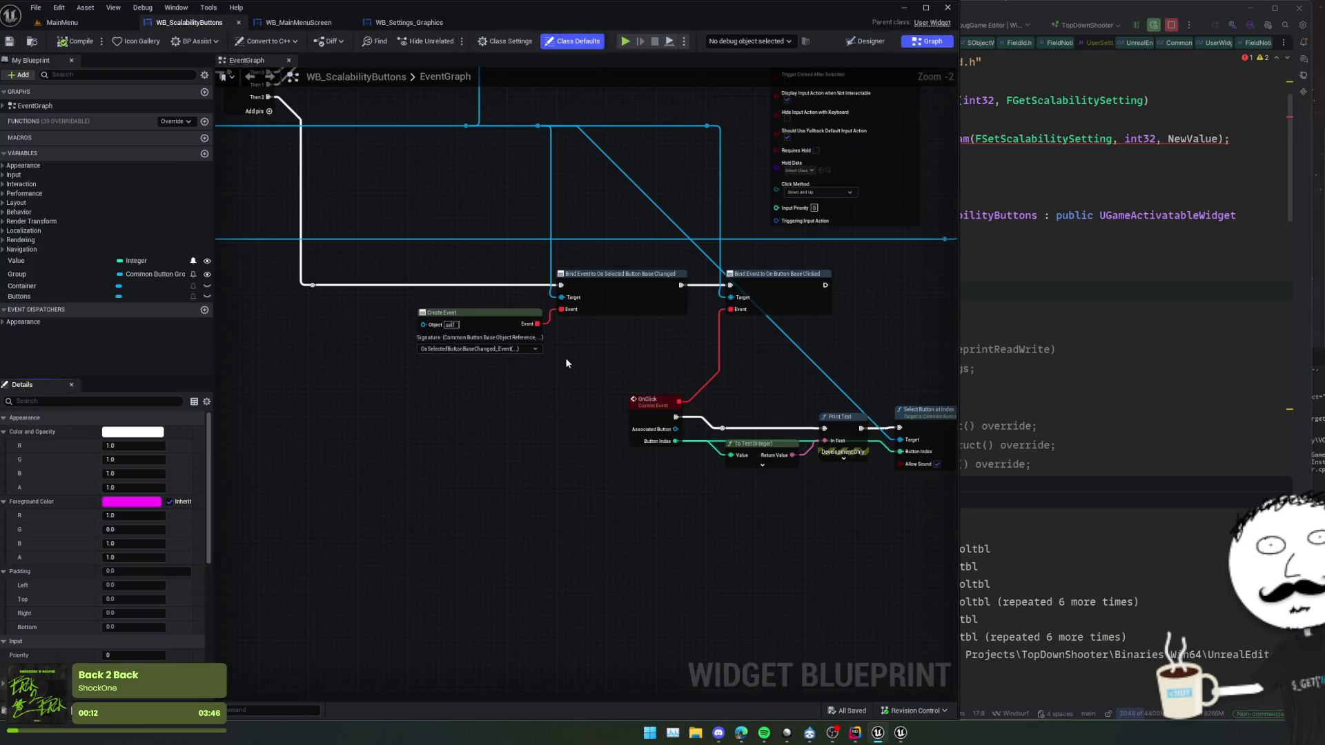
{"action": "scroll", "coordinate": [555, 268], "scroll_direction": "down", "scroll_amount": 1}
- Under public, add UPROPERTY(EditAnywhere, BlueprintReadWrite) int32 Value = 0
{"action": "key", "text": "alt+Tab"}
{"action": "type", "text": "public:"}
{"action": "key", "text": "Return"}
{"action": "type", "text": "Y"}
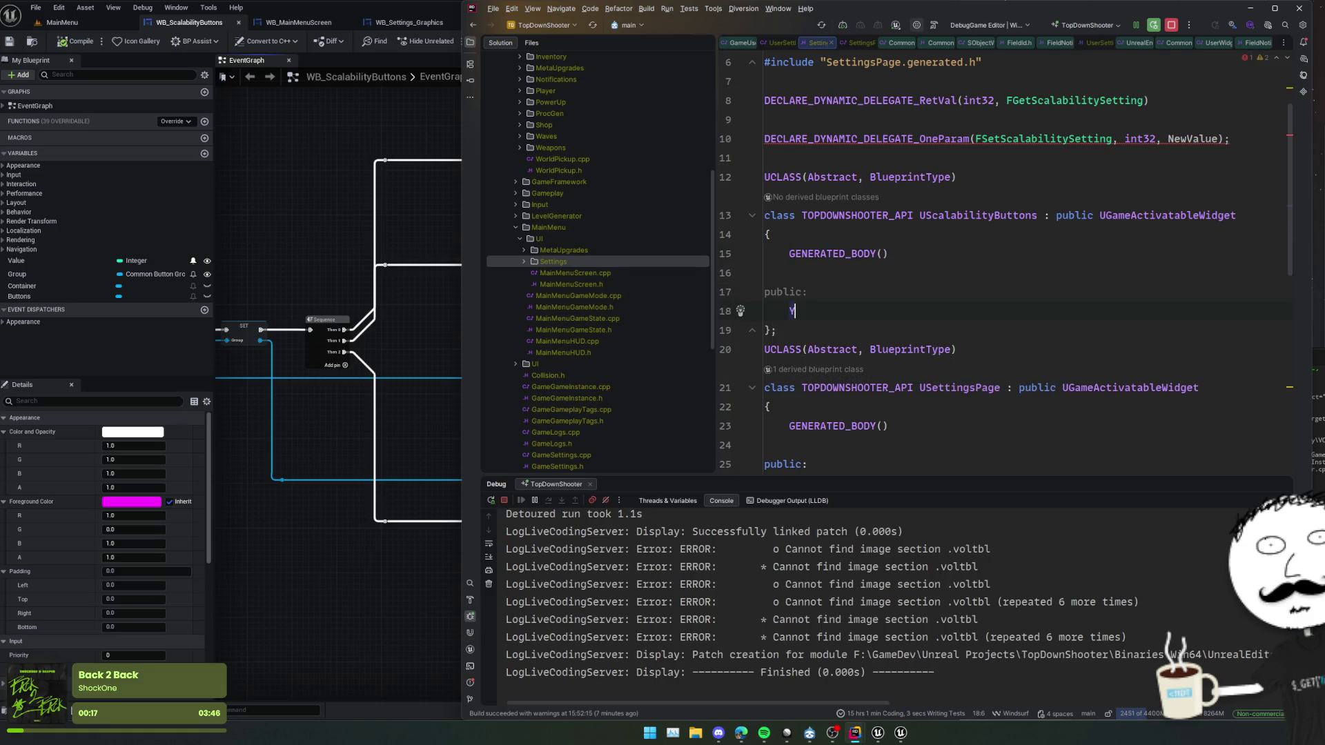
{"action": "type", "text": "UPROPERTY(Edit"}
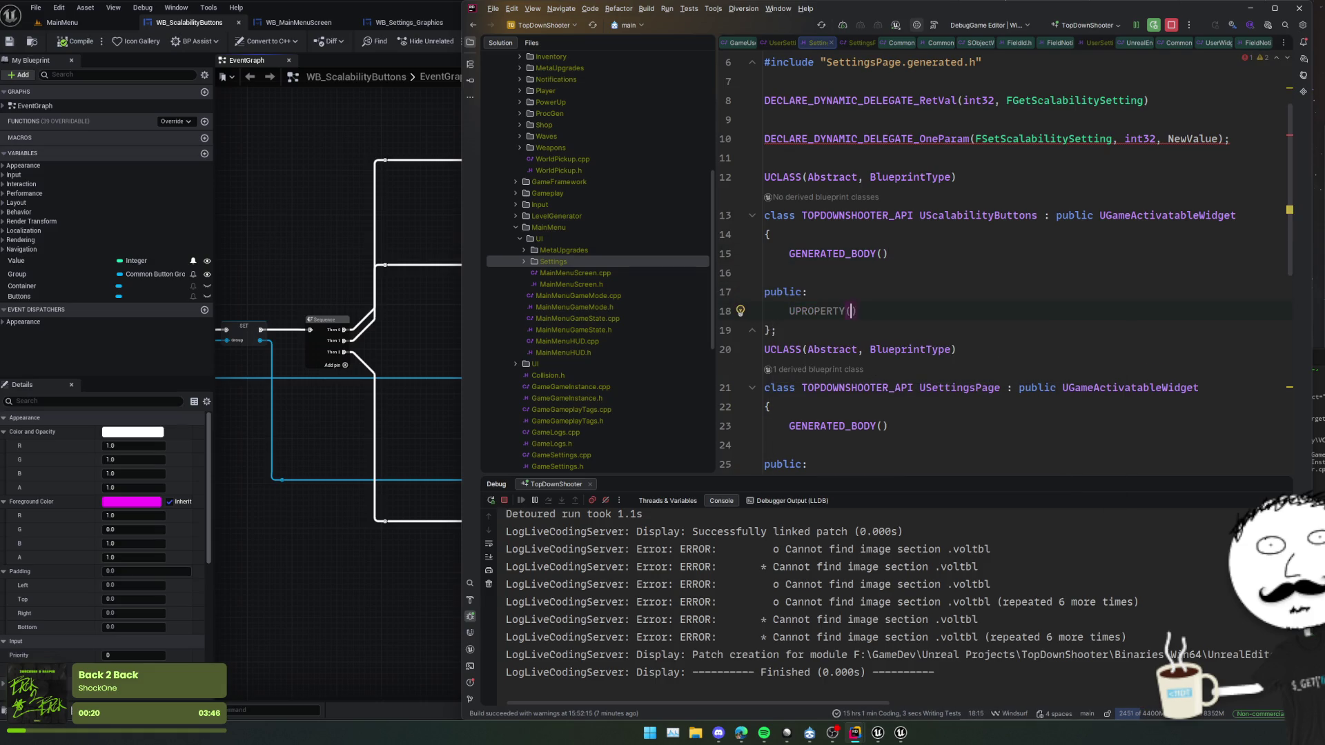
{"action": "key", "text": "Return"}
{"action": "type", "text": ", BlueprintRea"}
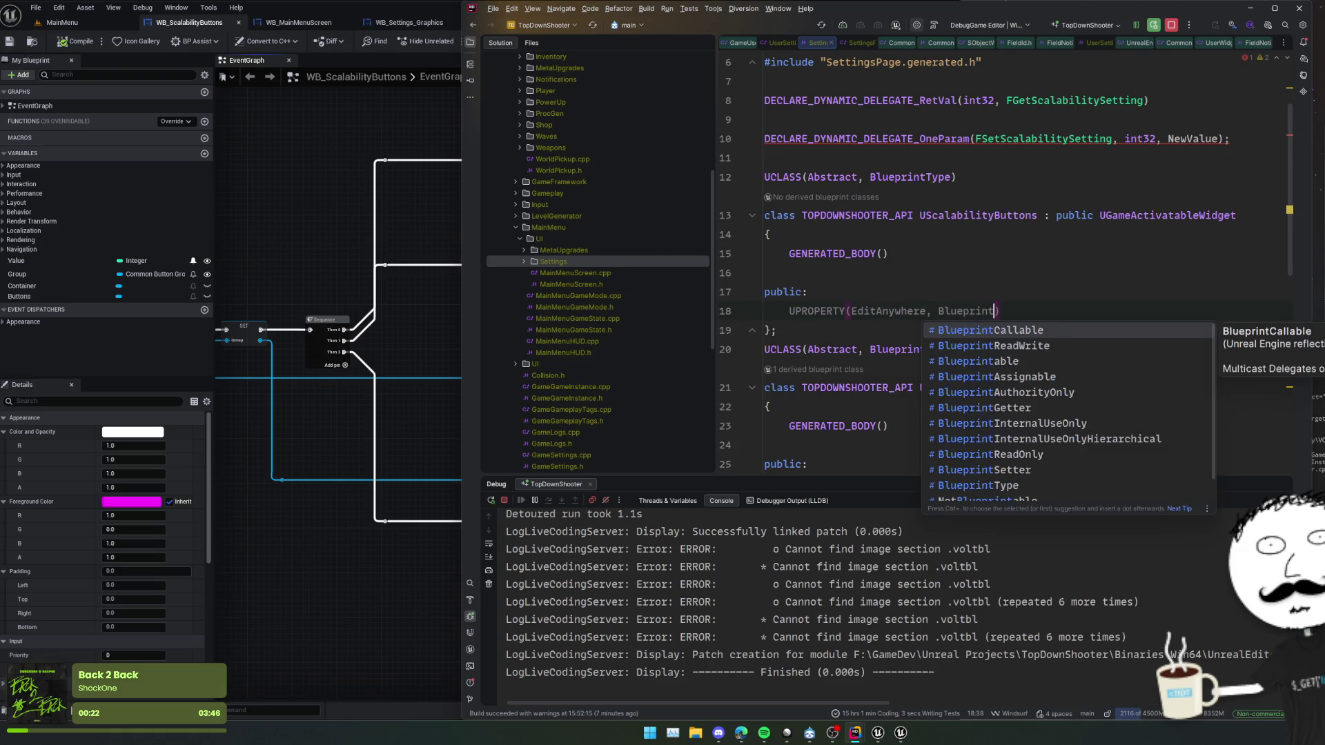
{"action": "key", "text": "Return"}
{"action": "key", "text": "End"}
{"action": "key", "text": "Return"}
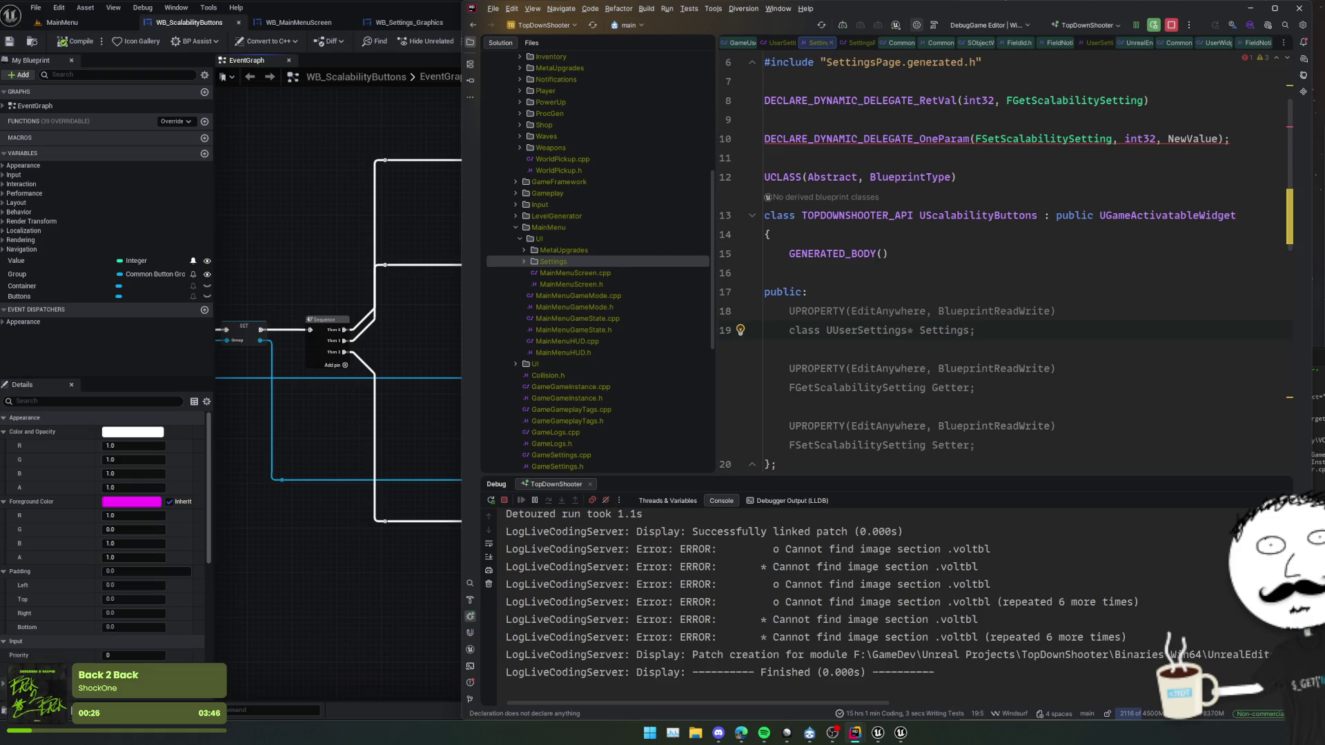
{"action": "type", "text": "int32 "}
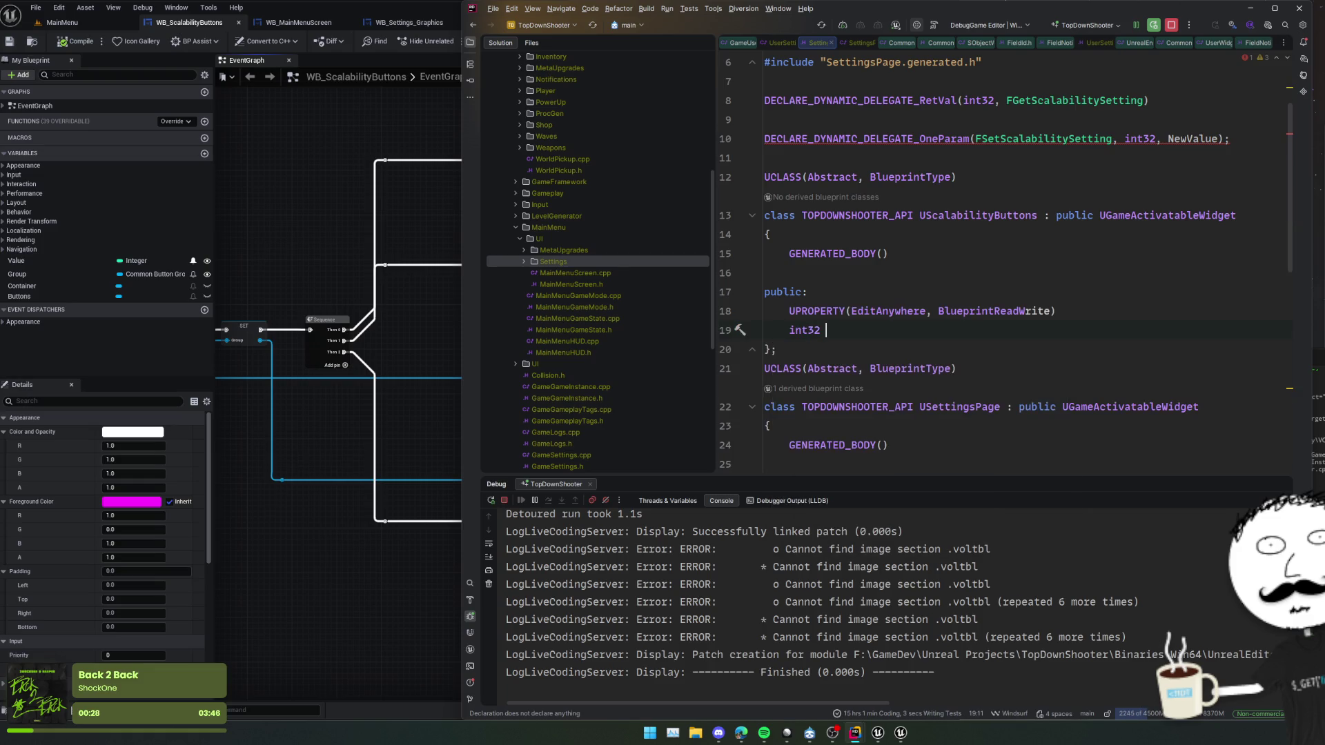
{"action": "type", "text": "Value = 0;"}
{"action": "key", "text": "Return"}
- Open a blank line below the Value property for the next declaration
{"action": "left_click", "coordinate": [940, 295]}
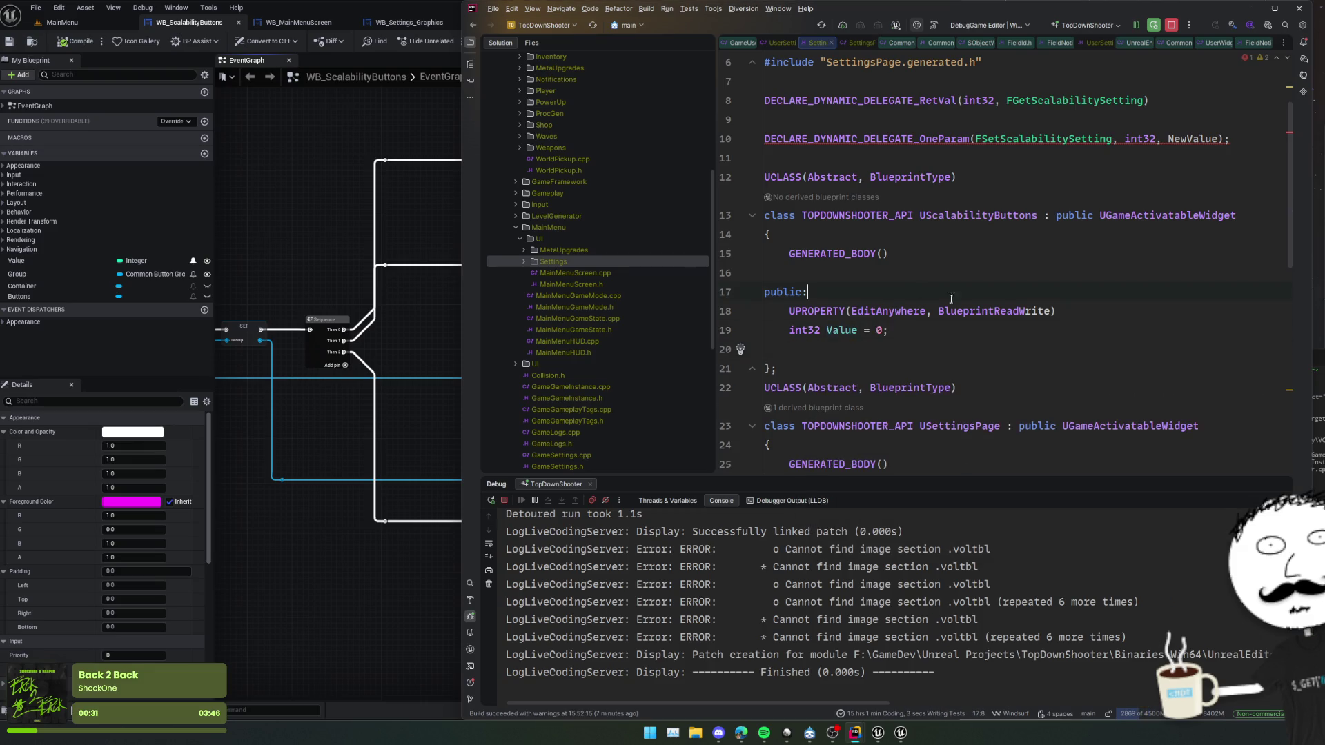
{"action": "left_click", "coordinate": [978, 331]}
{"action": "scroll", "coordinate": [977, 264], "scroll_direction": "down", "scroll_amount": 2}
{"action": "left_click", "coordinate": [908, 273]}
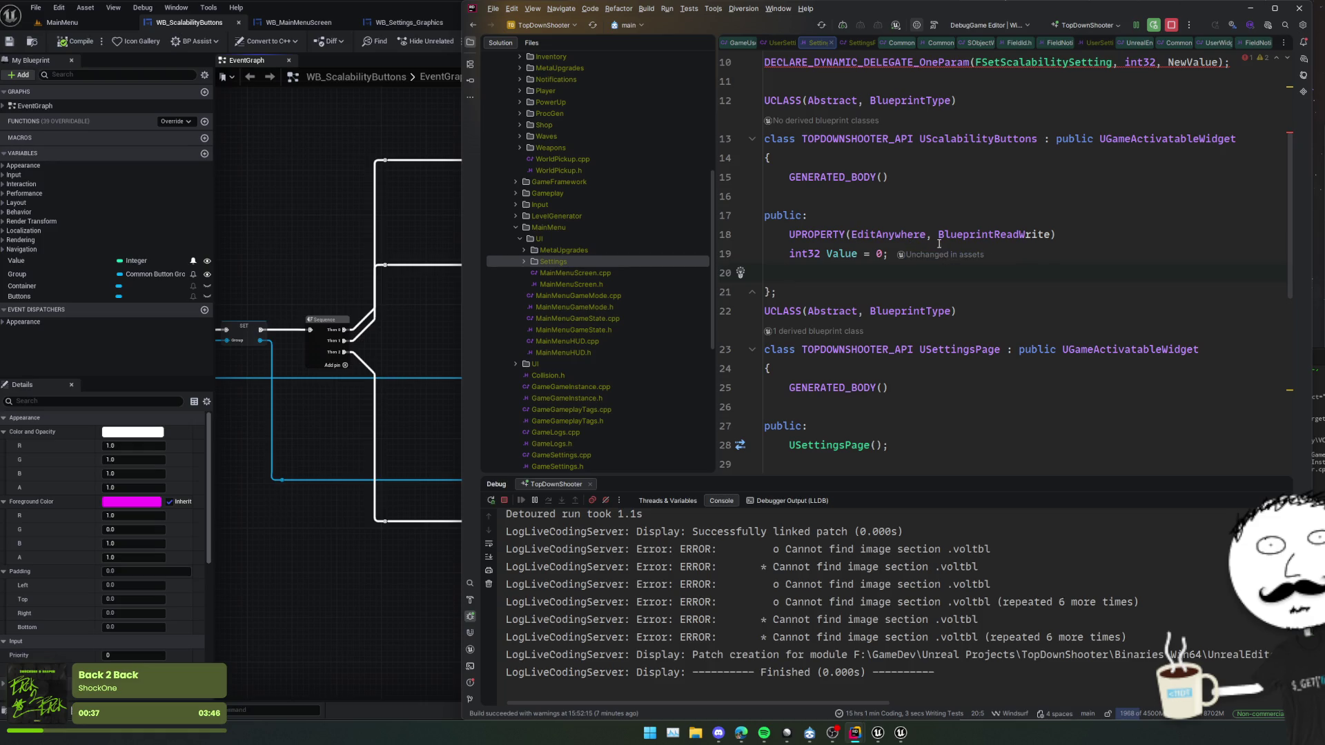
{"action": "key", "text": "Return"}
- Add a BlueprintCallable UpdateValue(int32 InValue) function that sets Value = InValue
{"action": "type", "text": "UFUNCTION("}
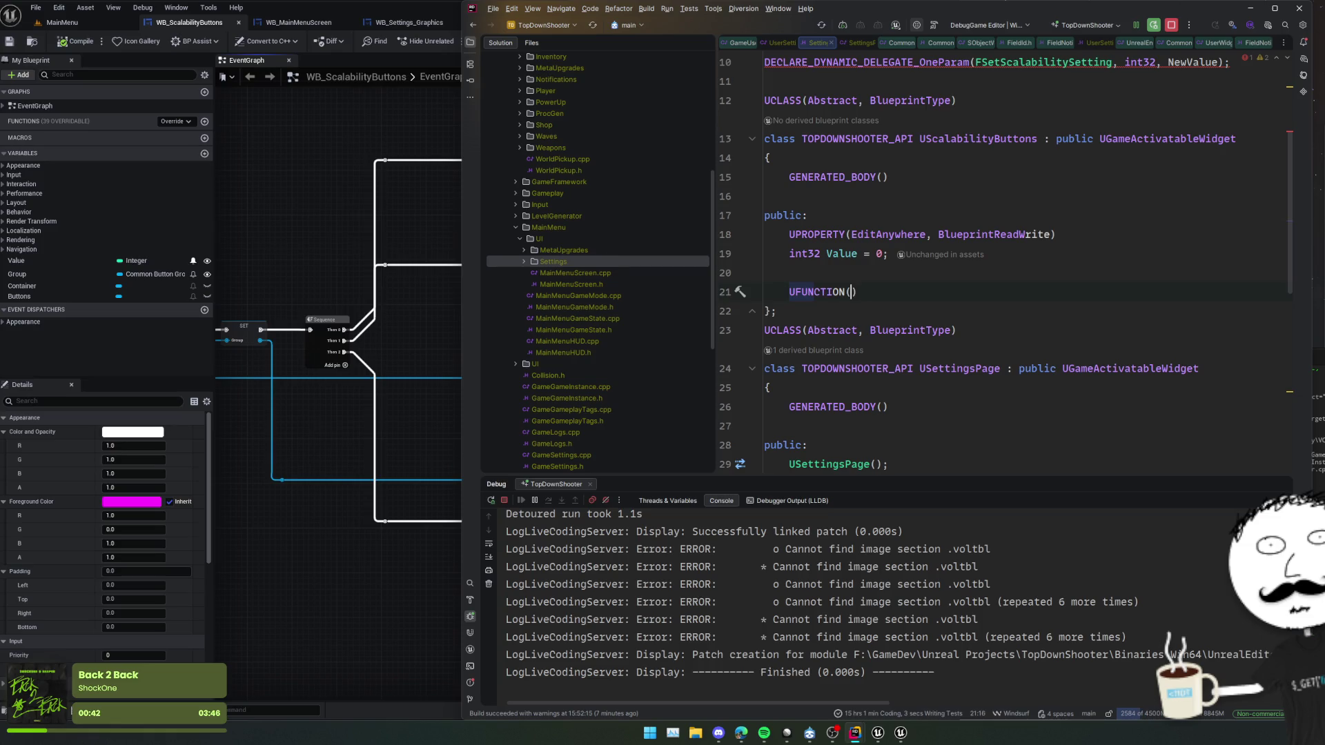
{"action": "type", "text": "Blueprin"}
{"action": "key", "text": "Return"}
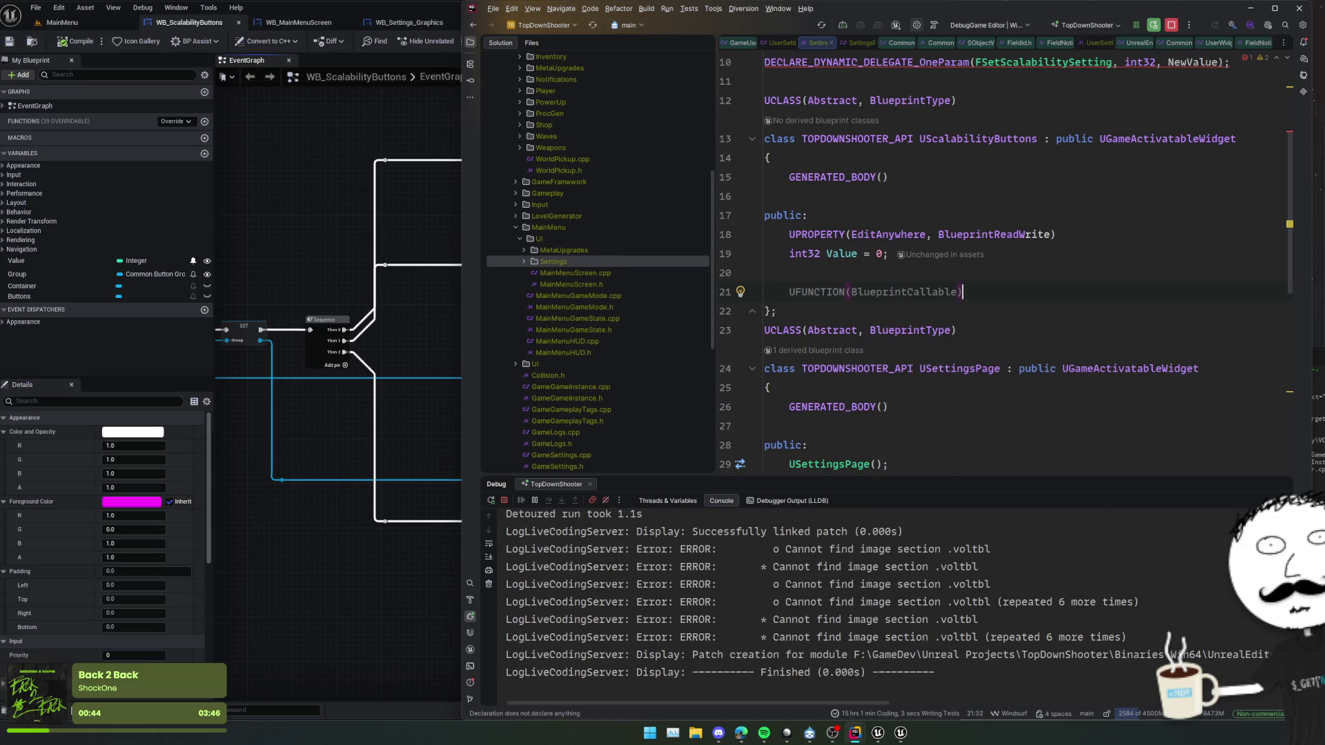
{"action": "key", "text": "End"}
{"action": "key", "text": "Return"}
{"action": "type", "text": "void "}
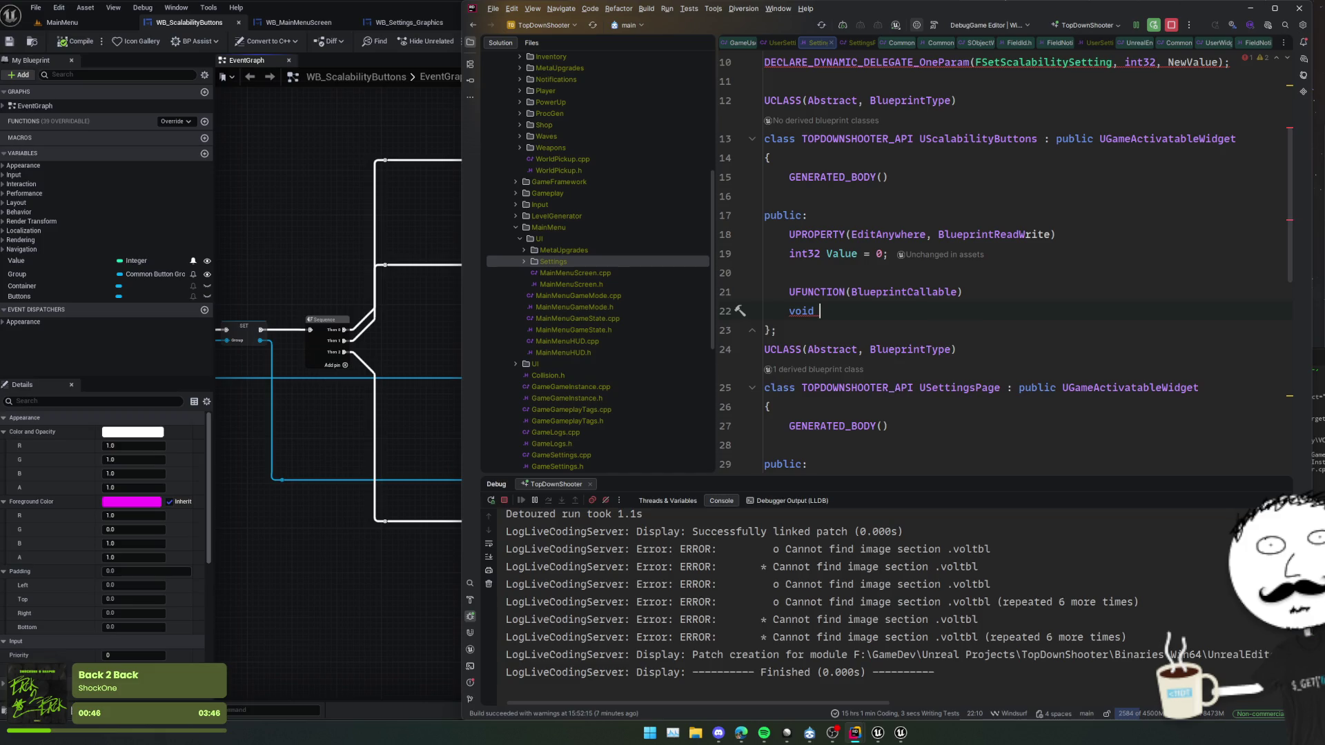
{"action": "type", "text": "UpdateValue("}
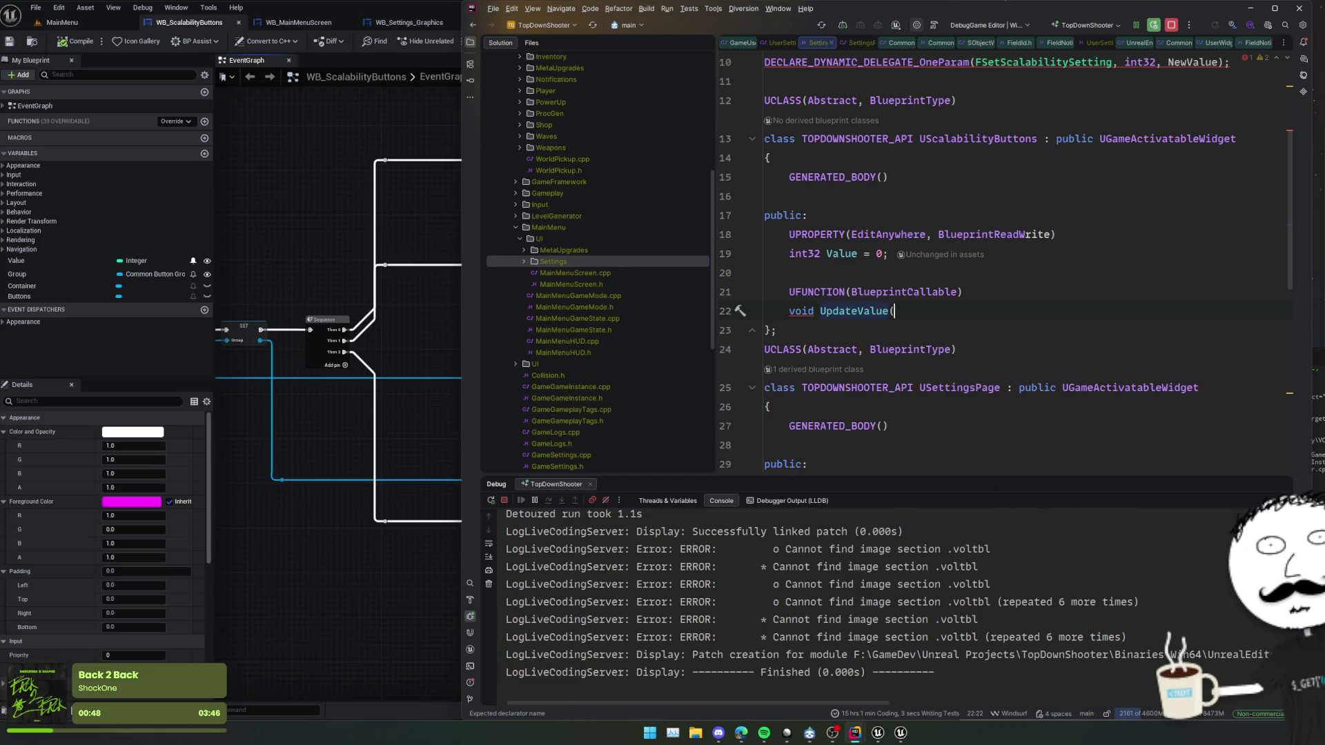
{"action": "type", "text": "int32 InValue) {"}
{"action": "key", "text": "Return"}
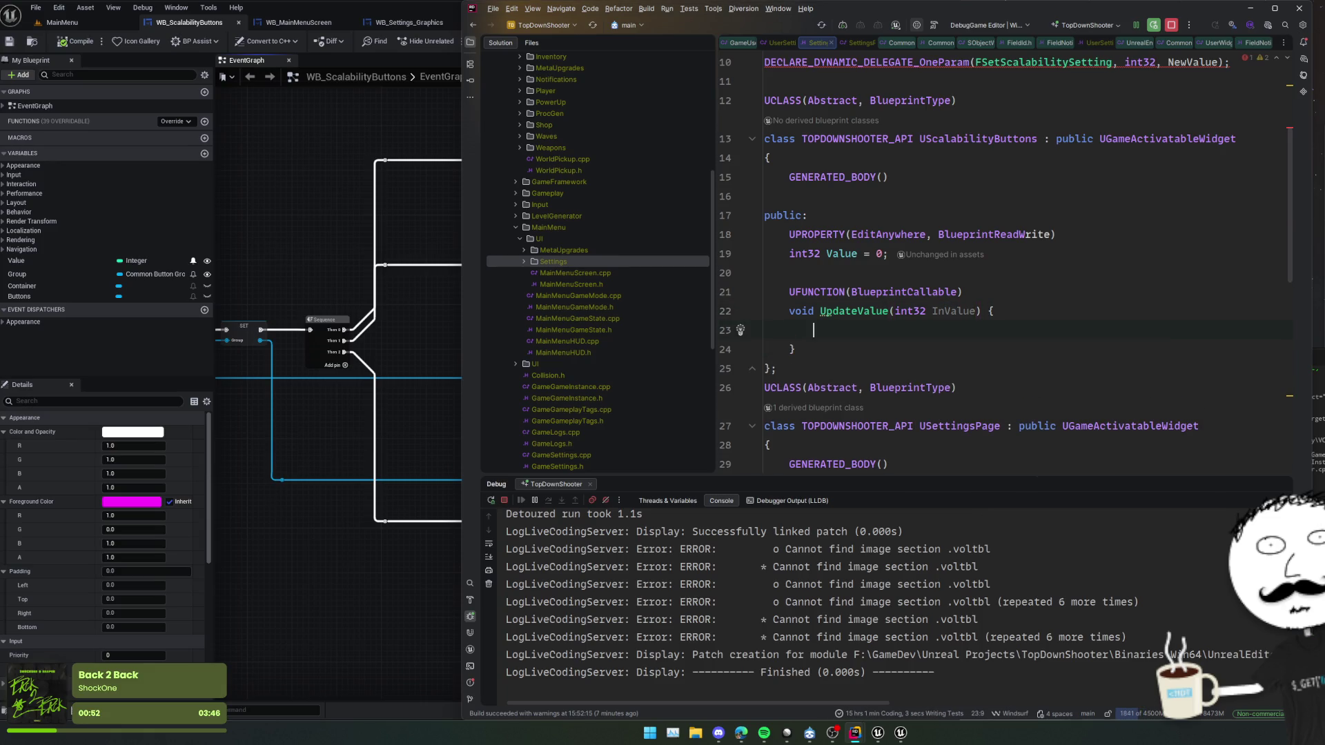
{"action": "key", "text": "Tab"}
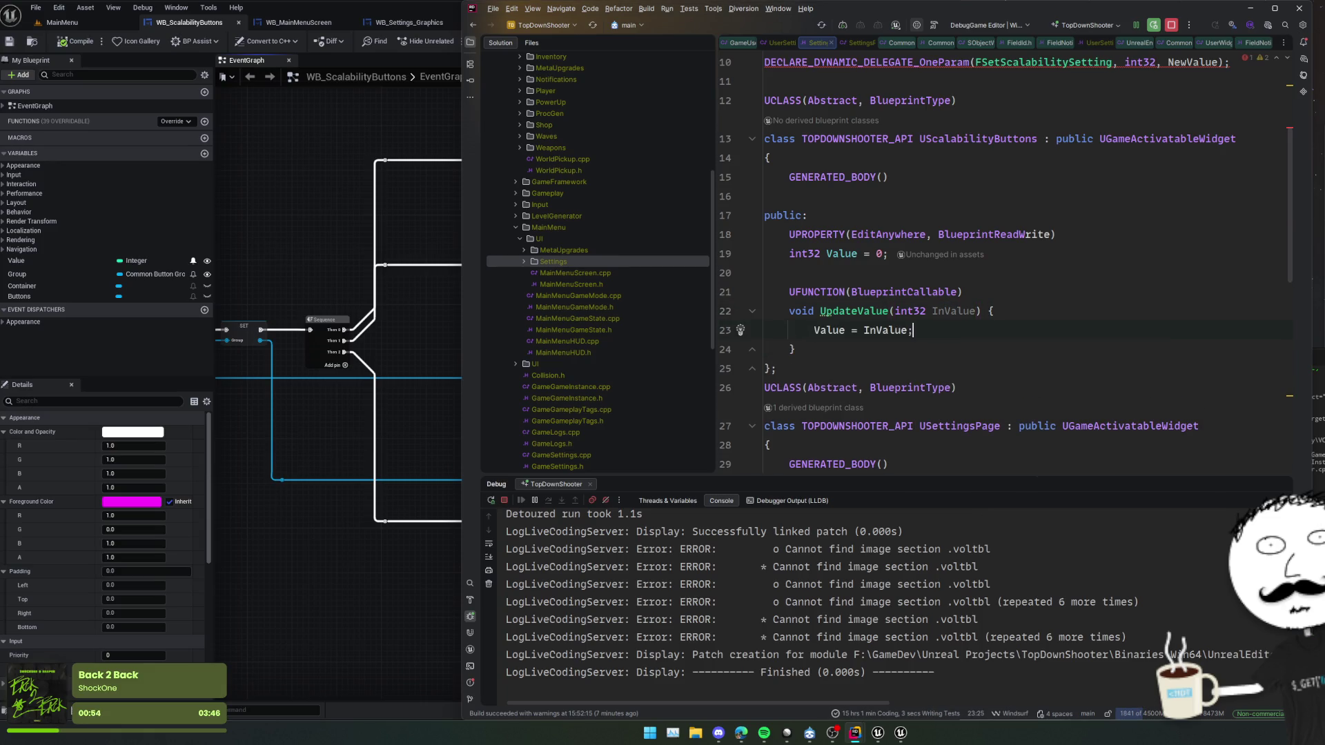
- Check the RetVal delegate declaration at the top of the header for reference
{"action": "left_click", "coordinate": [1132, 231]}
{"action": "left_click", "coordinate": [1098, 266]}
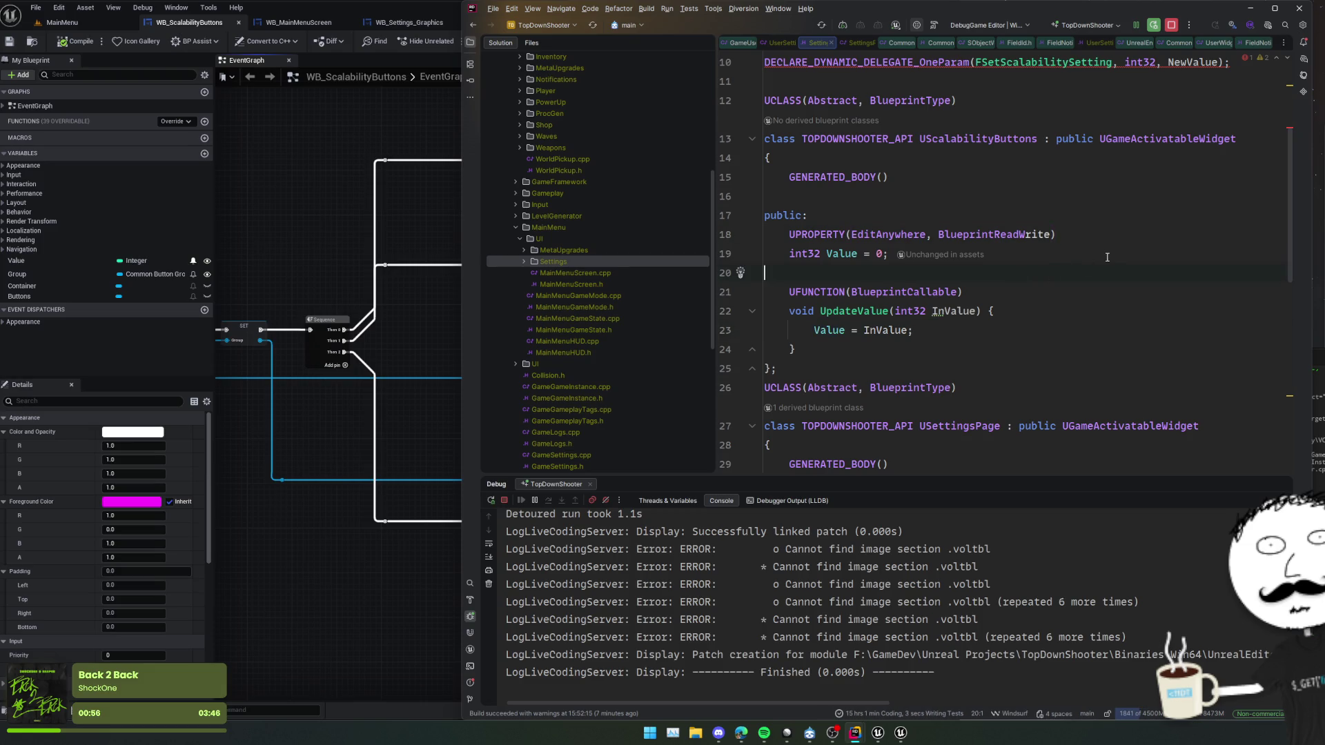
{"action": "scroll", "coordinate": [1107, 257], "scroll_direction": "up", "scroll_amount": 3}
{"action": "left_click", "coordinate": [884, 179]}
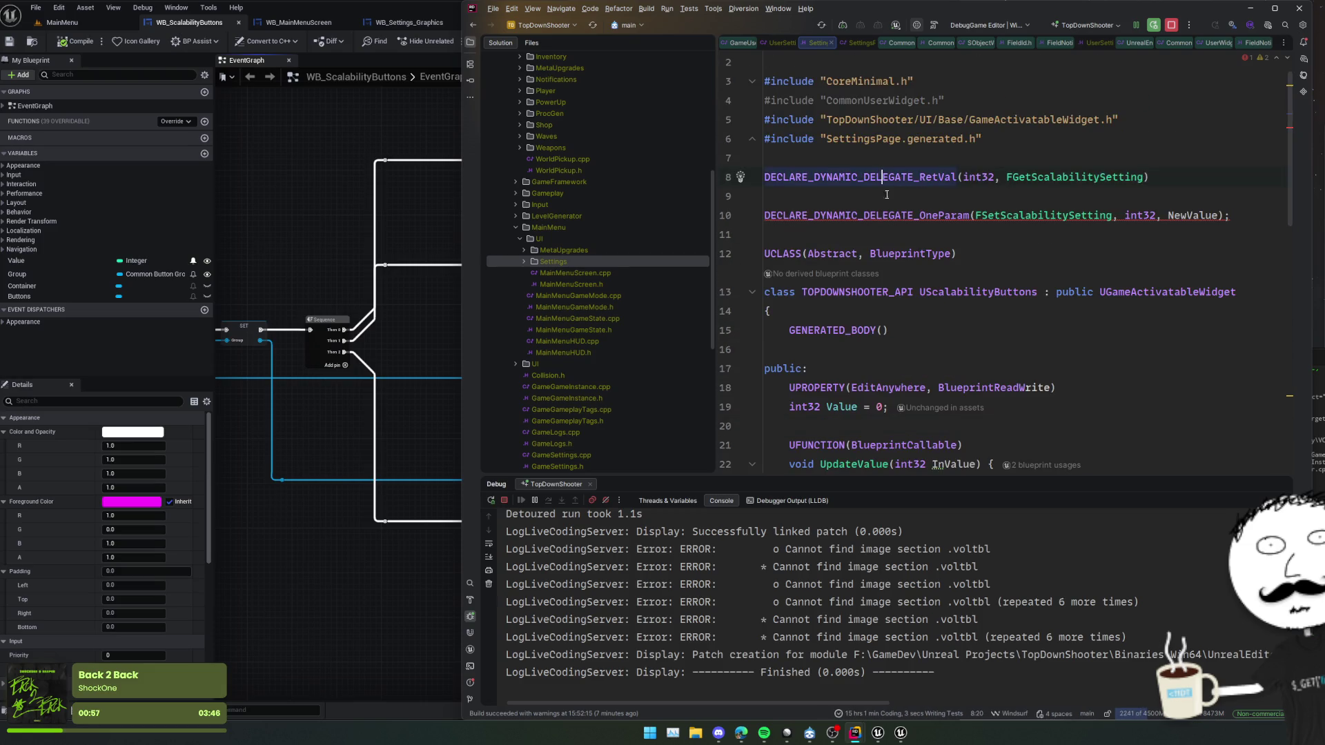
{"action": "scroll", "coordinate": [1008, 331], "scroll_direction": "down", "scroll_amount": 2}
{"action": "left_click", "coordinate": [1046, 347]}
- Declare TDelegate<int32()> GetScalabilityBind and TDelegate<void(int32)> SetScalabilityBind members
{"action": "key", "text": "Return"}
{"action": "type", "text": "T"}
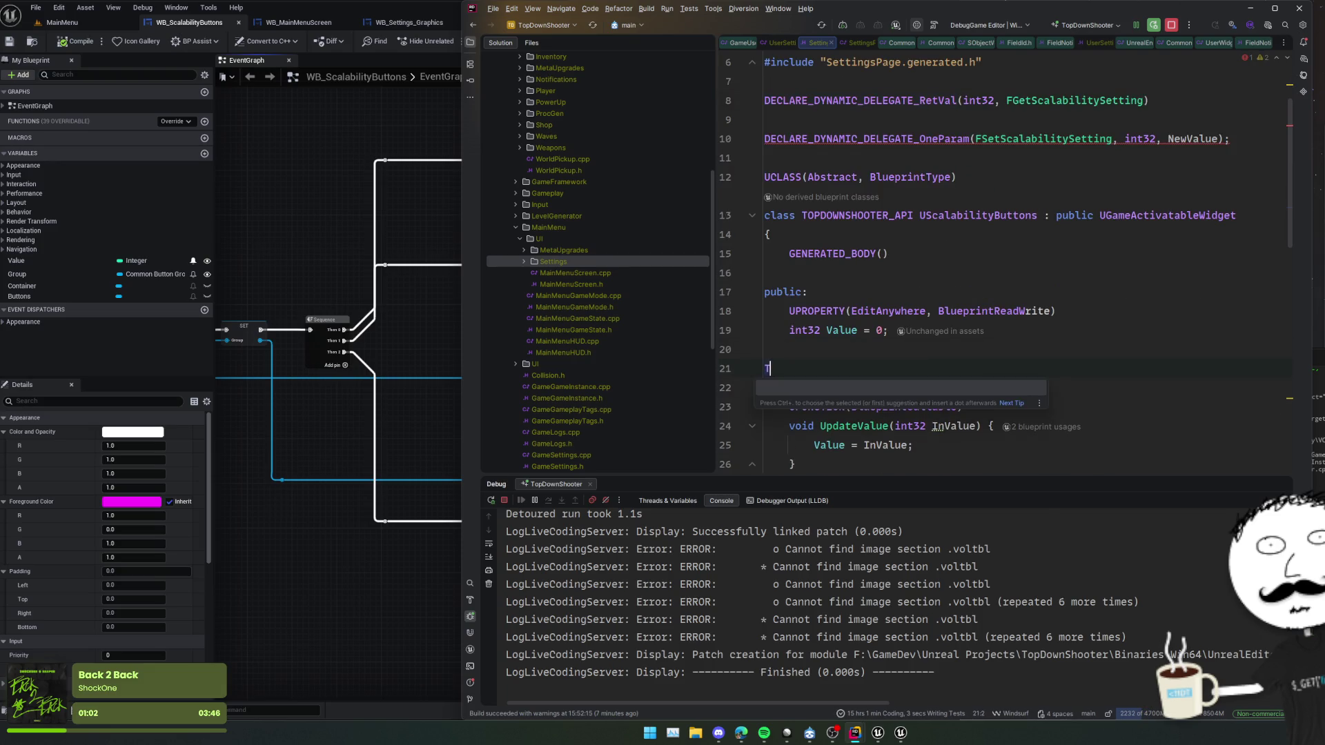
{"action": "type", "text": "Delegate<"}
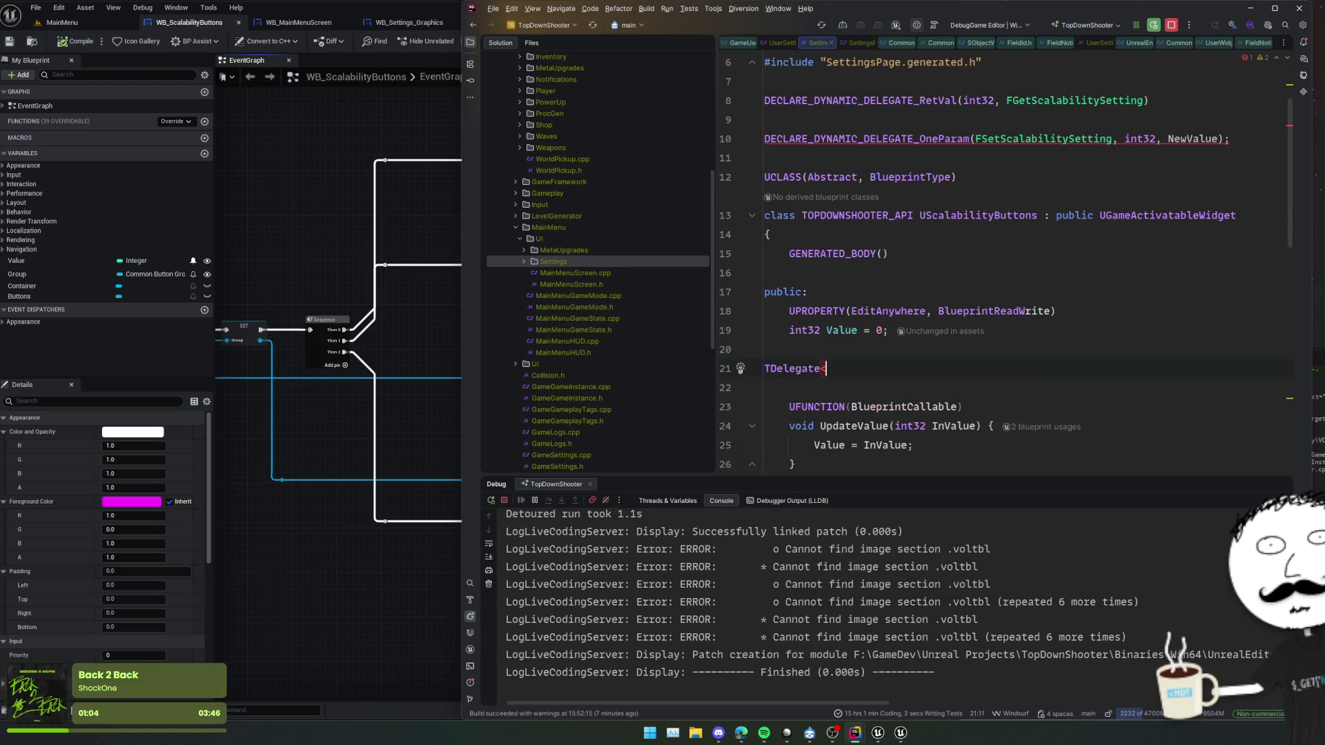
{"action": "type", "text": ">void()>"}
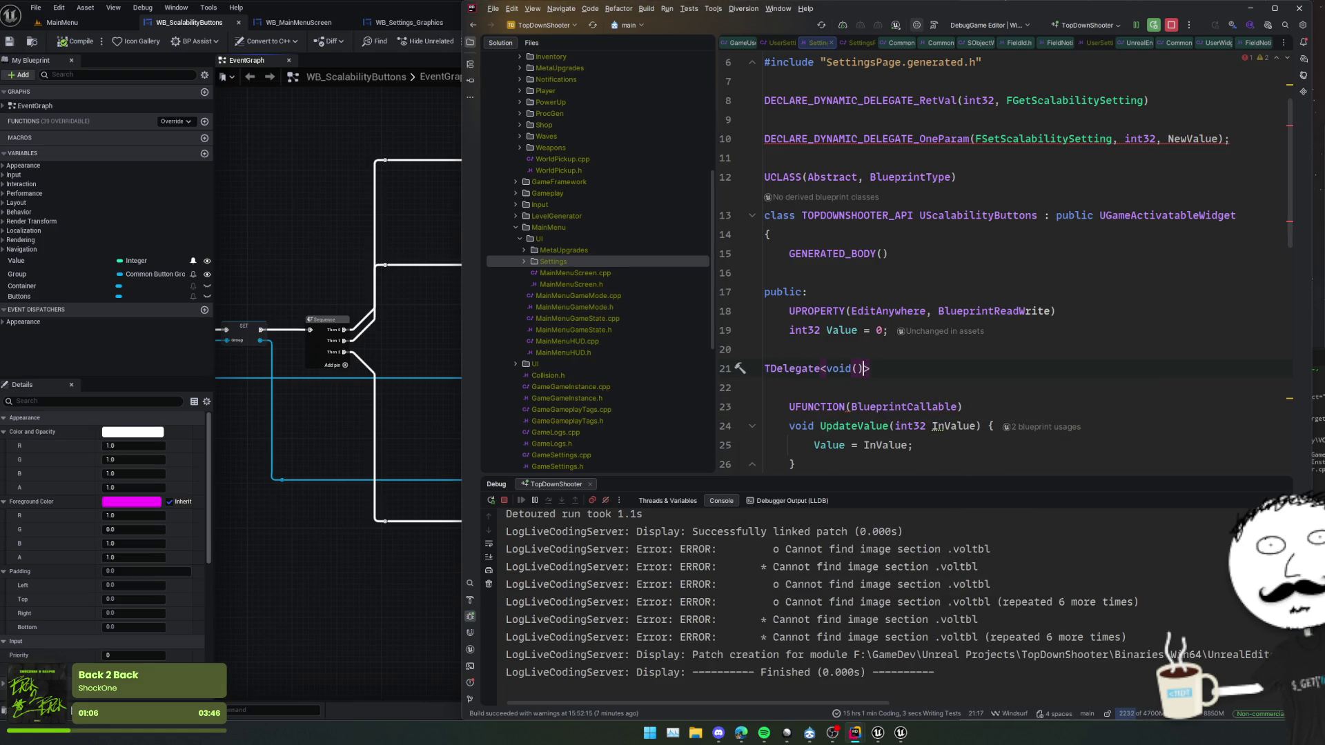
{"action": "key", "text": "Left"}
{"action": "key", "text": "ctrl+shift+Left"}
{"action": "type", "text": "int32"}
{"action": "key", "text": "End"}
{"action": "type", "text": "GetScalabilityB"}
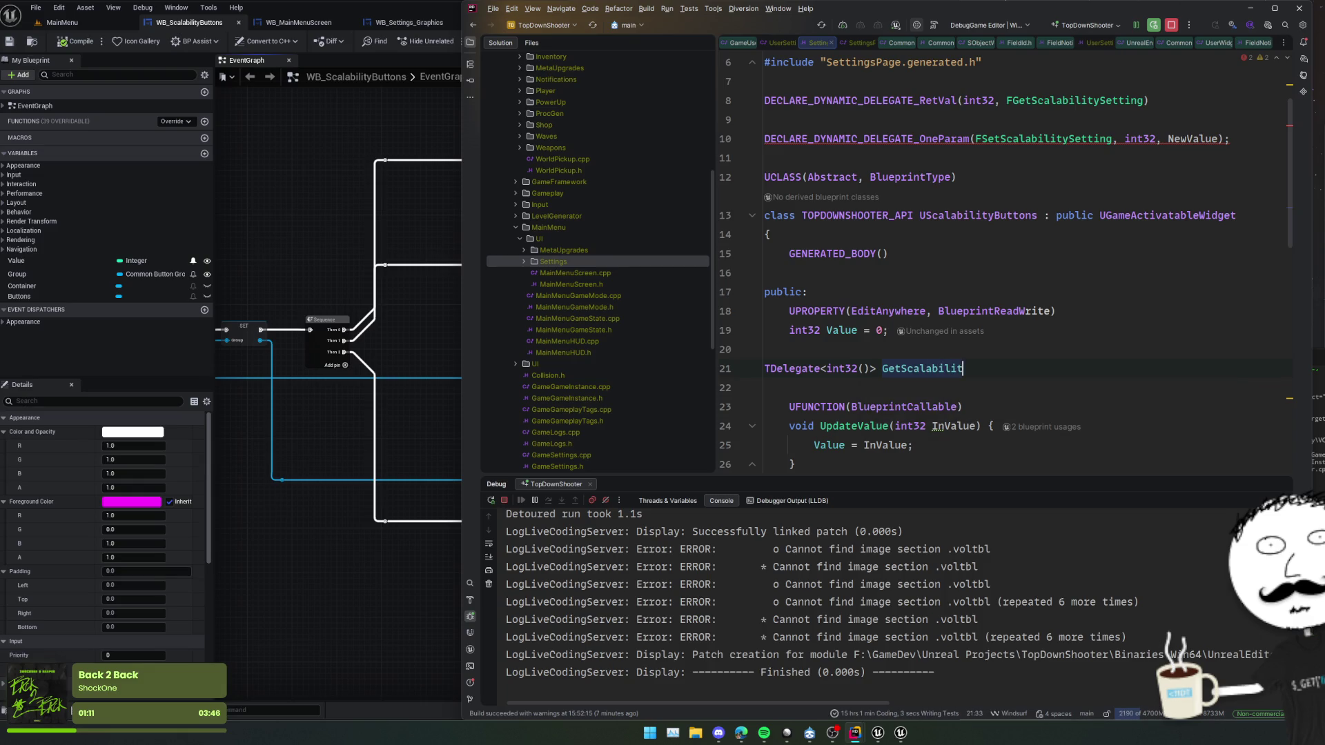
{"action": "type", "text": "ind;"}
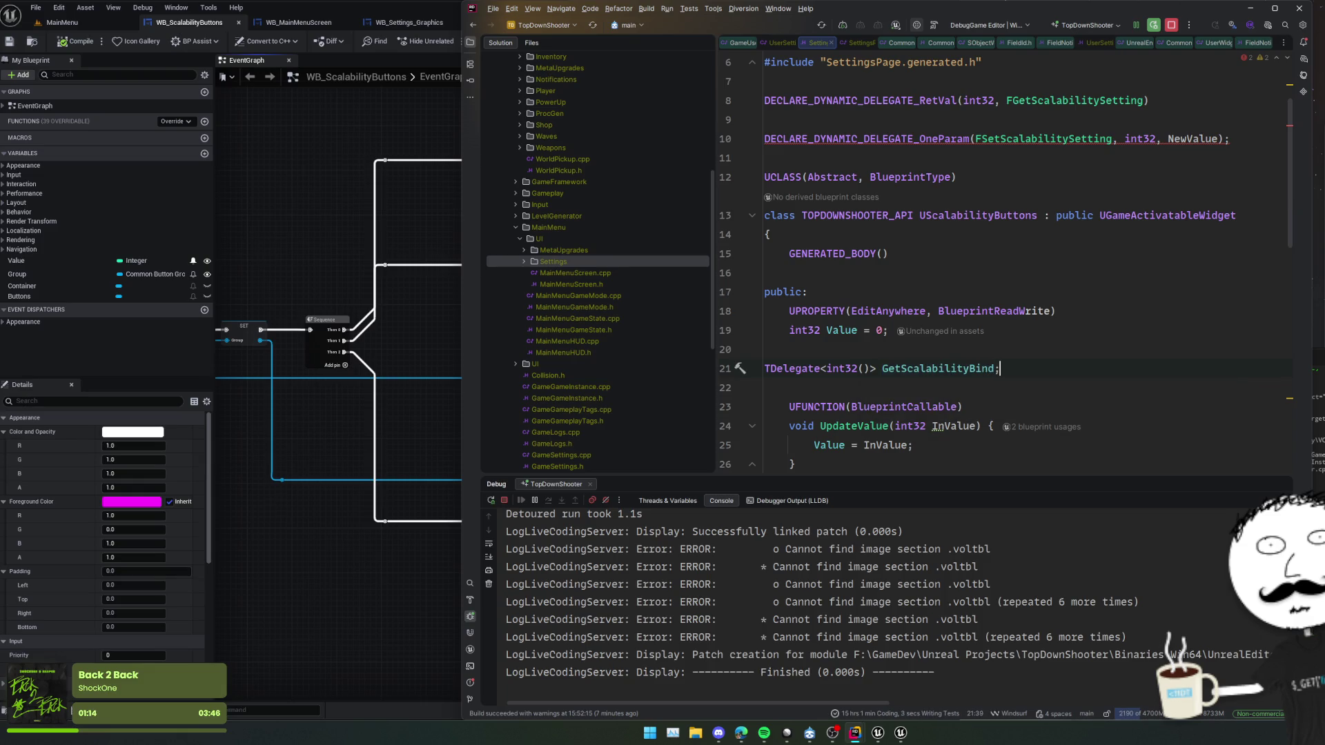
{"action": "key", "text": "Return"}
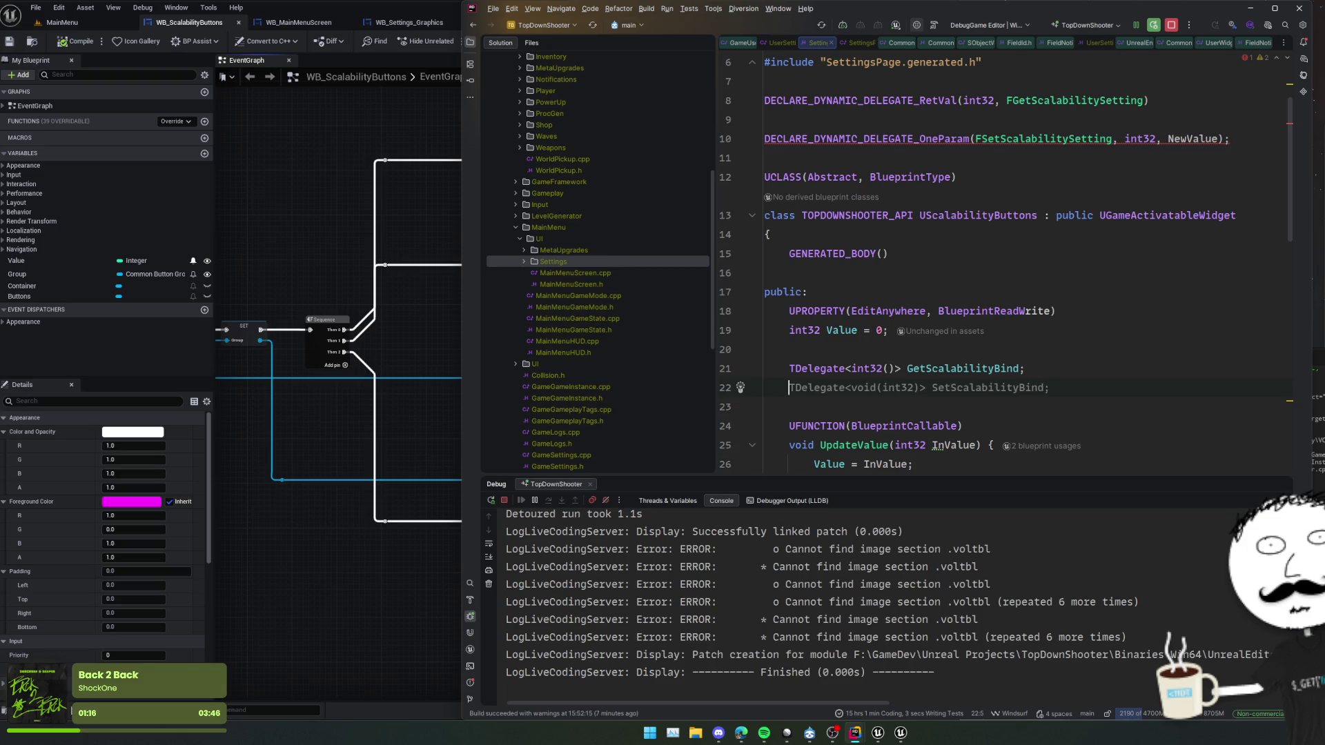
{"action": "key", "text": "Tab"}
- Open a new line in the UpdateValue body, discarding a mistyped AddScalabilitySetting entry
{"action": "double_click", "coordinate": [1014, 387]}
{"action": "scroll", "coordinate": [1060, 372], "scroll_direction": "down", "scroll_amount": 2}
{"action": "left_click", "coordinate": [918, 388]}
{"action": "key", "text": "Return"}
{"action": "type", "text": "AddScalabilitySetting."}
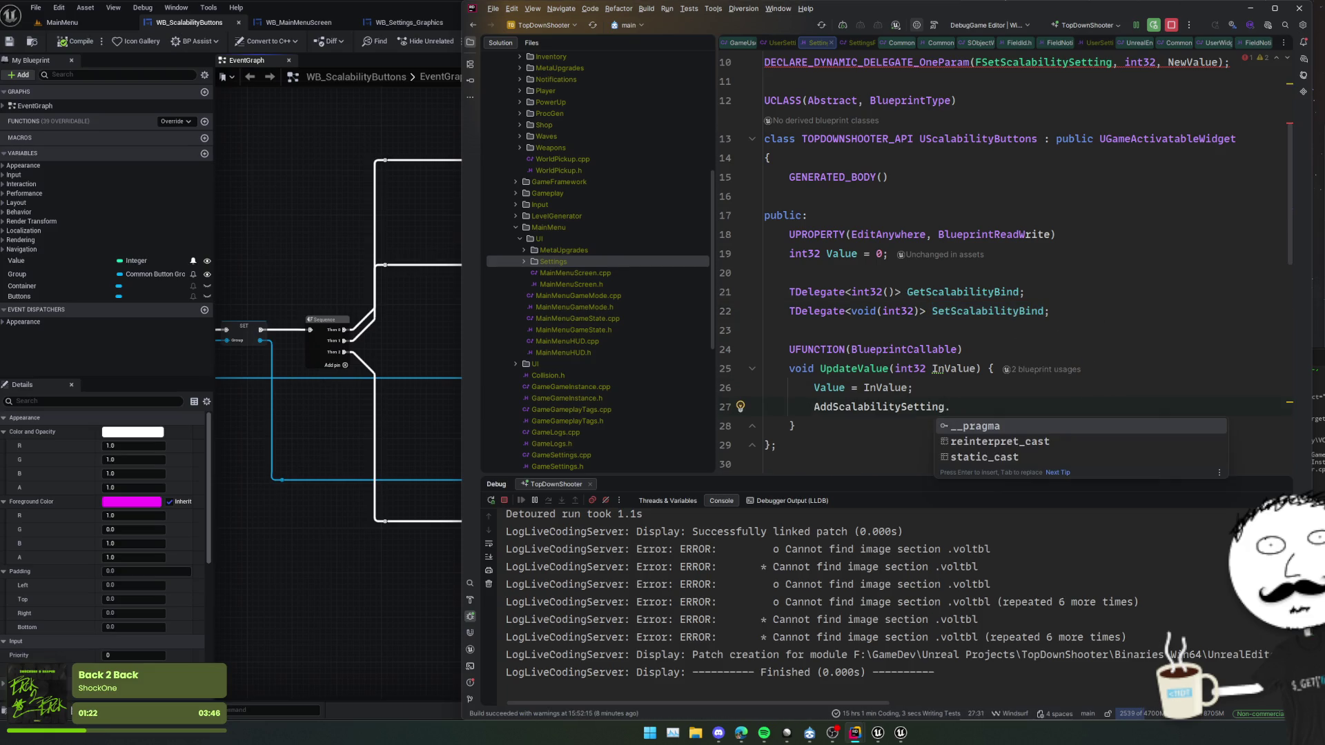
{"action": "key", "text": "shift+Home"}
{"action": "key", "text": "BackSpace"}
- Add SetScalabilityBind.ExecuteIfBound(Value) to the UpdateValue body
{"action": "double_click", "coordinate": [986, 312]}
{"action": "key", "text": "ctrl+c"}
{"action": "left_click", "coordinate": [814, 406]}
{"action": "key", "text": "ctrl+v"}
{"action": "type", "text": "."}
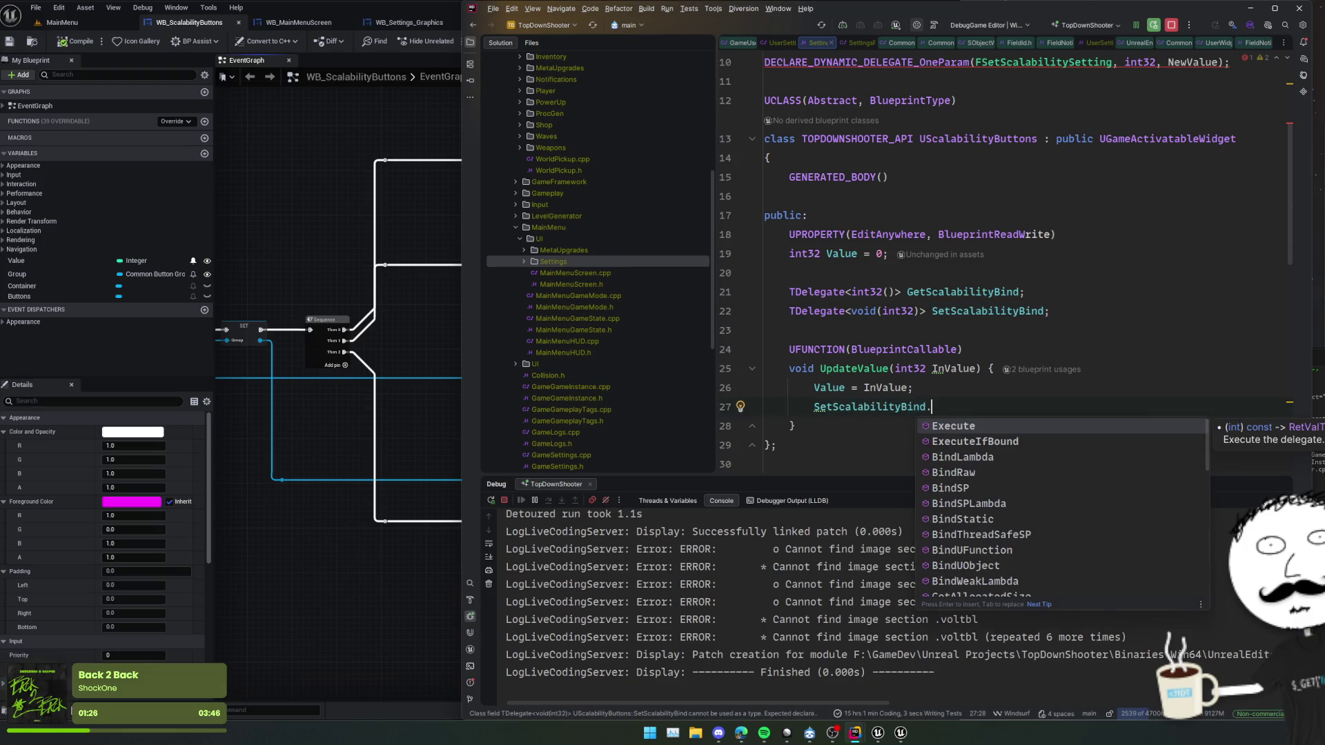
{"action": "key", "text": "Down"}
{"action": "key", "text": "Return"}
{"action": "type", "text": "Val"}
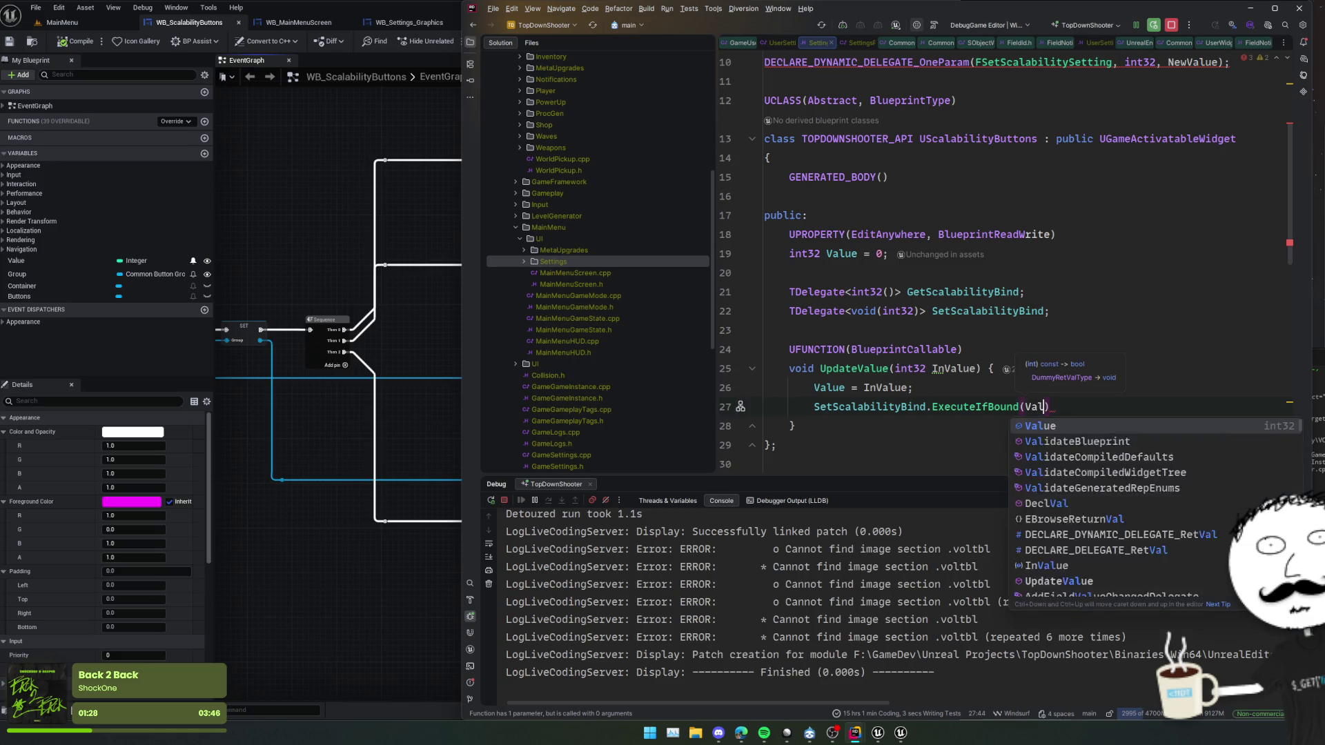
{"action": "type", "text": "ue"}
{"action": "type", "text": ";"}
{"action": "left_click", "coordinate": [975, 406]}
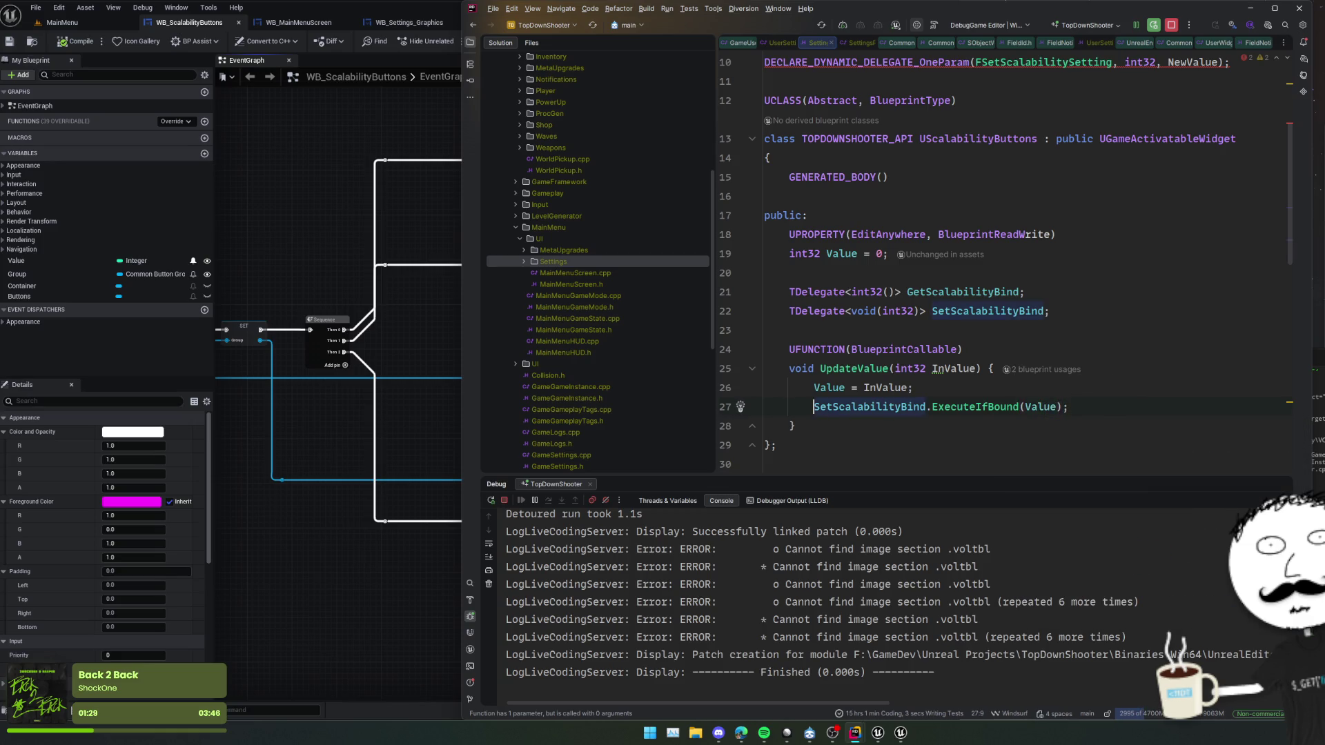
- Rename the UpdateValue function to SetValue
{"action": "left_click", "coordinate": [889, 408]}
{"action": "left_click", "coordinate": [858, 368]}
{"action": "key", "text": "BackSpace"}
{"action": "key", "text": "BackSpace"}
{"action": "key", "text": "BackSpace"}
{"action": "type", "text": "Set"}
{"action": "left_click", "coordinate": [840, 424]}
- Duplicate the whole SetValue function block below itself
{"action": "left_click_drag", "start_coordinate": [840, 424], "coordinate": [817, 336]}
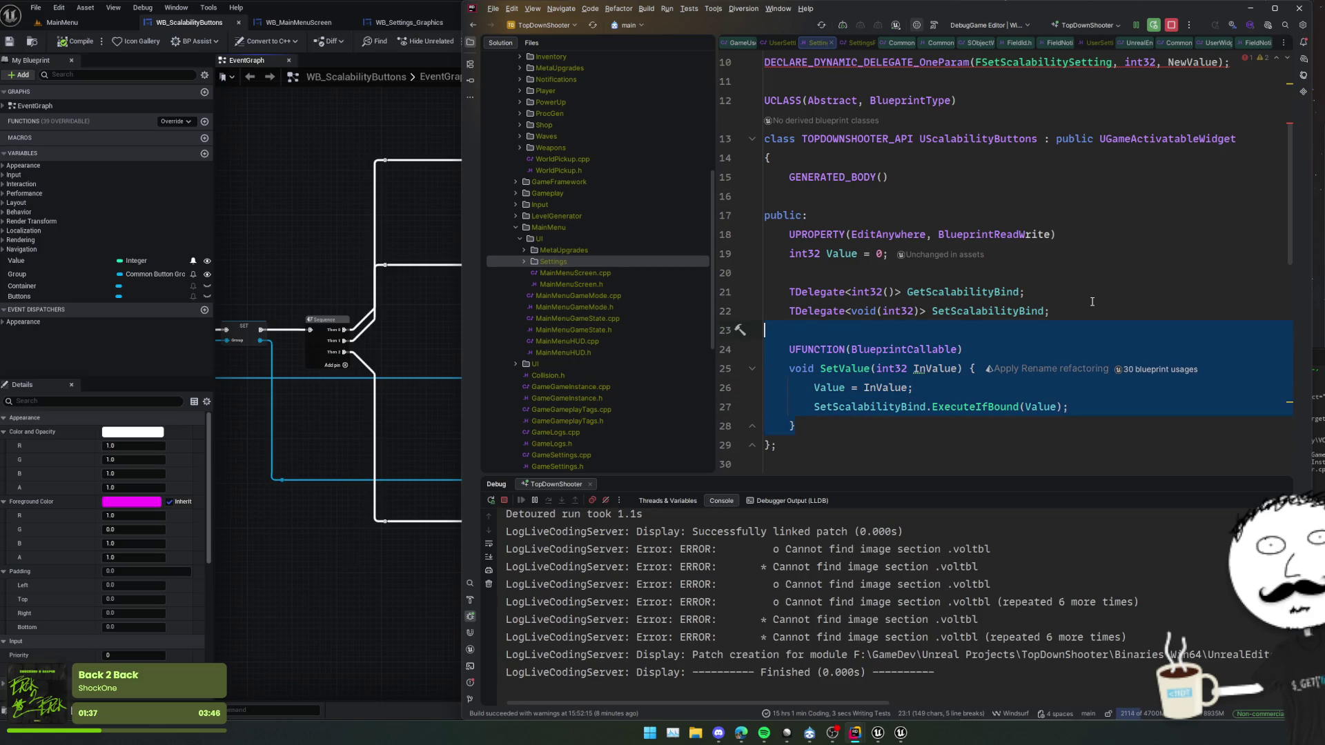
{"action": "key", "text": "ctrl+d"}
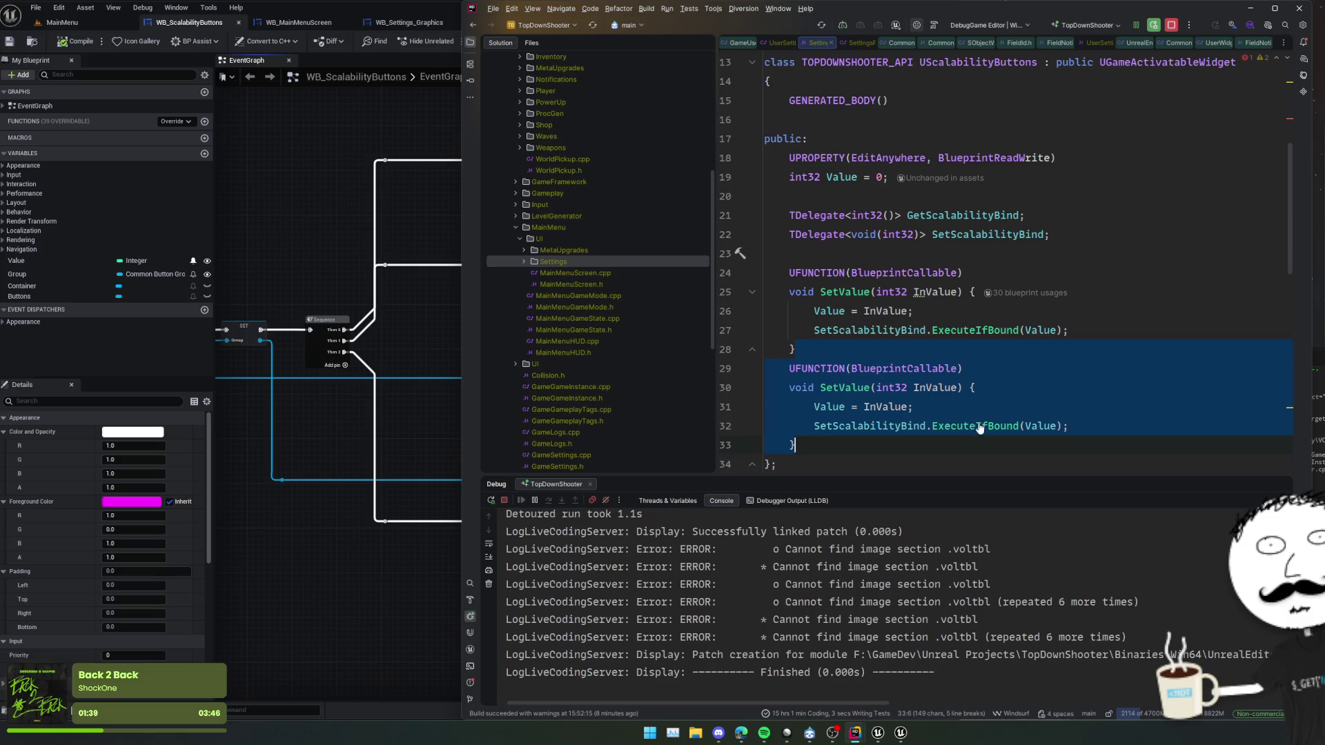
{"action": "left_click", "coordinate": [870, 387]}
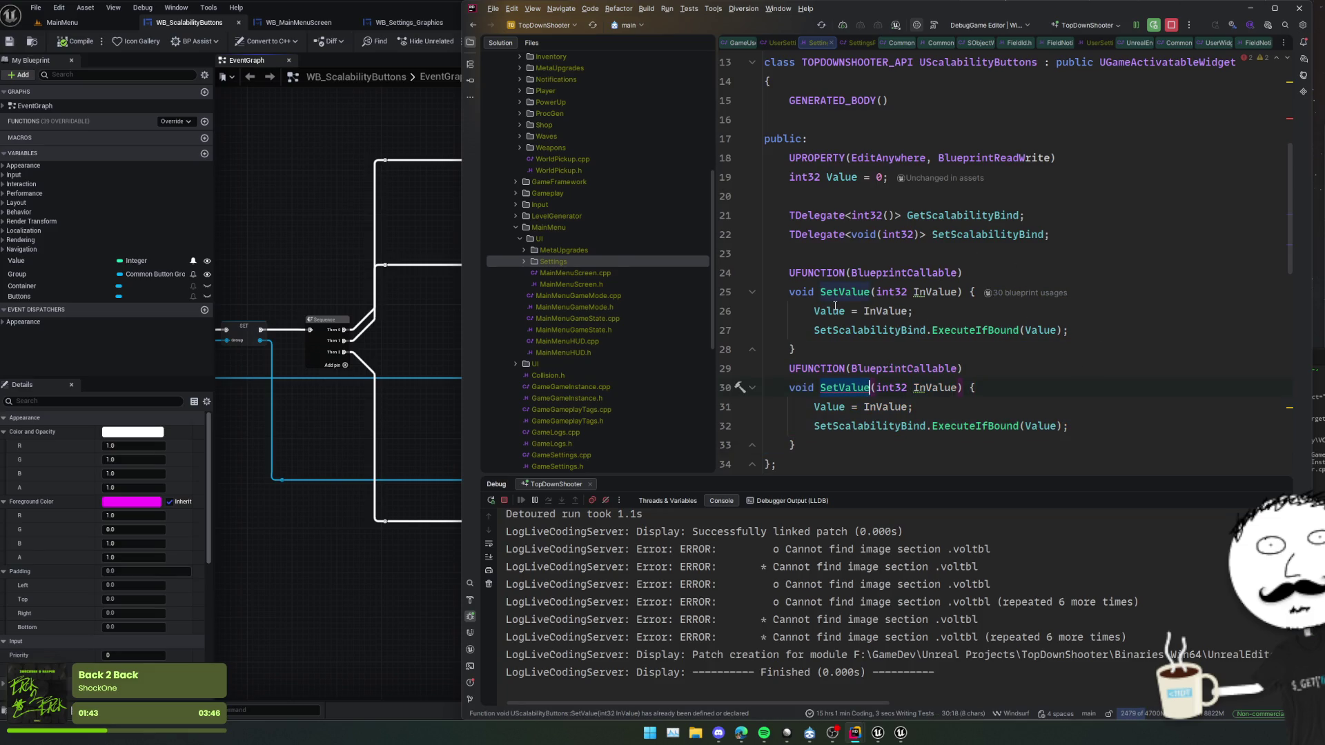
{"action": "left_click", "coordinate": [857, 330]}
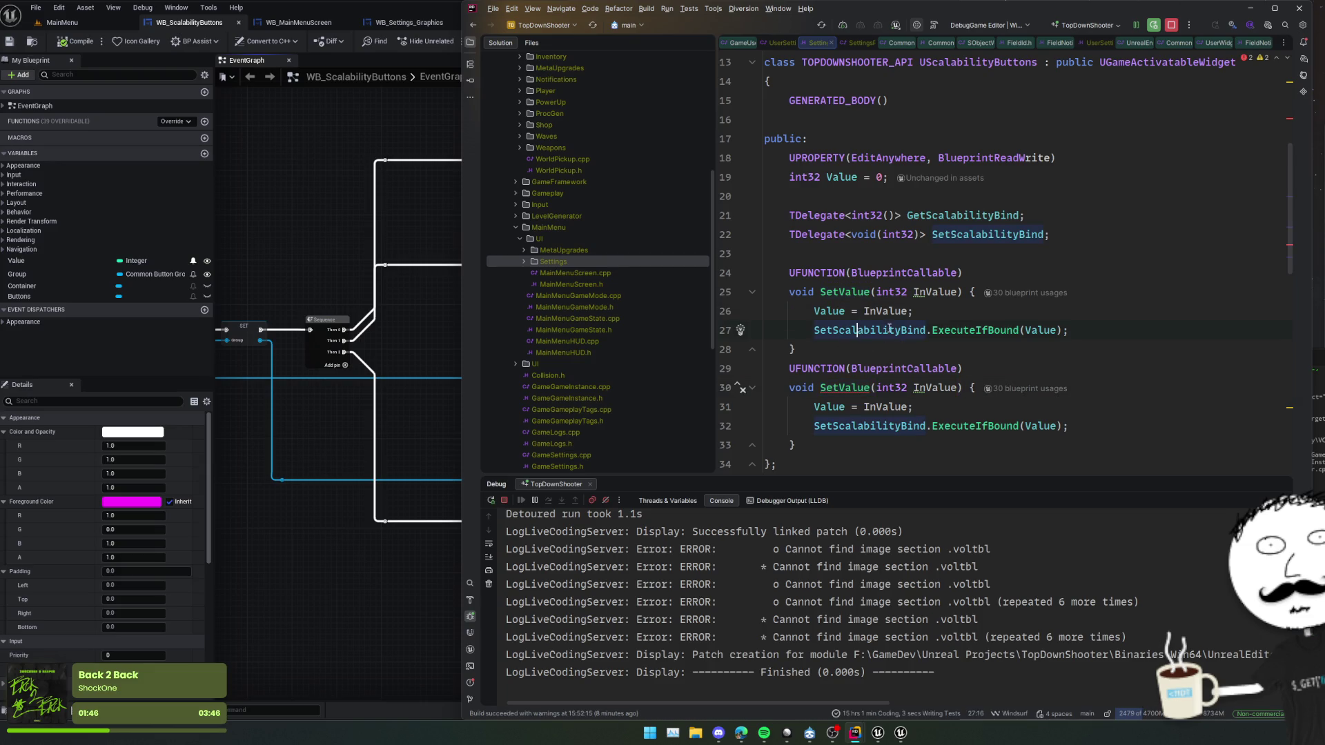
{"action": "left_click", "coordinate": [1123, 330]}
- Duplicate the Value property and retype the copy as UCommonButtonGroupBase, requesting a forward declaration
{"action": "left_click_drag", "start_coordinate": [1075, 190], "coordinate": [1077, 148]}
{"action": "key", "text": "ctrl+d"}
{"action": "left_click", "coordinate": [1083, 172]}
{"action": "key", "text": "shift+Home"}
{"action": "type", "text": "UCommonBut"}
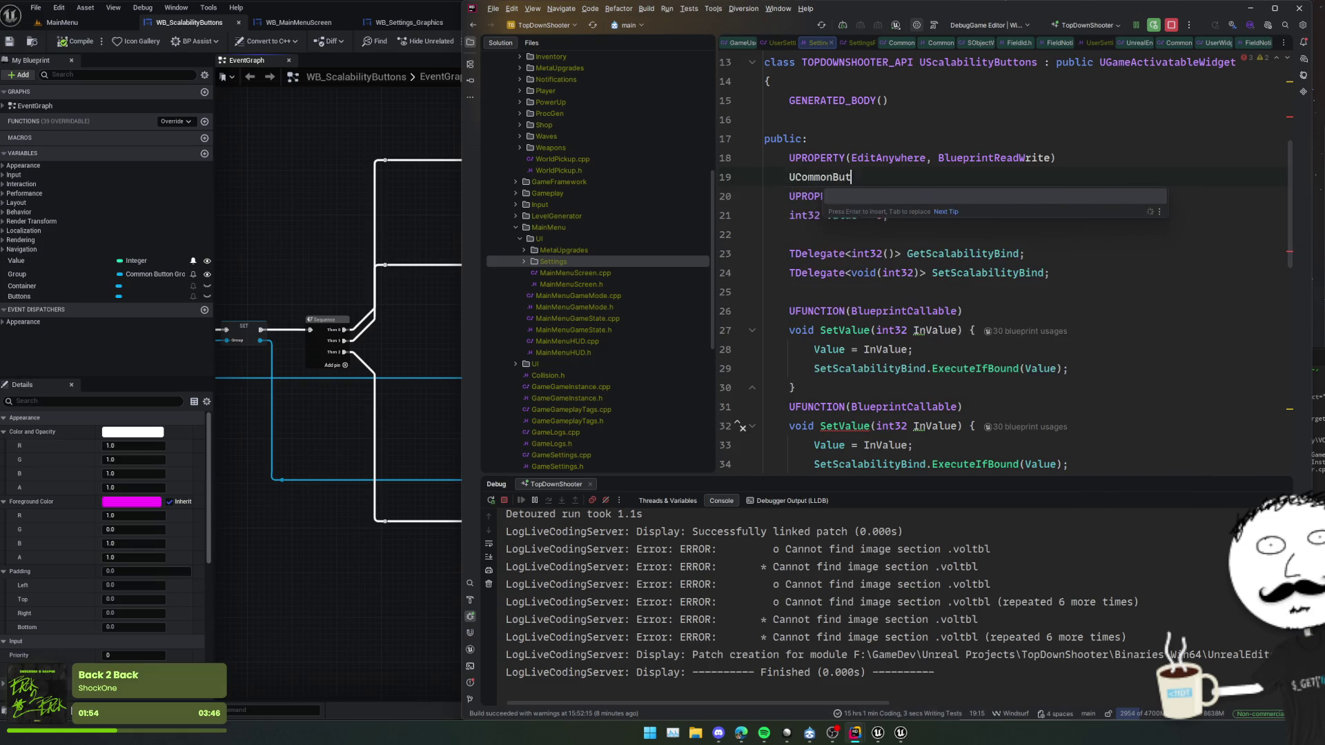
{"action": "key", "text": "Down"}
{"action": "key", "text": "Return"}
{"action": "key", "text": "alt+Return"}
{"action": "key", "text": "Down"}
- Complete the UCommonButtonGroupBase* Group property with its forward declaration
{"action": "key", "text": "Return"}
{"action": "type", "text": "* Group;"}
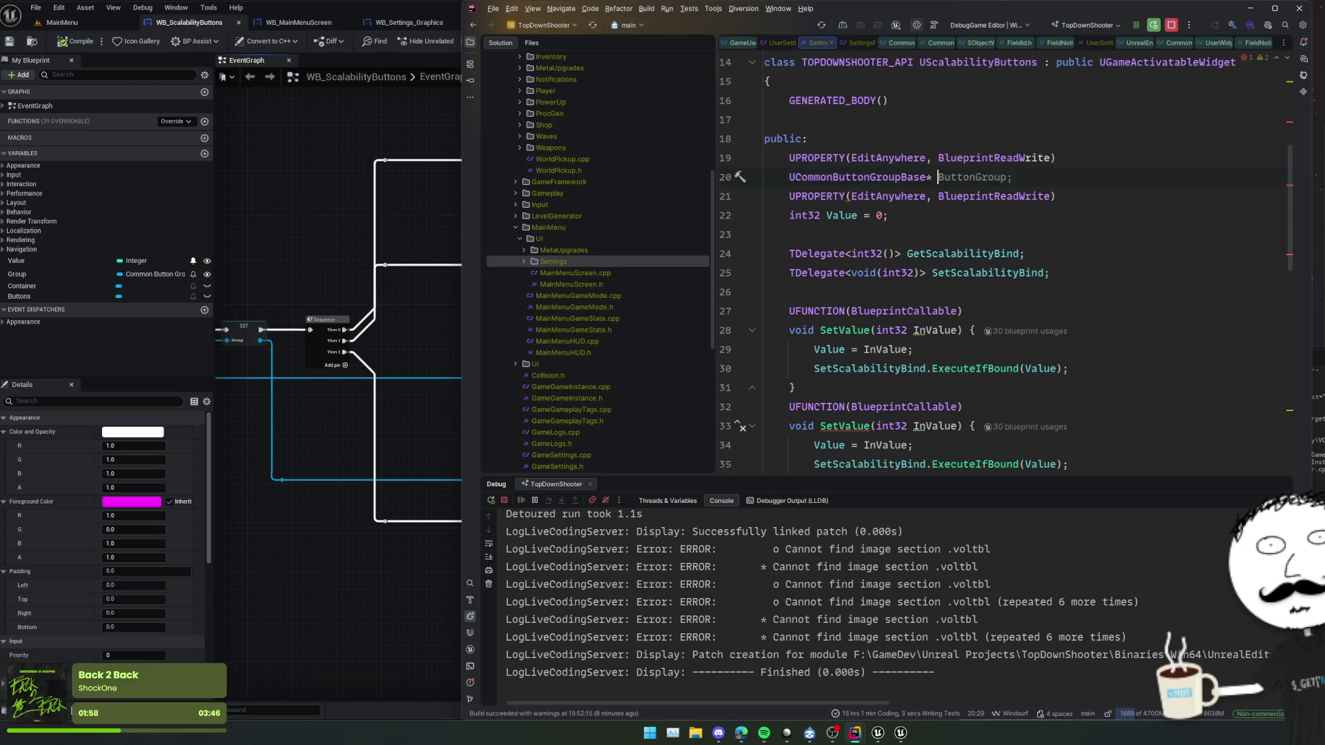
{"action": "key", "text": "Return"}
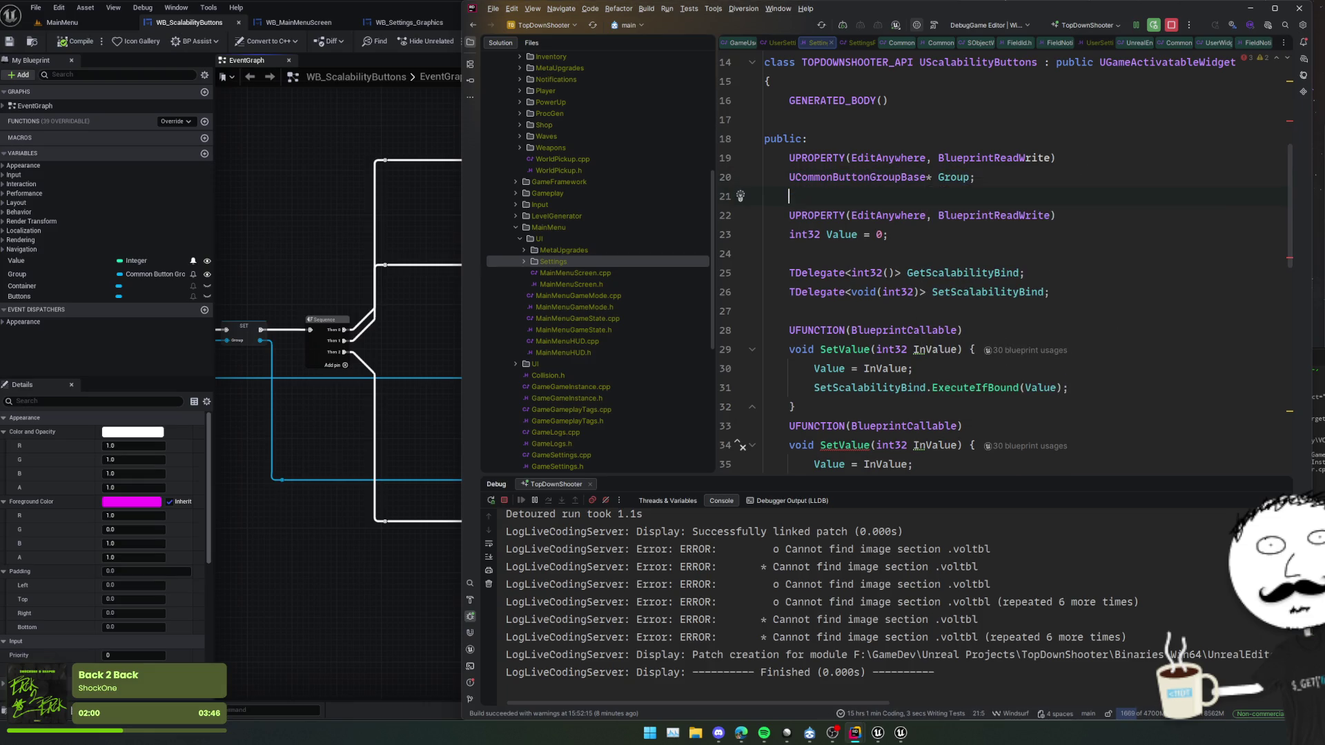
{"action": "double_click", "coordinate": [959, 178]}
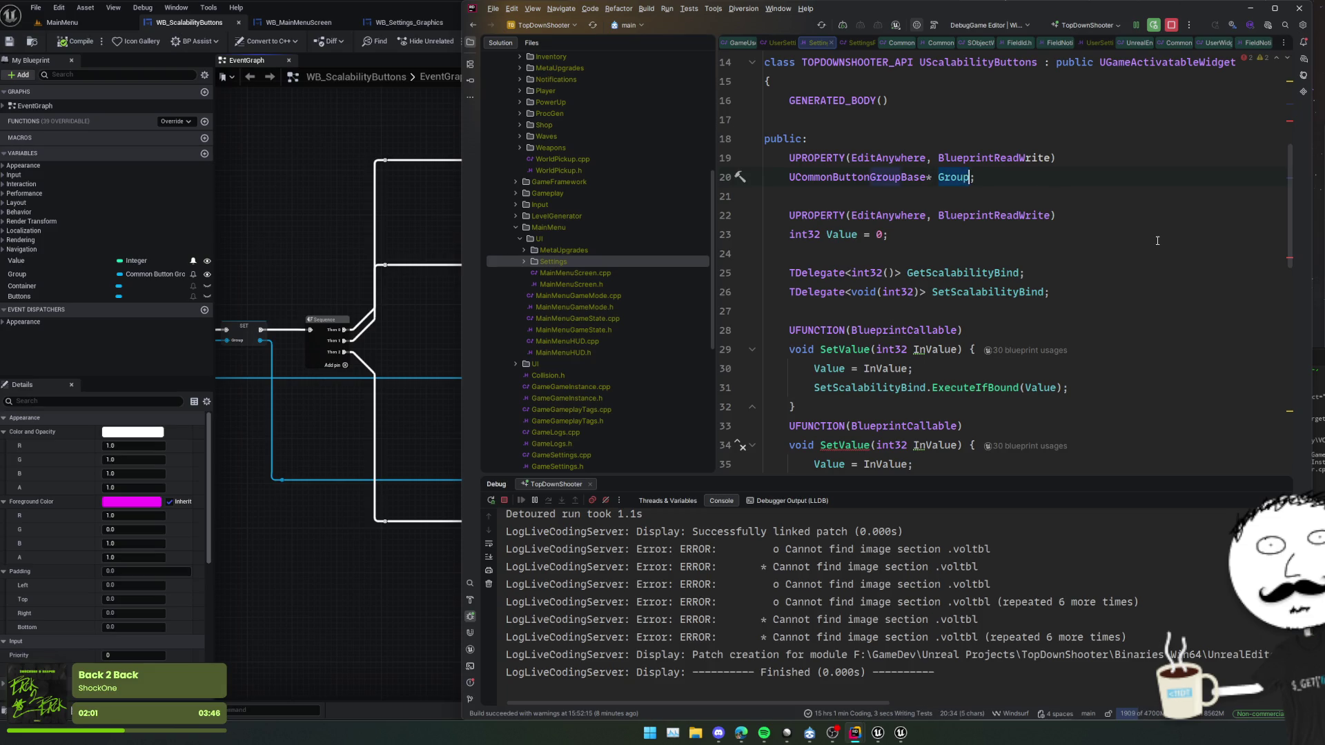
- Start a Group call in the second SetValue body, checking the blueprint graph for the method
{"action": "scroll", "coordinate": [1157, 240], "scroll_direction": "down", "scroll_amount": 2}
{"action": "left_click", "coordinate": [1104, 406]}
{"action": "left_click", "coordinate": [1120, 390]}
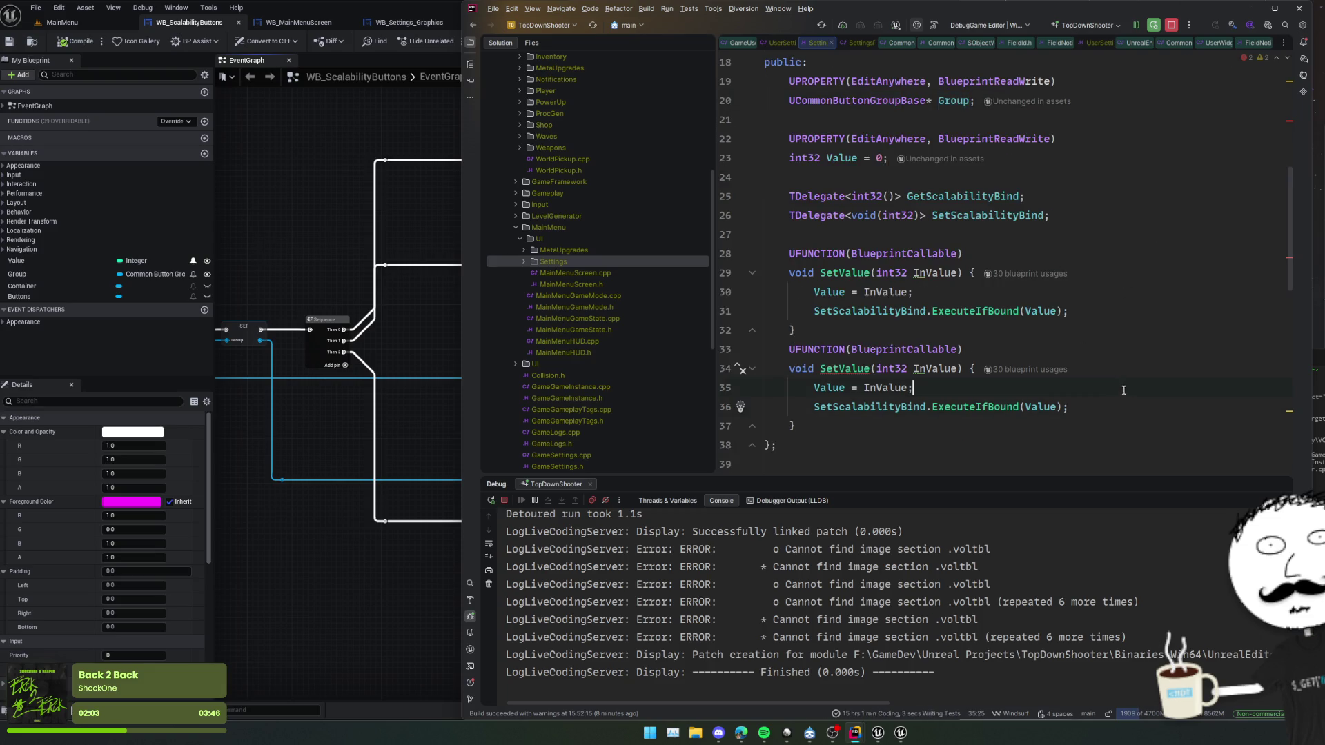
{"action": "key", "text": "Return"}
{"action": "type", "text": "Group->"}
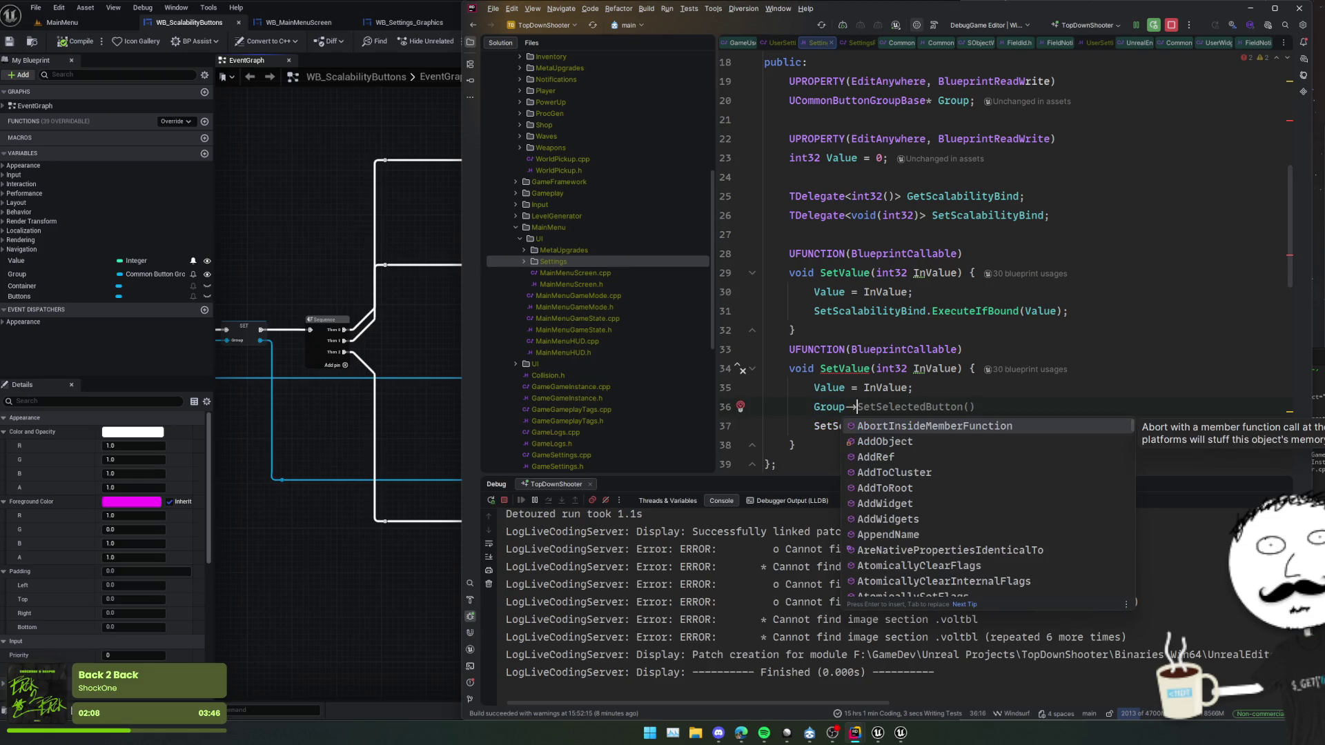
{"action": "type", "text": "SetSele"}
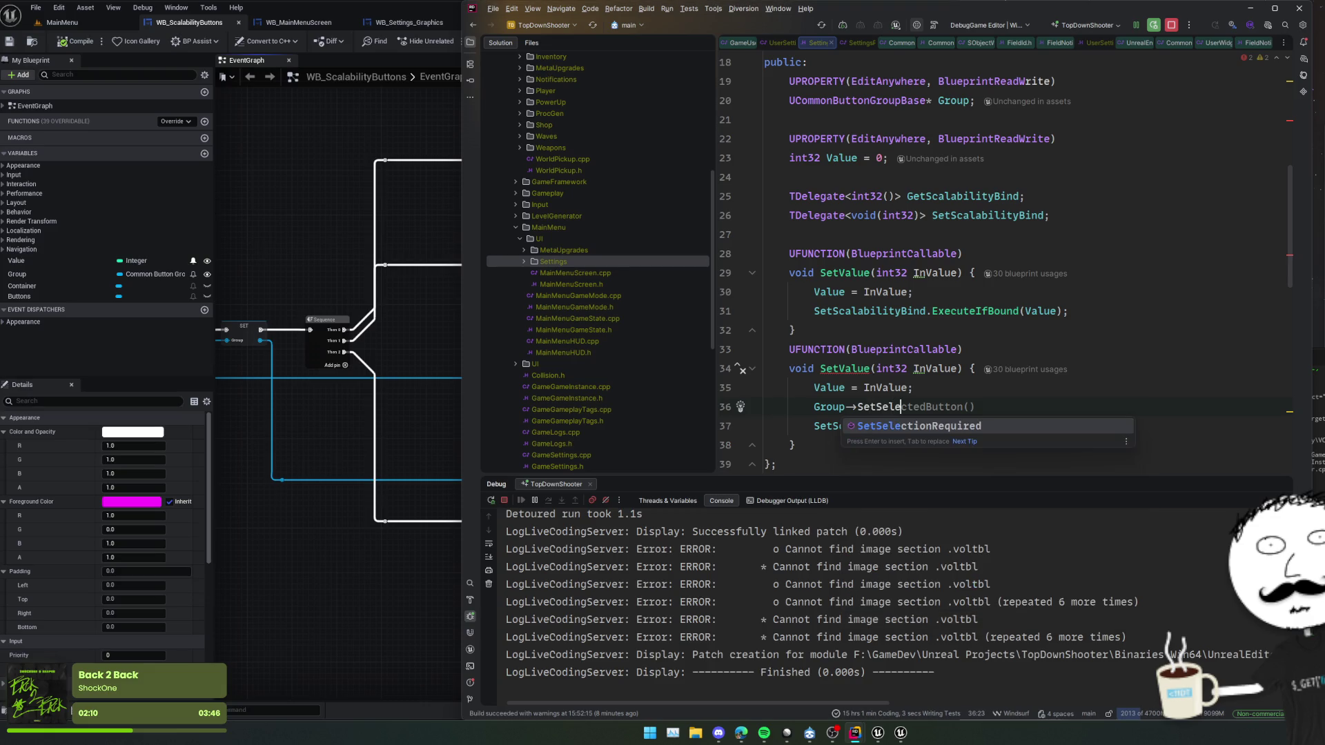
{"action": "left_click", "coordinate": [395, 385]}
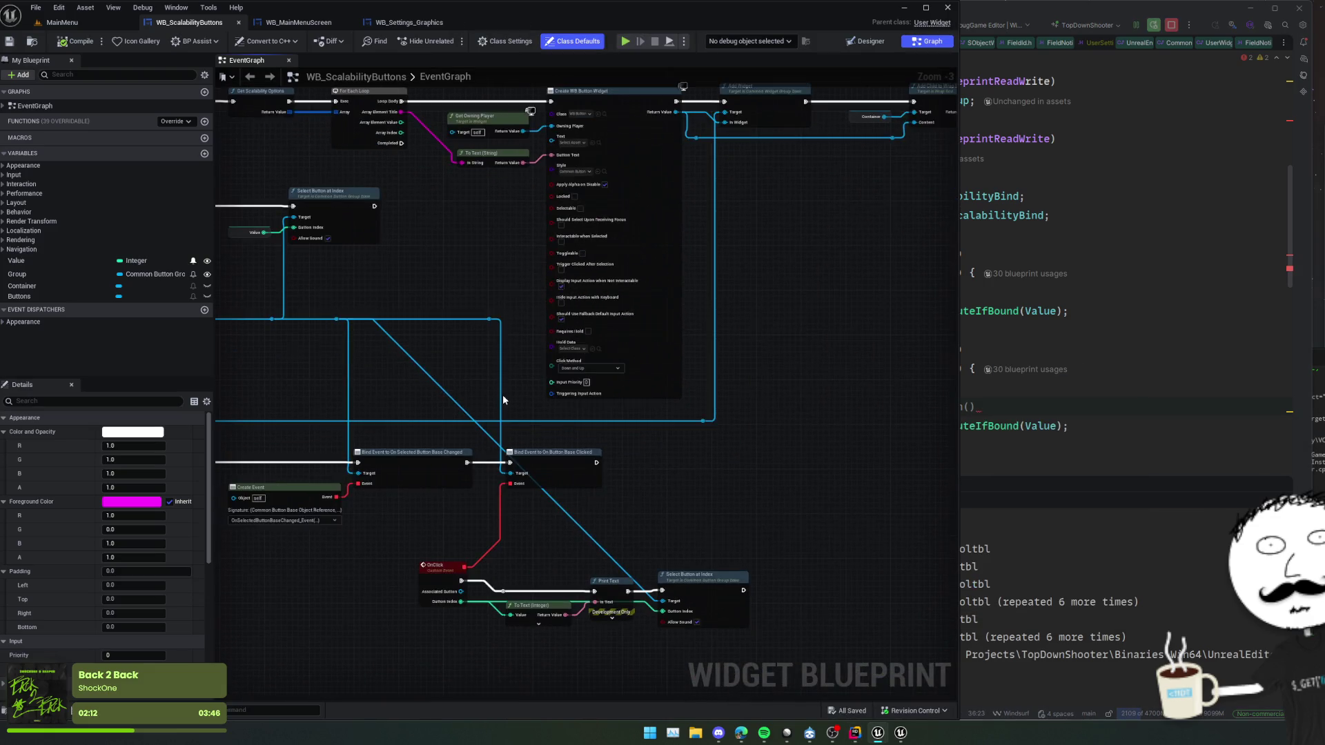
{"action": "scroll", "coordinate": [497, 404], "scroll_direction": "up", "scroll_amount": 2}
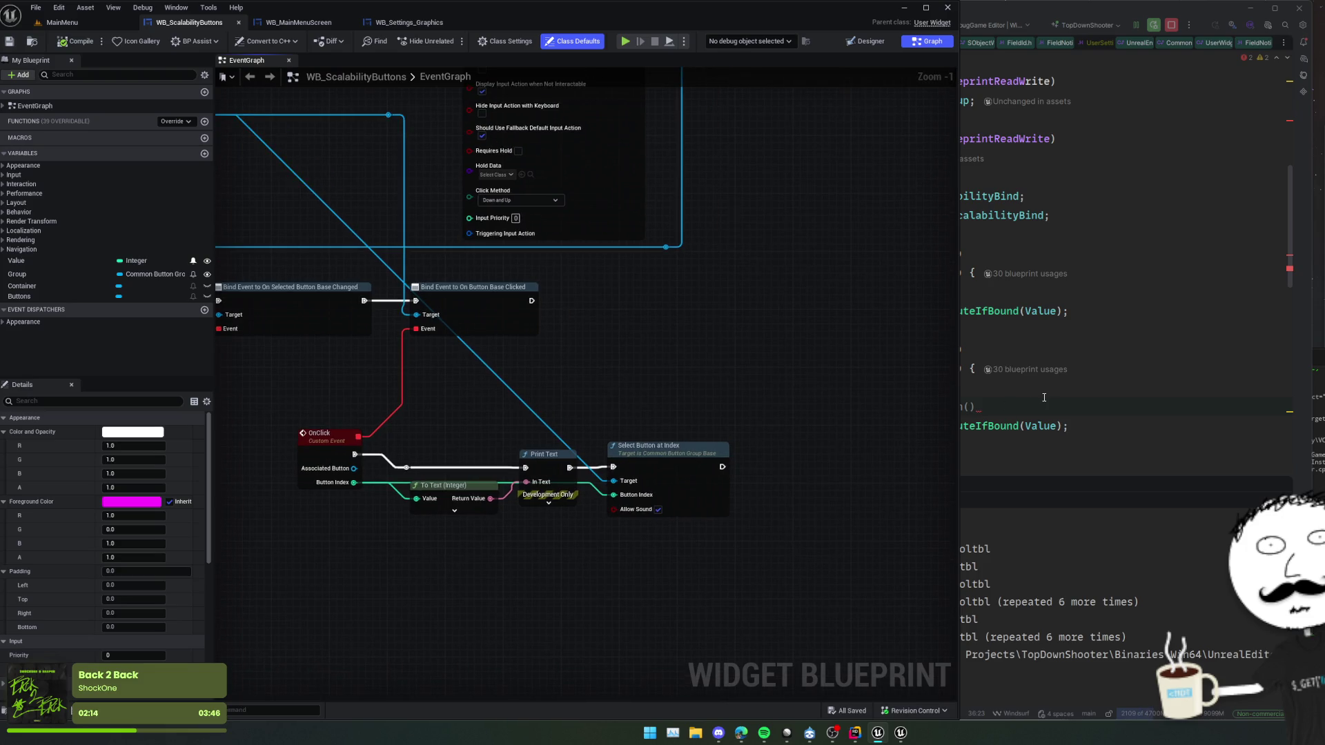
{"action": "left_click", "coordinate": [946, 403]}
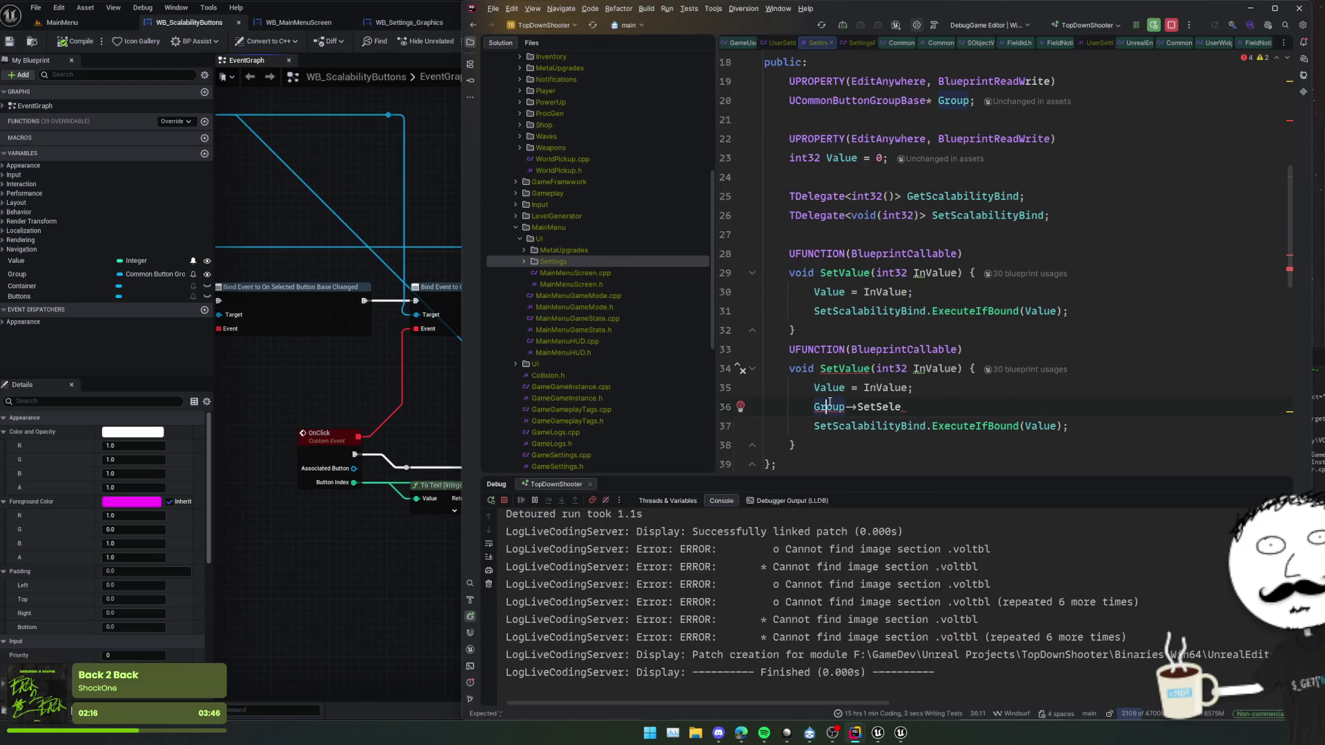
- Complete the call as Group->SelectButtonAtIndex(Value)
{"action": "key", "text": "BackSpace"}
{"action": "key", "text": "BackSpace"}
{"action": "key", "text": "BackSpace"}
{"action": "type", "text": "l"}
{"action": "key", "text": "Return"}
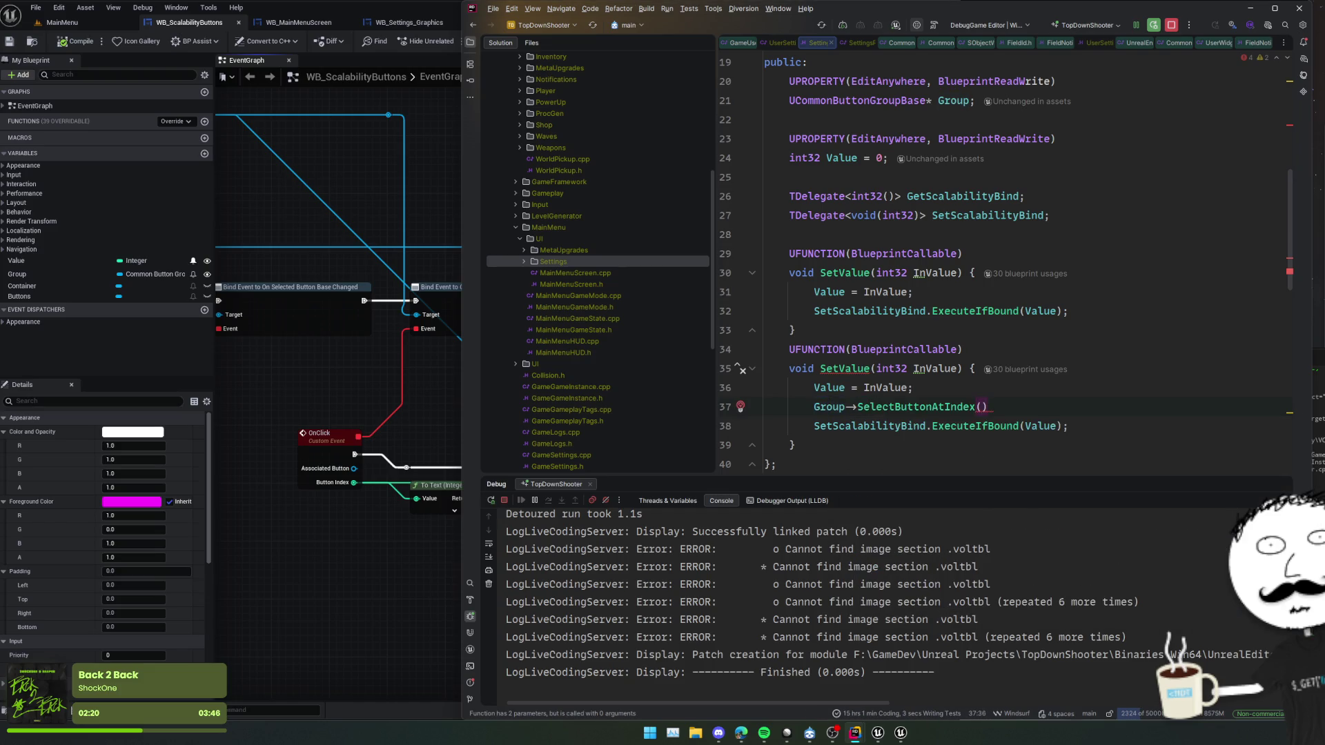
{"action": "type", "text": "Val"}
{"action": "key", "text": "Return"}
{"action": "type", "text": ";"}
- Select the duplicated SetValue function name for renaming
{"action": "key", "text": "Home"}
{"action": "left_click", "coordinate": [863, 388]}
{"action": "mouse_move", "coordinate": [841, 372]}
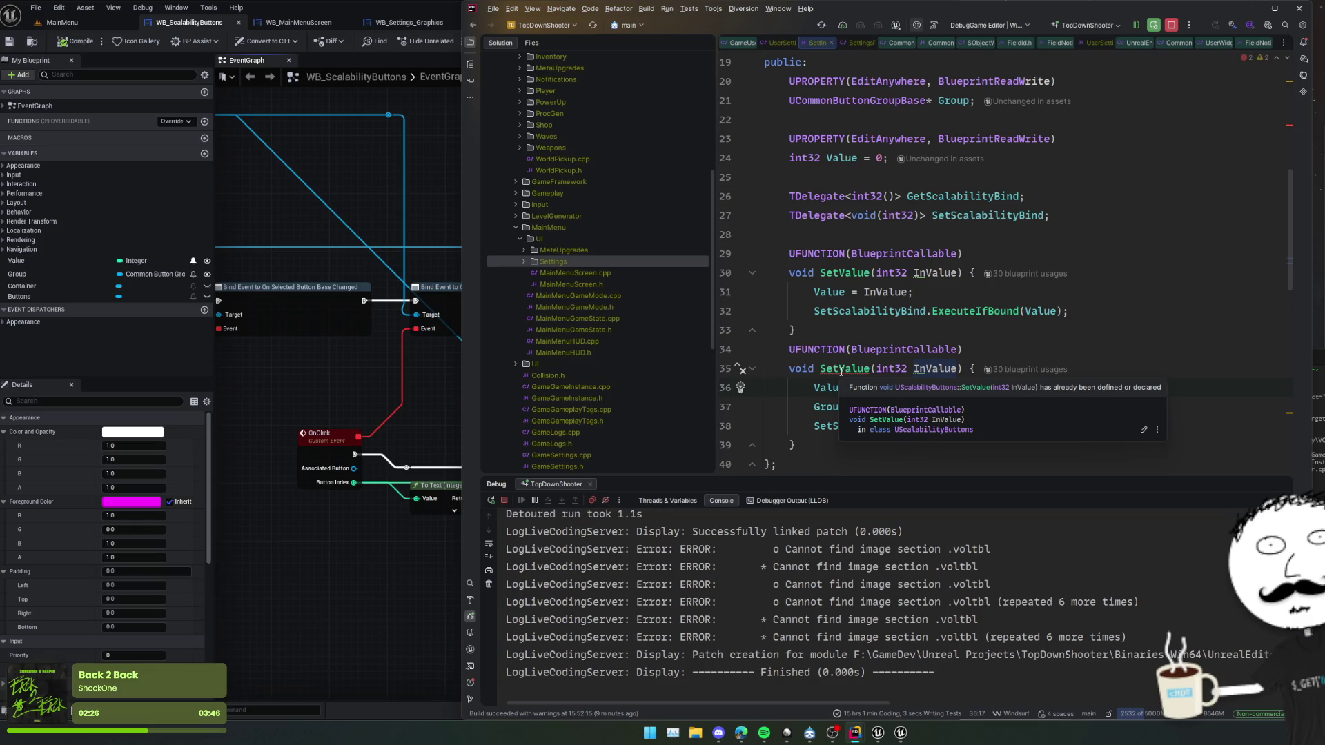
{"action": "double_click", "coordinate": [844, 369]}
- Rename the duplicated SetValue copy to GetScalabilityValue, then delete that function block
{"action": "double_click", "coordinate": [864, 273]}
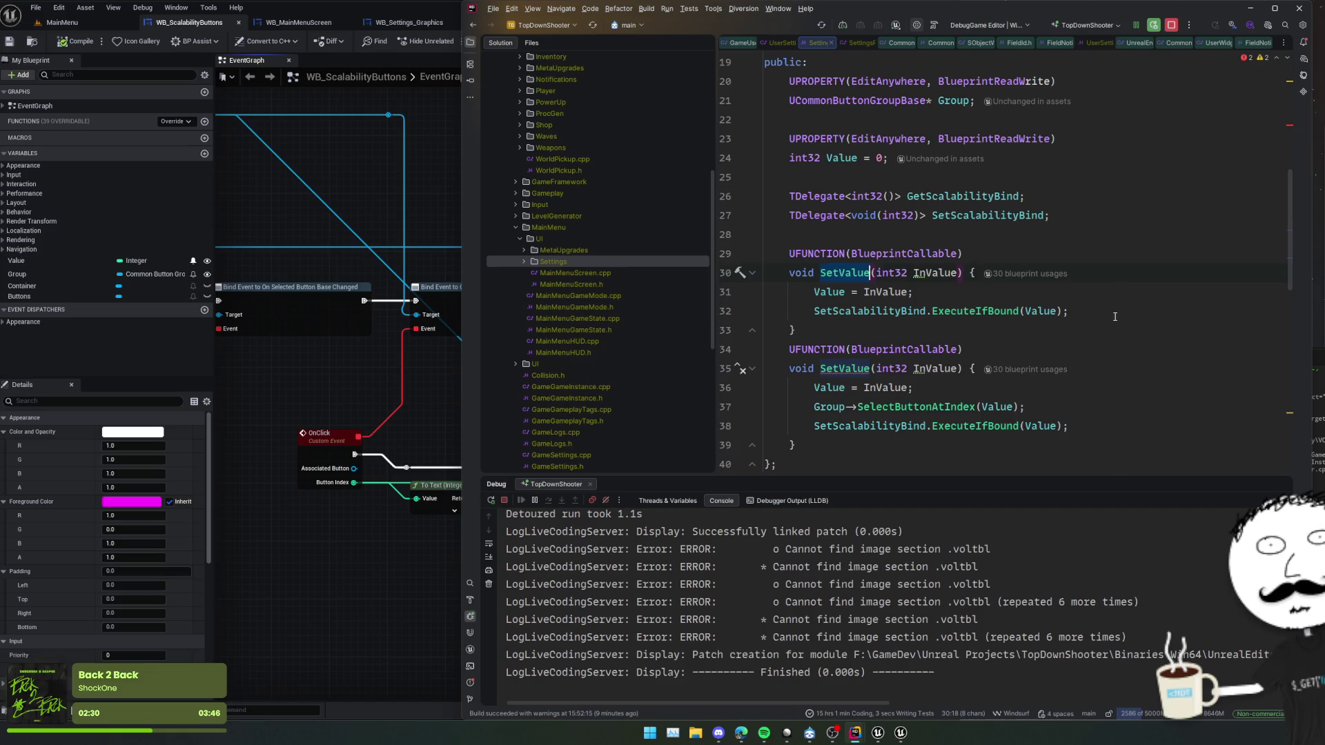
{"action": "type", "text": "GetS"}
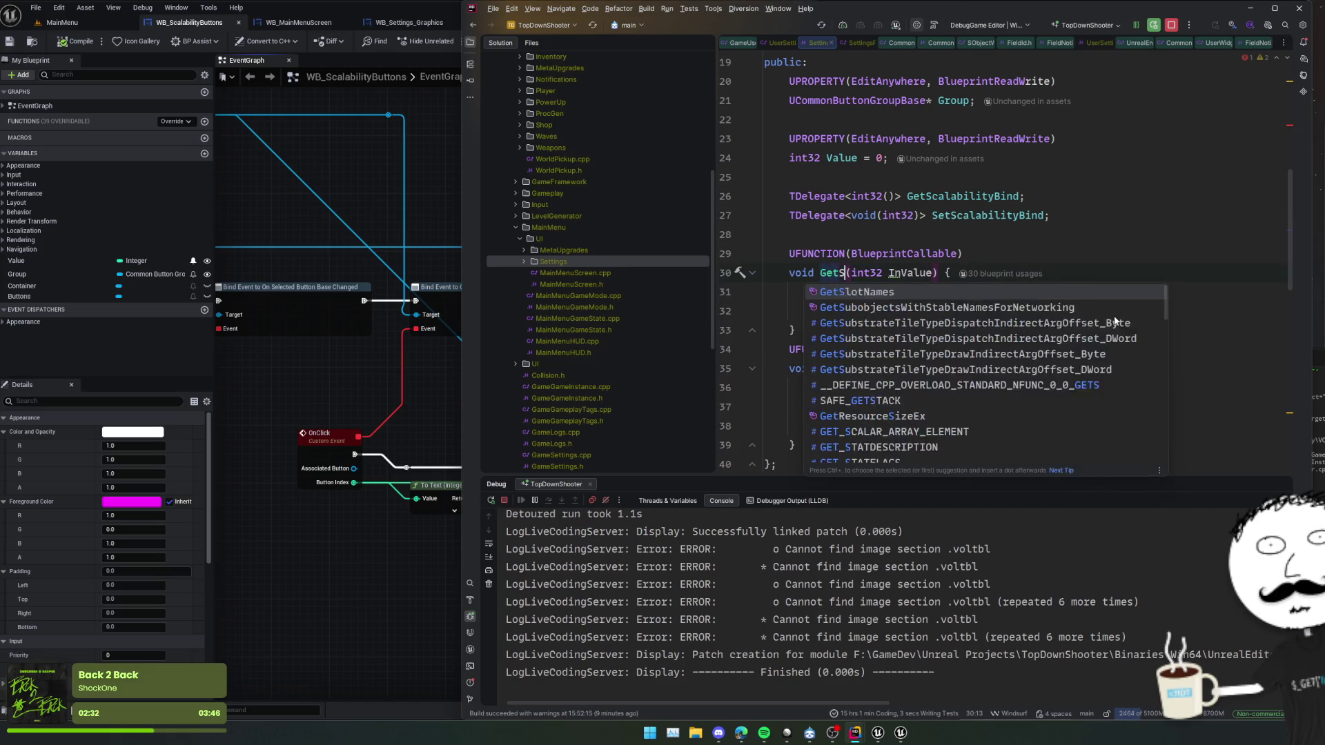
{"action": "type", "text": "calabilityValue"}
{"action": "key", "text": "Home"}
{"action": "key", "text": "shift+Down"}
{"action": "key", "text": "shift+Down"}
{"action": "key", "text": "shift+Down"}
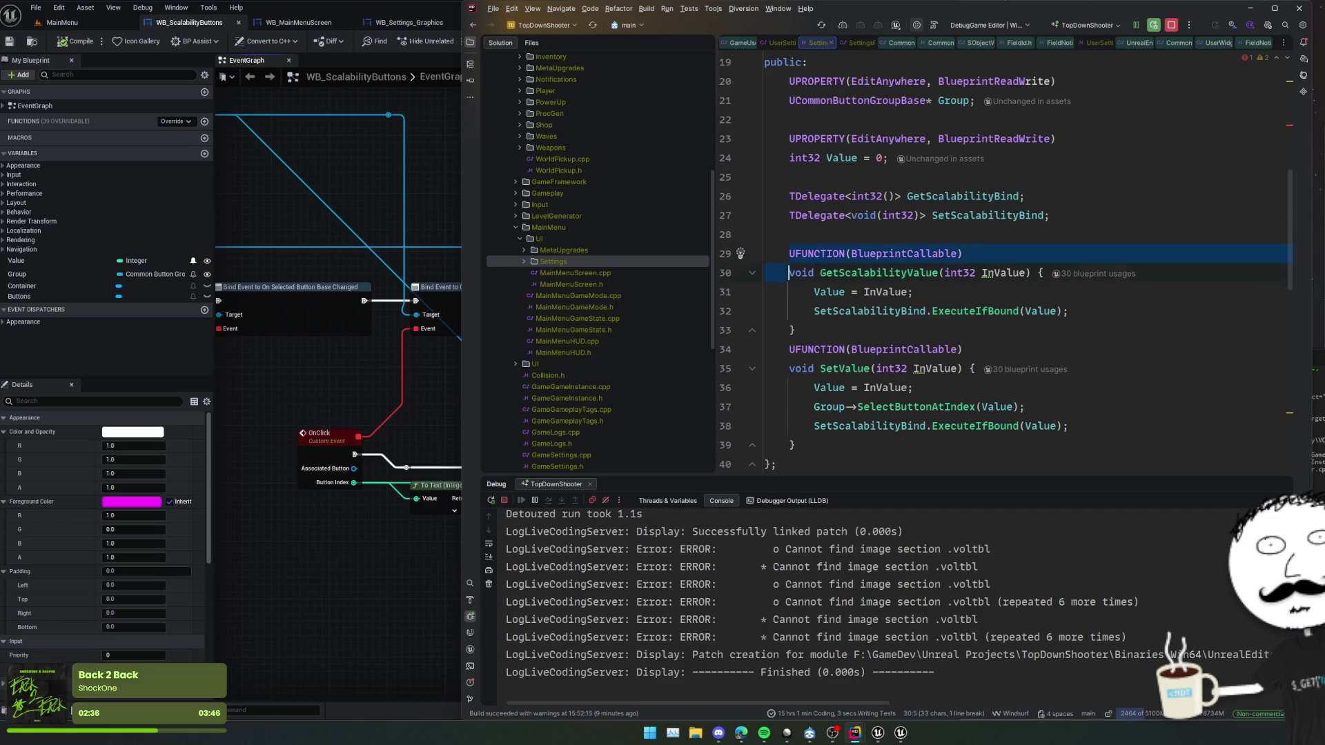
{"action": "key", "text": "Delete"}
- Start a 'virtual void Native' declaration below GetScalabilityBind, then discard it
{"action": "double_click", "coordinate": [970, 198]}
{"action": "left_click", "coordinate": [789, 253]}
{"action": "key", "text": "Return"}
{"action": "type", "text": "virtu"}
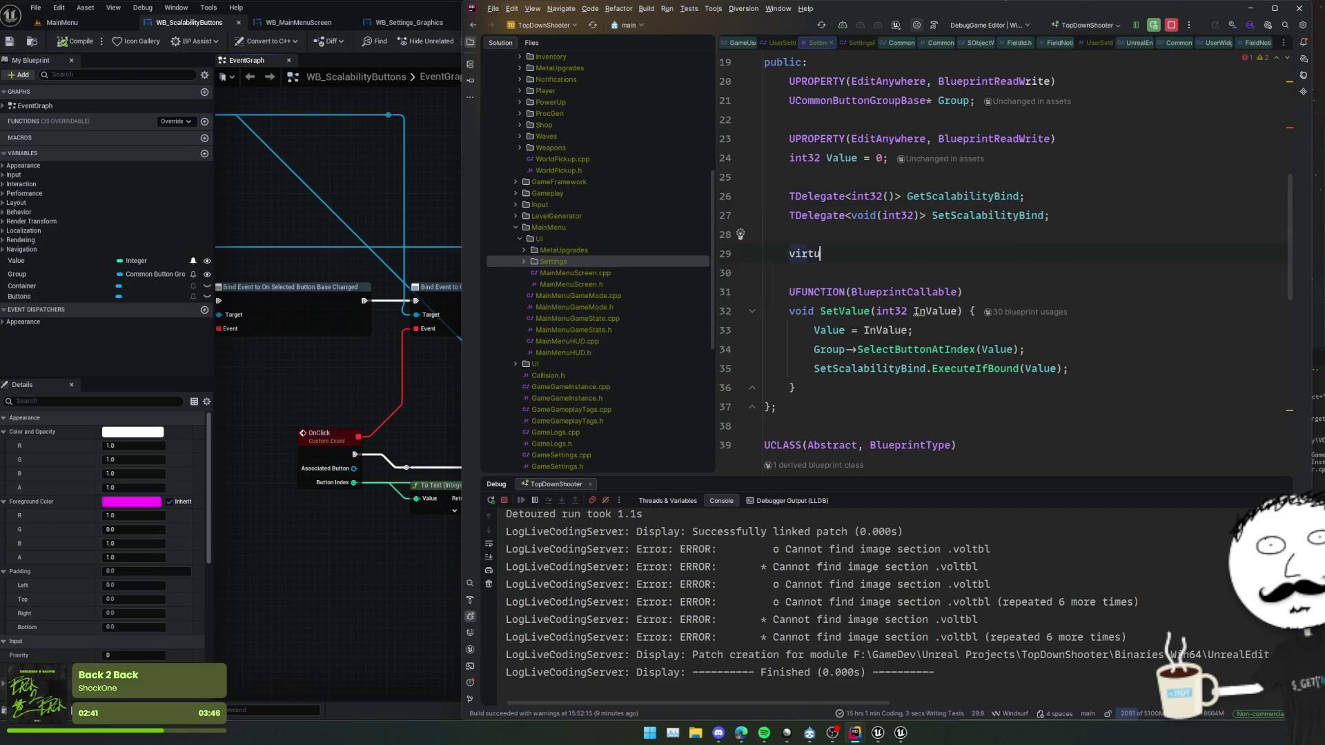
{"action": "type", "text": "al void Native"}
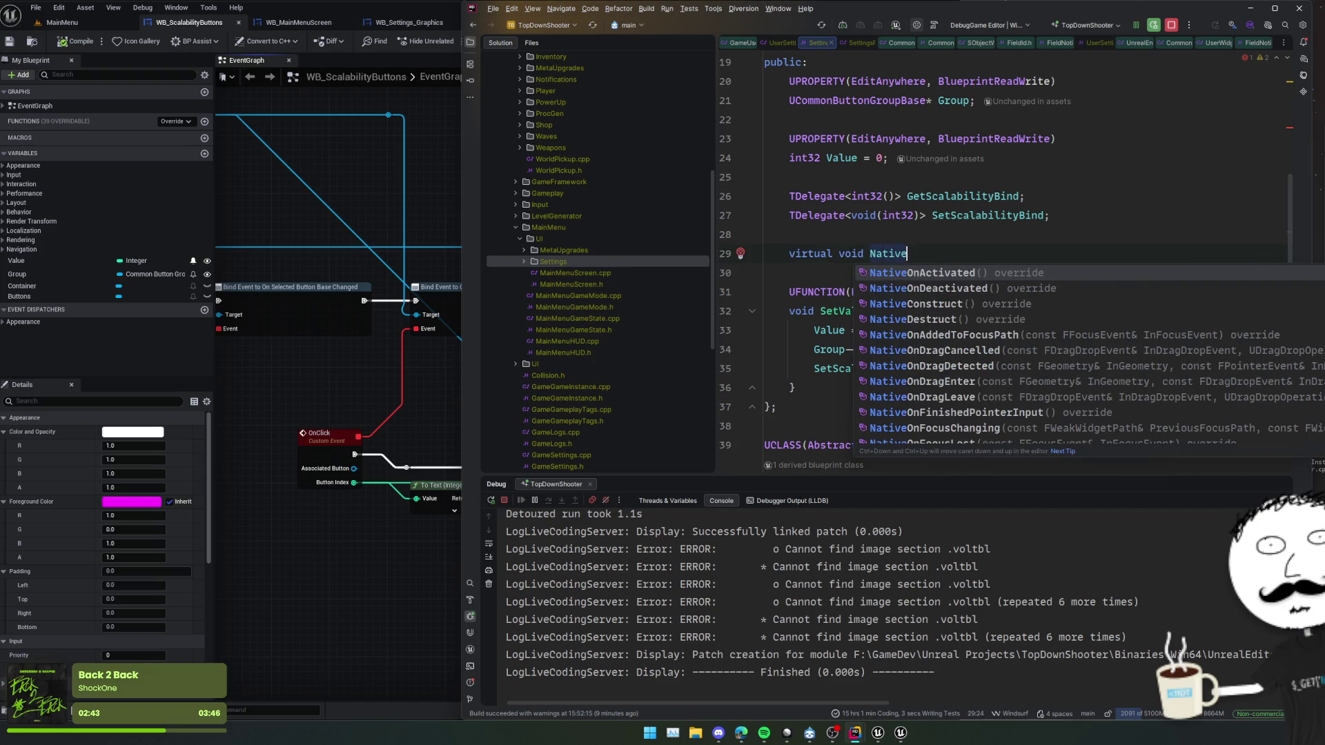
{"action": "key", "text": "shift+Home"}
{"action": "key", "text": "BackSpace"}
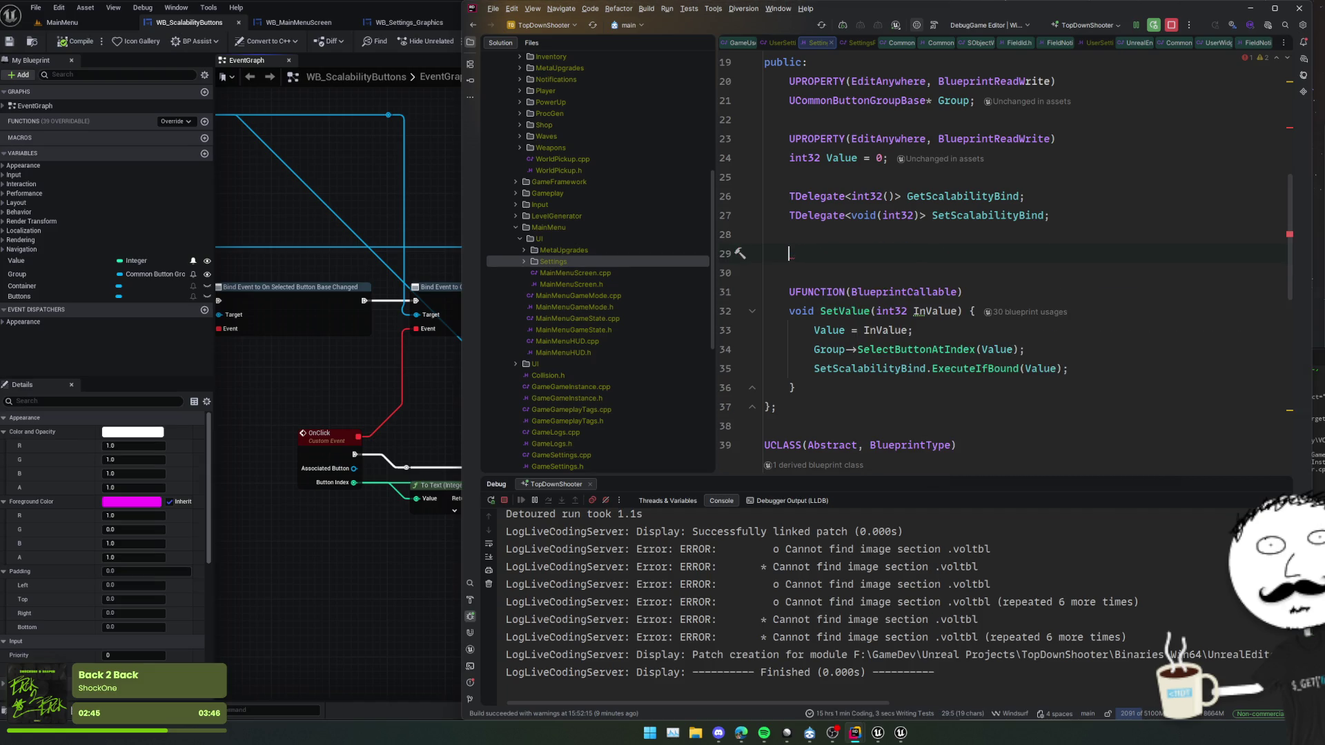
- Duplicate the UFUNCTION macro line and add the BlueprintImplementableEvent specifier
{"action": "left_click", "coordinate": [1015, 283]}
{"action": "key", "text": "ctrl+d"}
{"action": "key", "text": "ctrl+Right"}
{"action": "type", "text": ", BlueprintIm"}
{"action": "key", "text": "Return"}
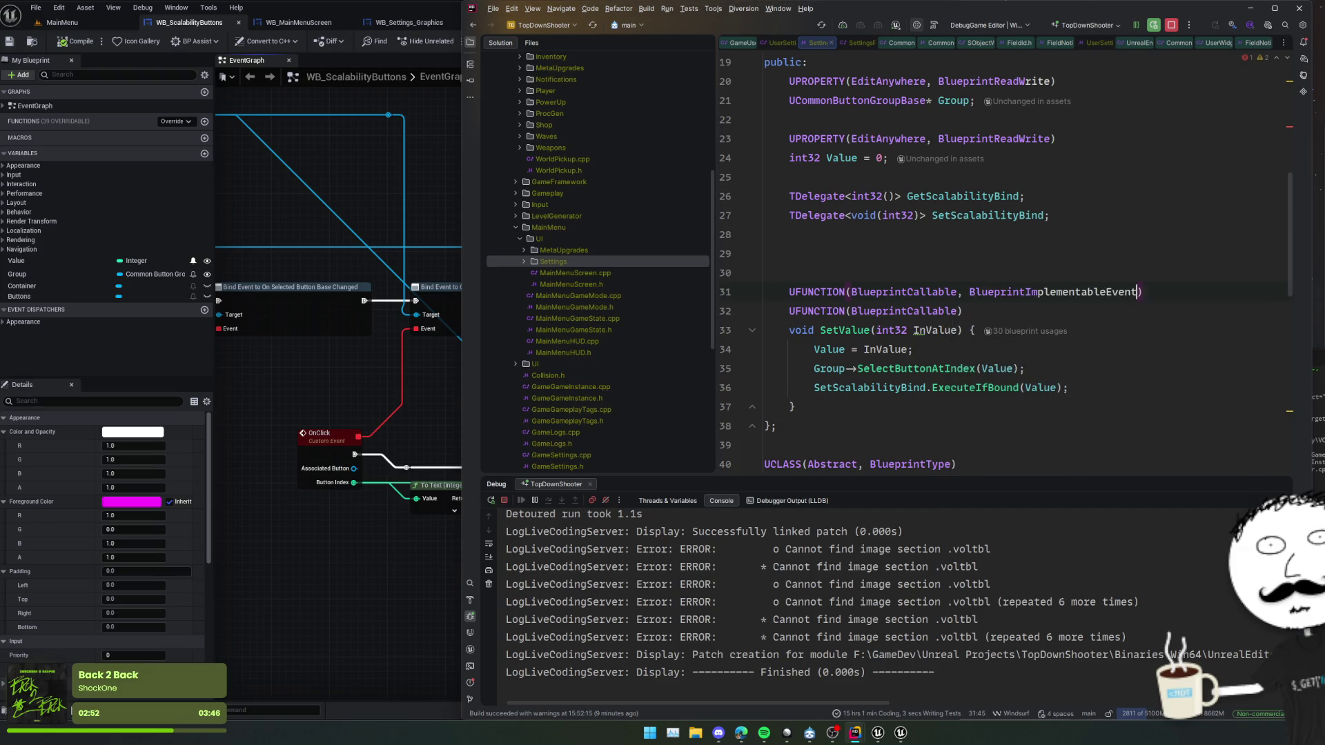
- Declare void InitializeFromSetting() with 'auto Val = GetScalabilityBind.ExecuteIfBound(); SetValue(Val);'
{"action": "key", "text": "End"}
{"action": "key", "text": "Return"}
{"action": "type", "text": "void "}
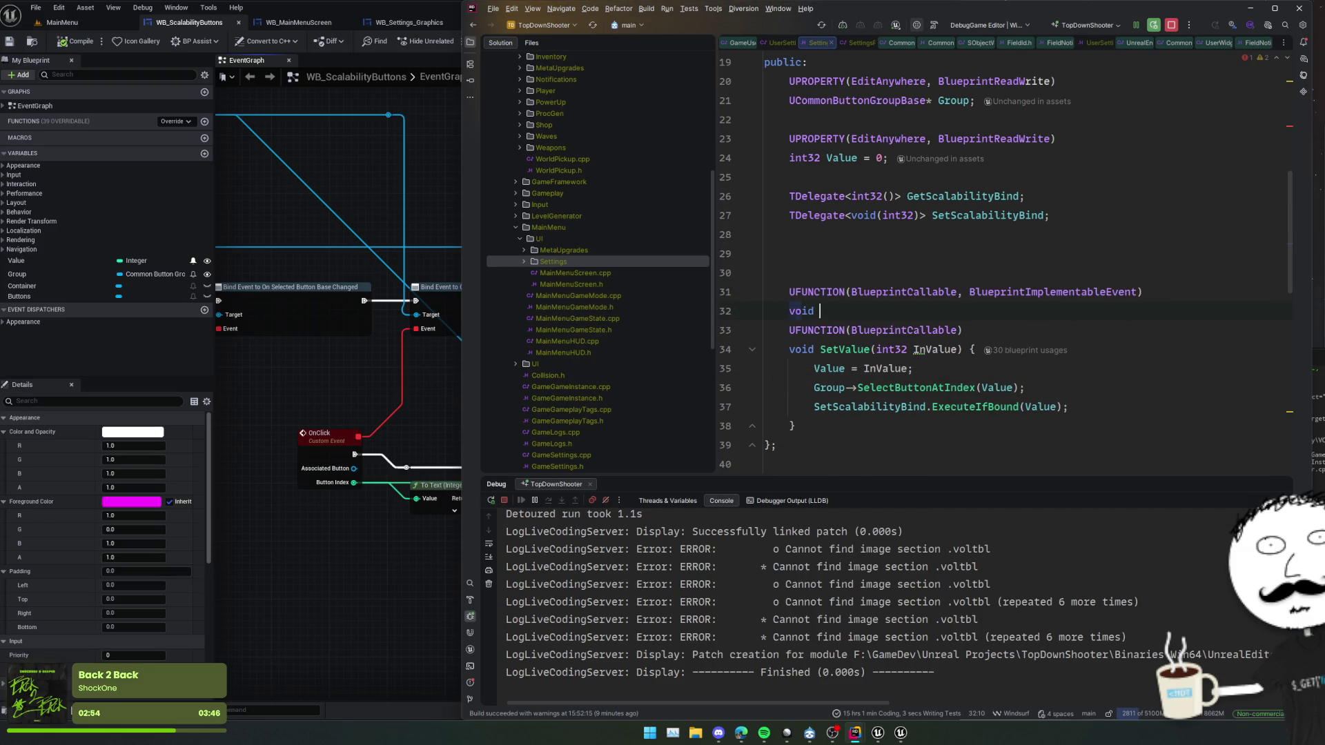
{"action": "type", "text": "InitializeFrom"}
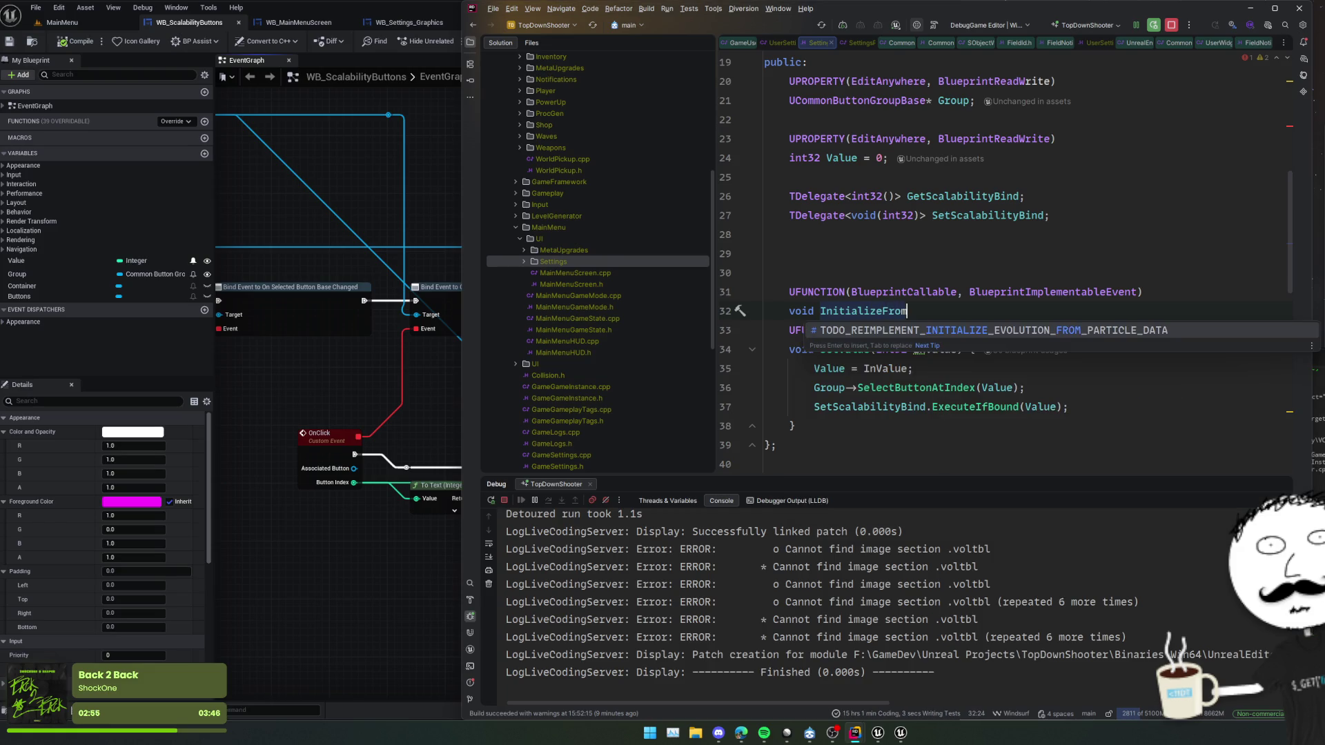
{"action": "type", "text": "V"}
{"action": "key", "text": "BackSpace"}
{"action": "key", "text": "BackSpace"}
{"action": "key", "text": "BackSpace"}
{"action": "type", "text": "Se"}
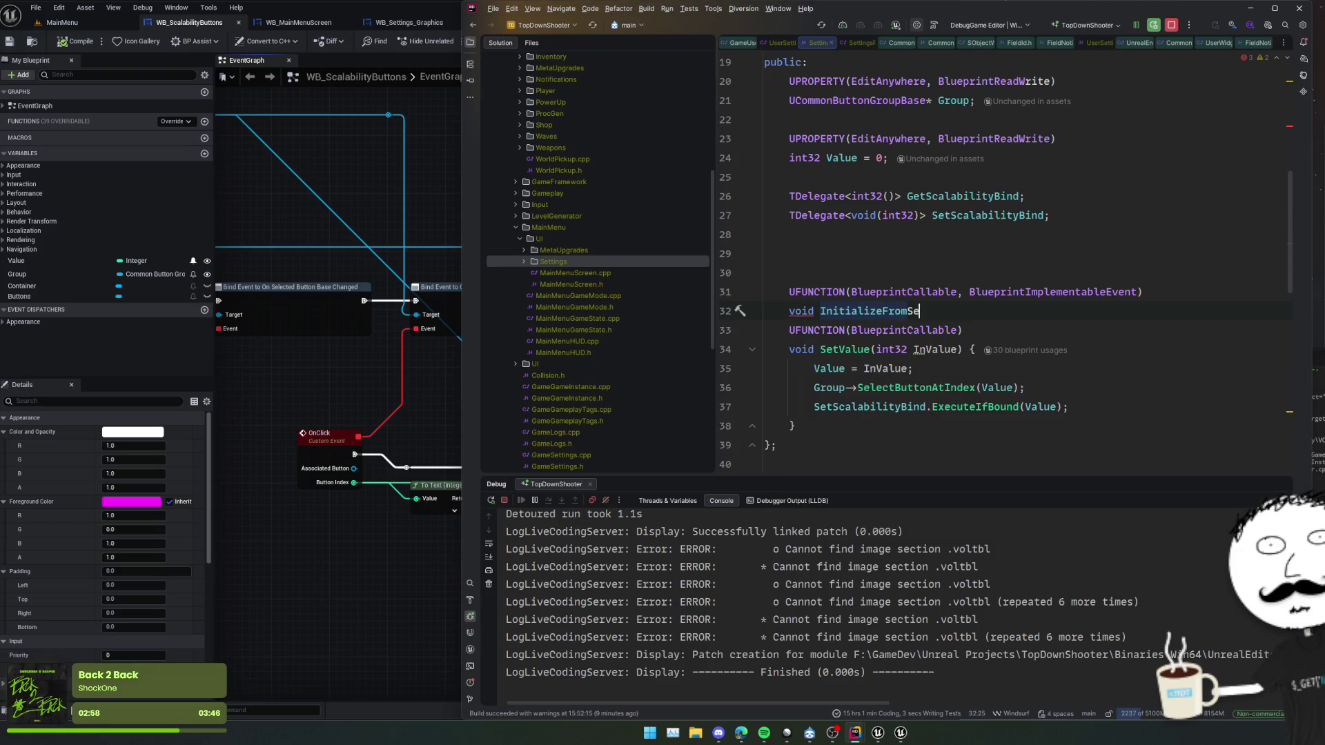
{"action": "type", "text": "tting() {"}
{"action": "key", "text": "Return"}
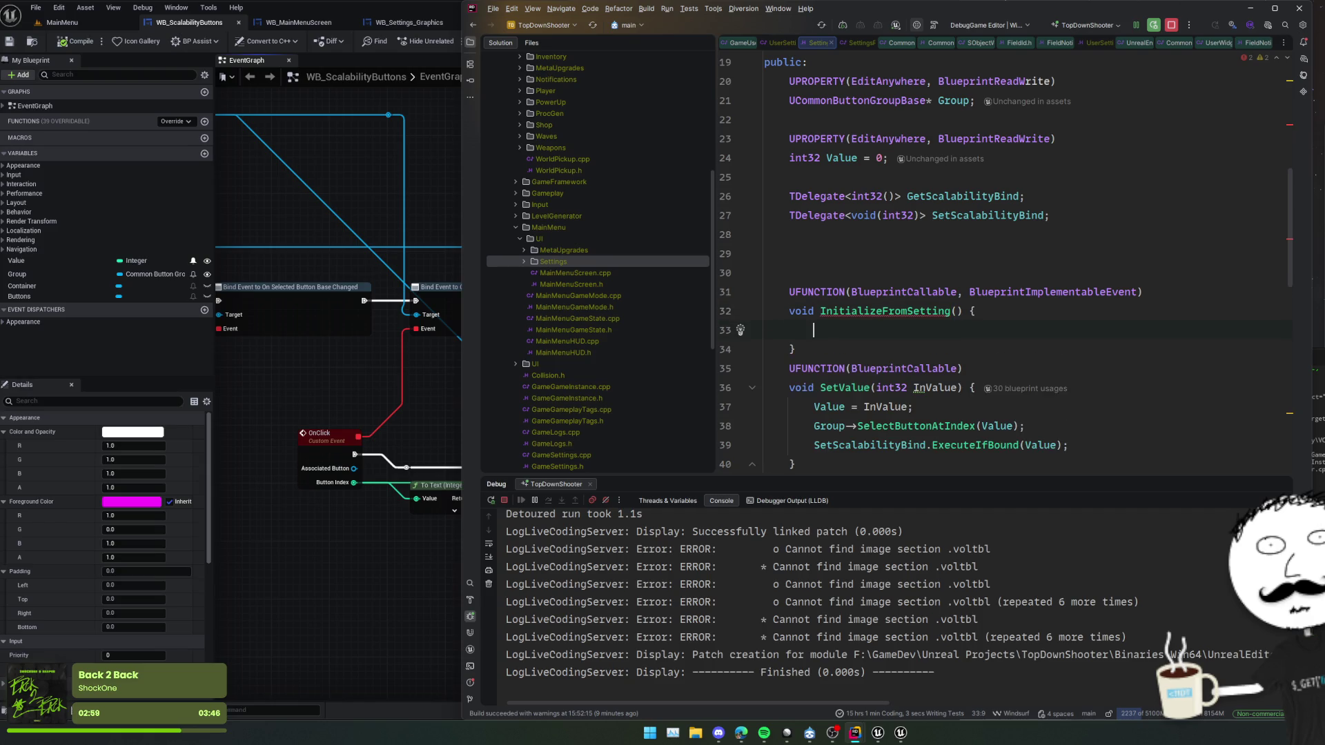
{"action": "type", "text": "auto Val ="}
{"action": "key", "text": "Tab"}
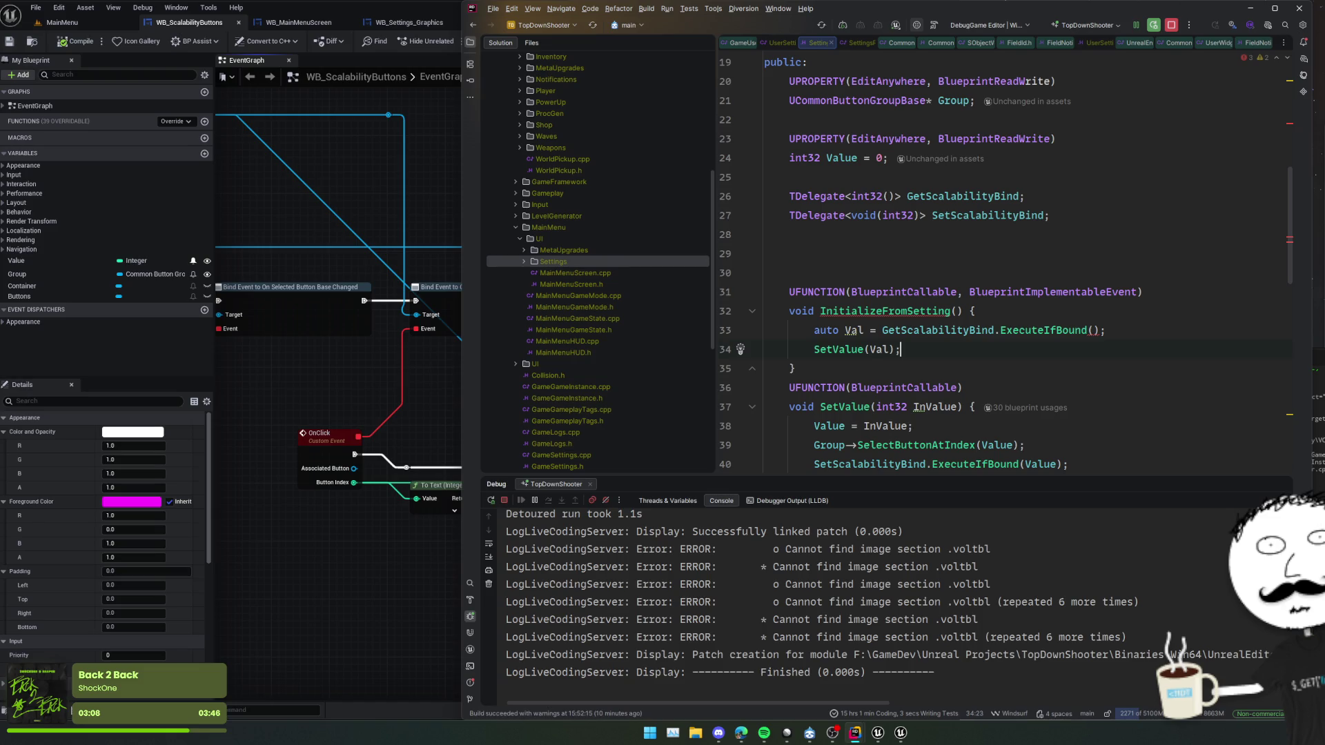
{"action": "mouse_move", "coordinate": [1070, 331]}
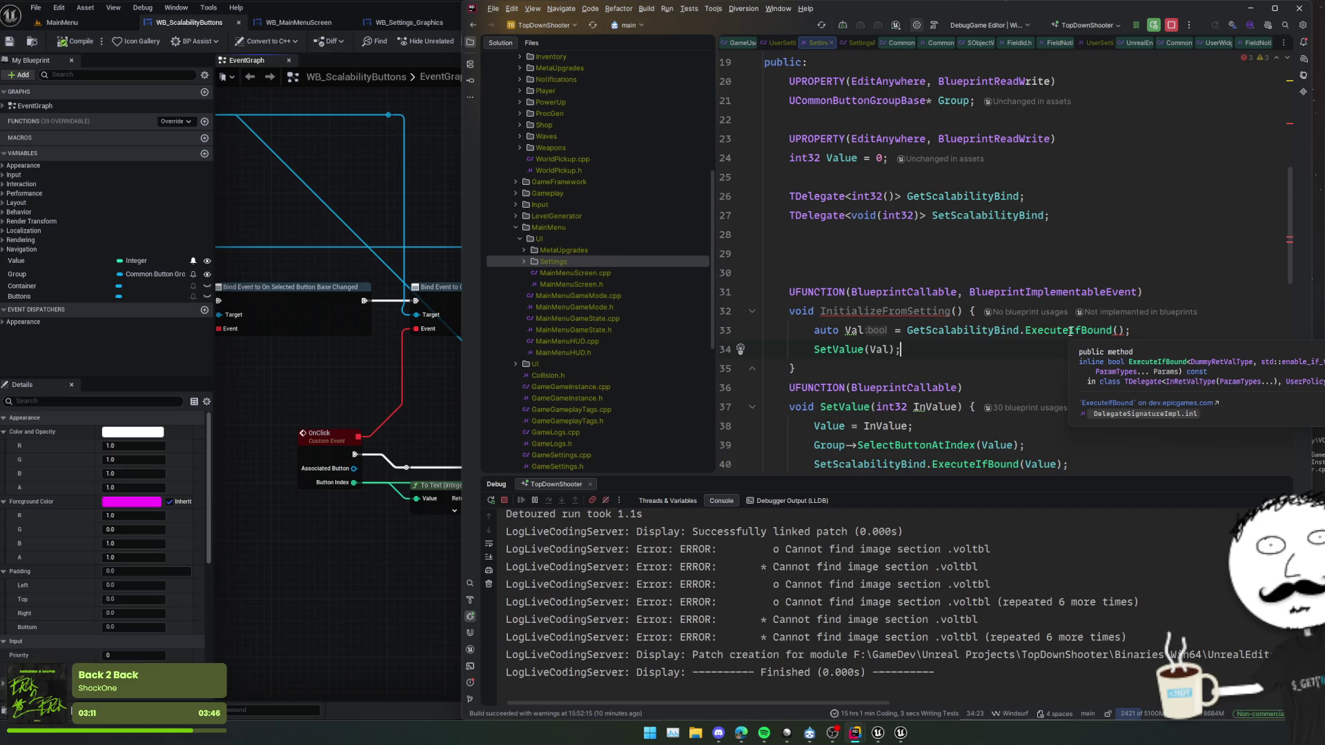
{"action": "left_click", "coordinate": [964, 330]}
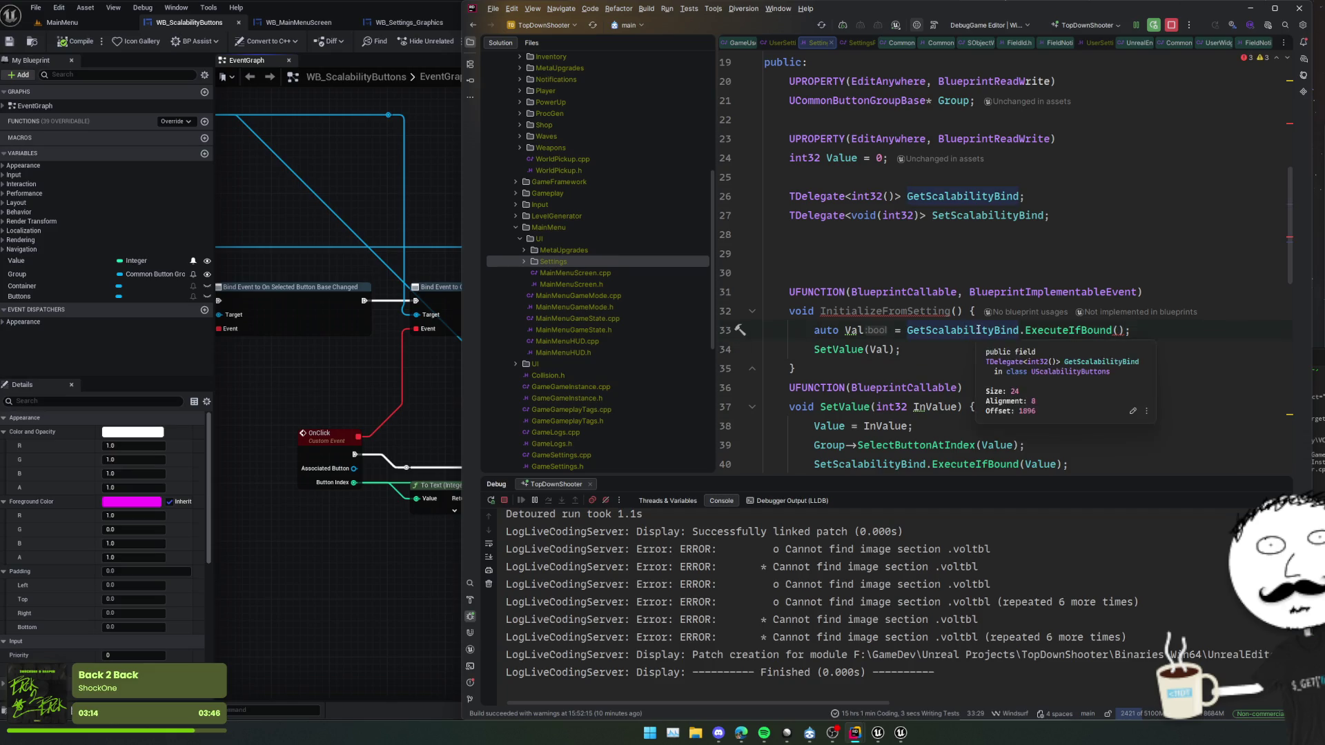
- Inspect the ExecuteIfBound declaration and its Params in the delegate header, then return to line 33
{"action": "scroll", "coordinate": [1024, 327], "scroll_direction": "up", "scroll_amount": 2}
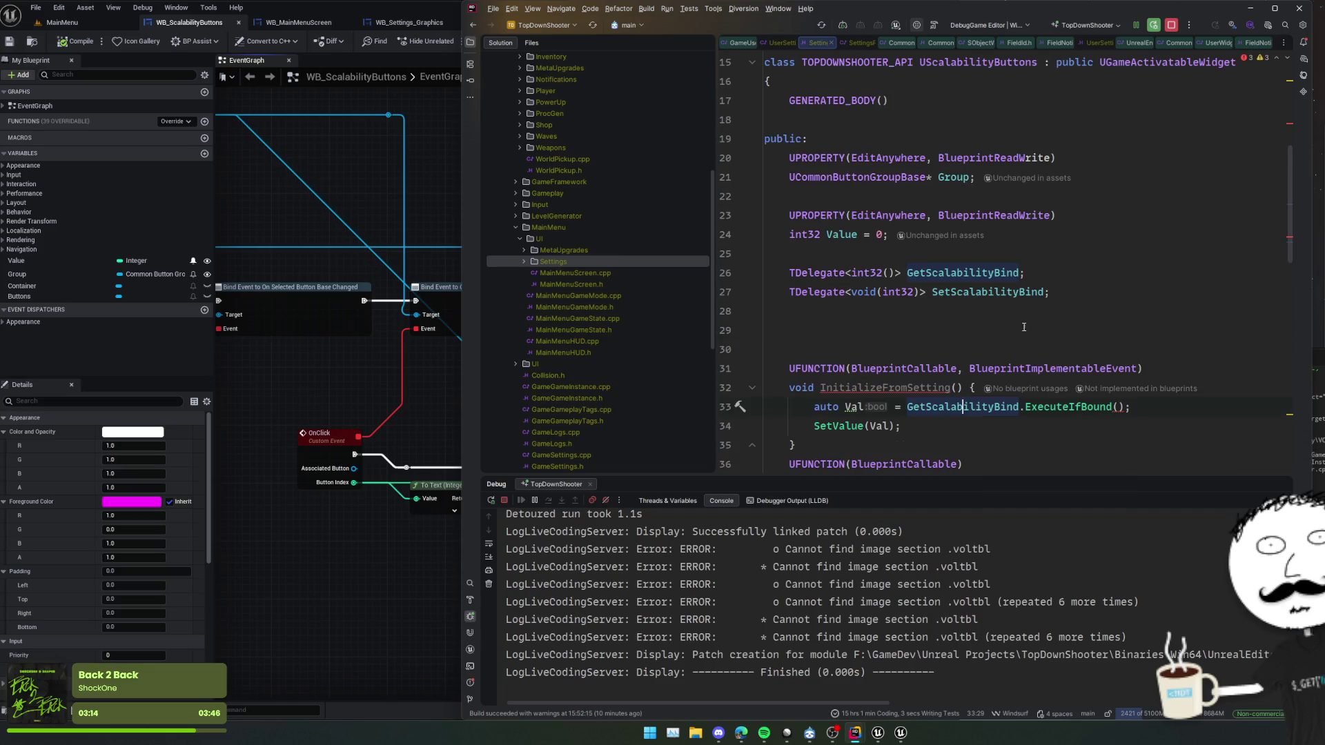
{"action": "left_click", "coordinate": [1118, 408]}
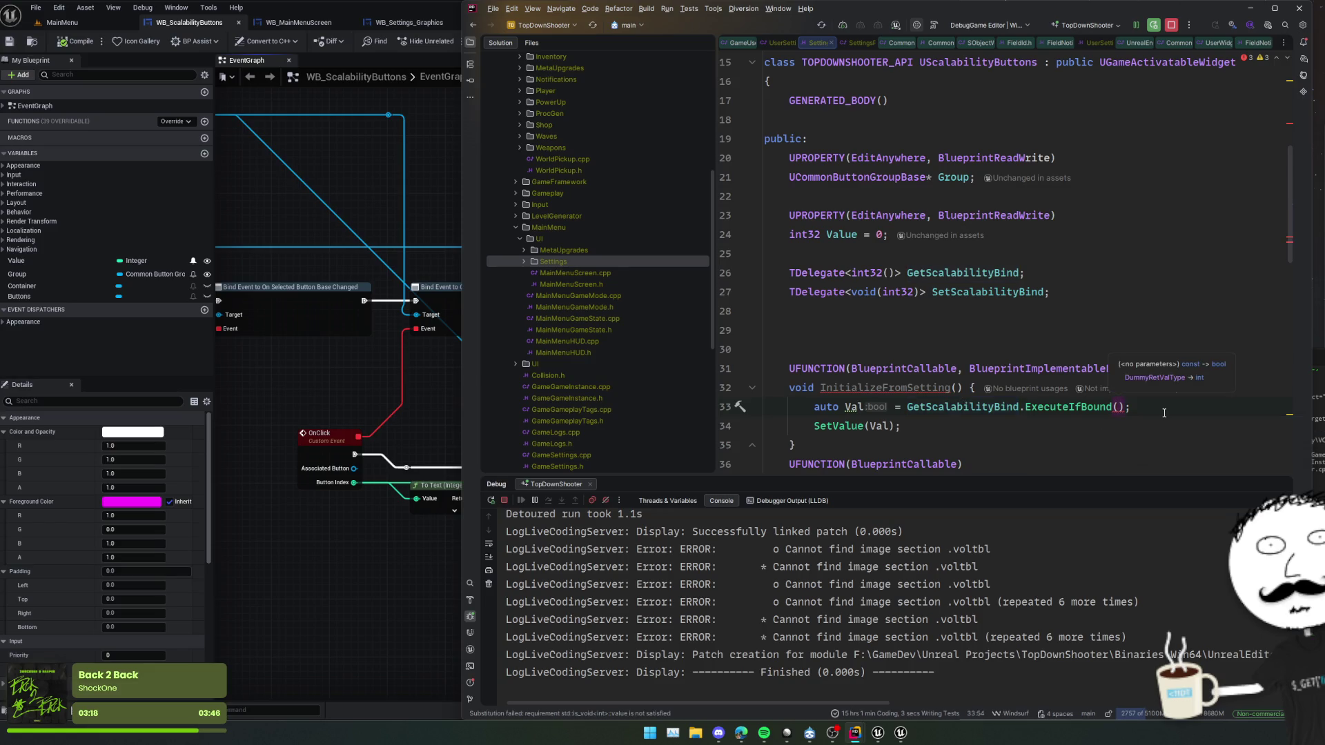
{"action": "left_click", "coordinate": [1096, 407], "text": "ctrl"}
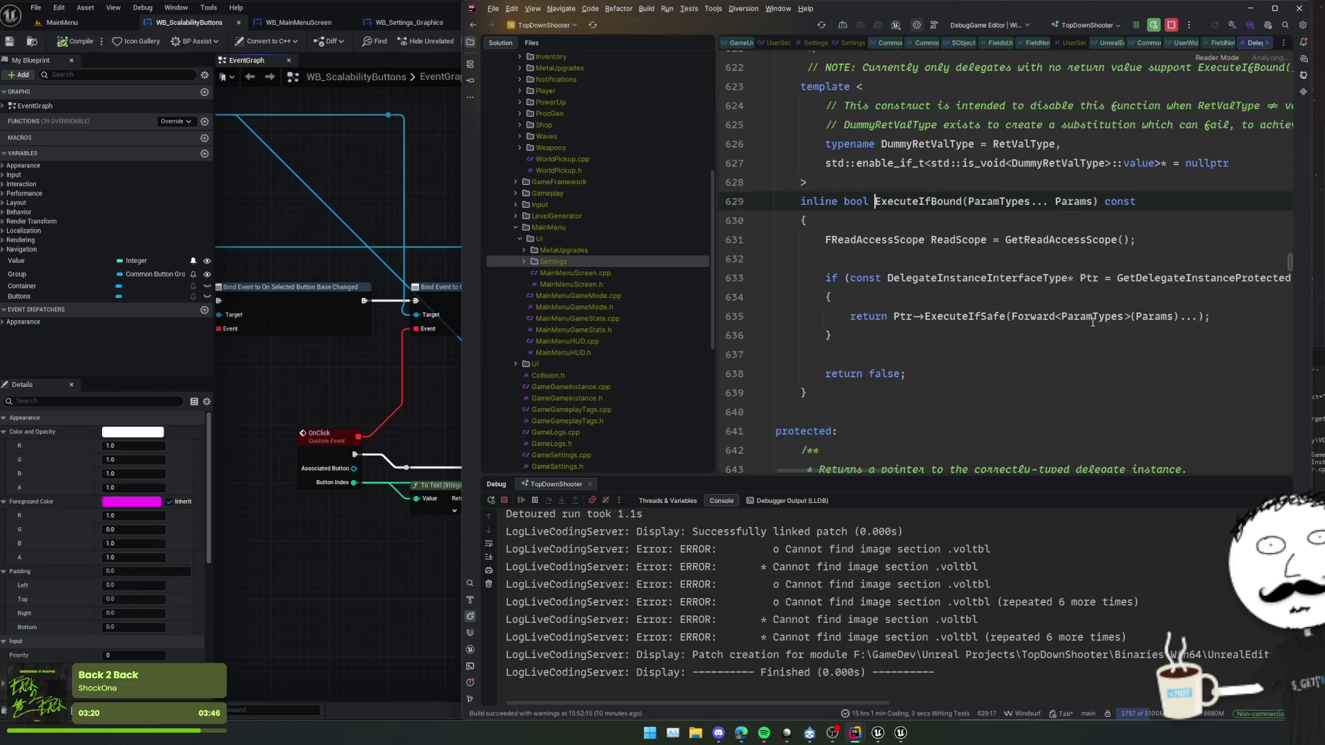
{"action": "double_click", "coordinate": [1071, 201]}
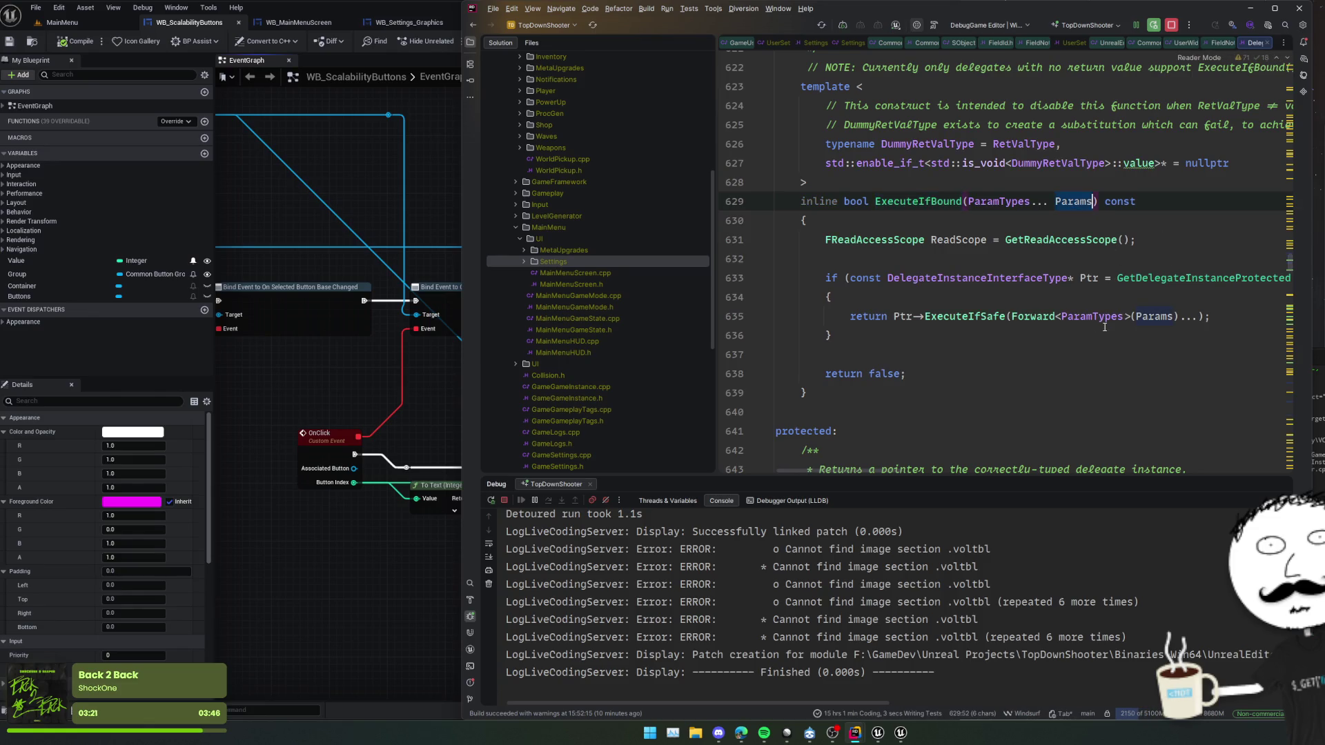
{"action": "scroll", "coordinate": [1102, 336], "scroll_direction": "up", "scroll_amount": 4}
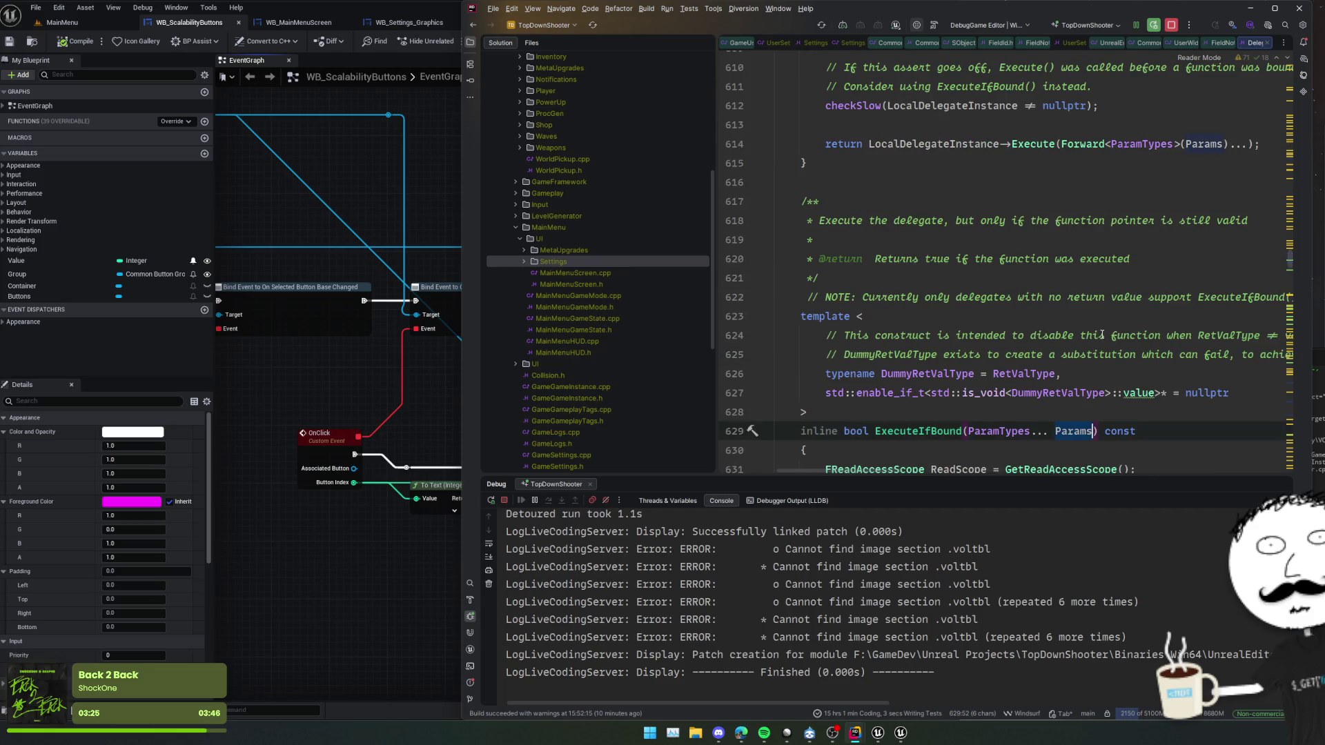
{"action": "scroll", "coordinate": [1123, 343], "scroll_direction": "down", "scroll_amount": 1}
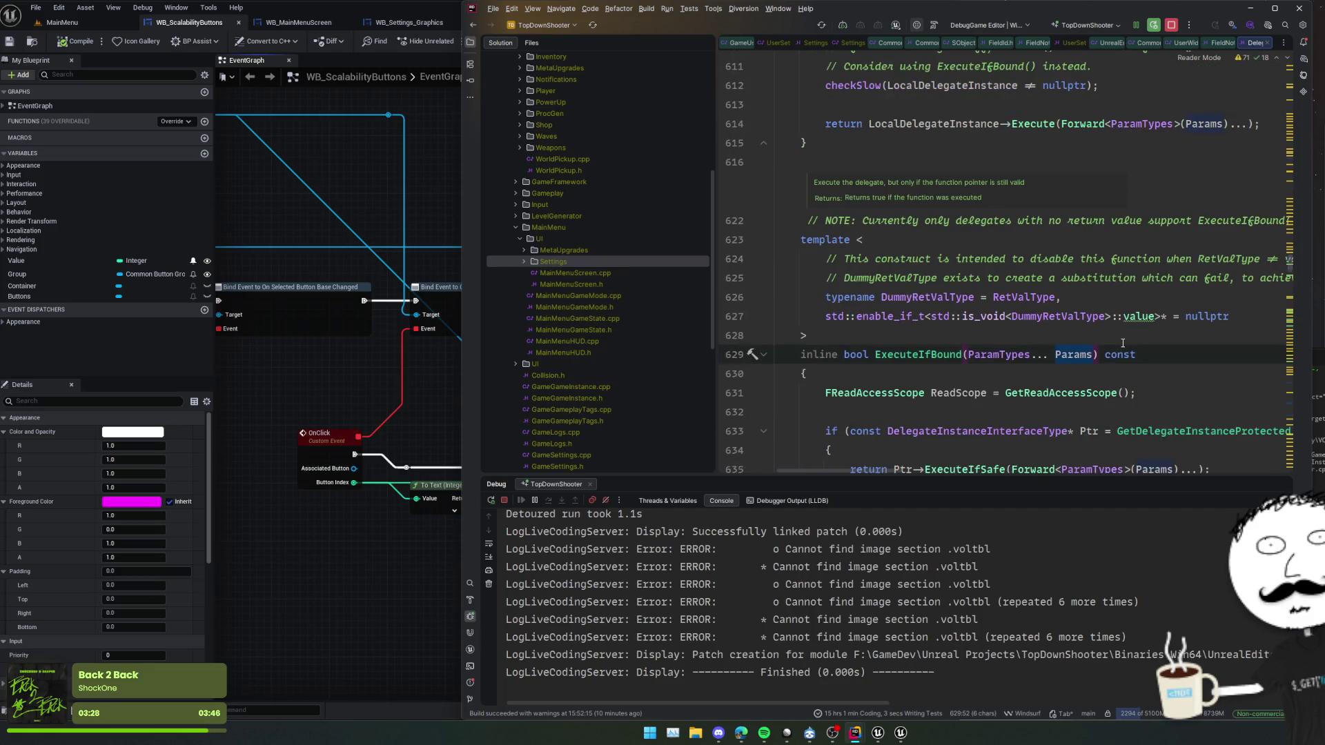
{"action": "scroll", "coordinate": [1211, 325], "scroll_direction": "down", "scroll_amount": 3}
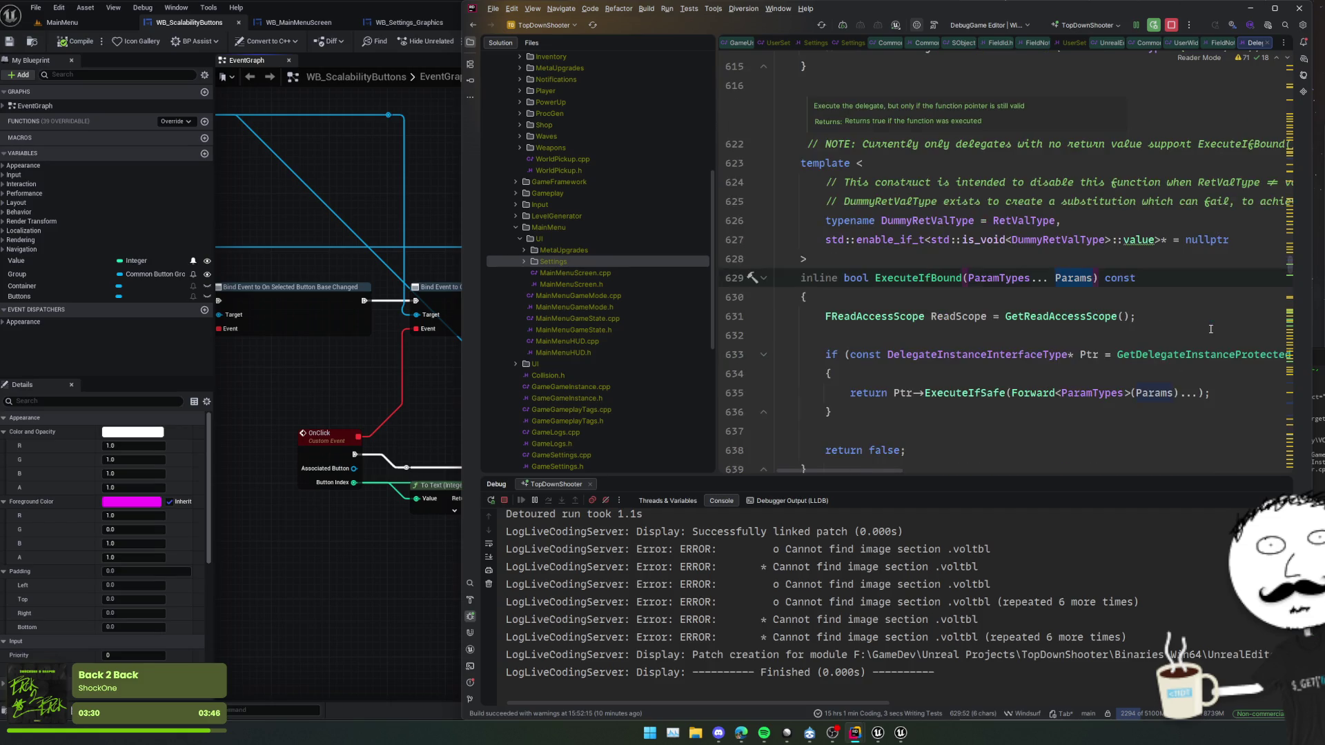
{"action": "key", "text": "ctrl+alt+Left"}
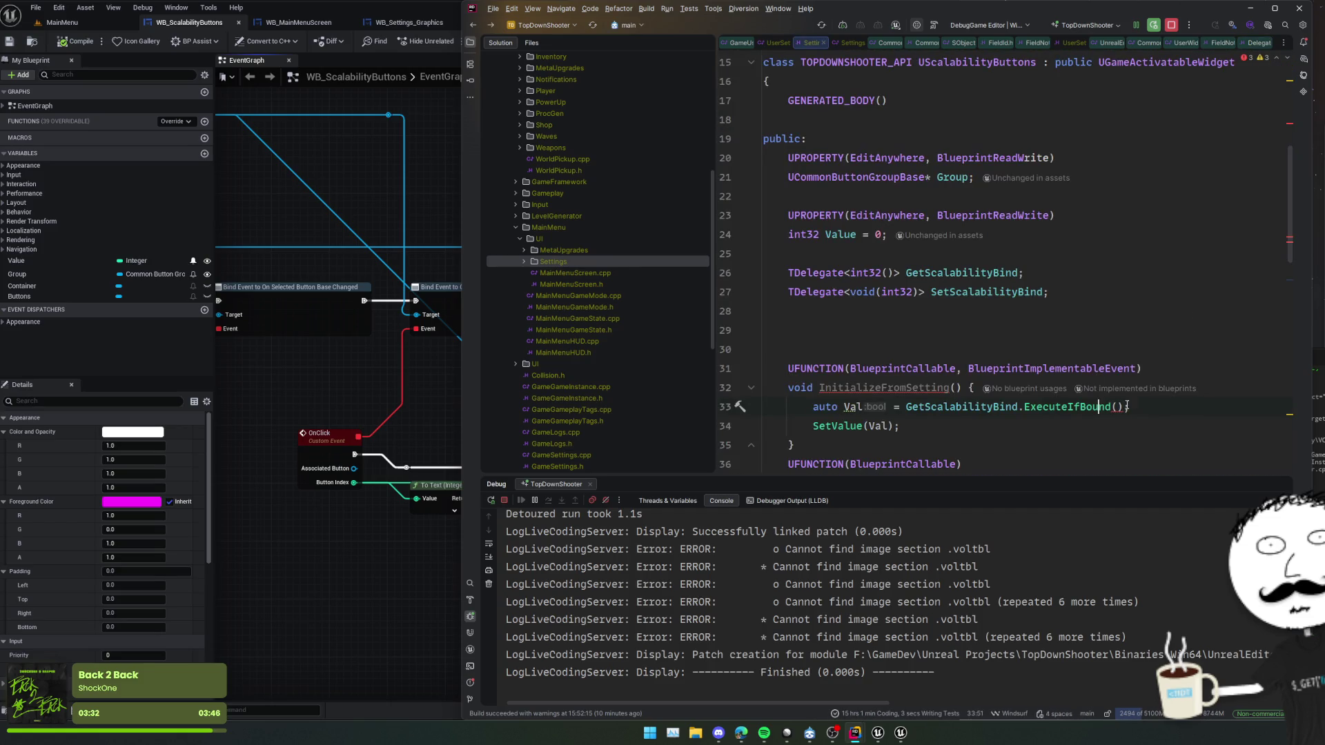
{"action": "mouse_move", "coordinate": [831, 277]}
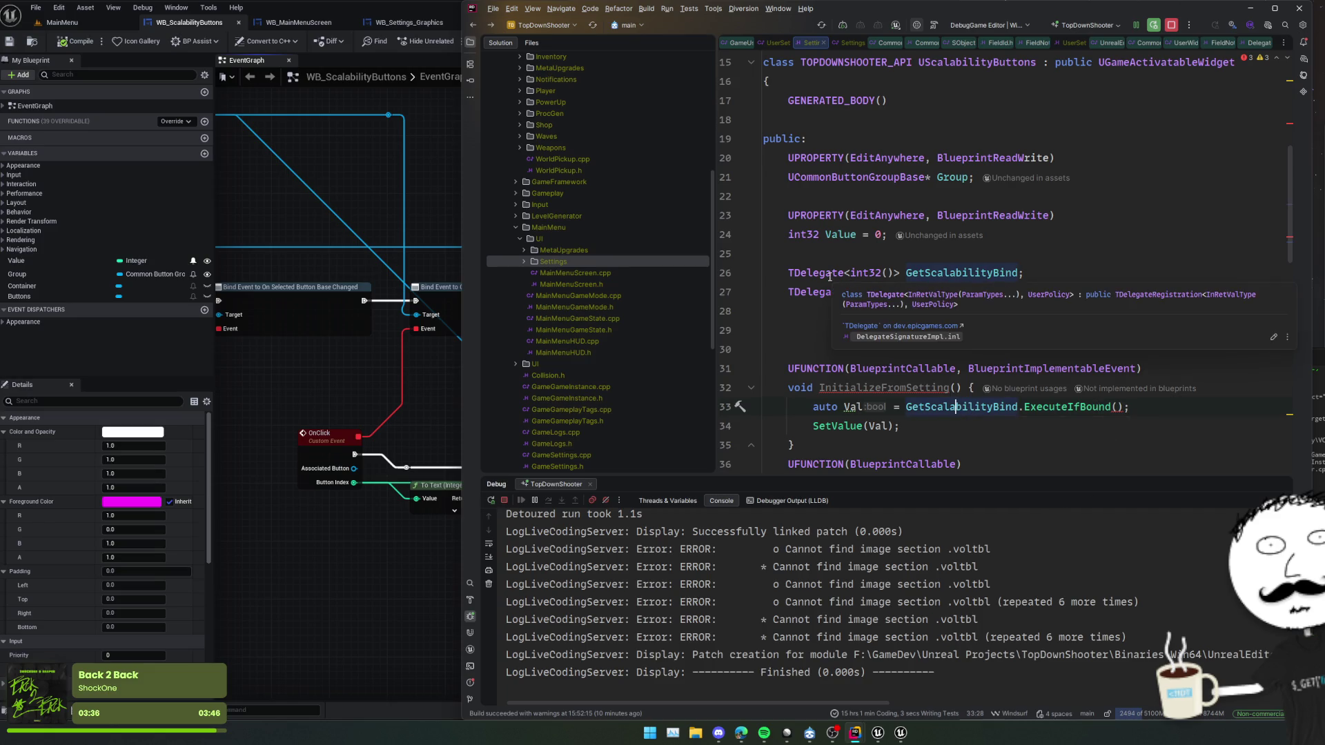
- Replace ExecuteIfBound with Execute in the GetScalabilityBind call
{"action": "double_click", "coordinate": [1071, 409]}
{"action": "type", "text": "Exe"}
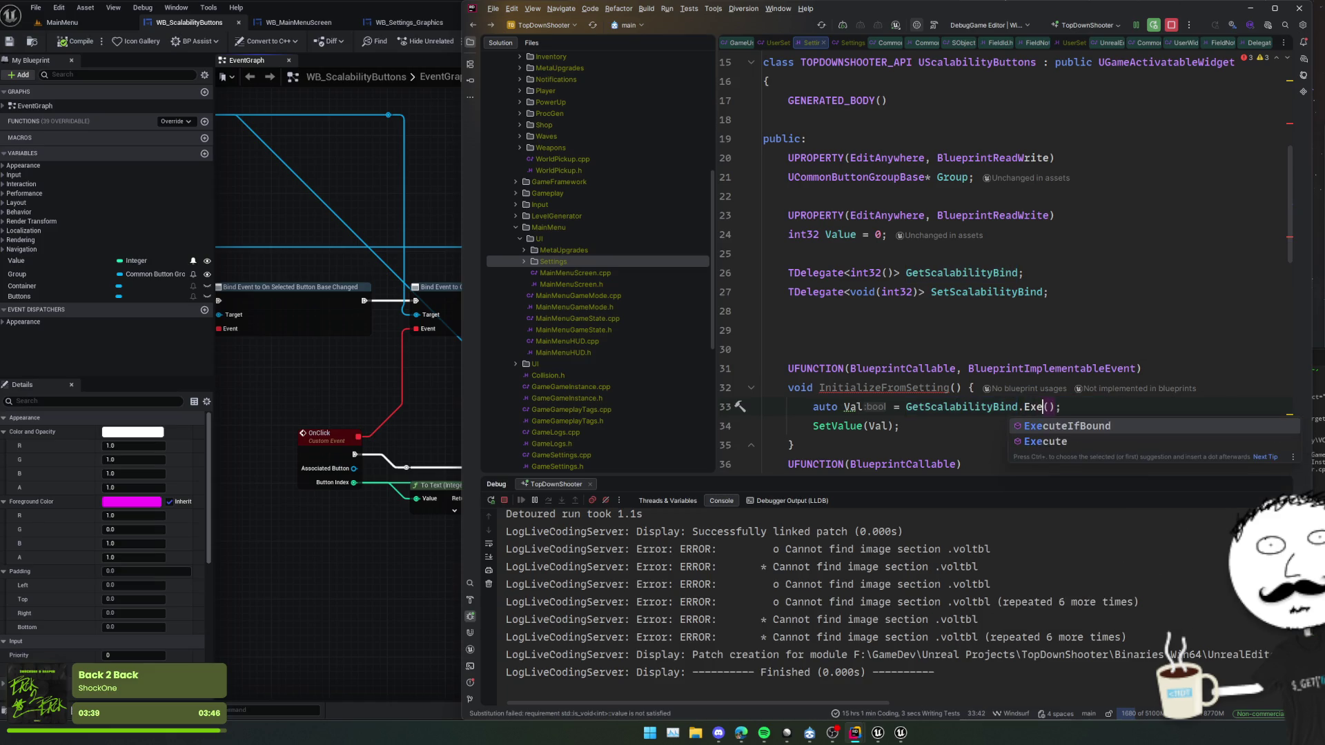
{"action": "key", "text": "Return"}
{"action": "key", "text": "Home"}
- Review GetScalabilityBind and SetScalabilityBind usages around line 33 and the SetValue body
{"action": "double_click", "coordinate": [967, 407]}
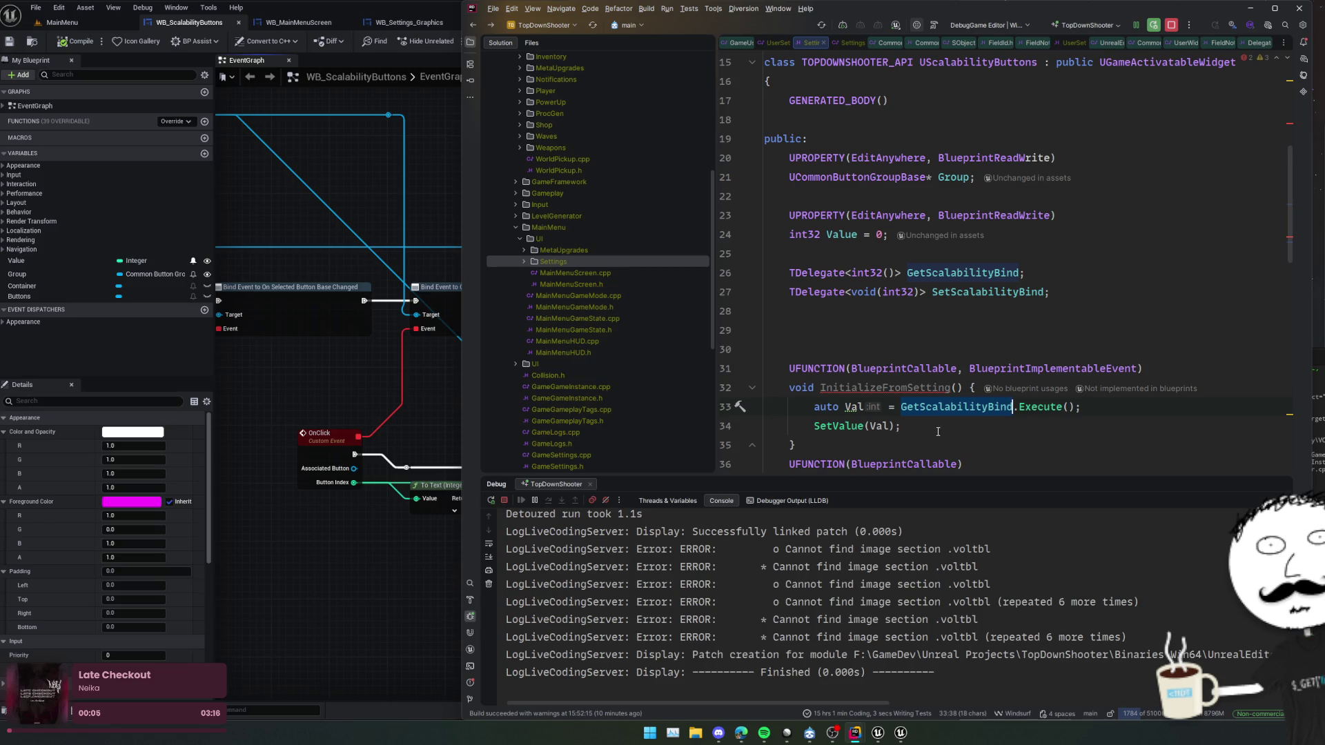
{"action": "scroll", "coordinate": [995, 424], "scroll_direction": "down", "scroll_amount": 2}
{"action": "scroll", "coordinate": [1076, 408], "scroll_direction": "down", "scroll_amount": 2}
{"action": "left_click", "coordinate": [1158, 397]}
{"action": "left_click", "coordinate": [1137, 261]}
{"action": "left_click", "coordinate": [976, 253]}
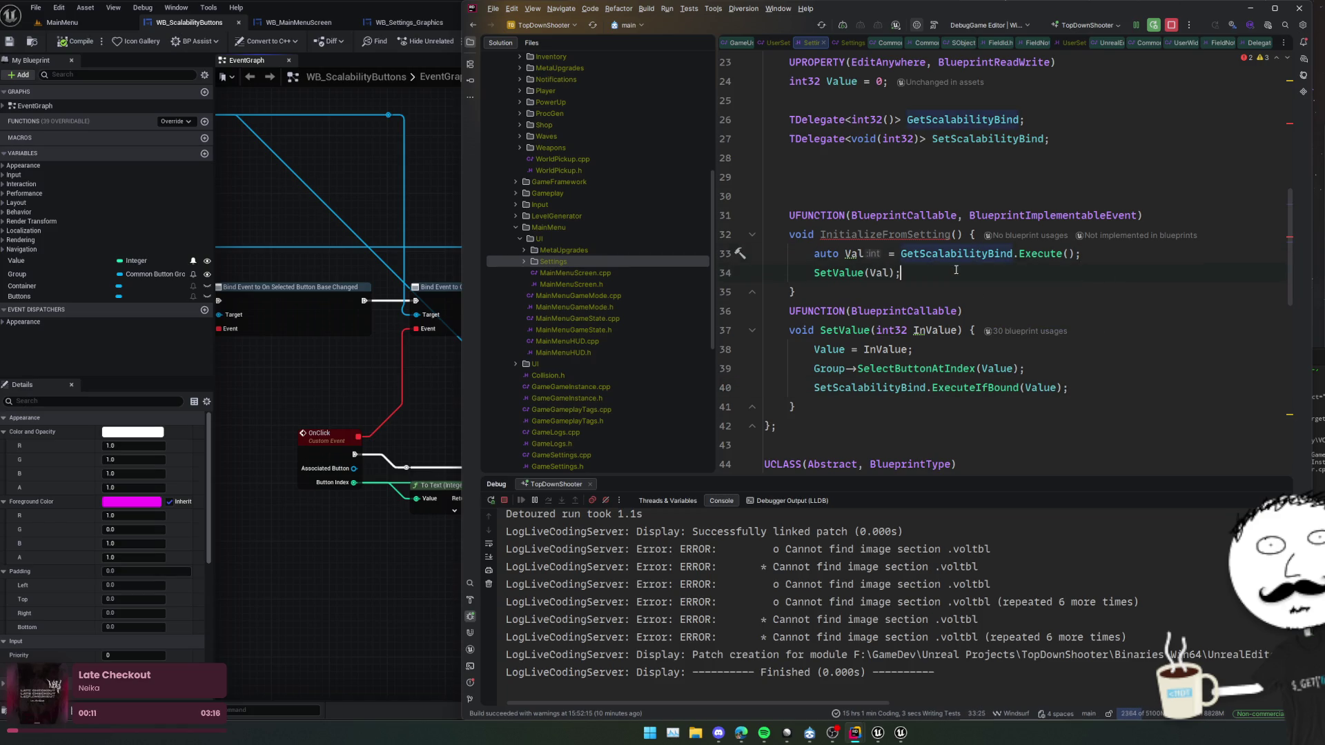
{"action": "left_click", "coordinate": [925, 330]}
- Add 'auto OldVal = Value;' atop SetValue and guard SetScalabilityBind with if (OldVal != Value)
{"action": "left_click", "coordinate": [1115, 345]}
{"action": "key", "text": "Return"}
{"action": "type", "text": "au"}
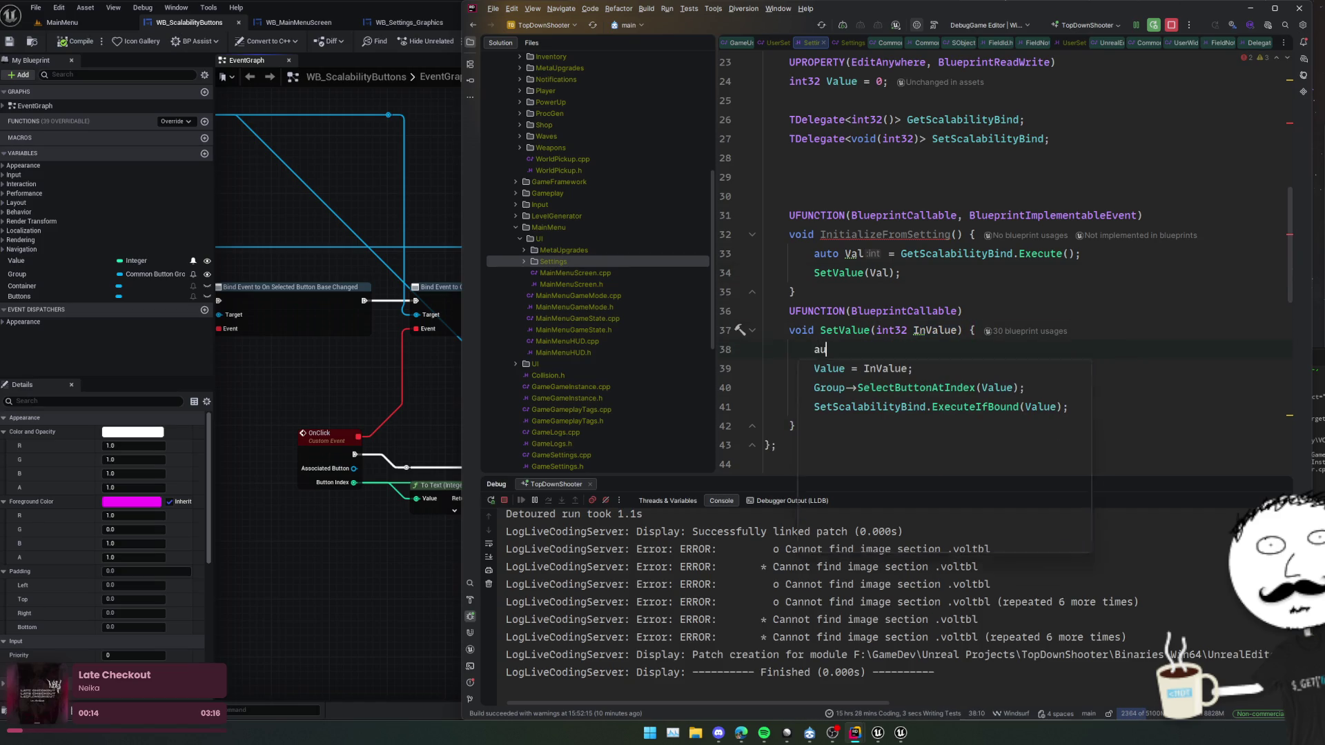
{"action": "type", "text": "to OldVal = Valu"}
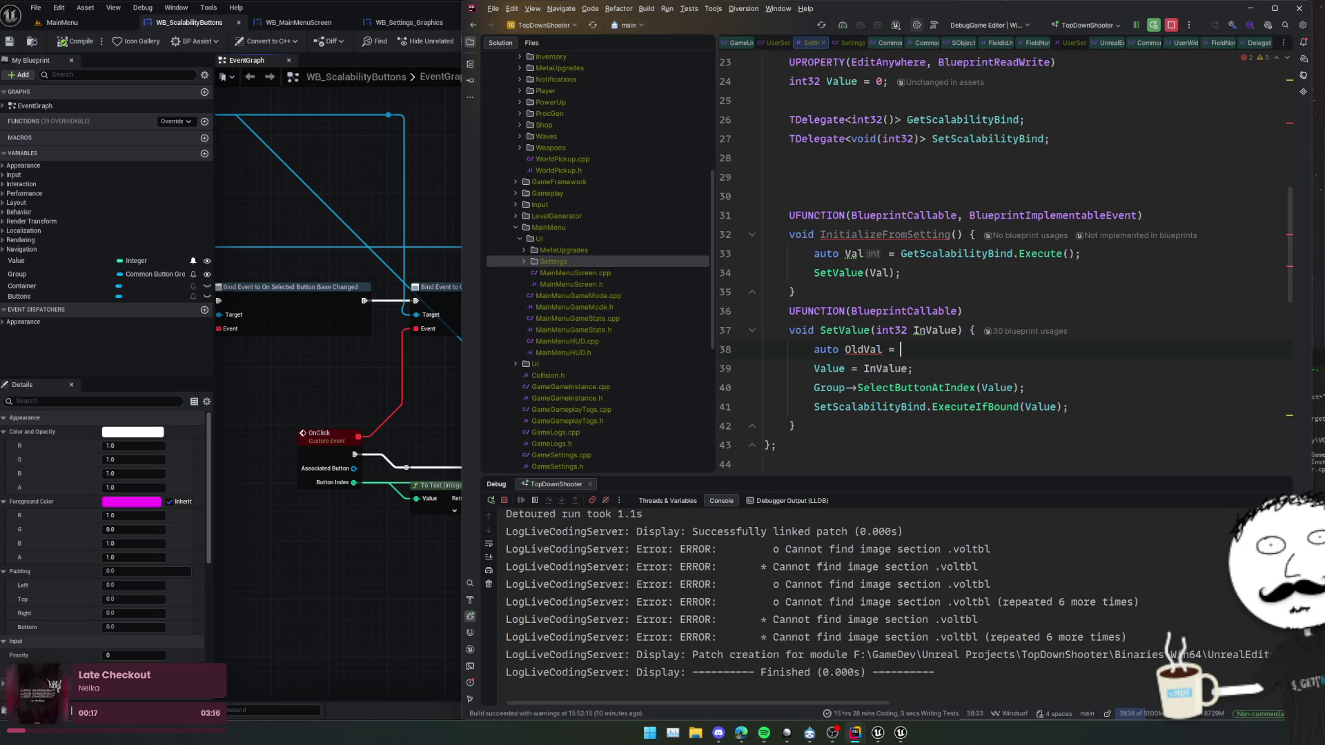
{"action": "key", "text": "Down"}
{"action": "key", "text": "Down"}
{"action": "key", "text": "Down"}
{"action": "key", "text": "Home"}
{"action": "key", "text": "Return"}
{"action": "key", "text": "Up"}
{"action": "key", "text": "Return"}
{"action": "key", "text": "BackSpace"}
{"action": "type", "text": "if("}
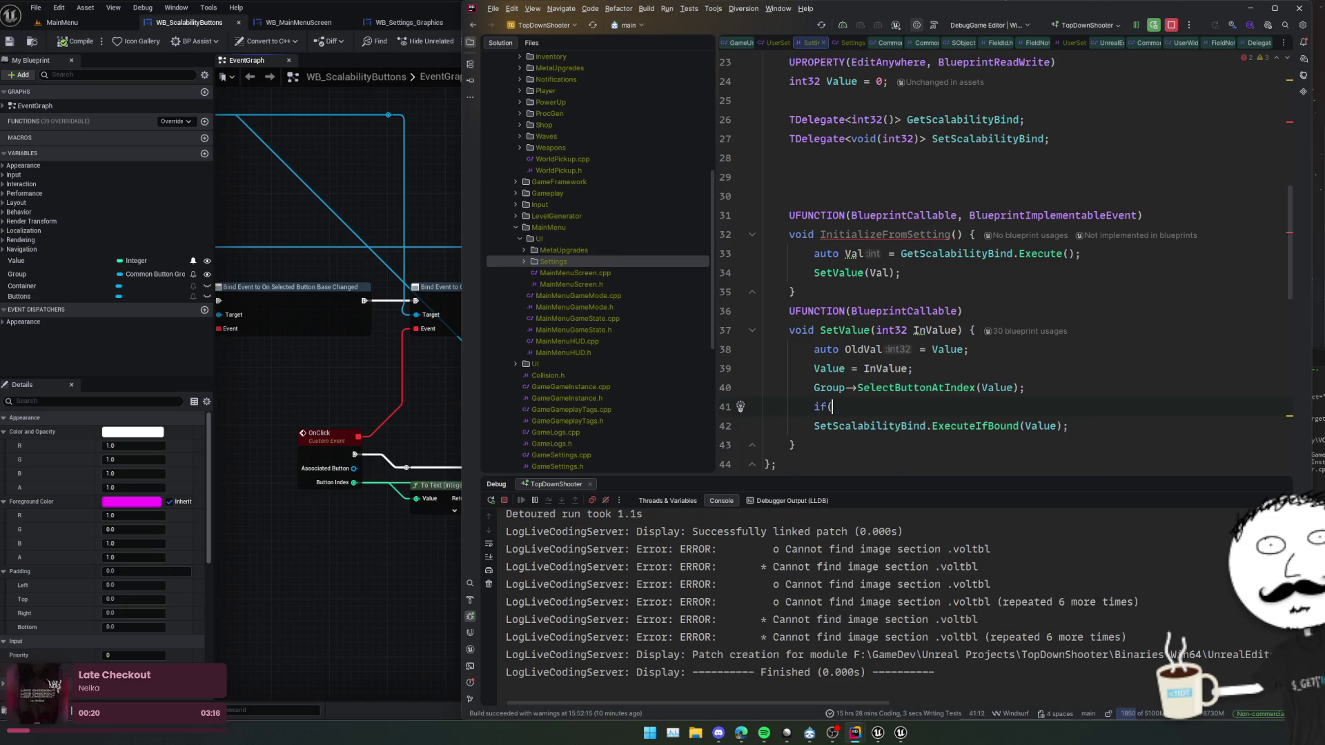
{"action": "type", "text": "Val !s "}
{"action": "type", "text": " Val)"}
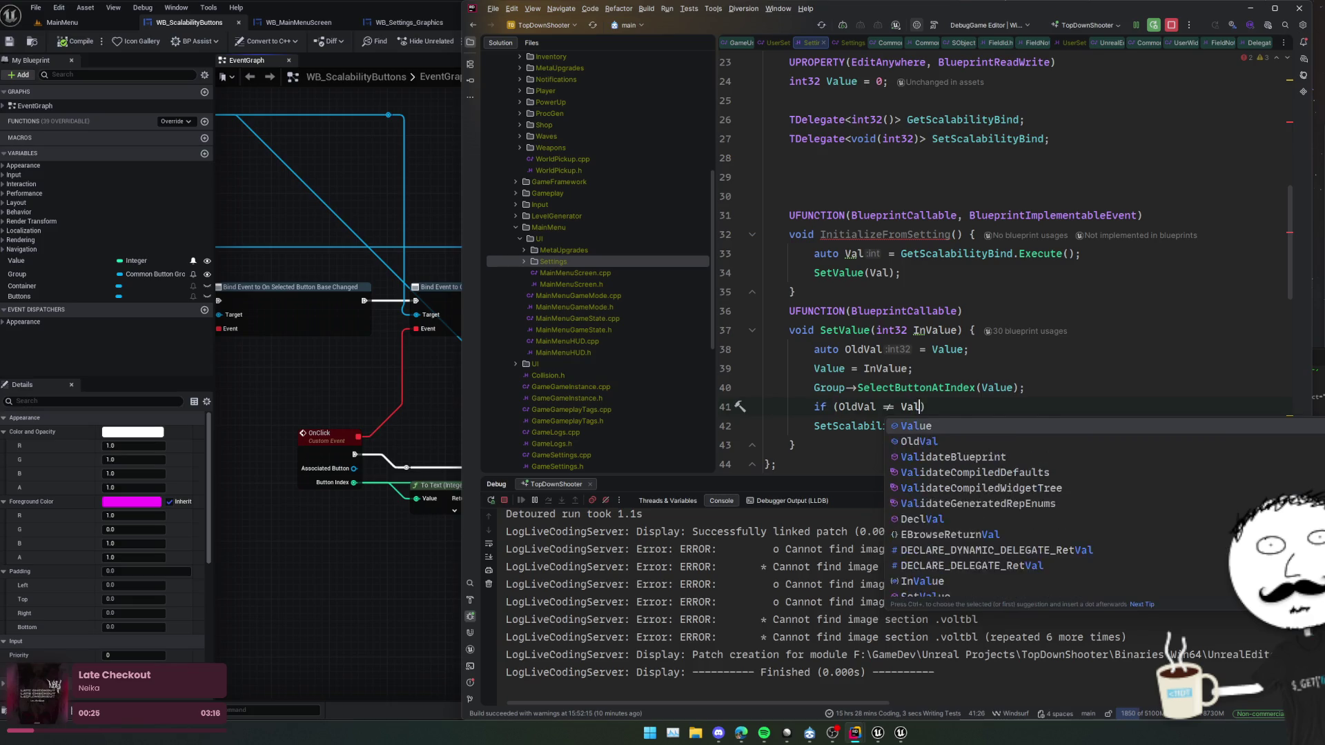
{"action": "type", "text": "ue"}
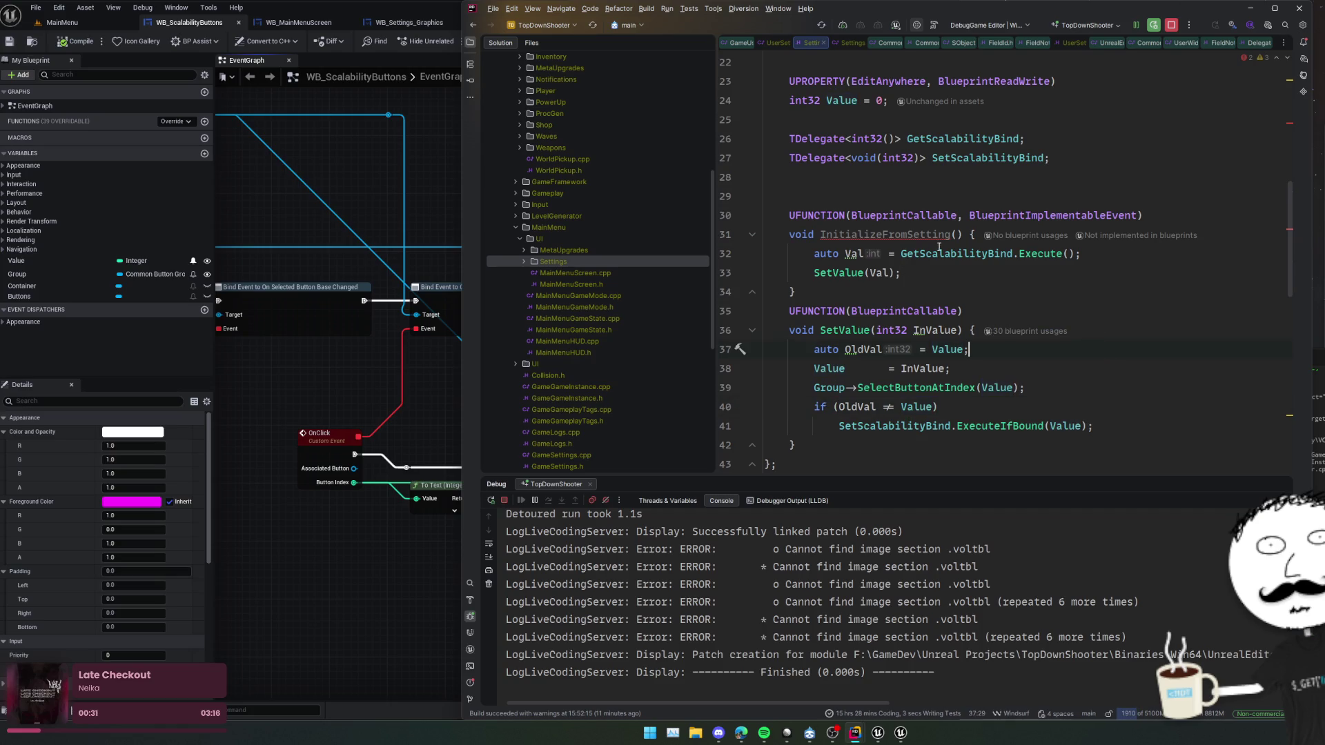
{"action": "mouse_move", "coordinate": [934, 239]}
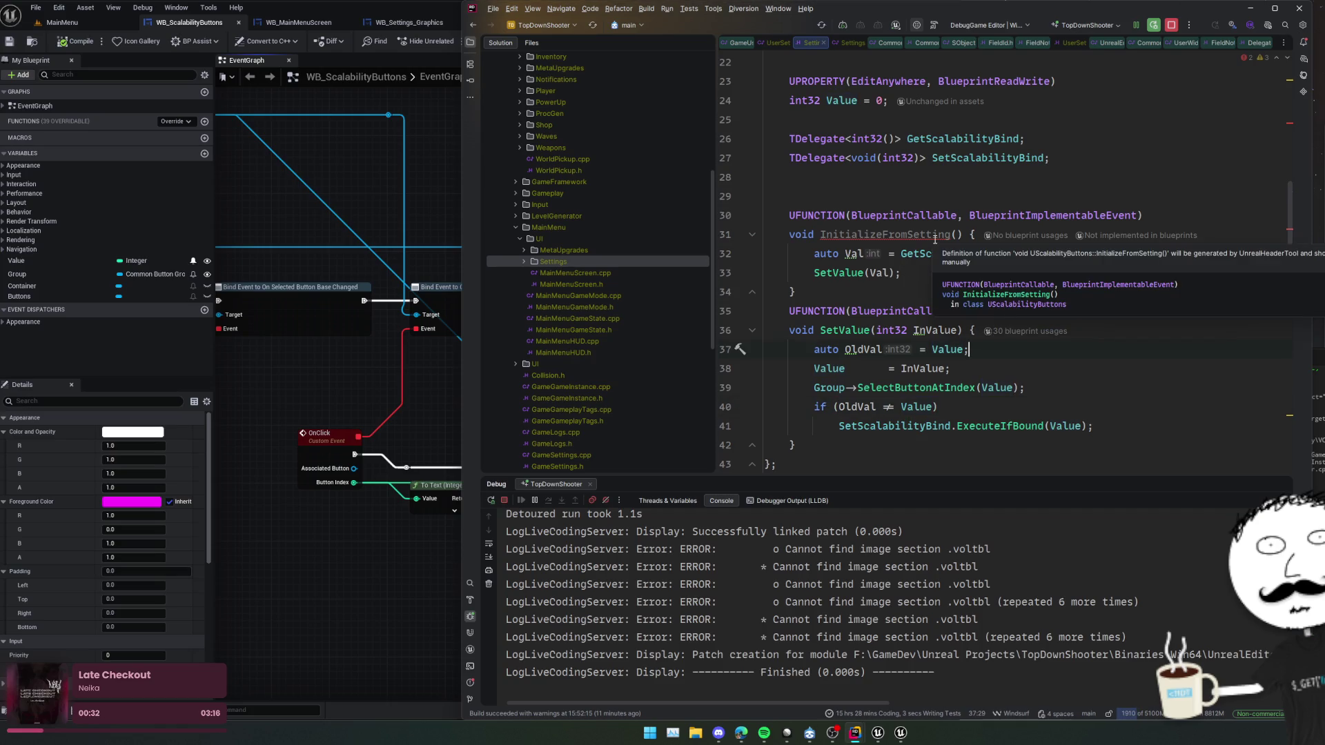
- Delete ', BlueprintImplementableEvent' from InitializeFromSetting's UFUNCTION and the blank line above it
{"action": "left_click", "coordinate": [932, 234]}
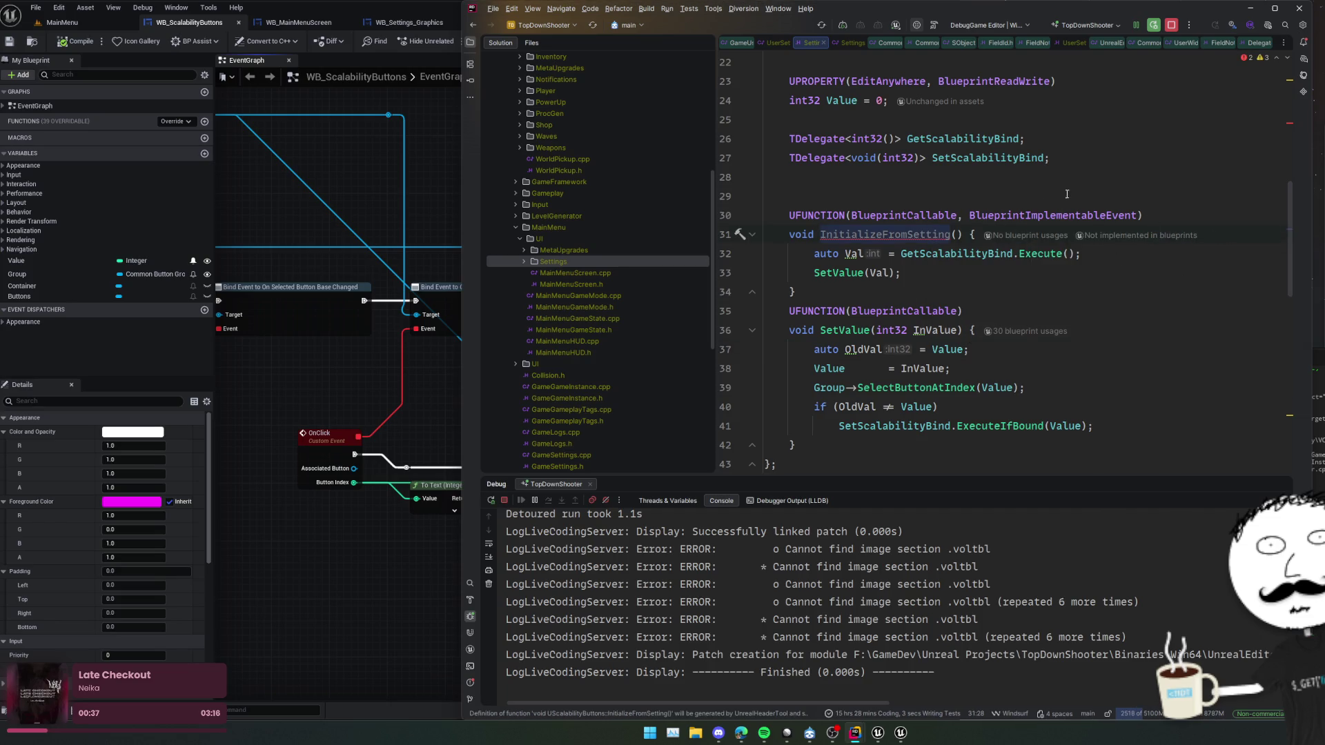
{"action": "key", "text": "Up"}
{"action": "key", "text": "End"}
{"action": "key", "text": "Left"}
{"action": "key", "text": "ctrl+shift+Left"}
{"action": "key", "text": "BackSpace"}
{"action": "key", "text": "BackSpace"}
{"action": "key", "text": "BackSpace"}
{"action": "key", "text": "Up"}
{"action": "key", "text": "Up"}
{"action": "key", "text": "Down"}
{"action": "key", "text": "BackSpace"}
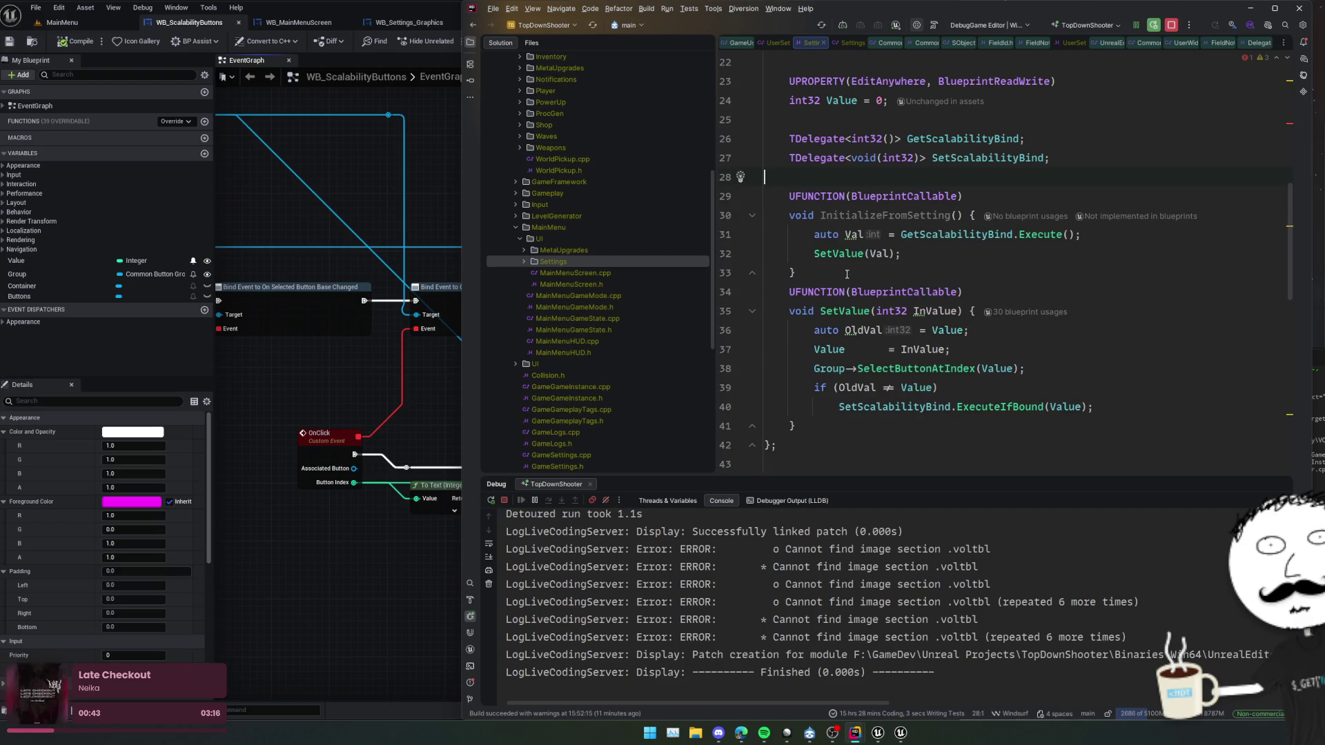
- Add a blank line after InitializeFromSetting, duplicate the block as GetSclab, then delete the copy
{"action": "left_click", "coordinate": [960, 274]}
{"action": "key", "text": "Return"}
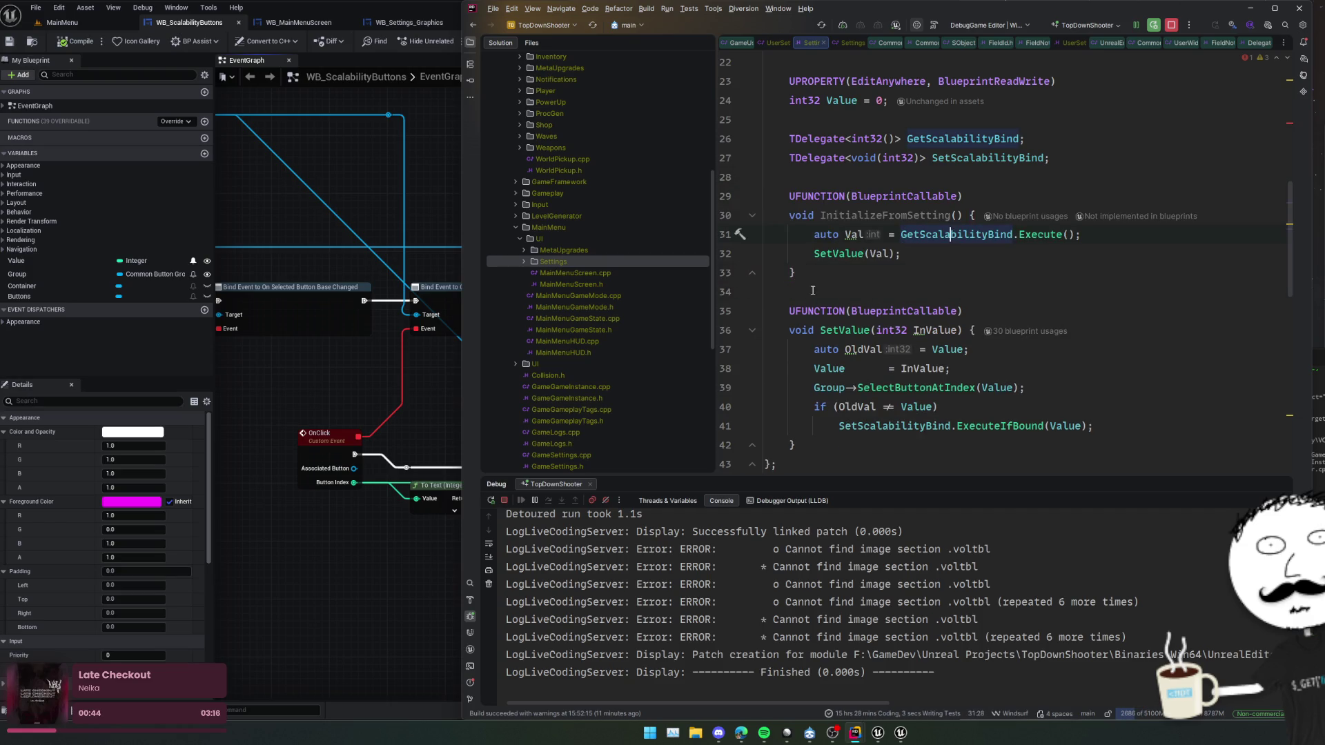
{"action": "key", "text": "shift+Up"}
{"action": "key", "text": "shift+Up"}
{"action": "key", "text": "shift+Up"}
{"action": "key", "text": "ctrl+d"}
{"action": "double_click", "coordinate": [849, 311]}
{"action": "type", "text": "GetSclab"}
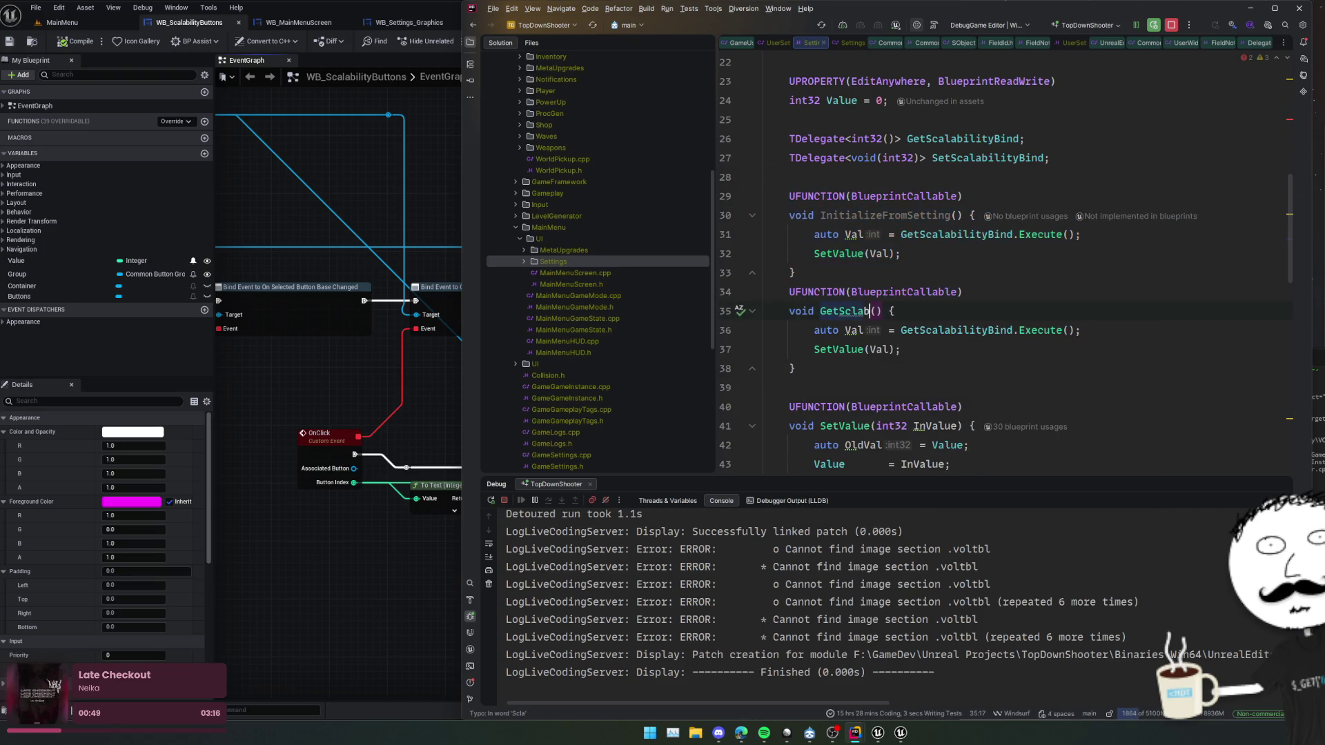
{"action": "key", "text": "Home"}
{"action": "key", "text": "Up"}
{"action": "key", "text": "shift+Down"}
{"action": "key", "text": "shift+Down"}
{"action": "key", "text": "shift+Down"}
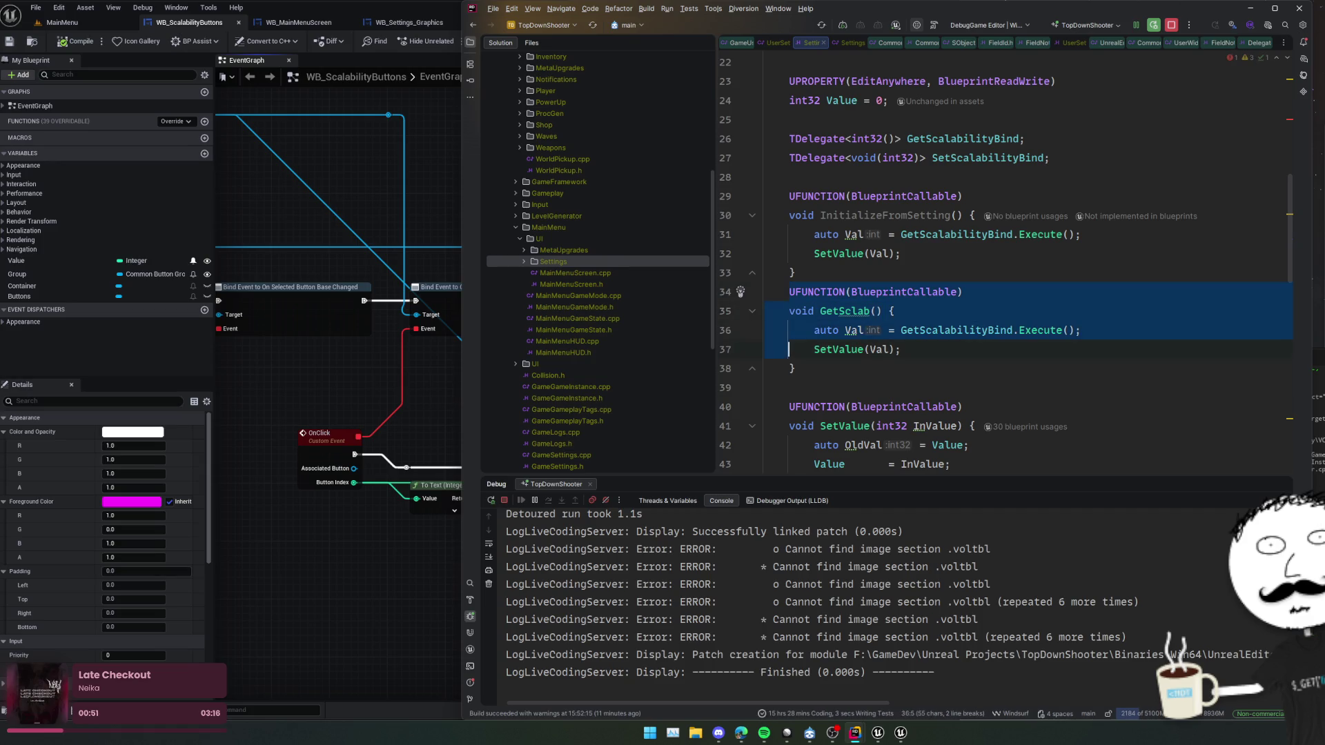
{"action": "key", "text": "Delete"}
{"action": "key", "text": "Left"}
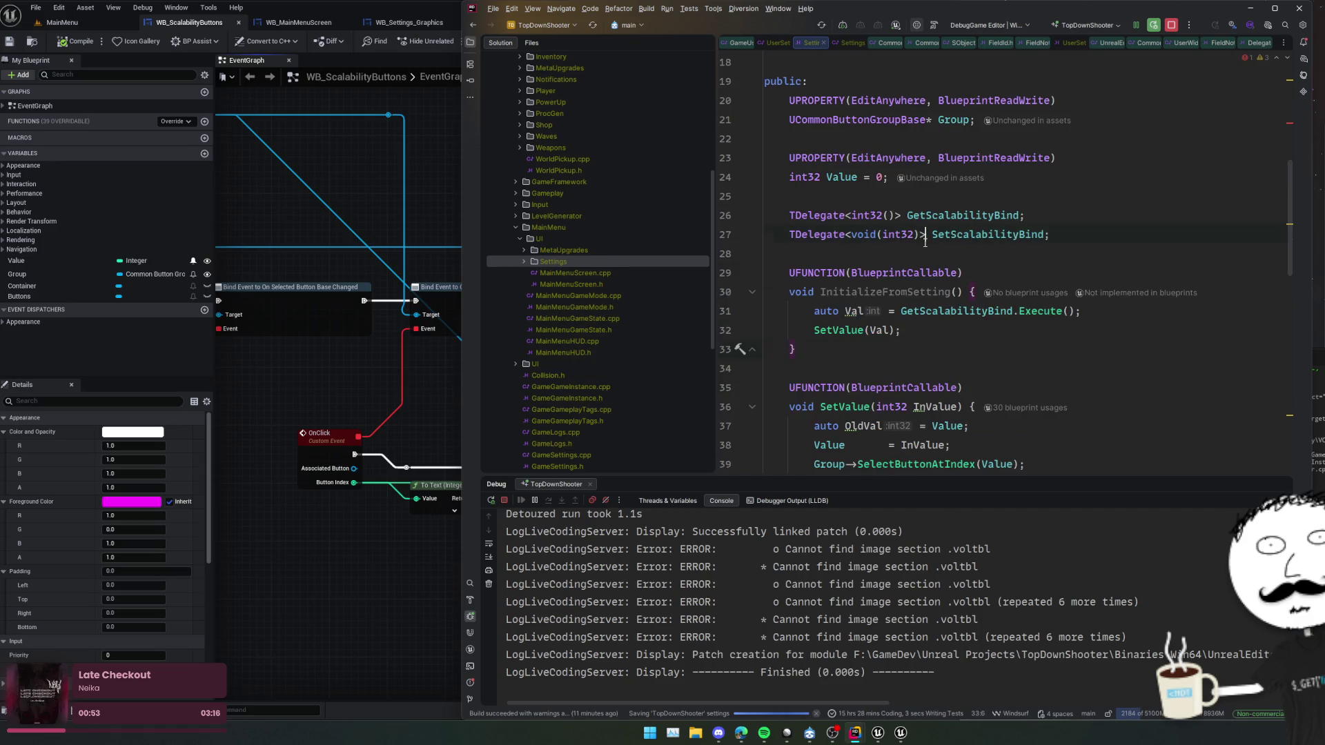
{"action": "left_click", "coordinate": [975, 235], "text": "ctrl"}
{"action": "double_click", "coordinate": [890, 139]}
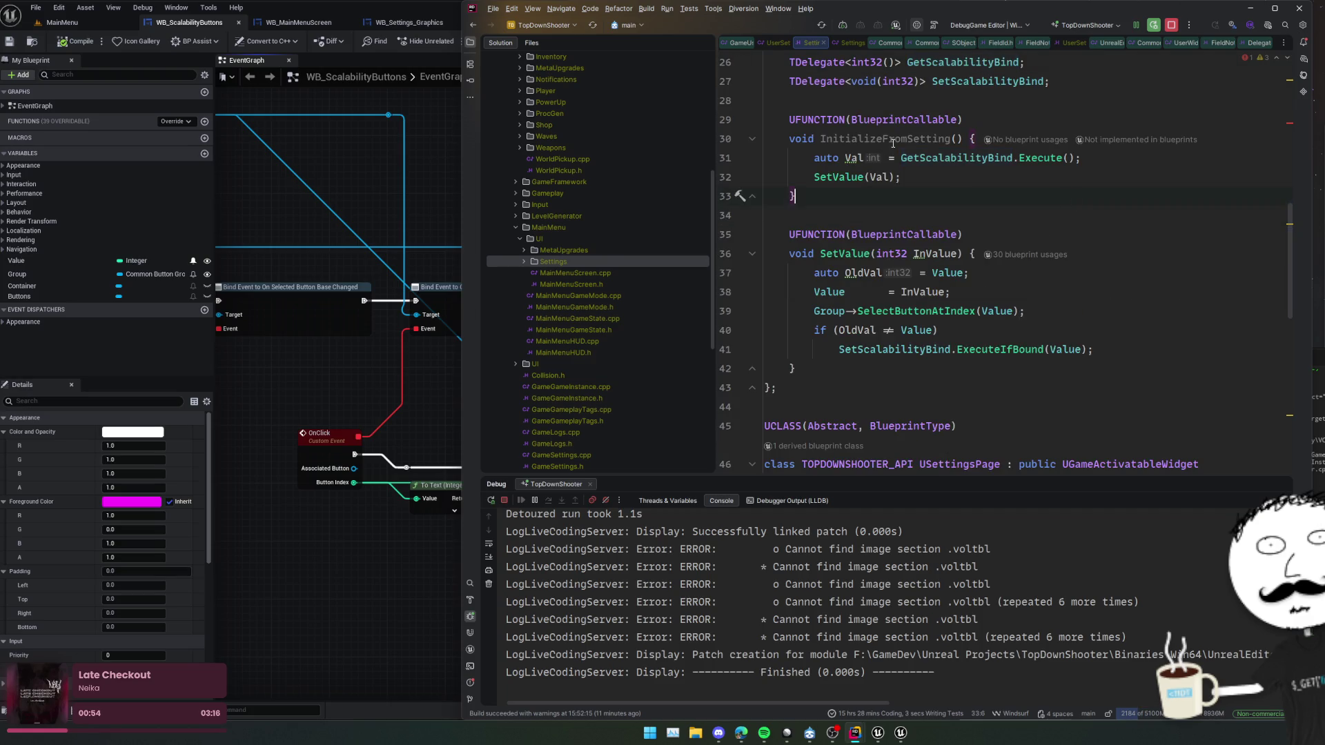
- Locate the AddScalabilitySetting call in SettingsPage.cpp NativeConstruct and jump to its header declaration
{"action": "scroll", "coordinate": [1005, 227], "scroll_direction": "down", "scroll_amount": 9}
{"action": "left_click", "coordinate": [912, 273]}
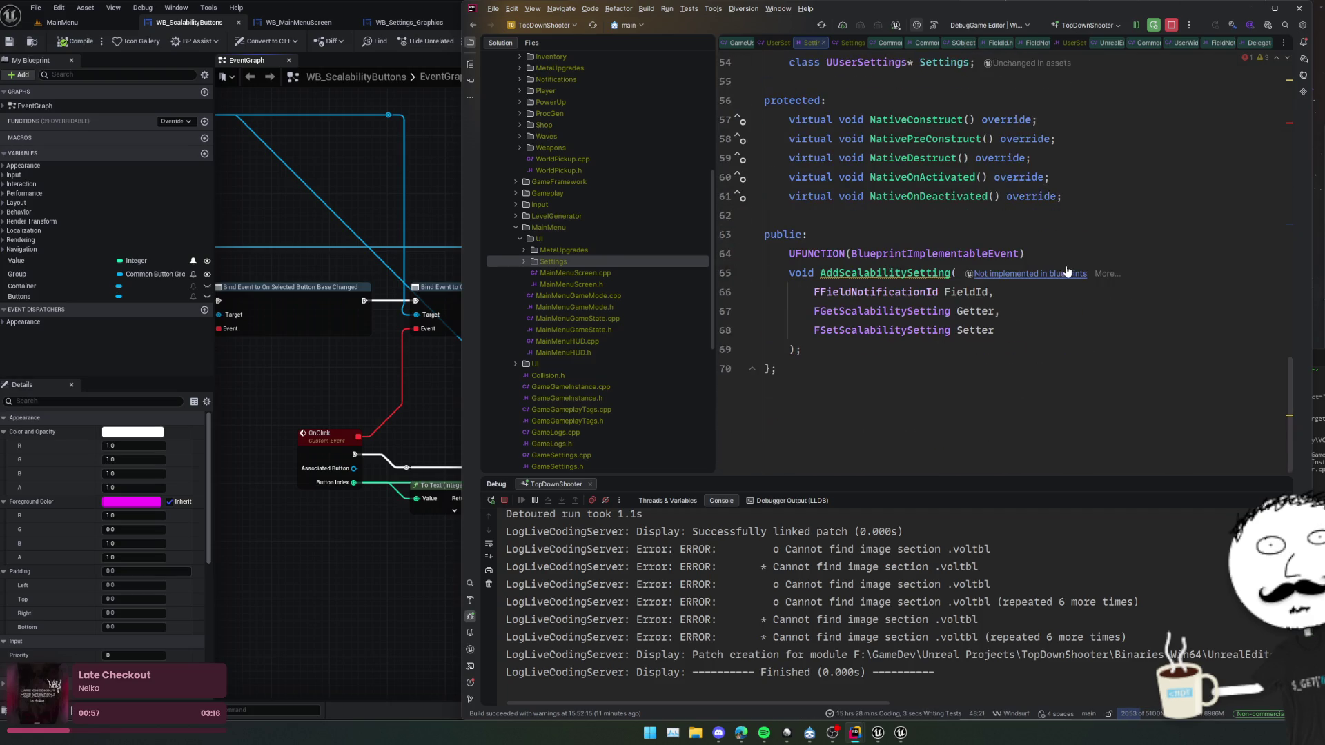
{"action": "left_click", "coordinate": [930, 138], "text": "ctrl"}
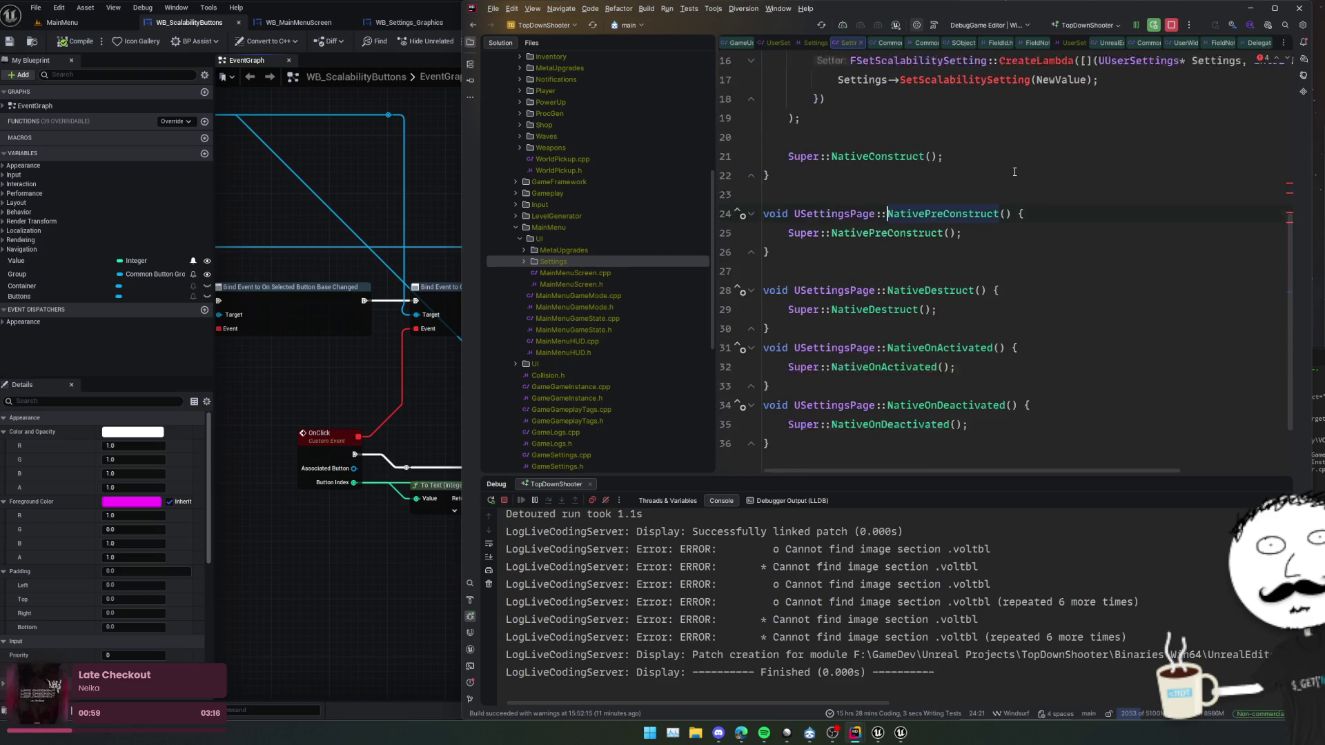
{"action": "left_click_drag", "start_coordinate": [808, 326], "coordinate": [779, 185]}
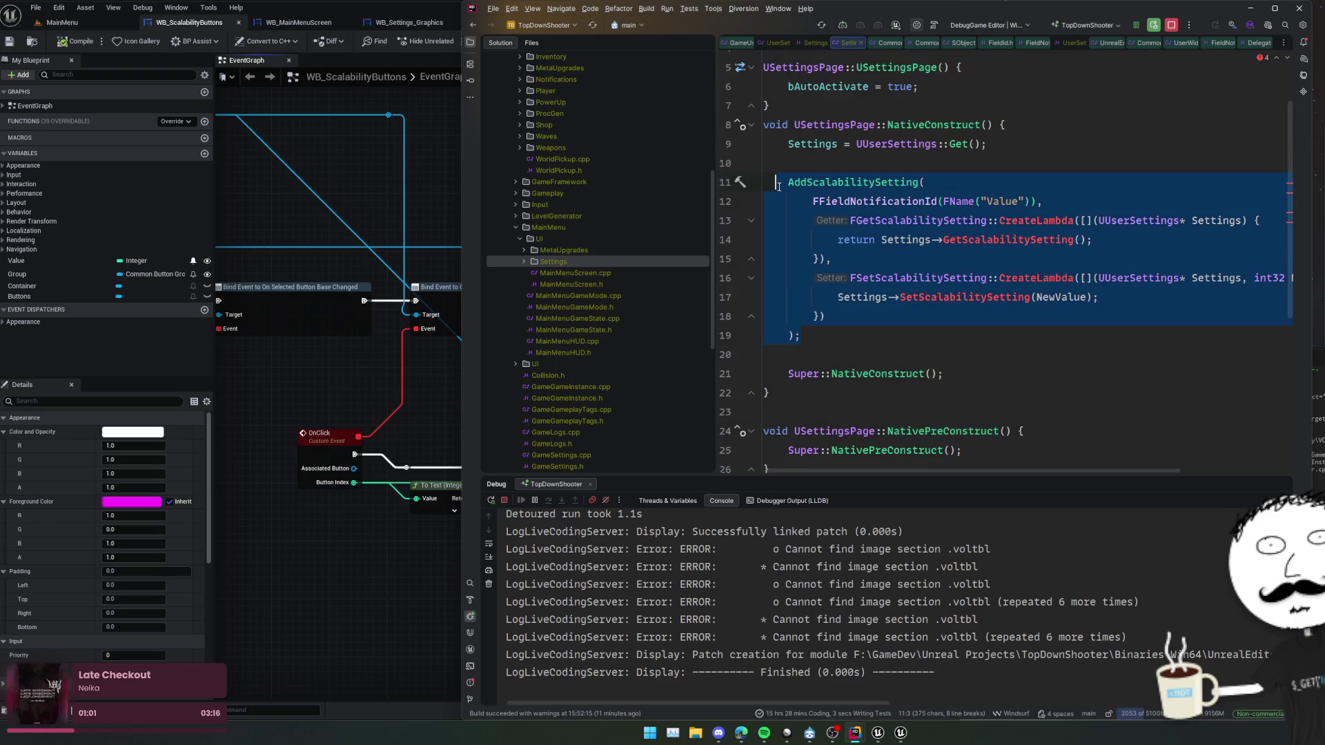
{"action": "key", "text": "ctrl+shift+slash"}
{"action": "key", "text": "ctrl+z"}
{"action": "left_click", "coordinate": [865, 200]}
{"action": "left_click", "coordinate": [877, 182]}
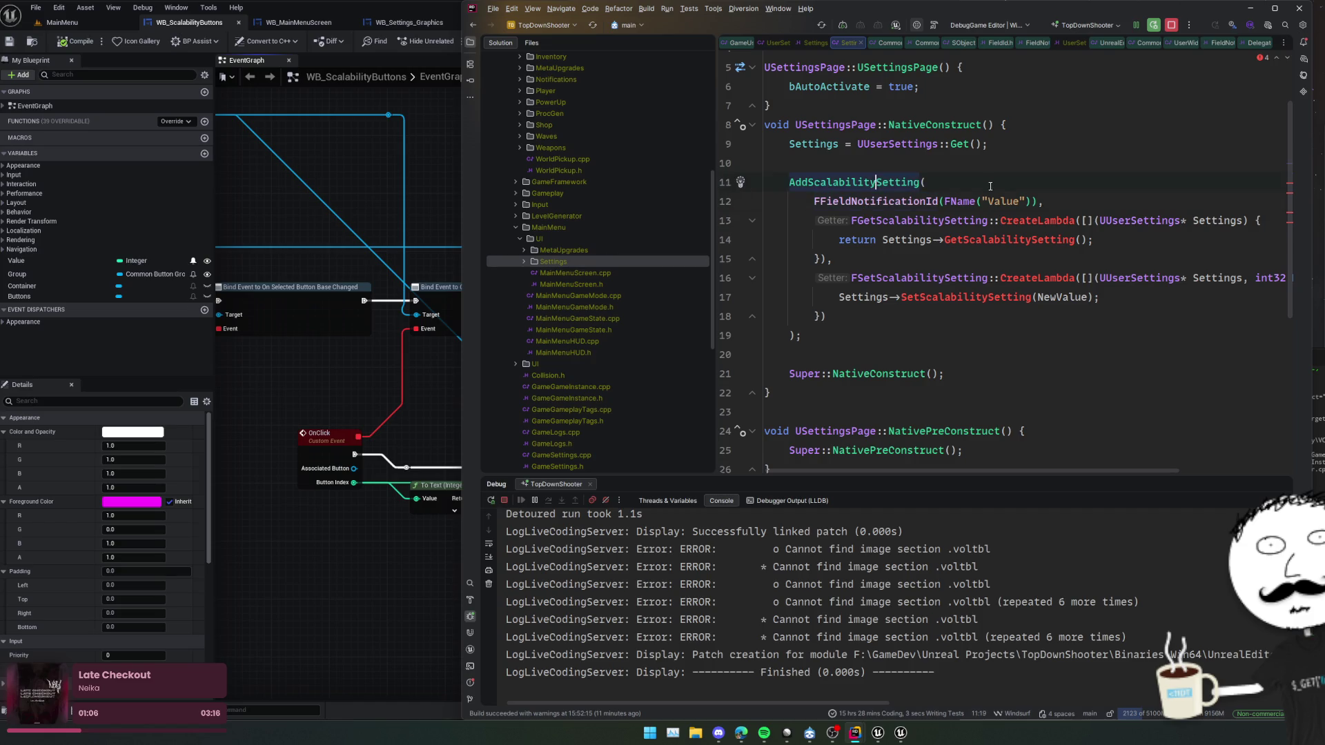
{"action": "scroll", "coordinate": [998, 206], "scroll_direction": "up", "scroll_amount": 2}
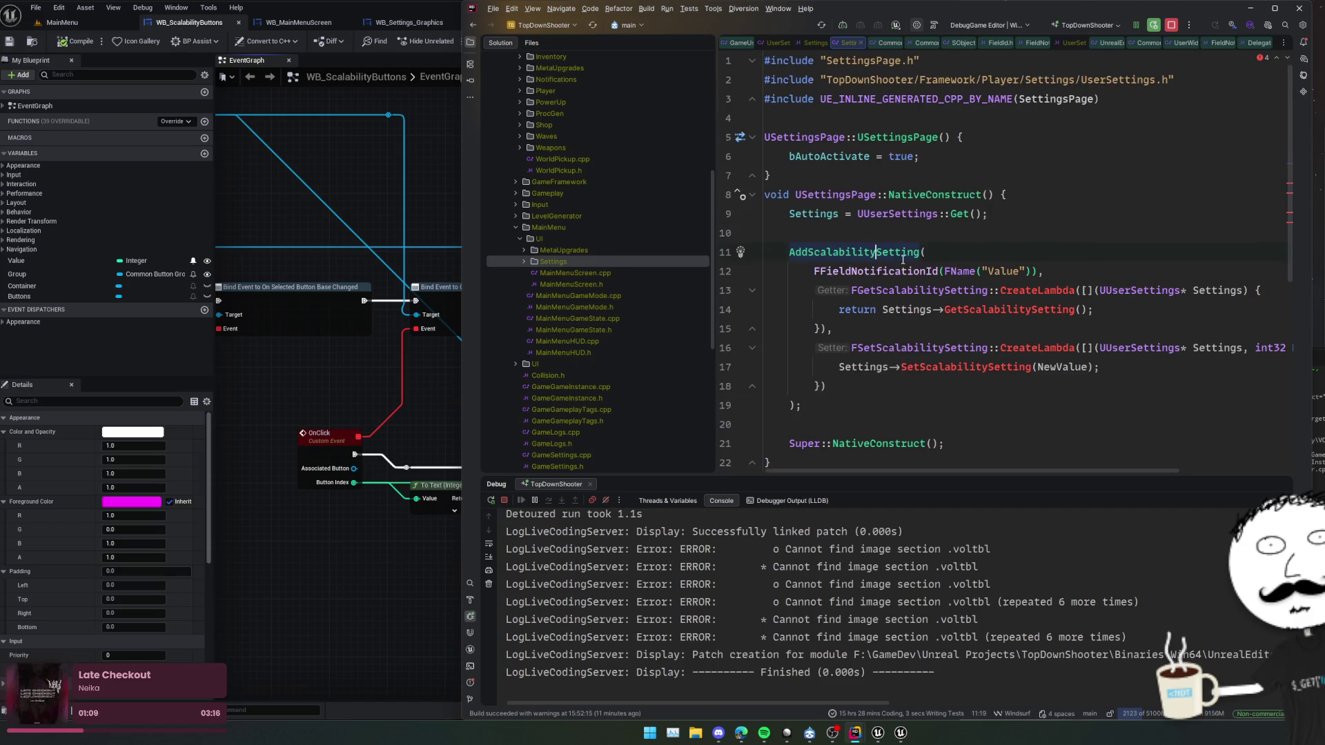
{"action": "double_click", "coordinate": [878, 252]}
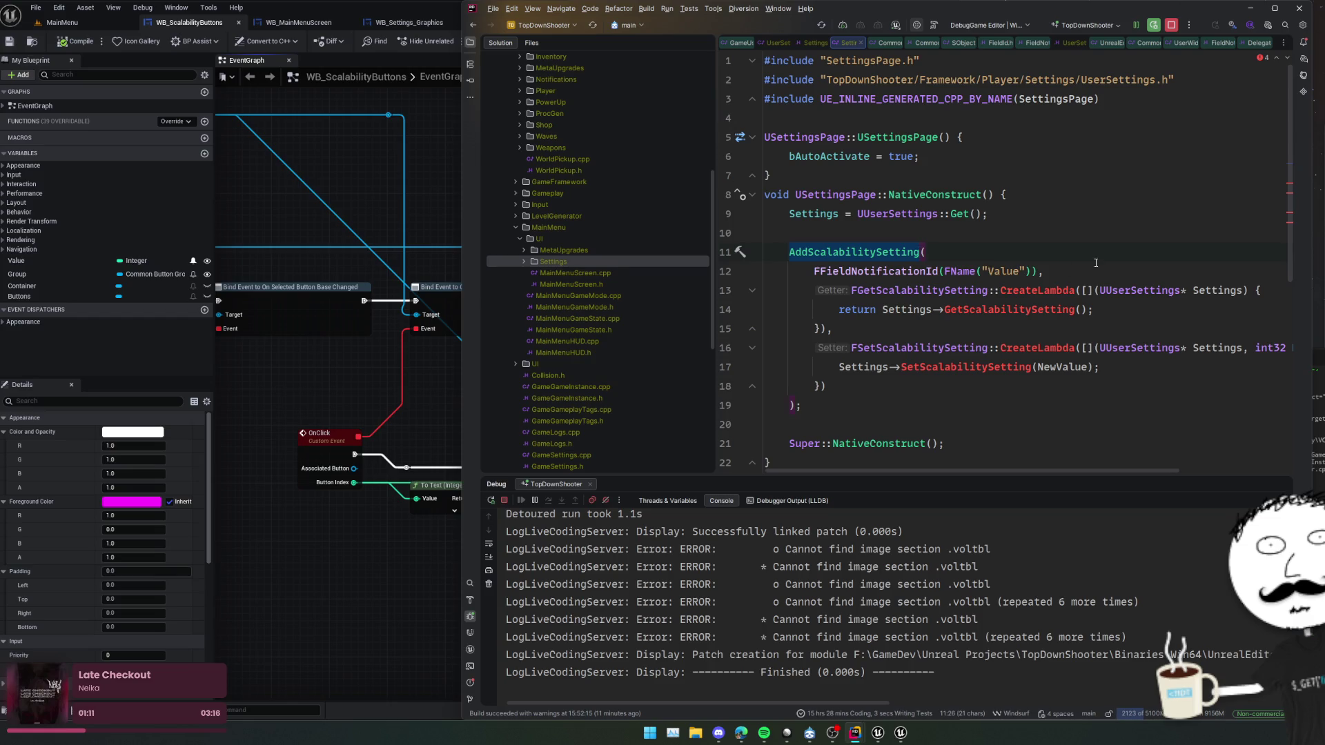
{"action": "left_click", "coordinate": [888, 253], "text": "ctrl"}
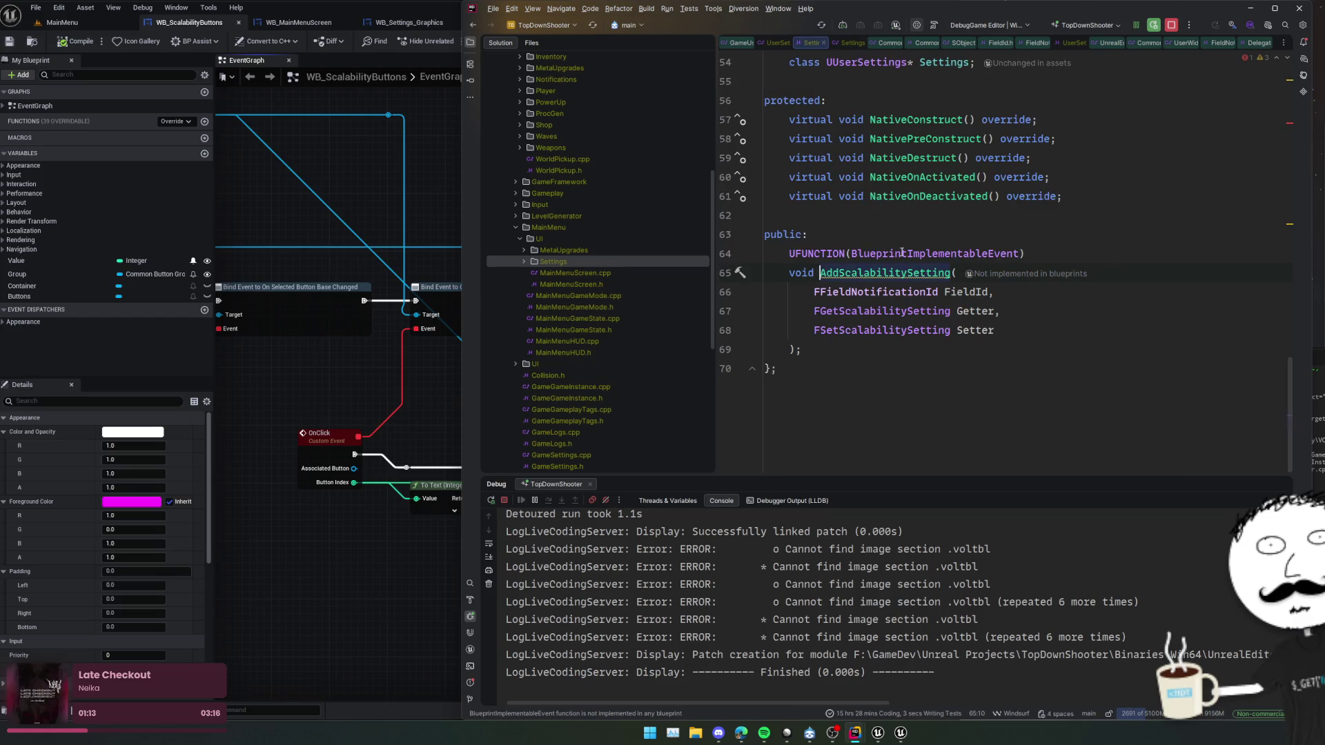
- Replace AddScalabilitySetting's getter and setter parameters with a single FName Id
{"action": "left_click_drag", "start_coordinate": [964, 275], "coordinate": [788, 350]}
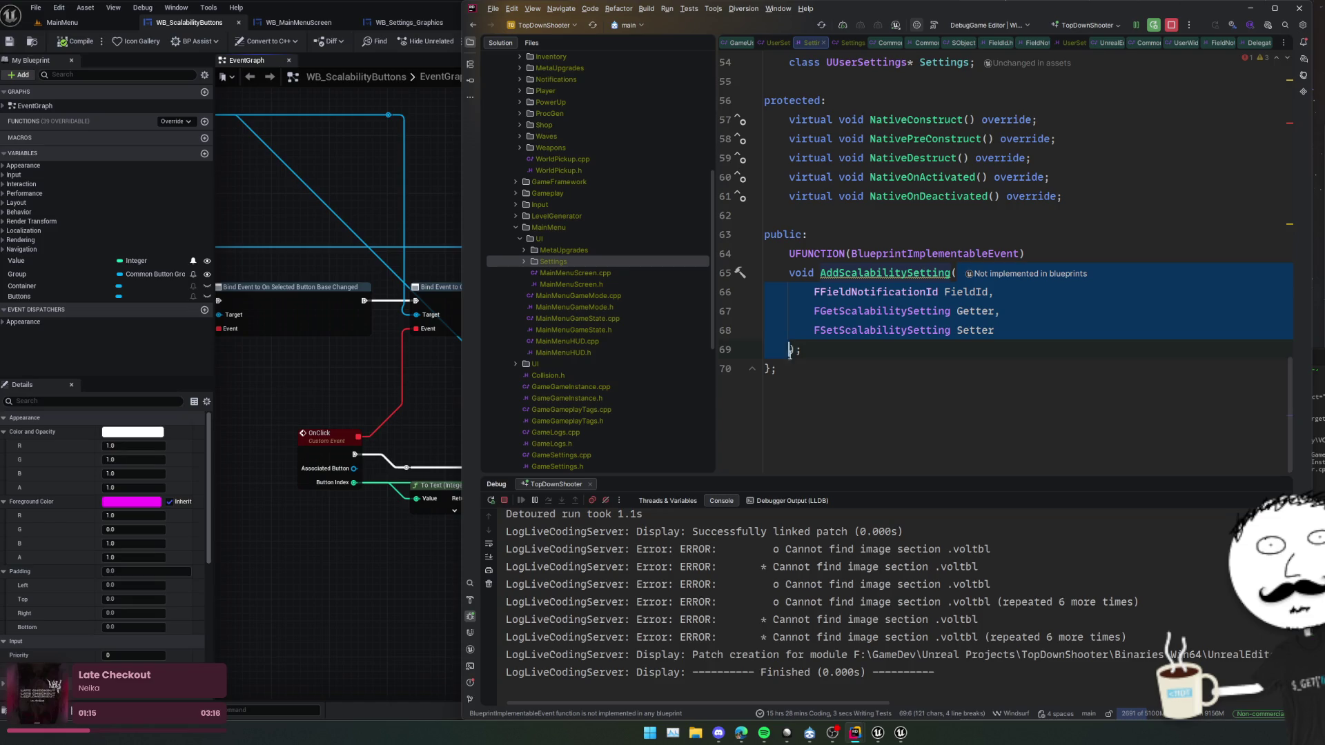
{"action": "key", "text": "BackSpace"}
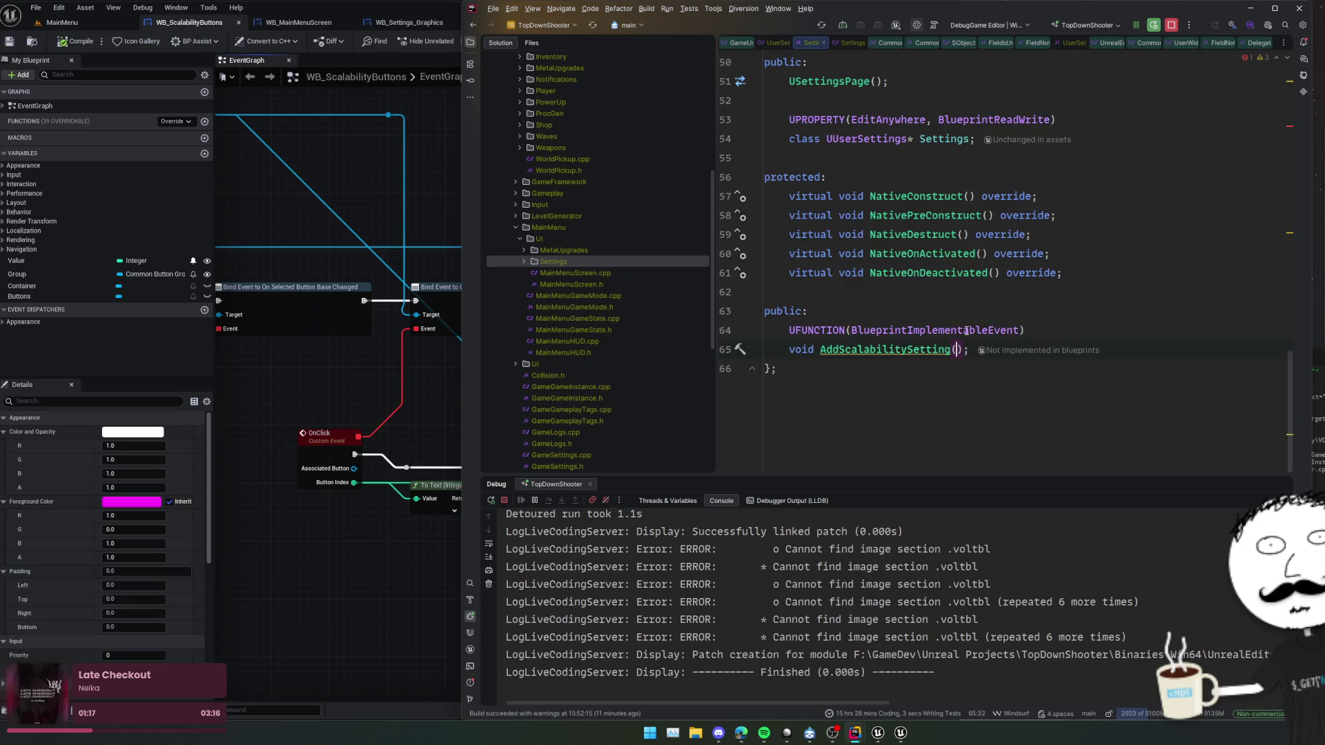
{"action": "type", "text": "FT"}
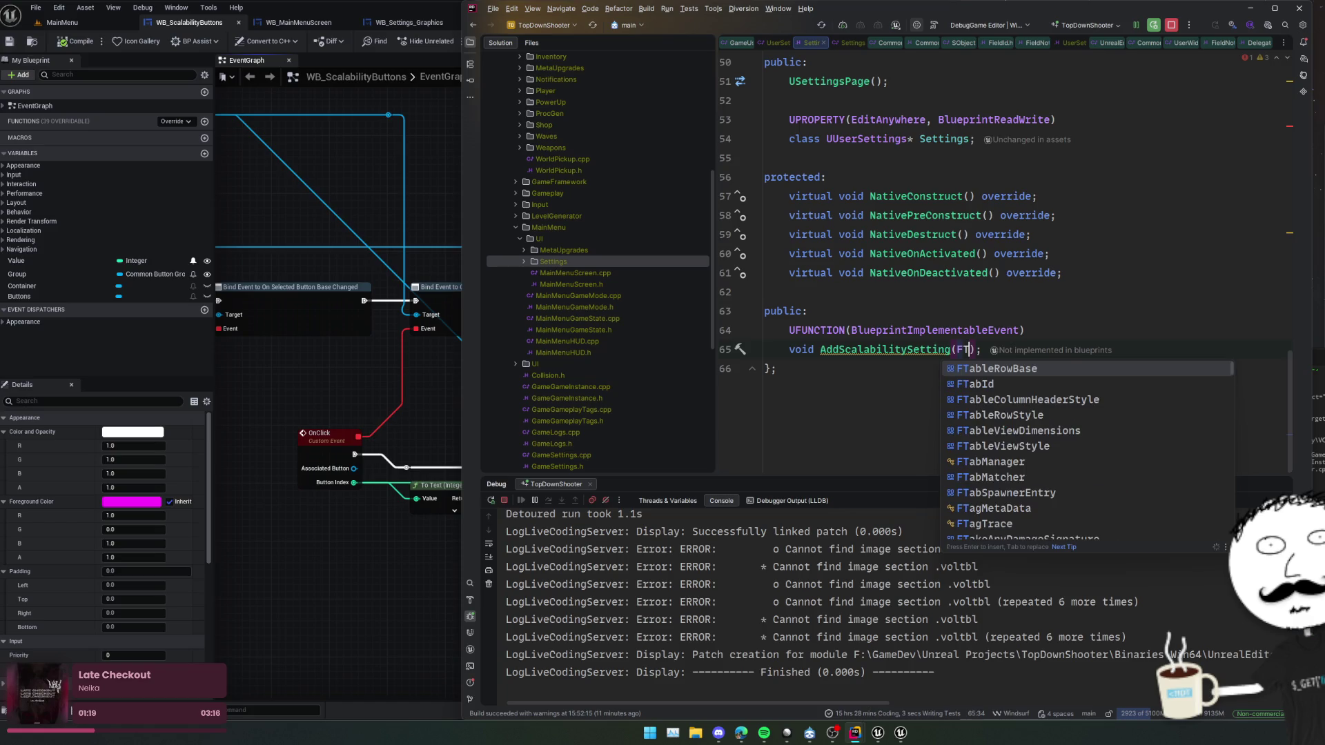
{"action": "key", "text": "BackSpace"}
{"action": "type", "text": "Name"}
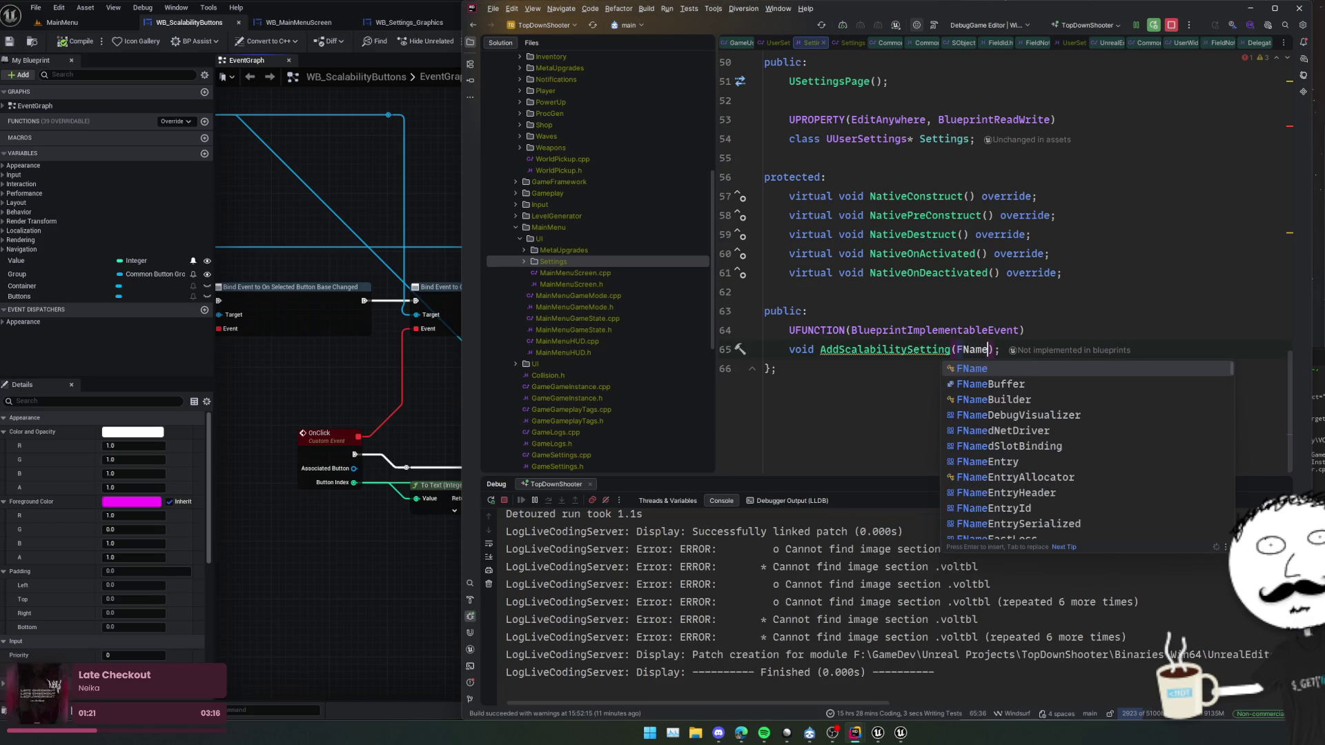
{"action": "type", "text": " Id"}
{"action": "key", "text": "End"}
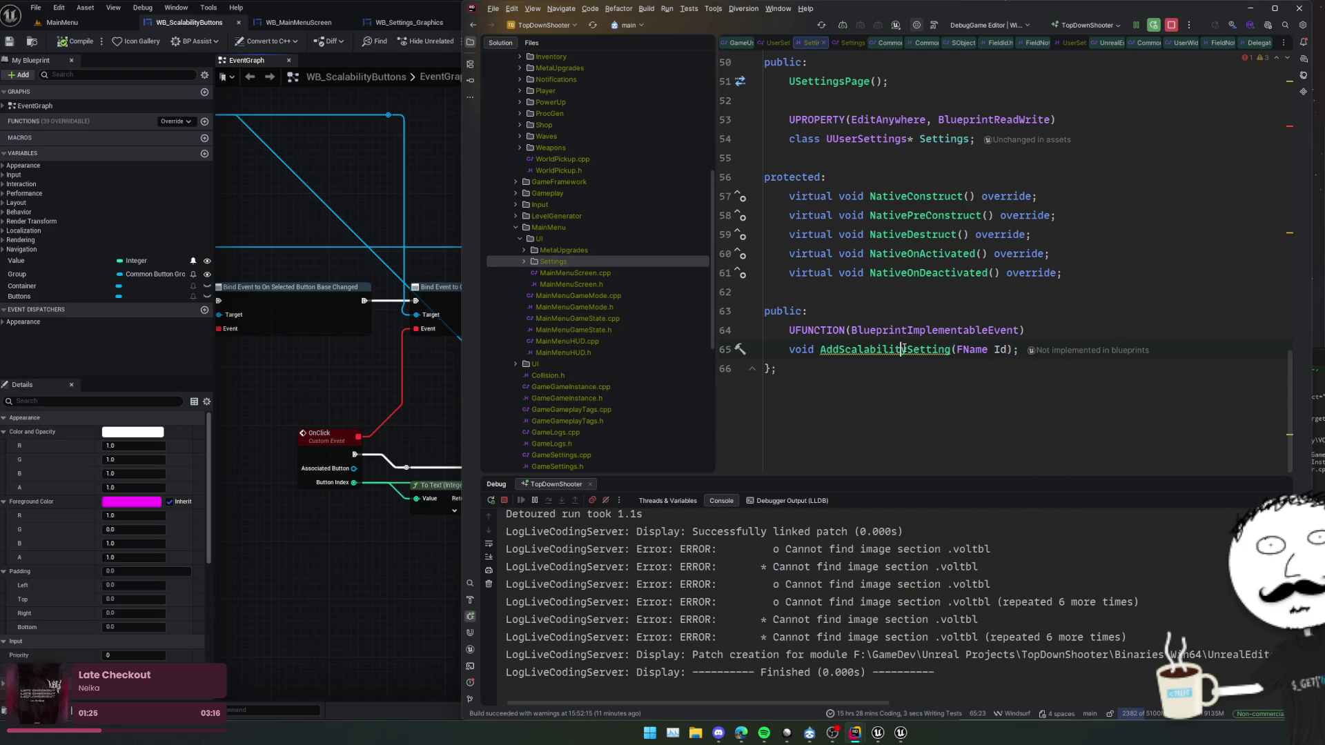
- Replace the call's lambda arguments with FName("Overall") in NativeConstruct
{"action": "left_click", "coordinate": [903, 349], "text": "ctrl"}
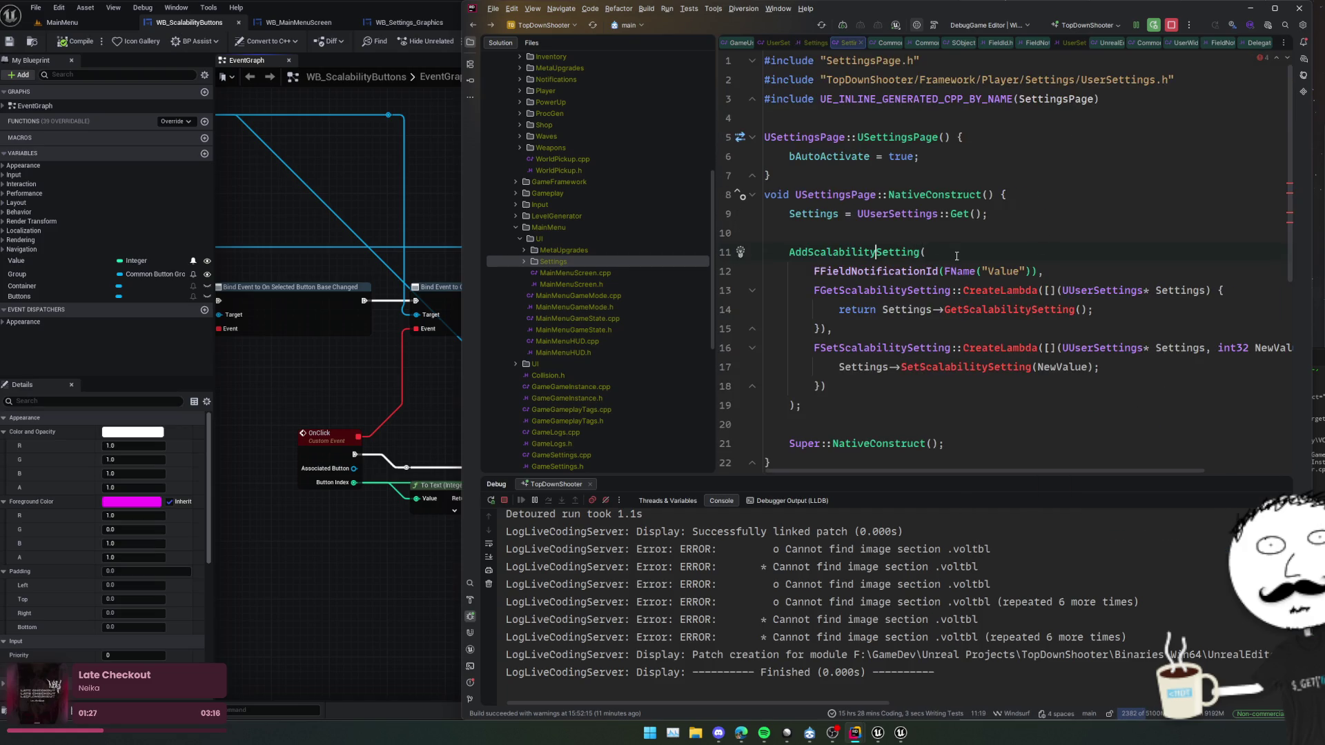
{"action": "key", "text": "ctrl+w"}
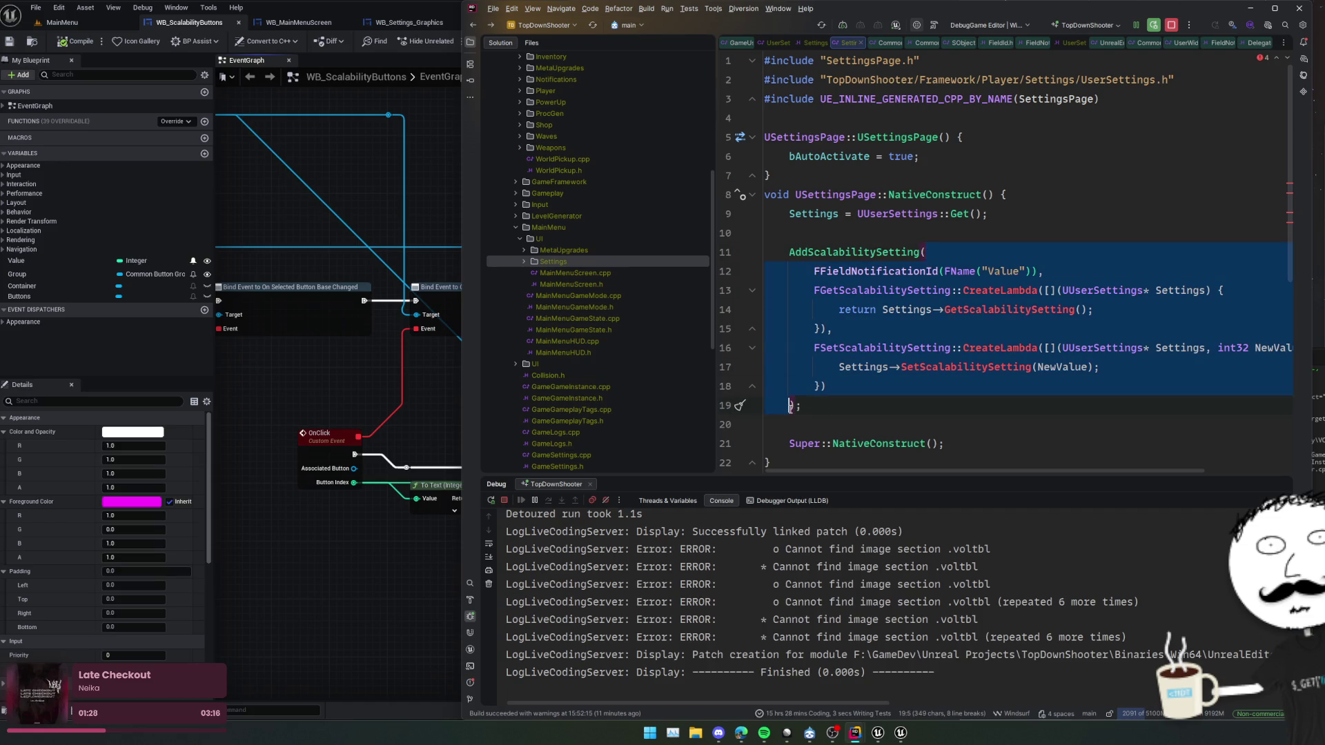
{"action": "key", "text": "Delete"}
{"action": "type", "text": "FName(\""}
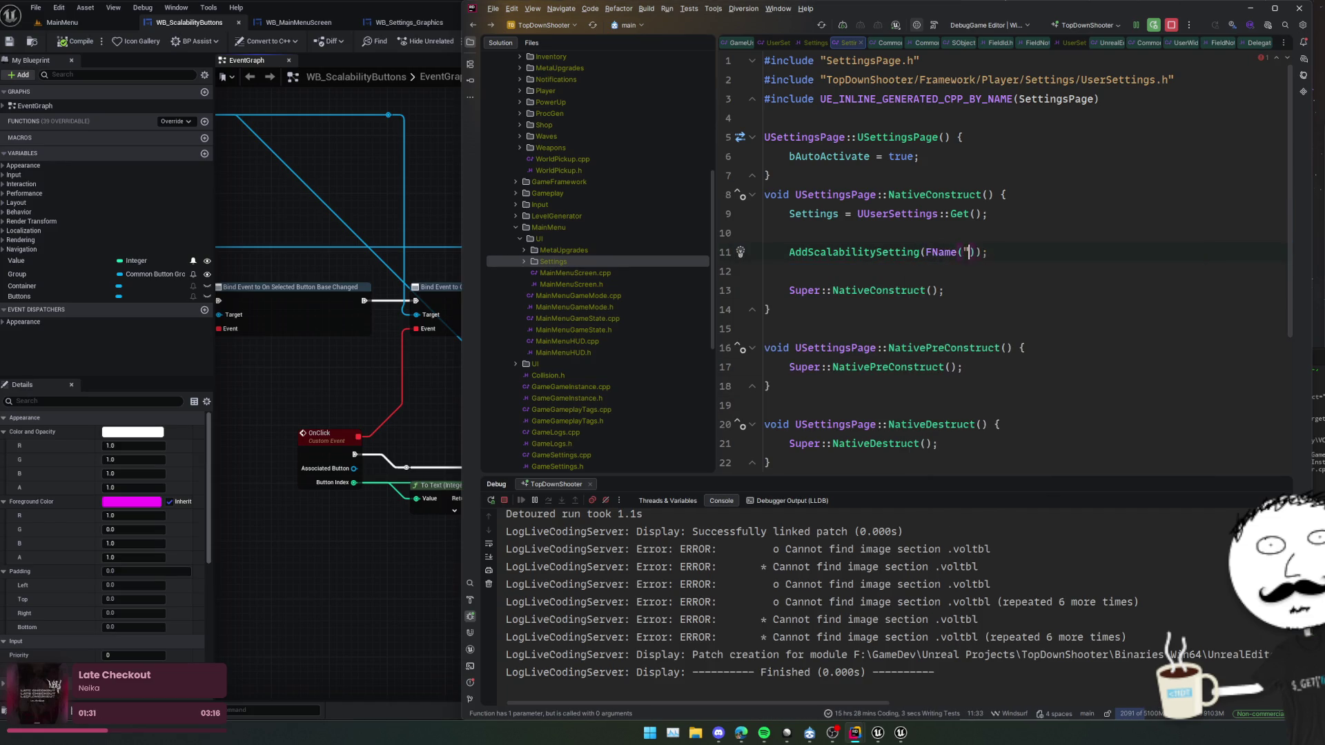
{"action": "type", "text": "Overal"}
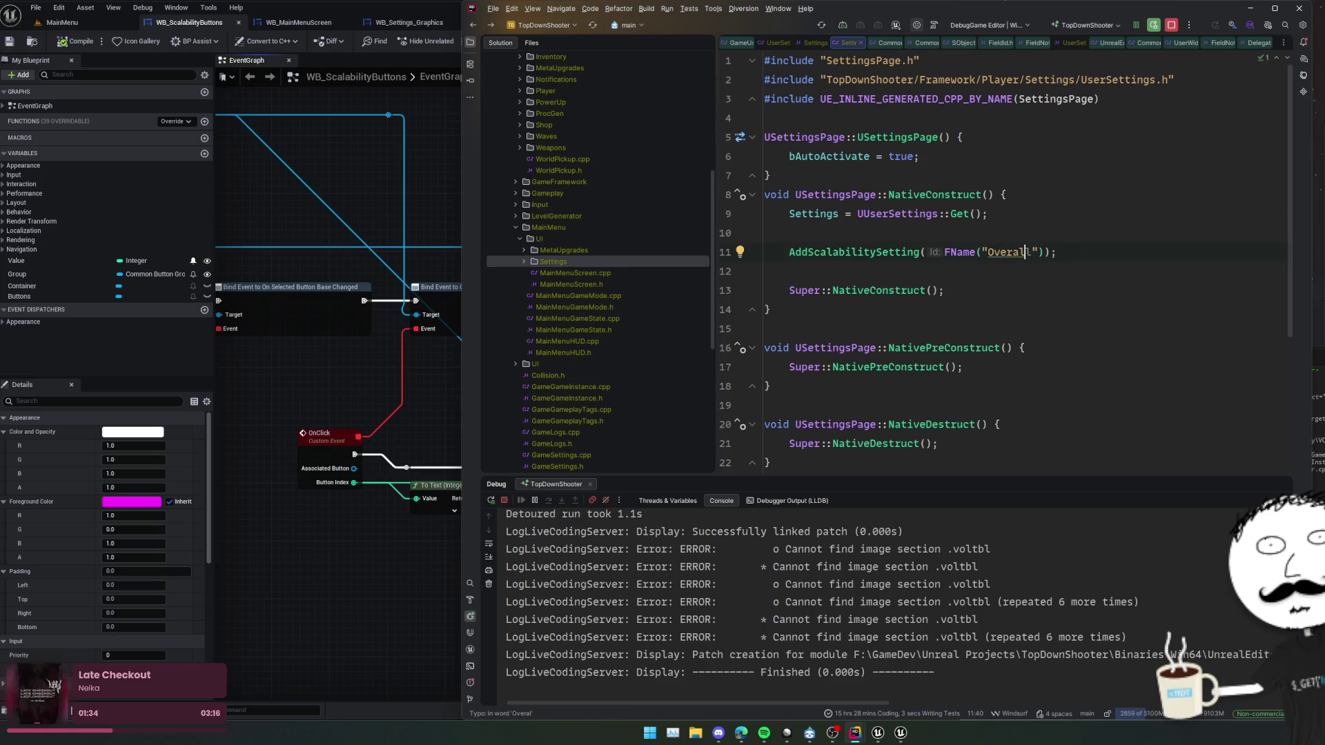
{"action": "left_click", "coordinate": [409, 22]}
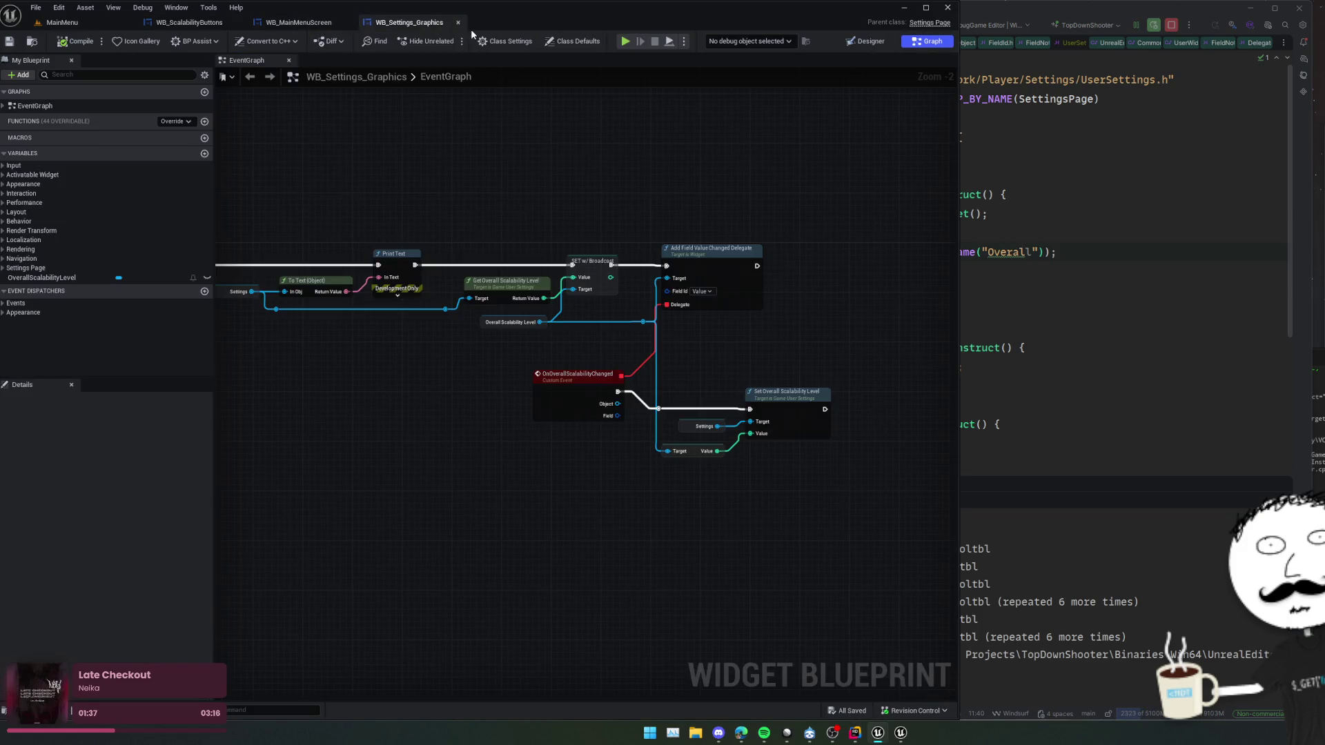
- Copy OverallScalabilityLevel from WB_Settings_Graphics into the FName argument and save SettingsPage.cpp
{"action": "left_click", "coordinate": [1100, 238]}
{"action": "key", "text": "BackSpace"}
{"action": "left_click", "coordinate": [78, 279]}
{"action": "left_click", "coordinate": [142, 431]}
{"action": "key", "text": "alt+Tab"}
{"action": "key", "text": "ctrl+w"}
{"action": "type", "text": "OverallScalabilityLevel"}
{"action": "key", "text": "Home"}
{"action": "key", "text": "ctrl+s"}
{"action": "double_click", "coordinate": [862, 251]}
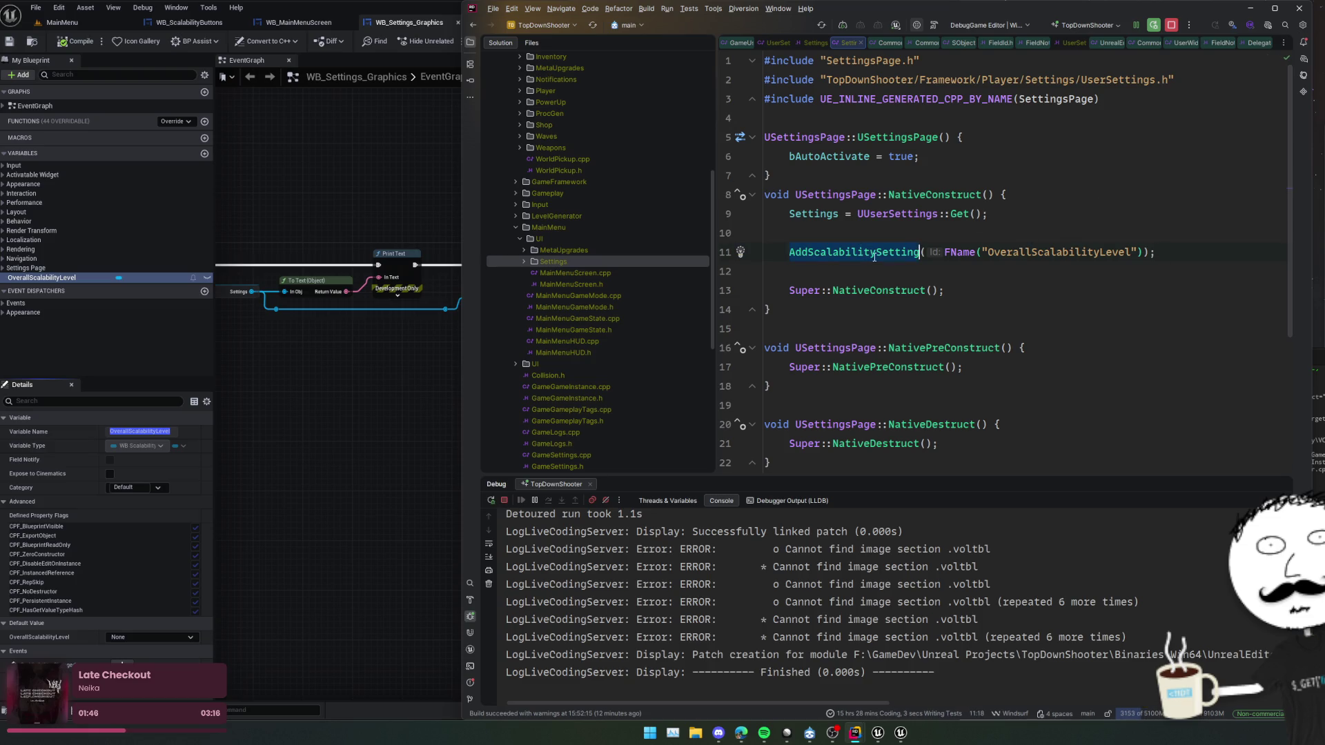
- Change AddScalabilitySetting's declared return type from void to UScalabilityButtons*
{"action": "left_click", "coordinate": [841, 251], "text": "ctrl"}
{"action": "scroll", "coordinate": [1029, 266], "scroll_direction": "up", "scroll_amount": 14}
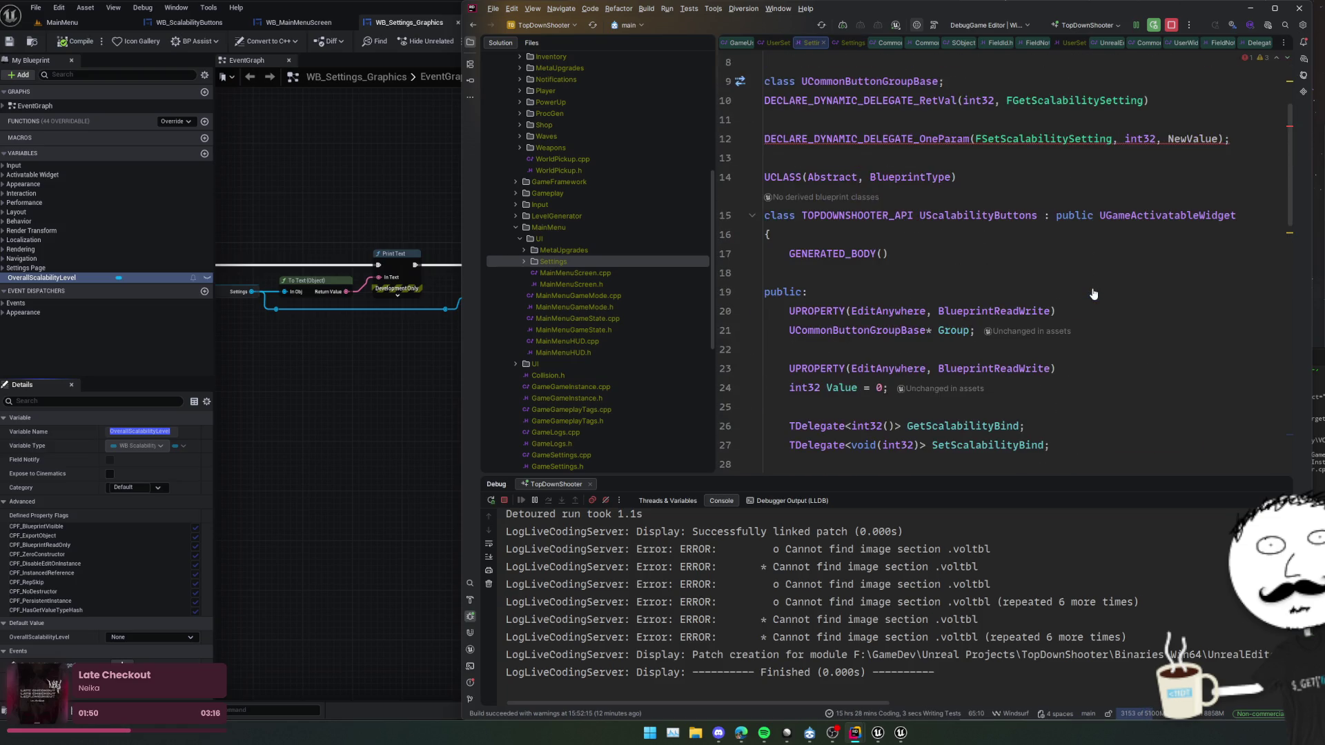
{"action": "double_click", "coordinate": [978, 221]}
{"action": "key", "text": "ctrl+c"}
{"action": "scroll", "coordinate": [1003, 238], "scroll_direction": "down", "scroll_amount": 3}
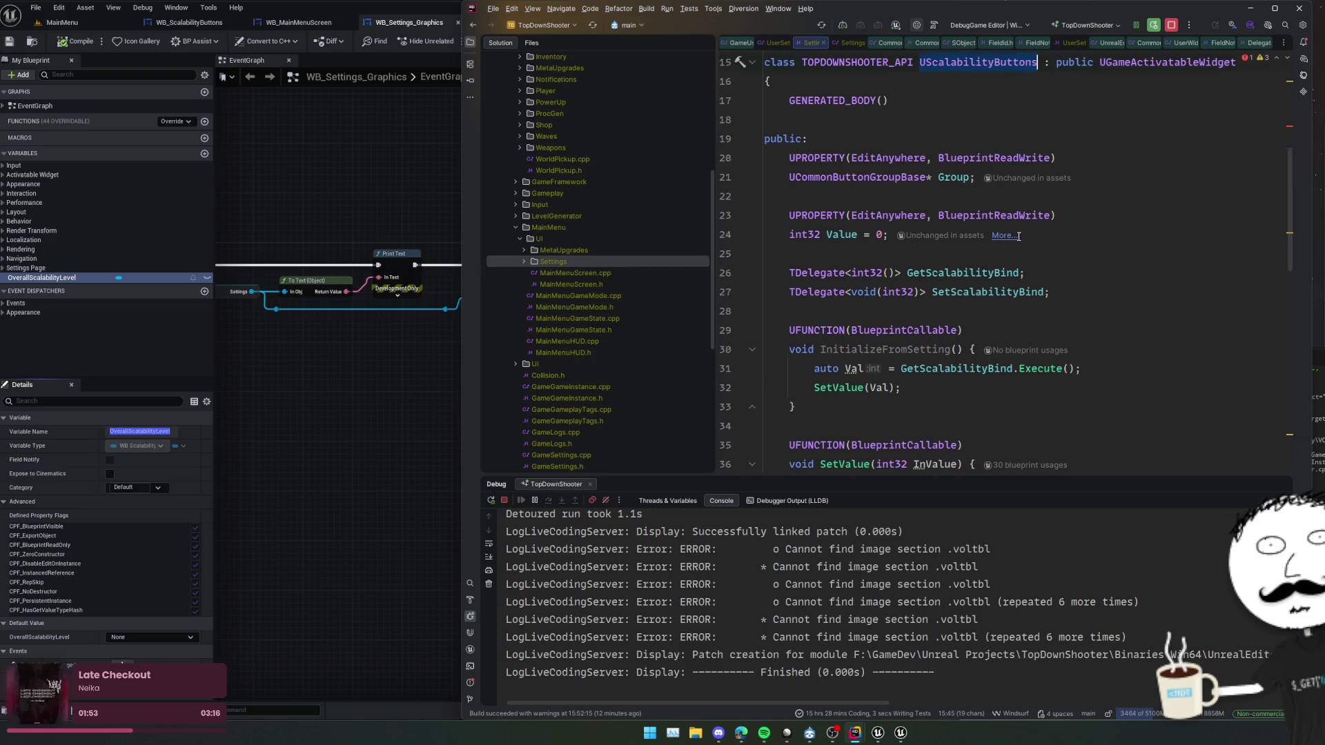
{"action": "scroll", "coordinate": [1019, 236], "scroll_direction": "down", "scroll_amount": 12}
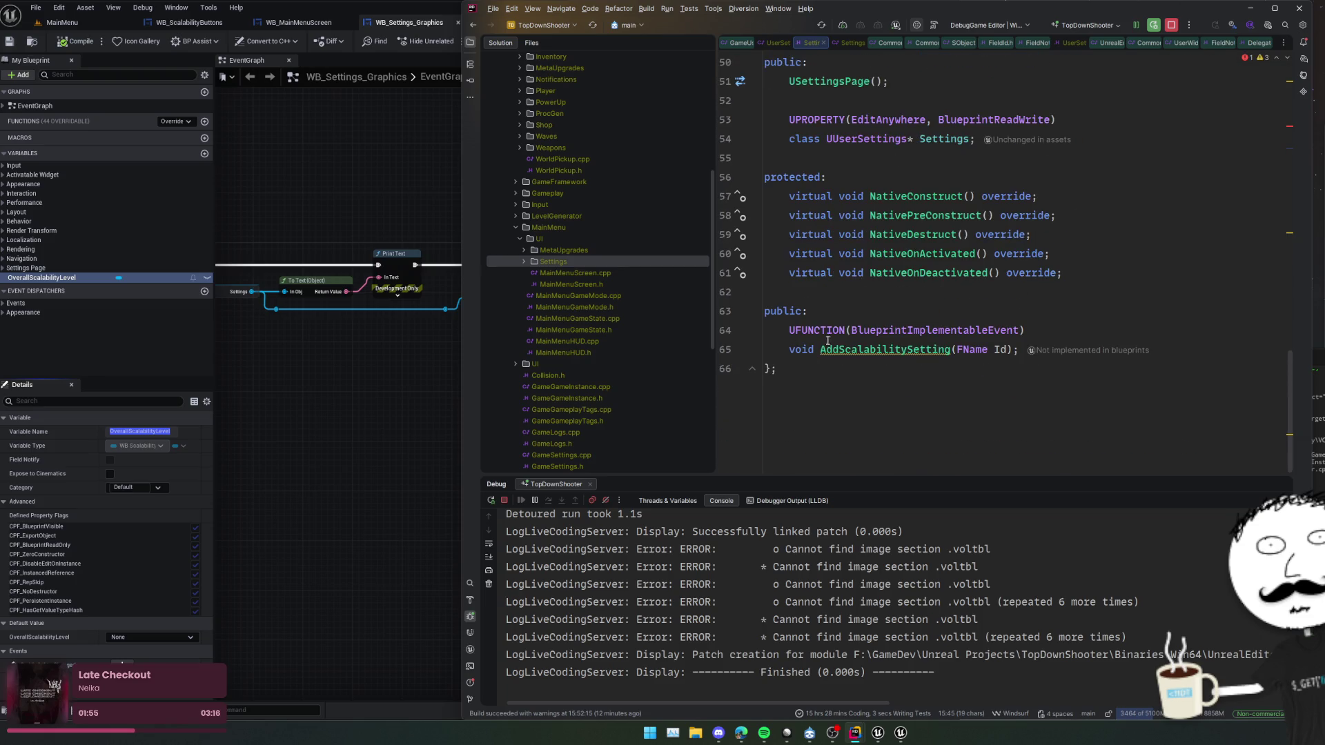
{"action": "double_click", "coordinate": [801, 350]}
{"action": "key", "text": "ctrl+v"}
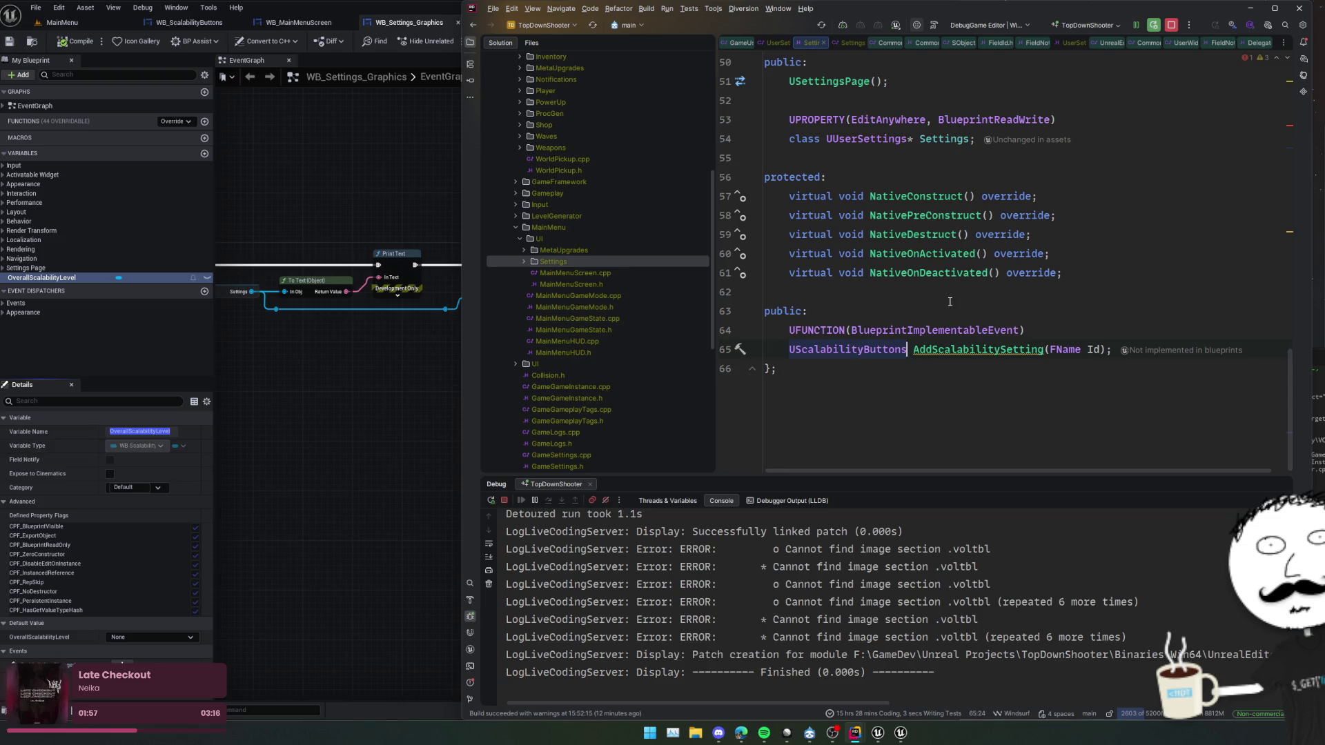
{"action": "type", "text": "*"}
{"action": "key", "text": "Down"}
{"action": "key", "text": "Down"}
- In SettingsPage.cpp, wrap the call in if (auto Setting = ...) and add Setting's get/set bind lambdas
{"action": "key", "text": "ctrl+Tab"}
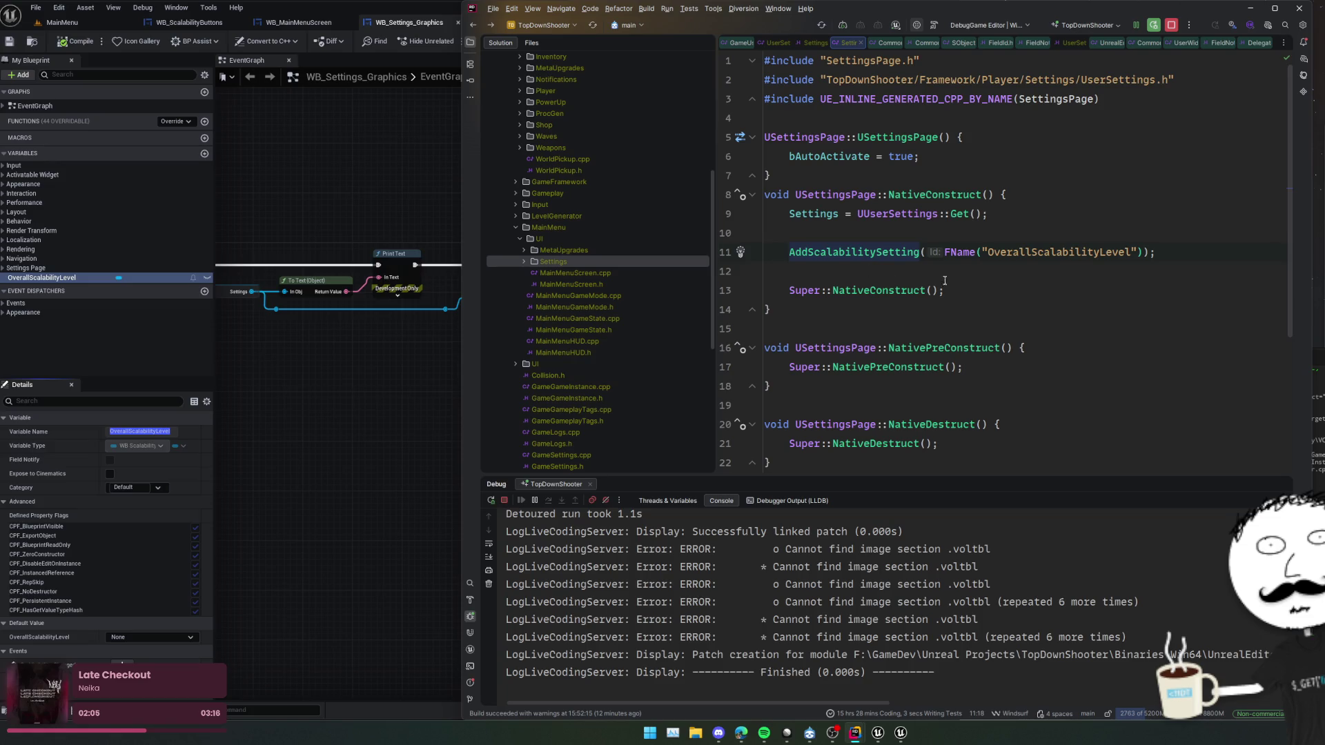
{"action": "type", "text": "if (auto S"}
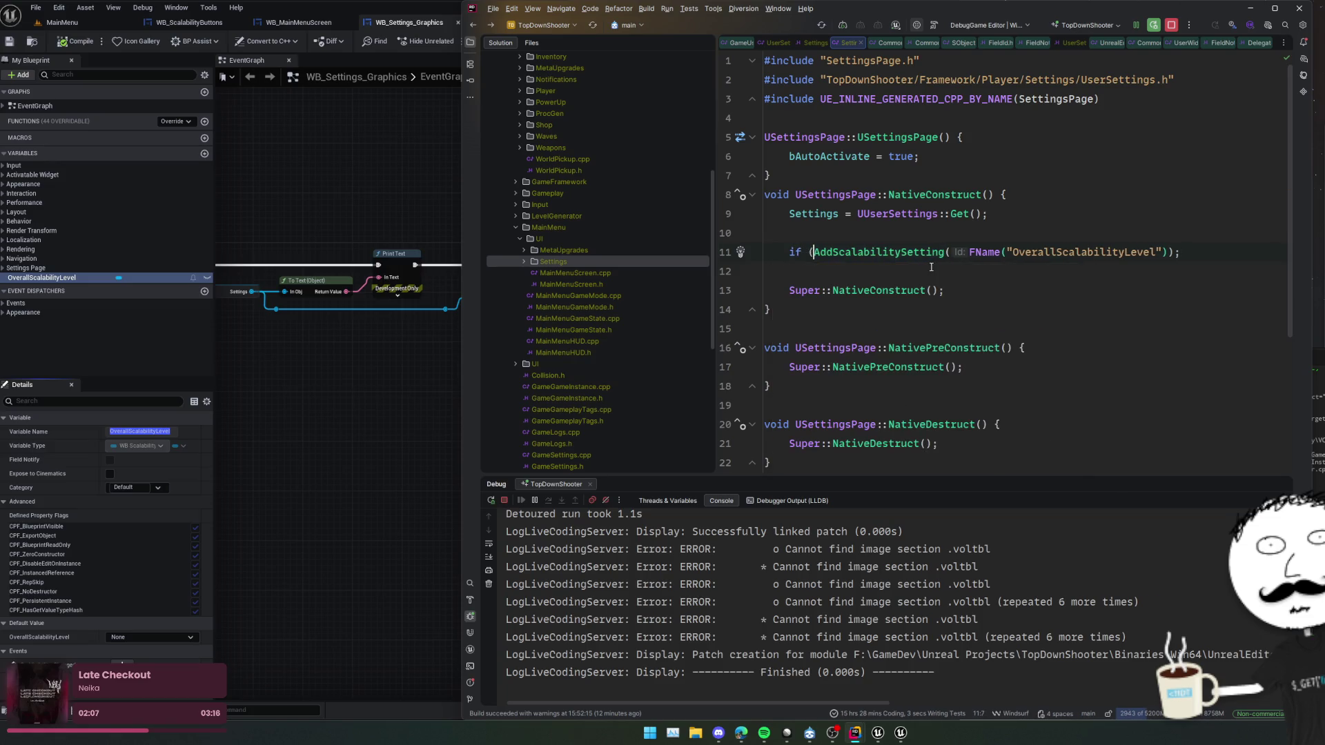
{"action": "type", "text": "etting ="}
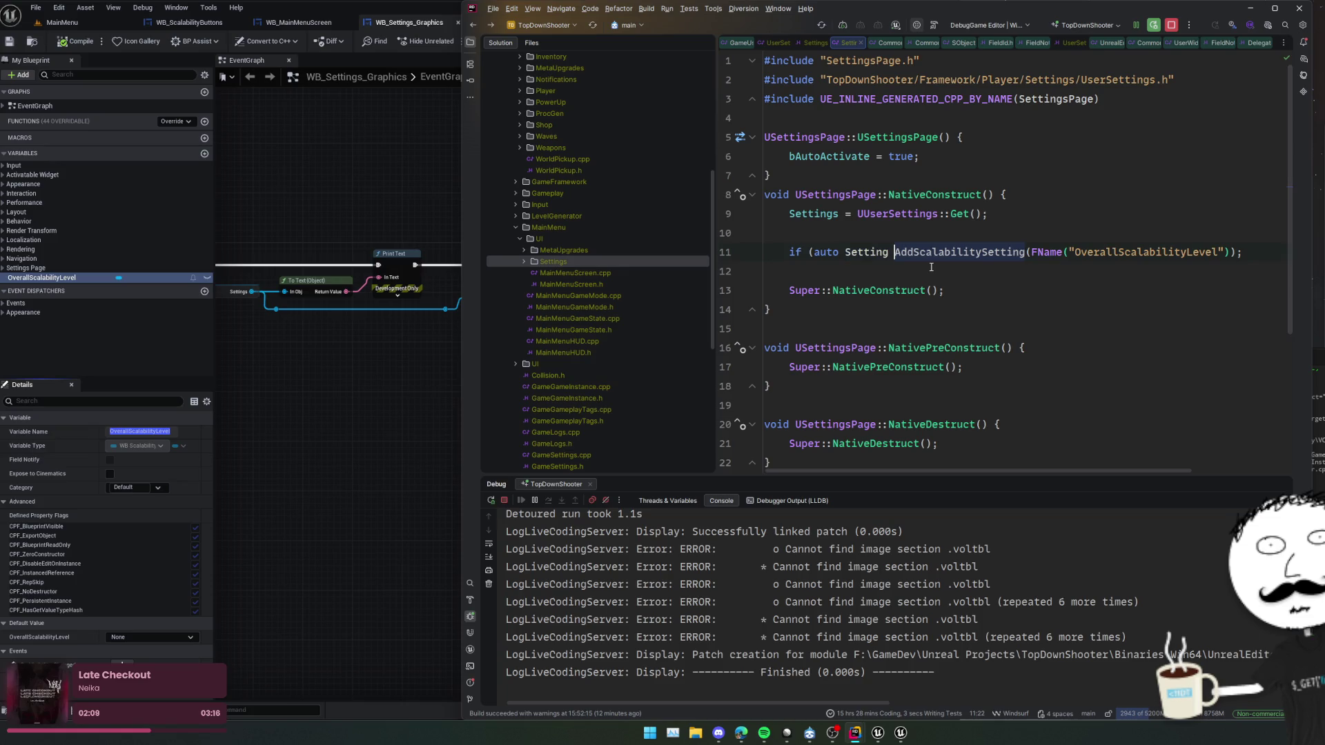
{"action": "key", "text": "End"}
{"action": "key", "text": "BackSpace"}
{"action": "type", "text": "{"}
{"action": "key", "text": "Return"}
{"action": "type", "text": "Setting->"}
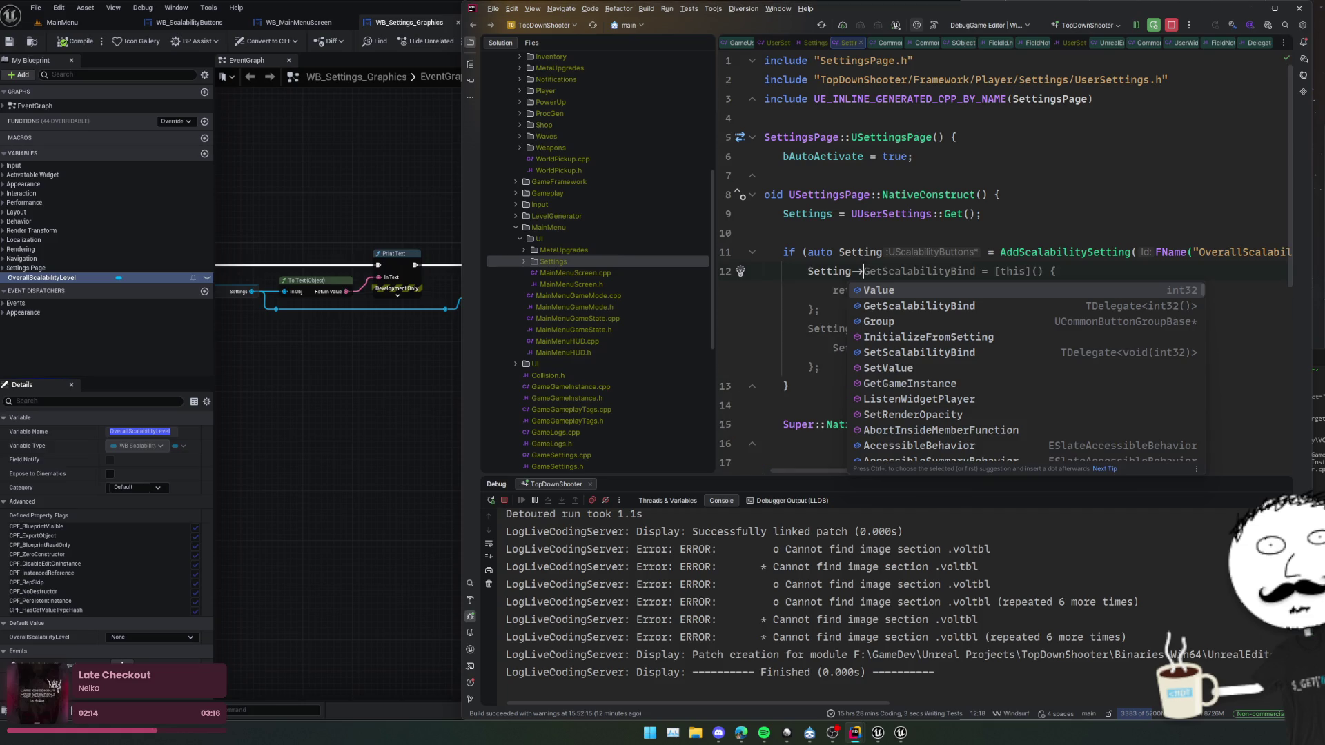
{"action": "key", "text": "Tab"}
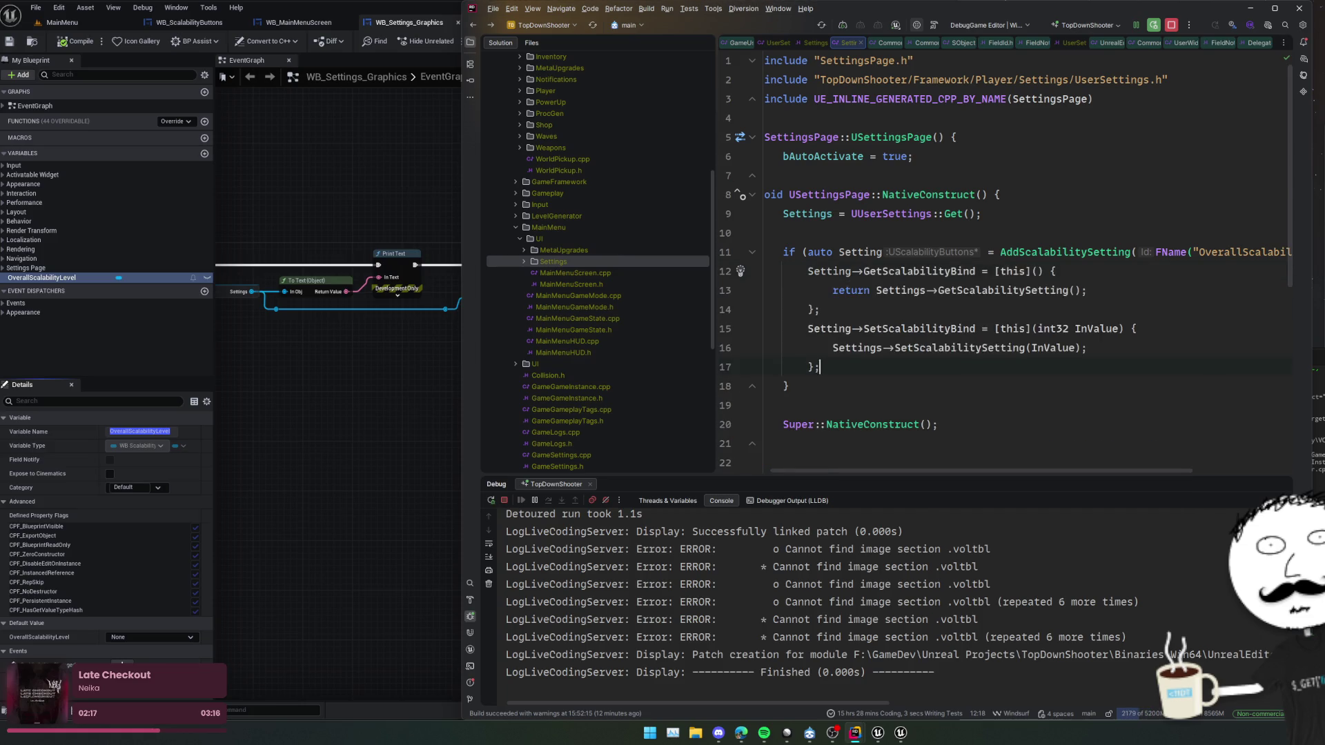
- Make the getter call GetOverallScalabilityLevel and the setter call SetOverallScalabilityLevel
{"action": "double_click", "coordinate": [1004, 290]}
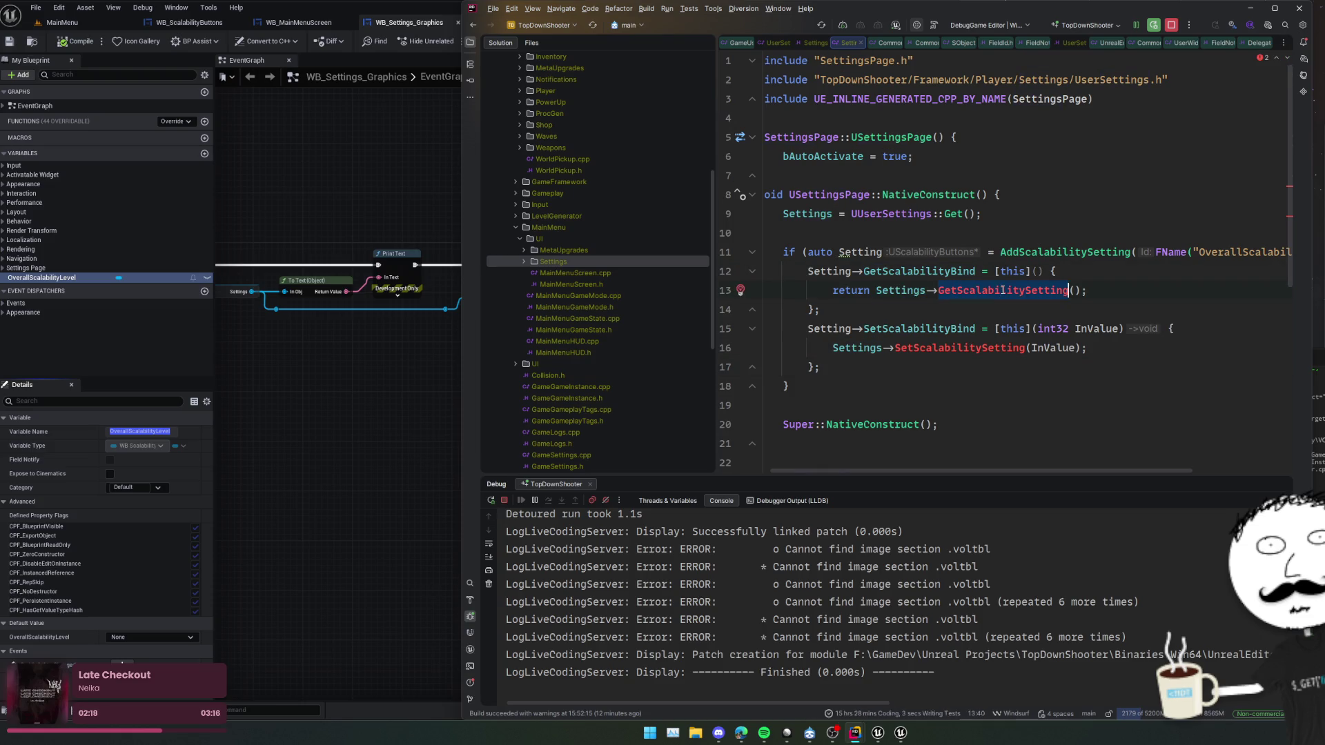
{"action": "type", "text": "GetOv"}
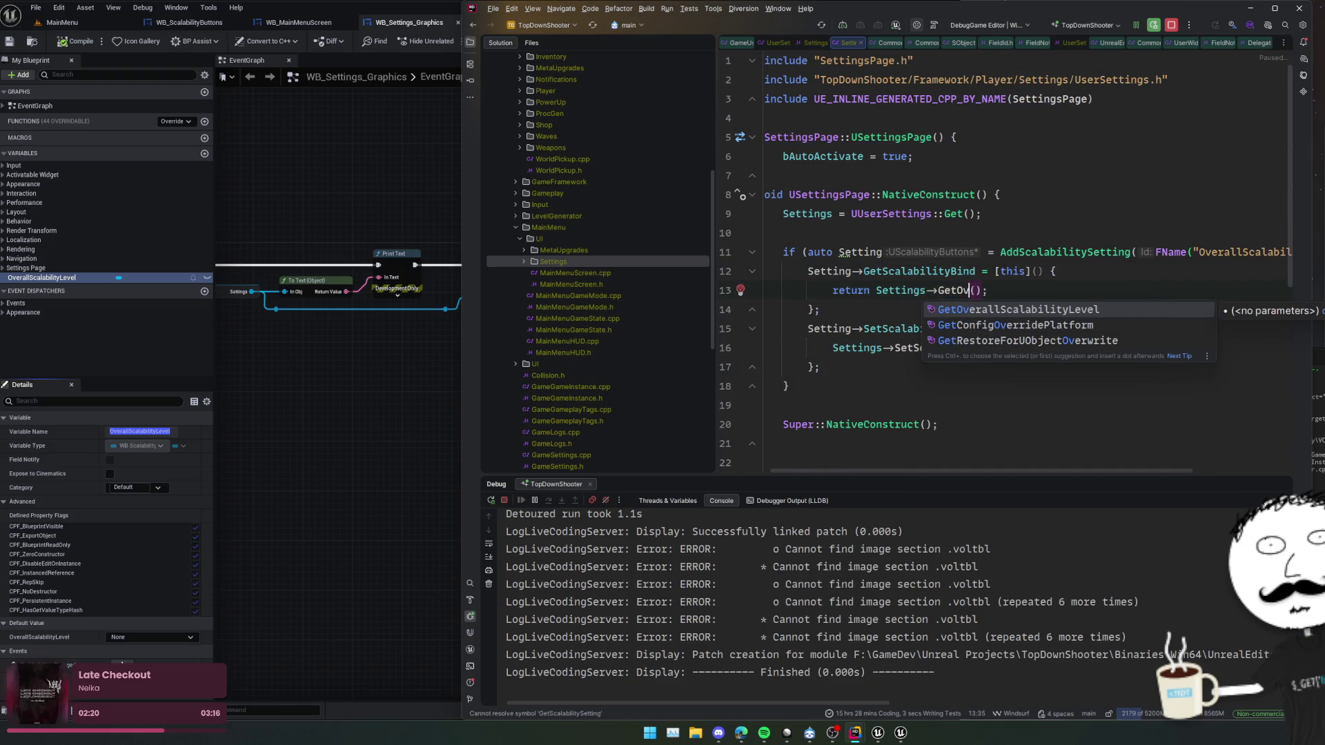
{"action": "key", "text": "Return"}
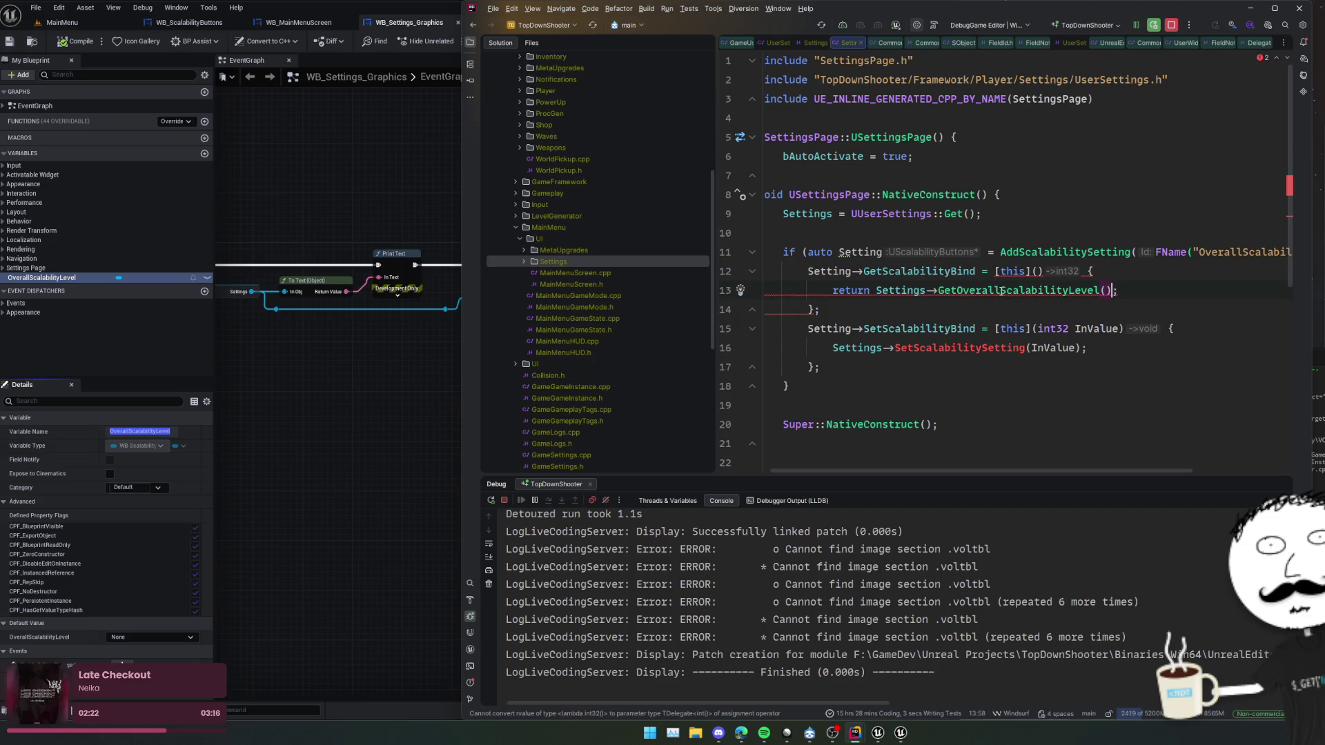
{"action": "mouse_move", "coordinate": [1001, 291]}
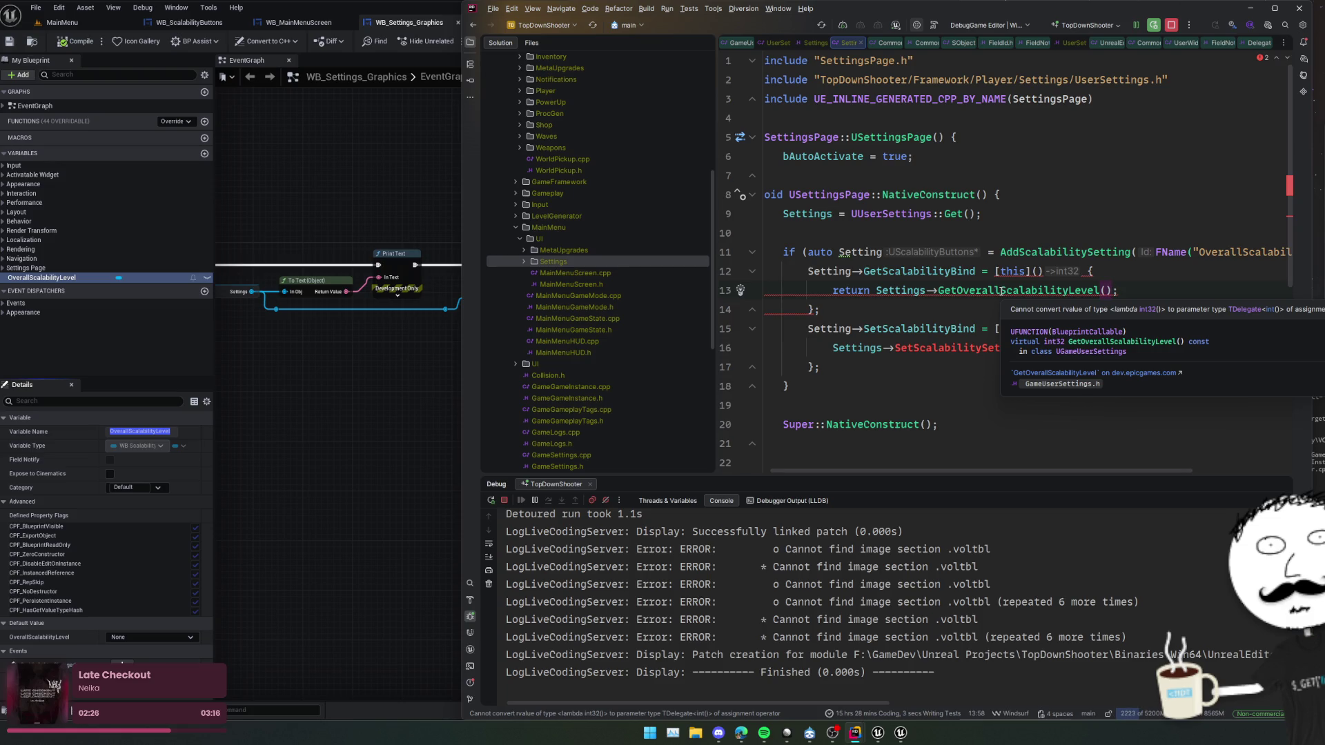
{"action": "double_click", "coordinate": [956, 347]}
{"action": "type", "text": "SetOv"}
{"action": "key", "text": "Return"}
- Bind the setter through SetScalabilityBind.CreateWeakLambda(this, ...) instead of assignment
{"action": "left_click", "coordinate": [987, 330]}
{"action": "left_click", "coordinate": [978, 328]}
{"action": "type", "text": ".CreateW"}
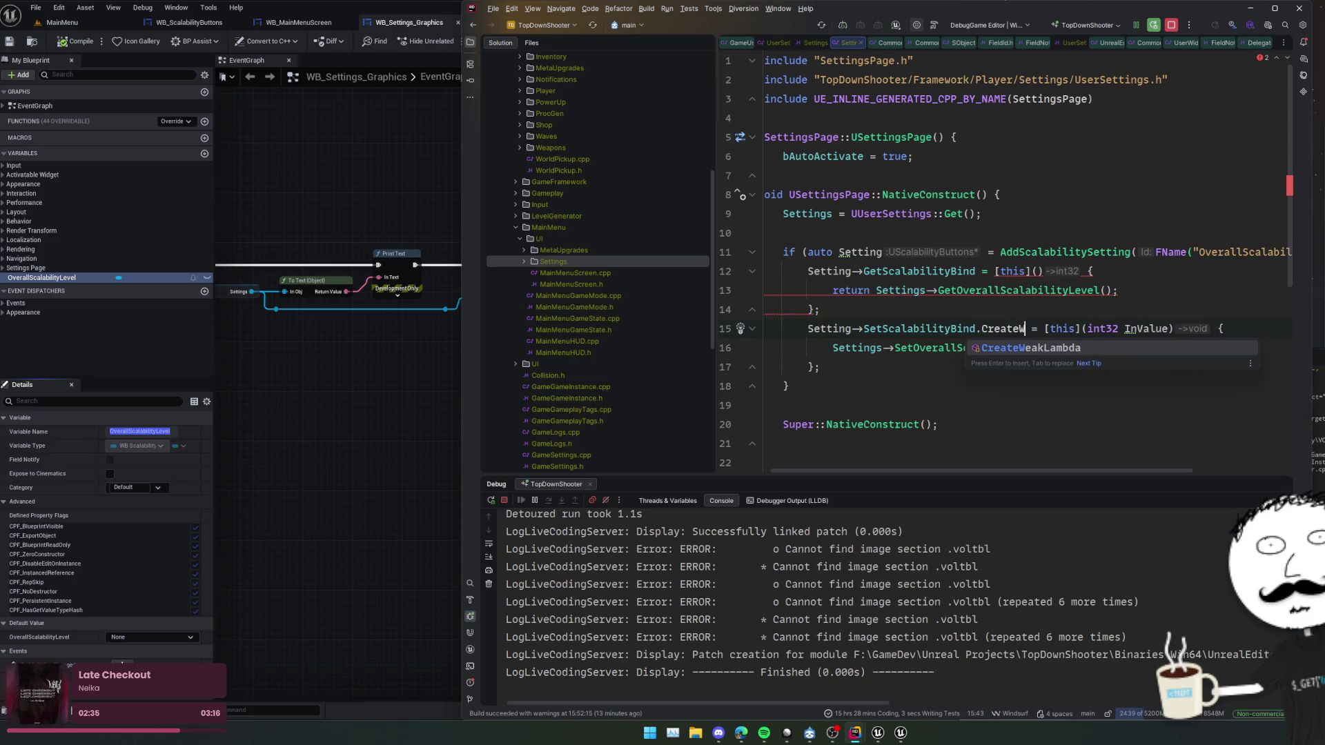
{"action": "type", "text": "eakLambda("}
{"action": "key", "text": "Return"}
{"action": "type", "text": "this,"}
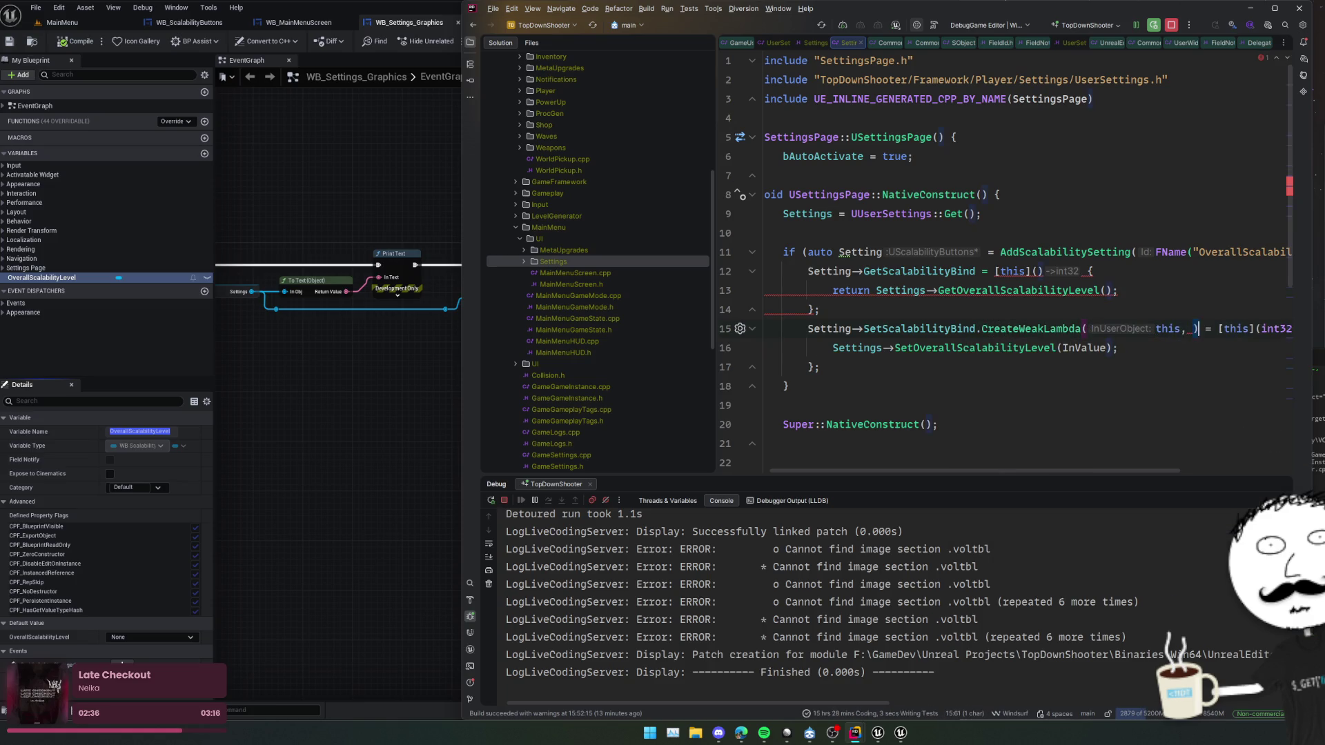
{"action": "key", "text": "Delete"}
{"action": "key", "text": "Delete"}
{"action": "key", "text": "Delete"}
{"action": "left_click", "coordinate": [878, 371]}
{"action": "type", "text": ")"}
{"action": "mouse_move", "coordinate": [994, 326]}
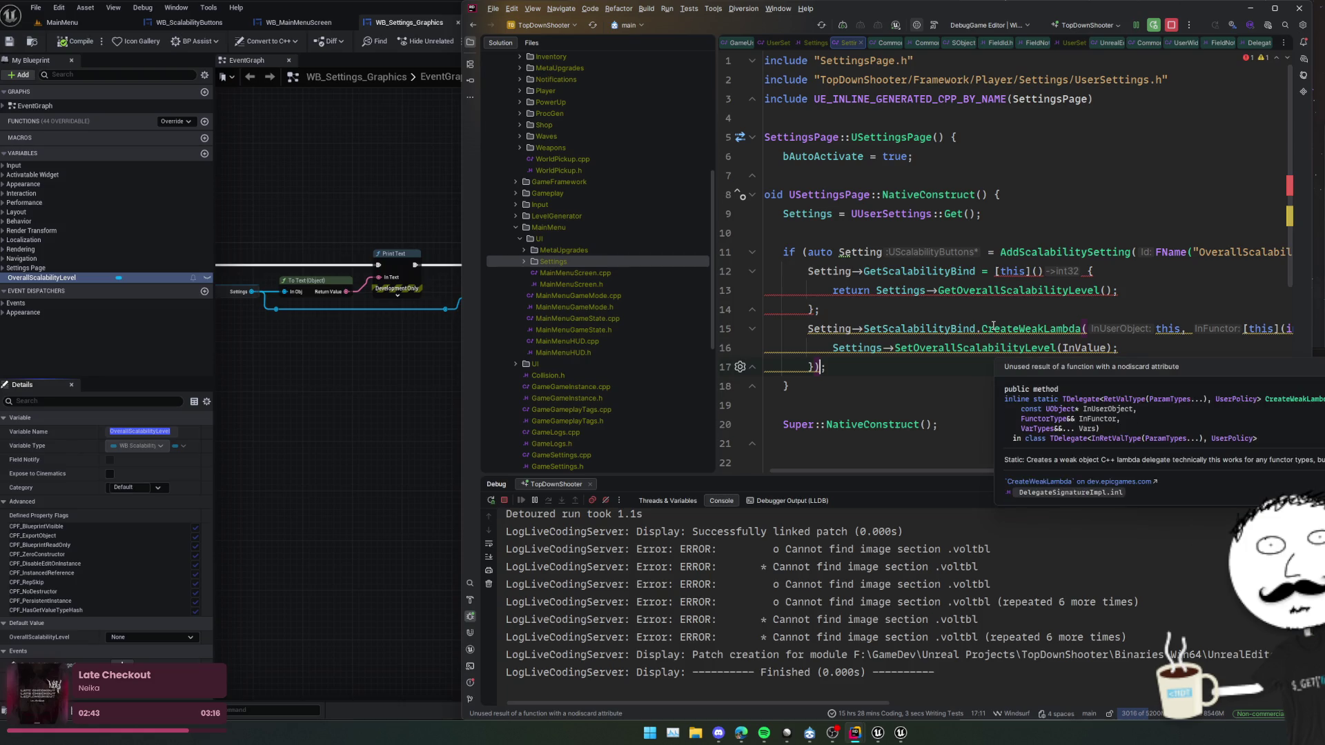
{"action": "left_click", "coordinate": [971, 329]}
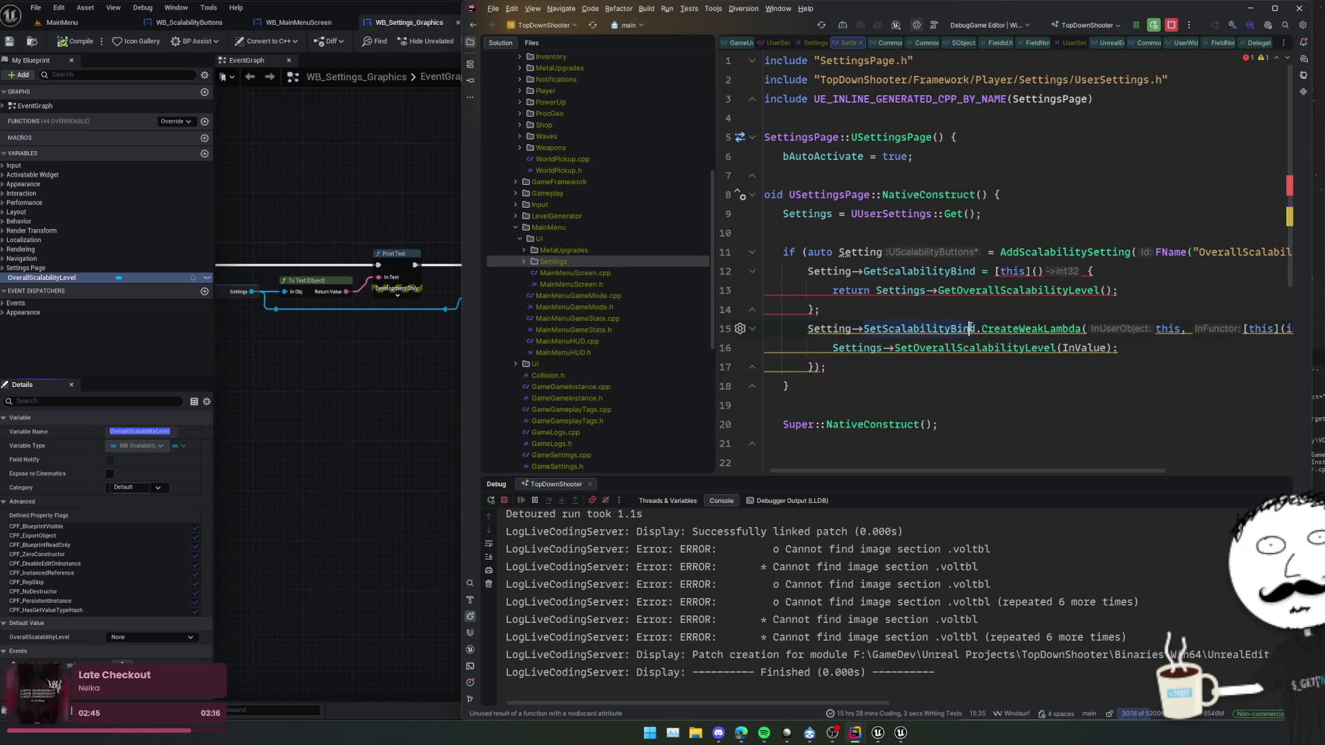
- Switch the setter bind from CreateWeakLambda to BindWeakLambda
{"action": "double_click", "coordinate": [1007, 328]}
{"action": "key", "text": "ctrl+space"}
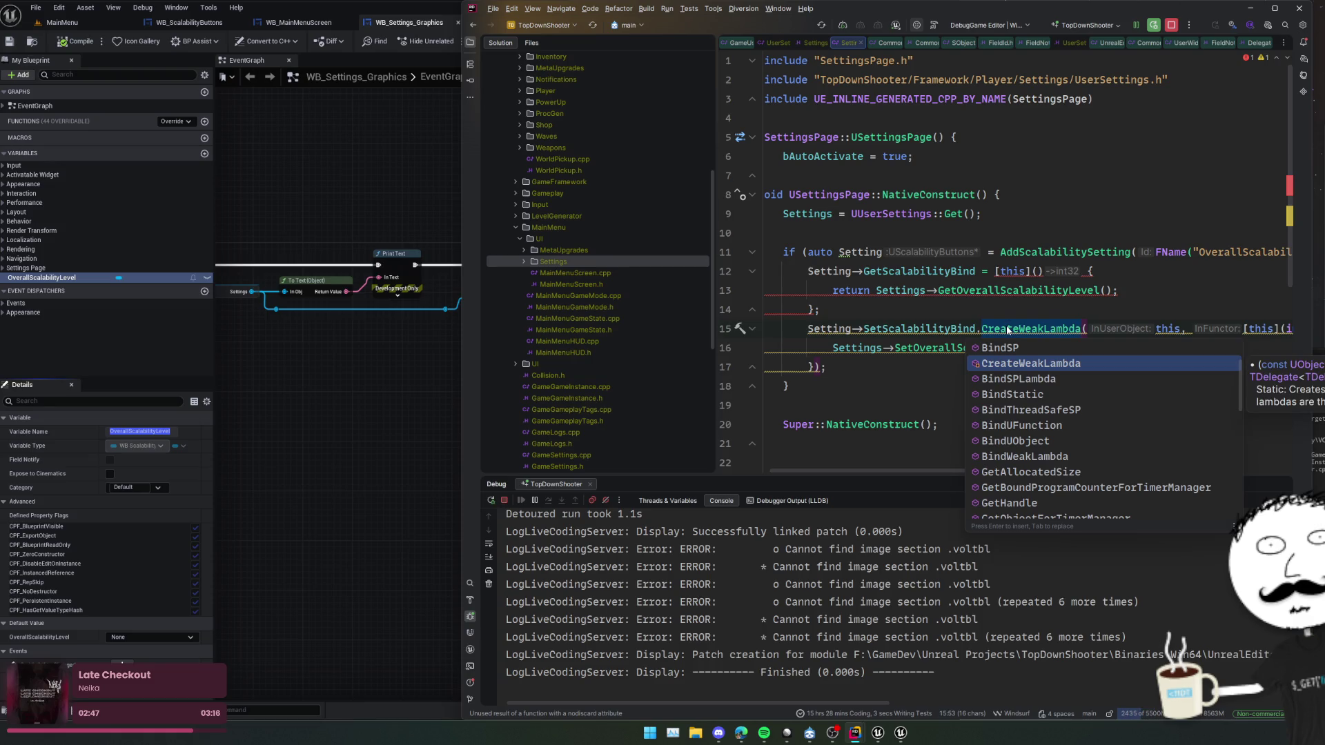
{"action": "type", "text": "BindW"}
{"action": "key", "text": "Return"}
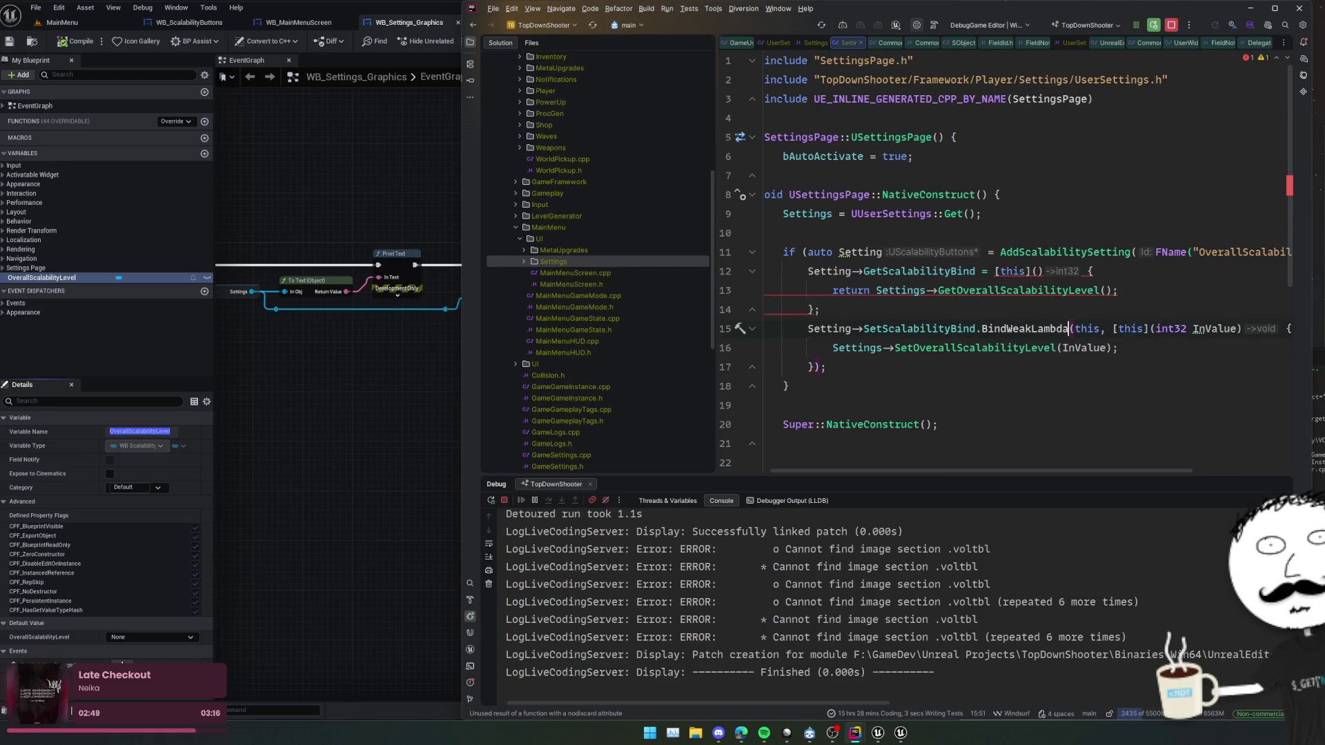
{"action": "left_click", "coordinate": [1083, 365]}
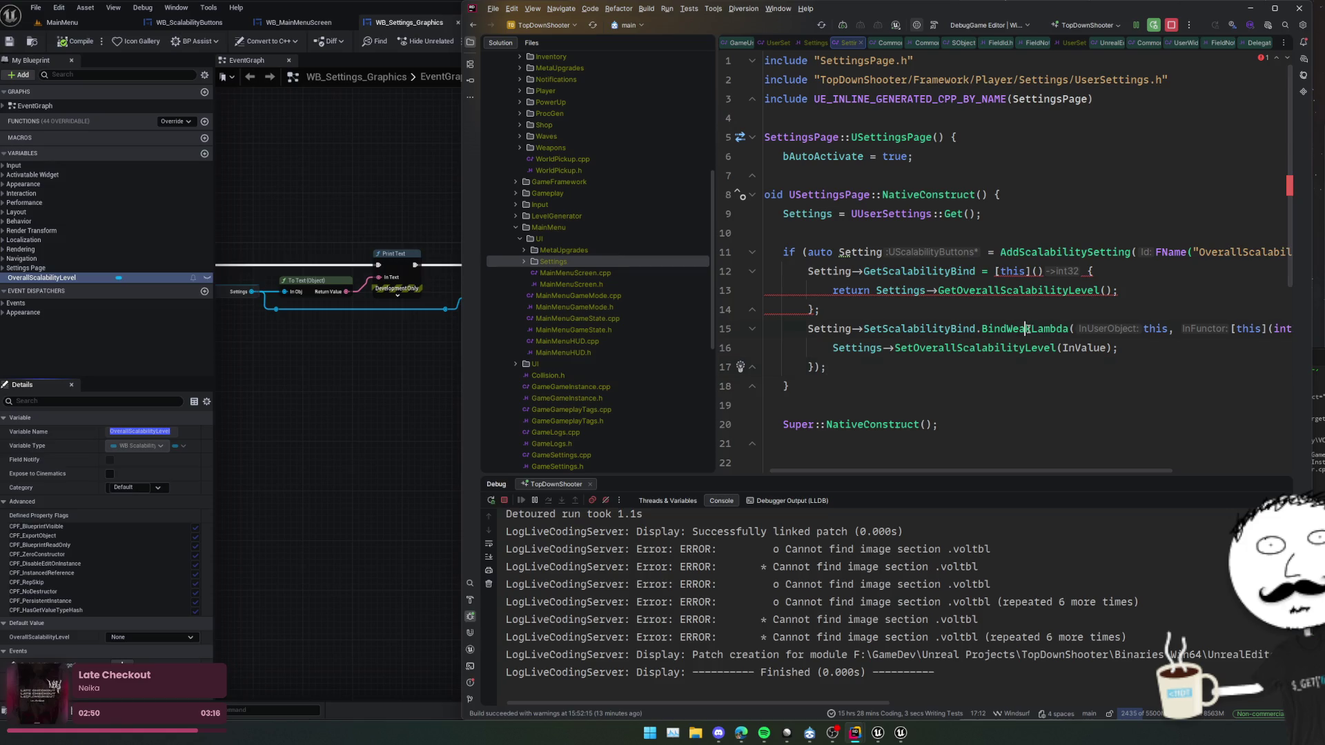
- Replace the getter bind's assignment with .BindWeakLambda(this, ...)
{"action": "left_click_drag", "start_coordinate": [976, 271], "coordinate": [995, 271]}
{"action": "type", "text": ".BindWeakLambda(this,"}
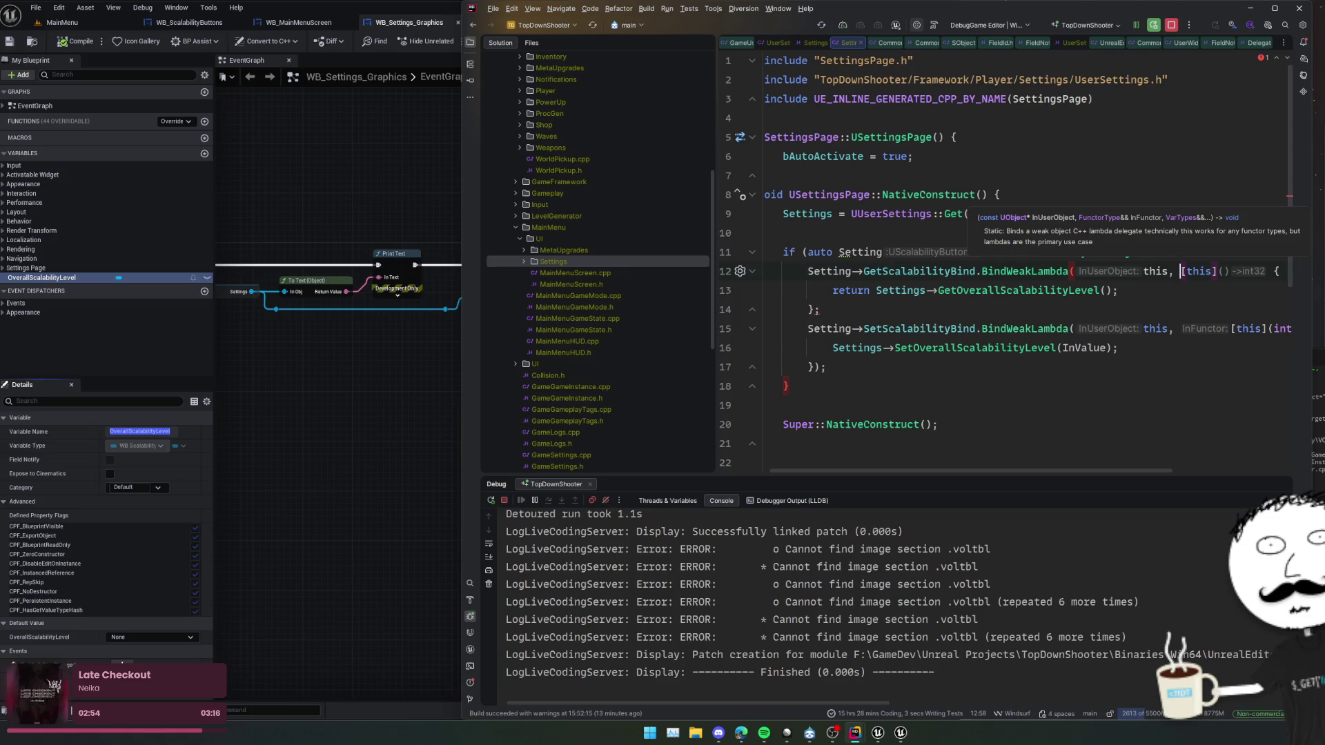
{"action": "left_click", "coordinate": [1069, 290]}
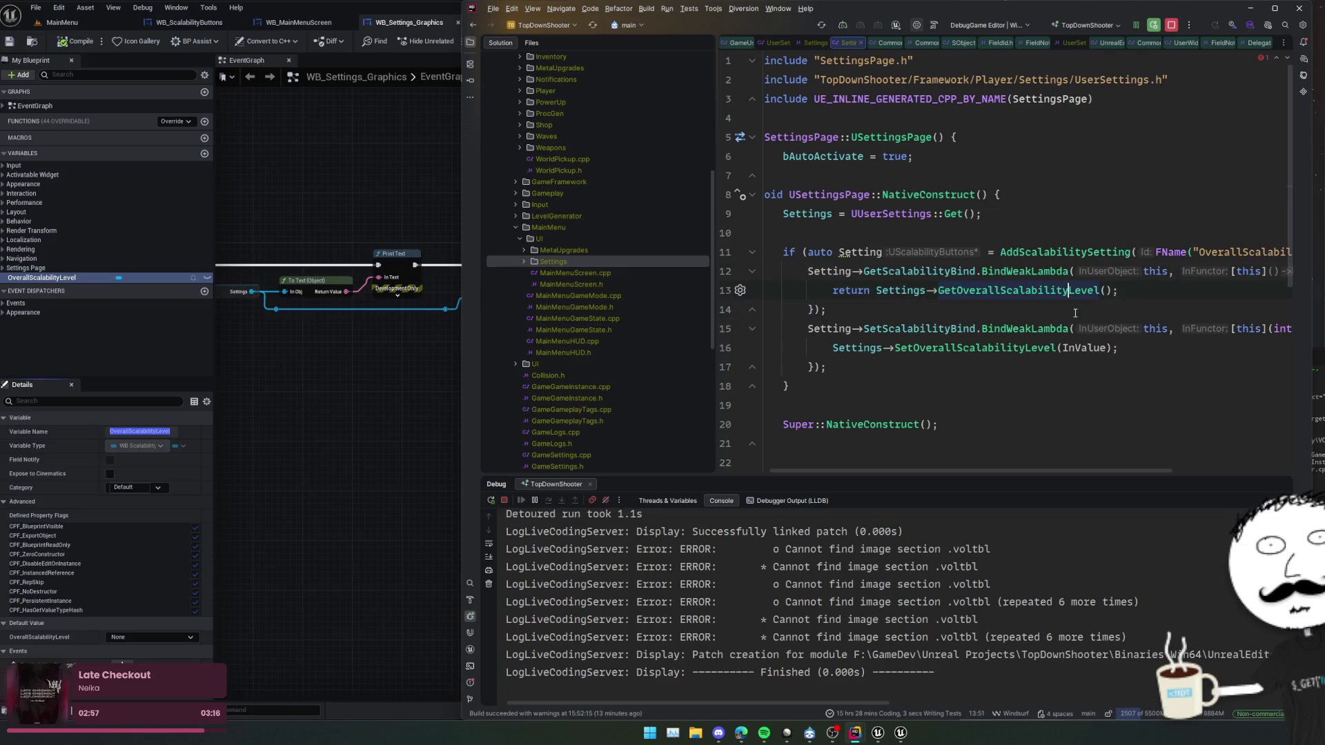
{"action": "scroll", "coordinate": [1075, 313], "scroll_direction": "right", "scroll_amount": 3}
{"action": "scroll", "coordinate": [1036, 332], "scroll_direction": "left", "scroll_amount": 5}
{"action": "scroll", "coordinate": [975, 369], "scroll_direction": "right", "scroll_amount": 3}
{"action": "scroll", "coordinate": [971, 366], "scroll_direction": "left", "scroll_amount": 3}
- Review the Setting binds and trigger a Live Coding recompile with Ctrl+Alt+F11
{"action": "double_click", "coordinate": [867, 252]}
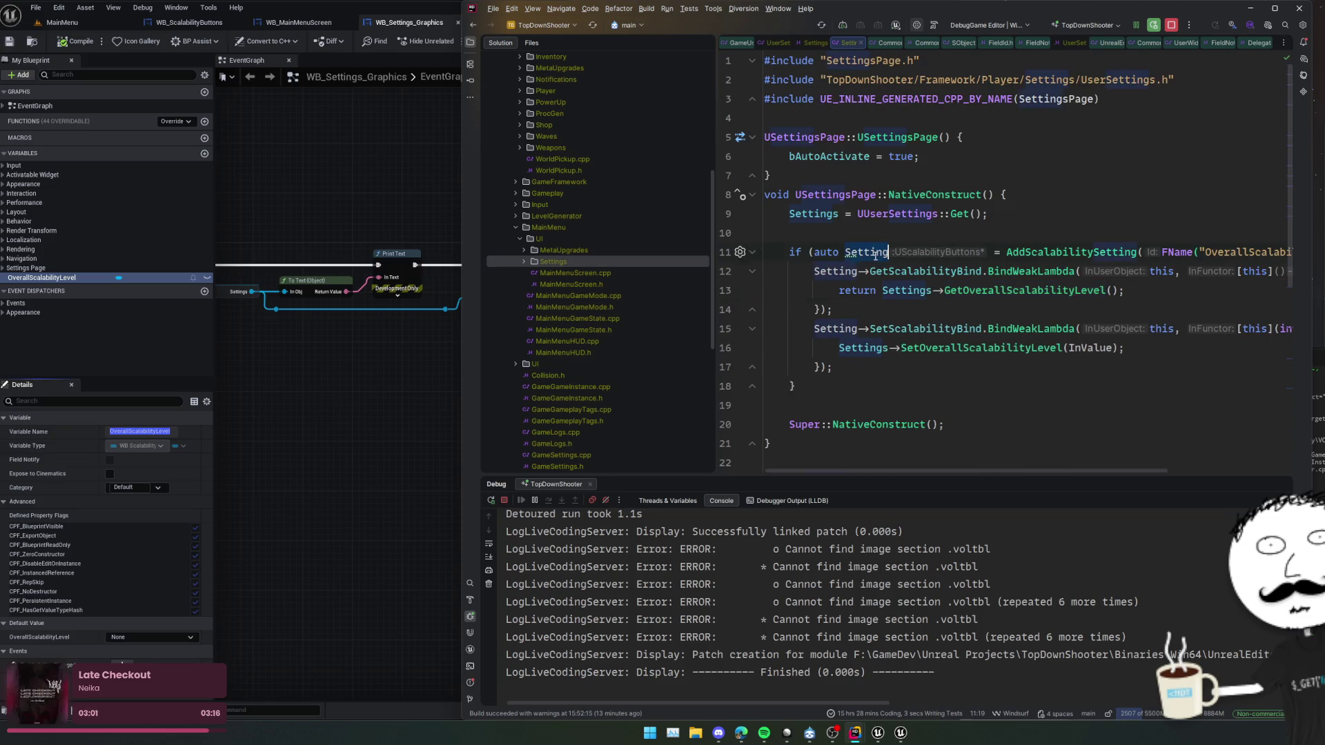
{"action": "scroll", "coordinate": [998, 337], "scroll_direction": "right", "scroll_amount": 3}
{"action": "scroll", "coordinate": [998, 337], "scroll_direction": "left", "scroll_amount": 3}
{"action": "scroll", "coordinate": [997, 337], "scroll_direction": "down", "scroll_amount": 3}
{"action": "scroll", "coordinate": [997, 337], "scroll_direction": "up", "scroll_amount": 3}
{"action": "scroll", "coordinate": [980, 331], "scroll_direction": "down", "scroll_amount": 5}
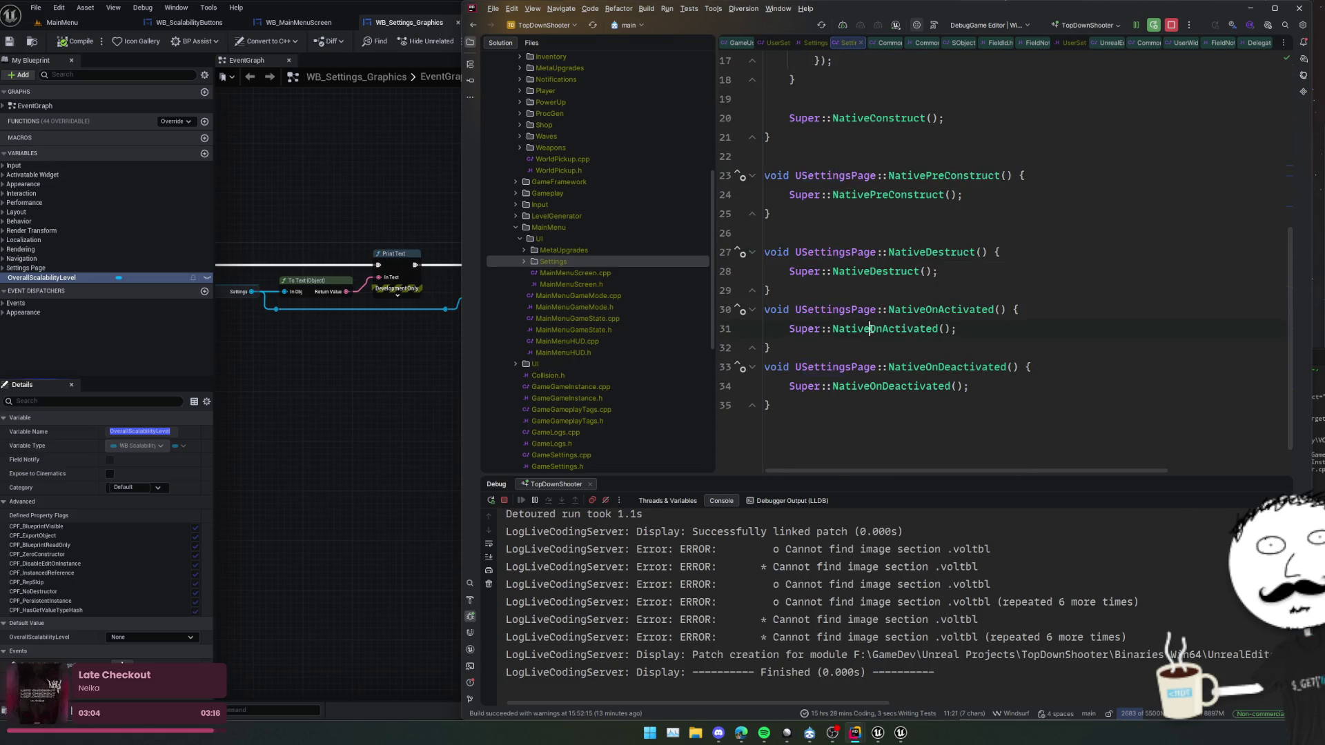
{"action": "scroll", "coordinate": [952, 337], "scroll_direction": "down", "scroll_amount": 1}
{"action": "left_click", "coordinate": [926, 341]}
{"action": "key", "text": "ctrl+alt+F11"}
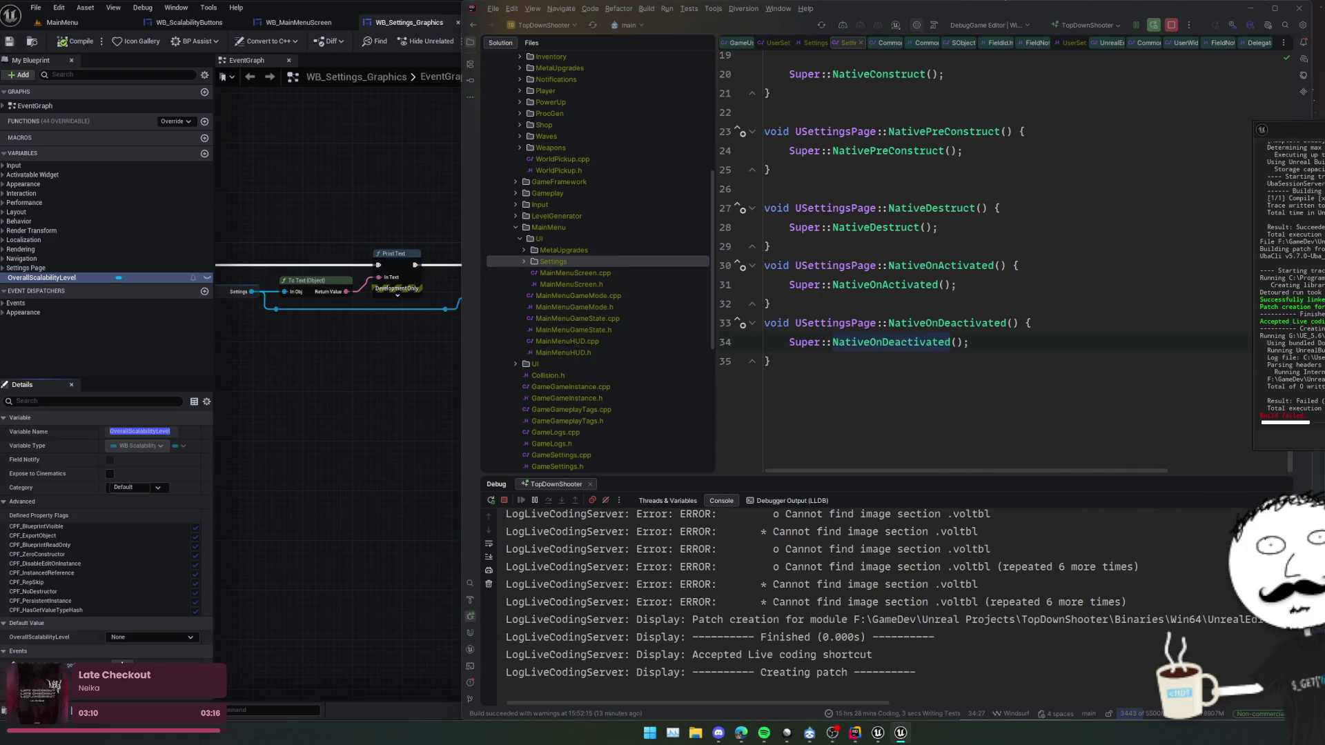
- Delete both DECLARE_DYNAMIC_DELEGATE scalability lines from SettingsPage.h and recompile with Live Coding
{"action": "scroll", "coordinate": [1151, 324], "scroll_direction": "up", "scroll_amount": 5}
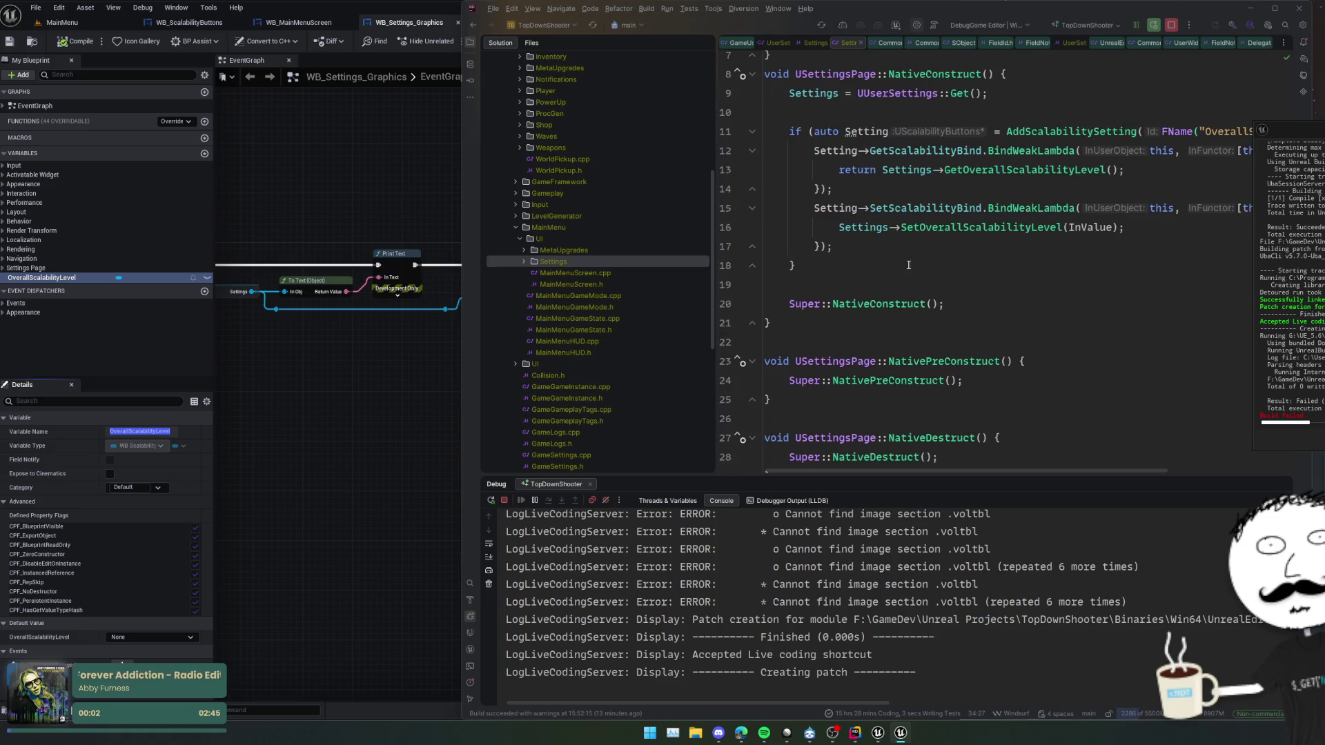
{"action": "key", "text": "ctrl+alt+Home"}
{"action": "scroll", "coordinate": [834, 363], "scroll_direction": "up", "scroll_amount": 15}
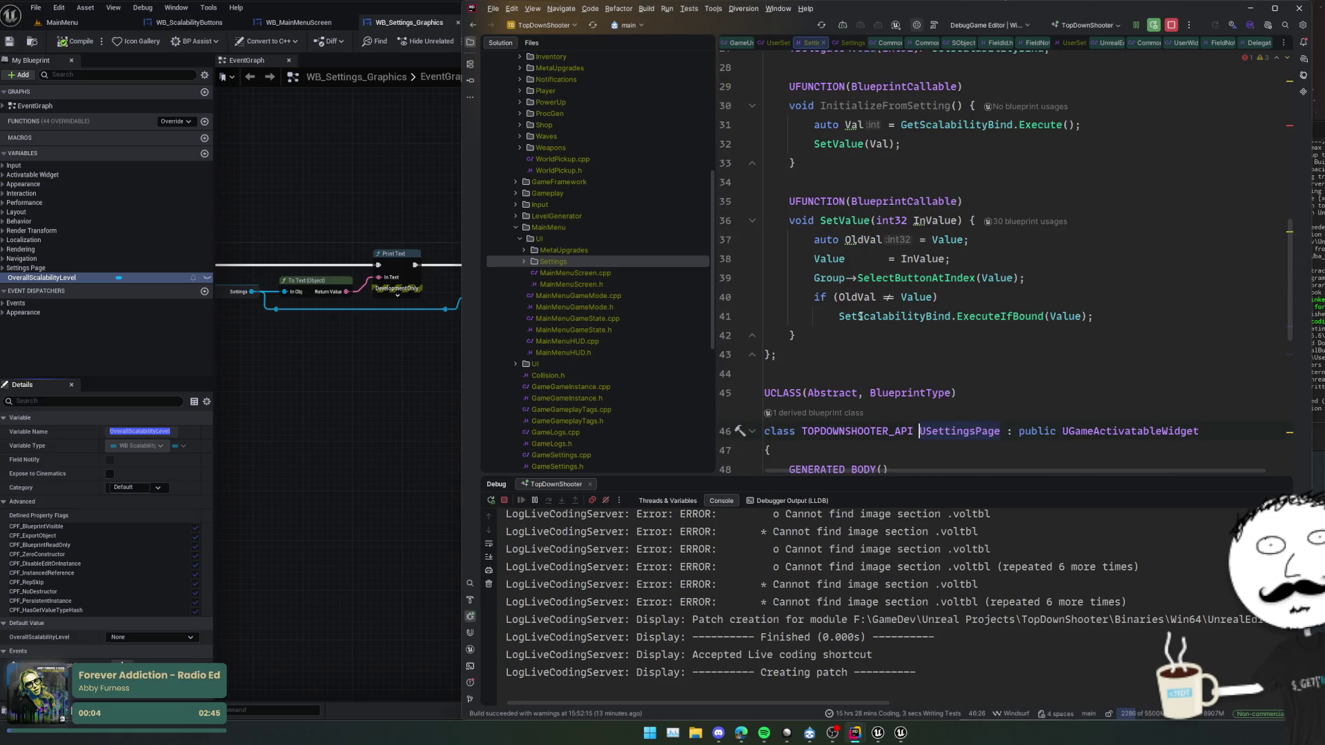
{"action": "left_click", "coordinate": [869, 271]}
{"action": "key", "text": "ctrl+w"}
{"action": "key", "text": "ctrl+w"}
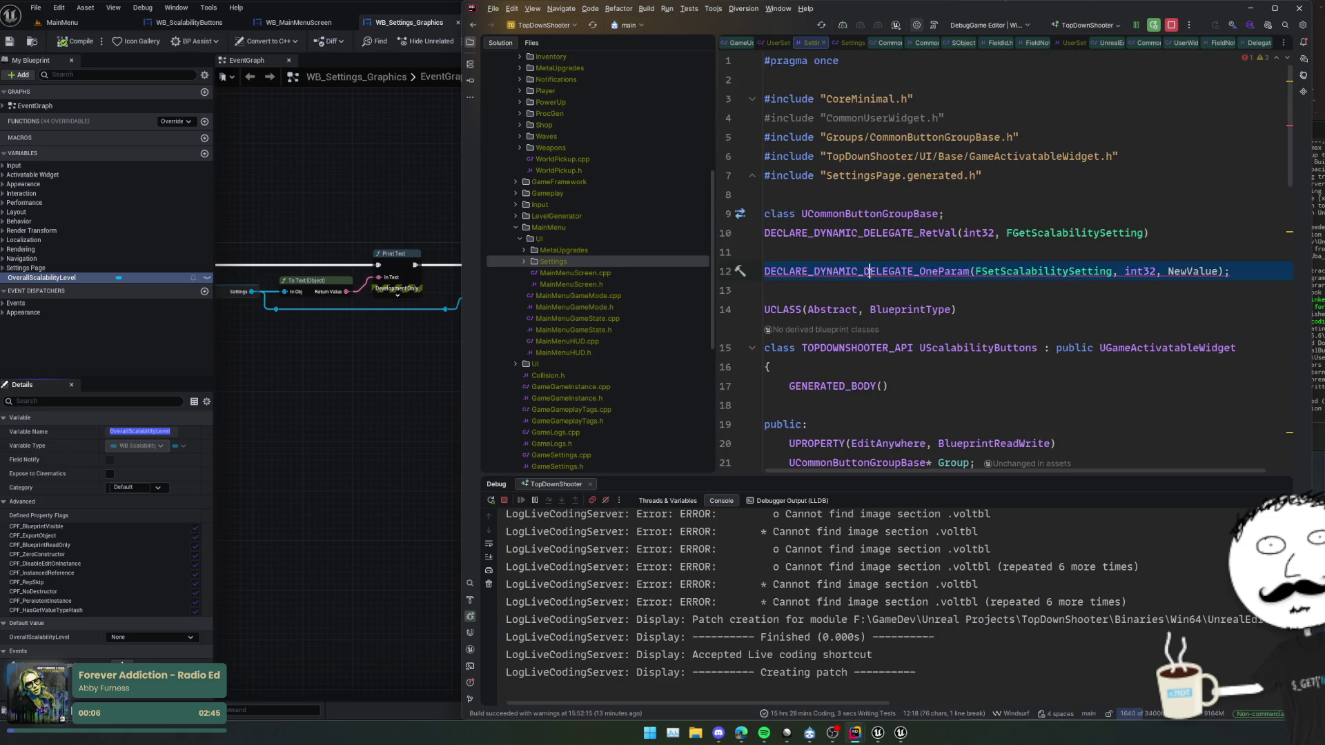
{"action": "key", "text": "Delete"}
{"action": "key", "text": "Up"}
{"action": "key", "text": "ctrl+x"}
{"action": "key", "text": "ctrl+alt+F11"}
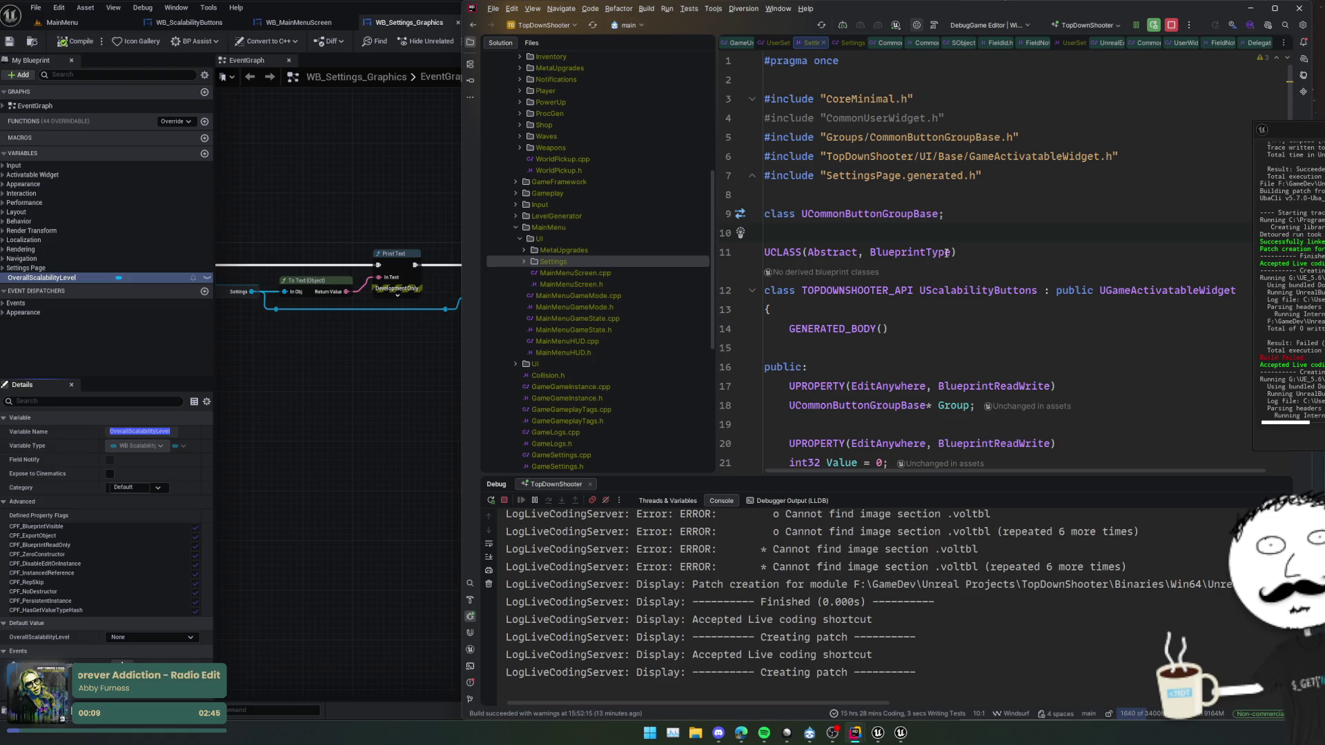
{"action": "left_click", "coordinate": [1035, 290]}
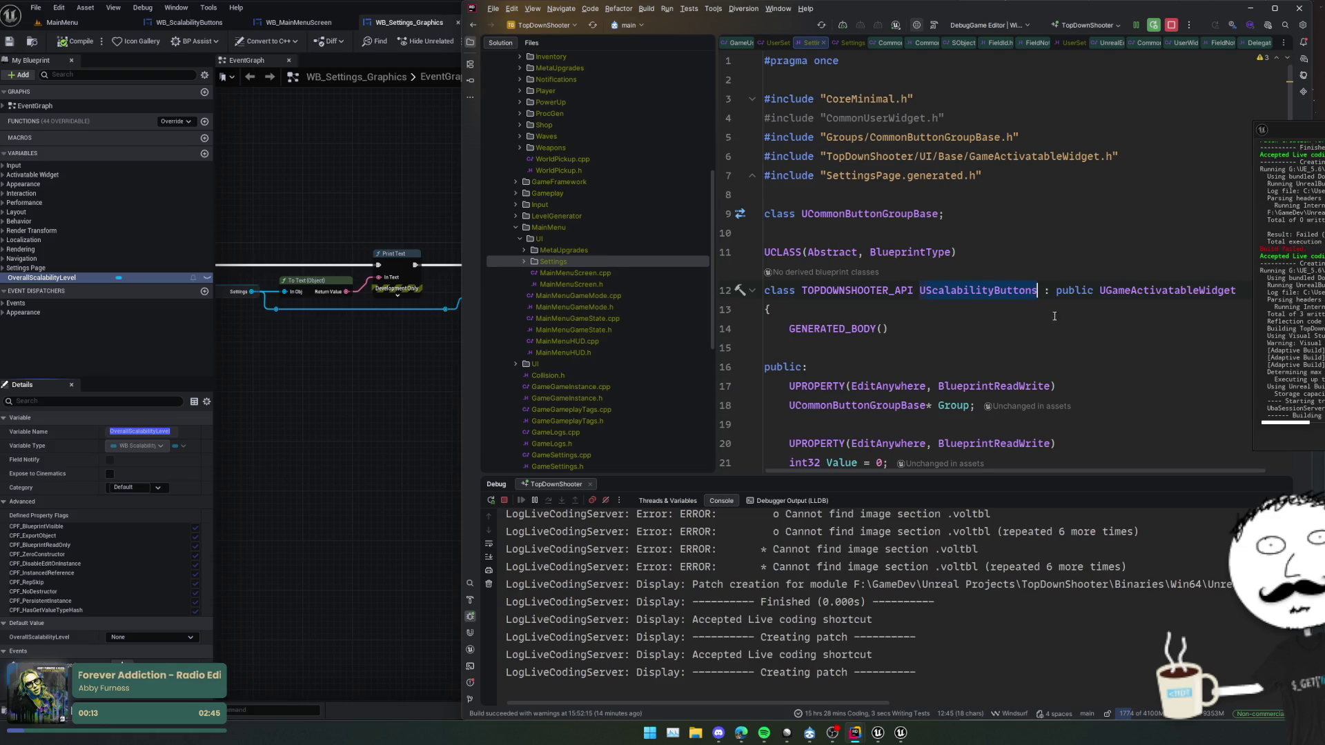
{"action": "scroll", "coordinate": [1084, 336], "scroll_direction": "down", "scroll_amount": 4}
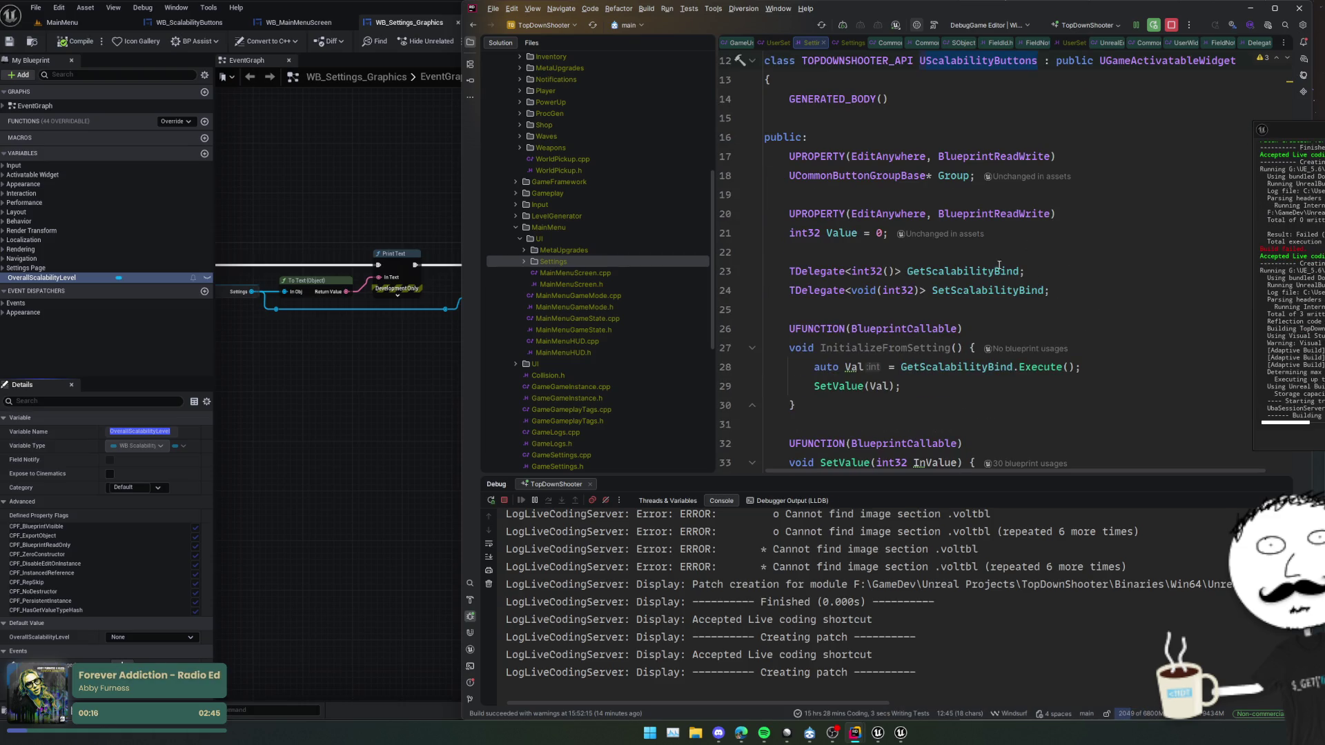
{"action": "scroll", "coordinate": [1068, 259], "scroll_direction": "down", "scroll_amount": 2}
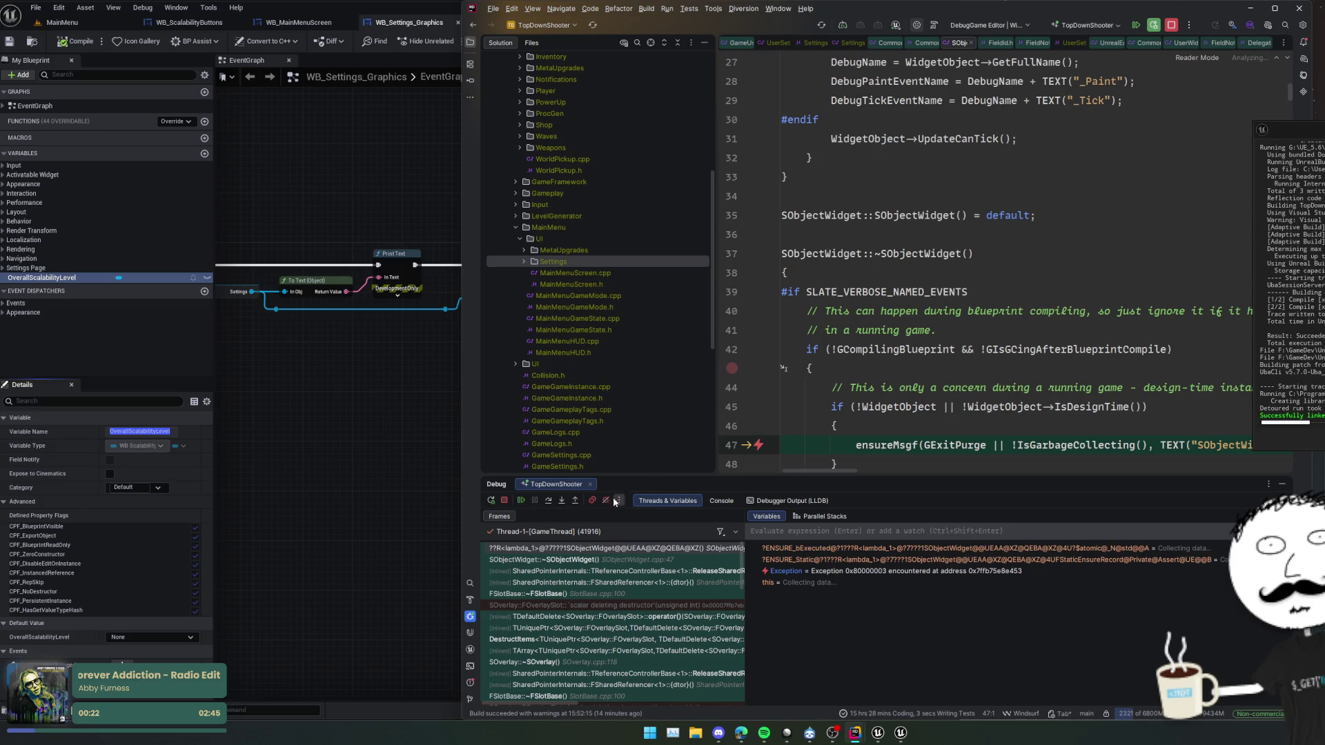
- Resume the paused debugger and bring up the WB_ScalabilityButtons blueprint in Unreal
{"action": "left_click", "coordinate": [524, 499]}
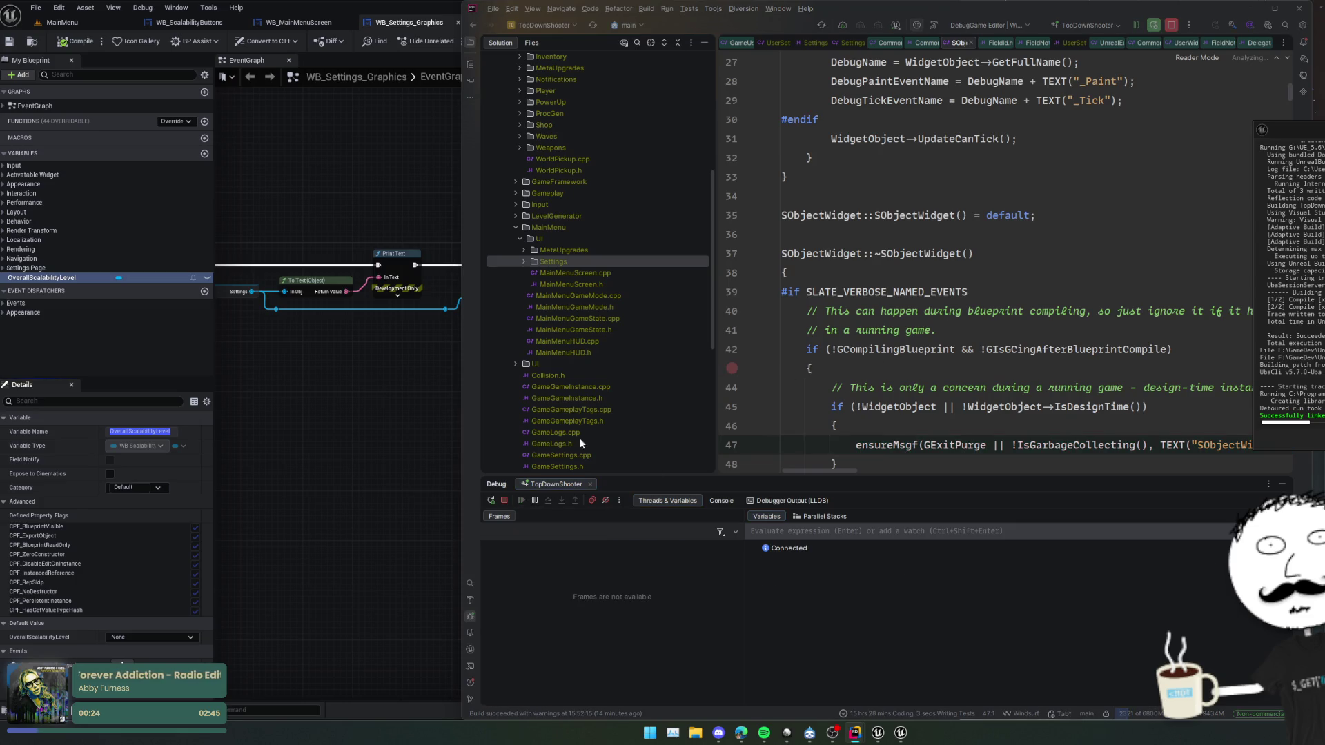
{"action": "left_click", "coordinate": [421, 384]}
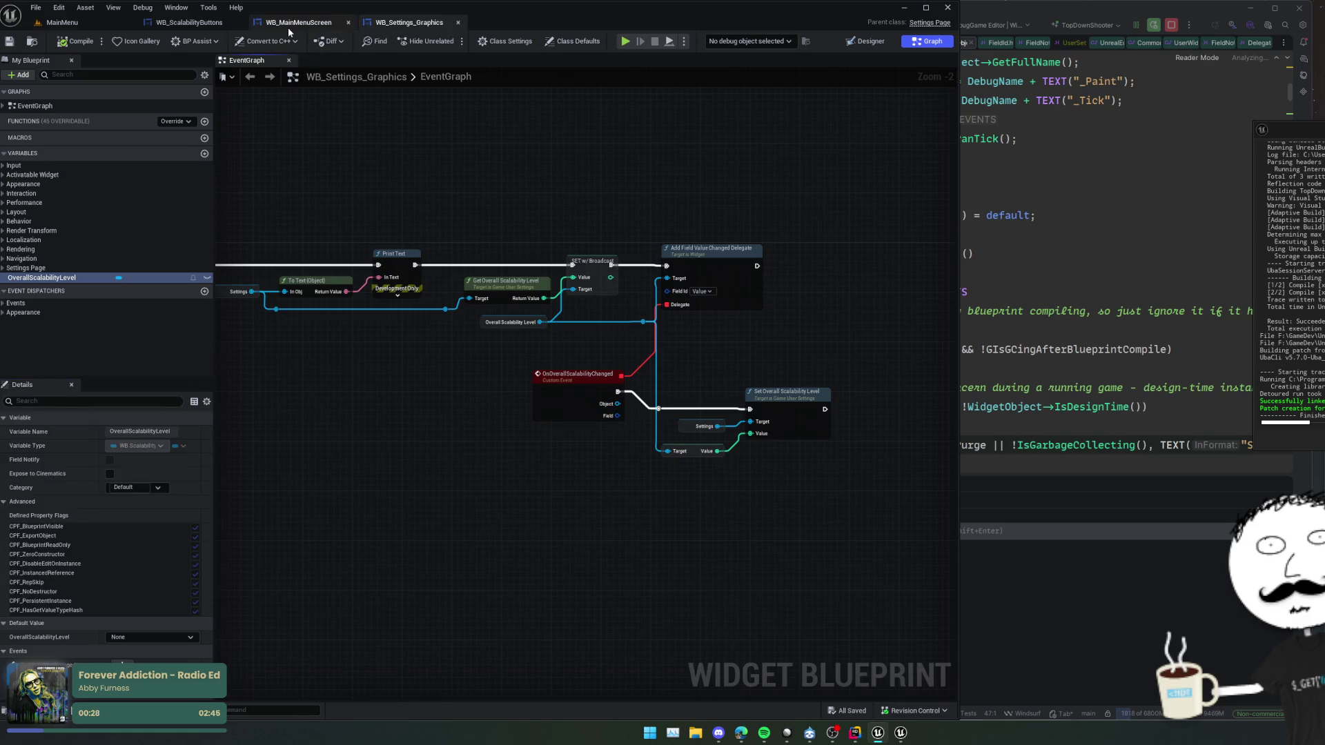
{"action": "left_click", "coordinate": [238, 25]}
- Reparent WB_ScalabilityButtons to Scalability Buttons via Class Settings
{"action": "left_click", "coordinate": [506, 40]}
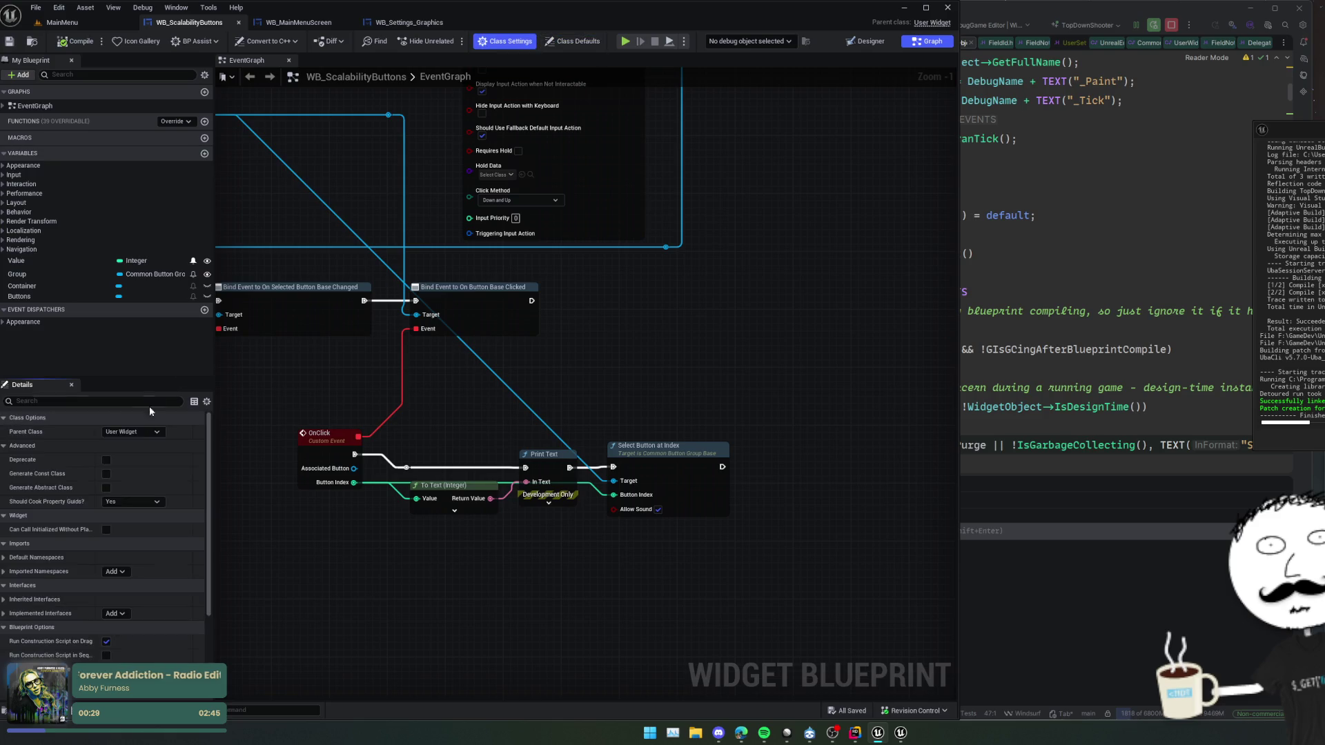
{"action": "left_click", "coordinate": [151, 432]}
{"action": "key", "text": "Escape"}
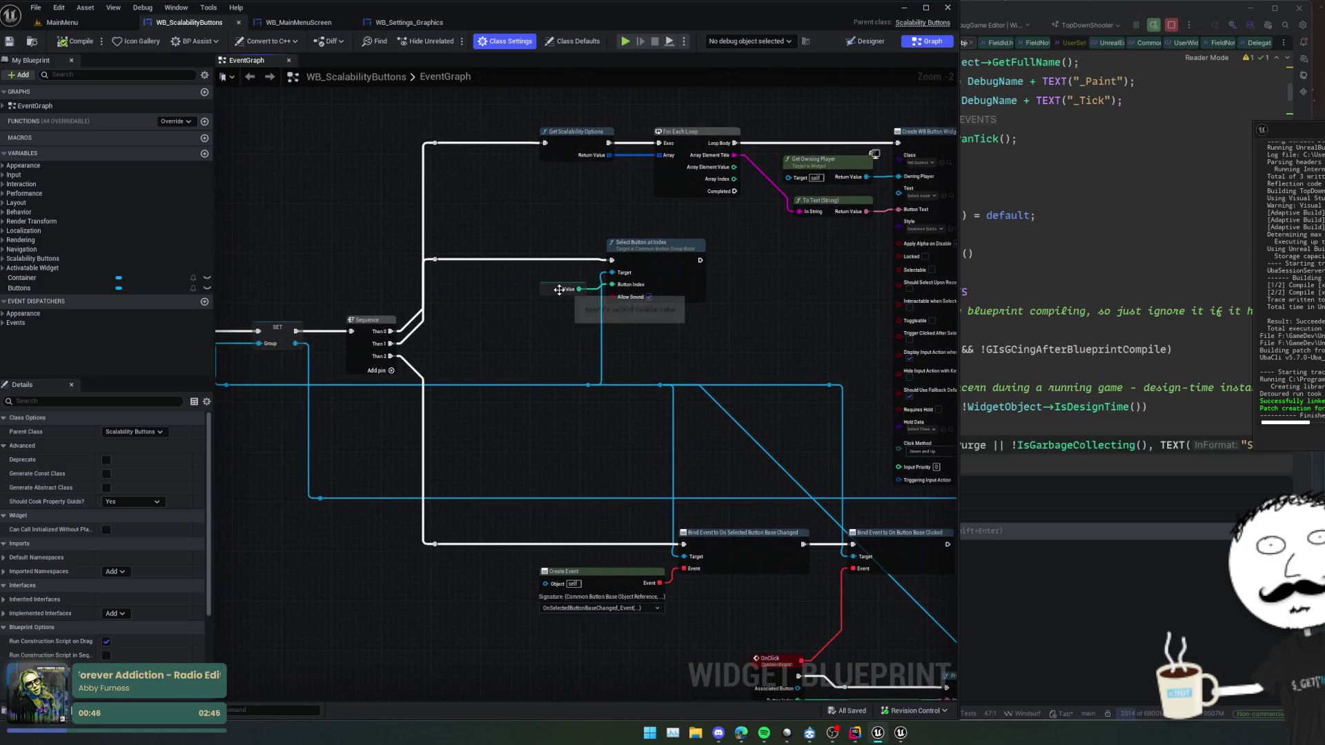
{"action": "left_click", "coordinate": [559, 290]}
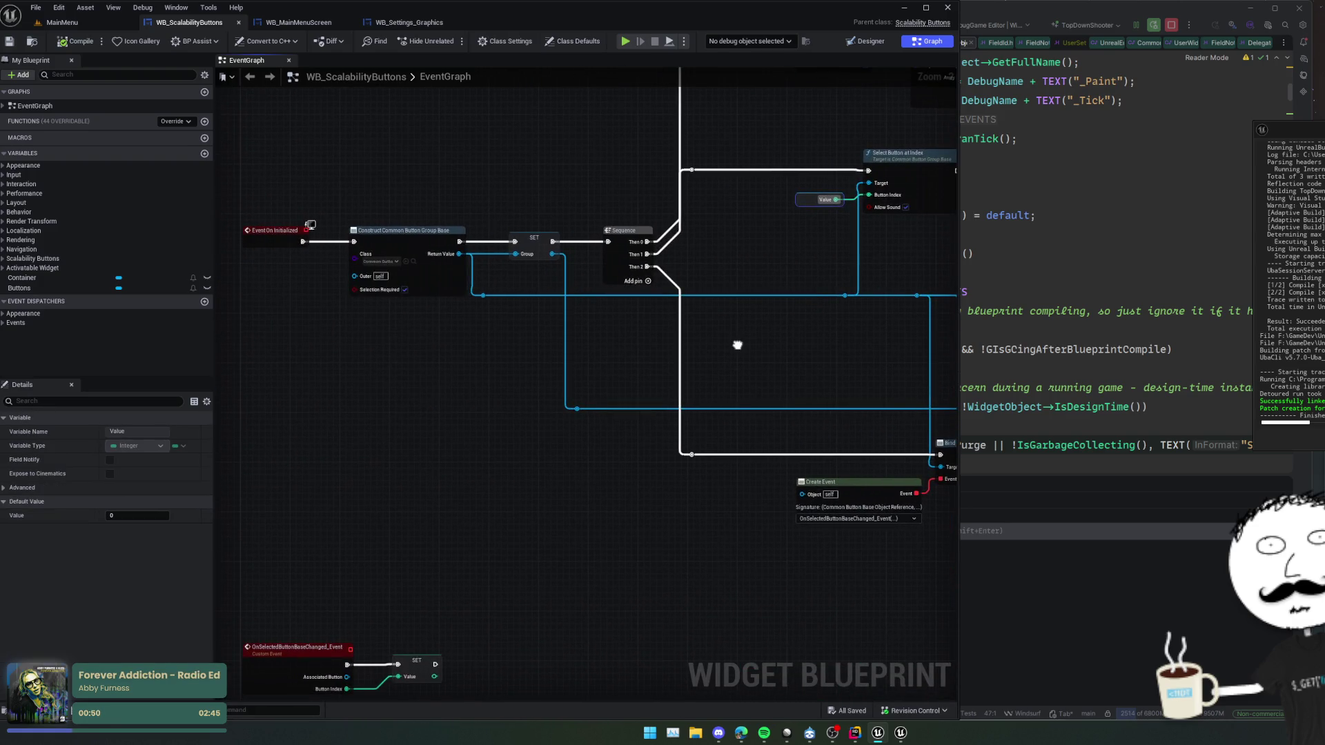
{"action": "left_click", "coordinate": [923, 22]}
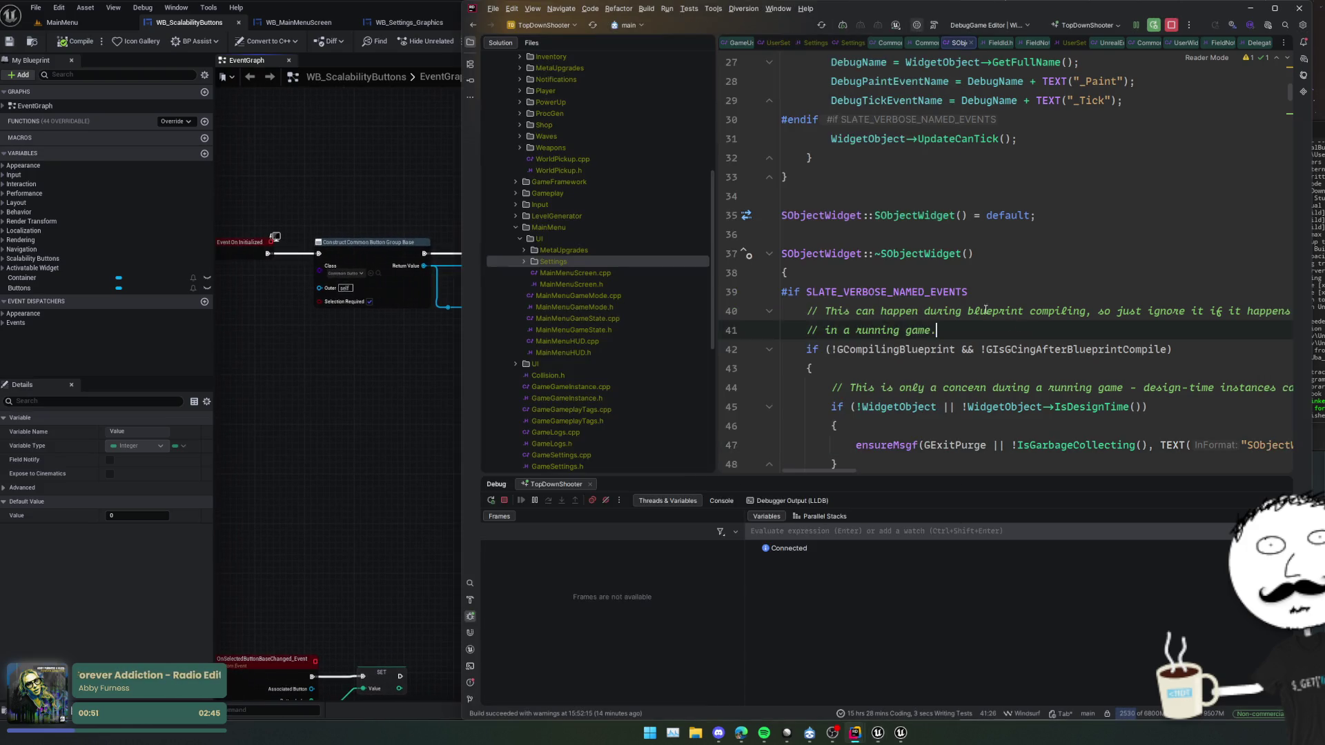
- Compare SetValue's SelectButtonAtIndex with the event graph's bind event and OnClick nodes
{"action": "scroll", "coordinate": [1089, 323], "scroll_direction": "up", "scroll_amount": 3}
{"action": "scroll", "coordinate": [1077, 328], "scroll_direction": "down", "scroll_amount": 9}
{"action": "left_click", "coordinate": [924, 215]}
{"action": "left_click", "coordinate": [840, 156]}
{"action": "left_click", "coordinate": [434, 230]}
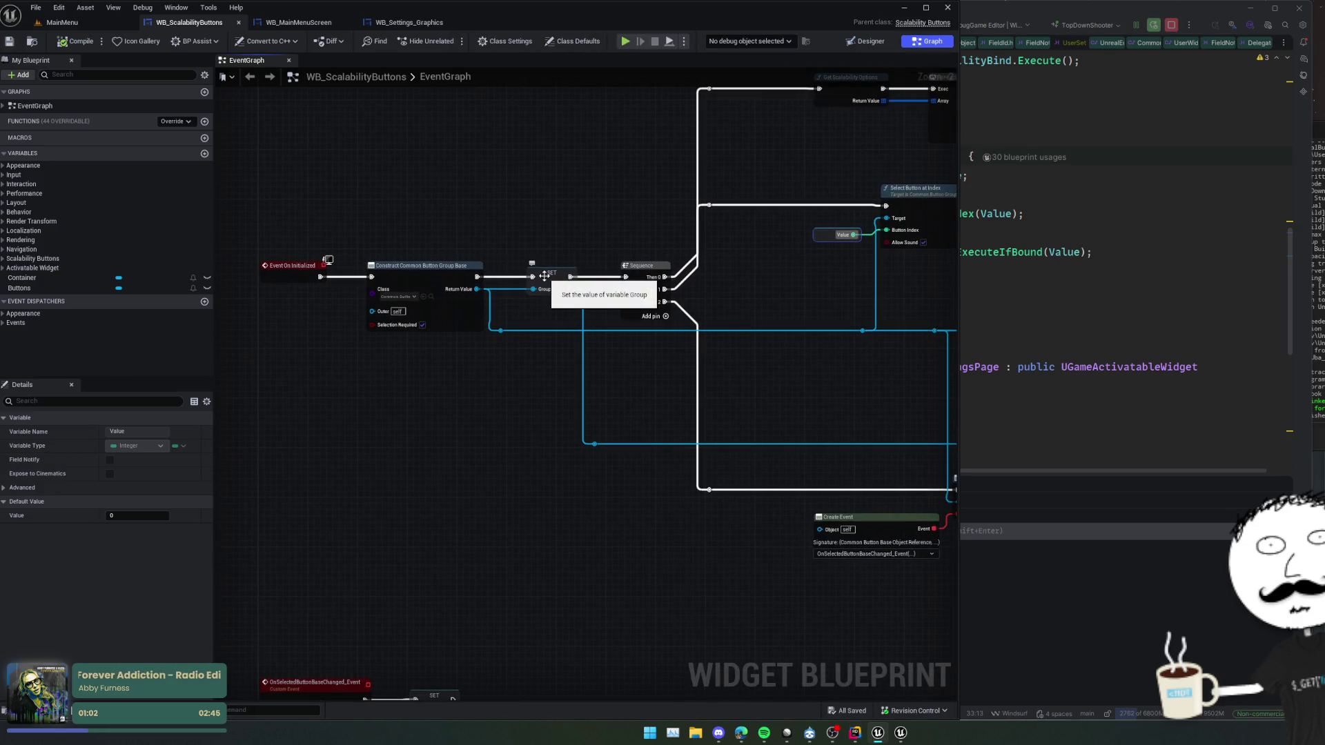
{"action": "left_click_drag", "start_coordinate": [593, 245], "coordinate": [576, 241]}
{"action": "left_click_drag", "start_coordinate": [779, 288], "coordinate": [596, 307]}
- Review InitializeFromSetting in the header alongside the graph's initialize nodes
{"action": "left_click", "coordinate": [1115, 313]}
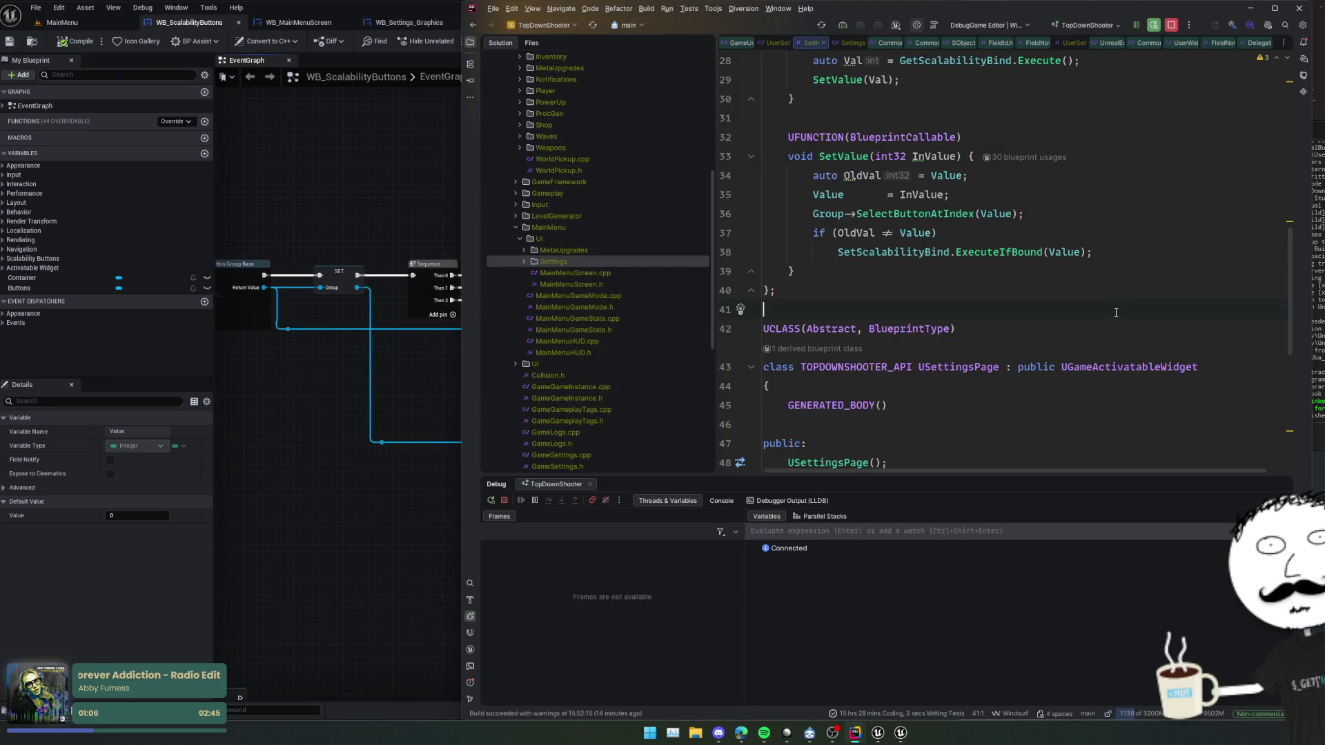
{"action": "scroll", "coordinate": [876, 200], "scroll_direction": "up", "scroll_amount": 2}
{"action": "double_click", "coordinate": [893, 117]}
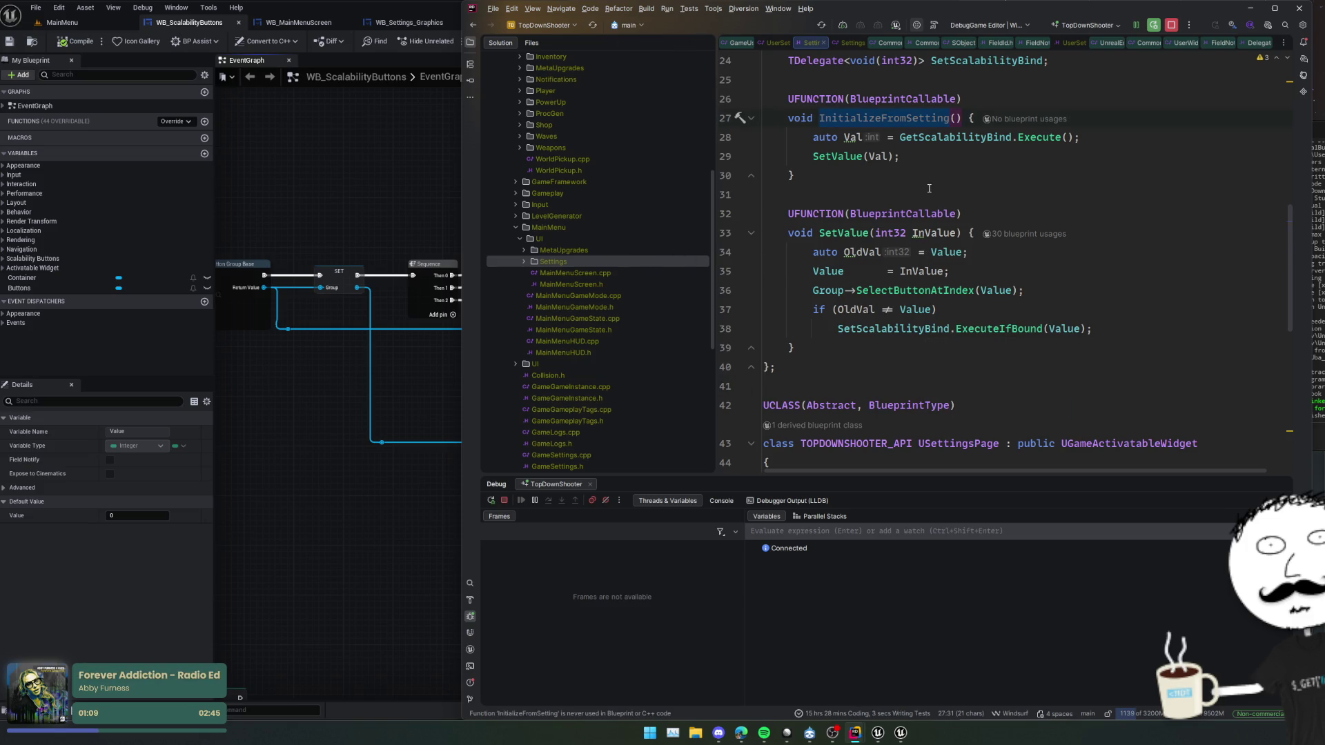
{"action": "mouse_move", "coordinate": [370, 221]}
{"action": "left_mouse_down"}
{"action": "mouse_move", "coordinate": [682, 244]}
{"action": "mouse_move", "coordinate": [722, 221]}
{"action": "mouse_move", "coordinate": [645, 95]}
{"action": "left_mouse_up"}
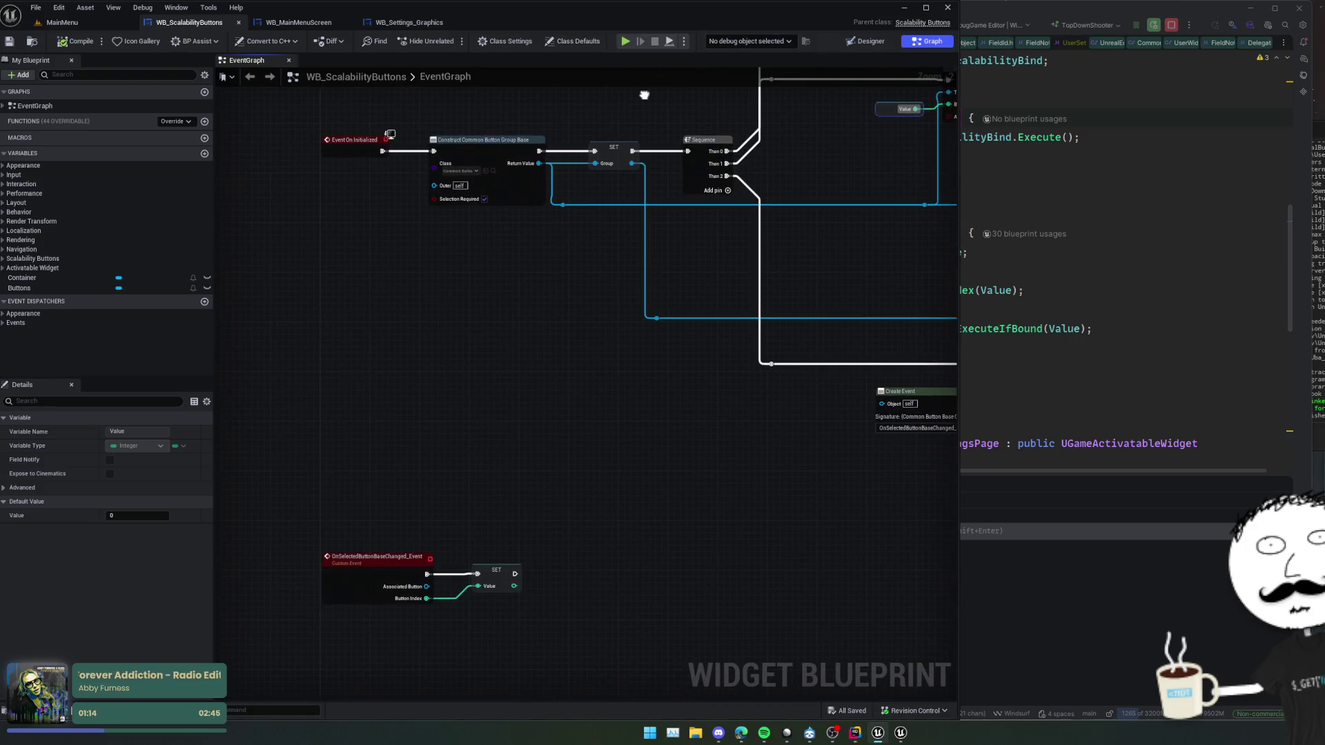
{"action": "left_click", "coordinate": [1103, 172]}
- Navigate from the header to NativeConstruct in SettingsPage.cpp
{"action": "key", "text": "Down"}
{"action": "key", "text": "Down"}
{"action": "key", "text": "Down"}
{"action": "key", "text": "ctrl+alt+Left"}
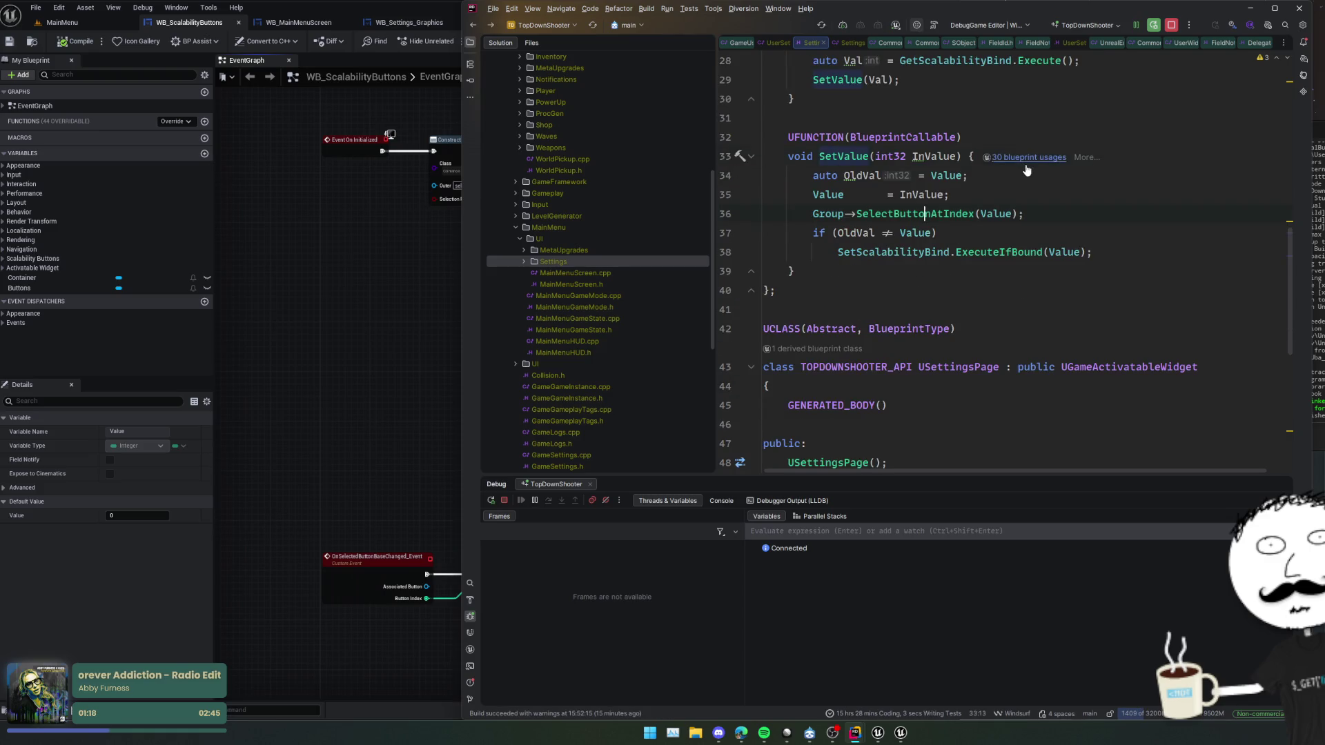
{"action": "scroll", "coordinate": [988, 414], "scroll_direction": "down", "scroll_amount": 5}
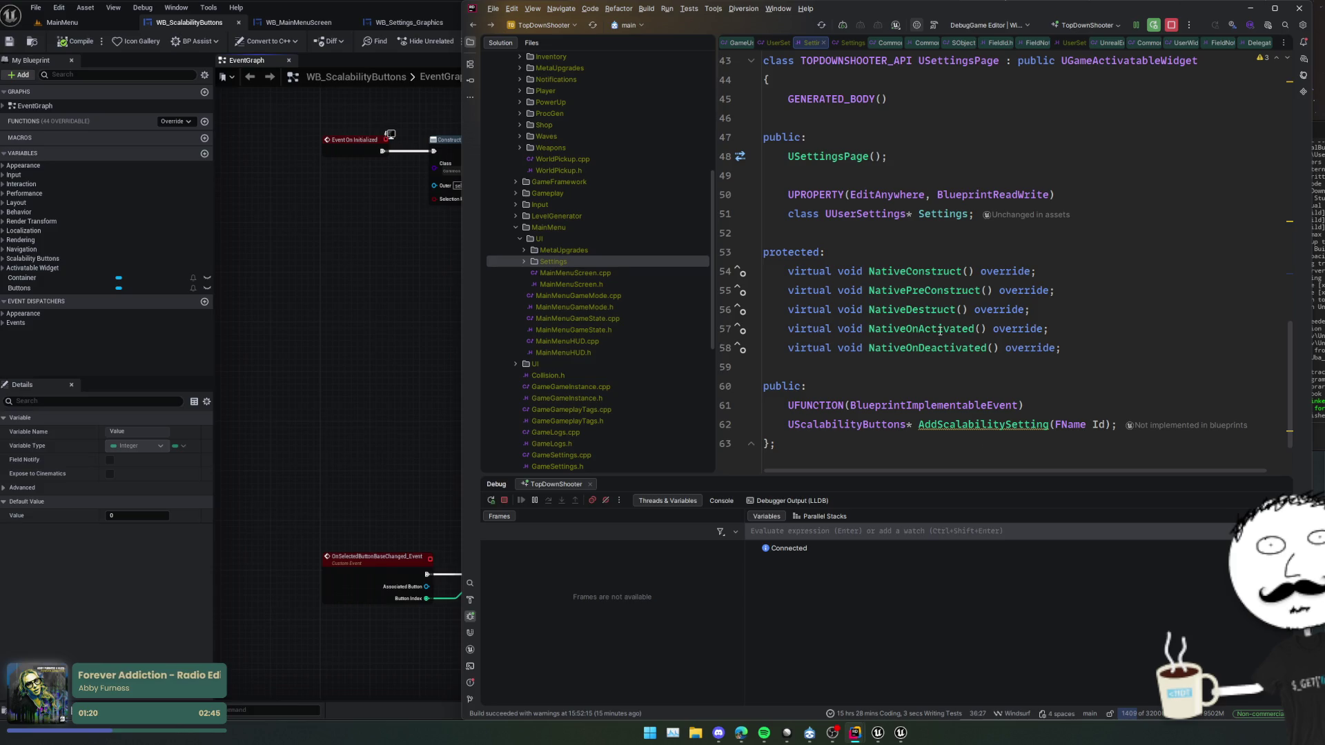
{"action": "left_click", "coordinate": [940, 331], "text": "ctrl"}
{"action": "scroll", "coordinate": [968, 322], "scroll_direction": "up", "scroll_amount": 5}
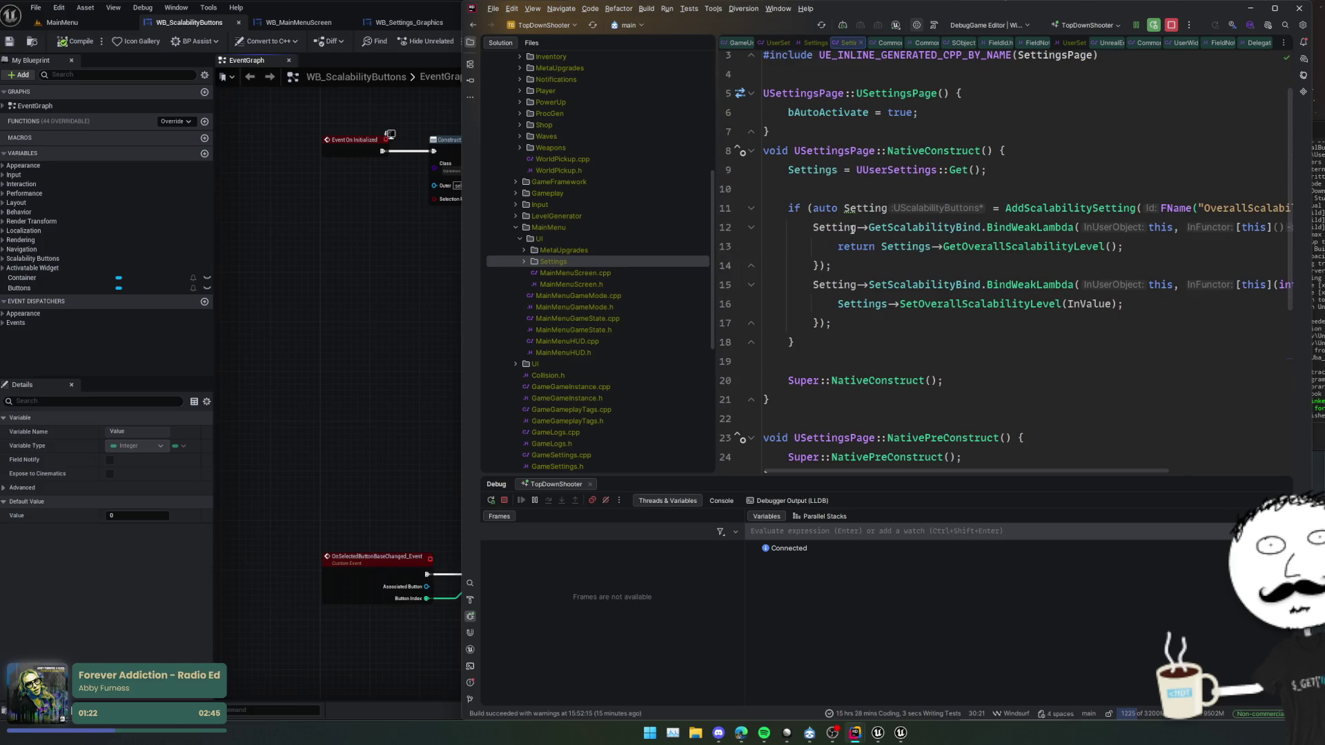
- Add Setting->InitializeFromSetting(); inside the if block
{"action": "key", "text": "End"}
{"action": "key", "text": "Return"}
{"action": "type", "text": "Setting->"}
{"action": "key", "text": "Tab"}
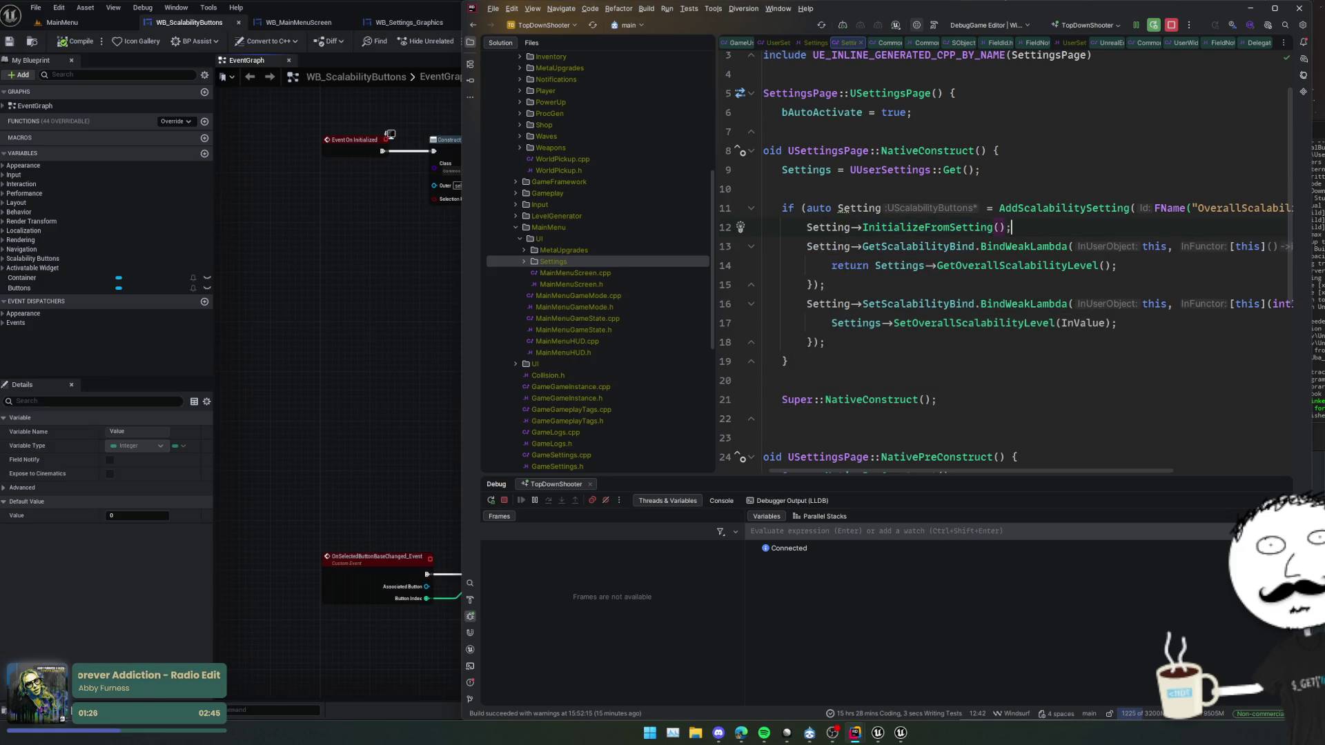
- Move the InitializeFromSetting call below both BindWeakLambda binds and inspect its definition
{"action": "key", "text": "Home"}
{"action": "key", "text": "shift+Down"}
{"action": "key", "text": "ctrl+x"}
{"action": "key", "text": "Down"}
{"action": "key", "text": "Down"}
{"action": "key", "text": "Down"}
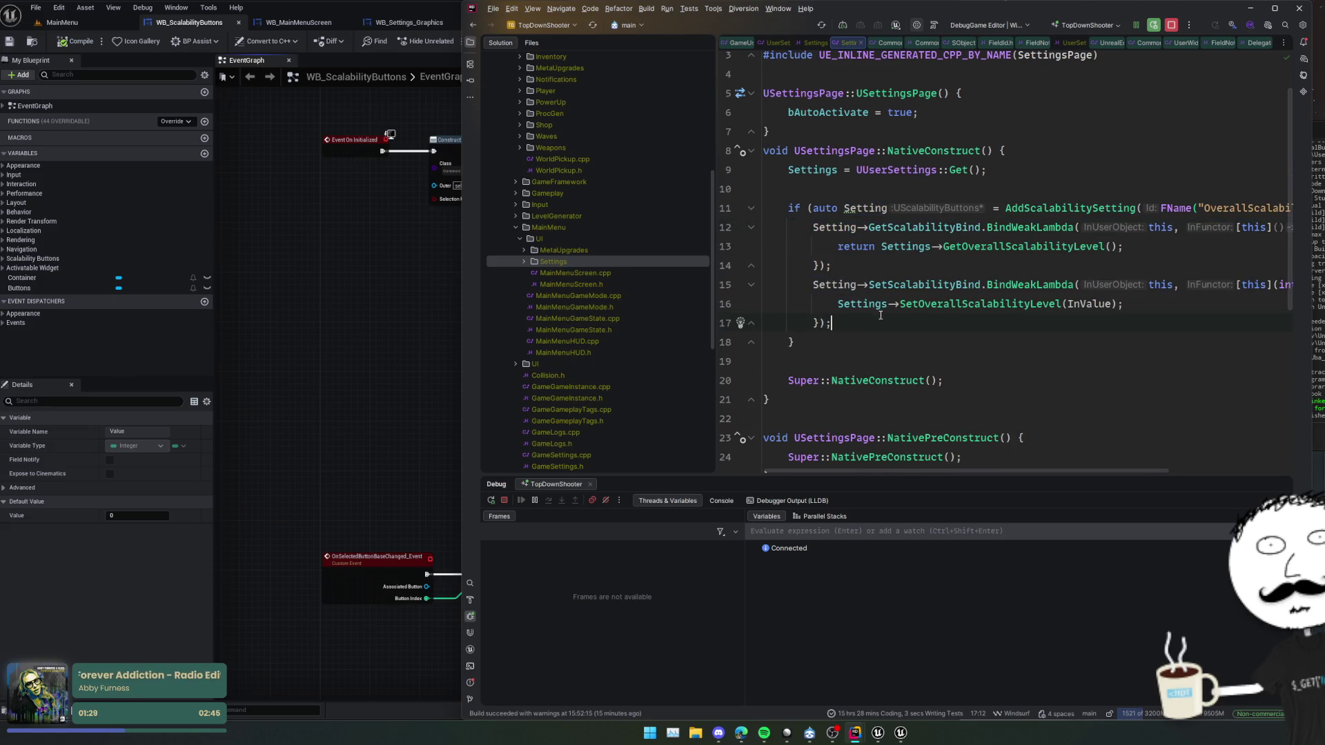
{"action": "key", "text": "ctrl+v"}
{"action": "key", "text": "BackSpace"}
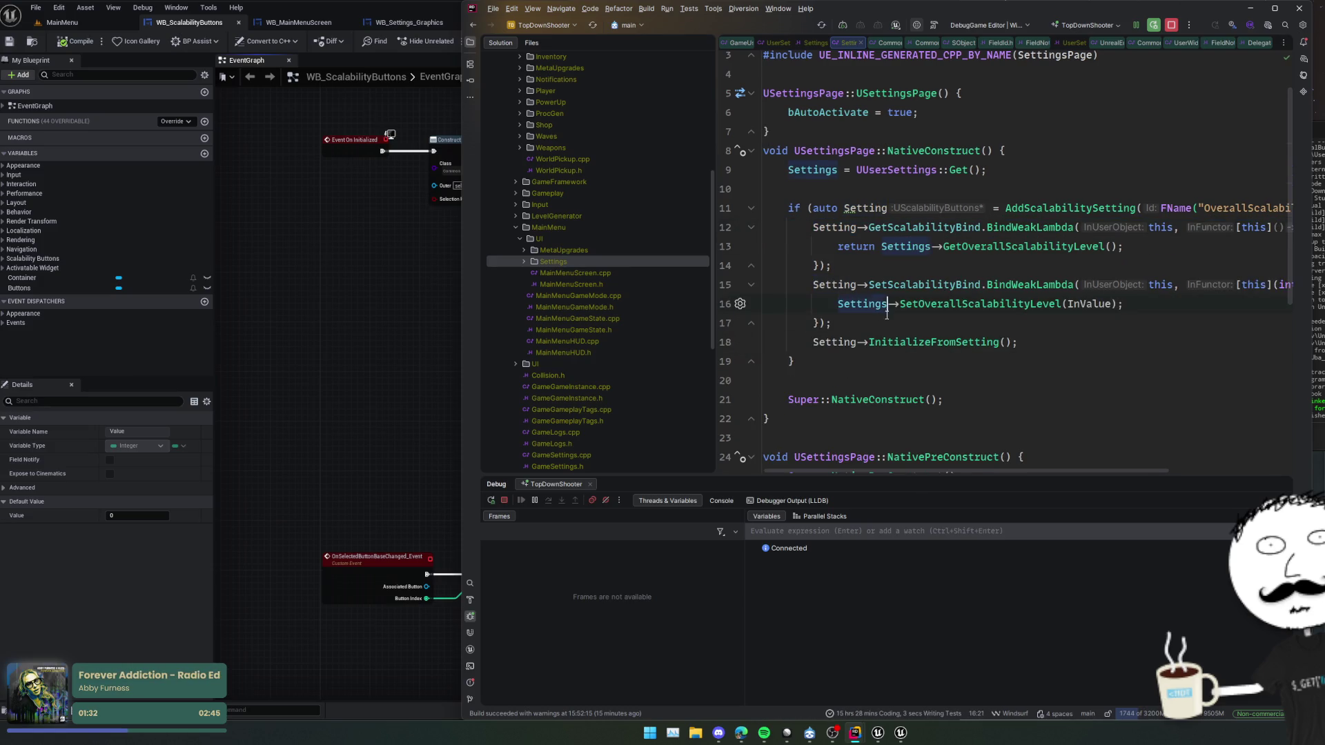
{"action": "left_click", "coordinate": [908, 342], "text": "ctrl"}
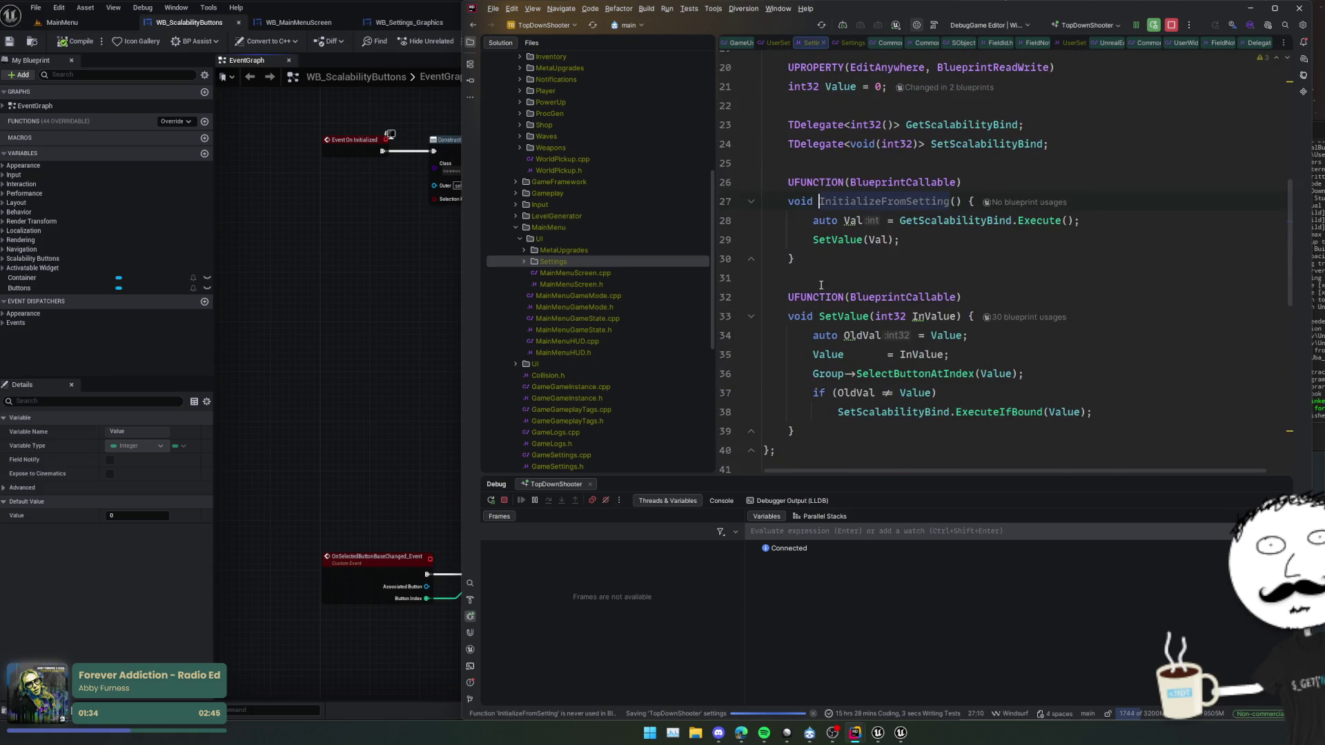
{"action": "key", "text": "Down"}
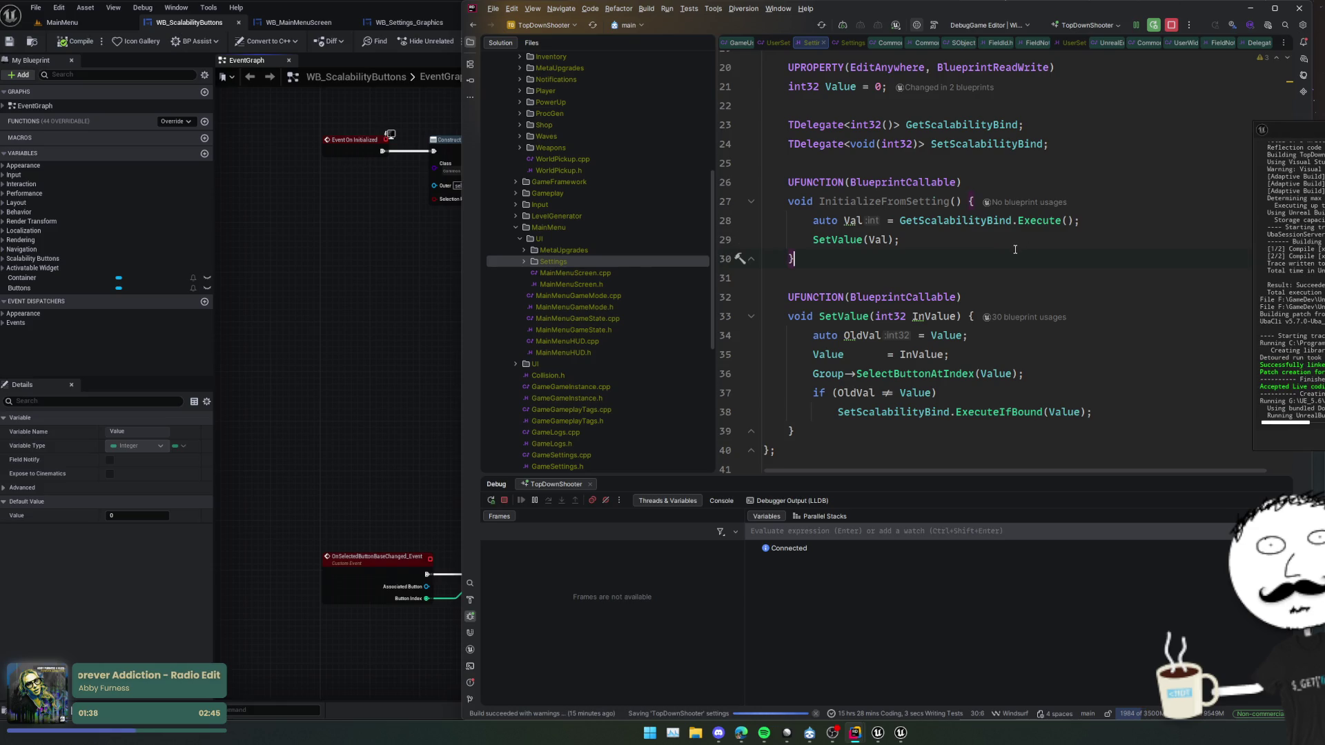
{"action": "left_click", "coordinate": [305, 317]}
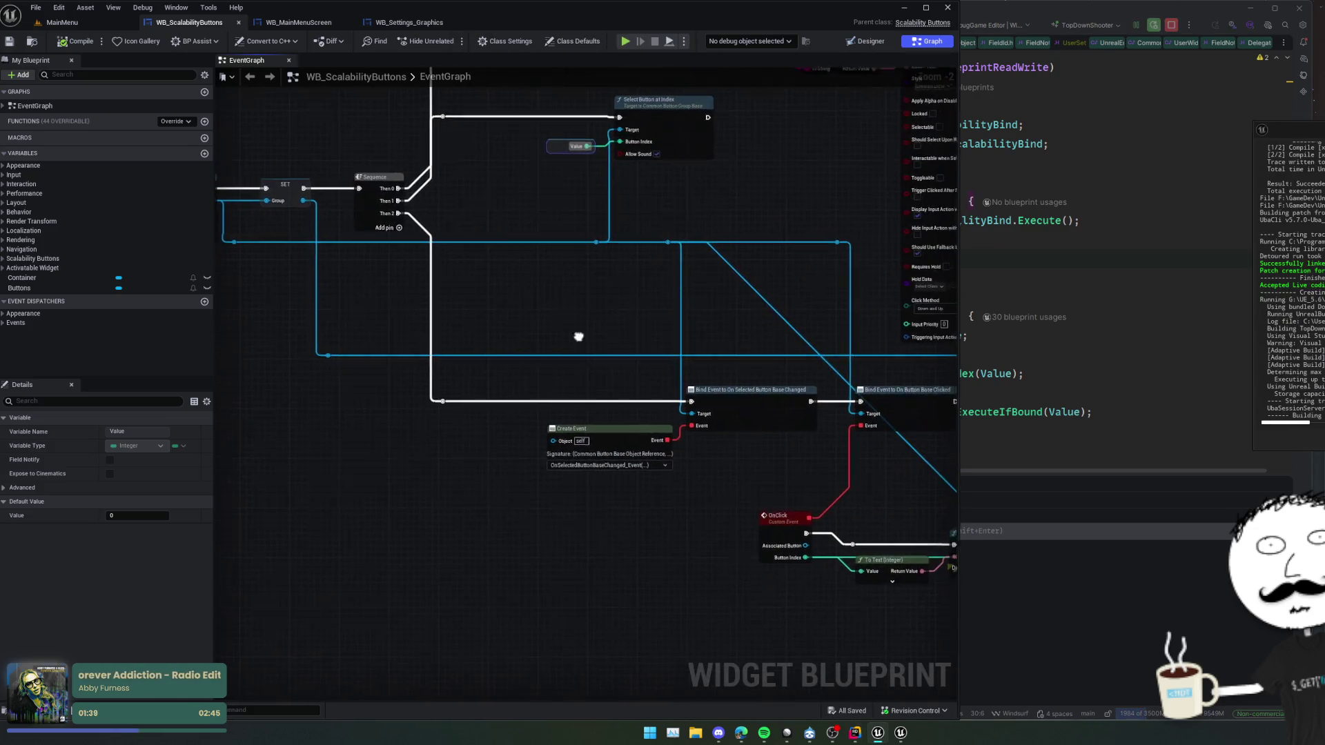
- Review the WB_ScalabilityButtons graph's creation loop, OnClick and Sequence nodes, then its Designer
{"action": "left_click_drag", "start_coordinate": [768, 457], "coordinate": [726, 448]}
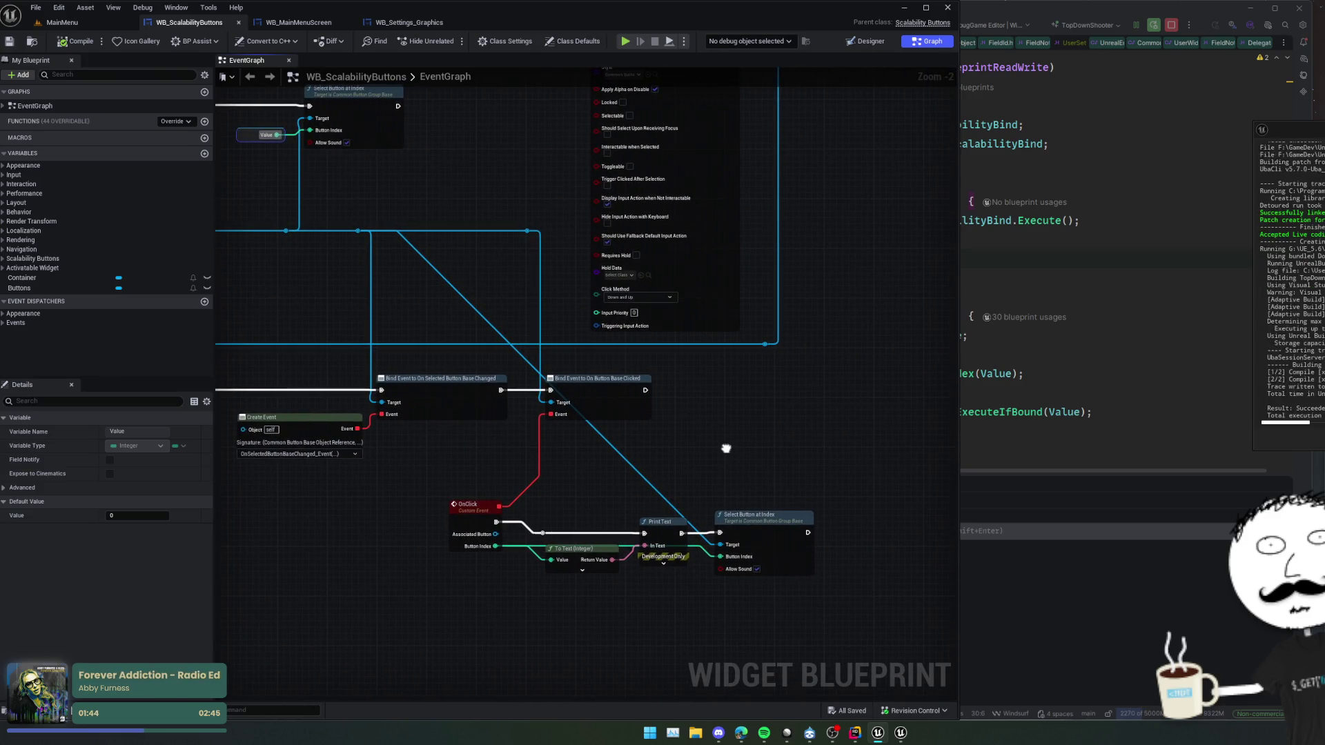
{"action": "left_click_drag", "start_coordinate": [470, 180], "coordinate": [550, 392]}
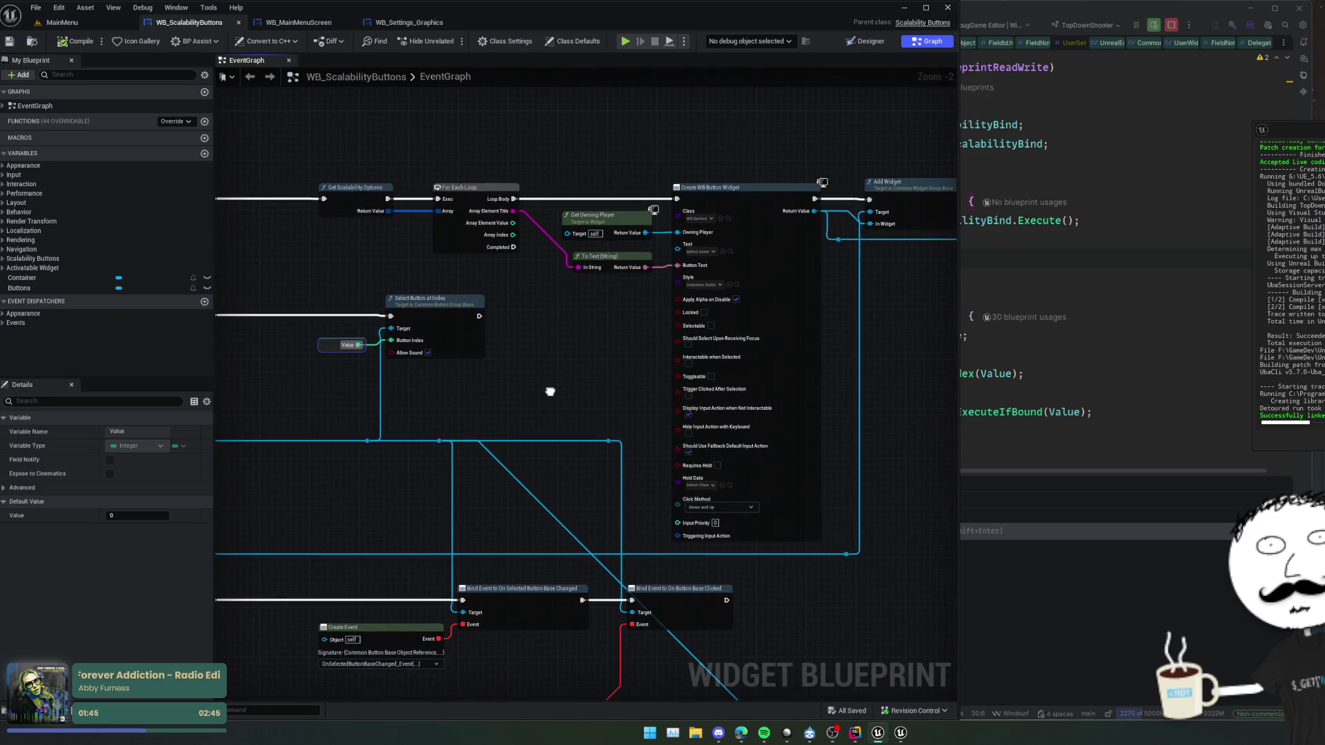
{"action": "scroll", "coordinate": [624, 372], "scroll_direction": "down", "scroll_amount": 1}
{"action": "mouse_move", "coordinate": [624, 373]}
{"action": "left_mouse_down"}
{"action": "mouse_move", "coordinate": [591, 384]}
{"action": "mouse_move", "coordinate": [387, 355]}
{"action": "mouse_move", "coordinate": [346, 374]}
{"action": "mouse_move", "coordinate": [740, 379]}
{"action": "left_mouse_up"}
{"action": "mouse_move", "coordinate": [412, 427]}
{"action": "left_mouse_down"}
{"action": "mouse_move", "coordinate": [543, 345]}
{"action": "mouse_move", "coordinate": [464, 403]}
{"action": "mouse_move", "coordinate": [475, 267]}
{"action": "left_mouse_up"}
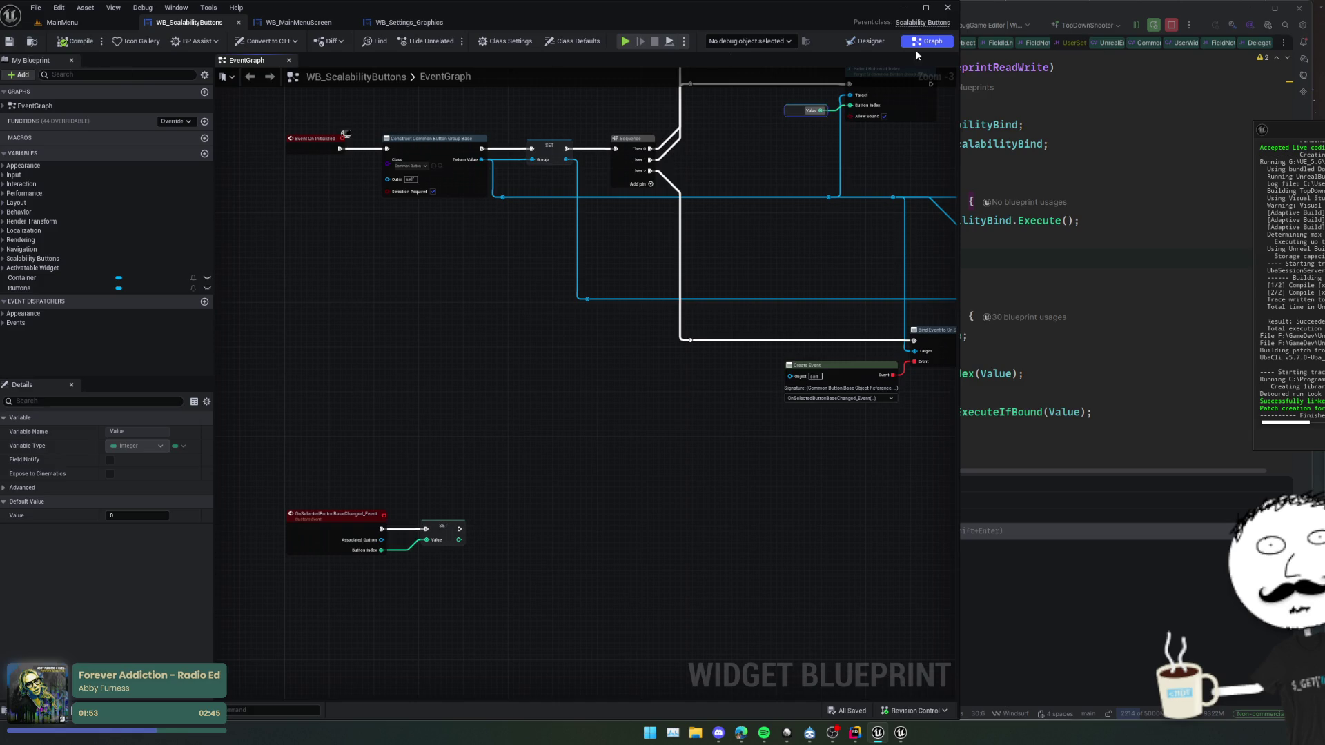
{"action": "left_click", "coordinate": [866, 42]}
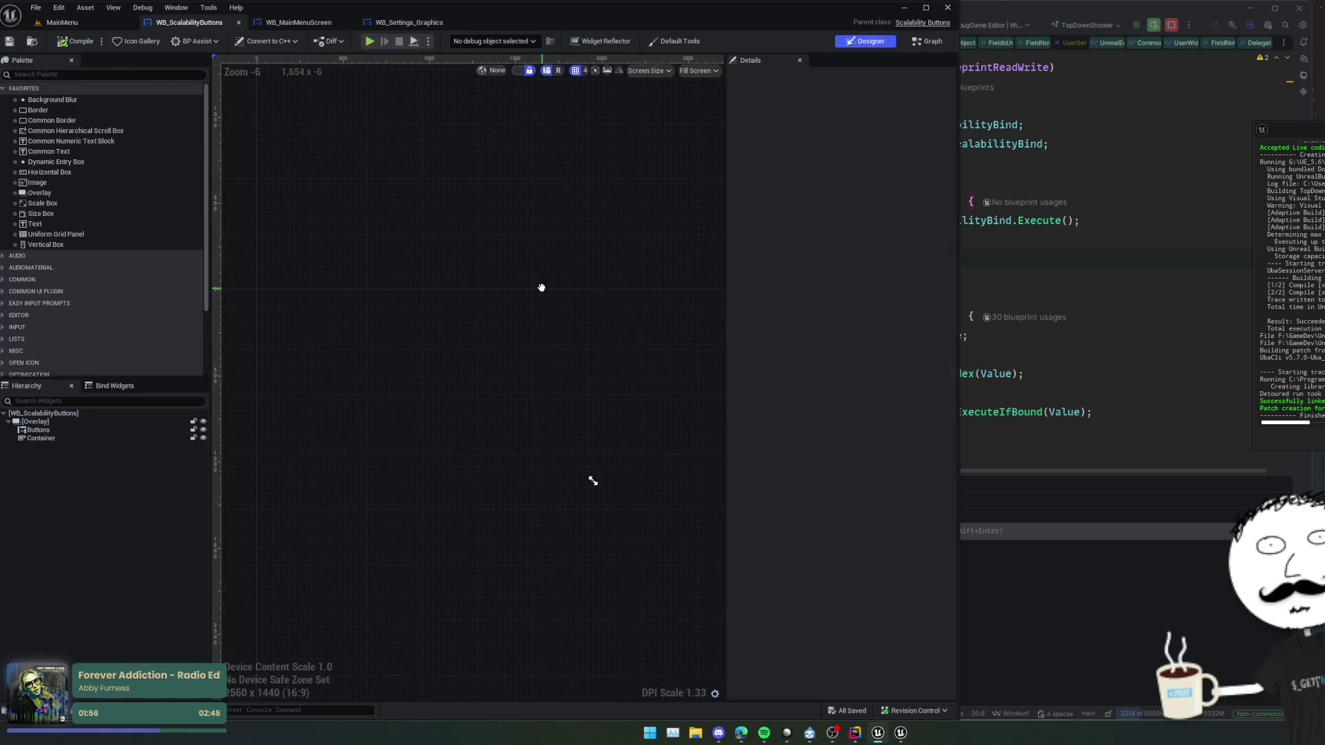
- Open WB_MainMenuScreen and WB_Settings_Graphics, glance at the Rider header, and return to Unreal
{"action": "left_click", "coordinate": [298, 23]}
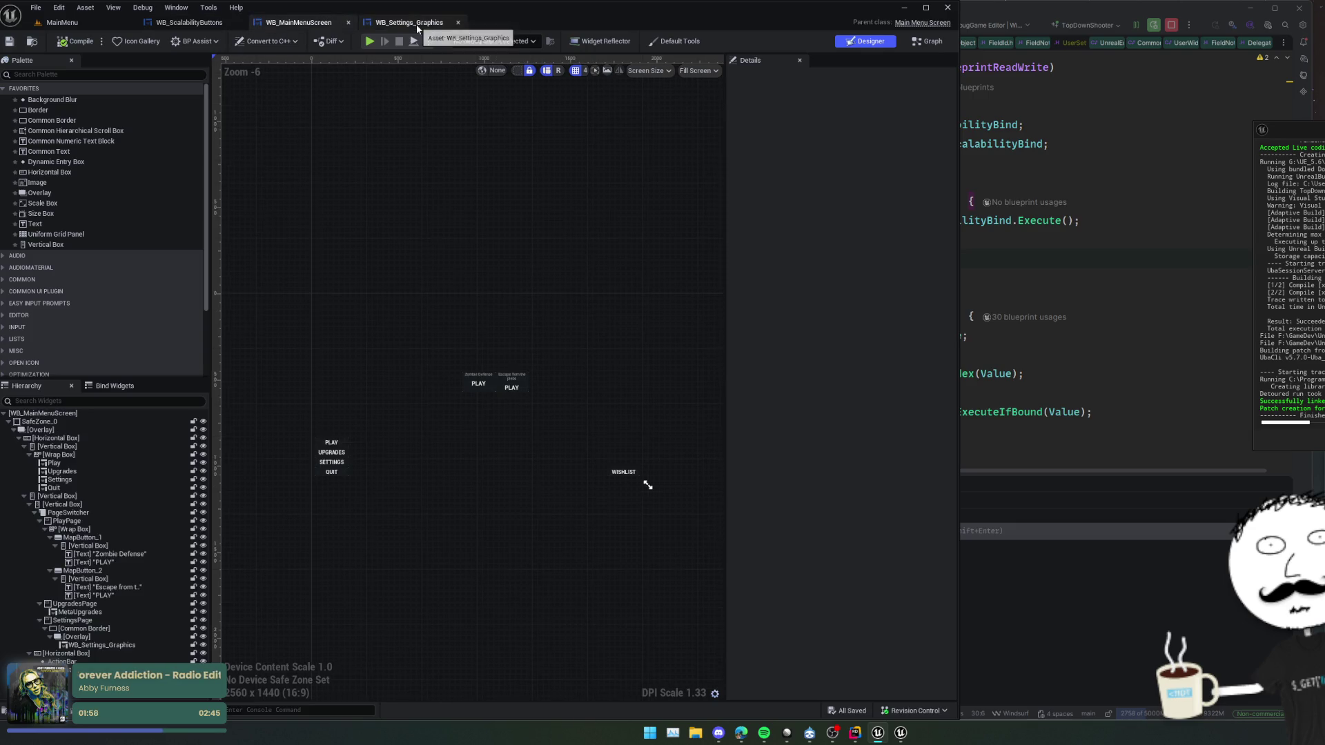
{"action": "left_click", "coordinate": [414, 22]}
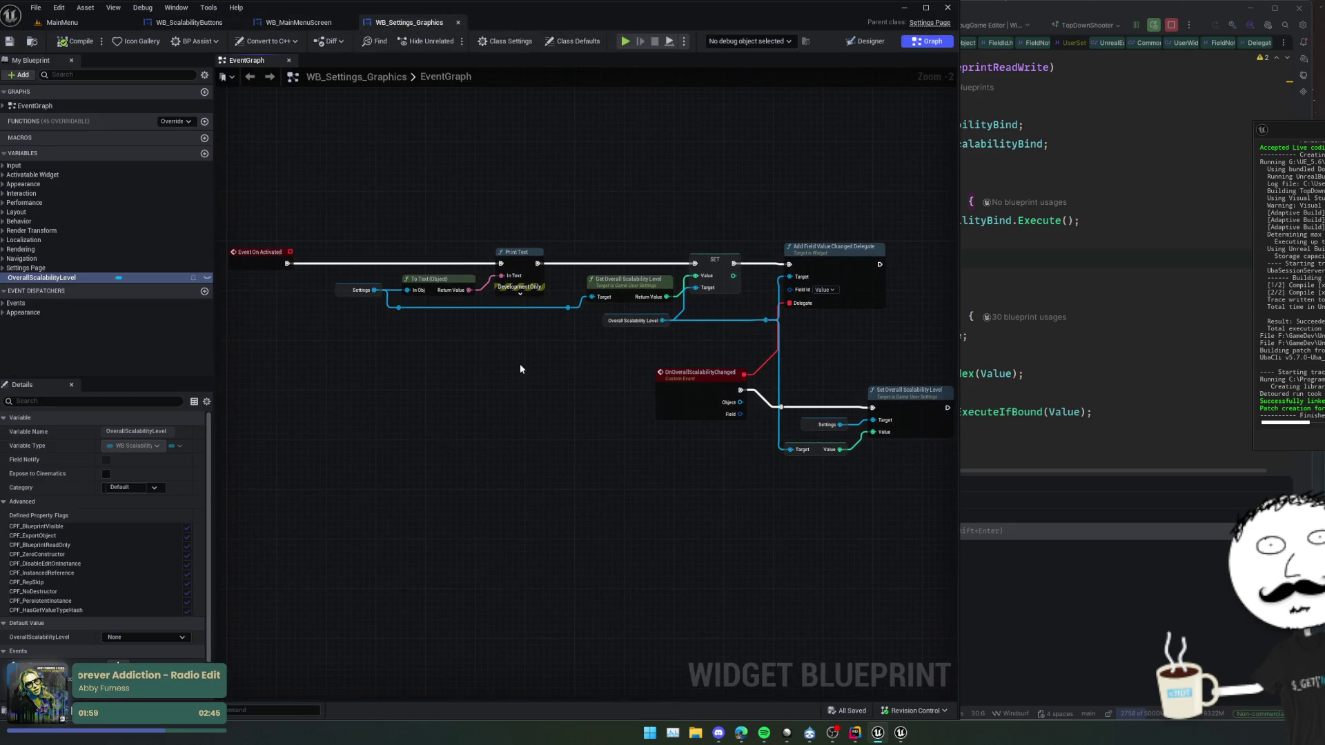
{"action": "key", "text": "alt+Tab"}
{"action": "scroll", "coordinate": [919, 300], "scroll_direction": "down", "scroll_amount": 10}
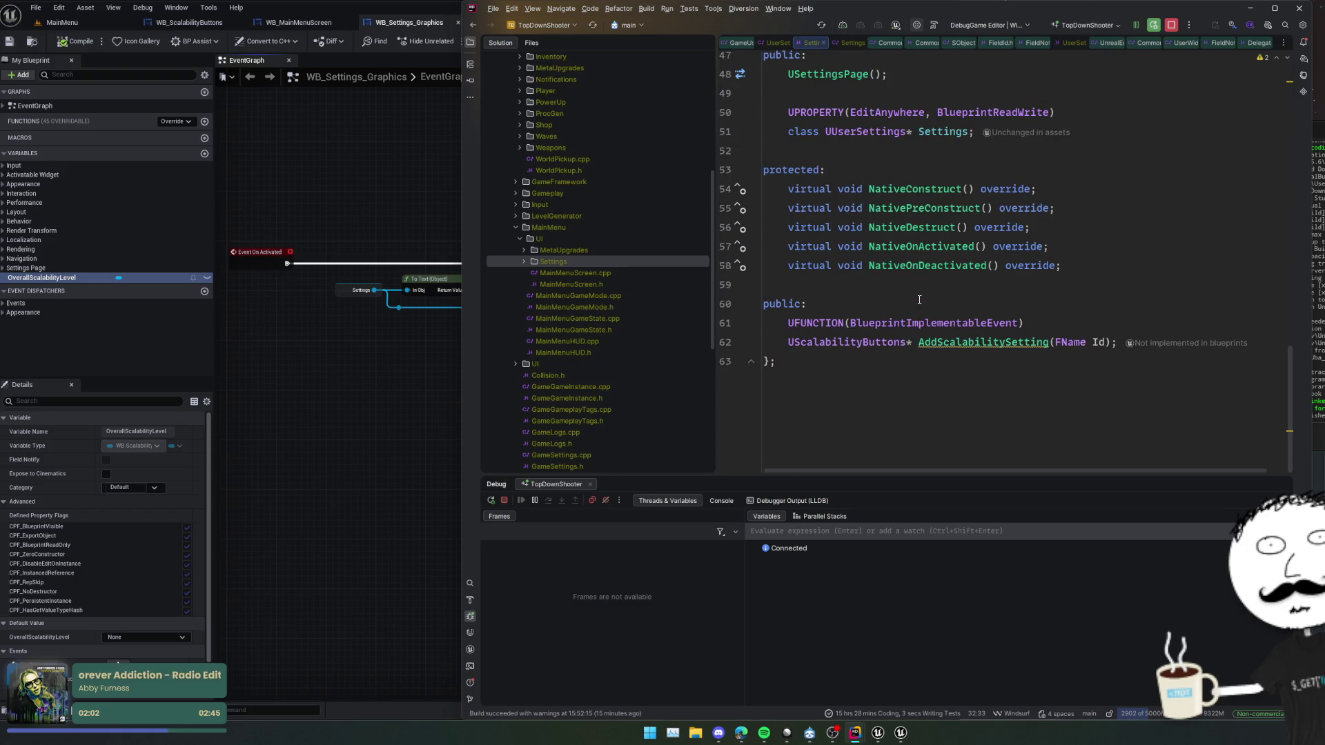
{"action": "left_click", "coordinate": [319, 381]}
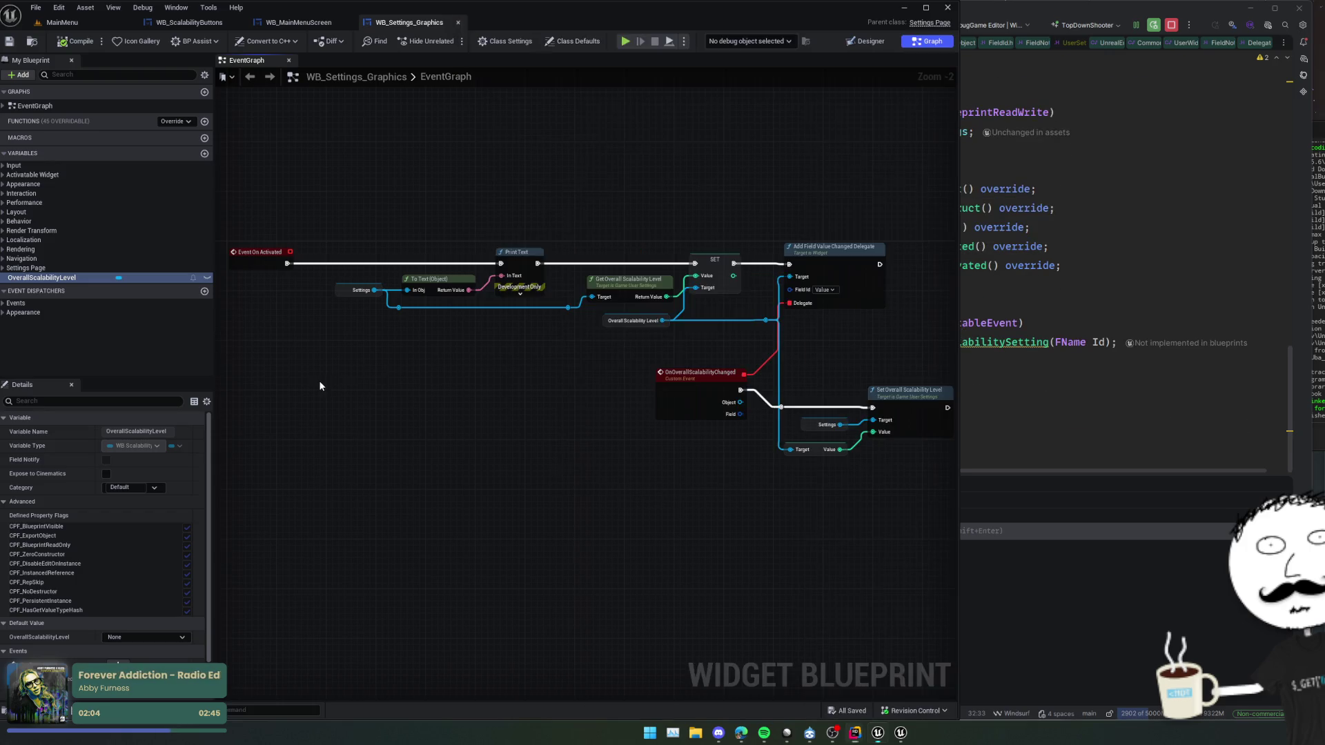
- Override AddScalabilitySetting in WB_Settings_Graphics and shift its Return Node right
{"action": "right_click", "coordinate": [320, 381]}
{"action": "type", "text": "add scal"}
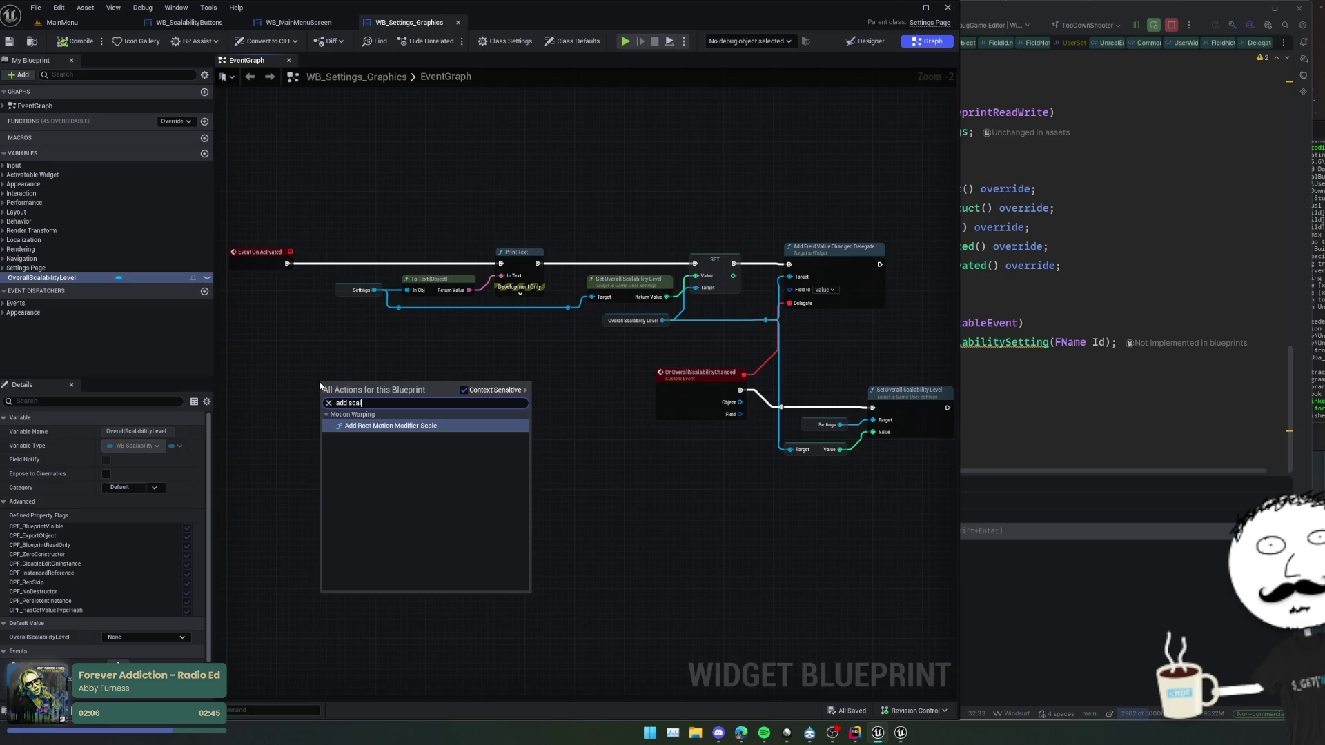
{"action": "key", "text": "Escape"}
{"action": "left_click", "coordinate": [173, 122]}
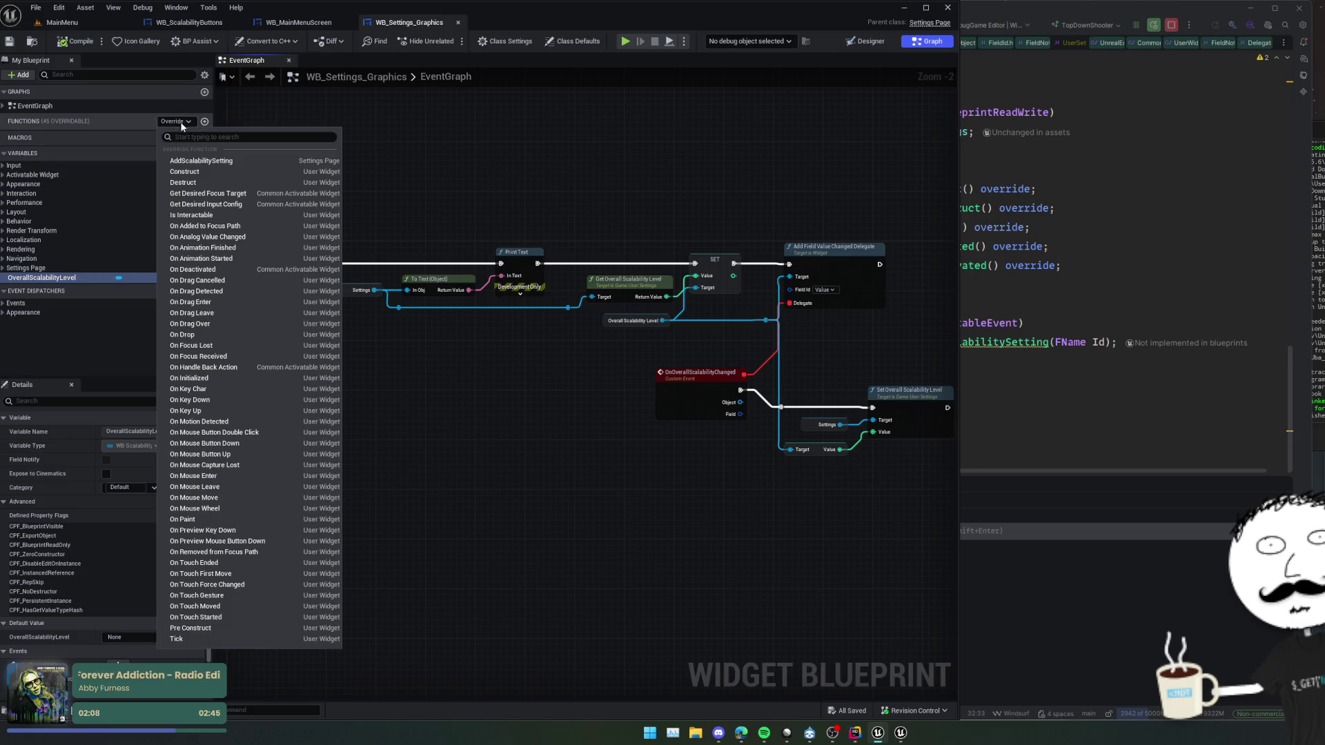
{"action": "left_click", "coordinate": [201, 161]}
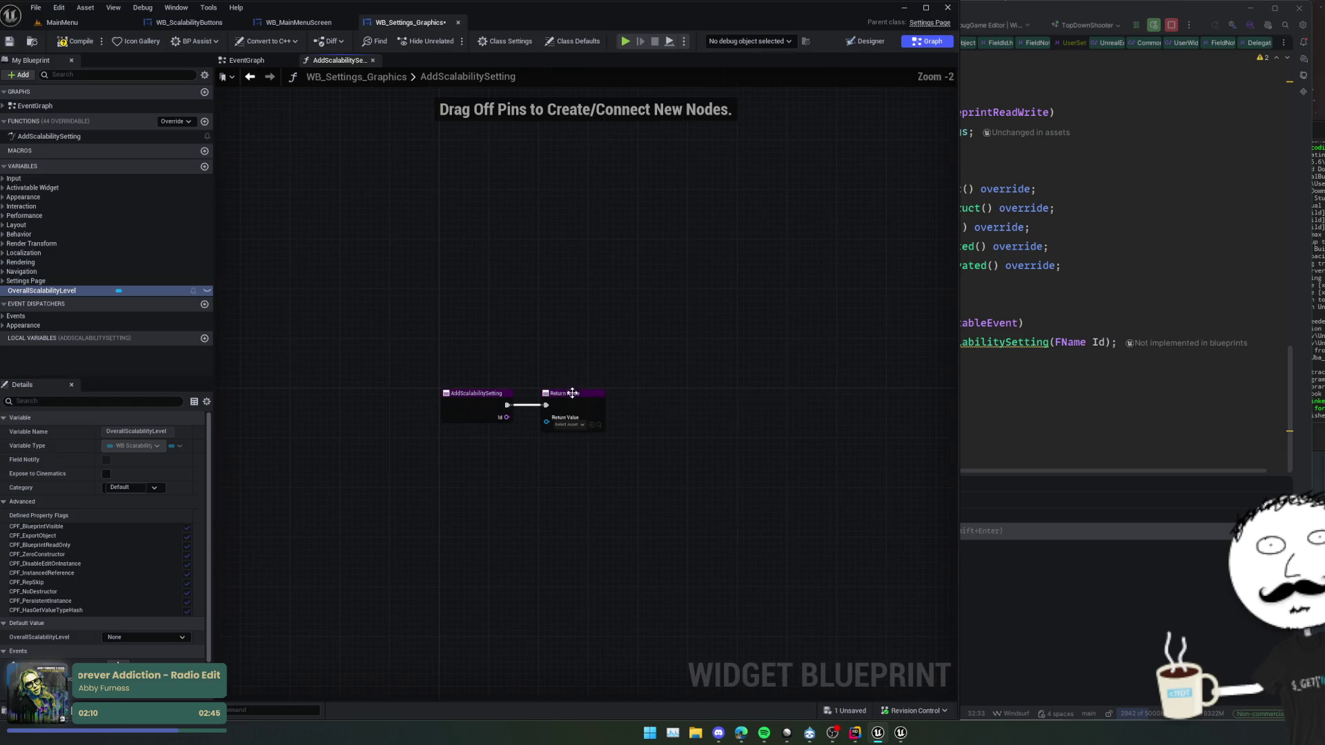
{"action": "left_click_drag", "start_coordinate": [572, 392], "coordinate": [759, 393]}
- Check the Designer and EventGraph, then return to the AddScalabilitySetting graph
{"action": "left_click", "coordinate": [868, 44]}
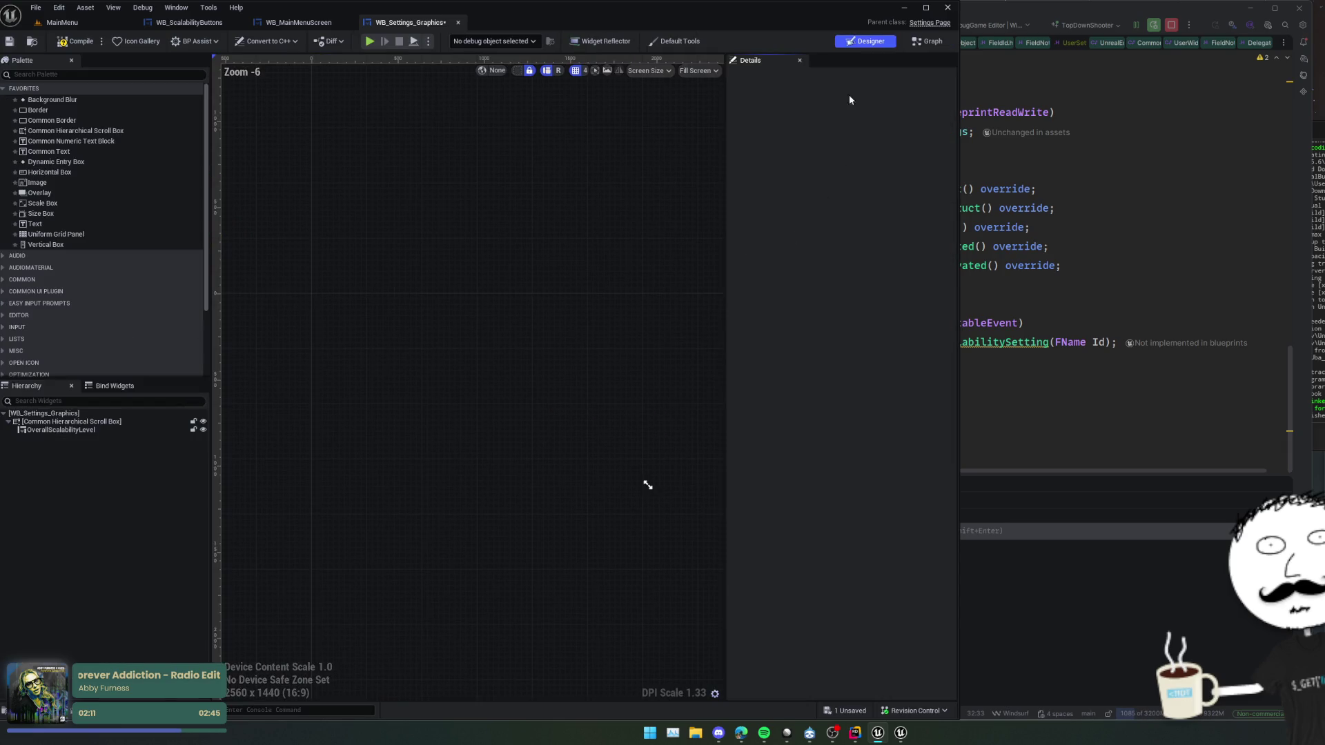
{"action": "left_click", "coordinate": [930, 42]}
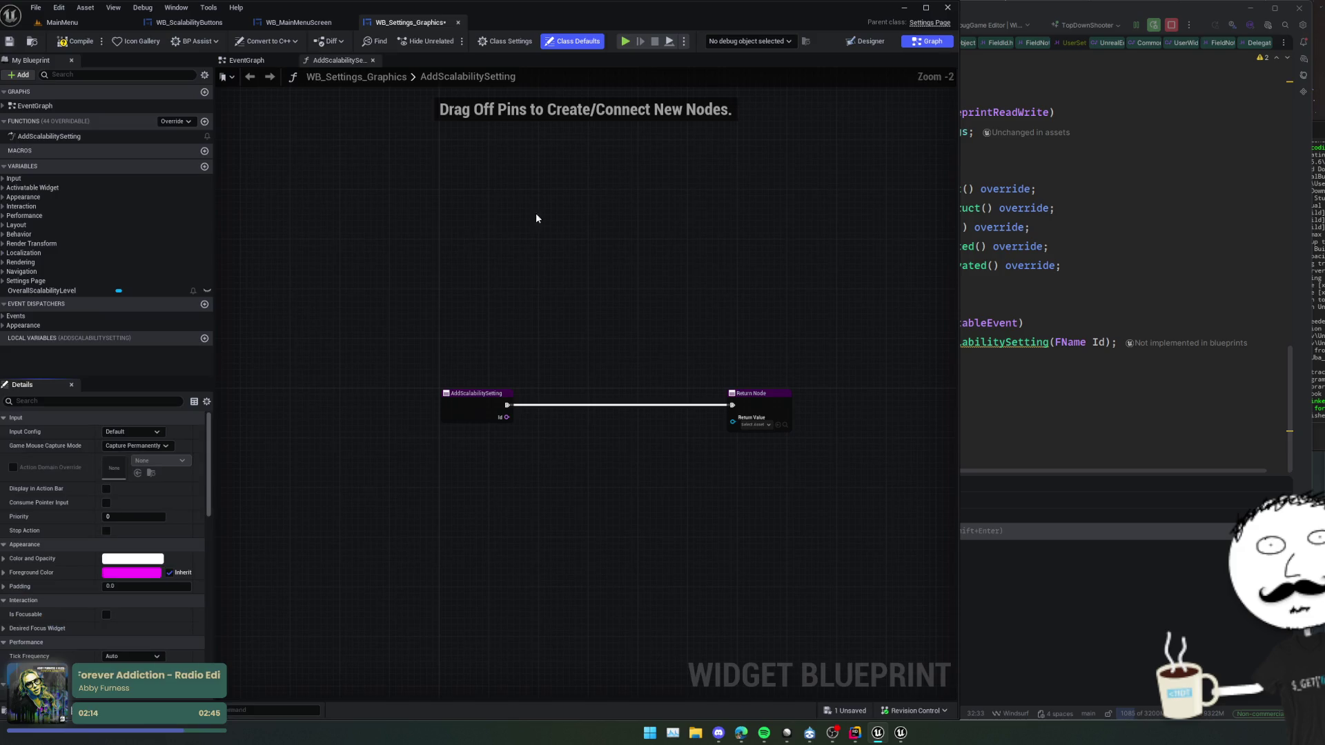
{"action": "left_click", "coordinate": [247, 60]}
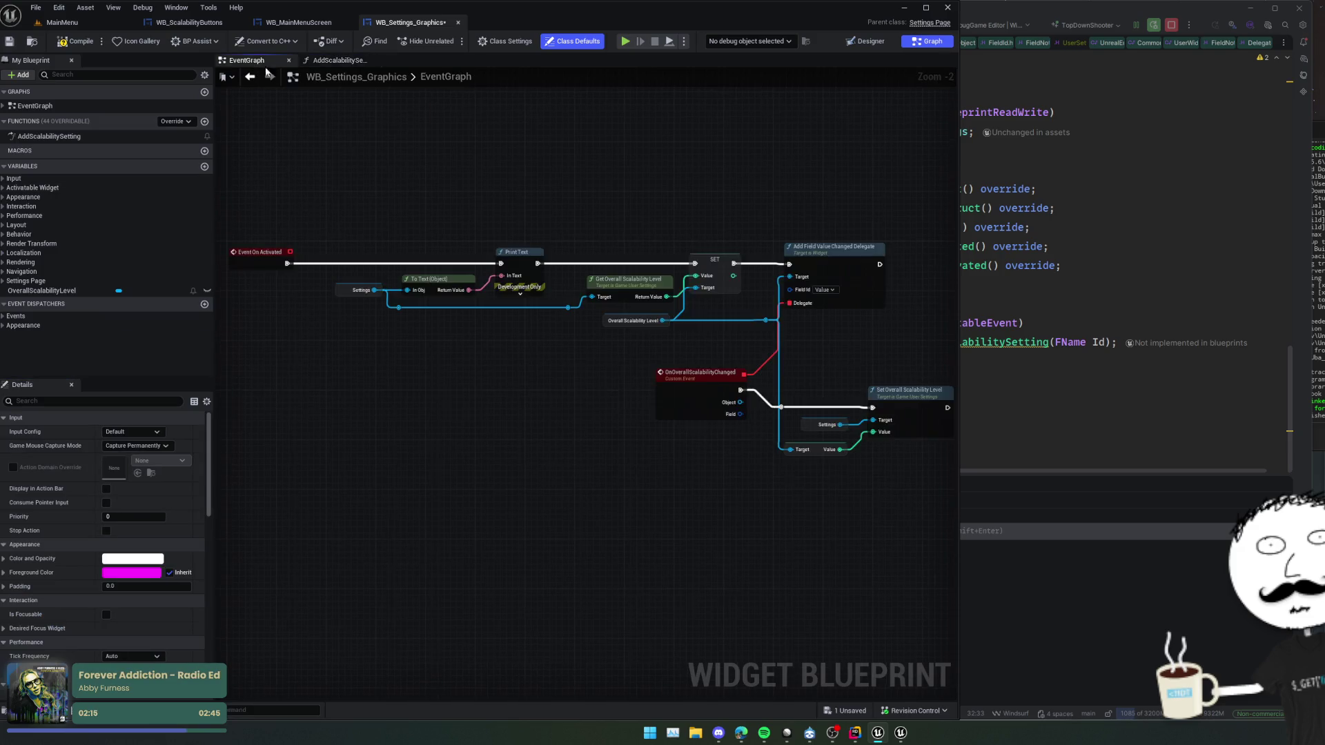
{"action": "scroll", "coordinate": [587, 290], "scroll_direction": "down", "scroll_amount": 2}
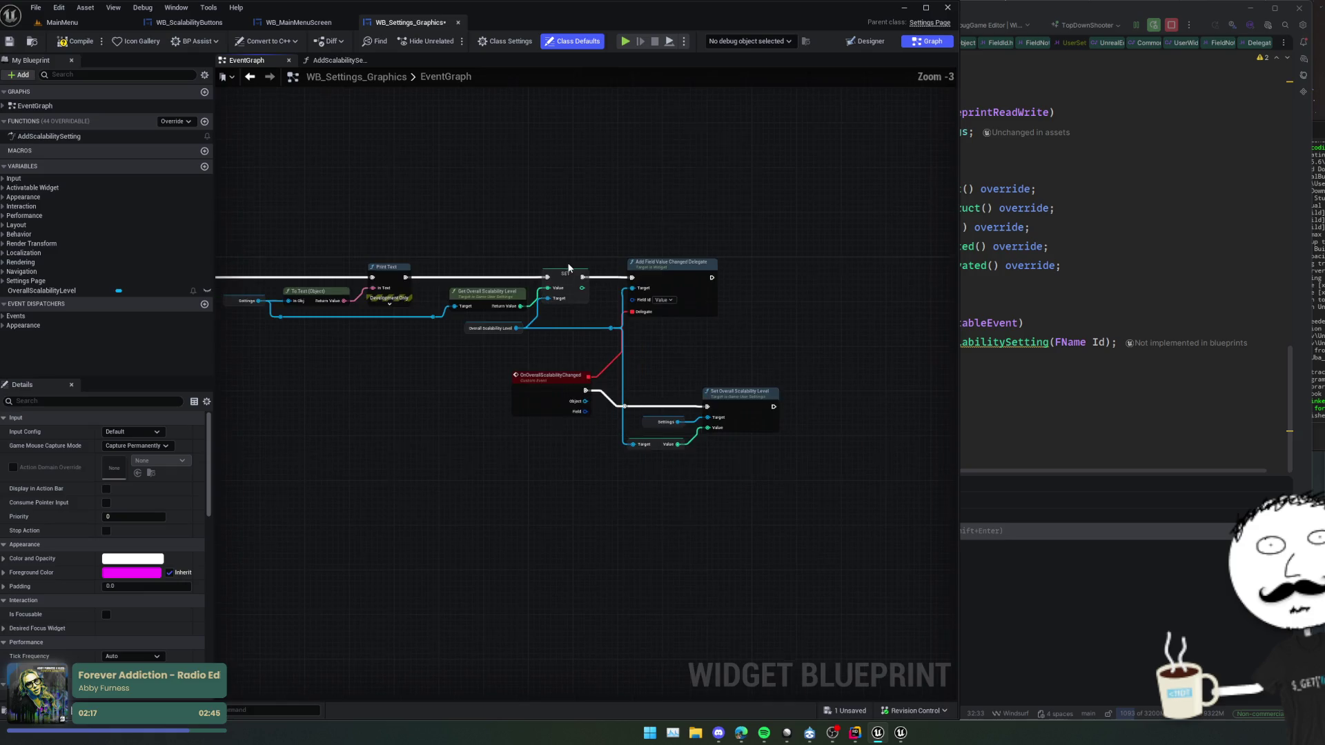
{"action": "left_click", "coordinate": [358, 62]}
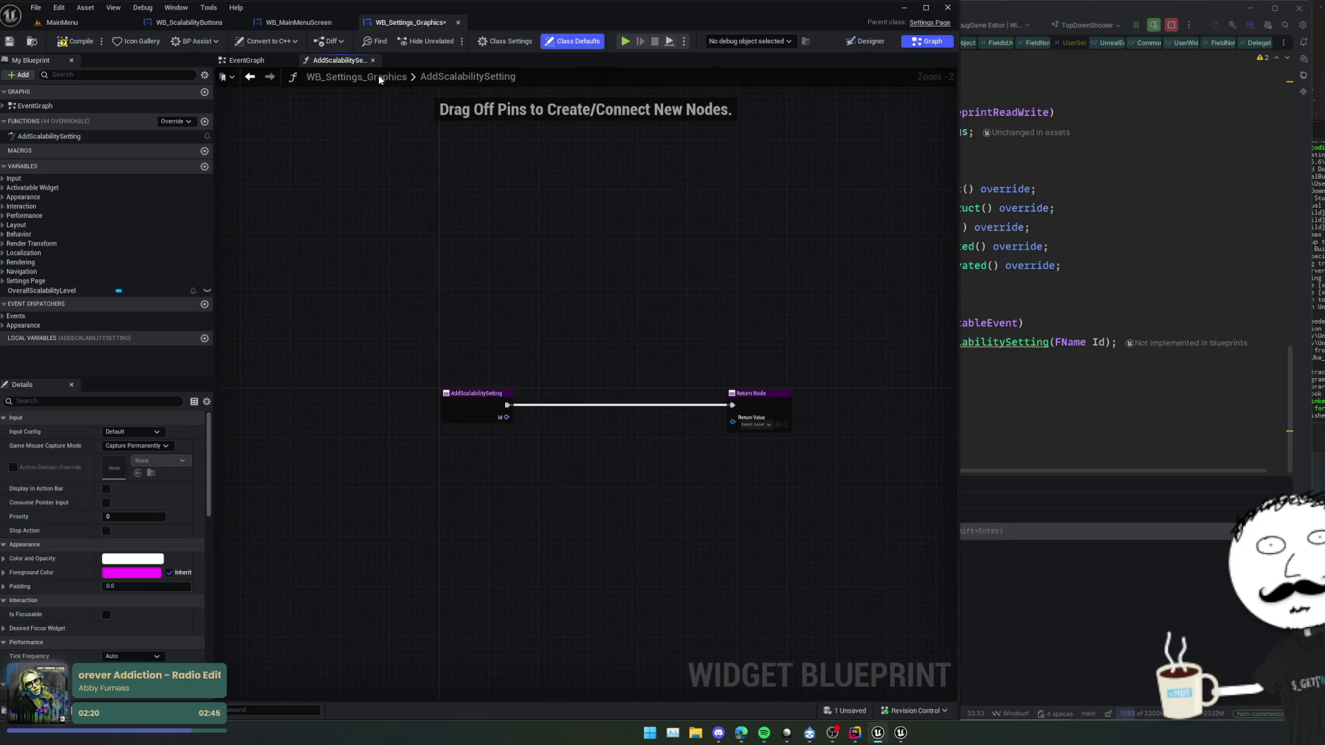
- Add a Create Widget node with class WB_ScalabilityButtons
{"action": "right_click", "coordinate": [488, 373]}
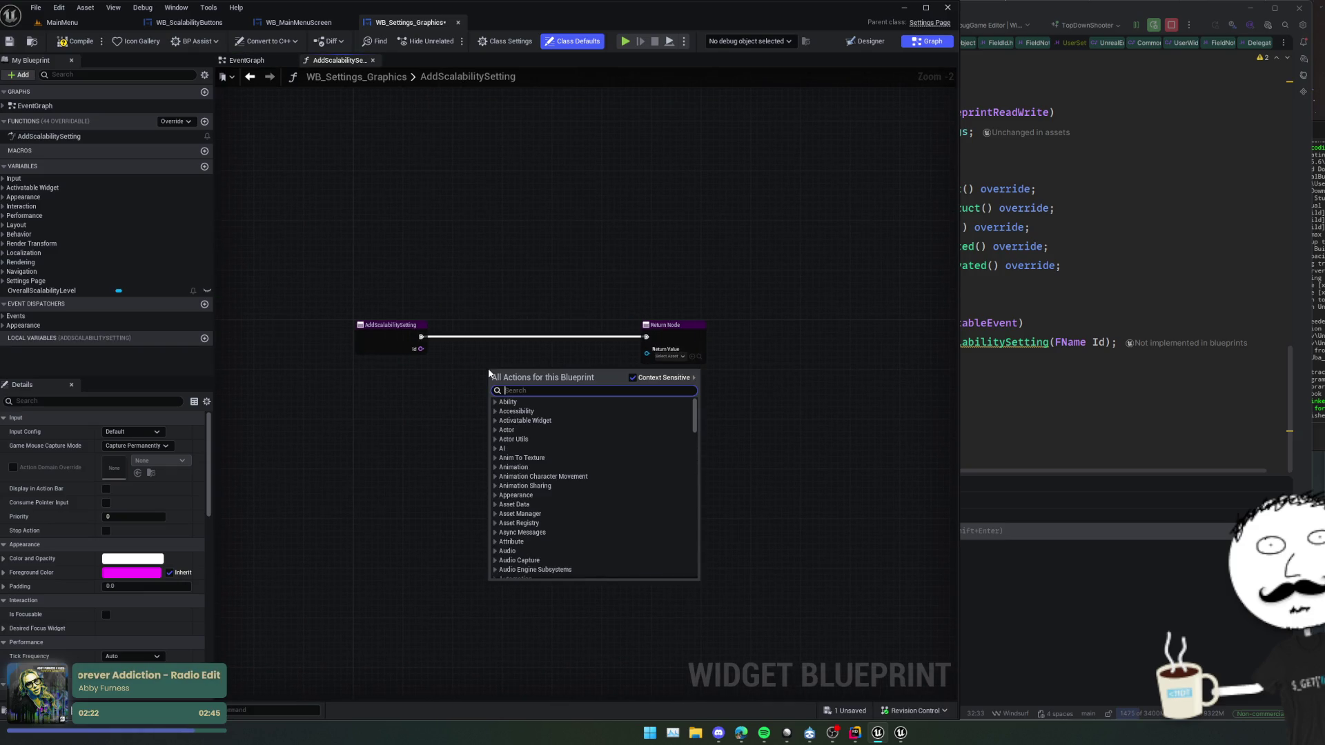
{"action": "type", "text": "create widget"}
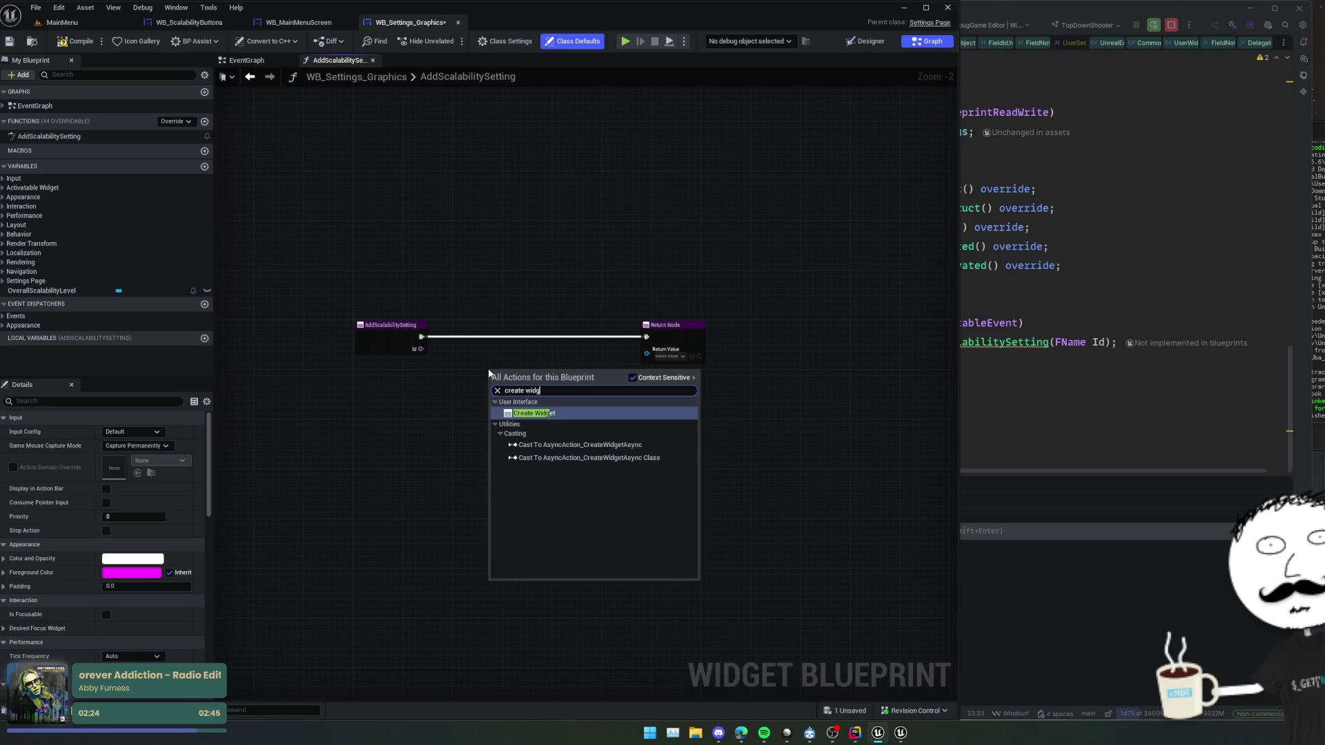
{"action": "key", "text": "Return"}
{"action": "left_click", "coordinate": [523, 400]}
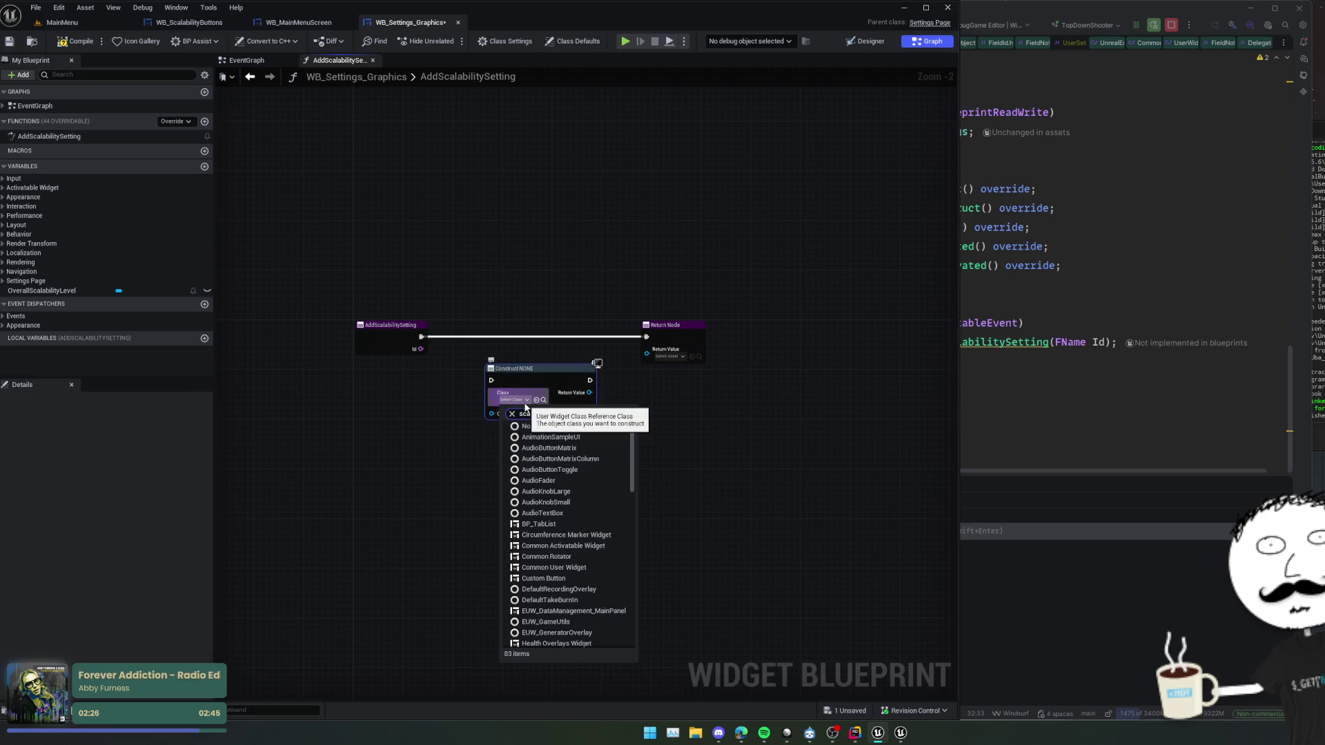
{"action": "type", "text": "sca"}
{"action": "left_click", "coordinate": [549, 437]}
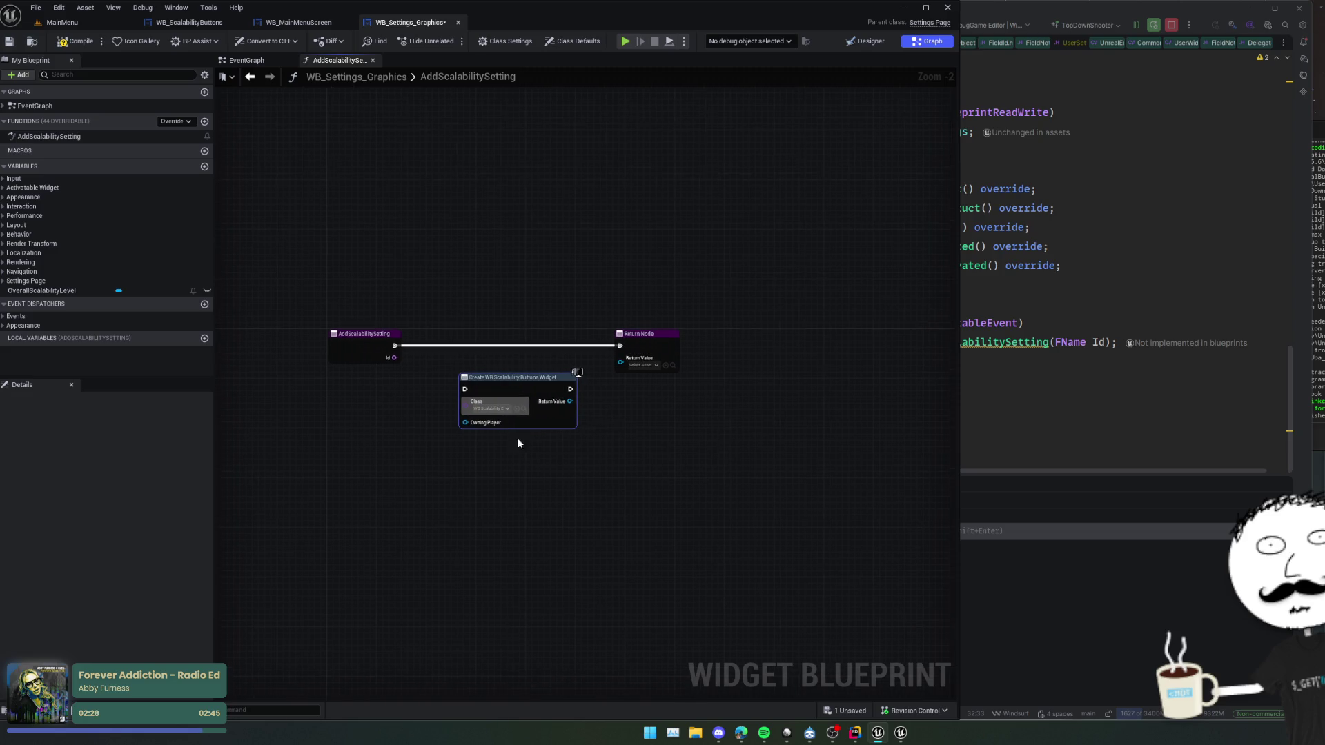
- Wire exec and return value, feed Get Owning Player into Owning Player, and save
{"action": "left_click_drag", "start_coordinate": [429, 372], "coordinate": [474, 383]}
{"action": "mouse_move", "coordinate": [580, 384]}
{"action": "left_mouse_down"}
{"action": "mouse_move", "coordinate": [601, 396]}
{"action": "mouse_move", "coordinate": [656, 376]}
{"action": "mouse_move", "coordinate": [578, 354]}
{"action": "mouse_move", "coordinate": [463, 428]}
{"action": "left_mouse_up"}
{"action": "scroll", "coordinate": [552, 400], "scroll_direction": "up", "scroll_amount": 2}
{"action": "type", "text": "get owning pl"}
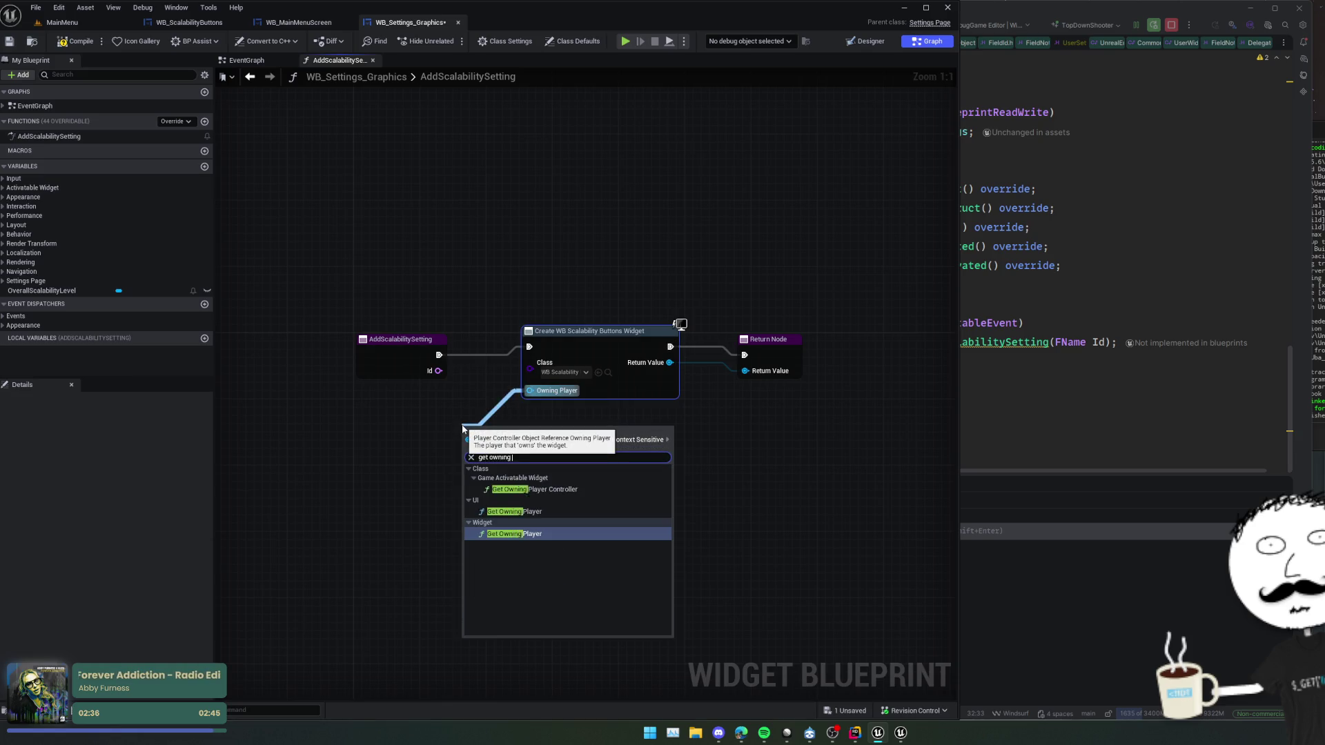
{"action": "key", "text": "Return"}
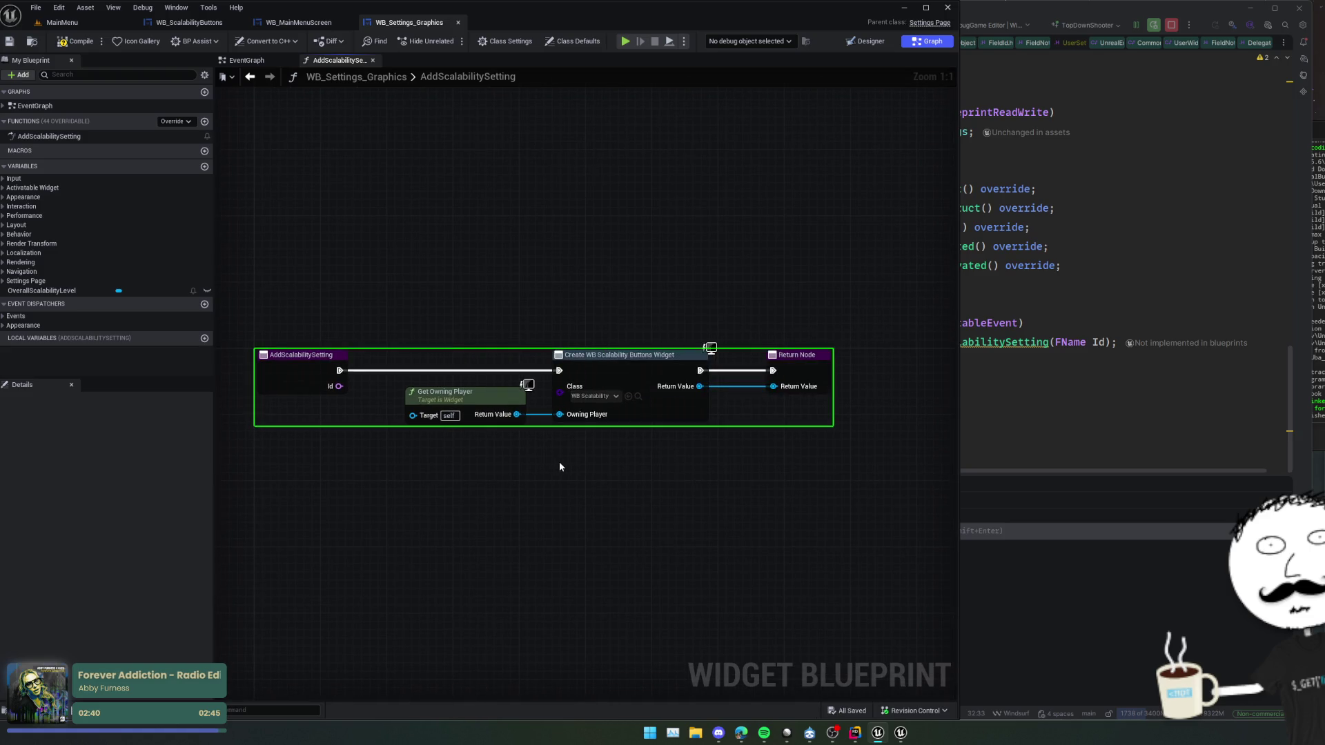
{"action": "key", "text": "ctrl+s"}
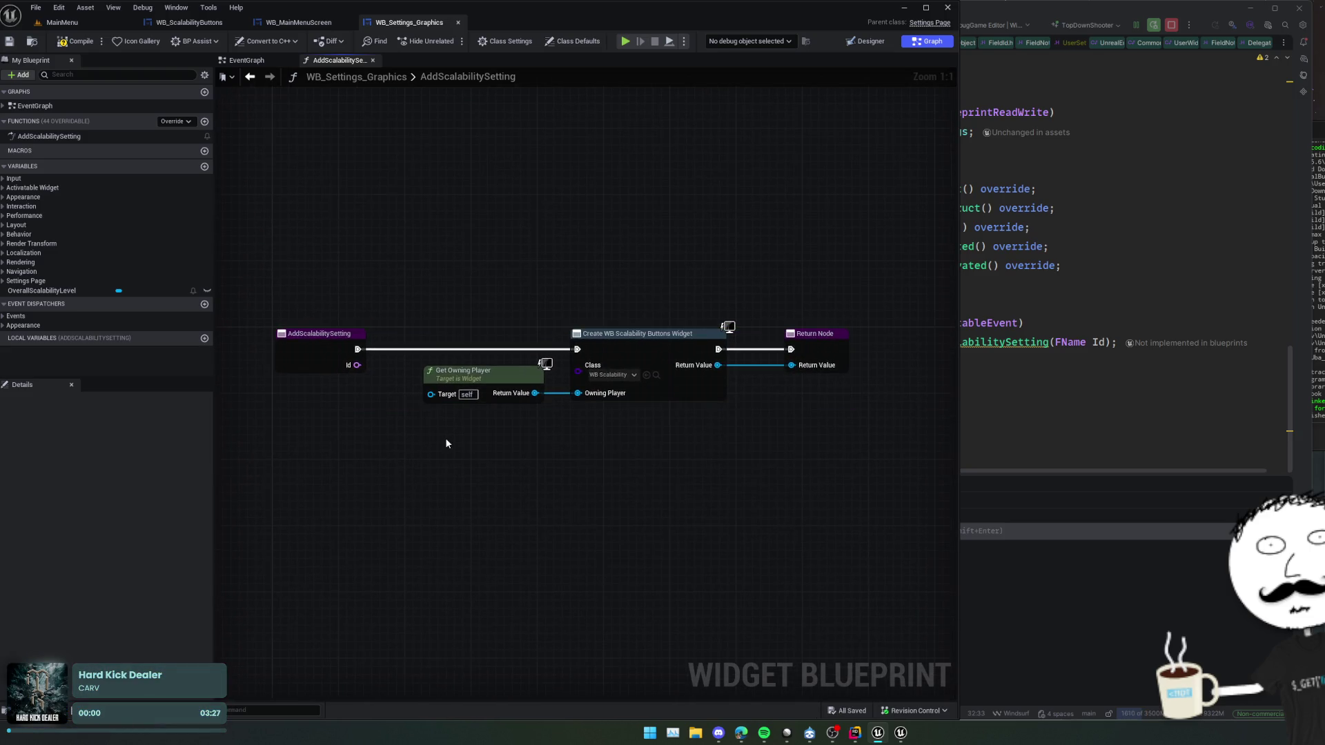
- In the EventGraph, break the exec wire from Event On Activated to the Print Text chain
{"action": "mouse_move", "coordinate": [646, 418]}
{"action": "left_mouse_down"}
{"action": "mouse_move", "coordinate": [590, 461]}
{"action": "mouse_move", "coordinate": [624, 442]}
{"action": "mouse_move", "coordinate": [583, 444]}
{"action": "left_mouse_up"}
{"action": "scroll", "coordinate": [579, 439], "scroll_direction": "down", "scroll_amount": 1}
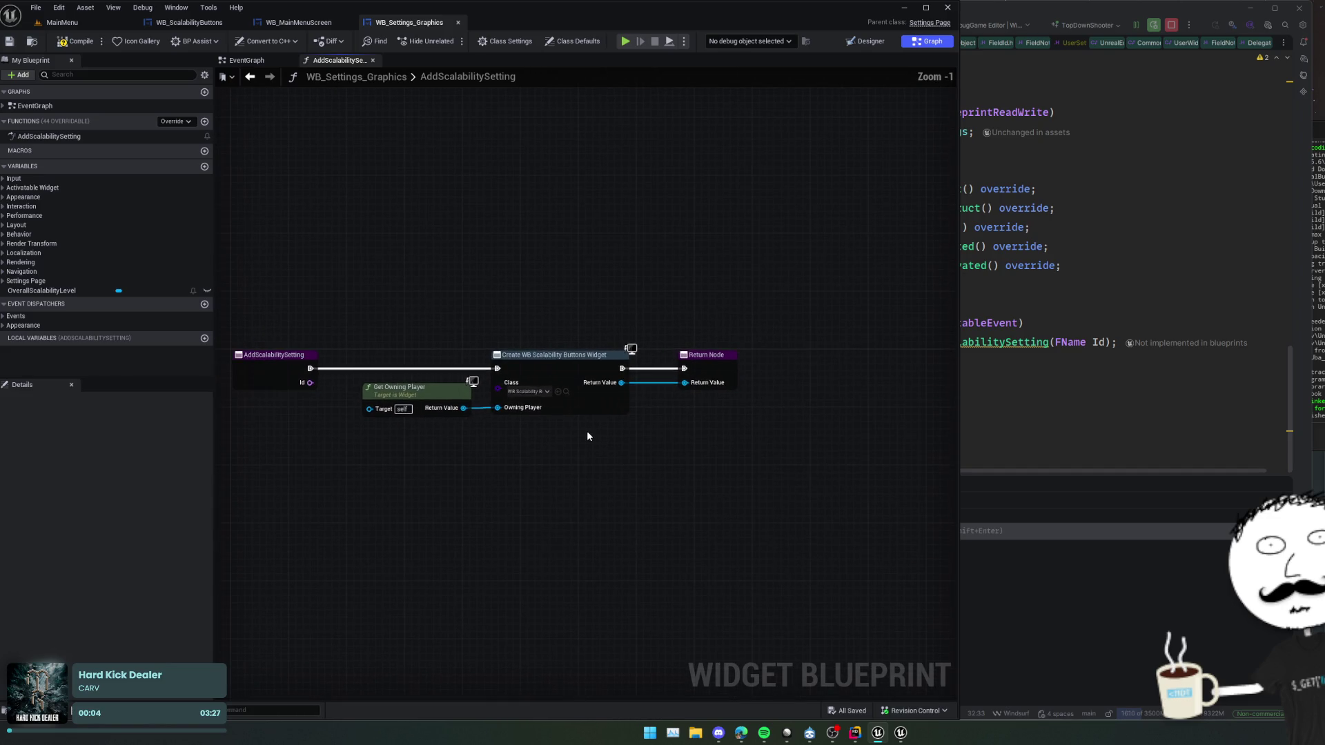
{"action": "left_click_drag", "start_coordinate": [667, 369], "coordinate": [637, 367]}
{"action": "key", "text": "alt+Left"}
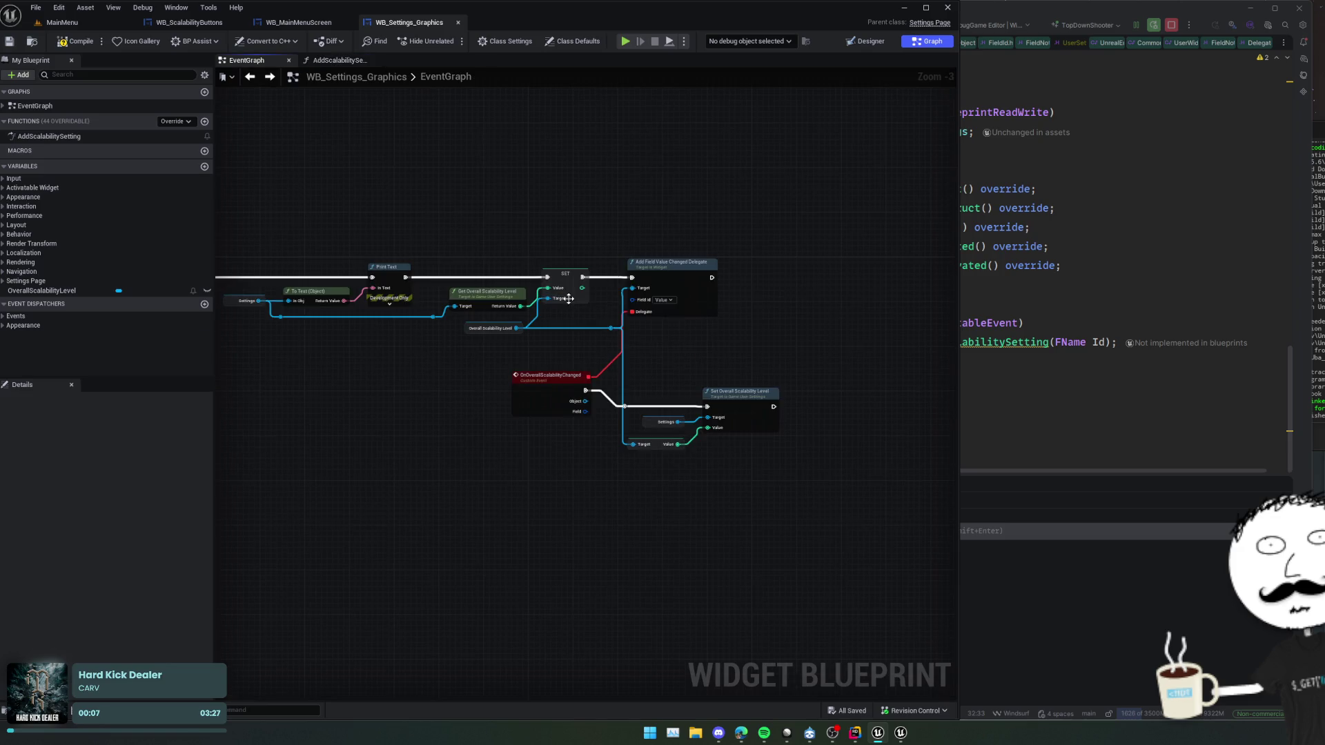
{"action": "left_click_drag", "start_coordinate": [455, 359], "coordinate": [568, 383]}
{"action": "left_click", "coordinate": [395, 304], "text": "alt"}
{"action": "left_click_drag", "start_coordinate": [433, 305], "coordinate": [439, 310]}
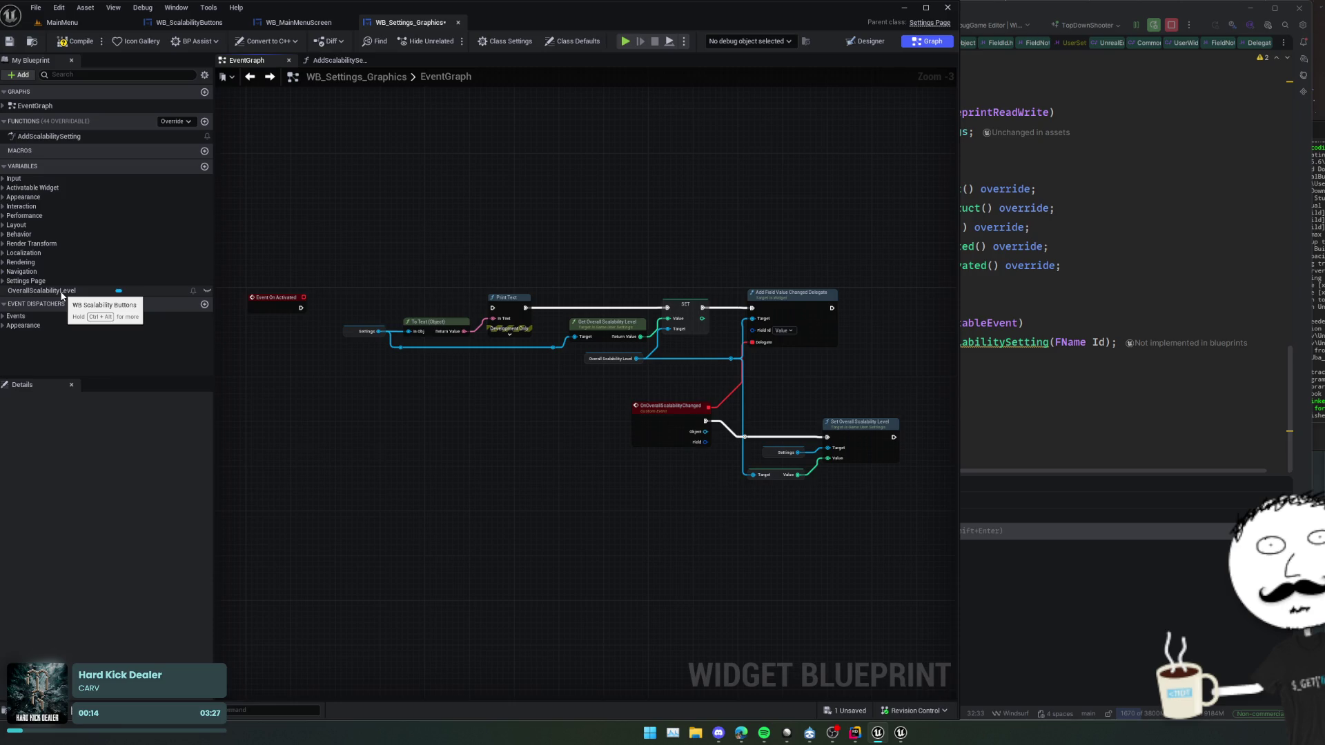
- Back in AddScalabilitySetting, move the Return Node right and expand the Settings Page variables
{"action": "key", "text": "alt+Left"}
{"action": "left_click_drag", "start_coordinate": [426, 321], "coordinate": [353, 324]}
{"action": "left_click_drag", "start_coordinate": [607, 400], "coordinate": [735, 400]}
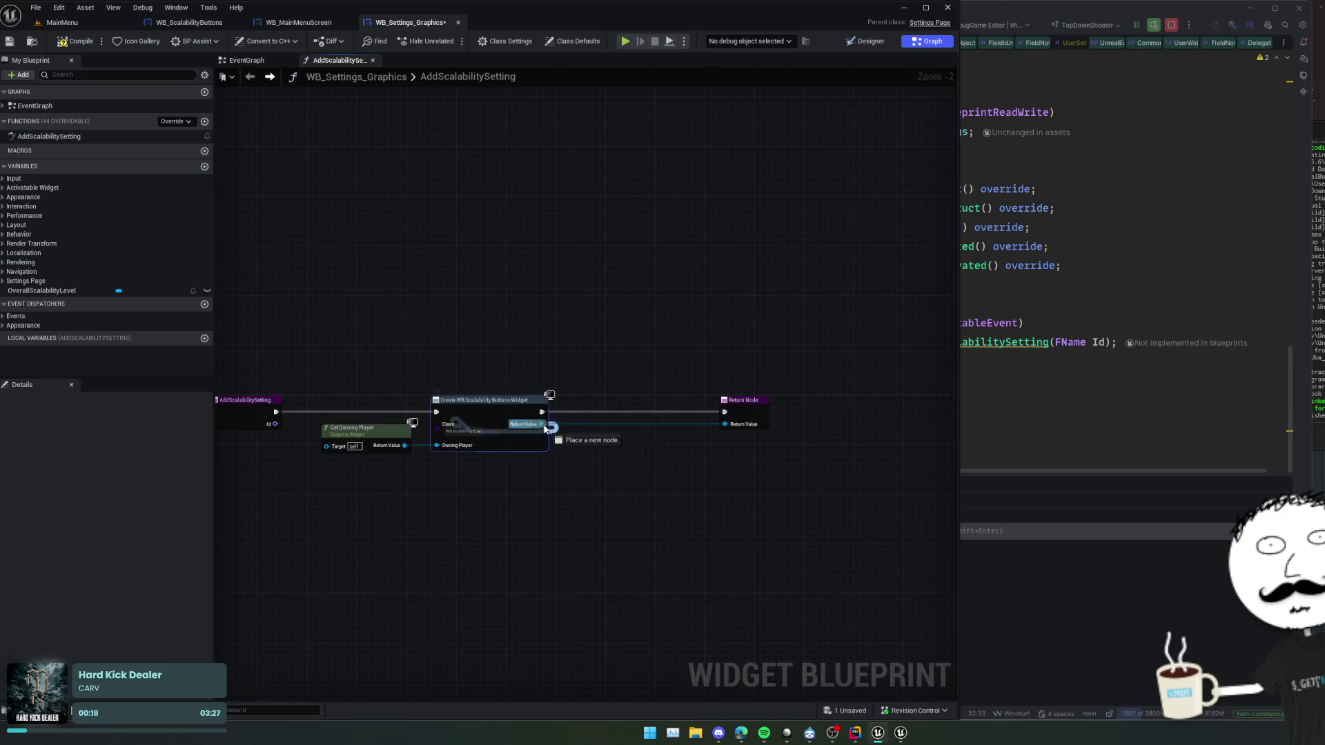
{"action": "left_click_drag", "start_coordinate": [542, 424], "coordinate": [592, 446]}
{"action": "type", "text": "add to"}
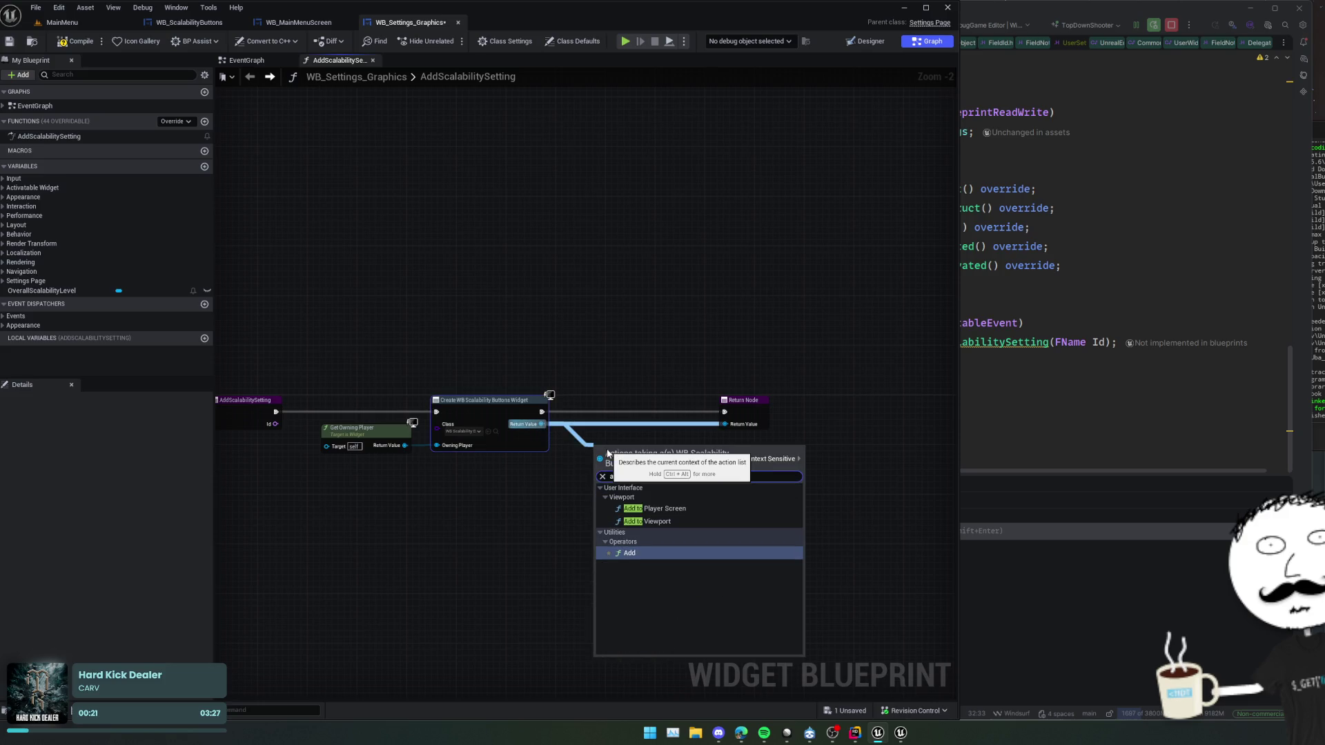
{"action": "key", "text": "Escape"}
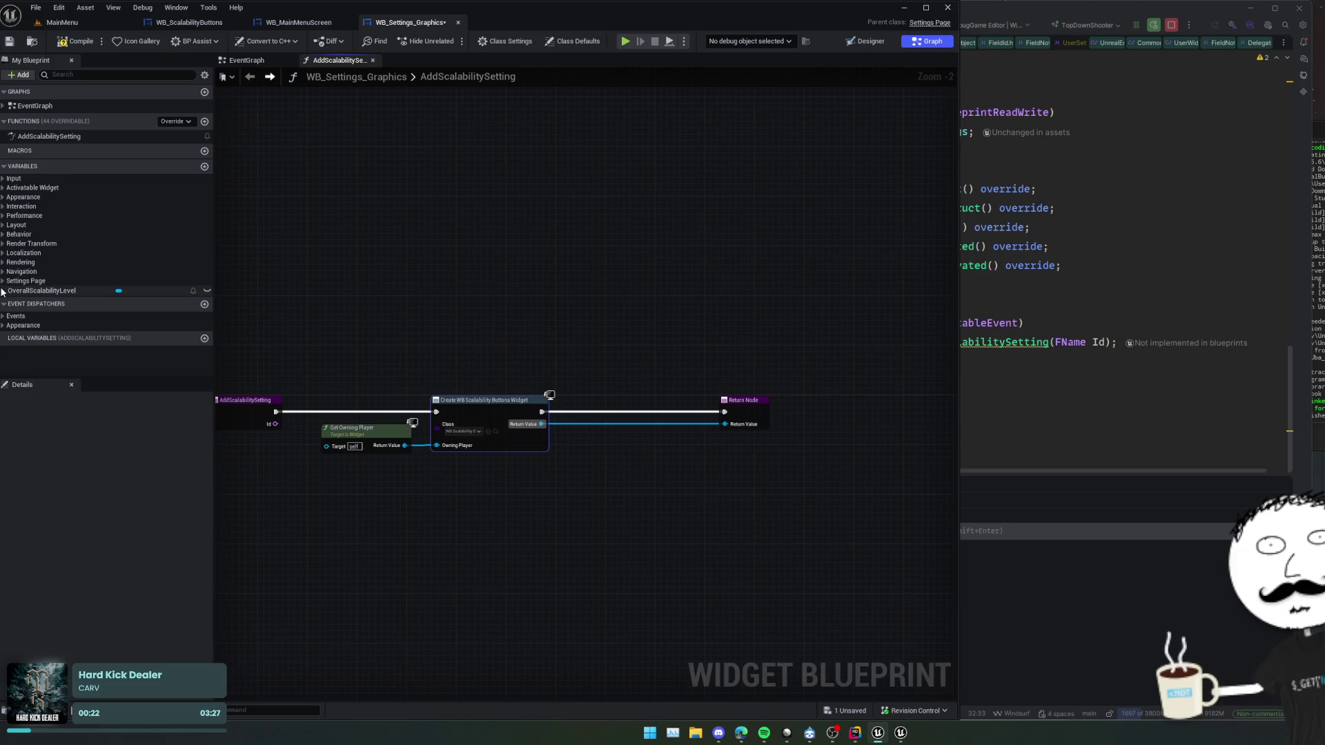
{"action": "left_click", "coordinate": [4, 283]}
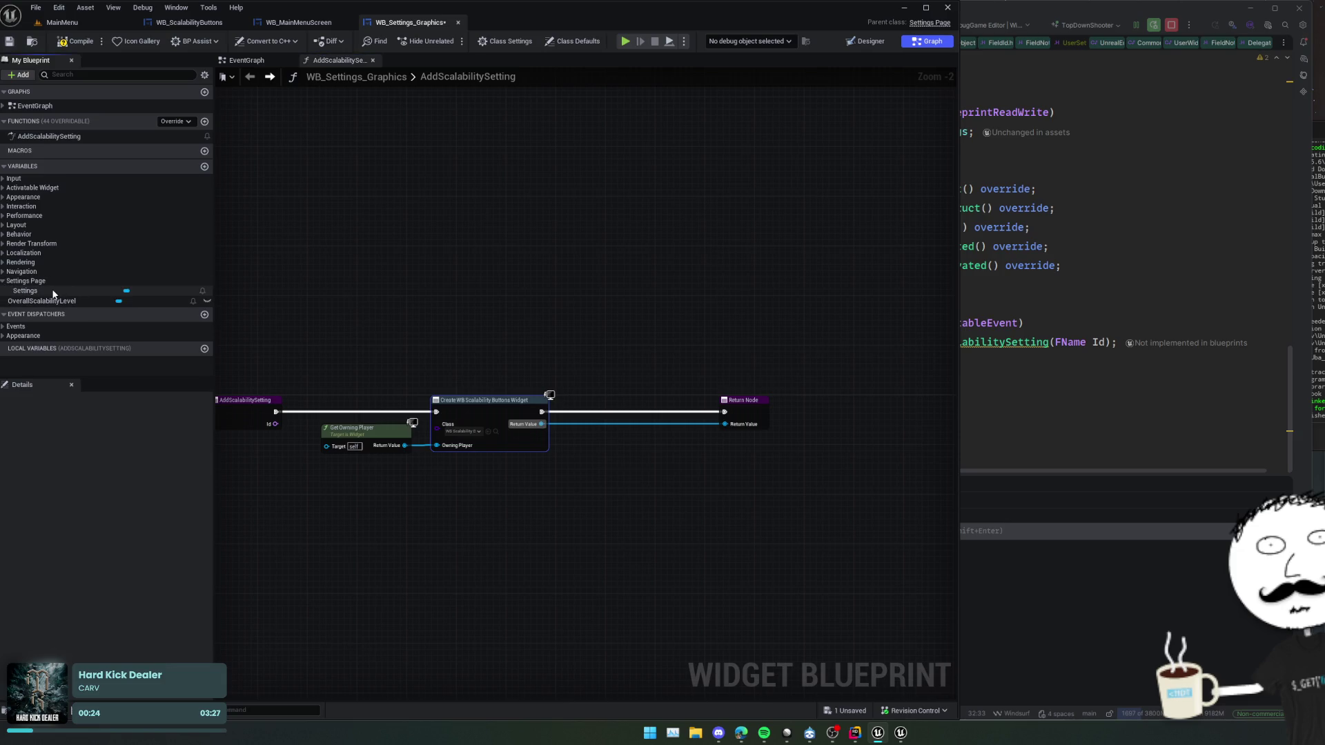
{"action": "left_click", "coordinate": [864, 43]}
- Rename the Common Hierarchical Scroll Box widget to Container
{"action": "left_click", "coordinate": [99, 423]}
{"action": "left_click", "coordinate": [783, 77]}
{"action": "type", "text": "cc"}
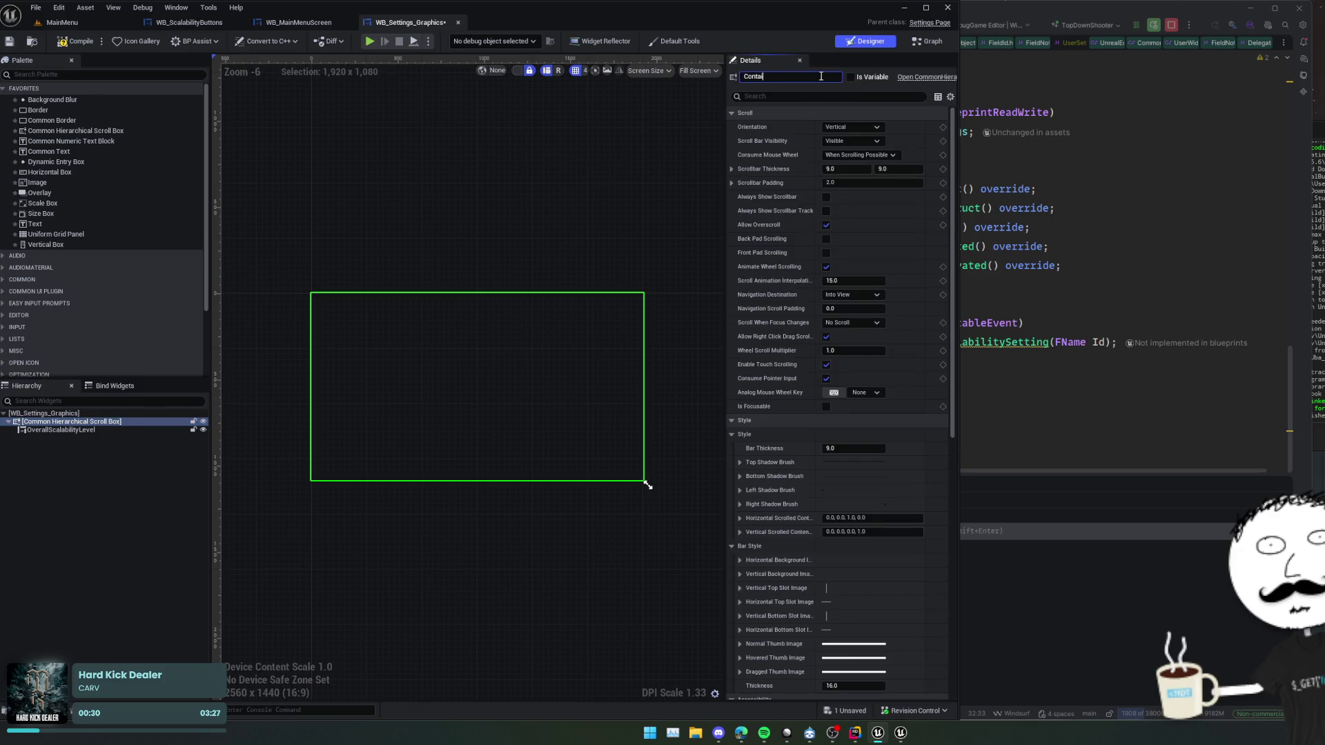
{"action": "key", "text": "Return"}
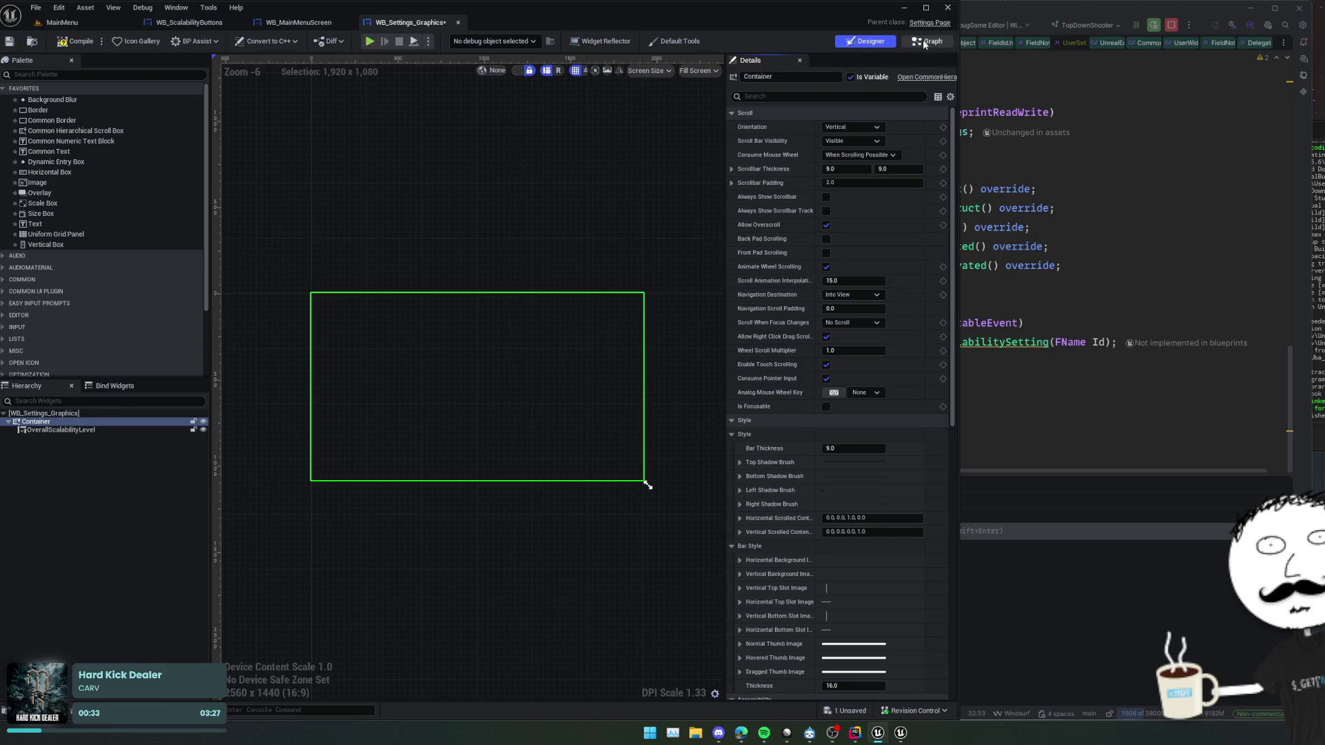
- Add the created widget to Container via Add Child before the Return Node, straighten the nodes, and save
{"action": "left_click", "coordinate": [928, 41]}
{"action": "mouse_move", "coordinate": [321, 405]}
{"action": "left_mouse_down"}
{"action": "mouse_move", "coordinate": [432, 498]}
{"action": "mouse_move", "coordinate": [528, 498]}
{"action": "mouse_move", "coordinate": [613, 463]}
{"action": "left_mouse_up"}
{"action": "left_click", "coordinate": [456, 506]}
{"action": "type", "text": "add child"}
{"action": "key", "text": "Return"}
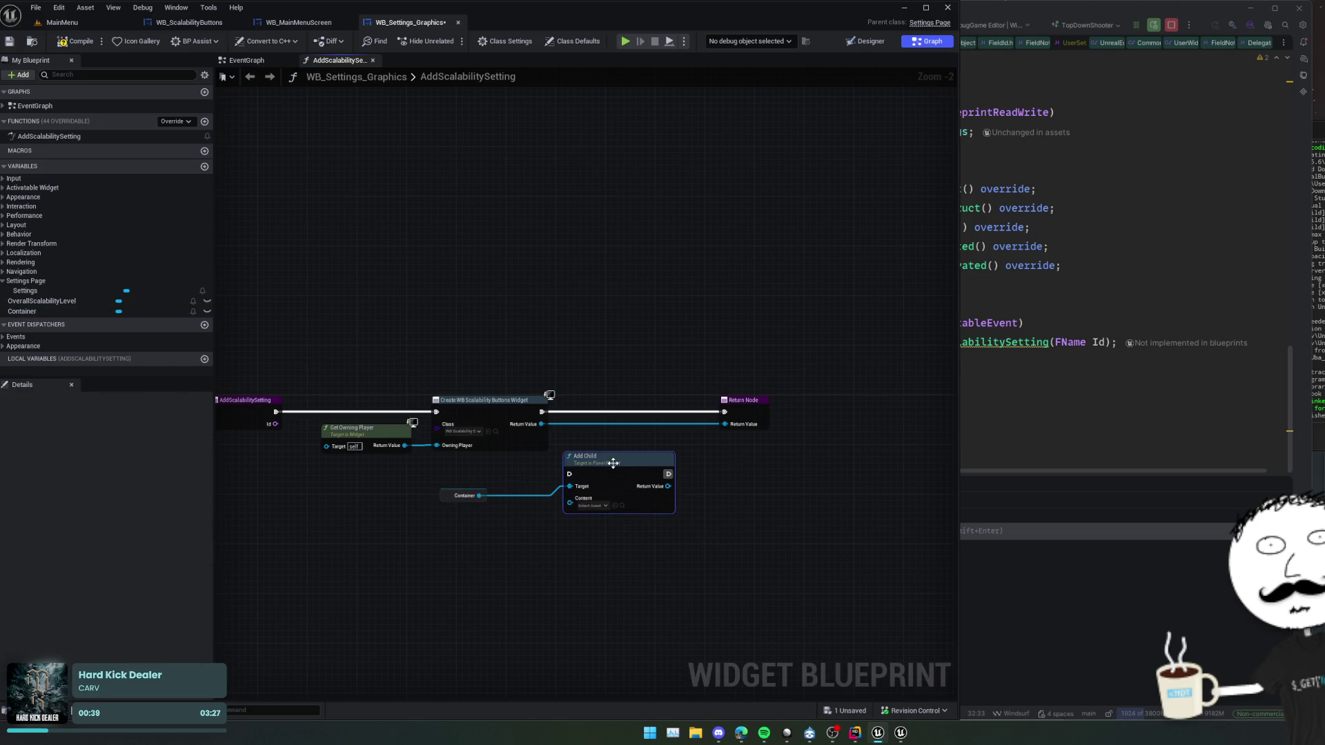
{"action": "mouse_move", "coordinate": [540, 411]}
{"action": "left_mouse_down"}
{"action": "mouse_move", "coordinate": [569, 474]}
{"action": "mouse_move", "coordinate": [542, 423]}
{"action": "left_mouse_up"}
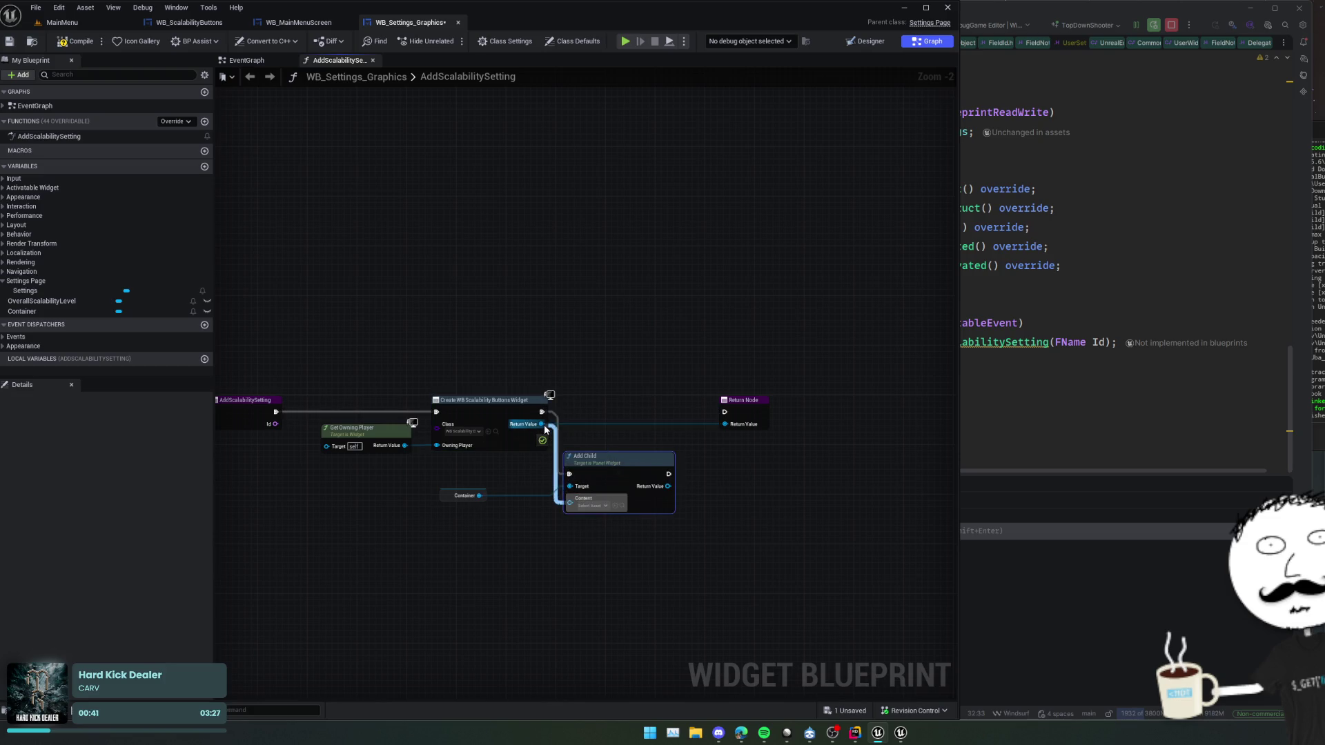
{"action": "left_click_drag", "start_coordinate": [635, 475], "coordinate": [732, 423]}
{"action": "mouse_move", "coordinate": [636, 475]}
{"action": "left_mouse_down"}
{"action": "mouse_move", "coordinate": [728, 415]}
{"action": "mouse_move", "coordinate": [542, 423]}
{"action": "left_mouse_up"}
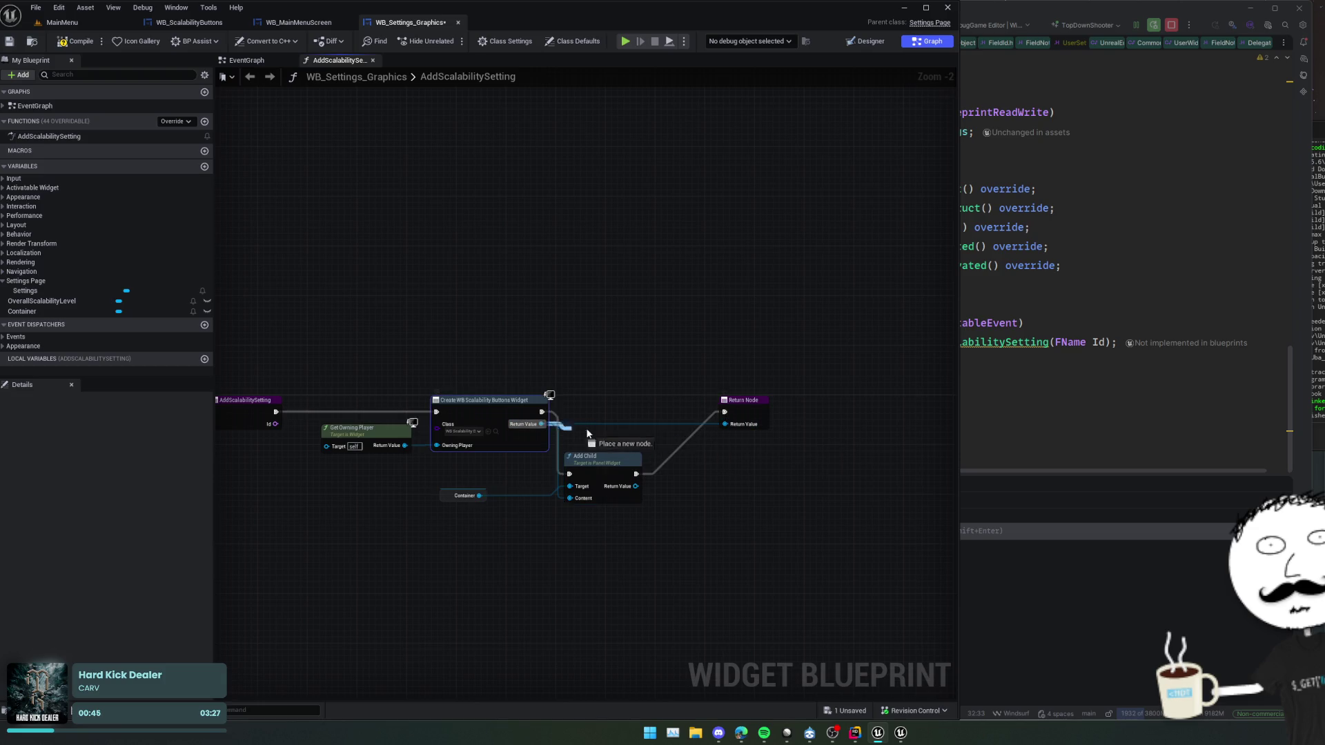
{"action": "key", "text": "f"}
{"action": "key", "text": "ctrl+s"}
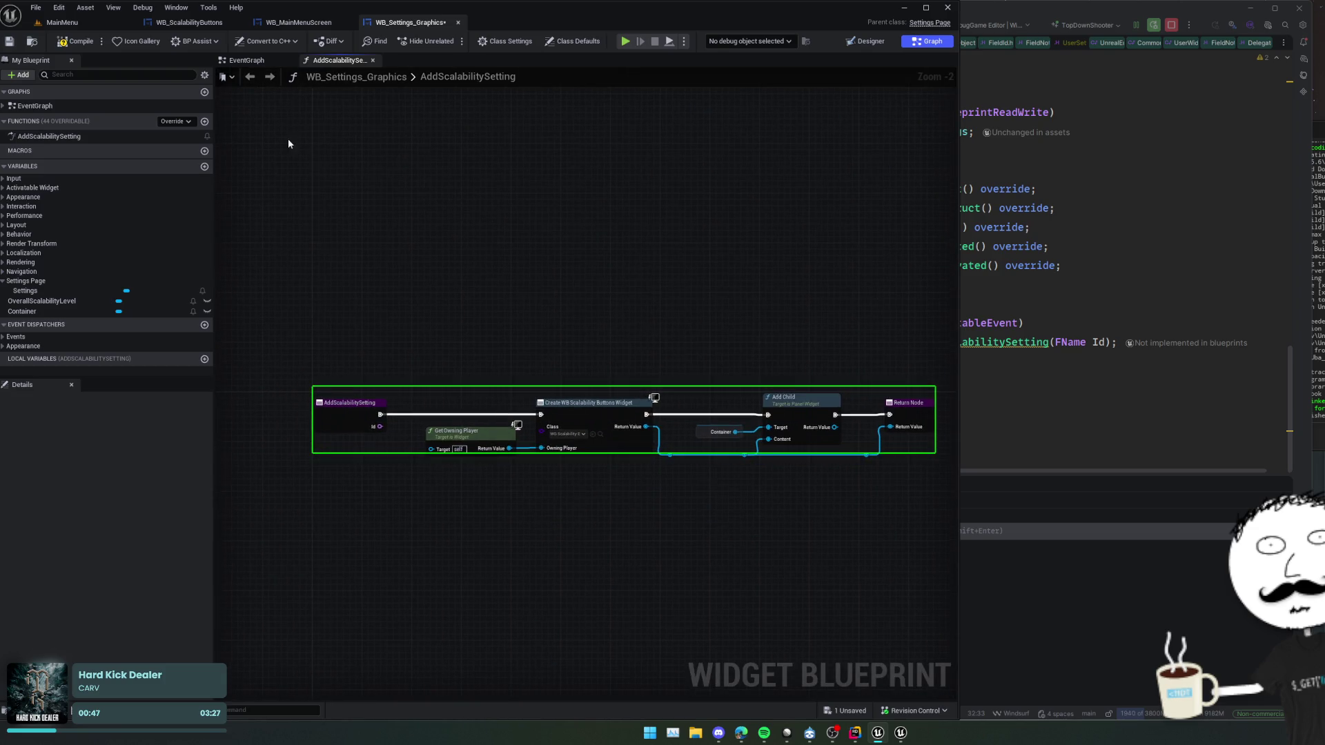
- Play the game, open SETTINGS, and pick High then Cinematic in the first quality row
{"action": "left_click", "coordinate": [625, 42]}
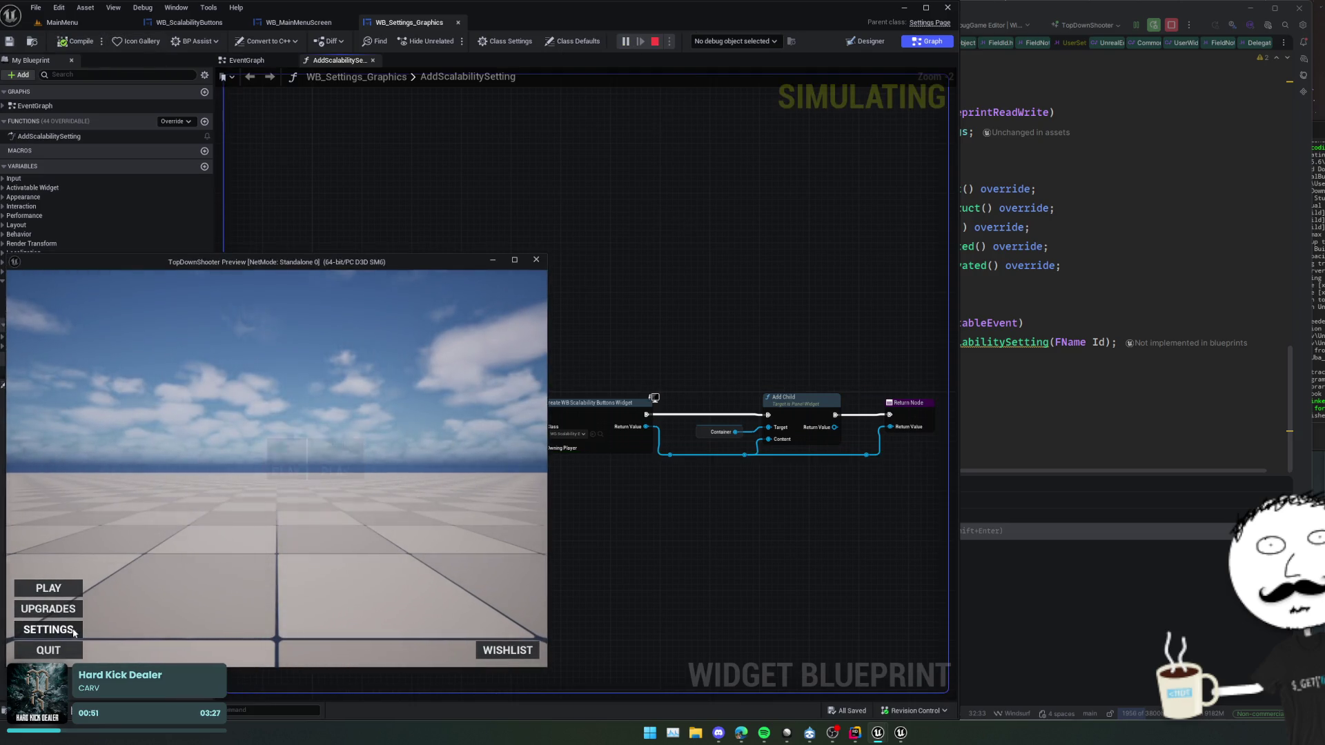
{"action": "left_click", "coordinate": [69, 632]}
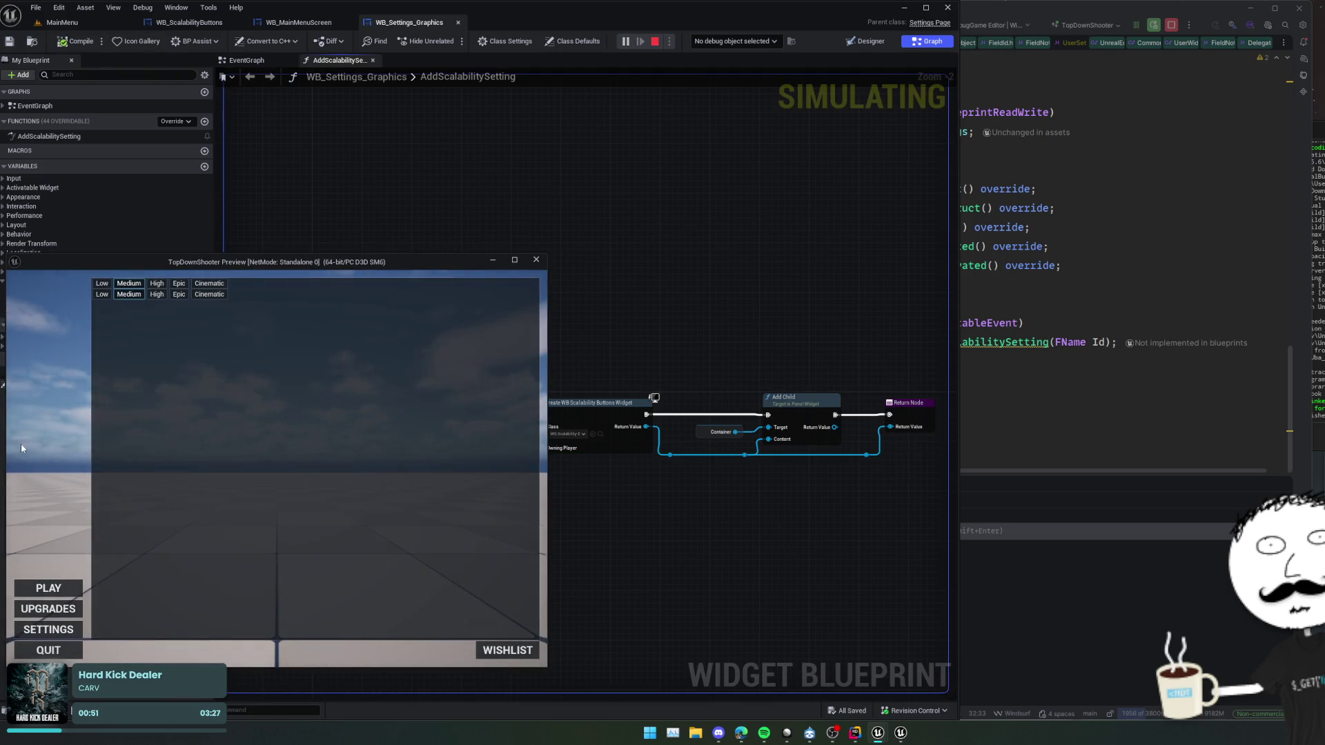
{"action": "left_click", "coordinate": [155, 285]}
{"action": "left_click", "coordinate": [210, 287]}
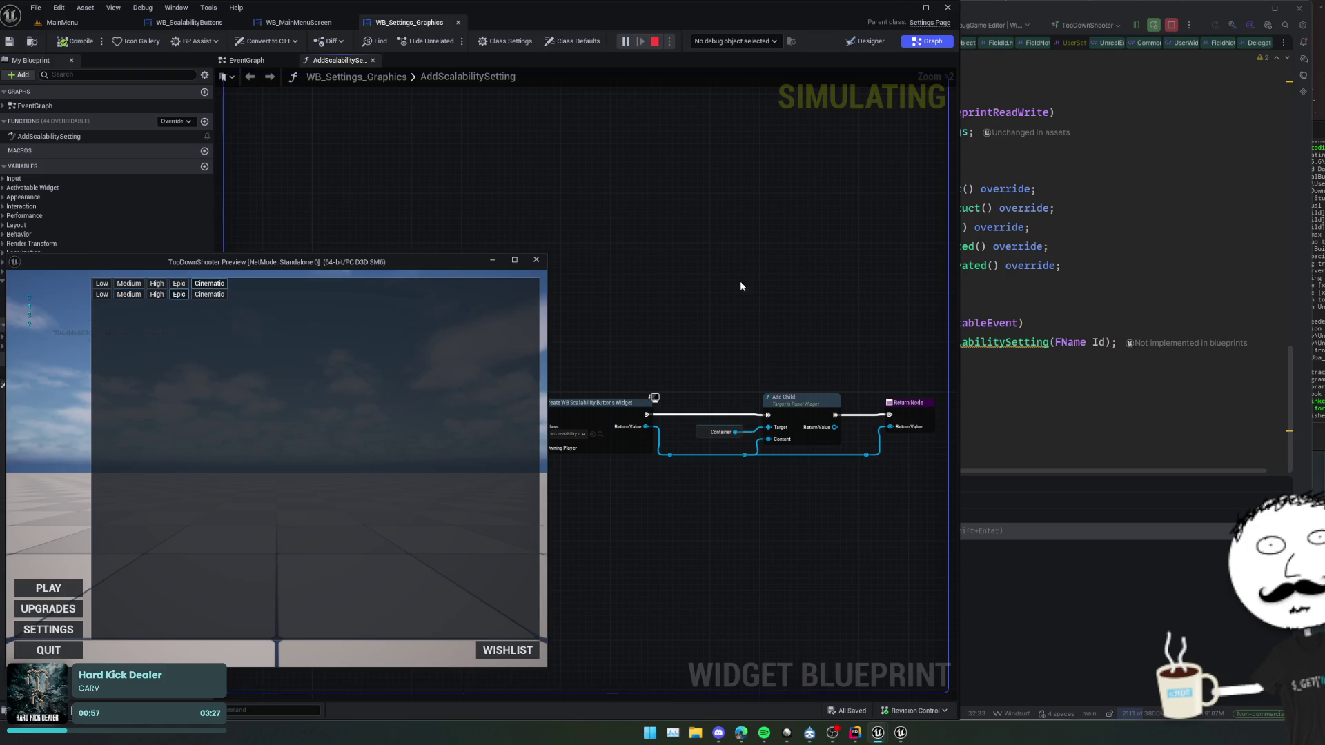
{"action": "key", "text": "alt+Tab"}
{"action": "key", "text": "ctrl+shift+BackSpace"}
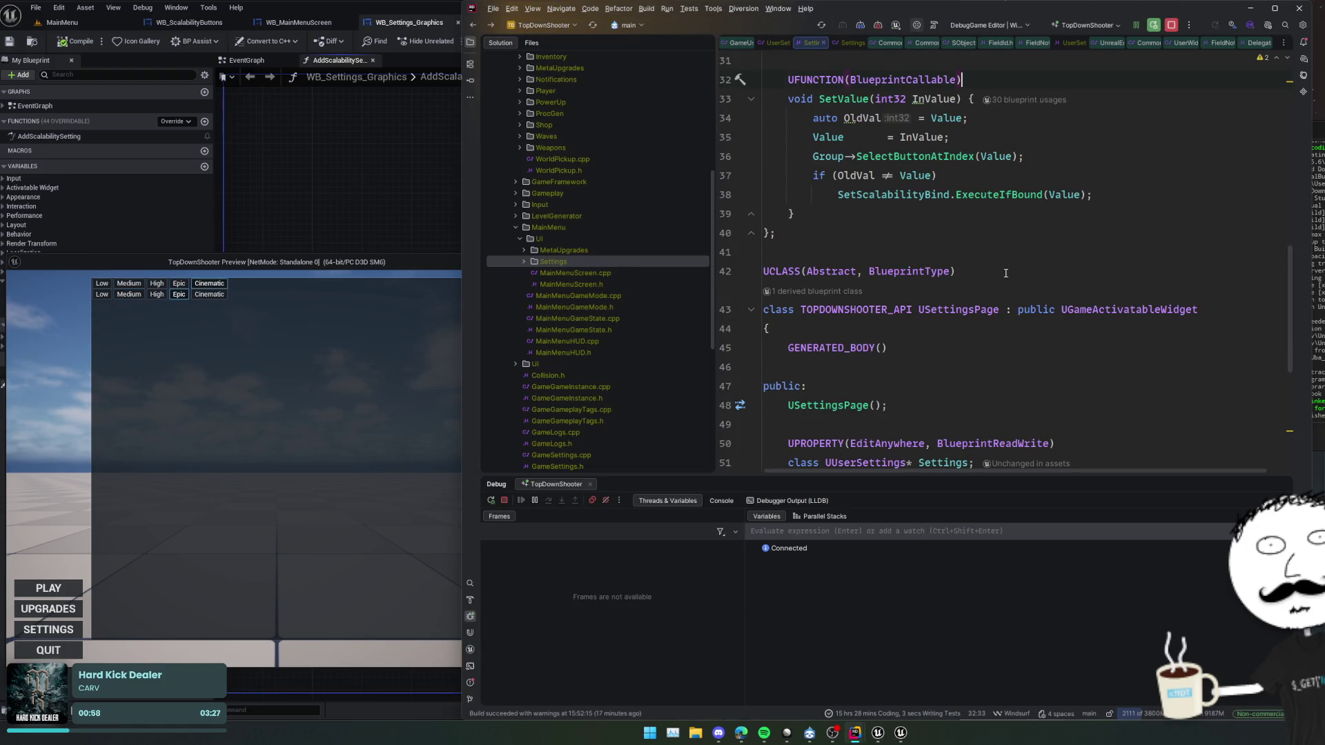
- In SettingsPage.cpp, keep a breakpoint on line 13 only, removing the one on line 16
{"action": "key", "text": "ctrl+shift+BackSpace"}
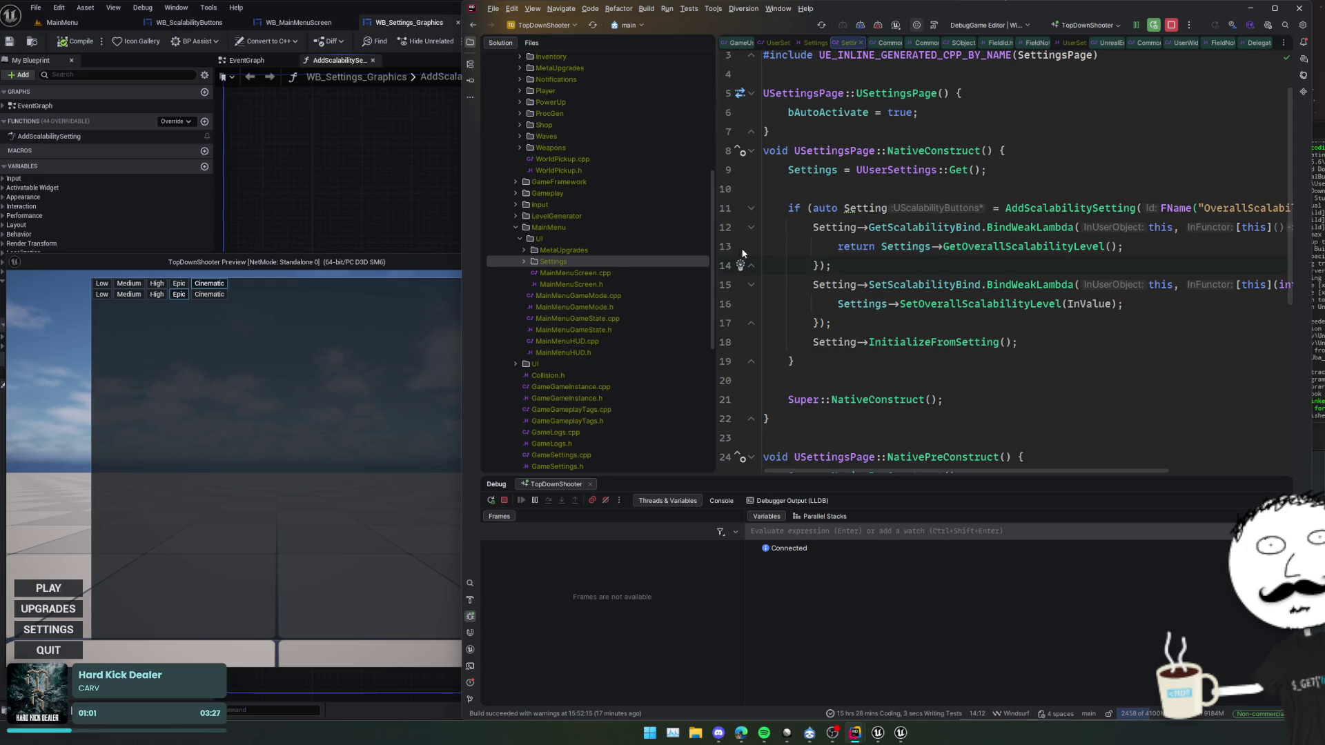
{"action": "left_click", "coordinate": [726, 246]}
{"action": "left_click", "coordinate": [726, 303]}
{"action": "left_click", "coordinate": [283, 333]}
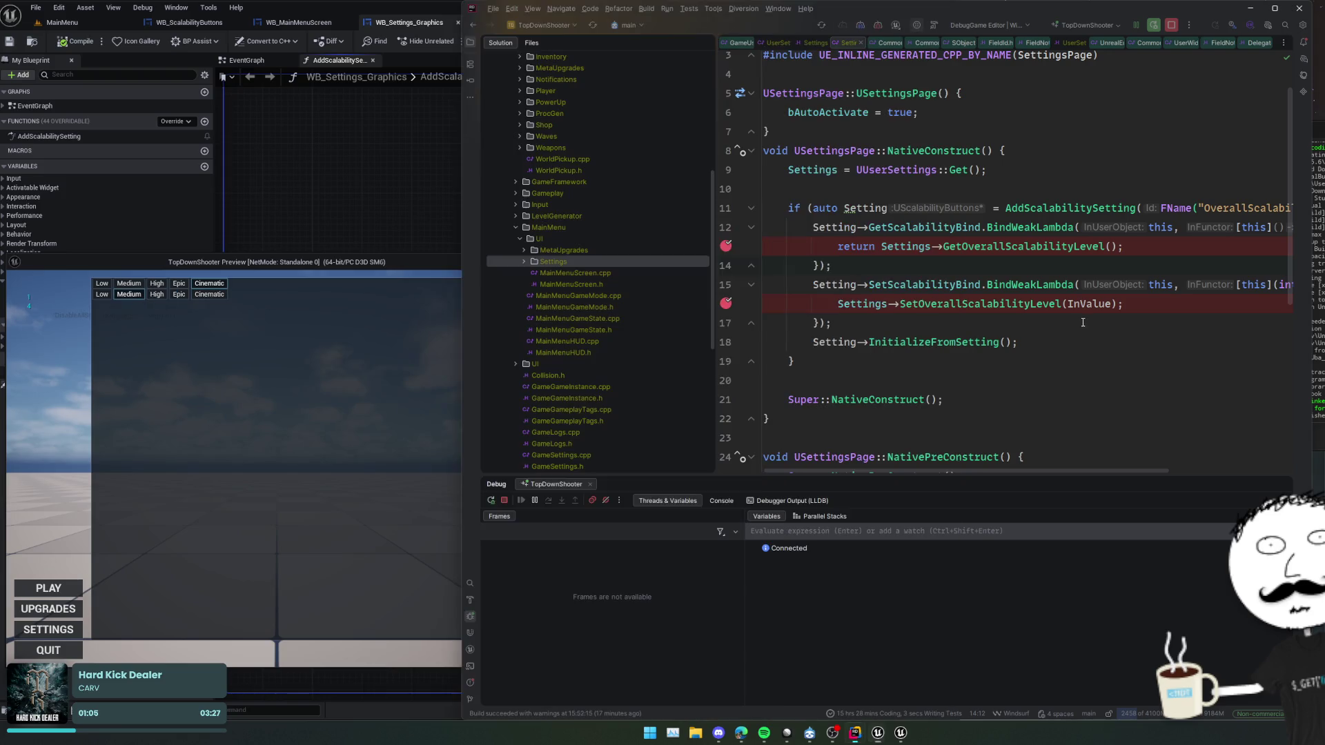
{"action": "left_click", "coordinate": [727, 304]}
- Search for SetScalabilityBind and jump to the header, selecting SetValue on line 33
{"action": "left_click", "coordinate": [907, 284]}
{"action": "key", "text": "ctrl+f"}
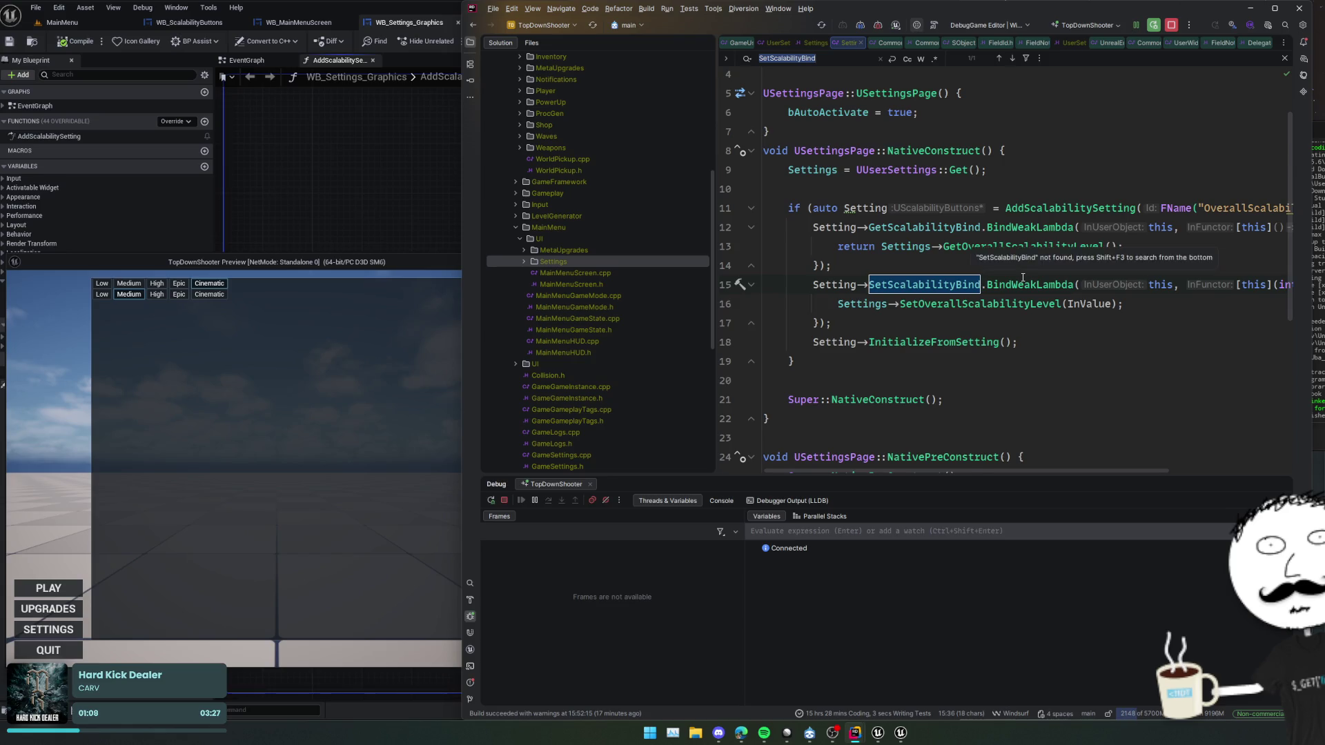
{"action": "scroll", "coordinate": [996, 288], "scroll_direction": "up", "scroll_amount": 1}
{"action": "left_click", "coordinate": [909, 220], "text": "ctrl"}
{"action": "scroll", "coordinate": [988, 258], "scroll_direction": "up", "scroll_amount": 7}
{"action": "double_click", "coordinate": [856, 241]}
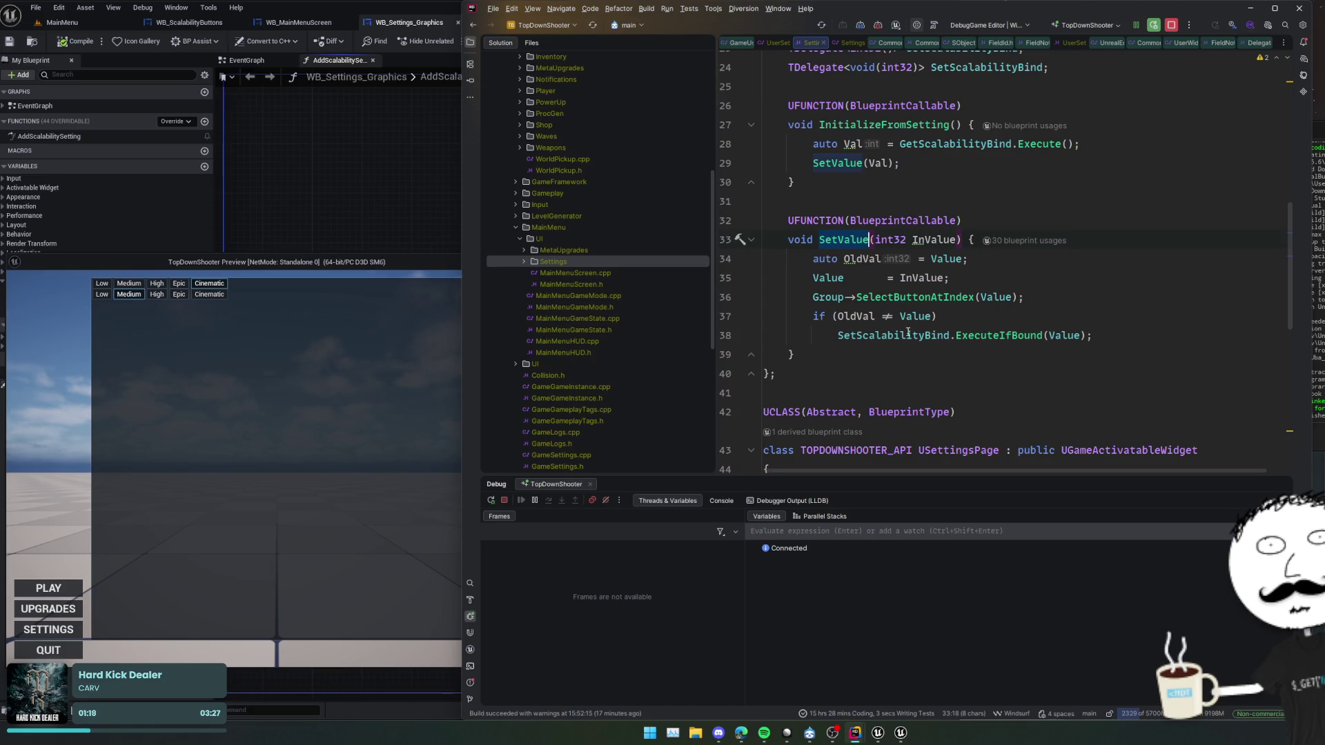
{"action": "left_click", "coordinate": [359, 380]}
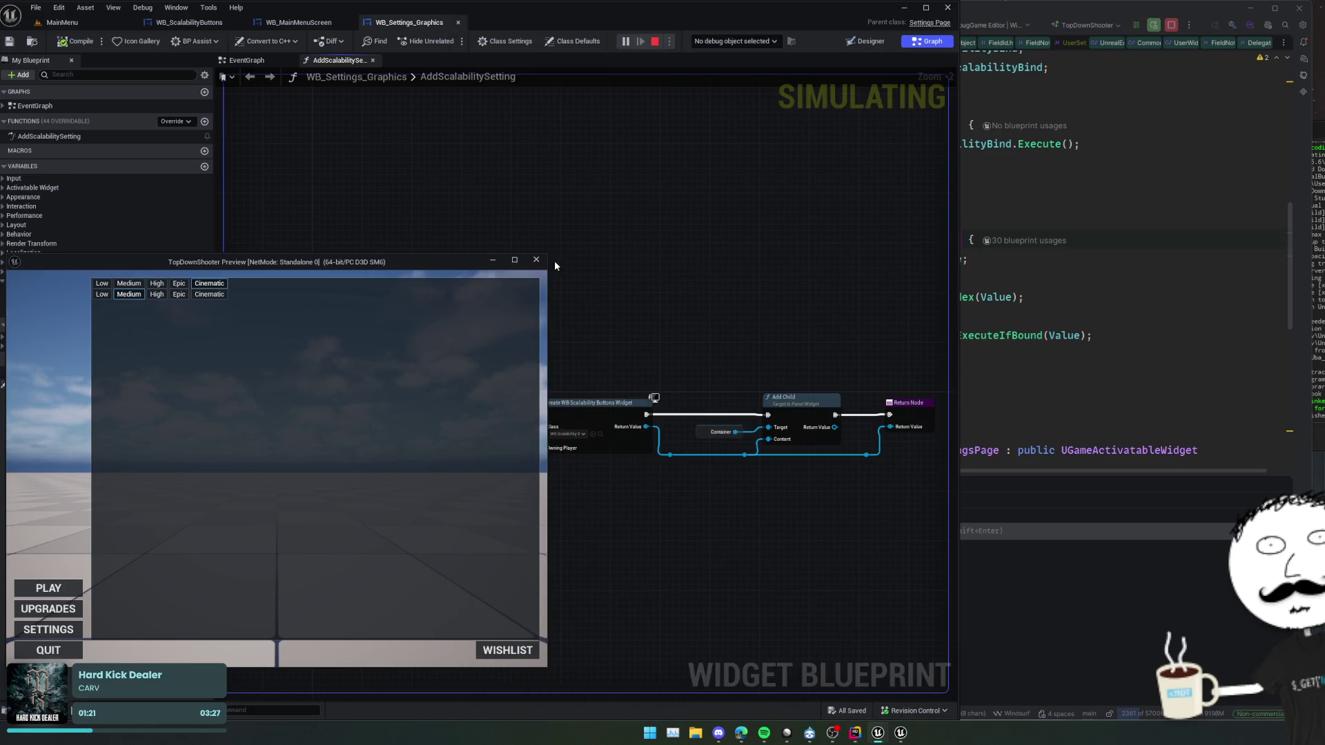
- Stop the game preview and bring up WB_ScalabilityButtons' event graph at the selection event
{"action": "left_click", "coordinate": [536, 259]}
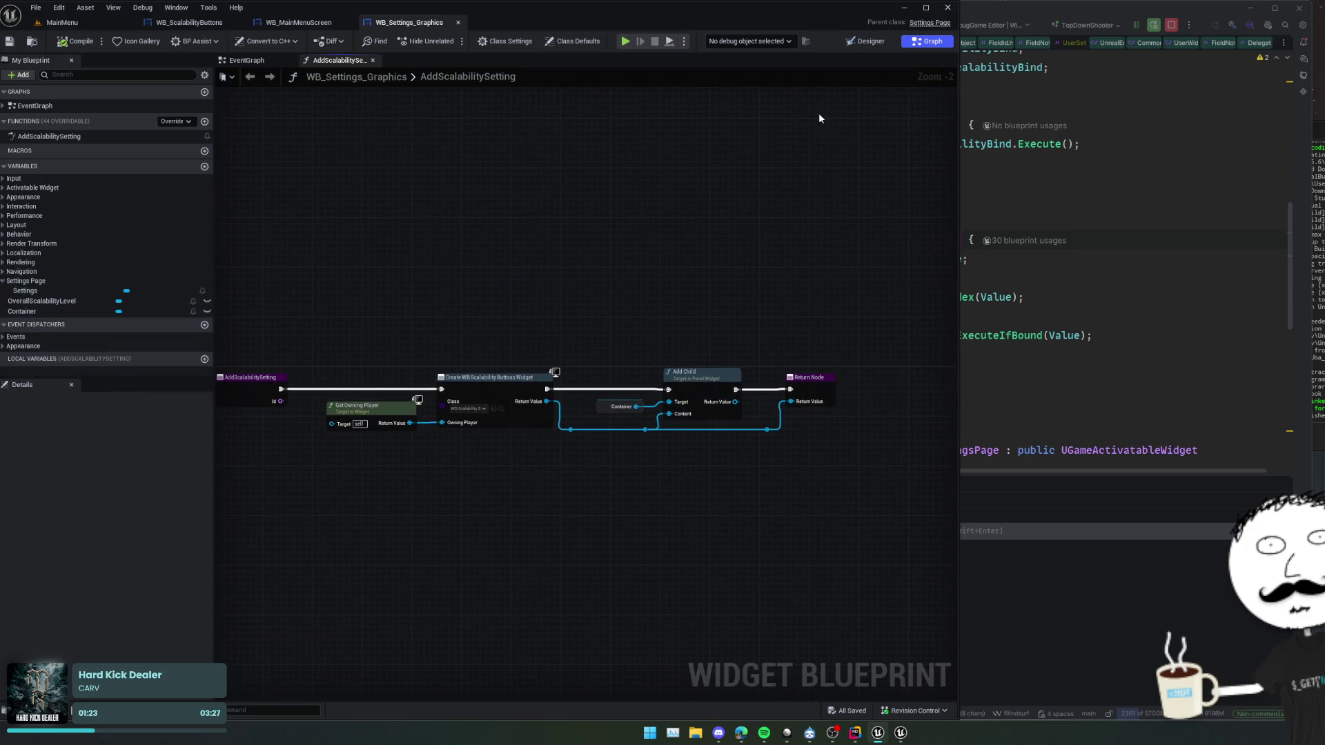
{"action": "mouse_move", "coordinate": [754, 195]}
{"action": "left_mouse_down"}
{"action": "mouse_move", "coordinate": [681, 207]}
{"action": "mouse_move", "coordinate": [850, 184]}
{"action": "mouse_move", "coordinate": [764, 189]}
{"action": "mouse_move", "coordinate": [805, 201]}
{"action": "mouse_move", "coordinate": [785, 184]}
{"action": "left_mouse_up"}
{"action": "left_click", "coordinate": [176, 23]}
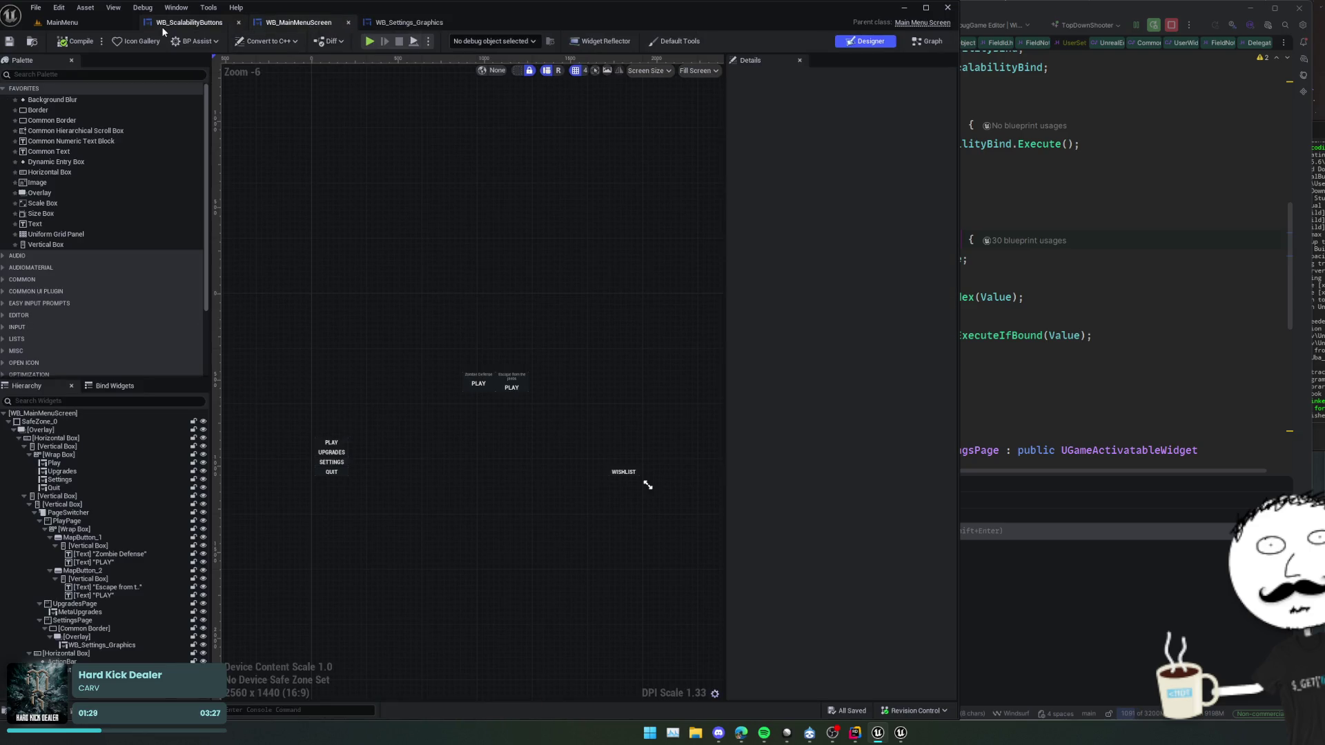
{"action": "left_click", "coordinate": [927, 41]}
{"action": "mouse_move", "coordinate": [777, 130]}
{"action": "left_mouse_down"}
{"action": "mouse_move", "coordinate": [654, 384]}
{"action": "mouse_move", "coordinate": [601, 358]}
{"action": "mouse_move", "coordinate": [662, 393]}
{"action": "mouse_move", "coordinate": [757, 253]}
{"action": "mouse_move", "coordinate": [520, 258]}
{"action": "mouse_move", "coordinate": [574, 313]}
{"action": "mouse_move", "coordinate": [544, 341]}
{"action": "mouse_move", "coordinate": [540, 384]}
{"action": "mouse_move", "coordinate": [444, 472]}
{"action": "left_mouse_up"}
{"action": "scroll", "coordinate": [630, 378], "scroll_direction": "up", "scroll_amount": 2}
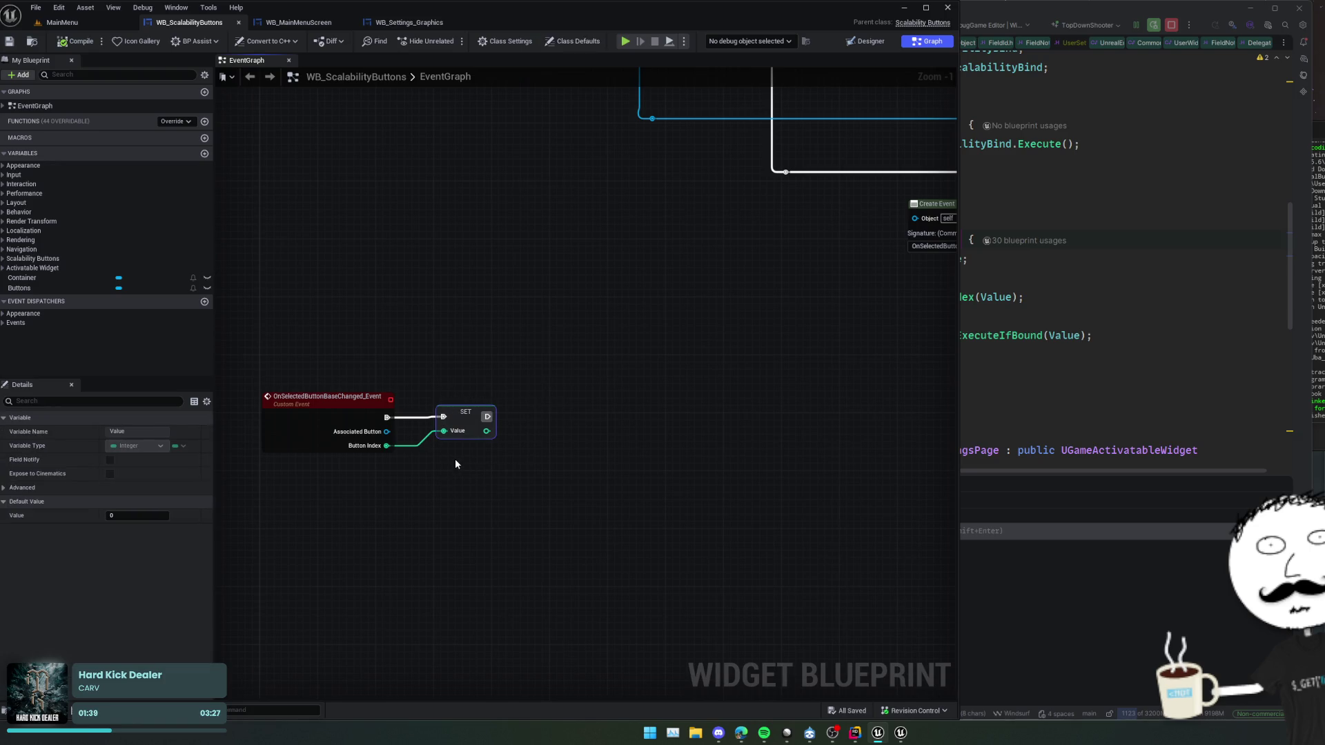
- Replace the SET node with a Set Value call taking Button Index, then save and compile
{"action": "key", "text": "Delete"}
{"action": "left_click_drag", "start_coordinate": [387, 417], "coordinate": [461, 424]}
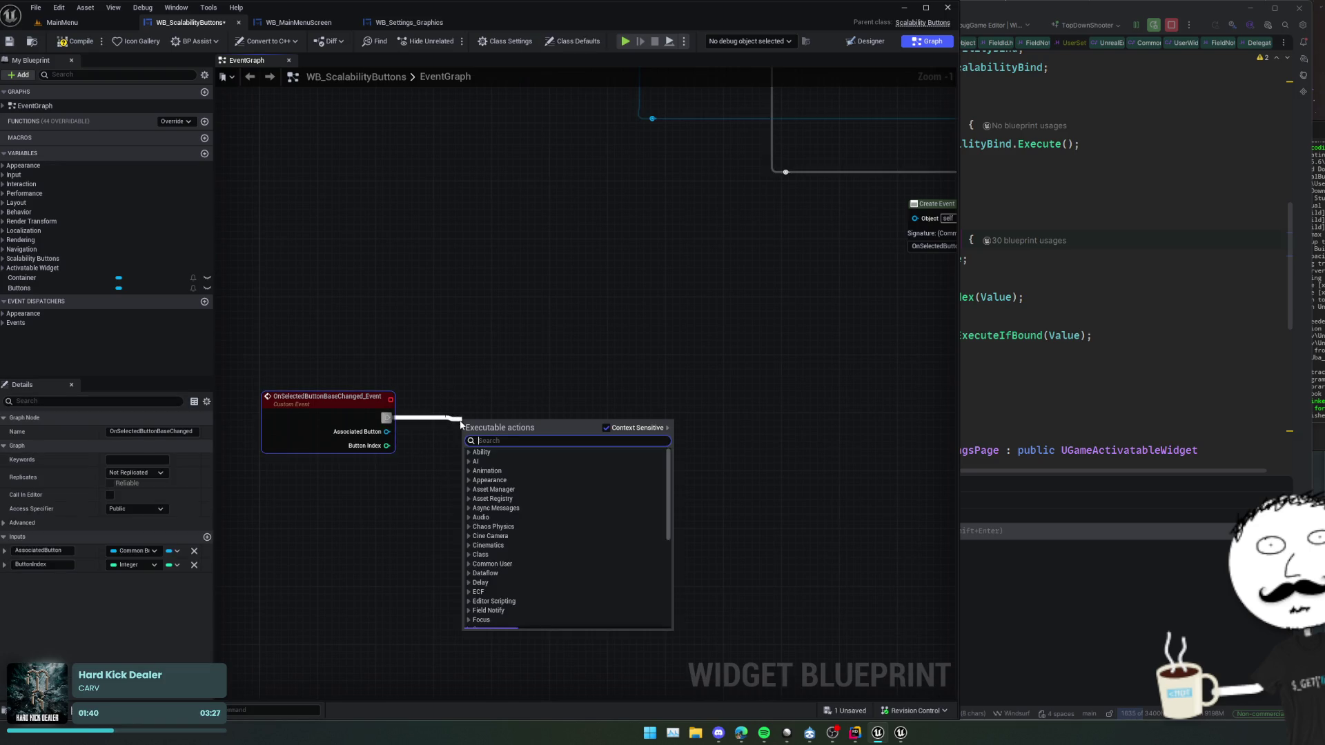
{"action": "type", "text": "SetValue"}
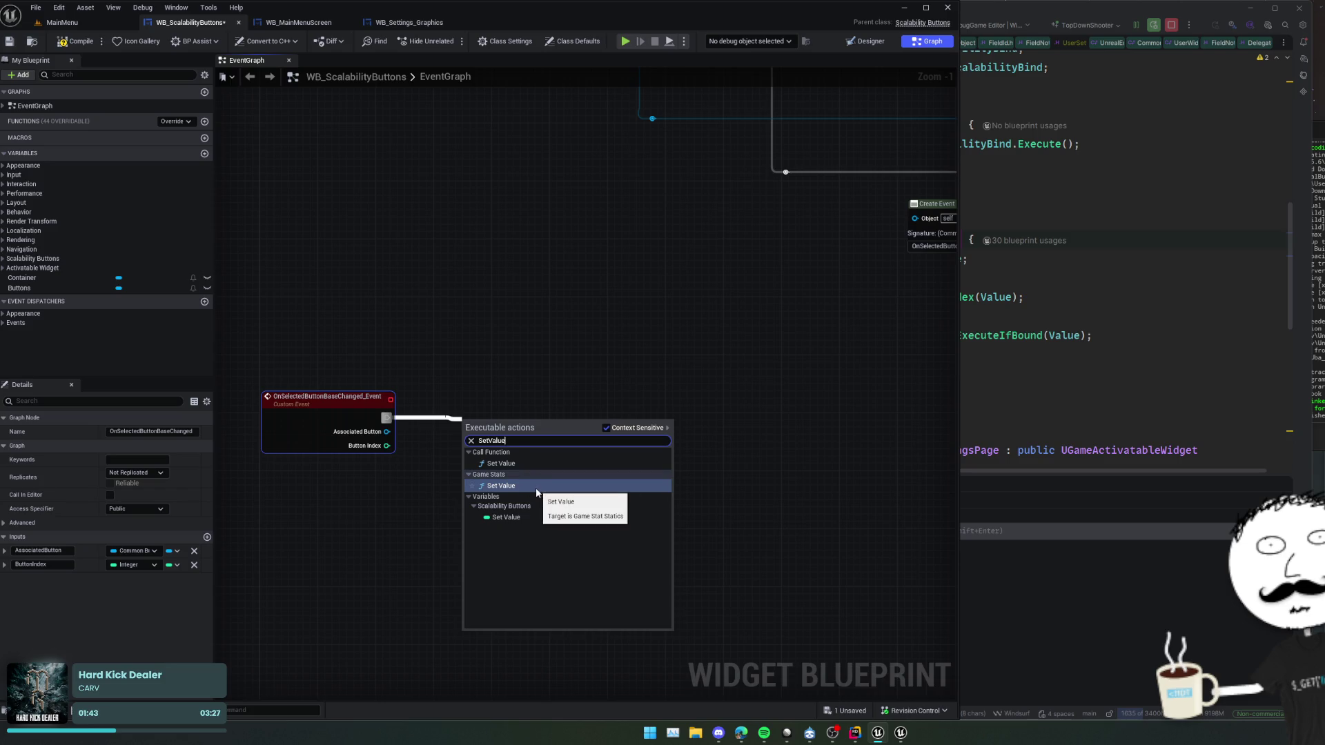
{"action": "left_click", "coordinate": [506, 517]}
{"action": "mouse_move", "coordinate": [409, 450]}
{"action": "left_mouse_down"}
{"action": "mouse_move", "coordinate": [497, 481]}
{"action": "mouse_move", "coordinate": [489, 462]}
{"action": "mouse_move", "coordinate": [642, 316]}
{"action": "mouse_move", "coordinate": [592, 500]}
{"action": "mouse_move", "coordinate": [777, 398]}
{"action": "mouse_move", "coordinate": [513, 337]}
{"action": "left_mouse_up"}
{"action": "scroll", "coordinate": [508, 406], "scroll_direction": "down", "scroll_amount": 1}
{"action": "scroll", "coordinate": [512, 337], "scroll_direction": "down", "scroll_amount": 1}
{"action": "key", "text": "ctrl+s"}
{"action": "mouse_move", "coordinate": [616, 358]}
{"action": "left_mouse_down"}
{"action": "mouse_move", "coordinate": [483, 278]}
{"action": "mouse_move", "coordinate": [432, 438]}
{"action": "mouse_move", "coordinate": [232, 458]}
{"action": "mouse_move", "coordinate": [703, 447]}
{"action": "left_mouse_up"}
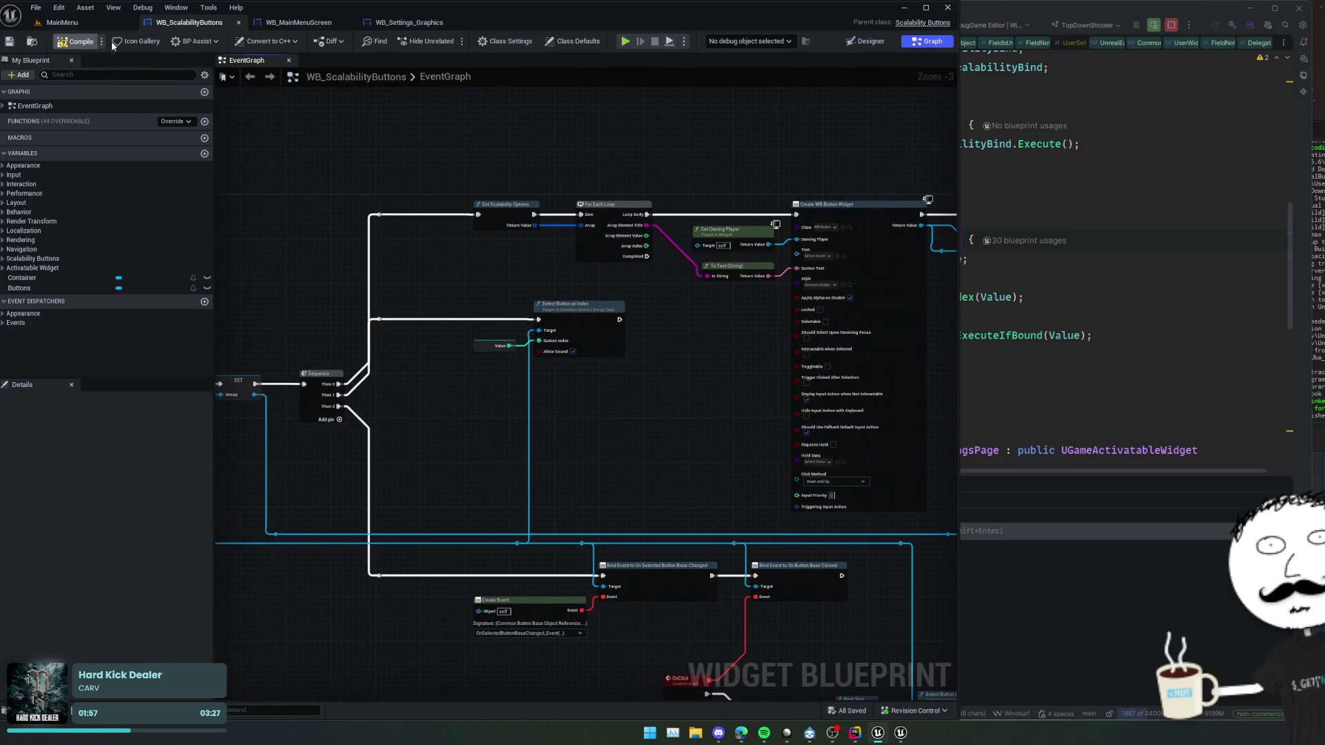
{"action": "left_click", "coordinate": [81, 41]}
- Play the game, open its settings page, and move the preview window aside
{"action": "left_click", "coordinate": [625, 42]}
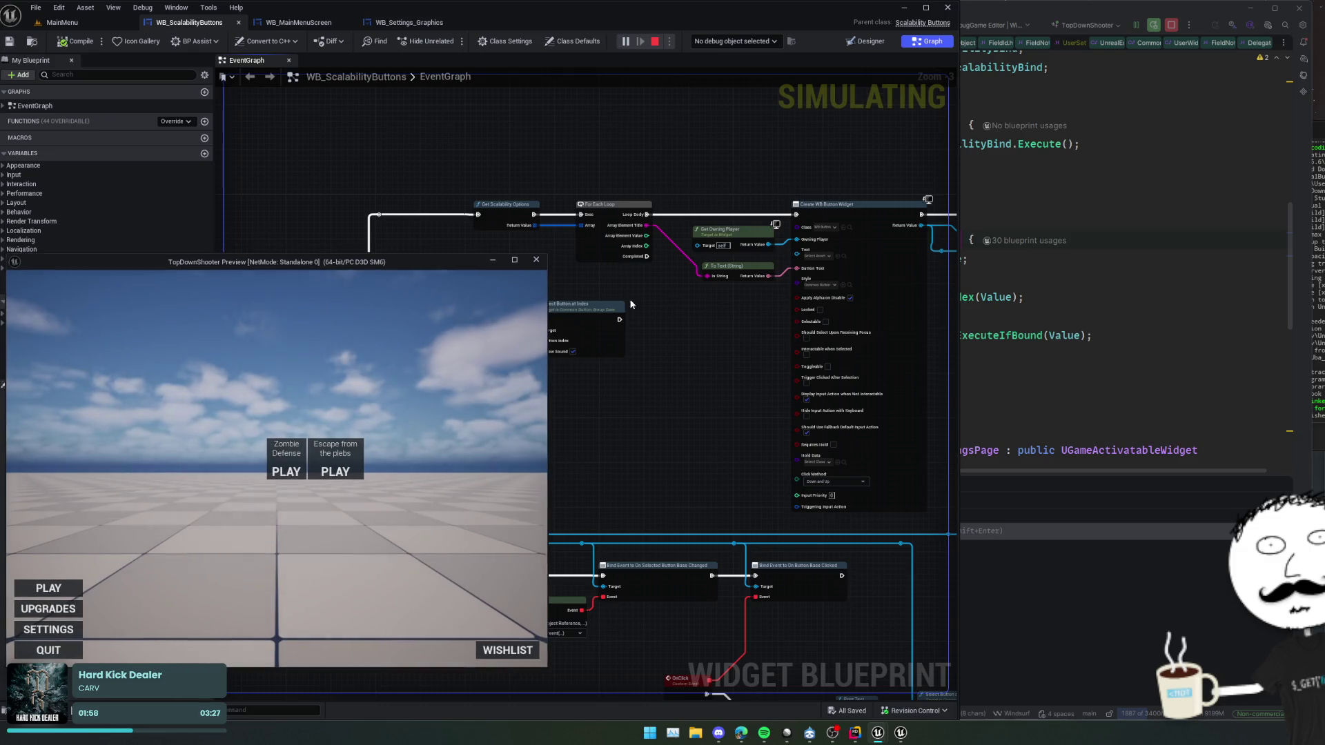
{"action": "left_click", "coordinate": [85, 626]}
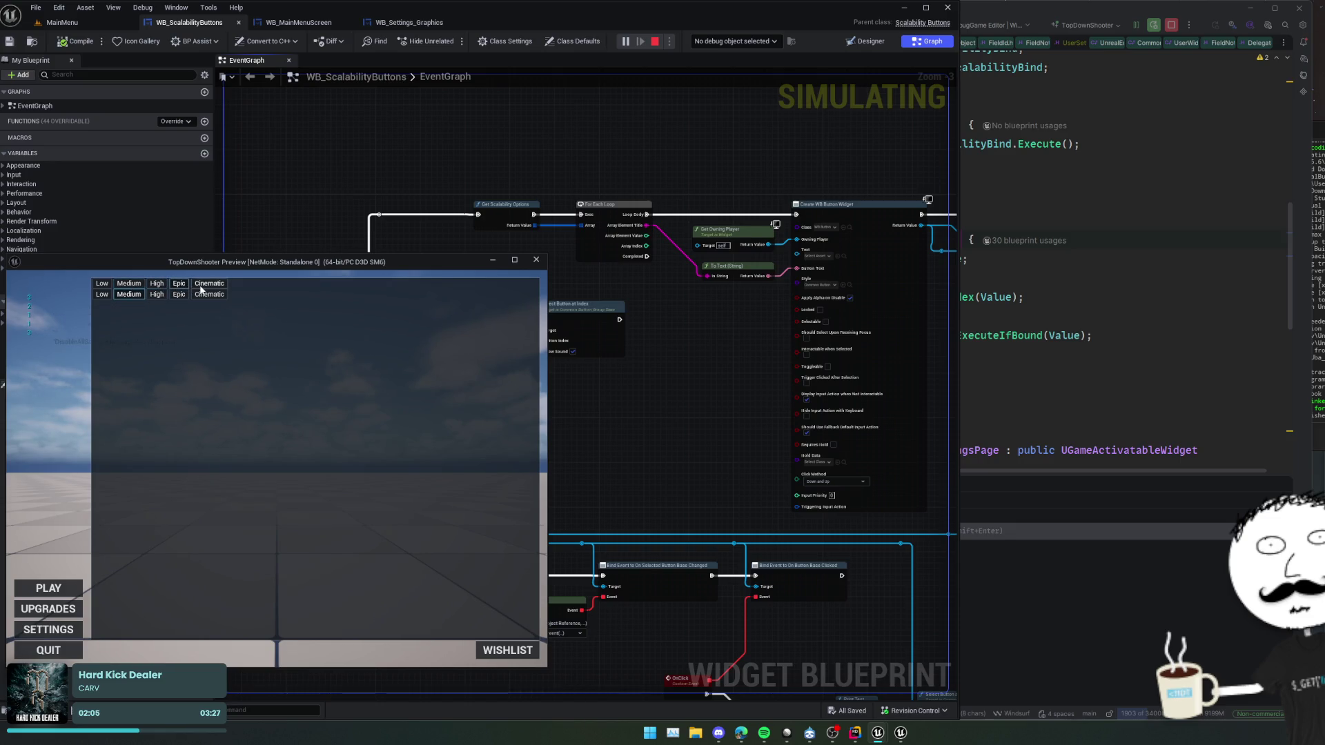
{"action": "left_click_drag", "start_coordinate": [250, 269], "coordinate": [20, 195]}
{"action": "scroll", "coordinate": [469, 385], "scroll_direction": "down", "scroll_amount": 2}
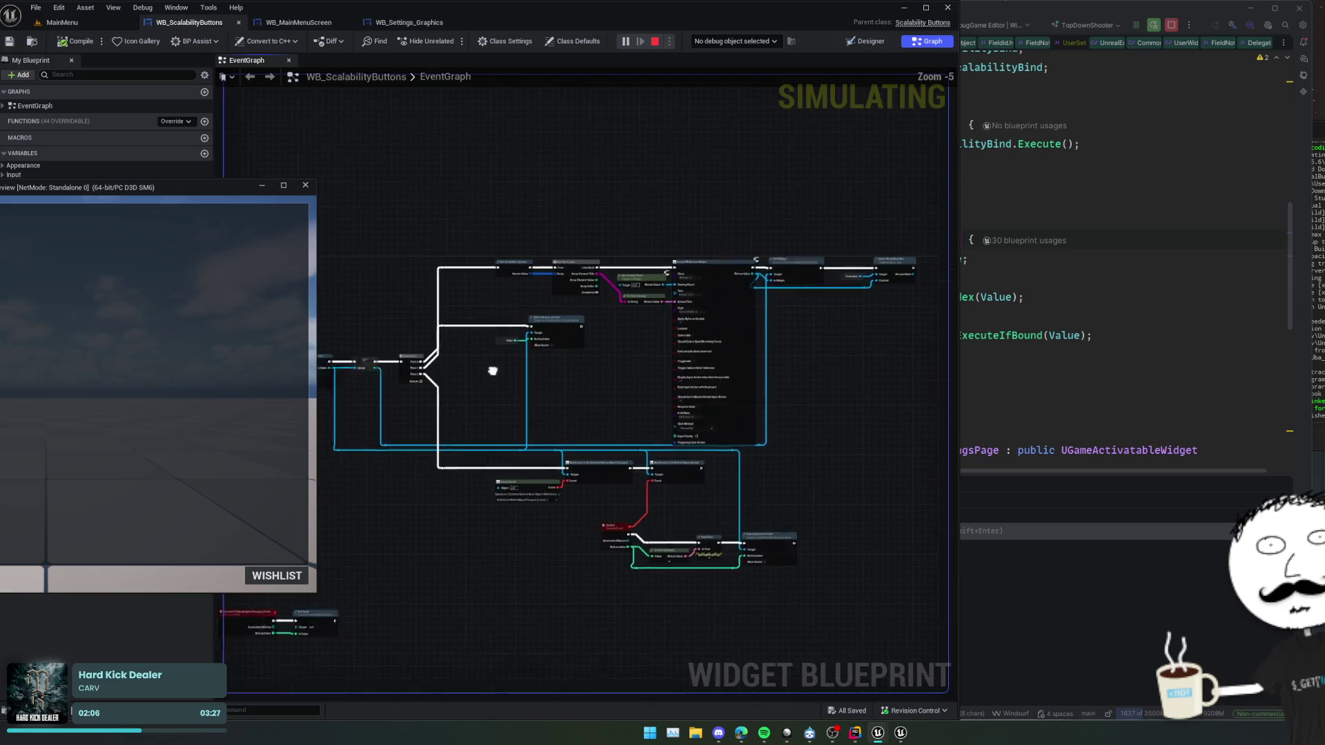
{"action": "scroll", "coordinate": [679, 398], "scroll_direction": "up", "scroll_amount": 1}
- Set the blueprint debug object to the WB_ScalabilityButtons_C_0 instance
{"action": "left_click", "coordinate": [773, 41]}
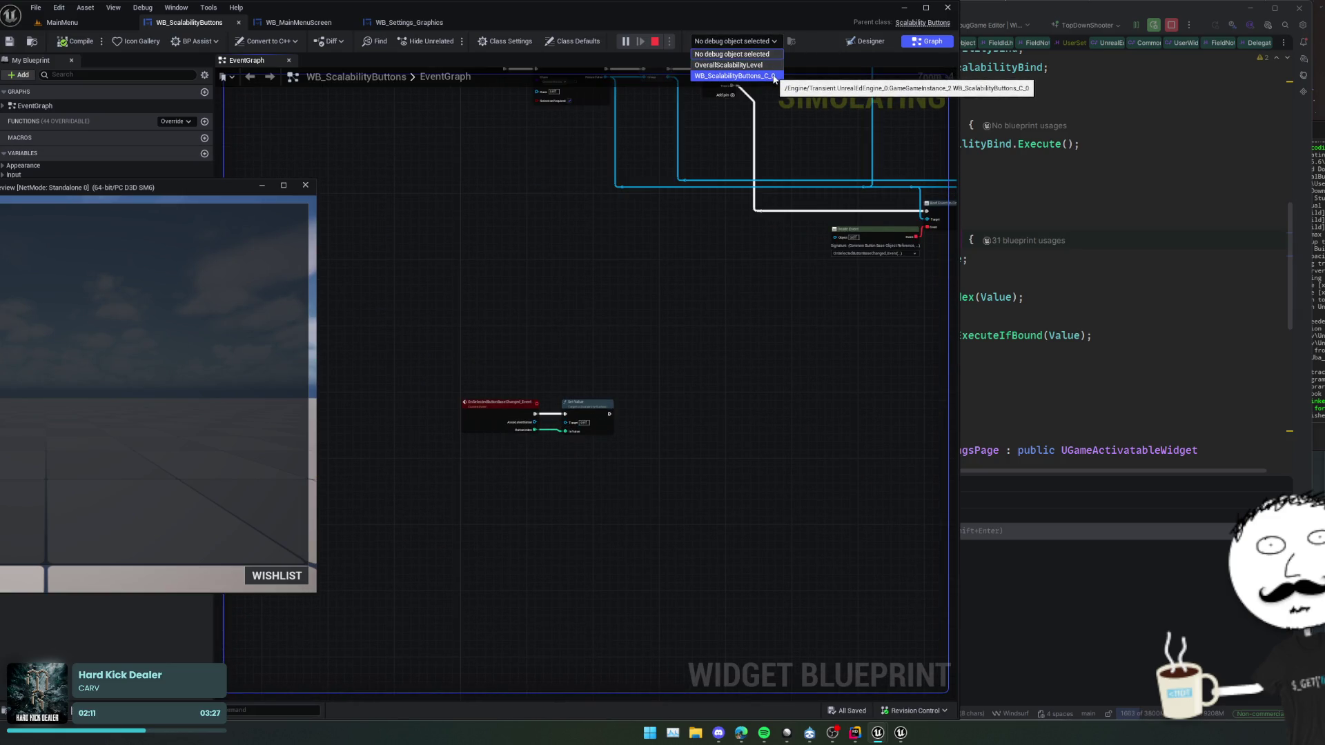
{"action": "left_click", "coordinate": [774, 78]}
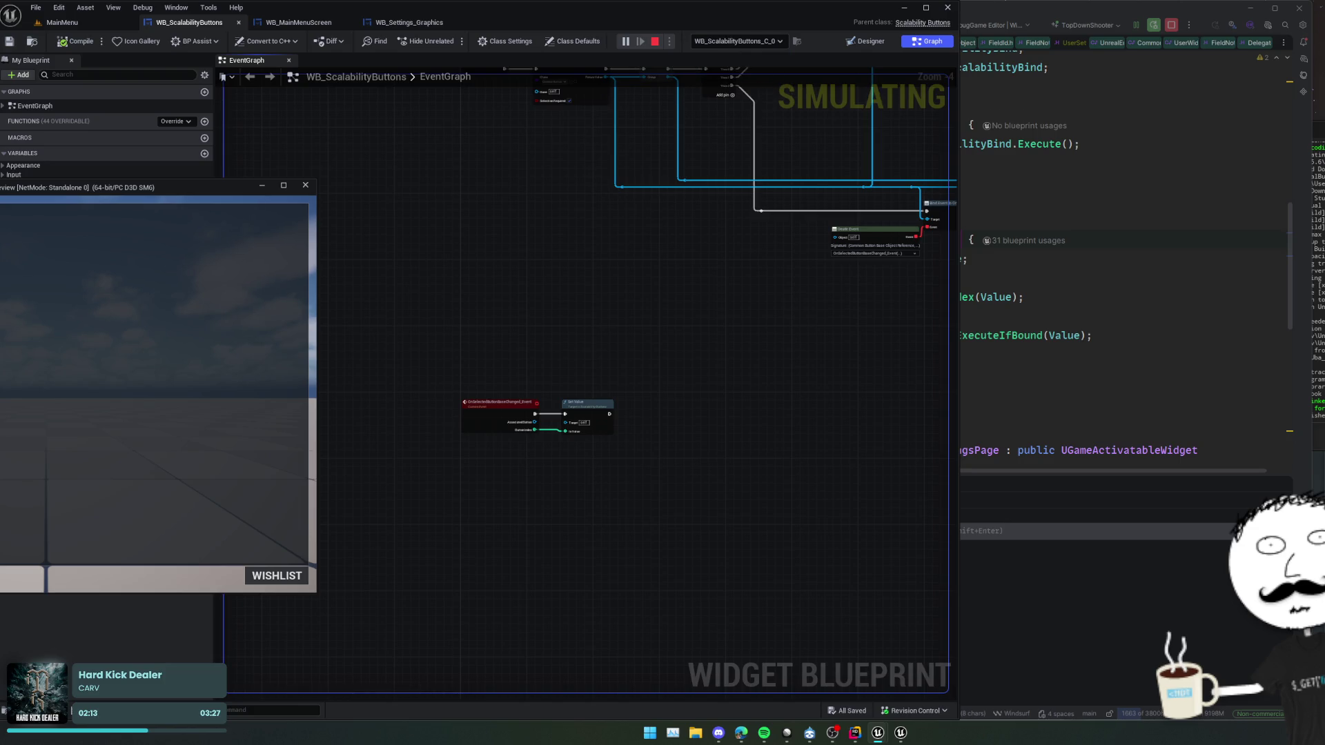
{"action": "scroll", "coordinate": [588, 399], "scroll_direction": "up", "scroll_amount": 1}
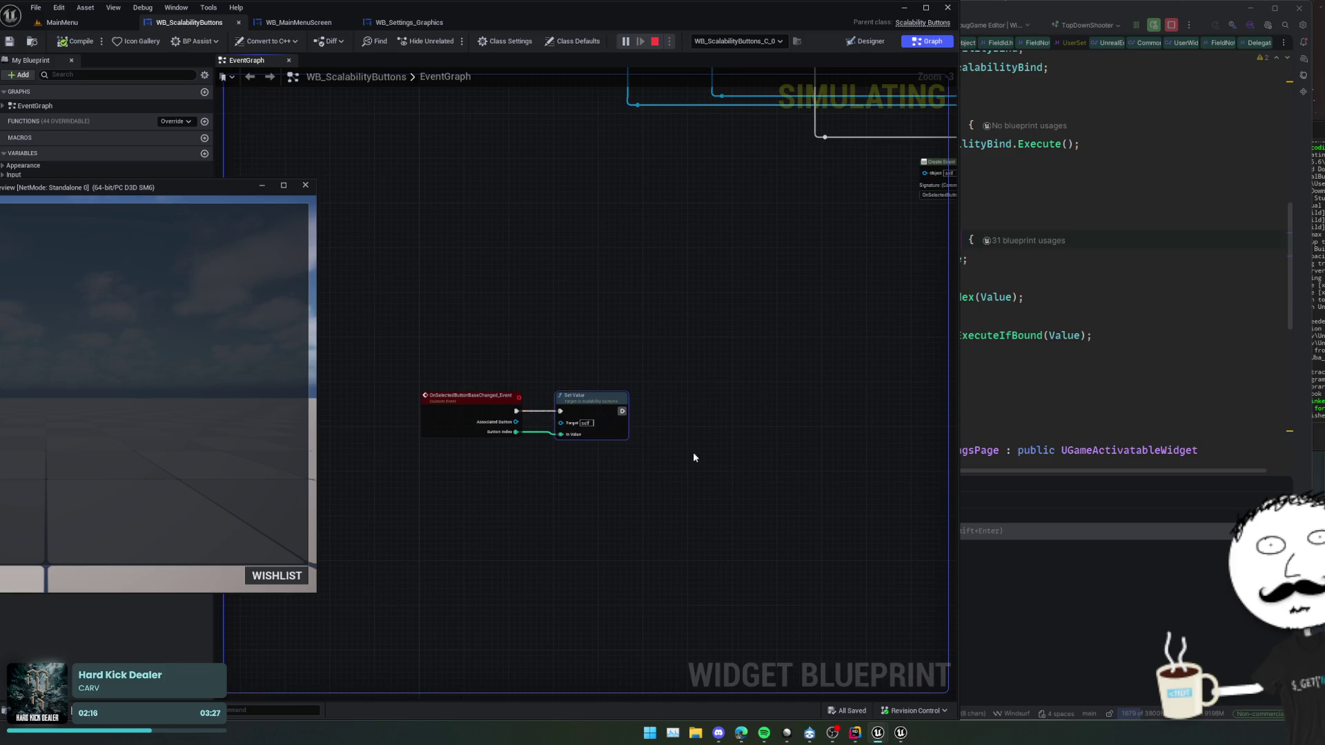
{"action": "scroll", "coordinate": [649, 448], "scroll_direction": "up", "scroll_amount": 3}
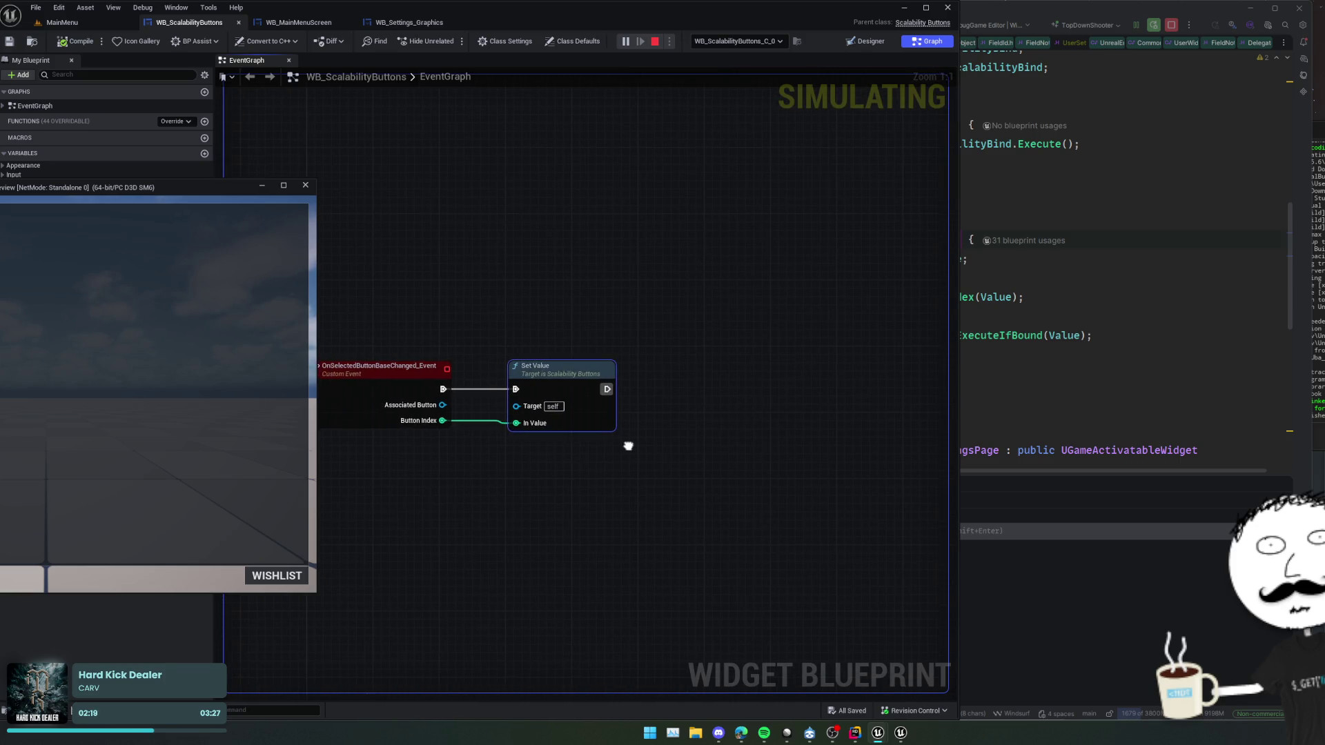
{"action": "key", "text": "alt+Tab"}
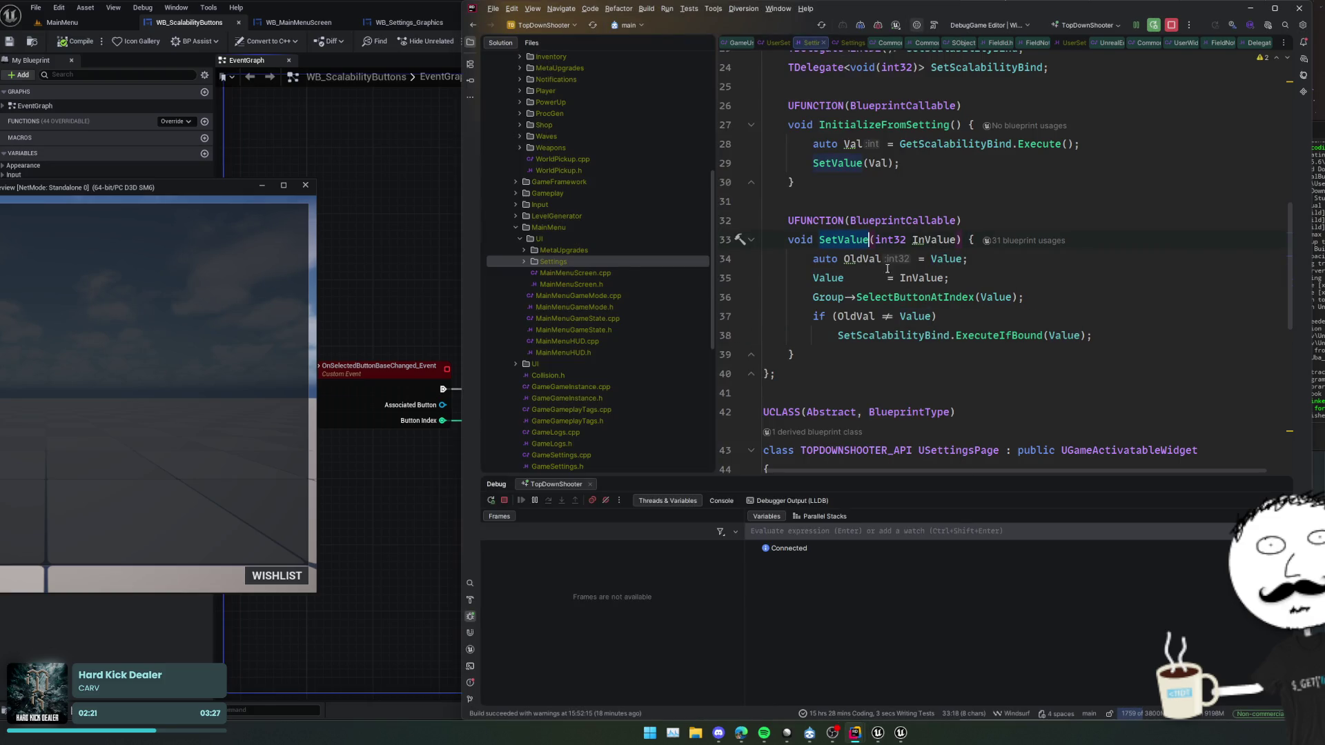
- Inspect SelectButtonAtIndex and add a breakpoint on the old-value comparison line
{"action": "double_click", "coordinate": [948, 299]}
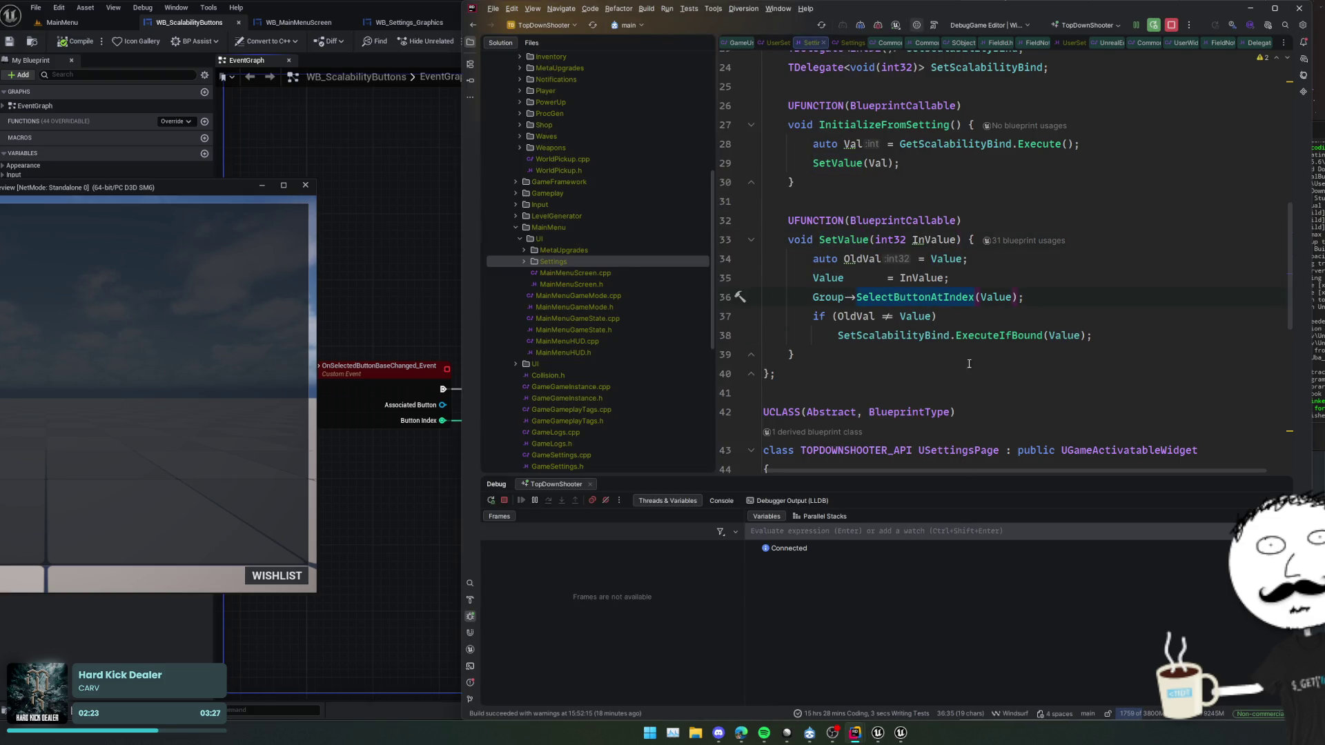
{"action": "mouse_move", "coordinate": [946, 296]}
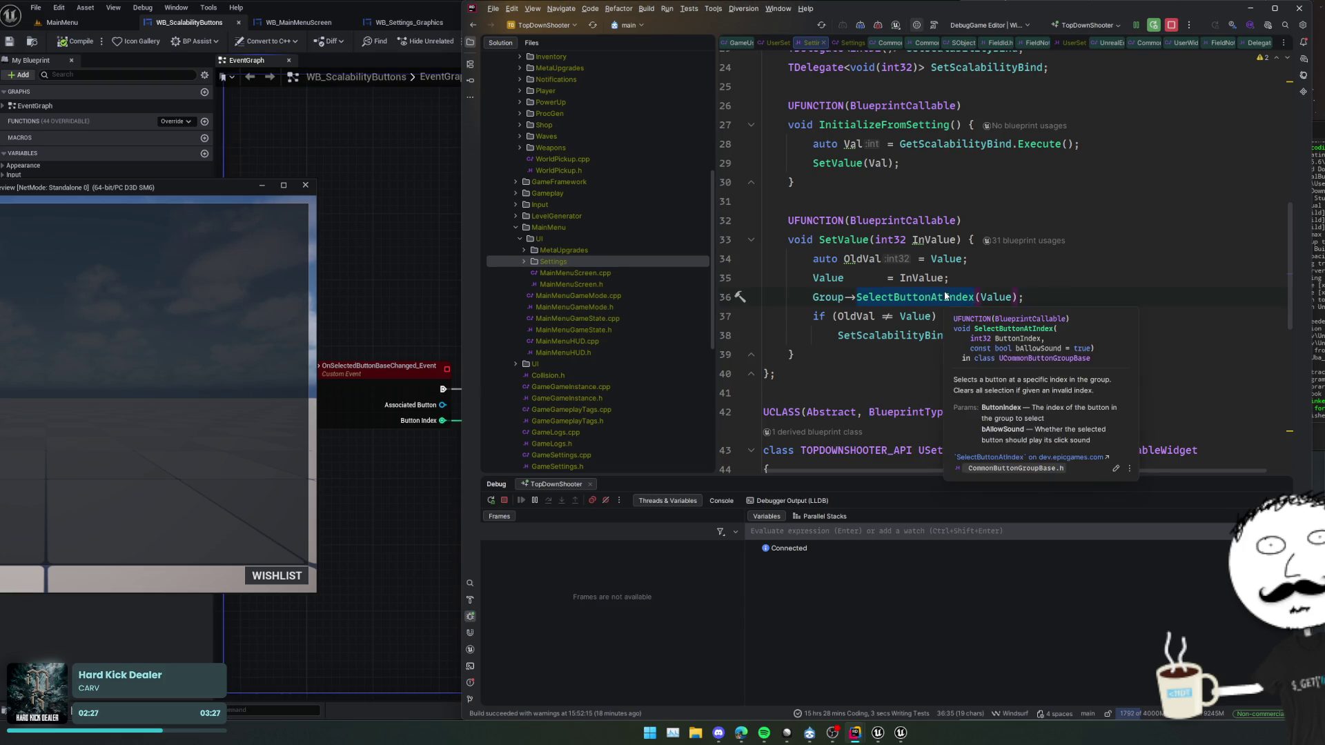
{"action": "left_click", "coordinate": [726, 316]}
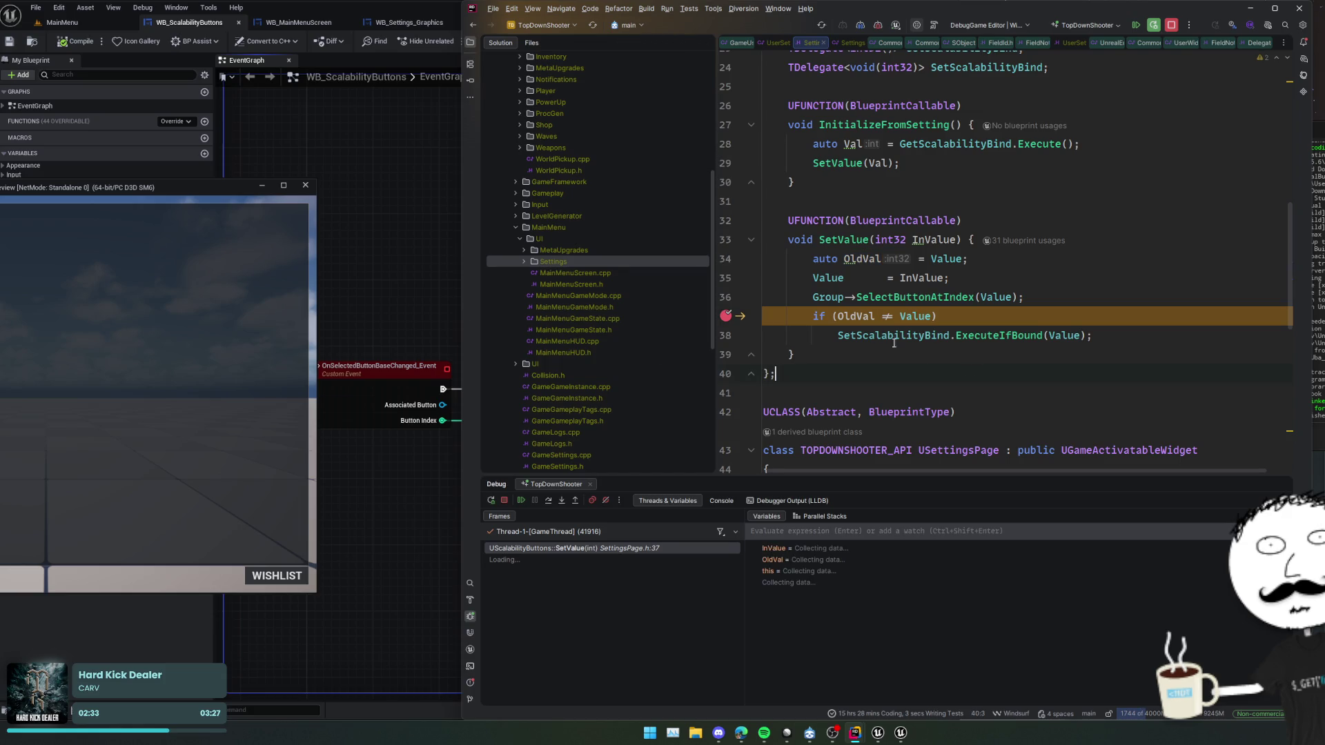
{"action": "left_click", "coordinate": [1008, 378]}
{"action": "mouse_move", "coordinate": [858, 317]}
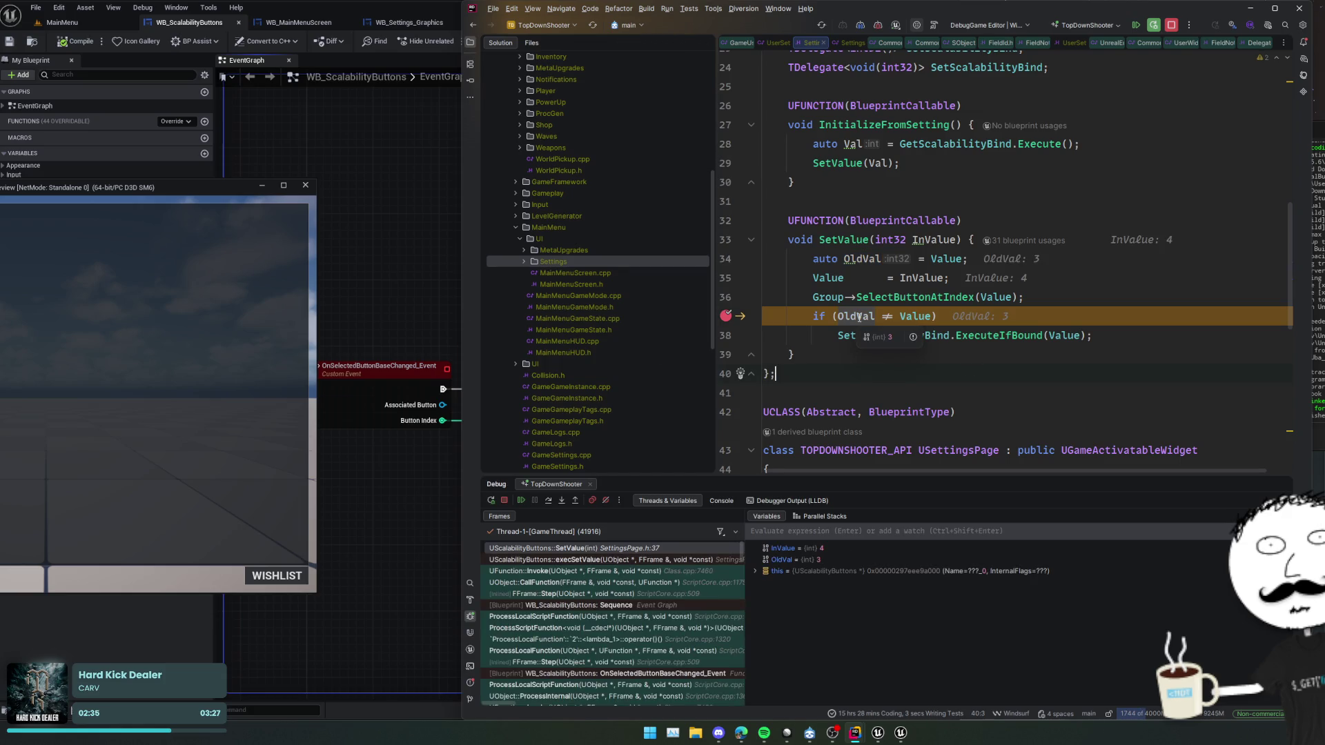
- Check SetScalabilityBind's declaration and delegate members, then go to its binding in SettingsPage.cpp
{"action": "left_click", "coordinate": [869, 337], "text": "ctrl"}
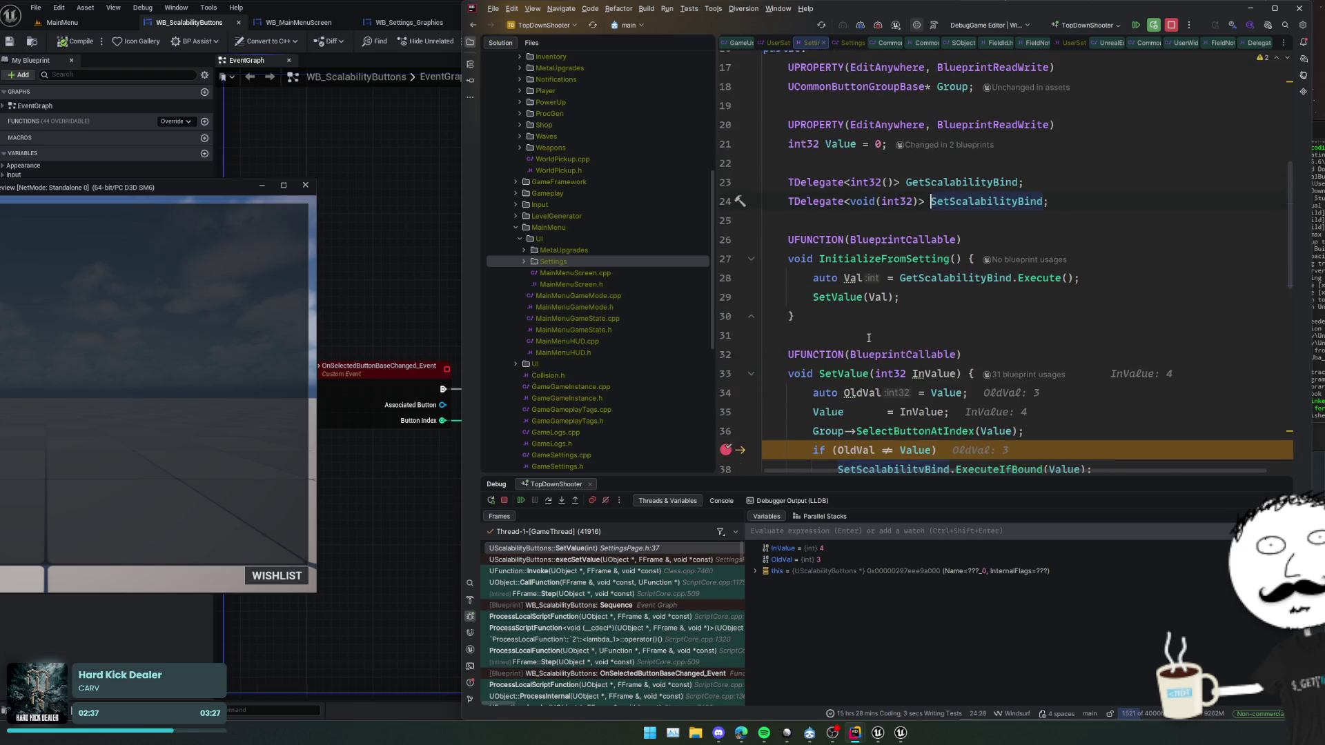
{"action": "key", "text": "ctrl+minus"}
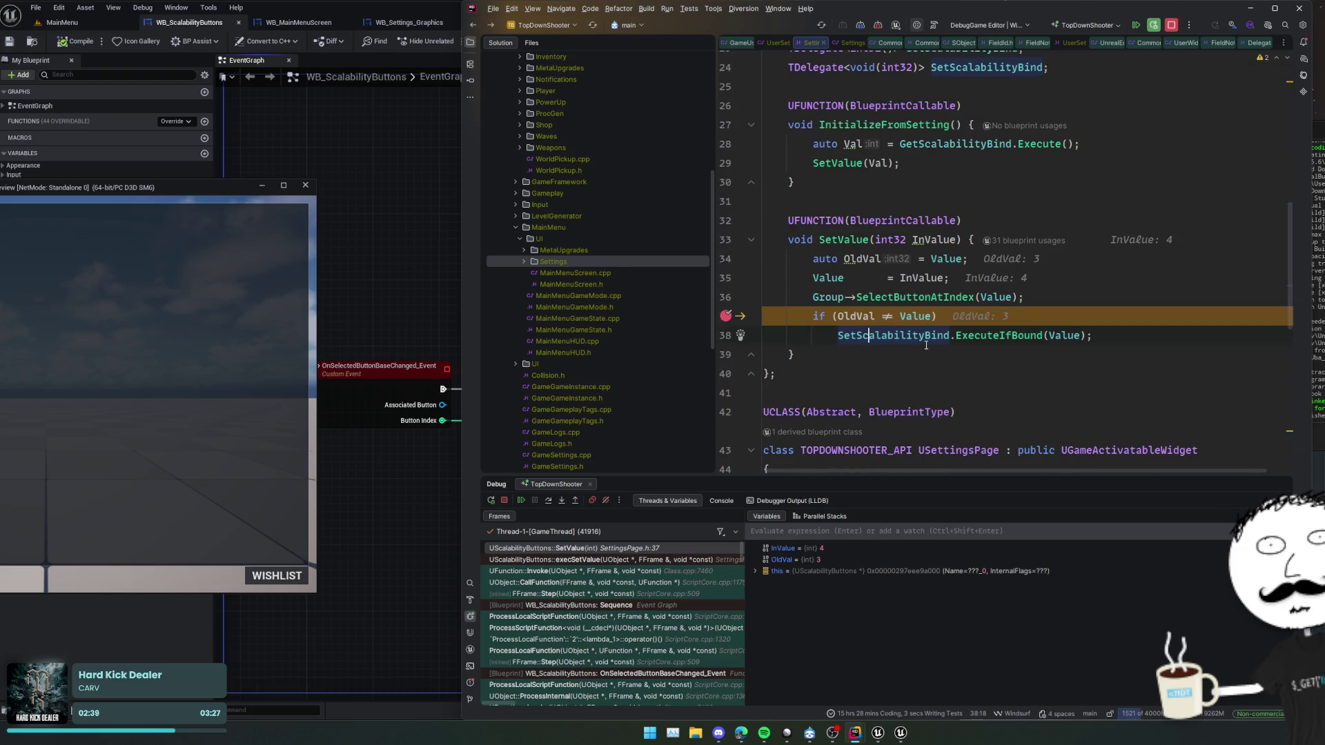
{"action": "mouse_move", "coordinate": [926, 344]}
{"action": "left_click", "coordinate": [973, 355]}
{"action": "key", "text": "ctrl+shift+minus"}
{"action": "scroll", "coordinate": [881, 317], "scroll_direction": "down", "scroll_amount": 5}
{"action": "scroll", "coordinate": [881, 317], "scroll_direction": "down", "scroll_amount": 3}
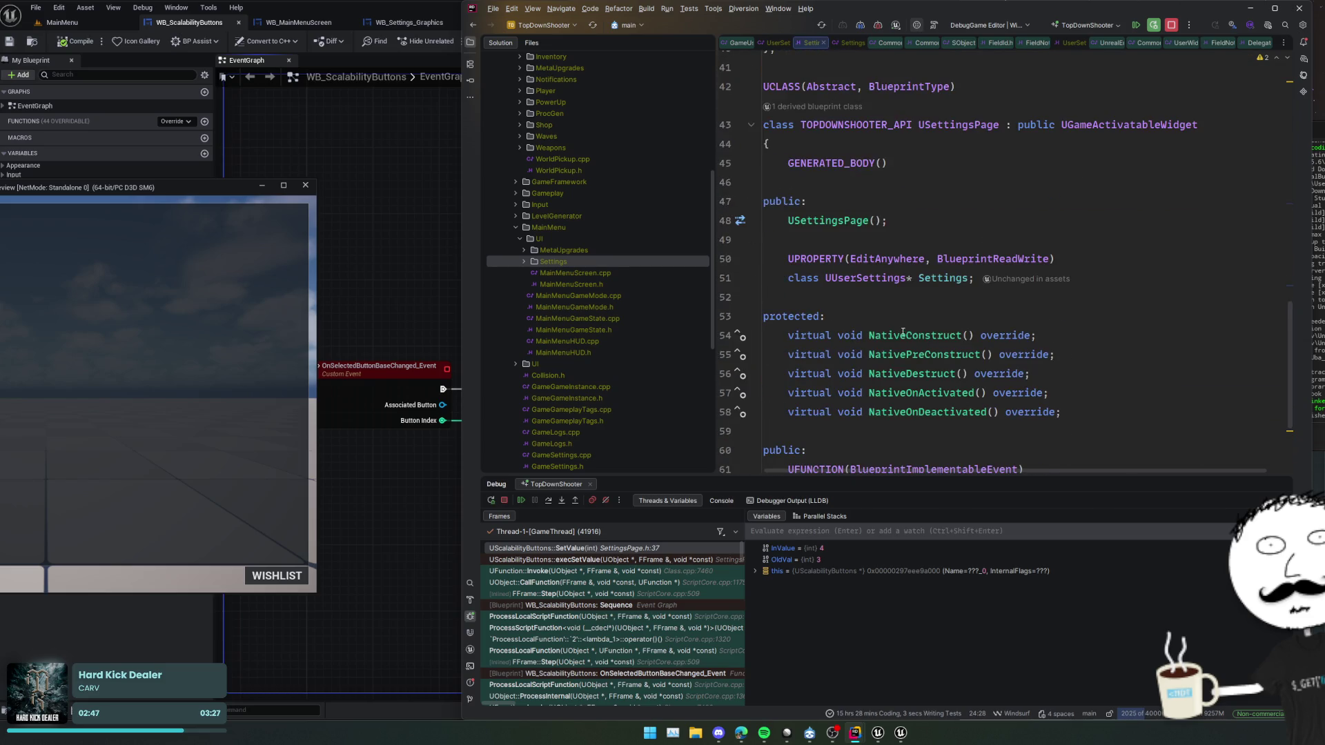
{"action": "key", "text": "alt+o"}
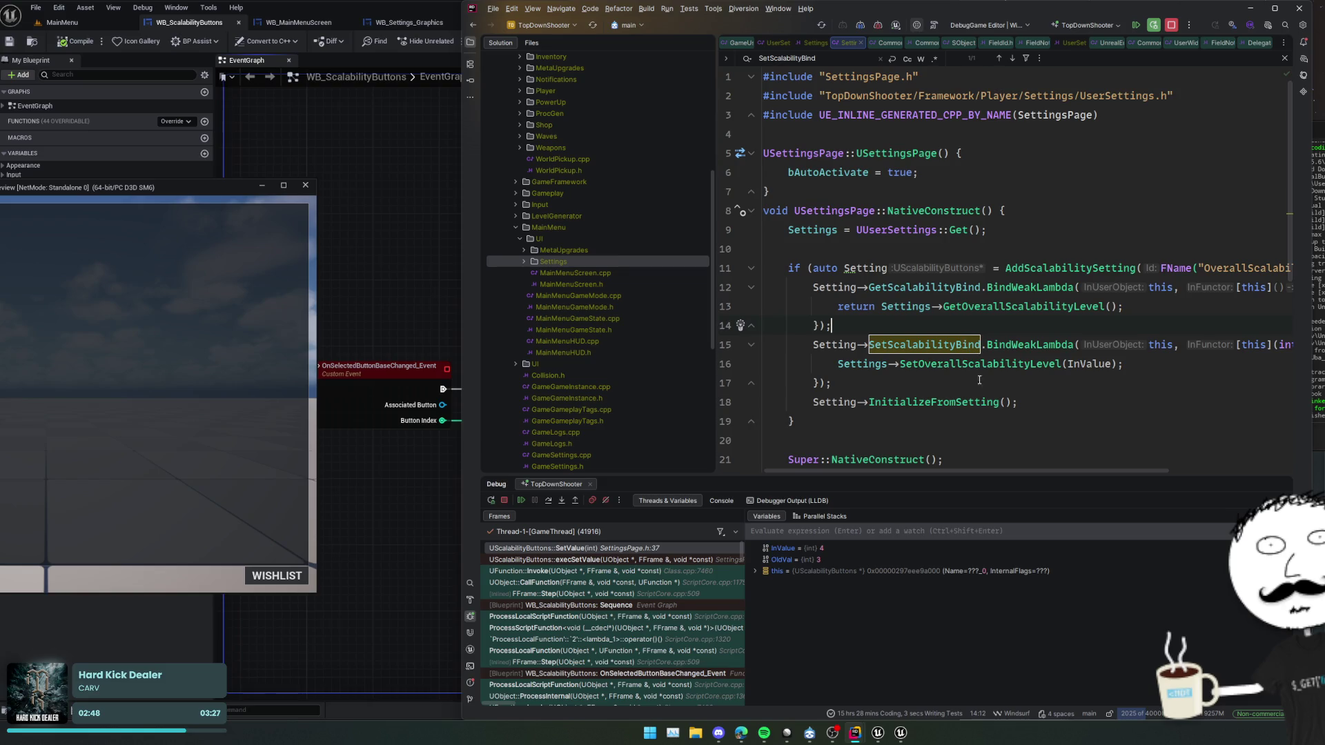
{"action": "left_click", "coordinate": [1026, 368], "text": "ctrl"}
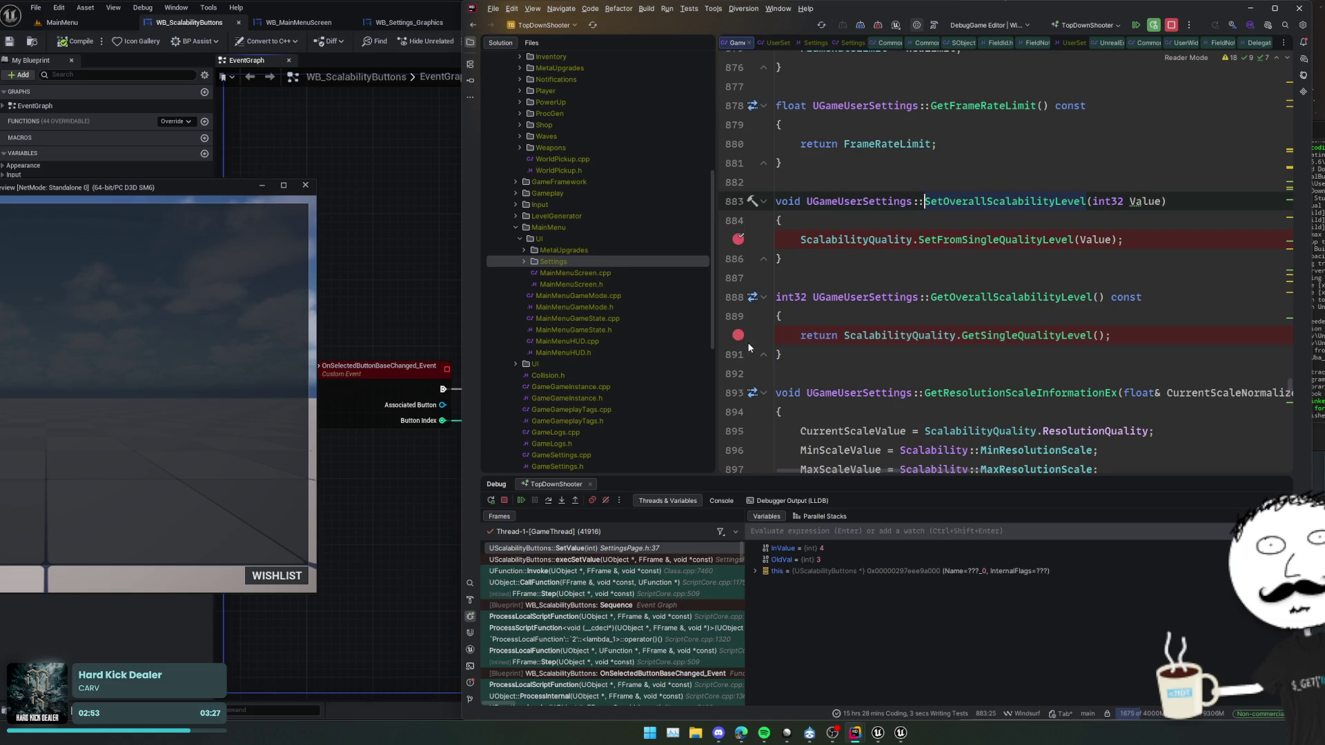
- Step into SetOverallScalabilityLevel, remove the breakpoints at lines 885 and 890, and resume
{"action": "left_click", "coordinate": [515, 501]}
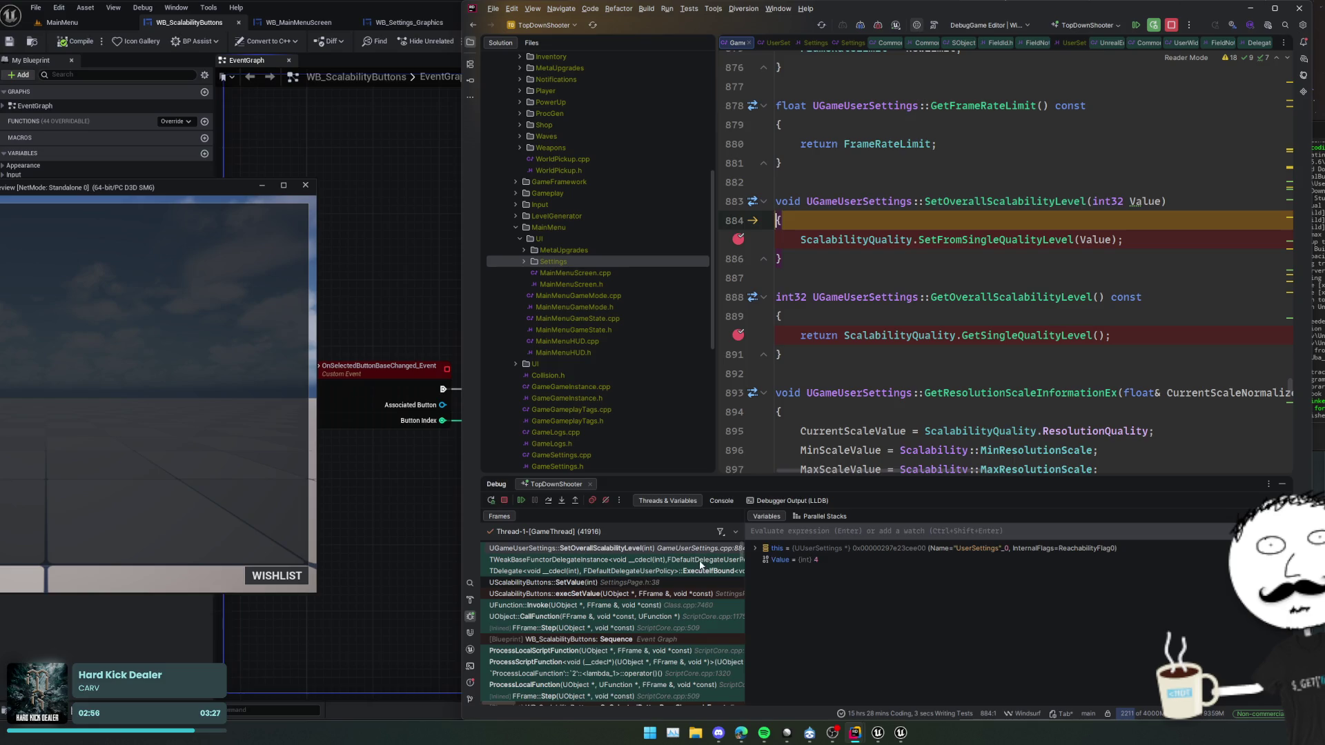
{"action": "left_click", "coordinate": [738, 241]}
{"action": "left_click", "coordinate": [737, 335]}
{"action": "left_click", "coordinate": [526, 504]}
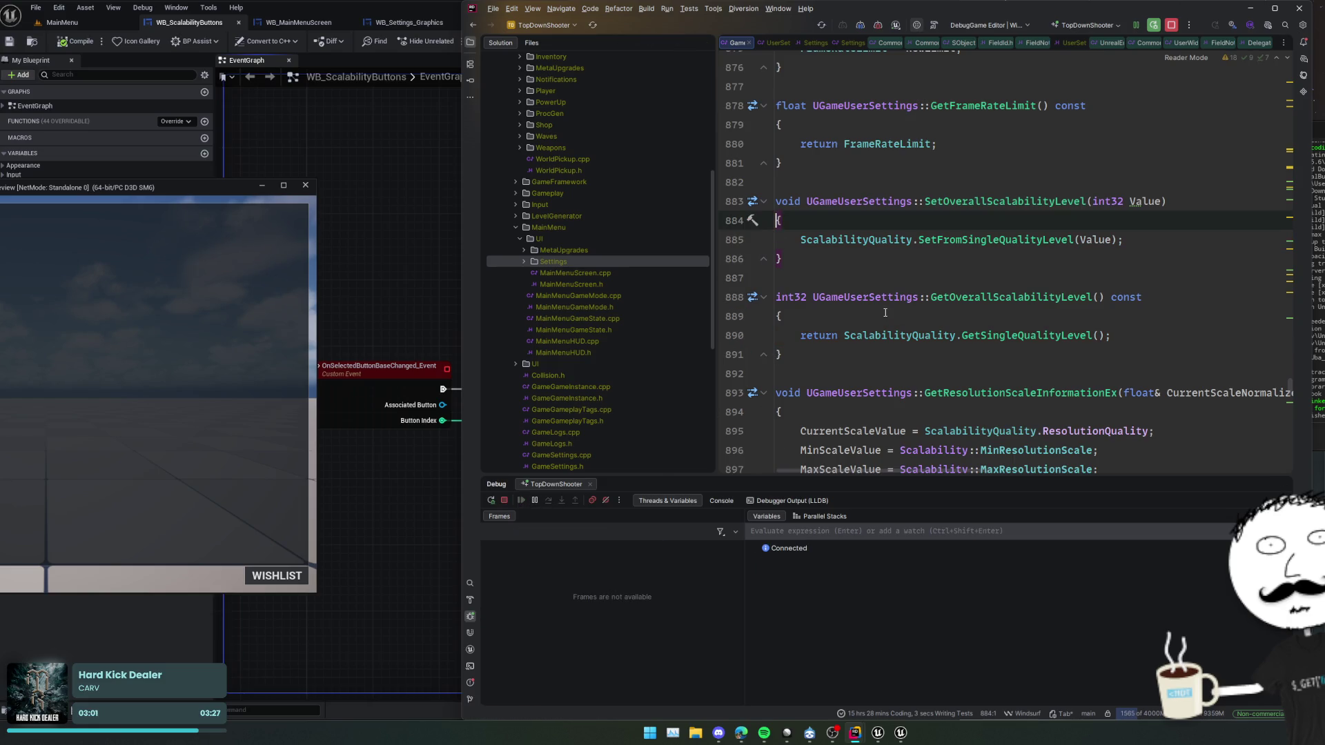
{"action": "left_click", "coordinate": [941, 304]}
- Return to the binding code and the InitializeFromSetting line in SettingsPage.cpp, then close the preview
{"action": "key", "text": "ctrl+alt+Left"}
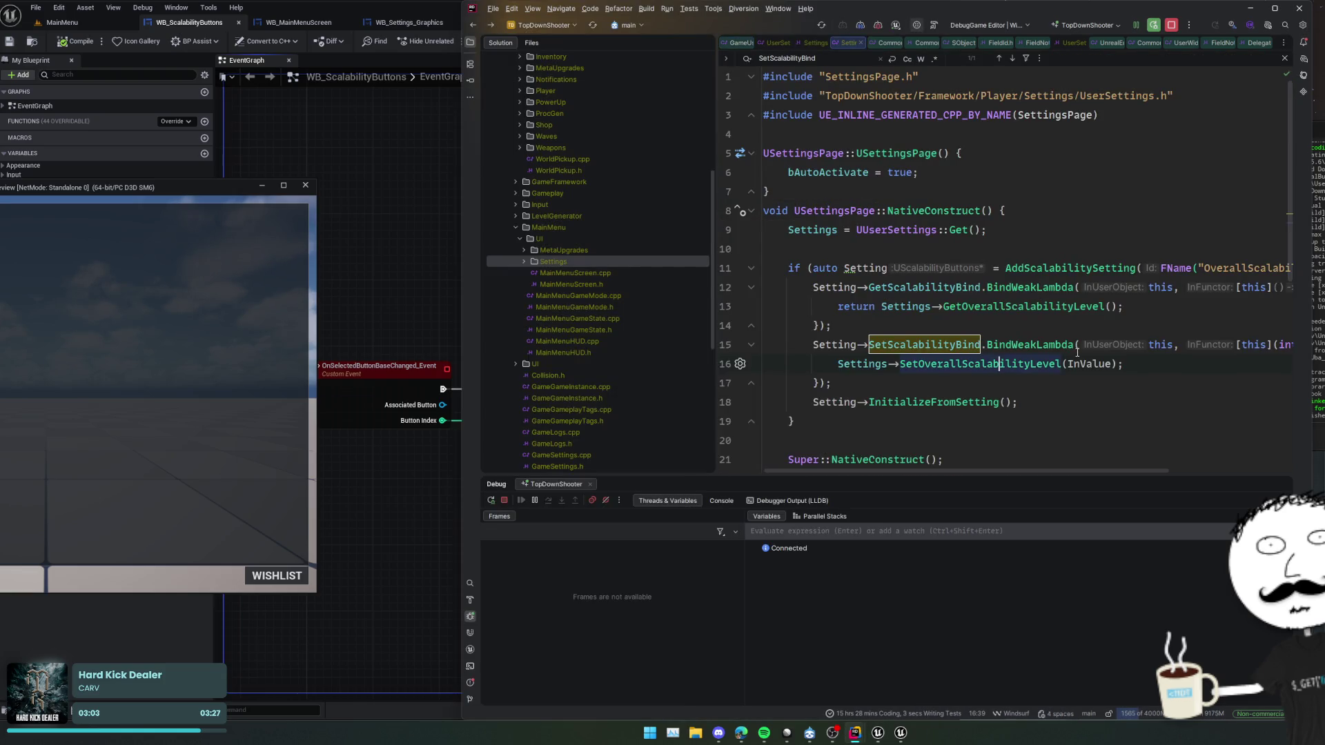
{"action": "scroll", "coordinate": [1025, 417], "scroll_direction": "right", "scroll_amount": 2}
{"action": "scroll", "coordinate": [1029, 416], "scroll_direction": "left", "scroll_amount": 2}
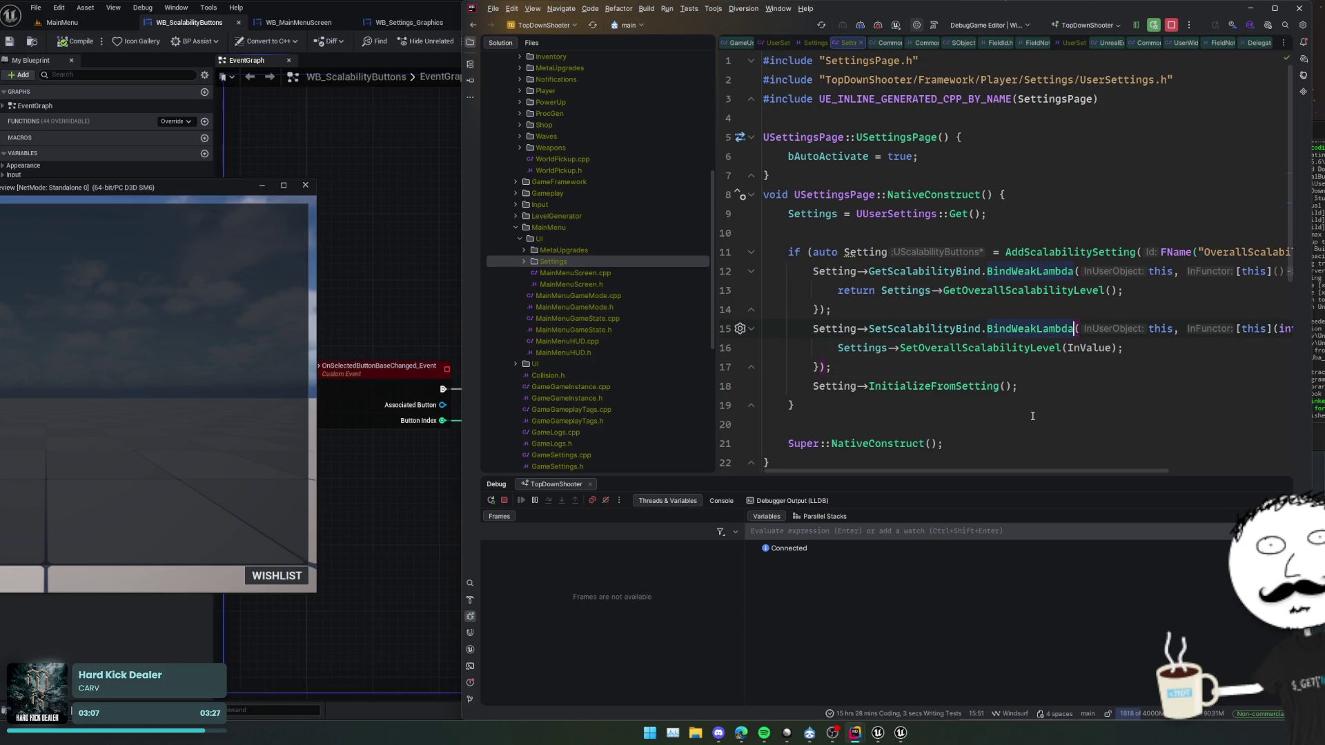
{"action": "scroll", "coordinate": [1033, 417], "scroll_direction": "down", "scroll_amount": 2}
{"action": "left_click", "coordinate": [957, 237]}
{"action": "key", "text": "End"}
{"action": "scroll", "coordinate": [1068, 237], "scroll_direction": "up", "scroll_amount": 2}
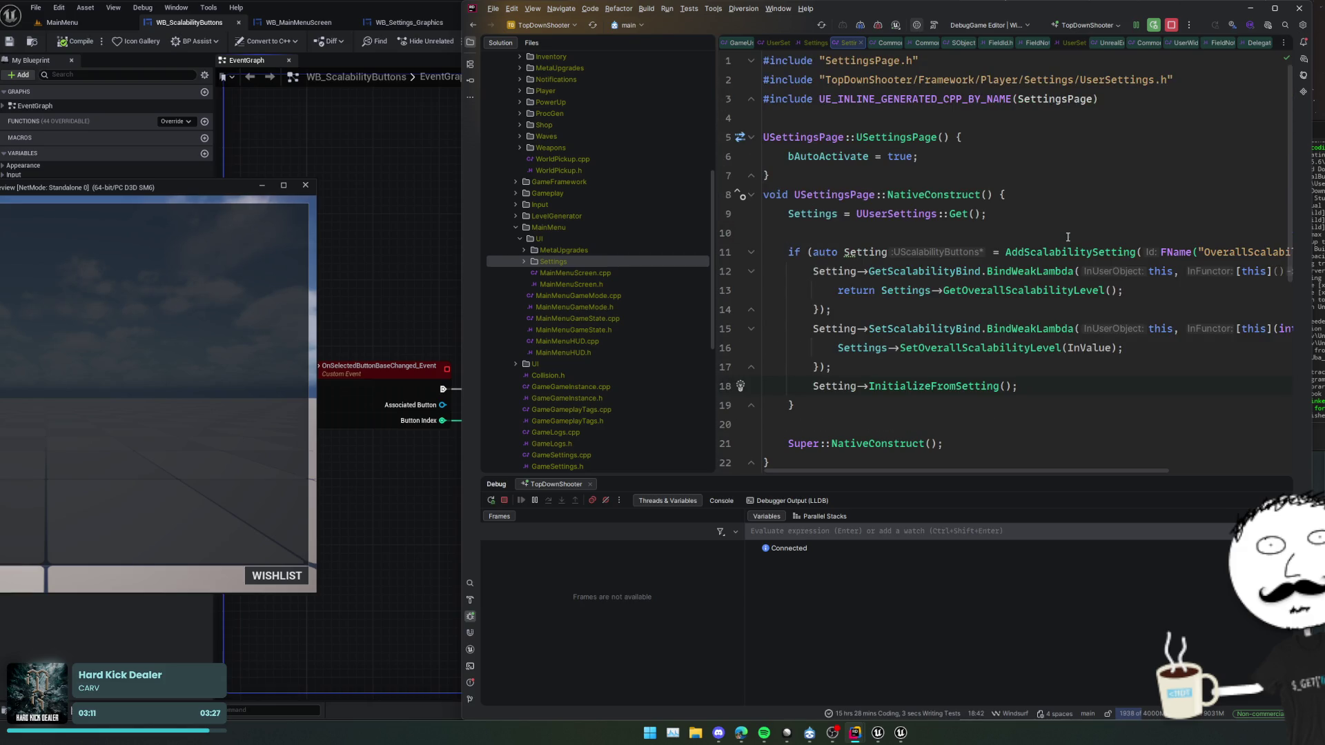
{"action": "left_click", "coordinate": [306, 184]}
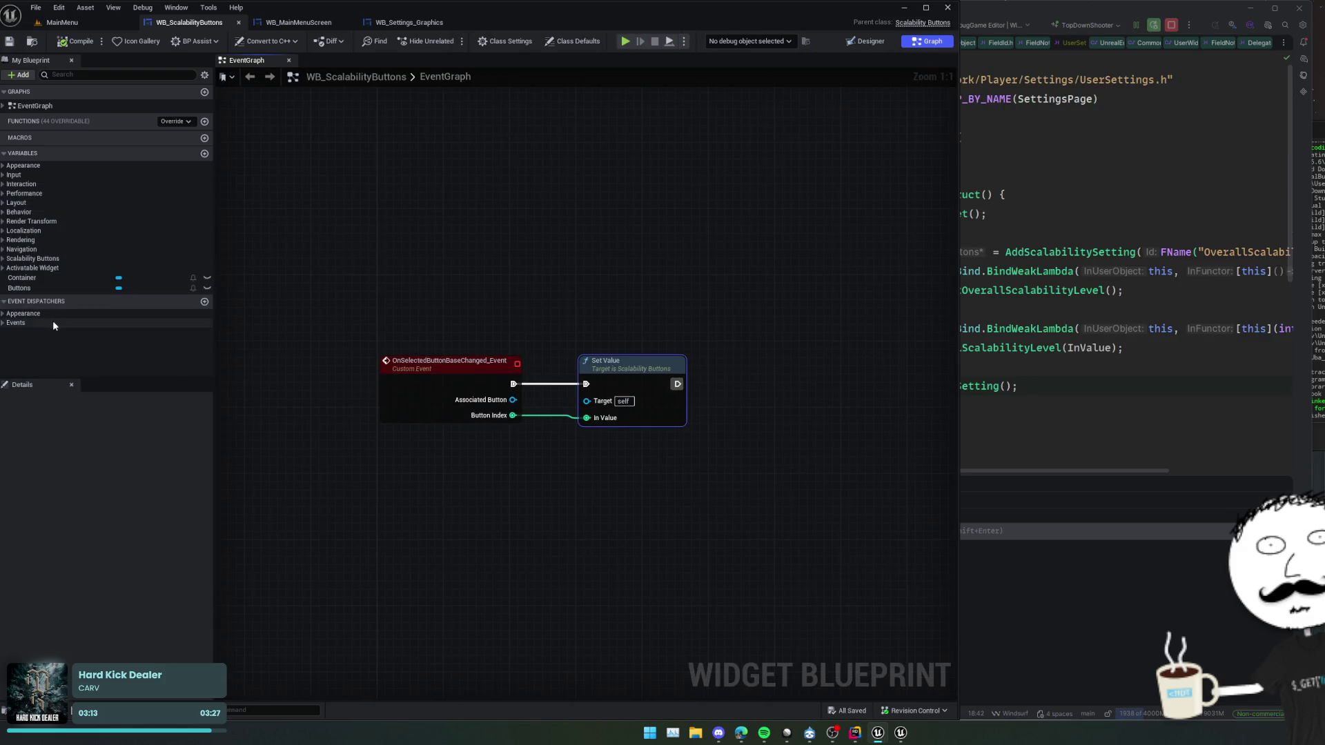
- Delete the OverallScalabilityLevel widget from WB_Settings_Graphics' designer
{"action": "left_click", "coordinate": [865, 41]}
{"action": "left_click", "coordinate": [299, 22]}
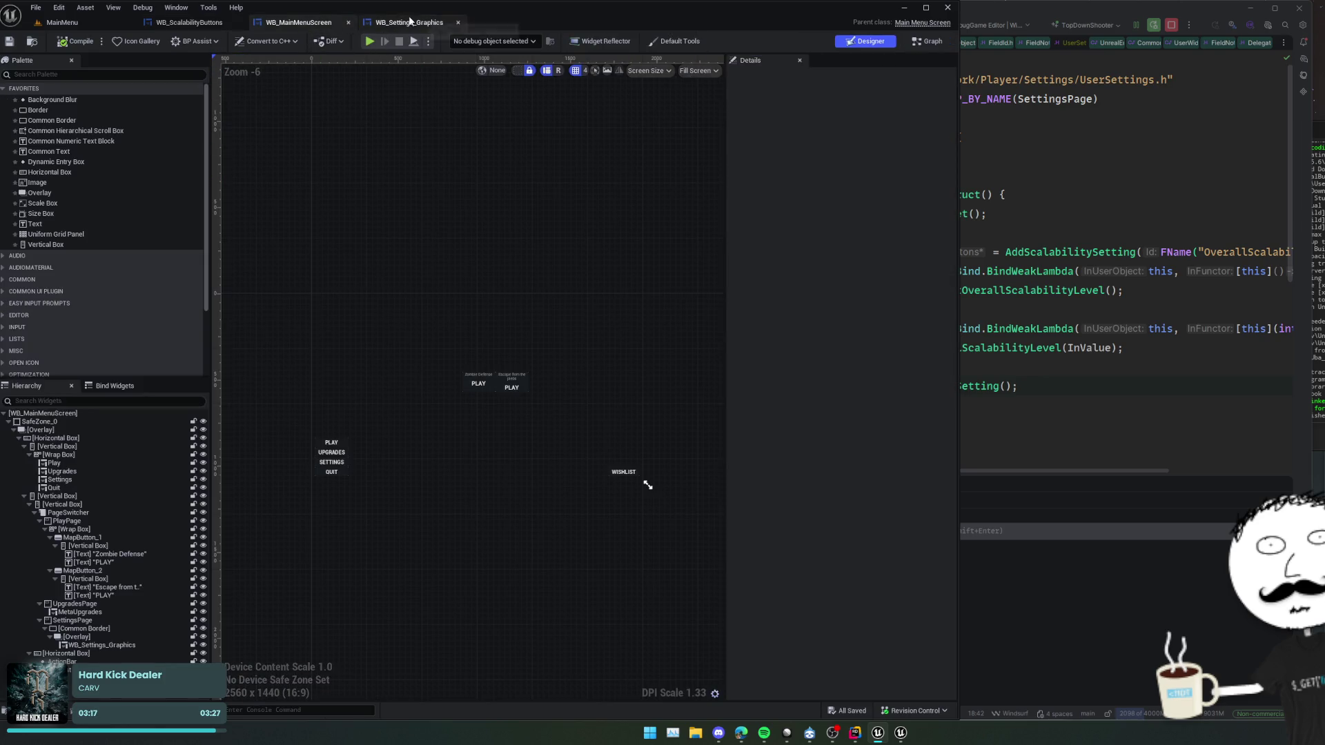
{"action": "left_click", "coordinate": [414, 22]}
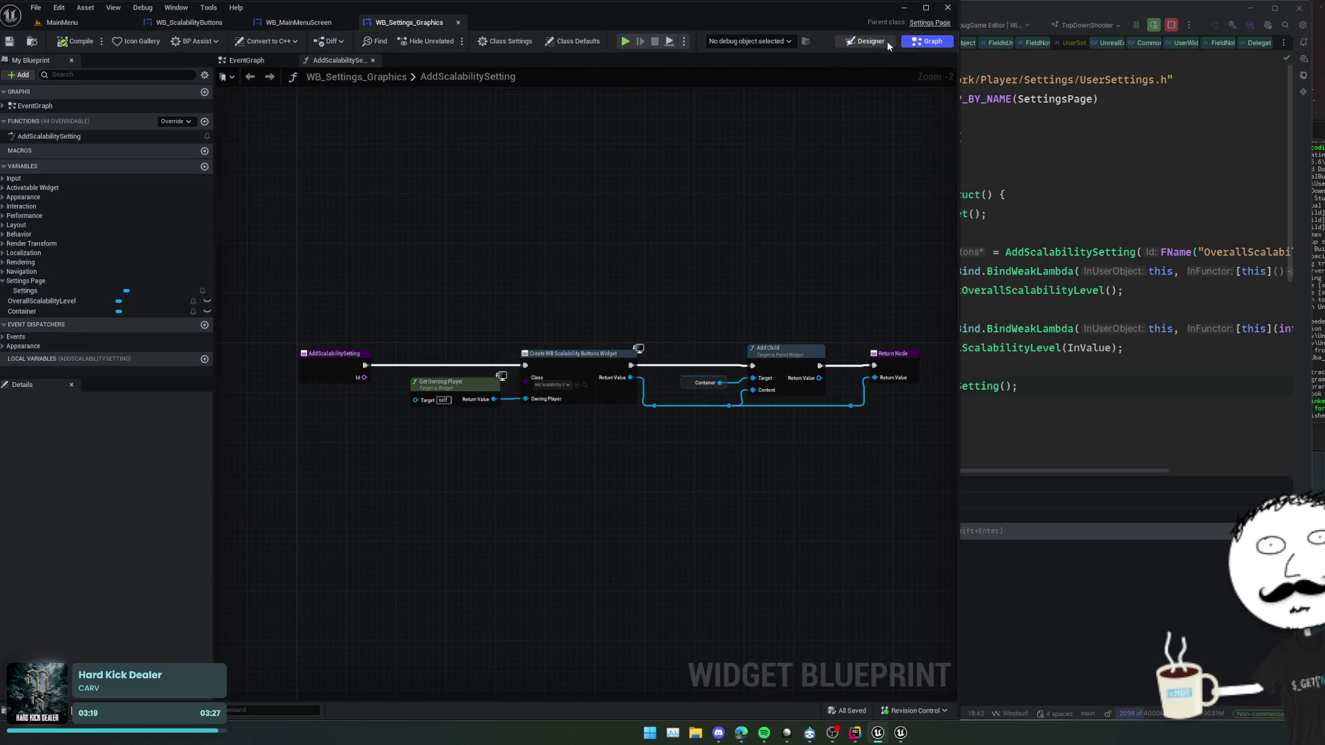
{"action": "left_click", "coordinate": [864, 41]}
{"action": "left_click", "coordinate": [115, 430]}
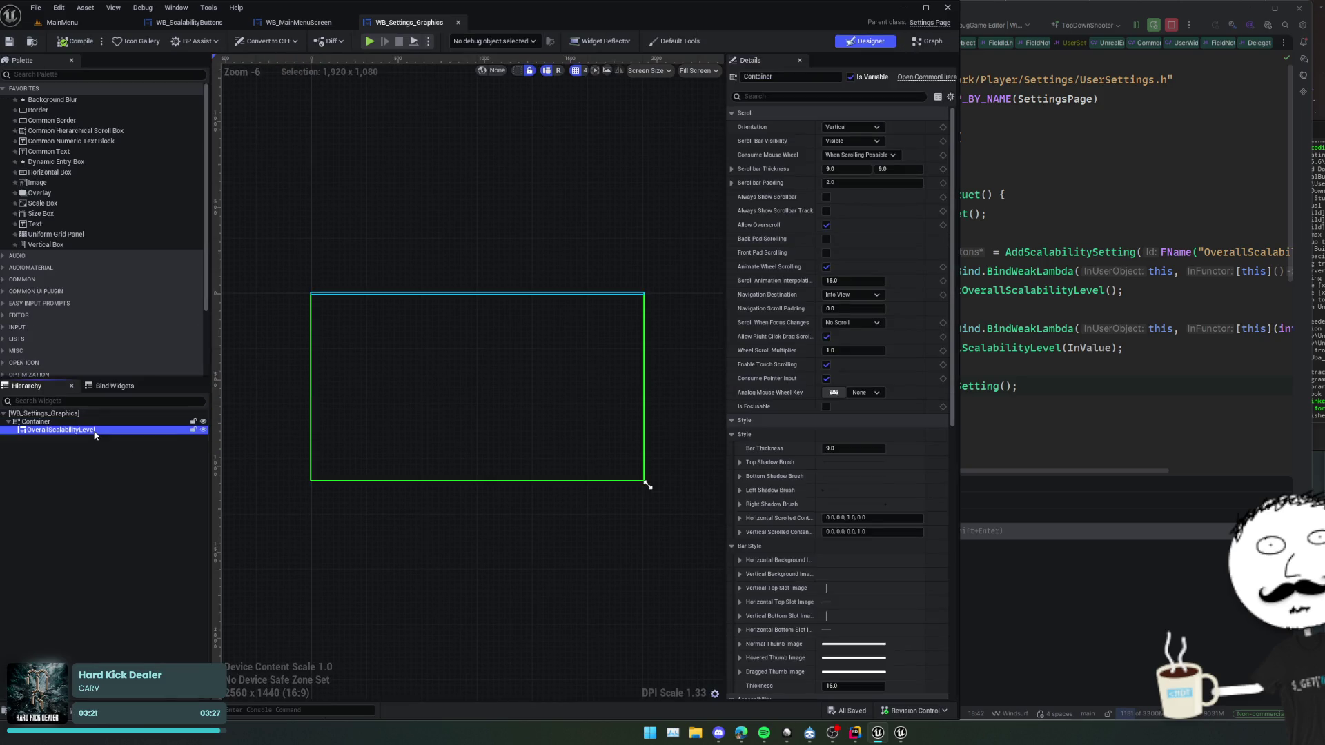
{"action": "key", "text": "Delete"}
{"action": "left_click", "coordinate": [858, 387]}
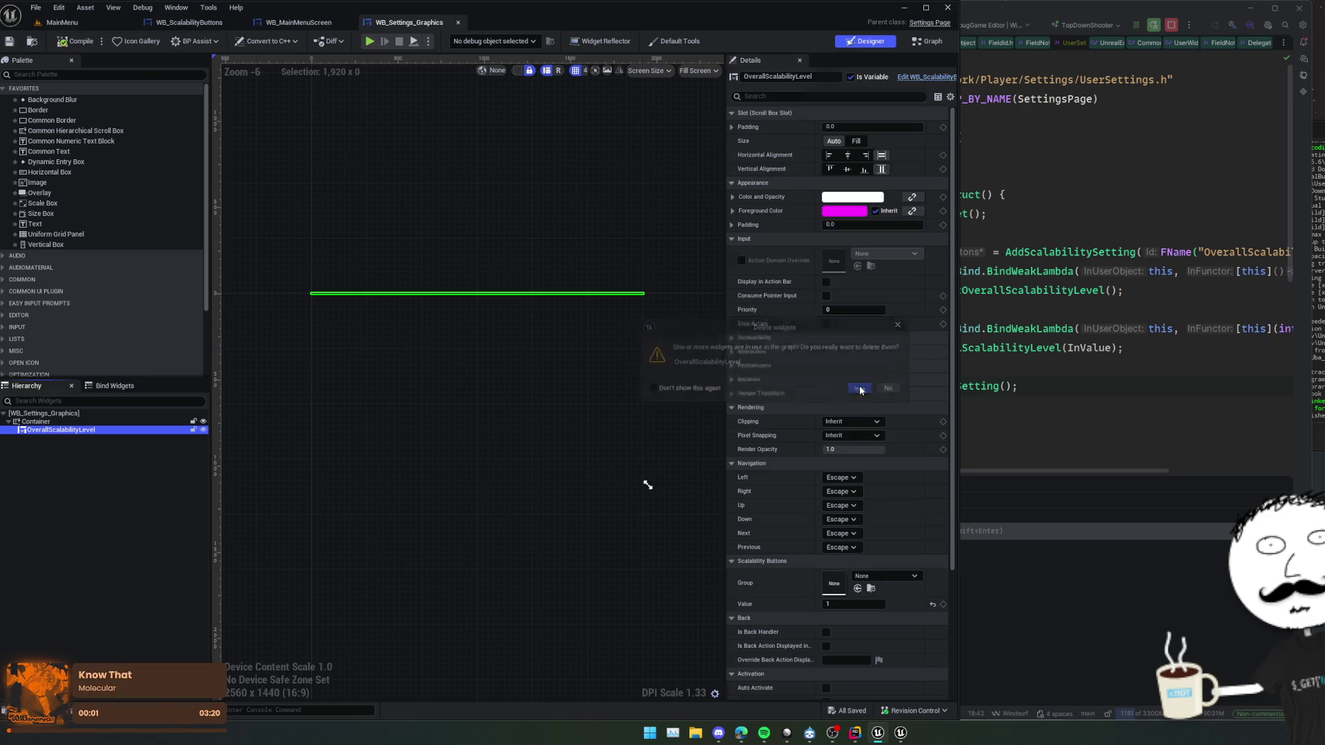
- Delete every EventGraph node except Event On Activated, then save and compile
{"action": "left_click", "coordinate": [927, 41]}
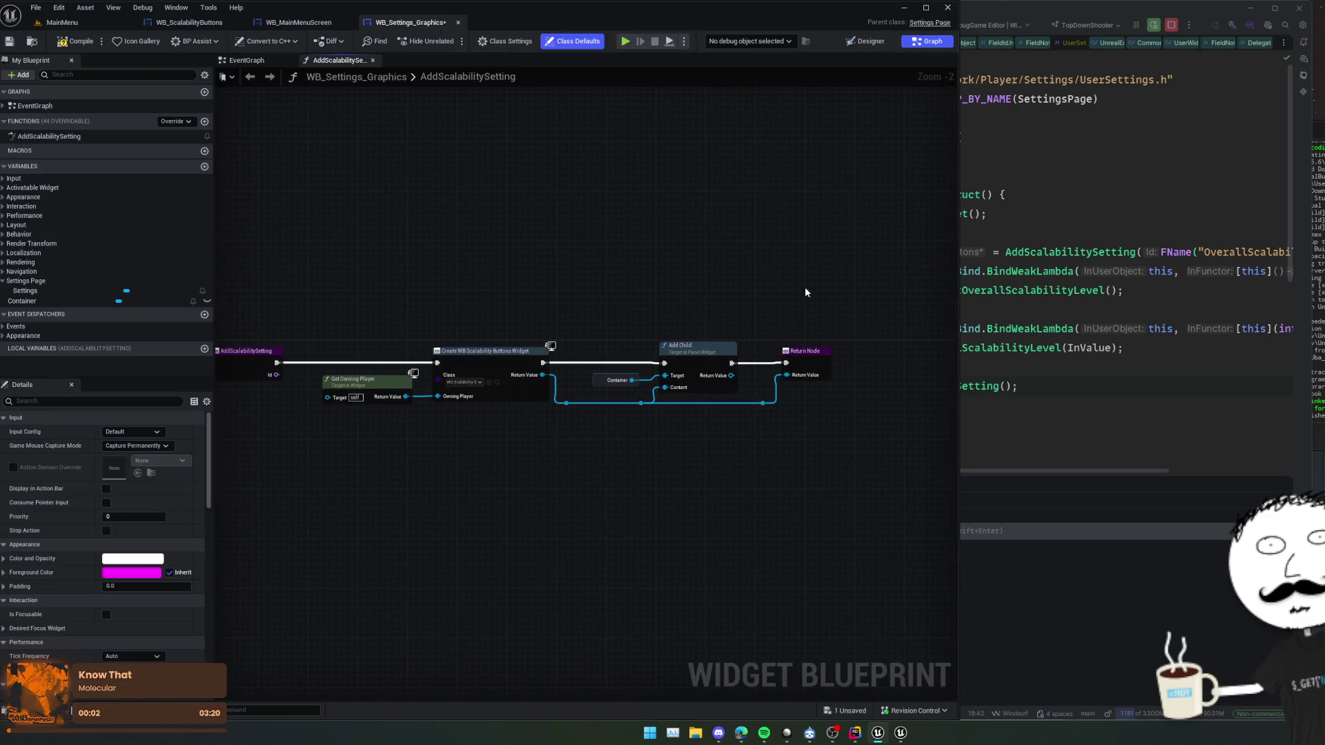
{"action": "left_click", "coordinate": [293, 64]}
{"action": "mouse_move", "coordinate": [926, 262]}
{"action": "left_mouse_down"}
{"action": "mouse_move", "coordinate": [896, 298]}
{"action": "mouse_move", "coordinate": [342, 531]}
{"action": "left_mouse_up"}
{"action": "key", "text": "Delete"}
{"action": "key", "text": "Home"}
{"action": "key", "text": "ctrl+s"}
{"action": "left_click", "coordinate": [76, 41]}
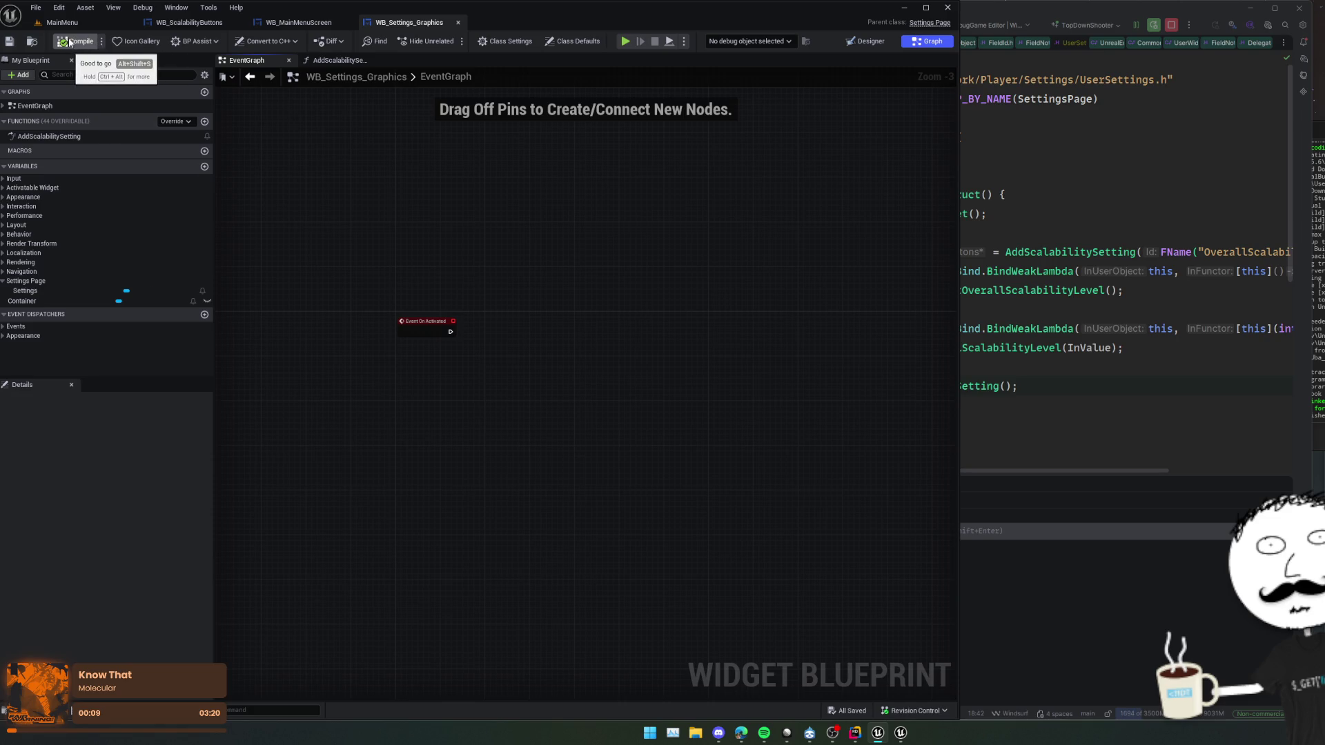
{"action": "left_click", "coordinate": [1009, 151]}
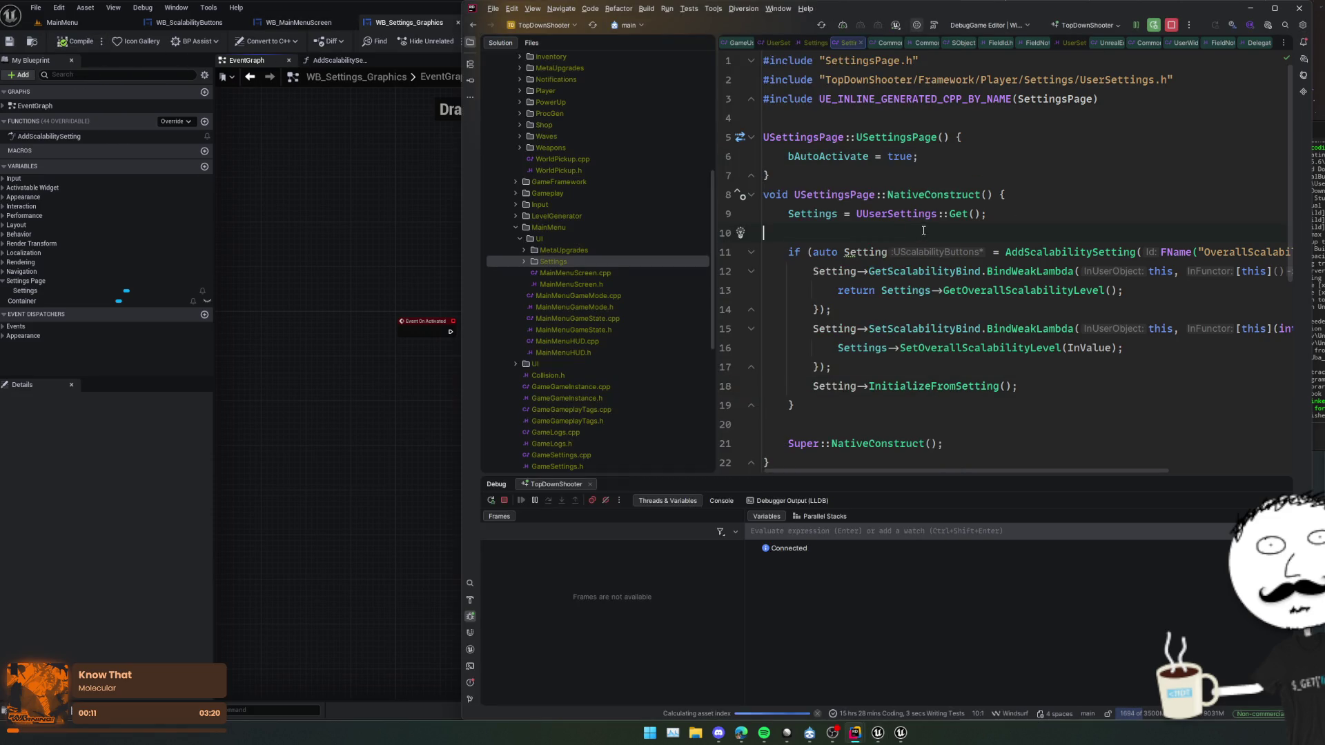
{"action": "left_click", "coordinate": [323, 104]}
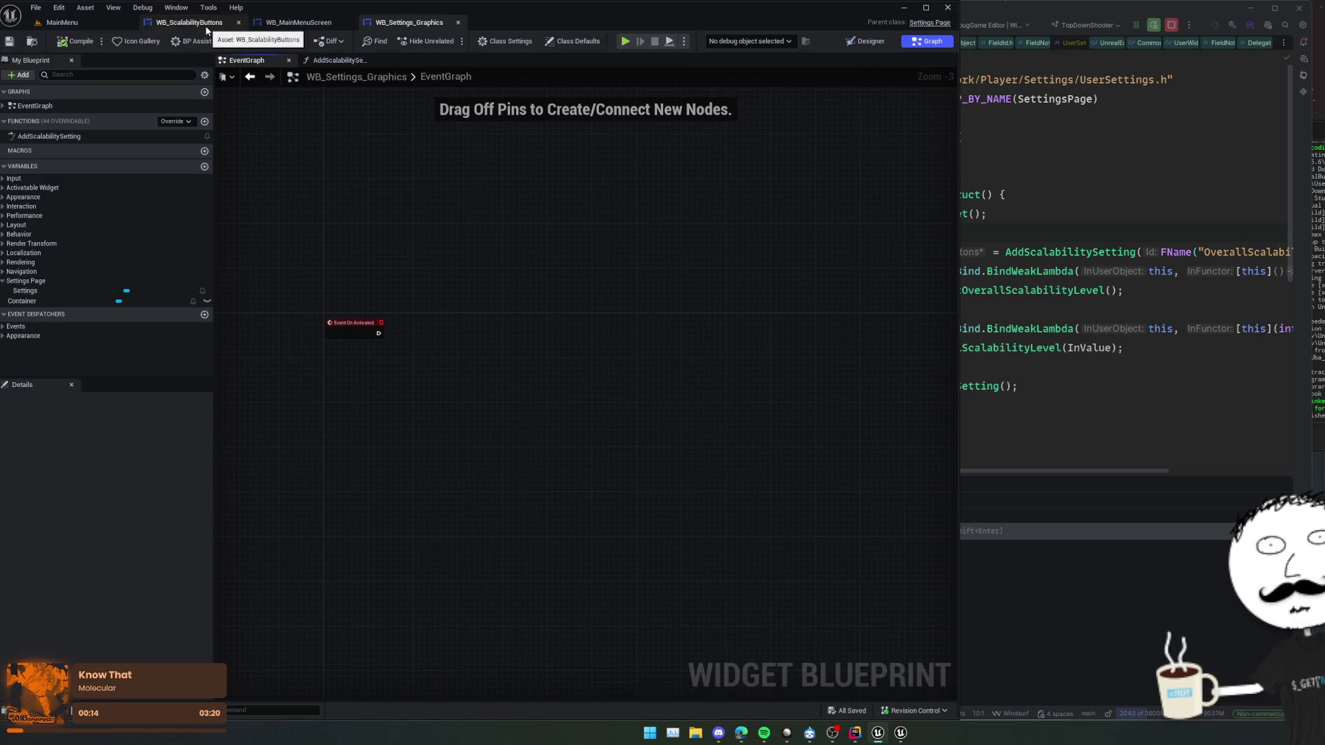
- Delete the Buttons tab list from WB_ScalabilityButtons' hierarchy
{"action": "left_click", "coordinate": [206, 29]}
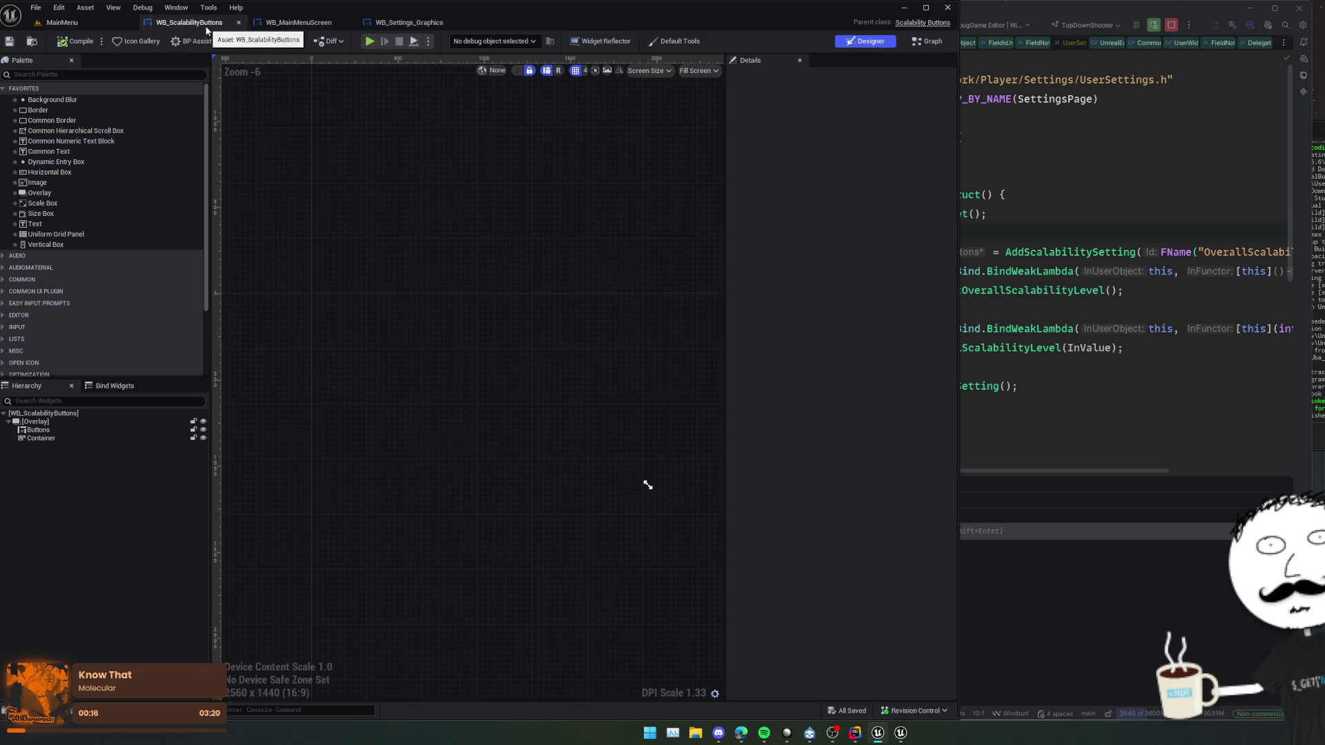
{"action": "left_click", "coordinate": [38, 421]}
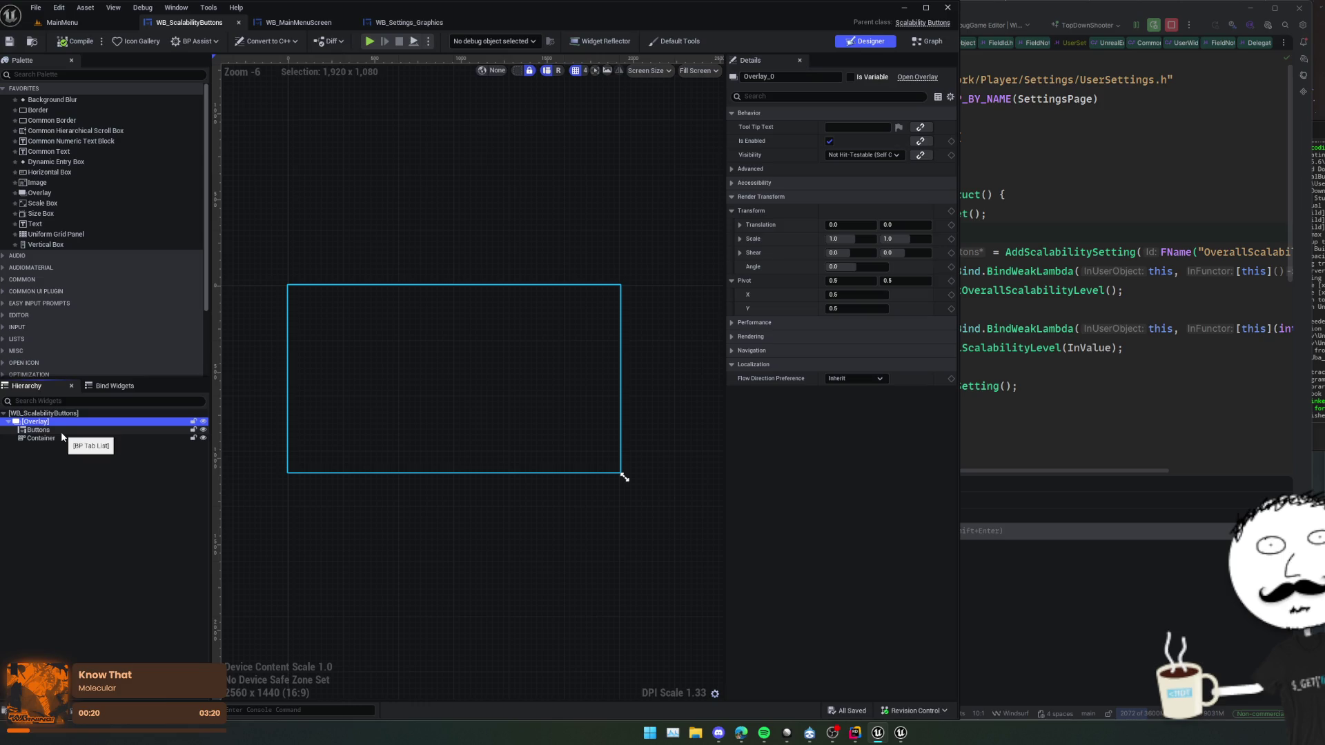
{"action": "left_click", "coordinate": [60, 431]}
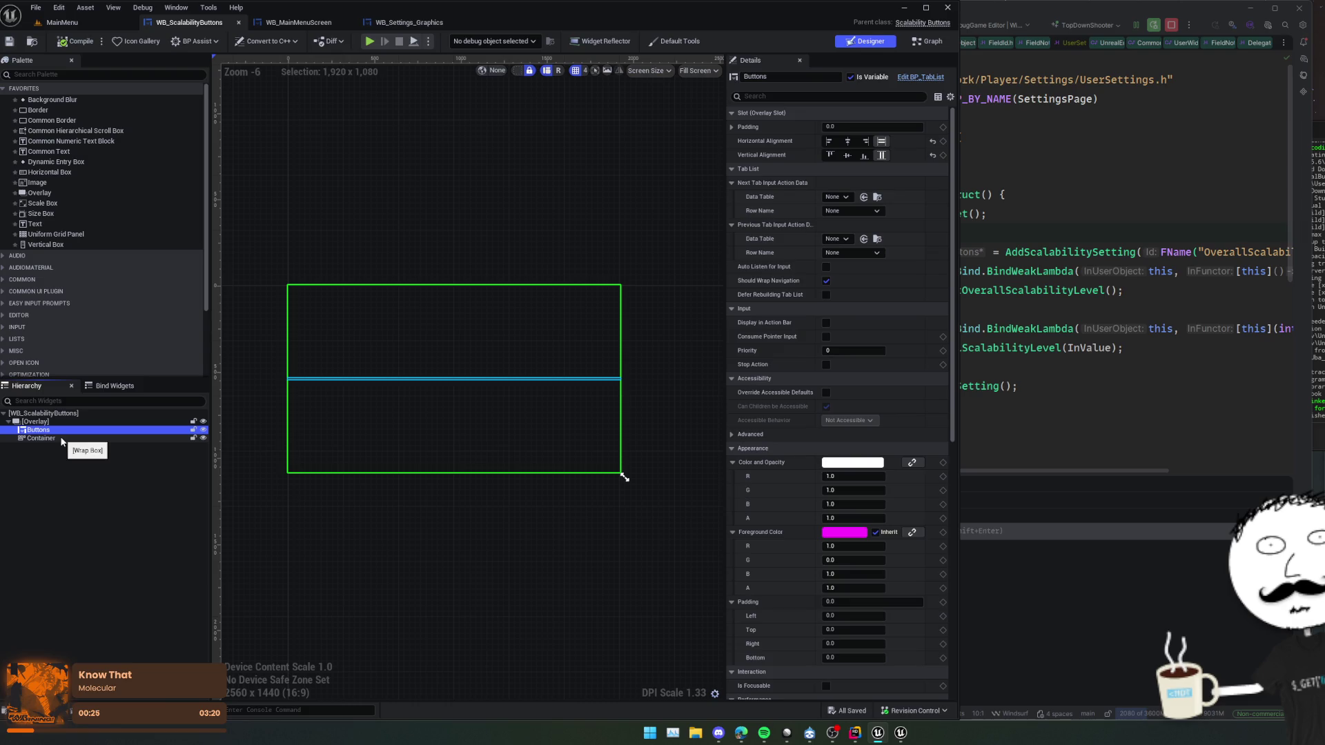
{"action": "left_click", "coordinate": [932, 41]}
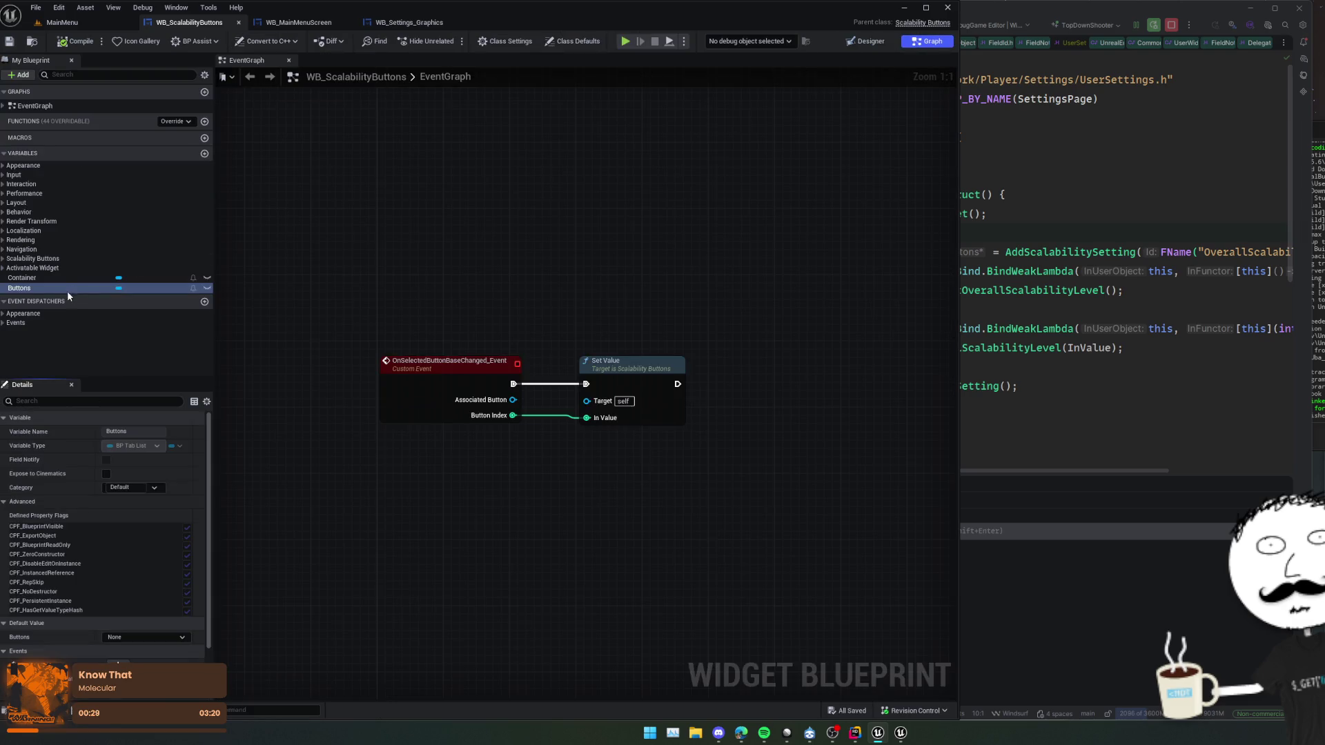
{"action": "left_click", "coordinate": [27, 290]}
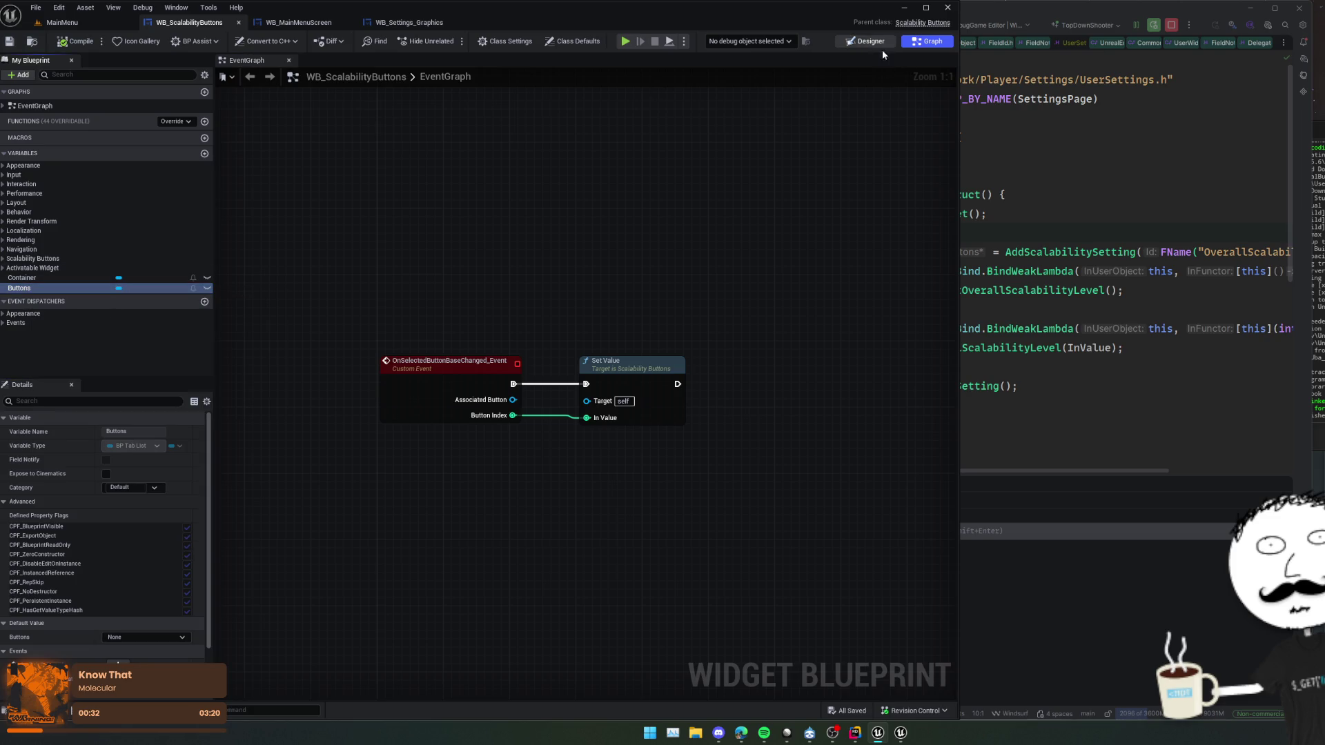
{"action": "left_click", "coordinate": [869, 41]}
{"action": "key", "text": "Delete"}
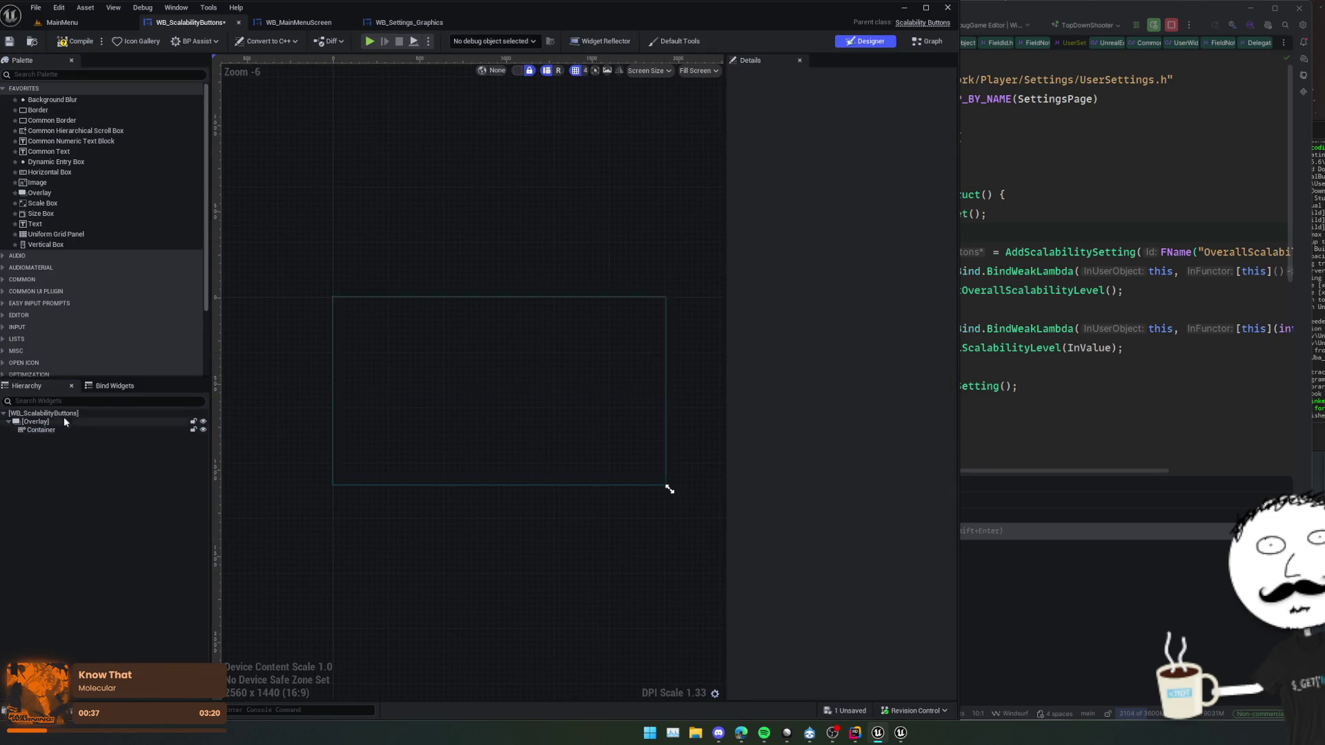
- Replace the root Overlay with a Horizontal Box and select Container
{"action": "left_click", "coordinate": [36, 422]}
{"action": "right_click", "coordinate": [43, 422]}
{"action": "mouse_move", "coordinate": [105, 546]}
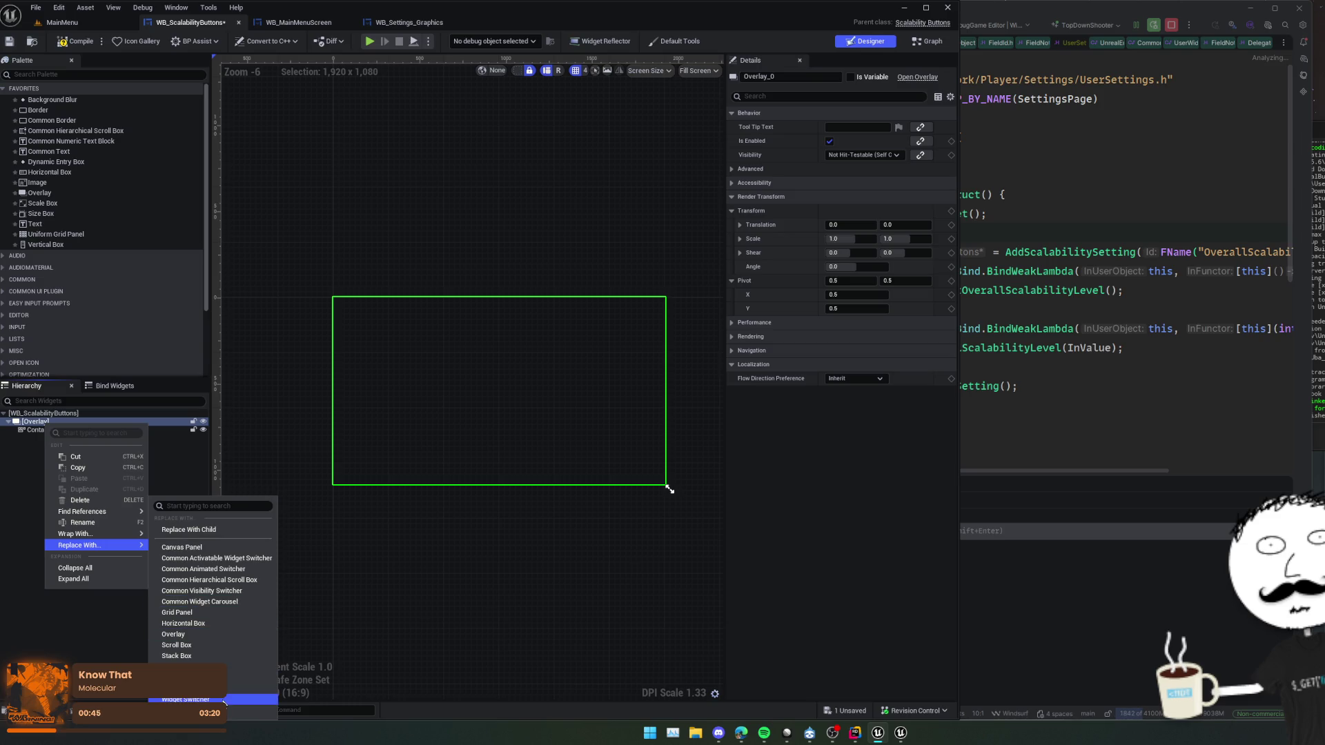
{"action": "left_click", "coordinate": [205, 623]}
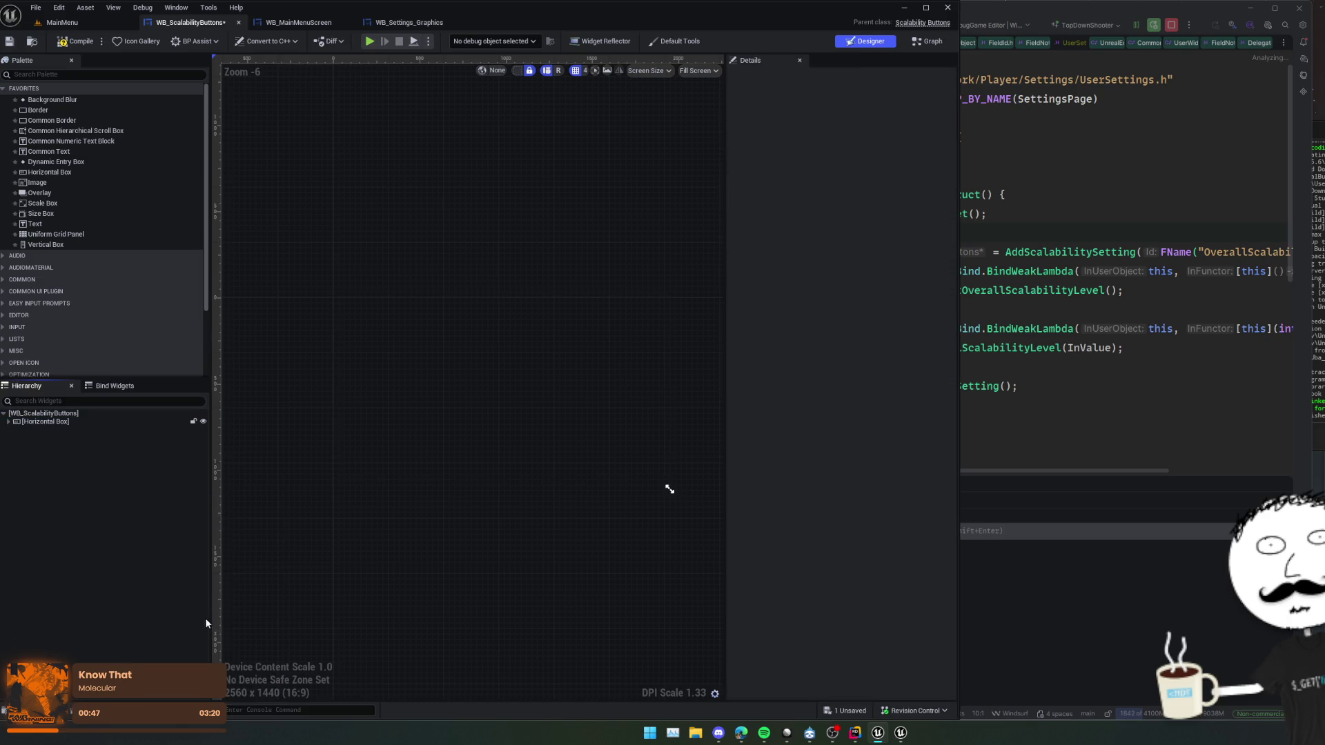
{"action": "left_click", "coordinate": [10, 429]}
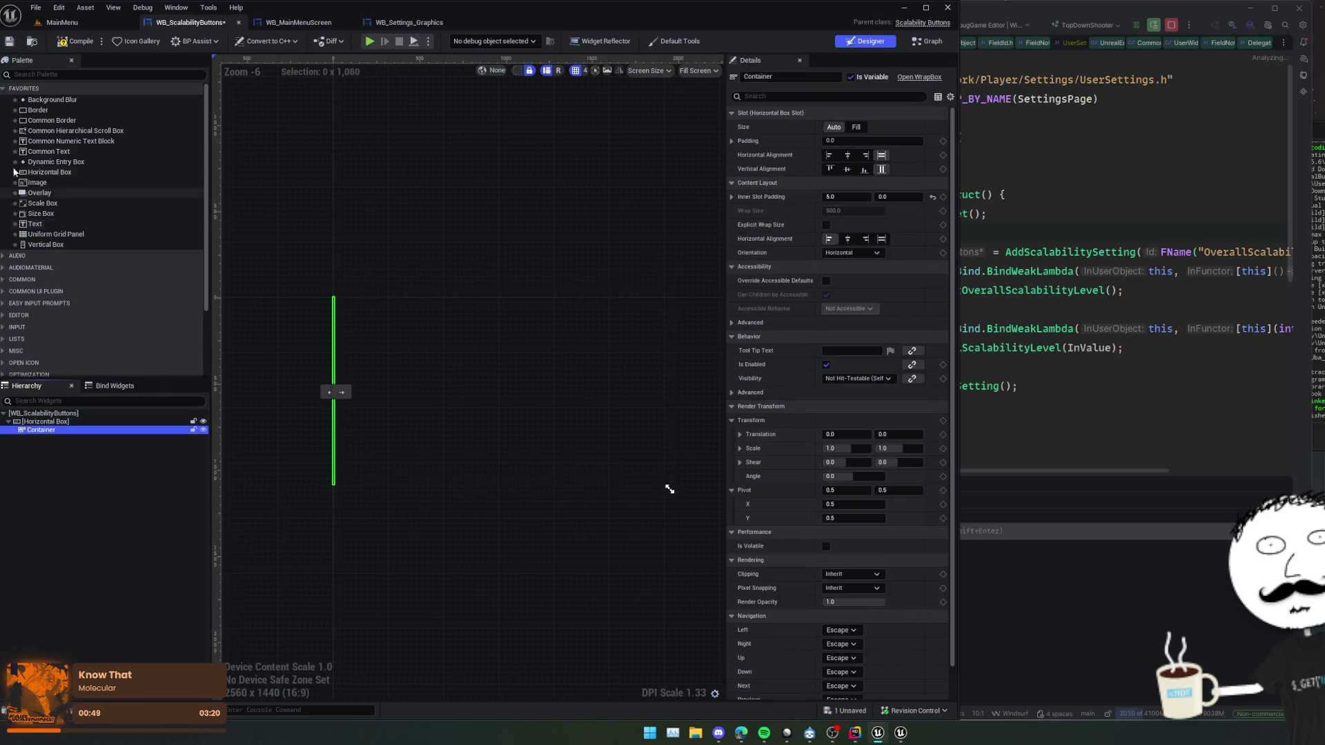